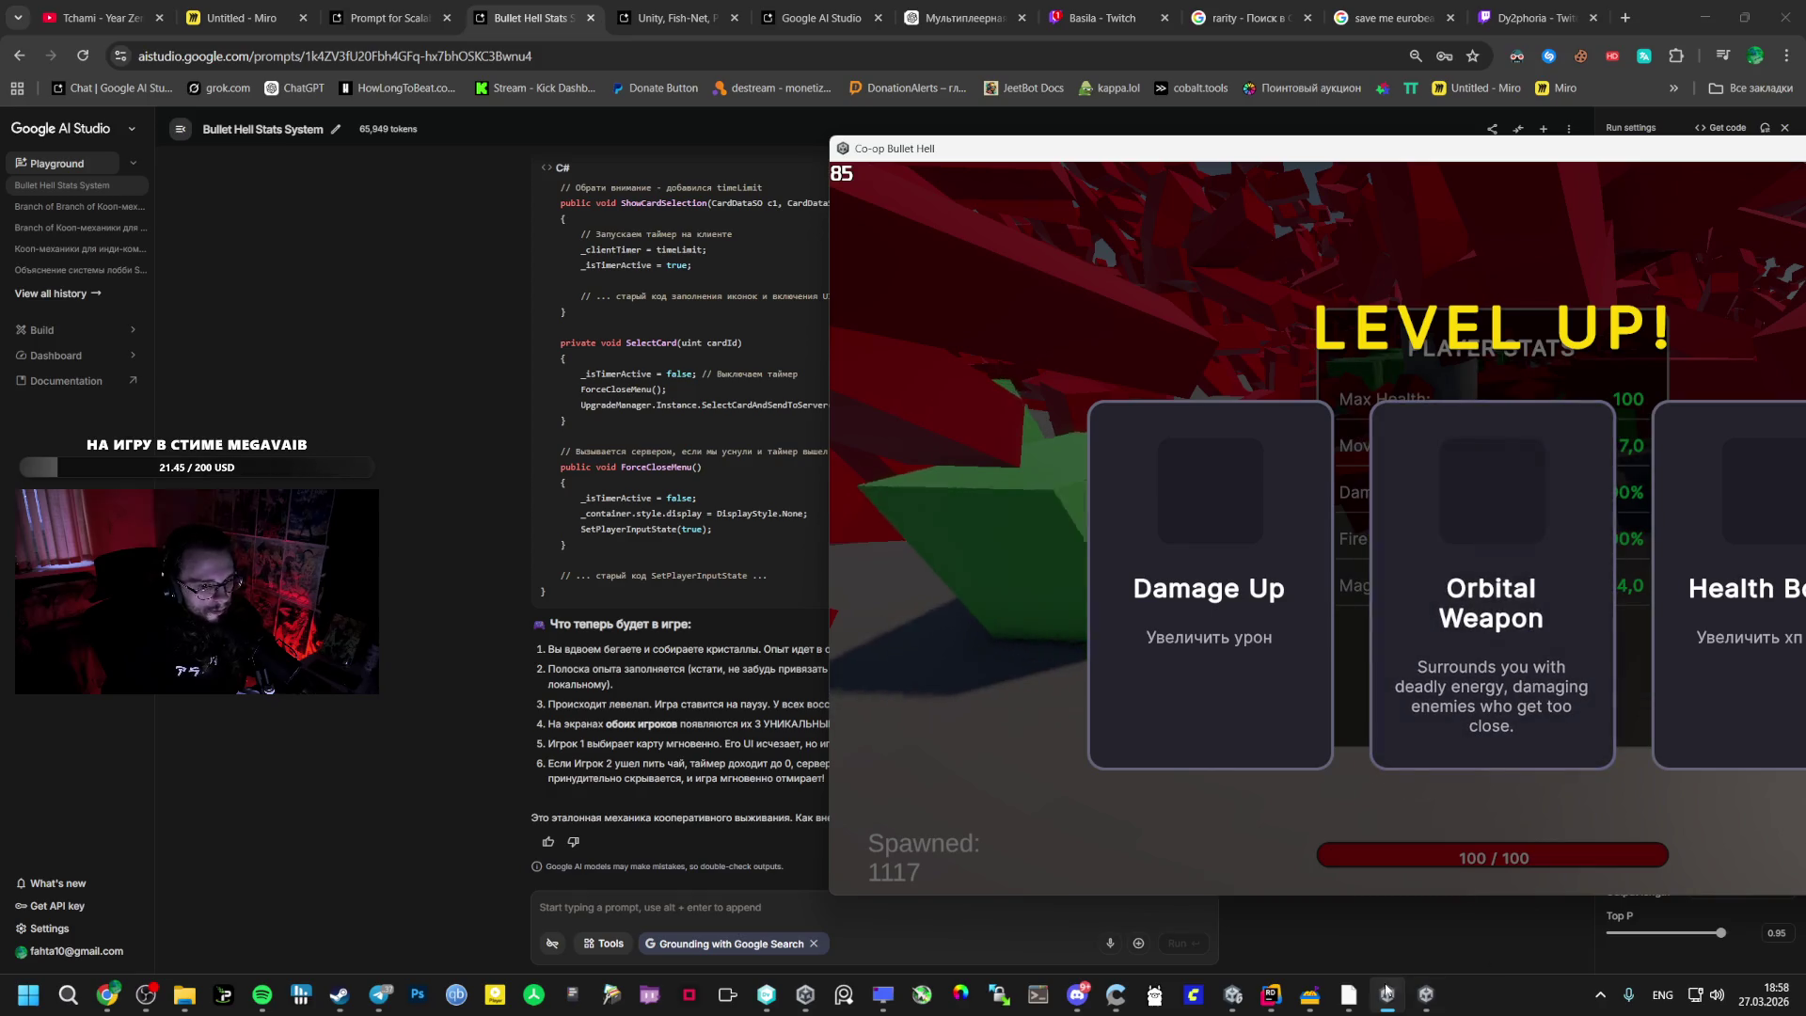
- Arrange the two game windows side by side, with the second client at the top right
left_click(1427, 994)
mouse_move(1038, 144)
left_mouse_down()
mouse_move(1293, 273)
mouse_move(1643, 299)
left_mouse_up()
left_click_drag(1659, 149, 858, 111)
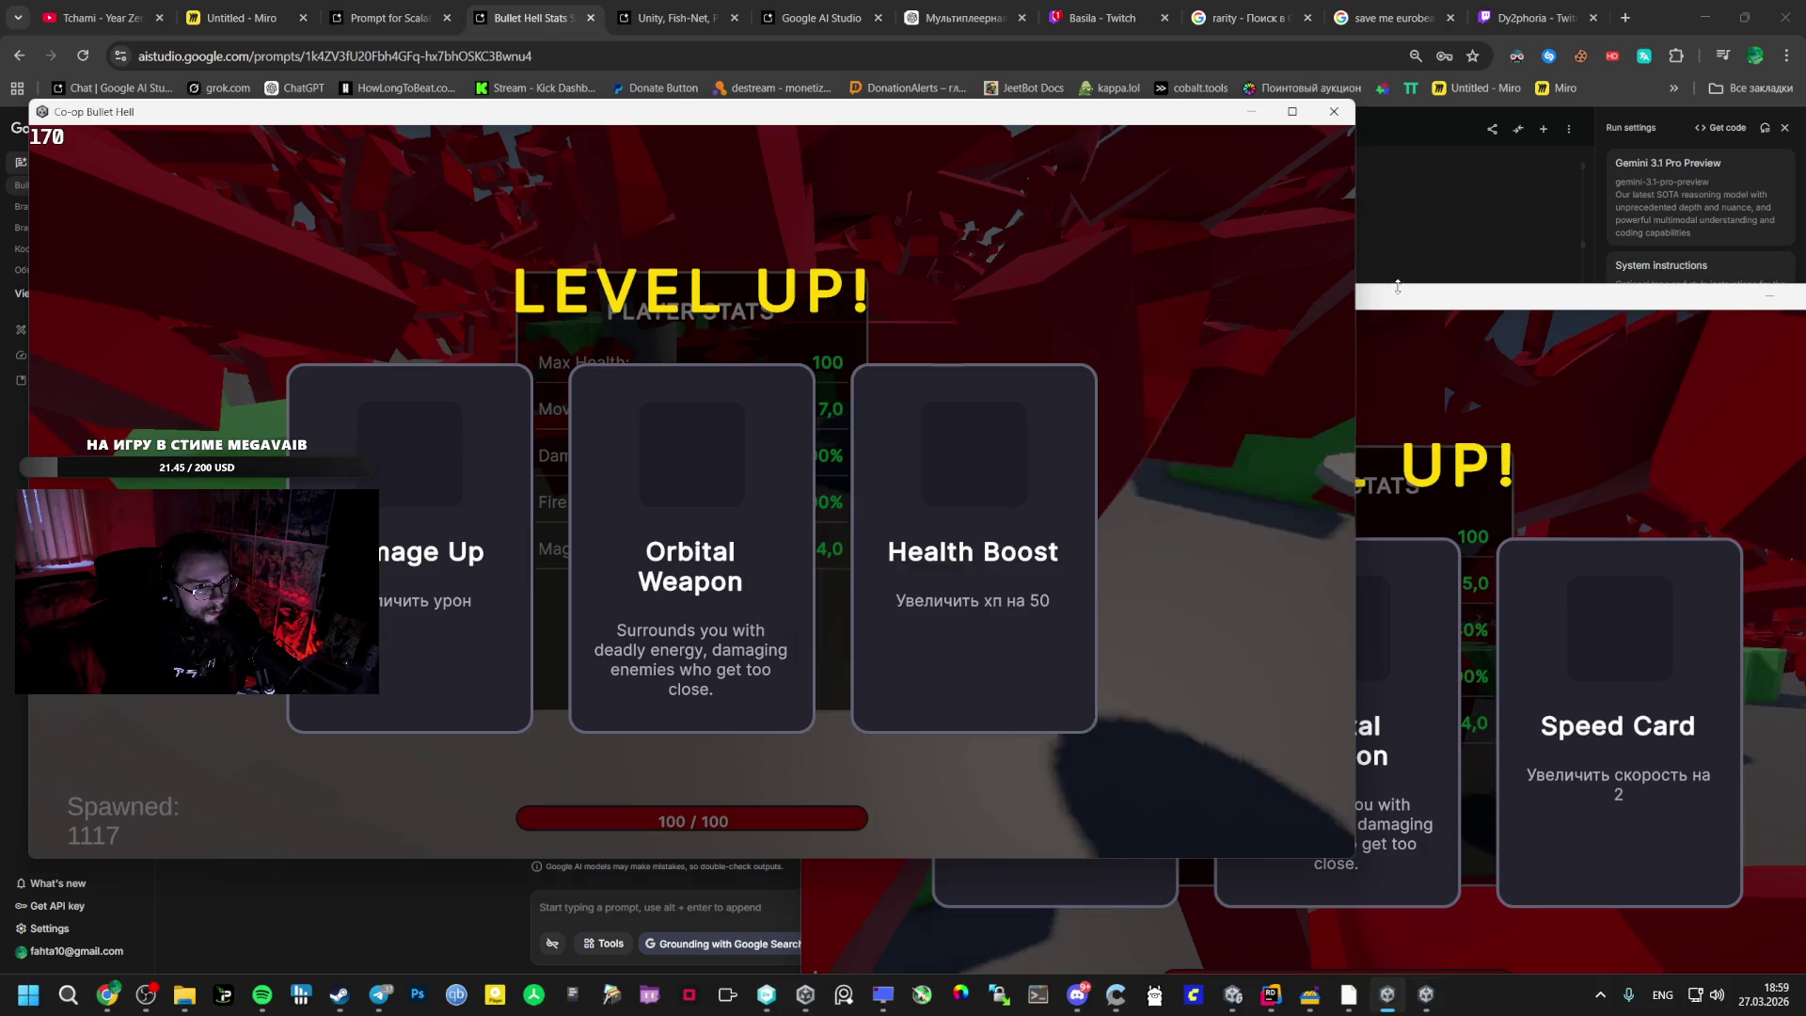
left_click(1392, 296)
left_click_drag(1368, 293, 1416, 135)
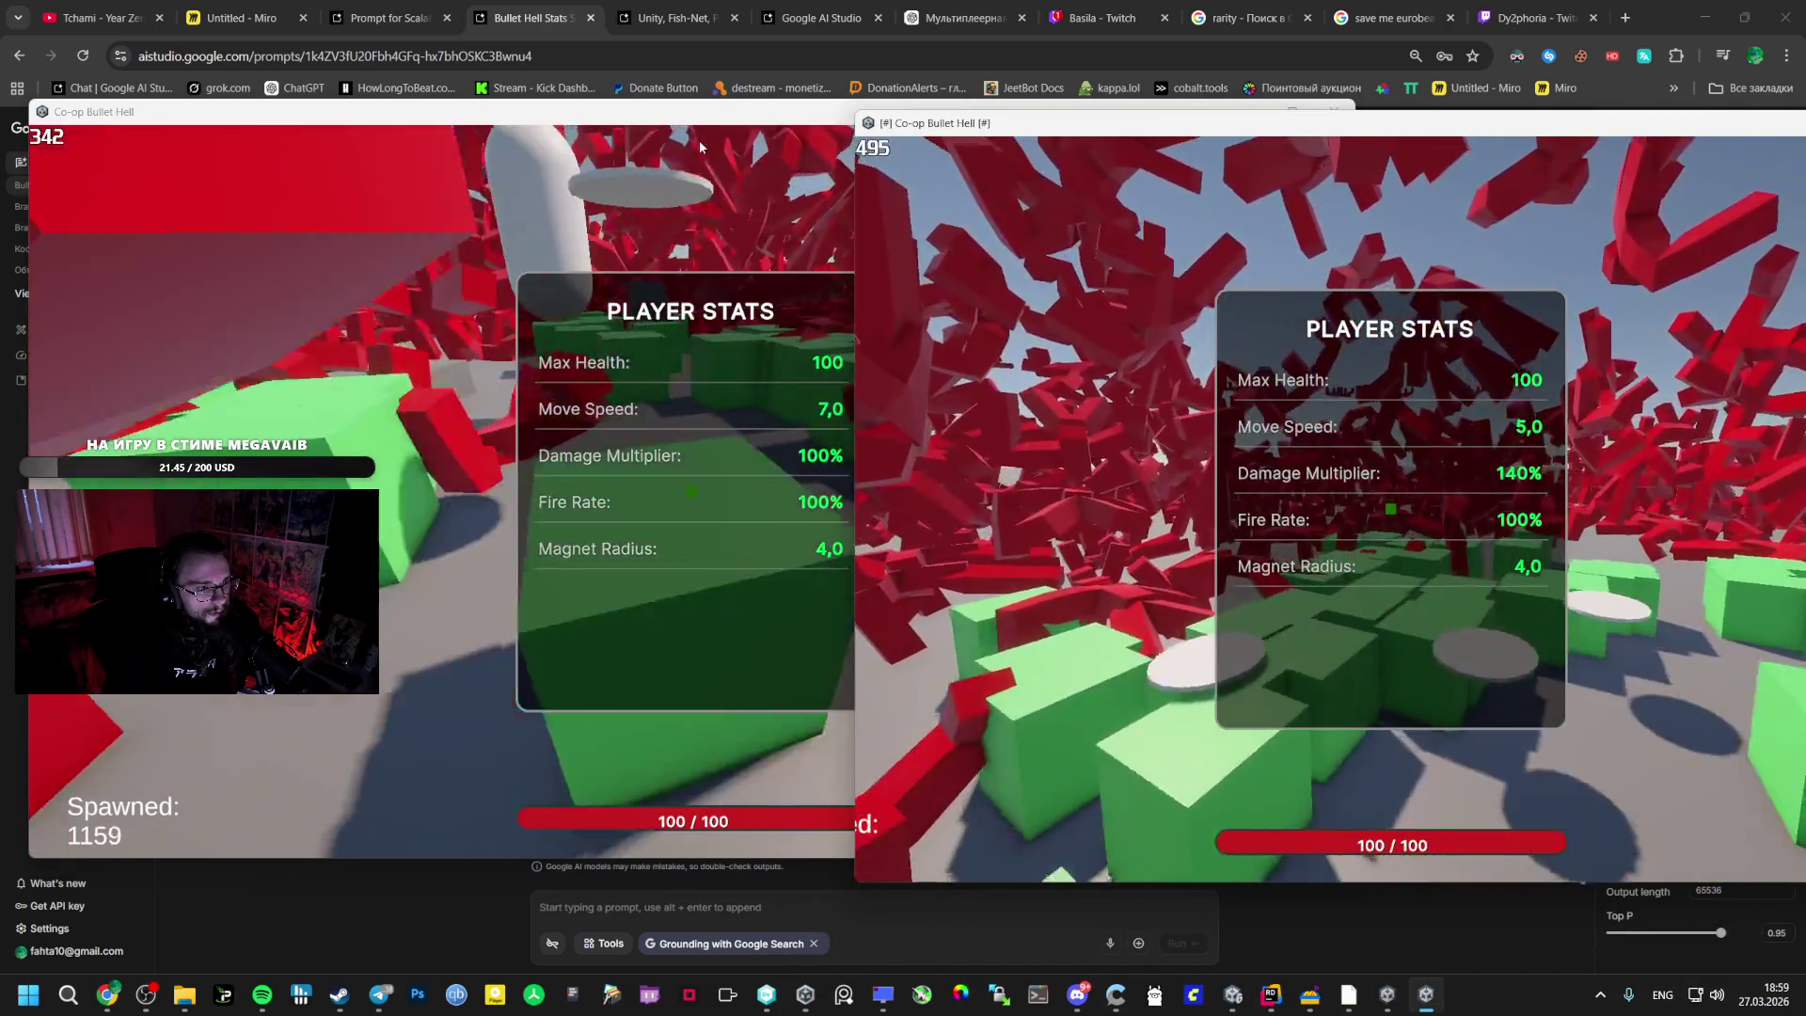
key("Escape")
left_click(1392, 500)
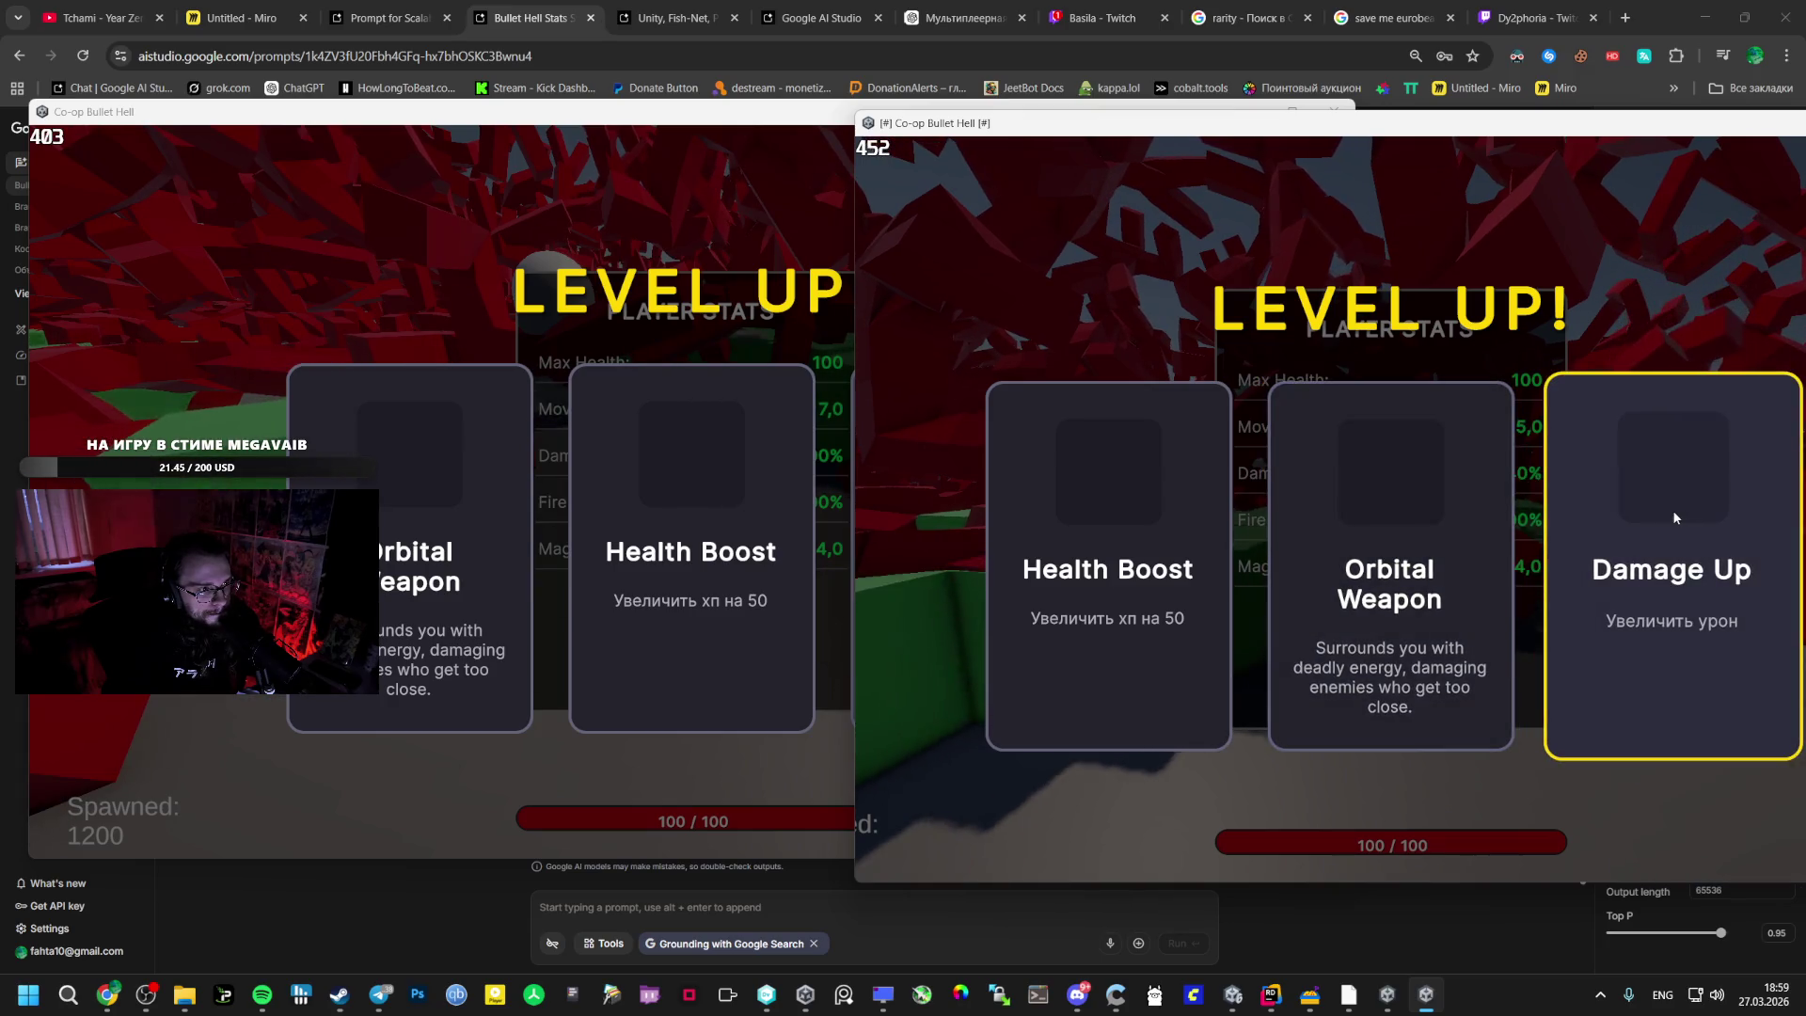
- Take Damage Up on each level-up in both windows, raising Damage Multiplier to 140%
left_click(1674, 513)
key("alt+Tab")
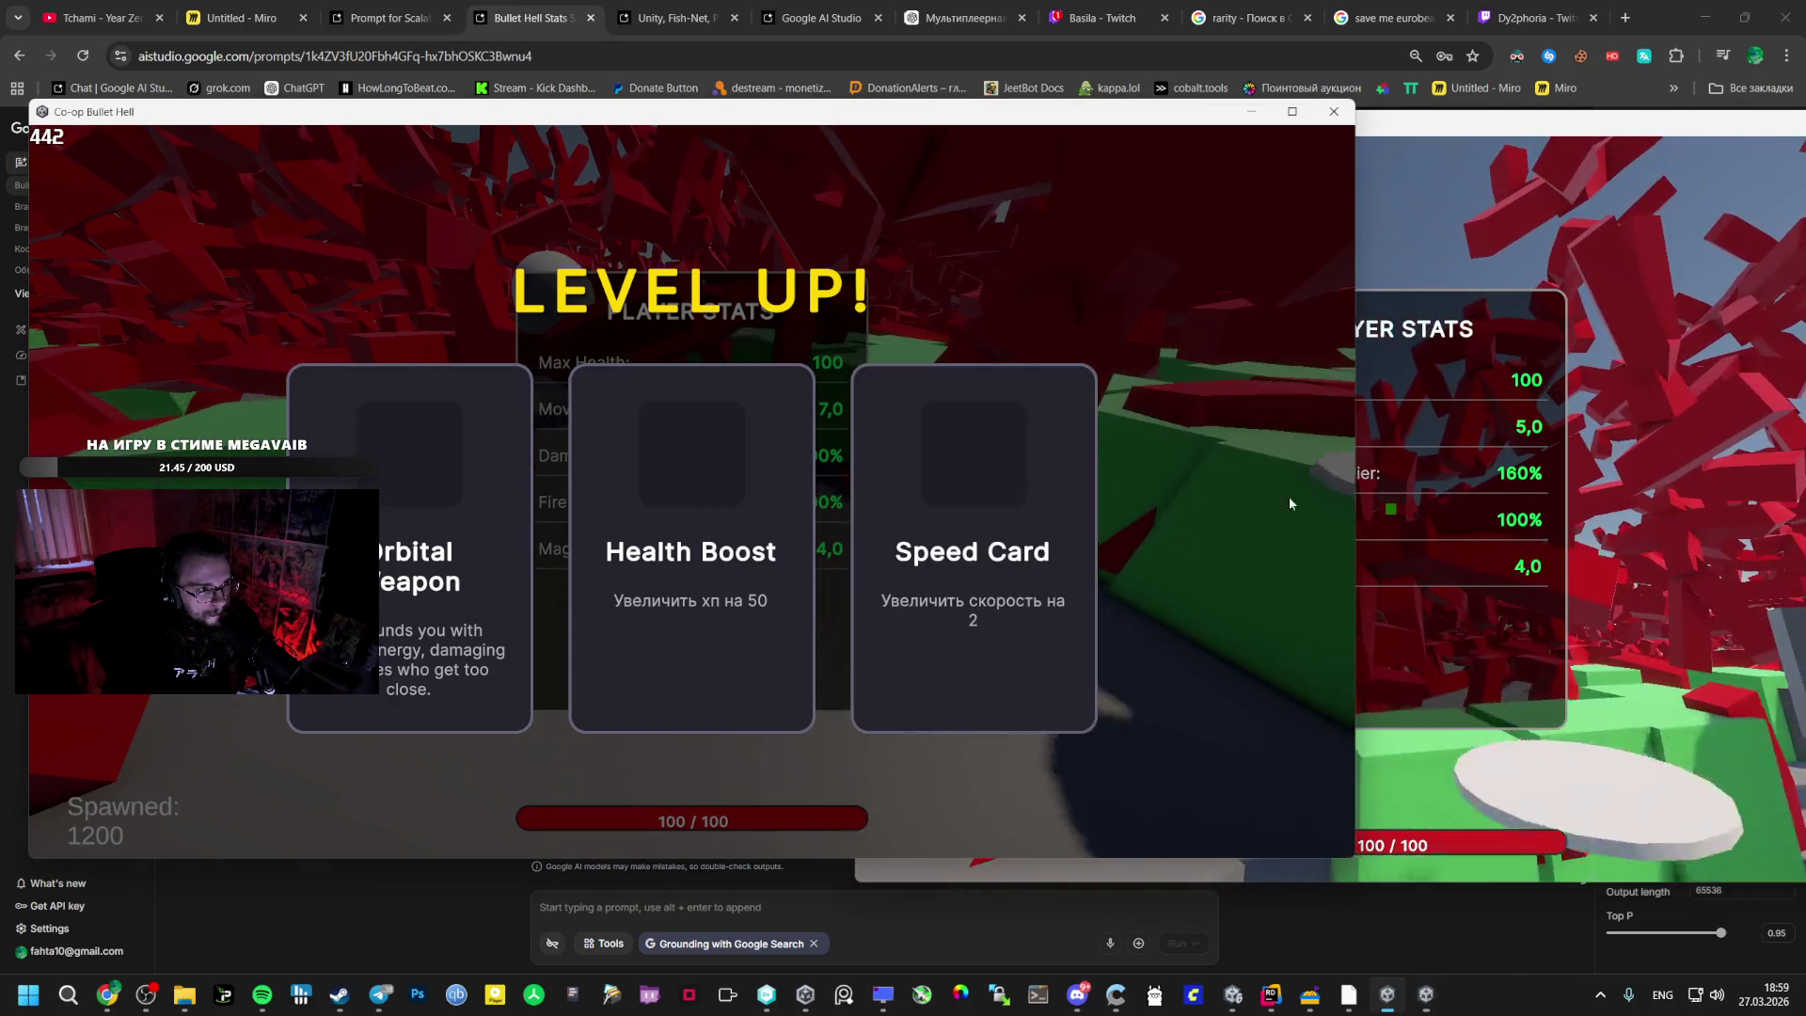
left_click(446, 590)
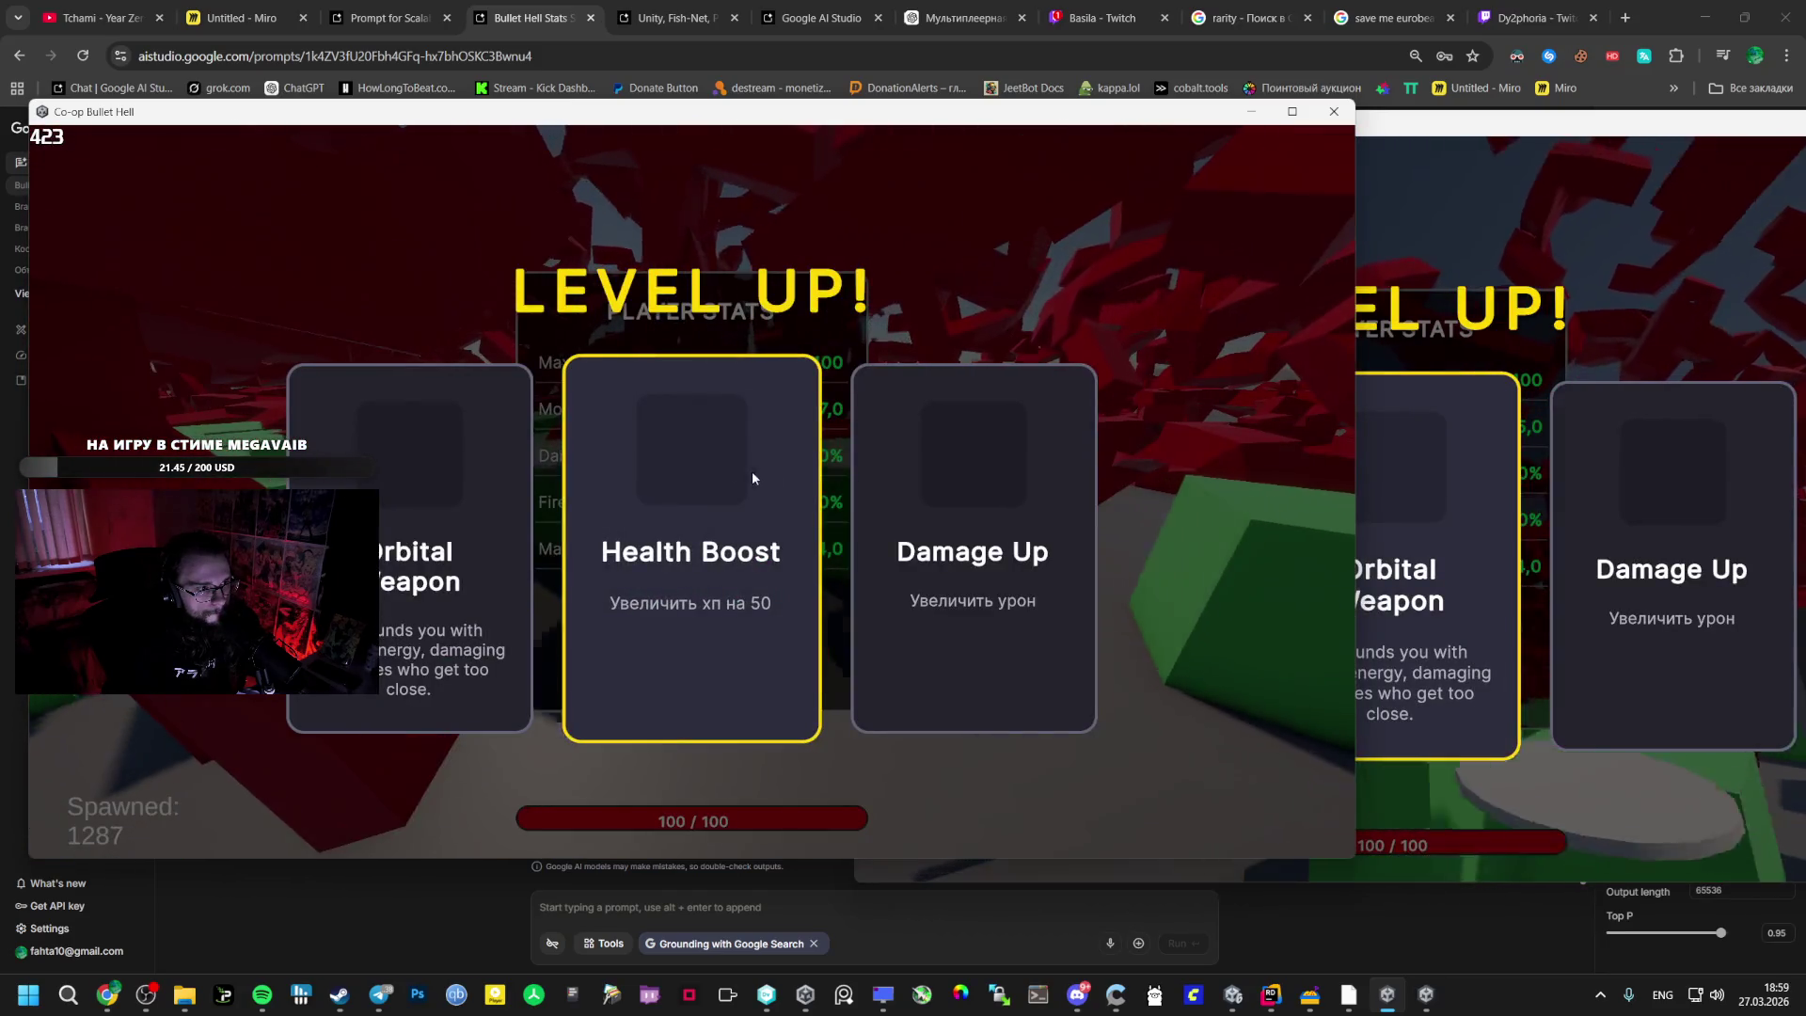
left_click(941, 515)
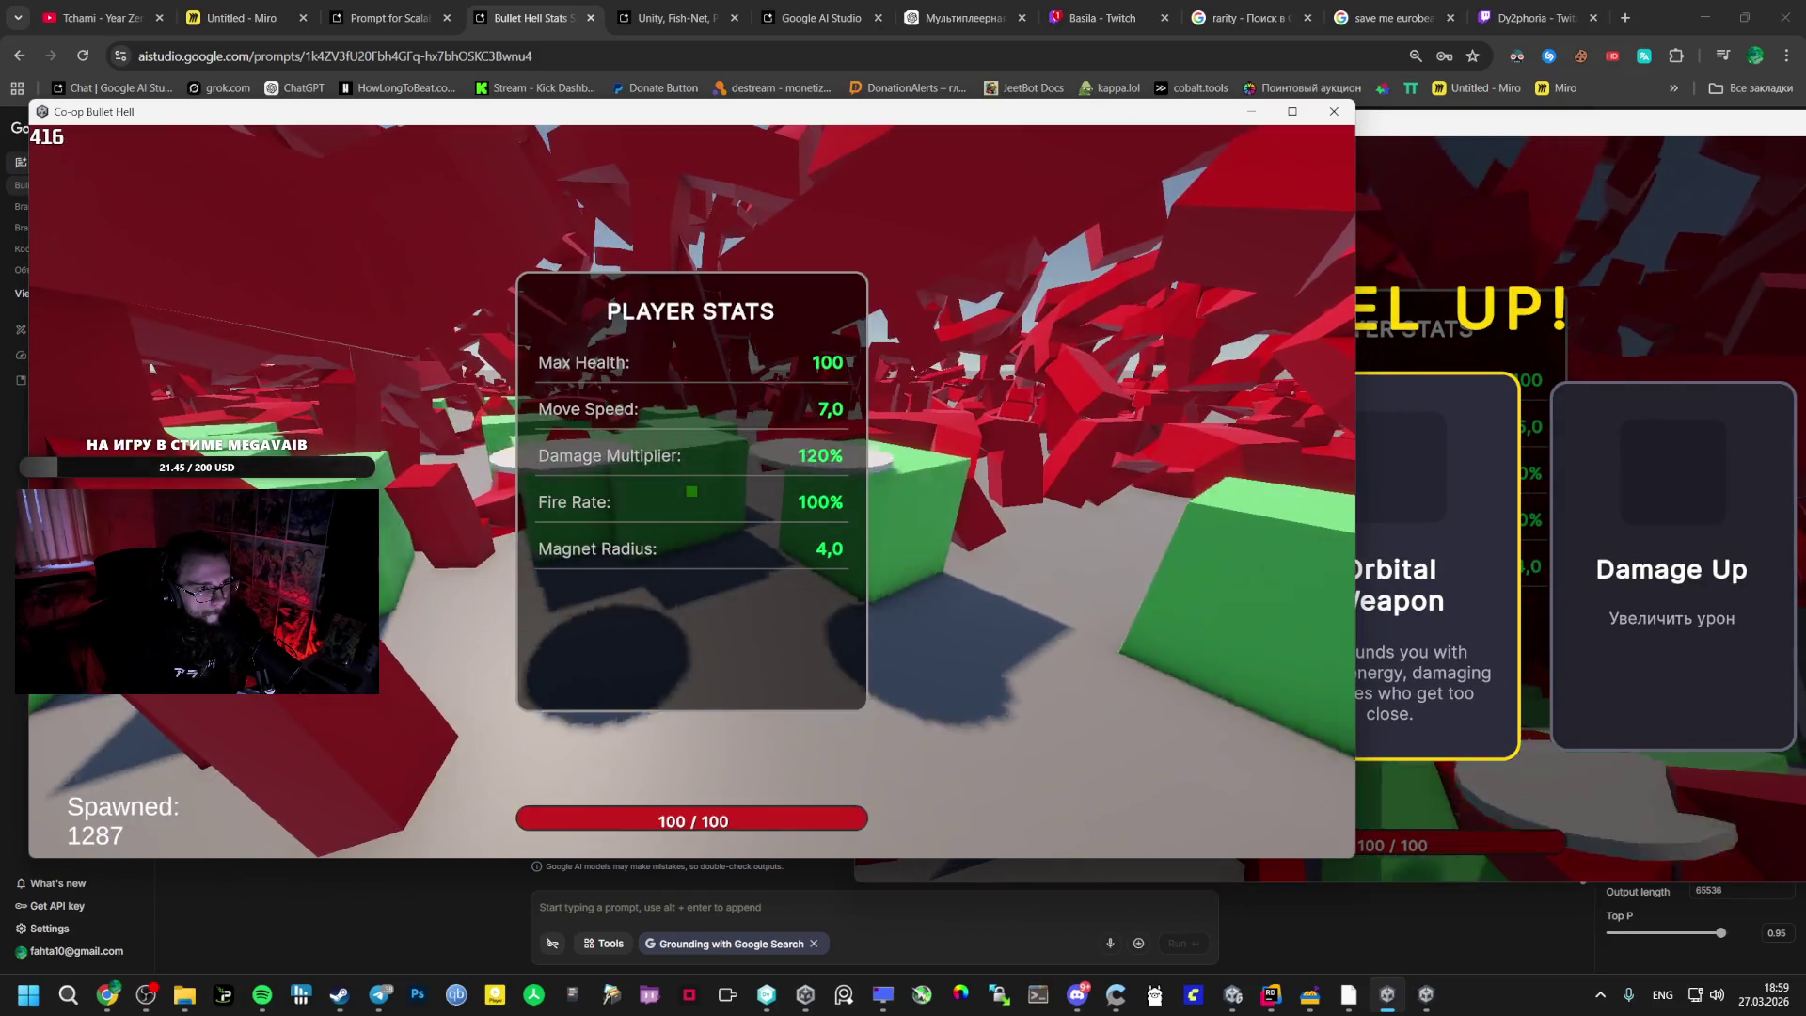
left_click(1367, 481)
left_click(1366, 481)
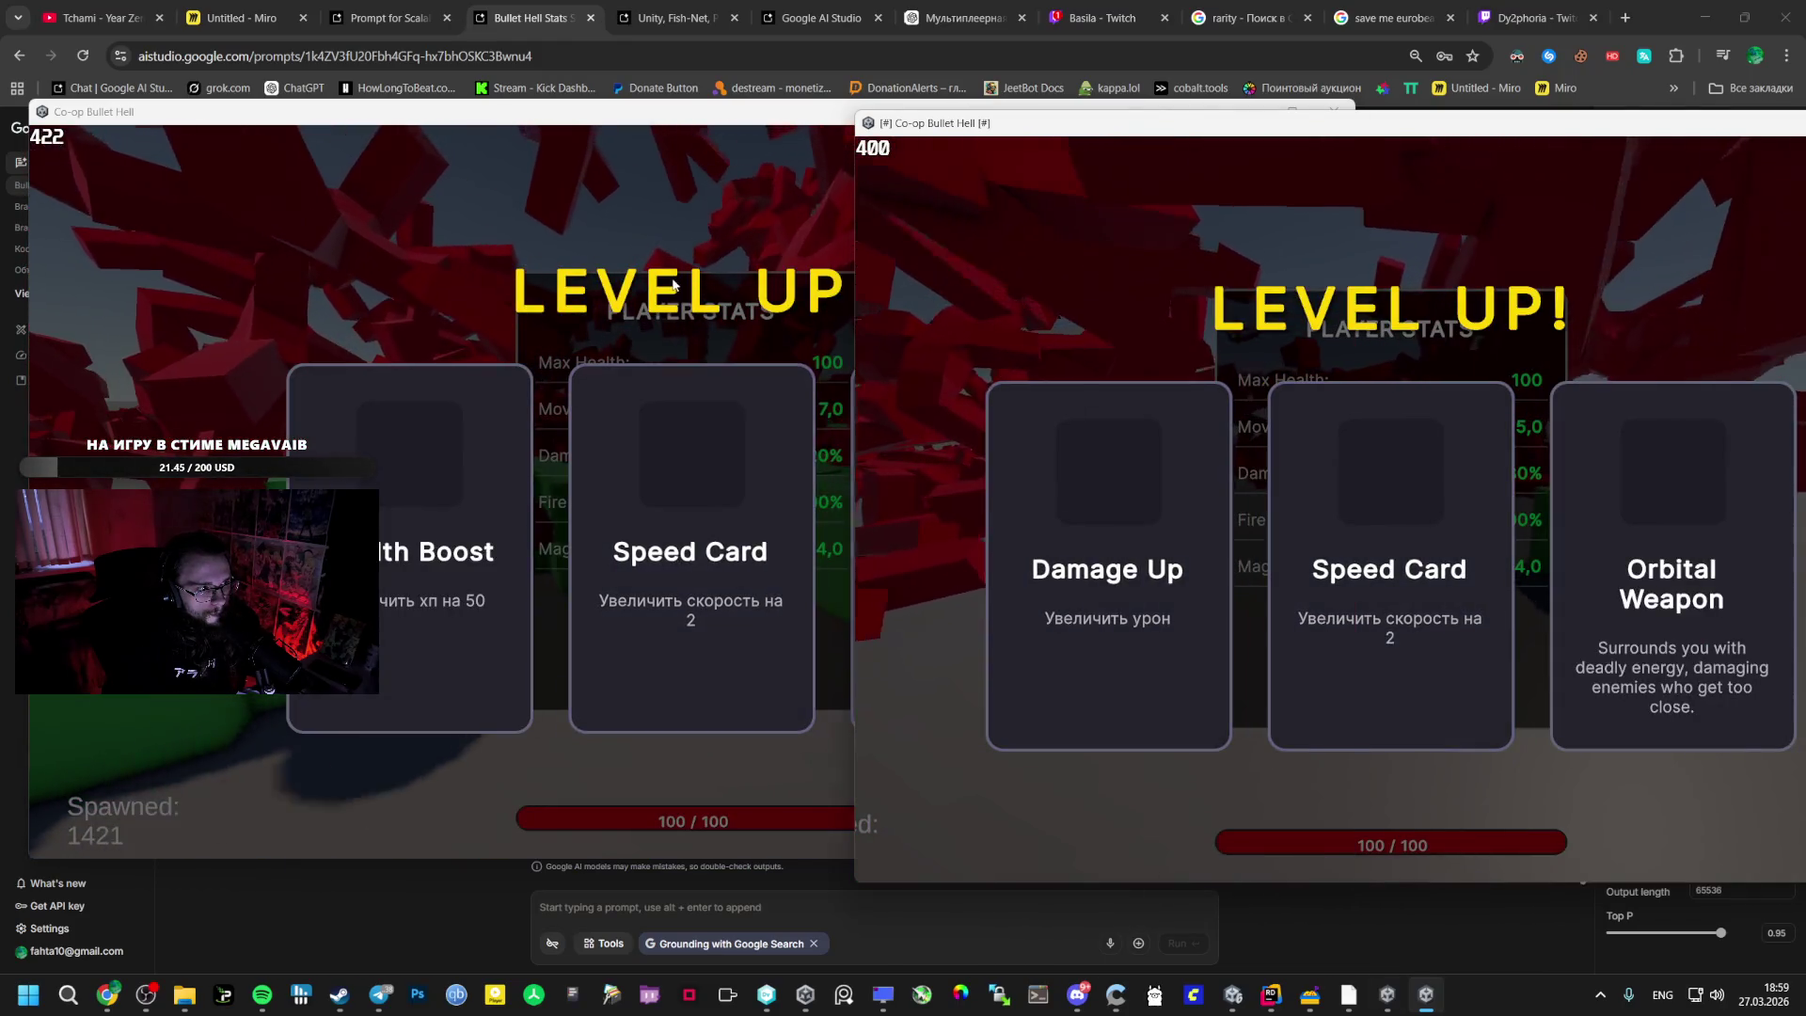
key("alt+Tab")
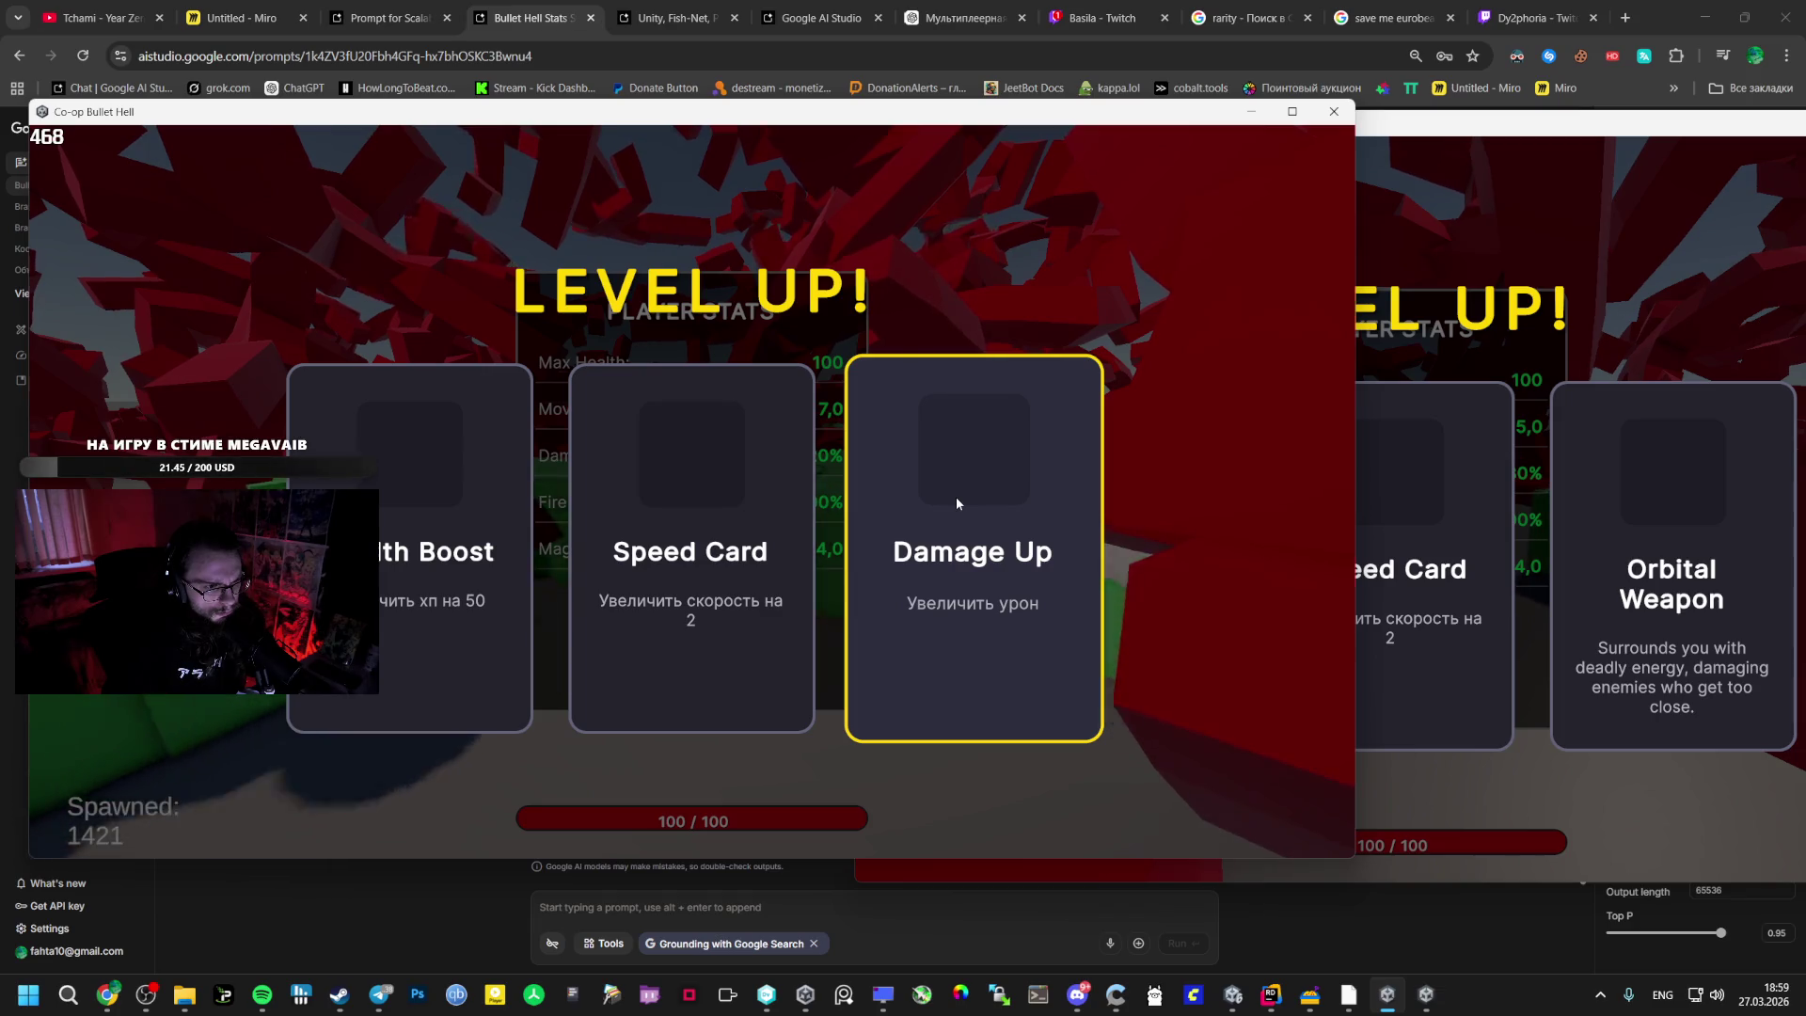
left_click(957, 499)
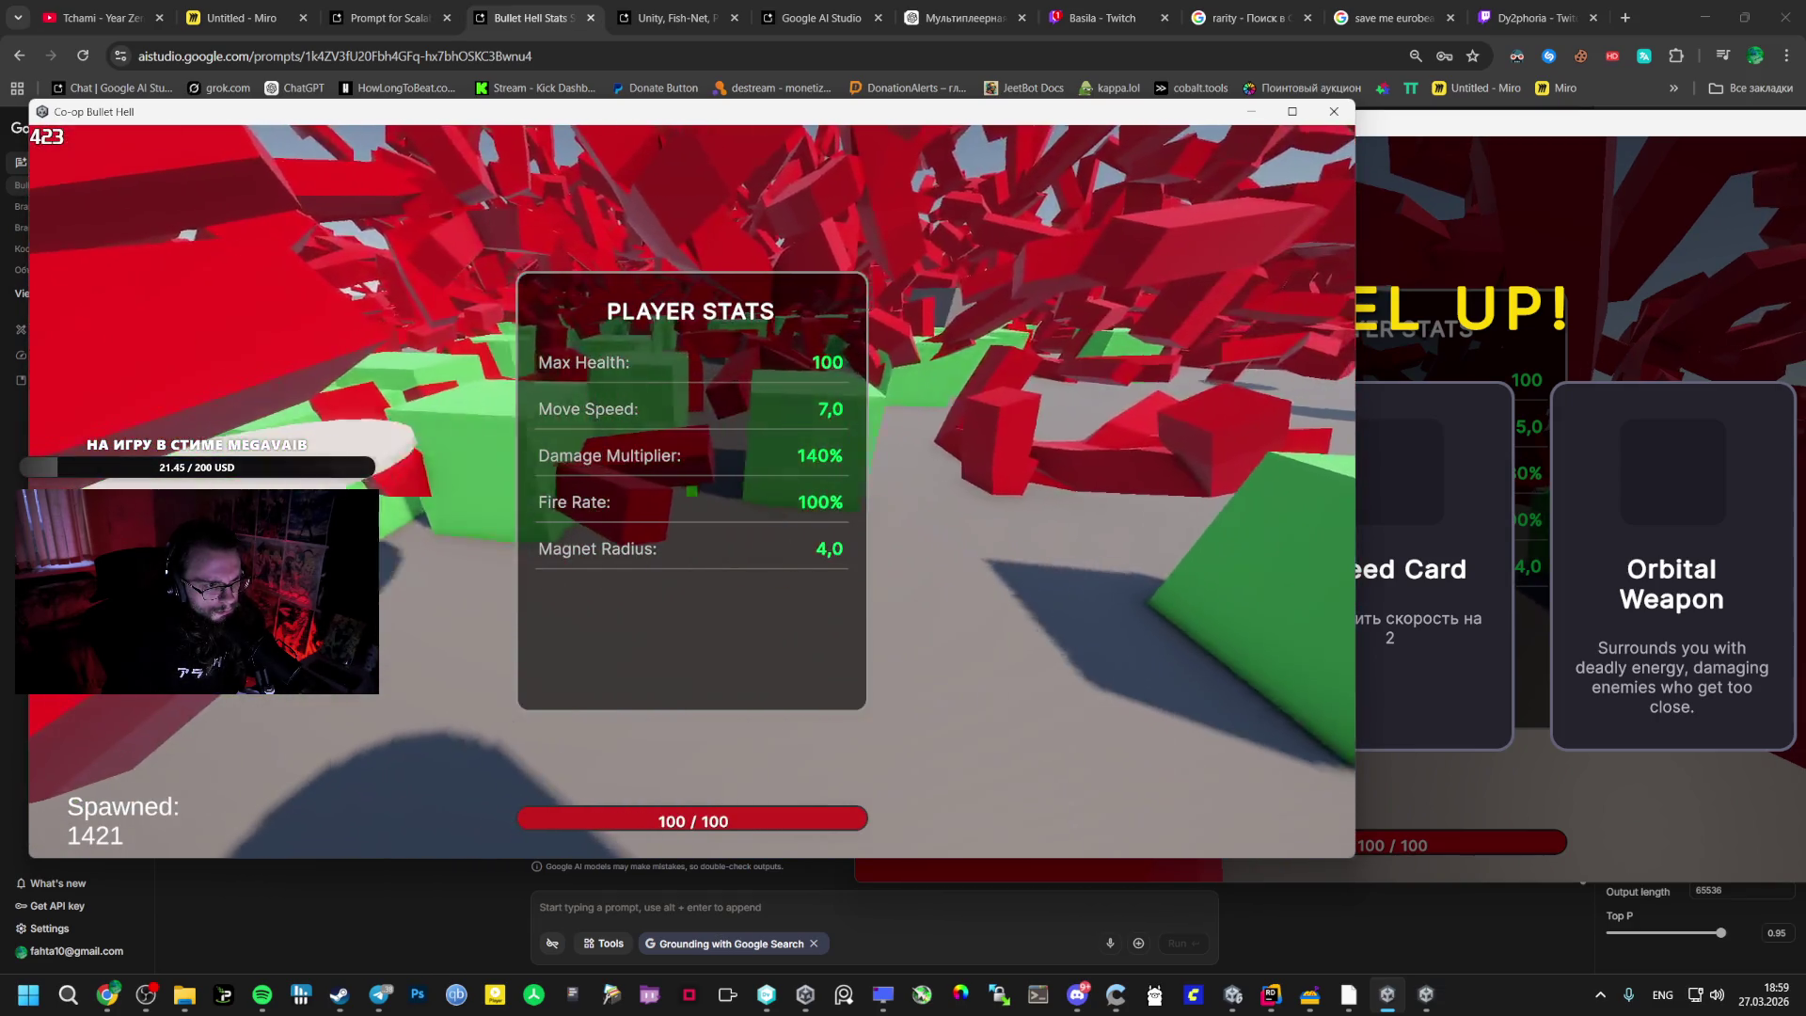
key("alt+Tab")
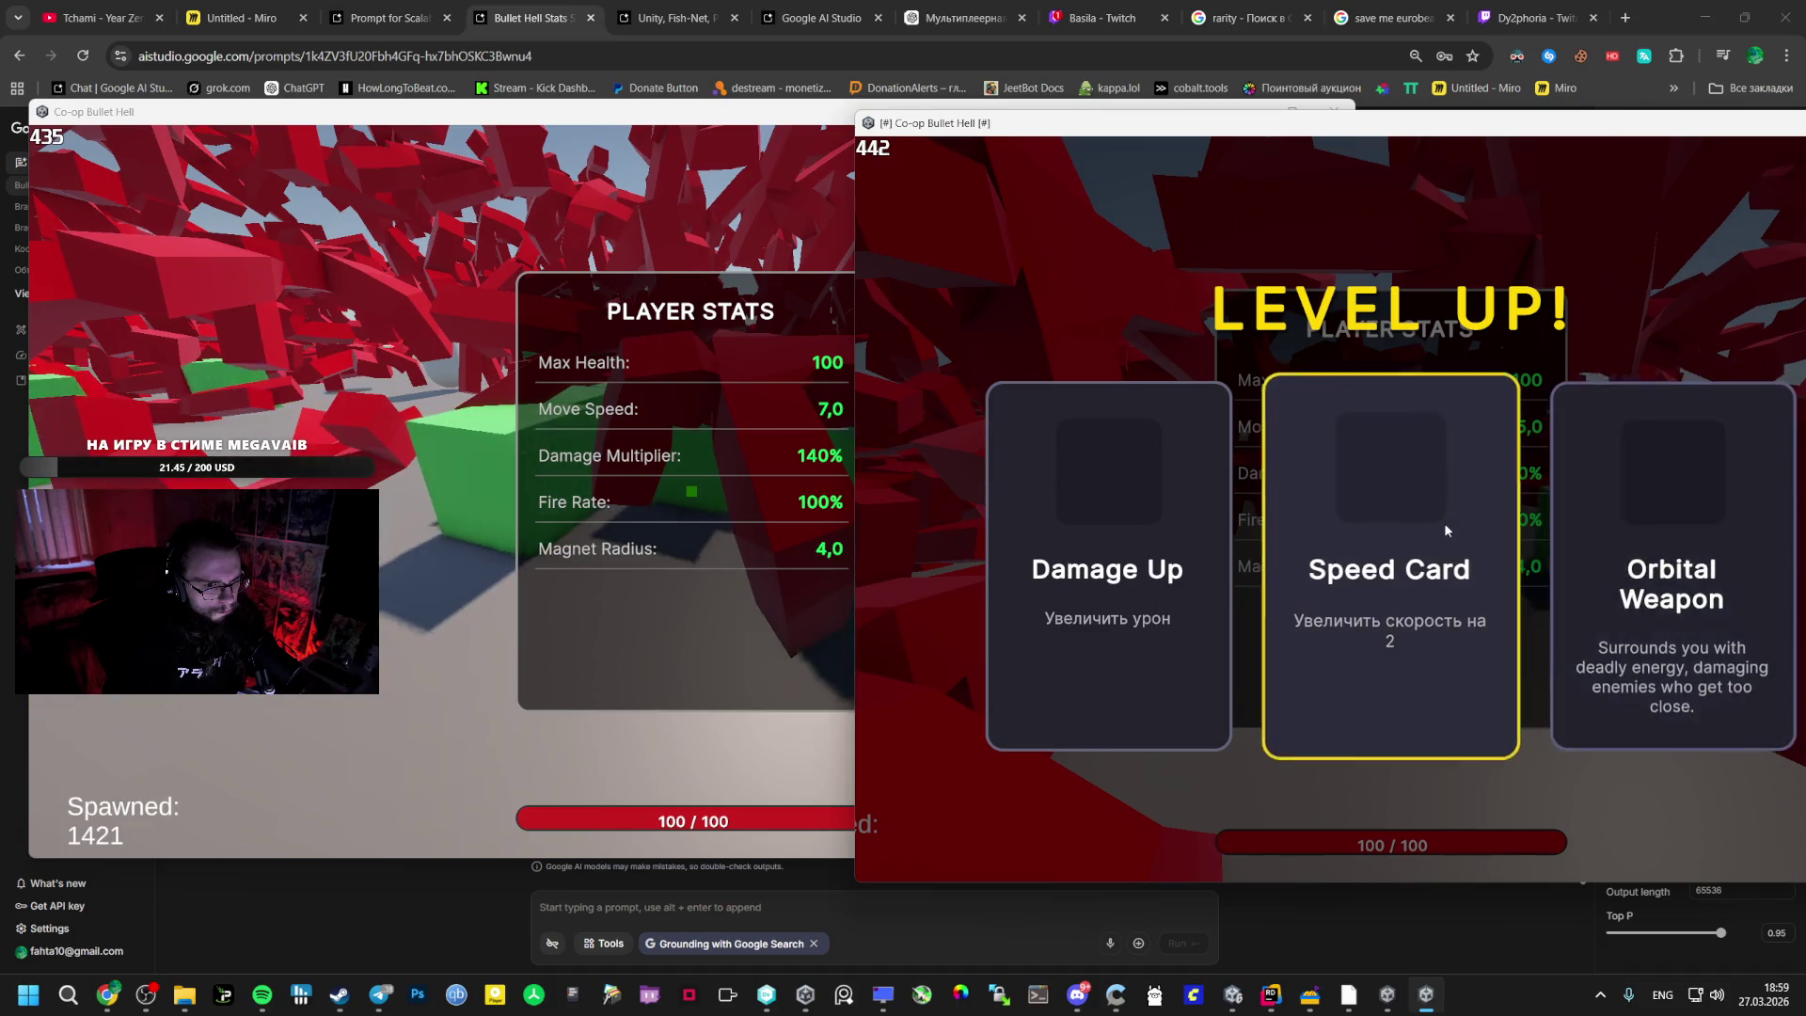
left_click(1567, 545)
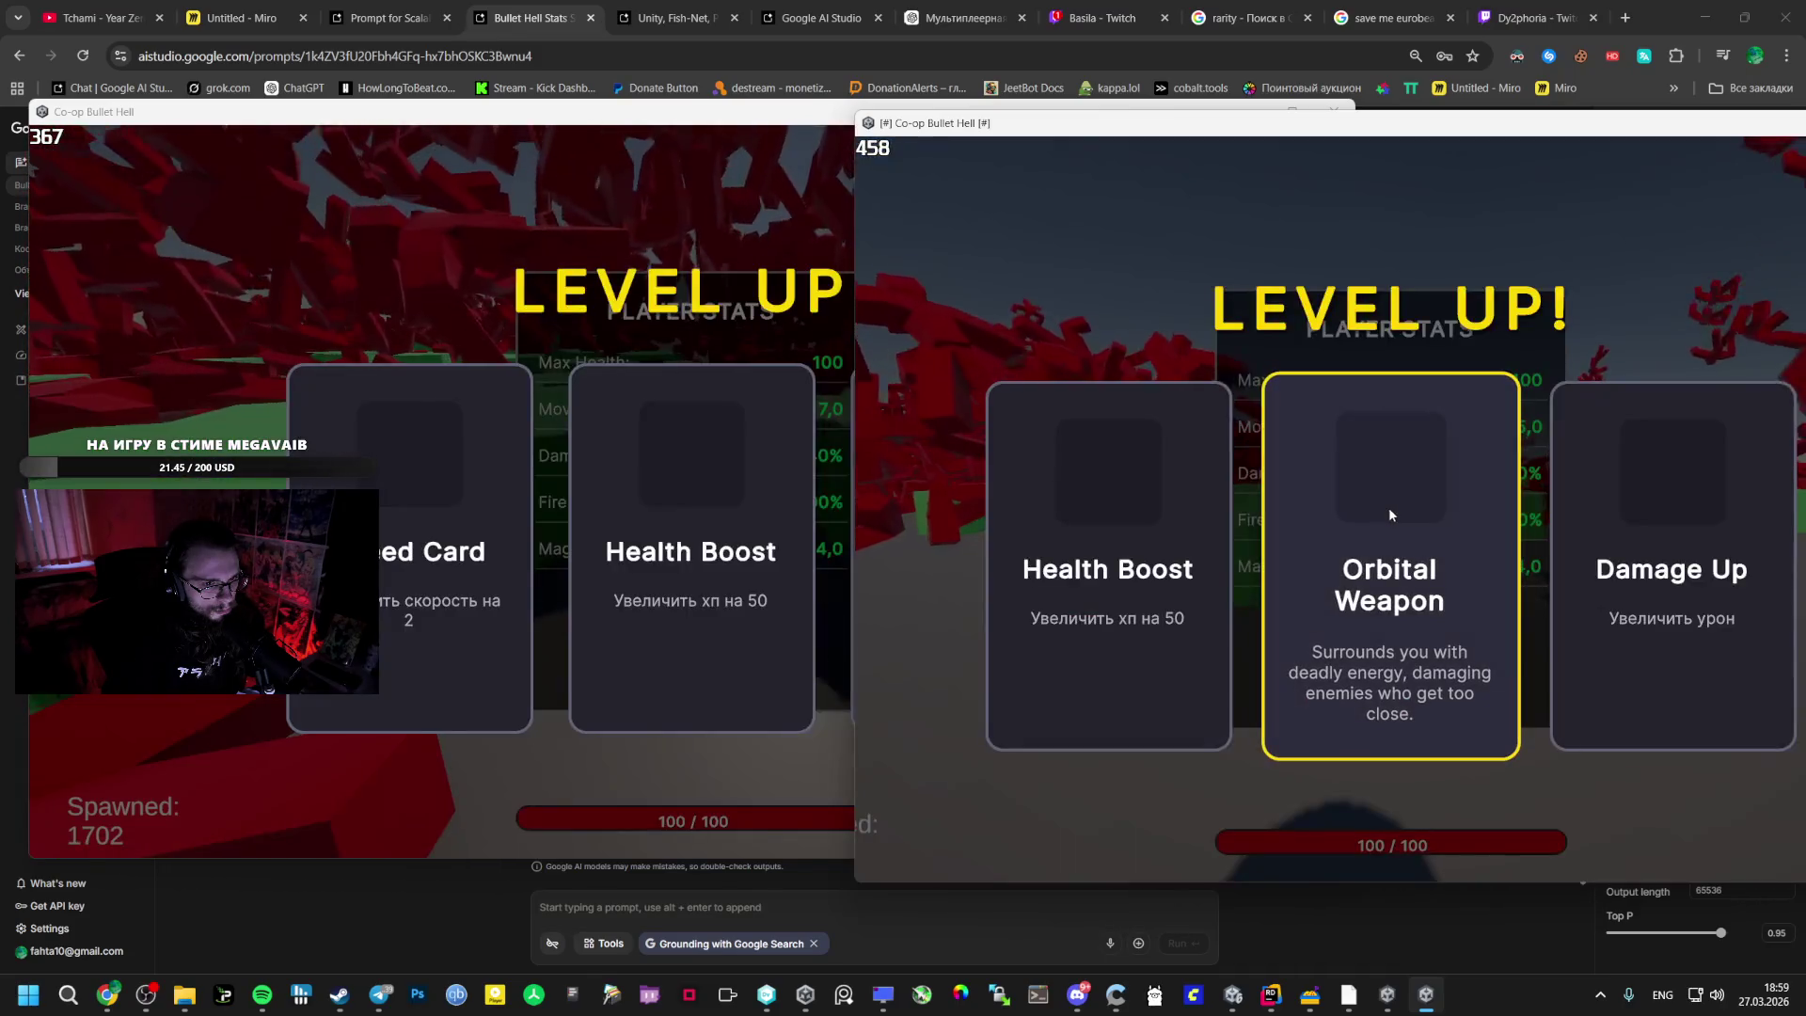
- Keep choosing Damage Up in both clients until the multipliers reach 180% and 240%
left_click(1675, 529)
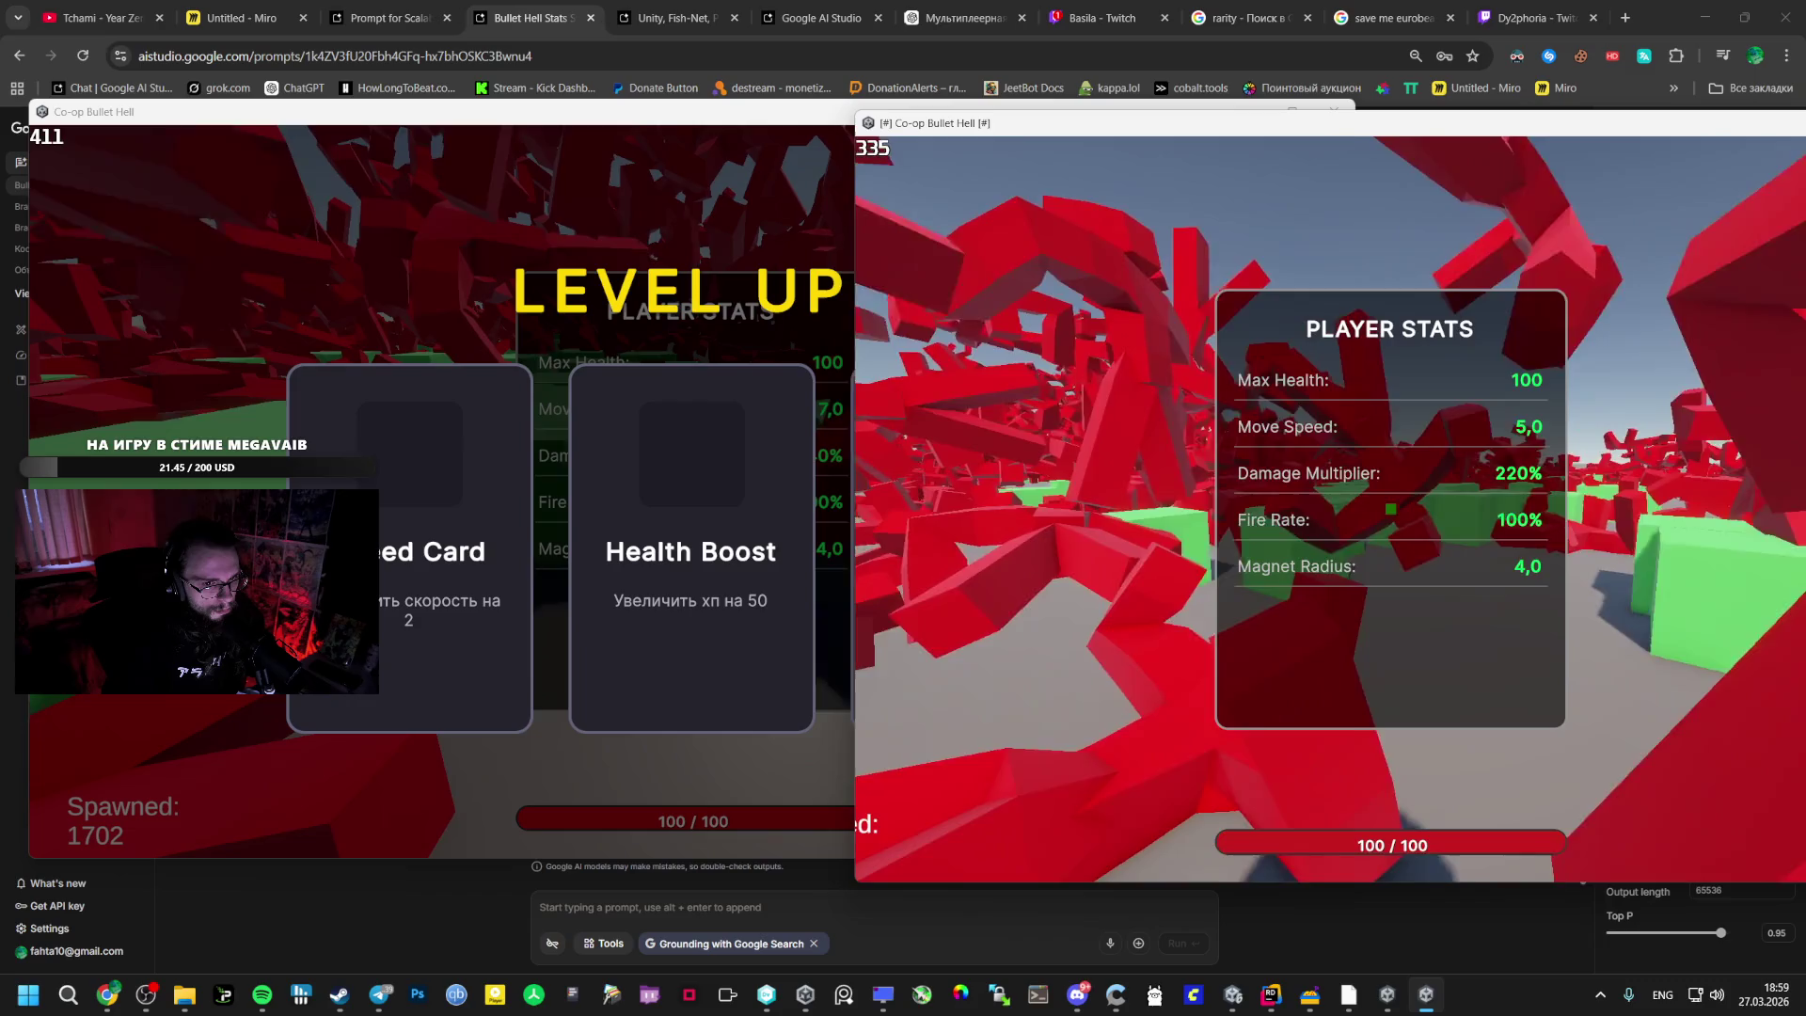
key("alt+Tab")
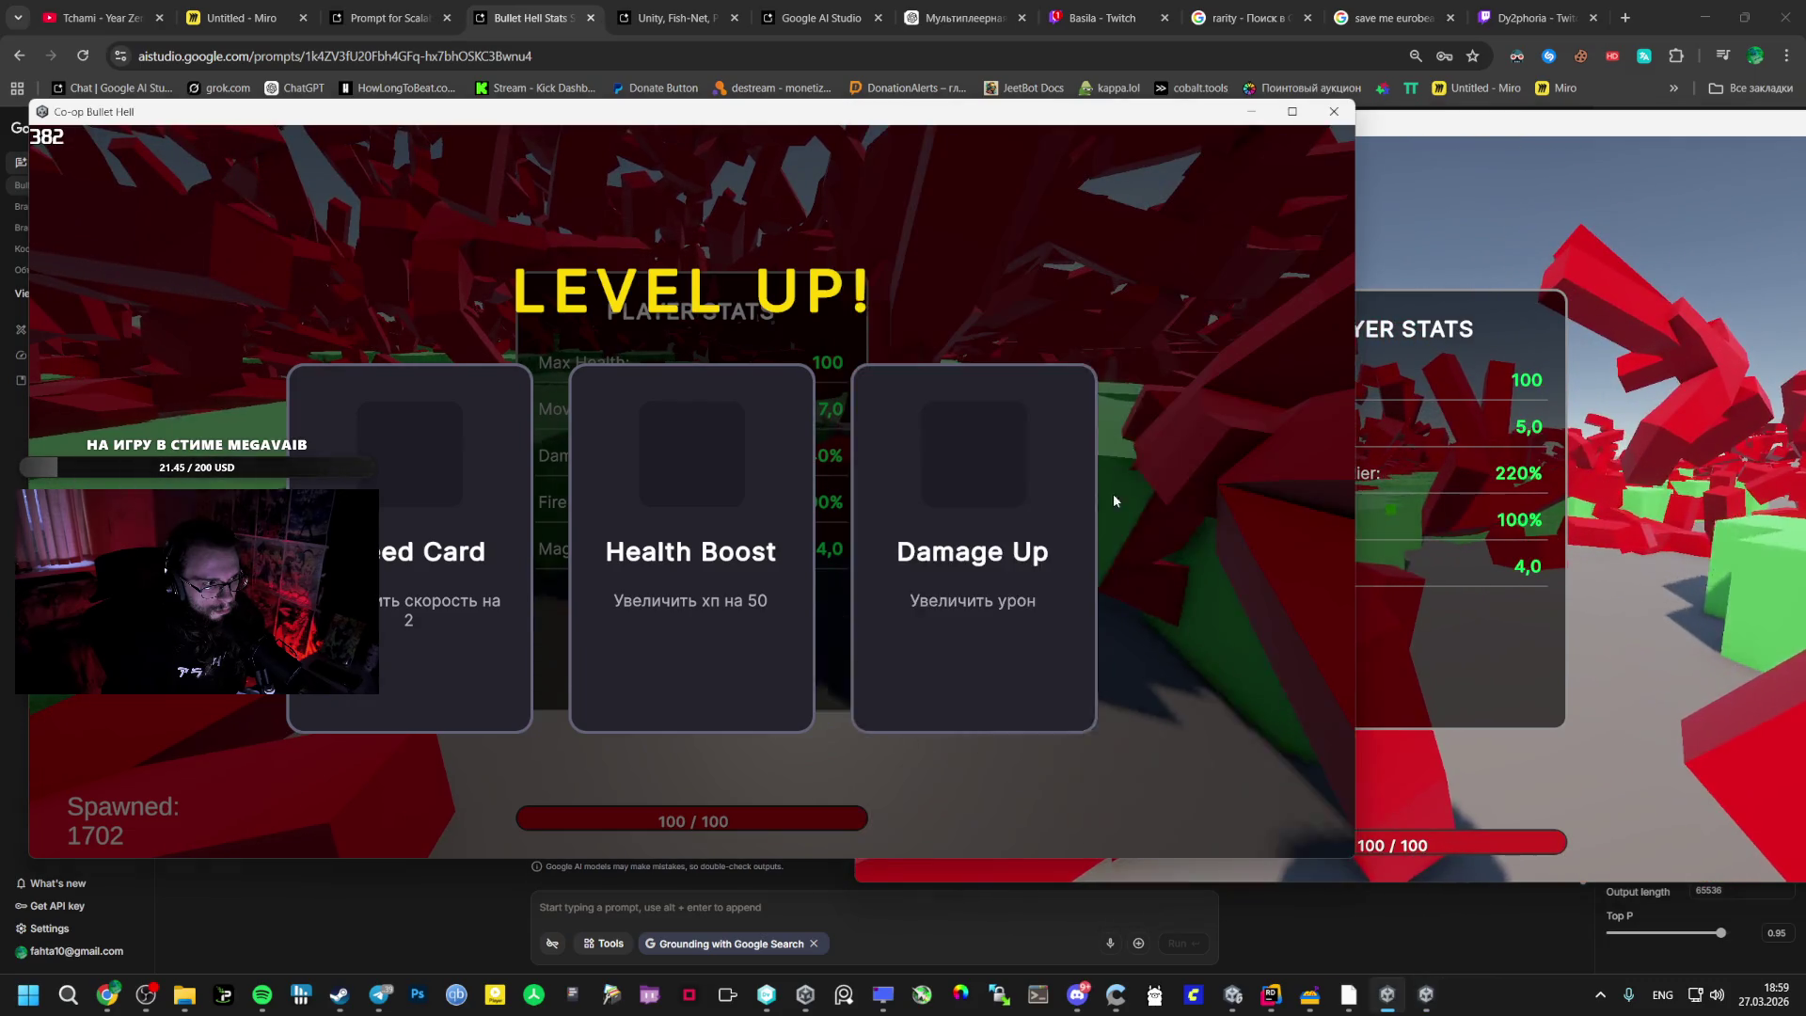
left_click(927, 511)
key("alt+Tab")
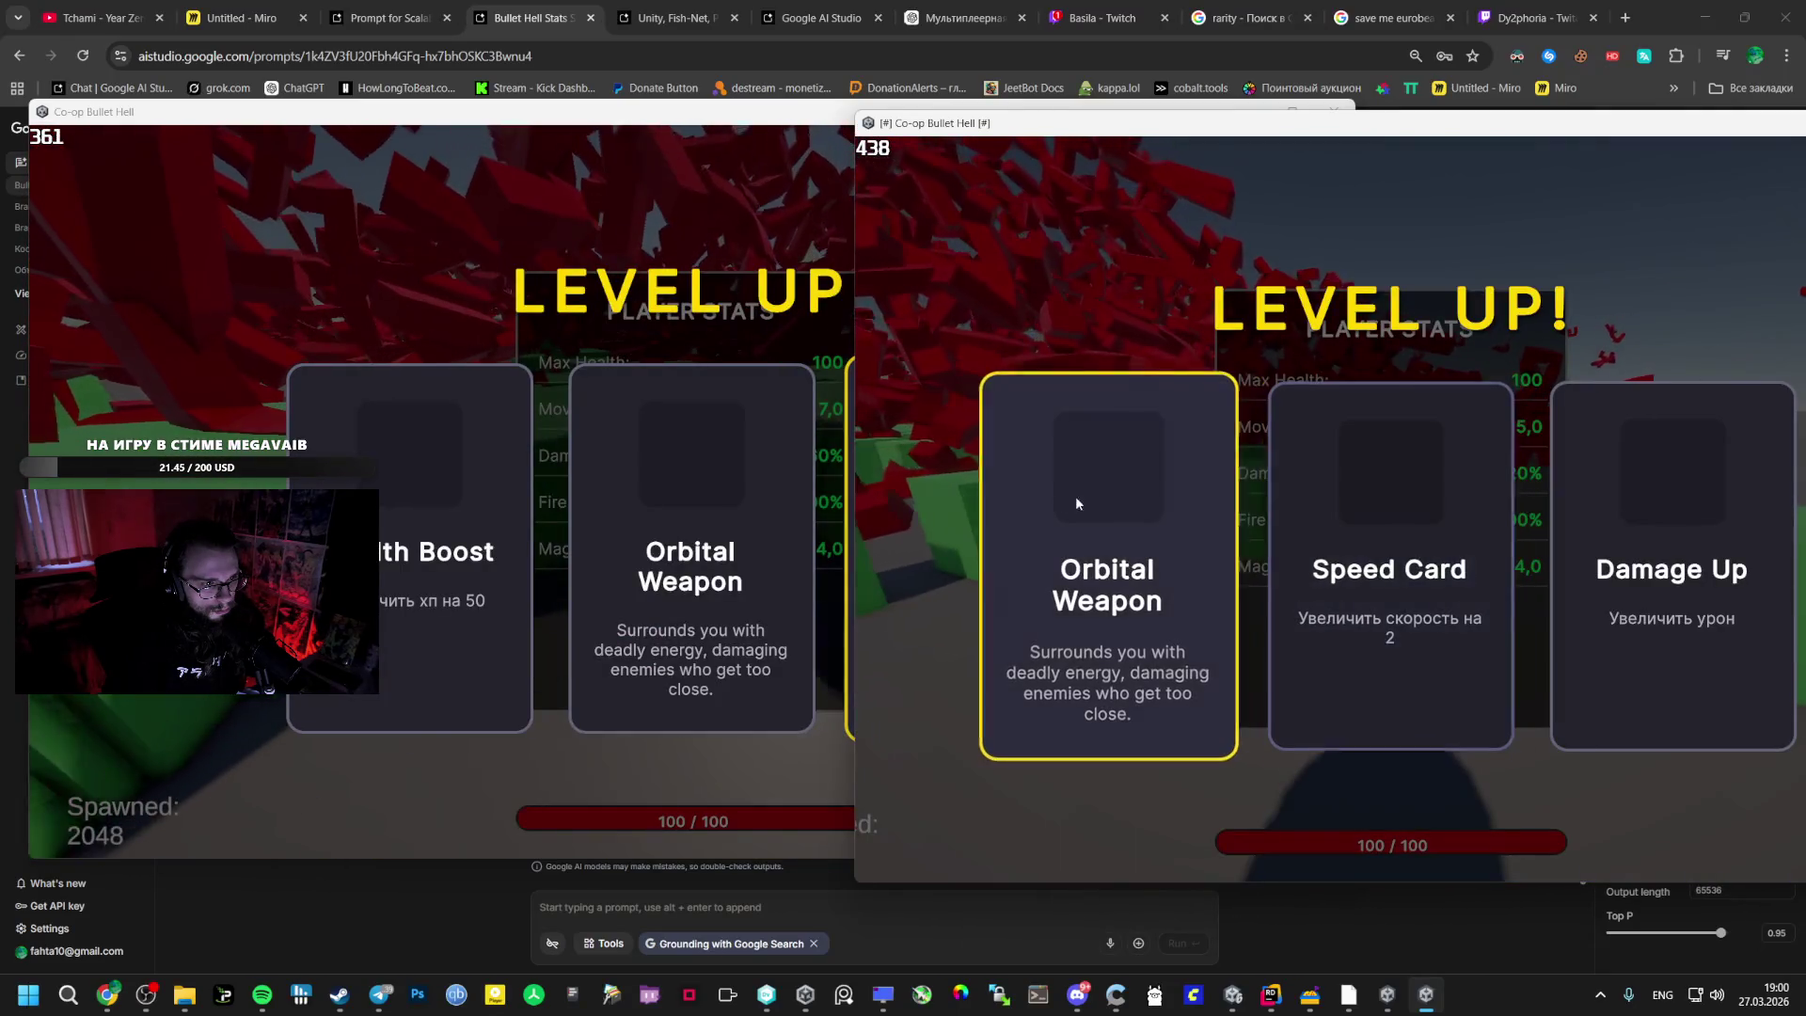
left_click(647, 497)
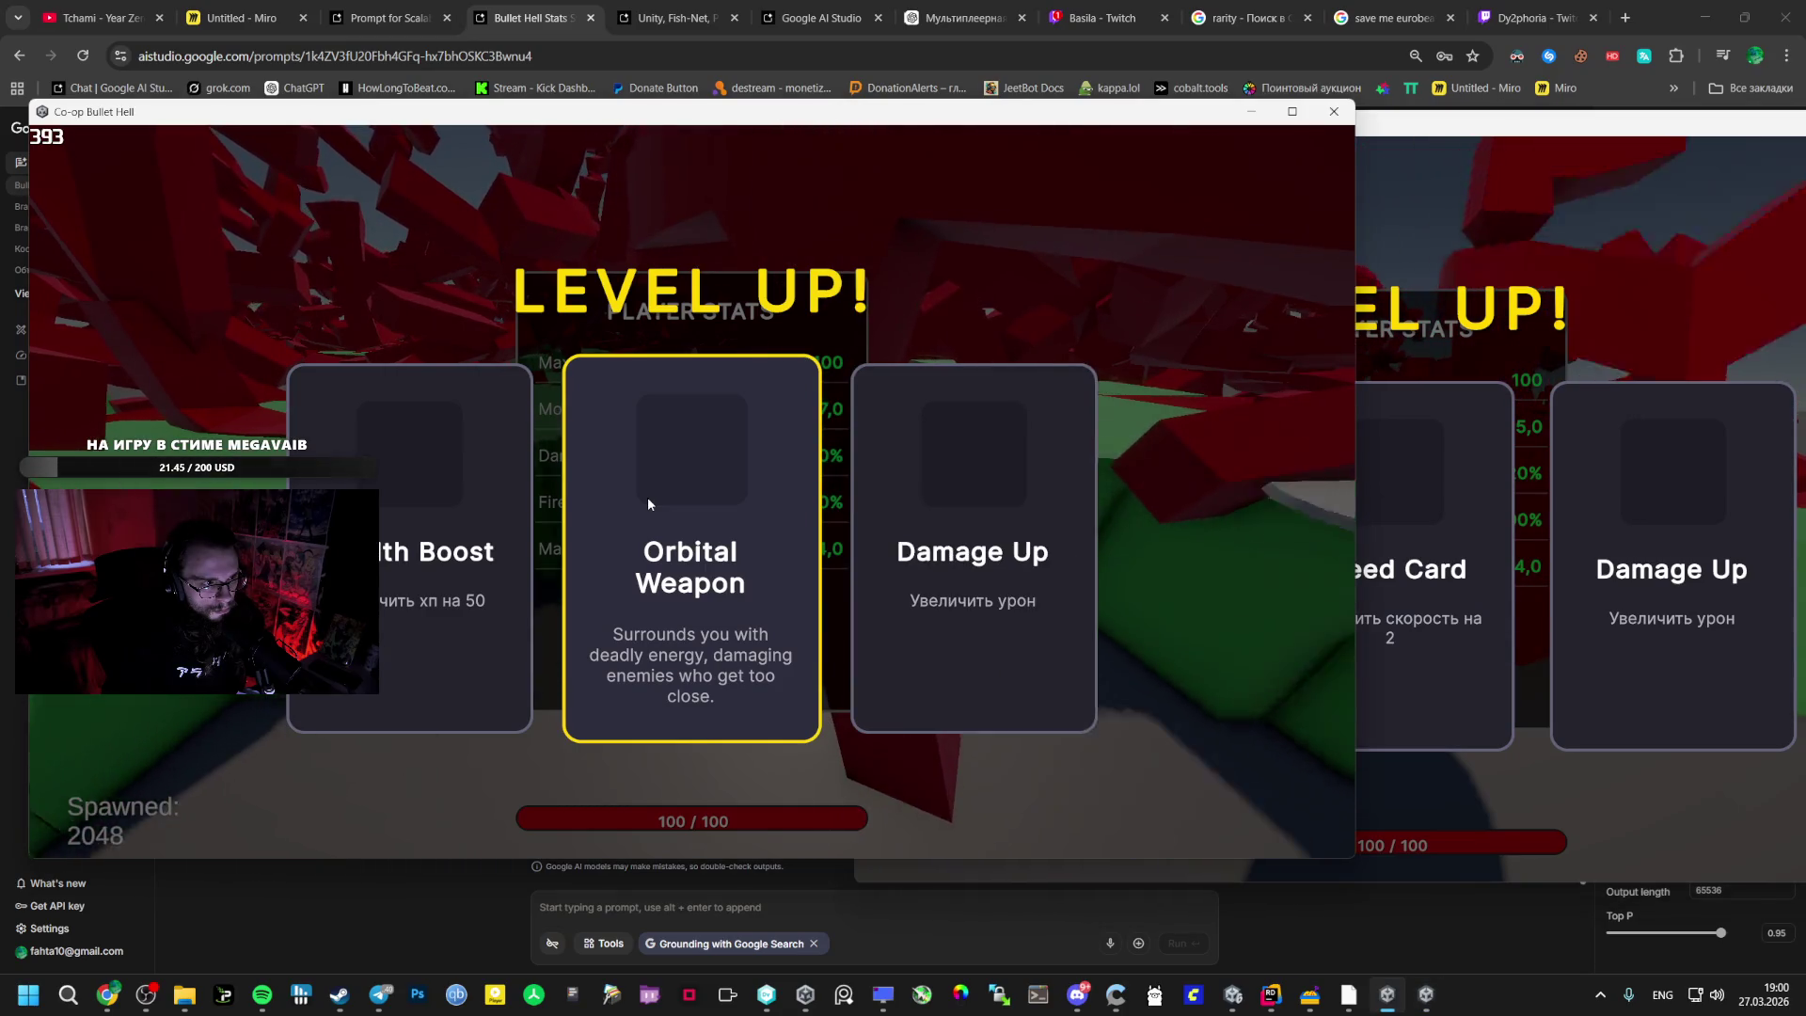
left_click(1027, 478)
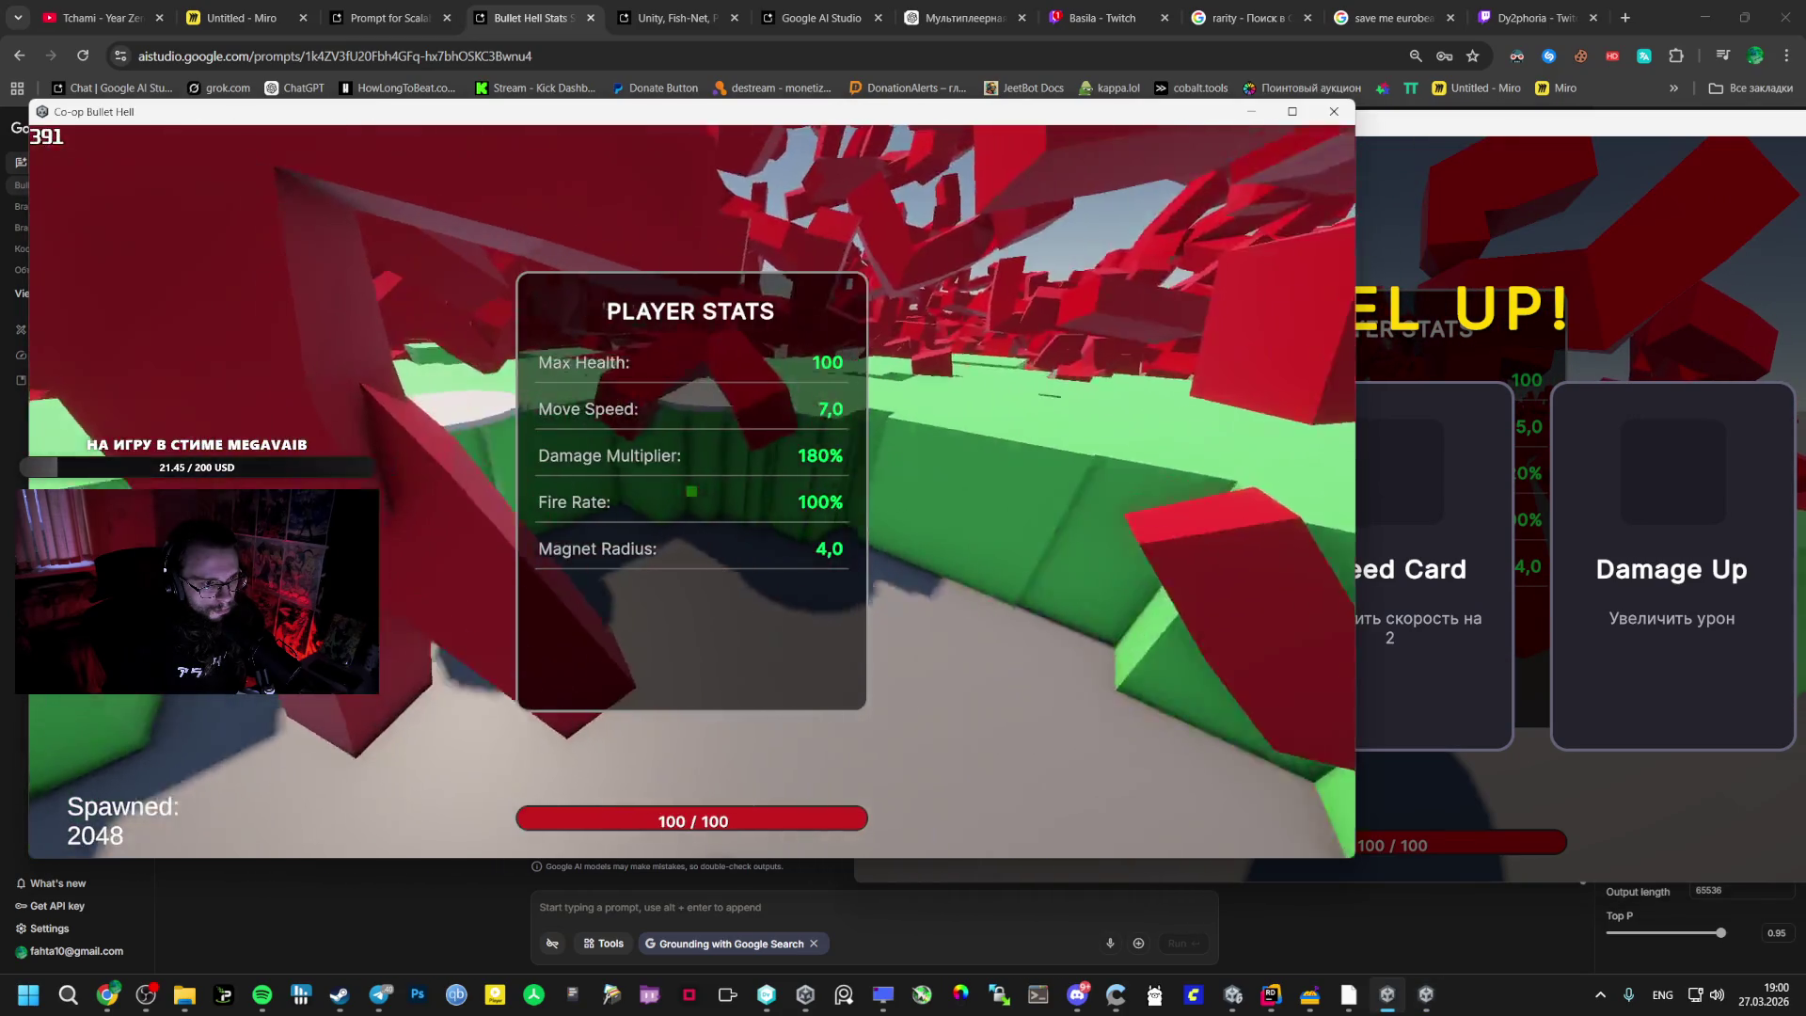
key("alt+Tab")
left_click(1692, 533)
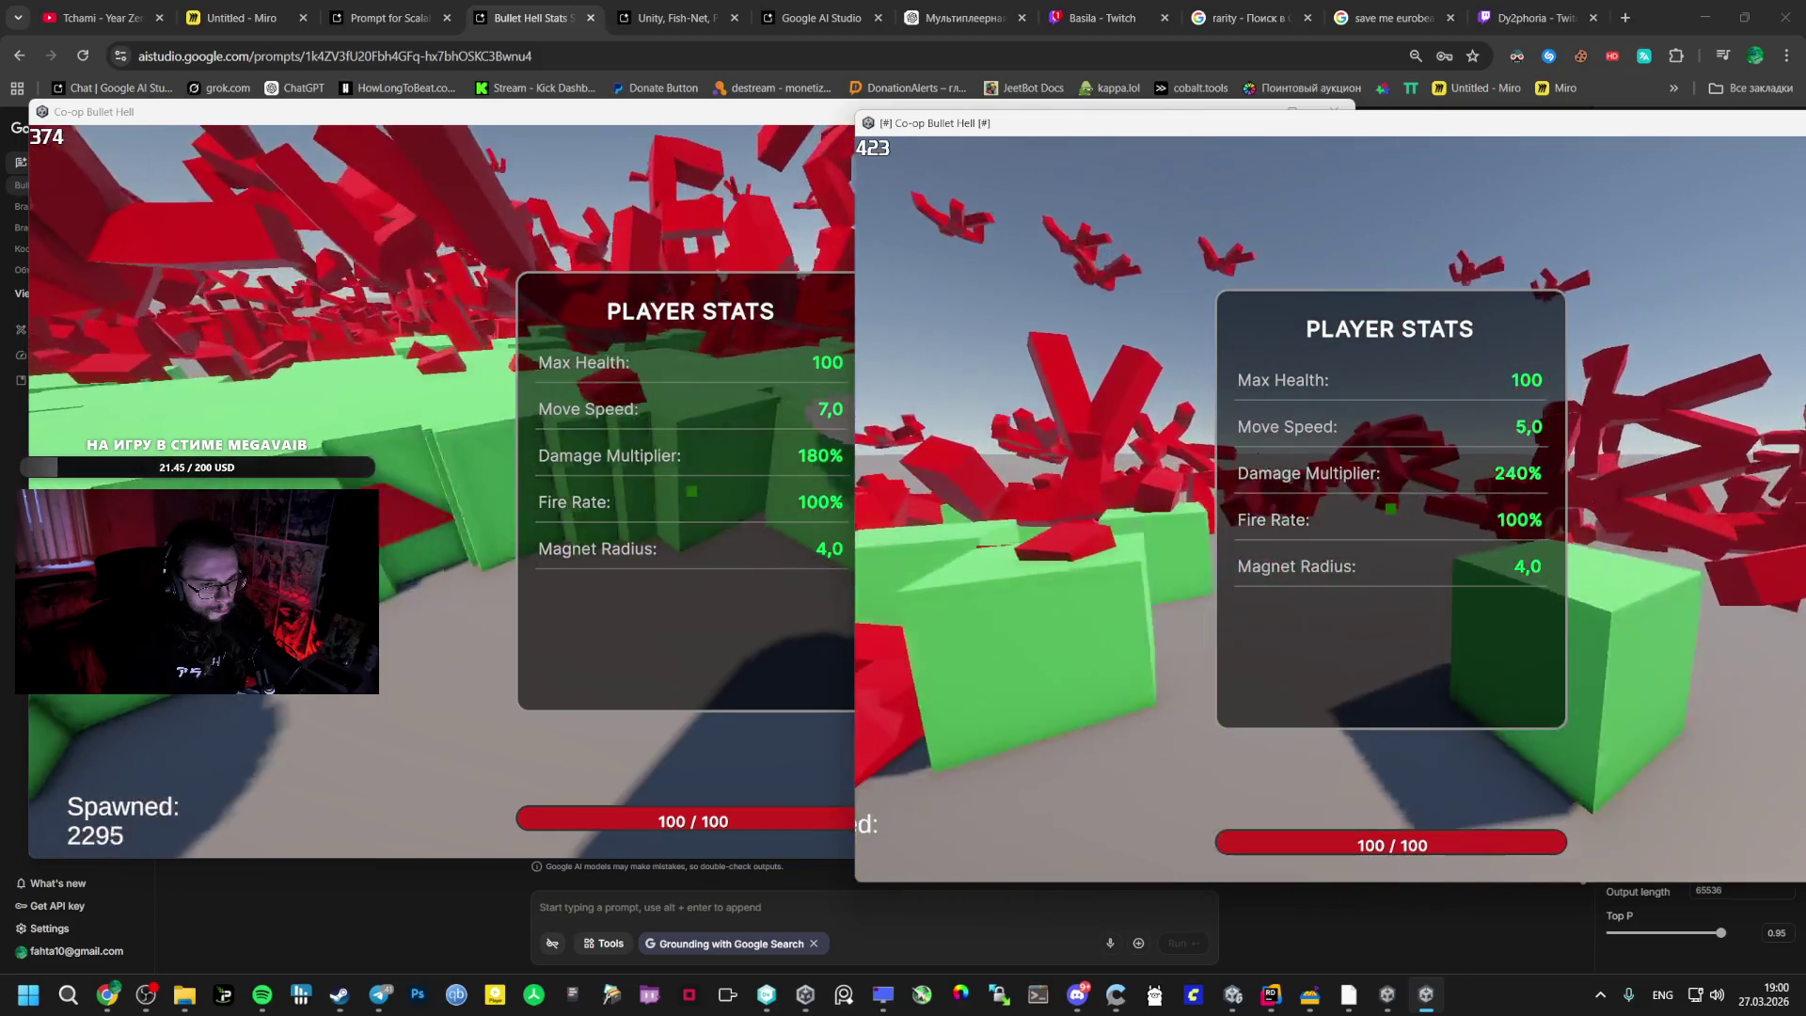
- Pause the game and bring up PlayerHUD_UI.cs in Rider
key("Escape")
left_click(1234, 994)
left_click(1269, 999)
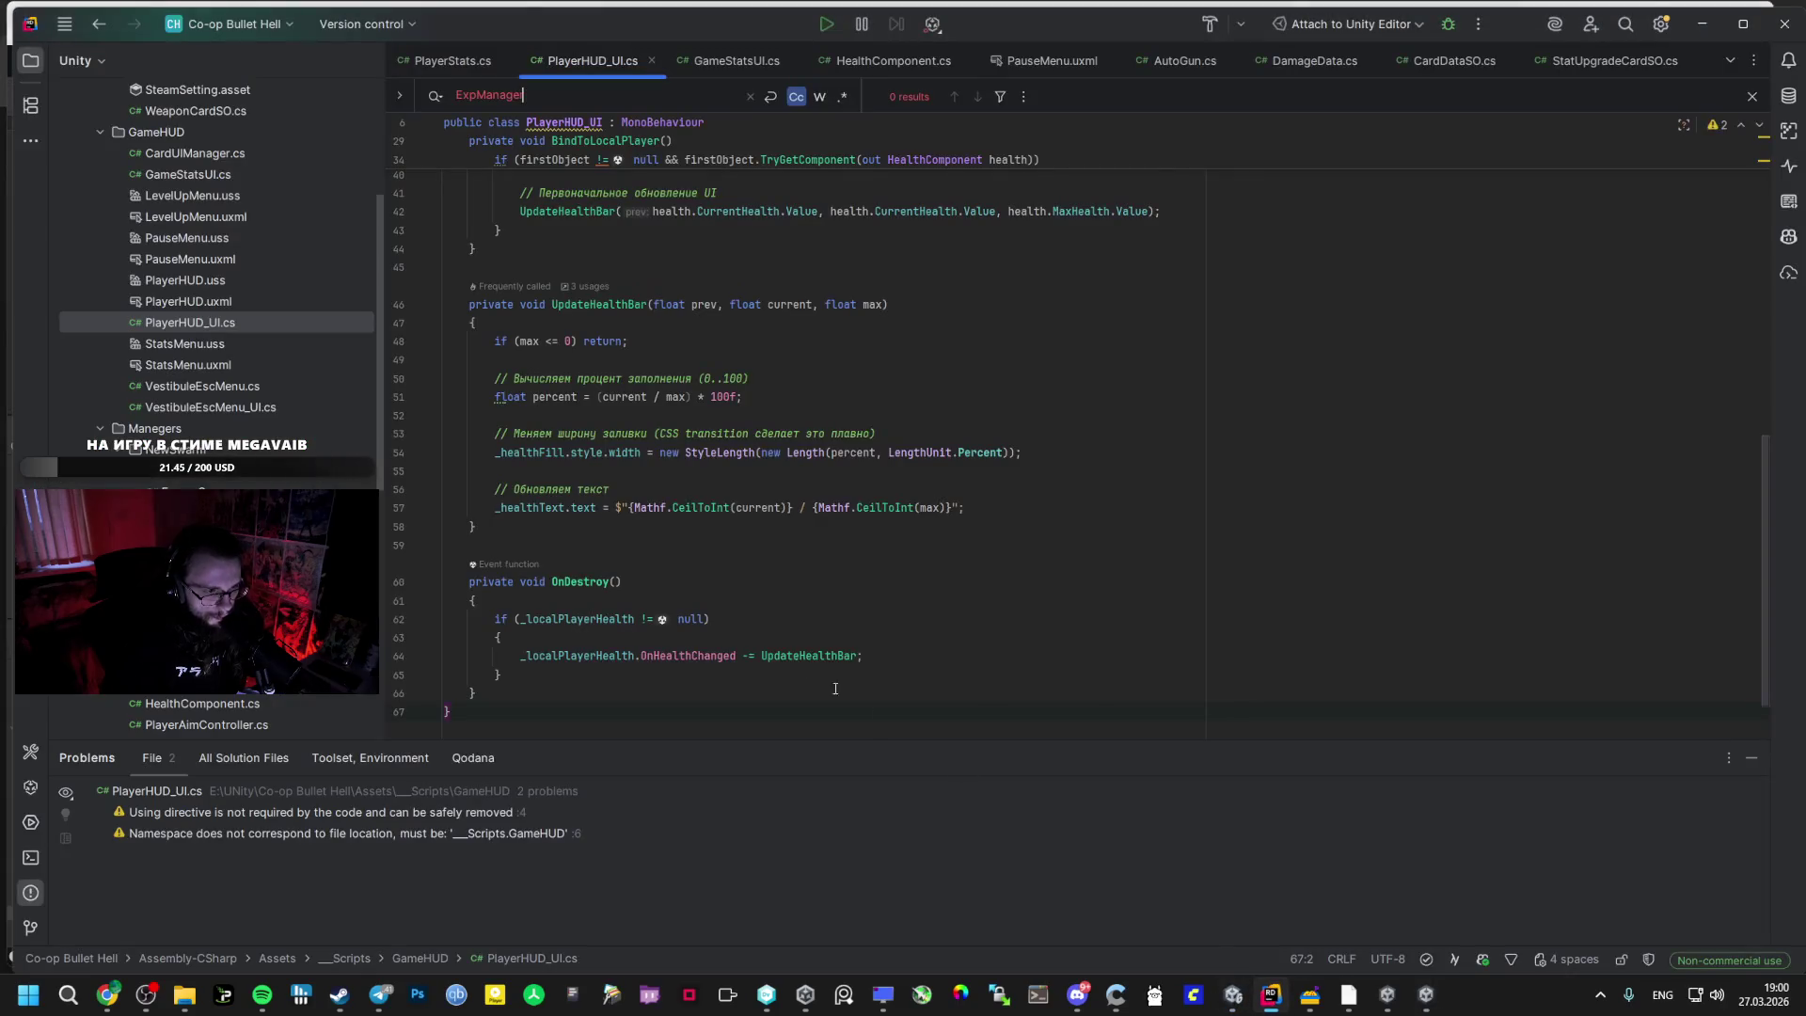
- Open PlayerExp.cs from the project tree and look through its XP code
scroll(614, 215, "up", 5)
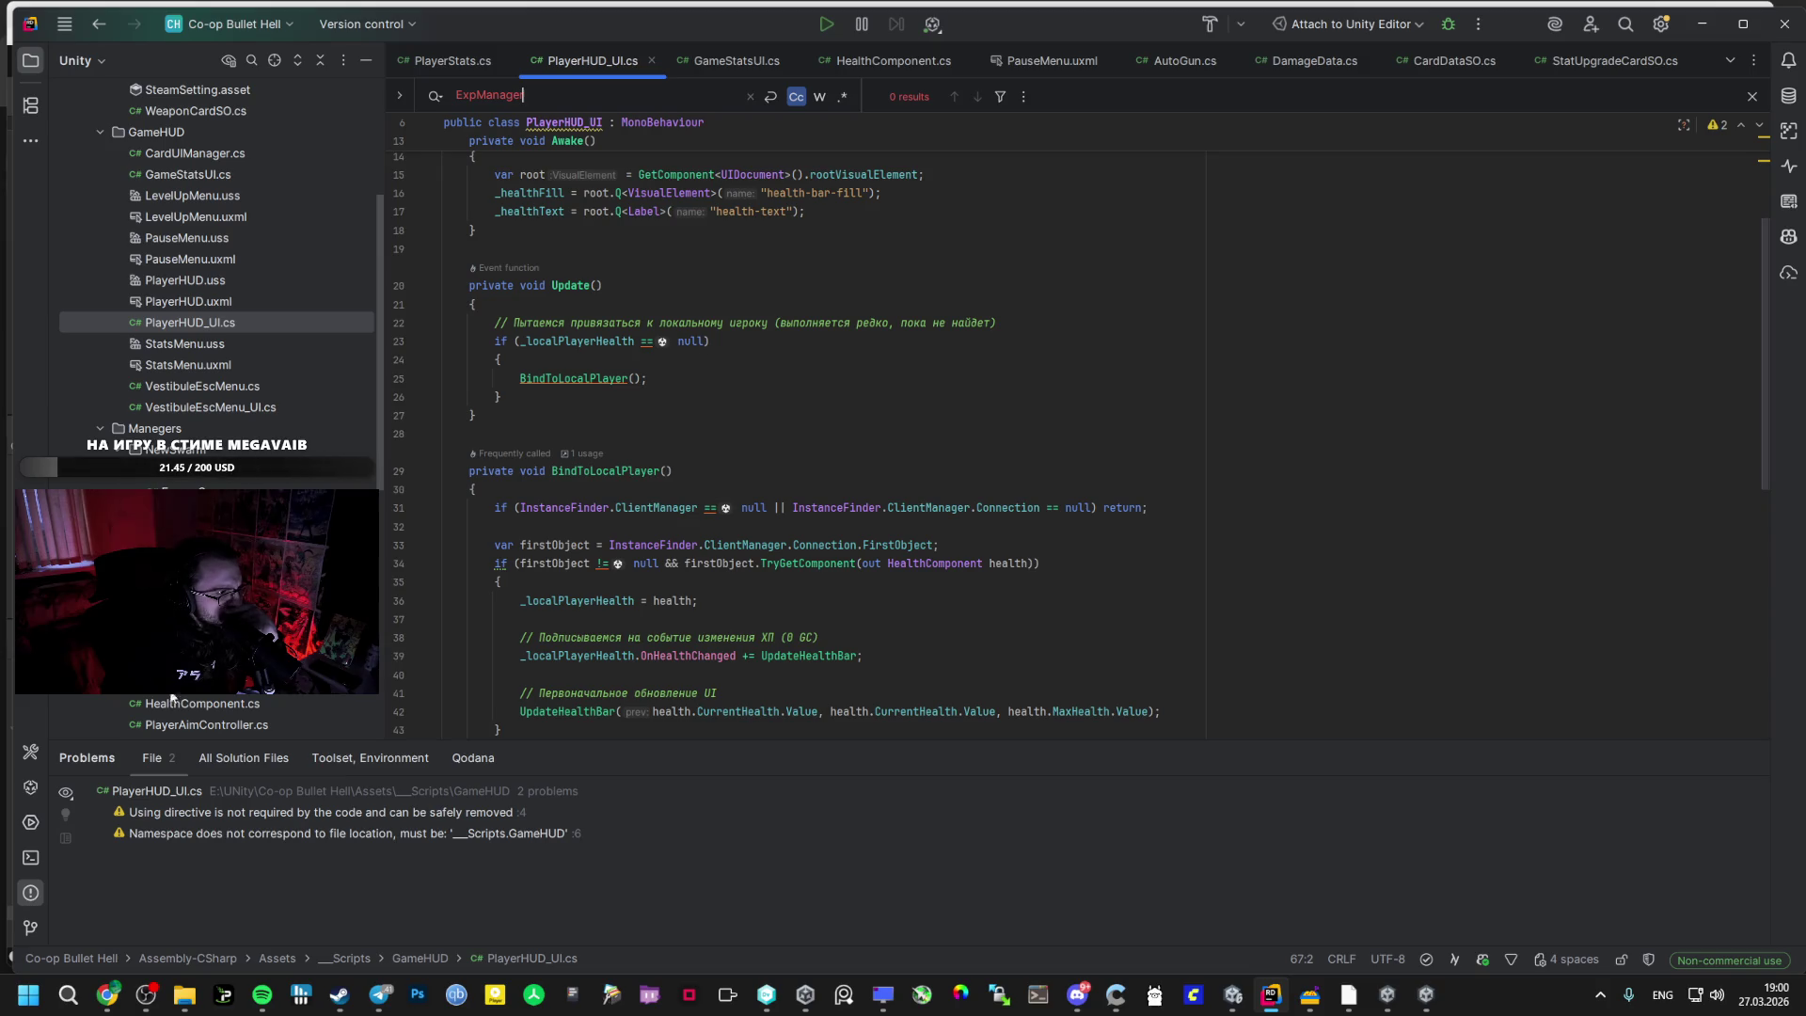
scroll(179, 696, "up", 5)
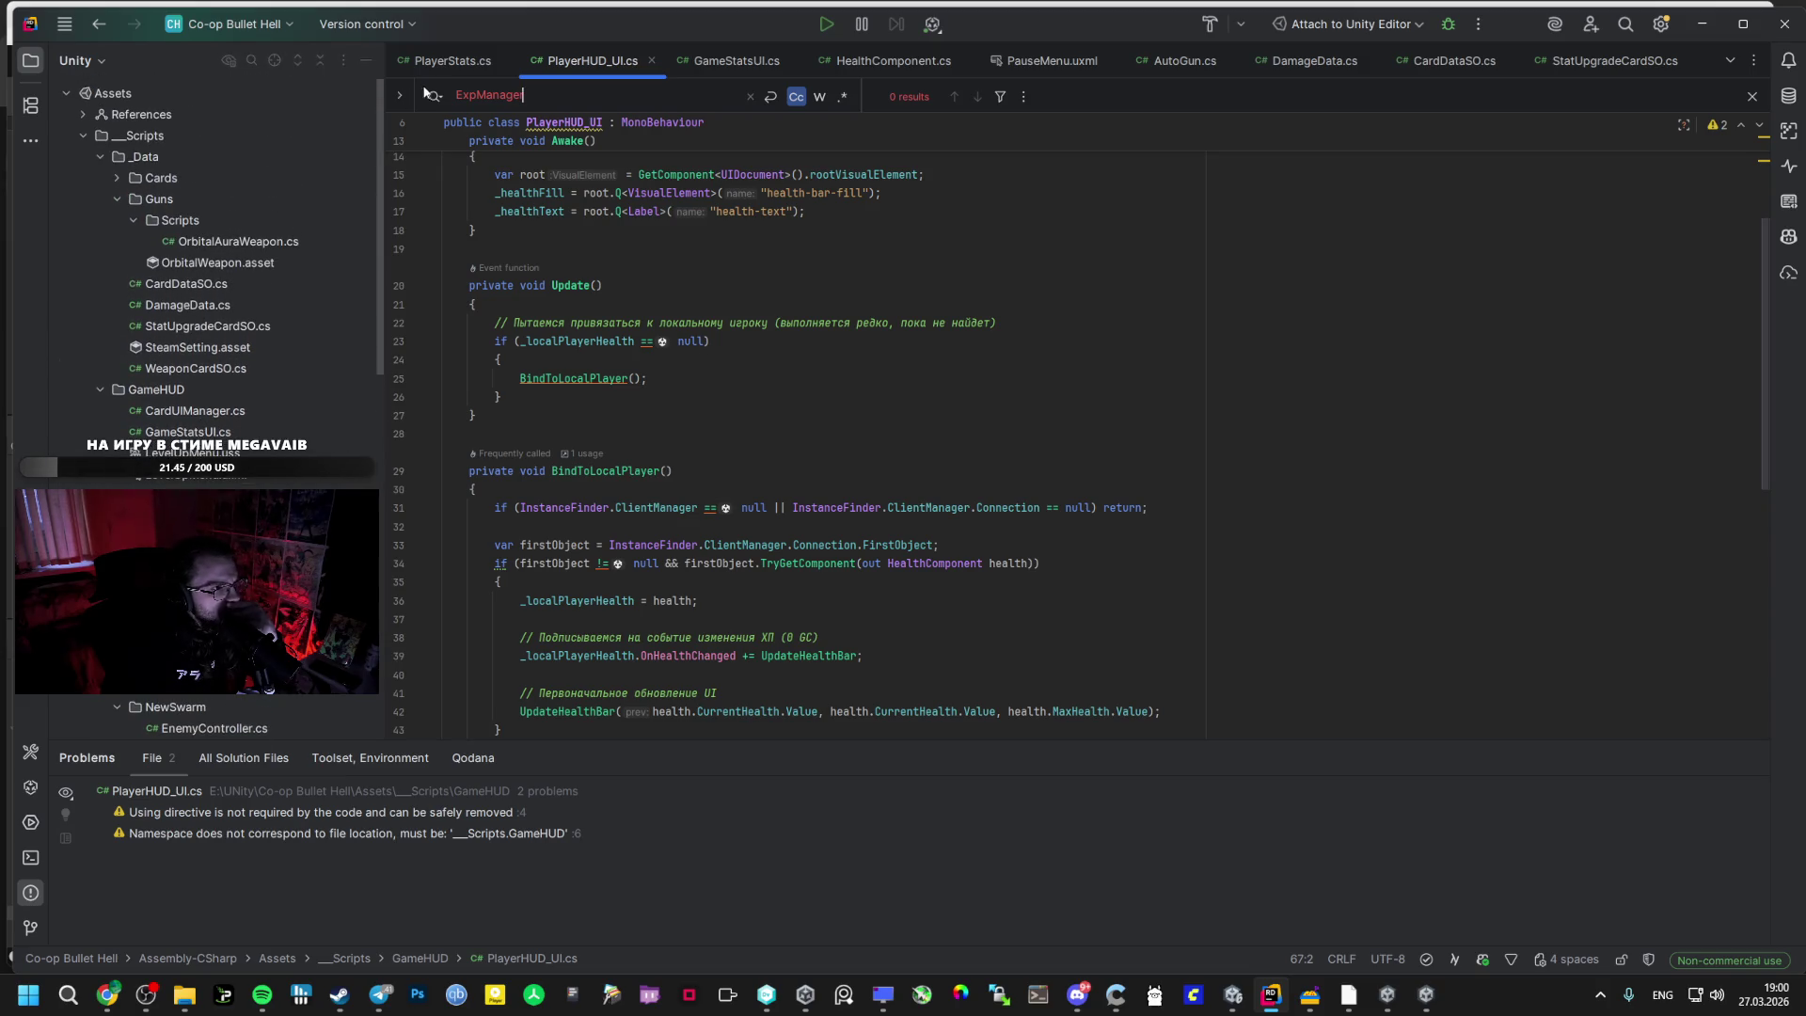
scroll(246, 410, "down", 10)
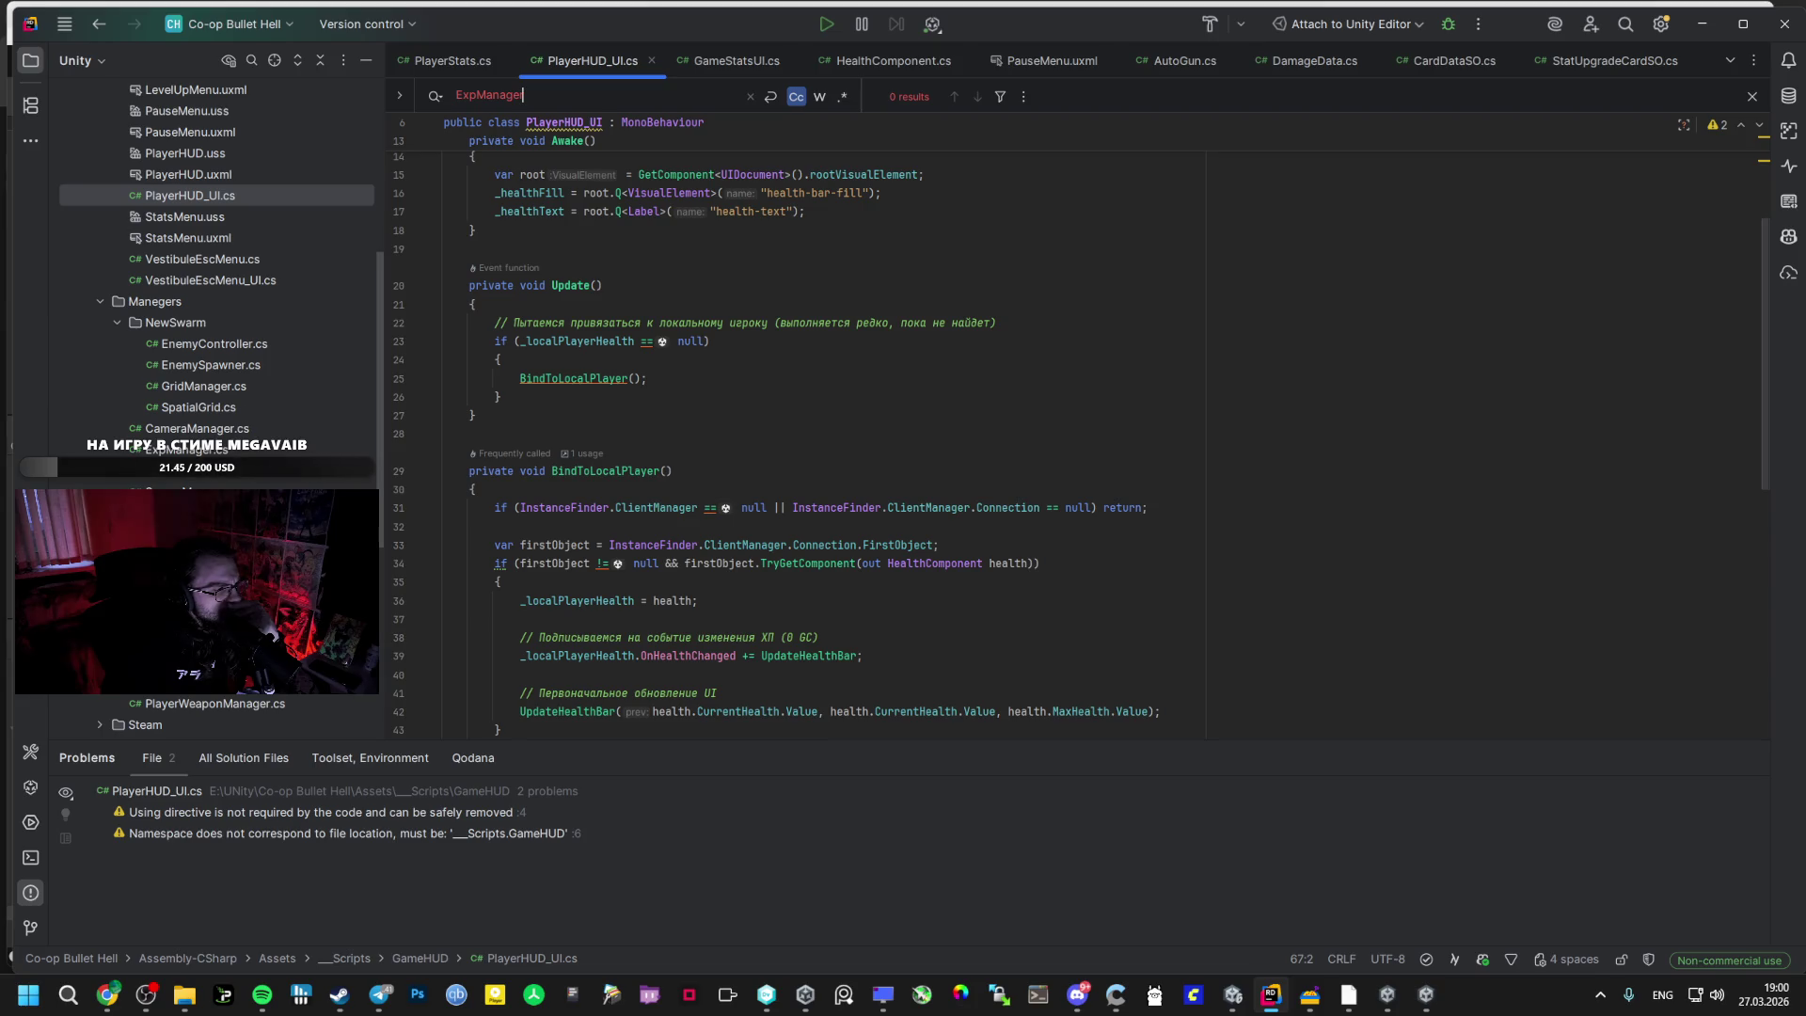
left_click(226, 527)
key("Return")
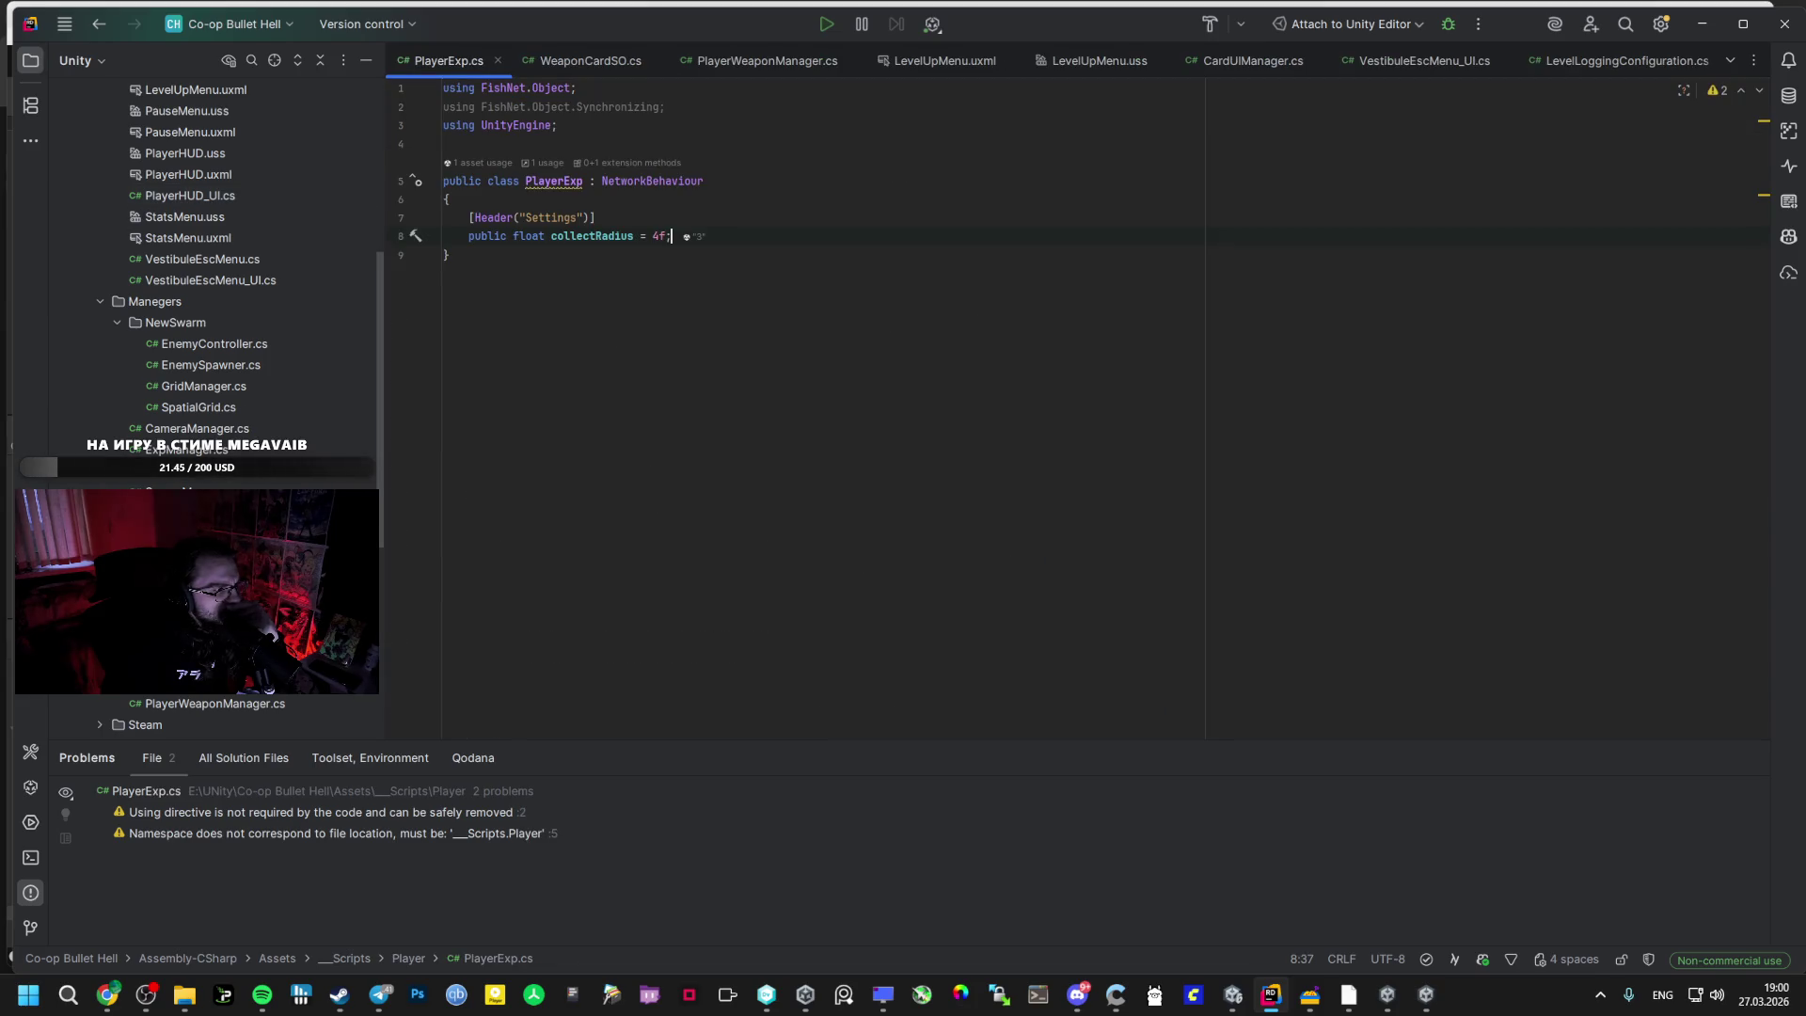
scroll(189, 387, "down", 4)
scroll(189, 387, "up", 4)
- Switch to ExpManager.cs and go to the RecalculateExpRequirement declaration
double_click(186, 450)
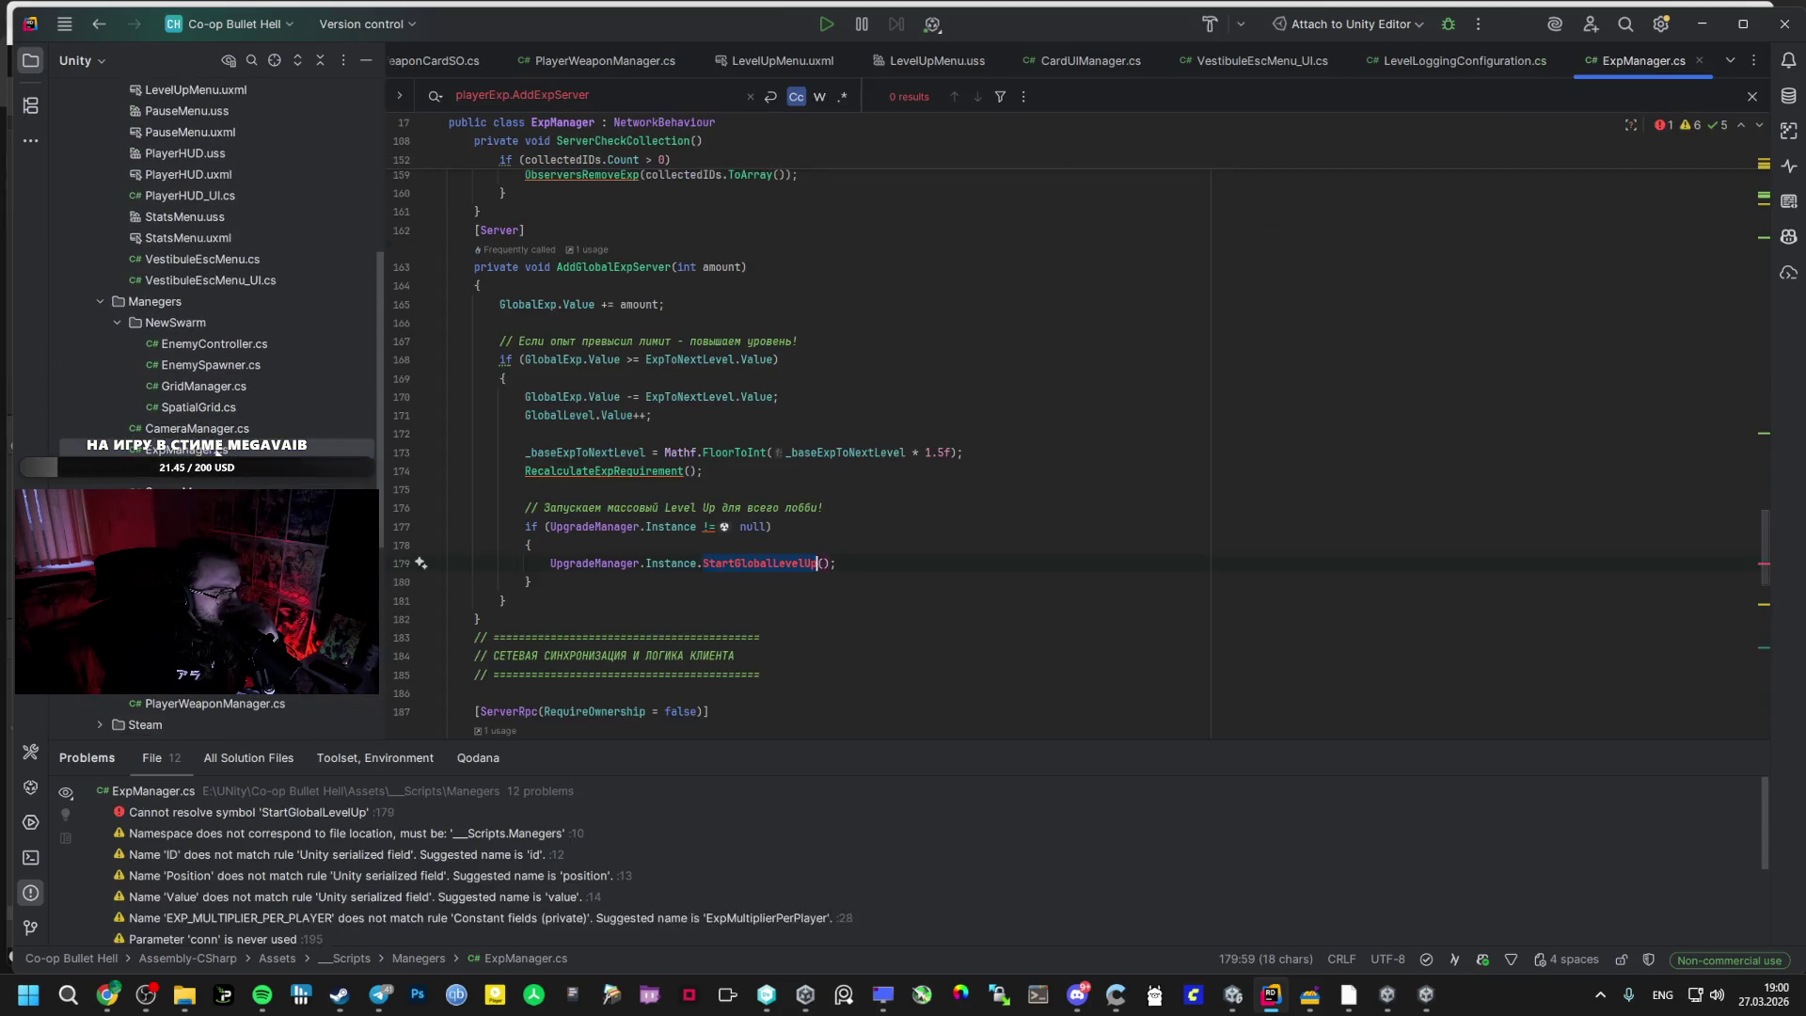
scroll(595, 408, "up", 5)
scroll(595, 407, "up", 10)
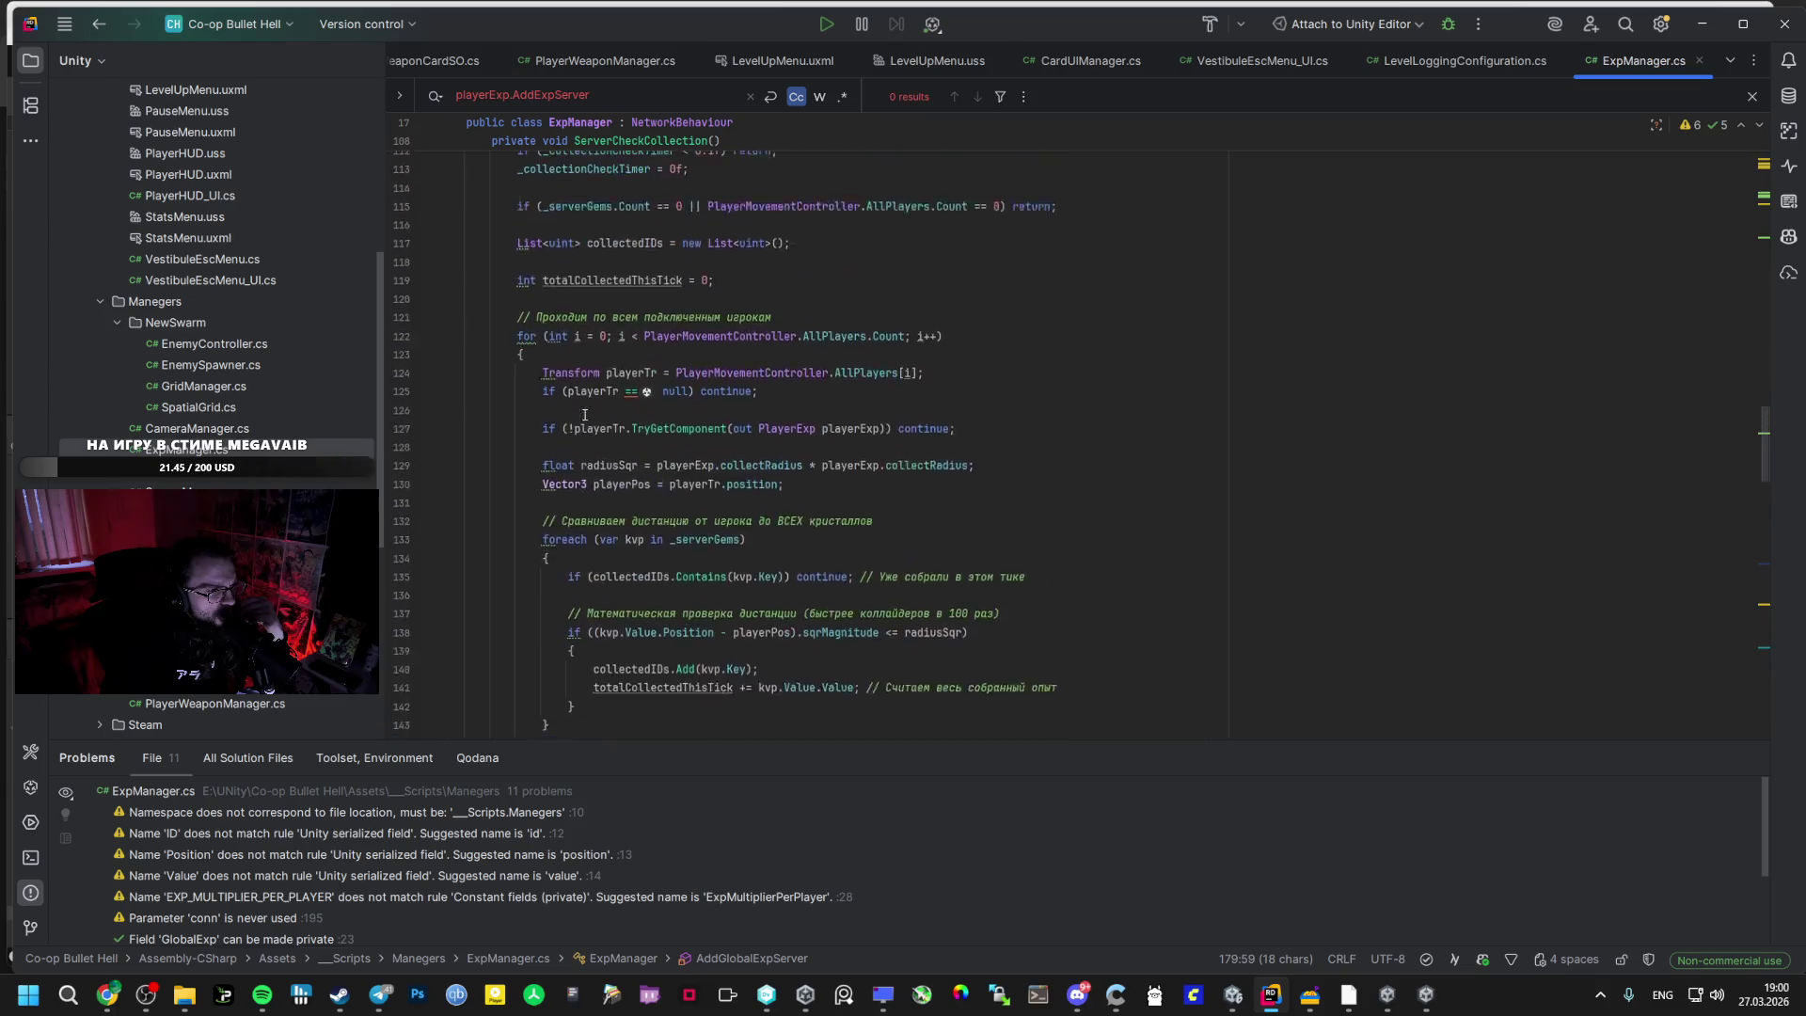
scroll(712, 418, "down", 5)
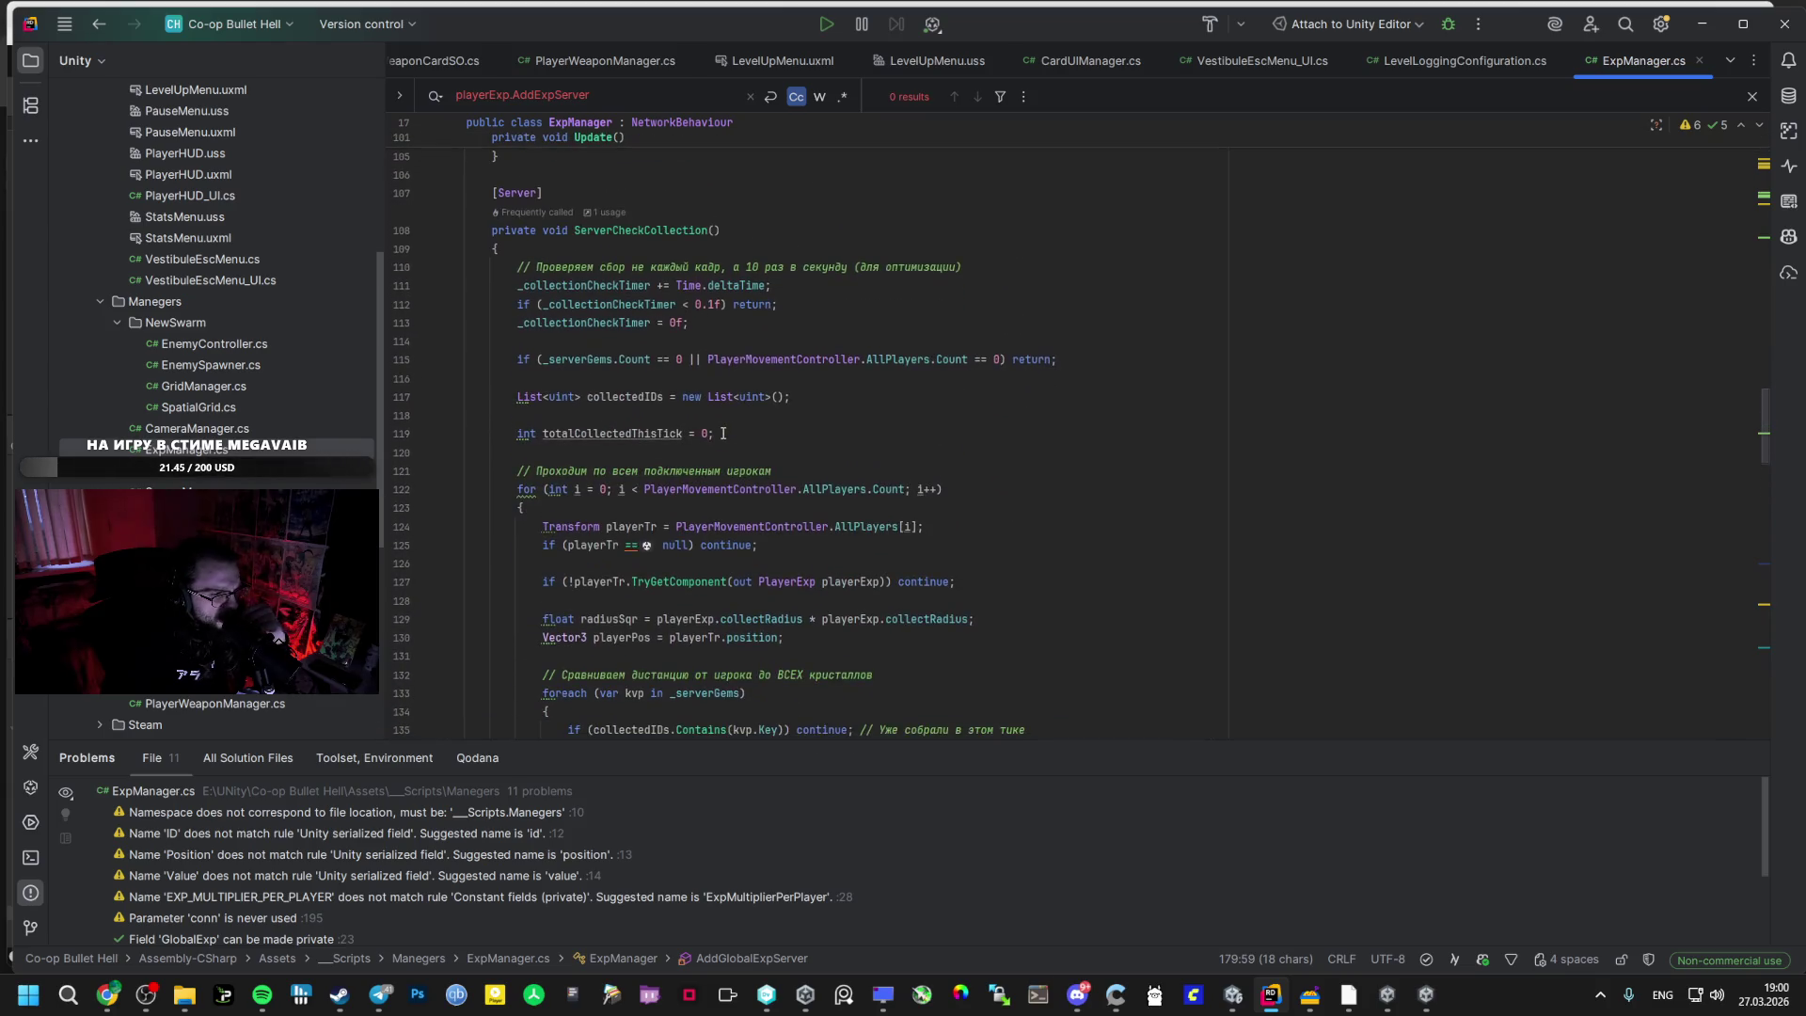
scroll(605, 347, "up", 10)
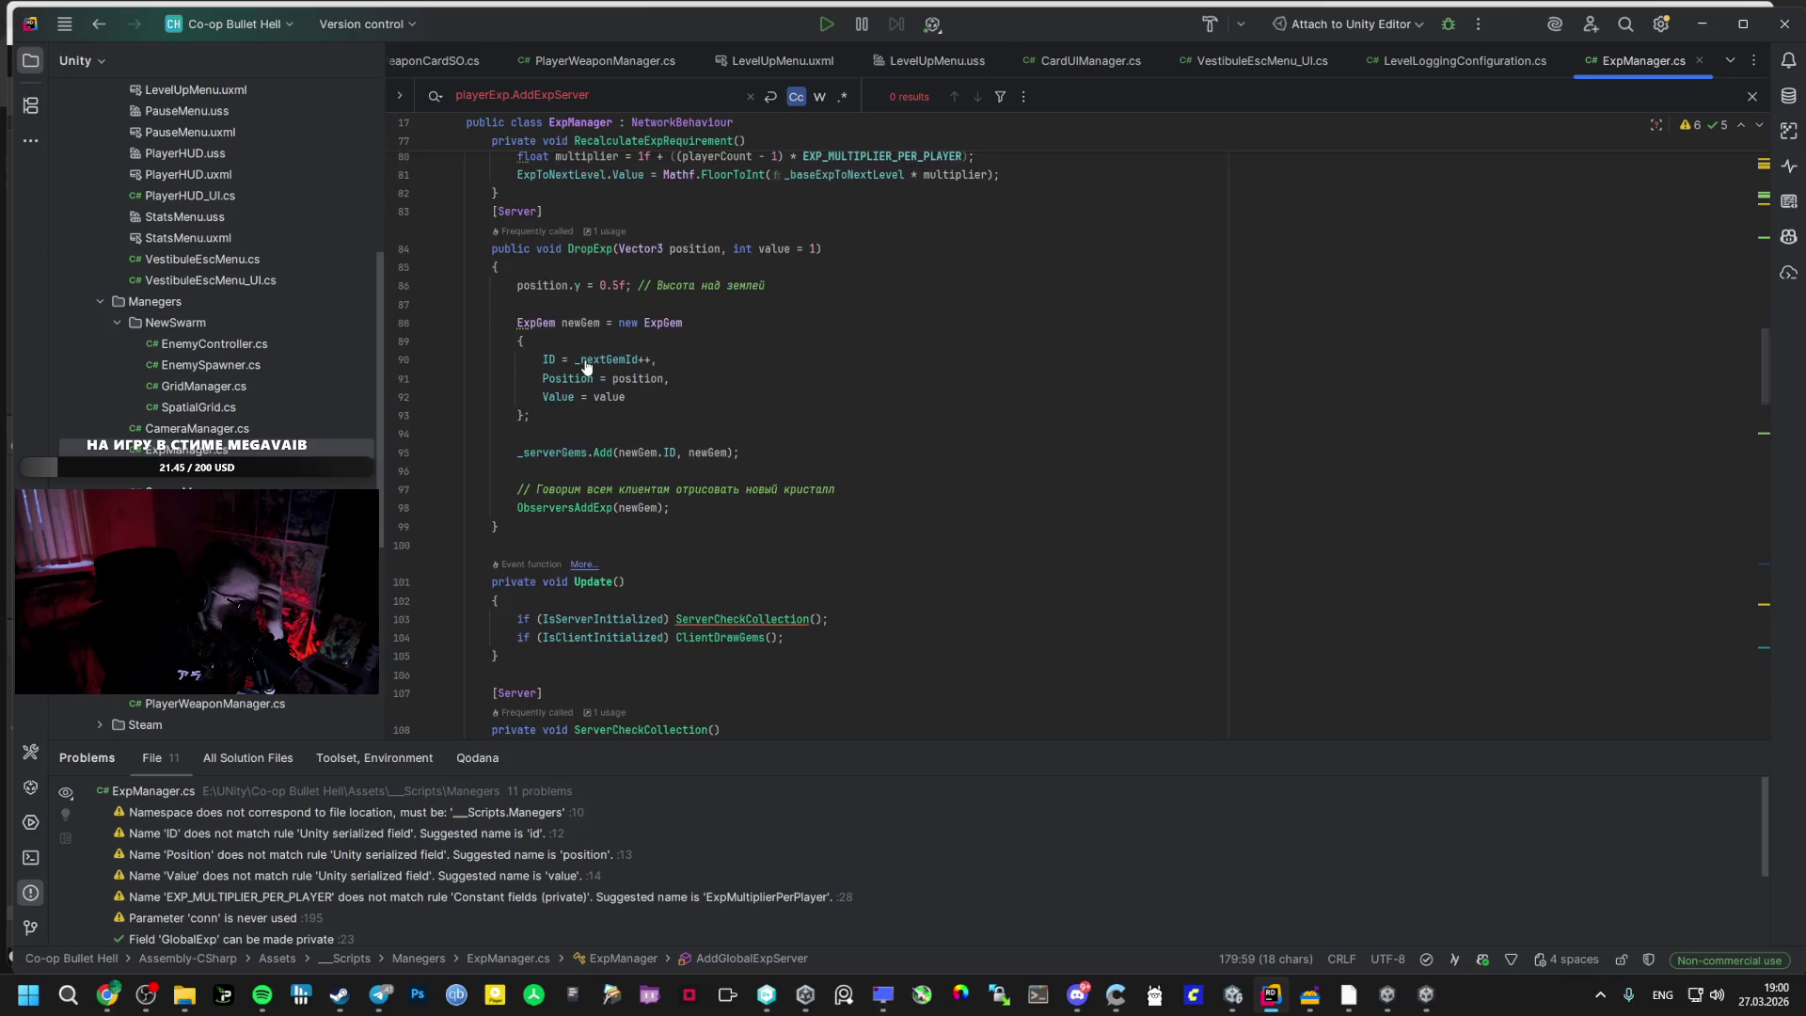
scroll(587, 360, "up", 4)
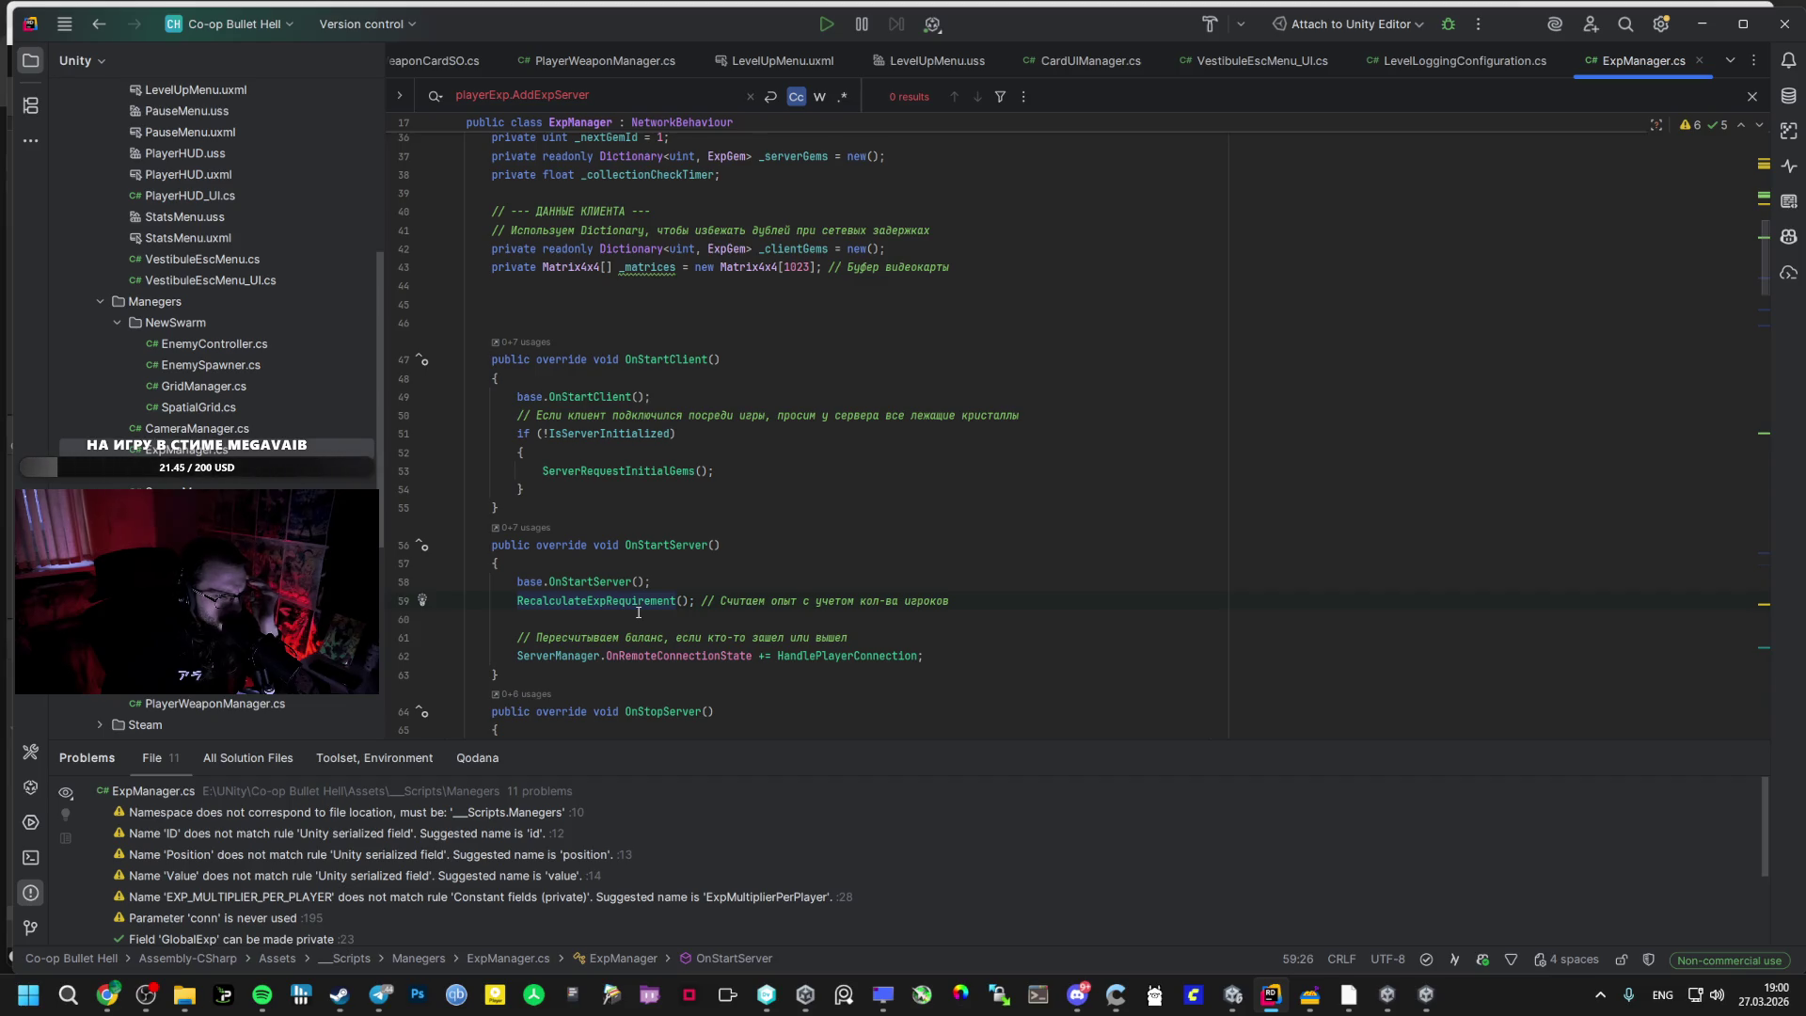
scroll(632, 604, "up", 1)
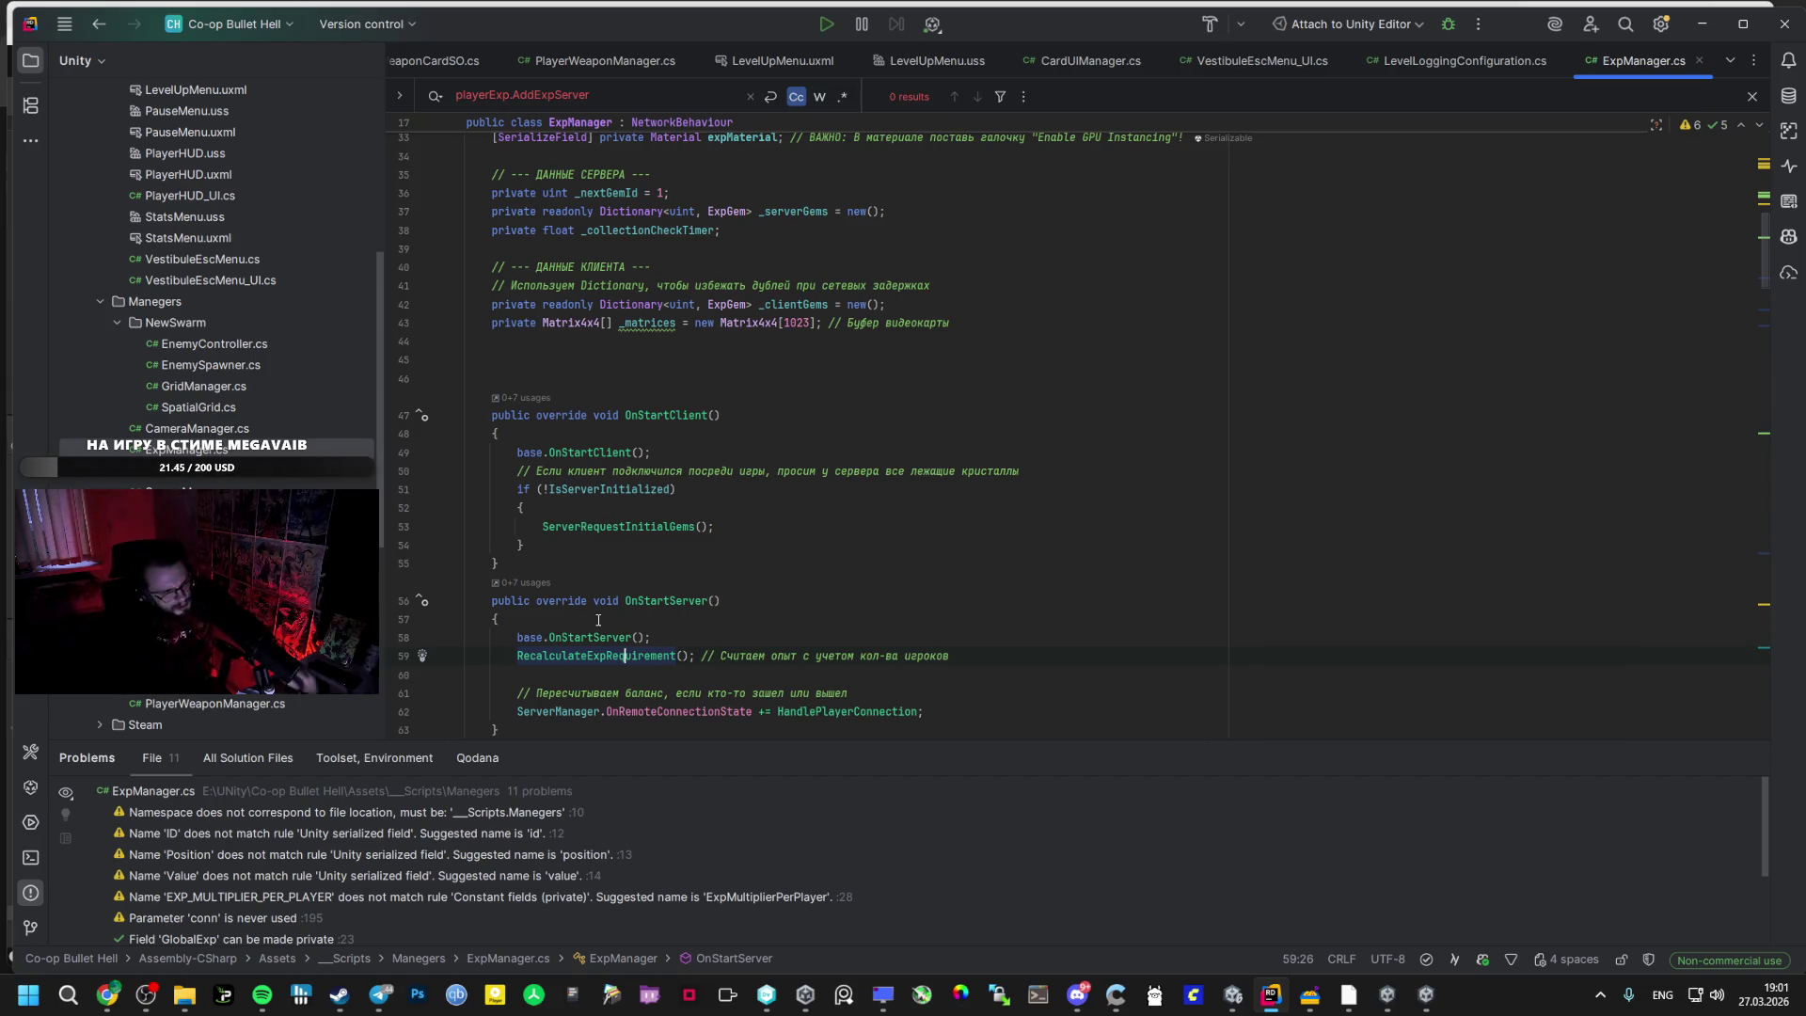
left_click(623, 658, "ctrl")
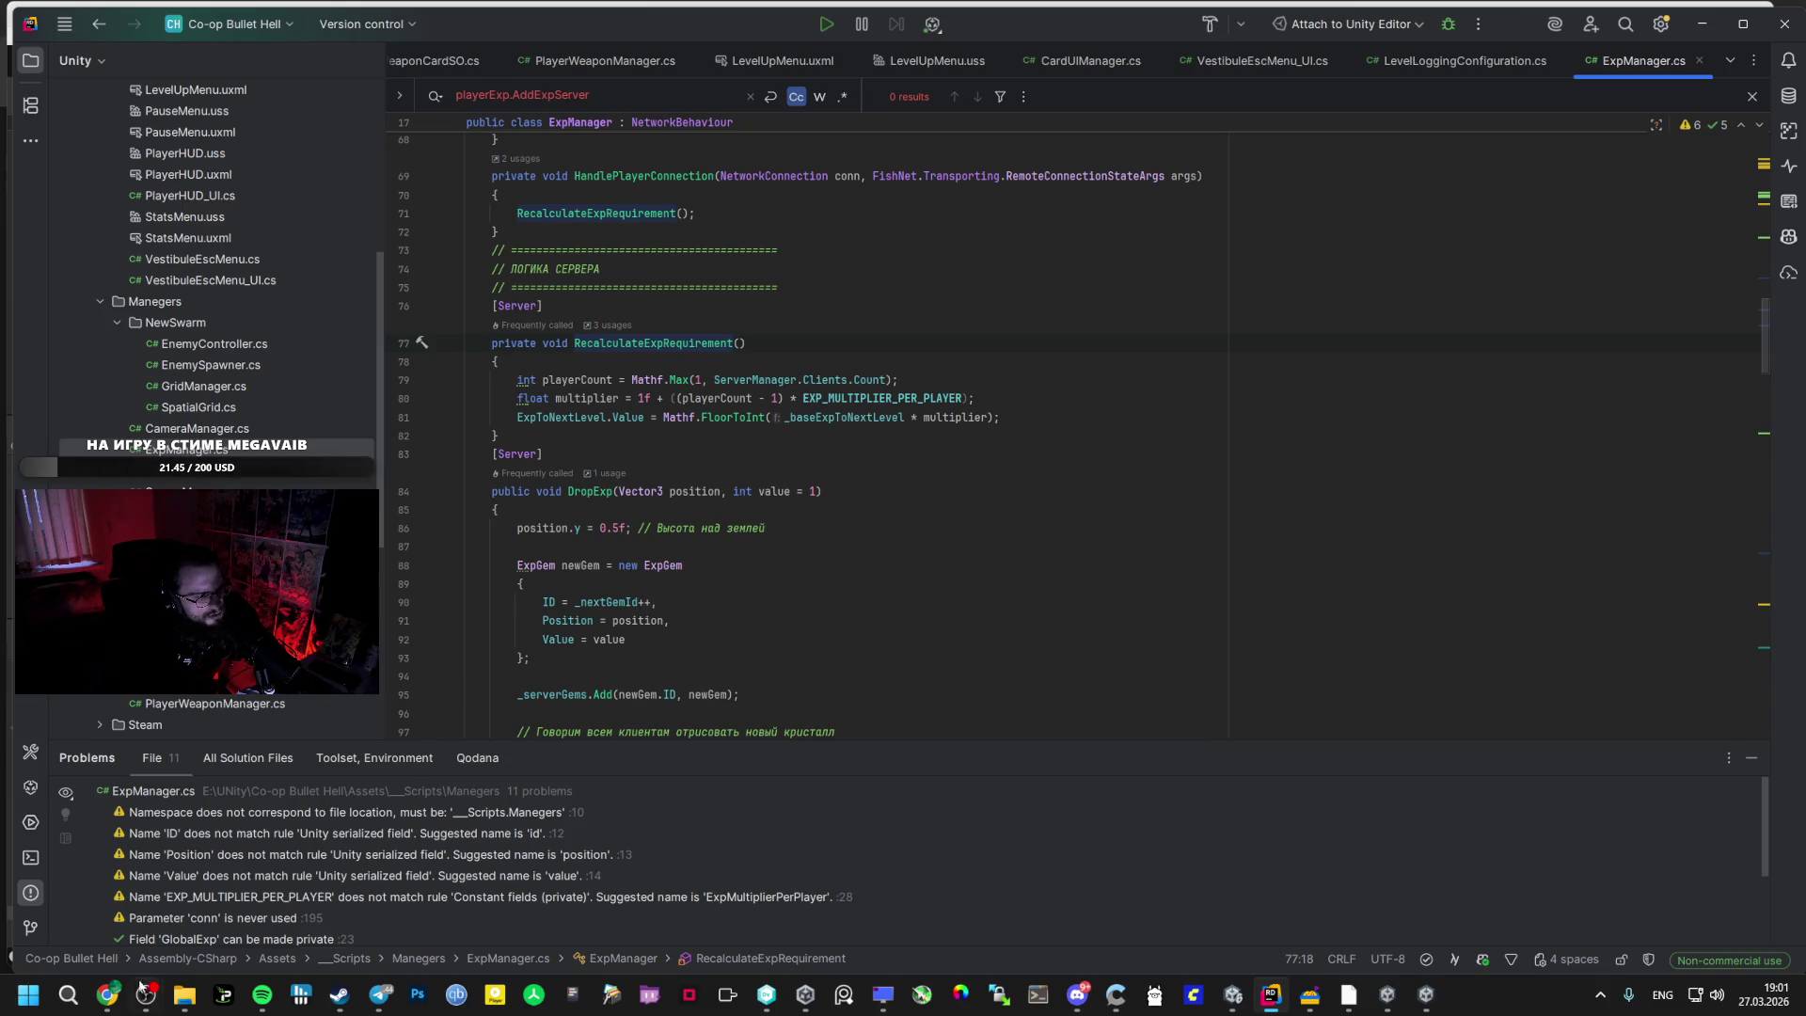
left_click(106, 981)
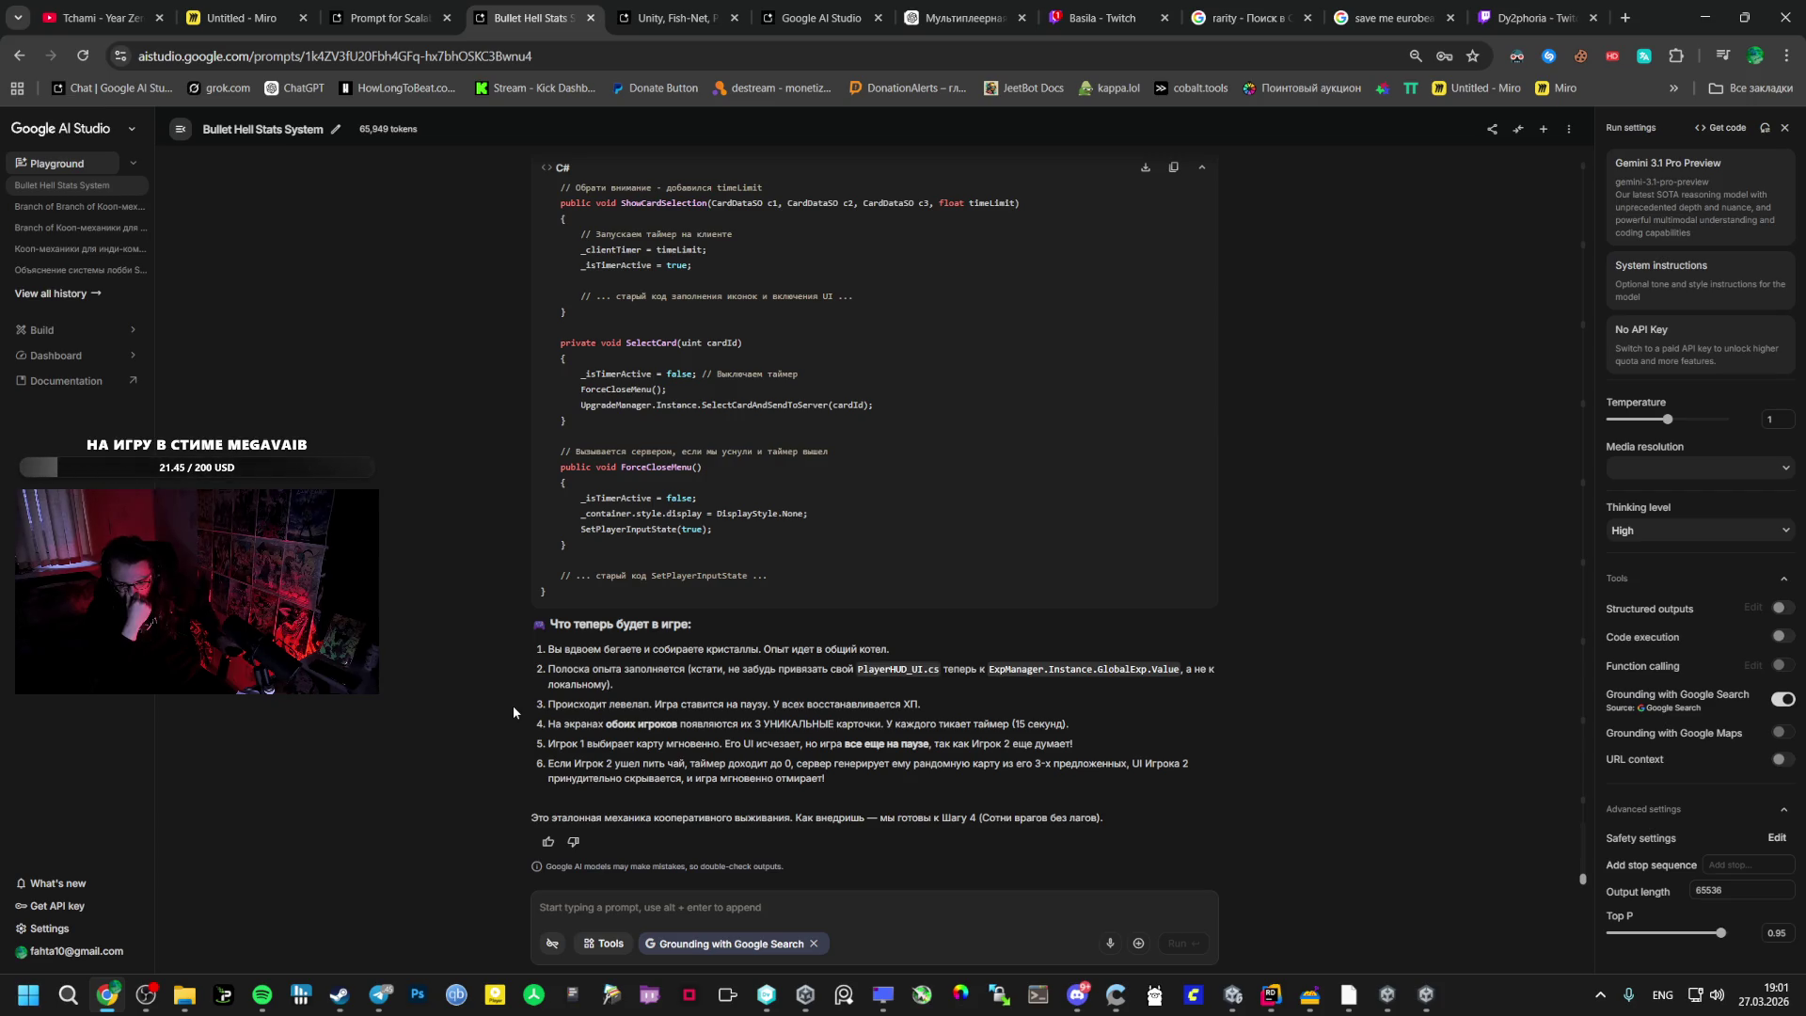
key("alt+Tab")
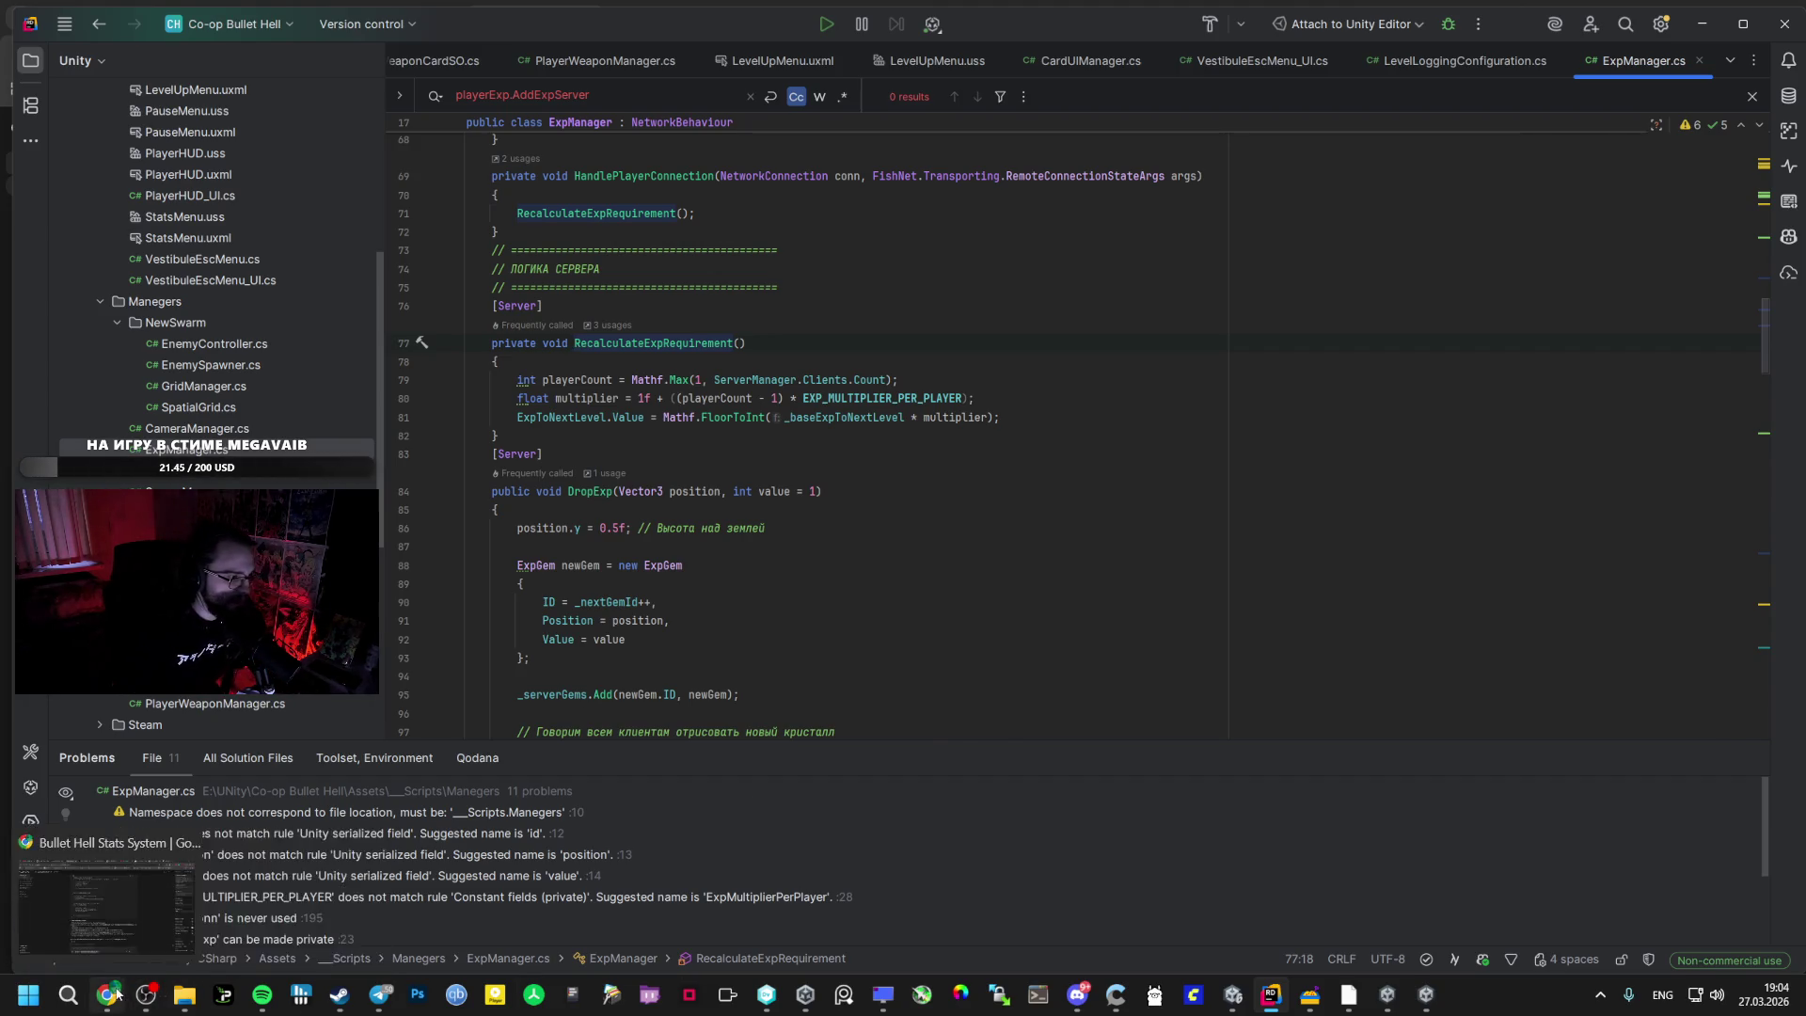
- Switch from Rider's ExpManager.cs to the Google AI Studio chat in Chrome
left_click(205, 840)
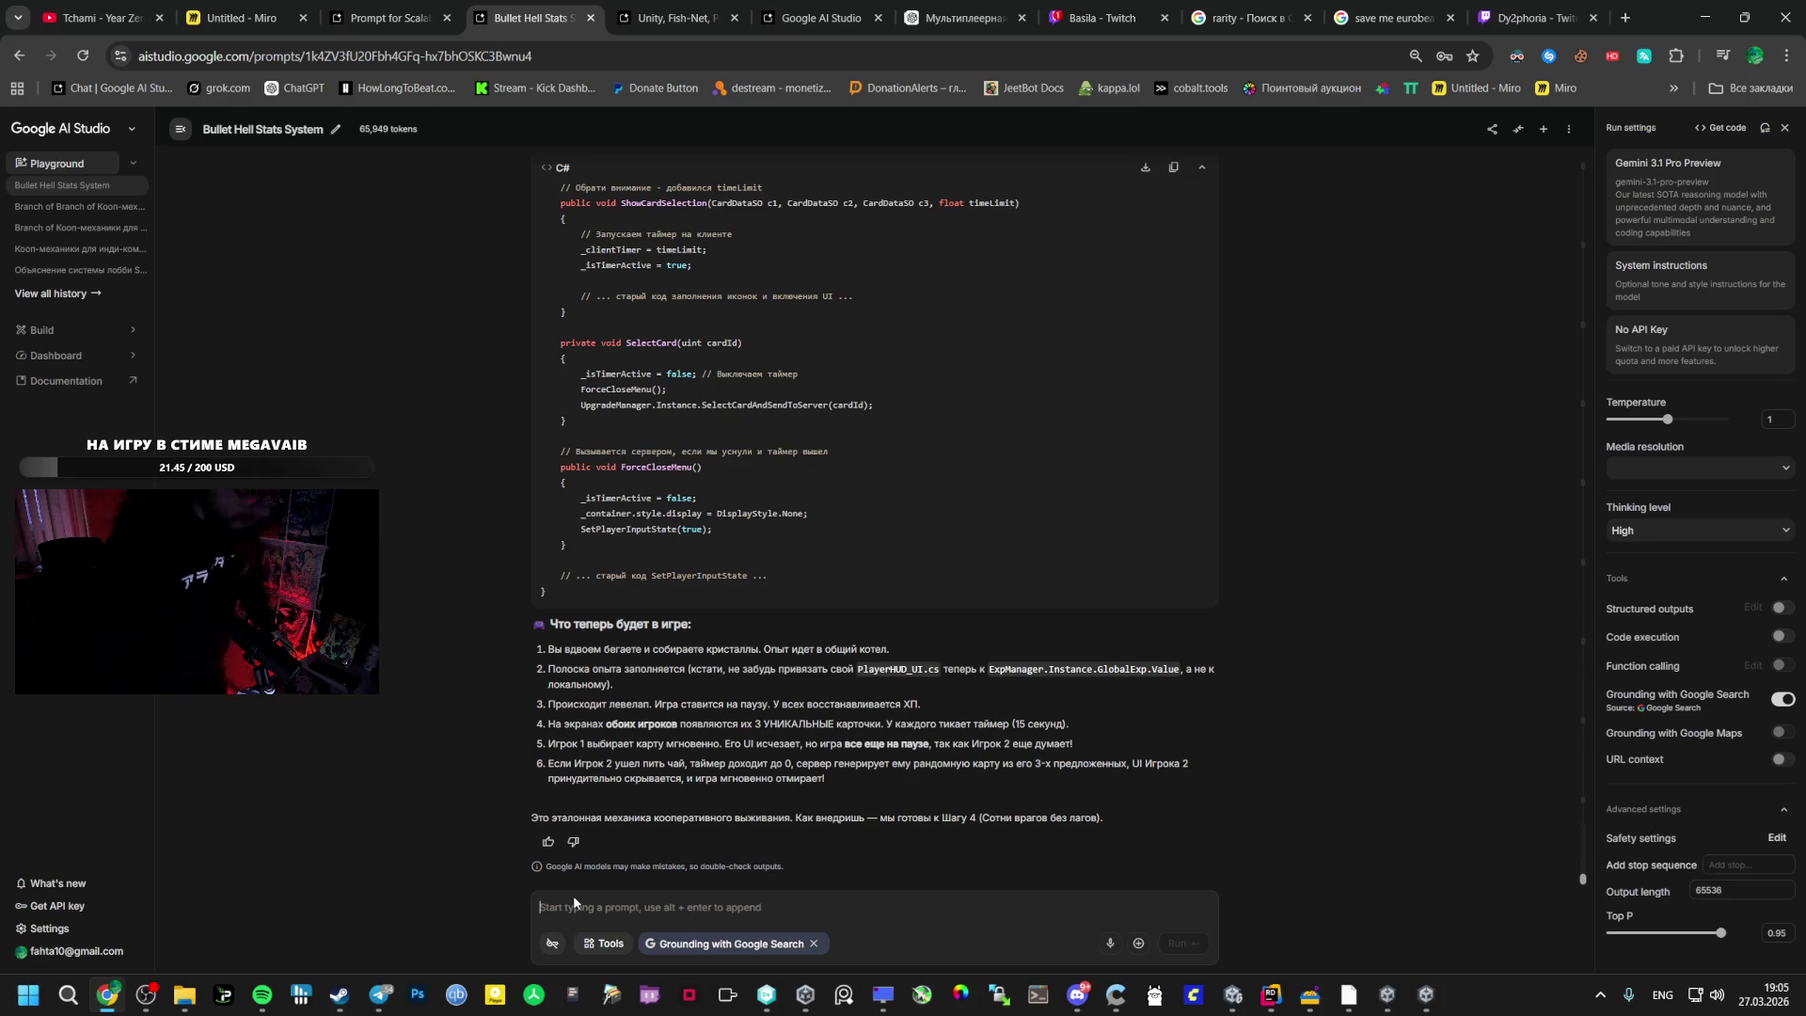
- Start the Russian prompt: code is done, now make the UI, a timer and an XP bar
type("Сп")
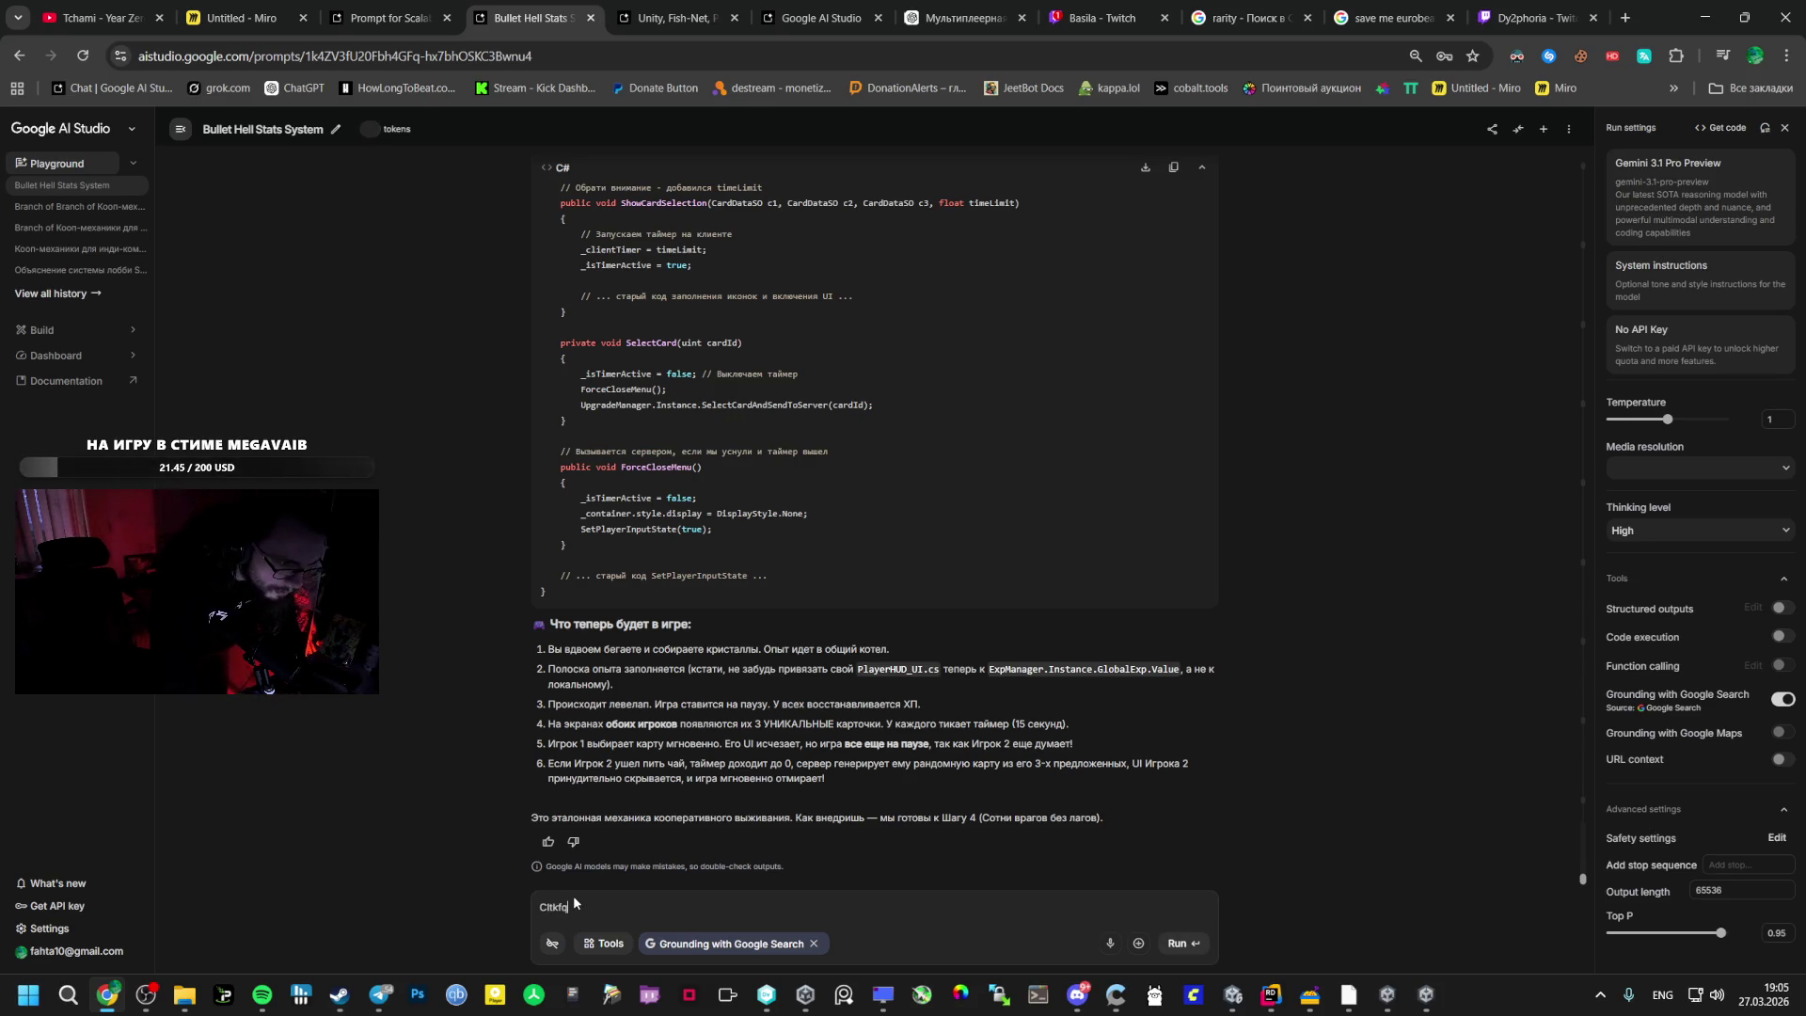
key("ctrl+a")
key("BackSpace")
key("alt+shift")
type("Так код сде")
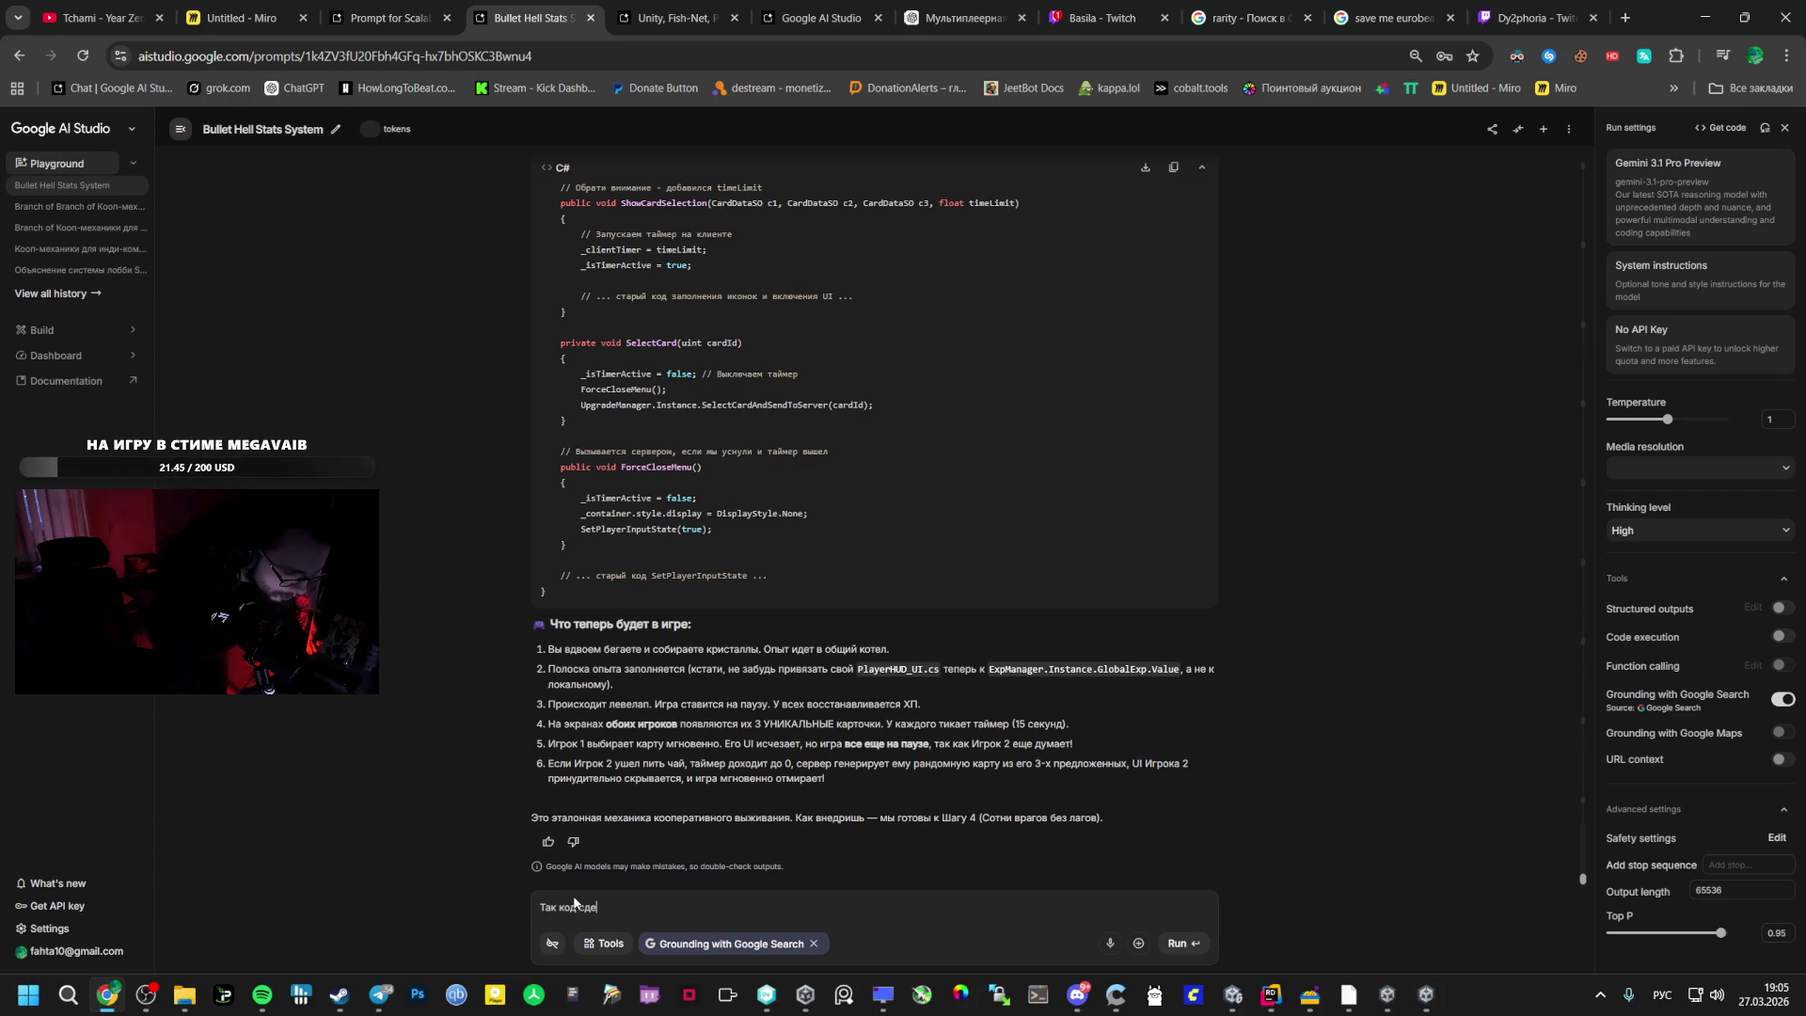
type("лали, теперь на")
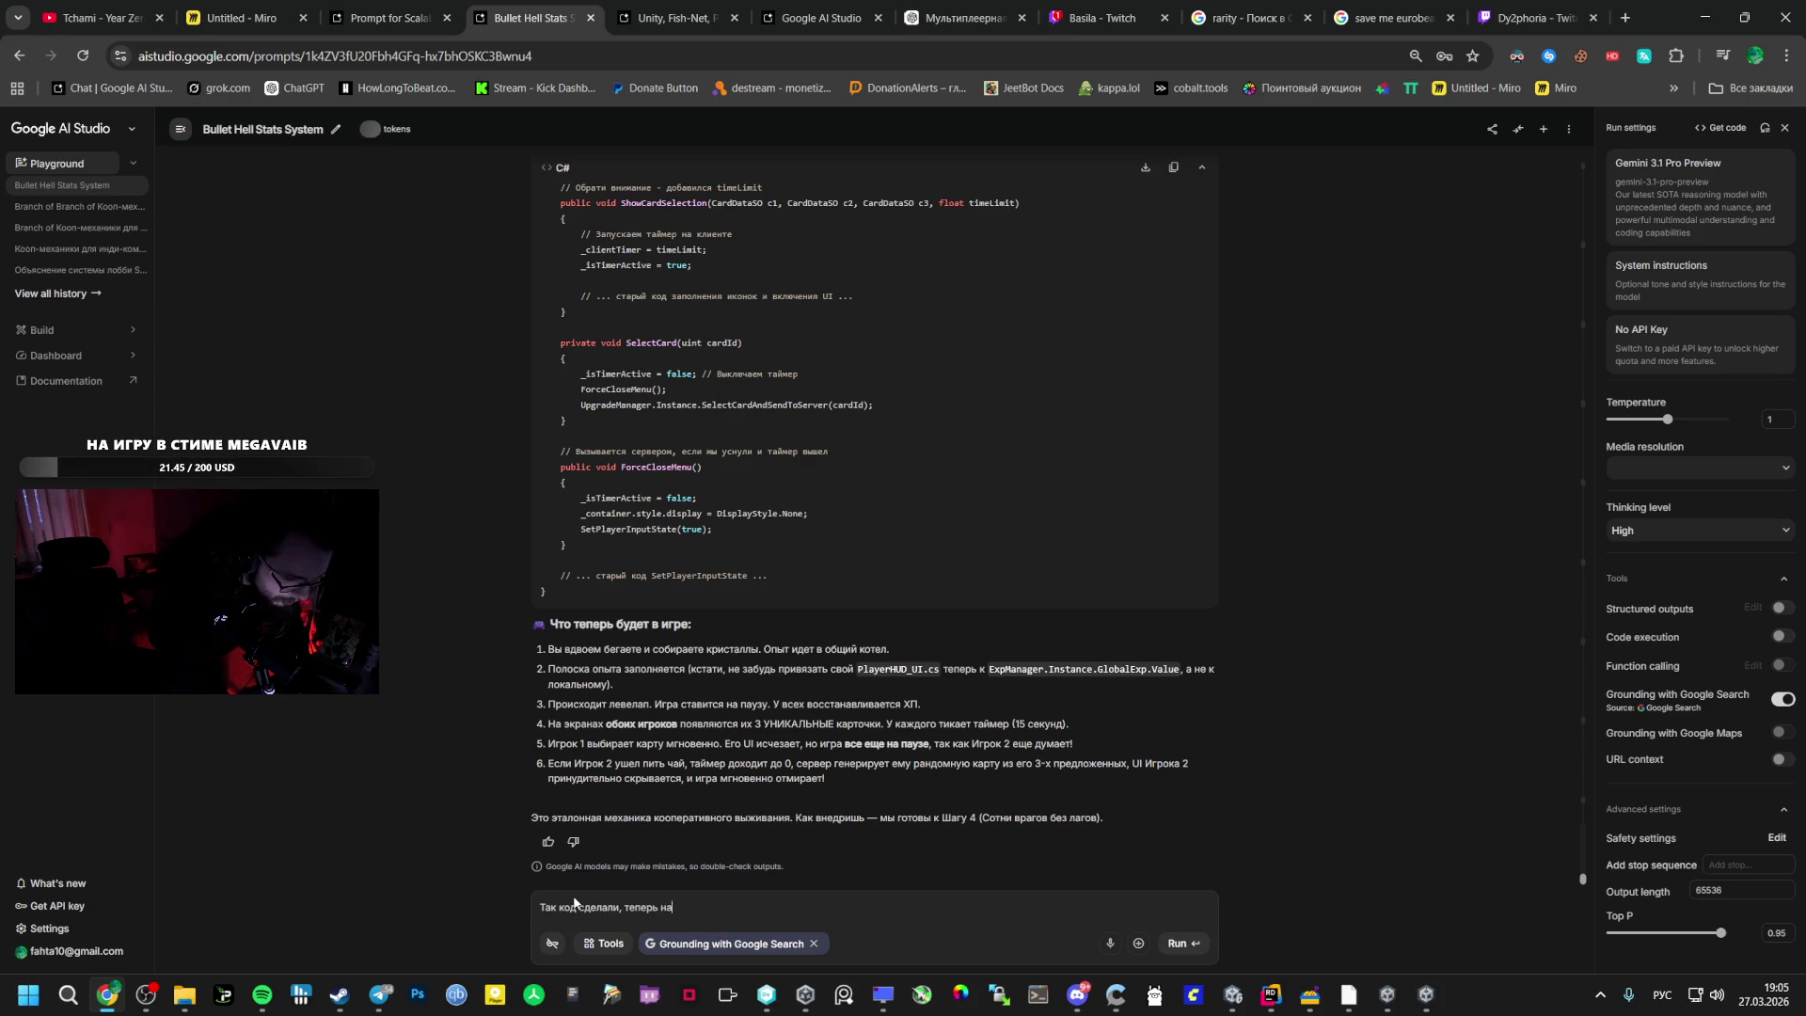
type("до сделать")
key("alt+shift")
type(" UI")
key("alt+shift")
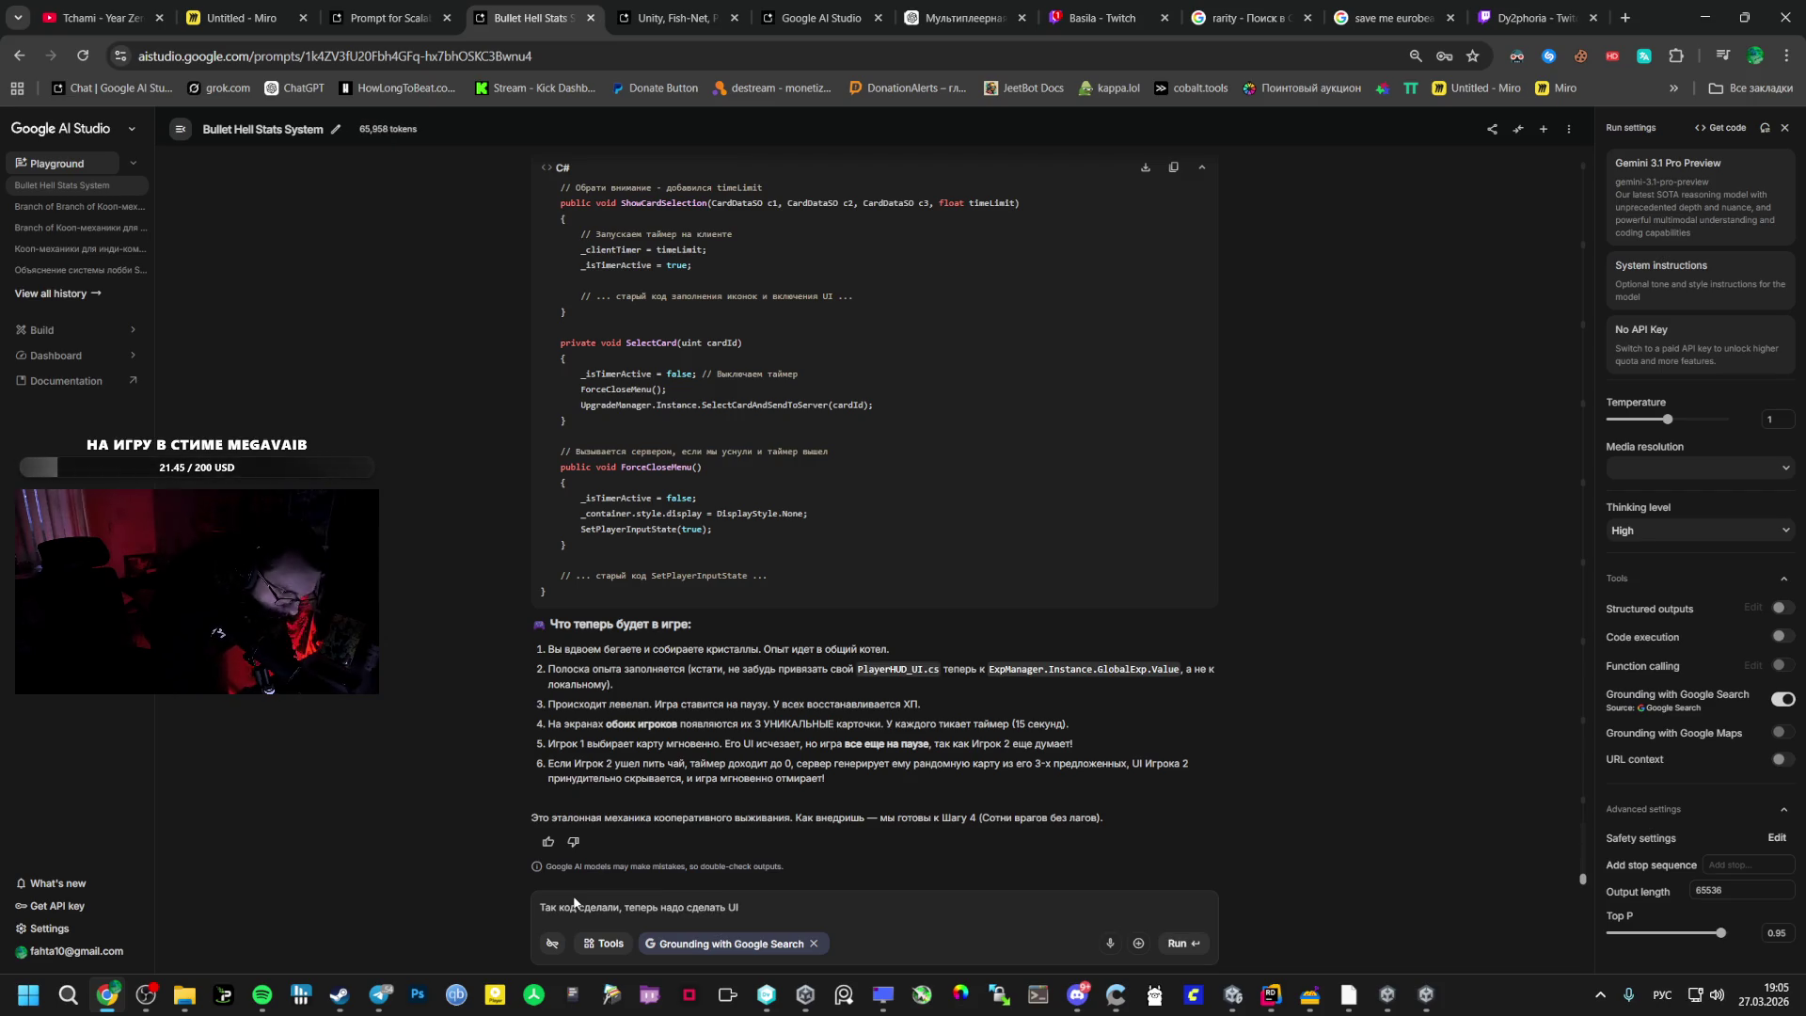
type(", тай")
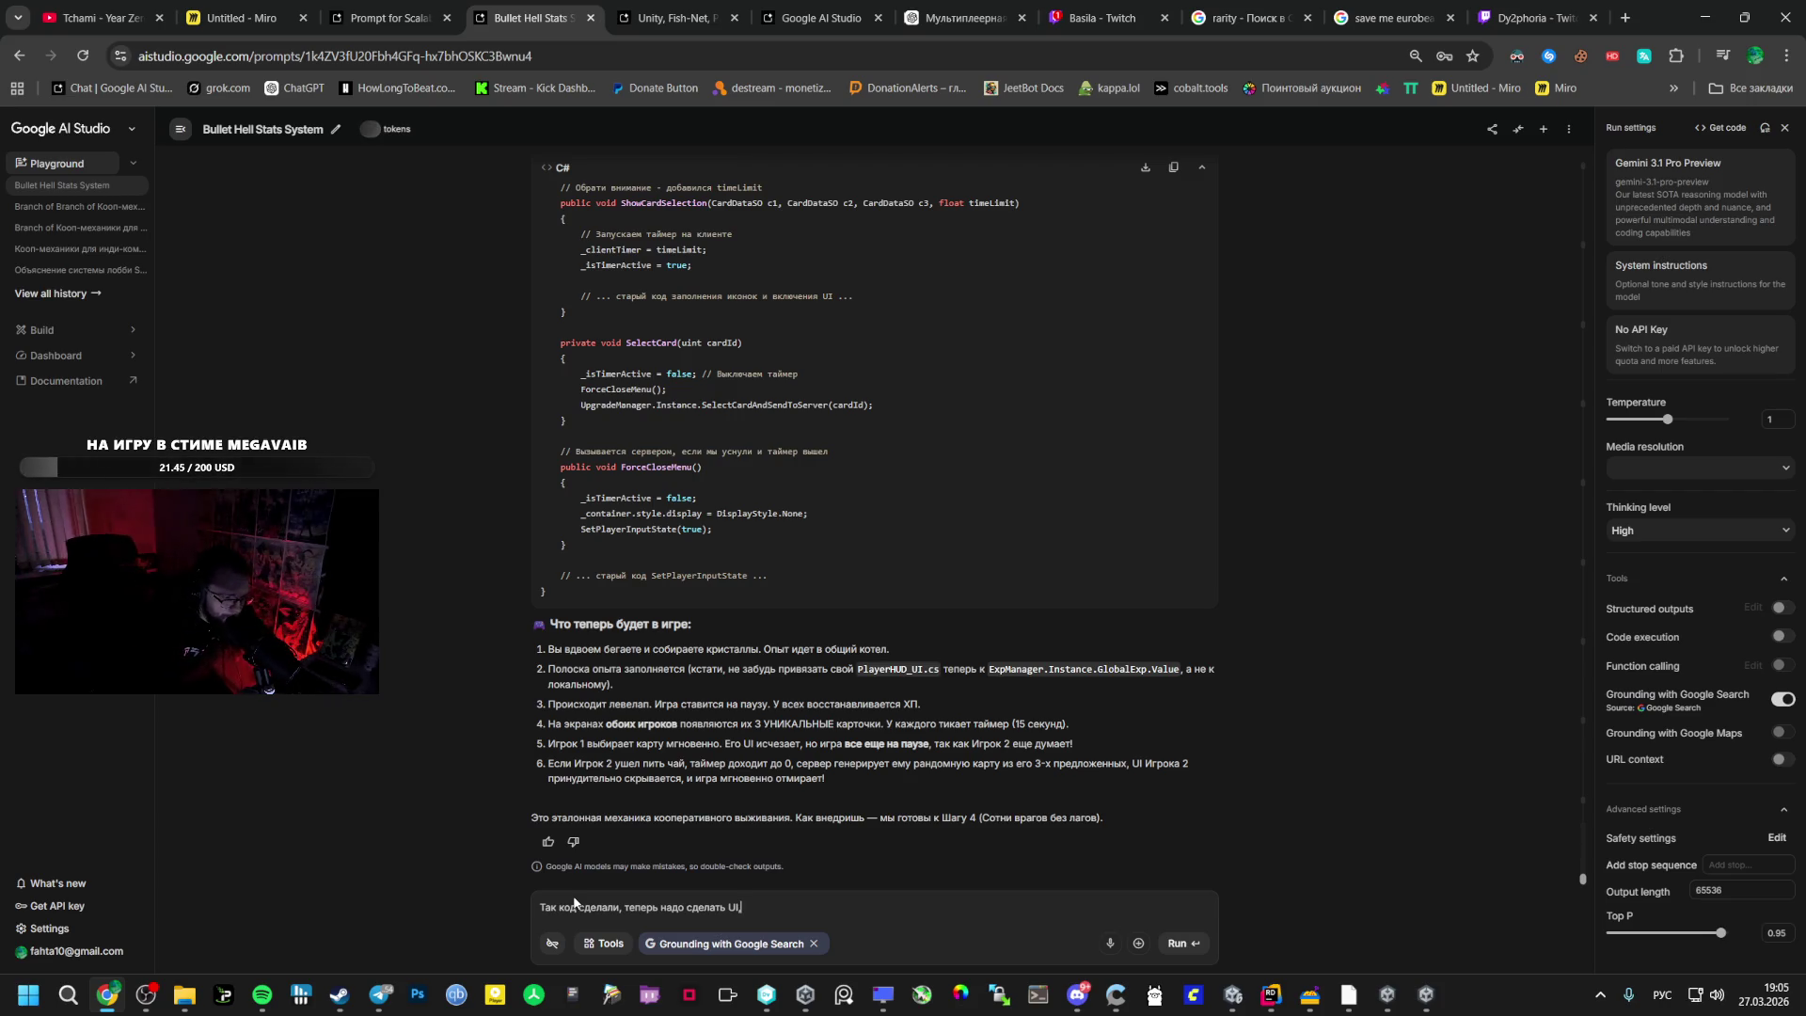
type("мер ")
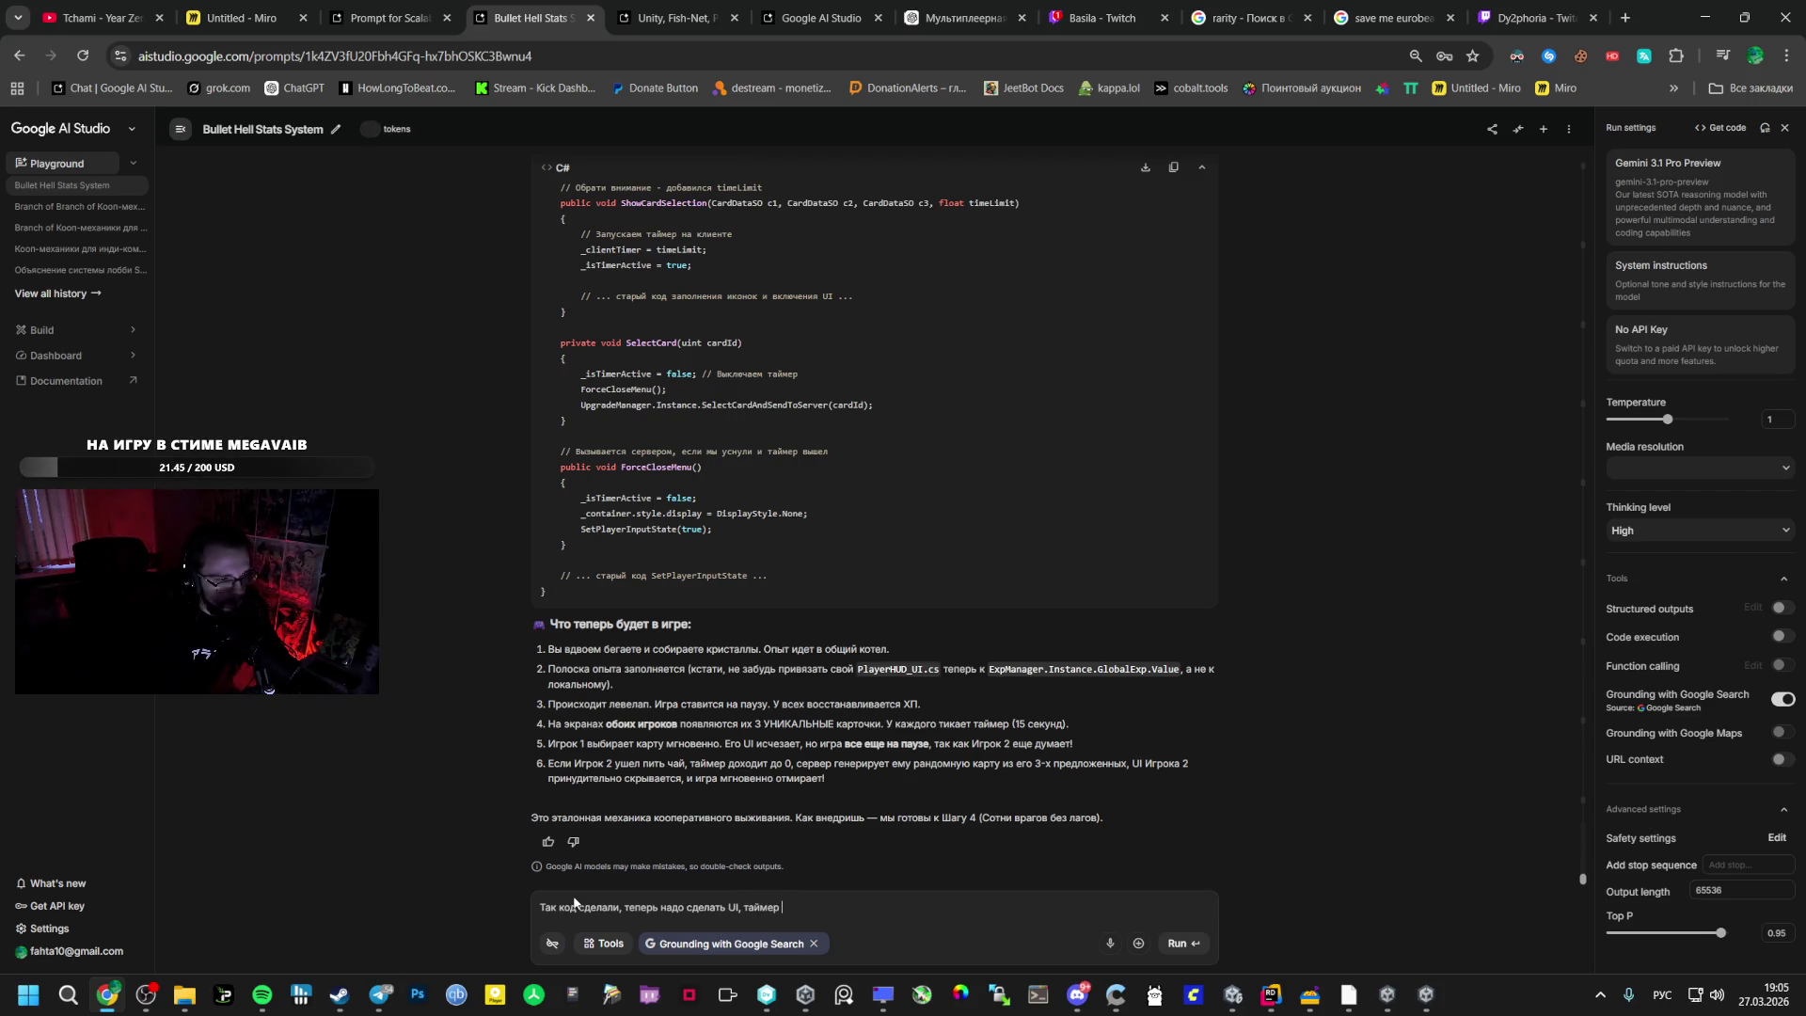
type("полоску п")
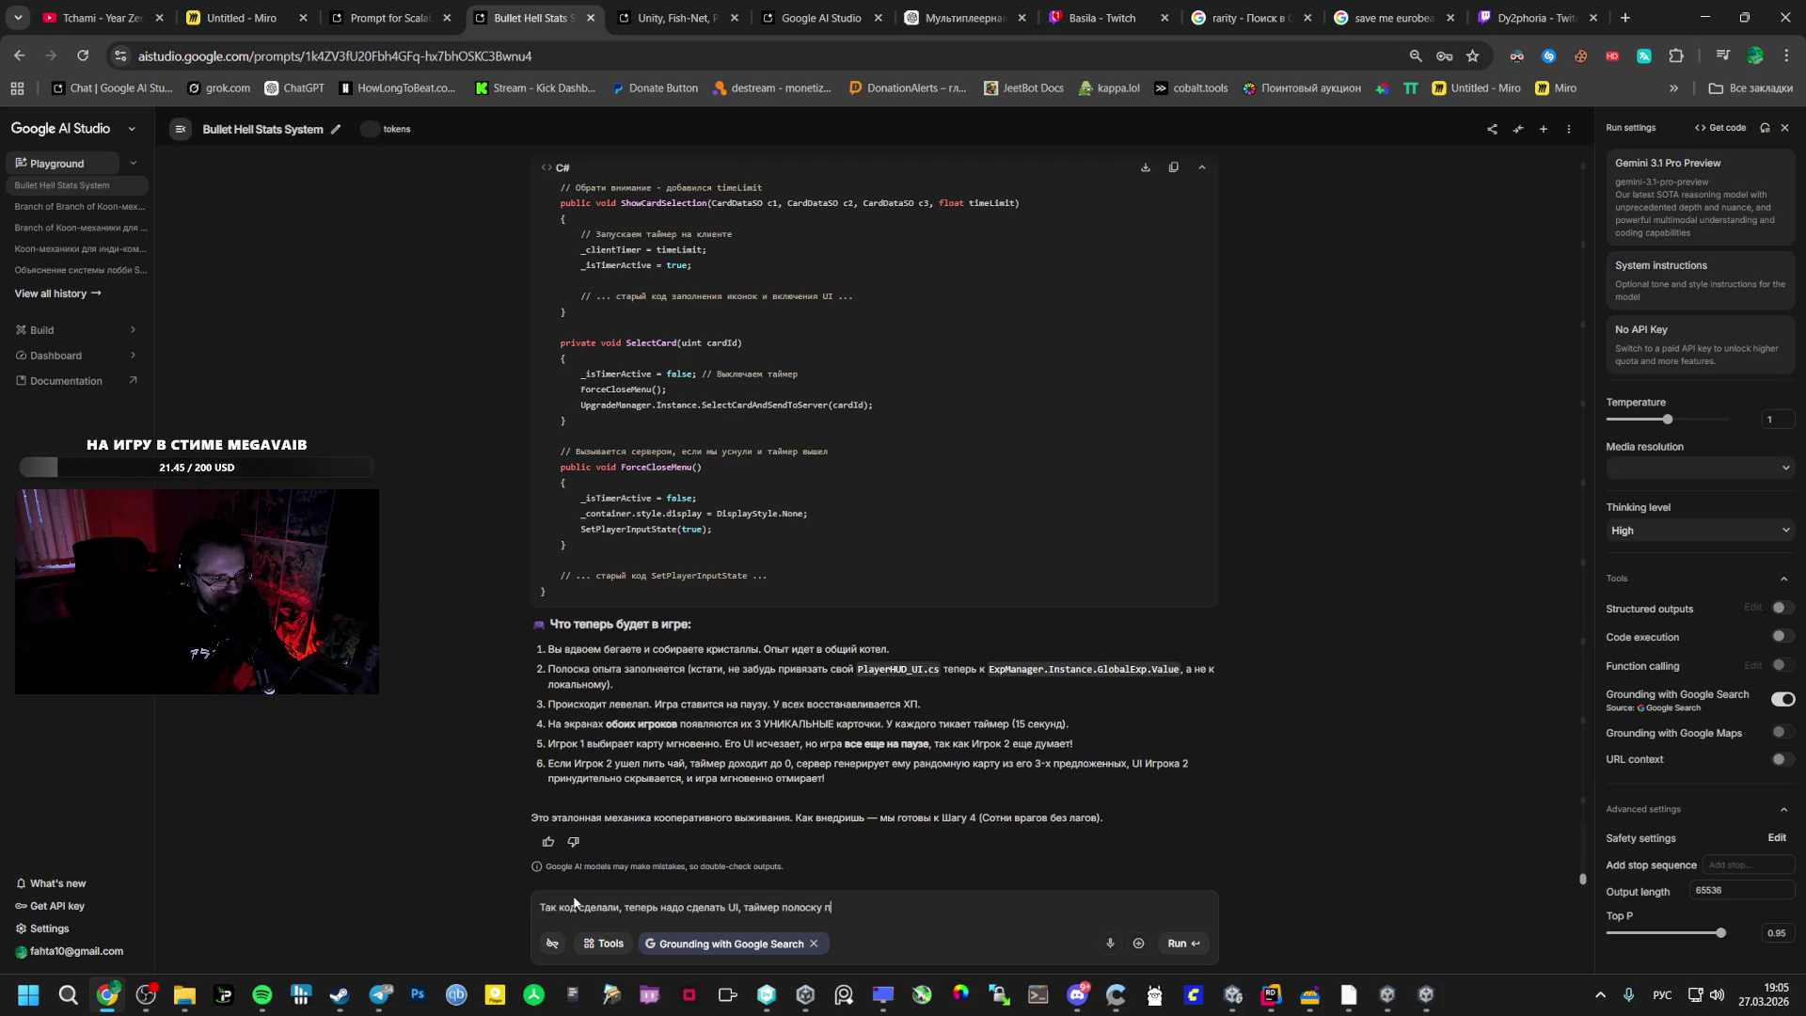
key("BackSpace")
type("опыта,")
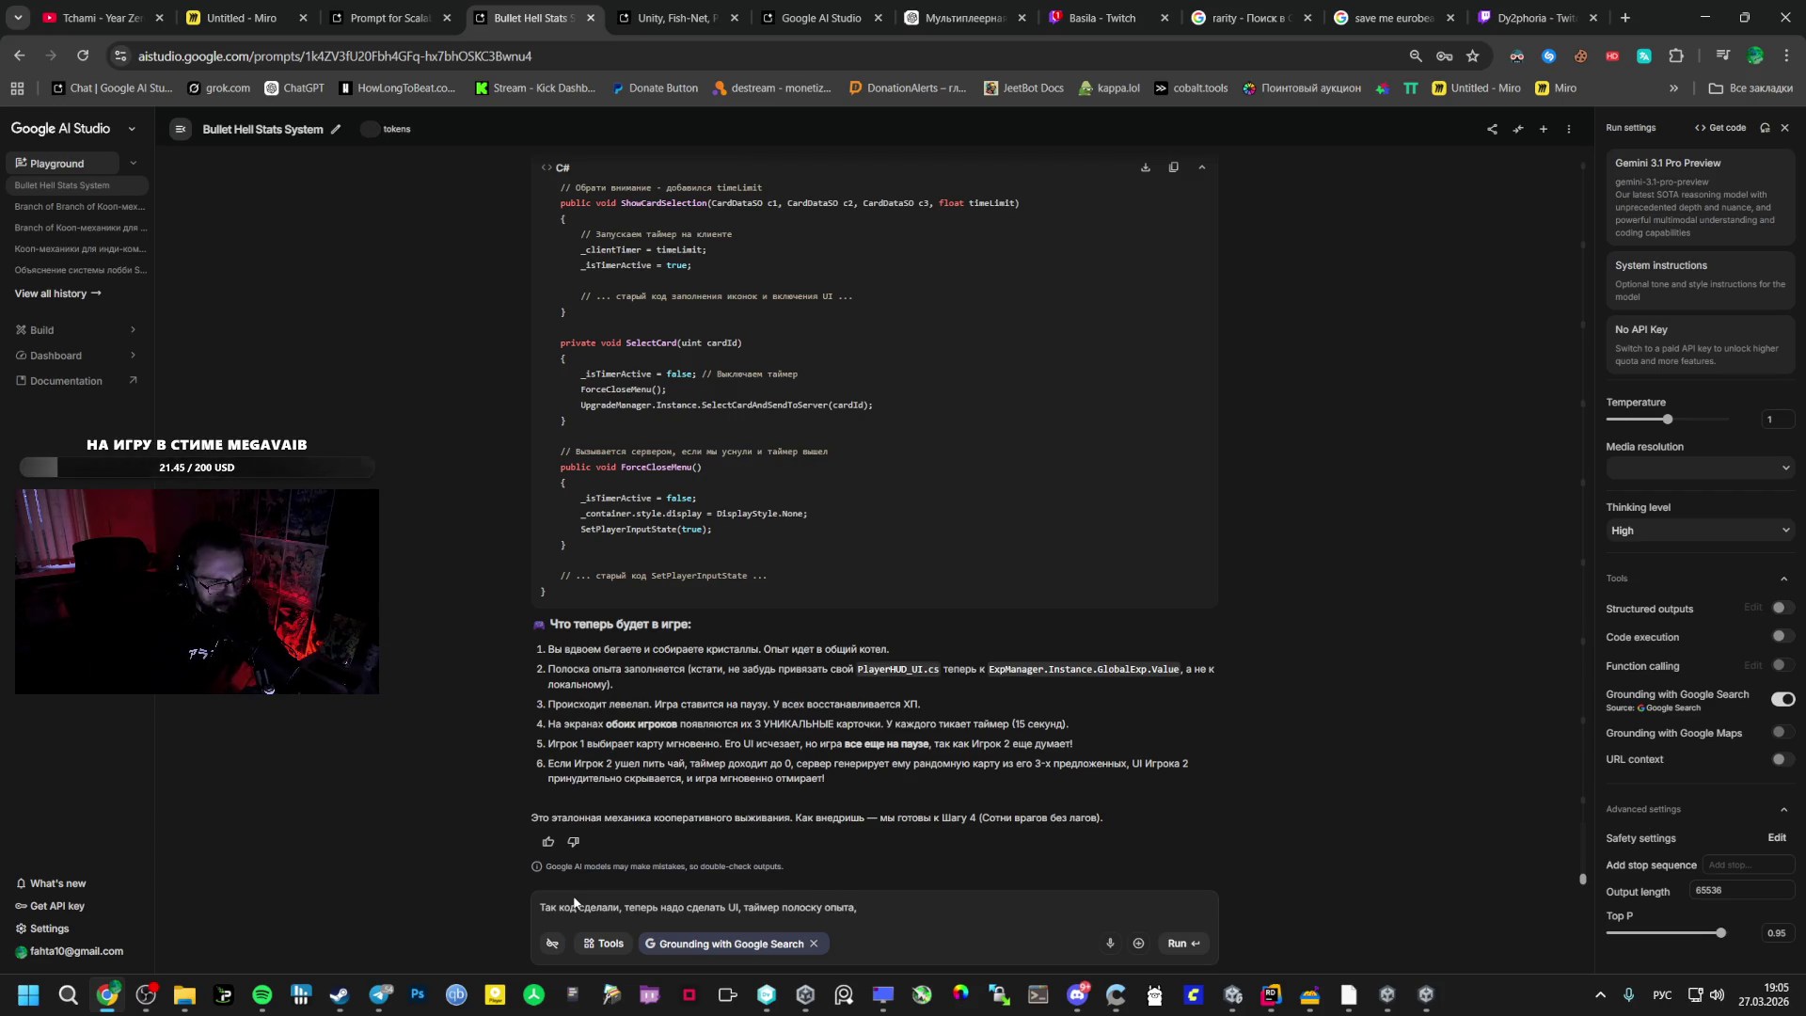
type(" так")
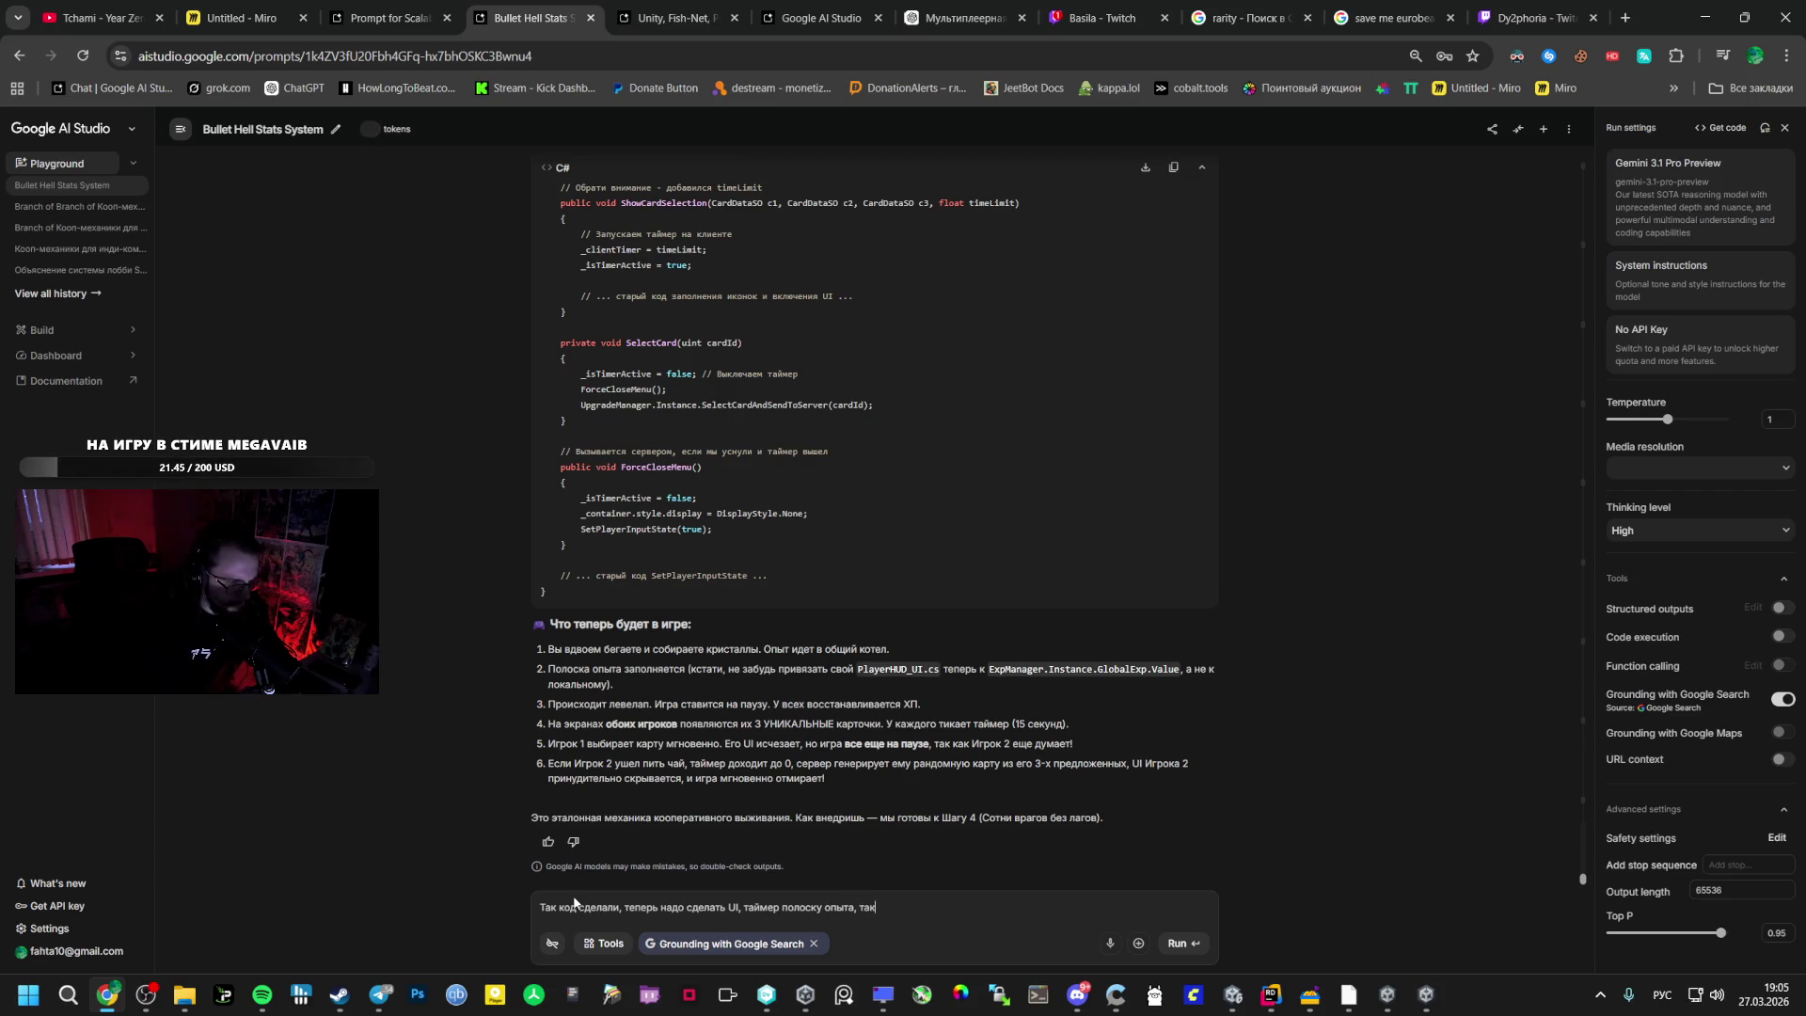
type(" же я хочу ")
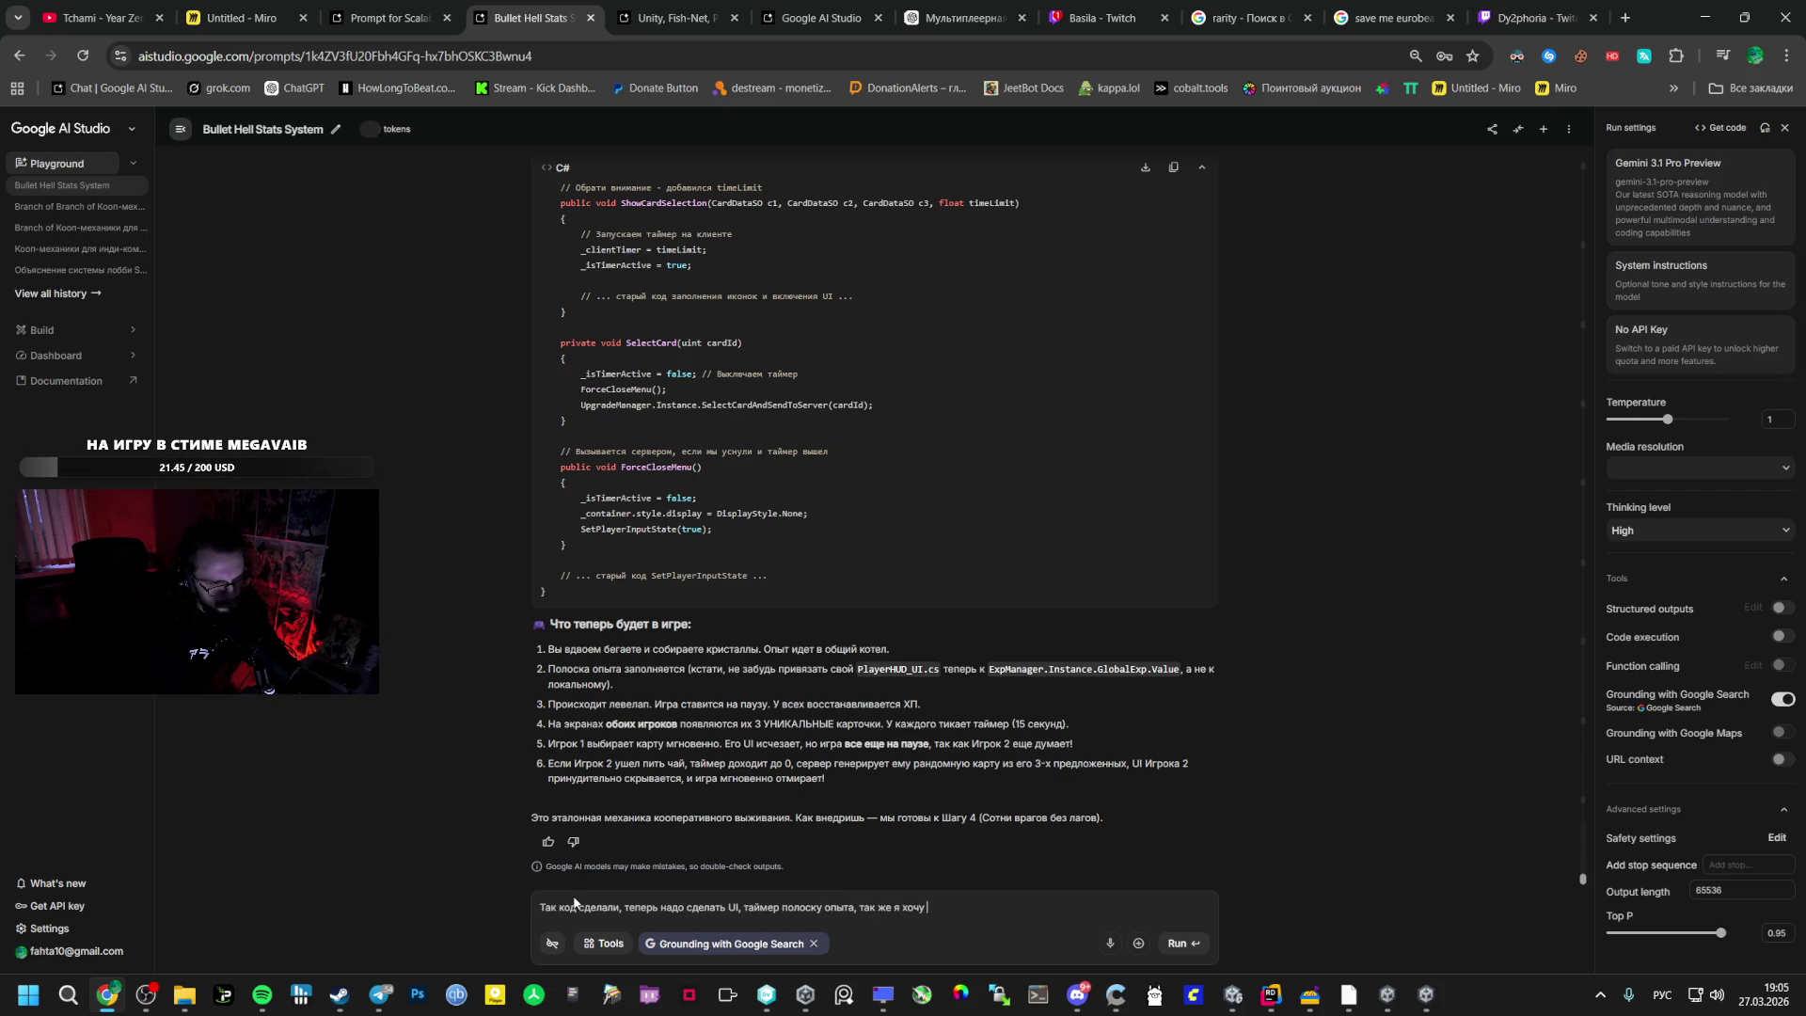
type("больше")
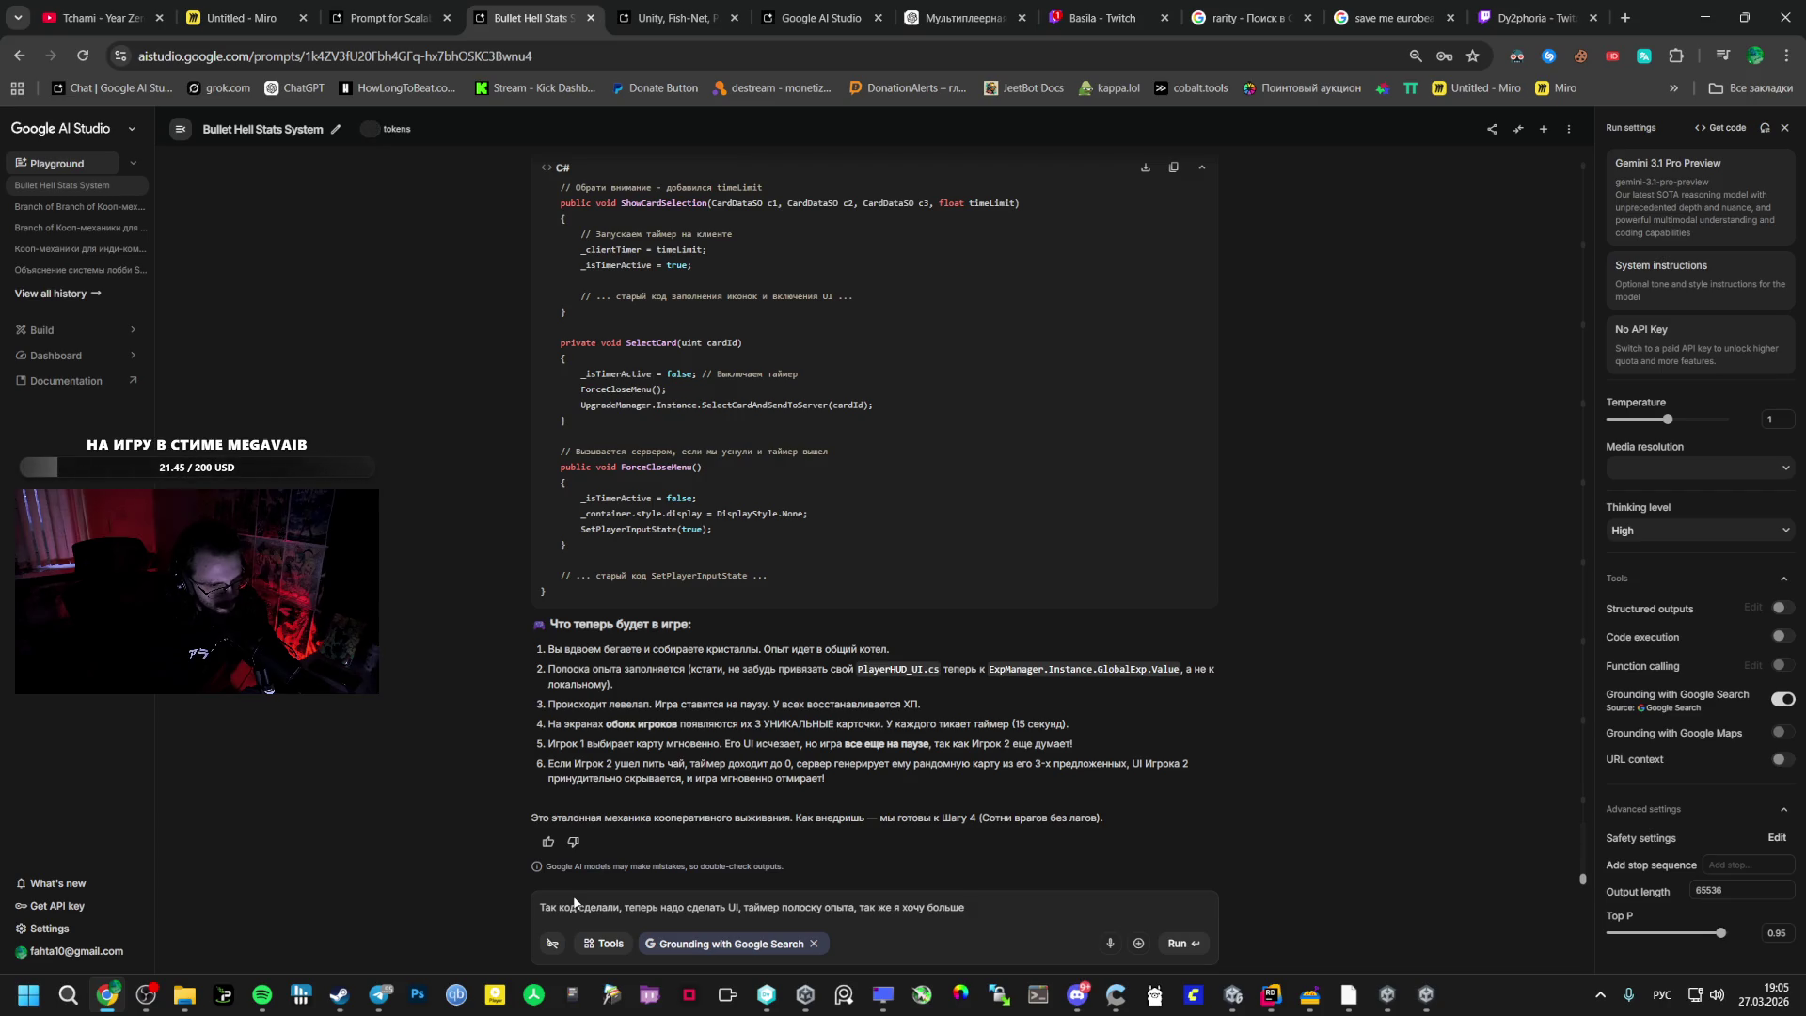
type(" в анных")
- Add a request to show more stats in TAB while the key is pressed
type("TAB")
key("alt+shift")
type("и сделать")
type(" пока")
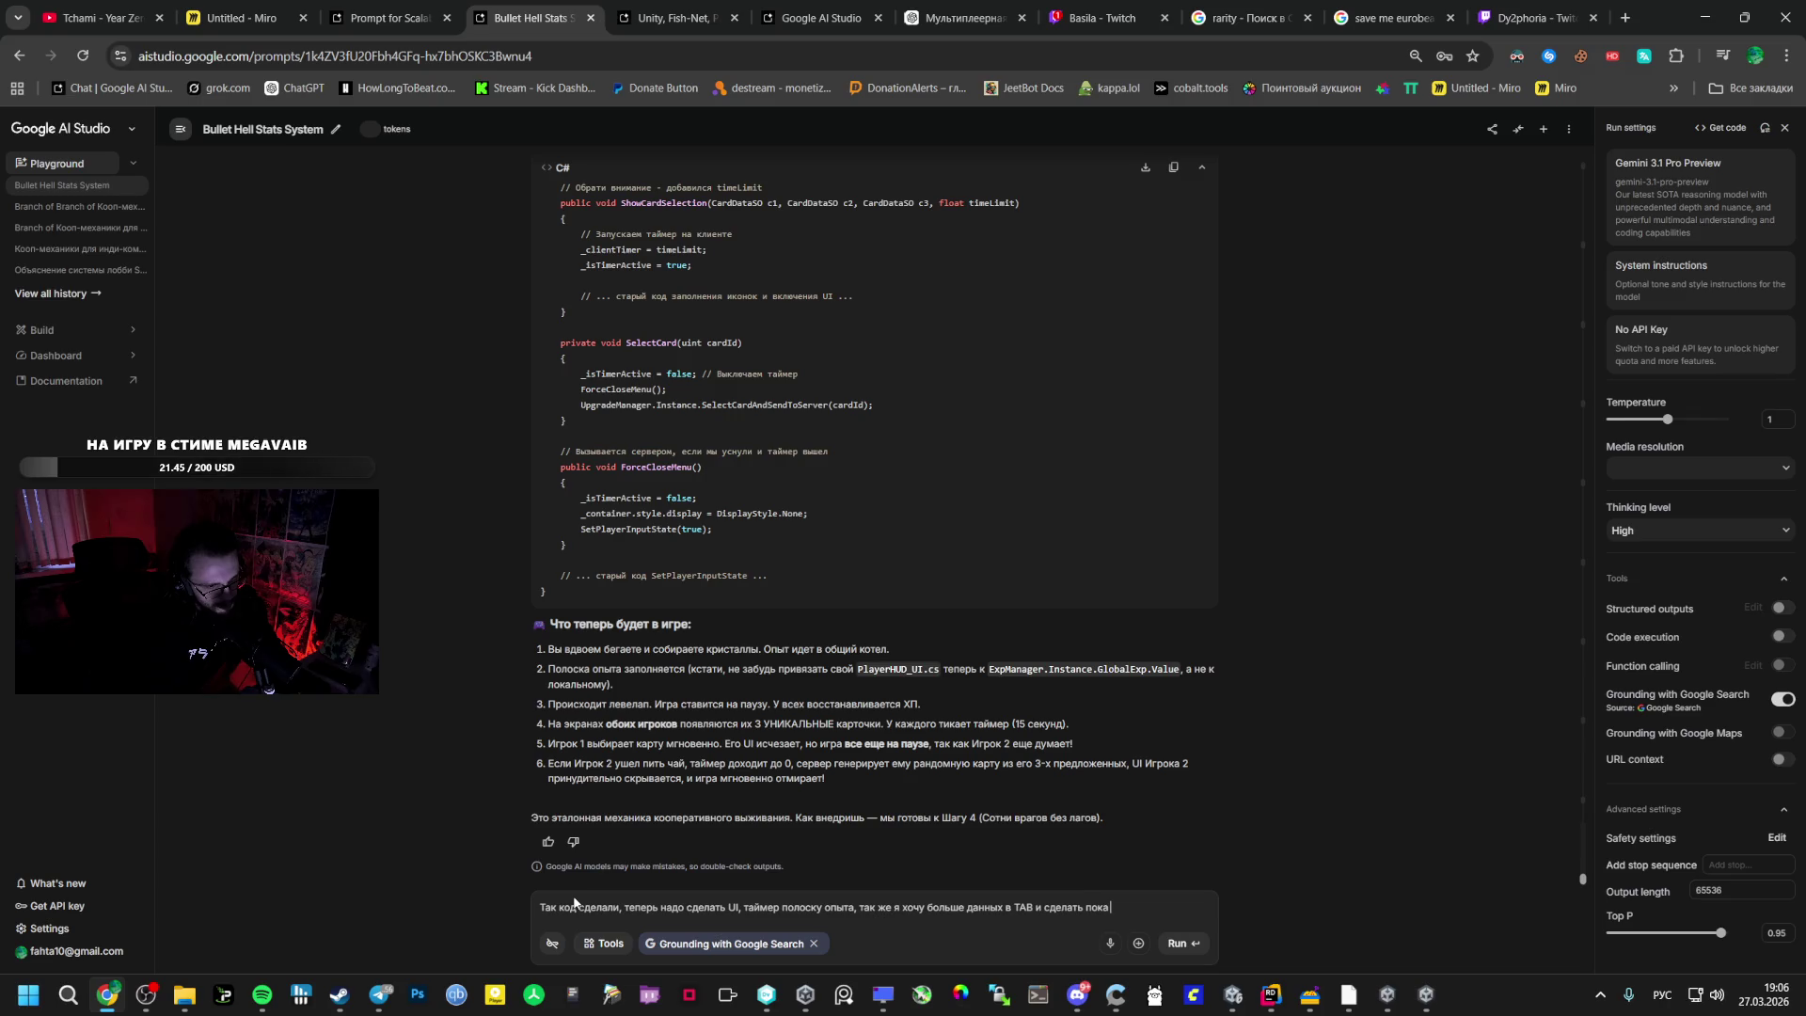
key("BackSpace")
key("BackSpace")
key("BackSpace")
key("BackSpace")
key("BackSpace")
key("BackSpace")
type("пока")
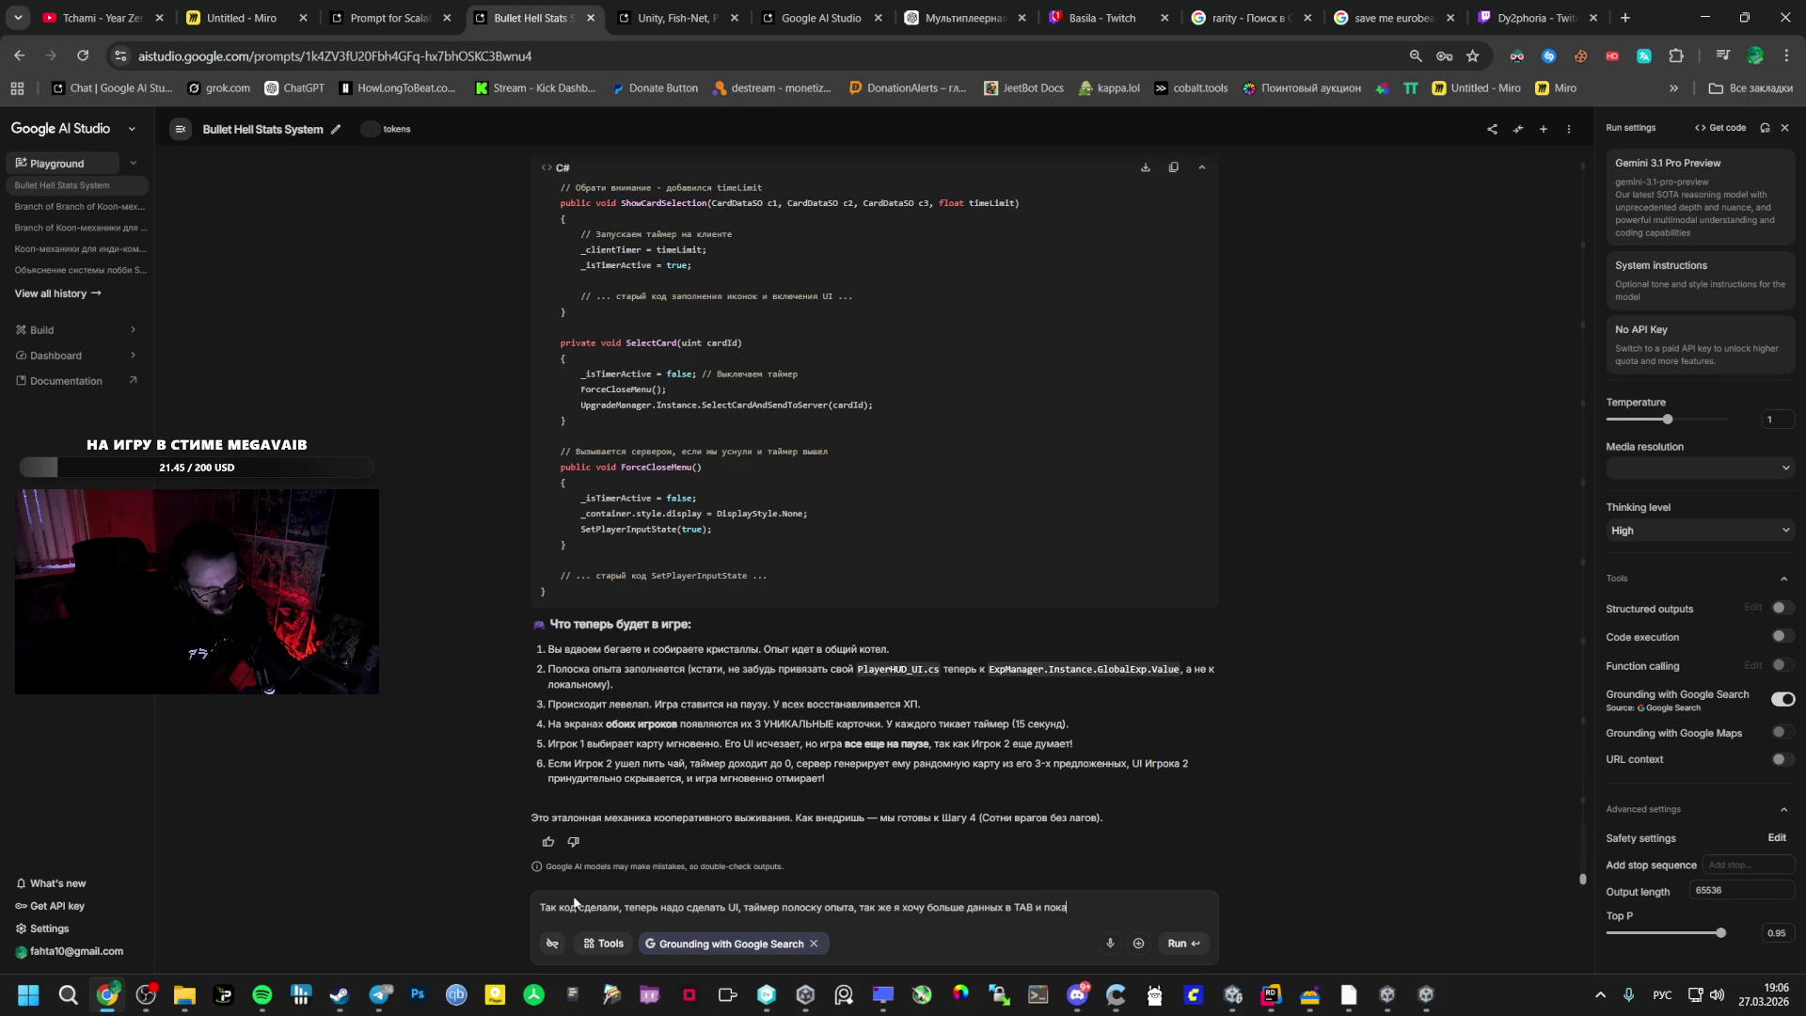
type("азывать ")
type("характер")
type("истики пока н")
type("ажата")
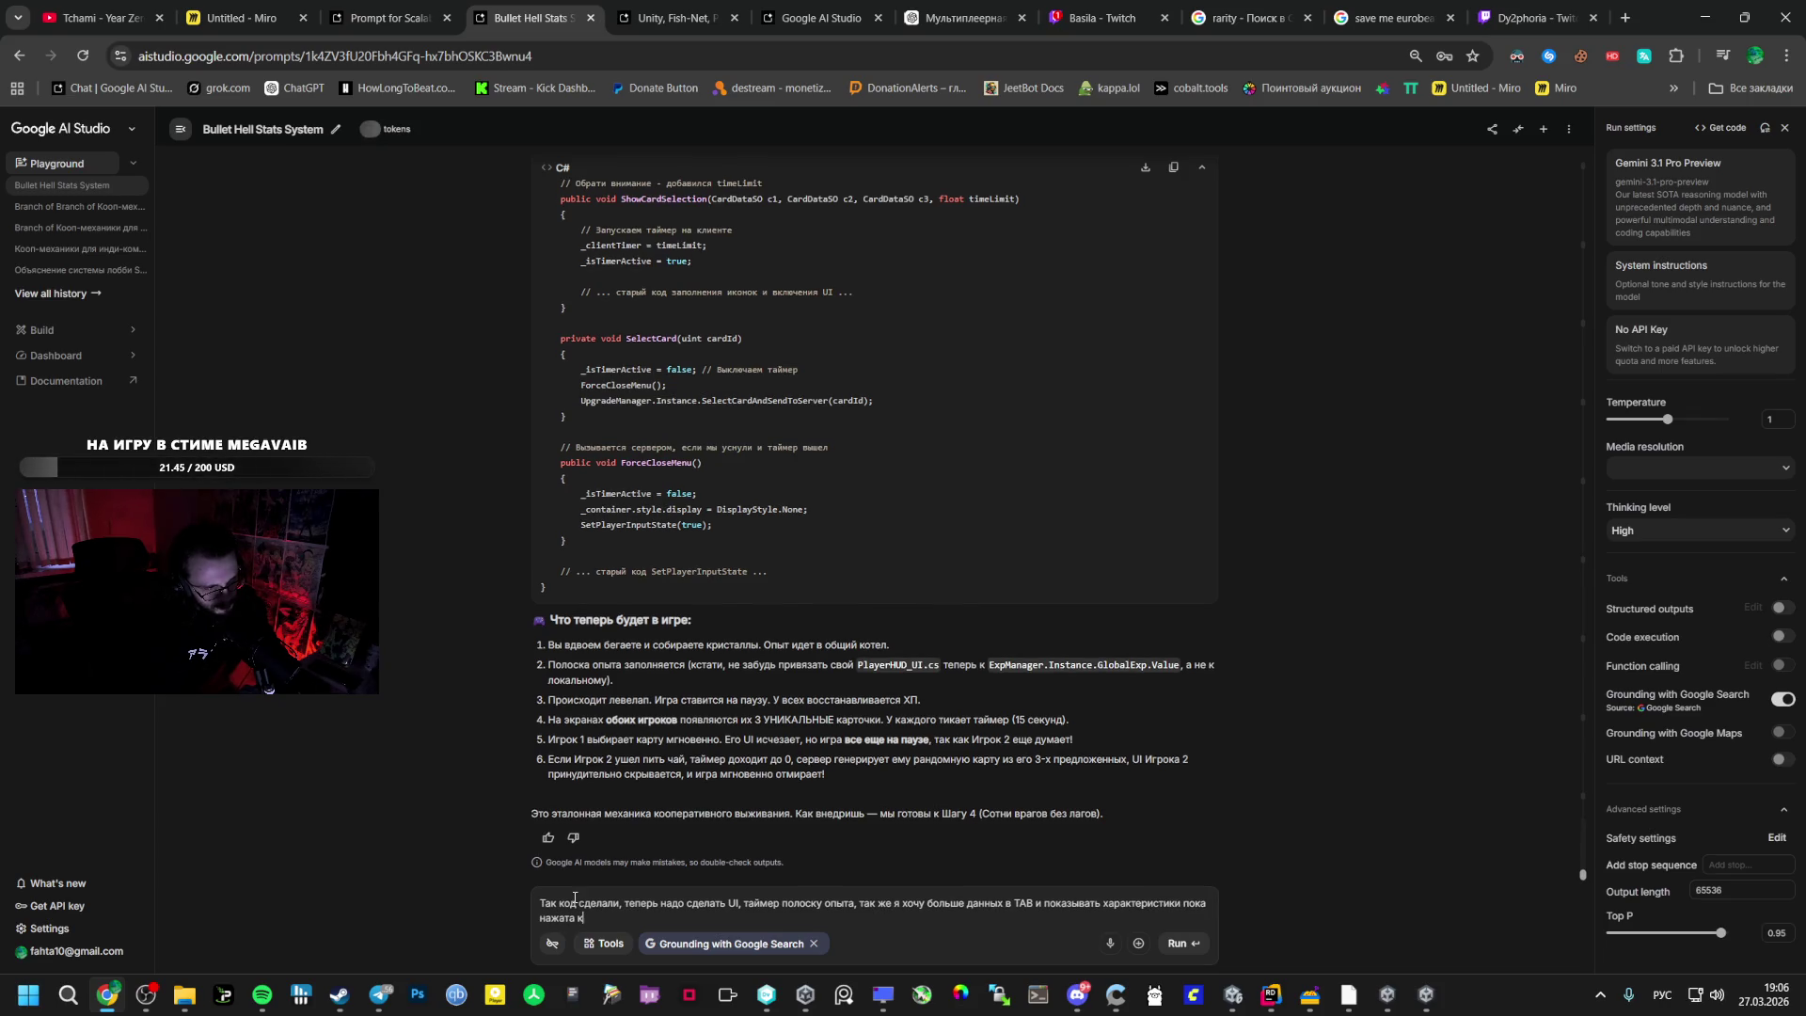
type("ка")
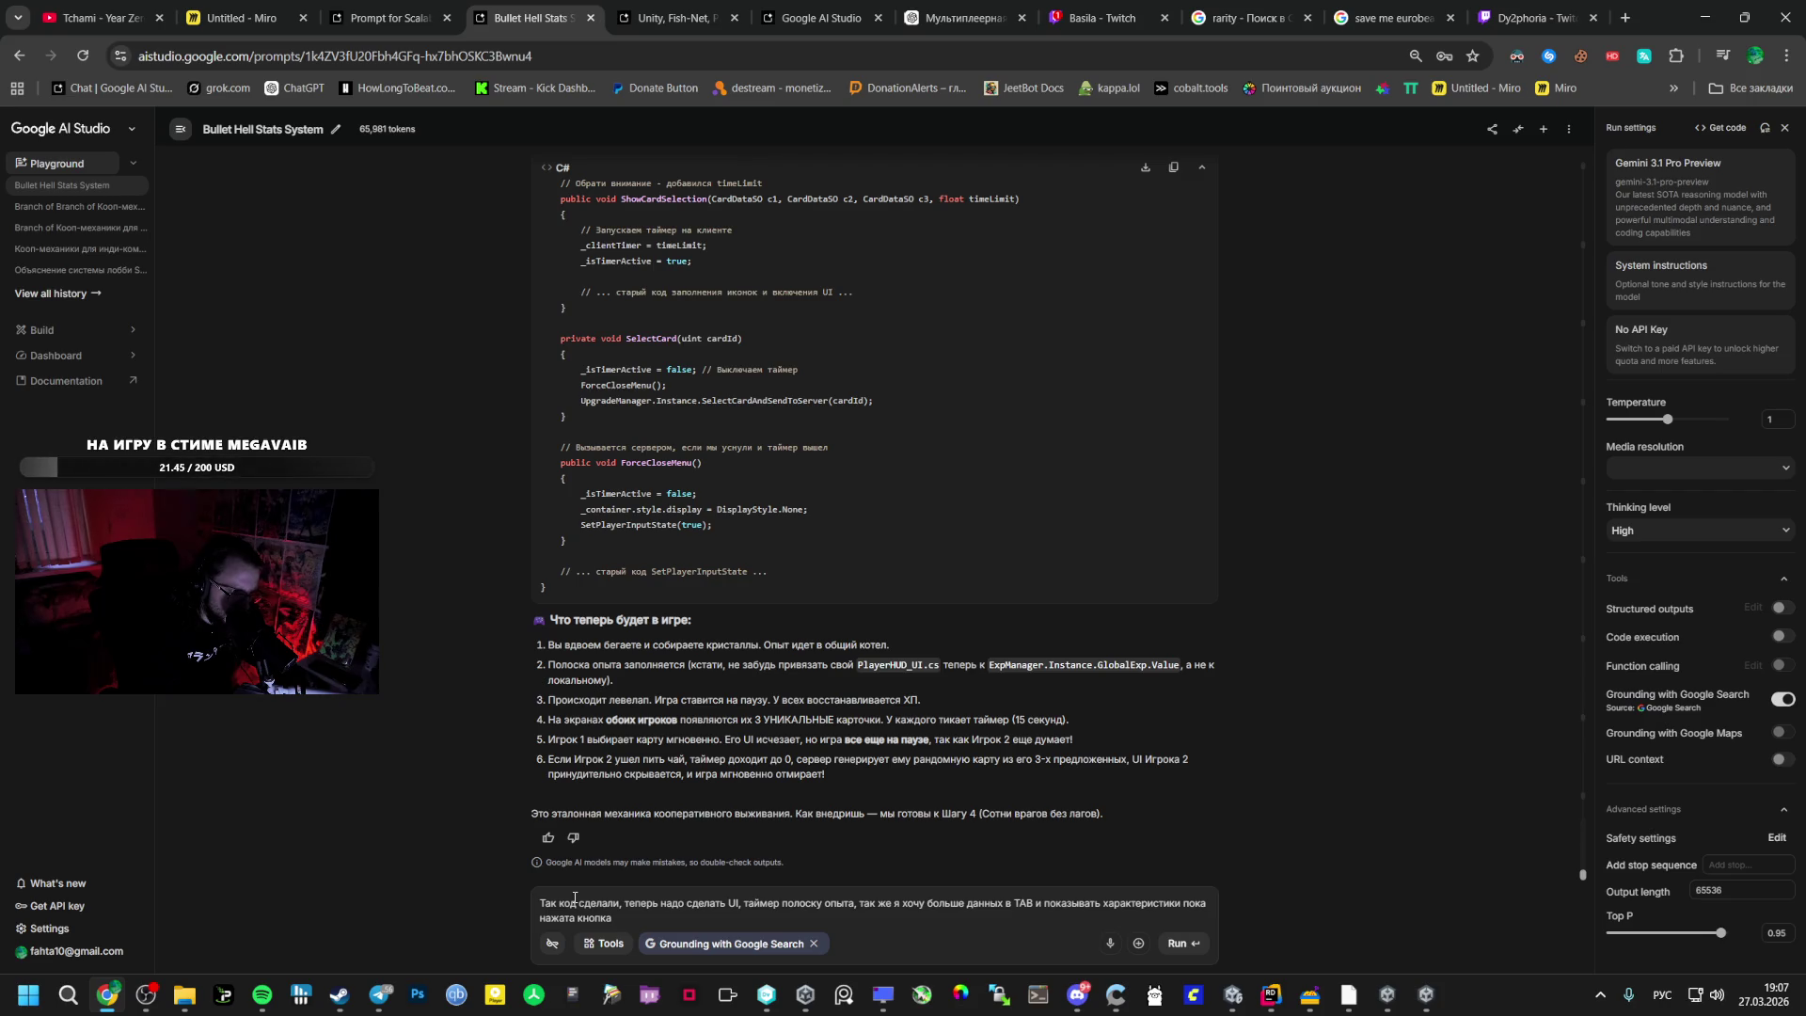
- Replace 'нажата кнопка' at the prompt's end with 'зажата.'
type(" (а")
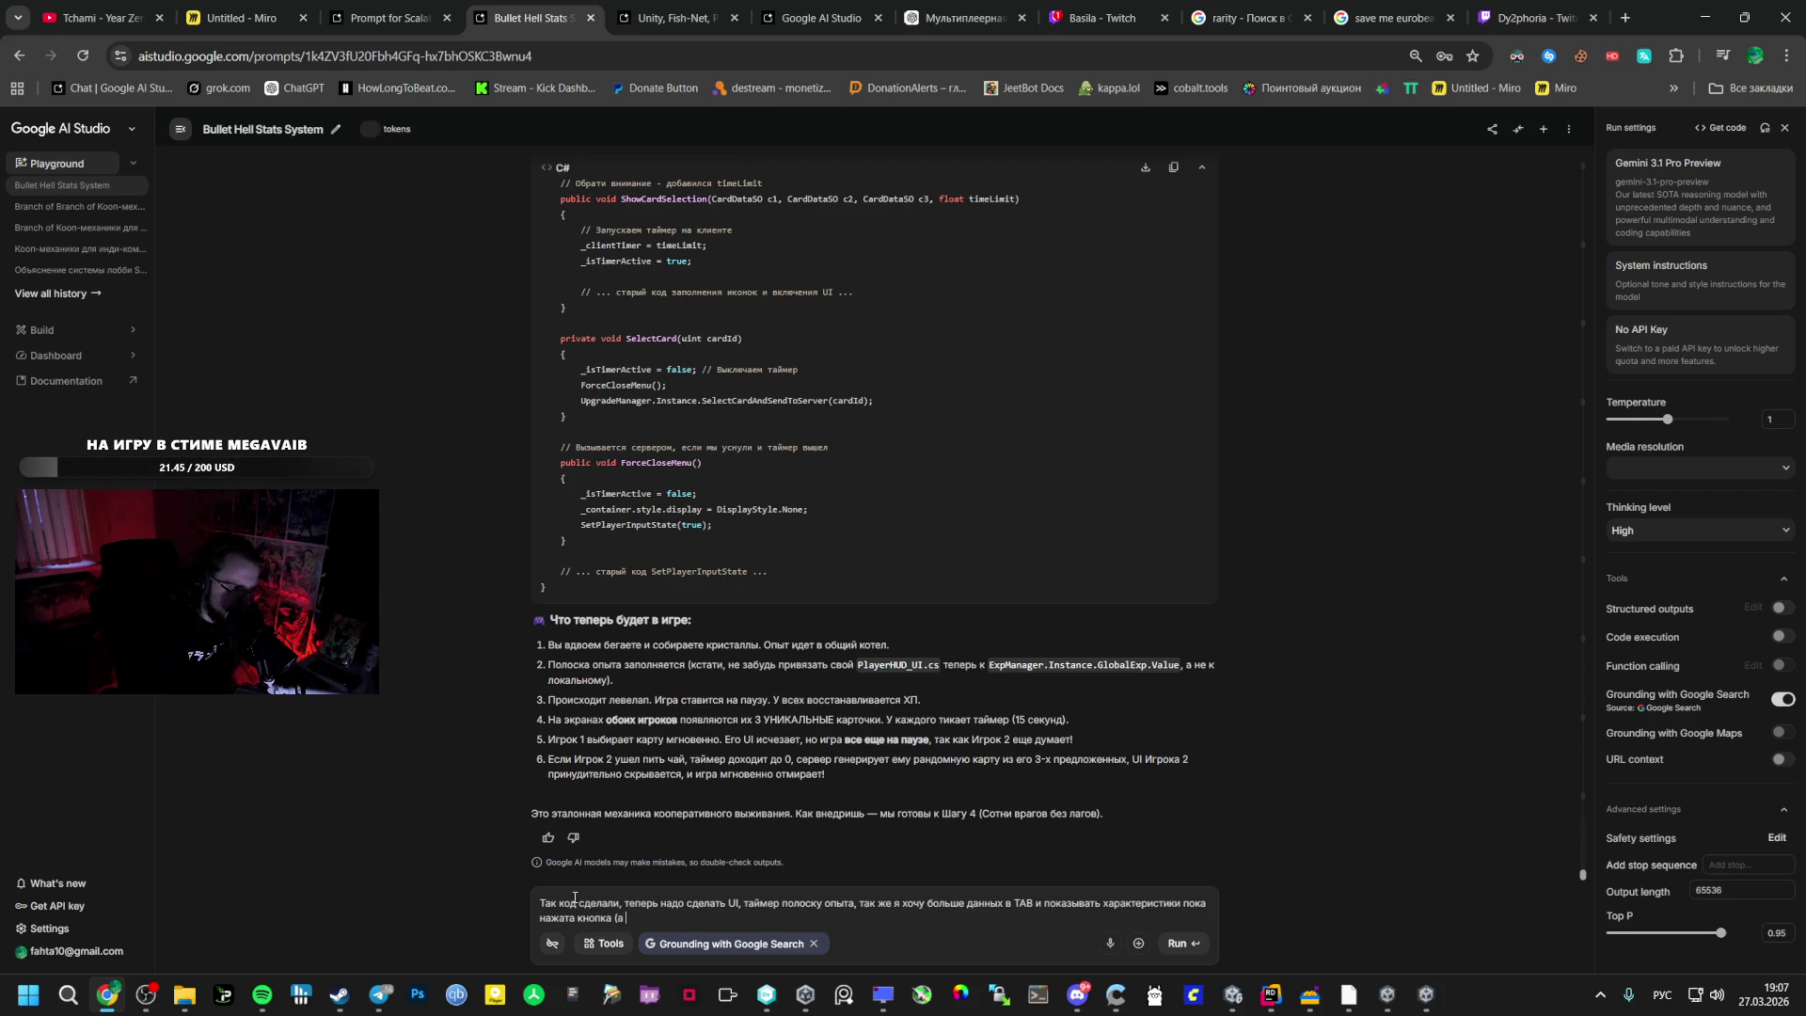
key("BackSpace")
key("BackSpace")
key("BackSpace")
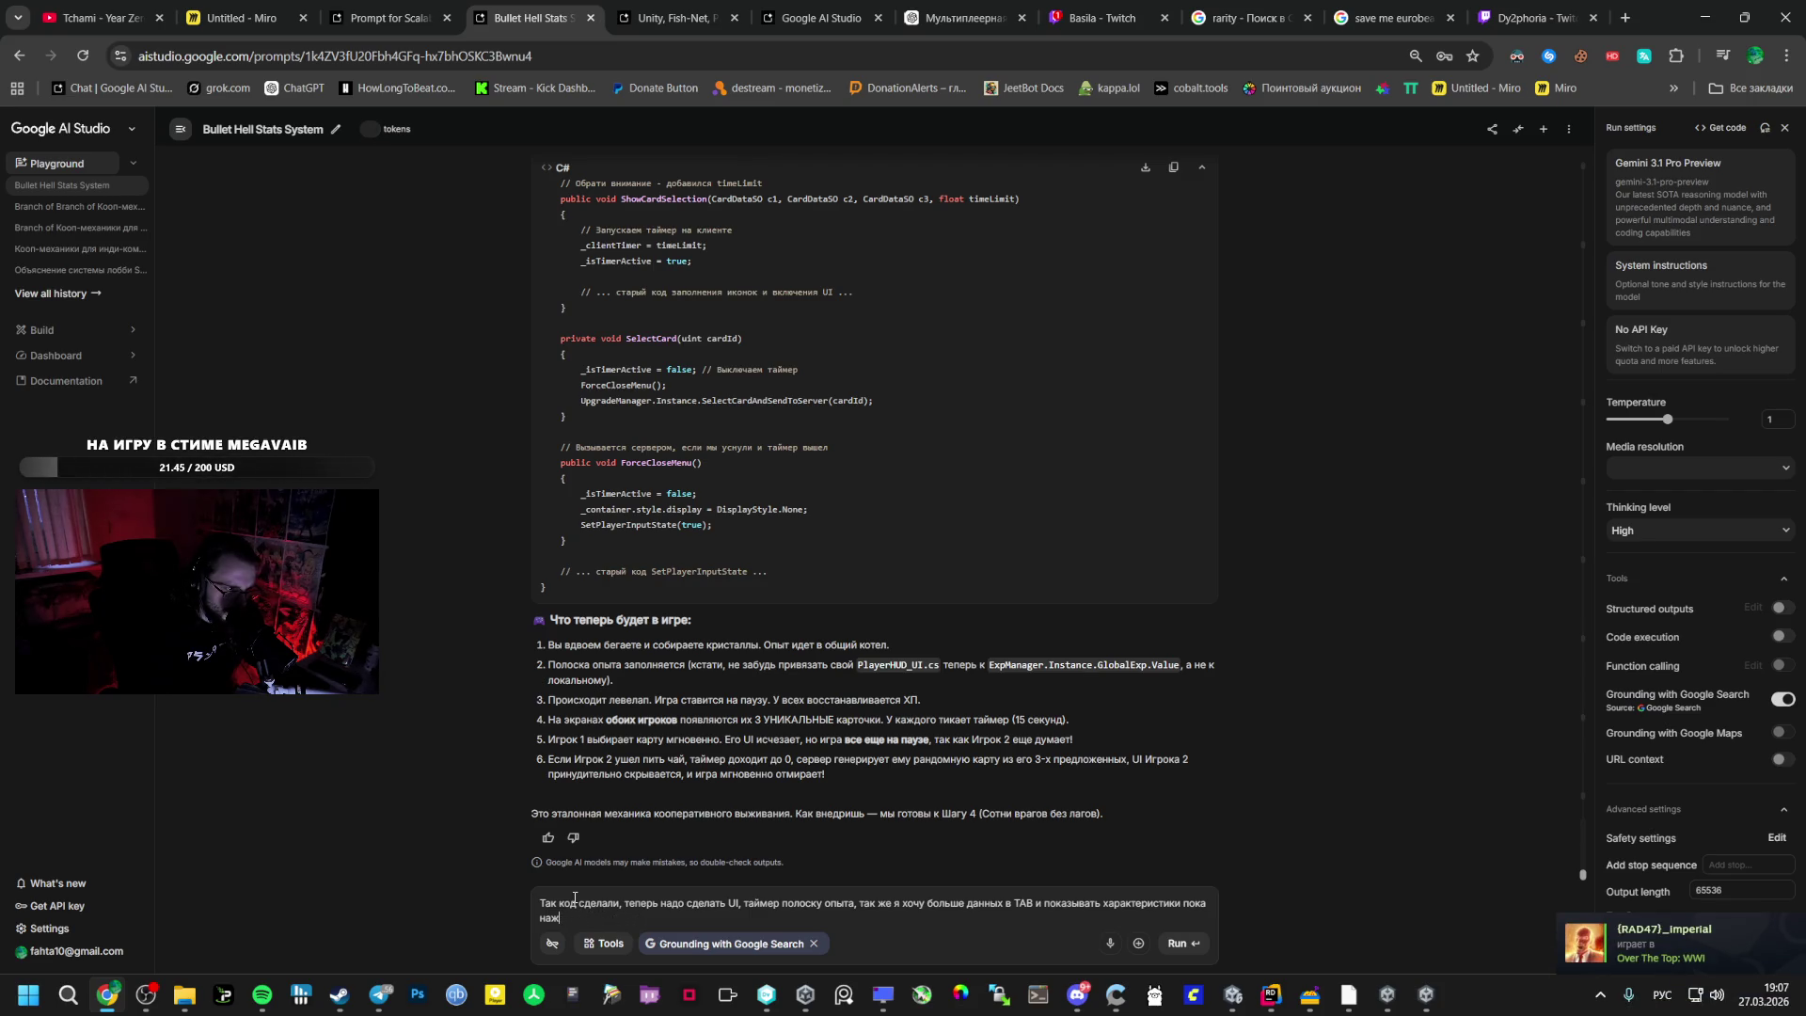
key("BackSpace")
key("BackSpace")
key("BackSpace")
type("заж")
type("ата")
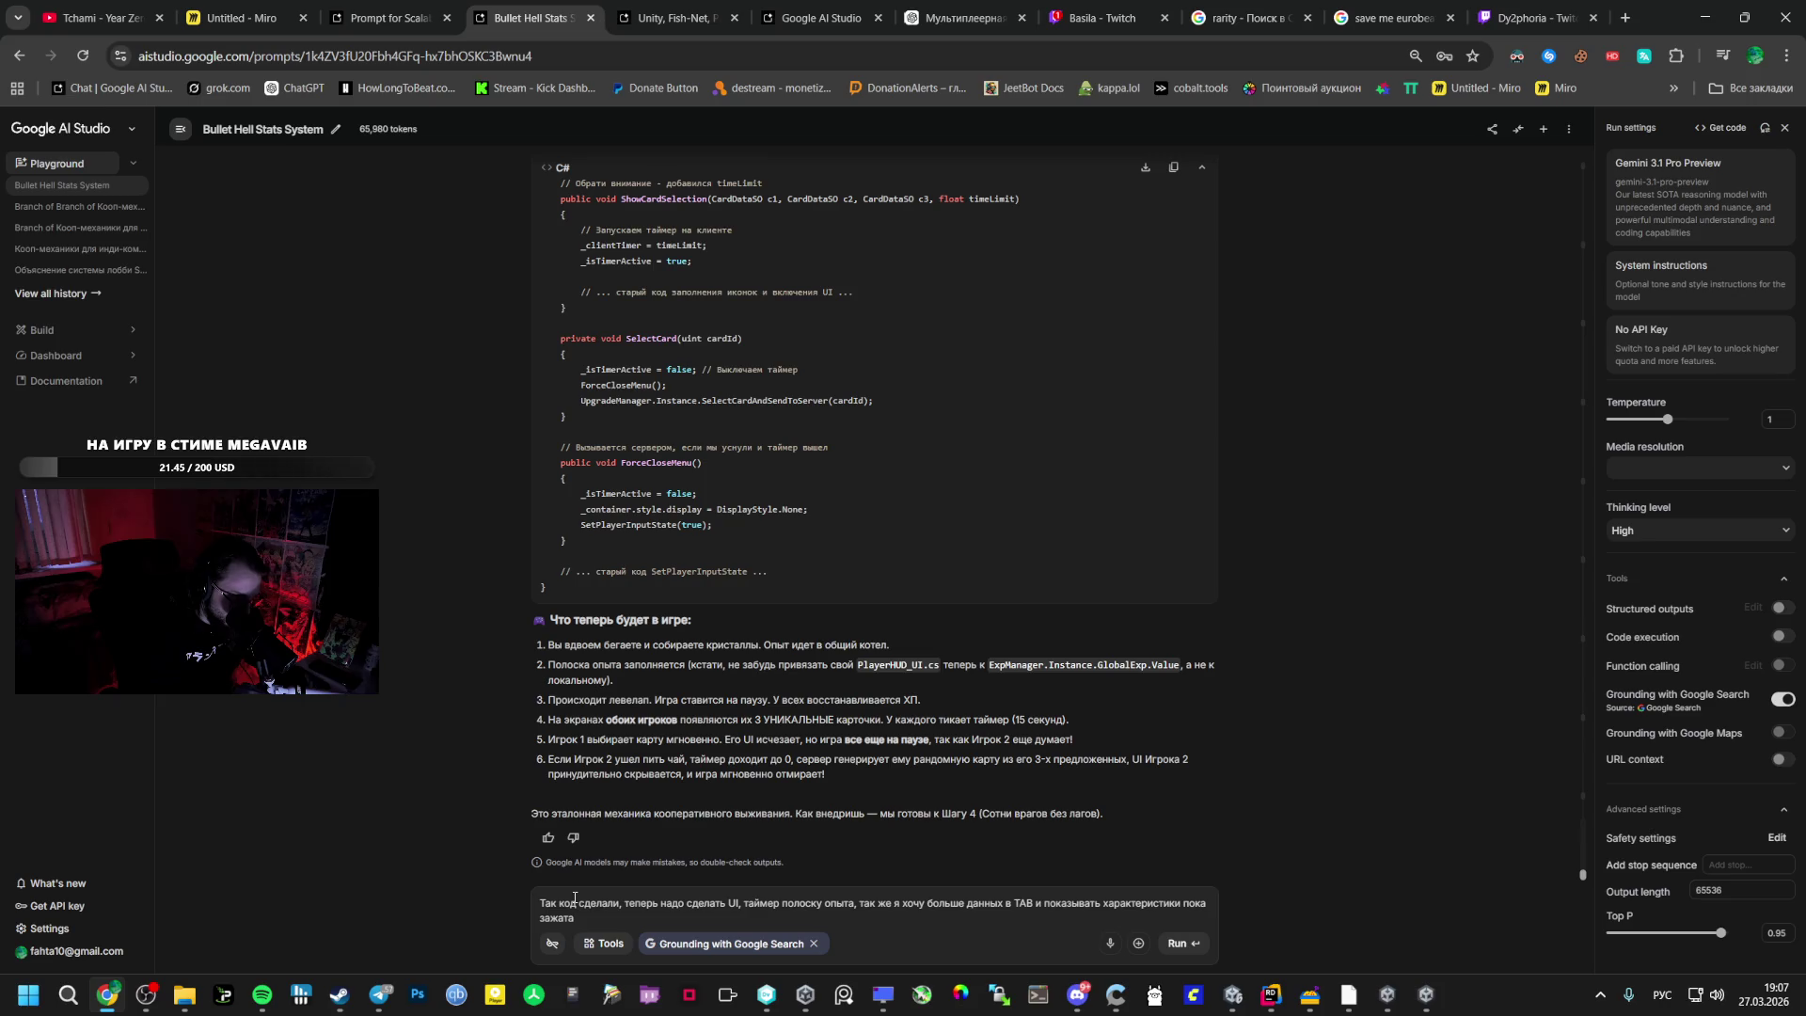
type(". А")
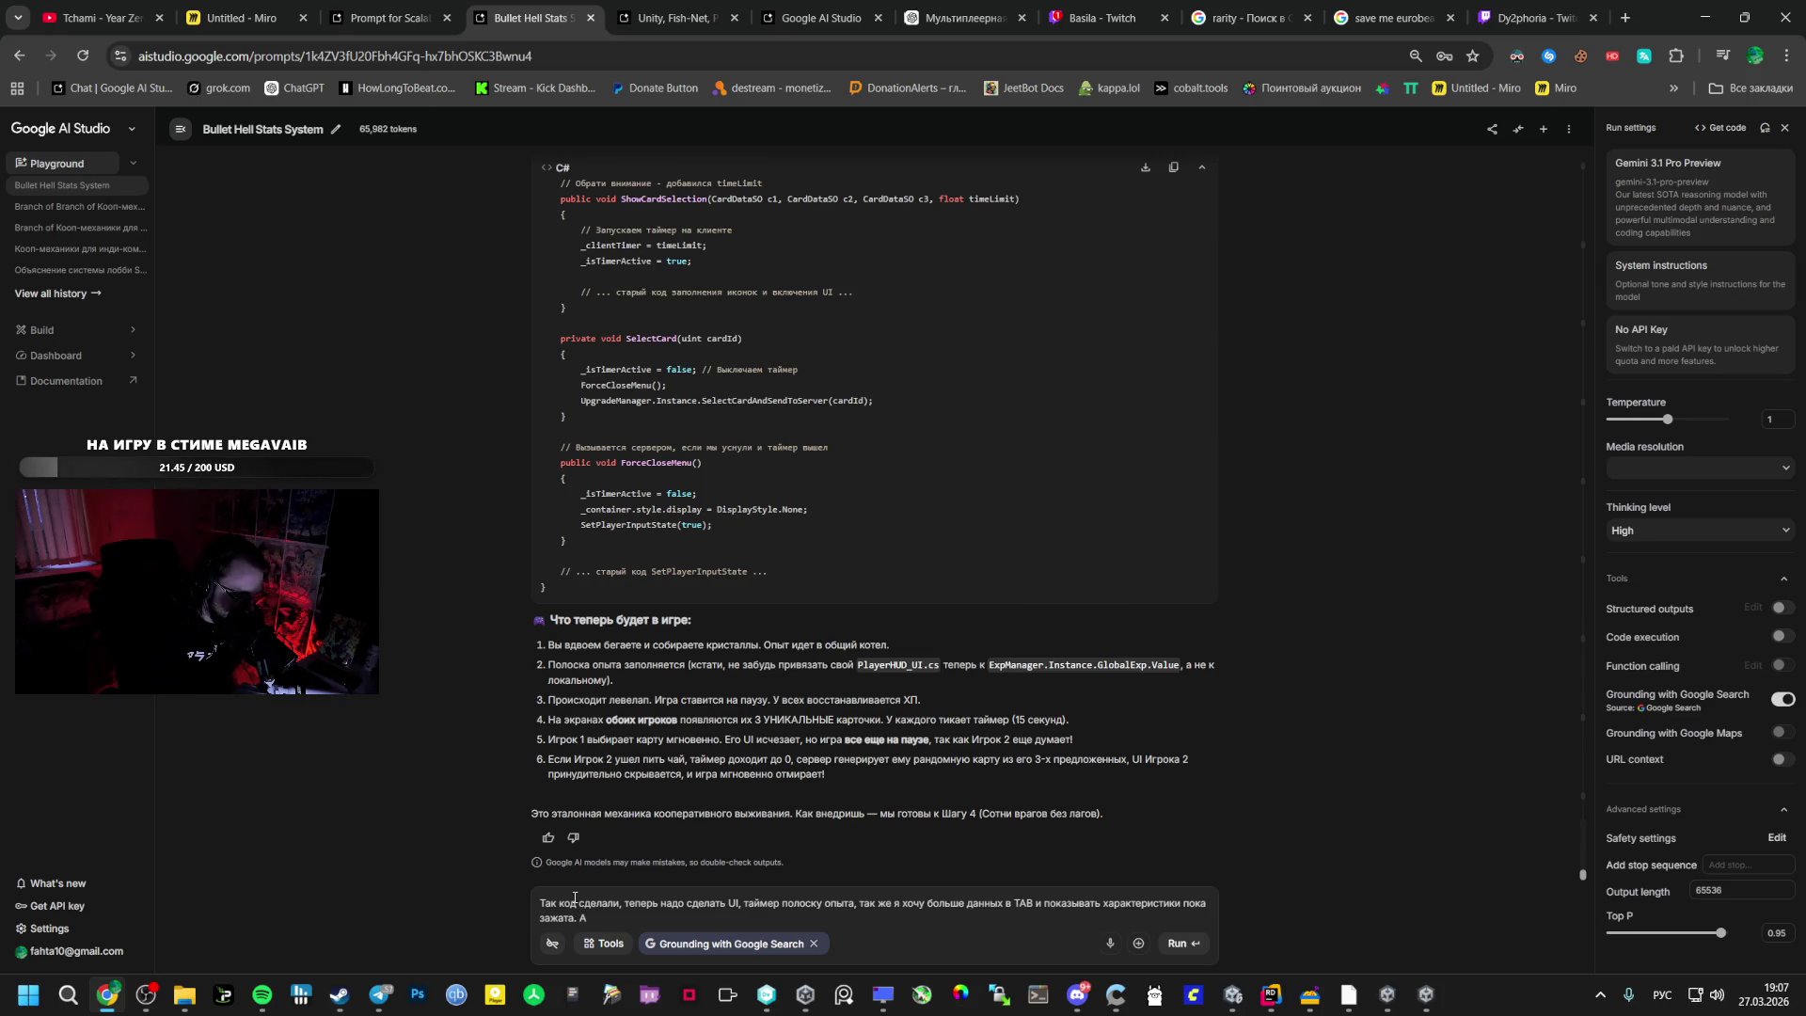
key("BackSpace")
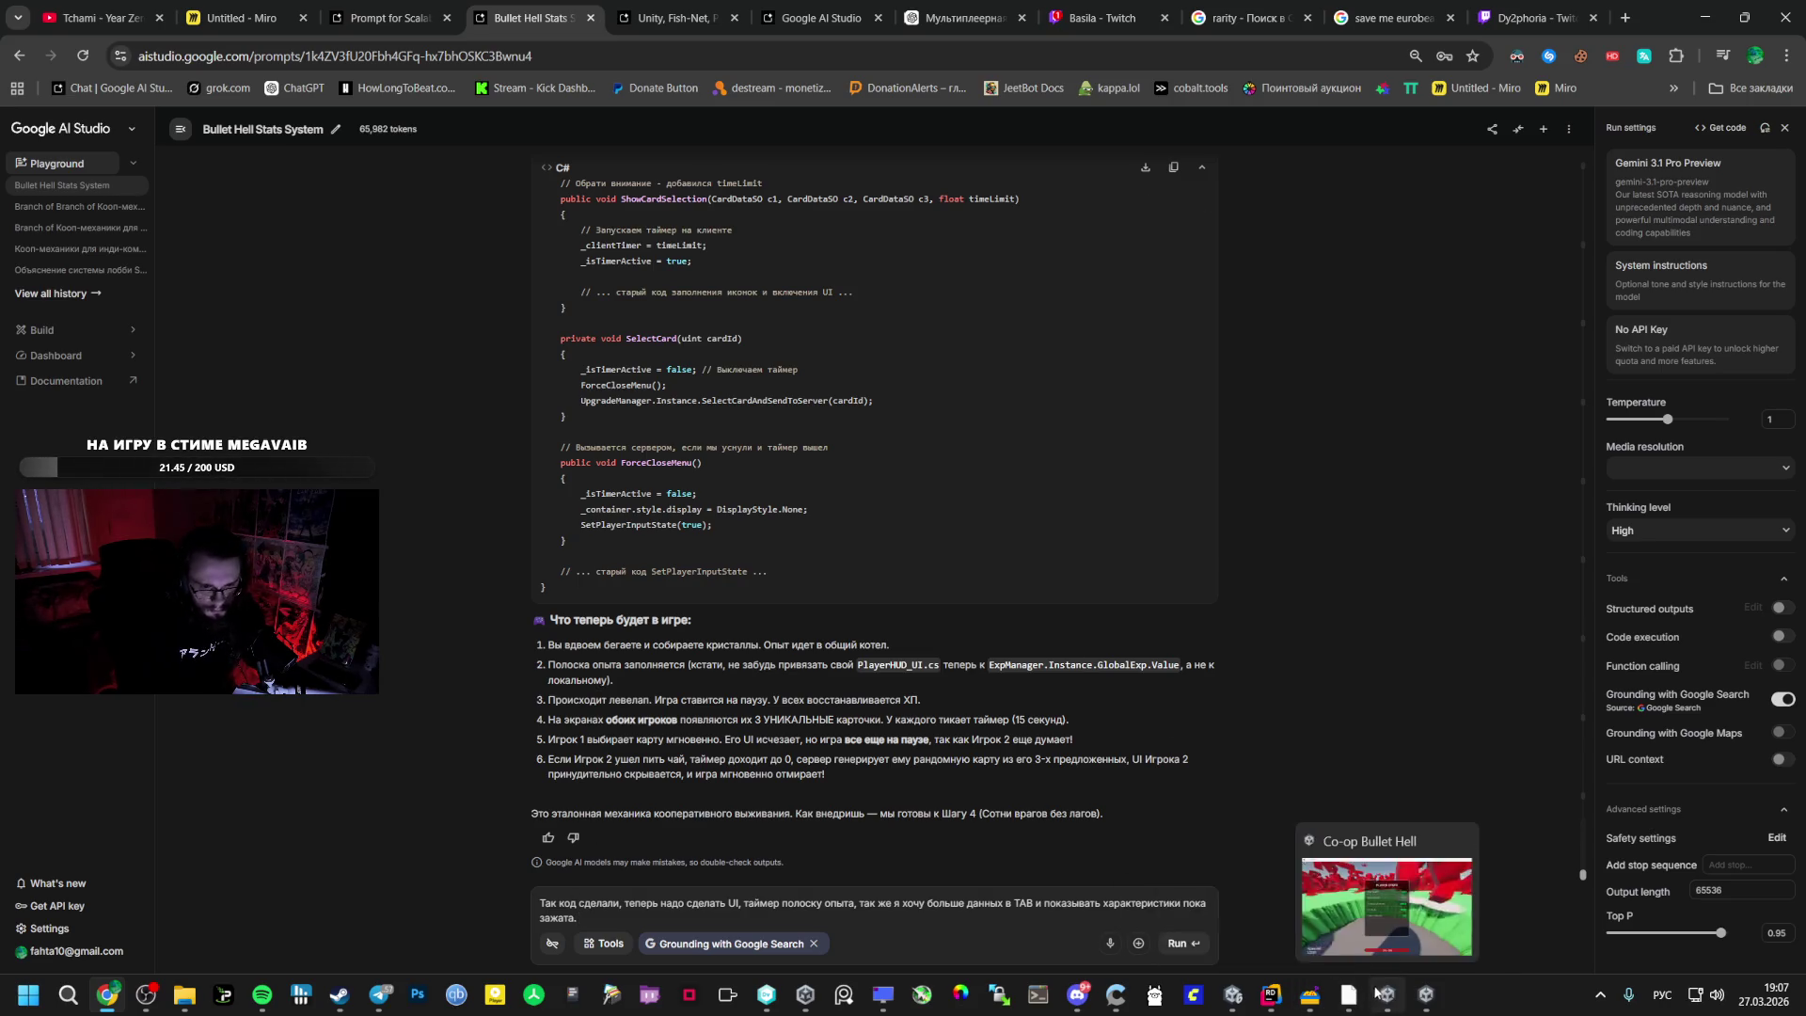
left_click(1290, 1002)
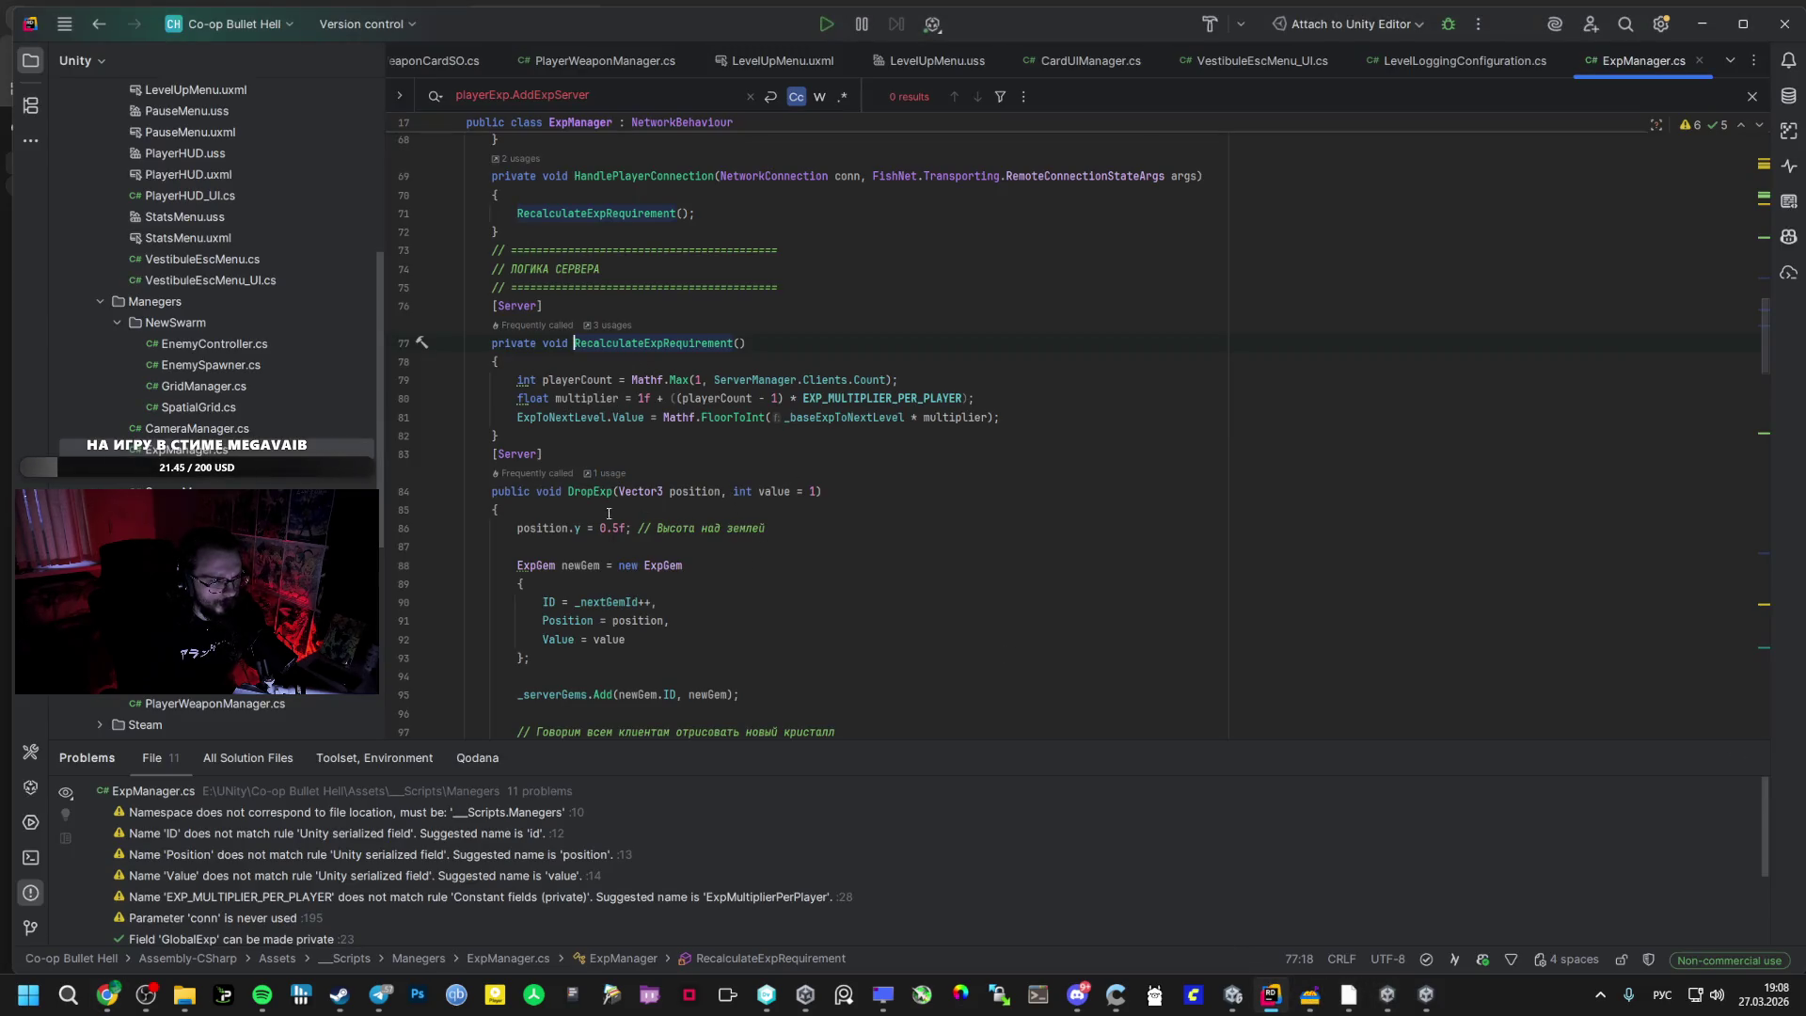
- Copy the RecalculateExpRequirement method name from ExpManager.cs and return to Chrome
scroll(737, 495, "up", 2)
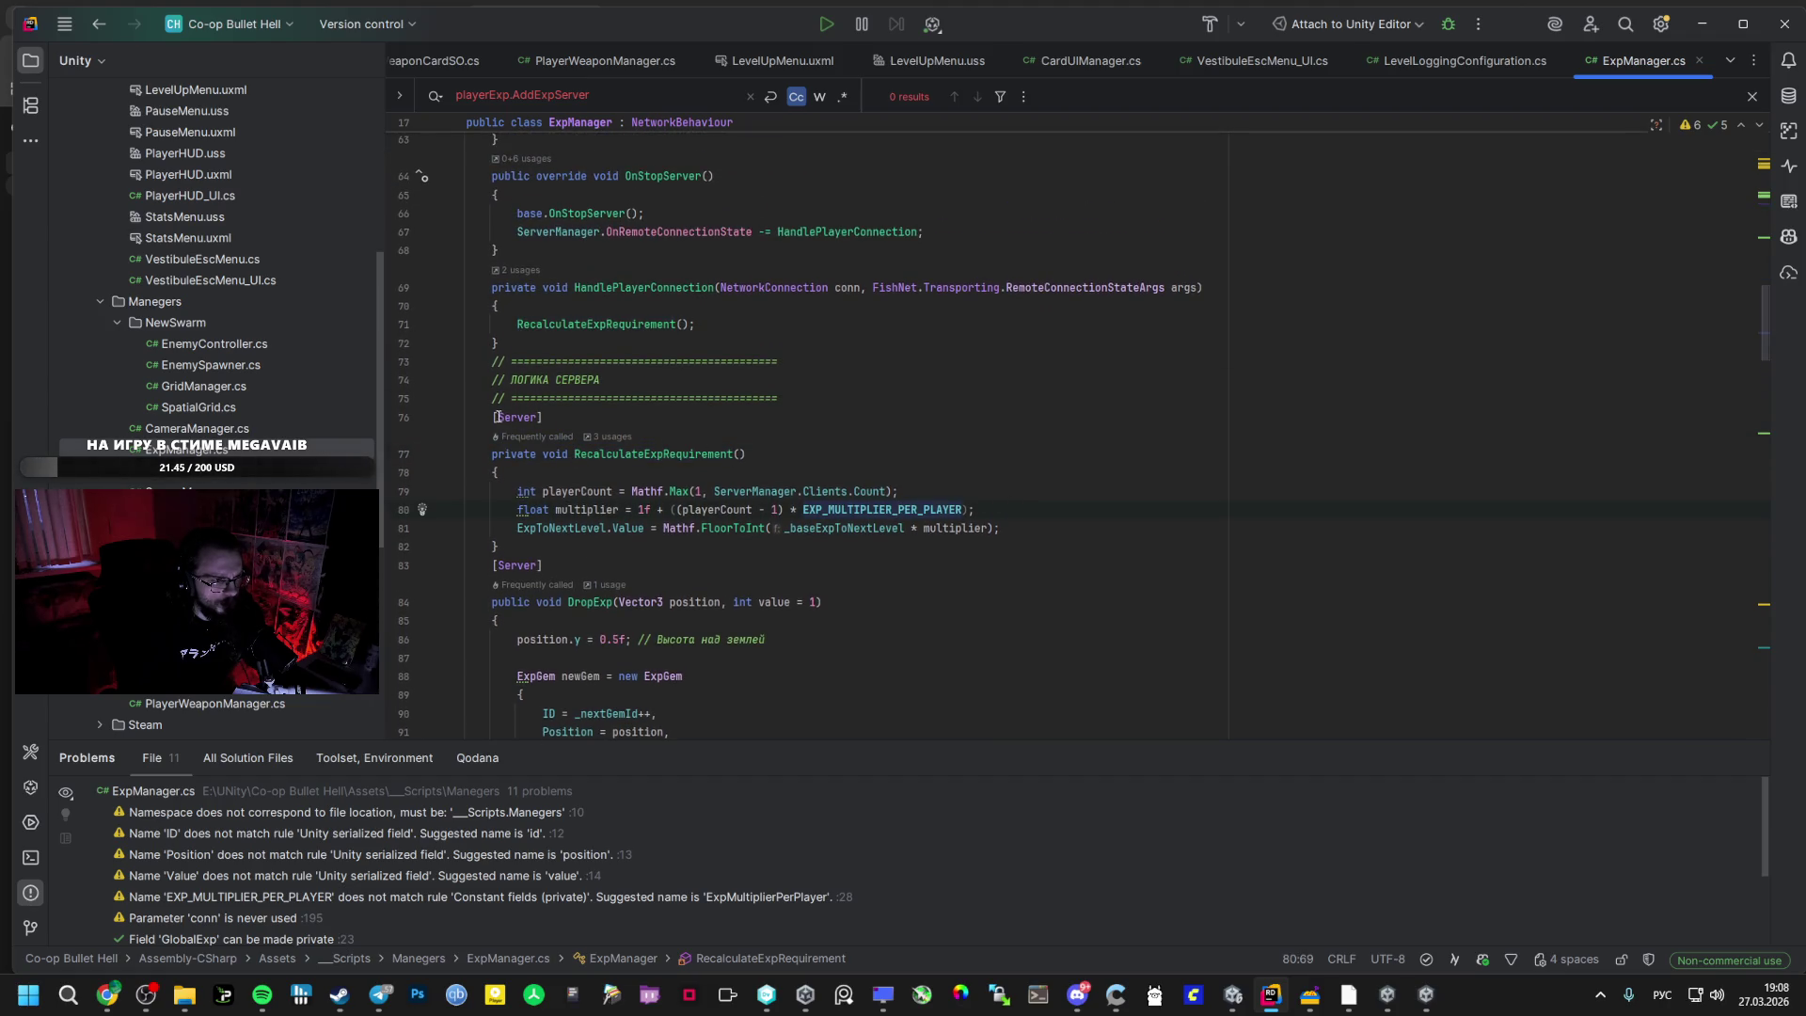
left_click_drag(504, 455, 659, 526)
left_click(574, 417)
double_click(695, 452)
key("ctrl+c")
key("alt+Tab")
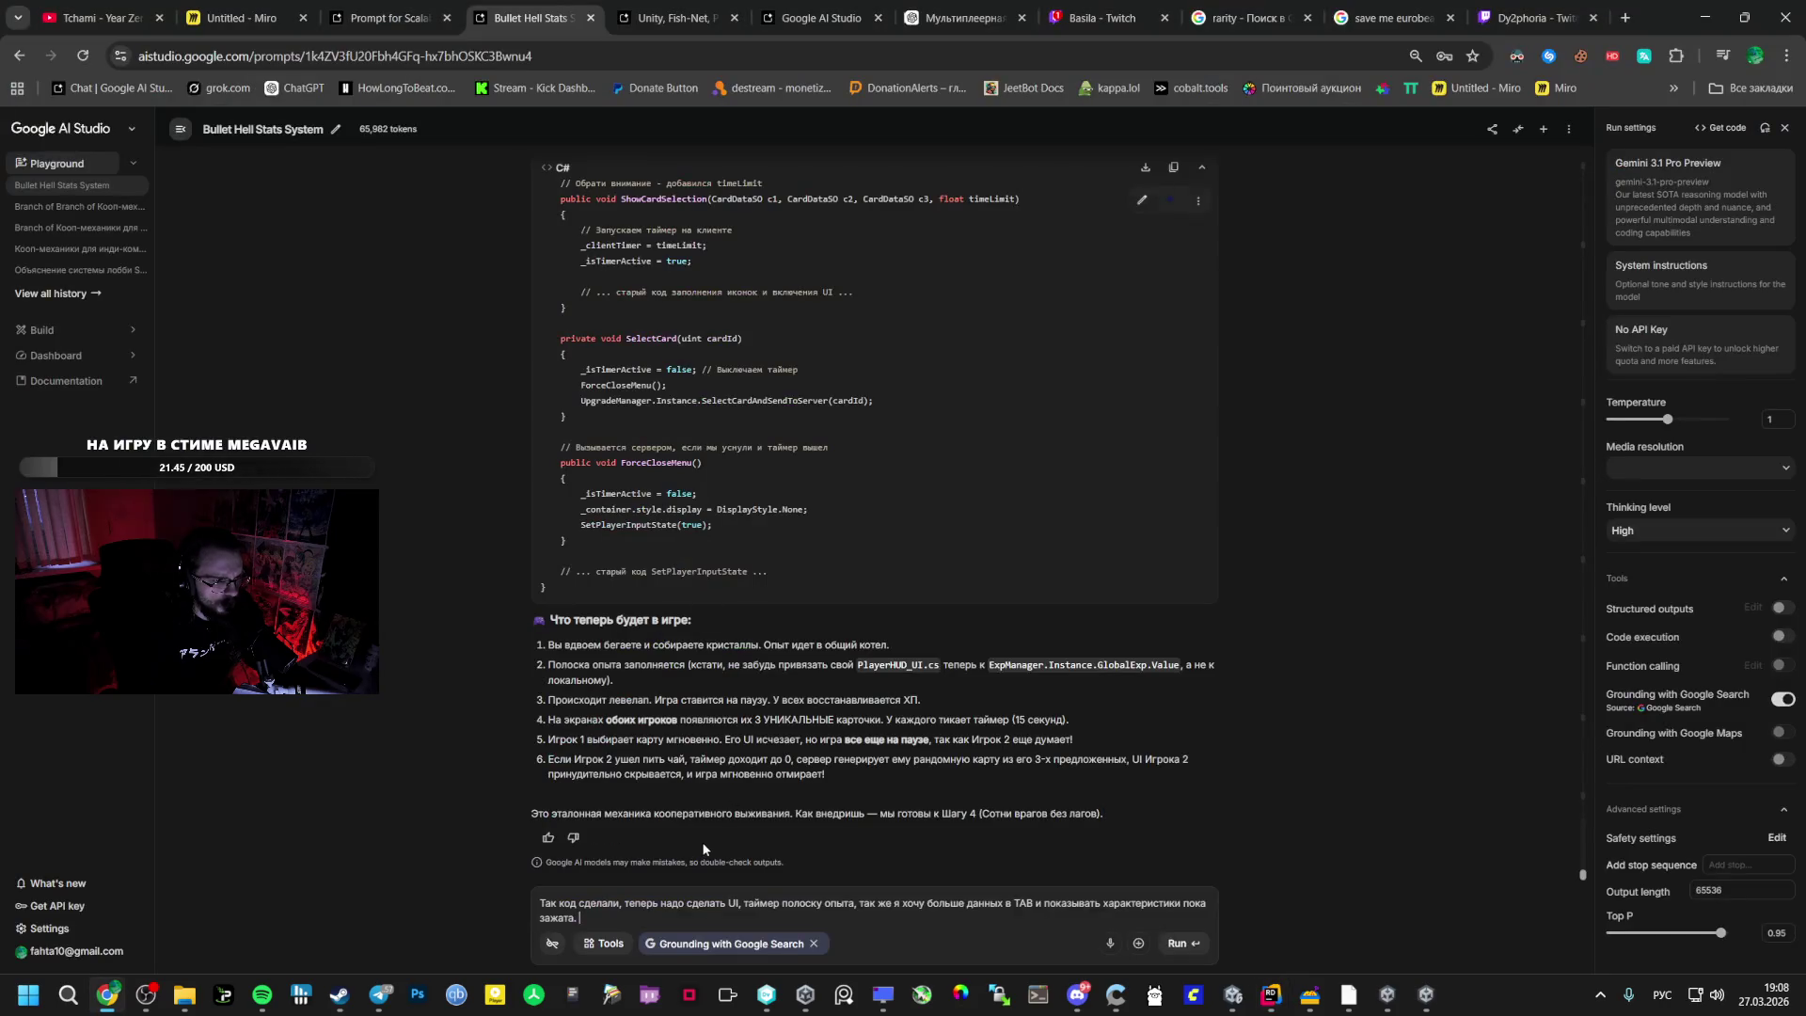
- Paste RecalculateExpRequirement and ask whether it fires when ExpManager appears in the scene
key("ctrl+v")
type("ср")
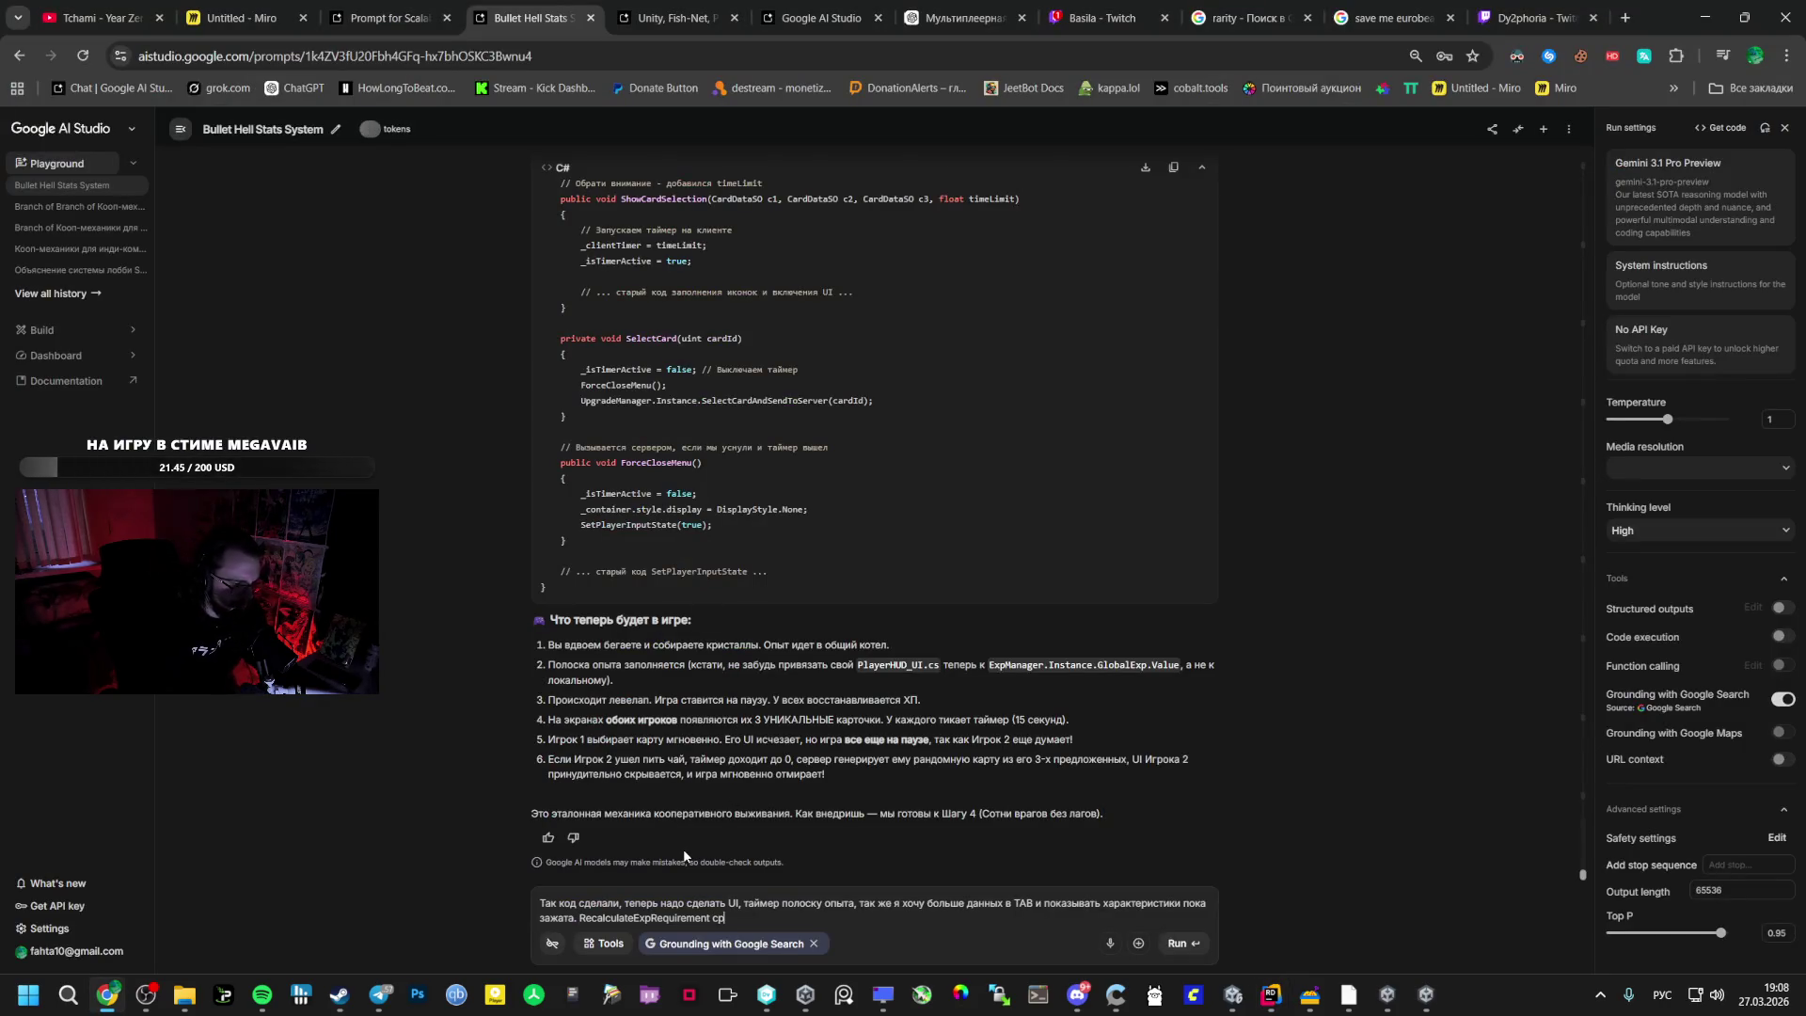
type("аботает т")
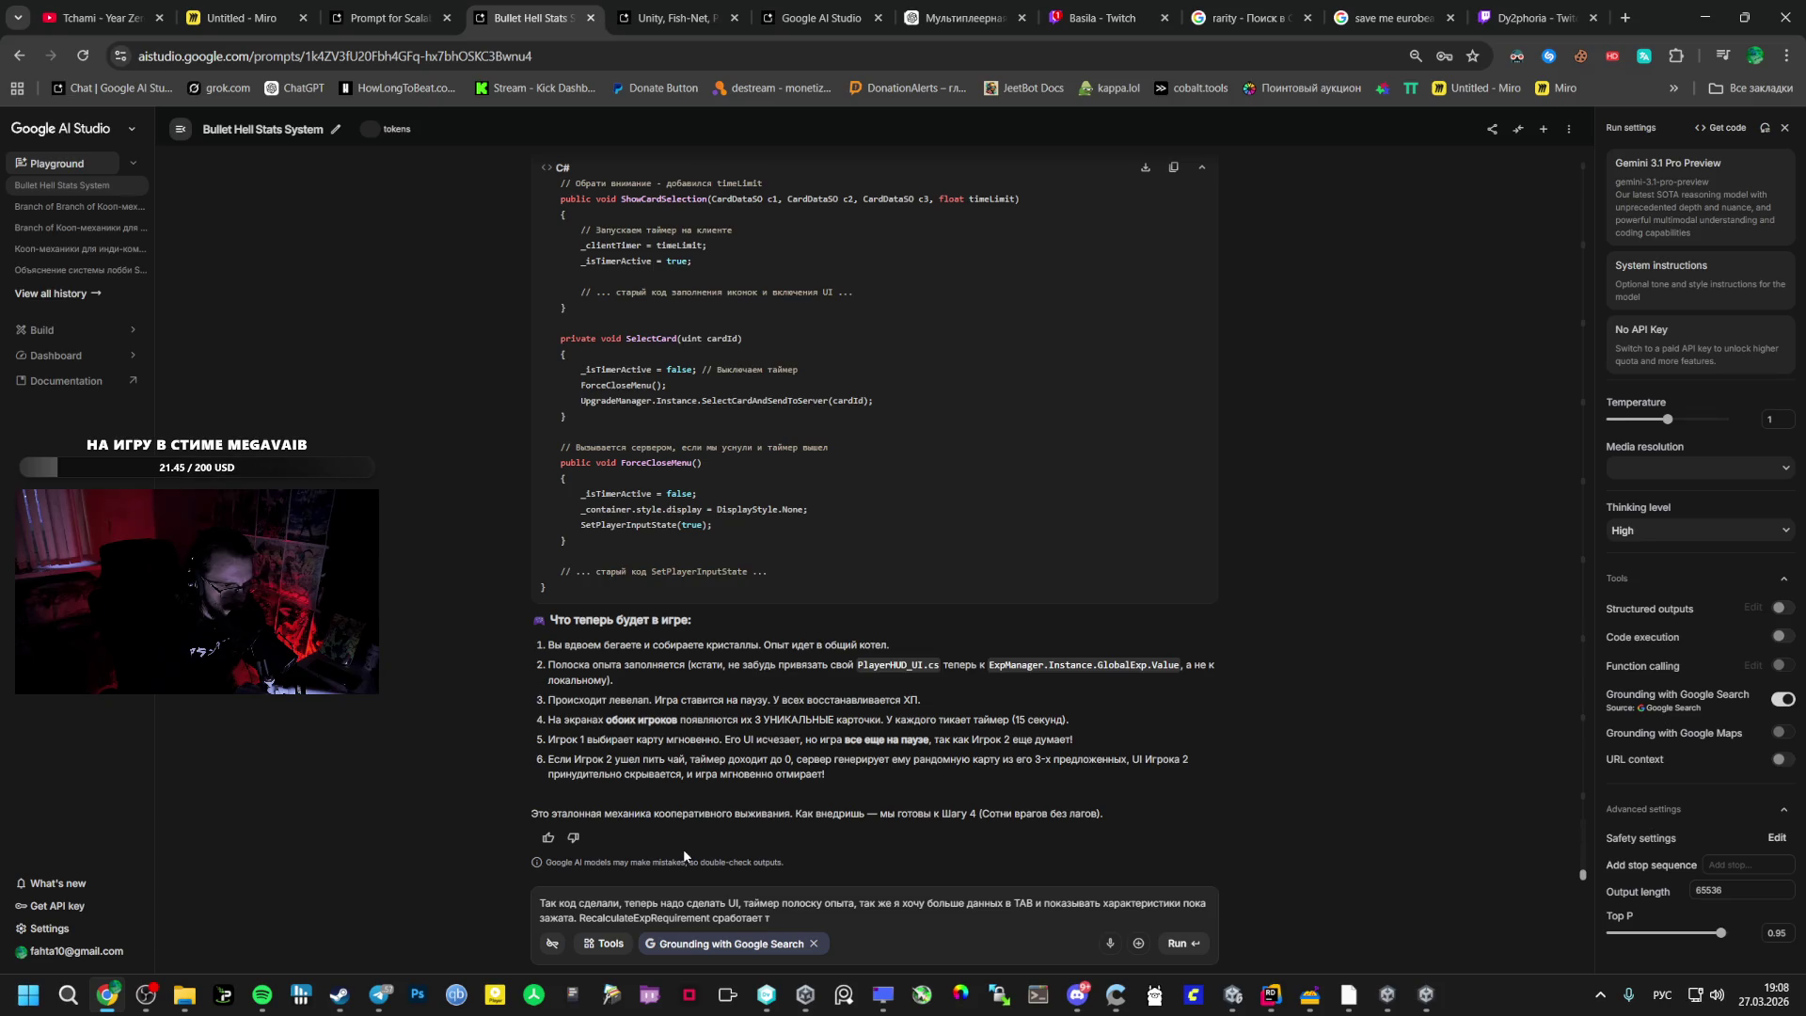
key("BackSpace")
type("когда")
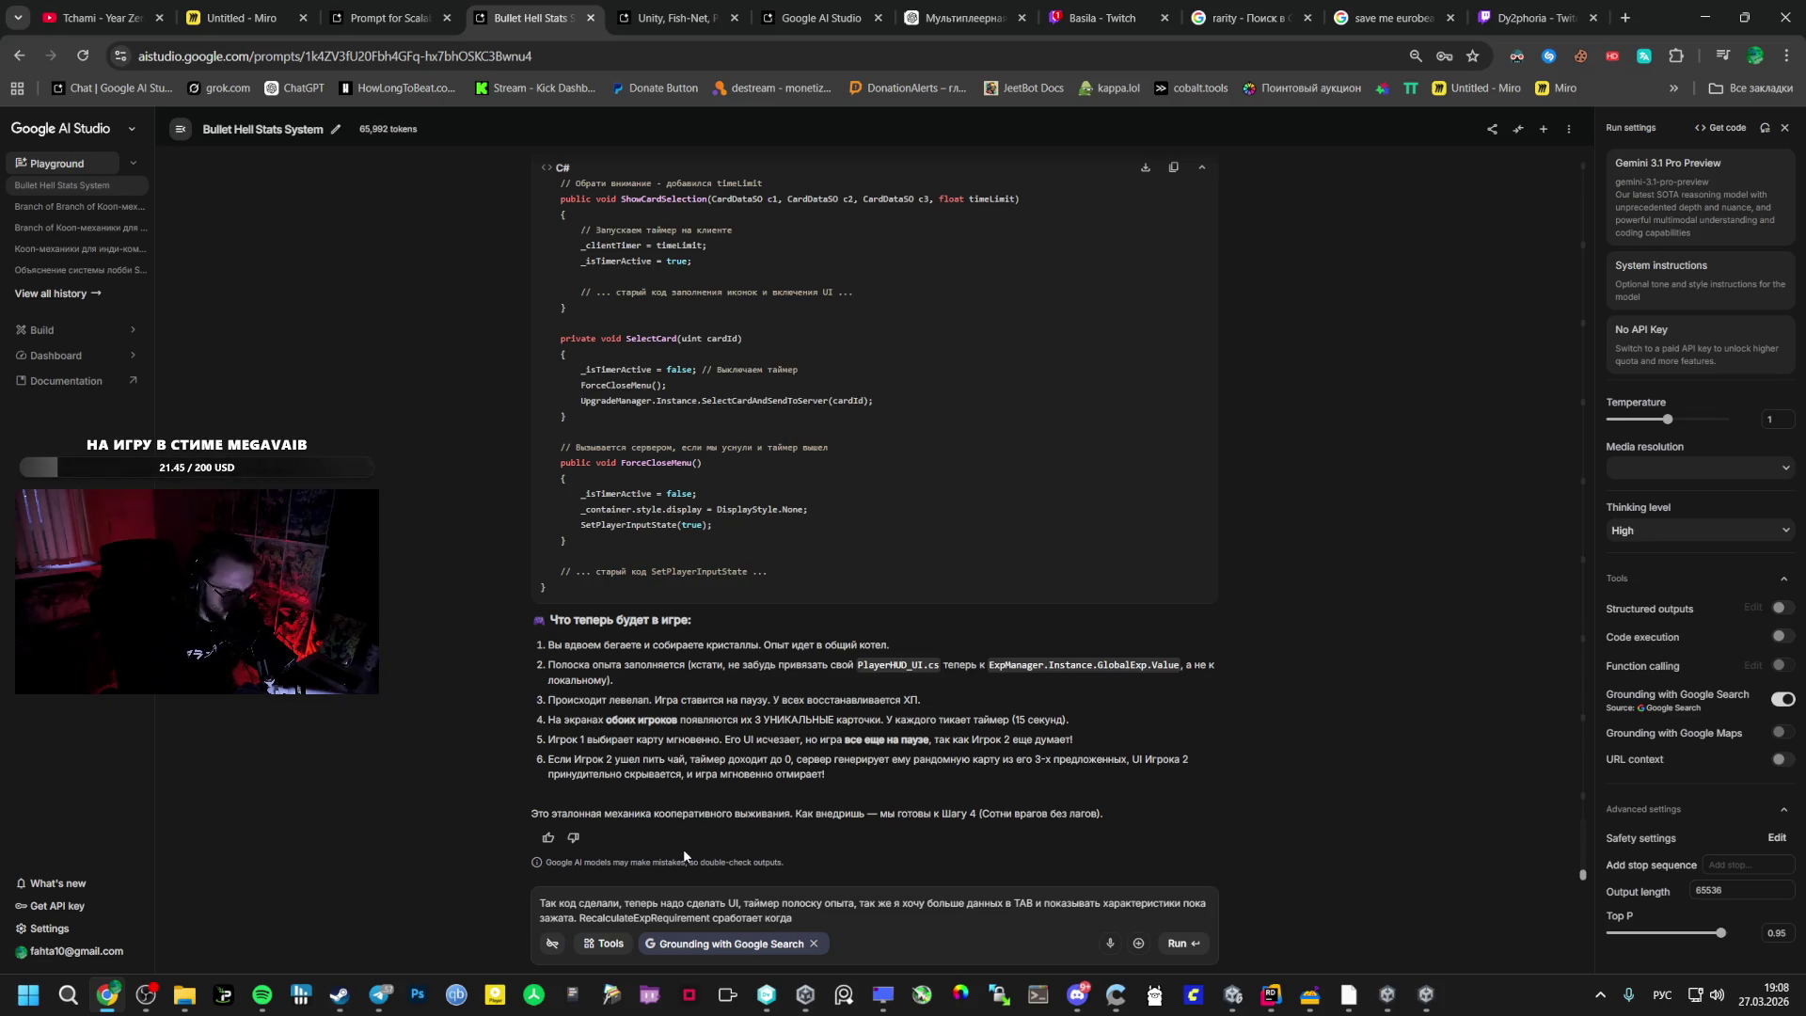
type(" учз")
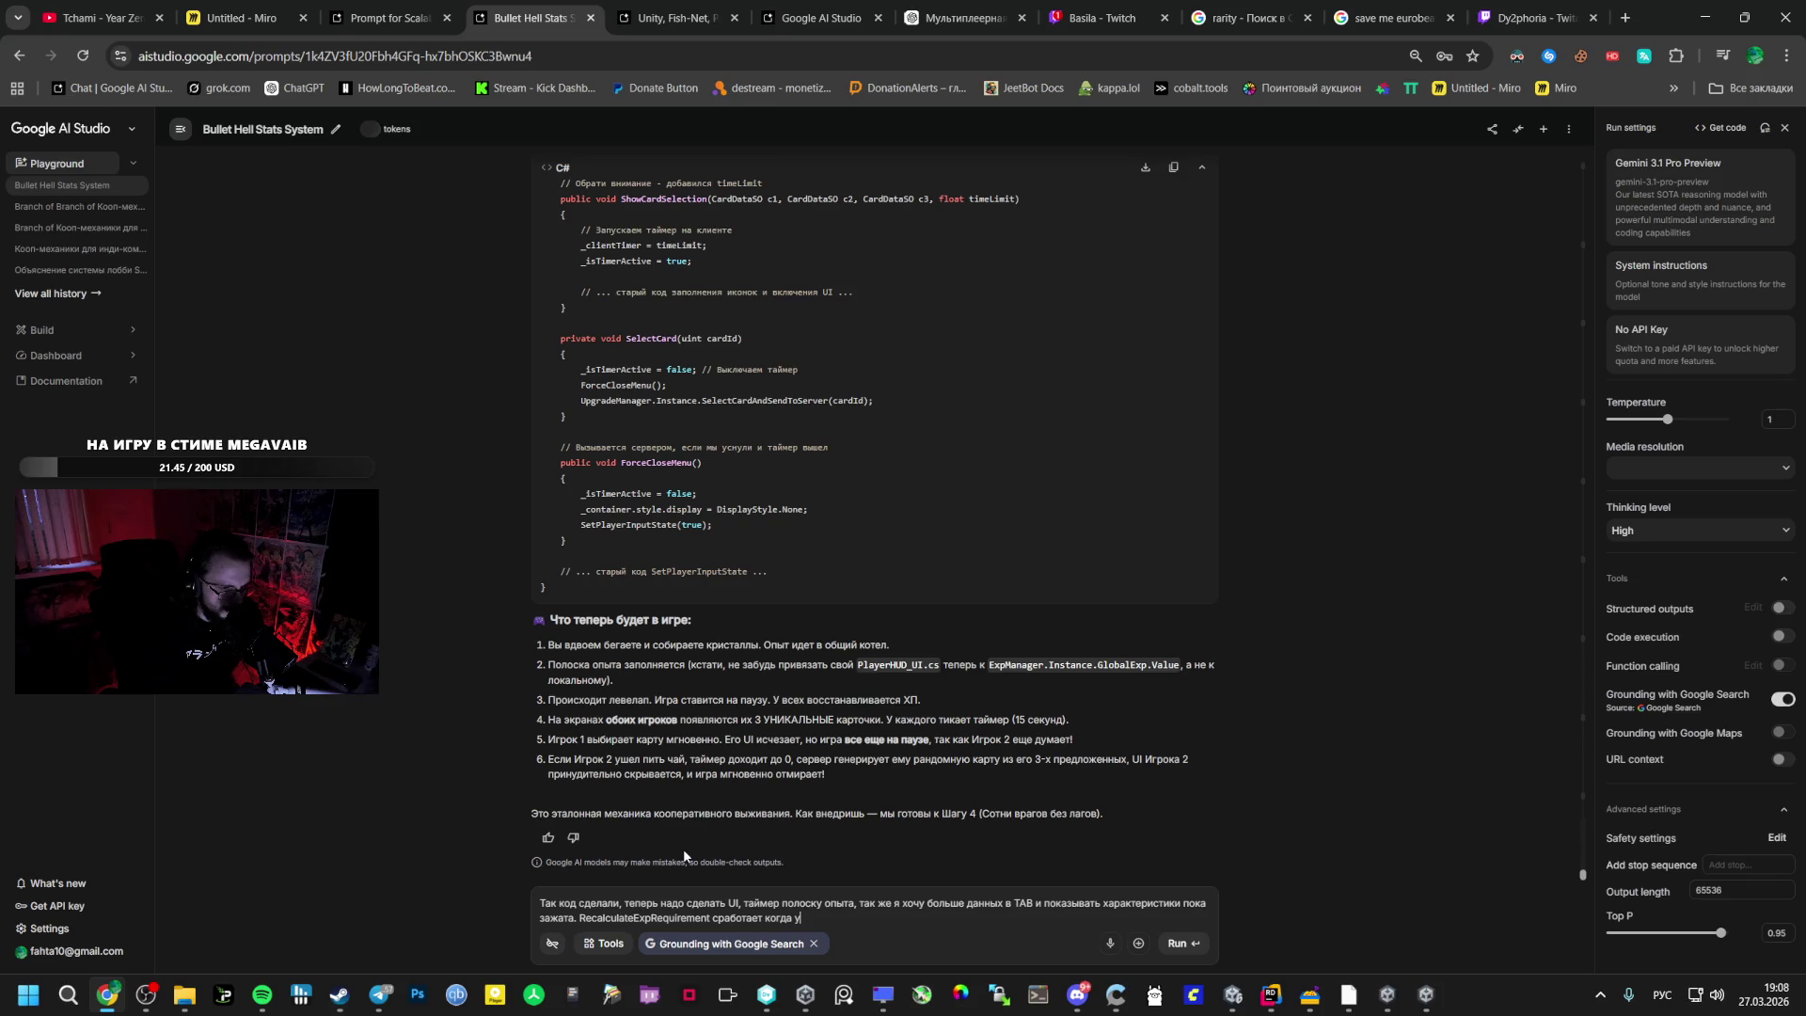
key("BackSpace")
key("alt+shift")
type("EX")
key("BackSpace")
type("xpManager")
key("alt+shift")
type("появится на ")
type("сцене?")
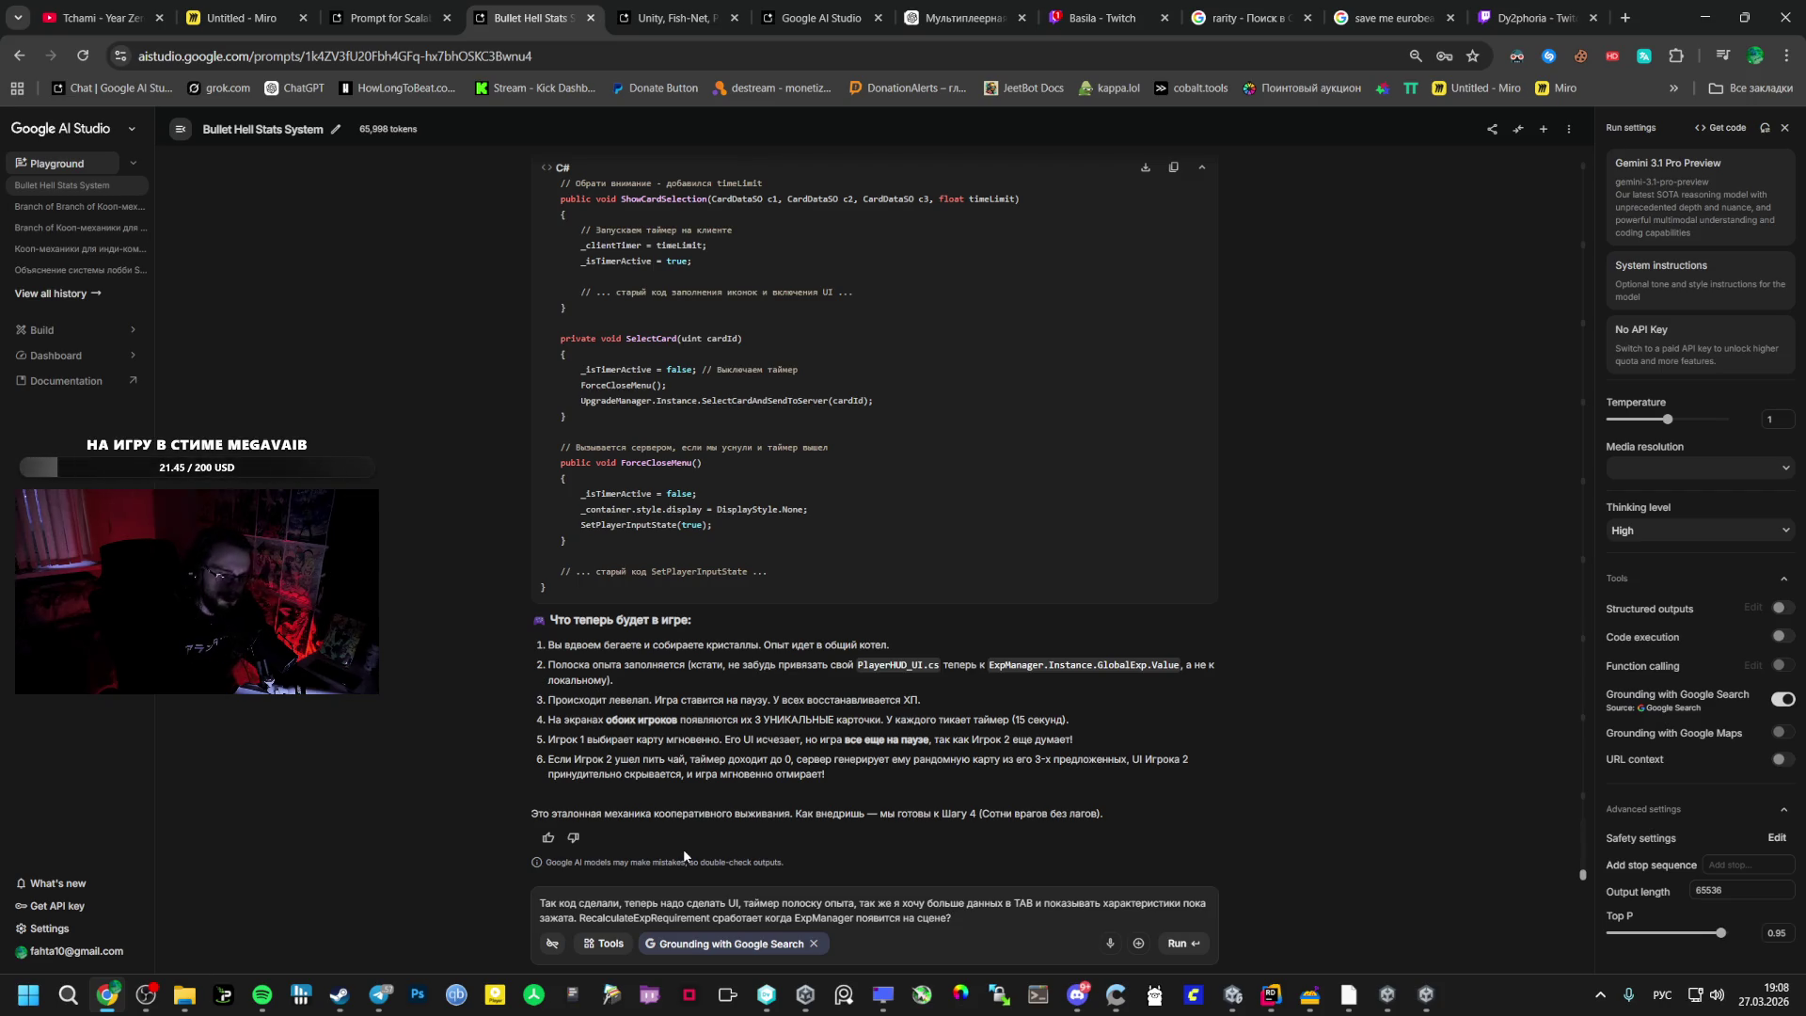
left_click(243, 17)
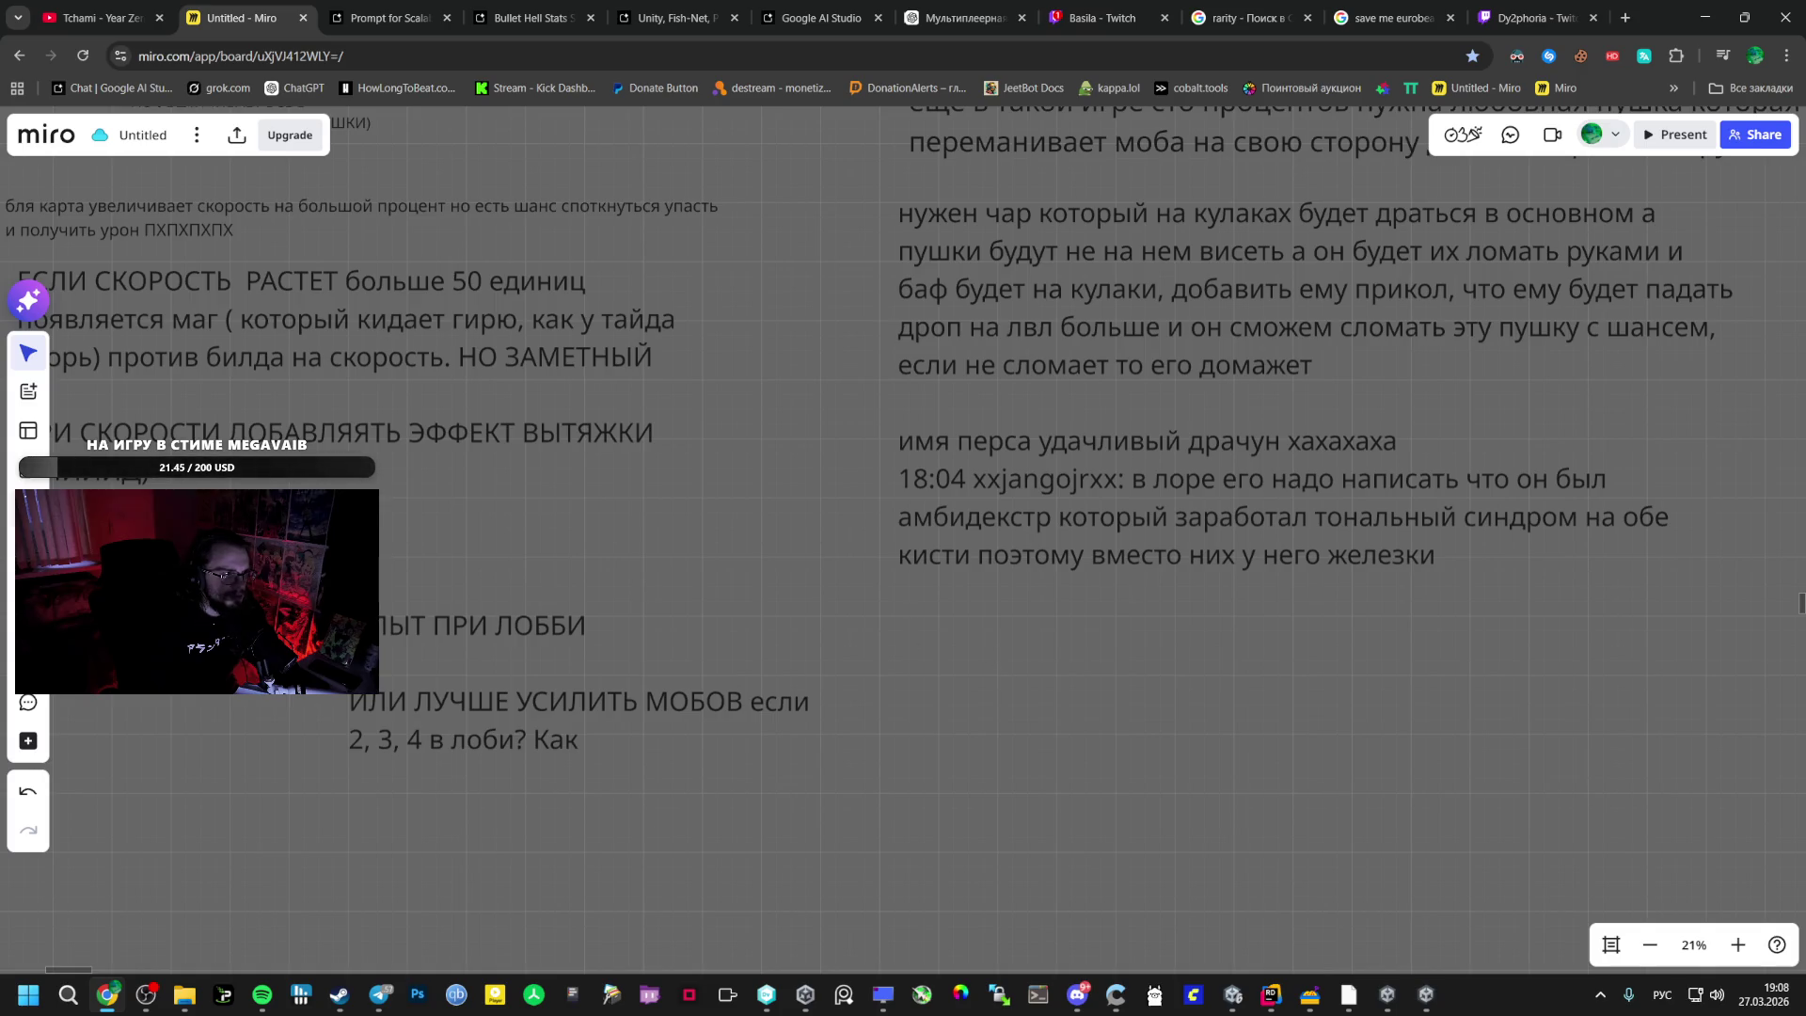
- Add a text note 'Динамическое подключение во время игры (как сделать?)' and move it lower
key("t")
left_click(1092, 683)
type("Динамическое подключение")
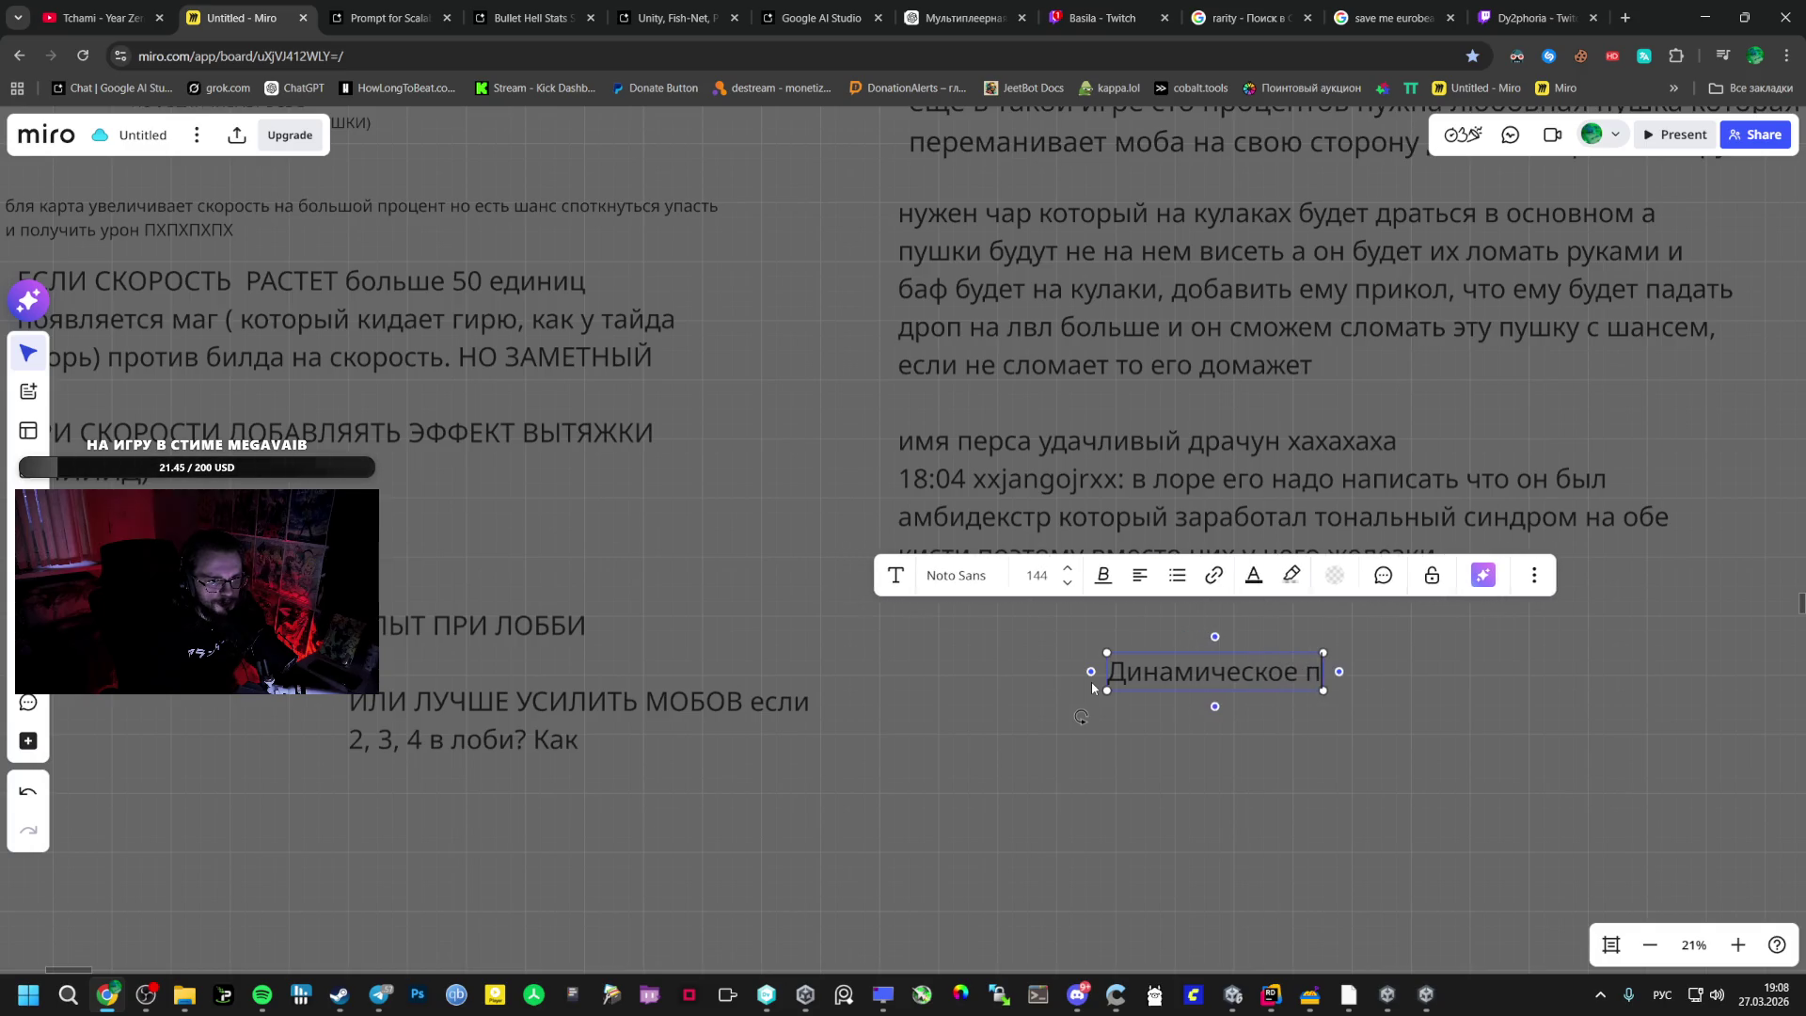
type(" во")
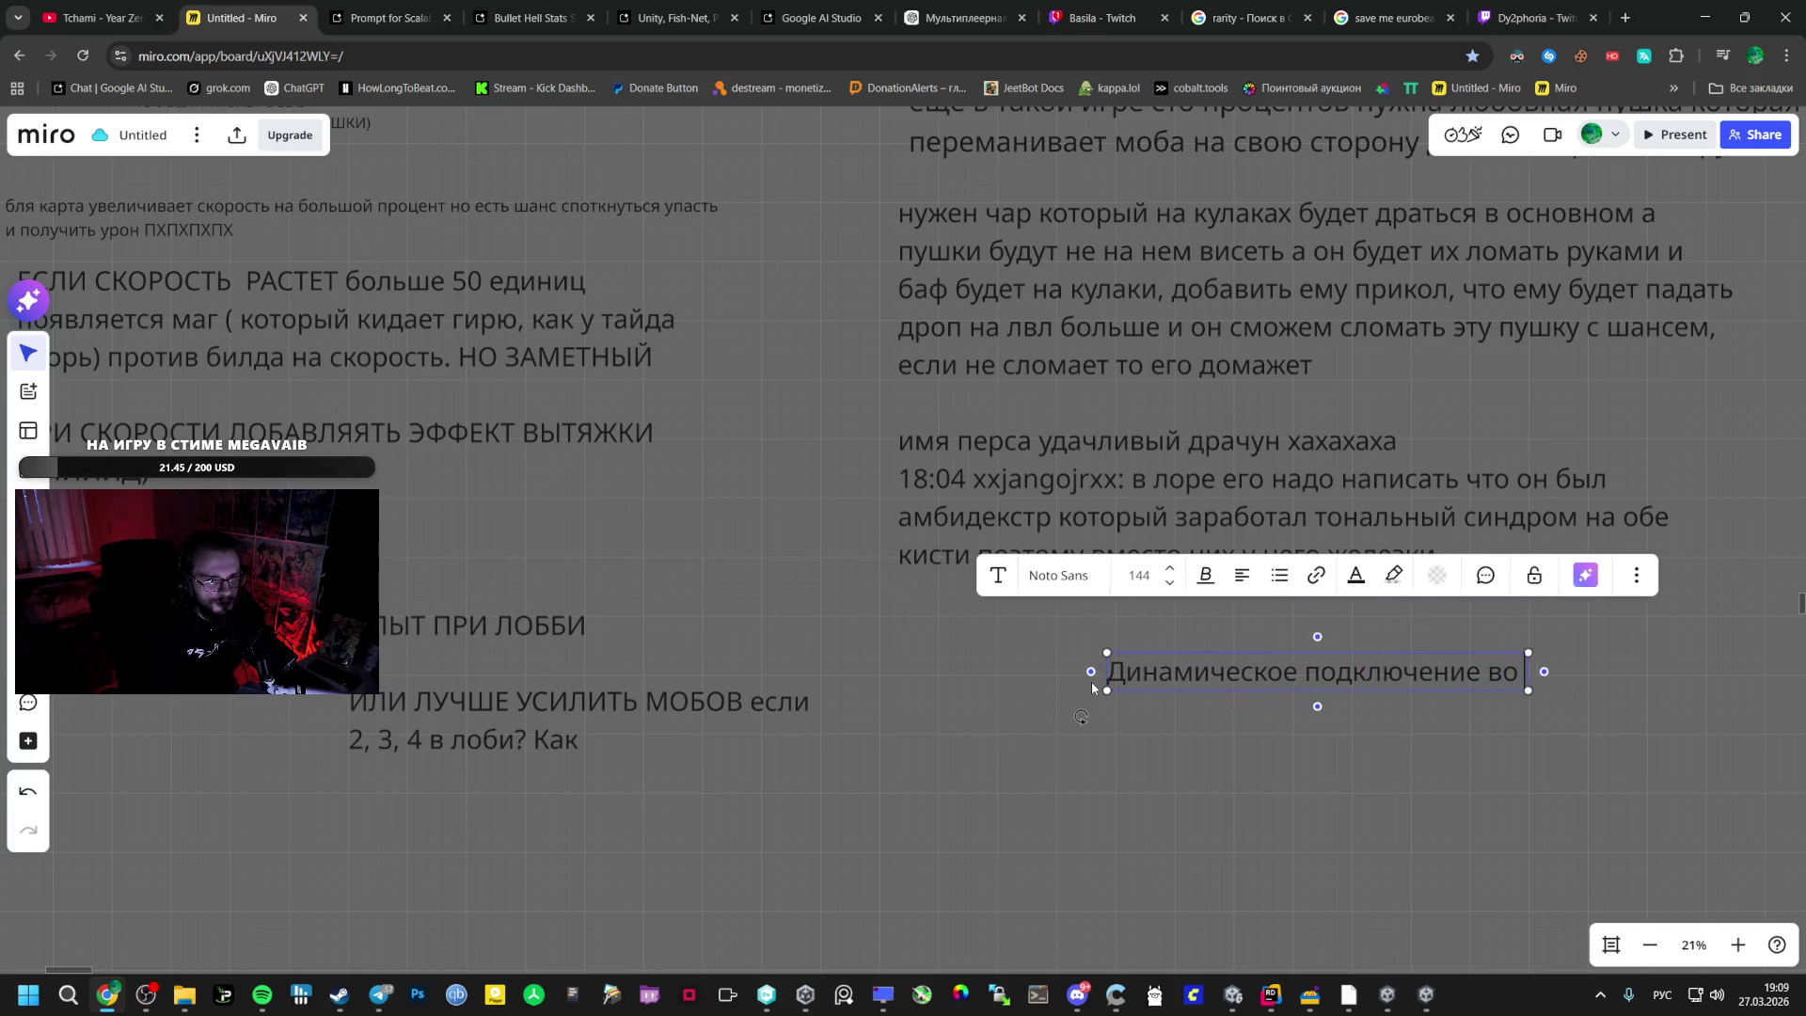
type(" время игры(")
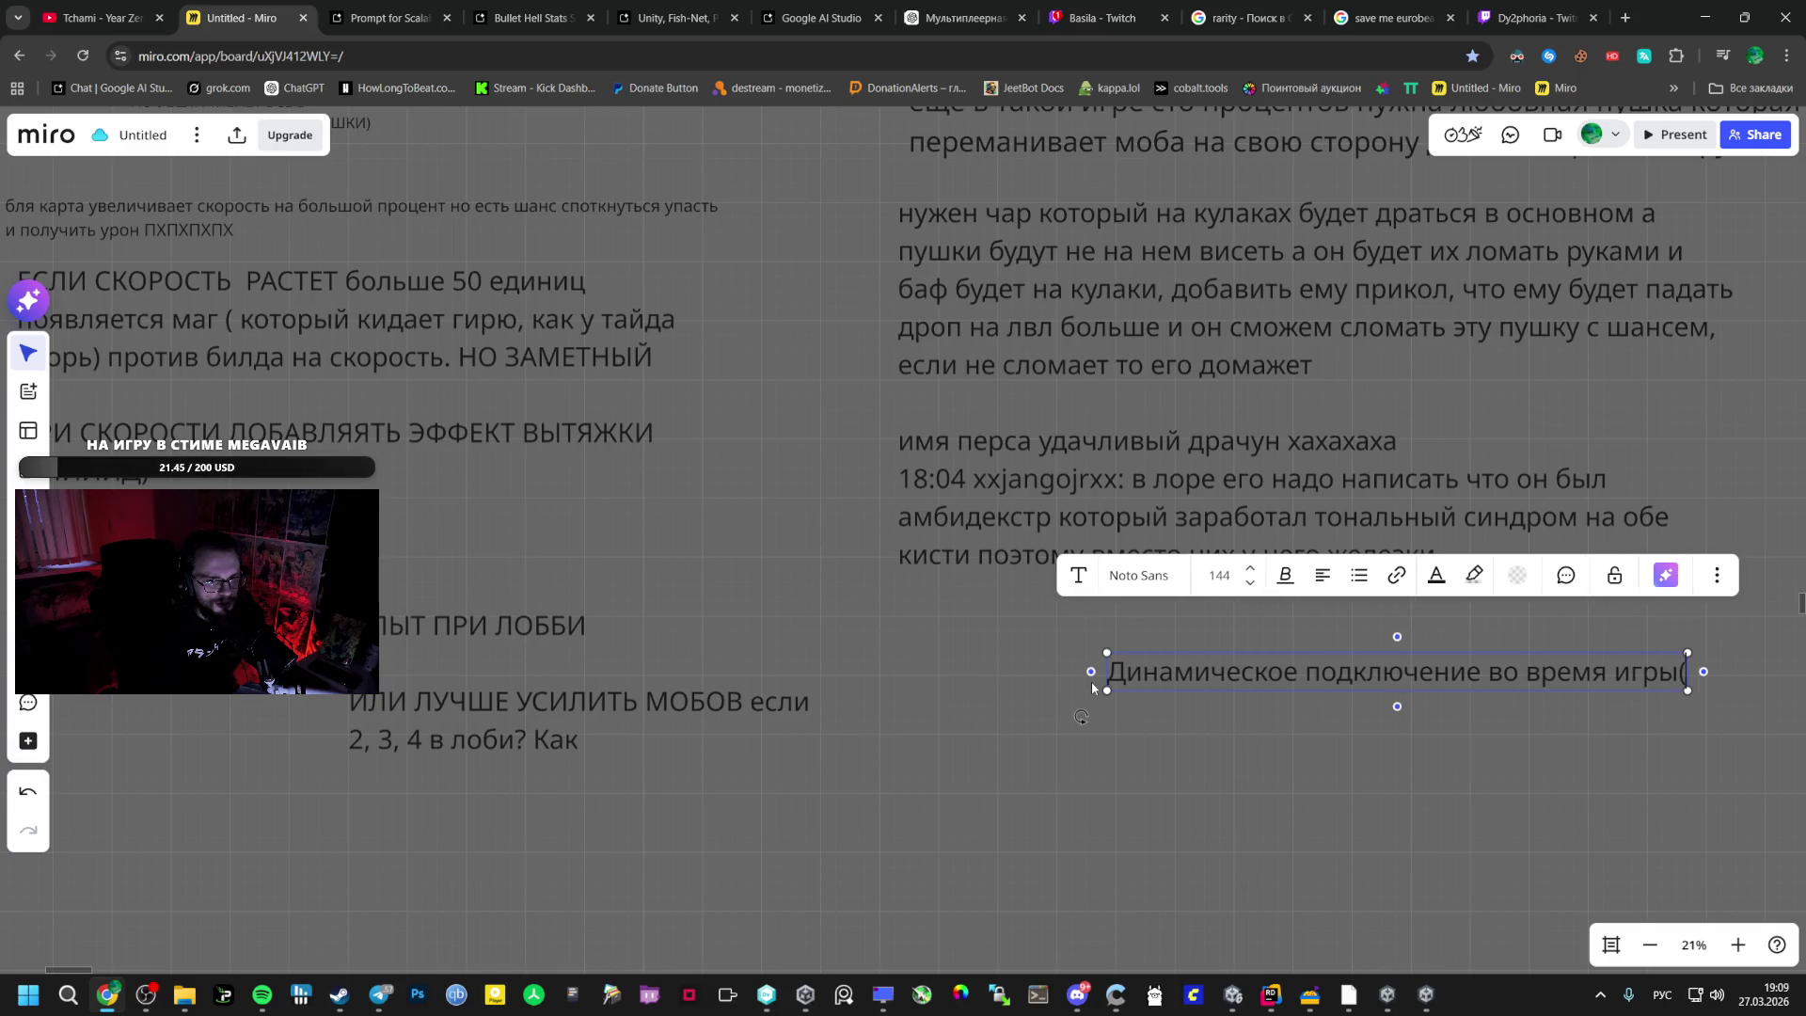
type(" как сделать?:)")
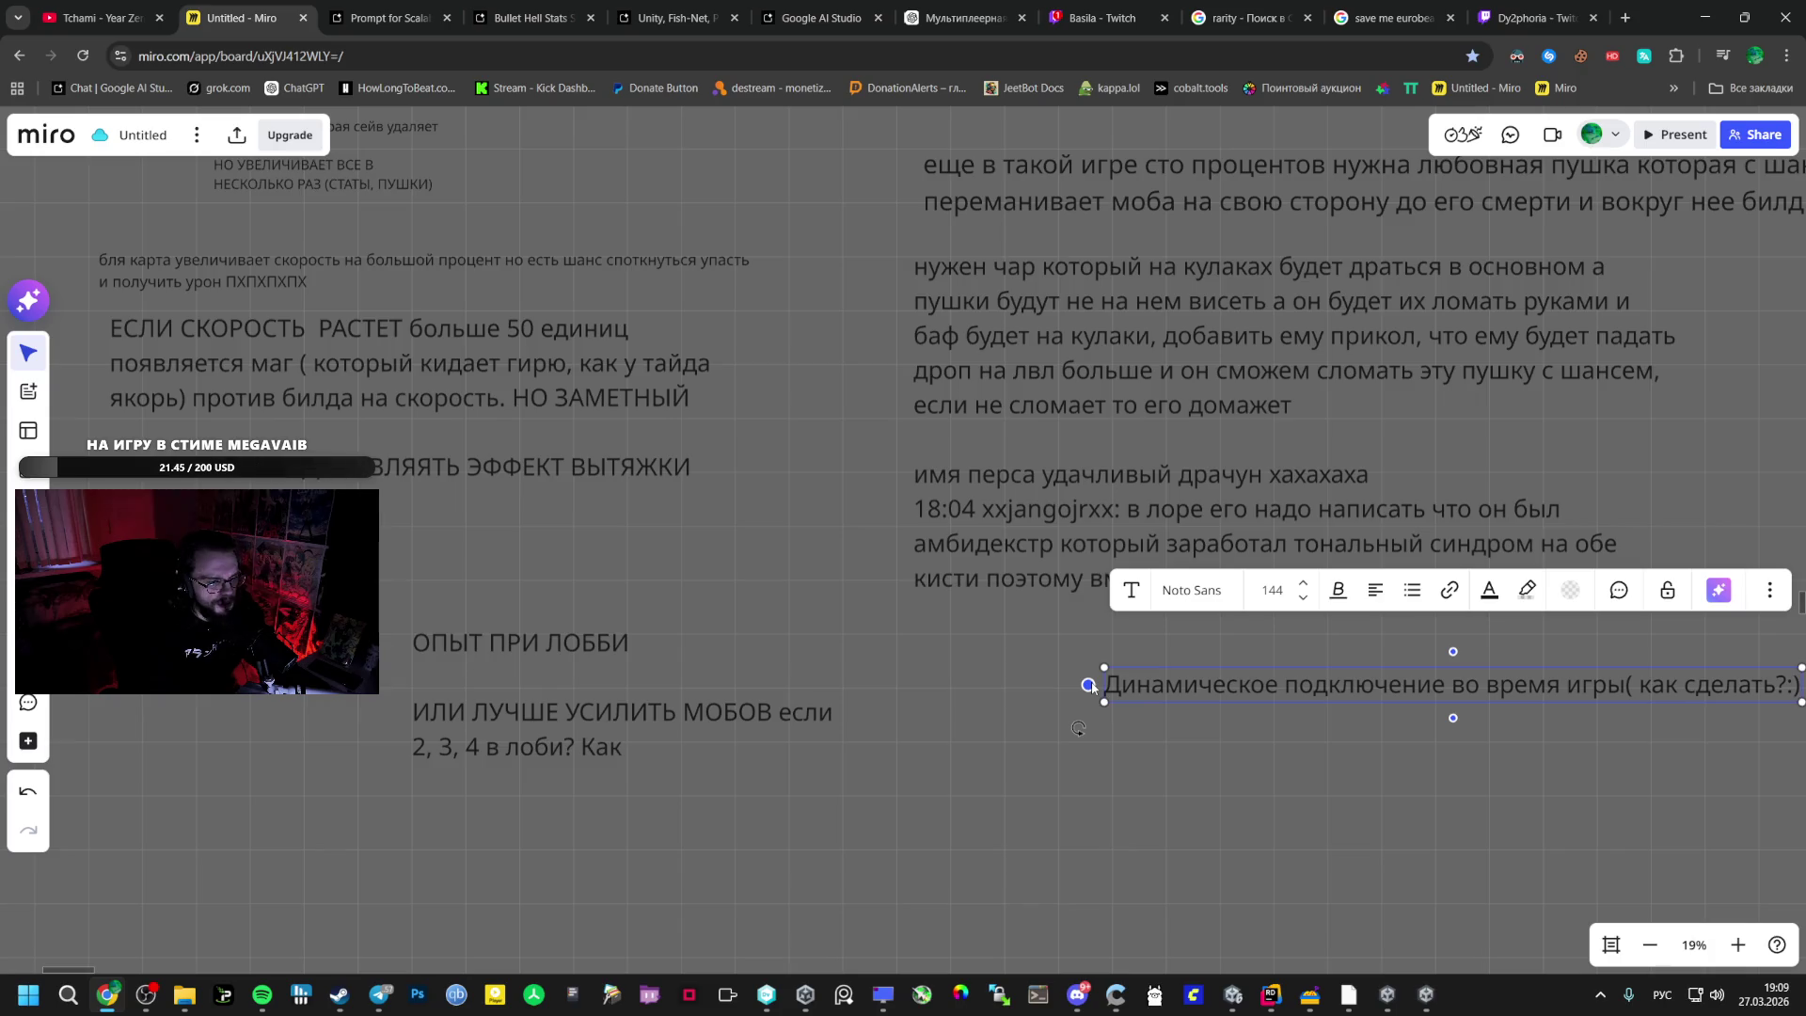
mouse_move(1204, 675)
left_mouse_down()
mouse_move(1187, 705)
mouse_move(1004, 804)
mouse_move(1093, 820)
left_mouse_up()
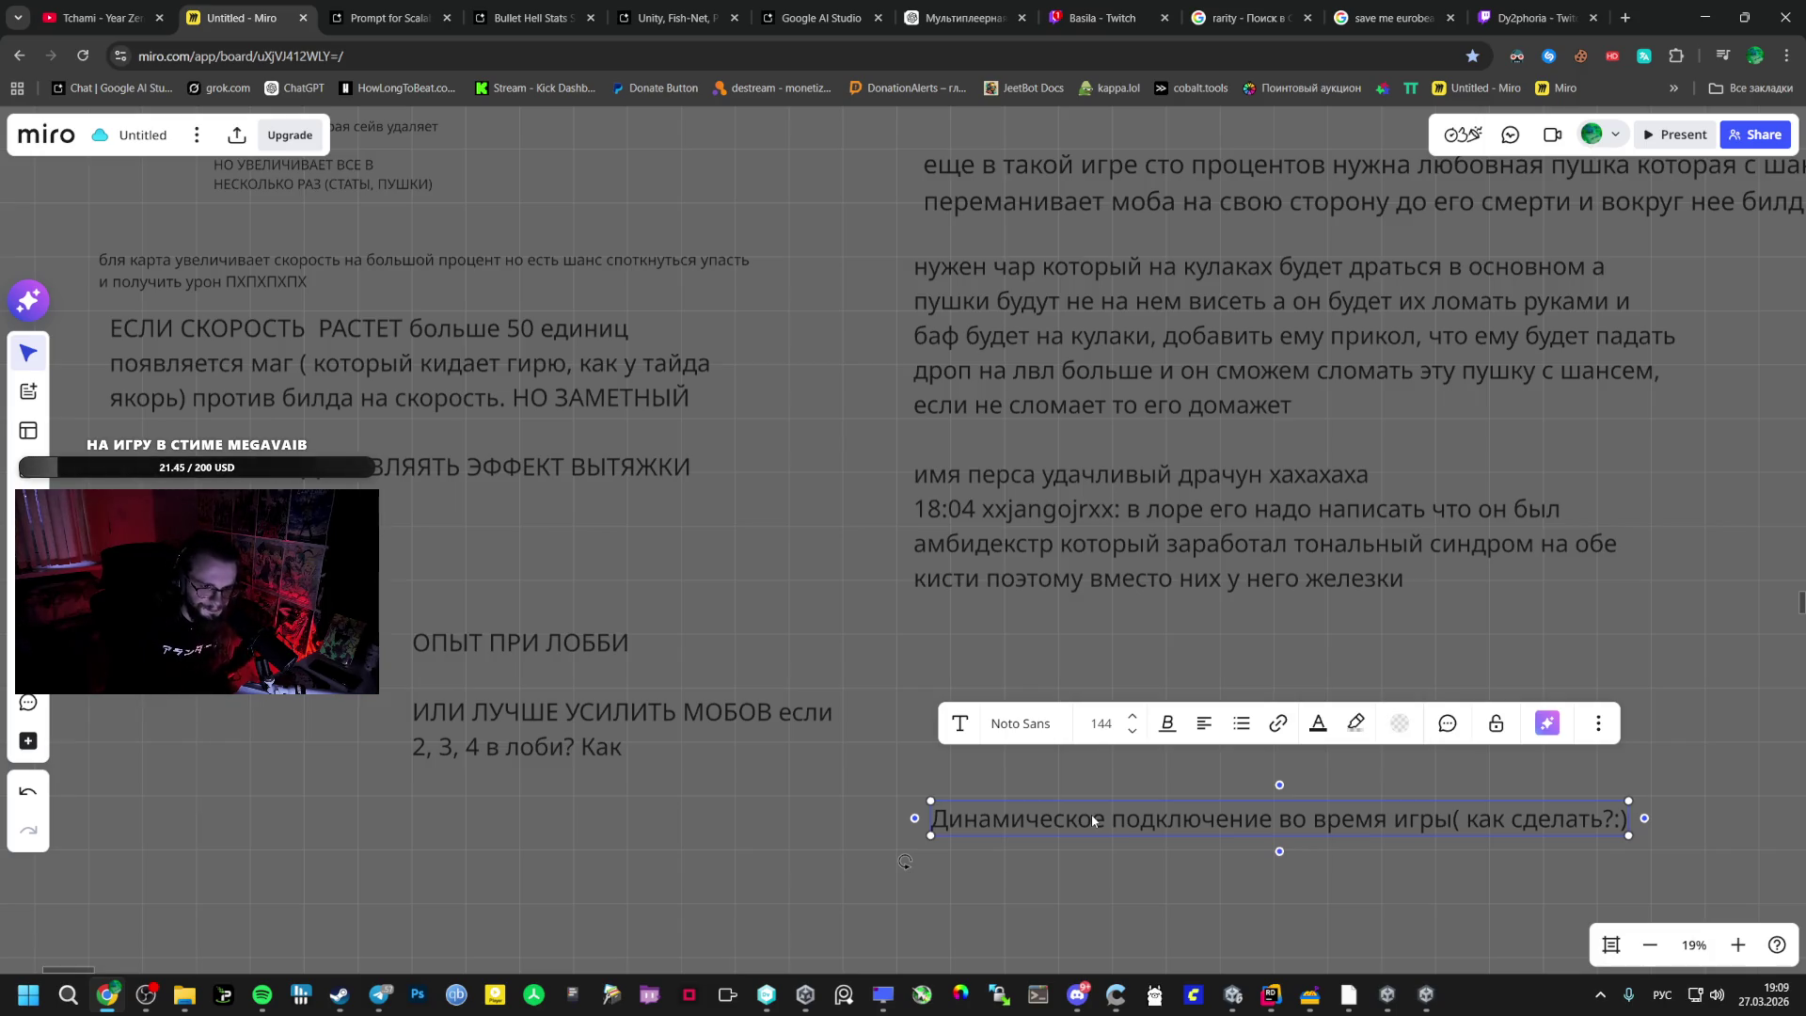
- Append a remark that joining might wait until the run finishes, just an idea
double_click(1596, 818)
left_click(1596, 818)
left_click(1613, 818)
type("МБ НАХУЙ ")
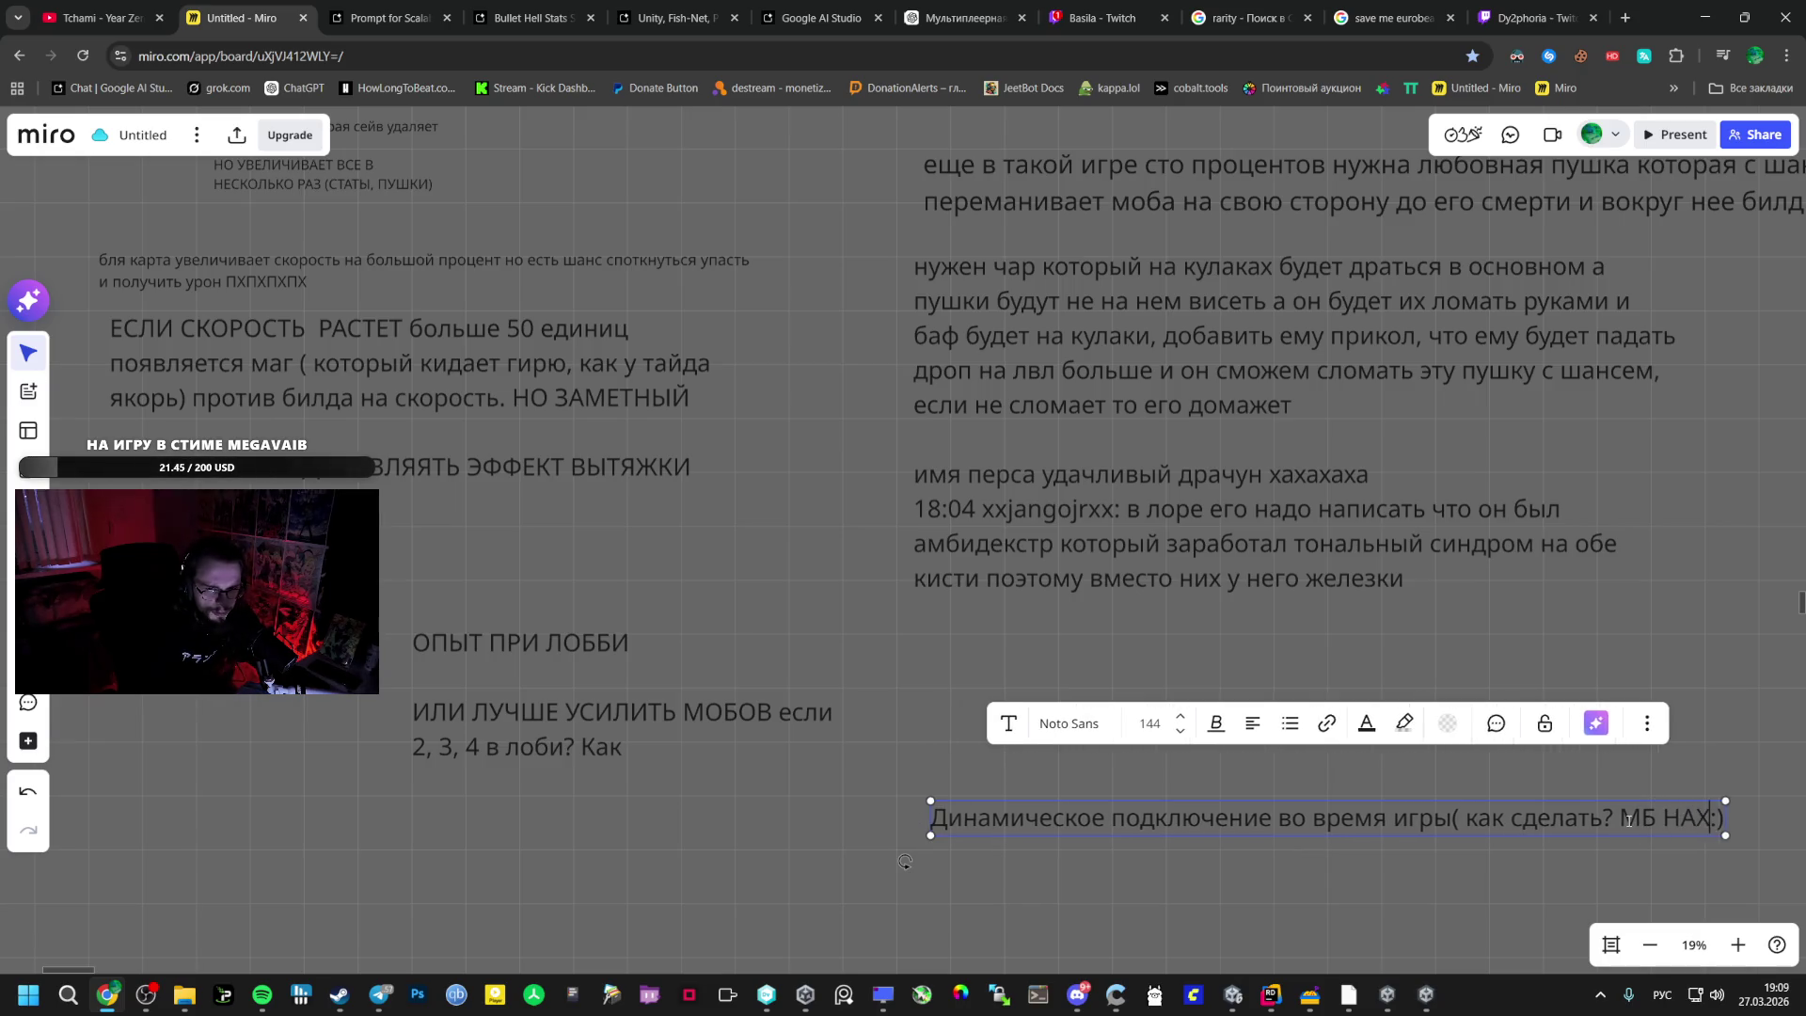
type("ПОКА РАНЕ")
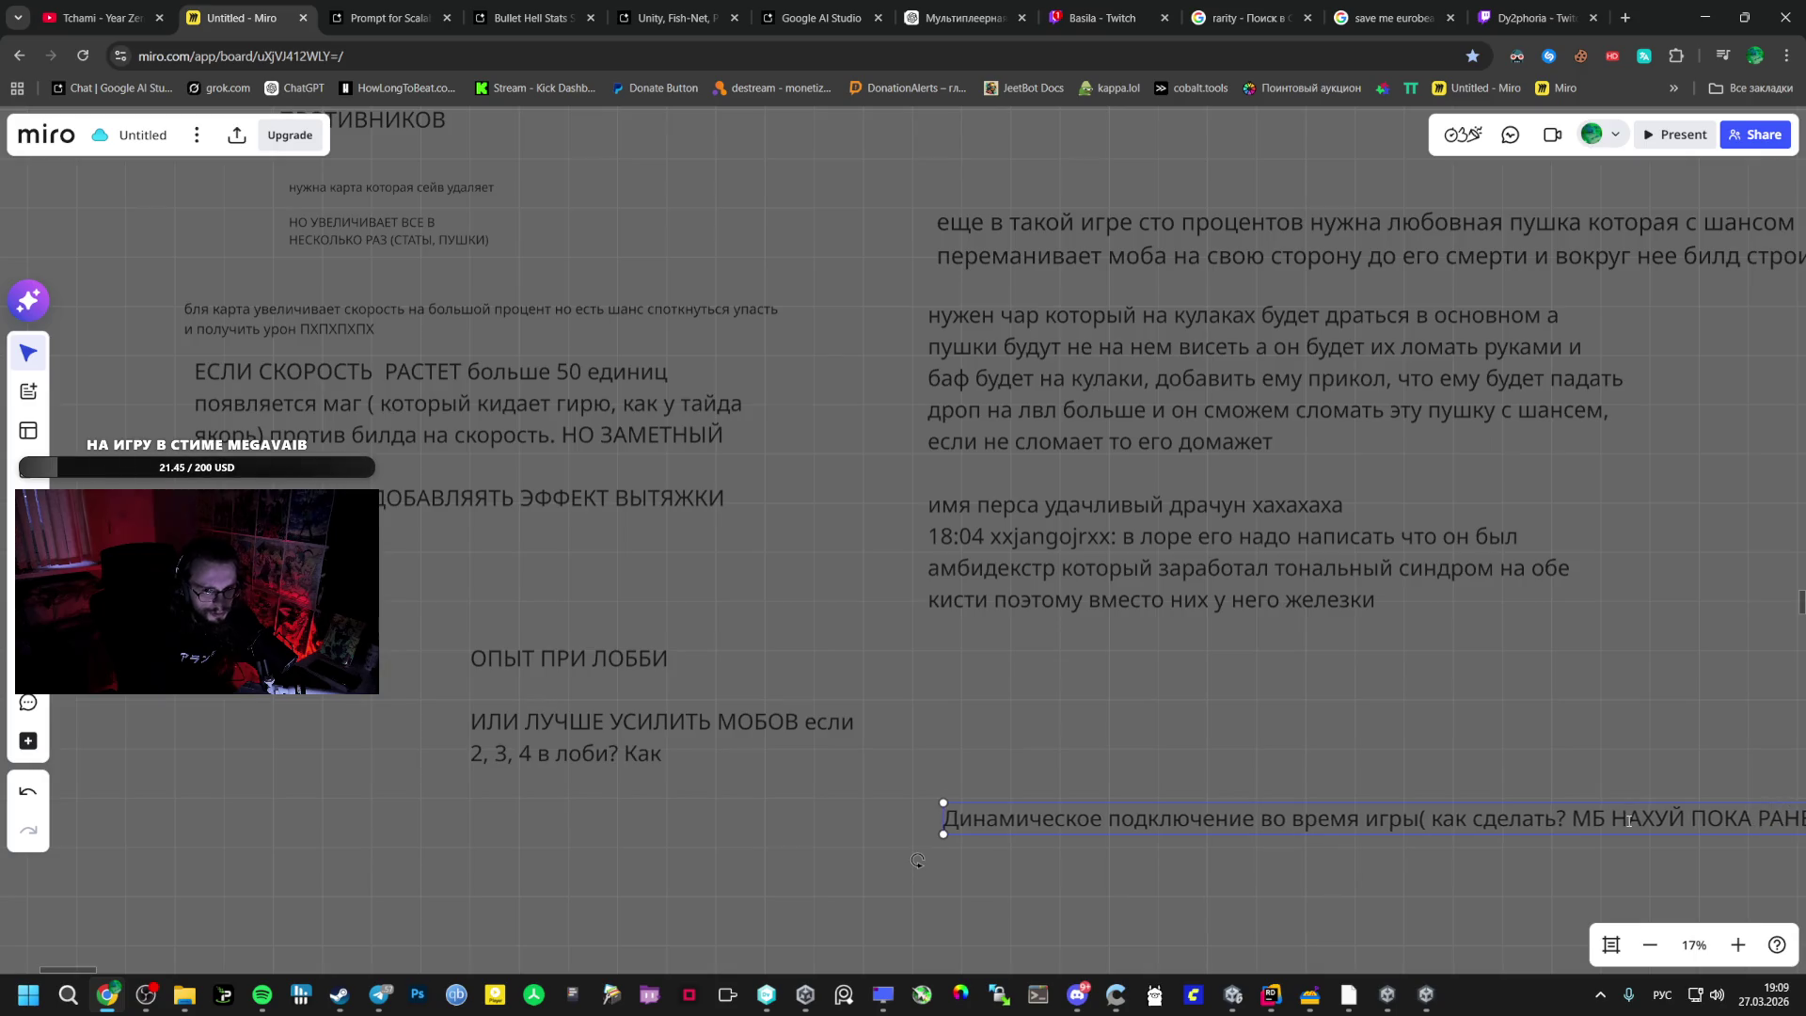
key("BackSpace")
type("НЕ ЗА")
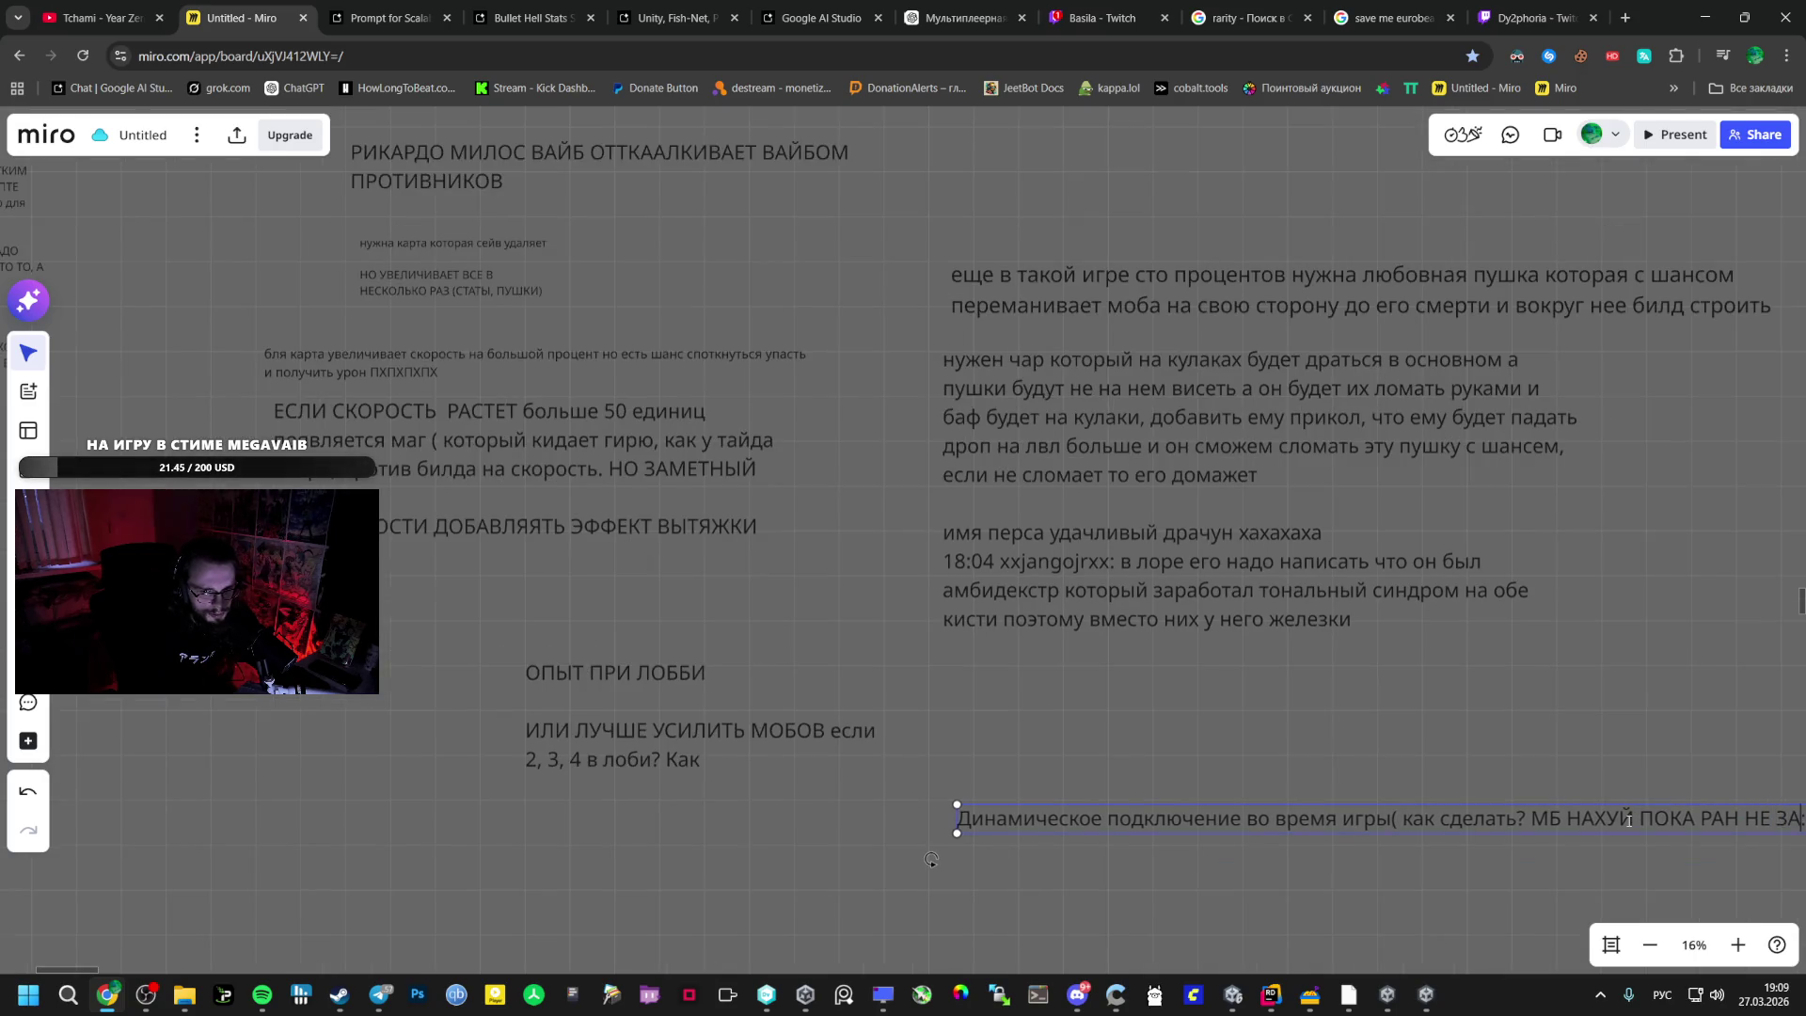
type("ВЕРШИТЬСЯ ЧИ")
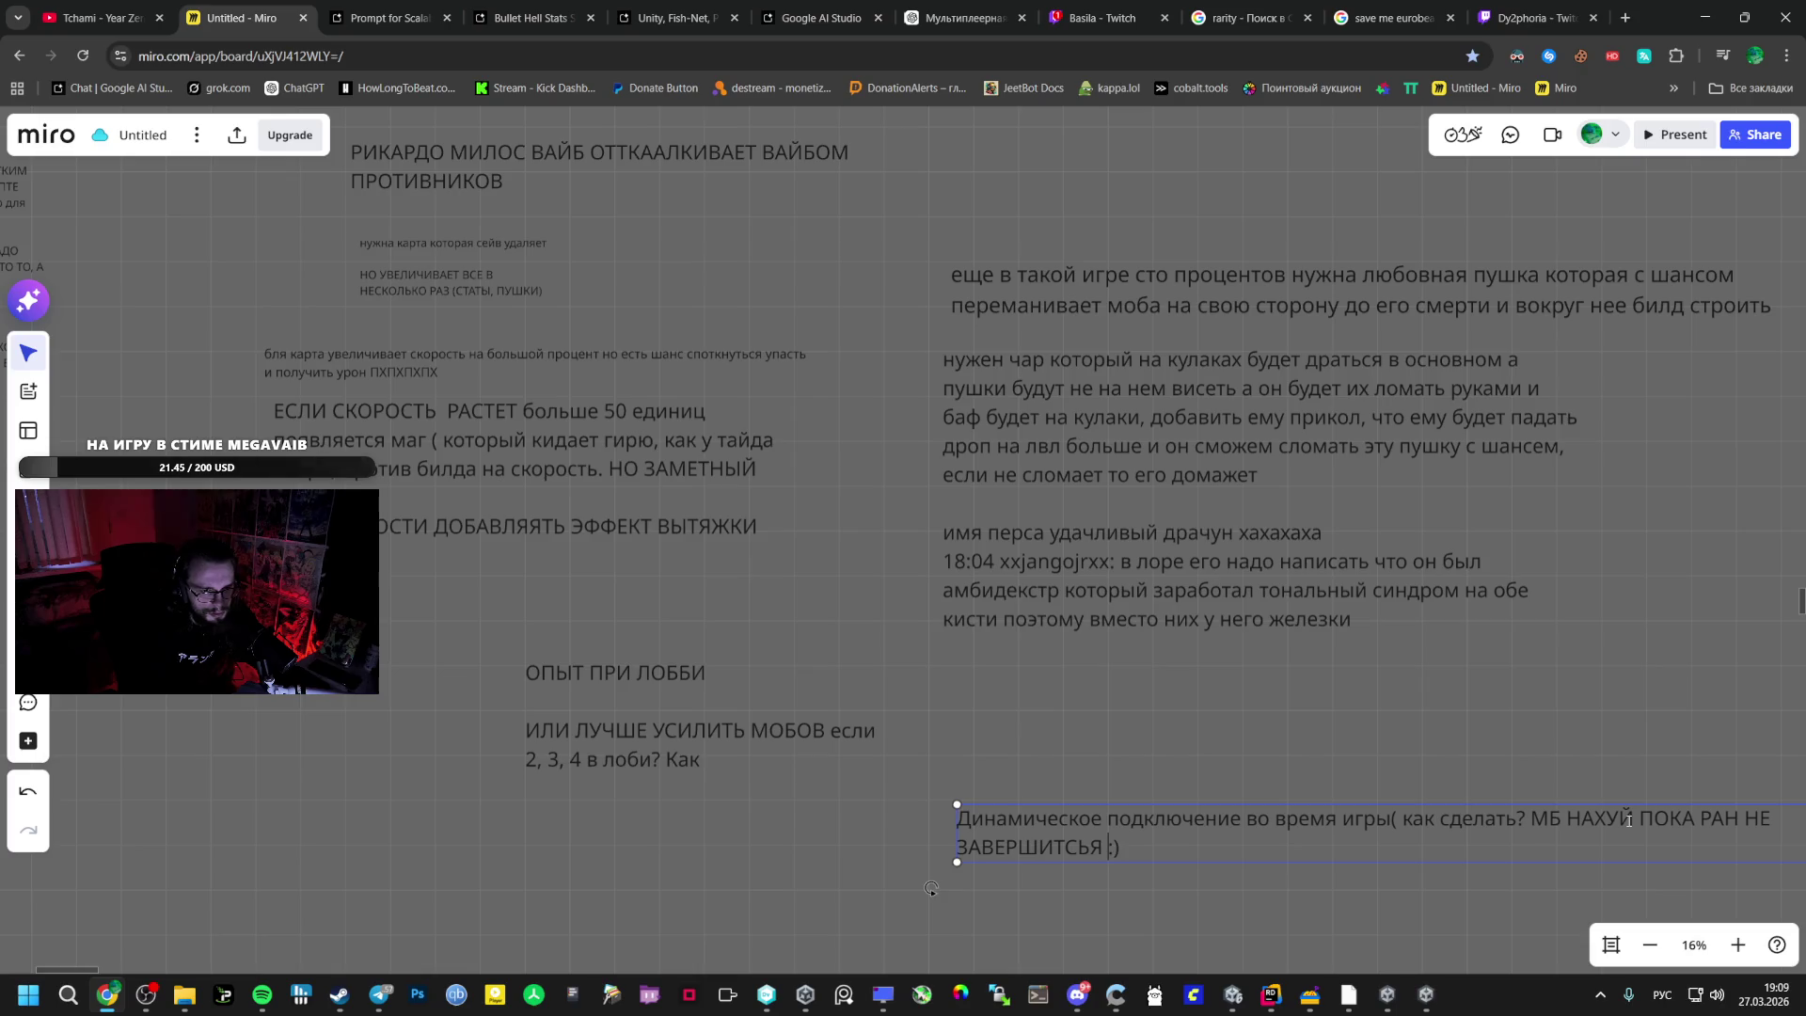
type("СТО ВКИД ИДЕ")
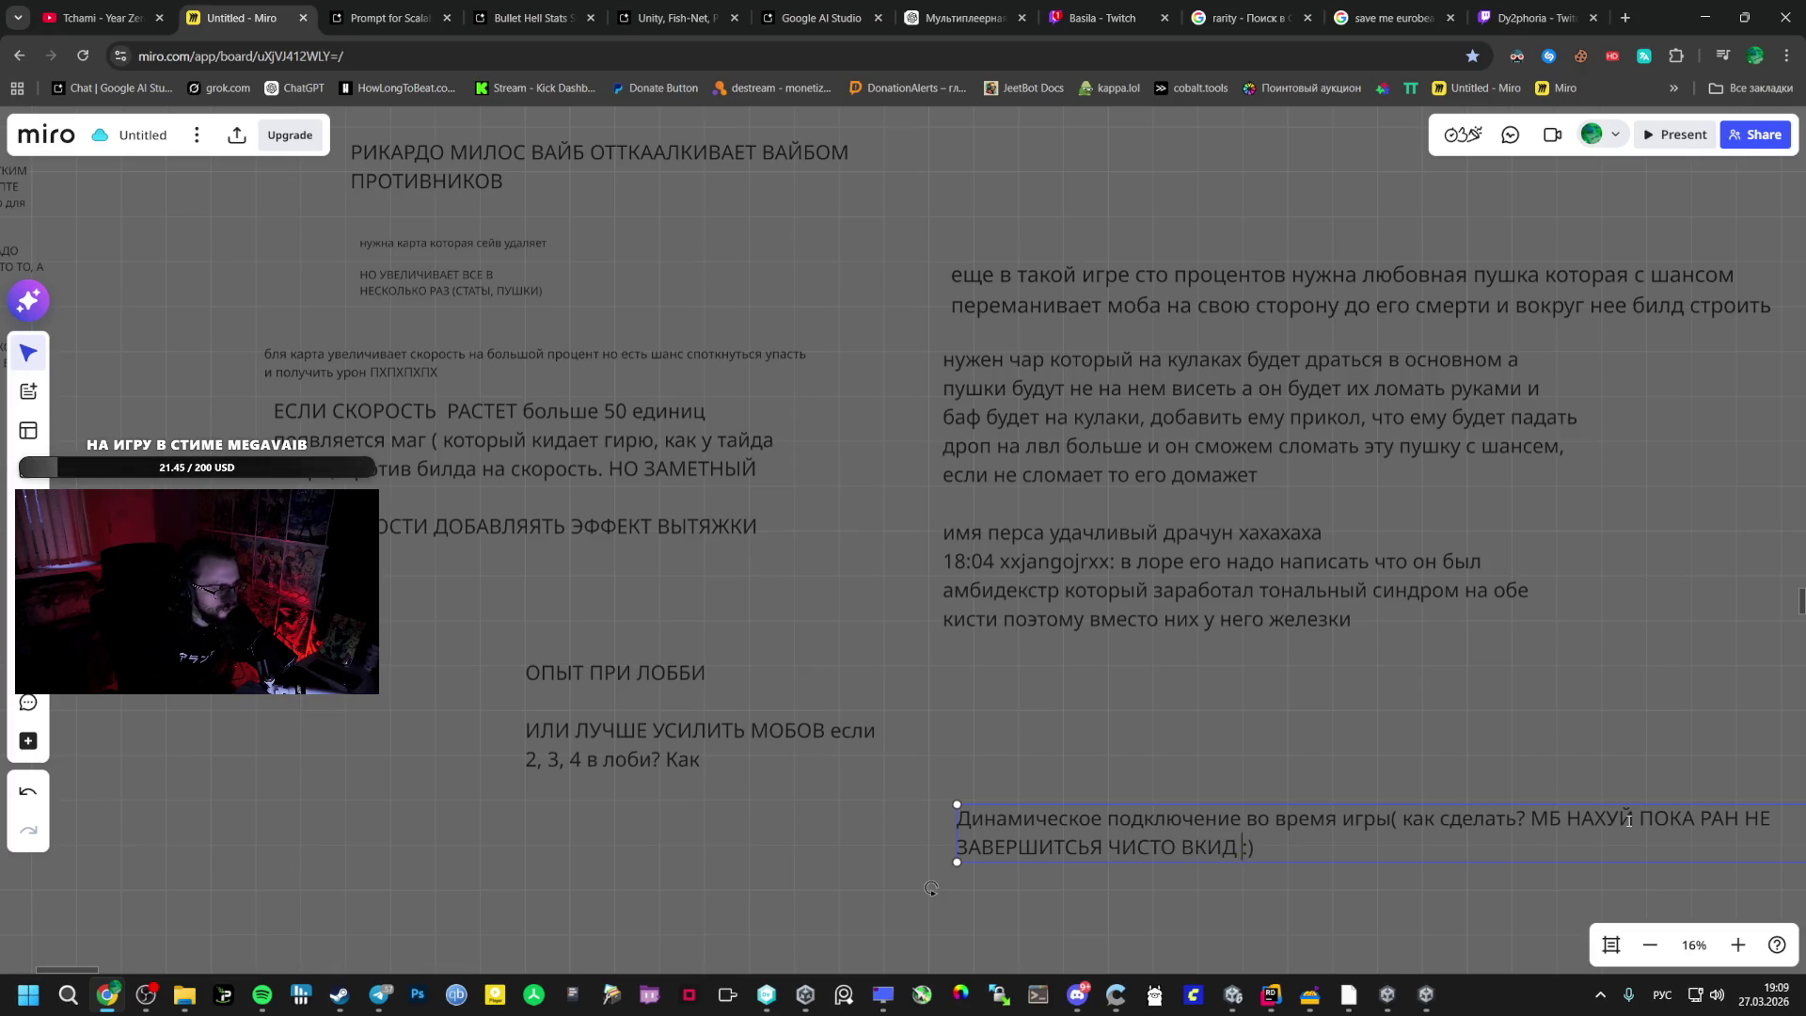
type("Я")
scroll(954, 683, "down", 5)
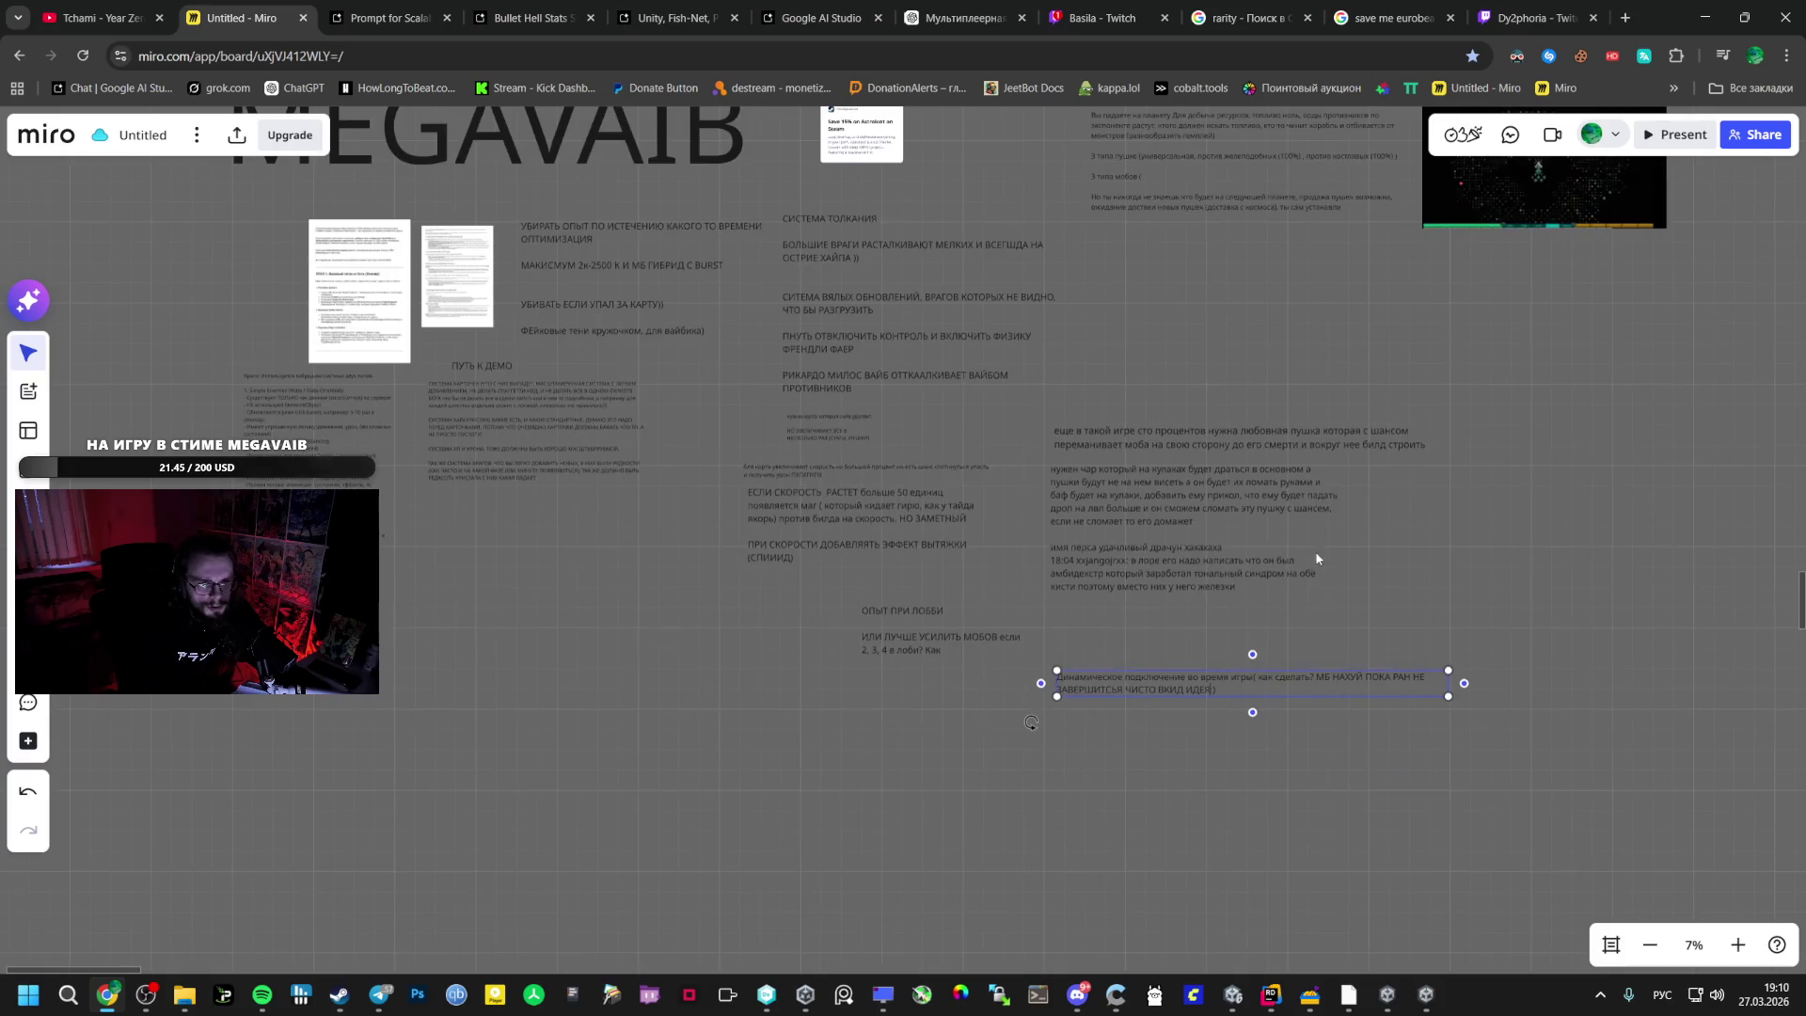
- Drag the dynamic-joining note up beside the game's skill-tree screenshot
left_click(820, 703)
left_click(781, 679)
mouse_move(781, 680)
left_mouse_down()
mouse_move(1170, 374)
mouse_move(1119, 280)
mouse_move(945, 268)
left_mouse_up()
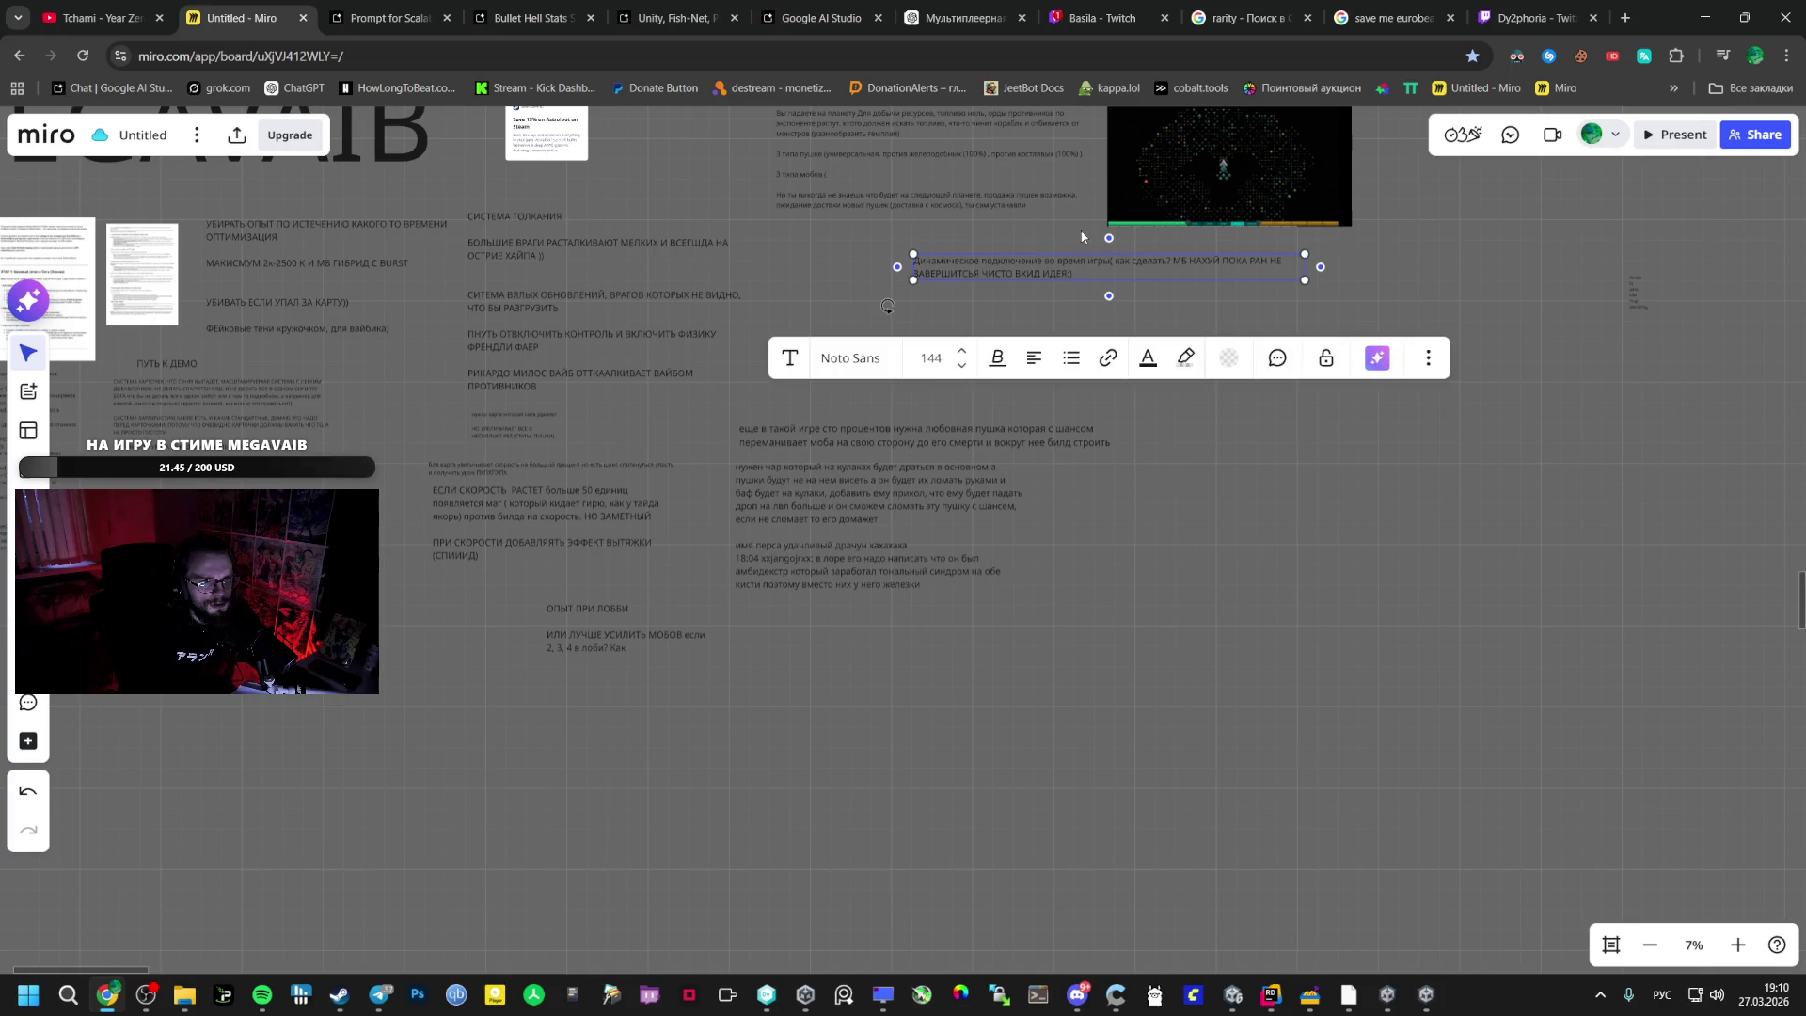
scroll(1170, 225, "up", 3)
scroll(865, 561, "up", 6)
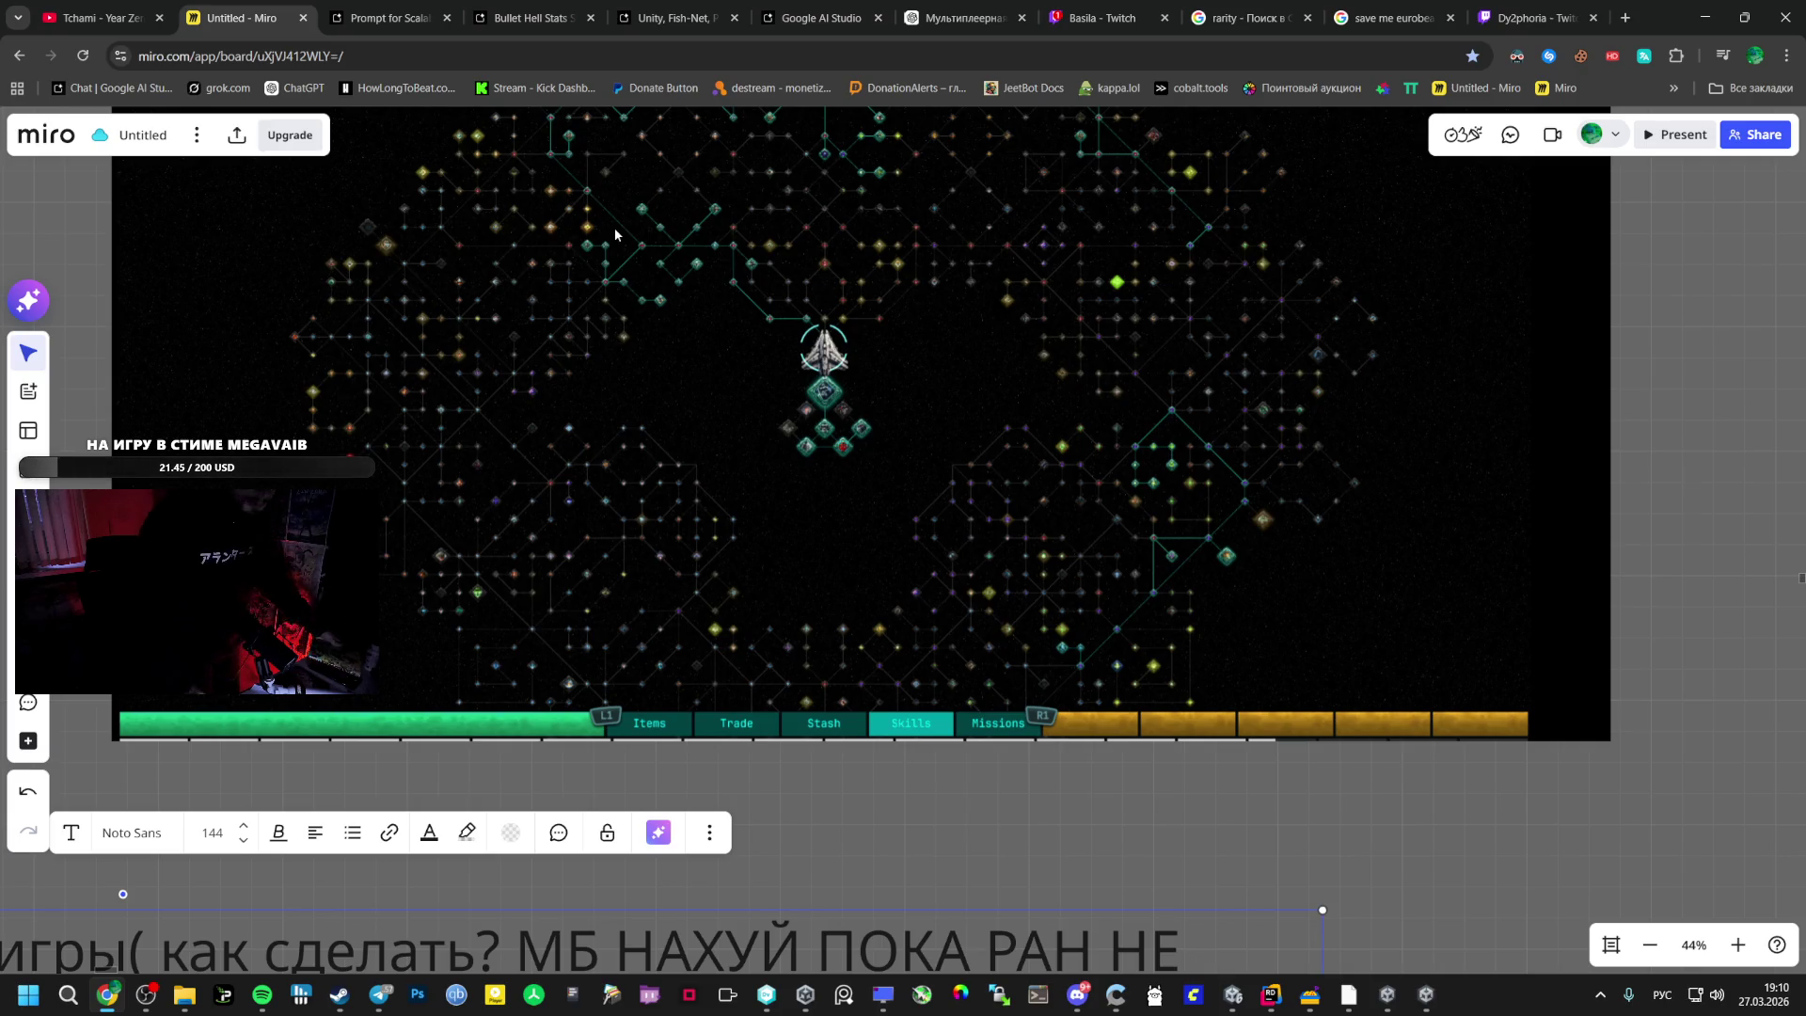
- Add a note 'Мировой лидерболд' below the dynamic-joining idea, with a second line about map times
scroll(825, 906, "down", 3)
mouse_move(825, 906)
left_mouse_down()
mouse_move(1005, 485)
mouse_move(851, 460)
left_mouse_up()
scroll(597, 686, "left", 5)
scroll(596, 686, "down", 2)
double_click(722, 671)
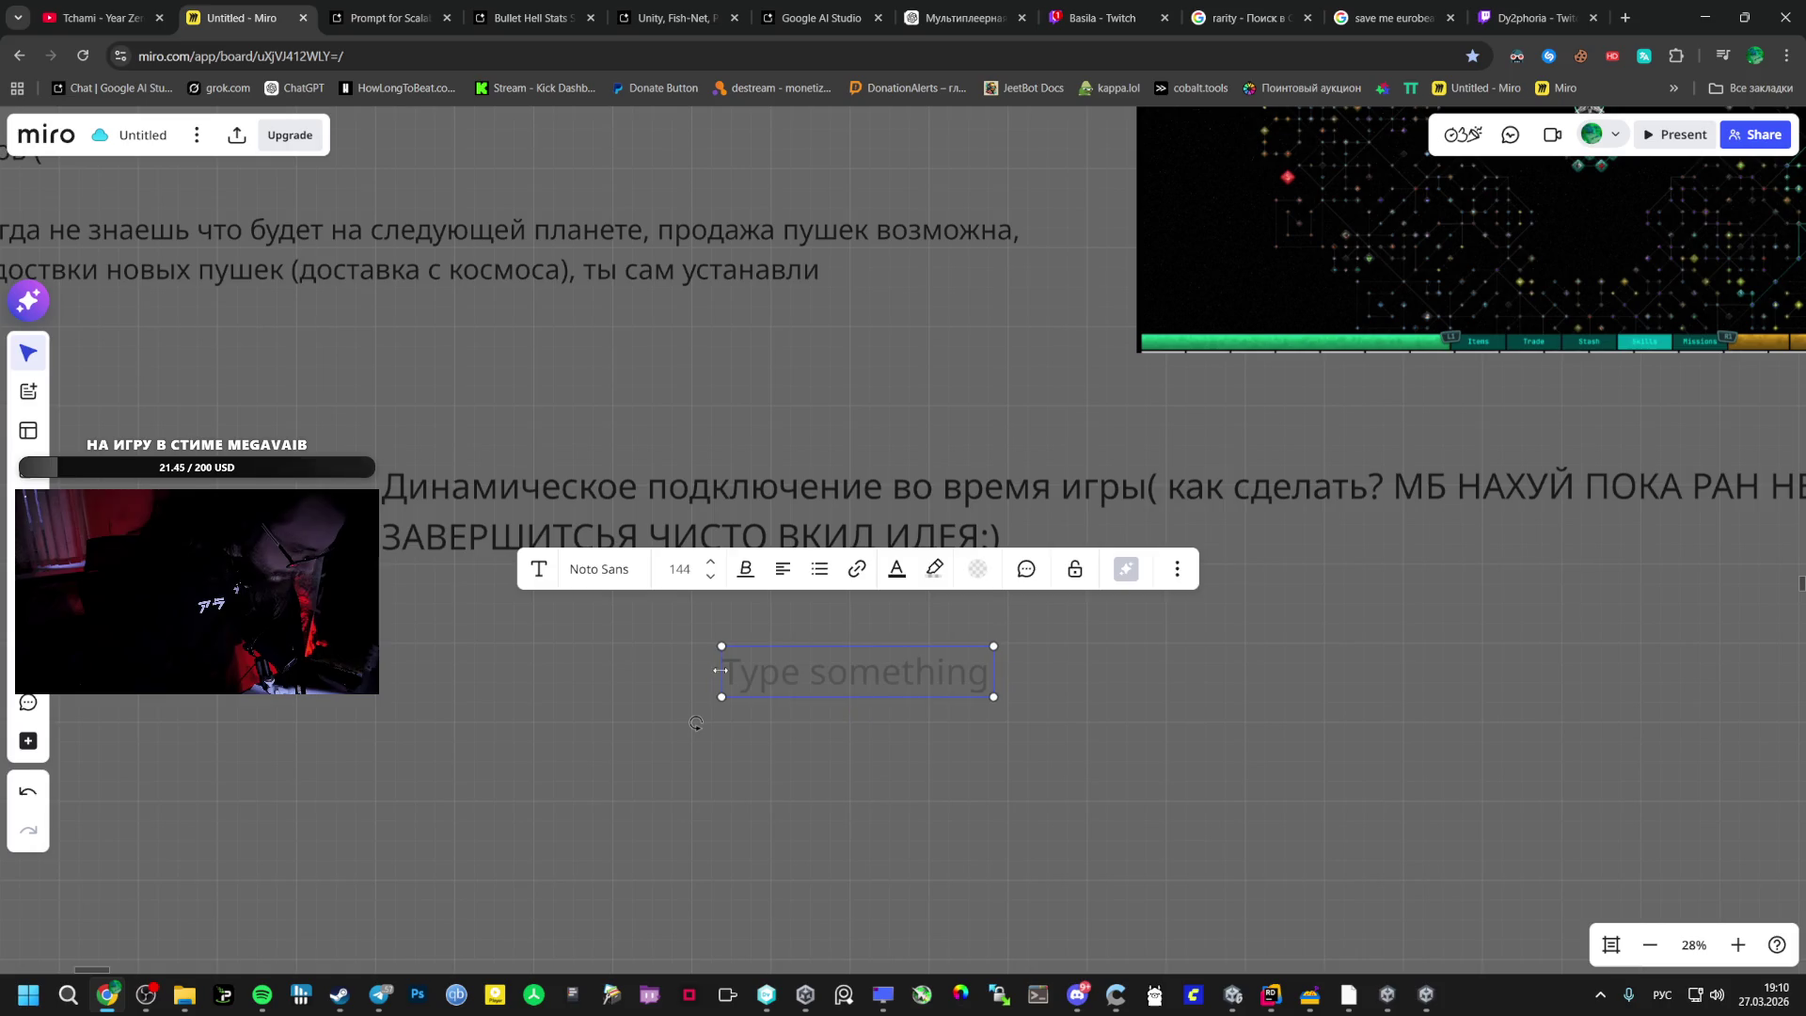
type("Мировой лидерболд")
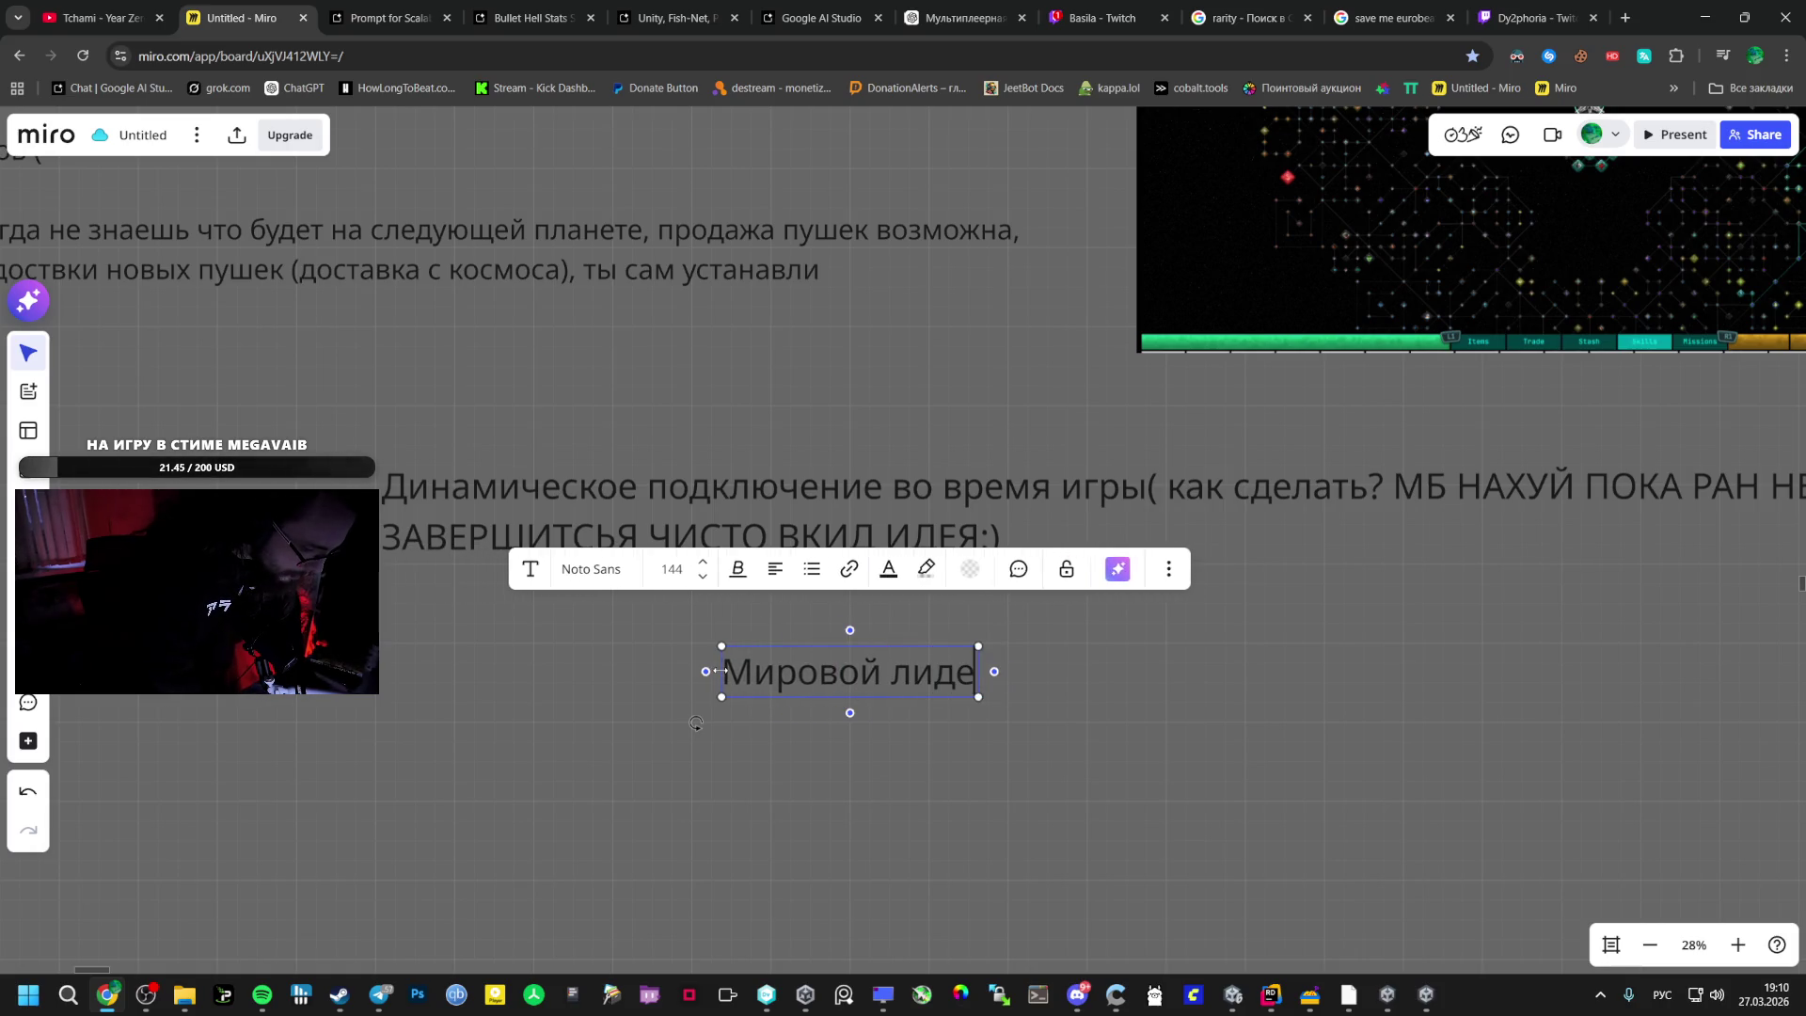
key("Return")
key("Return")
type("илихотя бы с др")
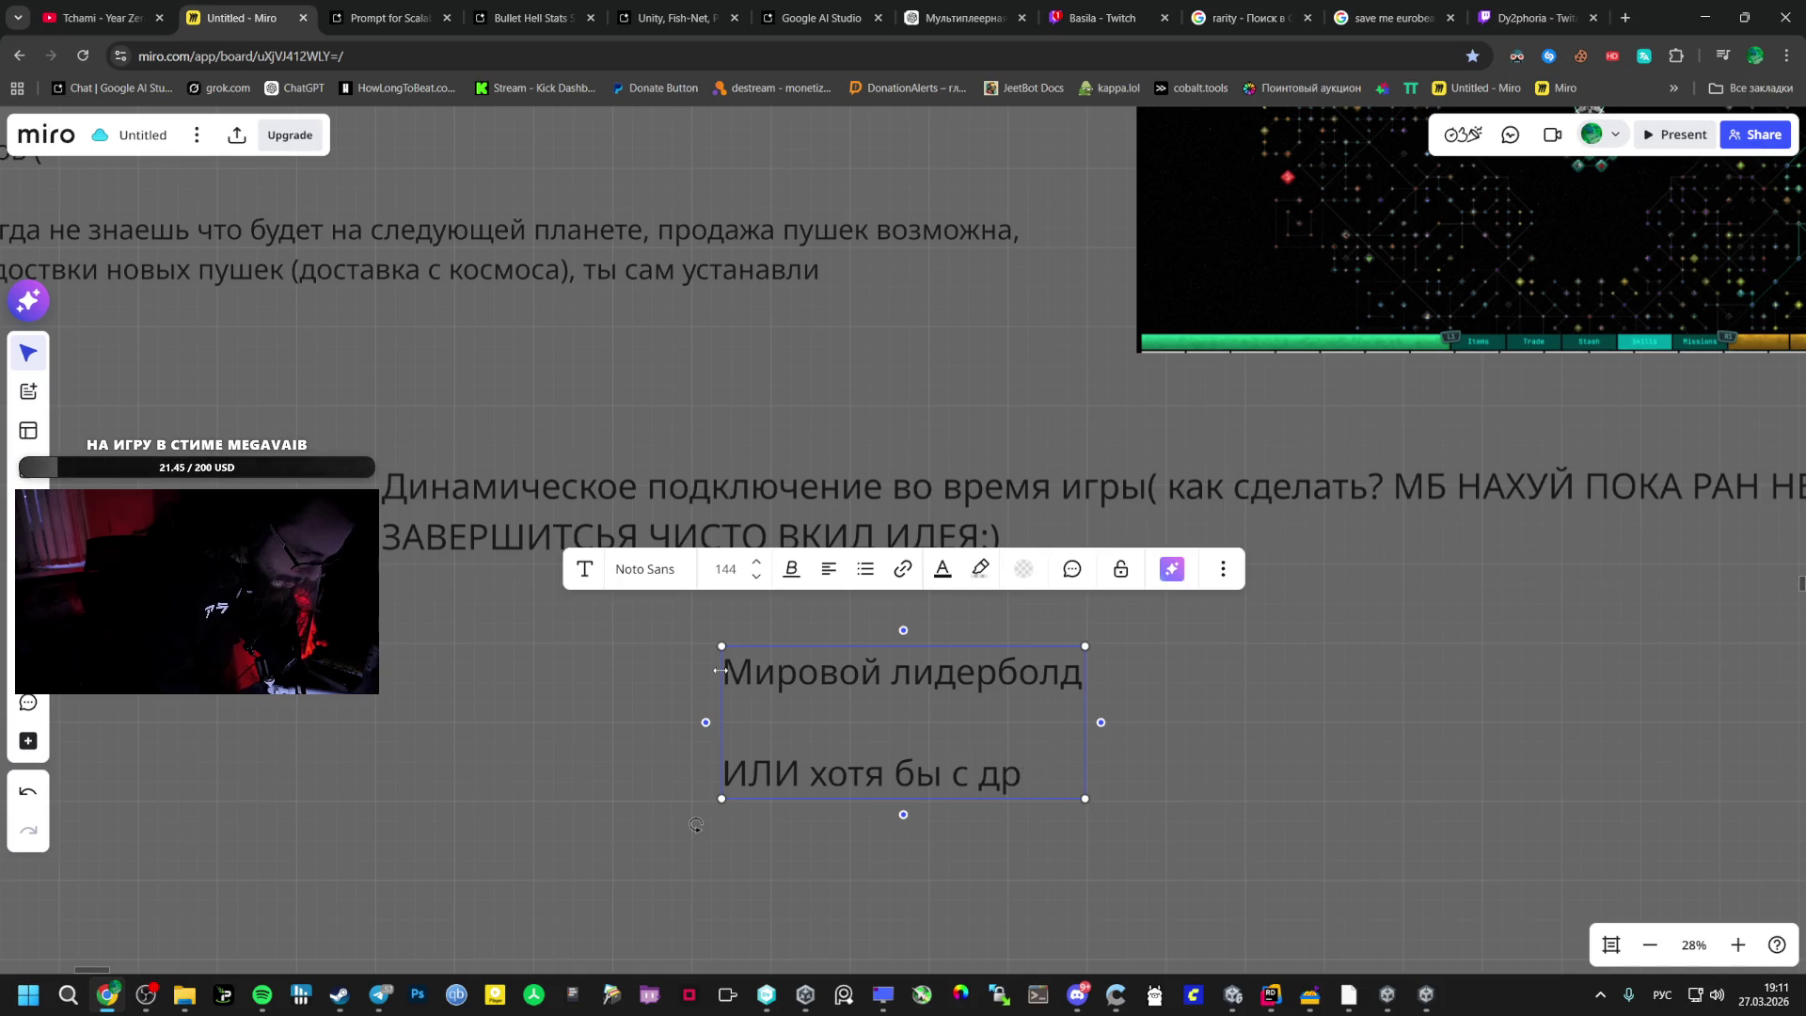
type("узьями в стим")
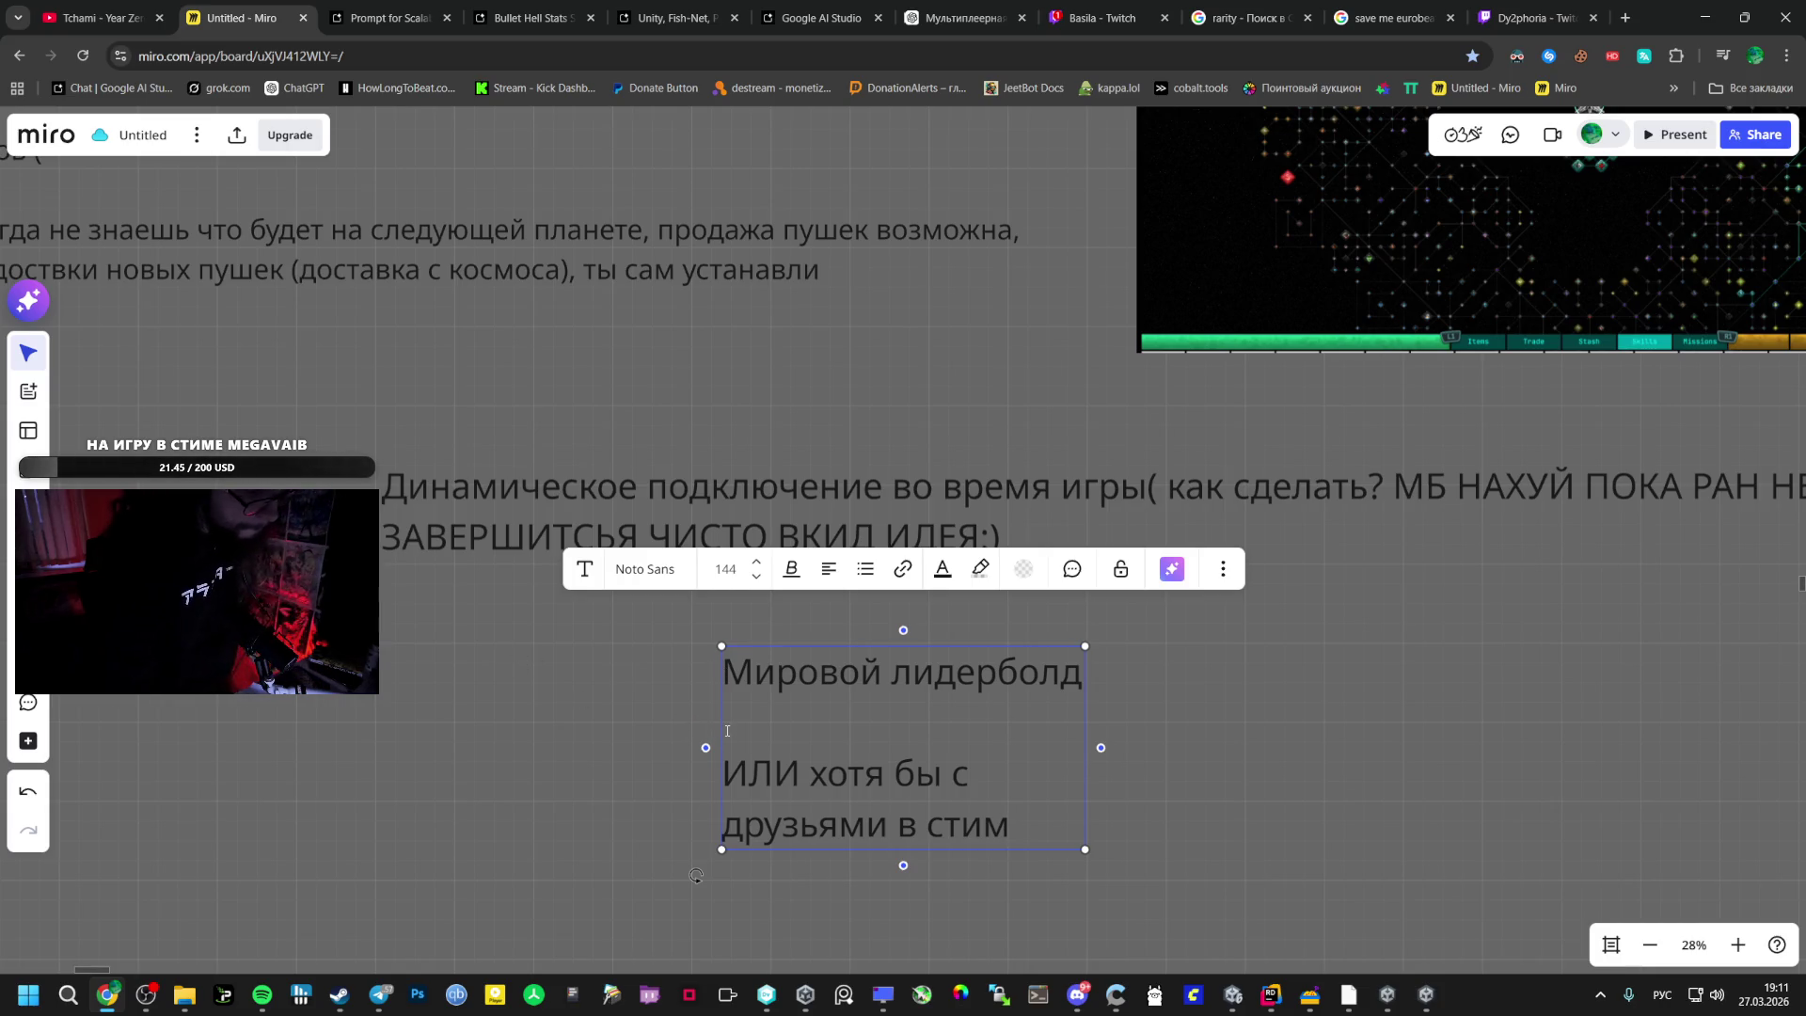
type(" на карте")
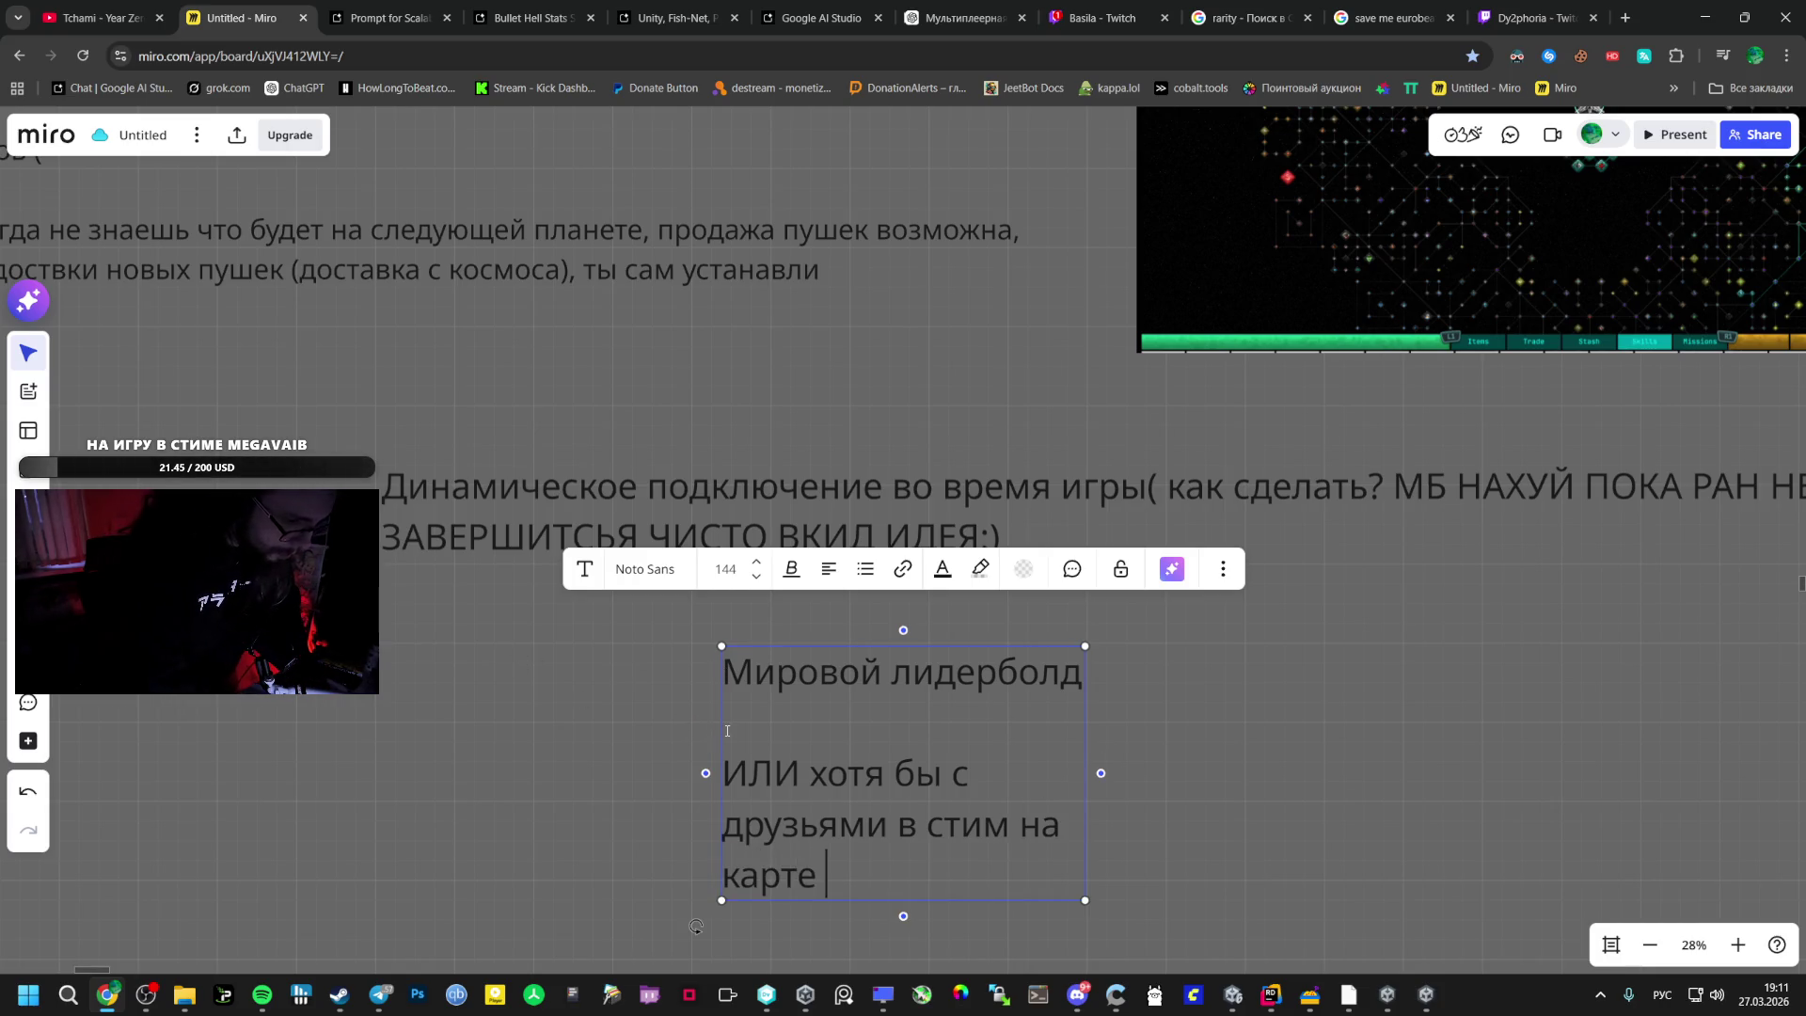
type("мя")
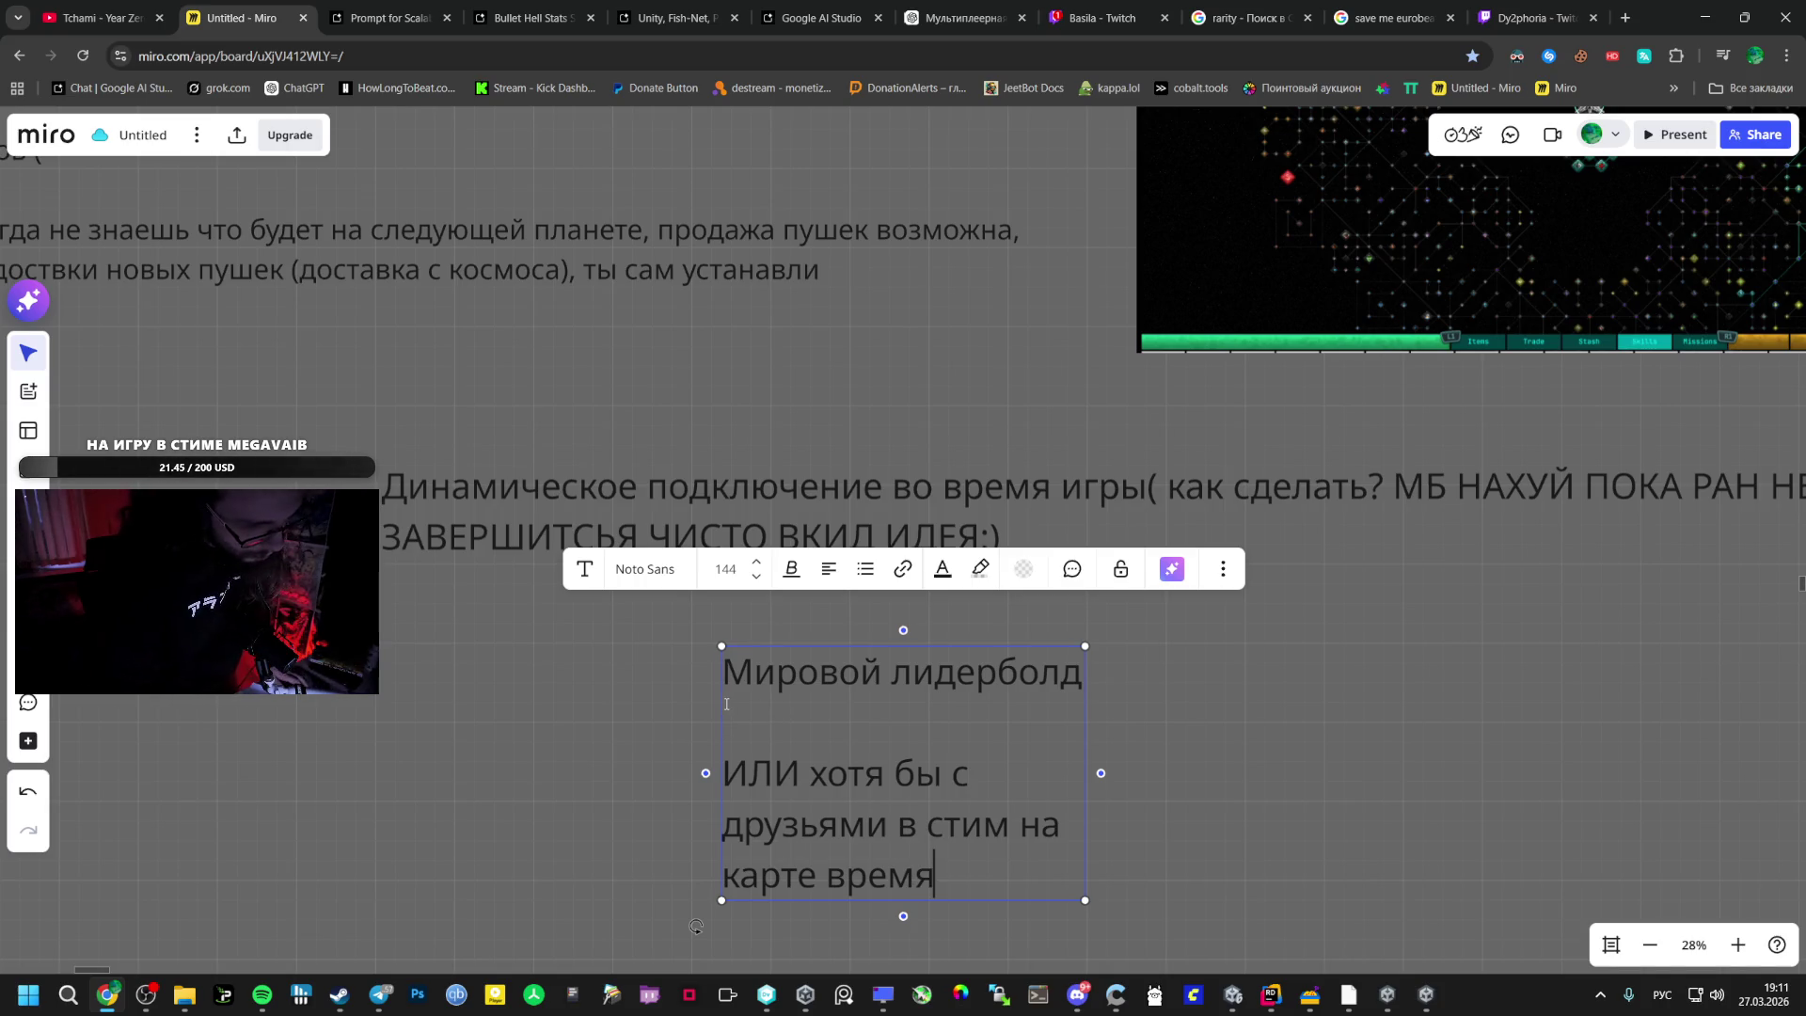
- Widen the leaderboard note, then add and delete a parenthetical remark after 'время'
left_click_drag(717, 711, 411, 742)
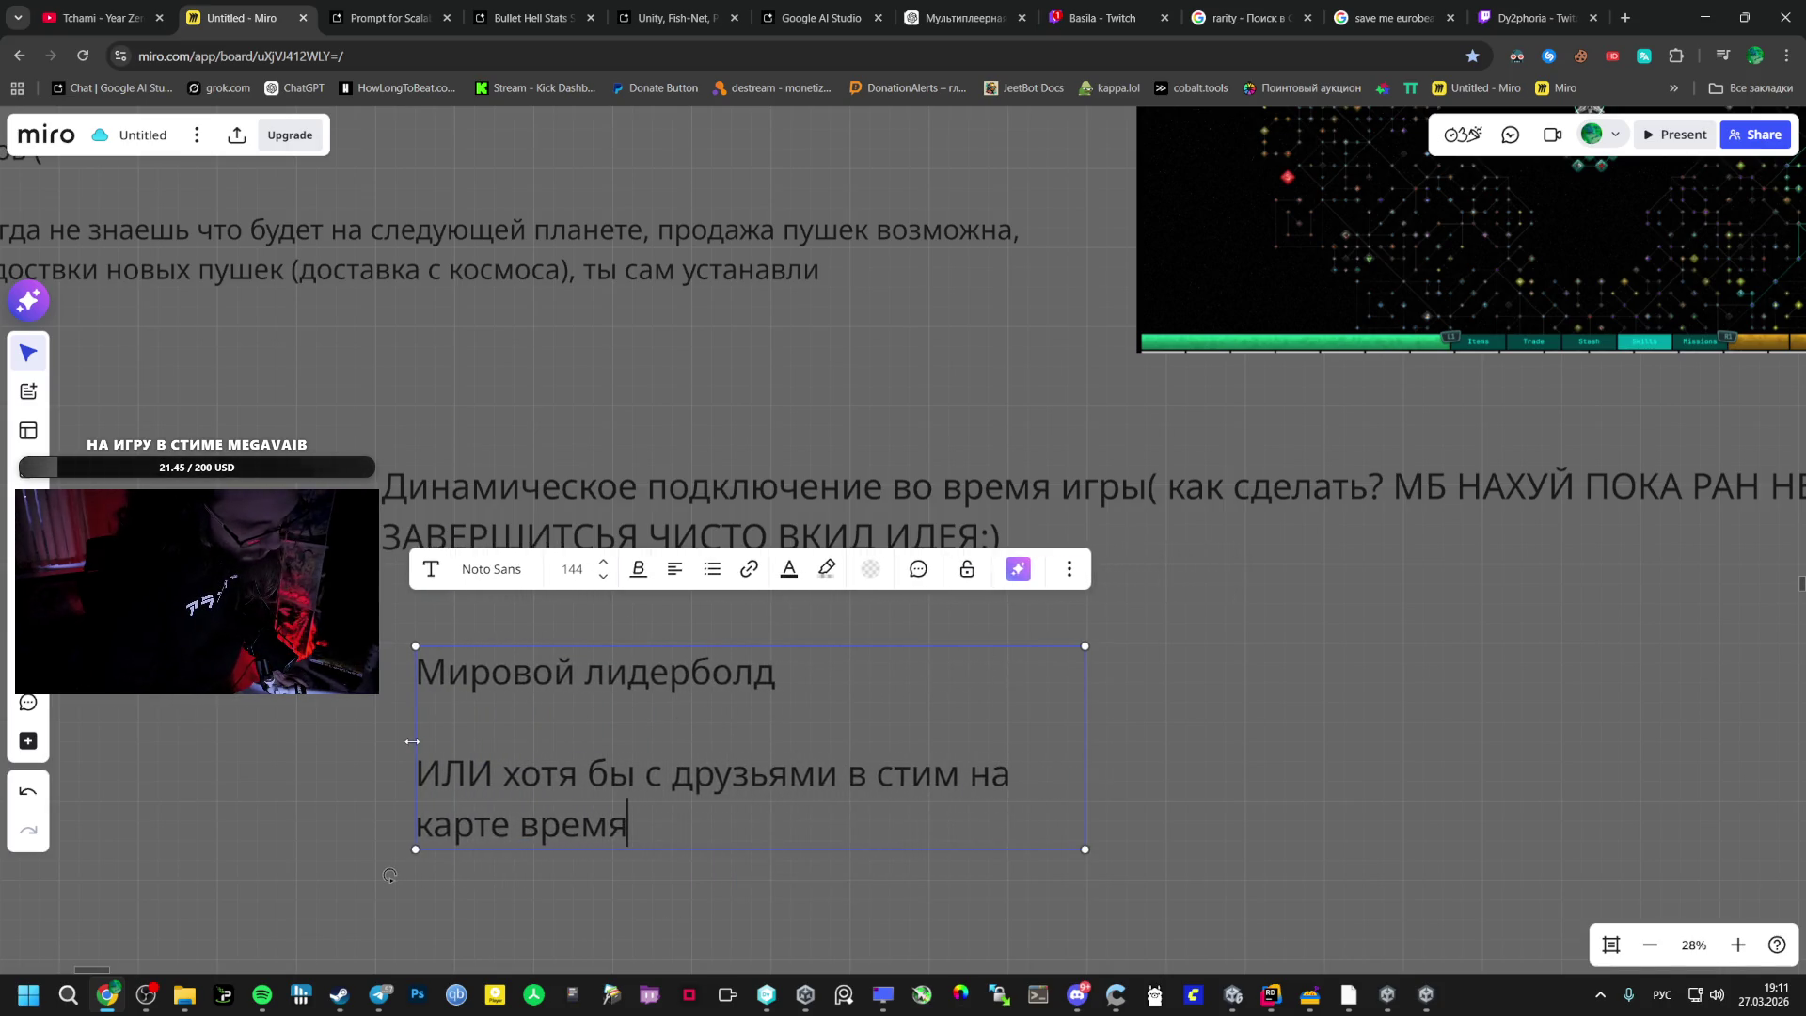
left_click(358, 743)
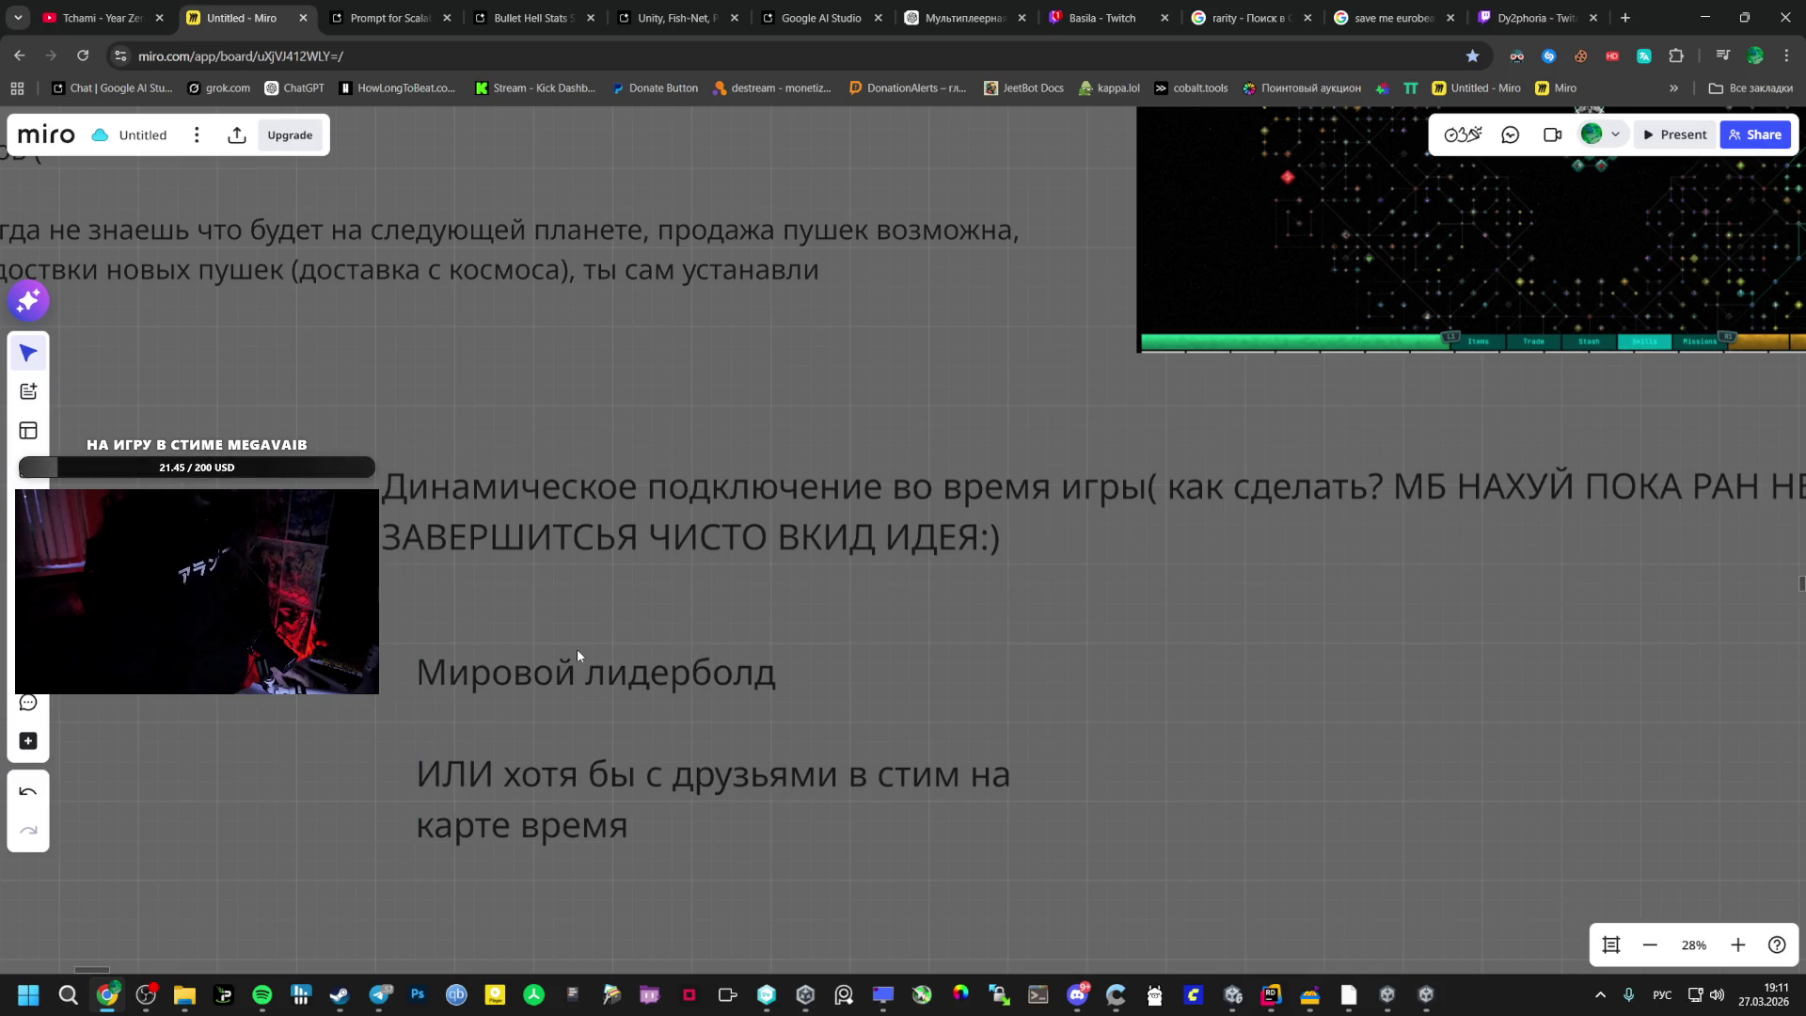
left_click(658, 726)
left_click(641, 816)
type("(мб с ")
type("возмо")
type("жность")
type("ю г")
type("лянуть че ты")
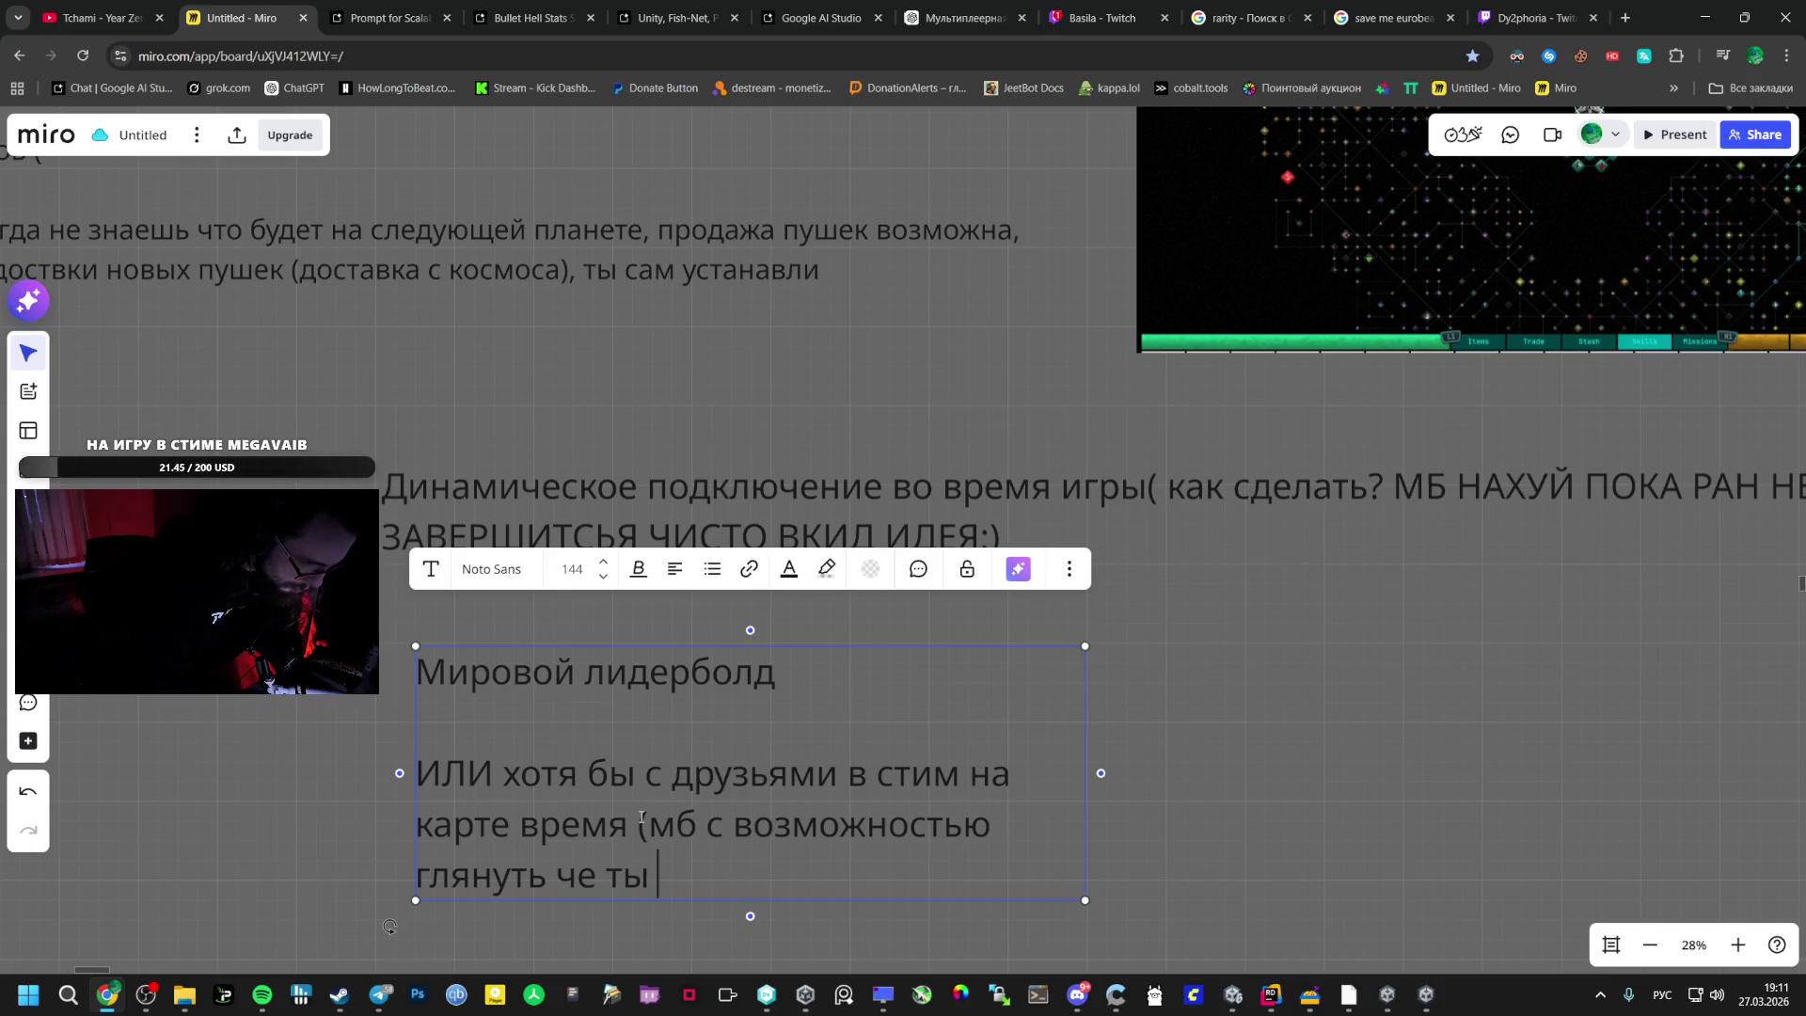
type(")")
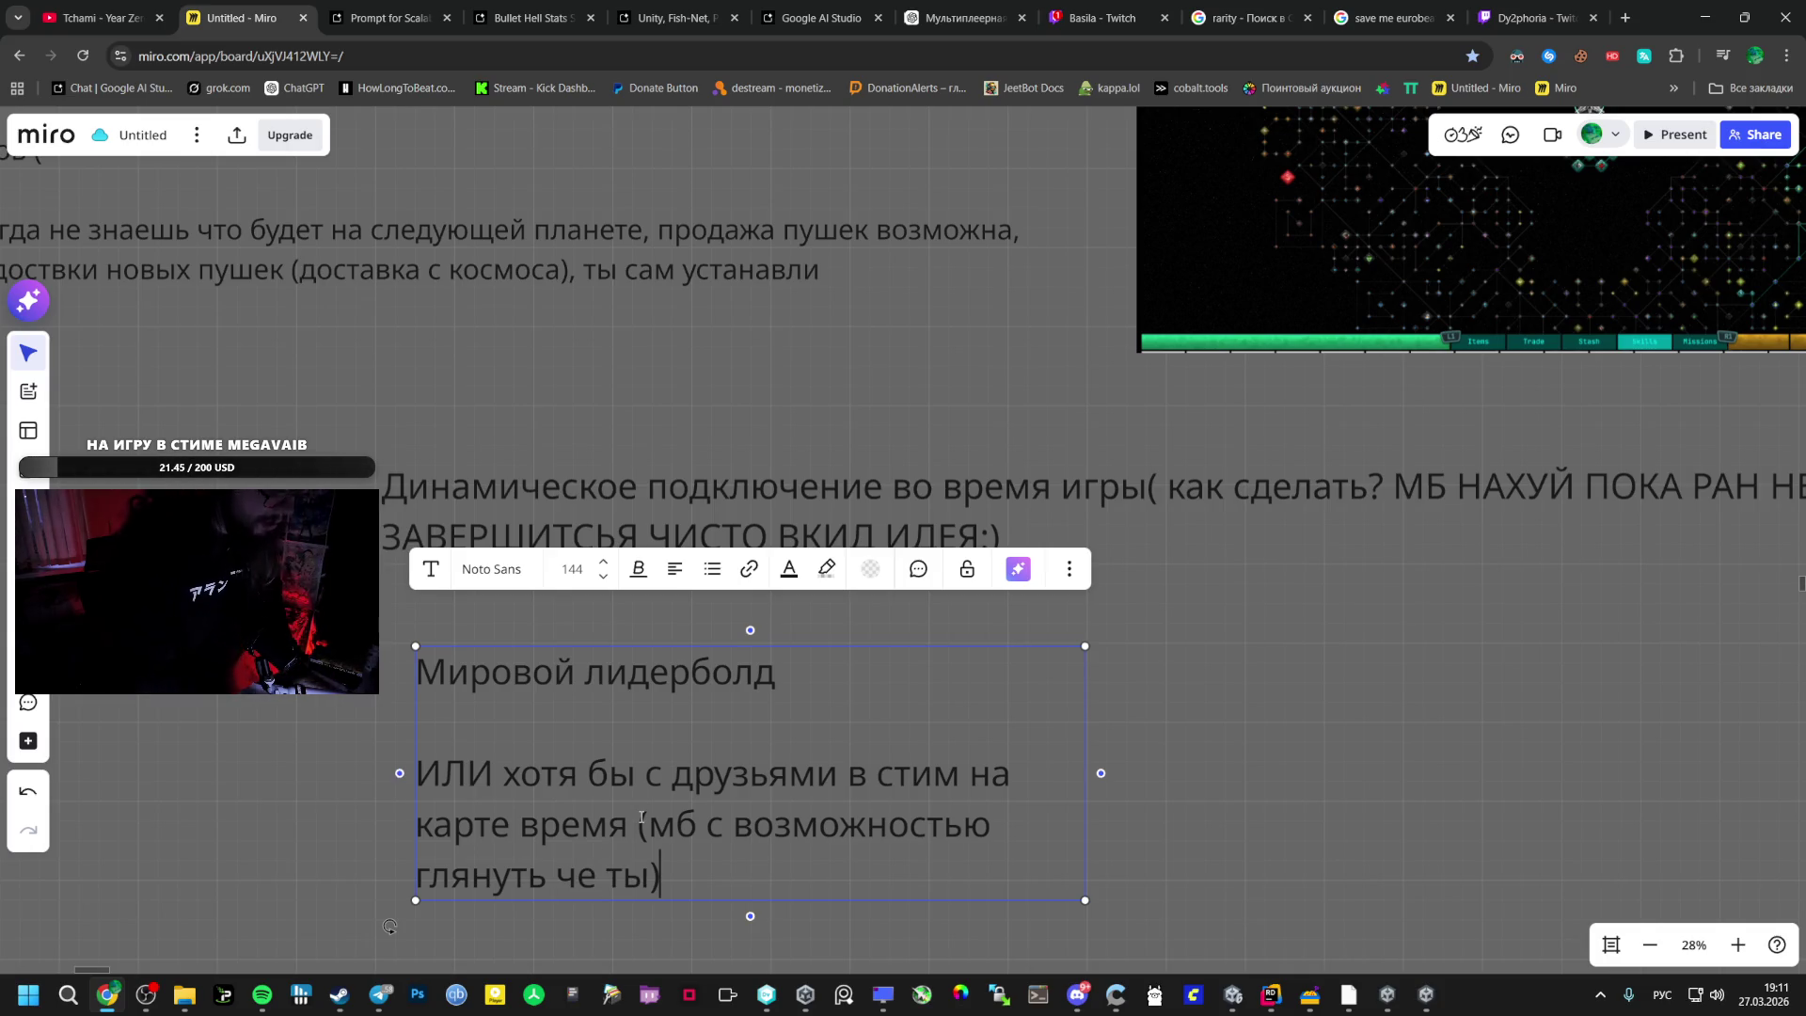
mouse_move(640, 825)
left_mouse_down()
mouse_move(662, 875)
mouse_move(576, 875)
left_mouse_up()
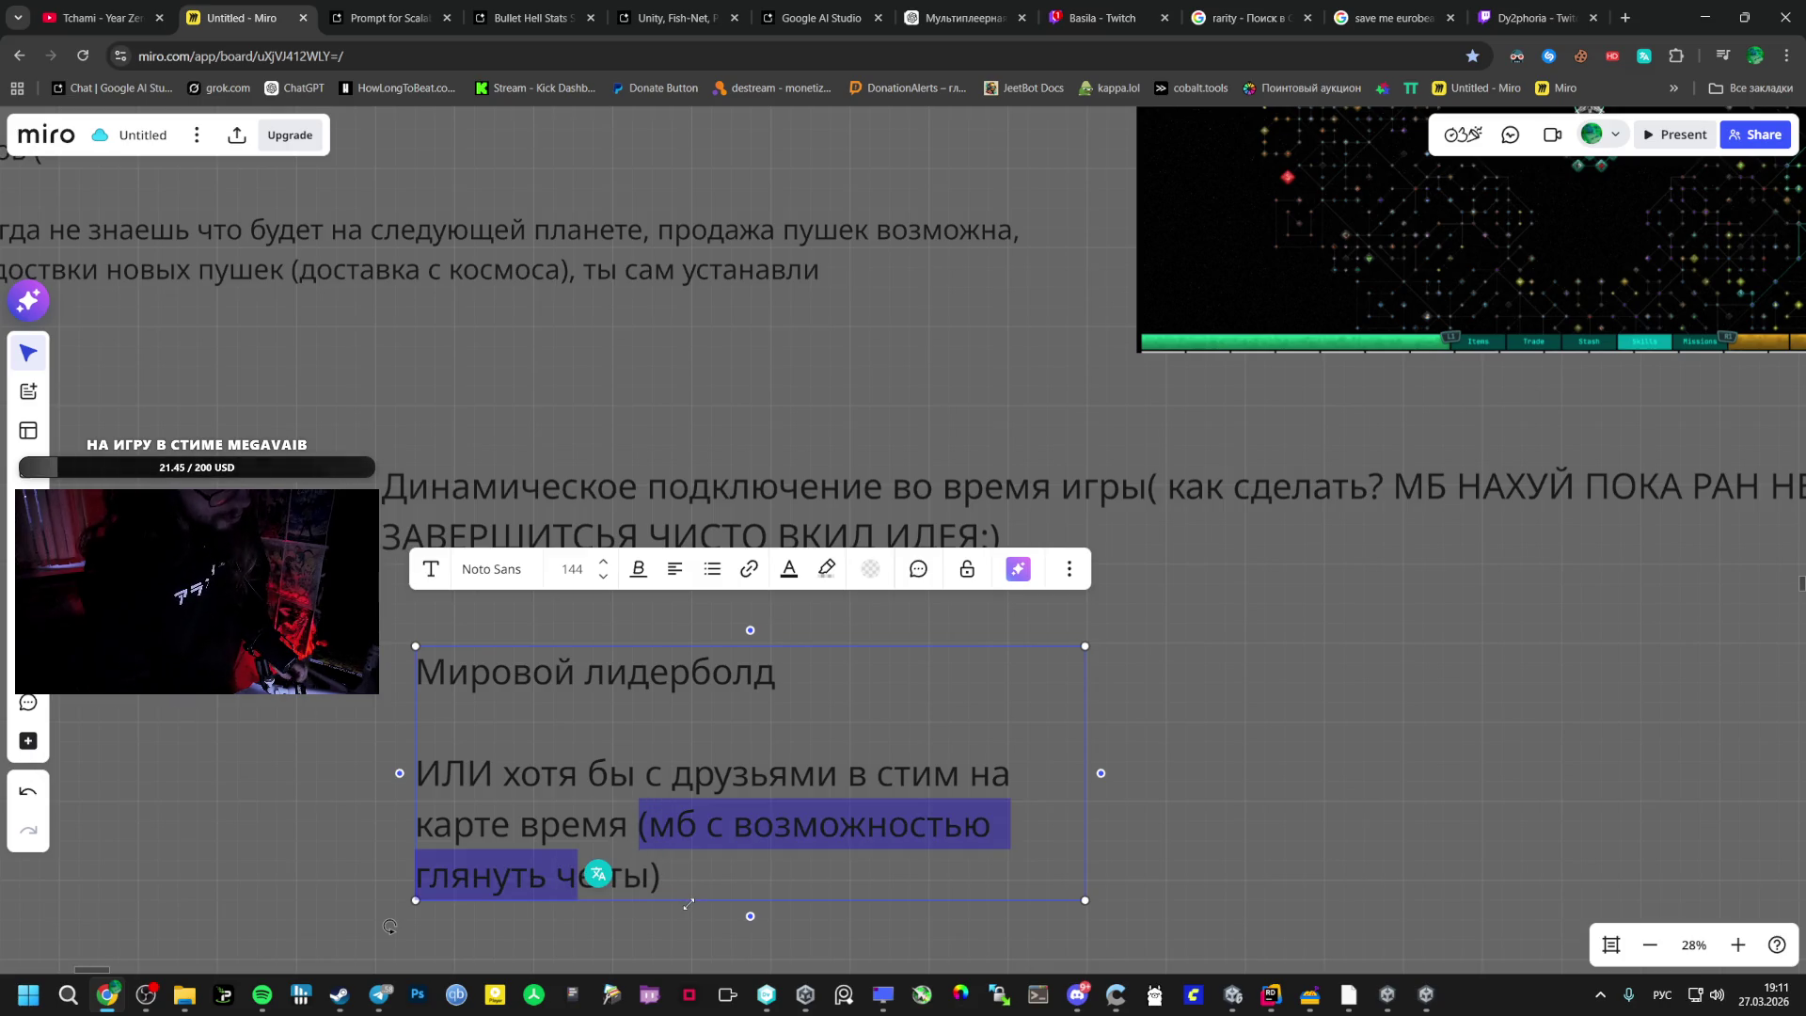
left_click_drag(716, 886, 647, 814)
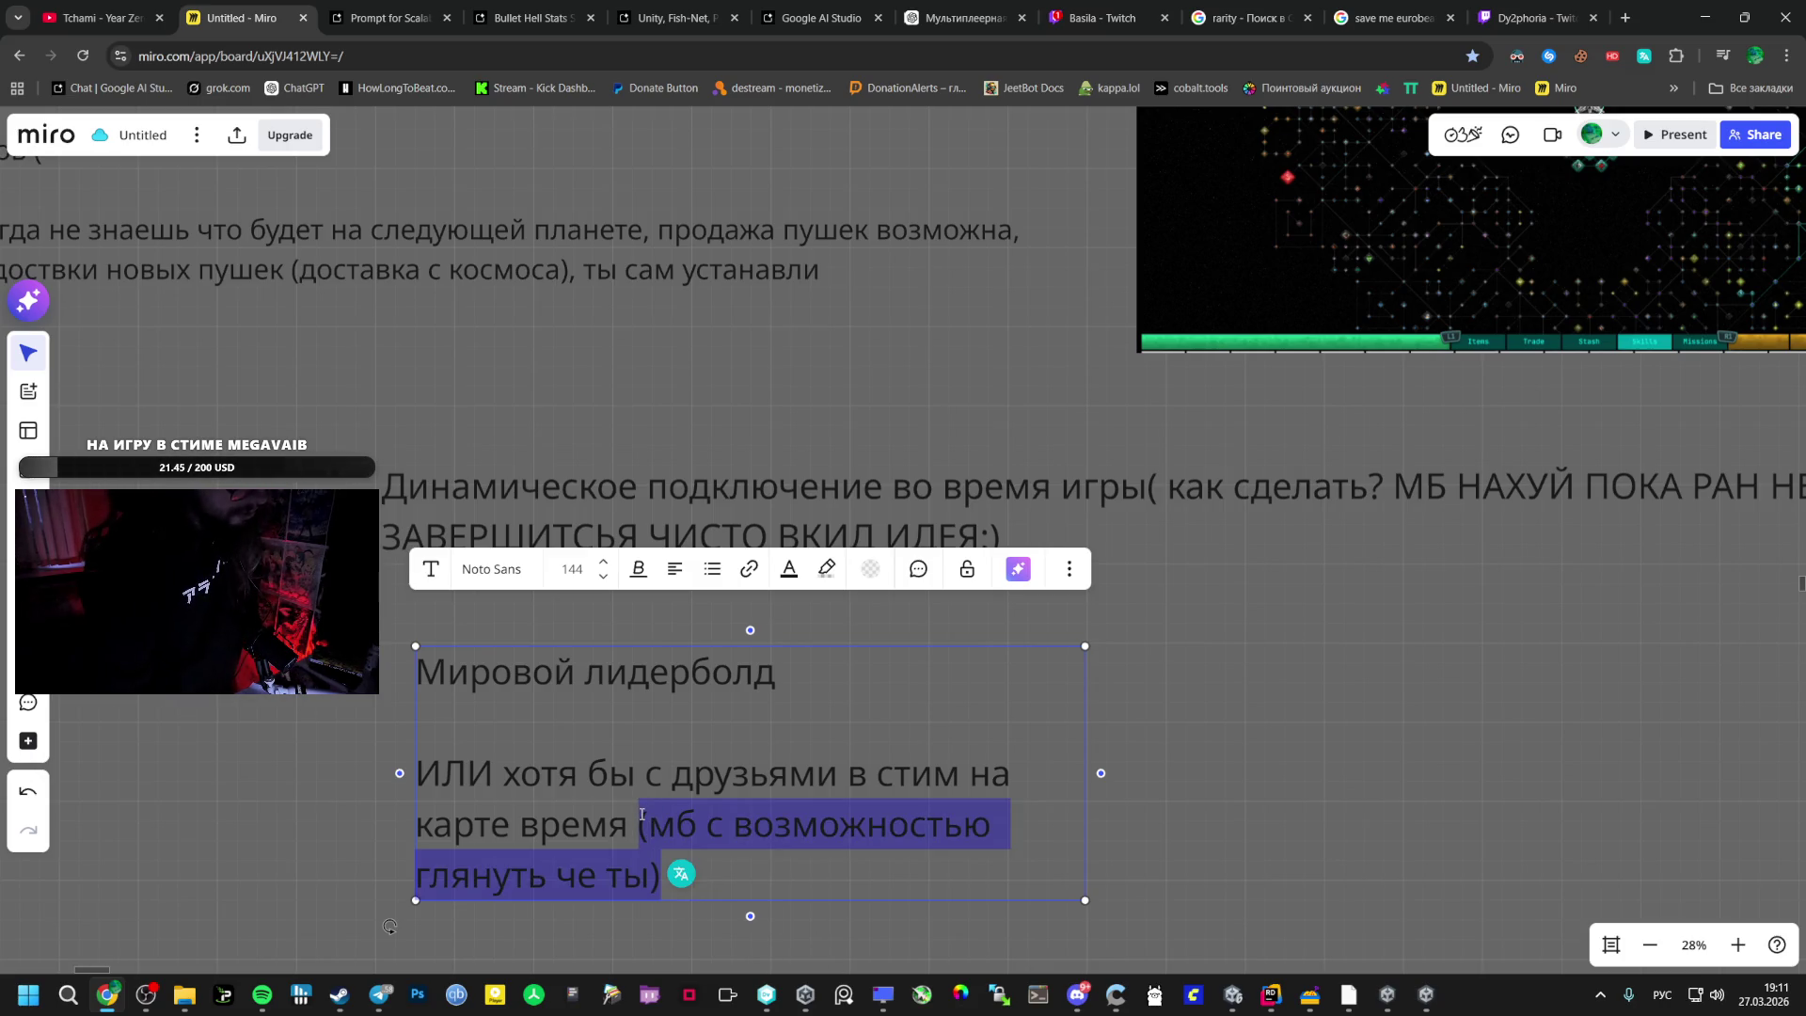
key("BackSpace")
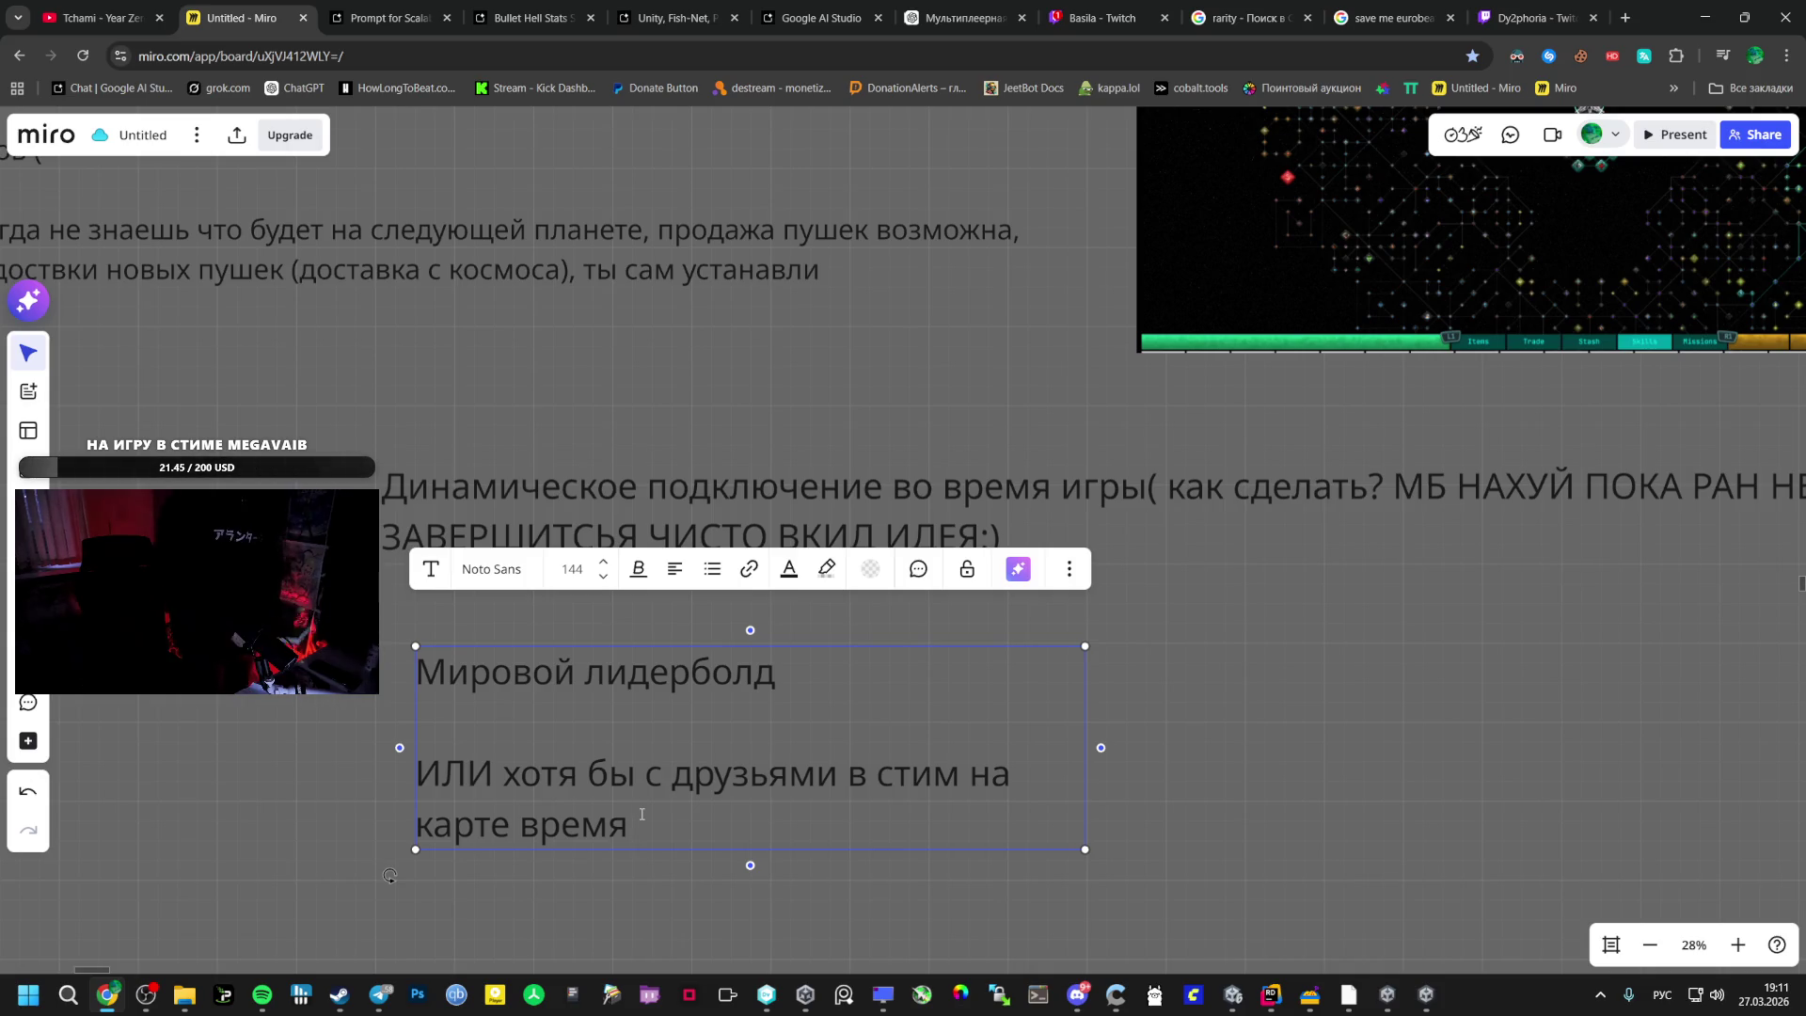
key("BackSpace")
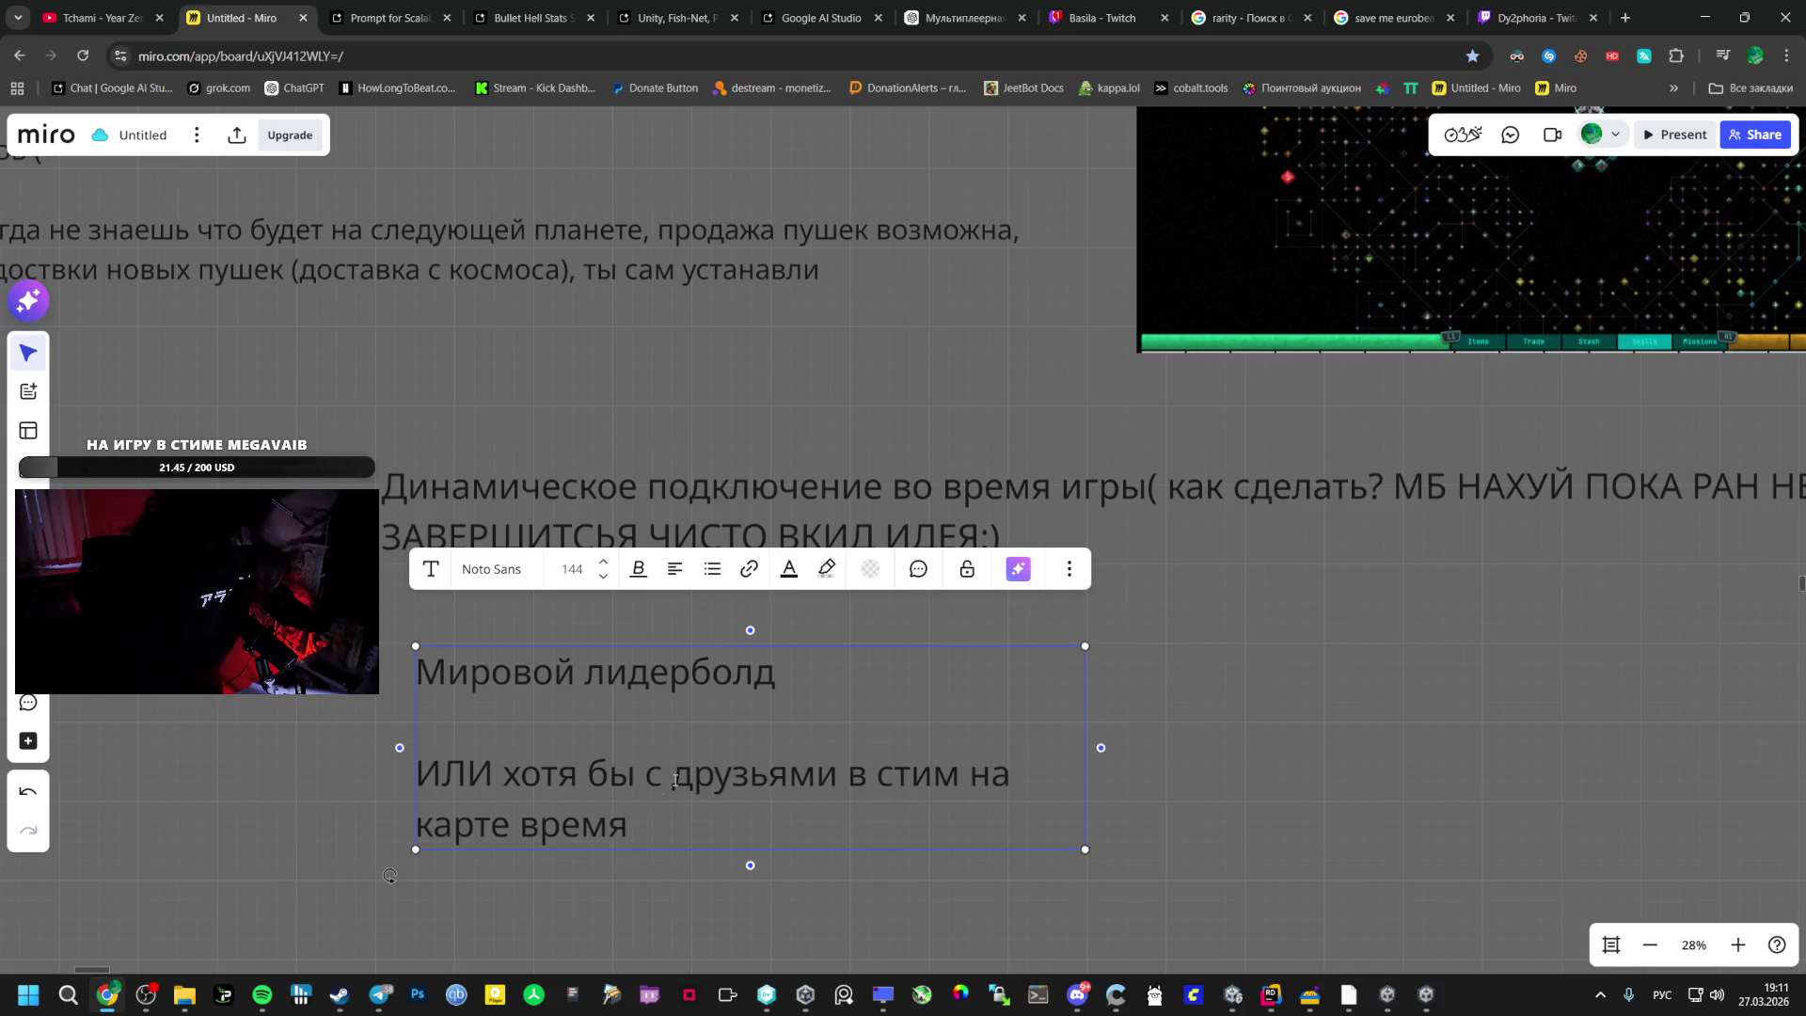
left_click(529, 18)
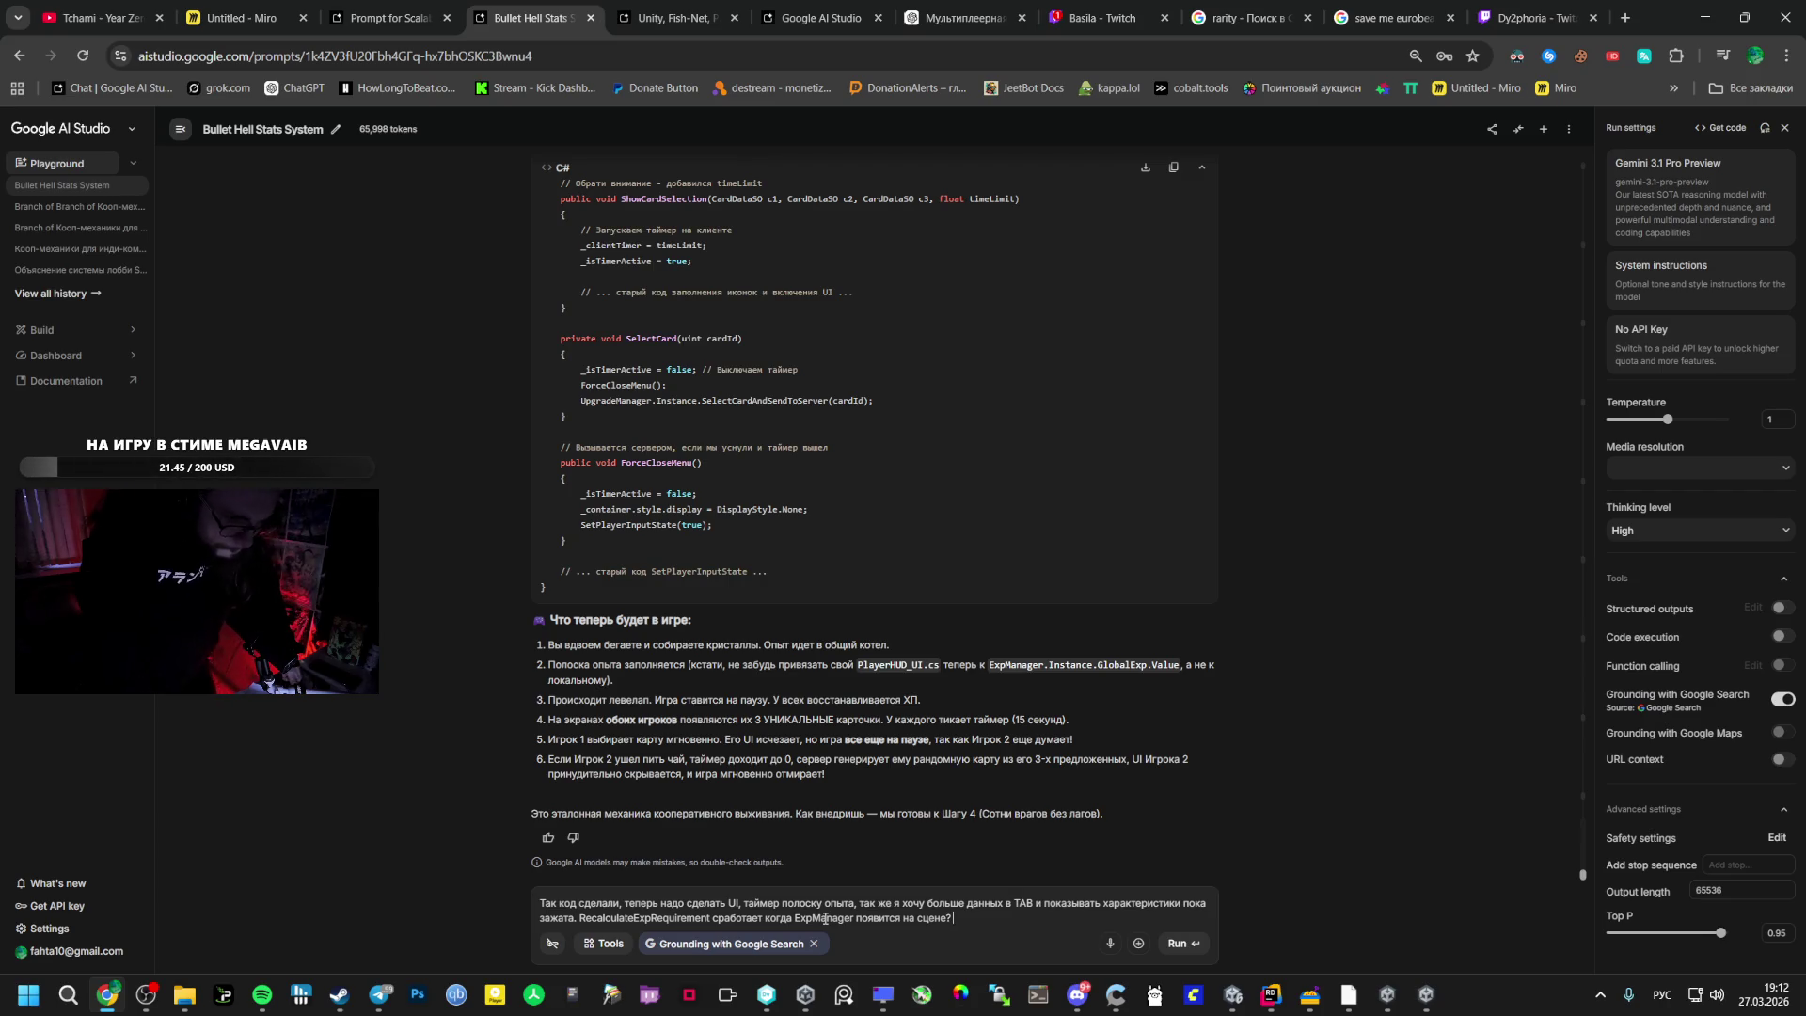
- Bring both Co-op Bullet Hell game windows forward to show their level-up card choices
left_click(1392, 996)
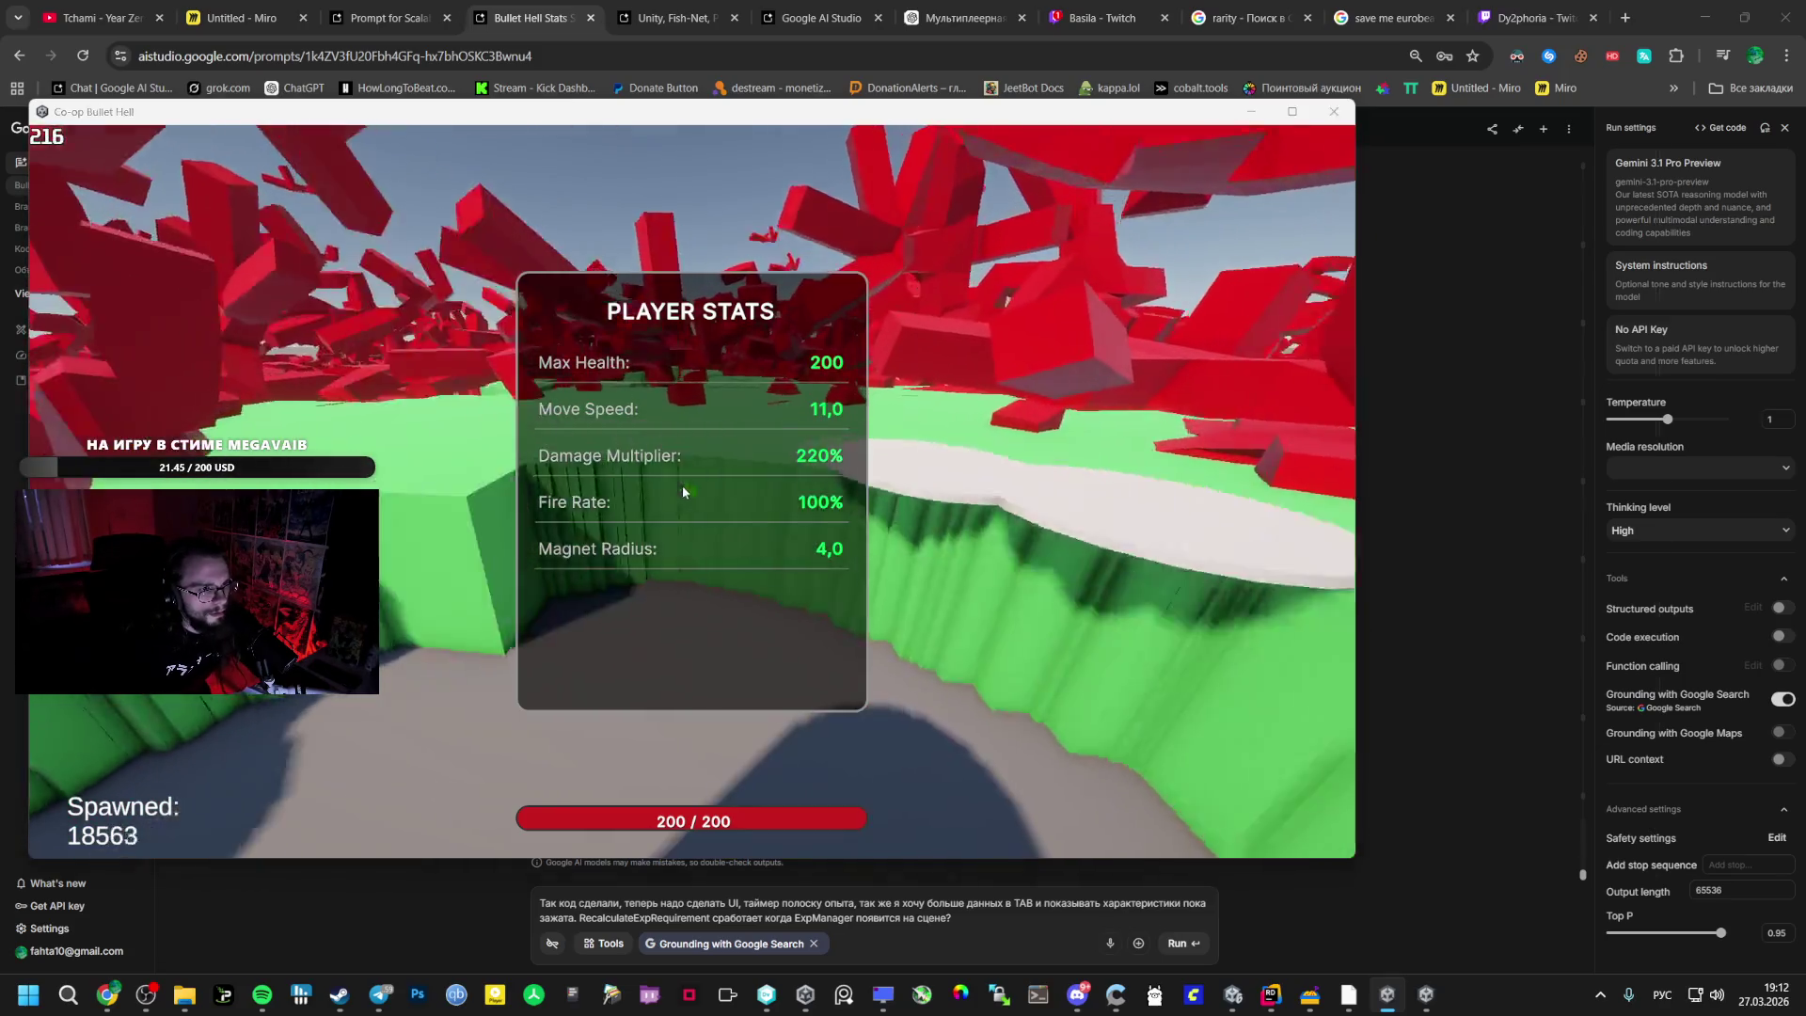
key("alt+Tab")
left_click(1489, 282)
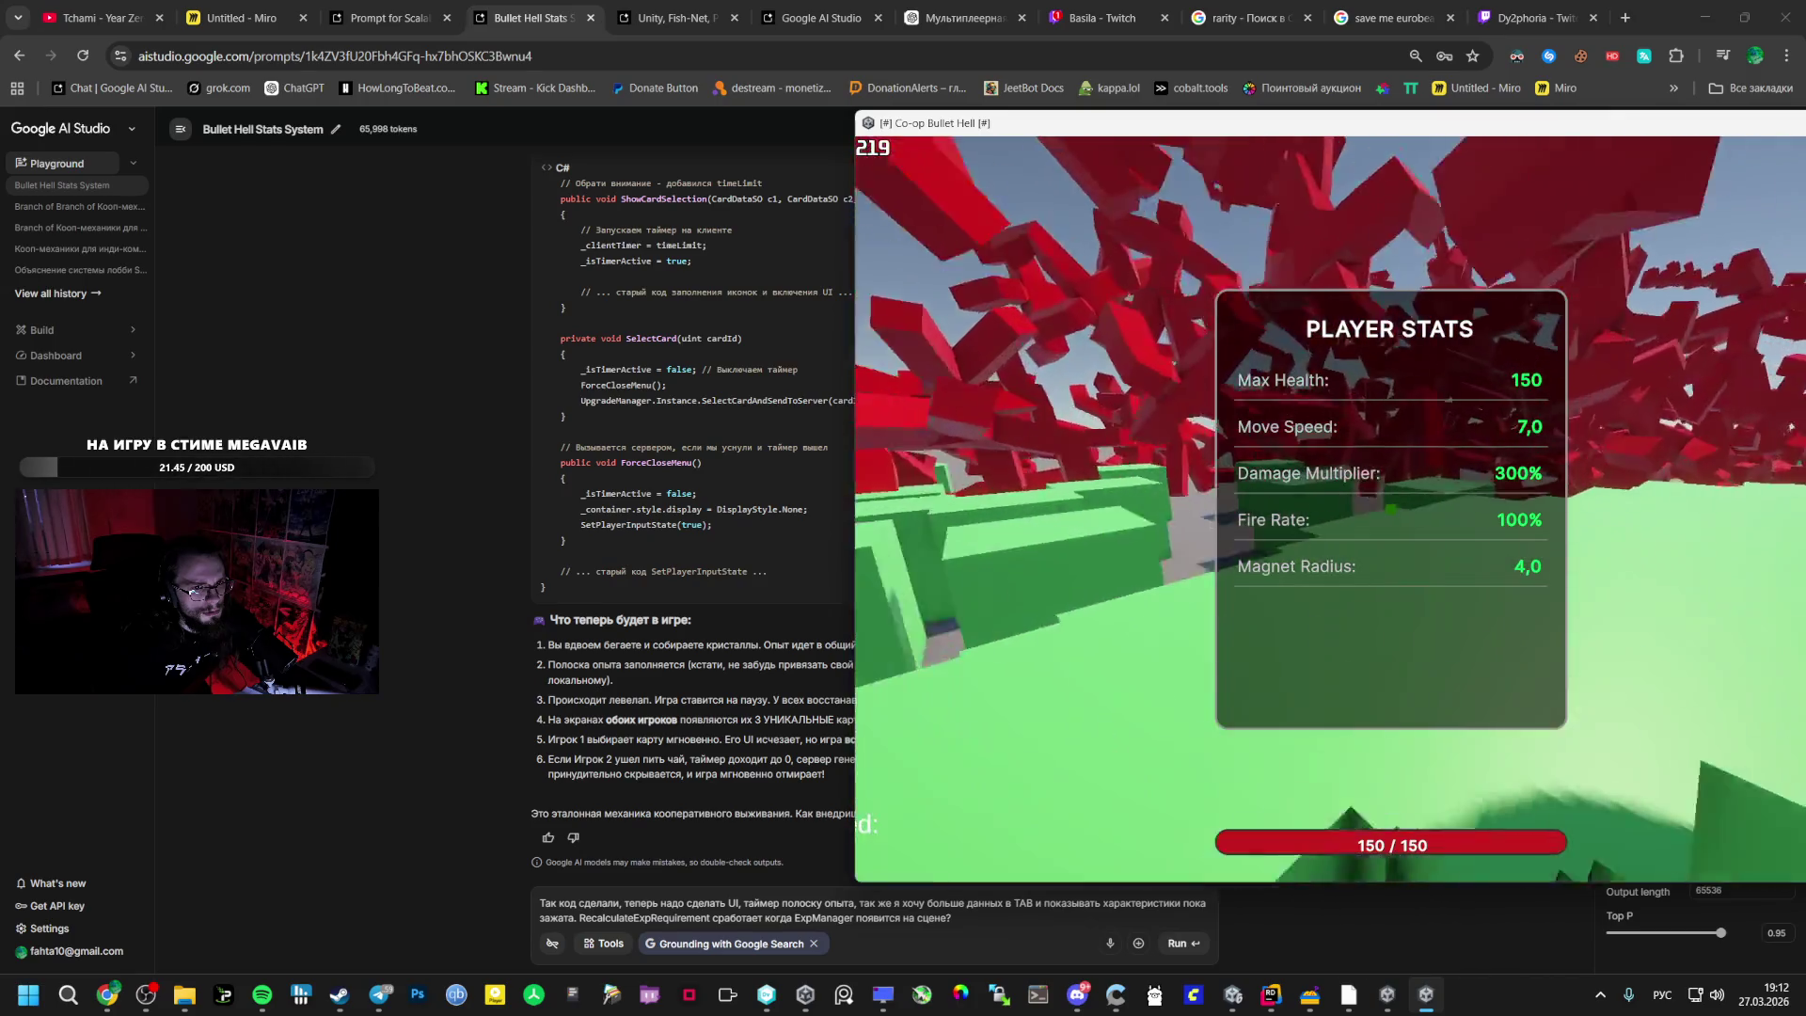
key("alt+Tab")
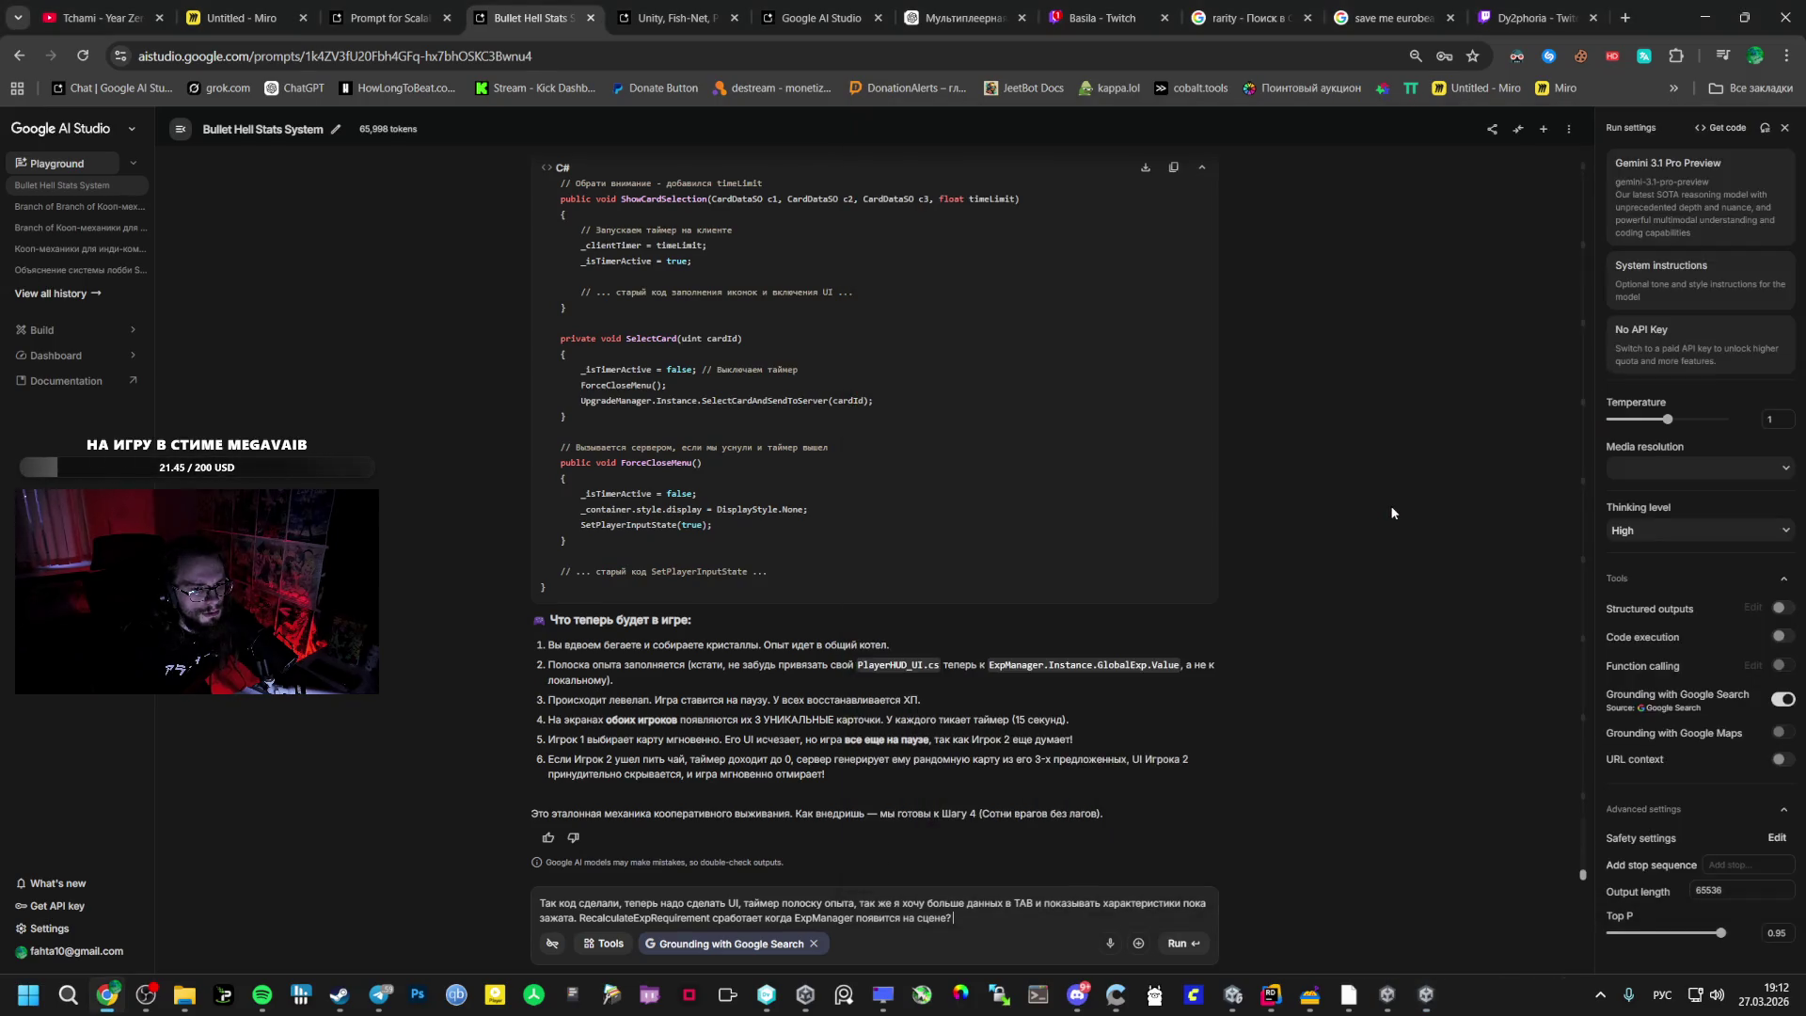
key("alt+Tab")
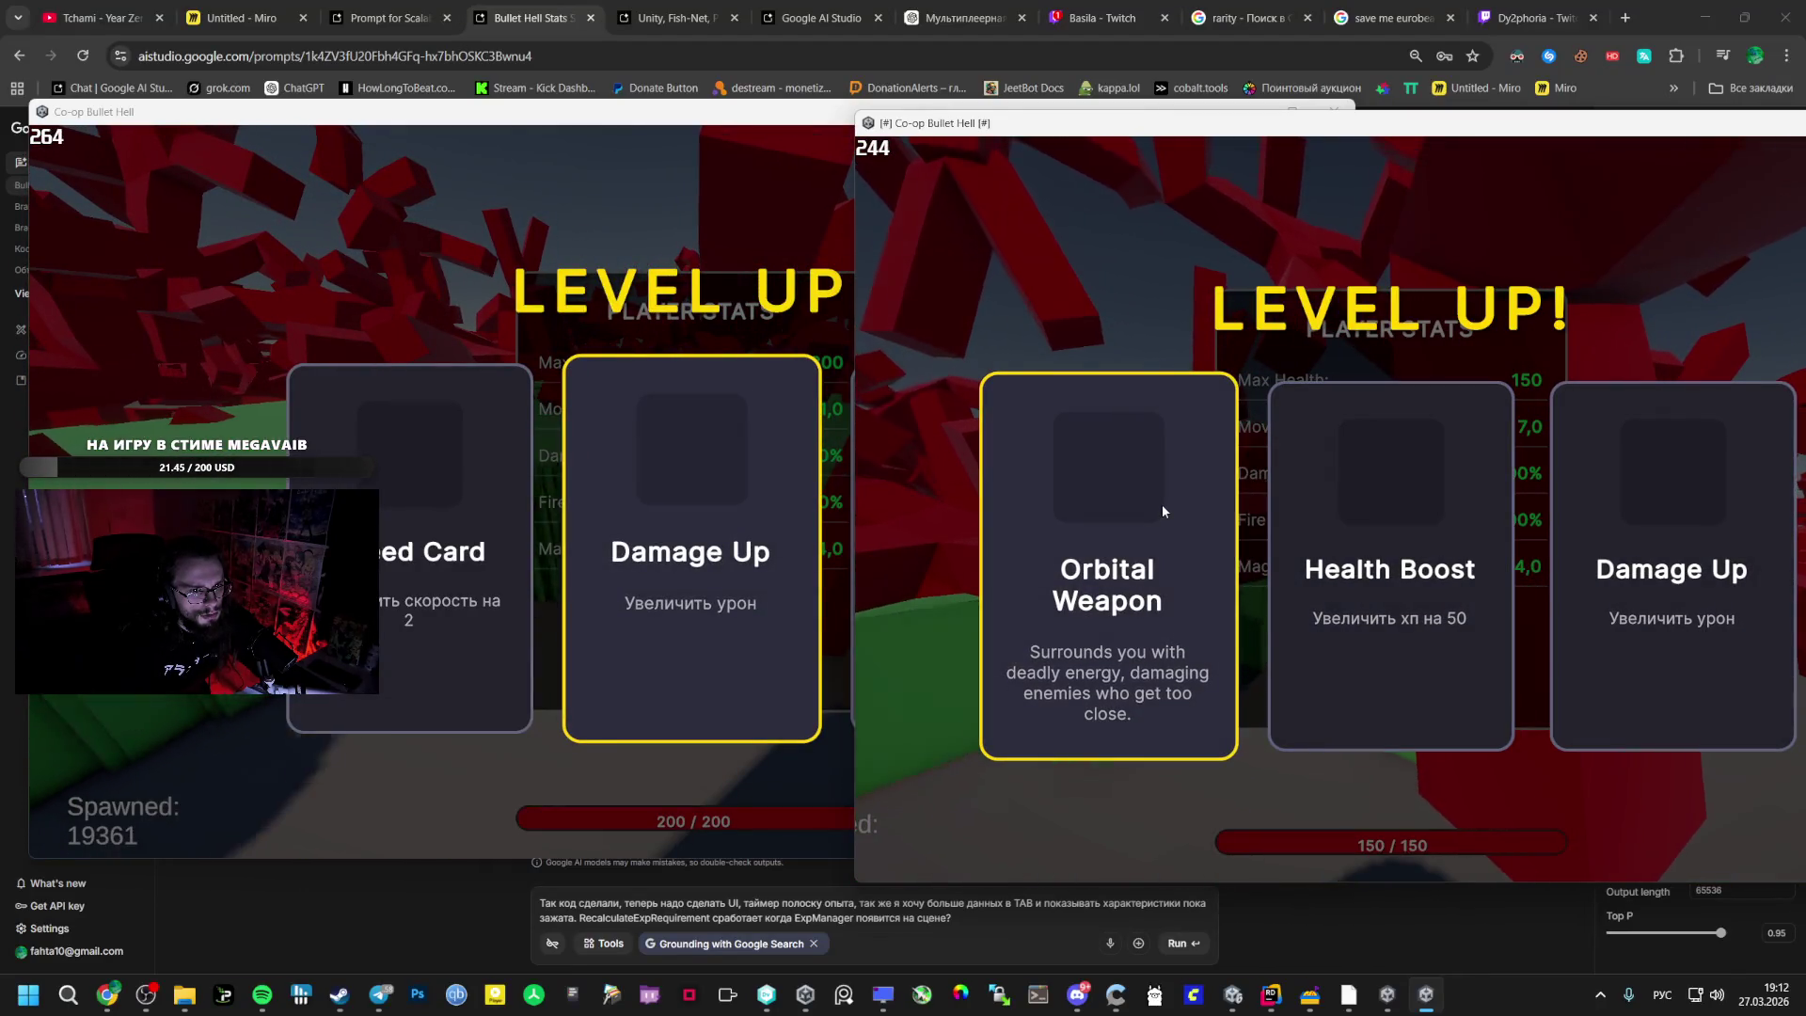
- Pick Orbital Weapon for the second player and Damage Up for the first, then resume play
left_click(1180, 509)
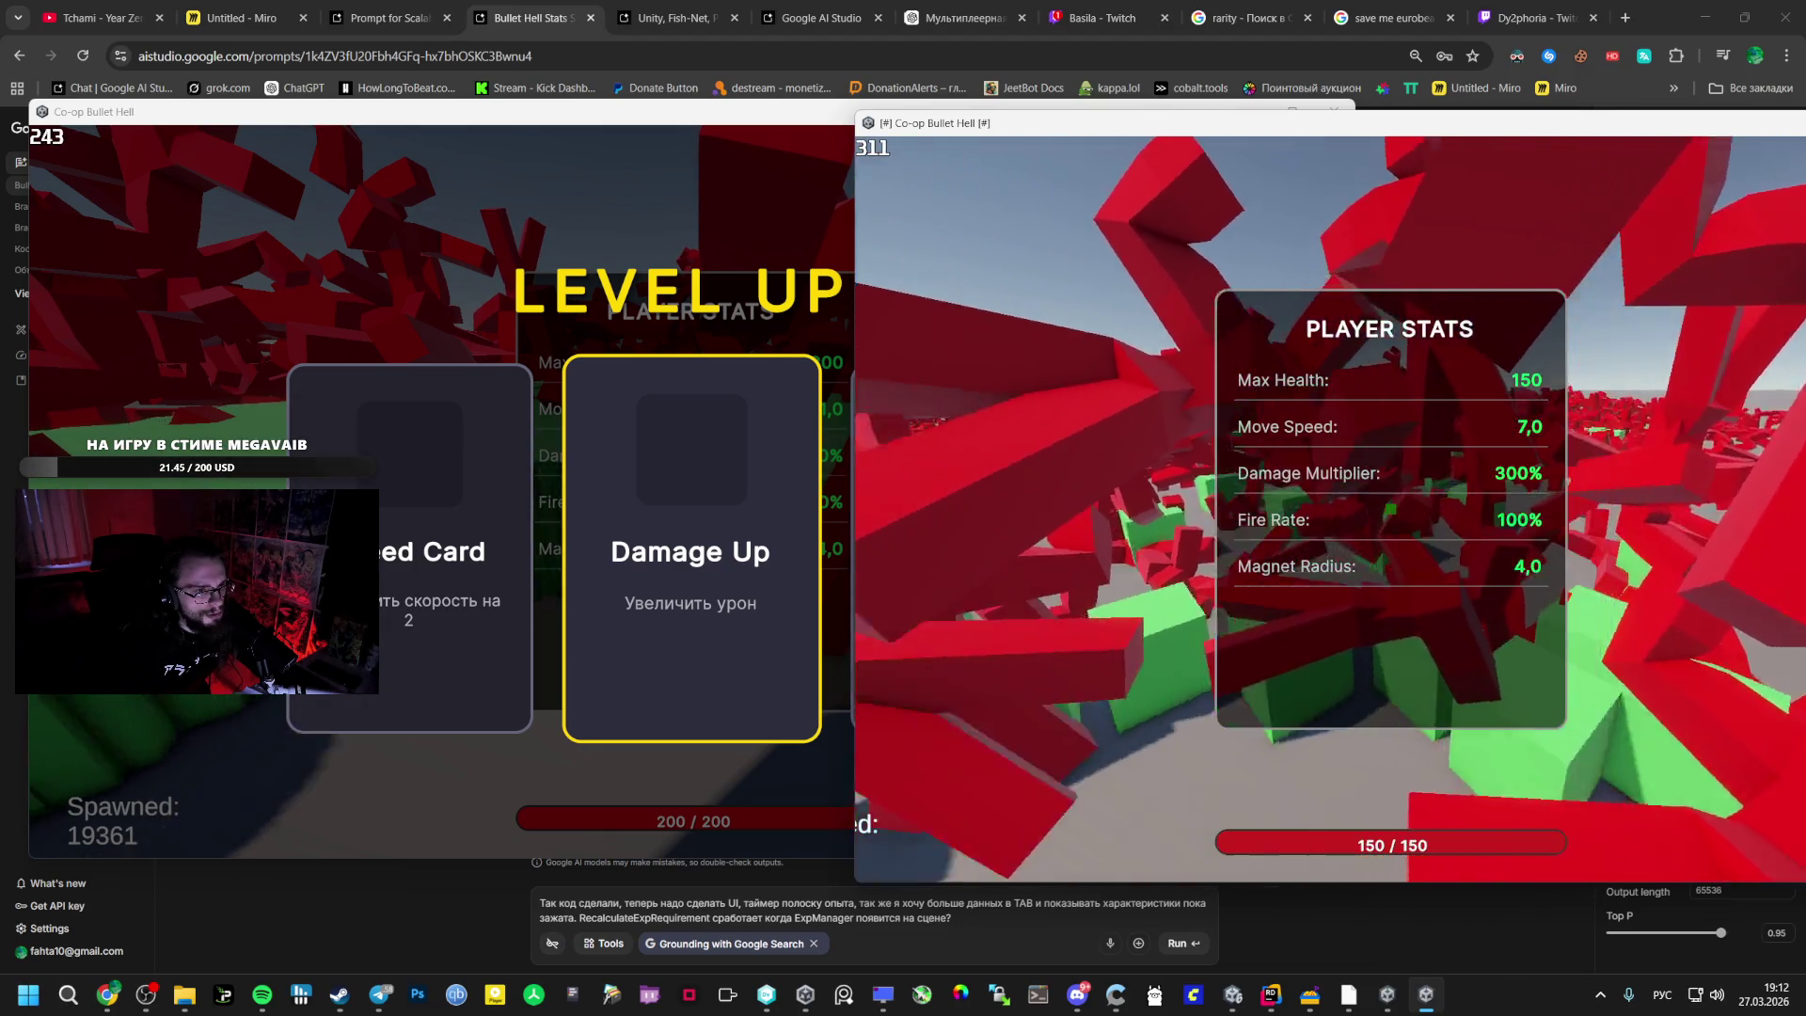
key("alt+Tab")
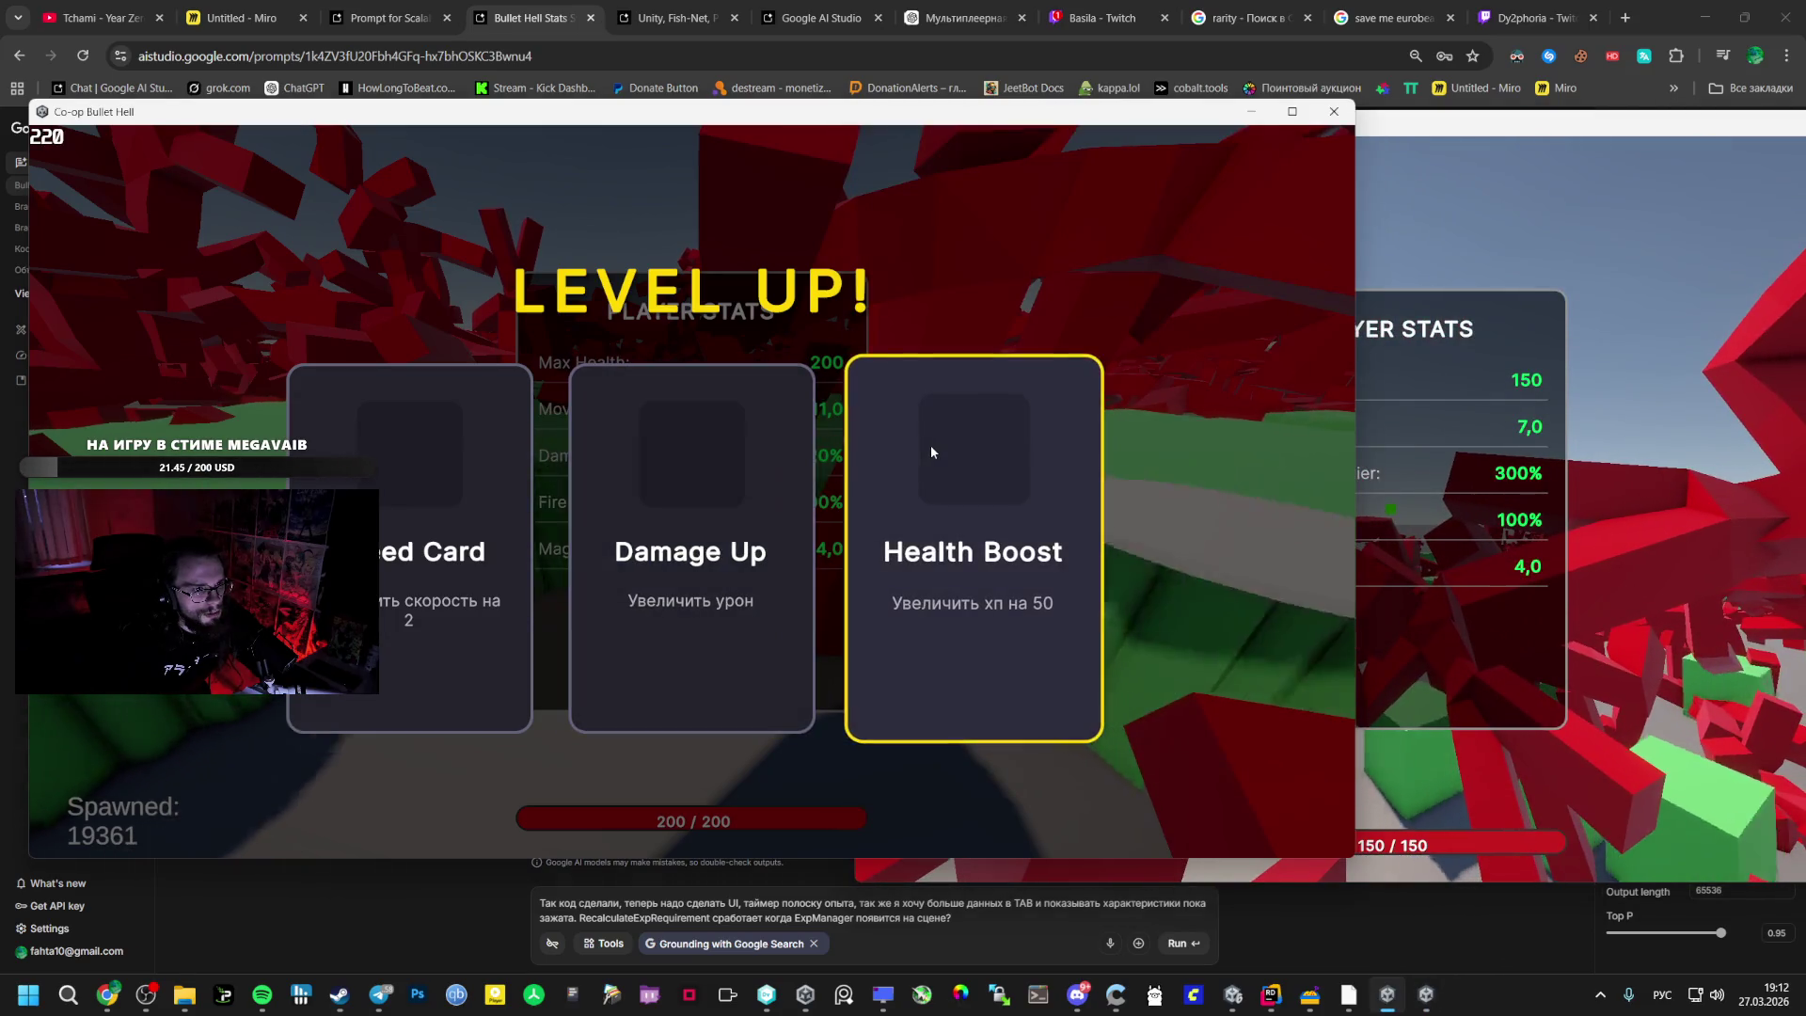
left_click(777, 465)
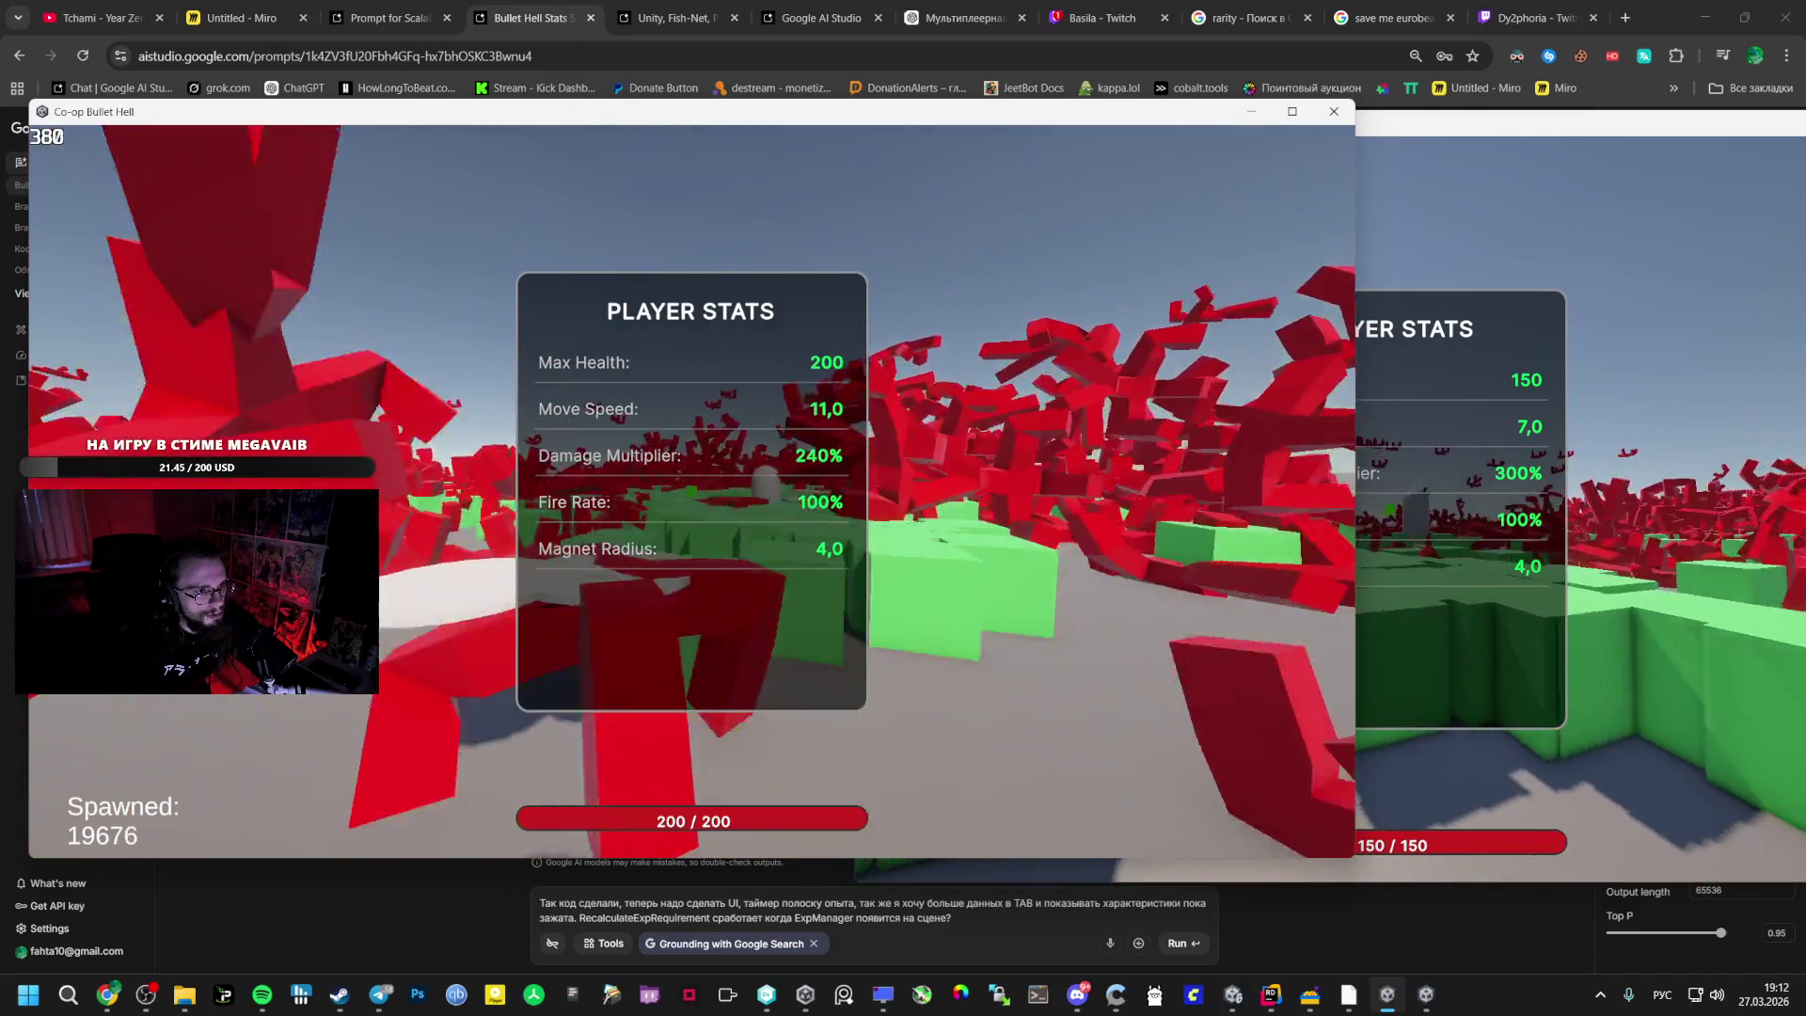
key("alt+Tab")
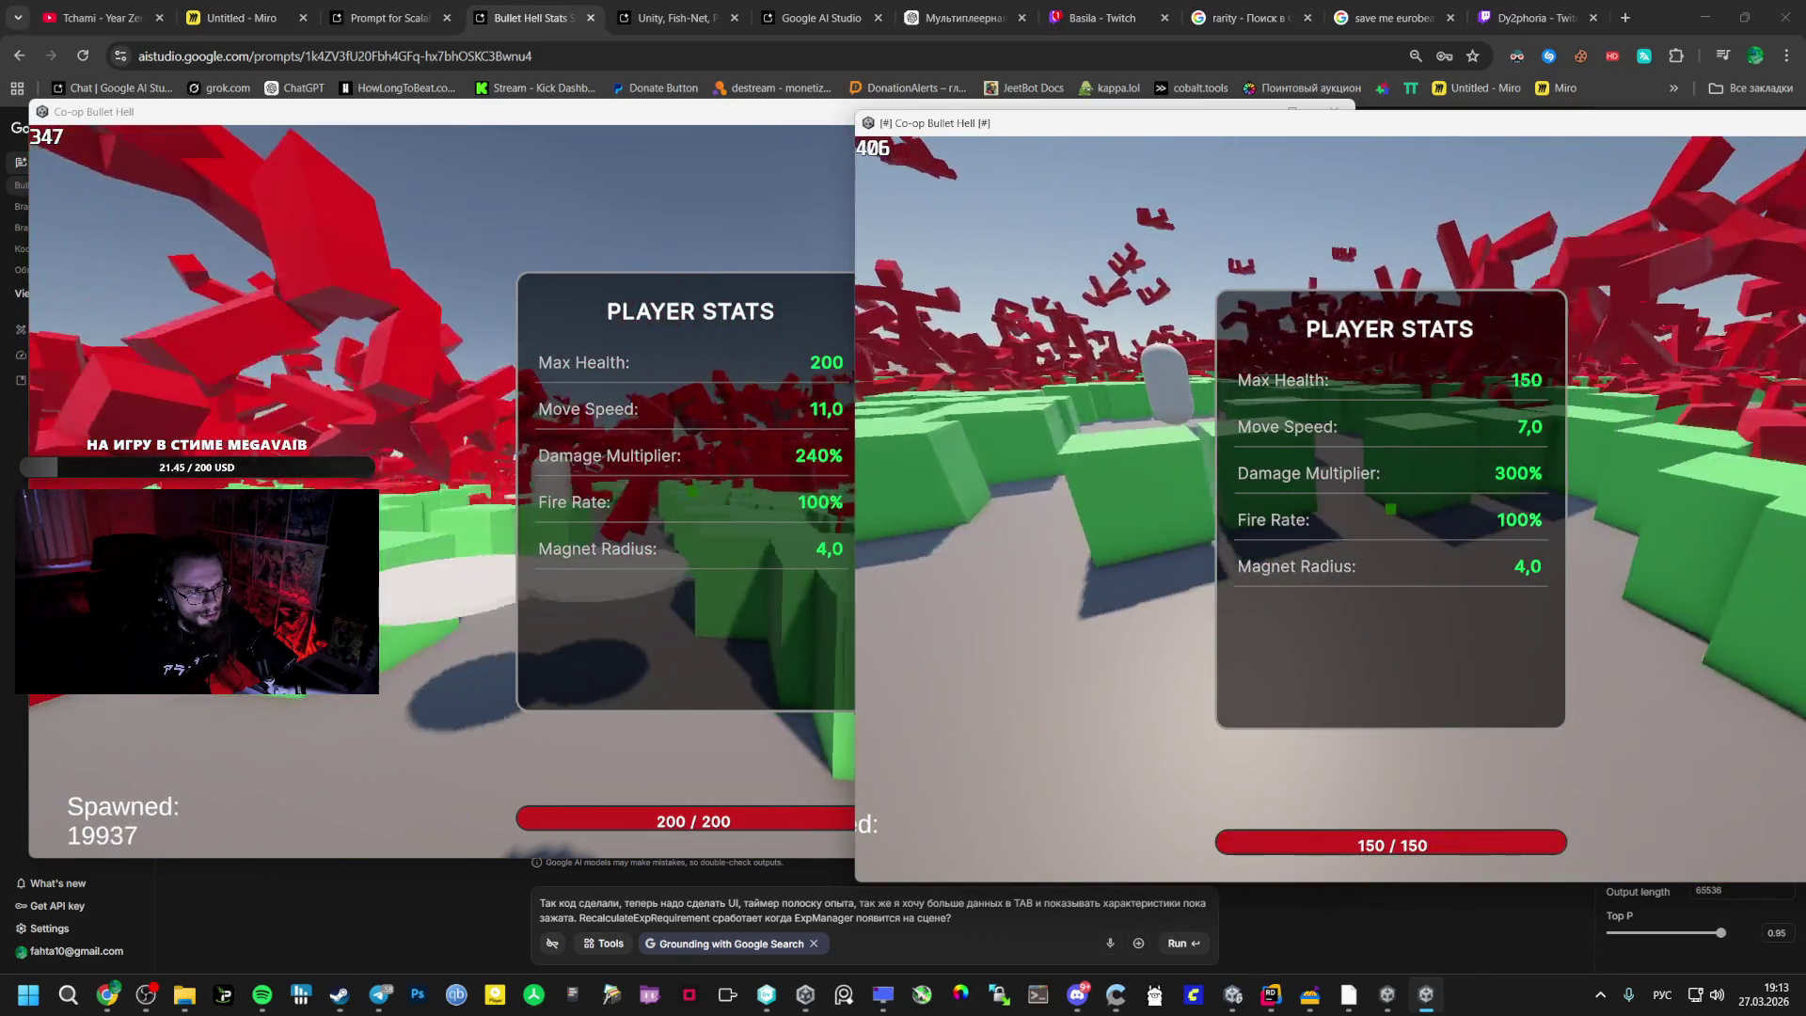
key("Escape")
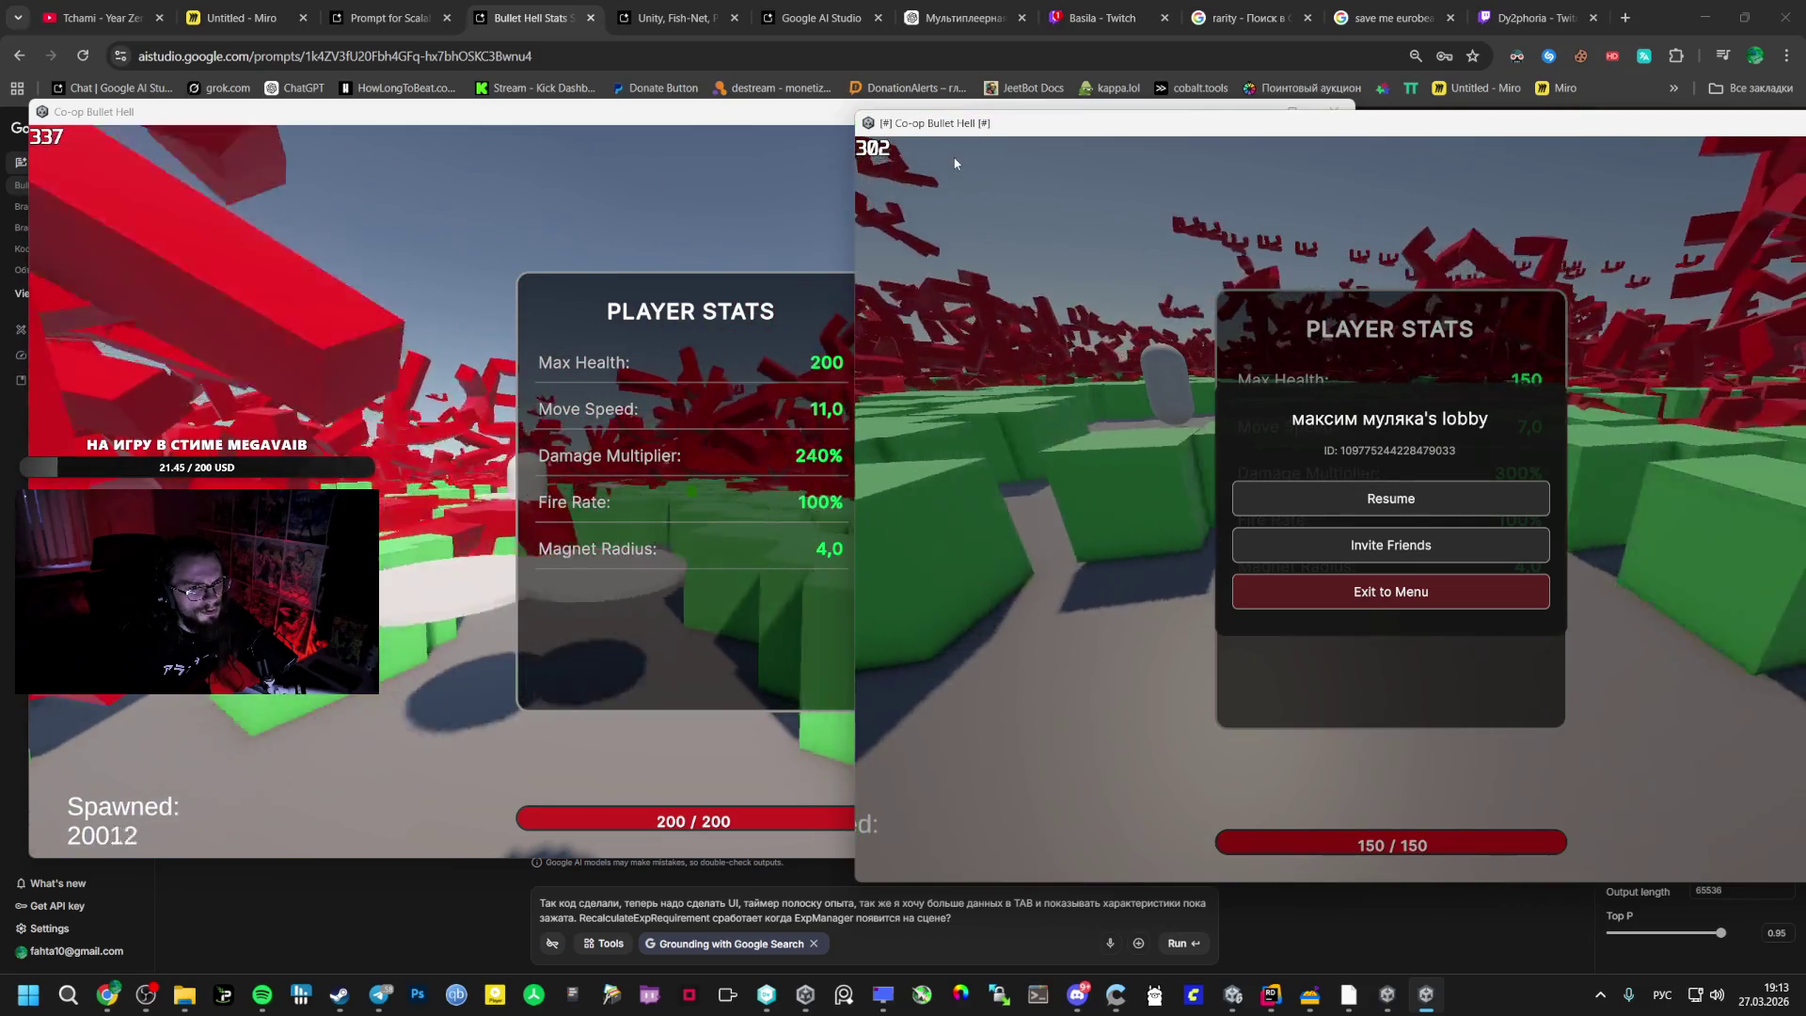
key("Escape")
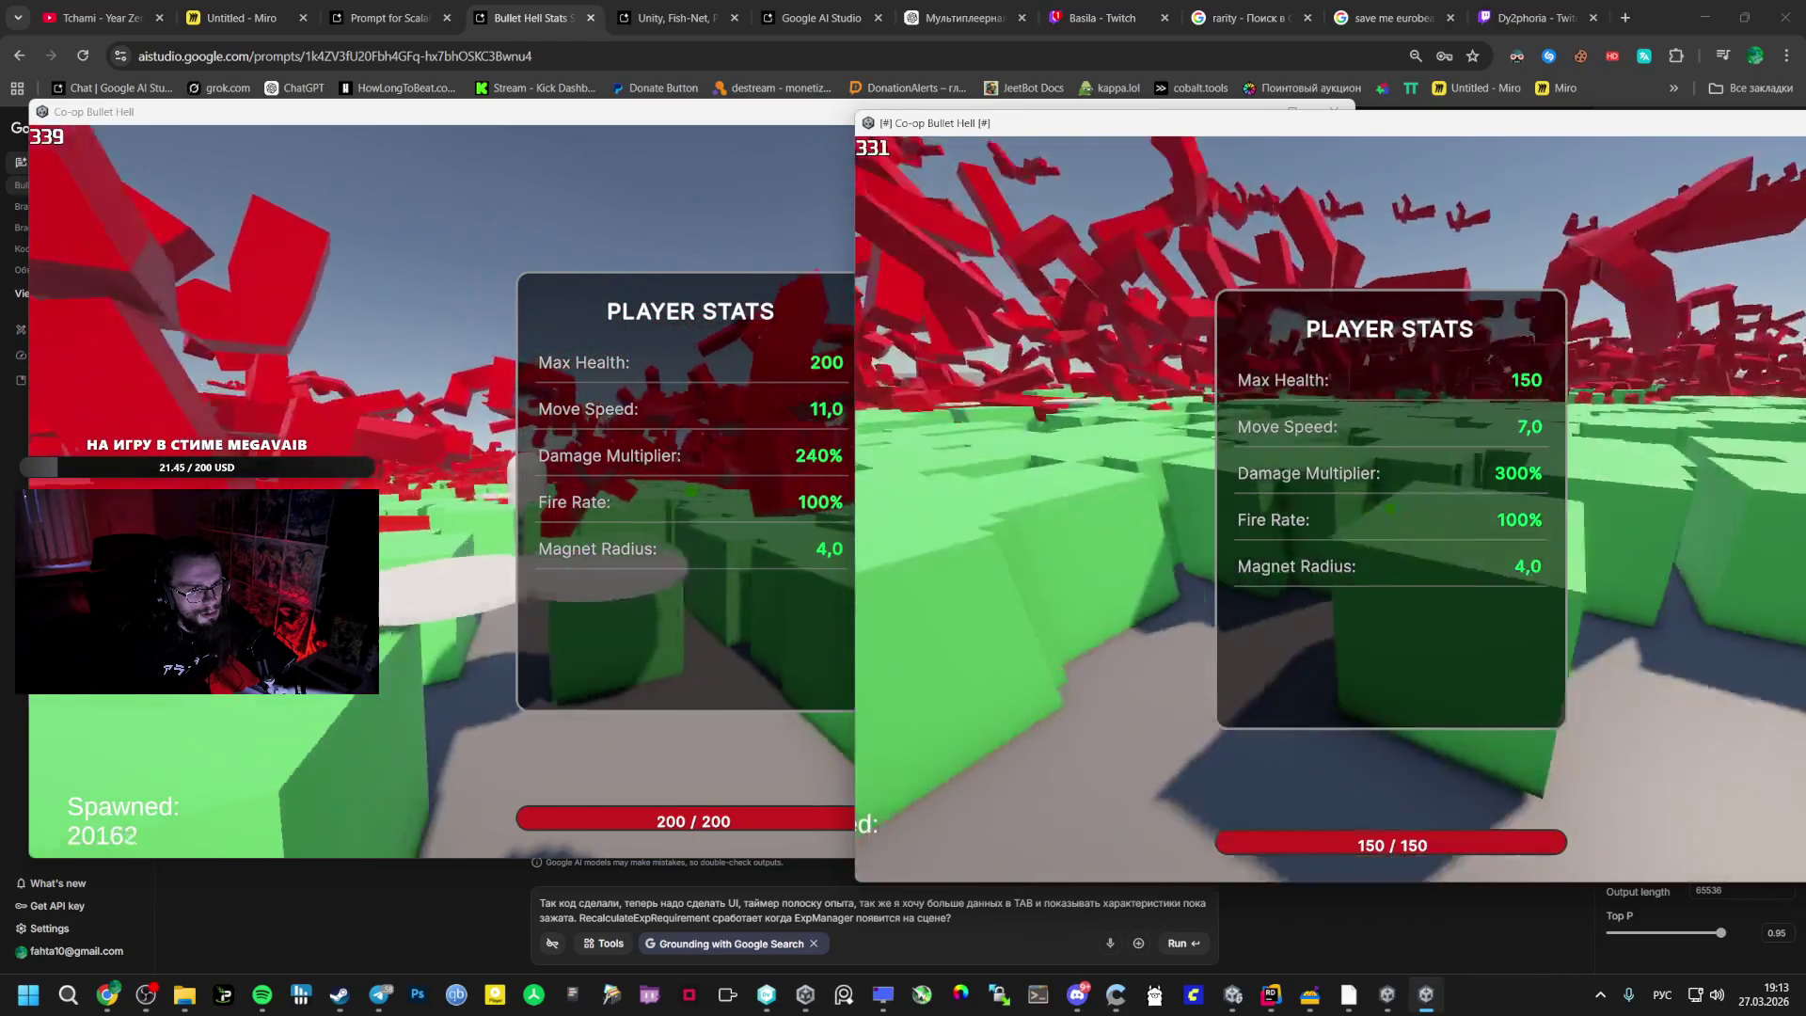
key("Escape")
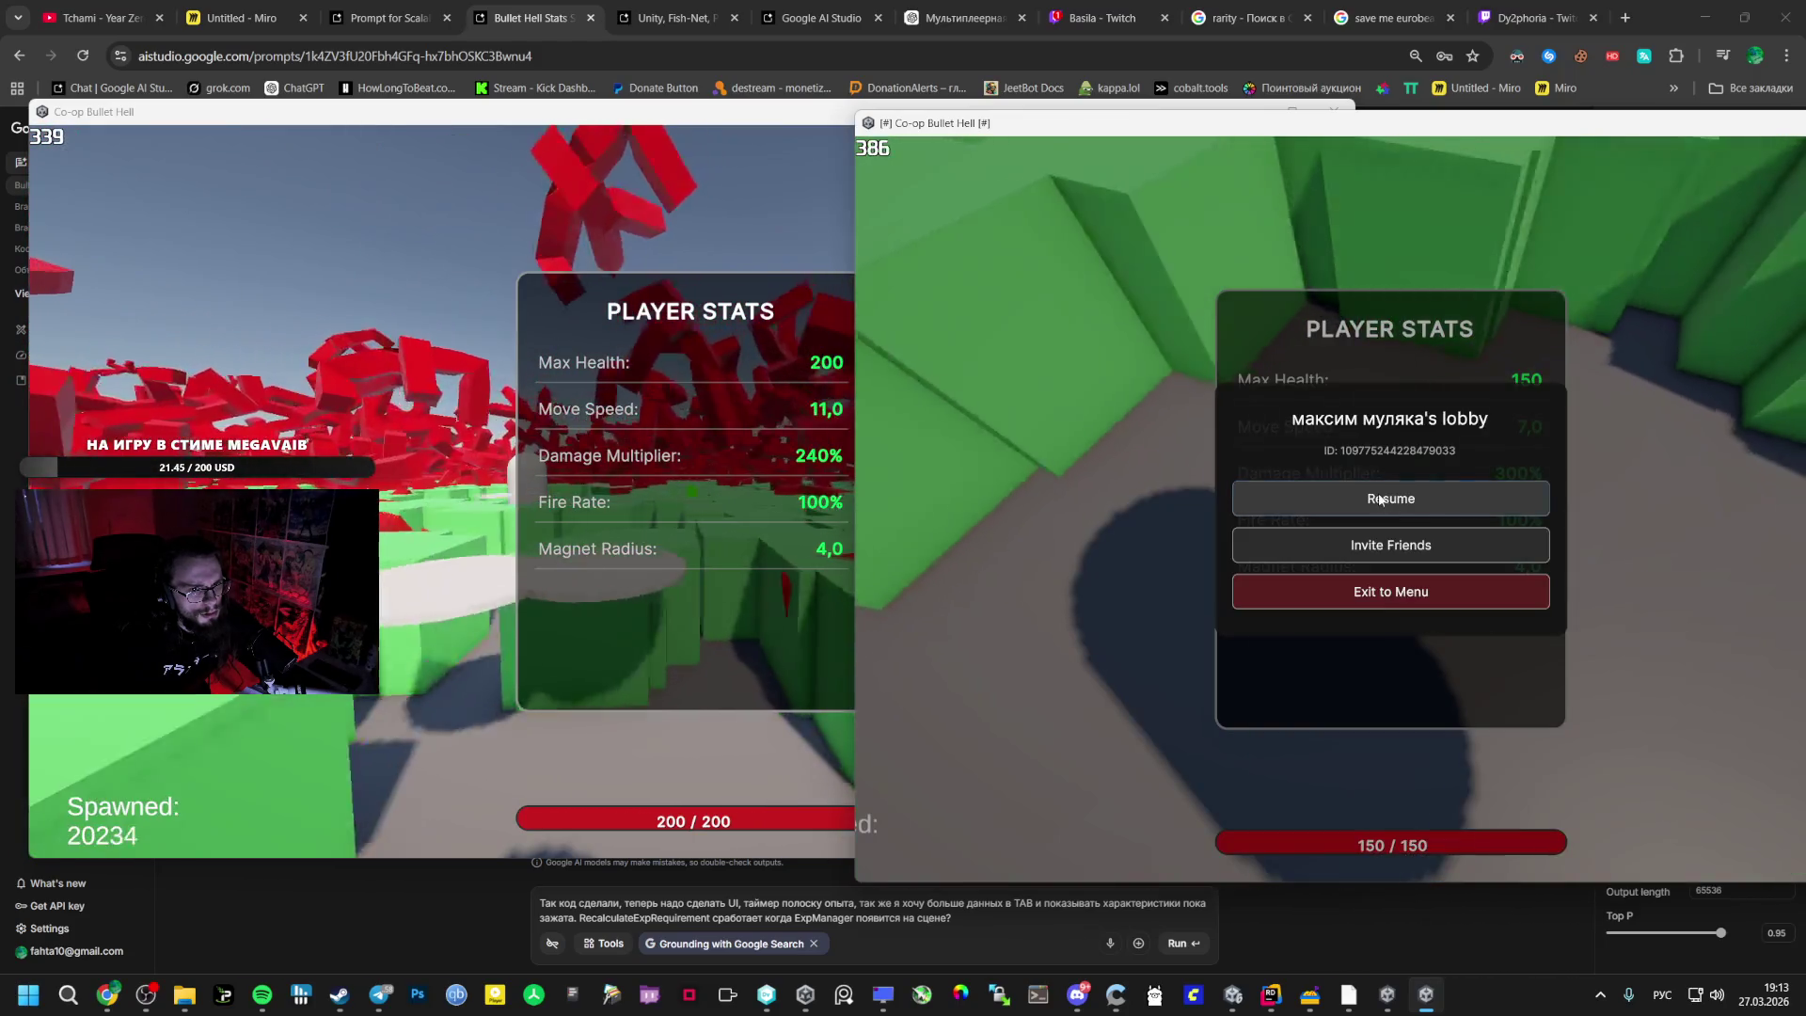
left_click(1391, 500)
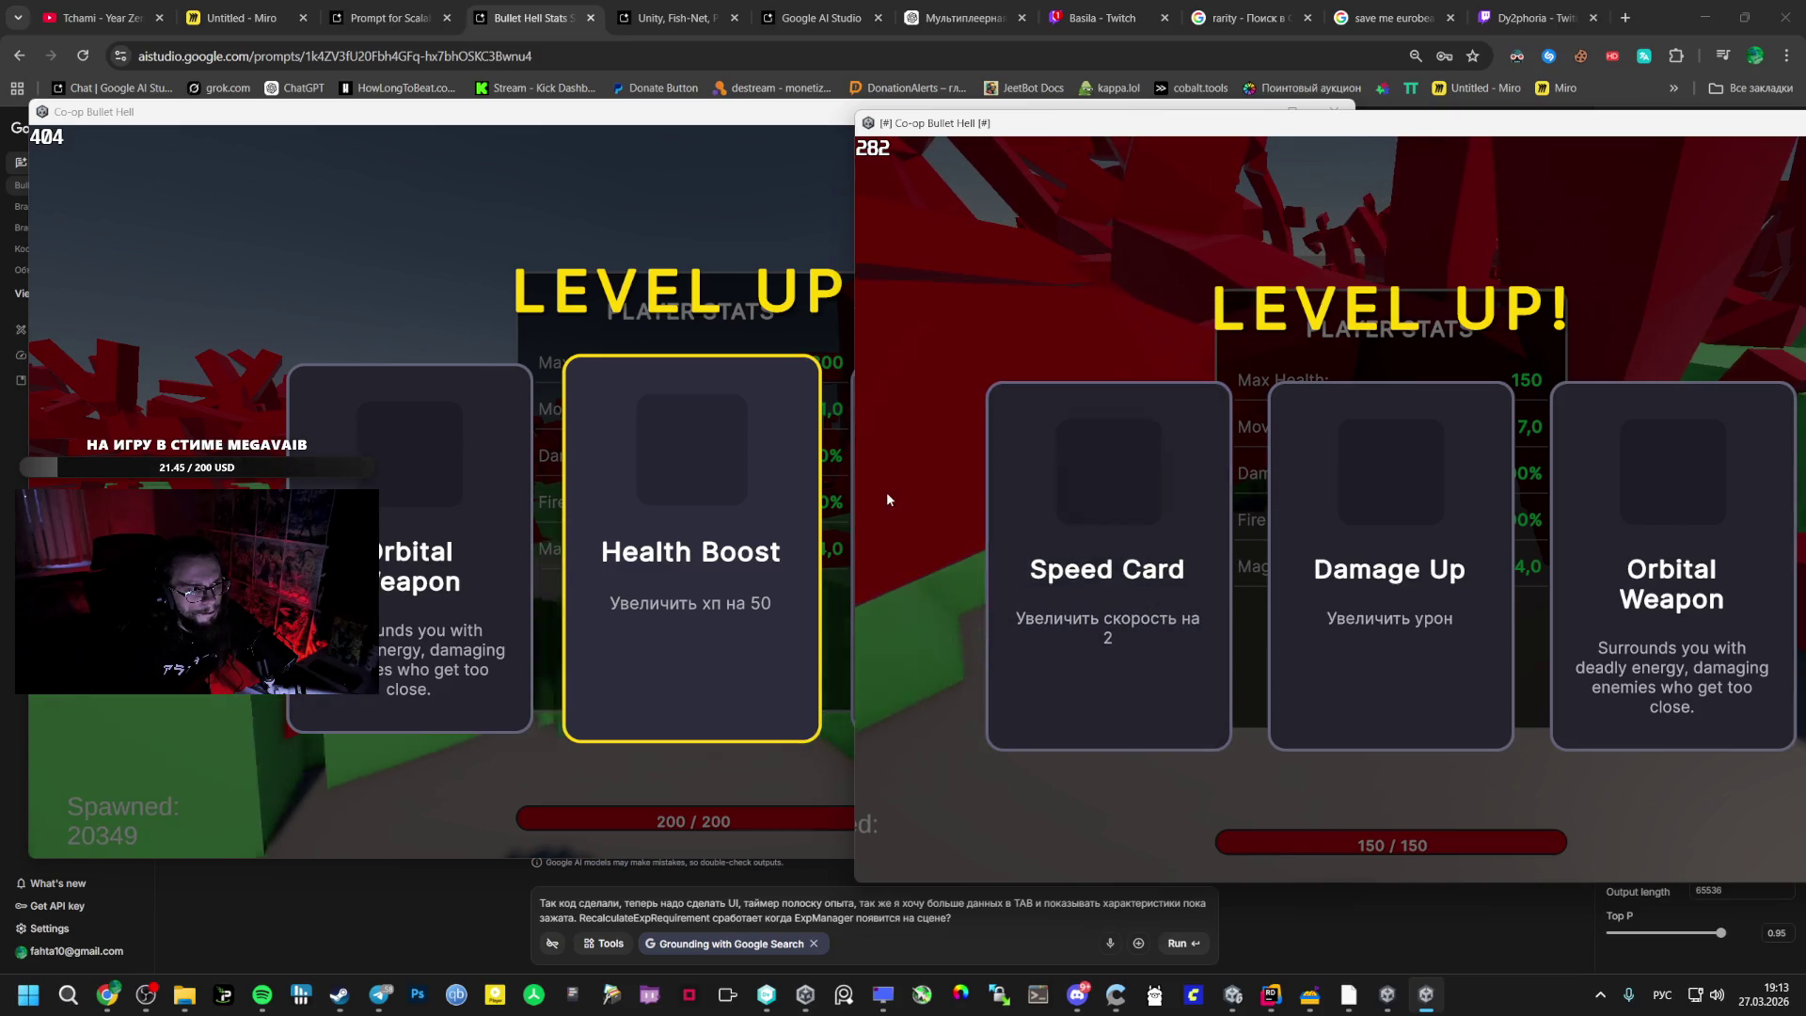
- Pick another upgrade card in each player's window, then pause the second player's game
left_click(525, 510)
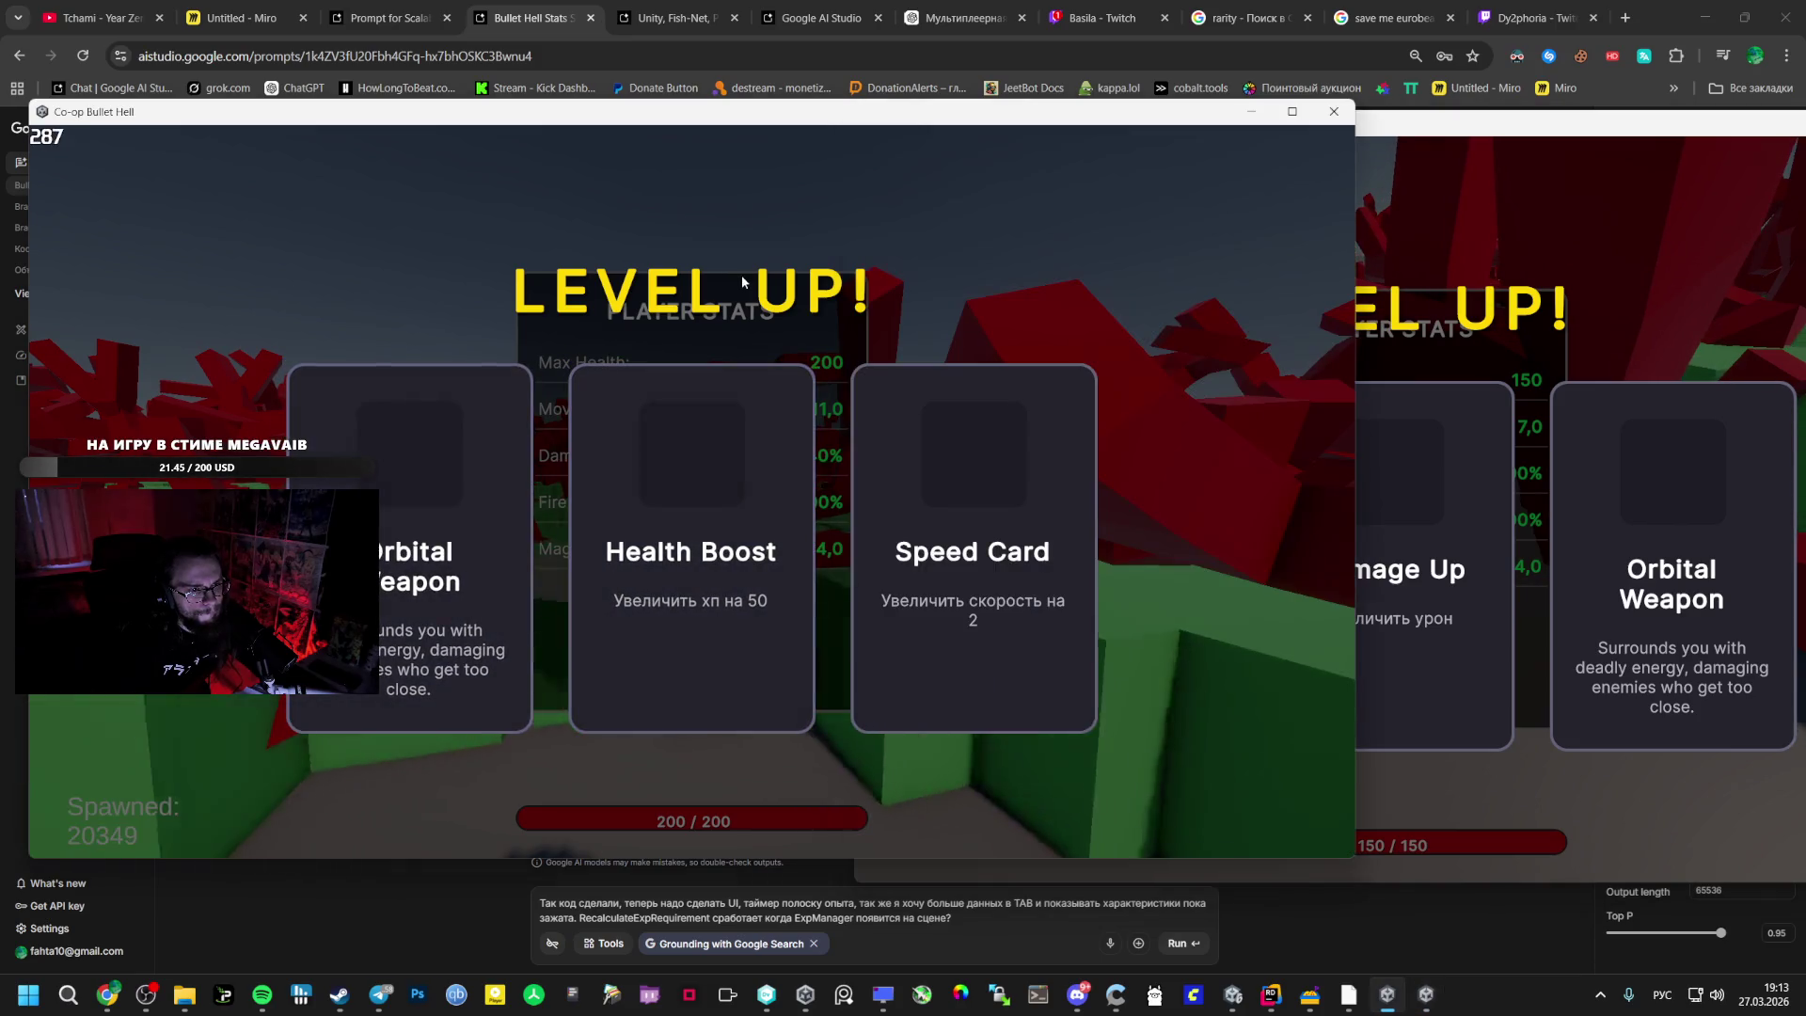
left_click(442, 500)
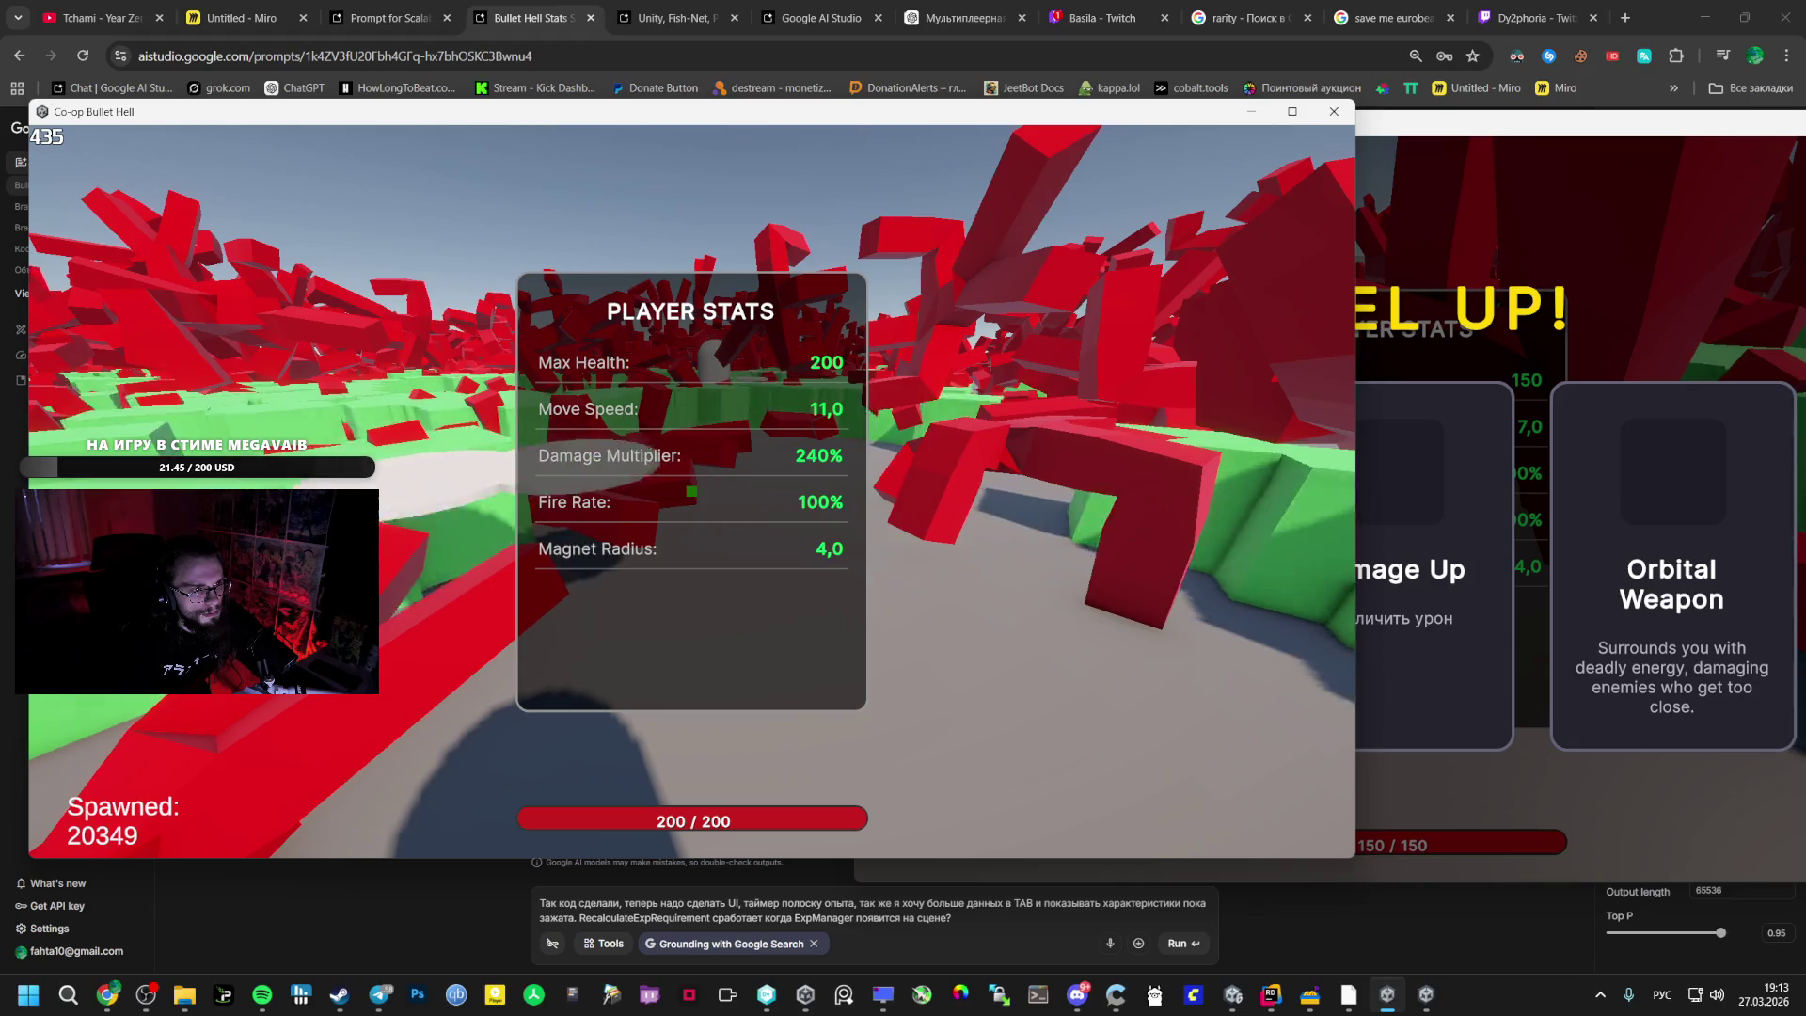
left_click(1467, 658)
left_click(1680, 484)
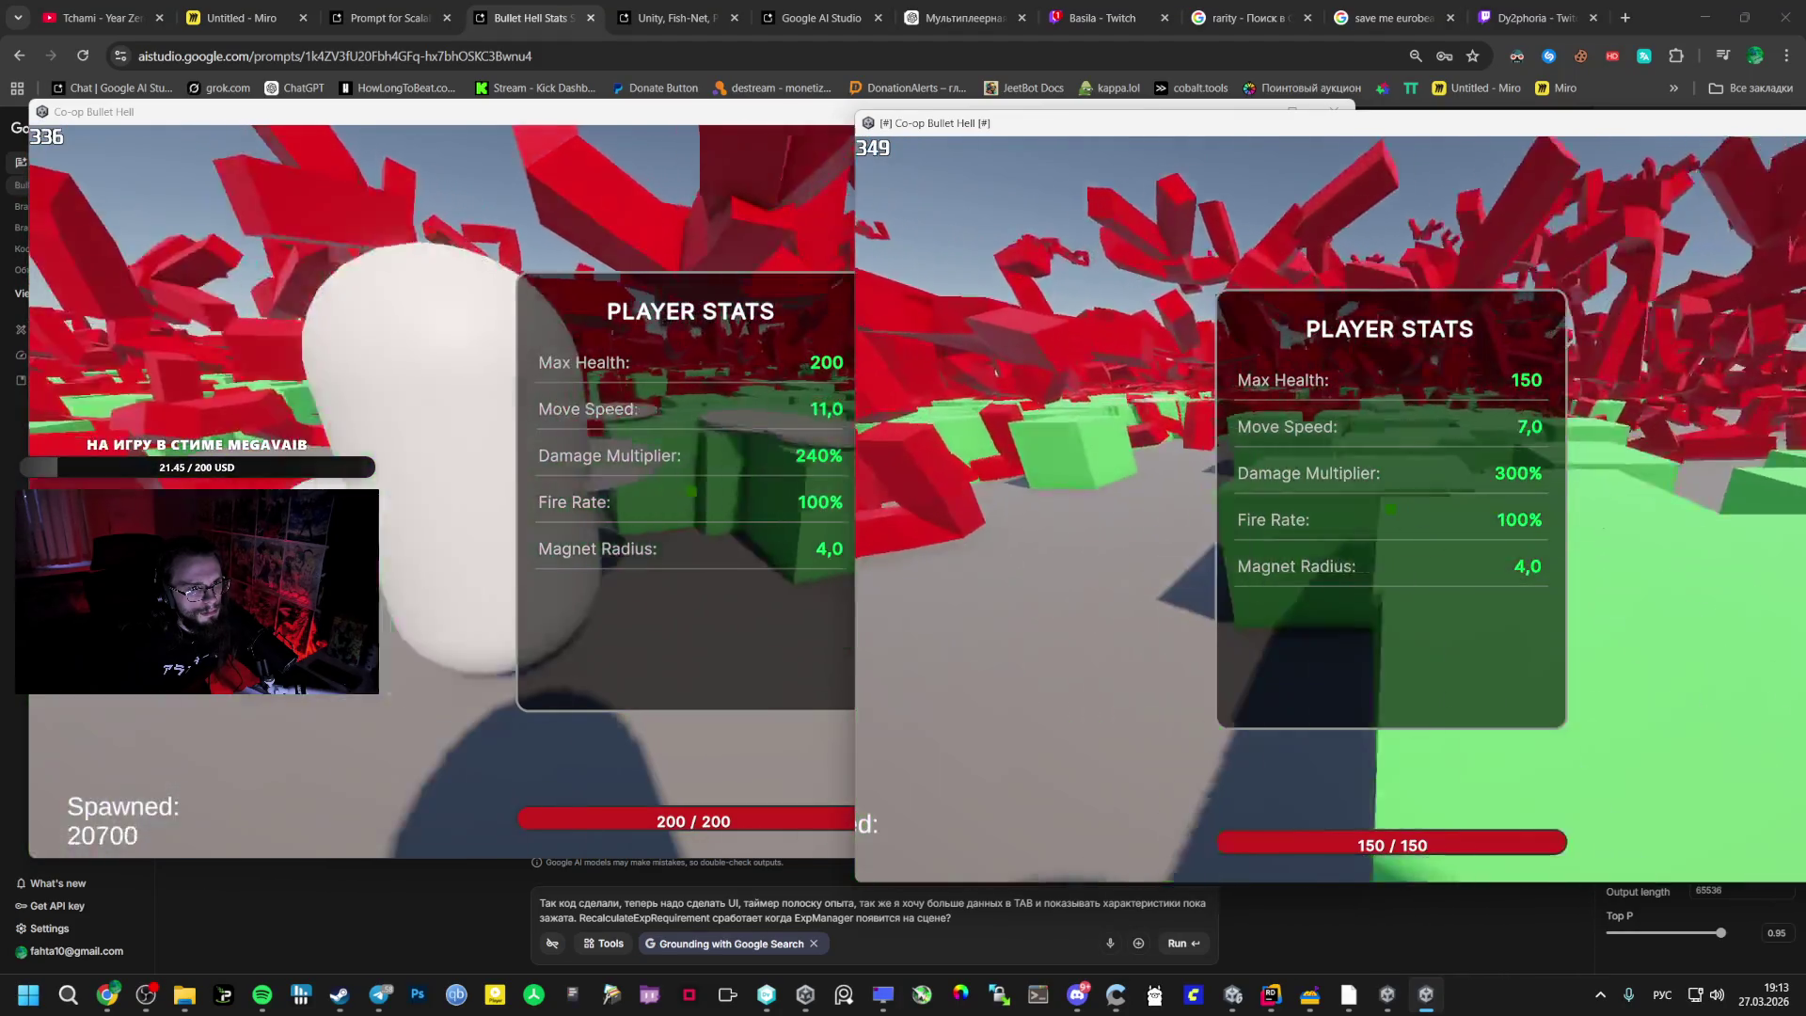
key("Escape")
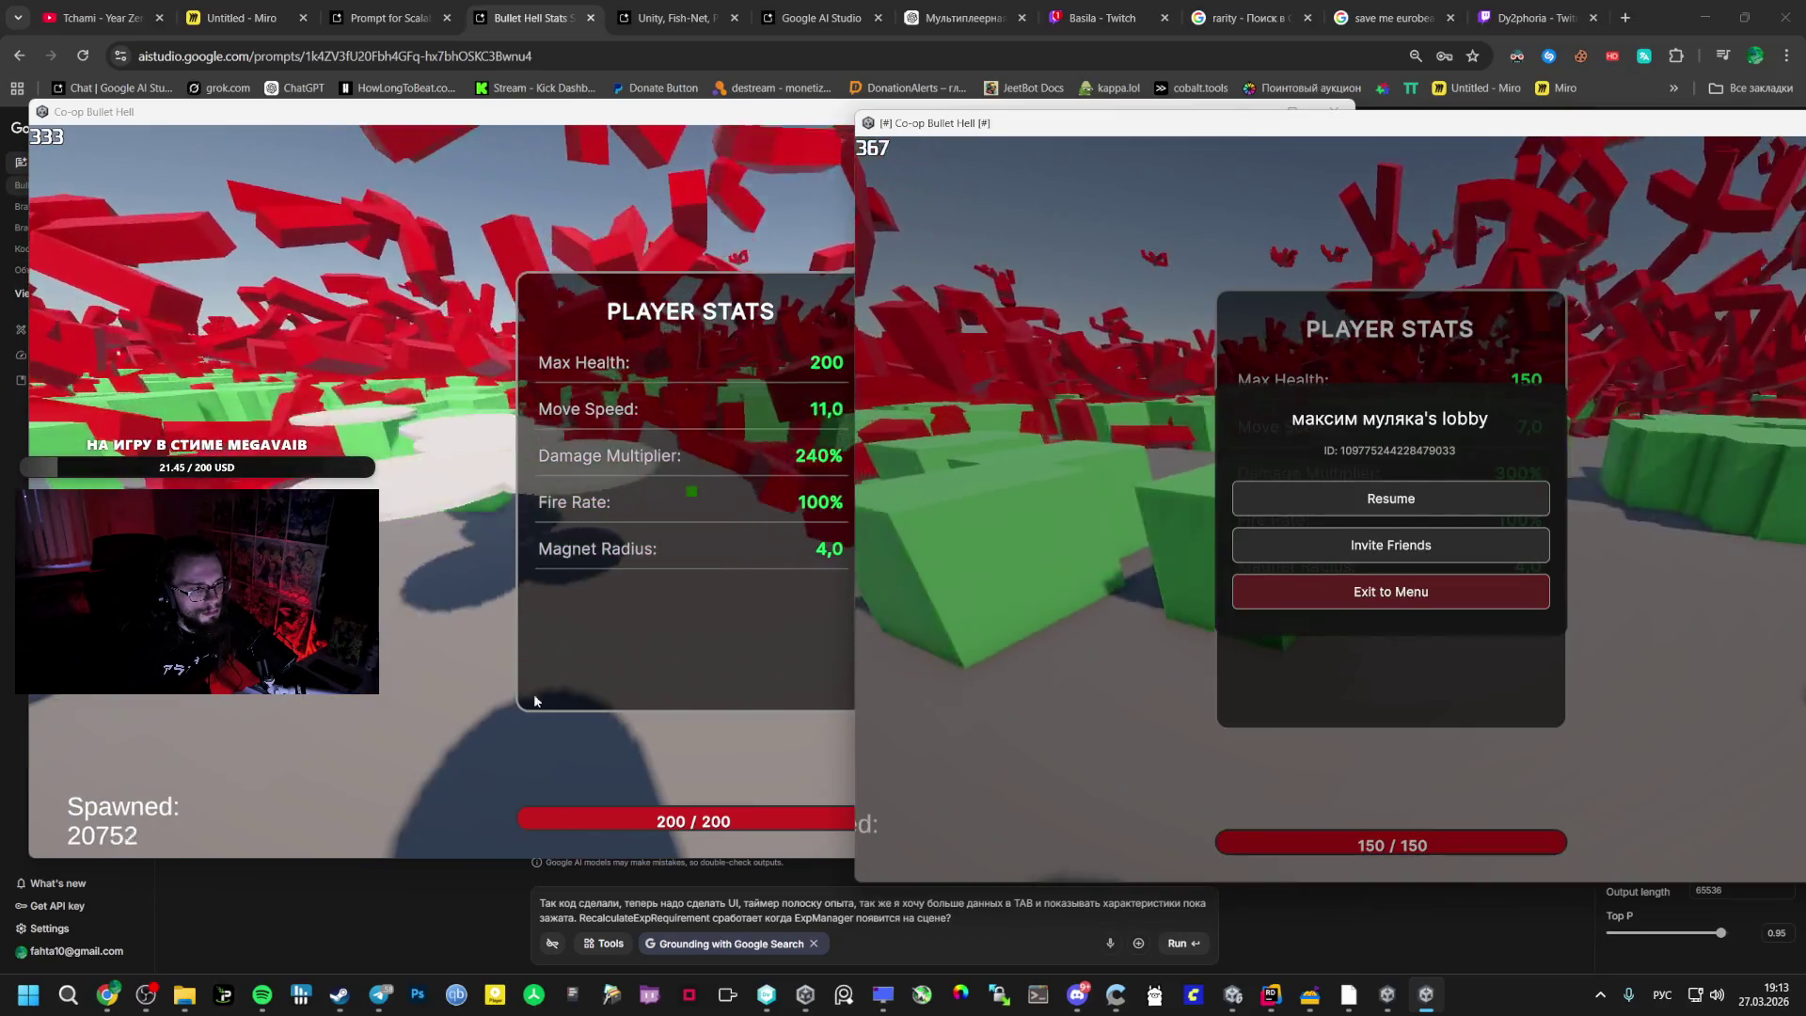
left_click(955, 914)
type("Так же Orbital Weapon надо наверно не Netw")
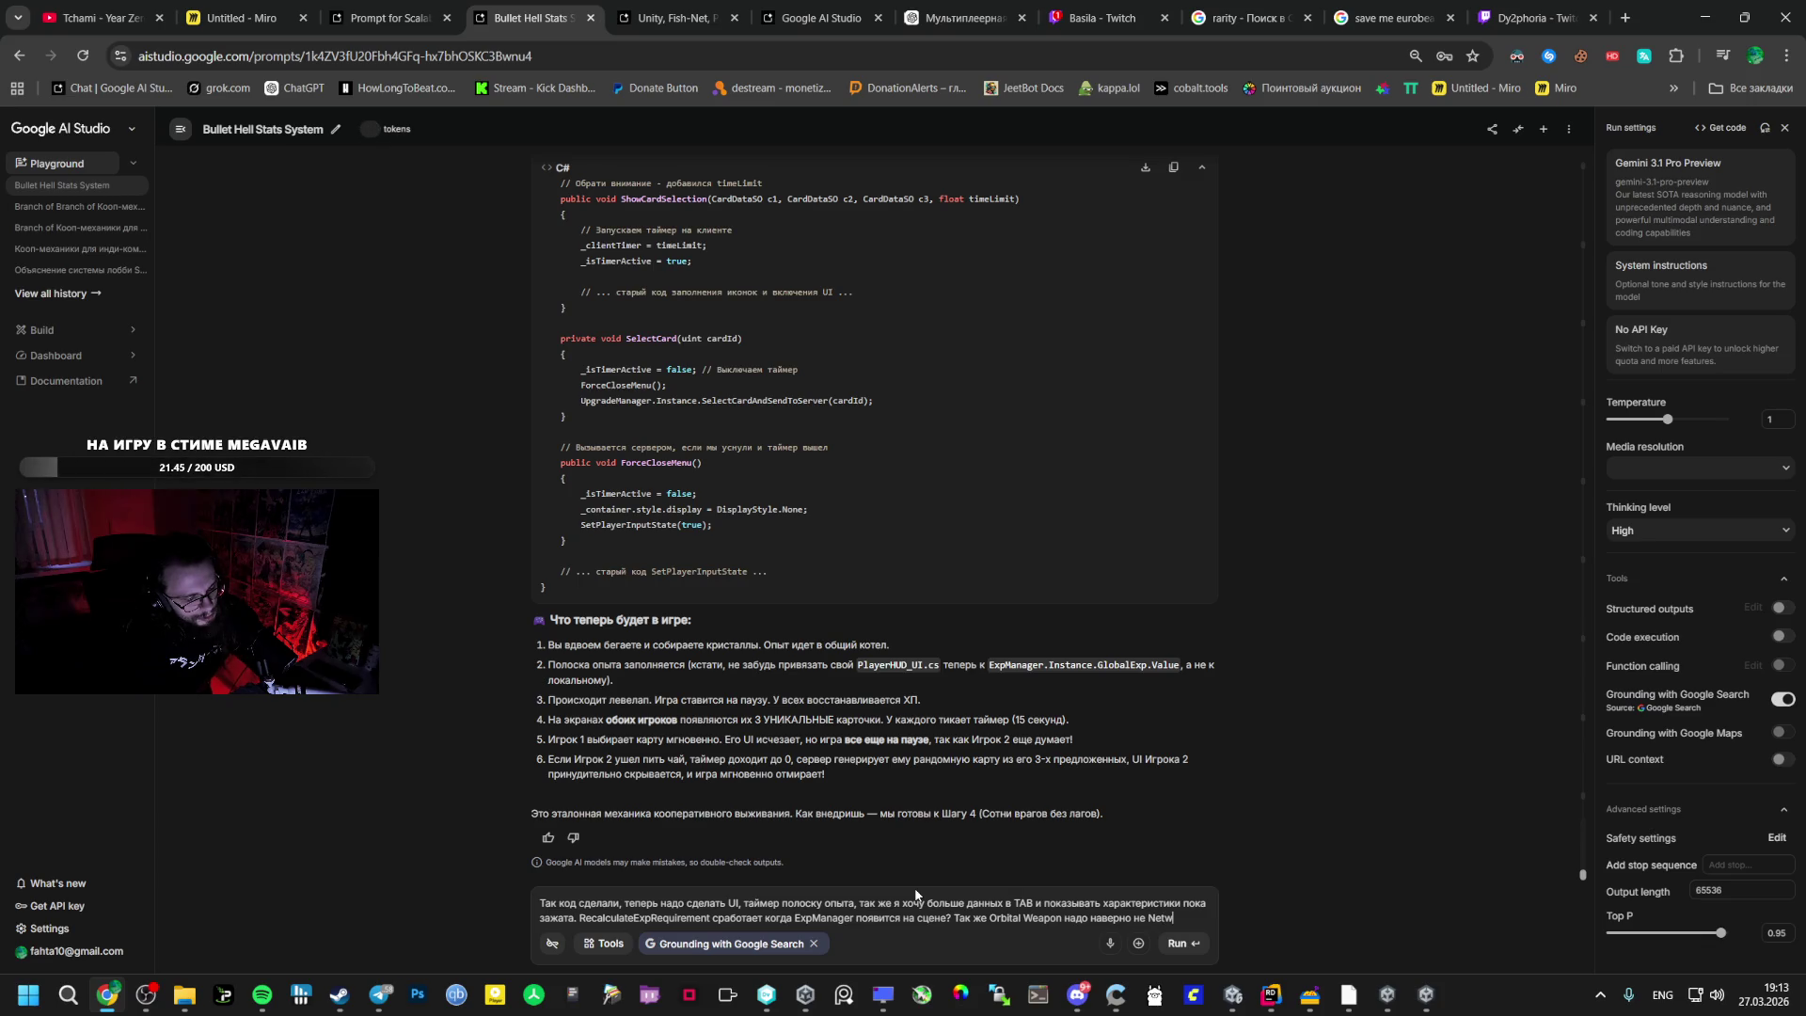
- Finish the Orbital Weapon question, add 'Че еще можно ... перед шагом 4? Шаг 4 пока не надо', and send
key("BackSpace")
type("wo")
type(" Object a")
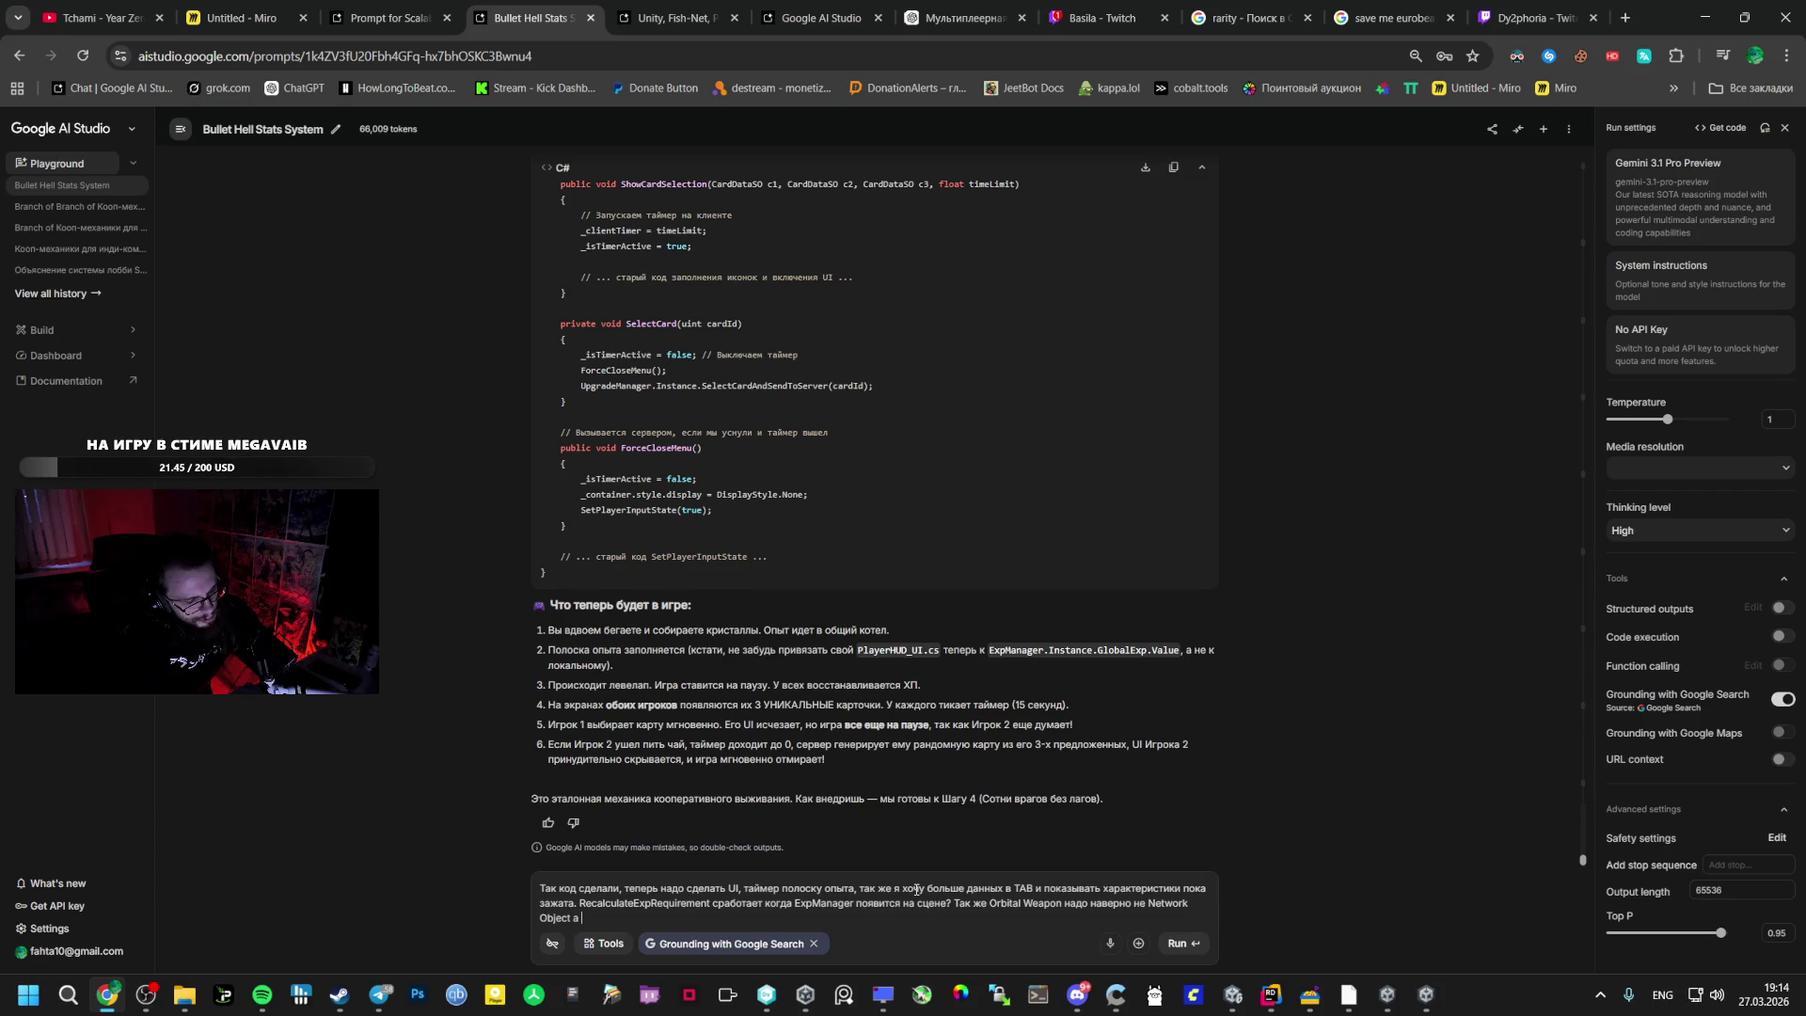
type("ork")
type("m?")
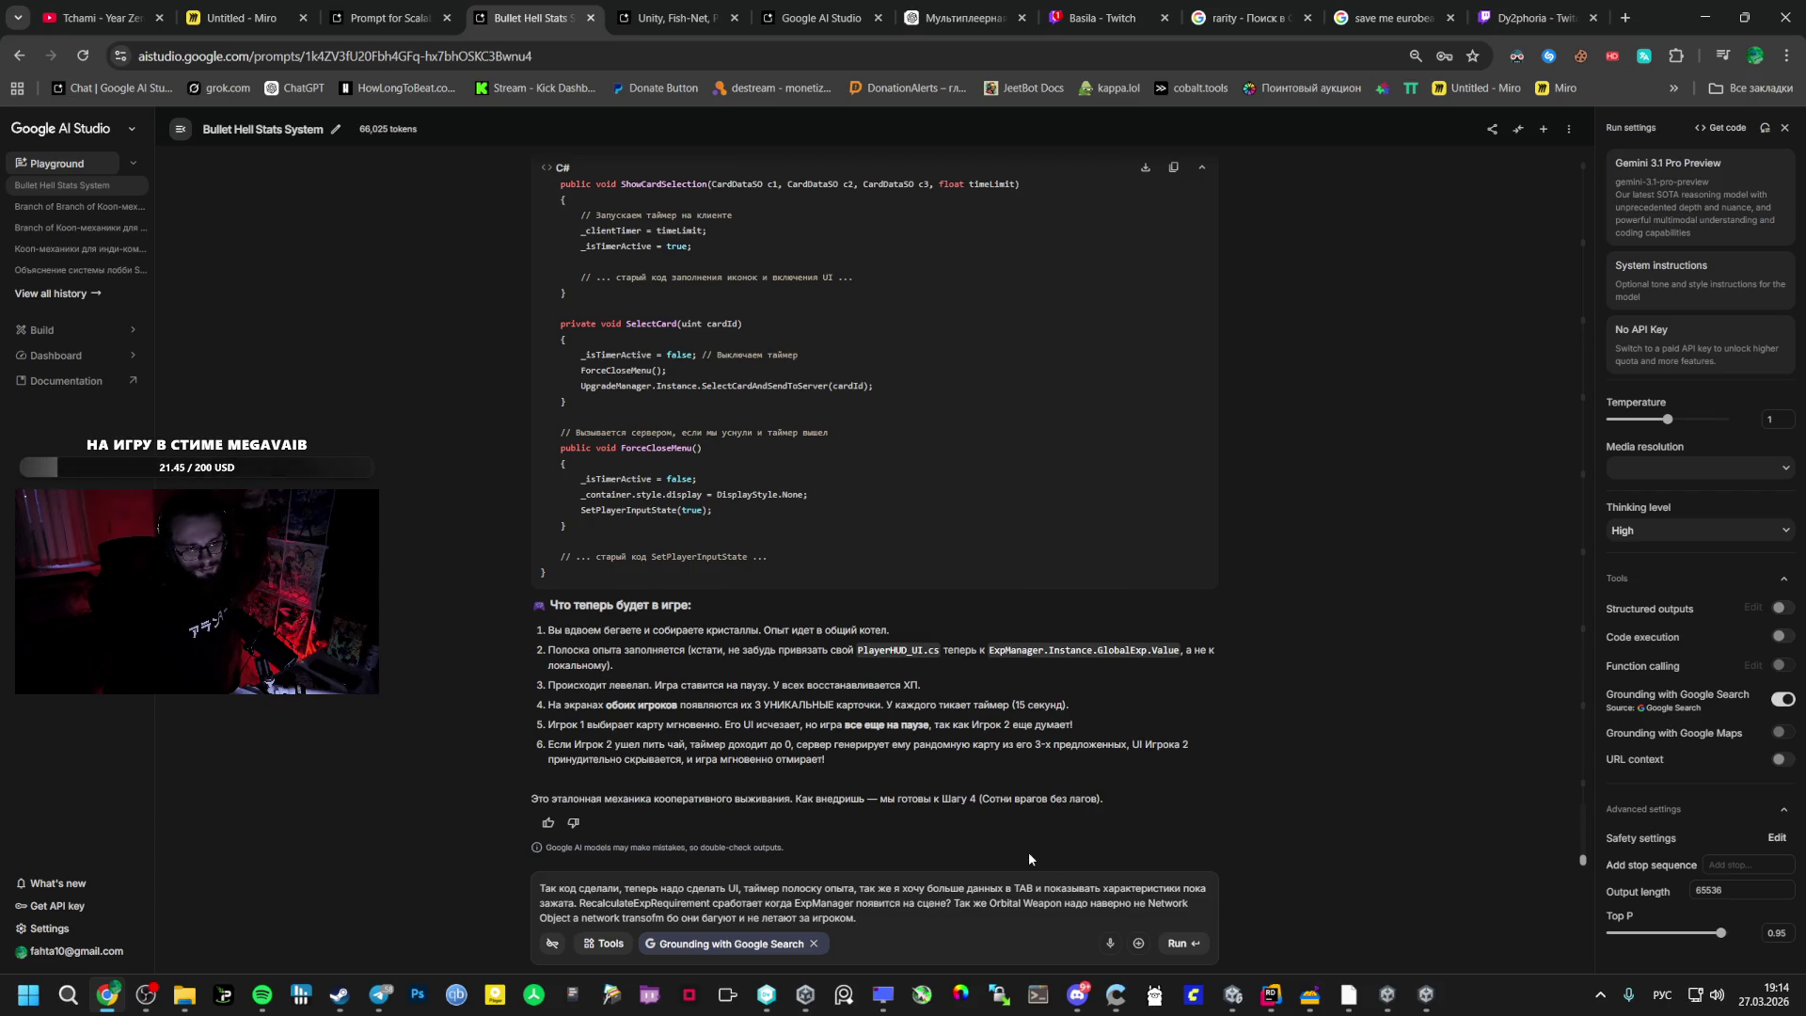
type("Ну")
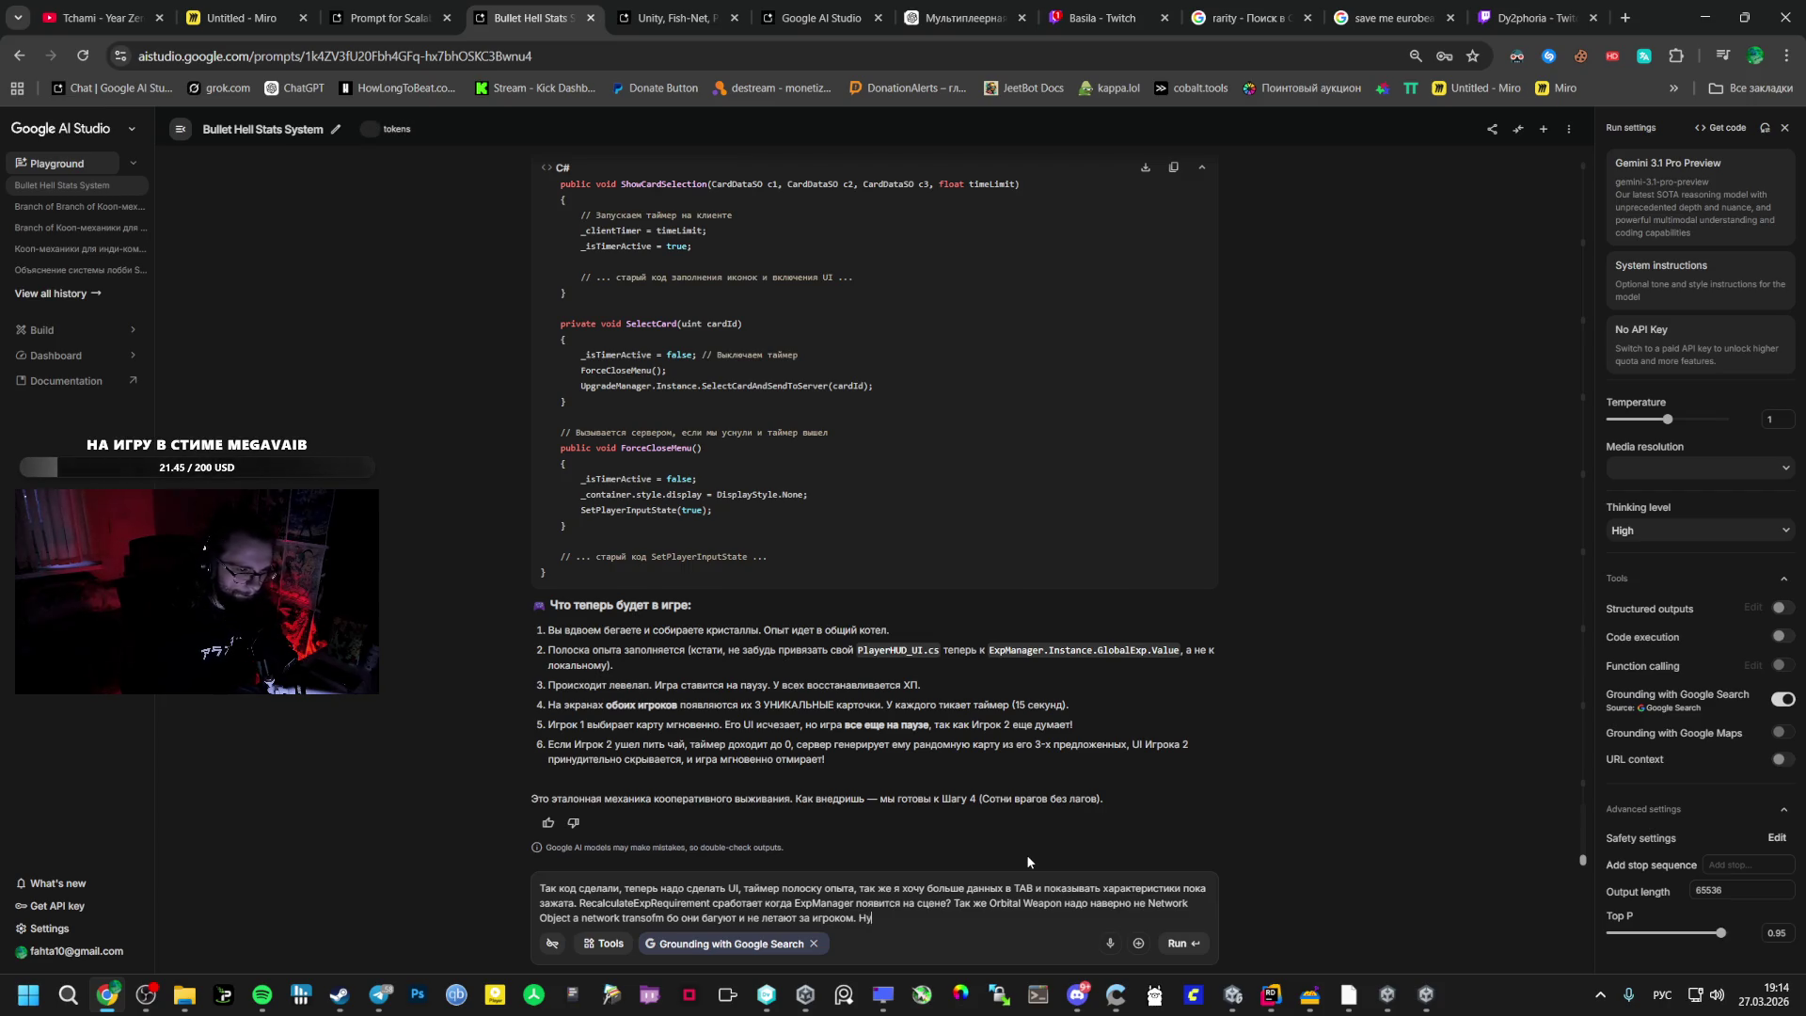
type(" и")
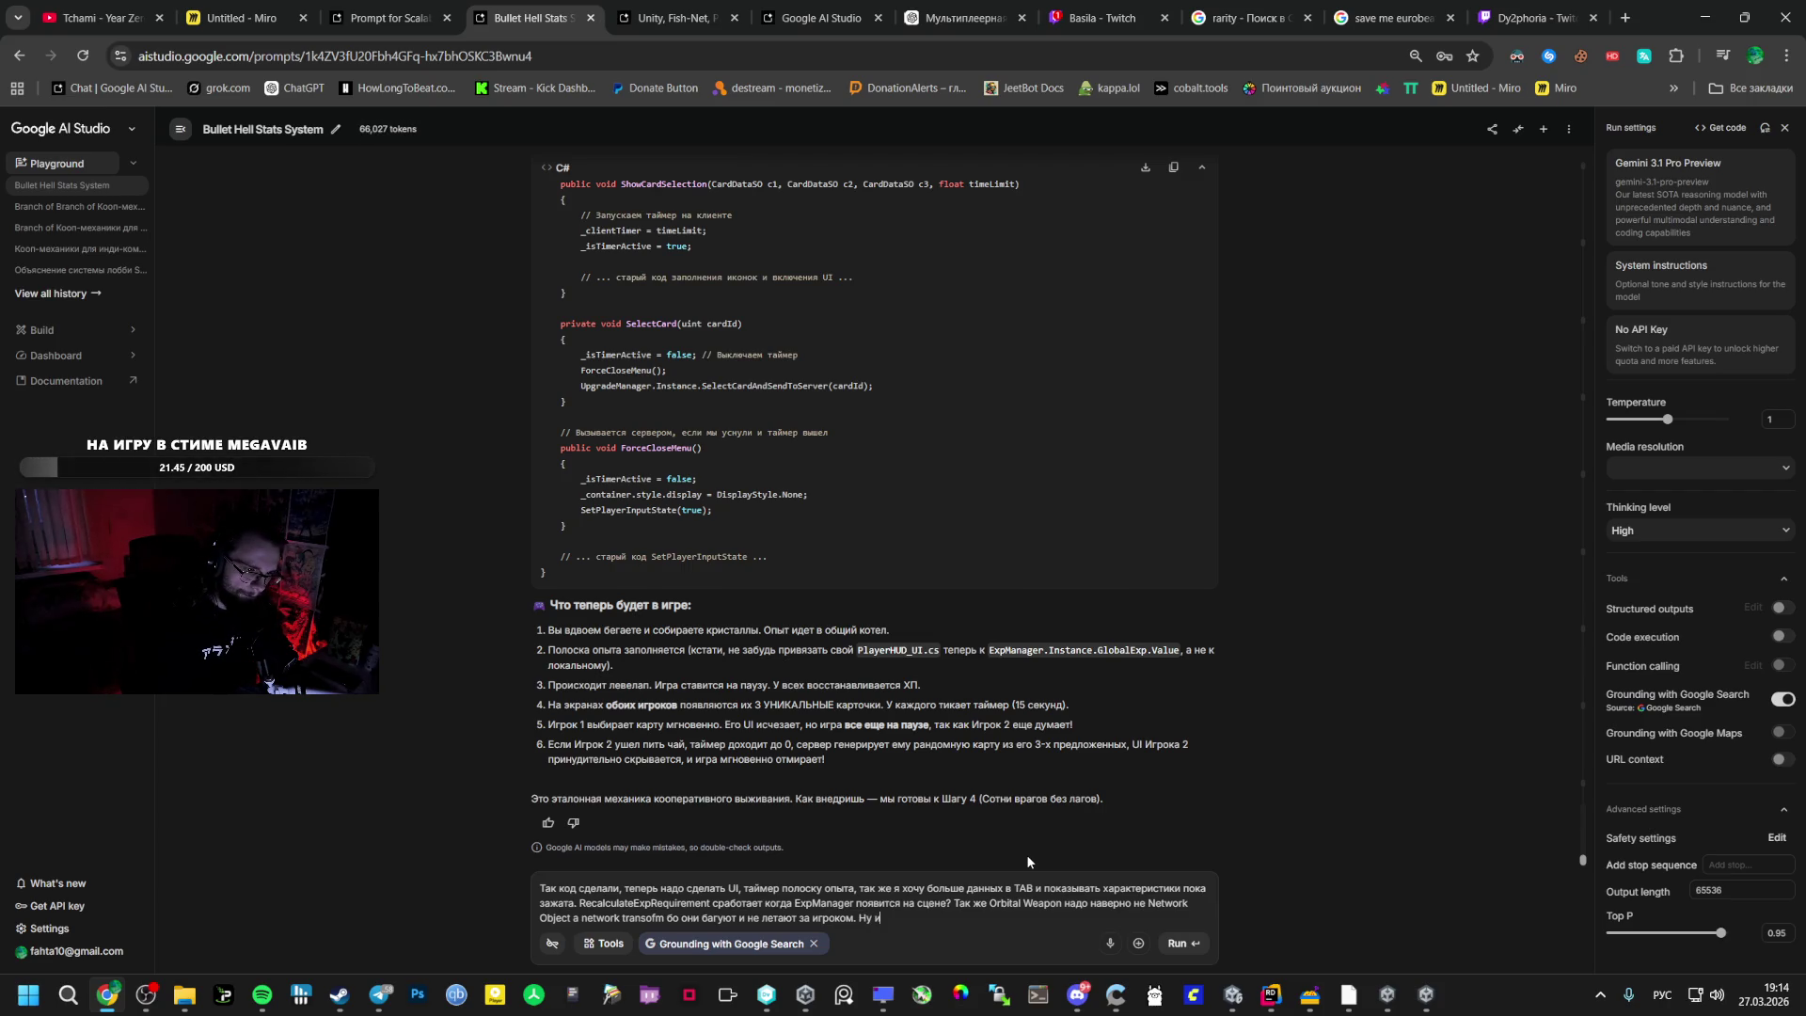
key("BackSpace")
key("BackSpace")
key("BackSpace")
key("BackSpace")
type("Че еще ")
type("можно")
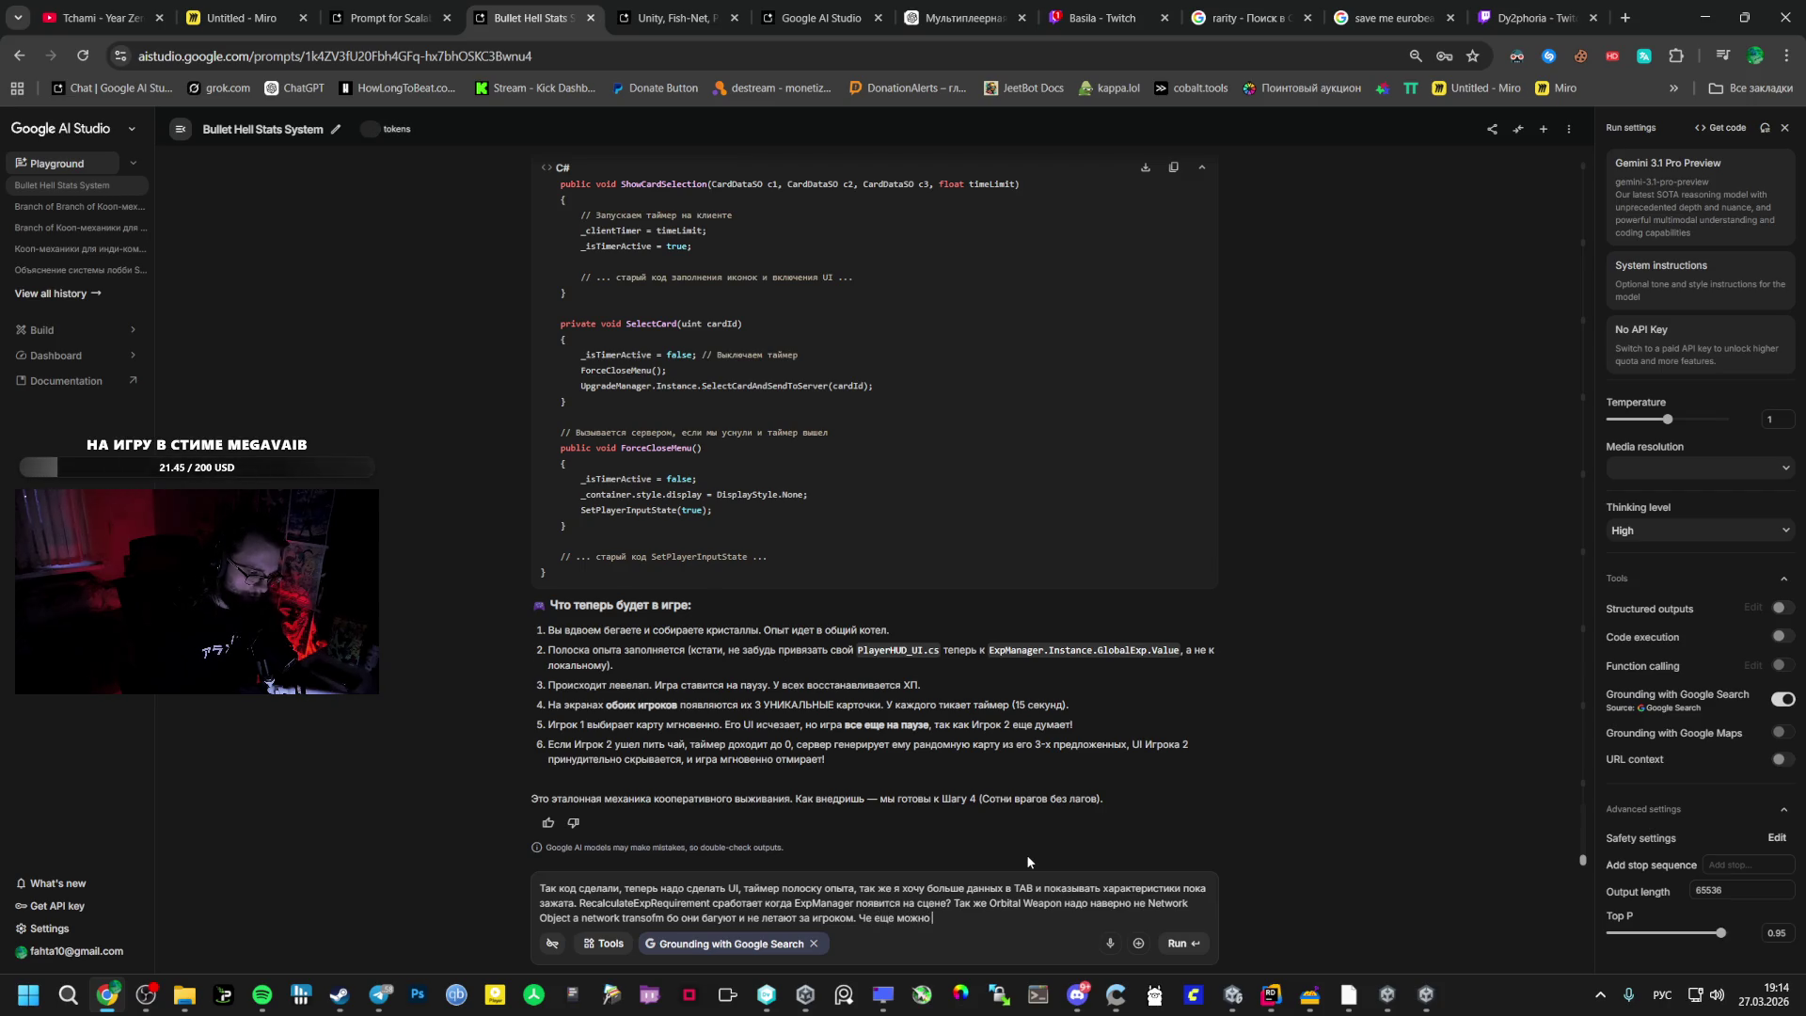
type(" на этом эпа")
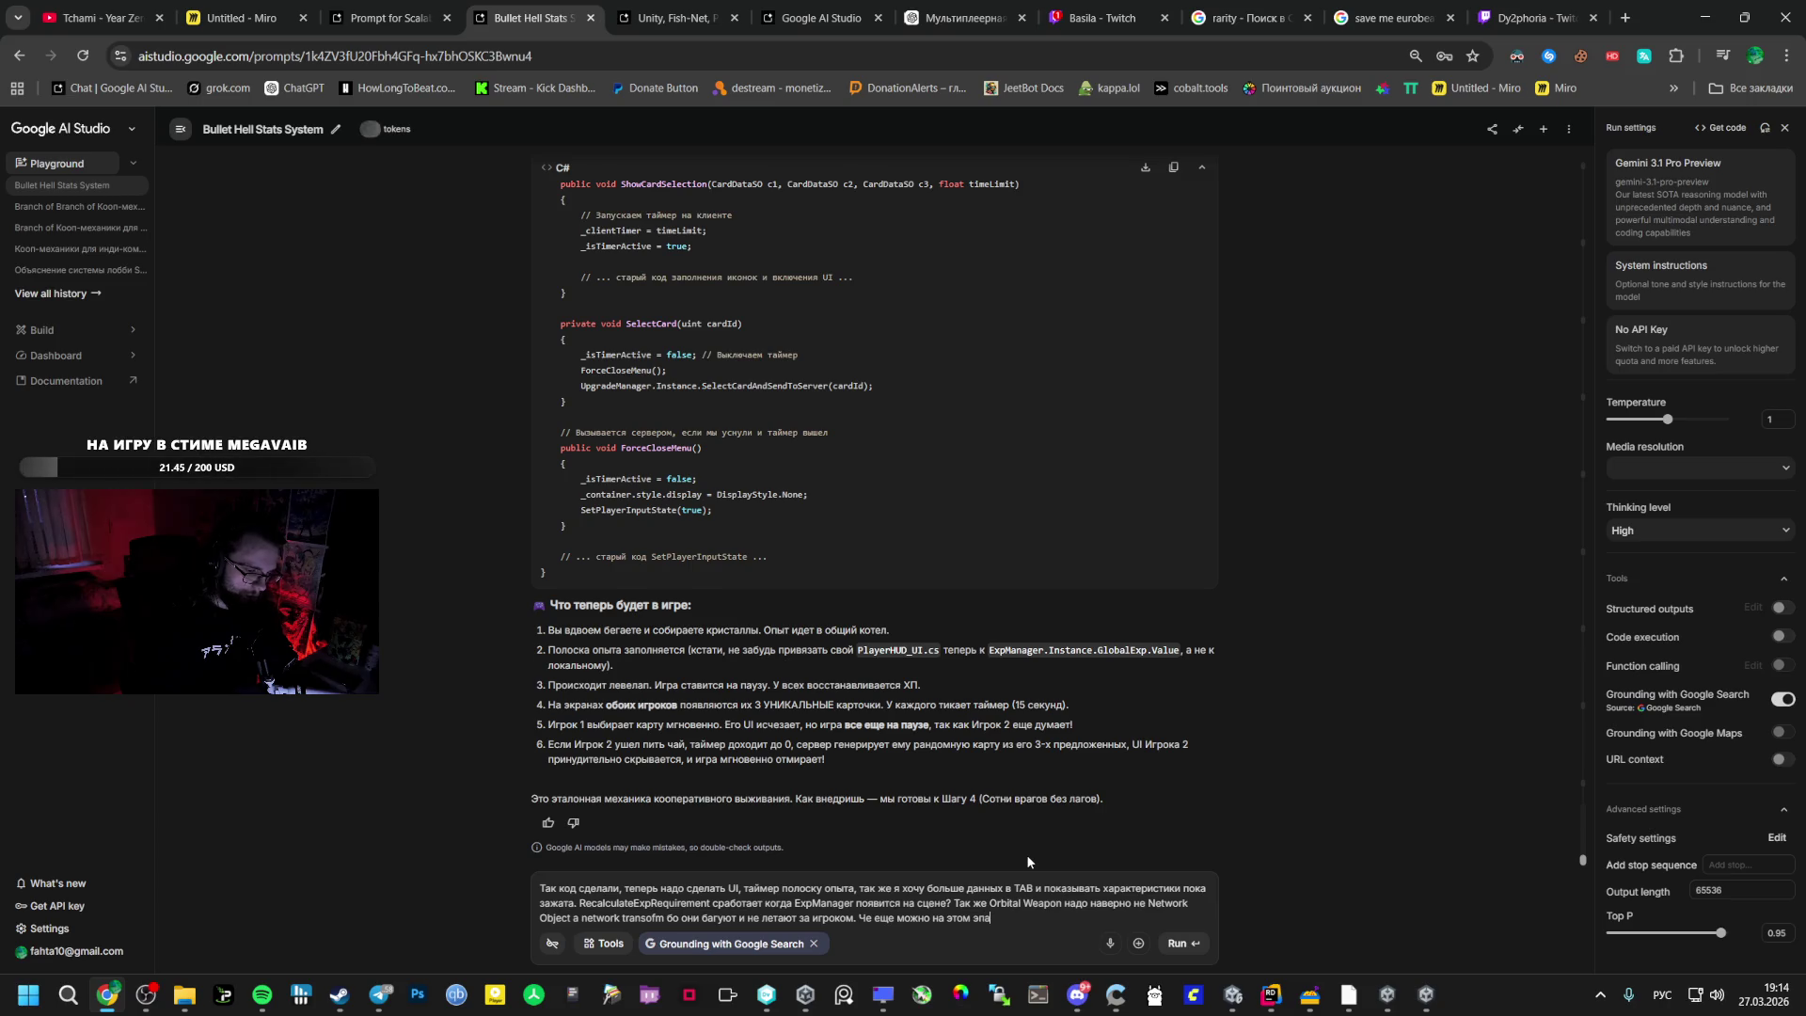
type("те сделать п")
type("еред ша")
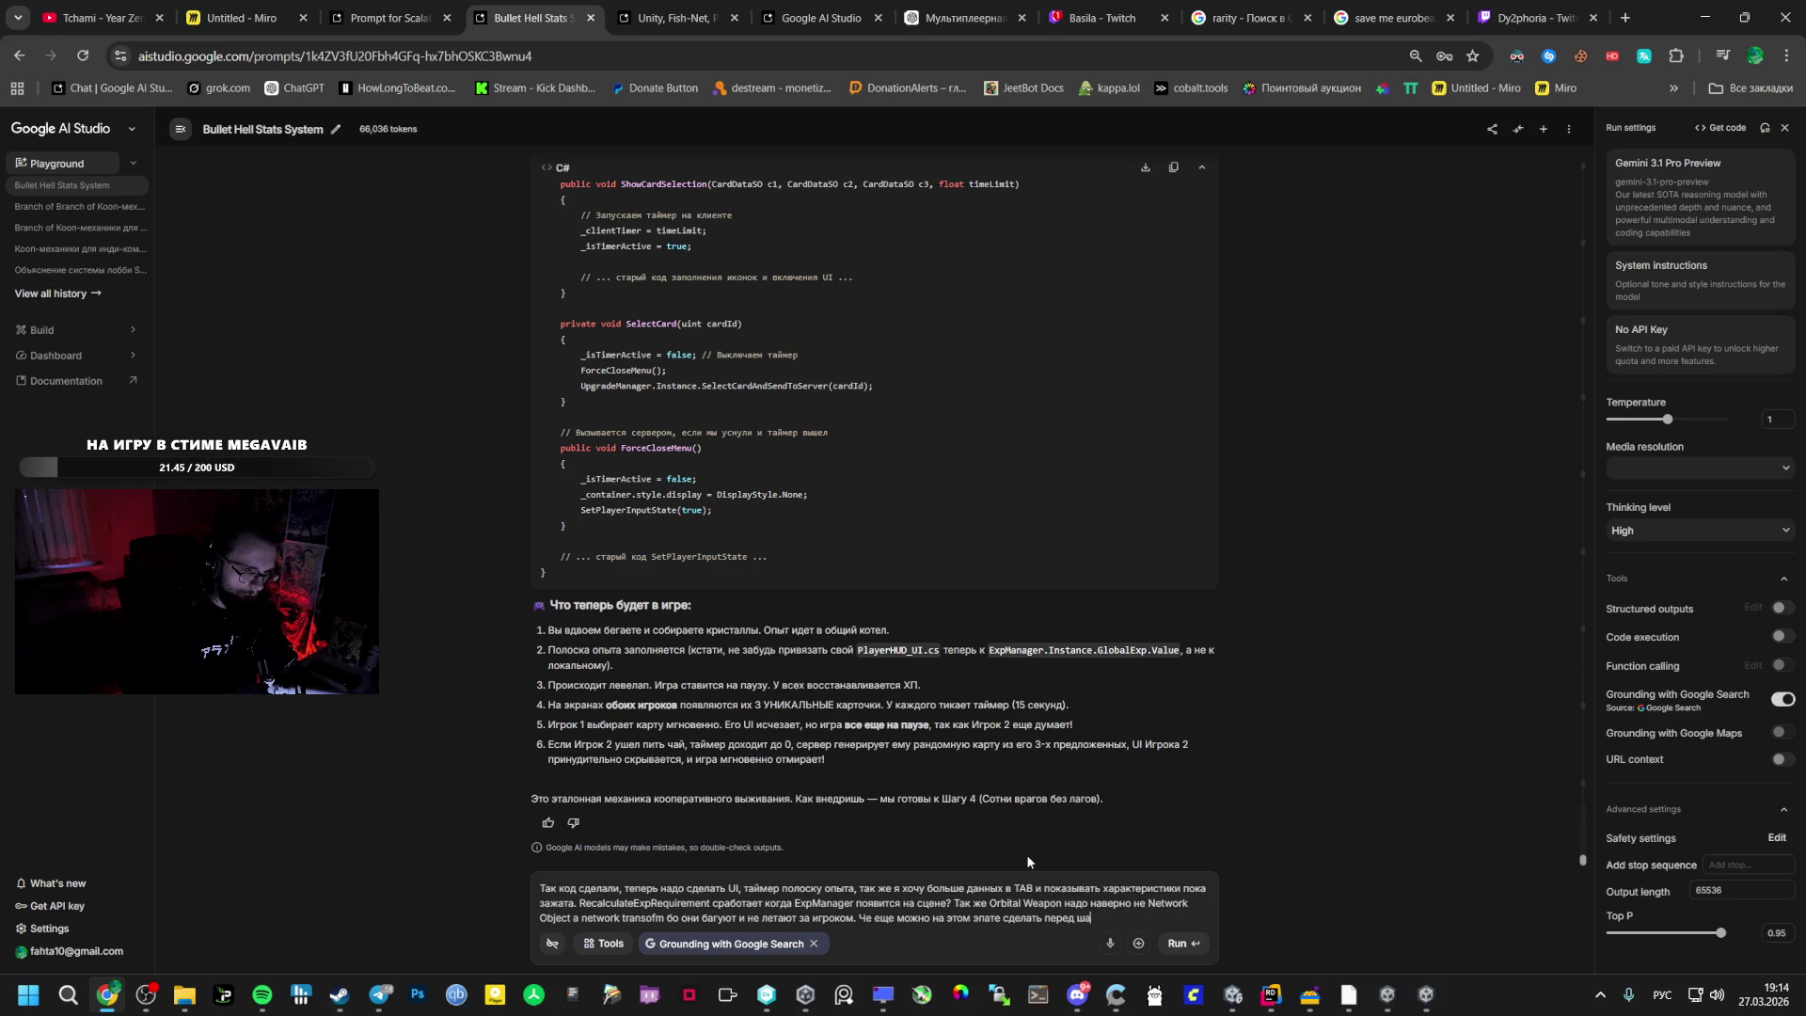
type("гом 4?")
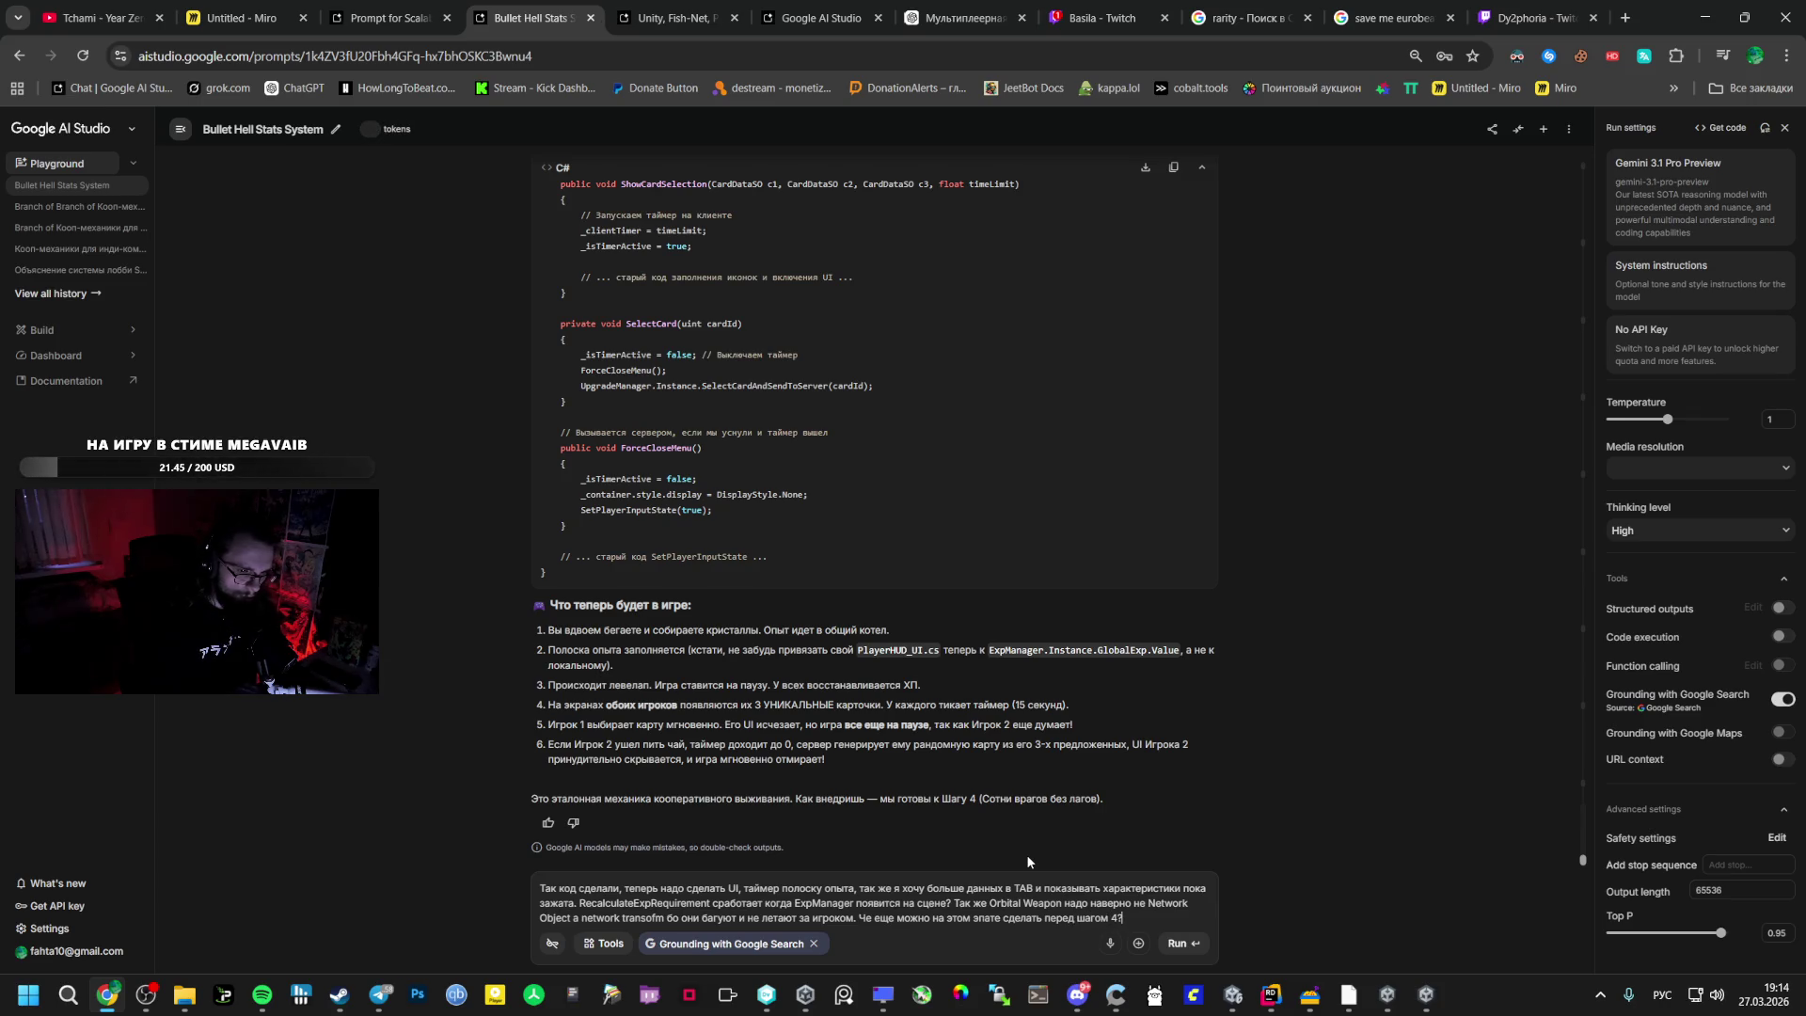
type(" Шаг 4 пока не надо.")
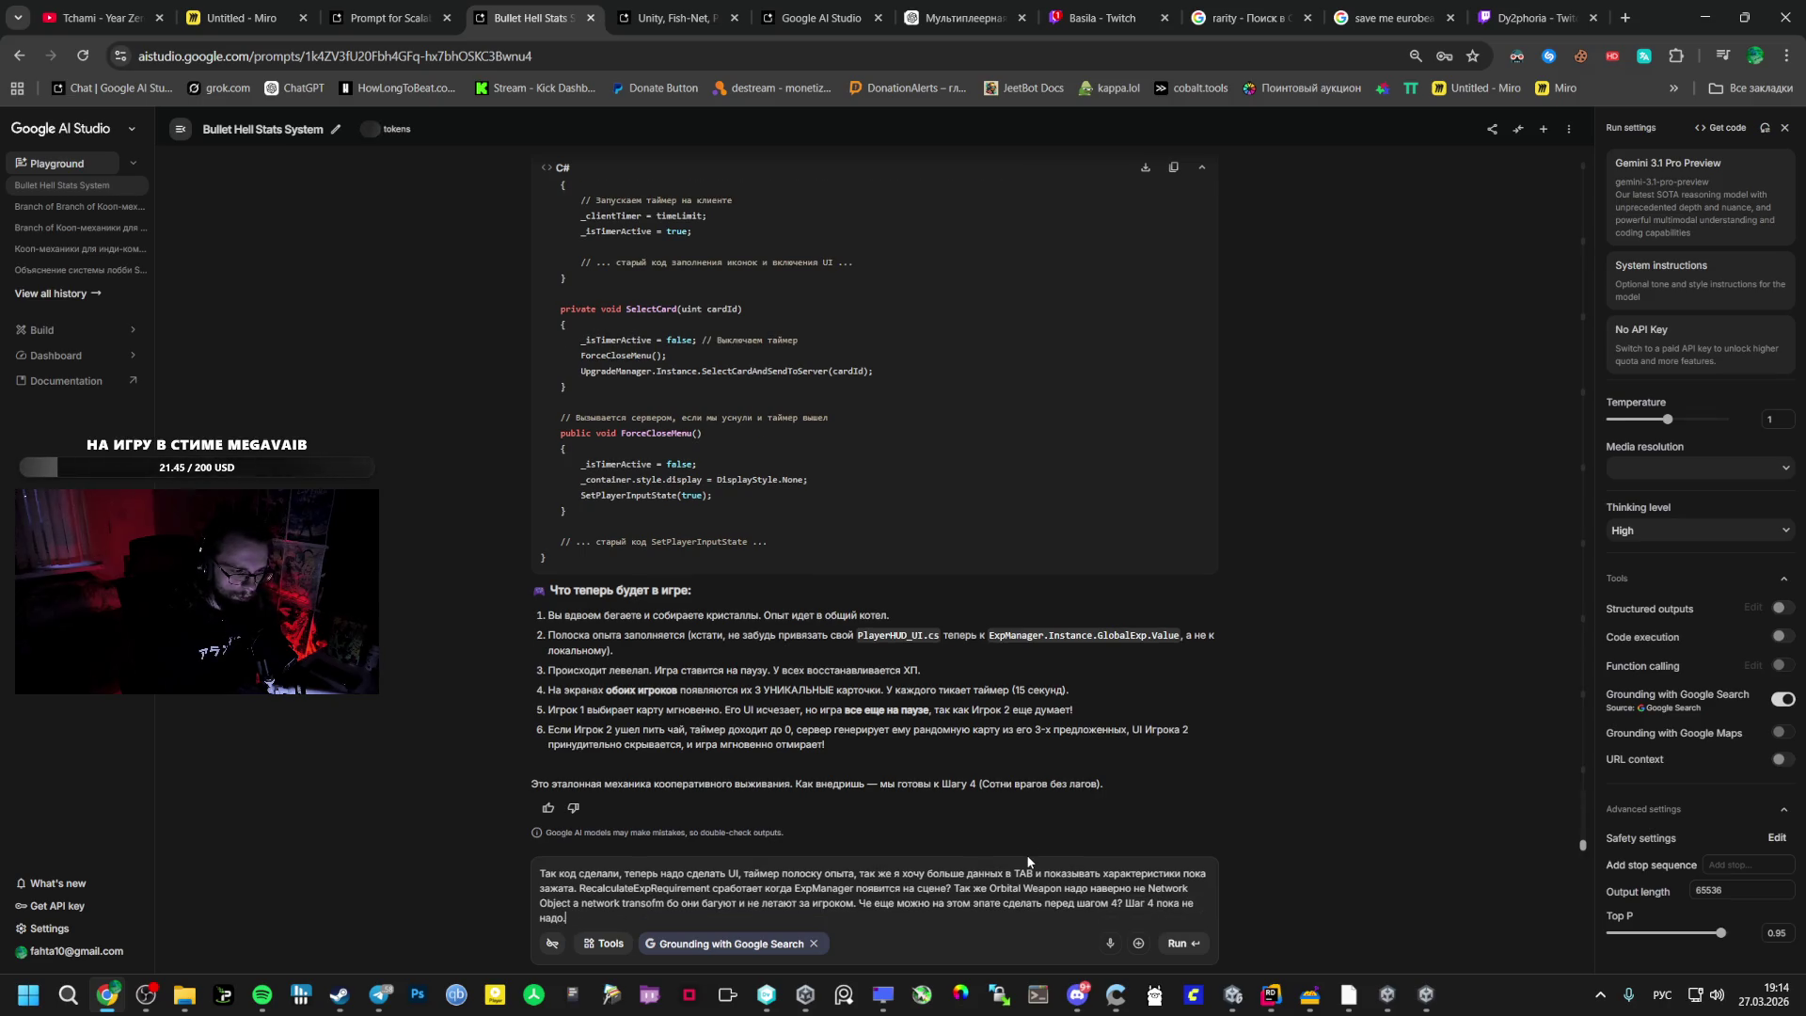
key("Return")
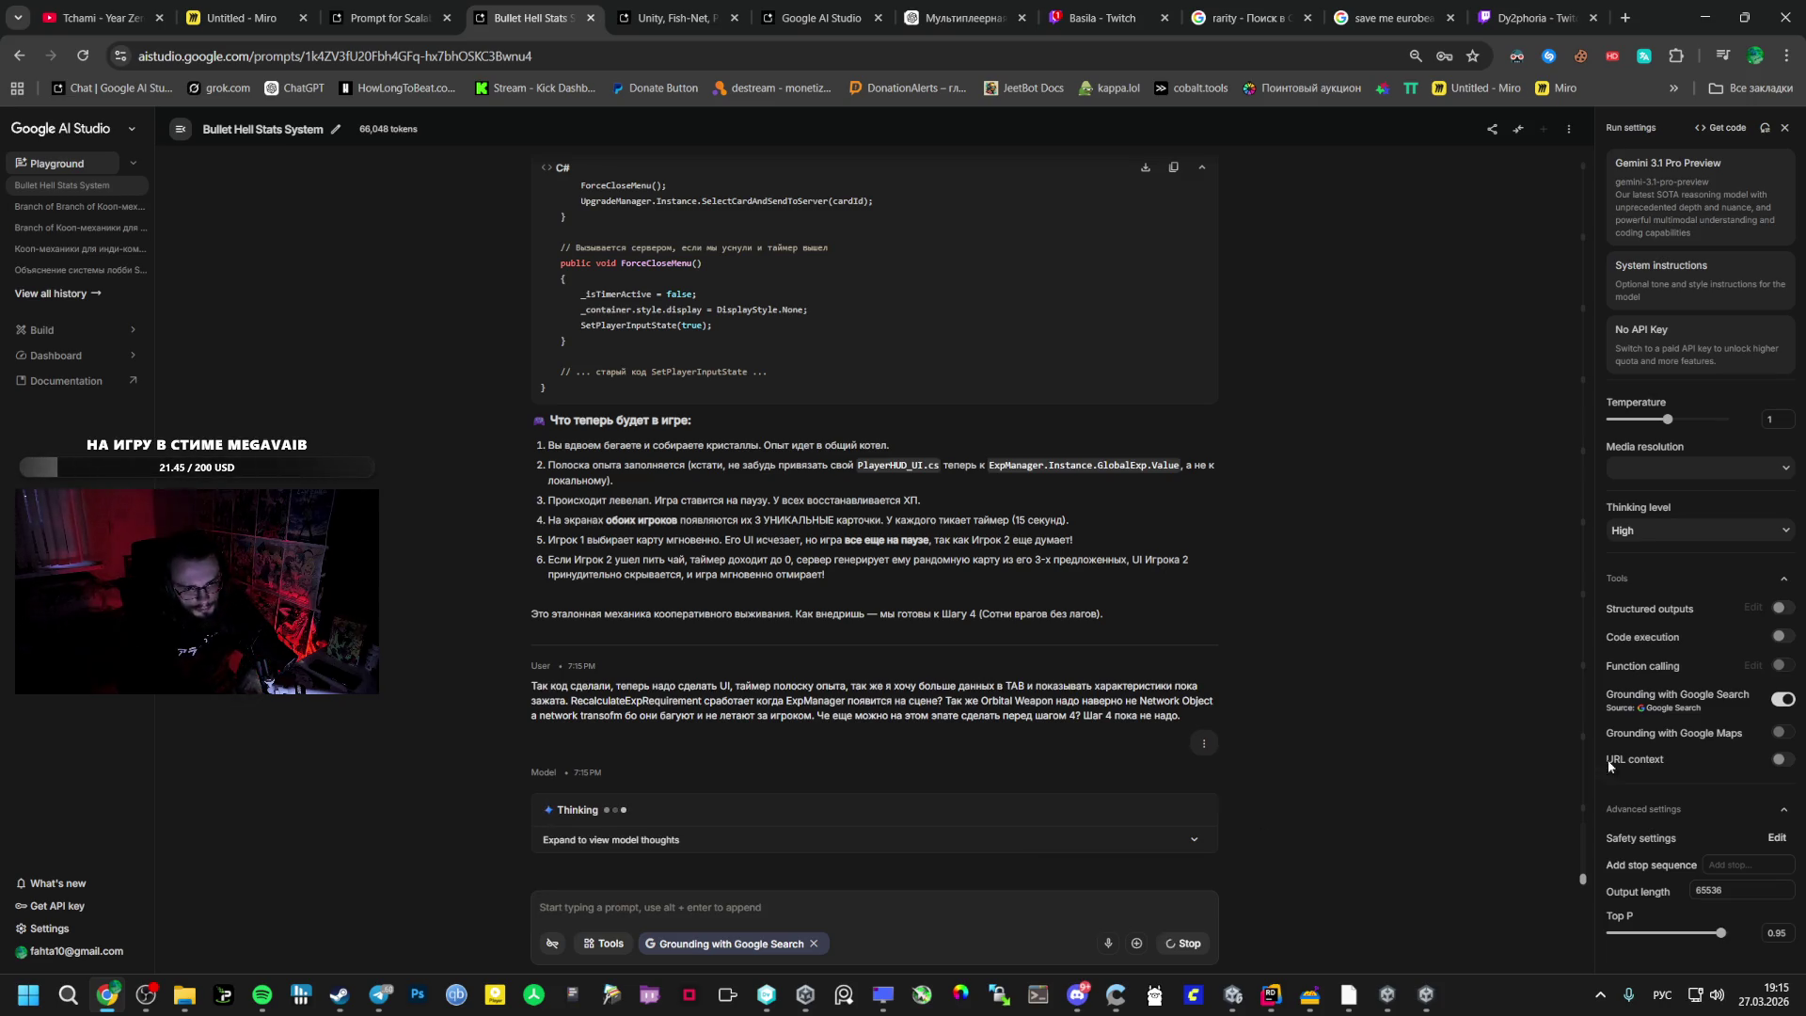
- Bring the game window forward and pause it while the model replies
left_click(1386, 995)
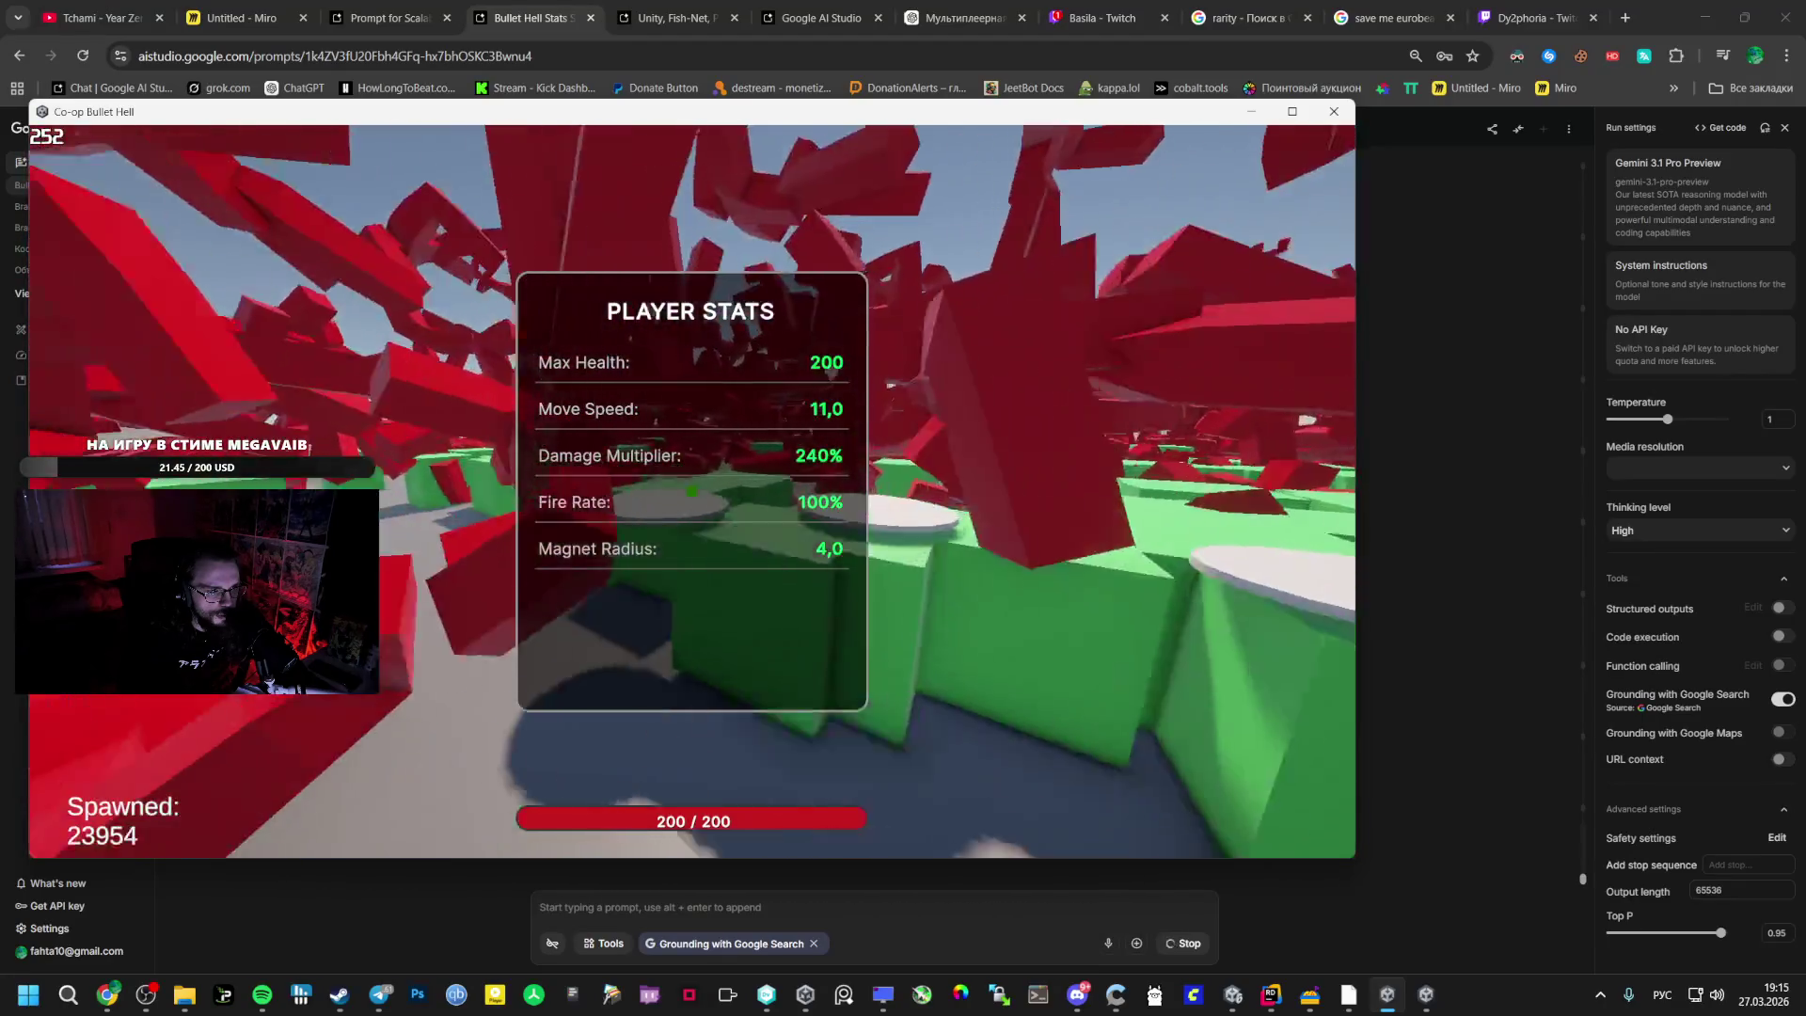
key("Escape")
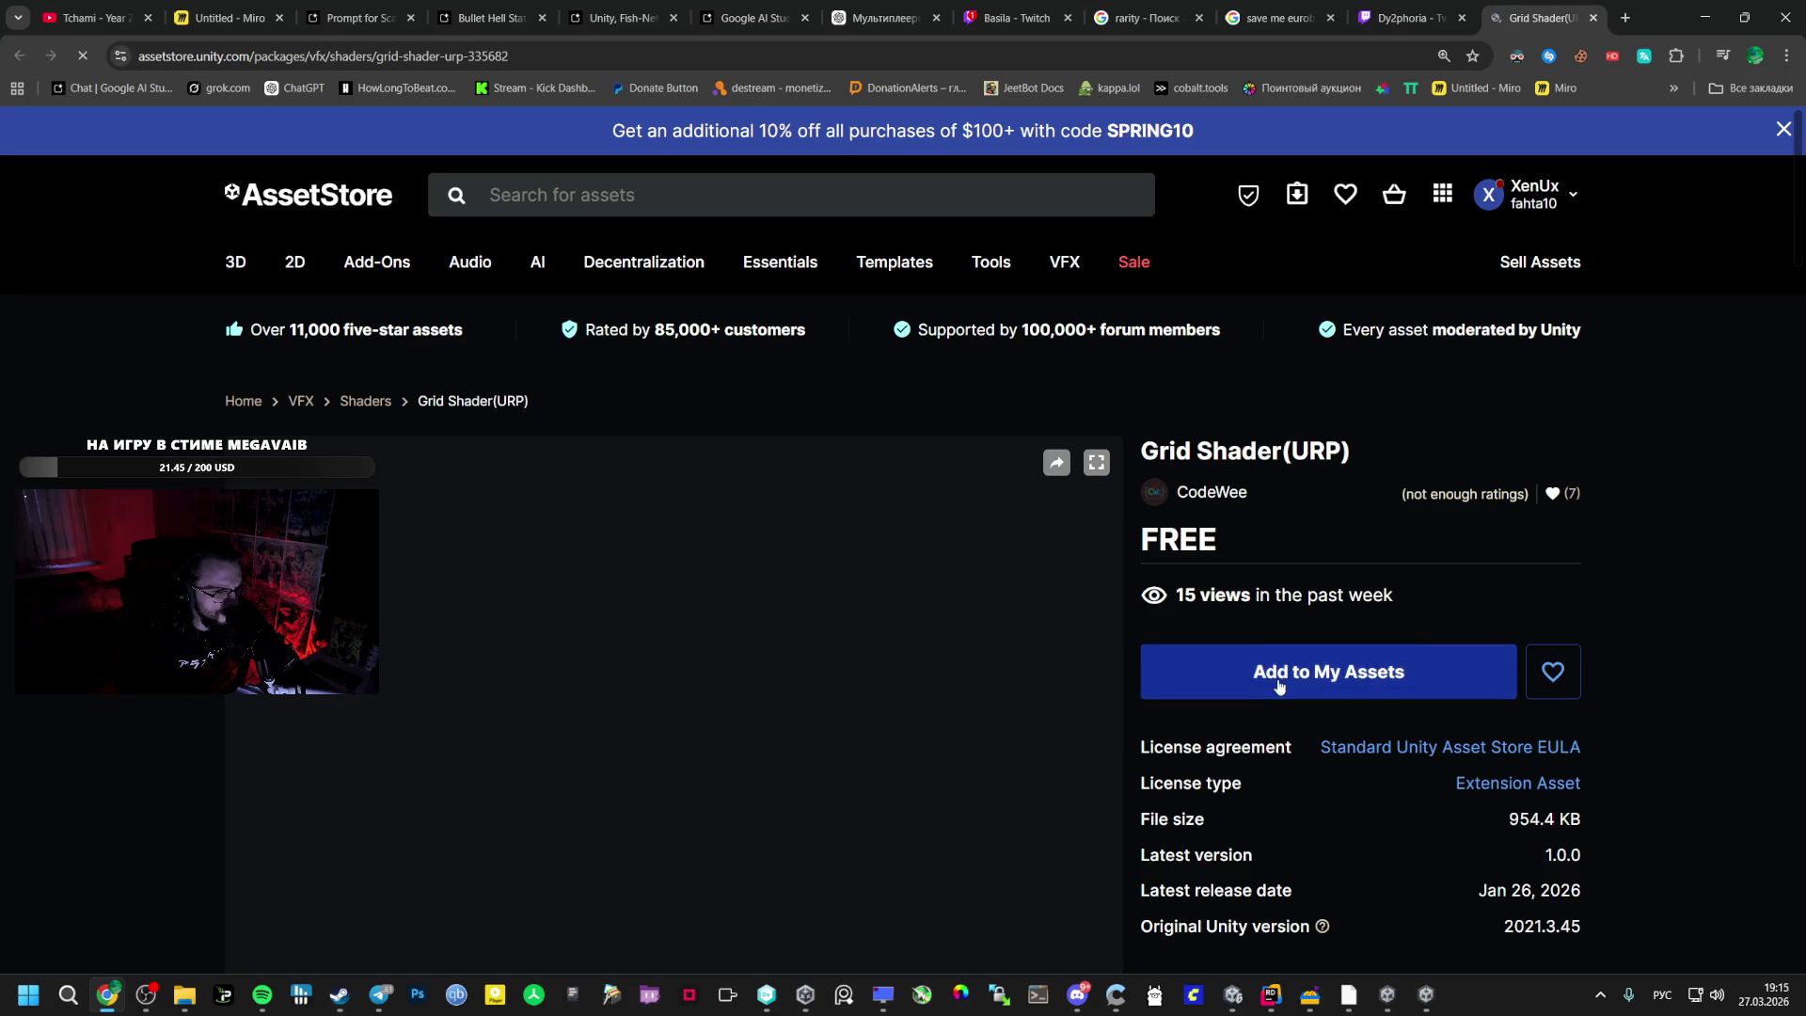
- Add Grid Shader(URP) to My Assets, accepting the terms, and view gallery images two and three
left_click(1228, 667)
left_click(1058, 655)
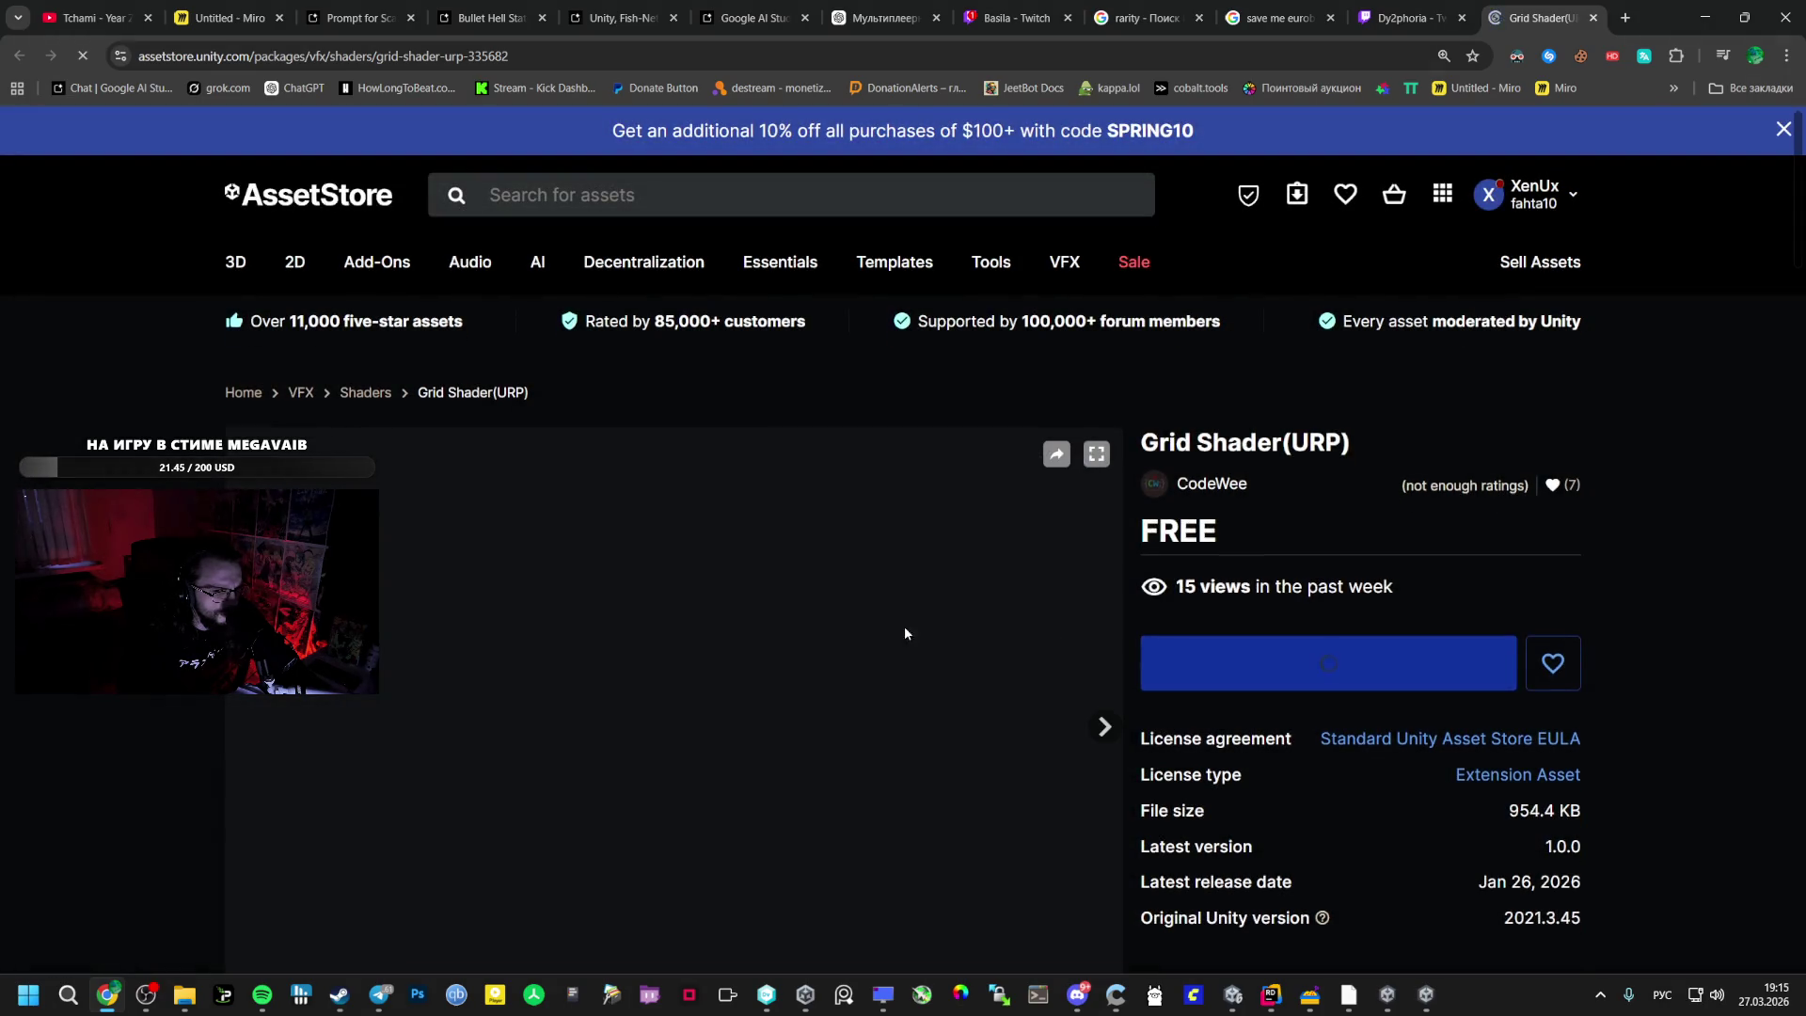
scroll(807, 590, "down", 10)
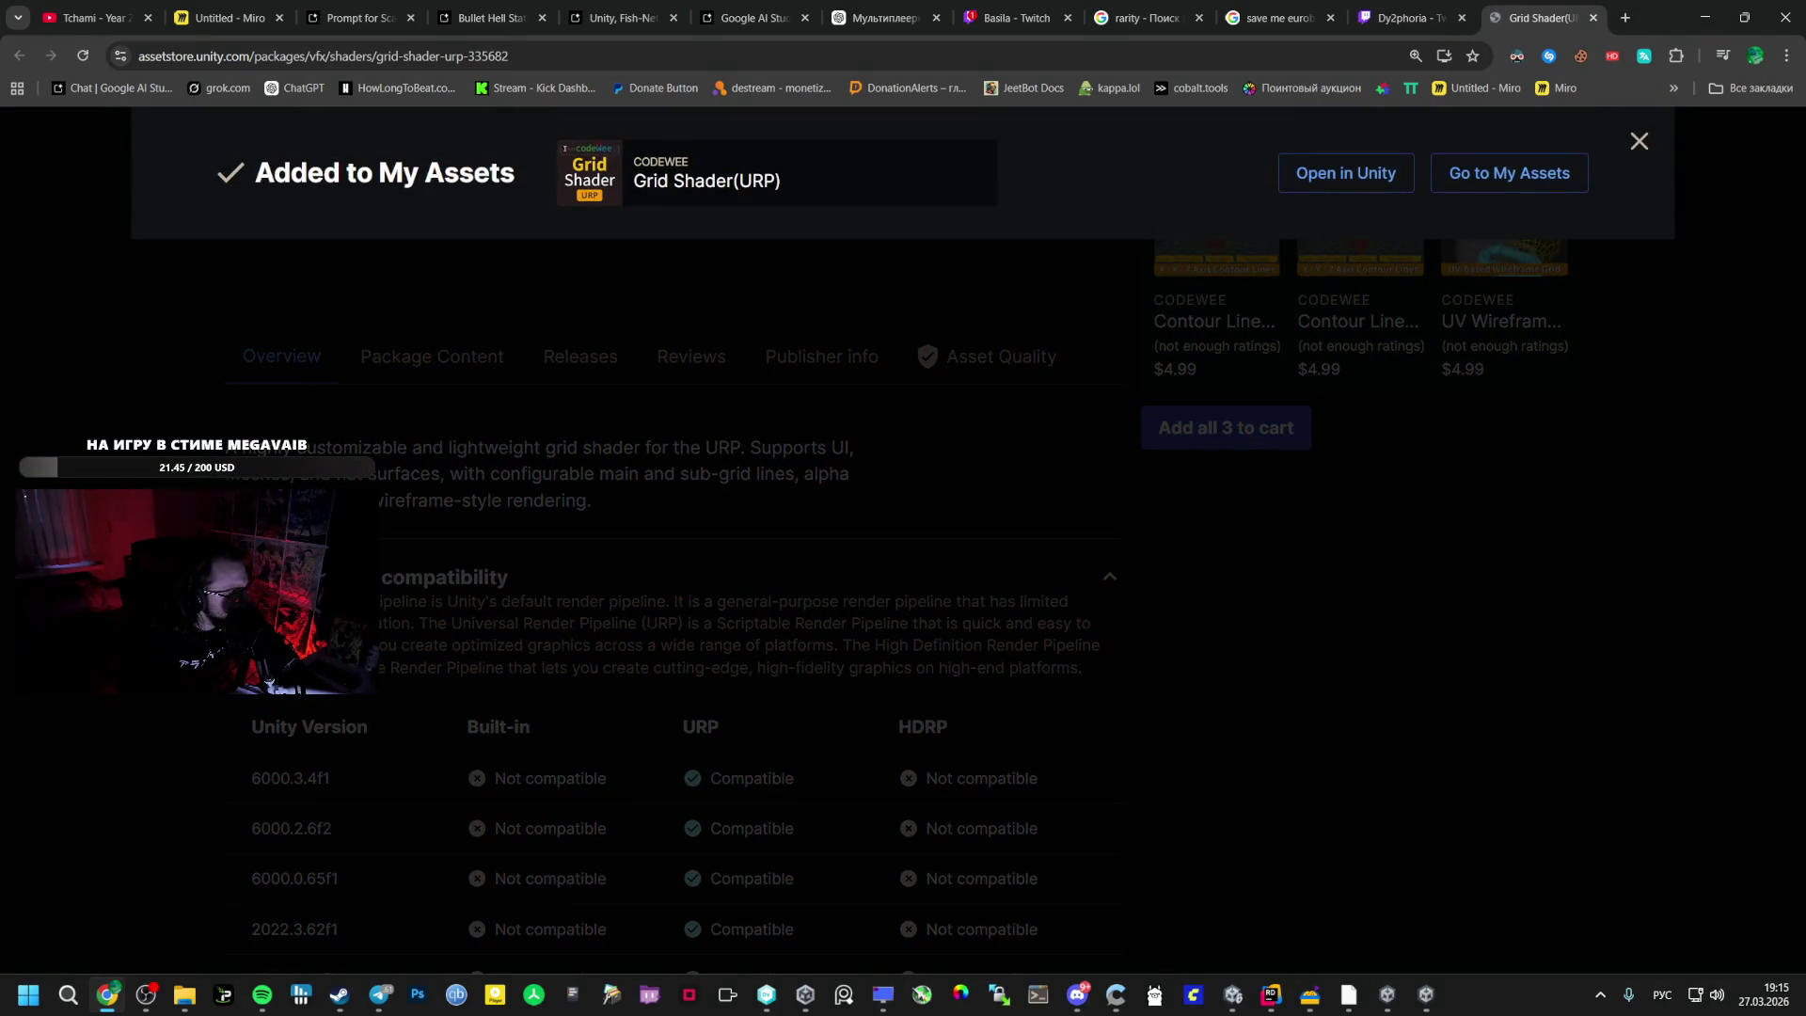
scroll(623, 499, "up", 10)
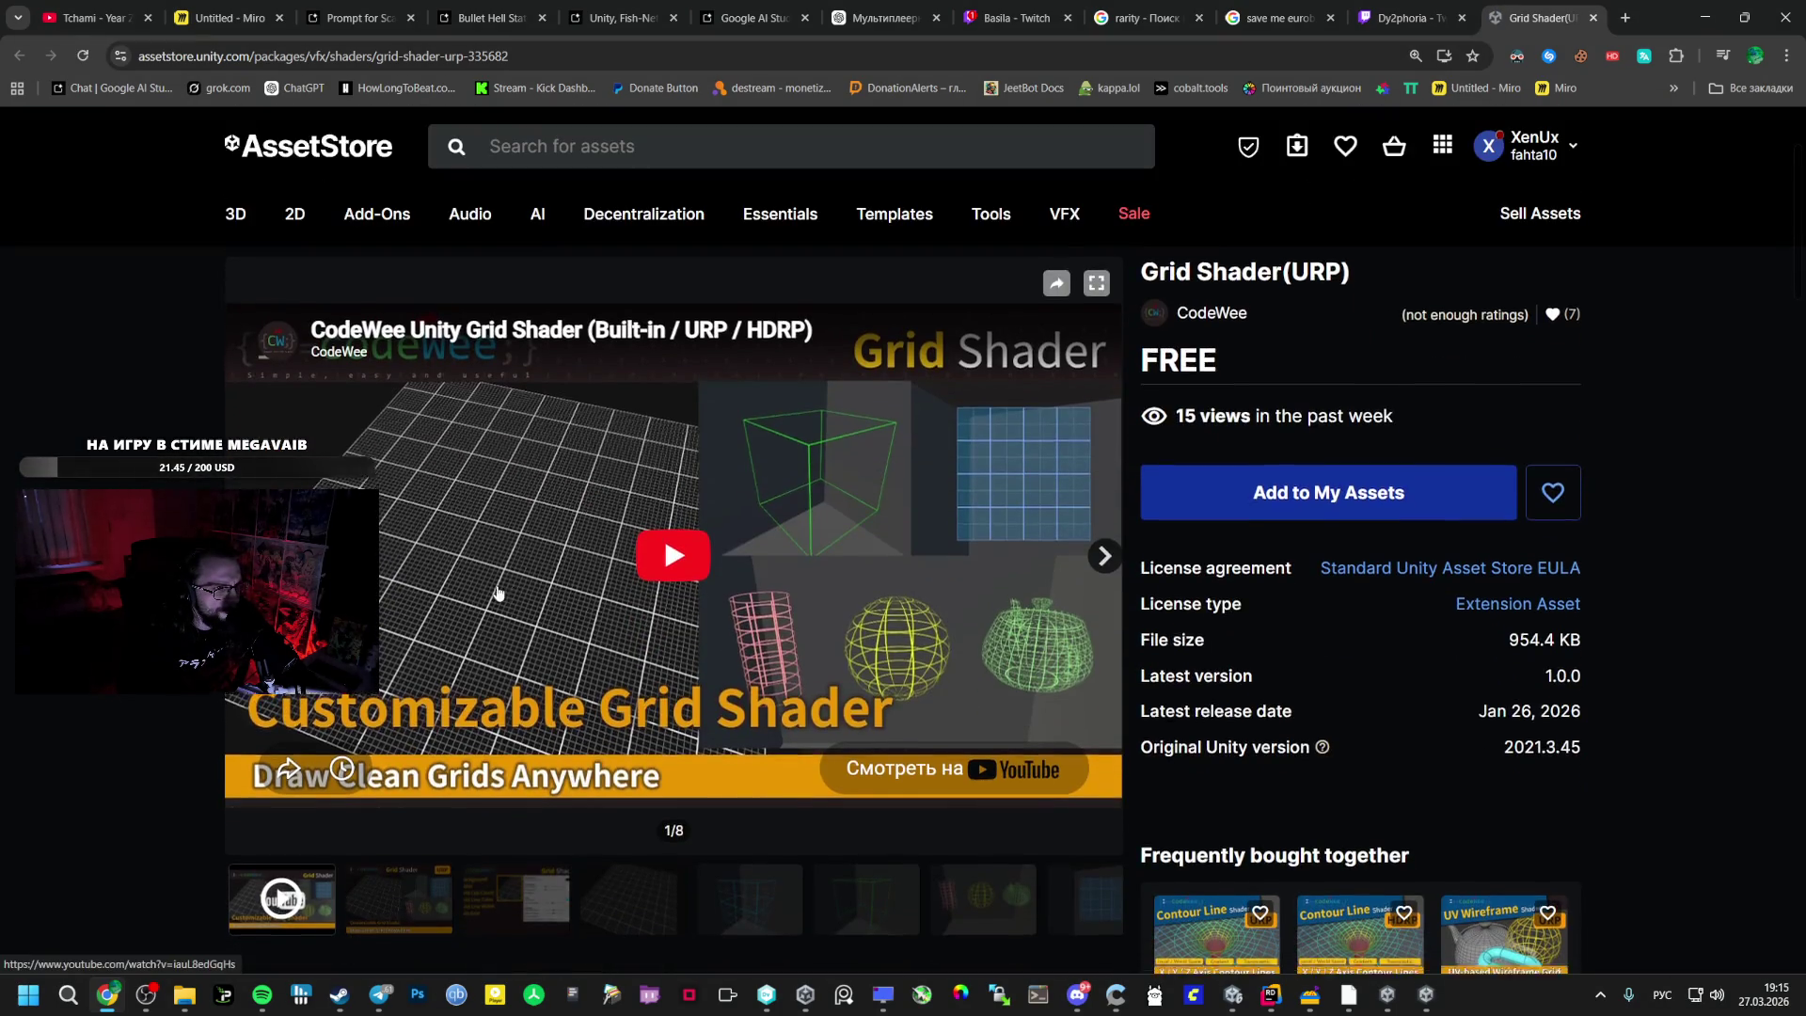
scroll(500, 590, "down", 2)
left_click(402, 738)
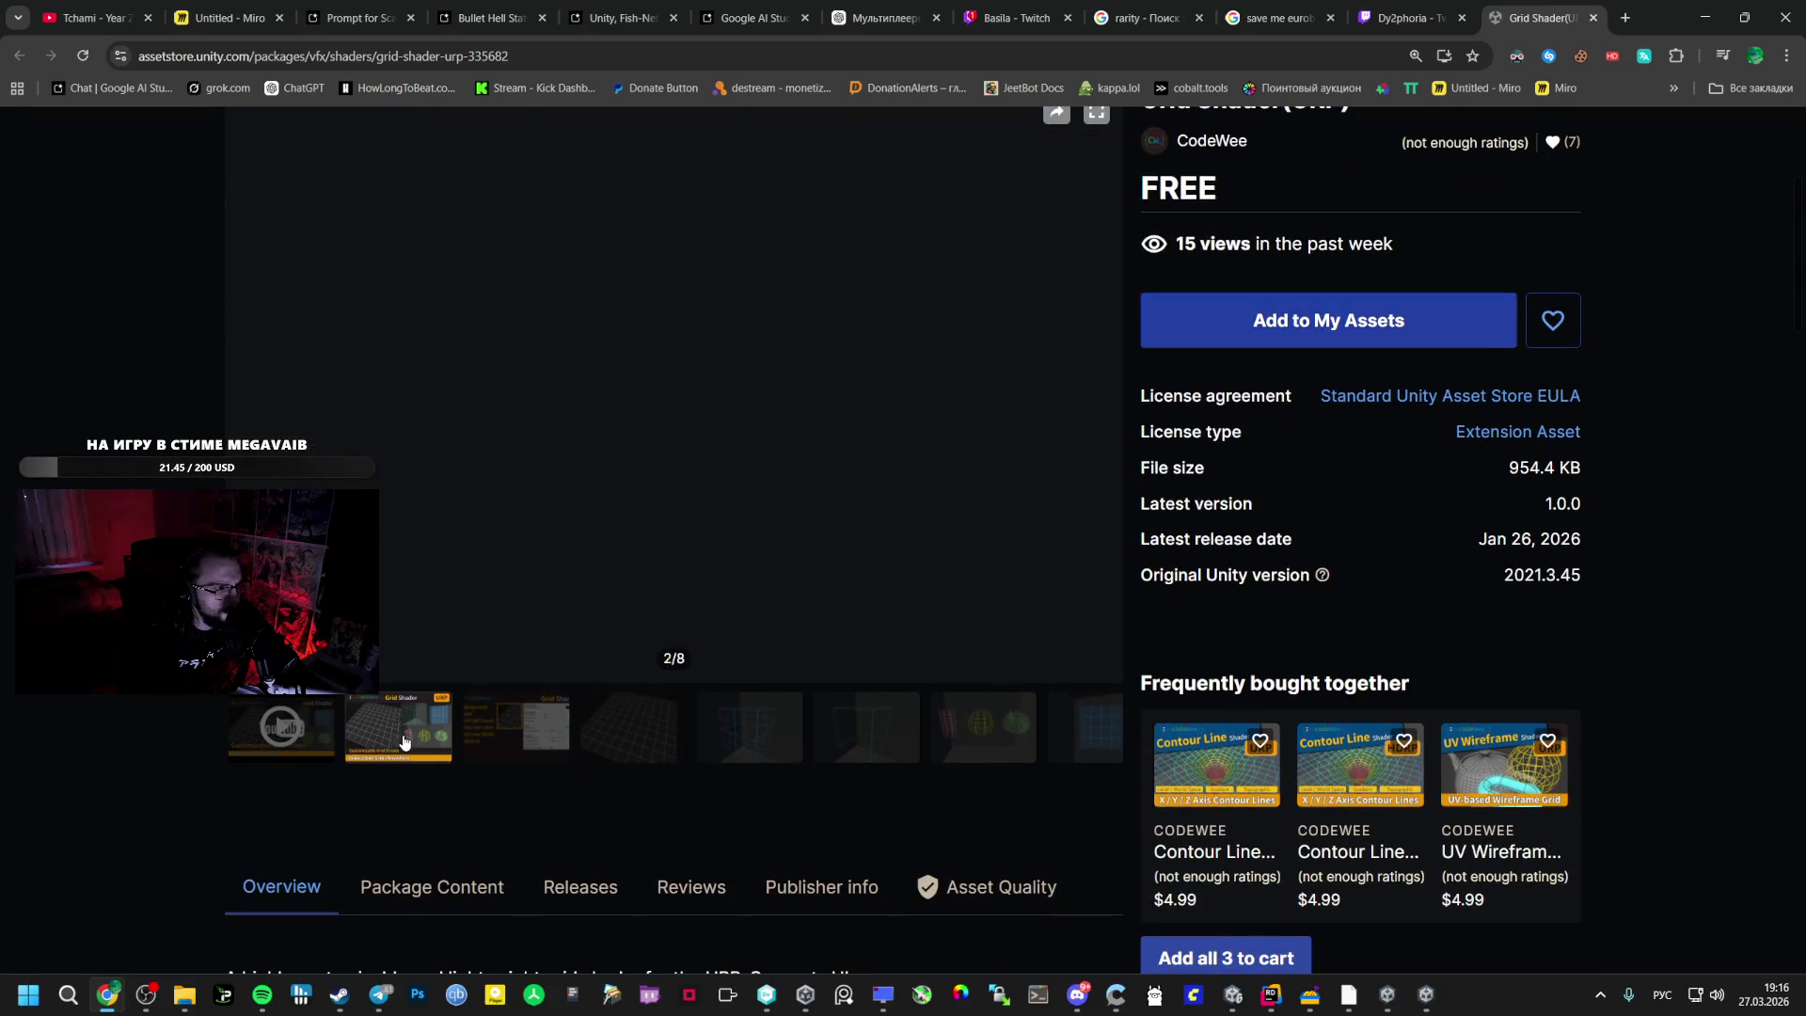
left_click(525, 735)
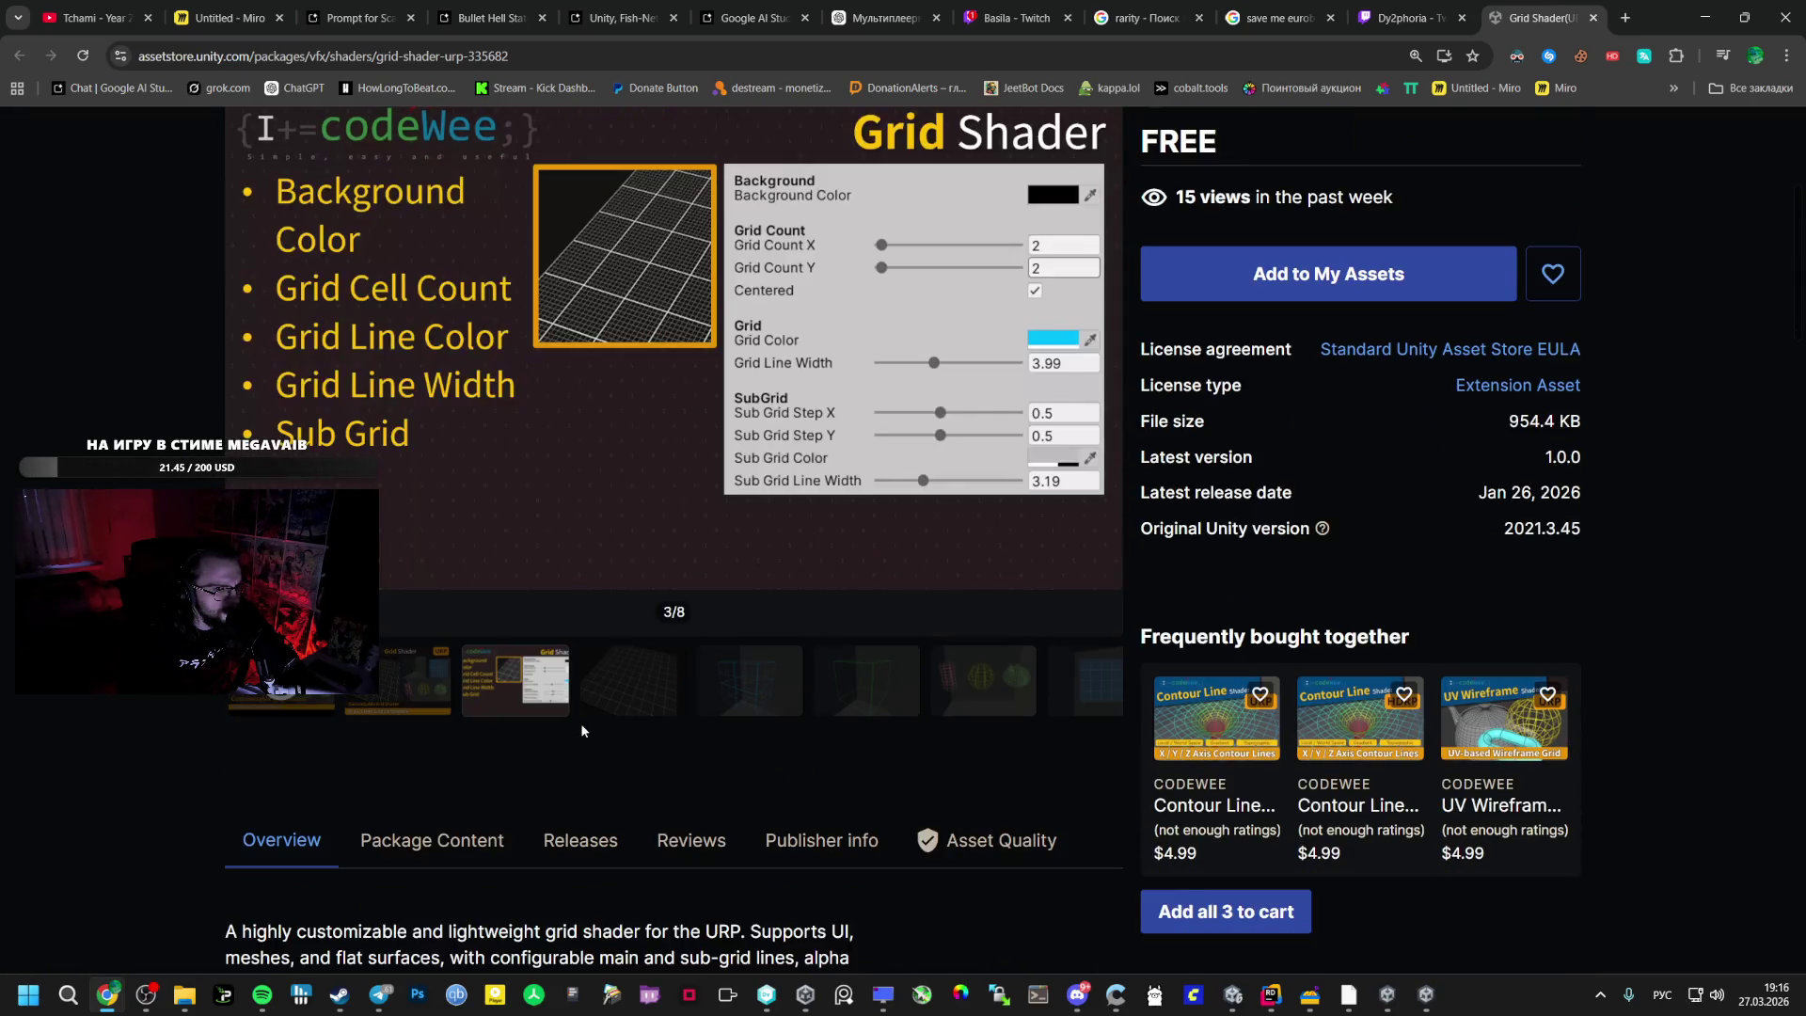
scroll(584, 724, "up", 1)
- Add the package again, accept the Terms of Service, and view gallery images four to seven
left_click_drag(1398, 374, 1354, 423)
left_click(1355, 428)
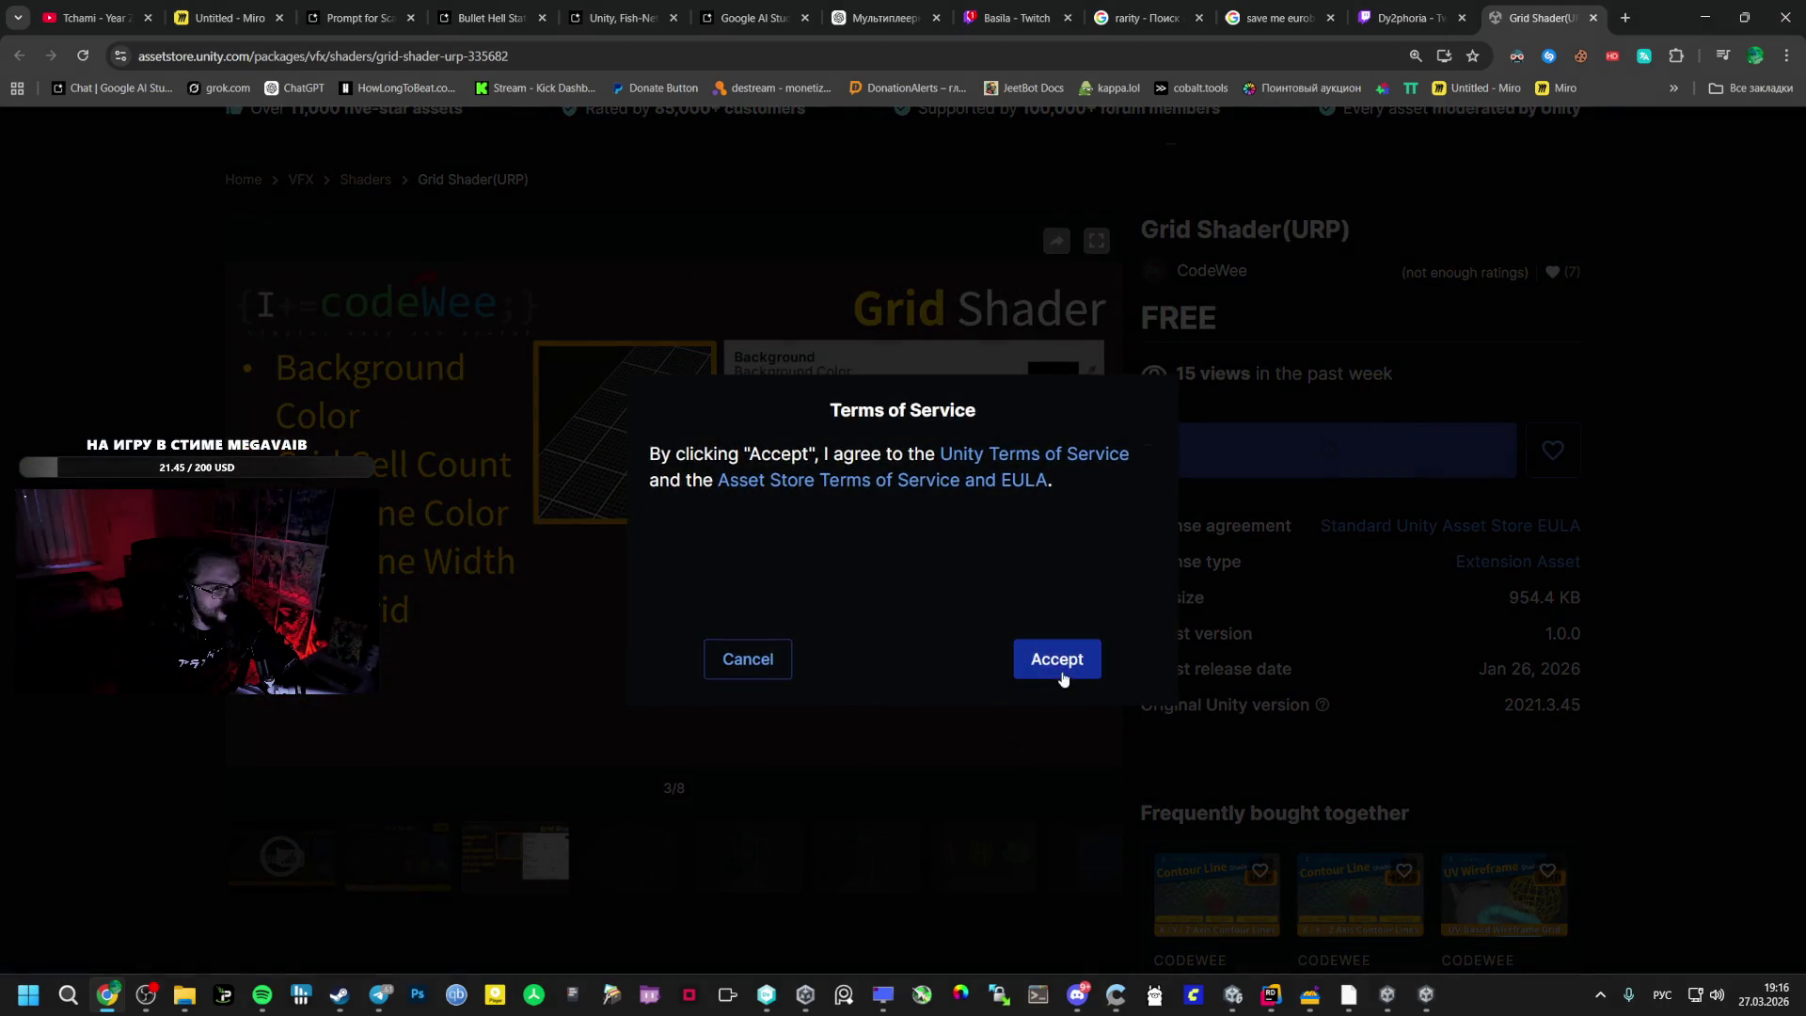
left_click(1061, 657)
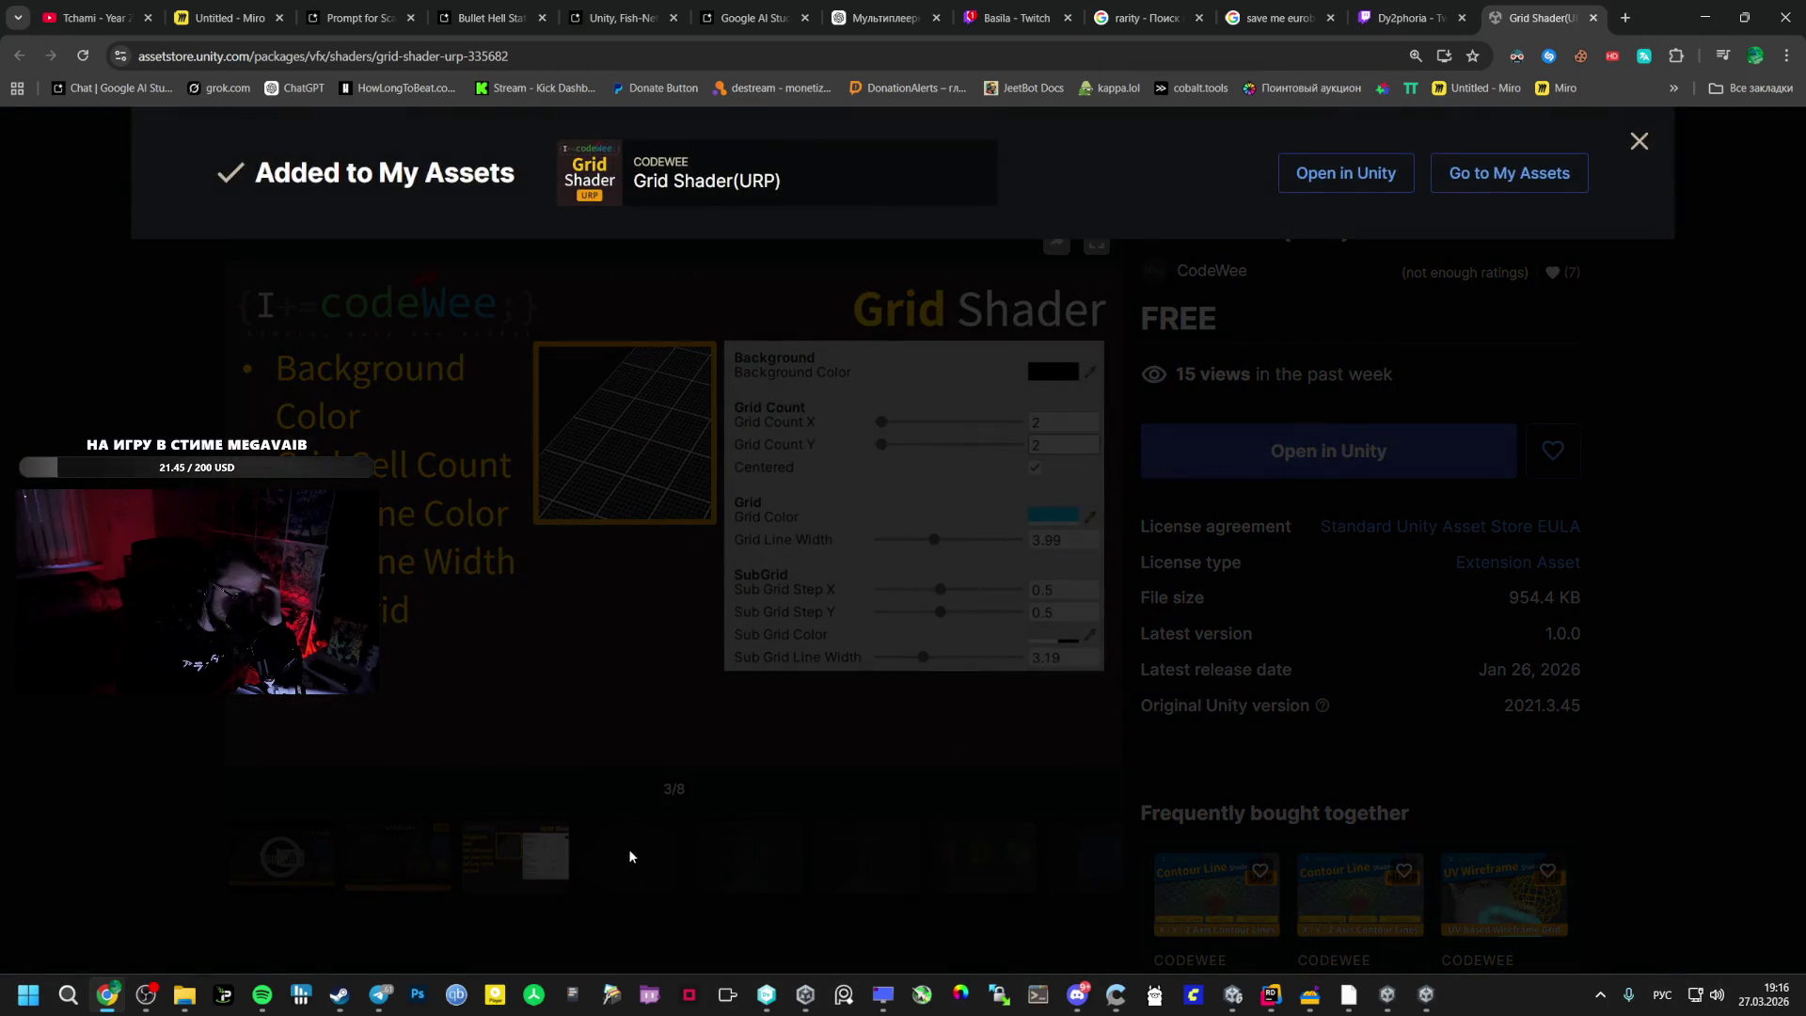
left_click(628, 849)
left_click(630, 850)
left_click(752, 850)
left_click(883, 848)
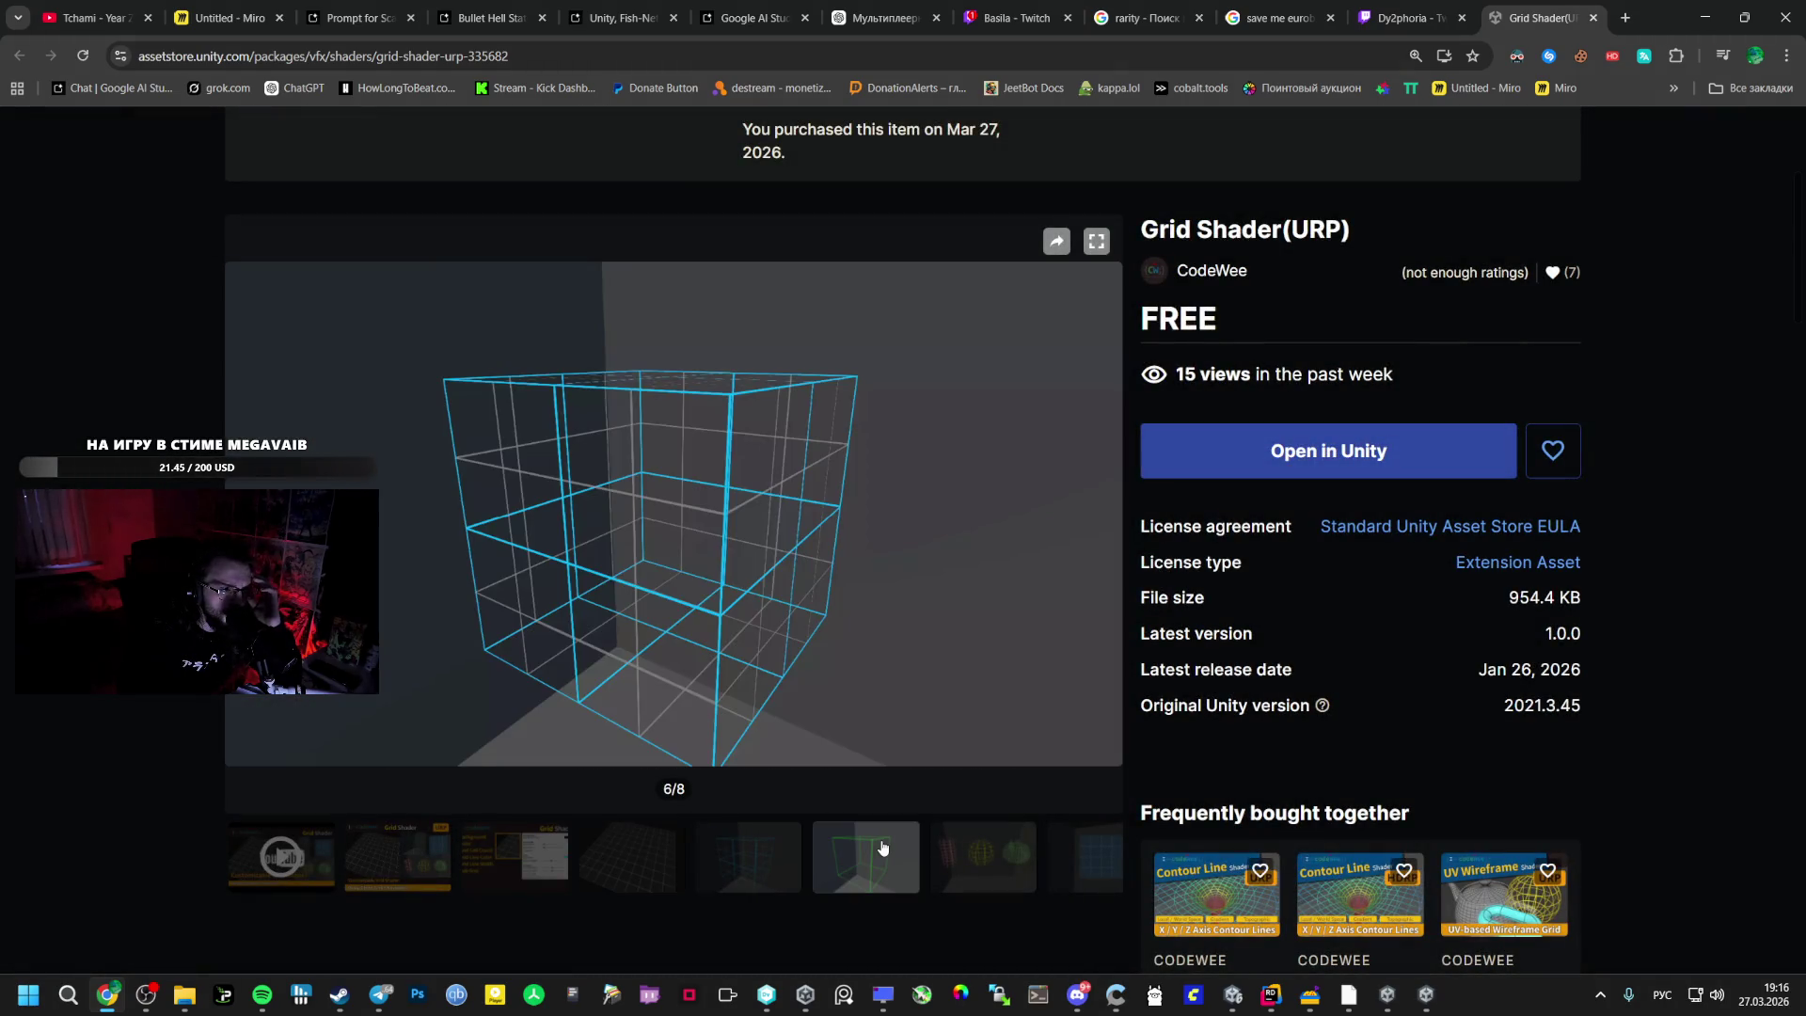
left_click(987, 844)
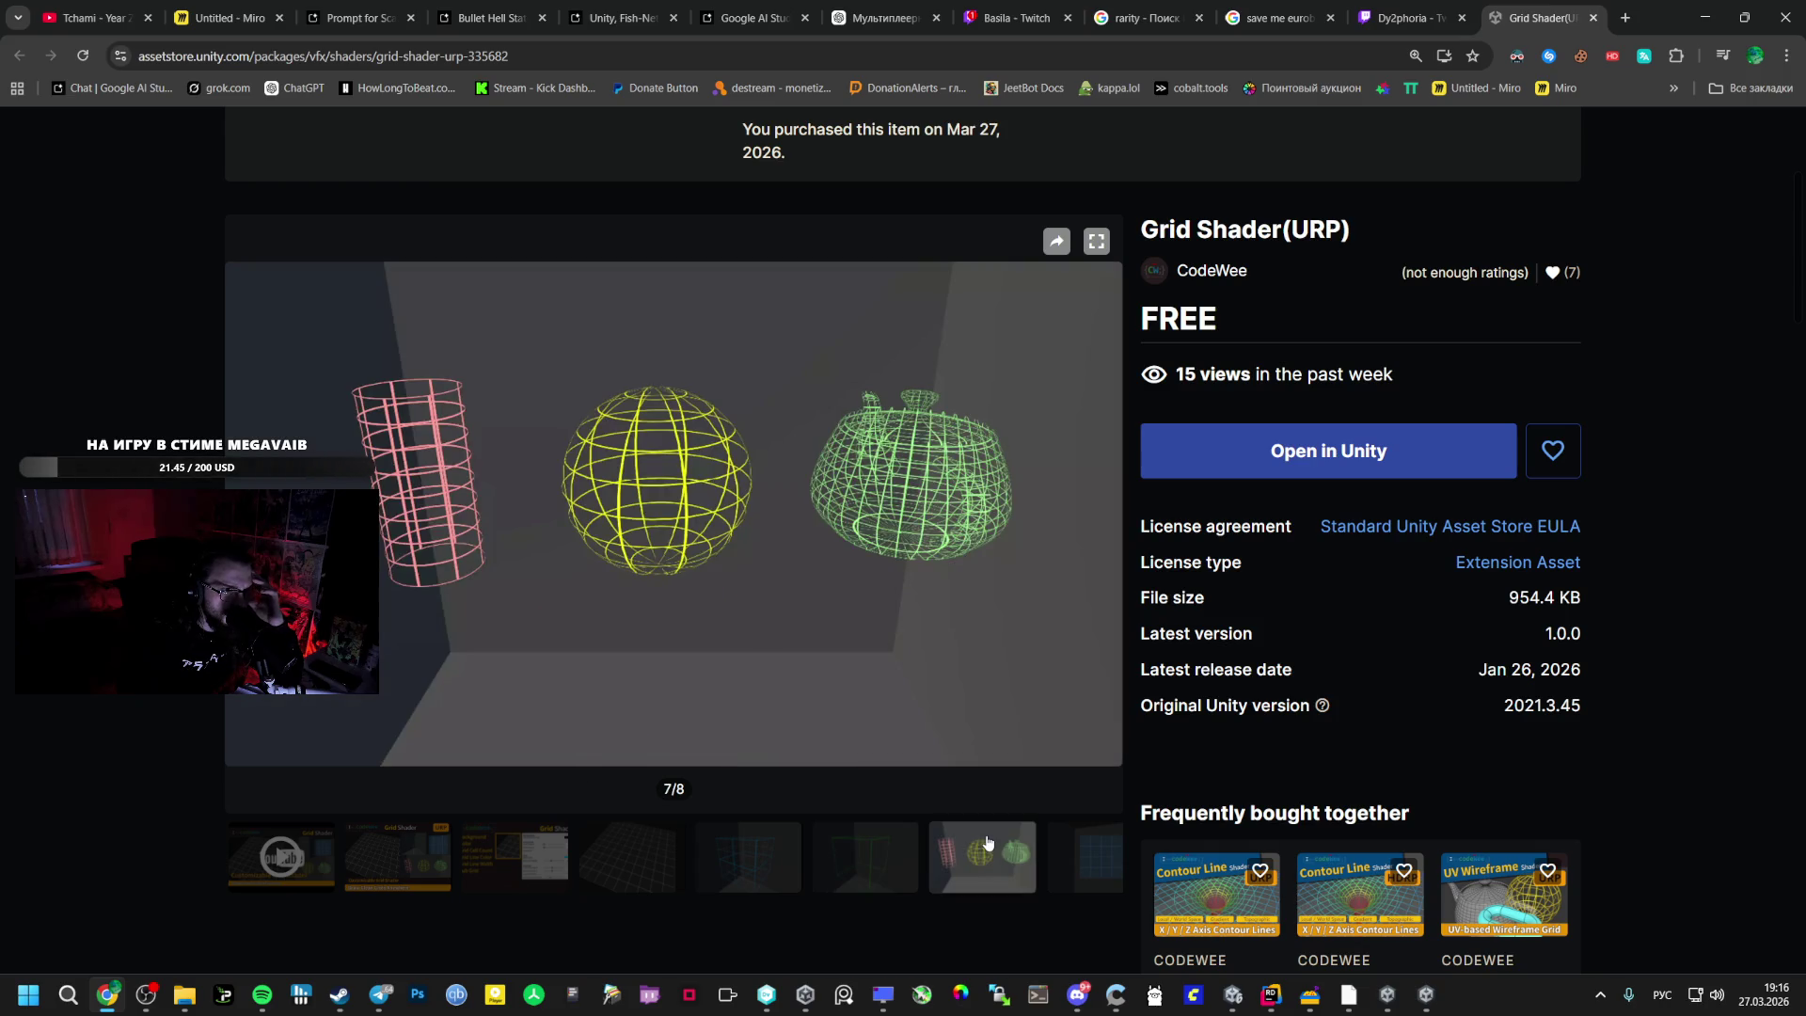
- Scroll through the description to the URP-only and Unity 6.0 Compatibility Mode notes
scroll(950, 823, "down", 5)
scroll(916, 800, "up", 6)
scroll(909, 807, "down", 5)
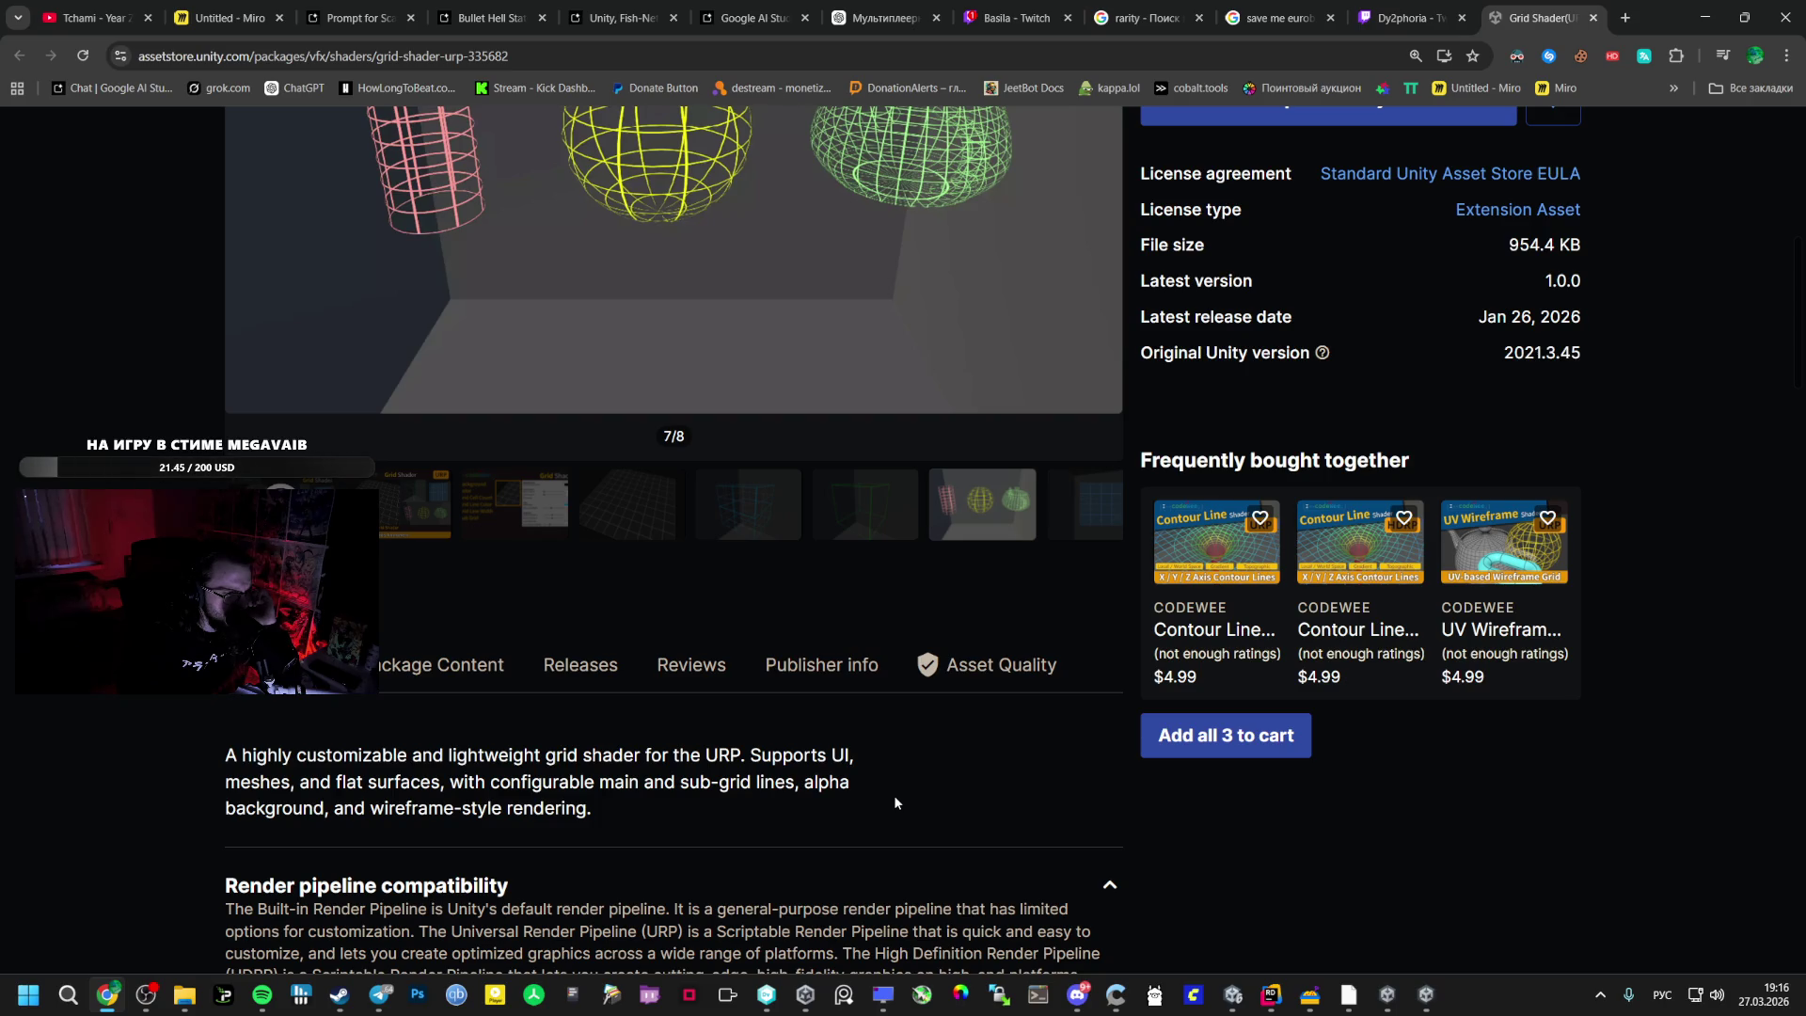
scroll(890, 798, "down", 13)
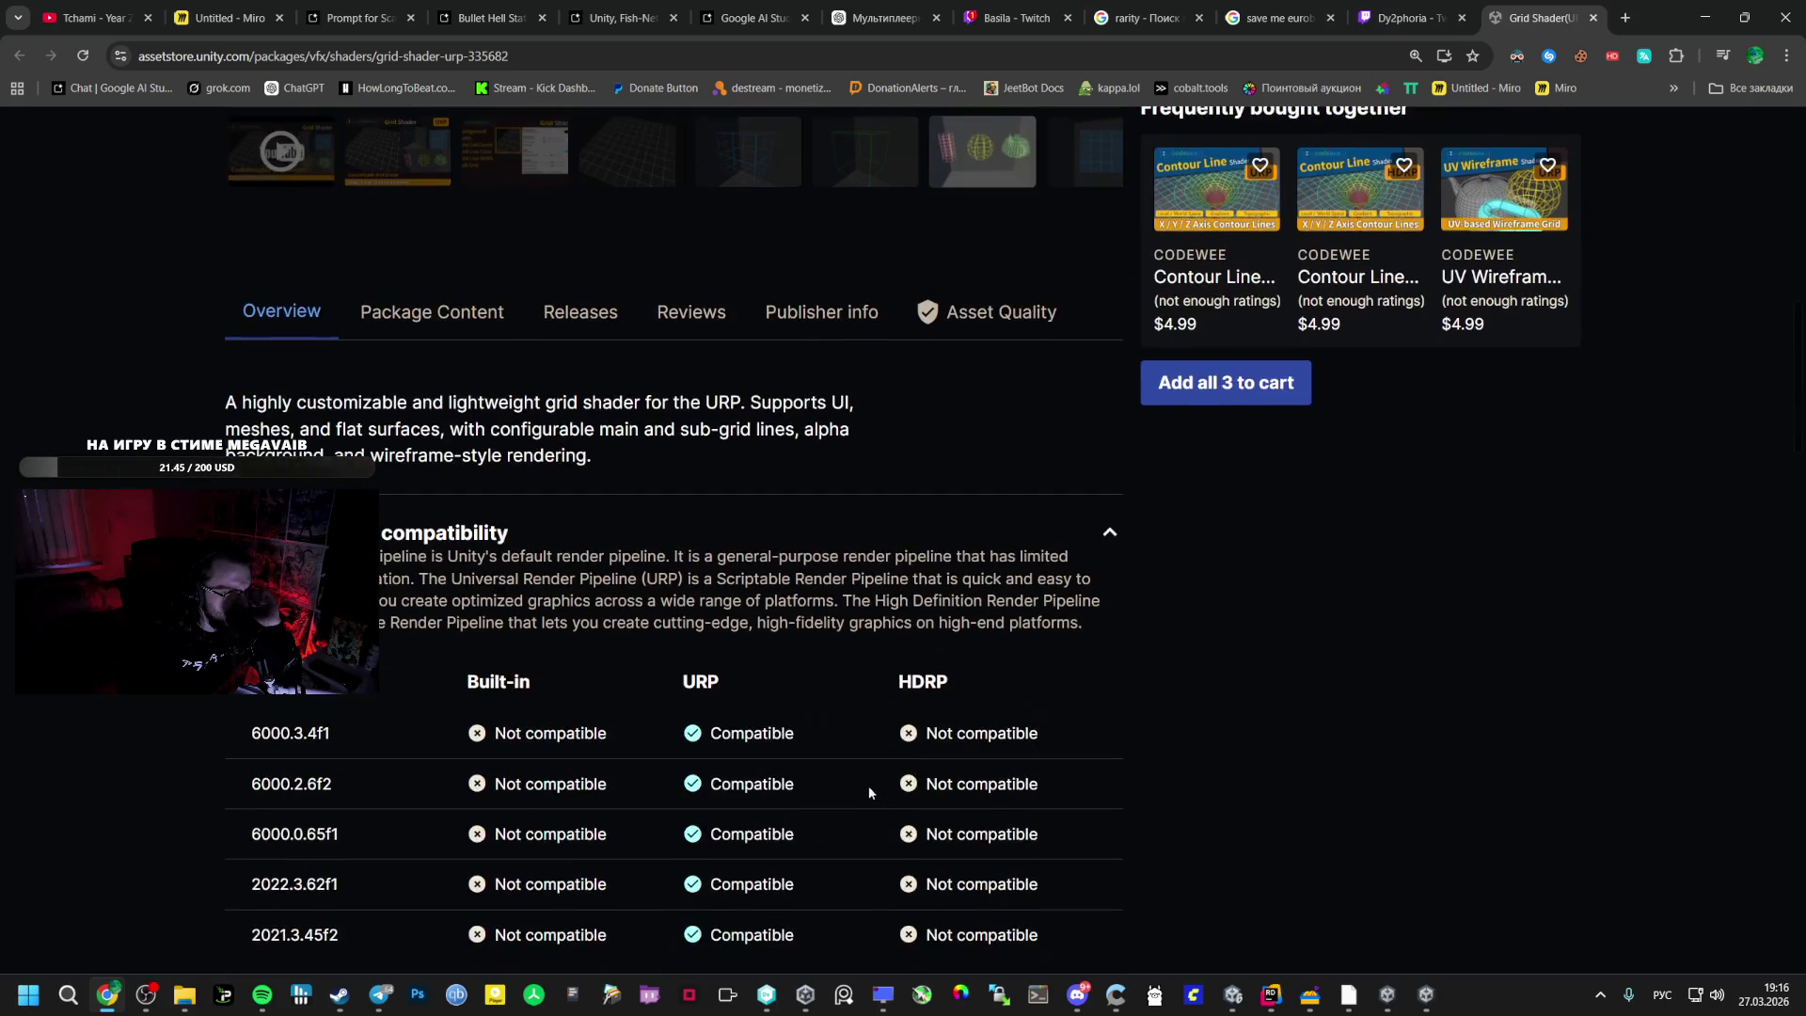
scroll(834, 786, "down", 4)
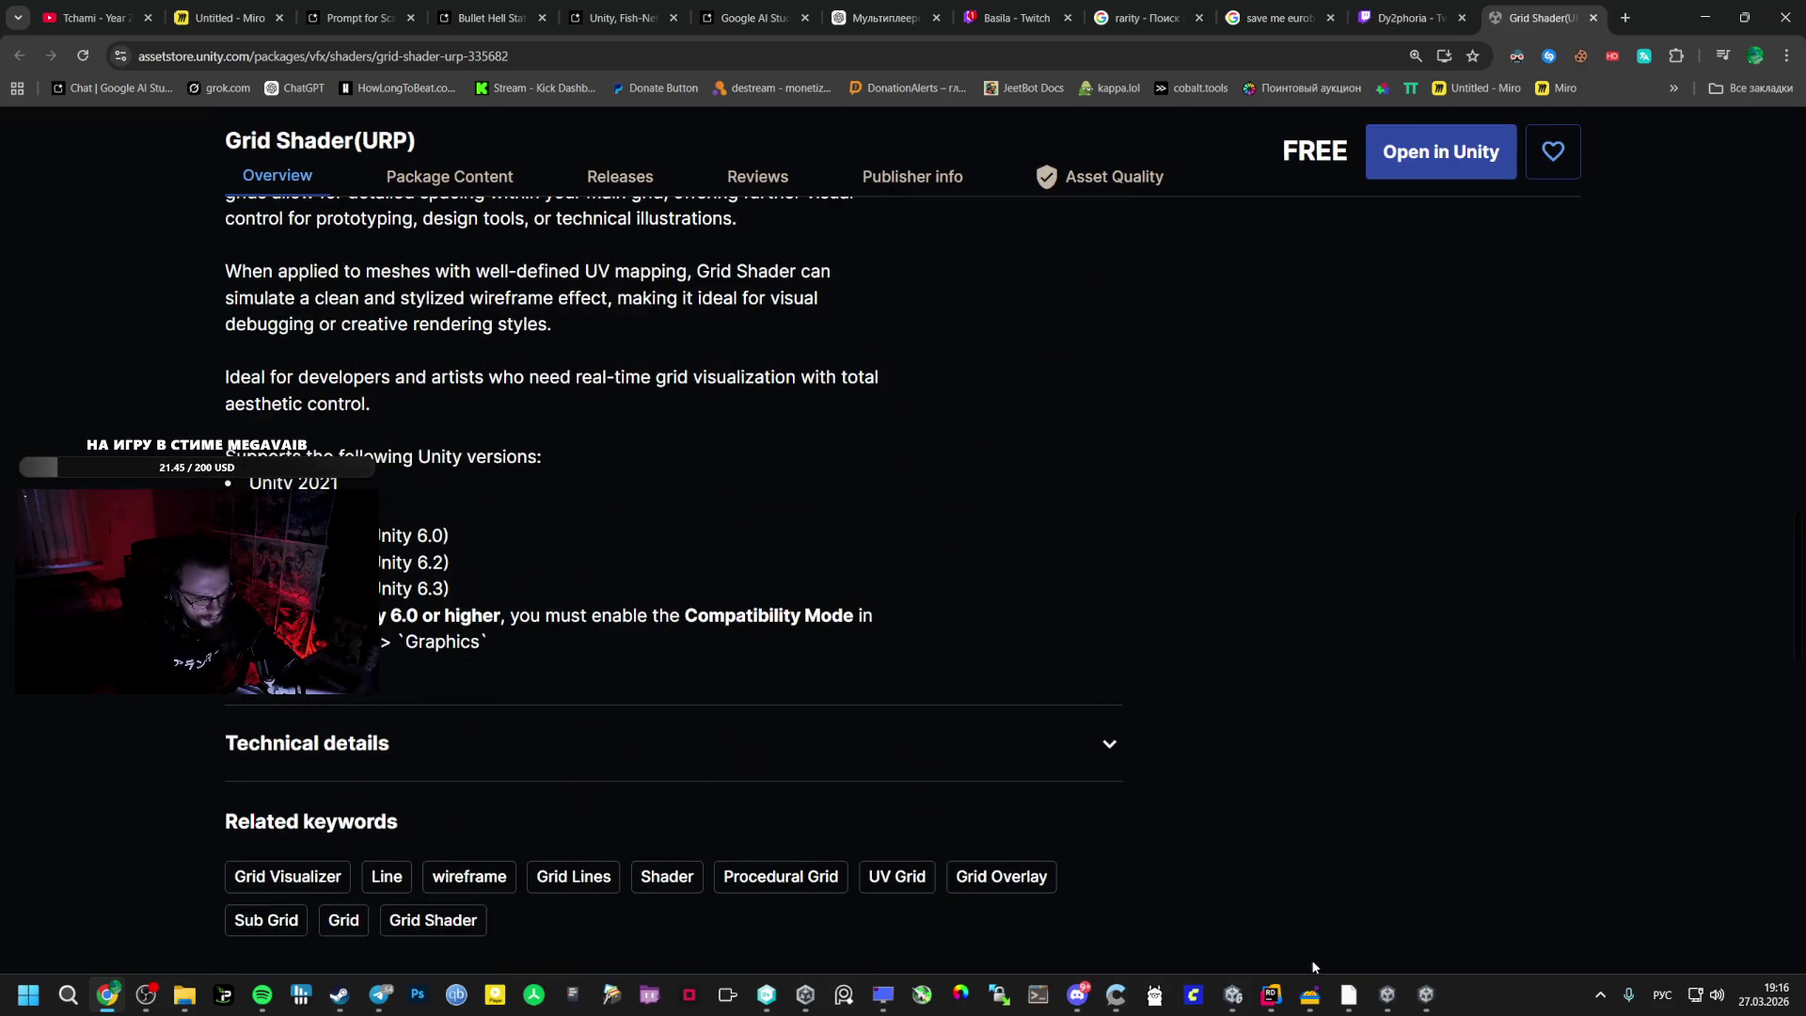
- Resume the game from the pause menu and switch to the second player's window
left_click(1387, 994)
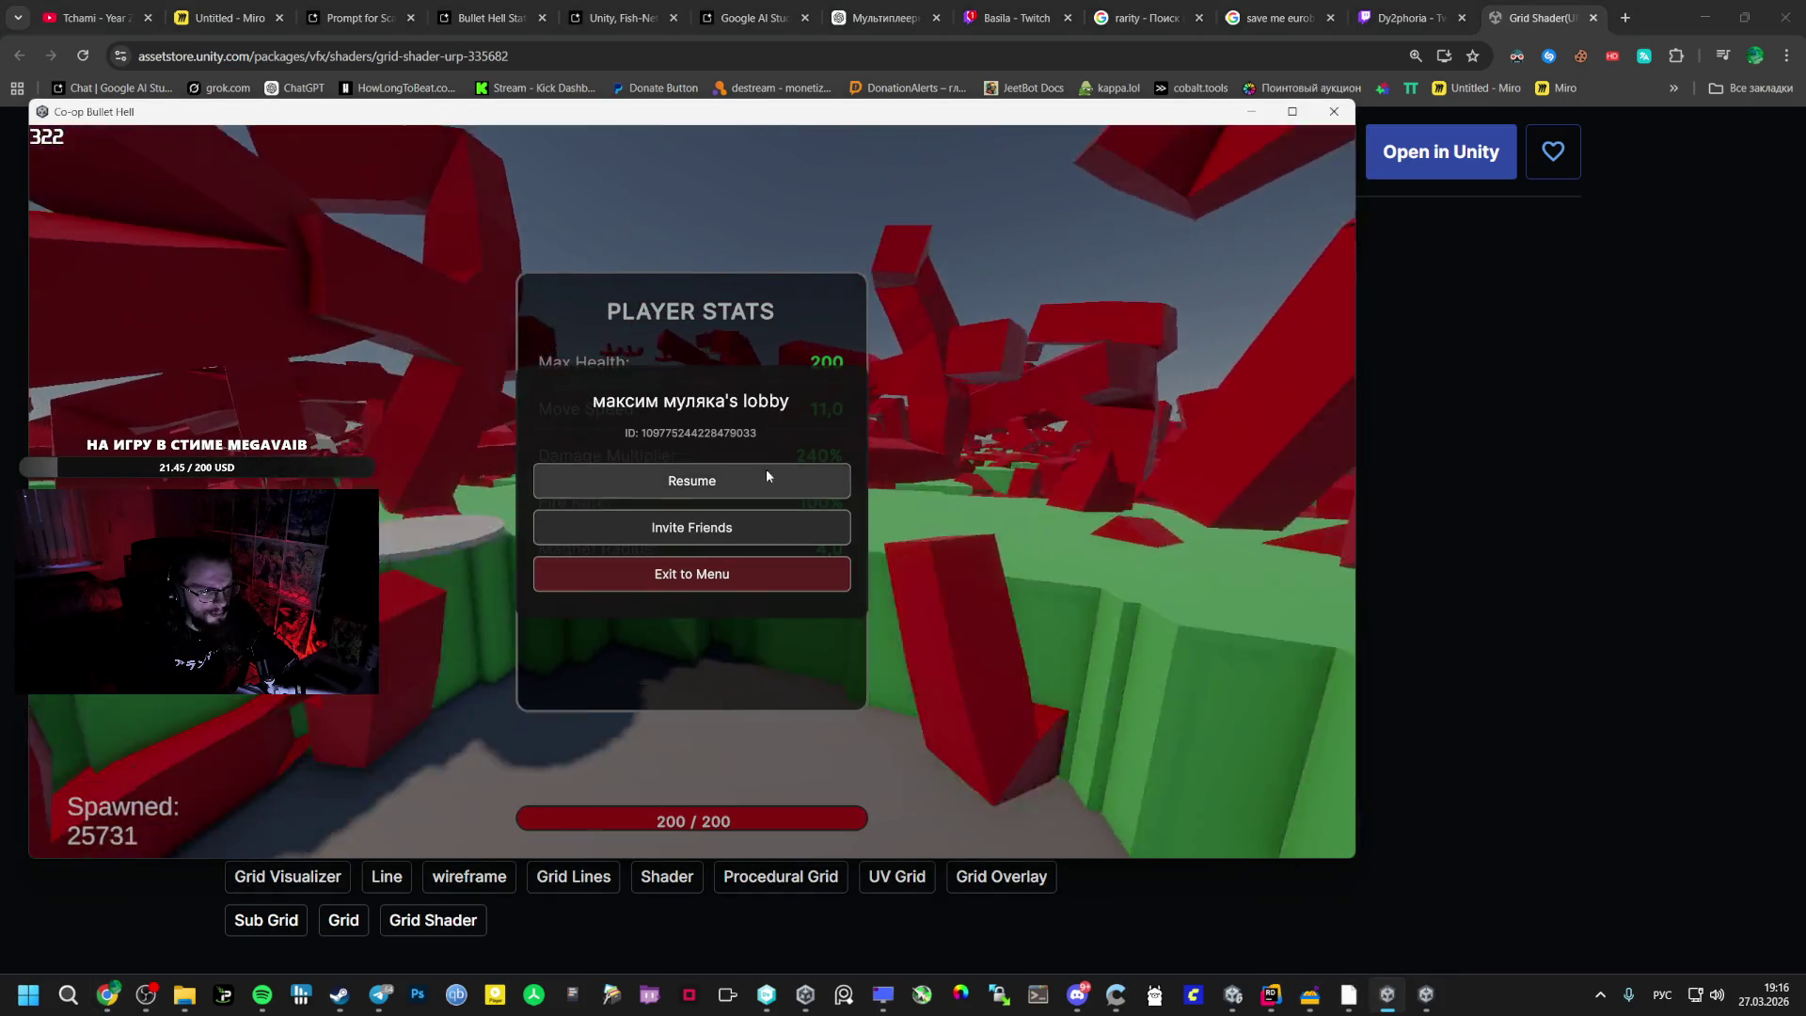
left_click(772, 480)
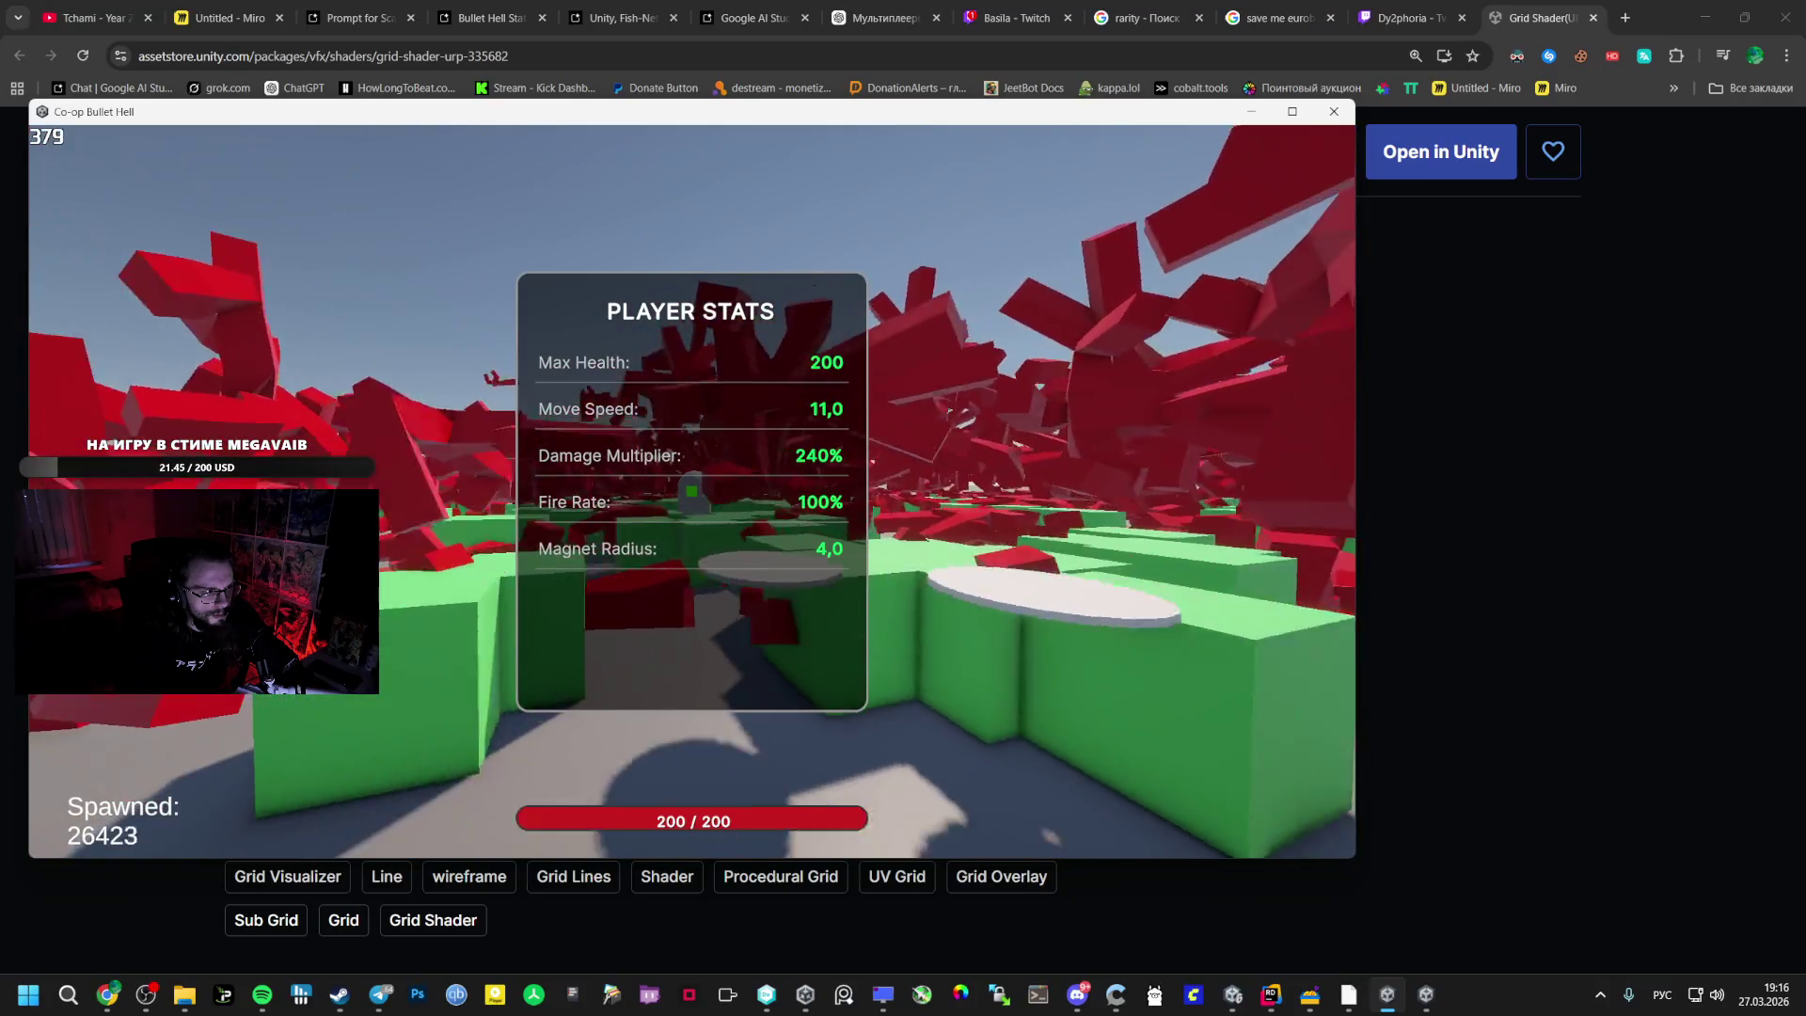
key("alt+Tab")
key("alt+Tab")
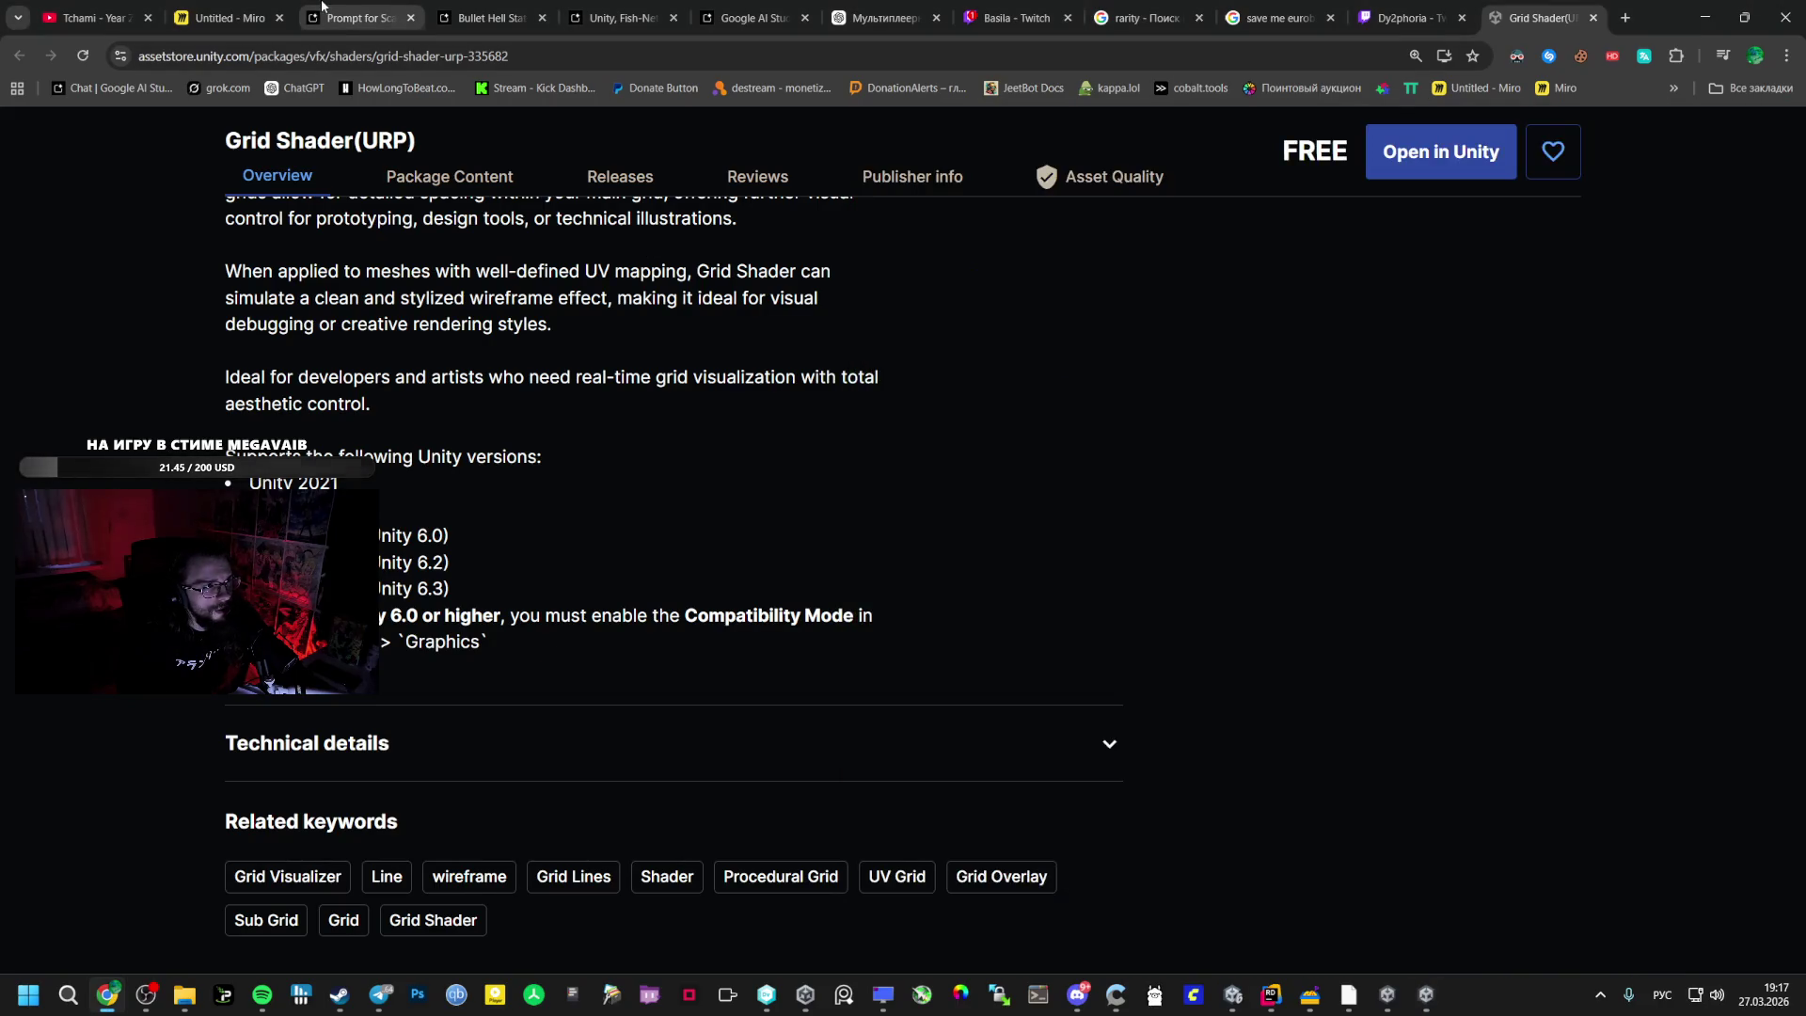
left_click(362, 17)
- Read the Bullet Hell Stats System reply on RecalculateExpRequirement and the OrbitalAuraWeapon NetworkTransform fix
scroll(855, 625, "down", 10)
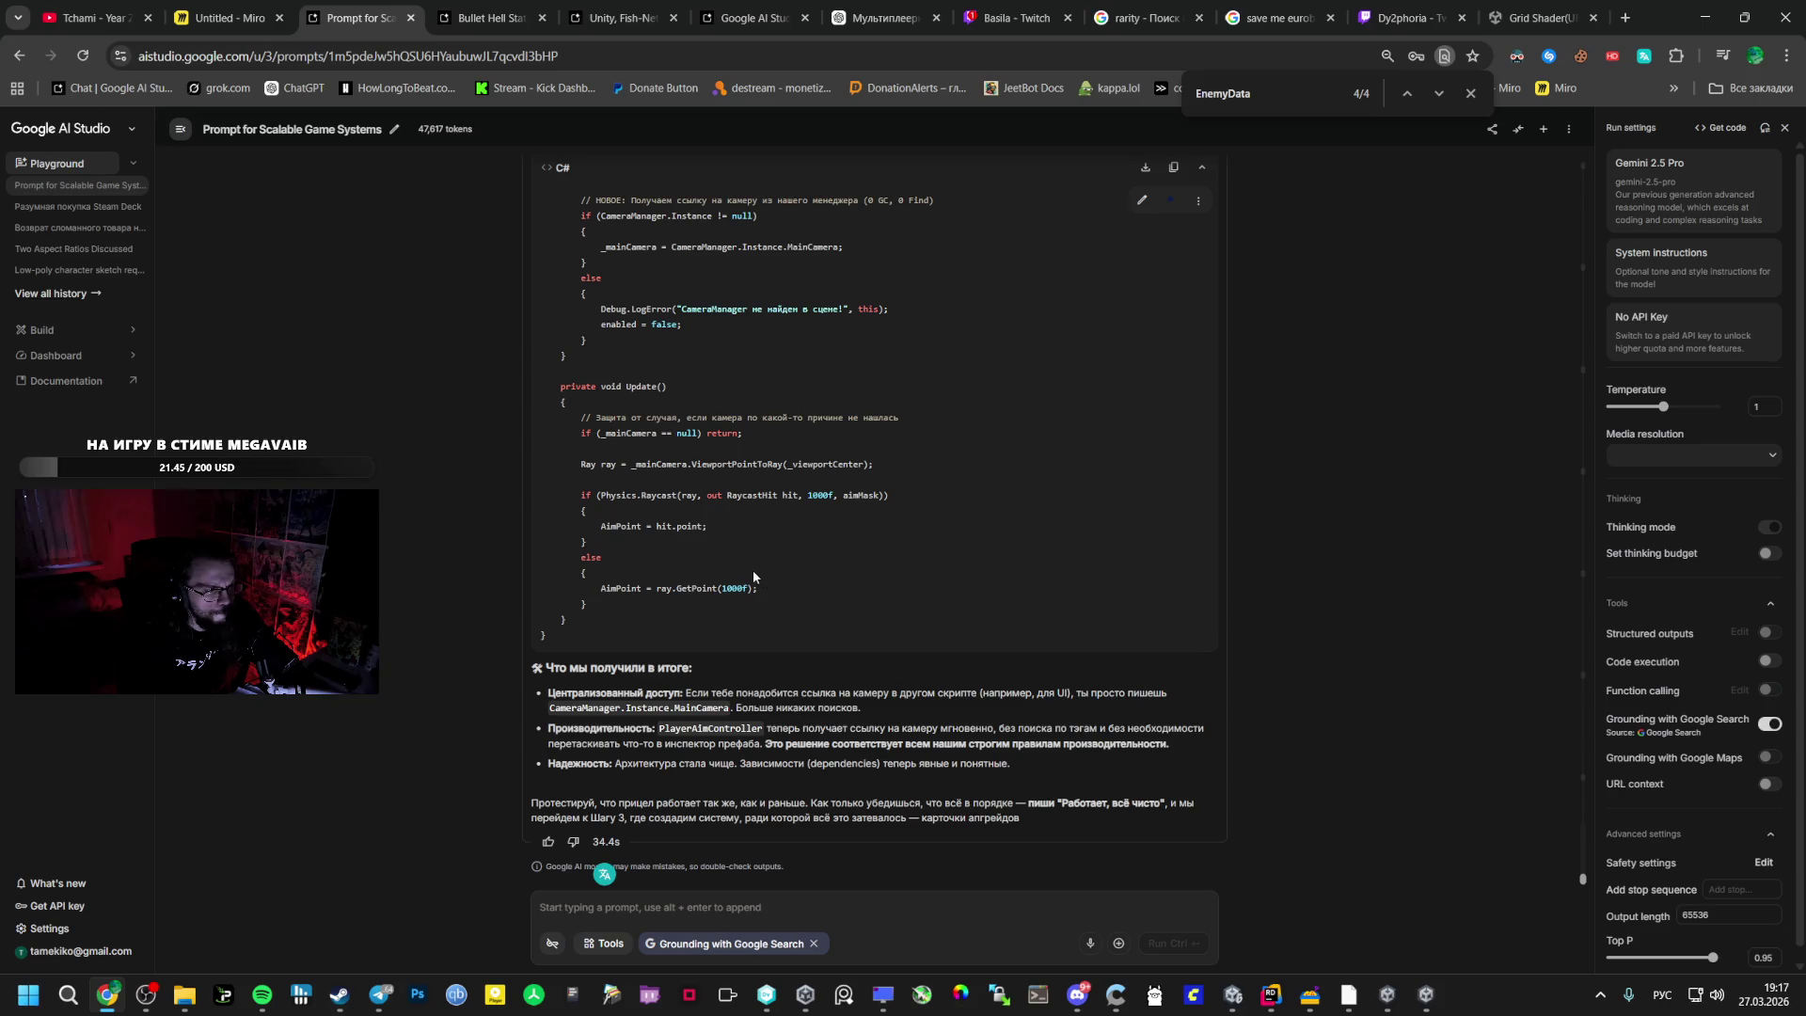
key("ctrl+Tab")
scroll(830, 506, "up", 5)
scroll(799, 527, "down", 8)
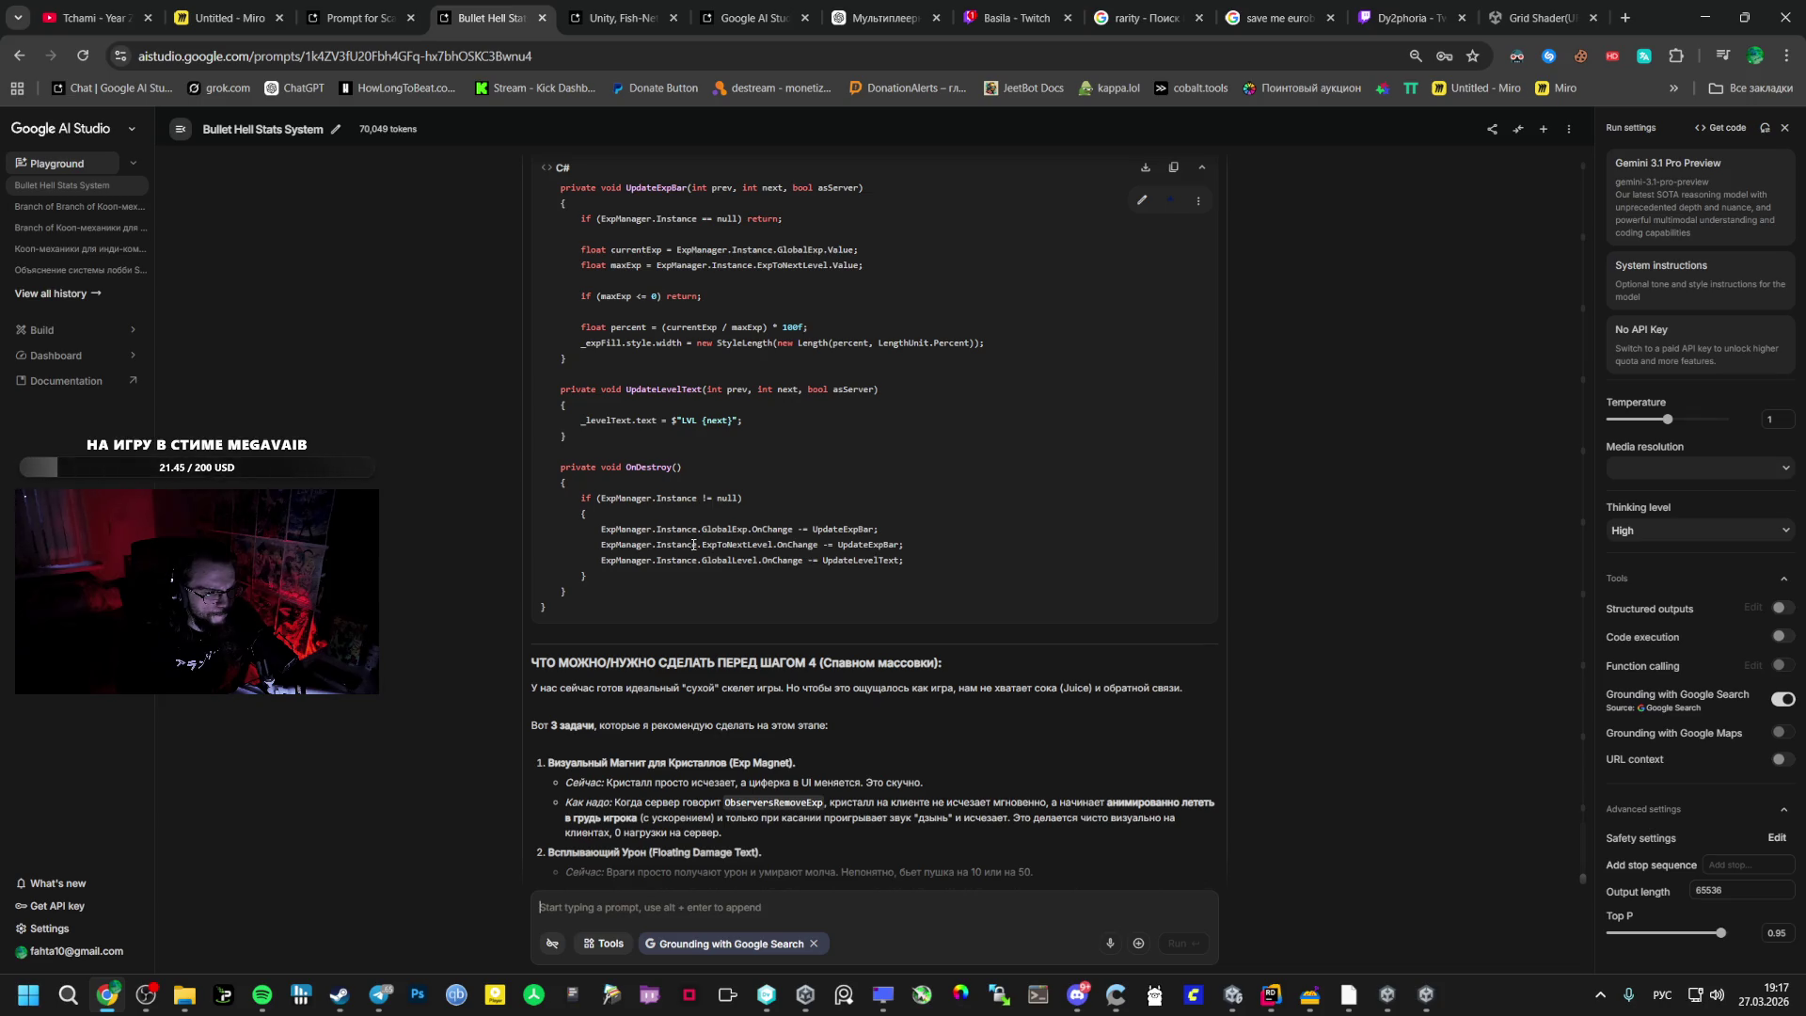
scroll(691, 546, "down", 2)
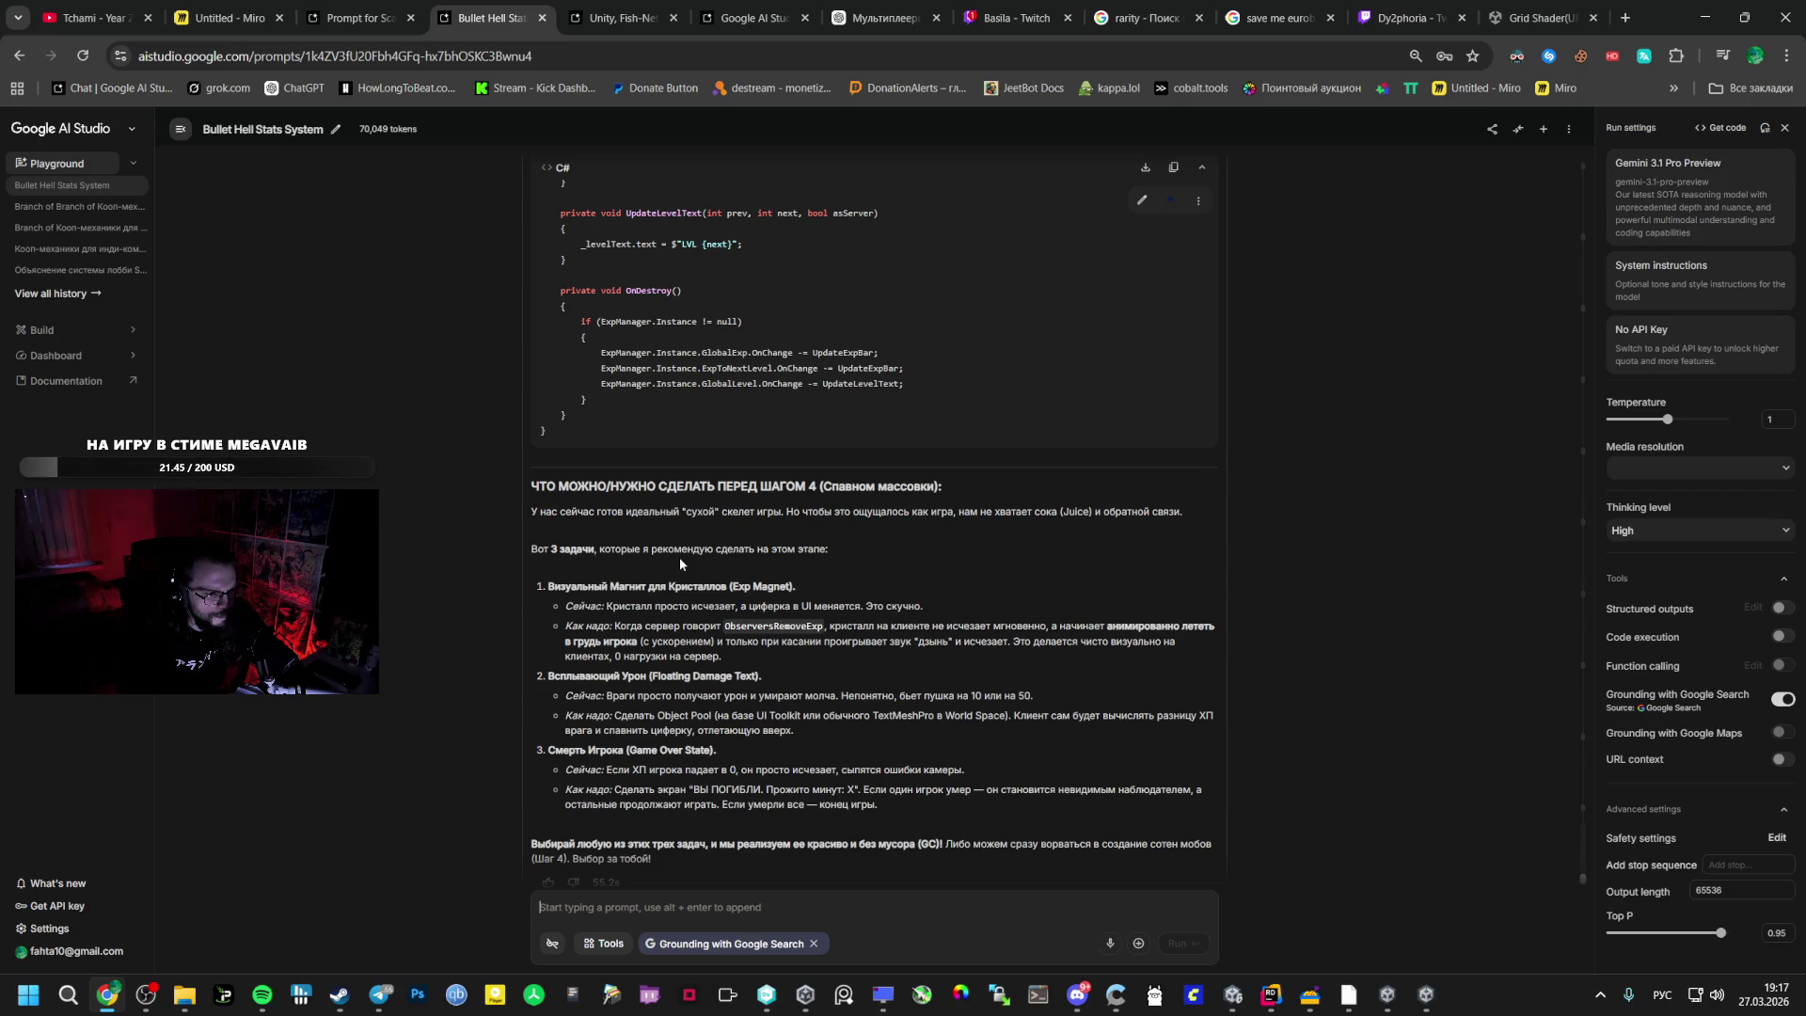
scroll(685, 539, "down", 1)
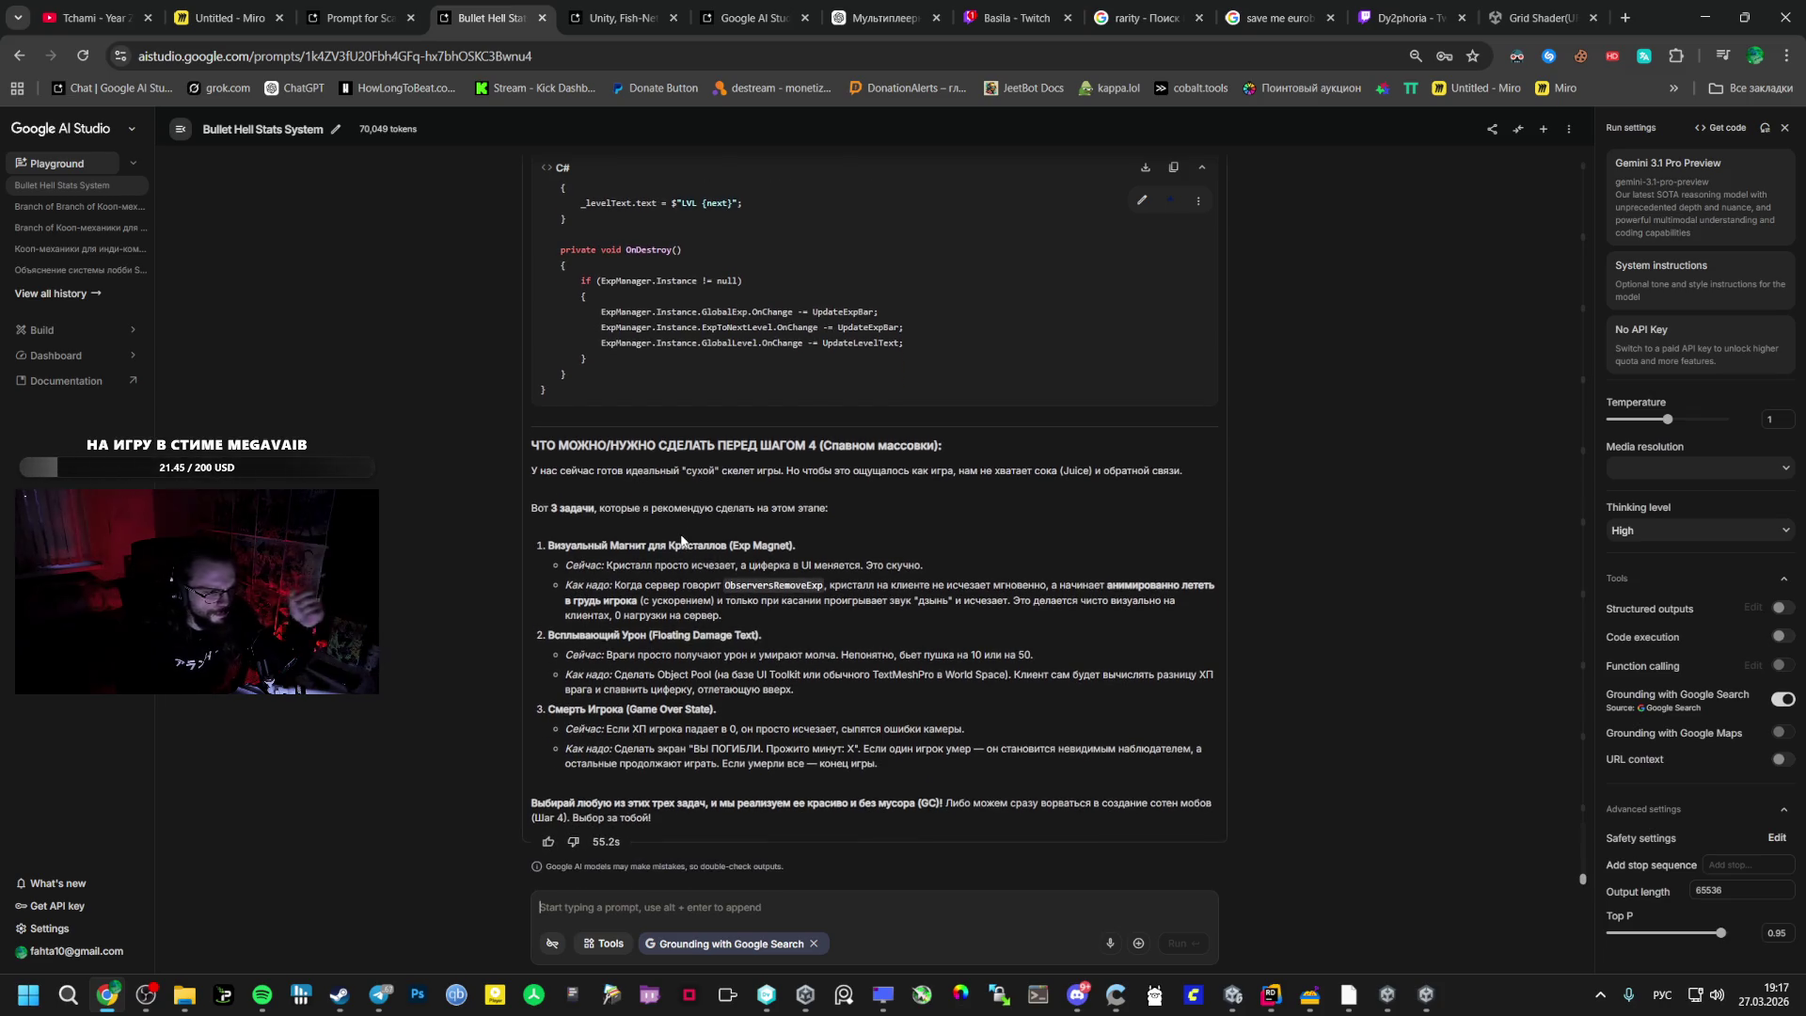
scroll(668, 536, "up", 10)
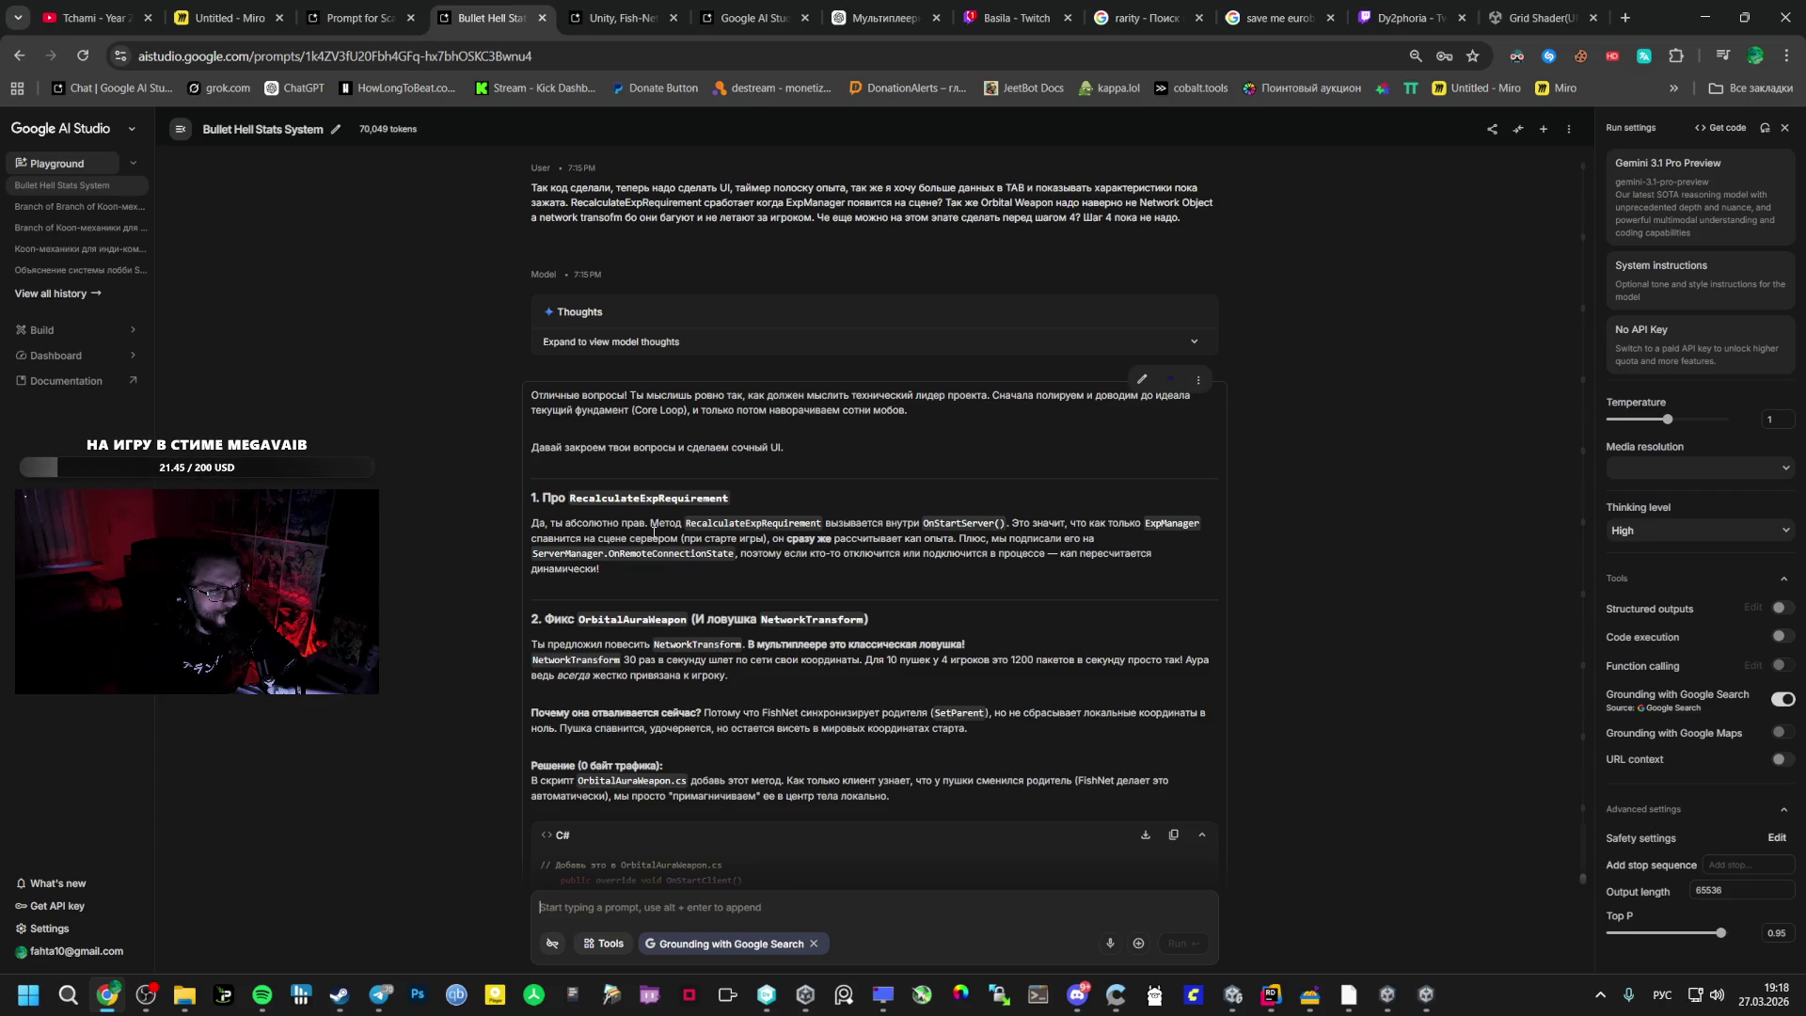
left_click(1270, 995)
- Check the RecalculateExpRequirement call on line 71 in ExpManager's HandlePlayerConnection
double_click(604, 458)
left_click(613, 325)
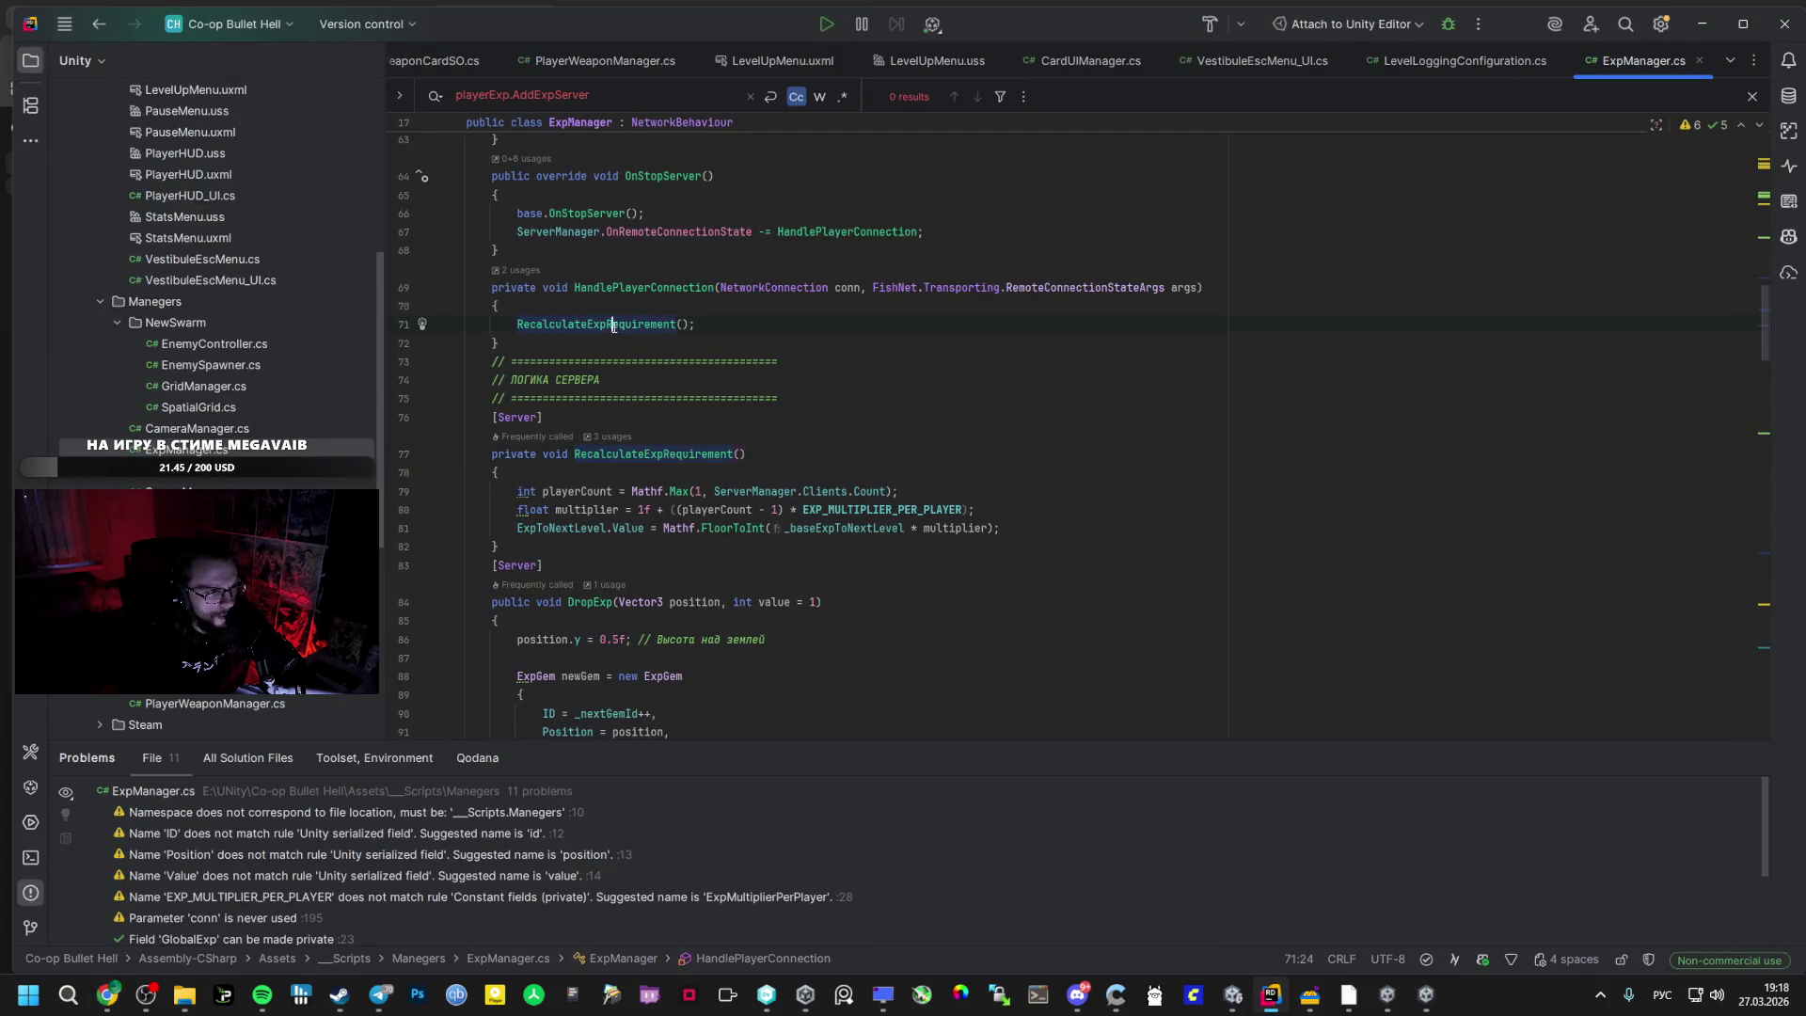
double_click(627, 323)
scroll(618, 327, "up", 3)
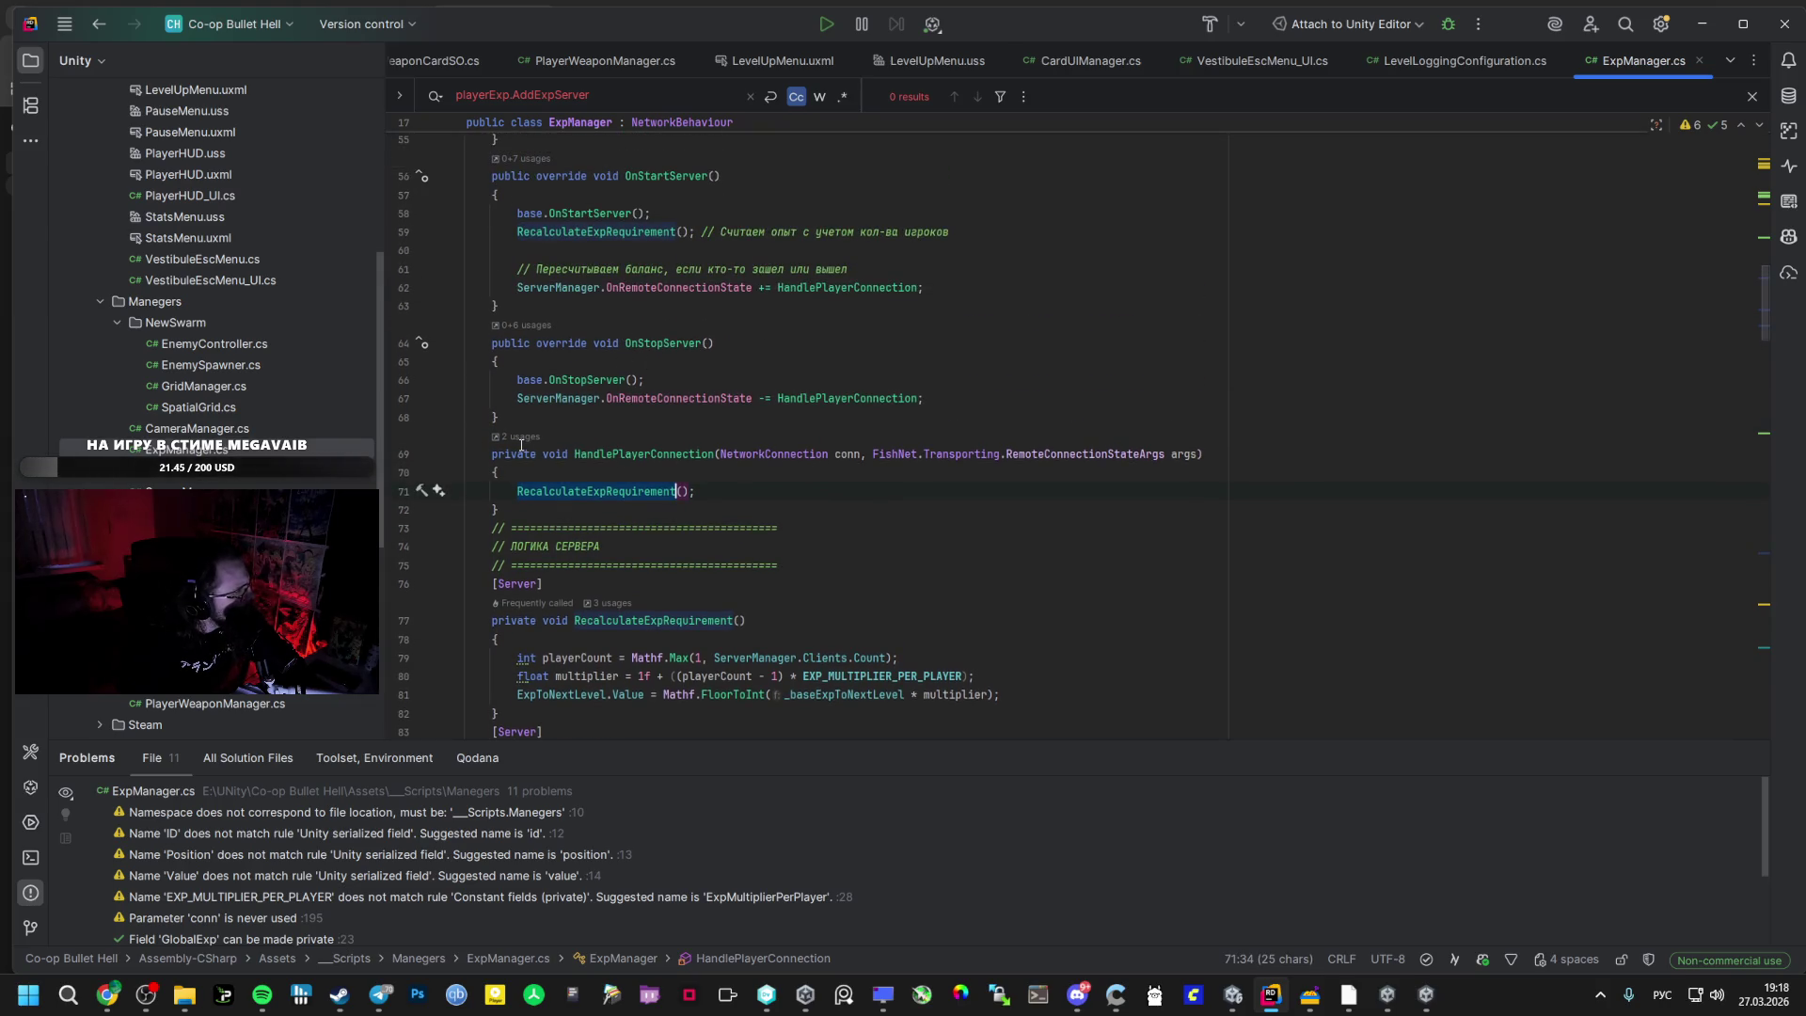
- Select the suggested OnStartClient override code in the AI Studio reply
key("alt+Tab")
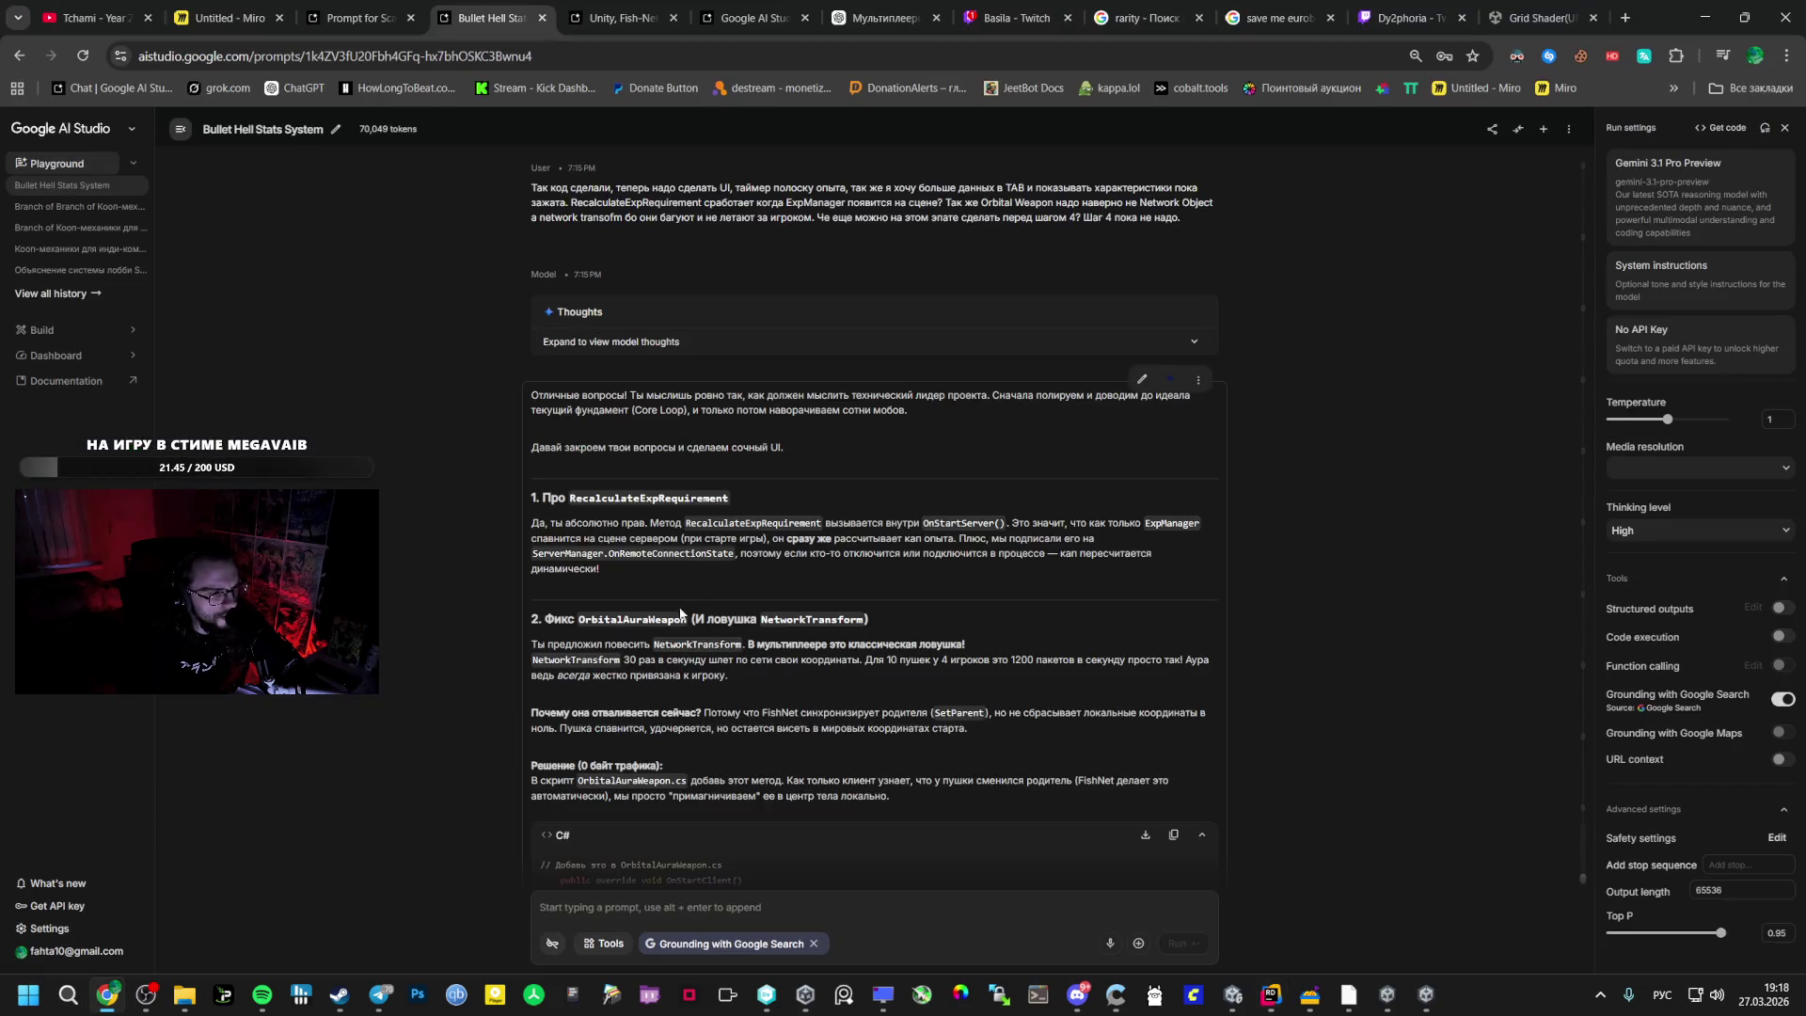
scroll(683, 607, "down", 1)
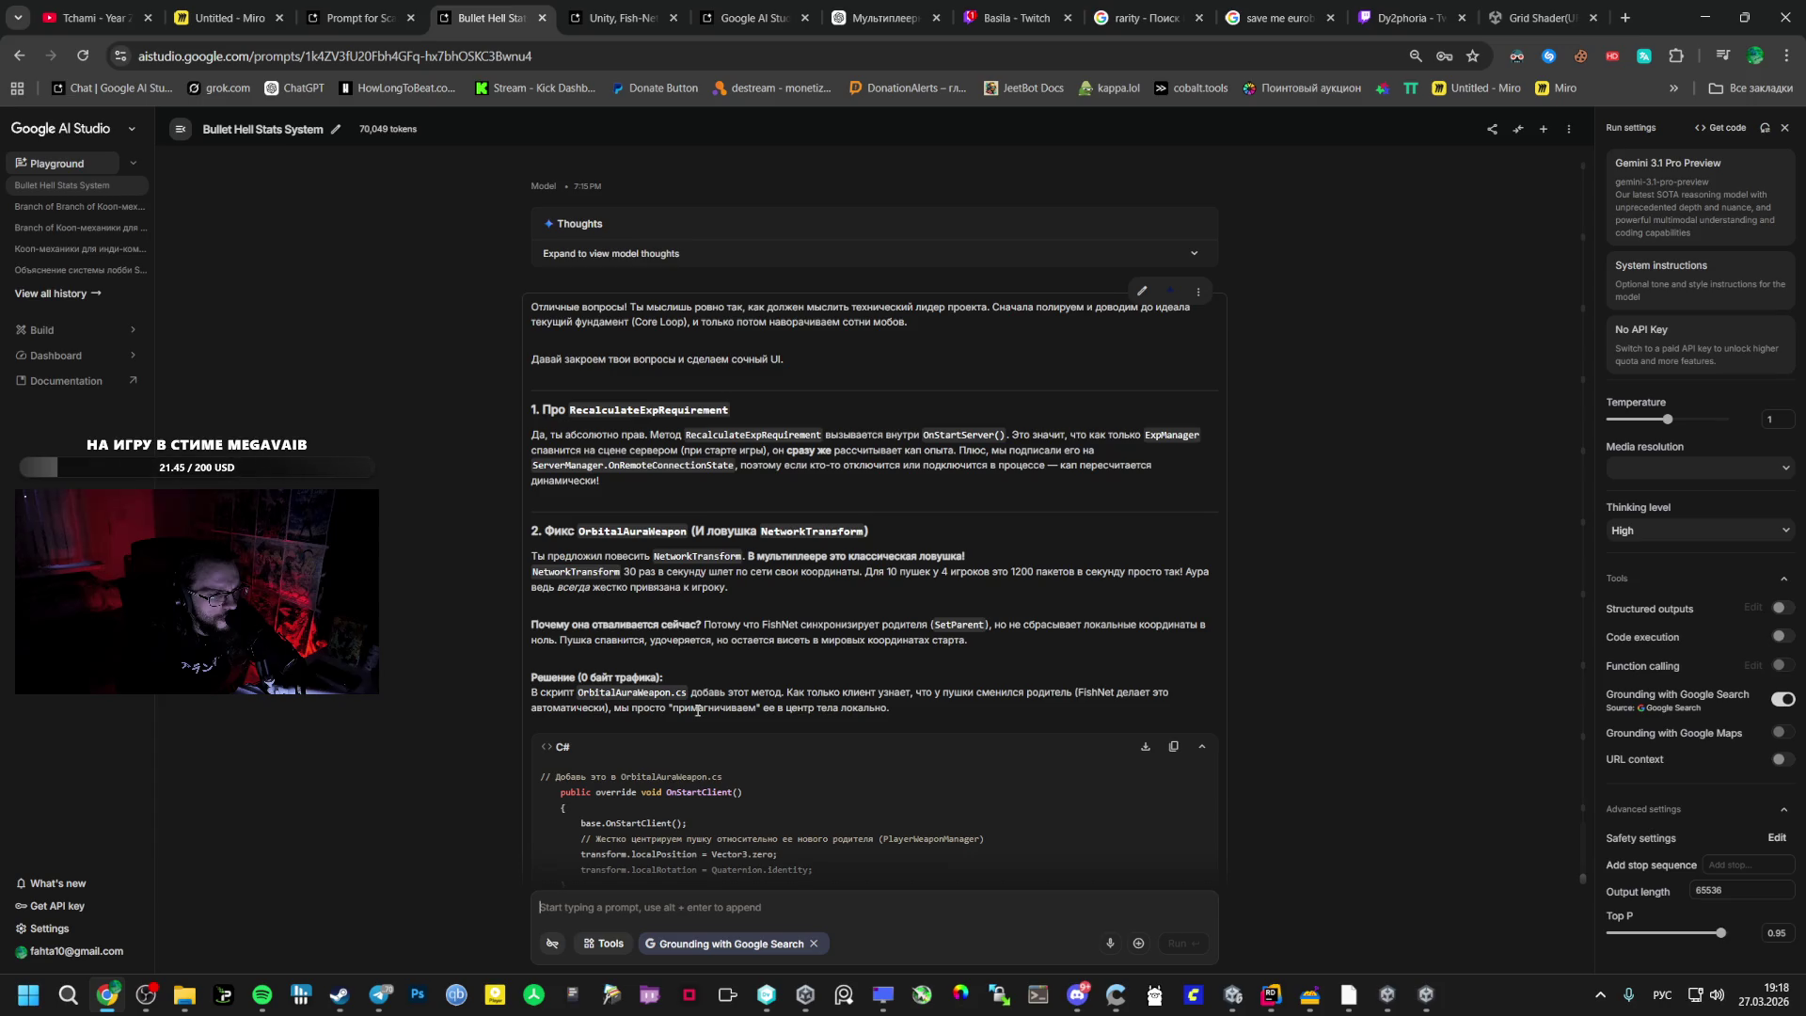
scroll(702, 798, "down", 2)
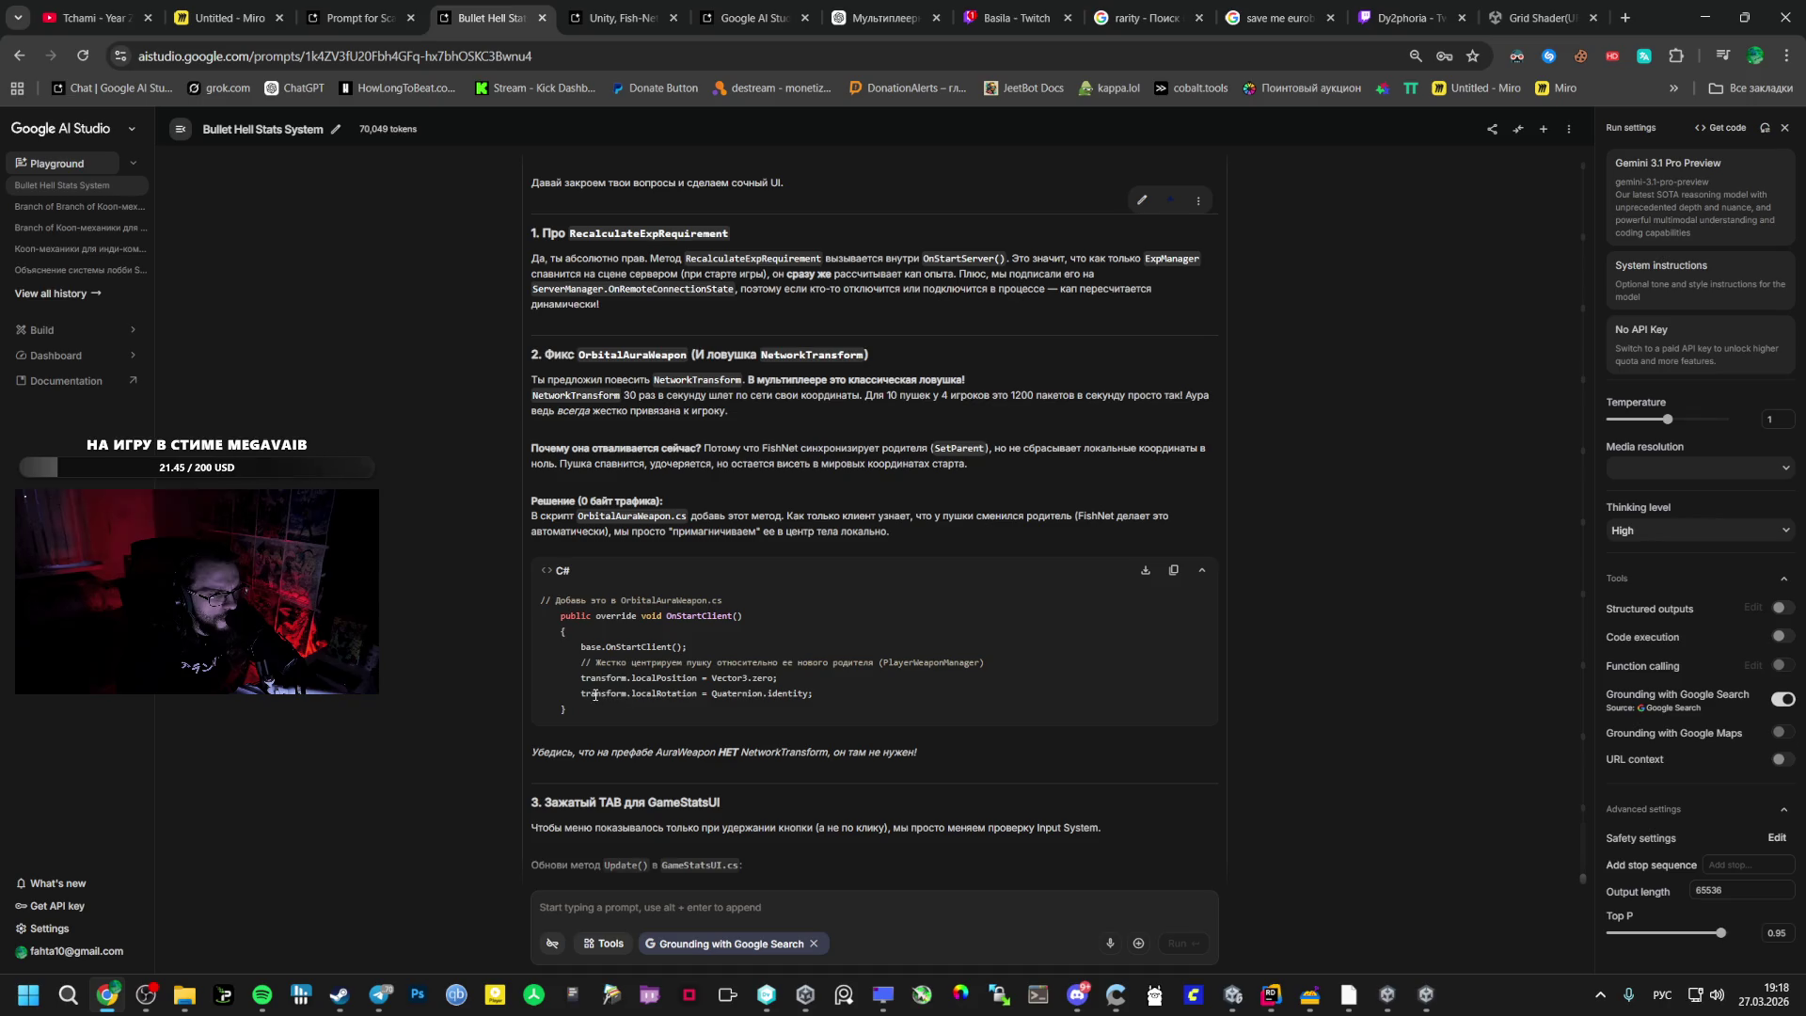
left_click_drag(580, 707, 558, 616)
key("ctrl+c")
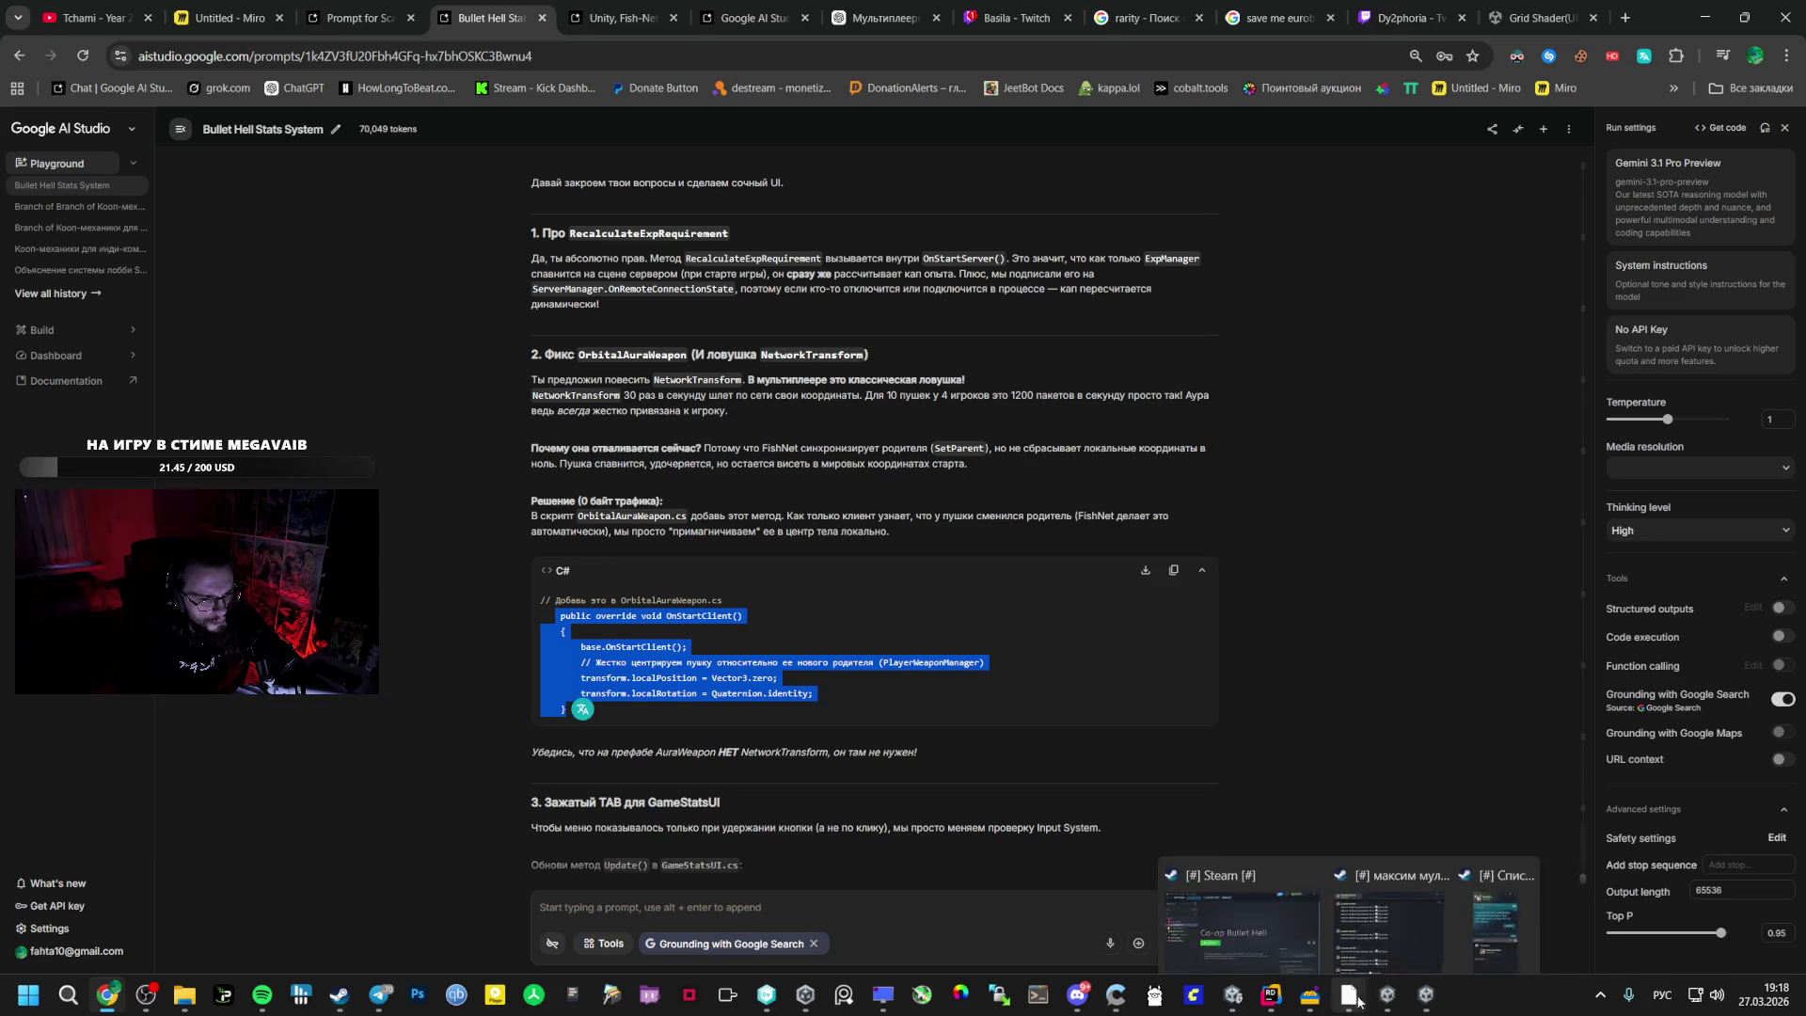
left_click(1271, 995)
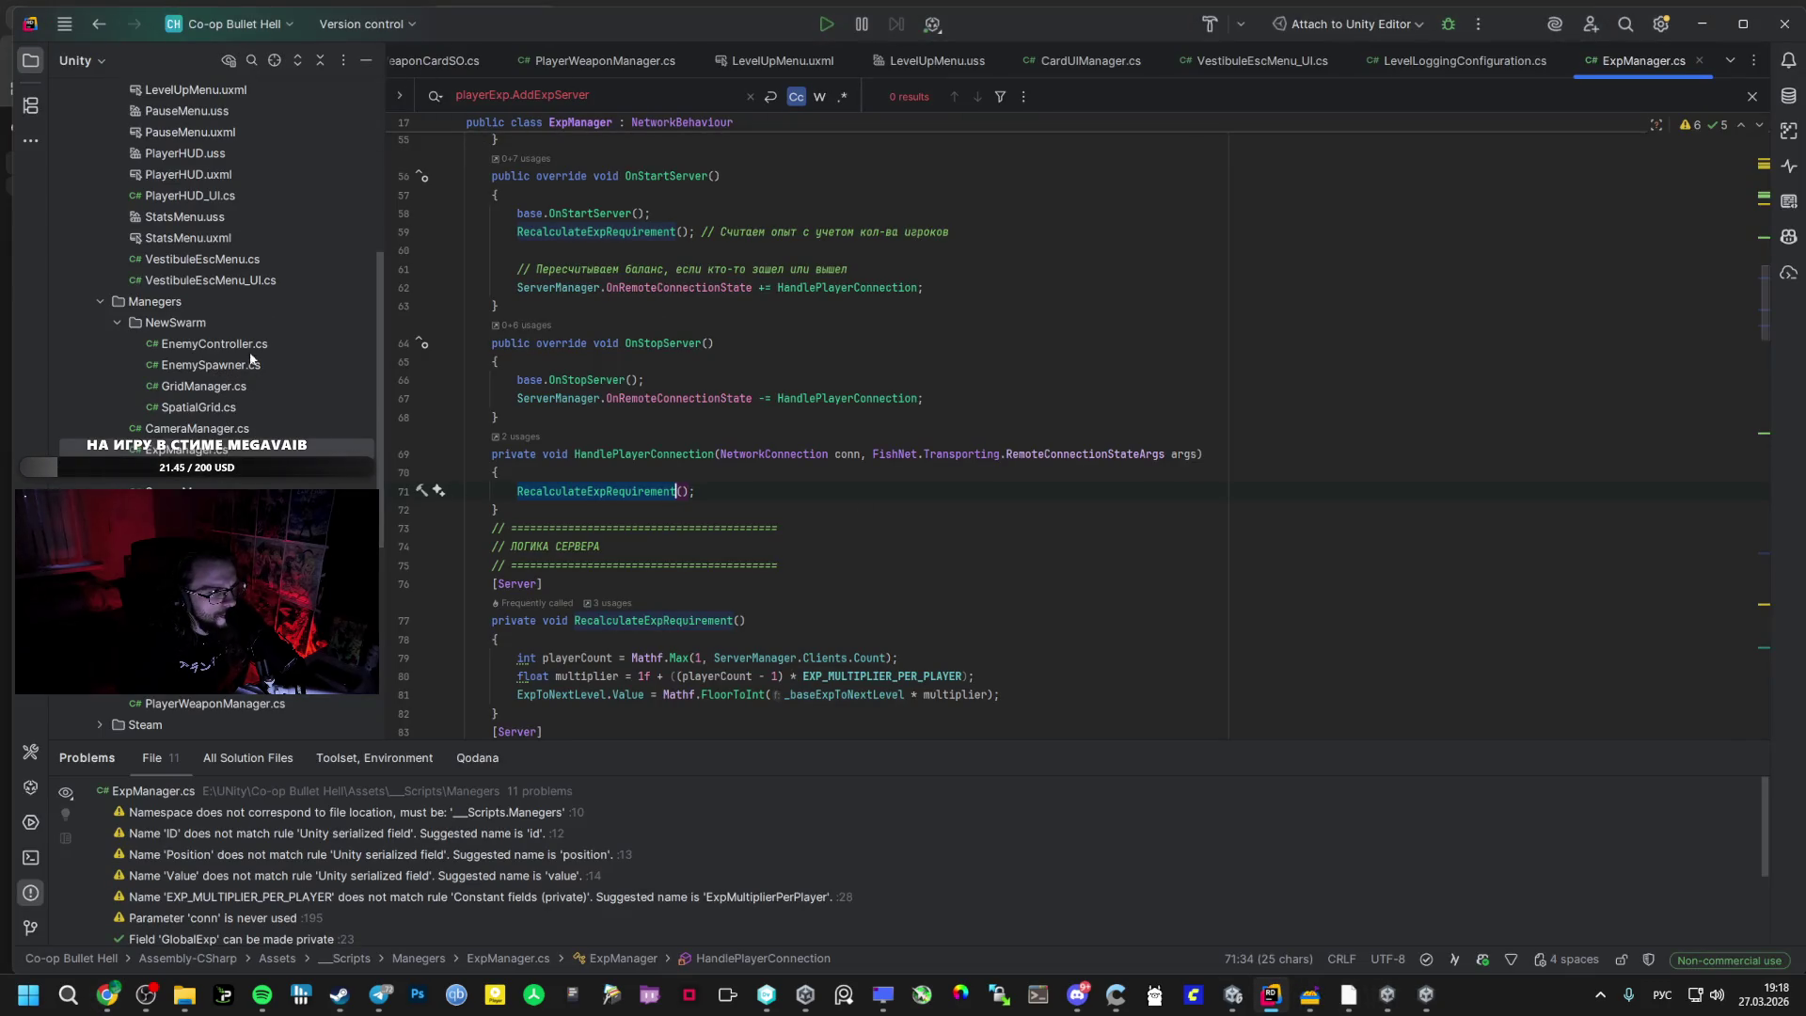
- Paste the OnStartClient override resetting local position and rotation into OrbitalAuraWeapon.cs at line 16
scroll(240, 284, "up", 5)
scroll(238, 237, "up", 3)
double_click(238, 237)
scroll(566, 390, "up", 4)
key("ctrl+v")
key("alt+Tab")
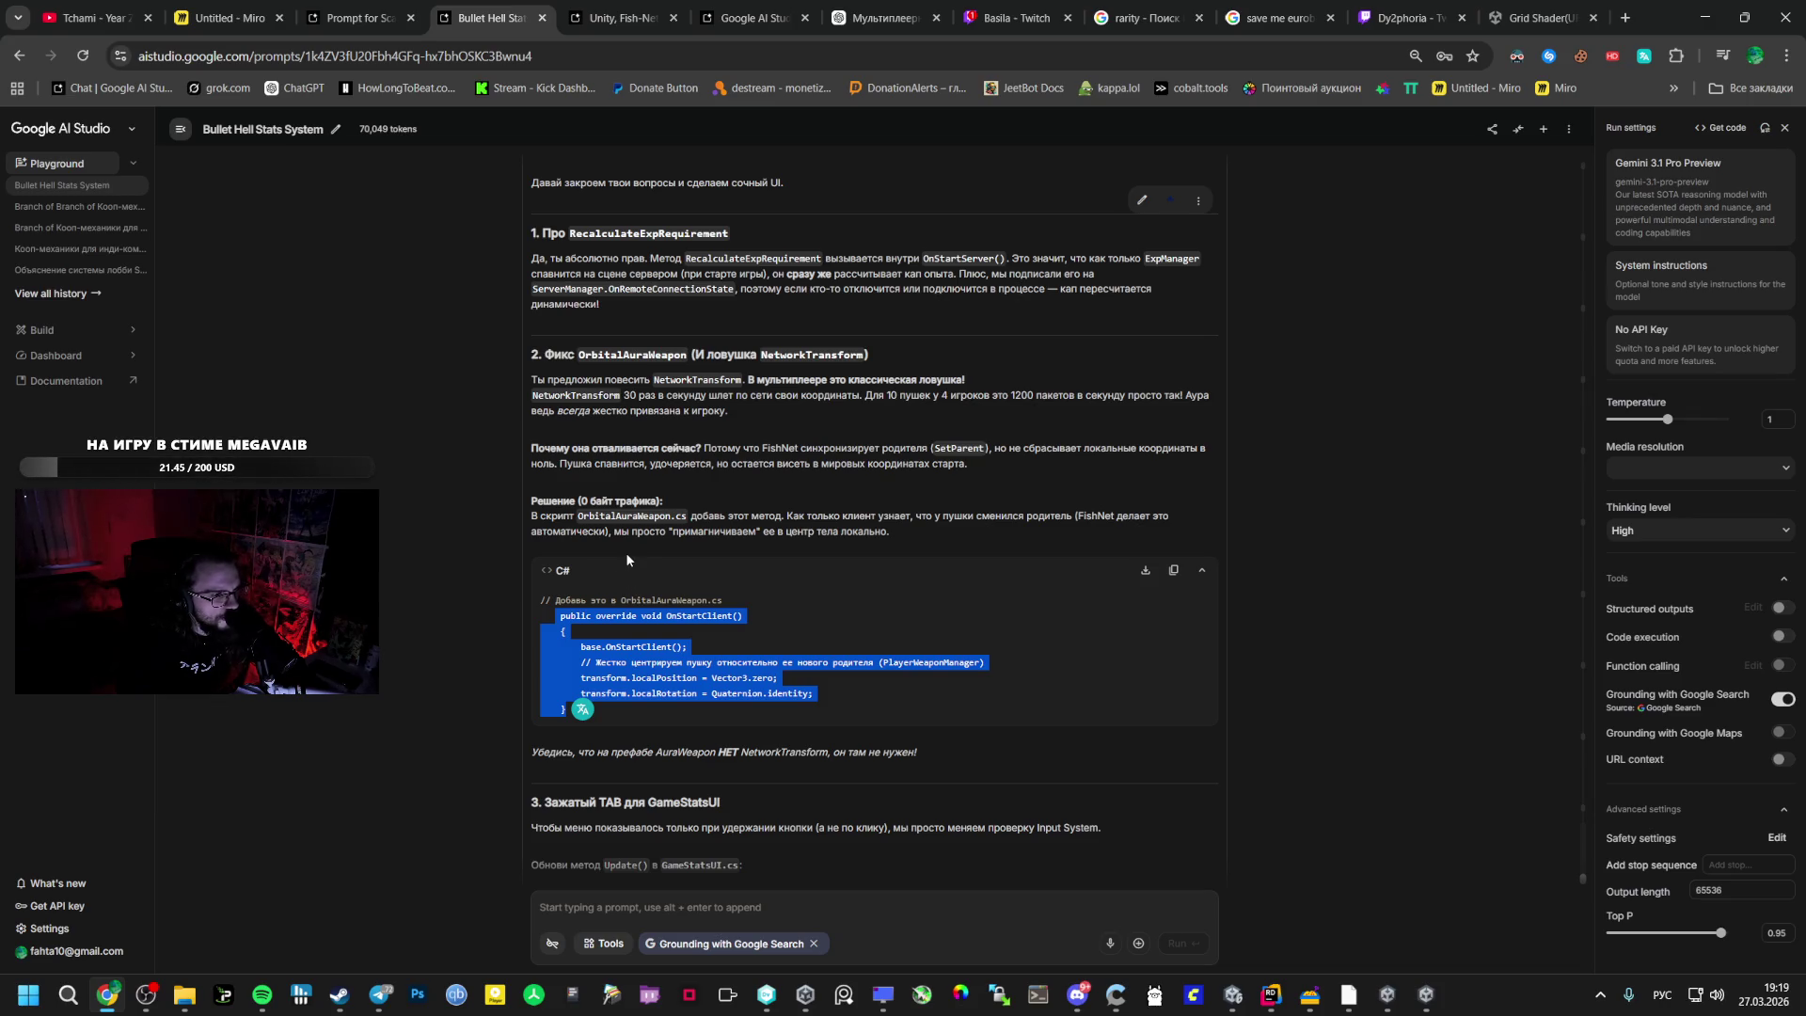
key("alt+Tab")
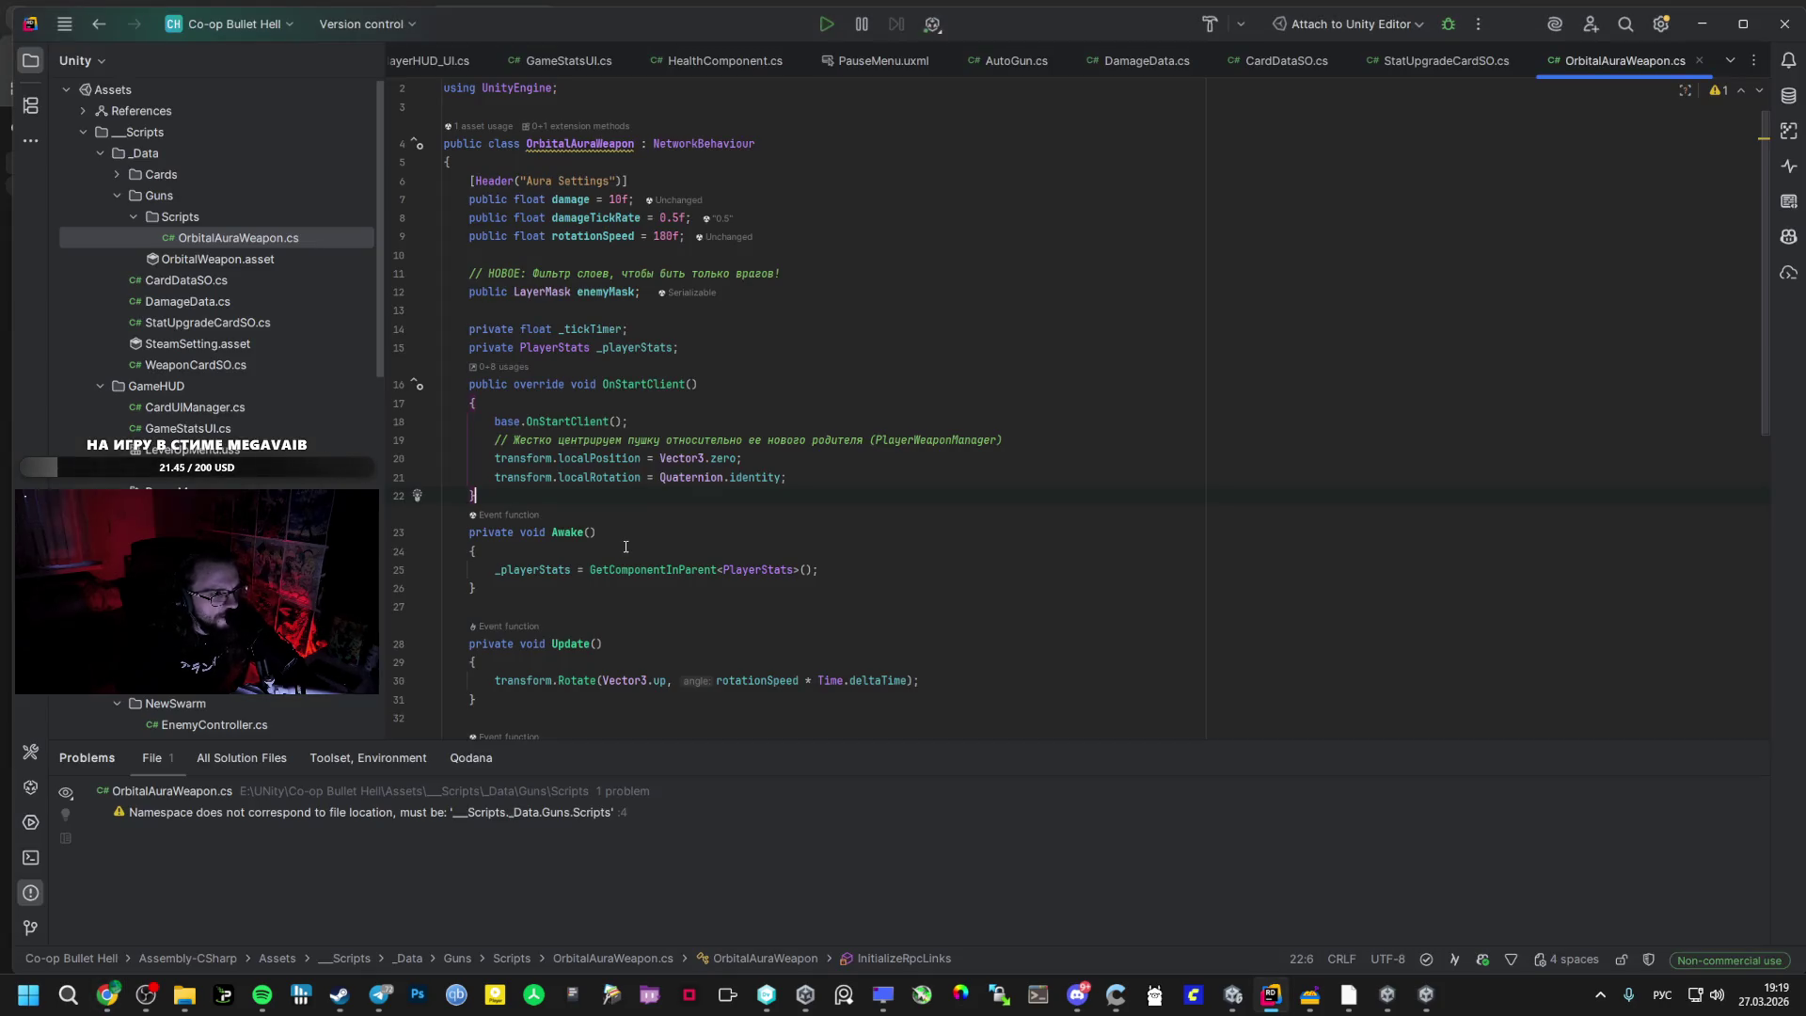
key("alt+Tab")
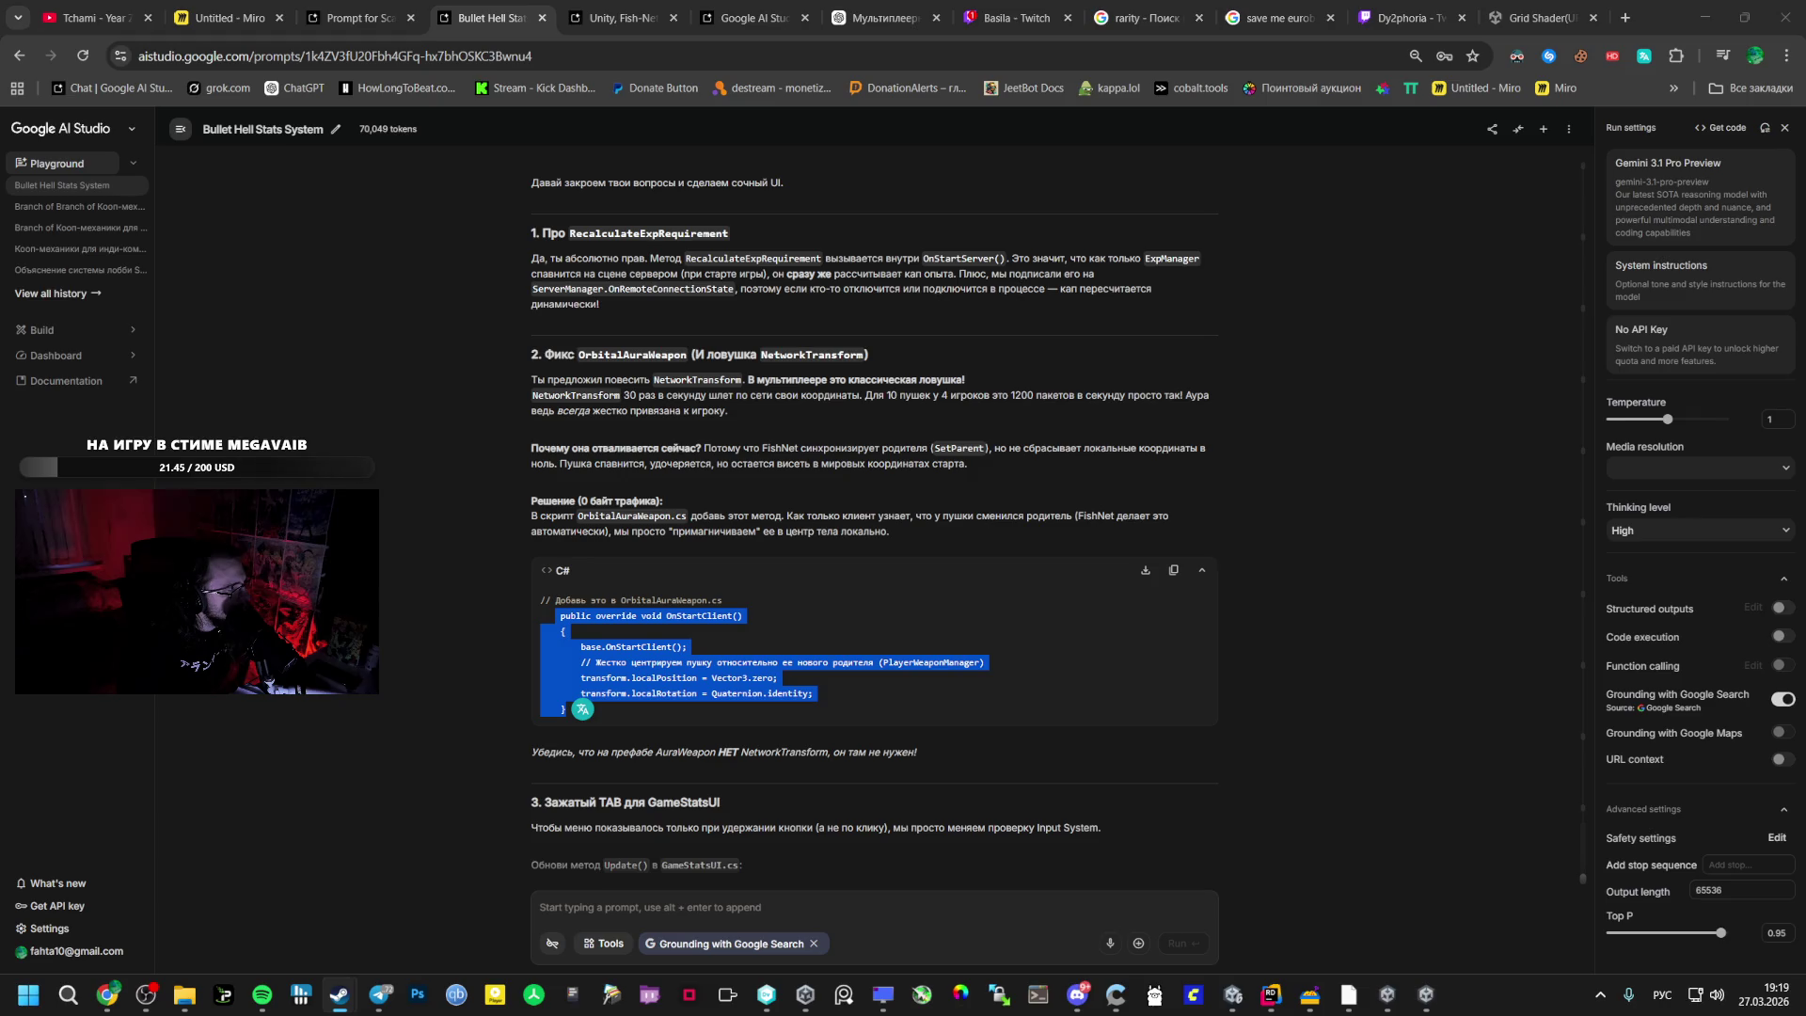
- Review the suggested GameStatsUI code in AI Studio and bring up GameStatsUI.cs in Rider
scroll(805, 499, "down", 2)
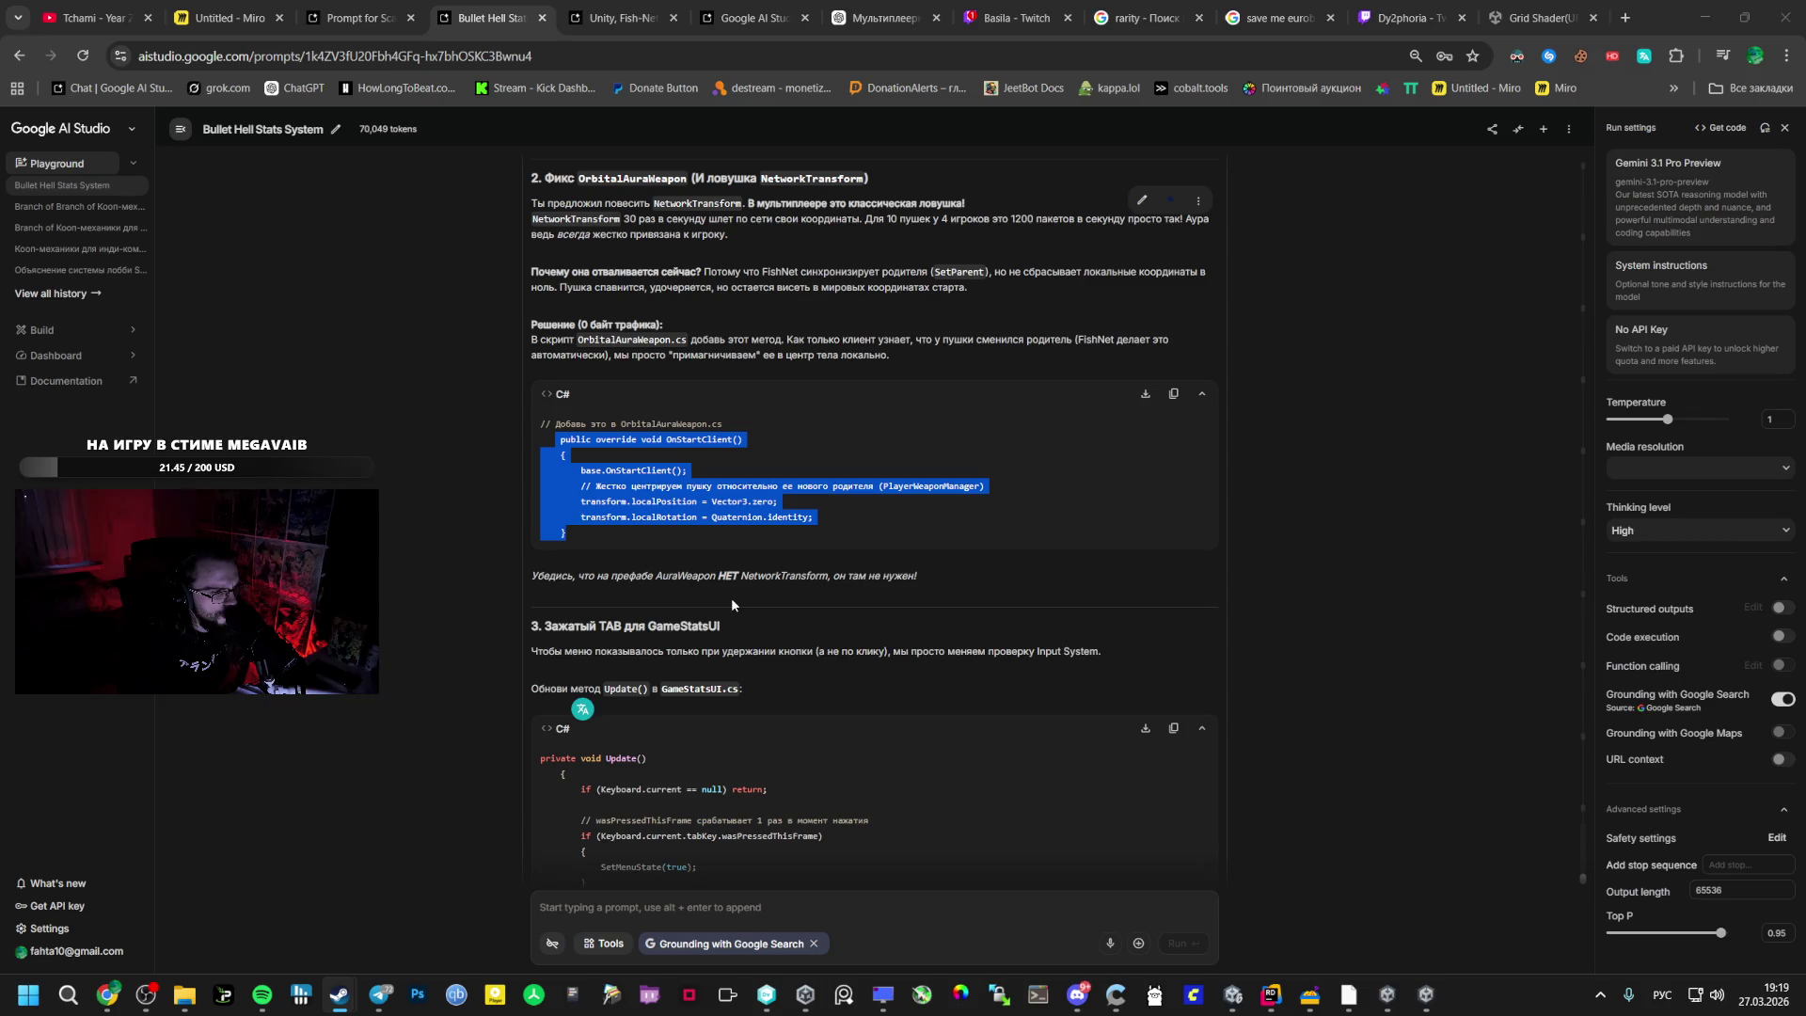
scroll(732, 605, "down", 2)
scroll(732, 605, "up", 3)
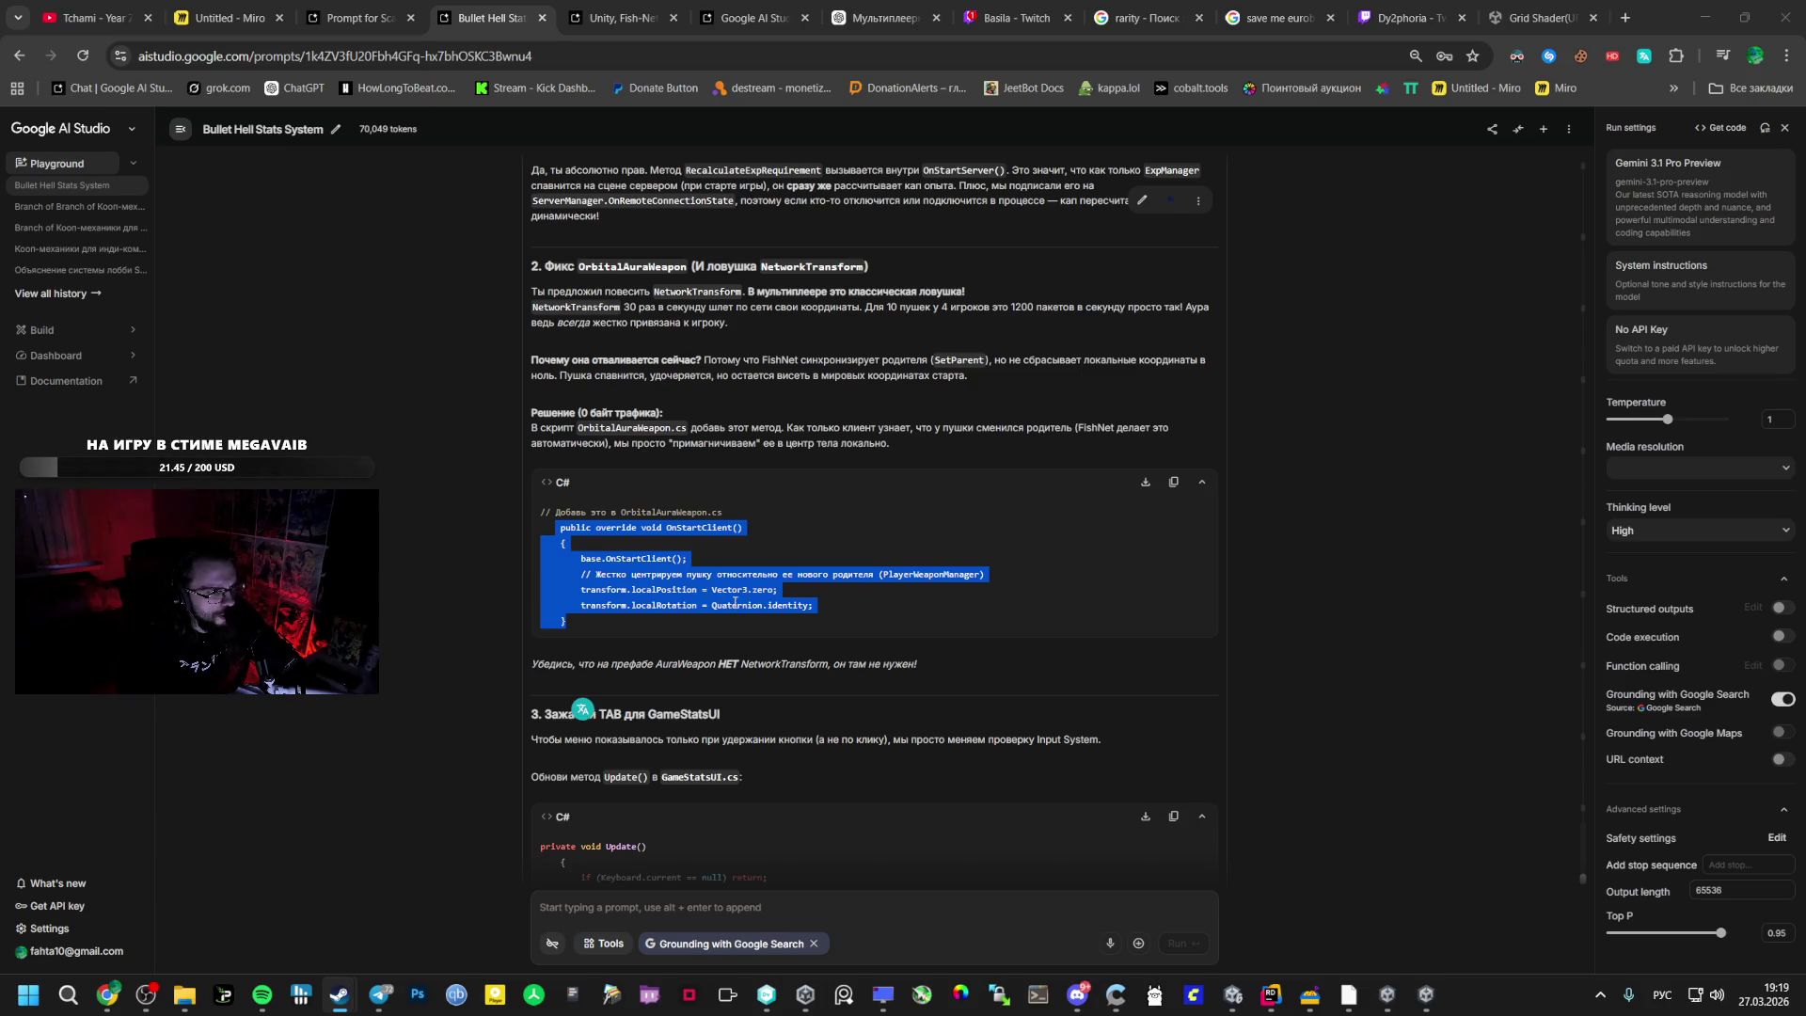
scroll(733, 607, "down", 3)
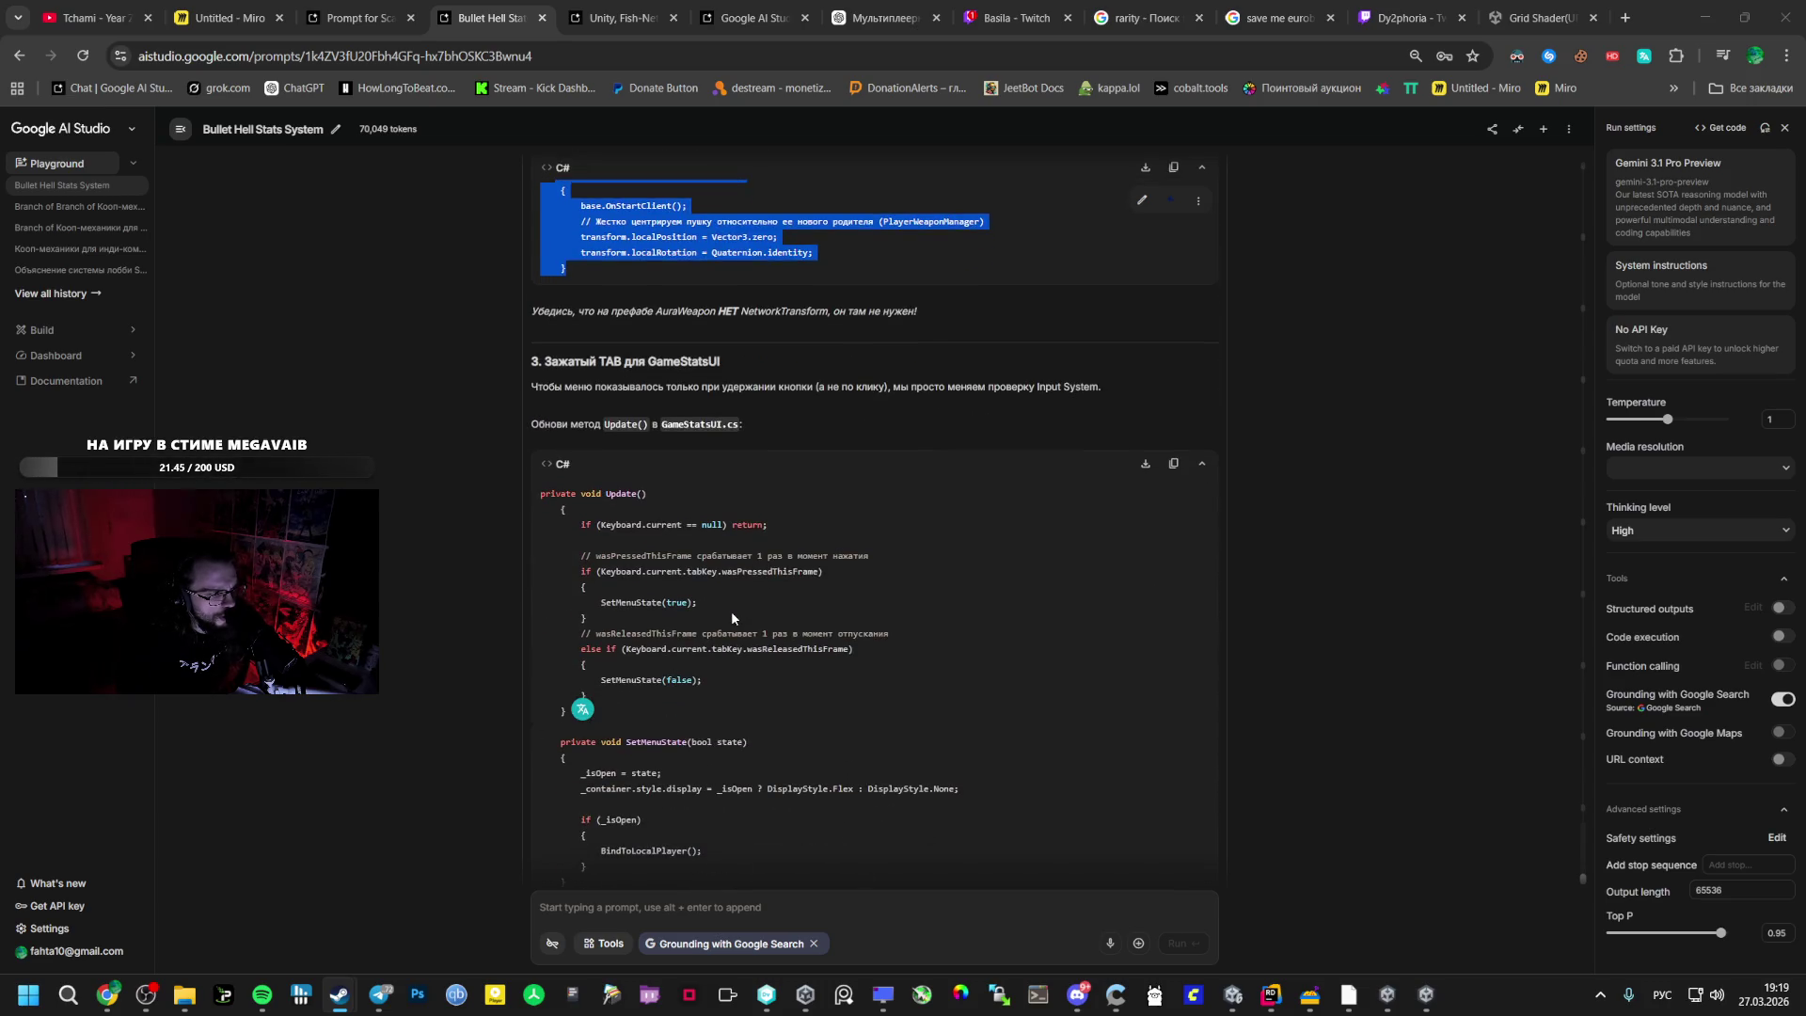
double_click(691, 424)
left_click_drag(541, 493, 616, 639)
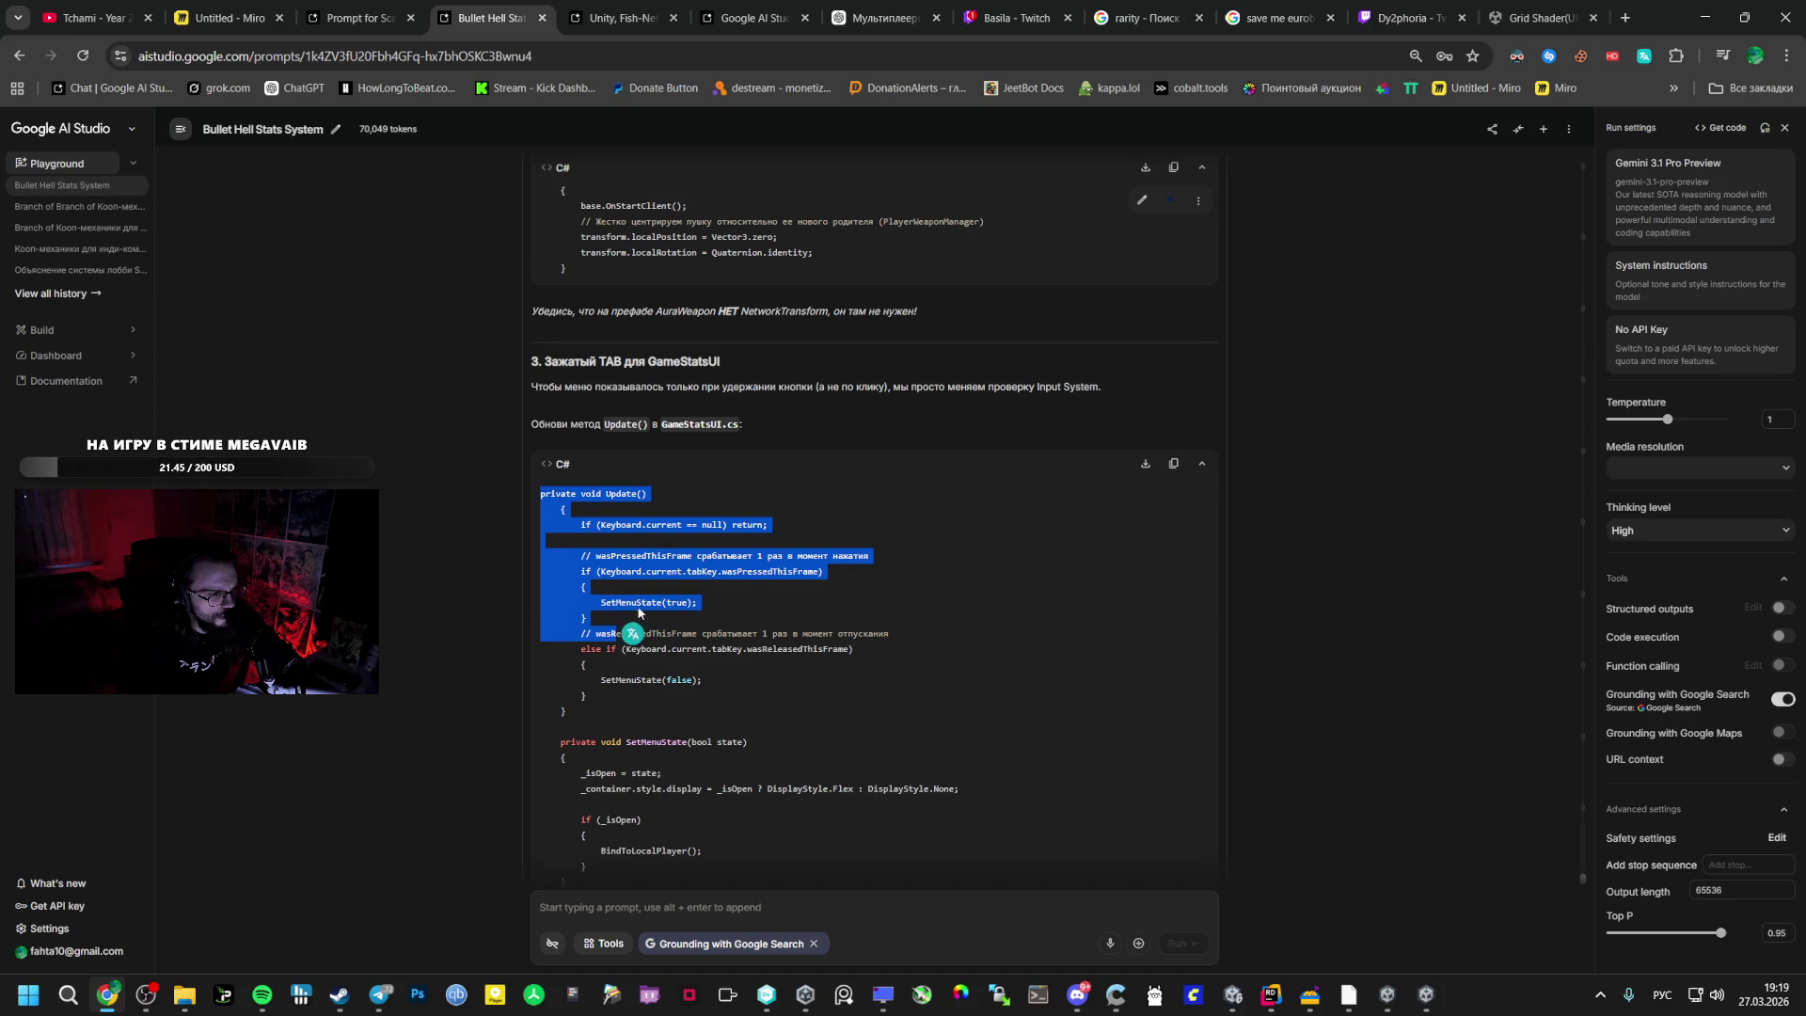
left_click(632, 498)
double_click(696, 425)
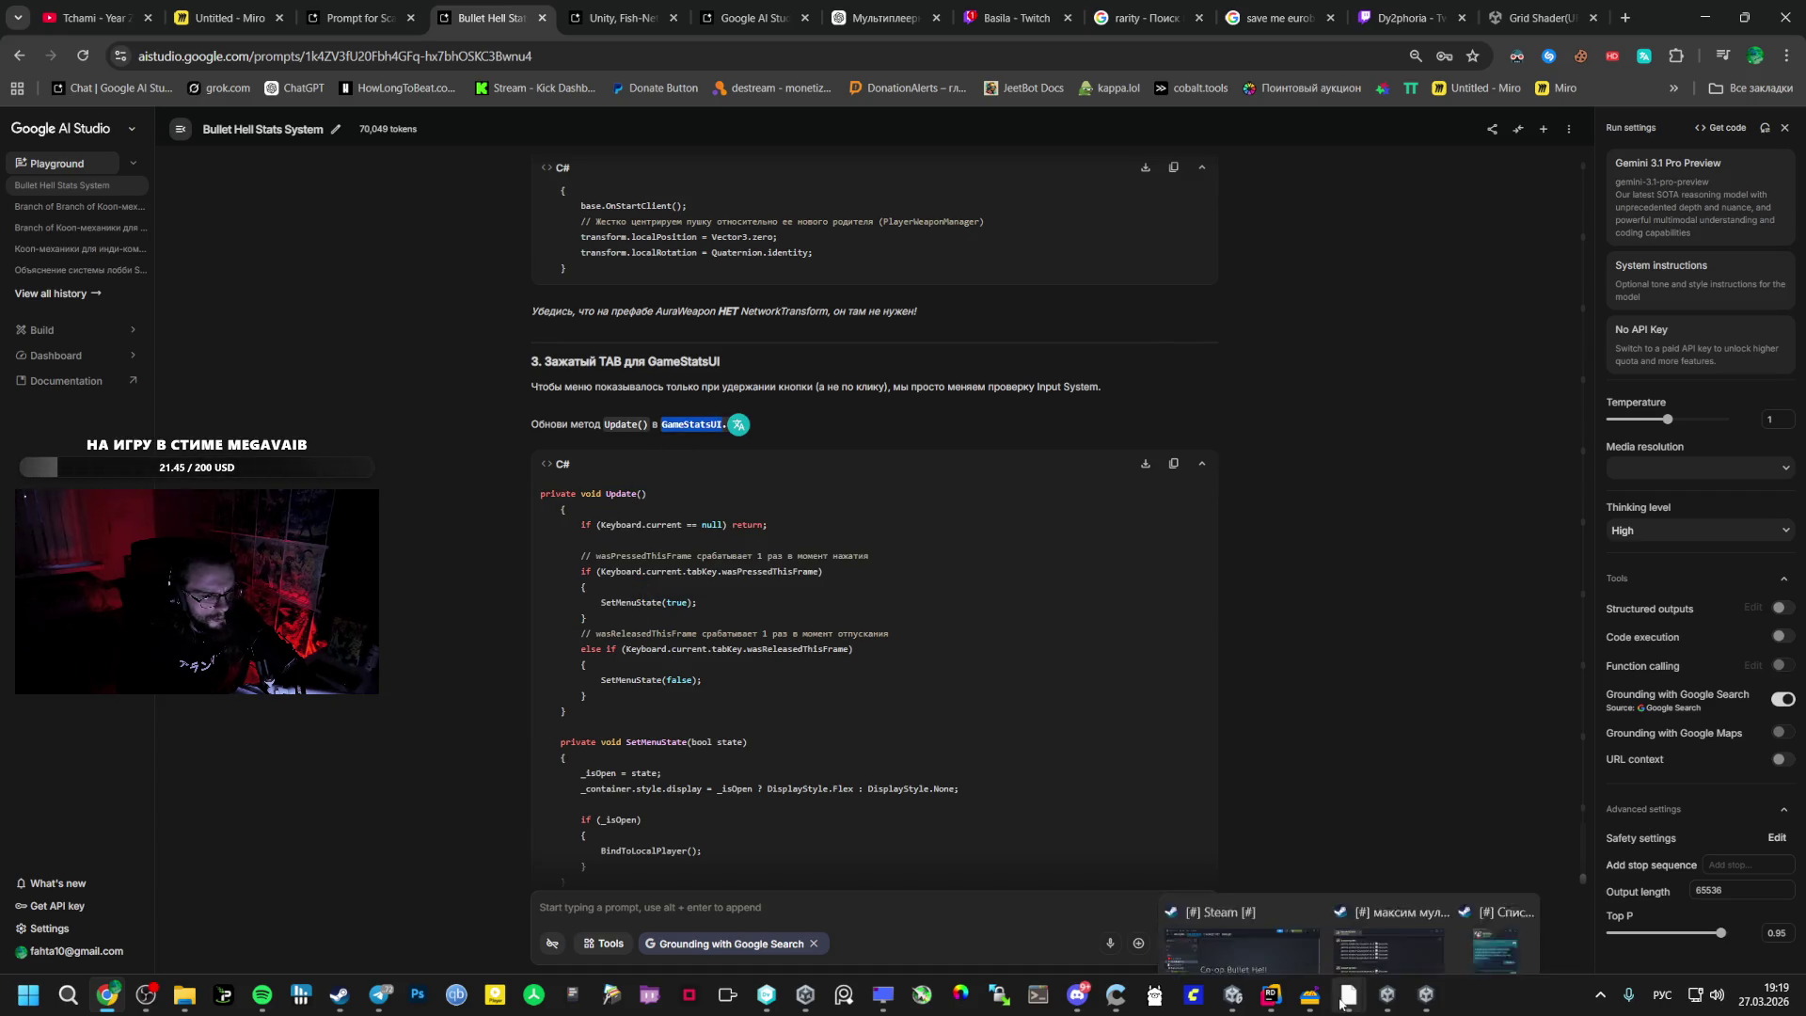
key("alt+Tab")
left_click(568, 60)
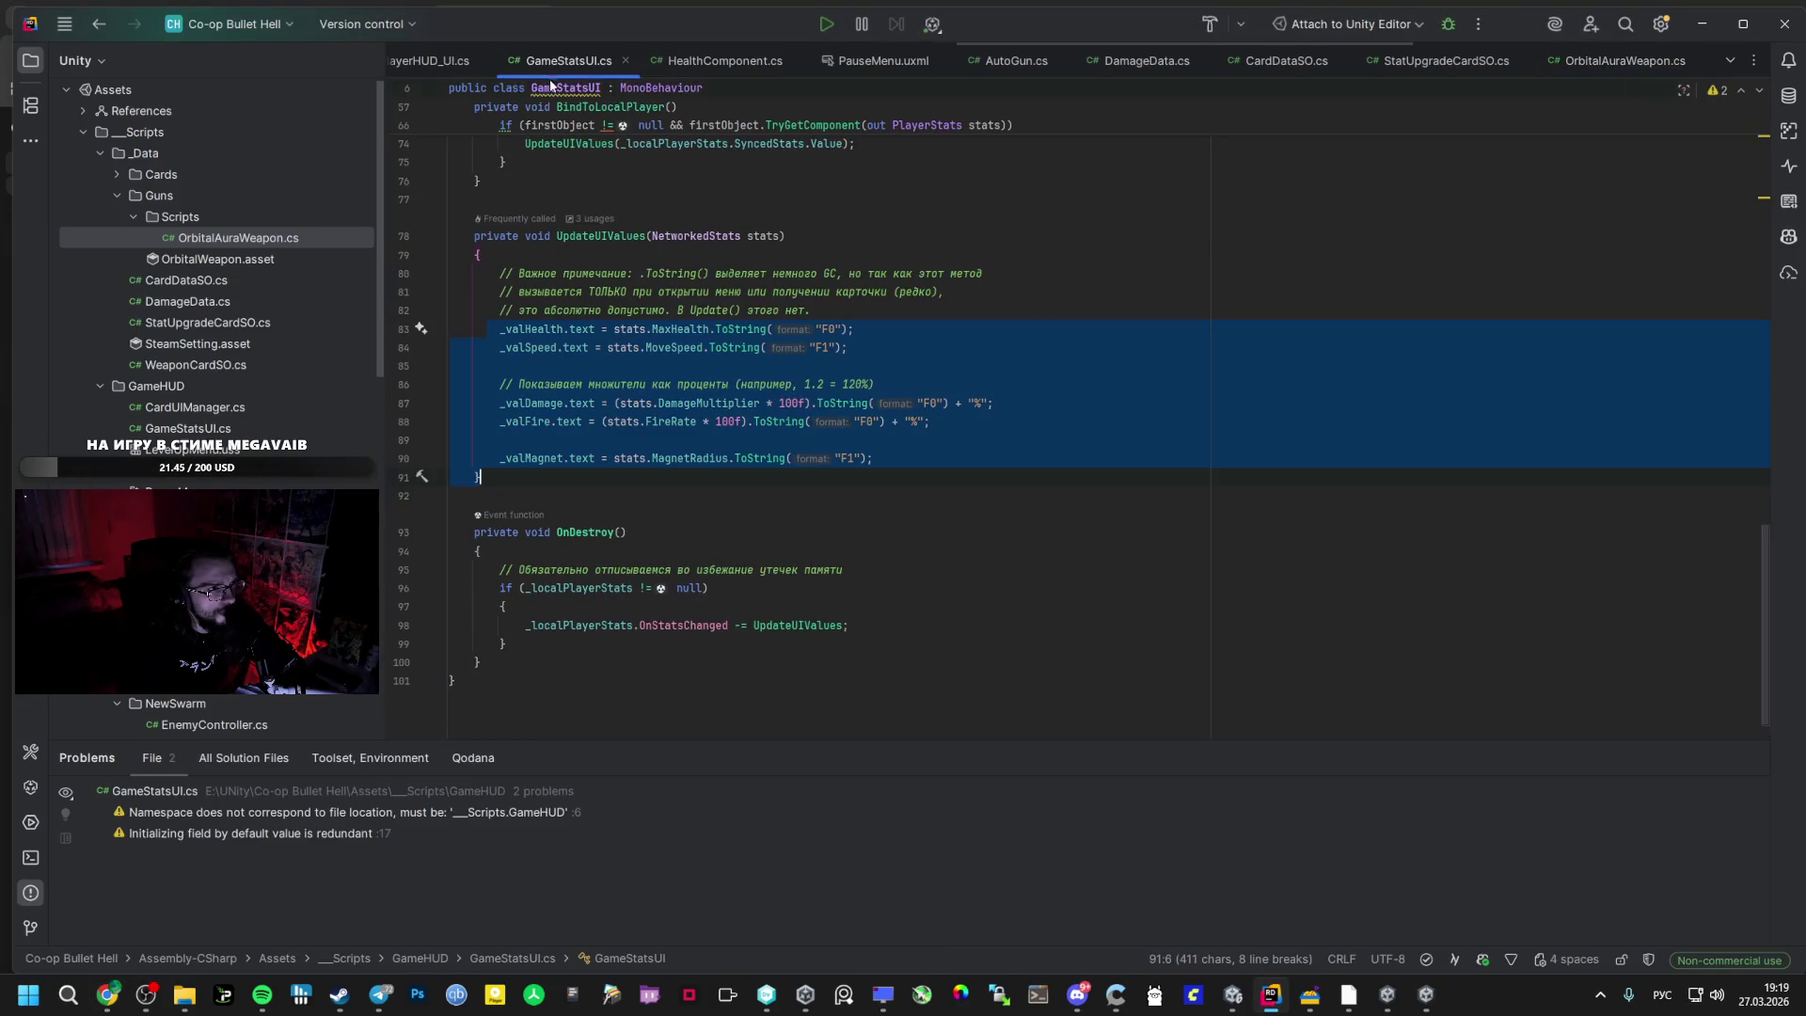
key("alt+Tab")
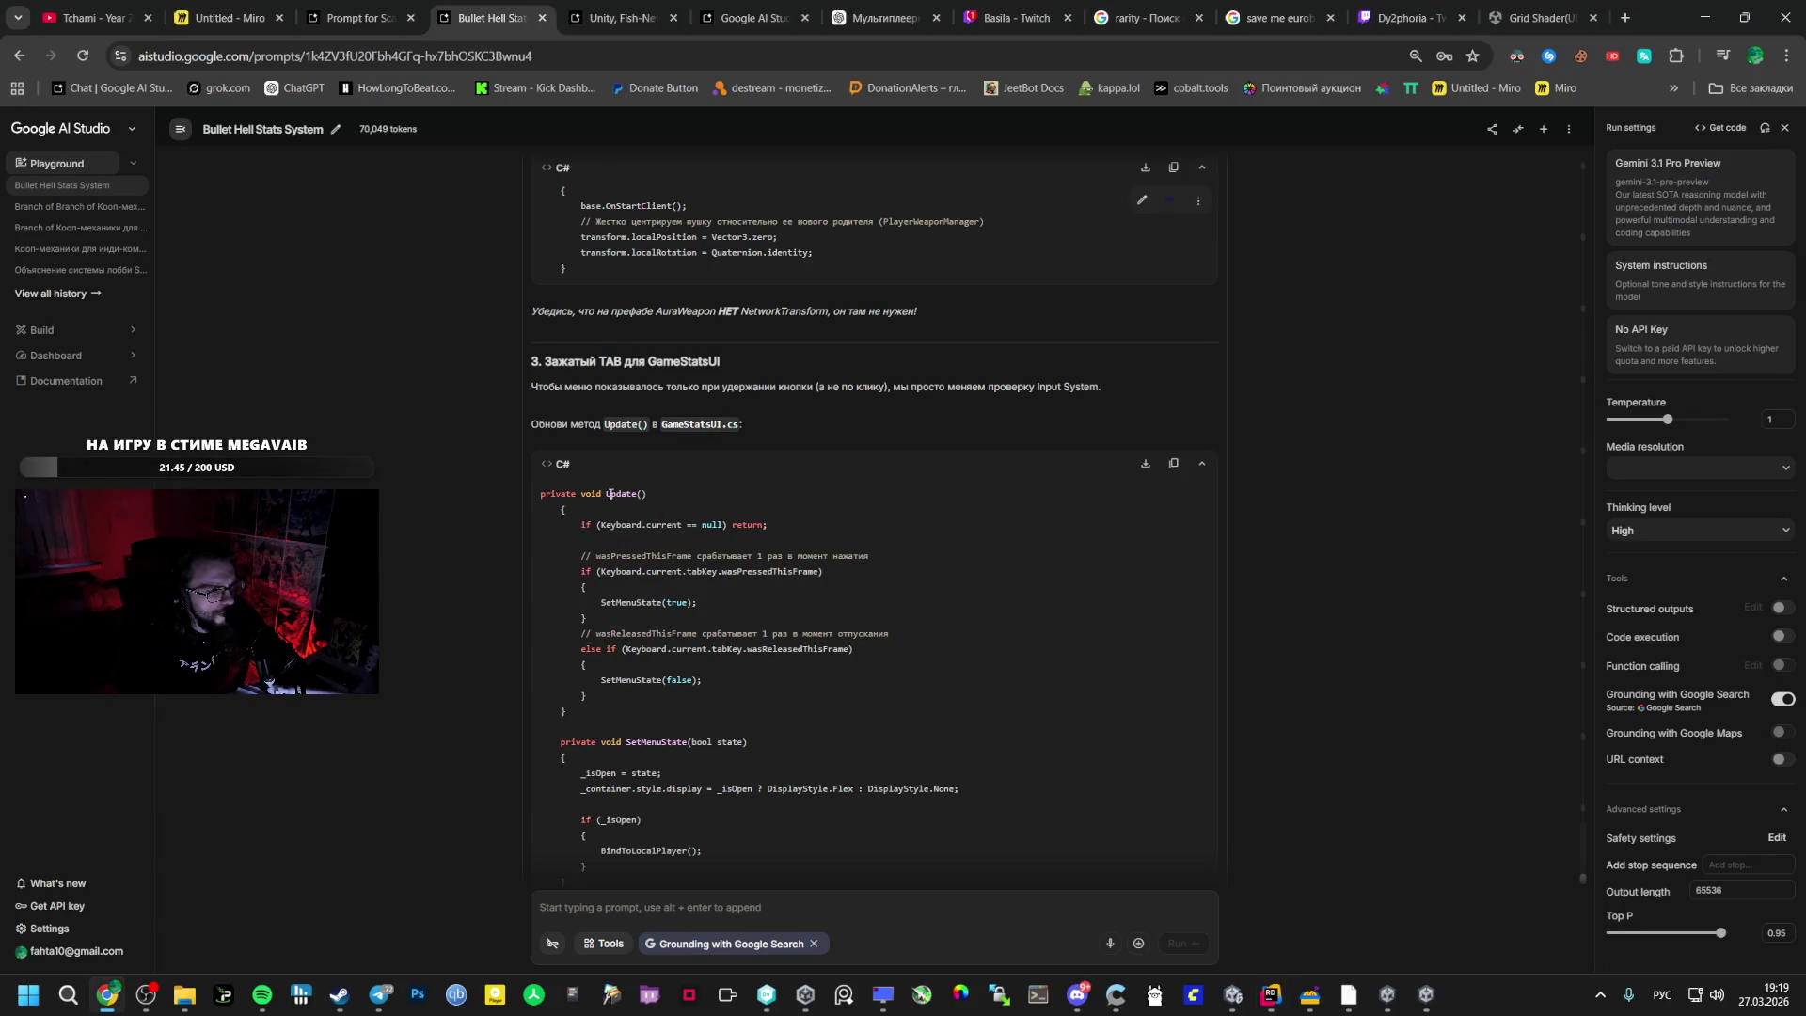
key("alt+Tab")
- Find the Update method in GameStatsUI.cs and paste the suggested Update code over it
key("ctrl+f")
key("ctrl+v")
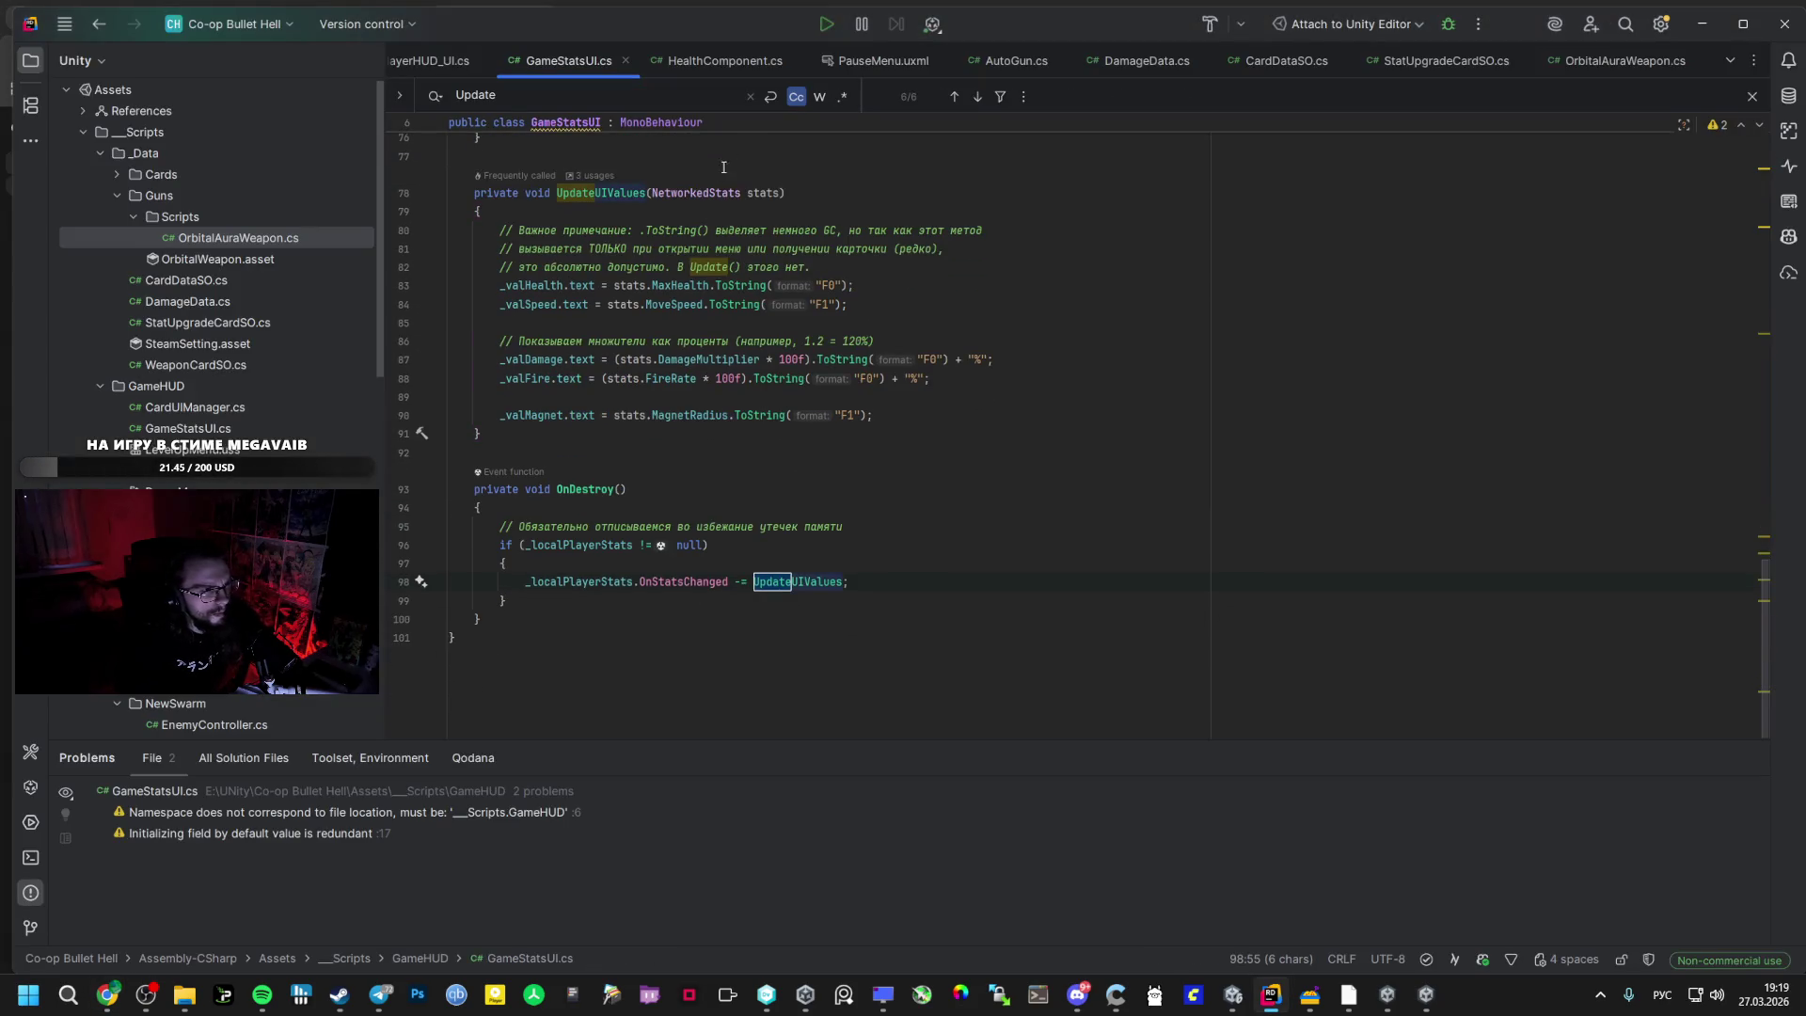
left_click(956, 96)
left_click(956, 95)
left_click(956, 96)
left_click(956, 96)
left_click(956, 96)
key("alt+Tab")
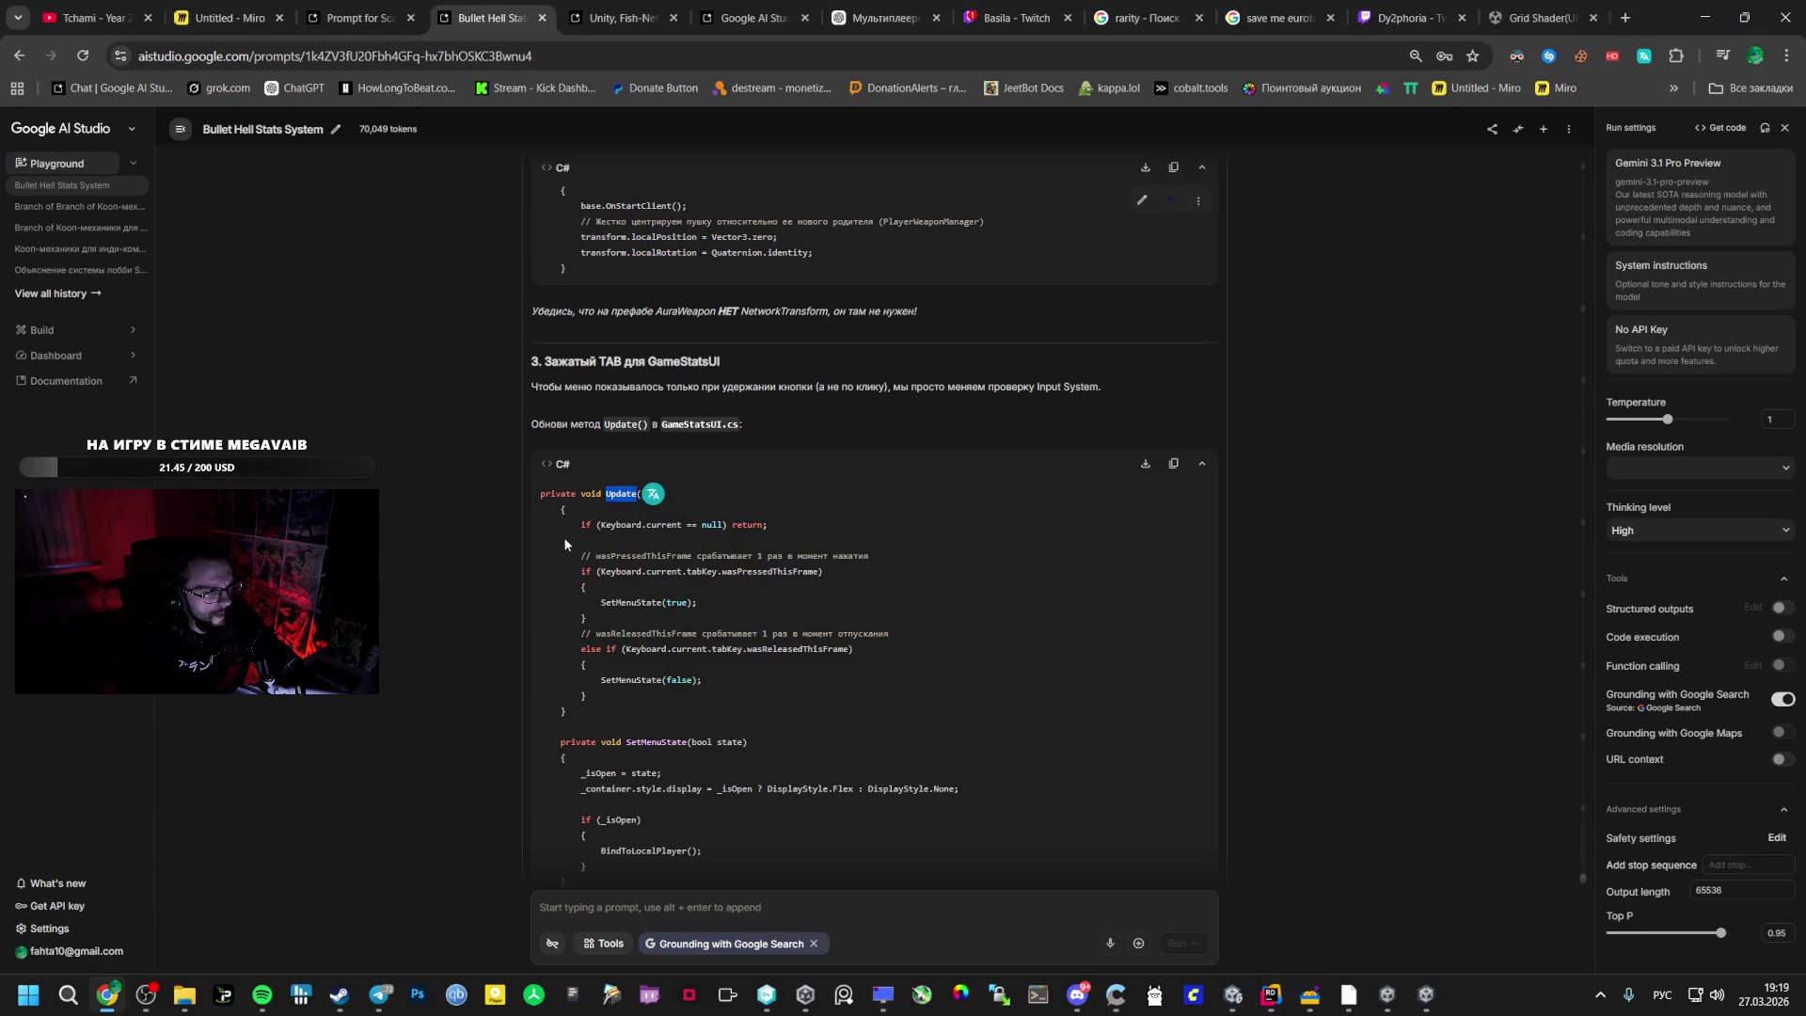
key("alt+Tab")
key("alt+Tab")
left_click_drag(564, 533, 604, 712)
key("ctrl+c")
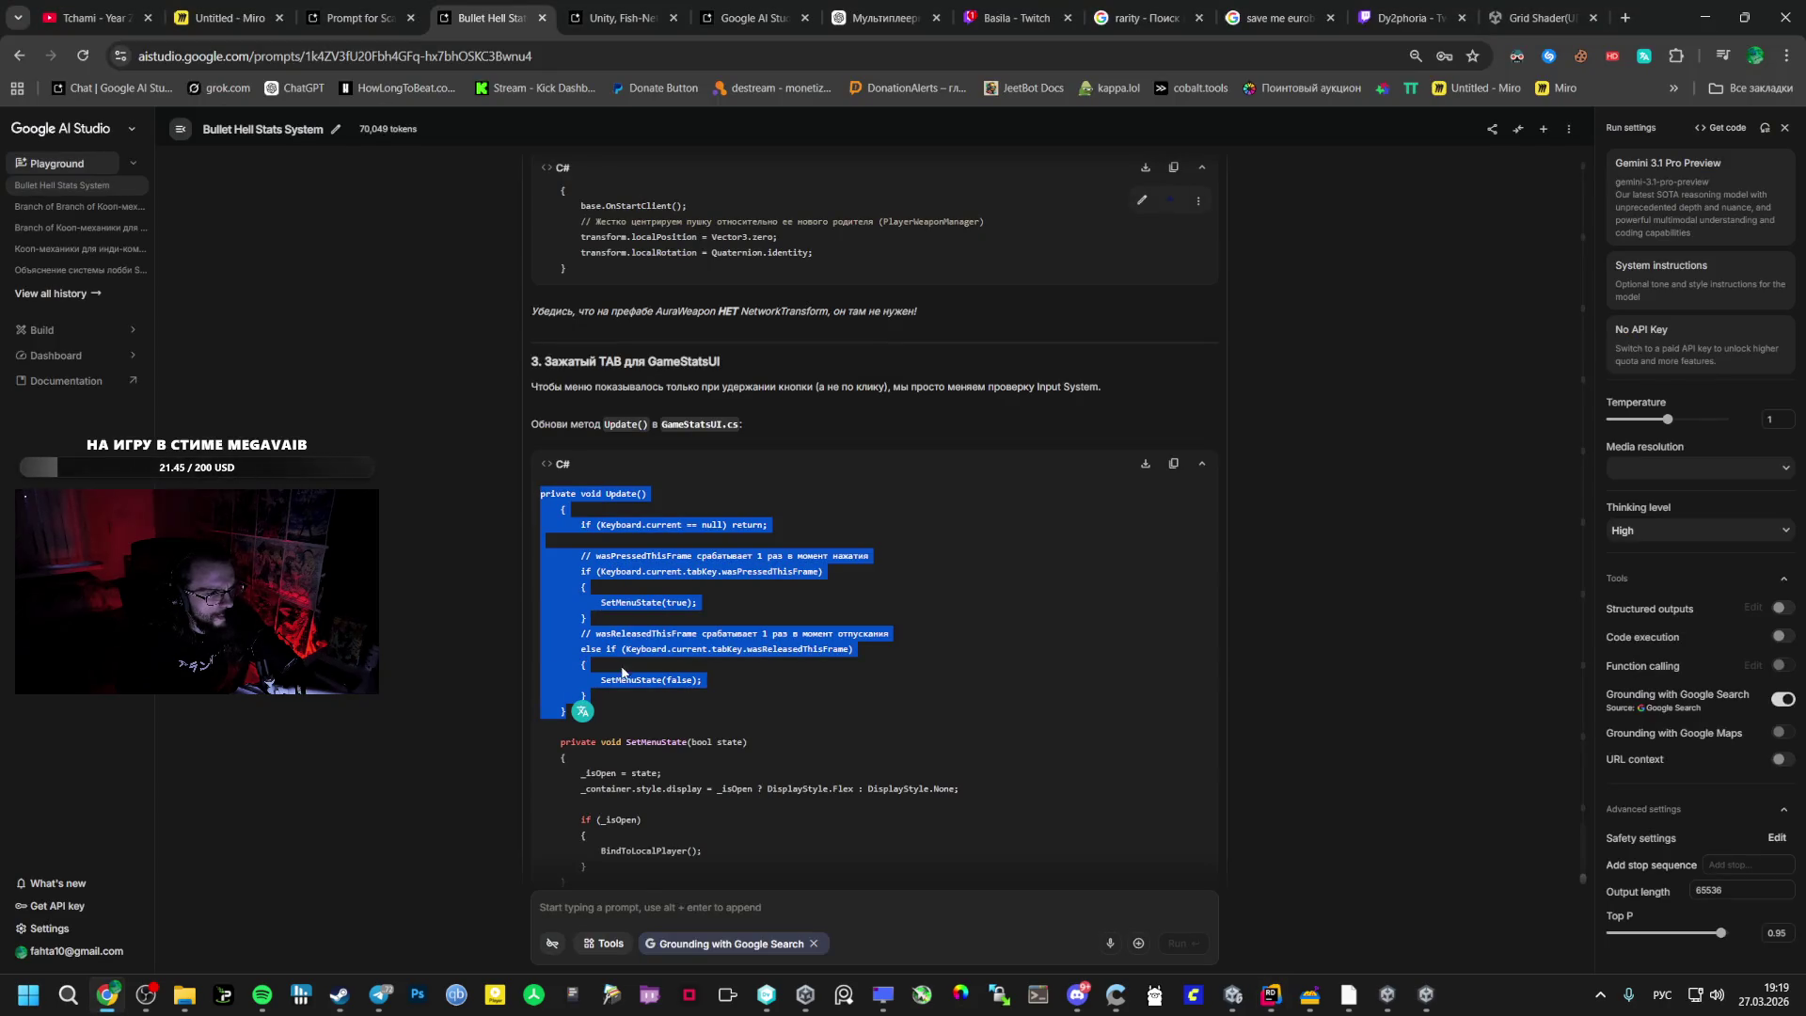
key("alt+Tab")
left_click_drag(530, 476, 475, 355)
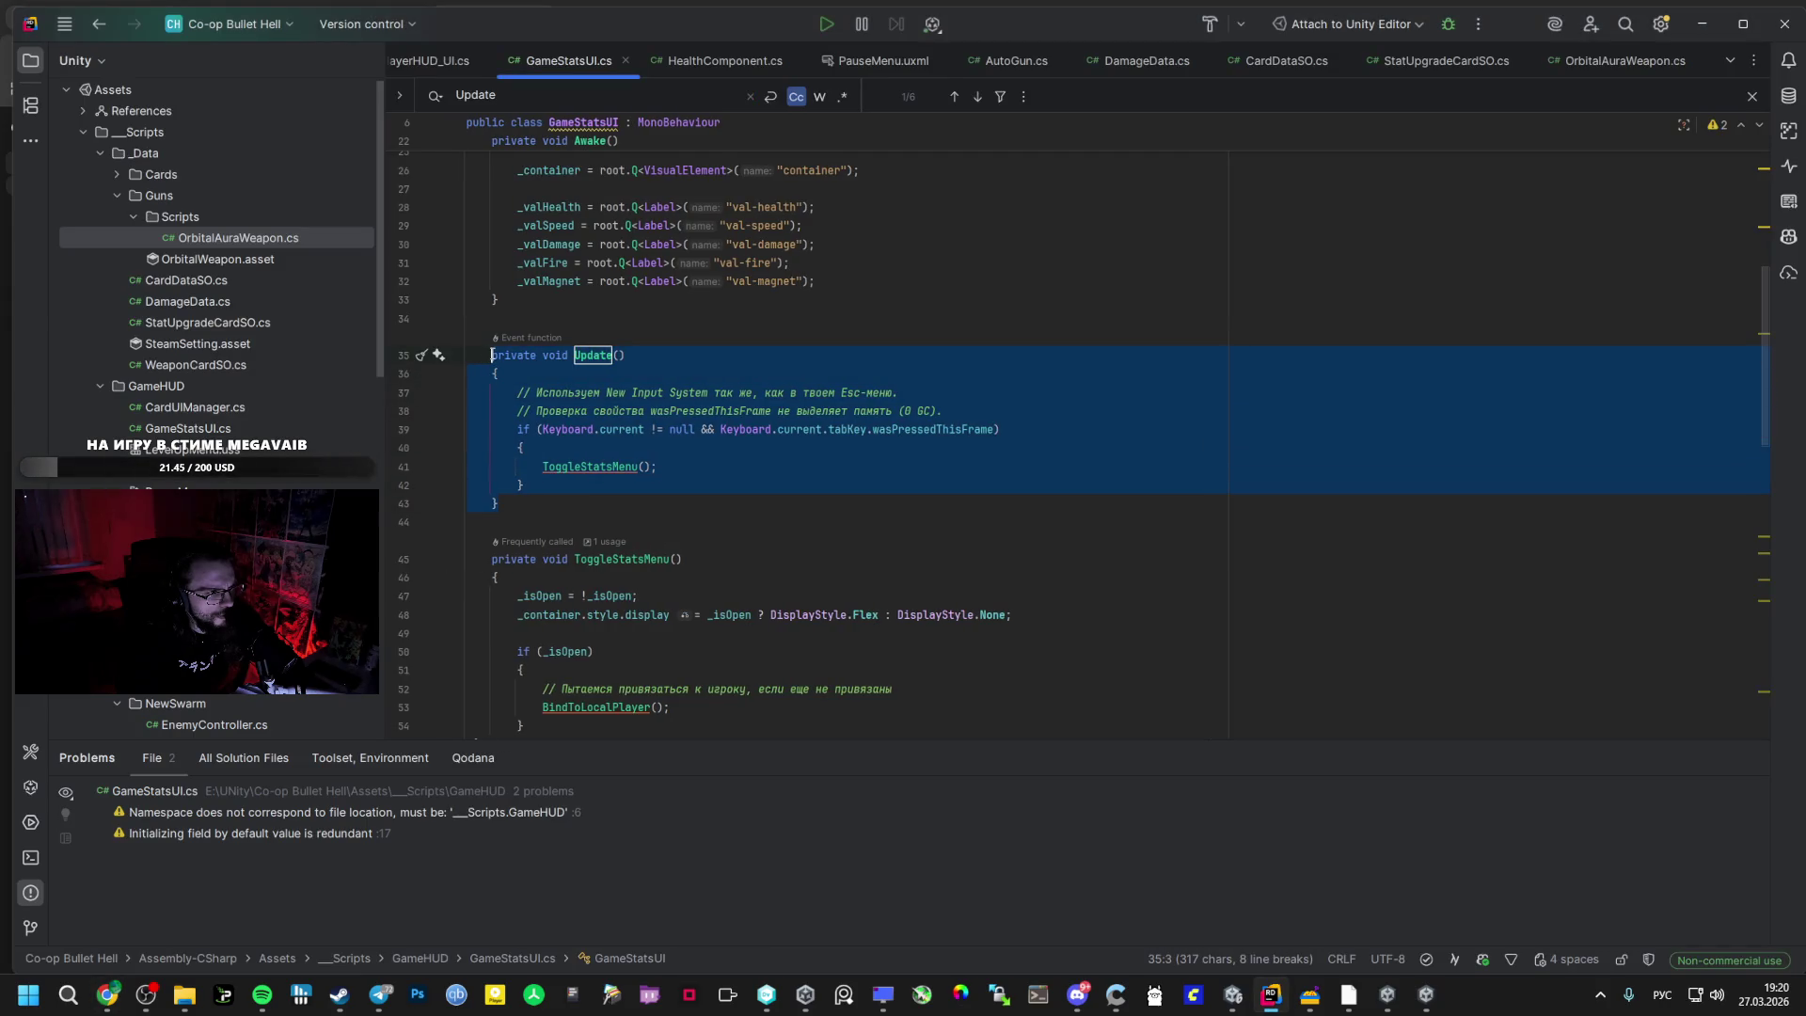
key("ctrl+v")
- Copy the SetMenuState code and paste it over the old Update and ToggleStatsMenu methods
key("alt+Tab")
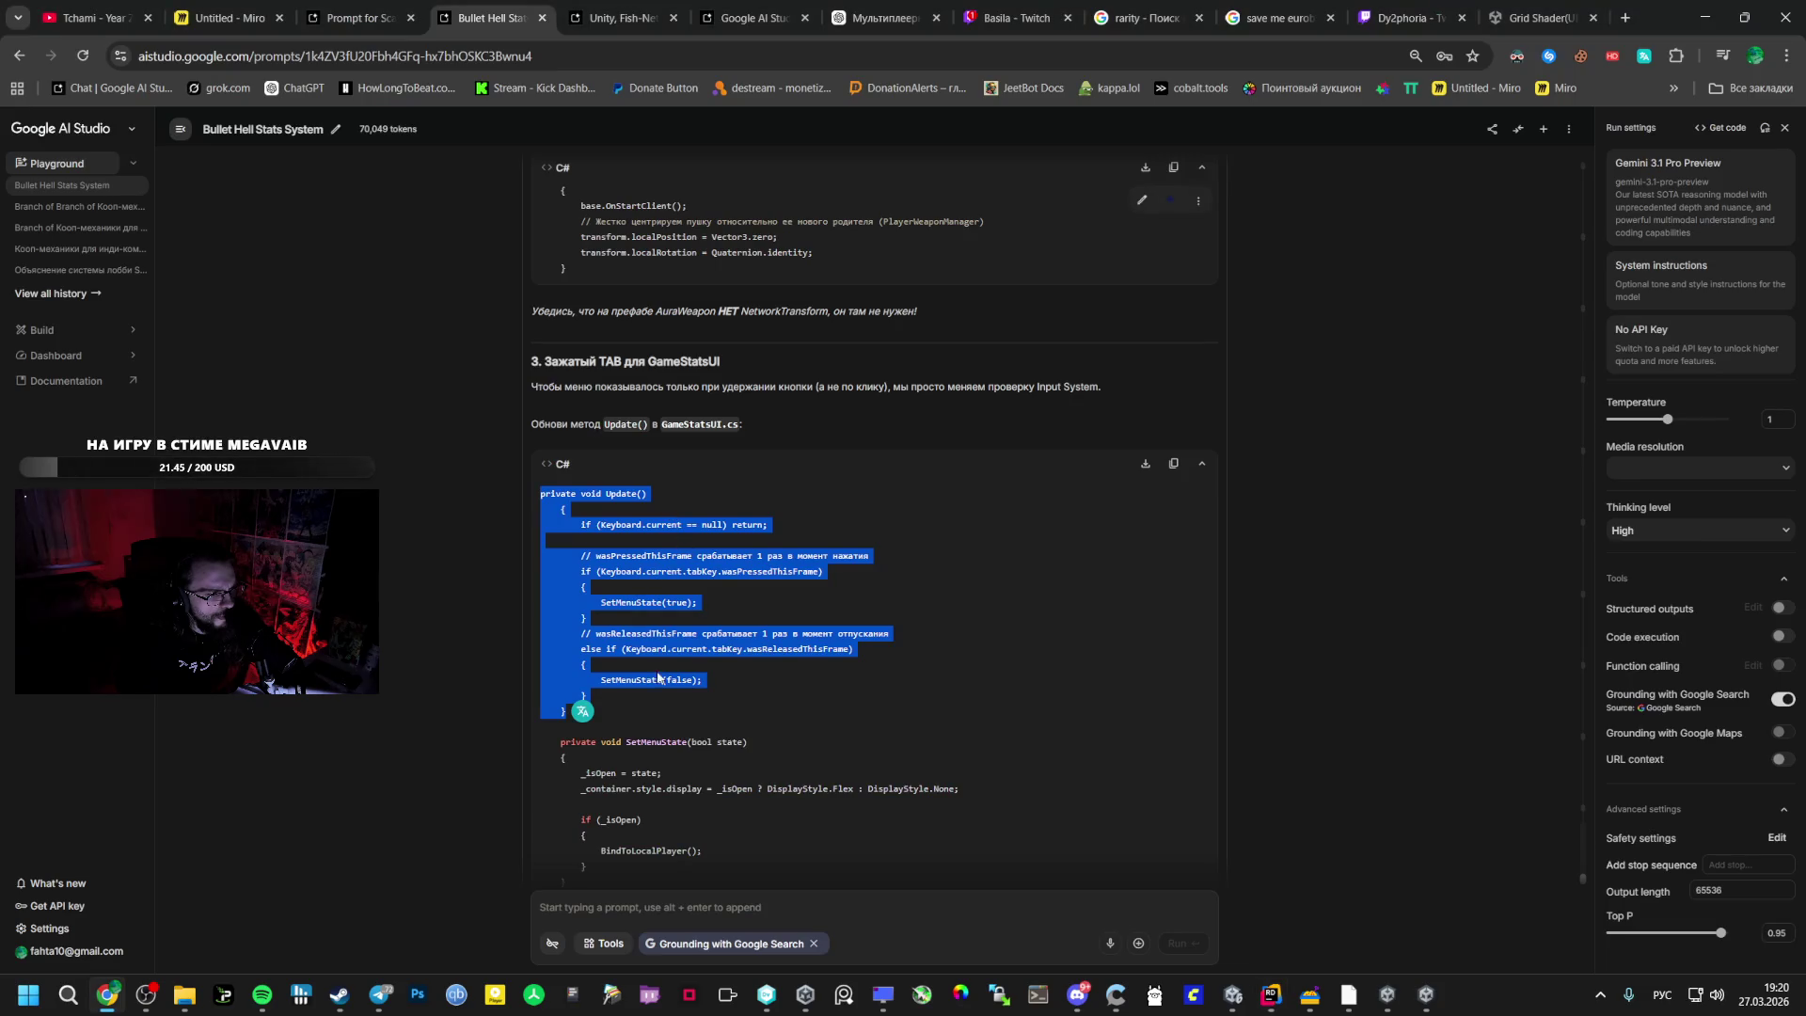
scroll(651, 668, "down", 2)
left_click_drag(560, 566, 574, 715)
key("ctrl+c")
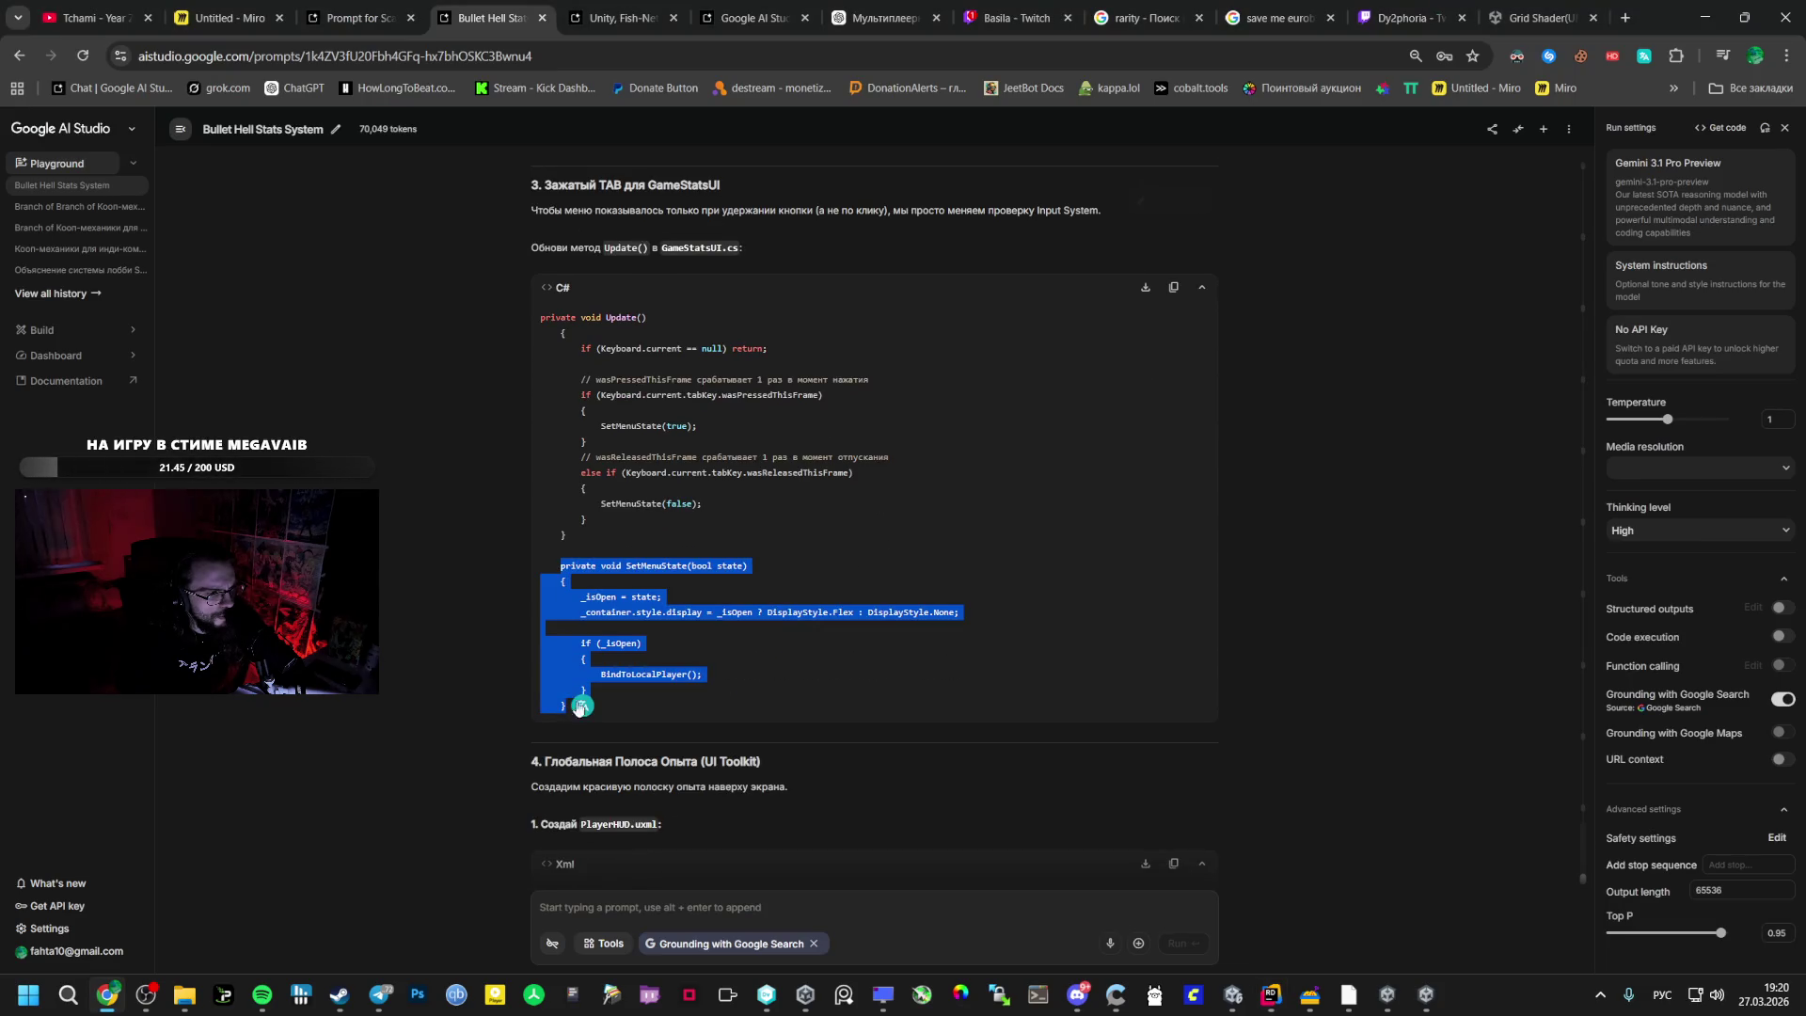
key("alt+Tab")
scroll(642, 609, "down", 2)
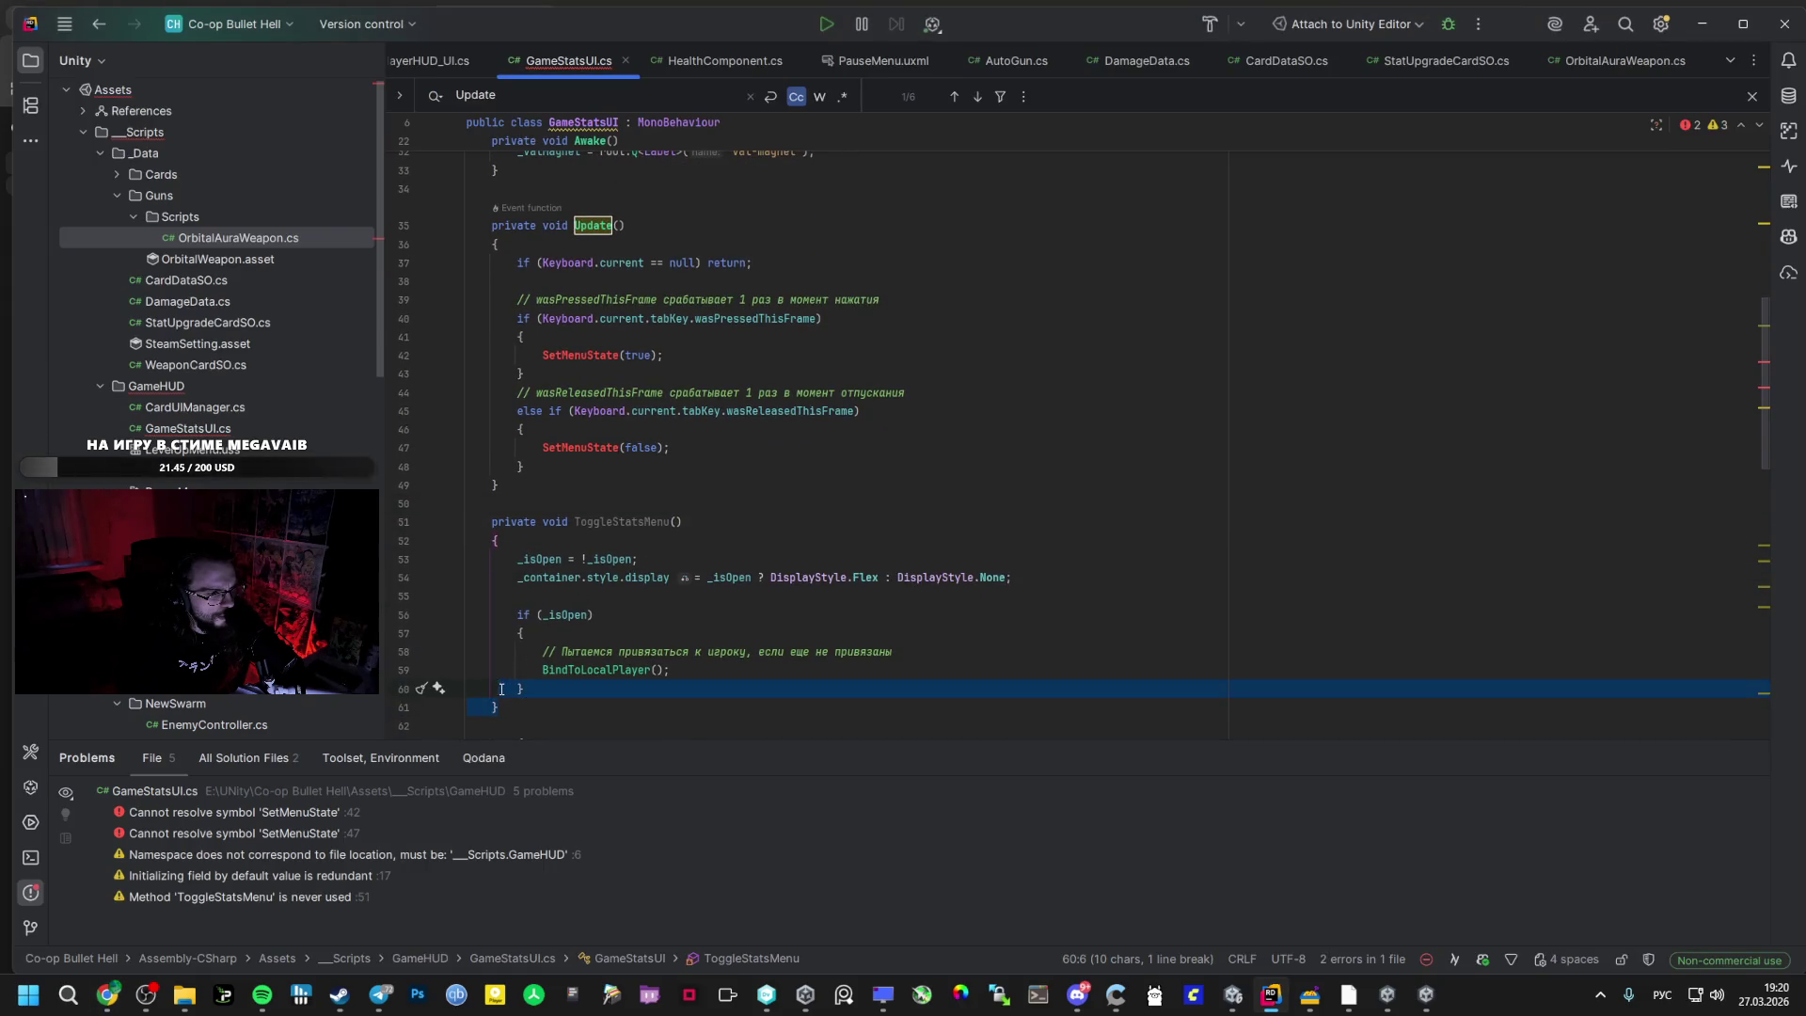
key("ctrl+z")
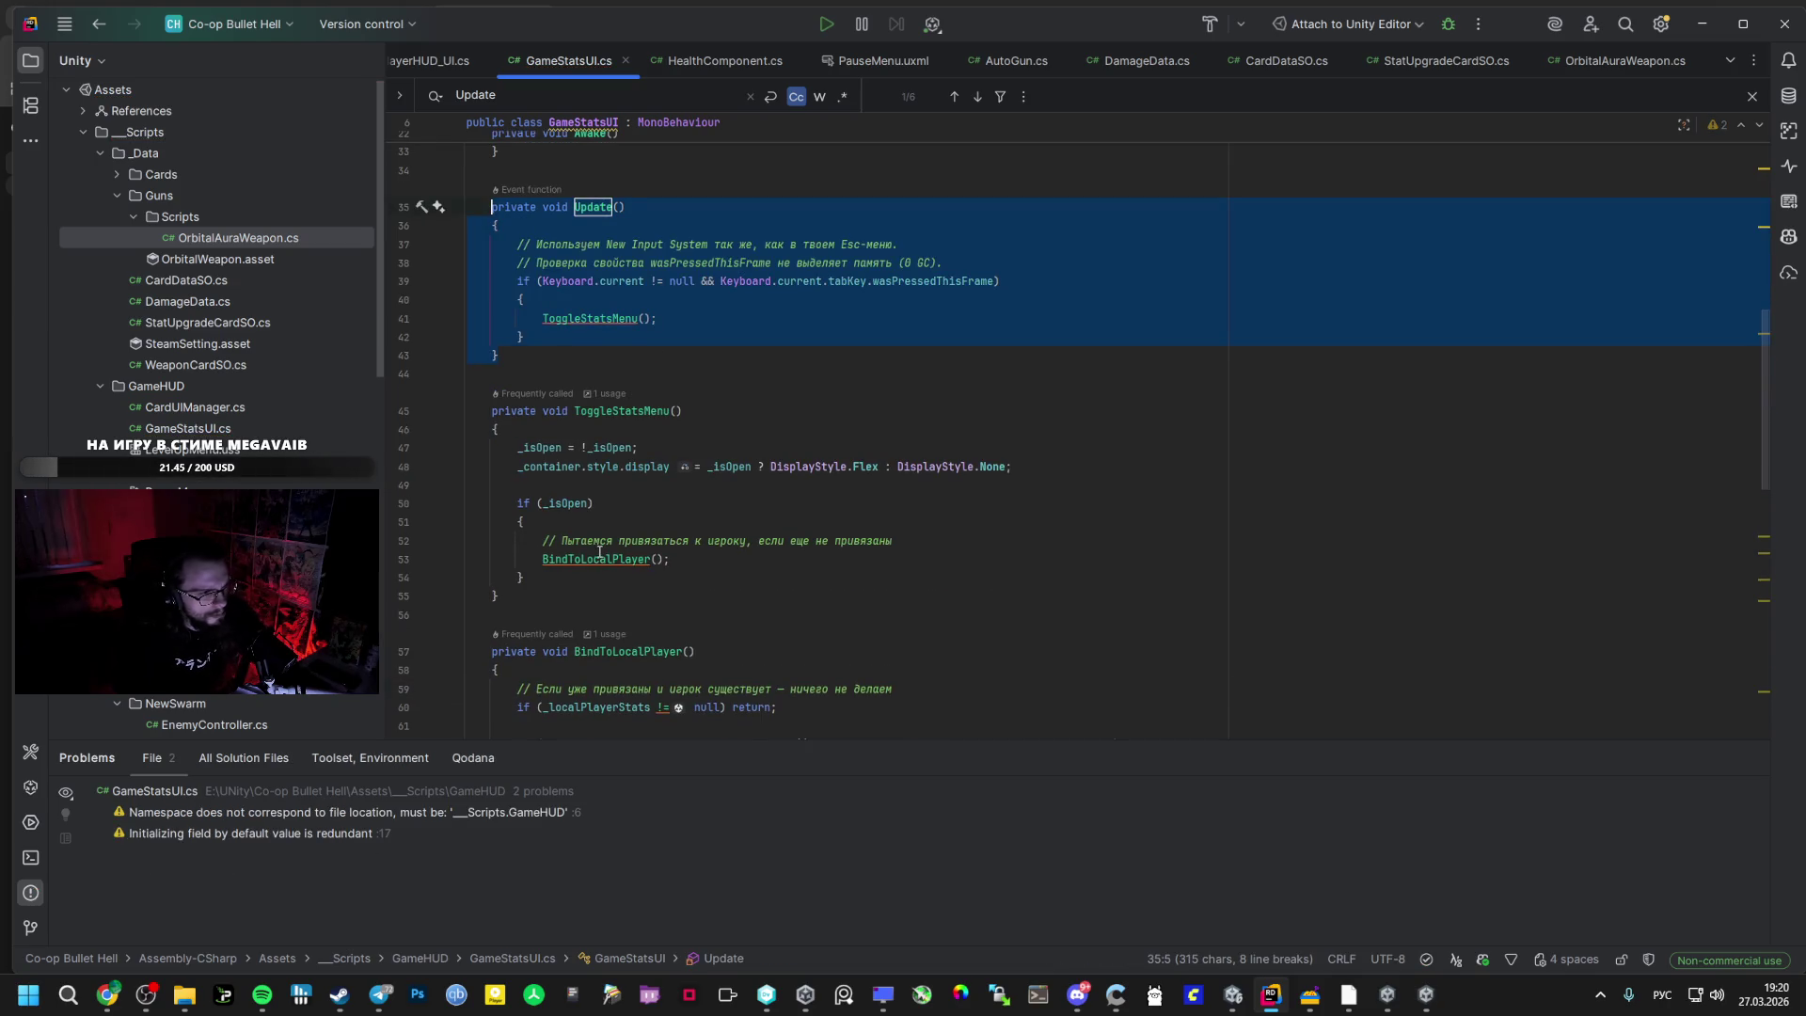
mouse_move(524, 596)
left_mouse_down()
mouse_move(497, 209)
mouse_move(491, 410)
left_mouse_up()
key("ctrl+v")
scroll(491, 386, "down", 10)
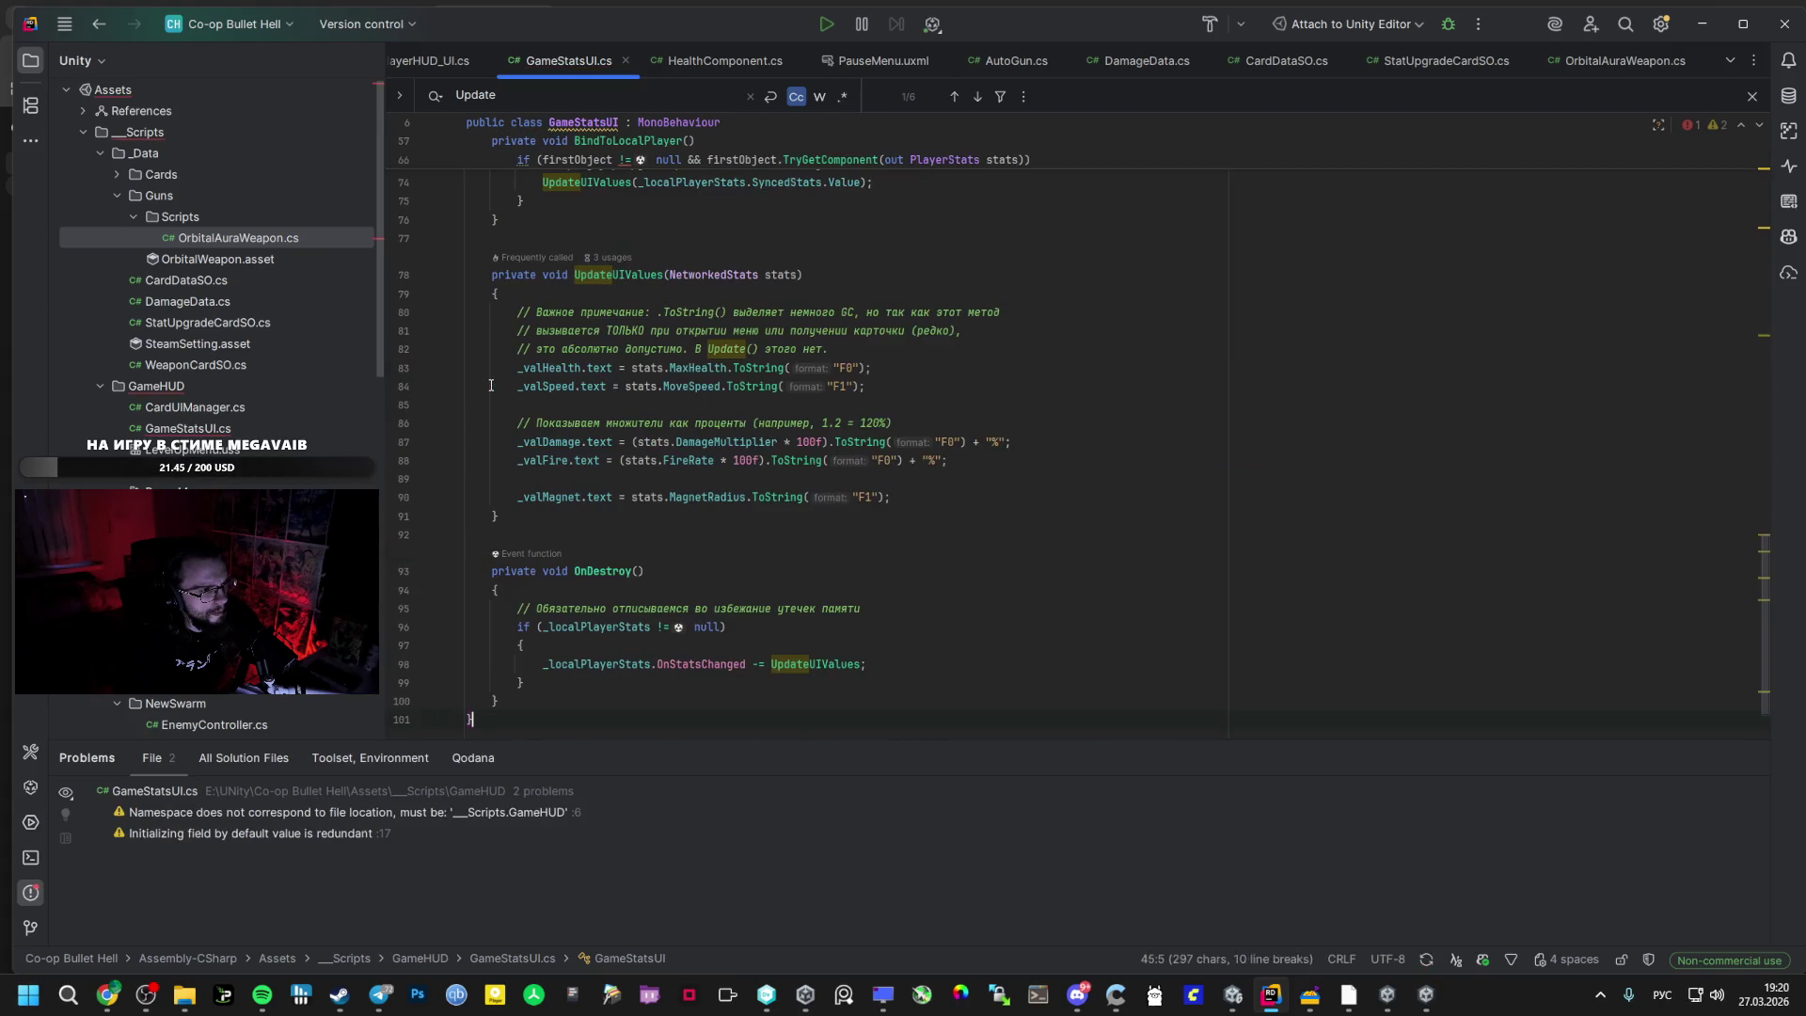
scroll(491, 386, "up", 8)
scroll(567, 454, "down", 8)
key("ctrl+z")
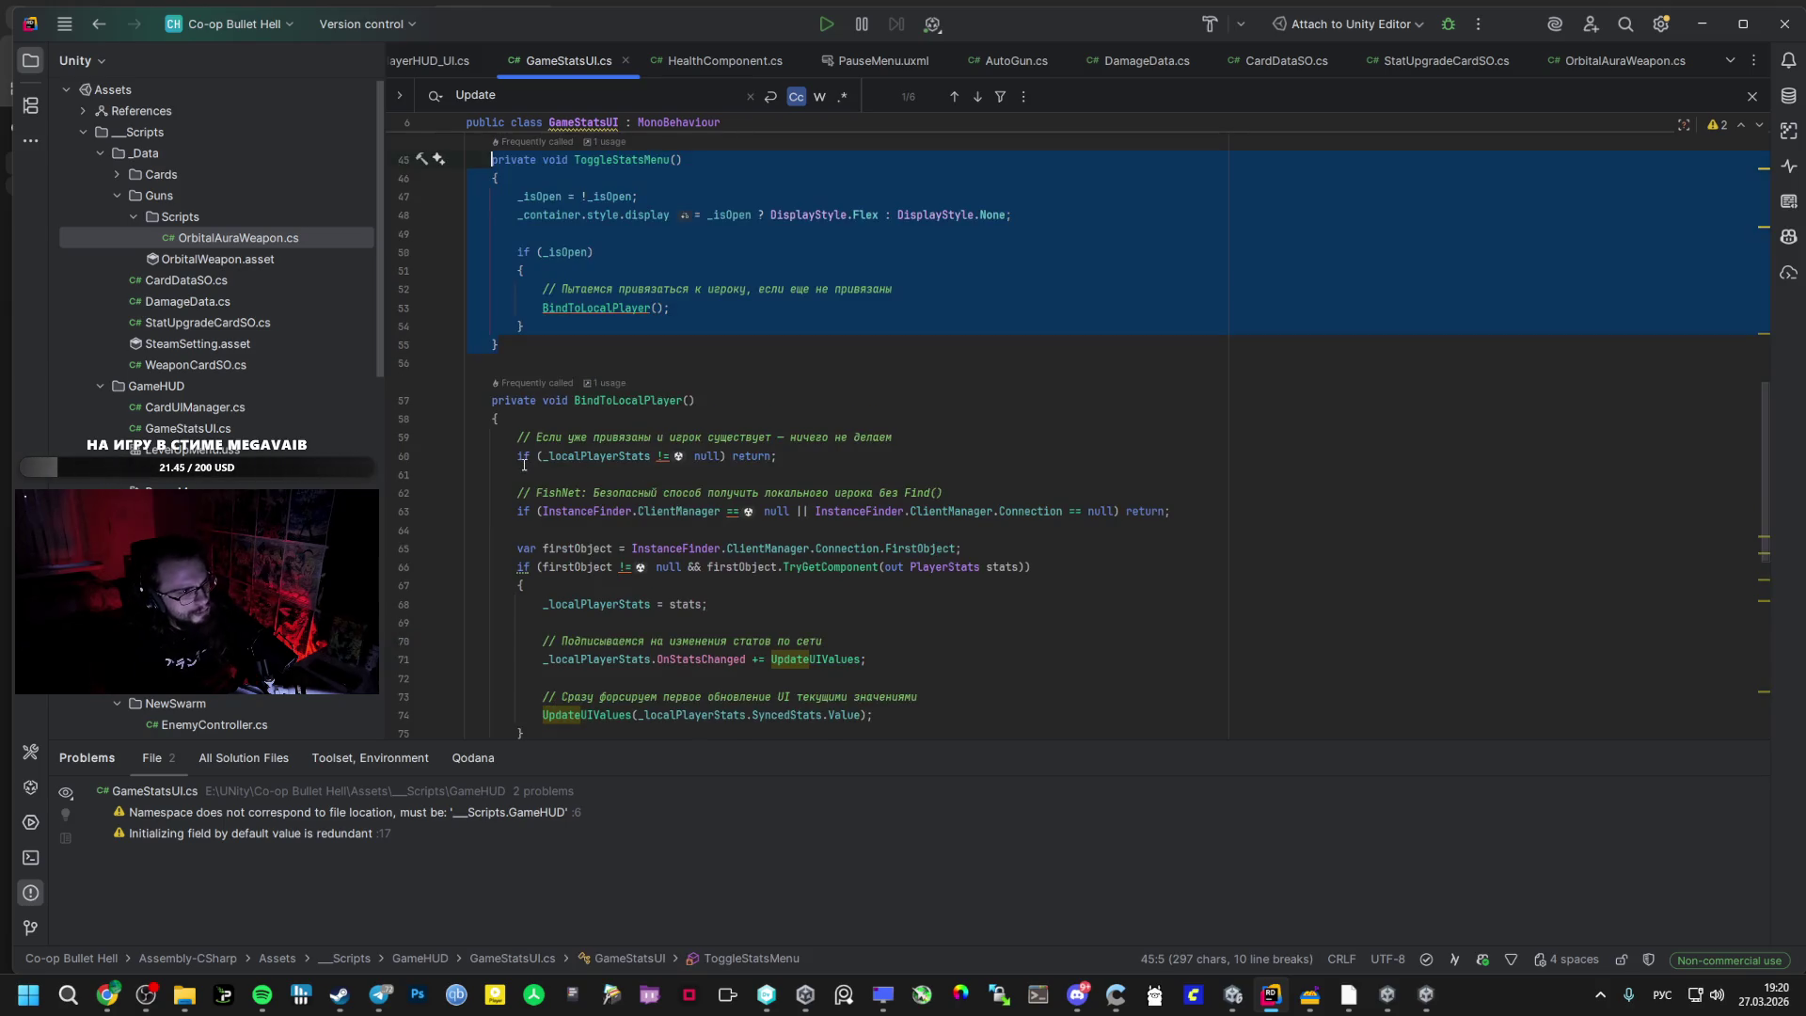
key("ctrl+shift+z")
key("ctrl+z")
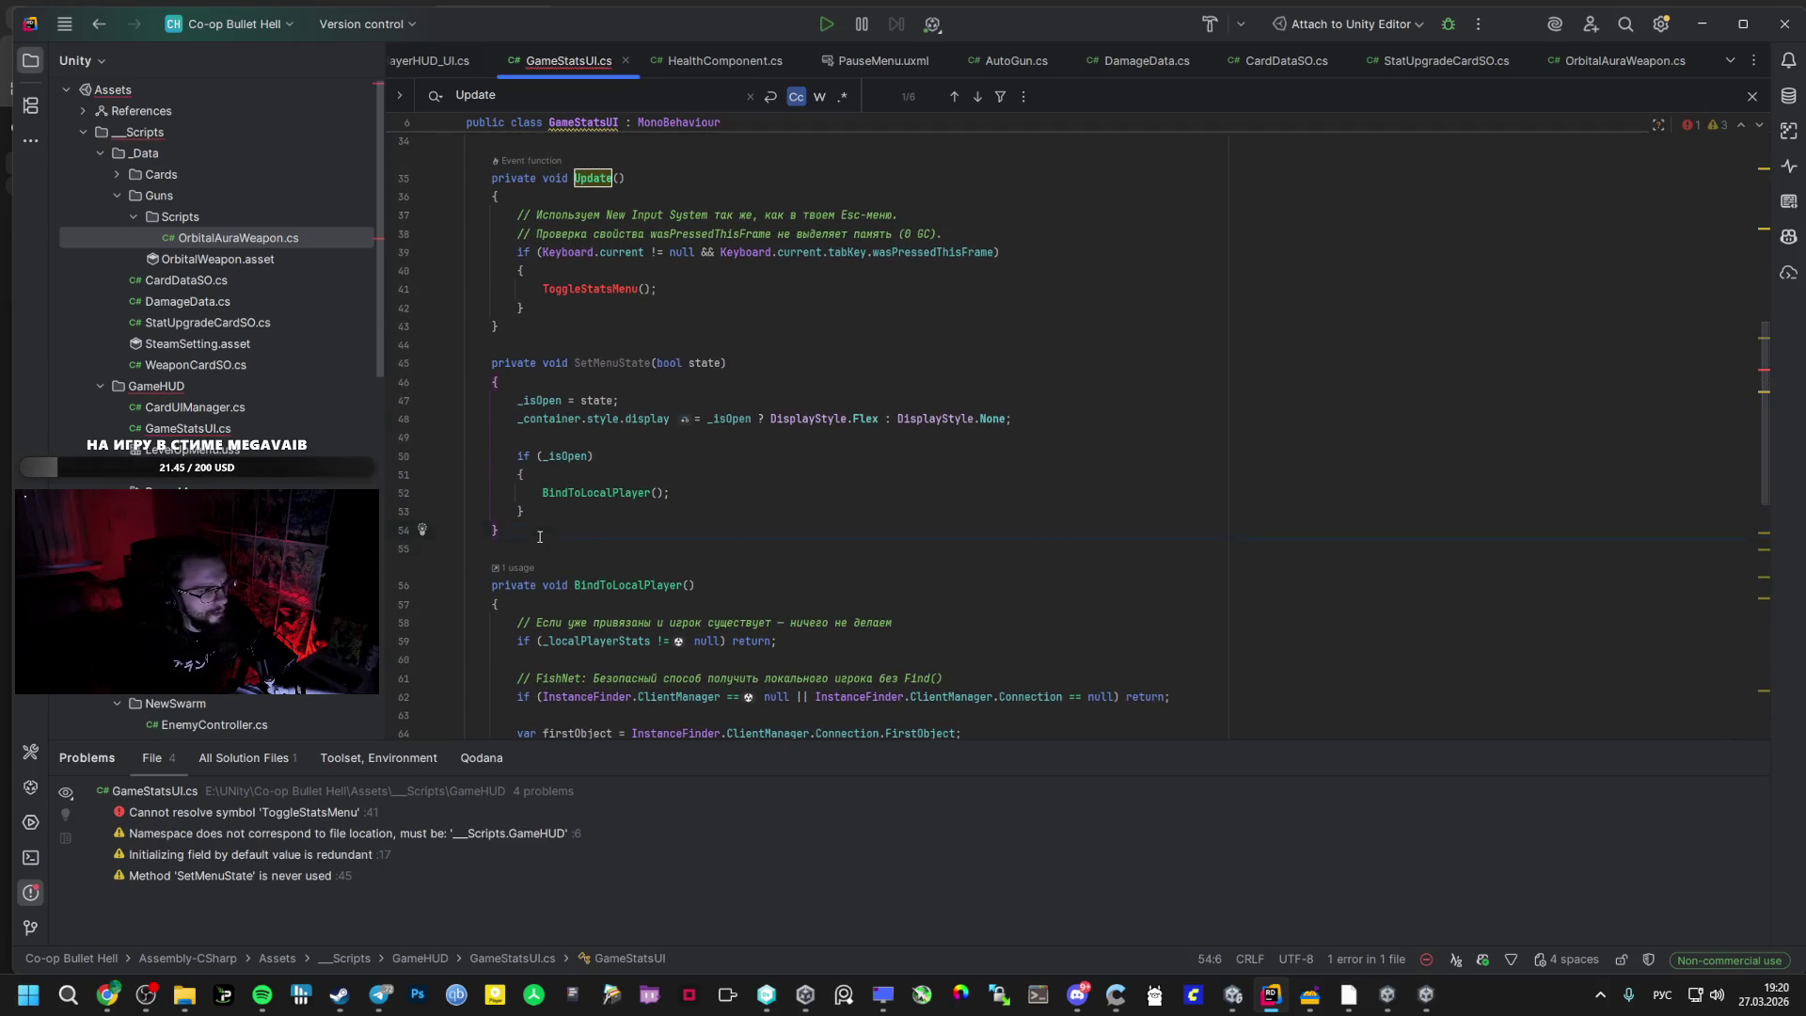
- Copy the suggested hold-Tab Update method and paste it over the old Update
key("alt+Tab")
mouse_move(567, 534)
left_mouse_down()
mouse_move(543, 478)
mouse_move(545, 329)
mouse_move(491, 178)
left_mouse_up()
key("ctrl+c")
key("alt+Tab")
key("ctrl+v")
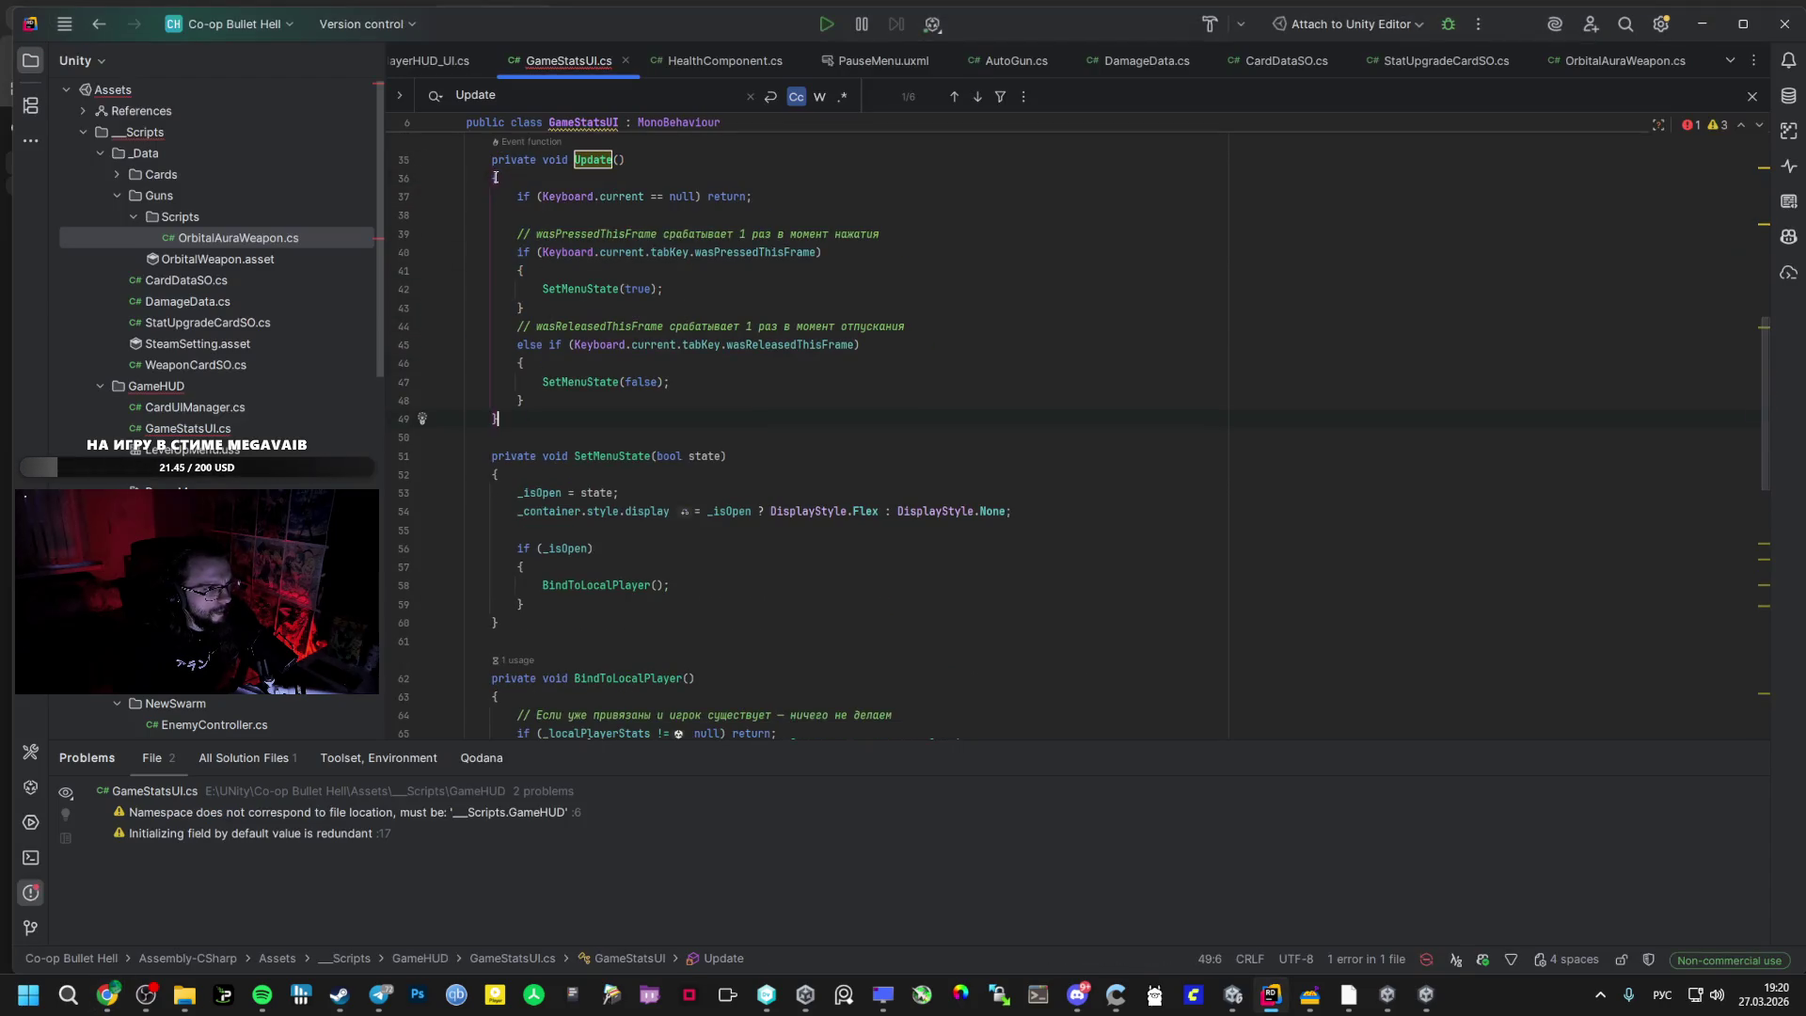
key("alt+Tab")
scroll(686, 587, "down", 2)
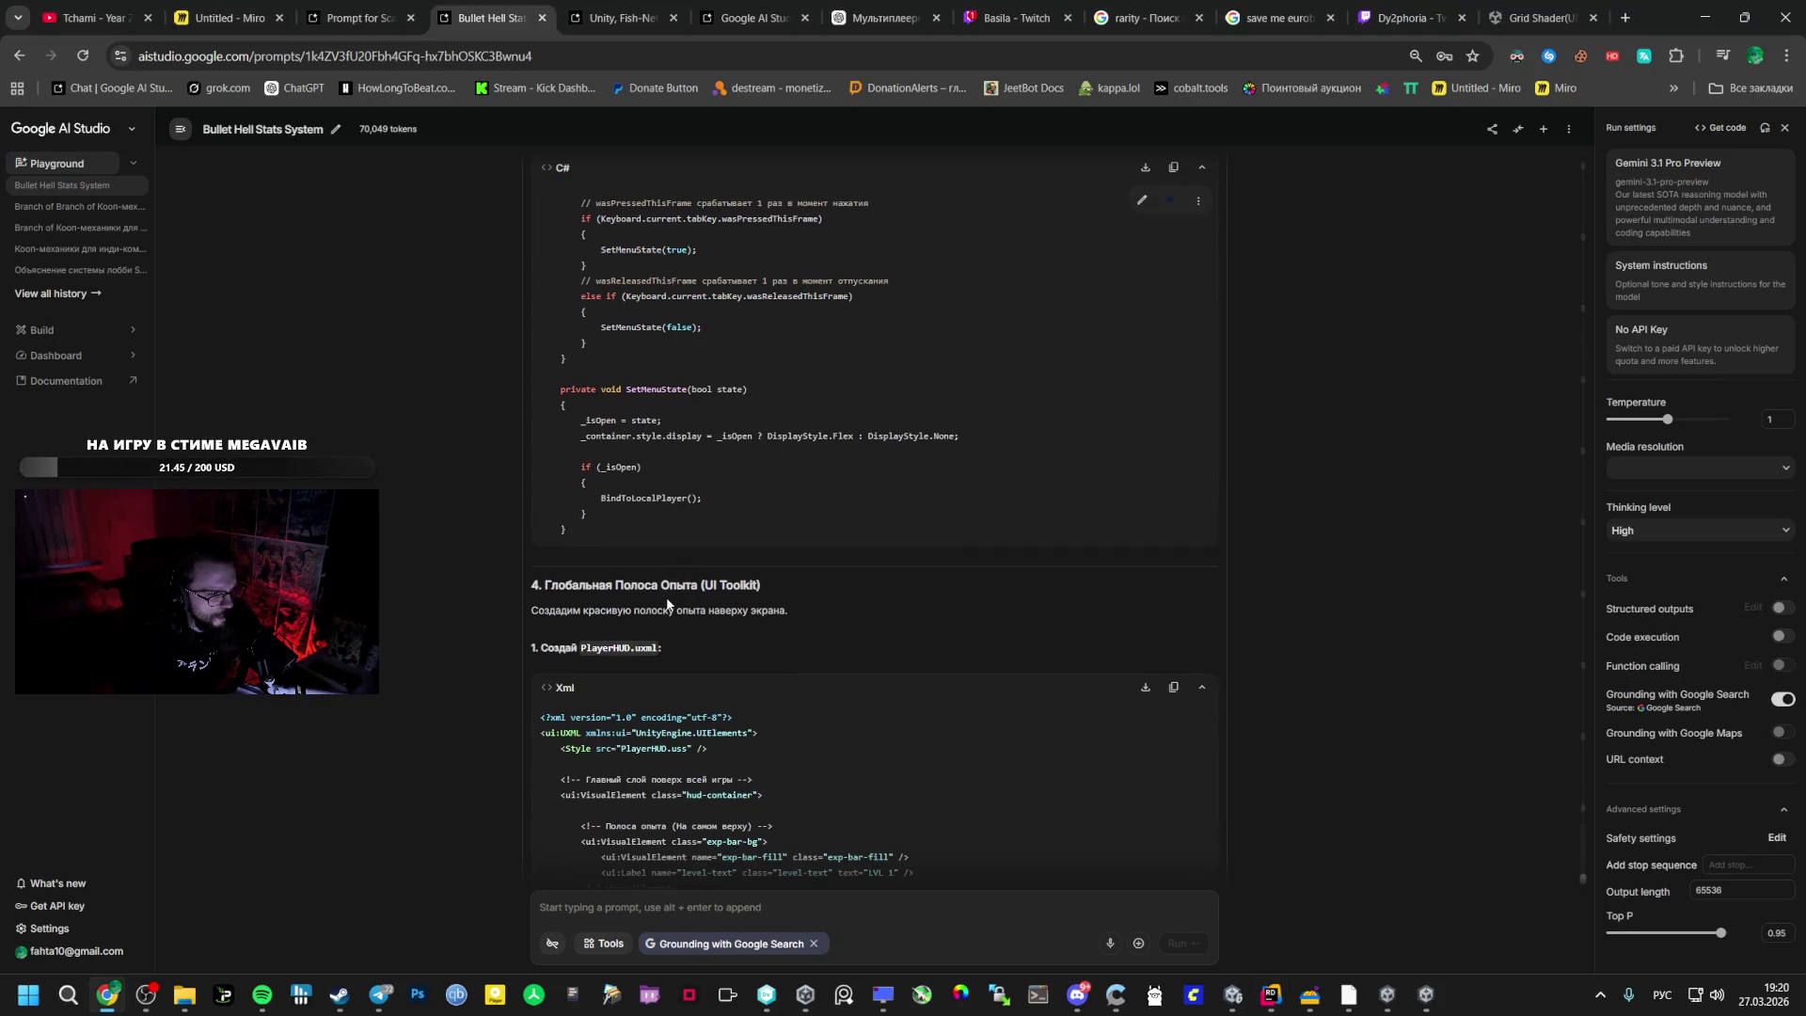
- Select PlayerHUD in the step 1 heading, then head to the Asset Store's Rims page
scroll(670, 590, "down", 2)
double_click(605, 471)
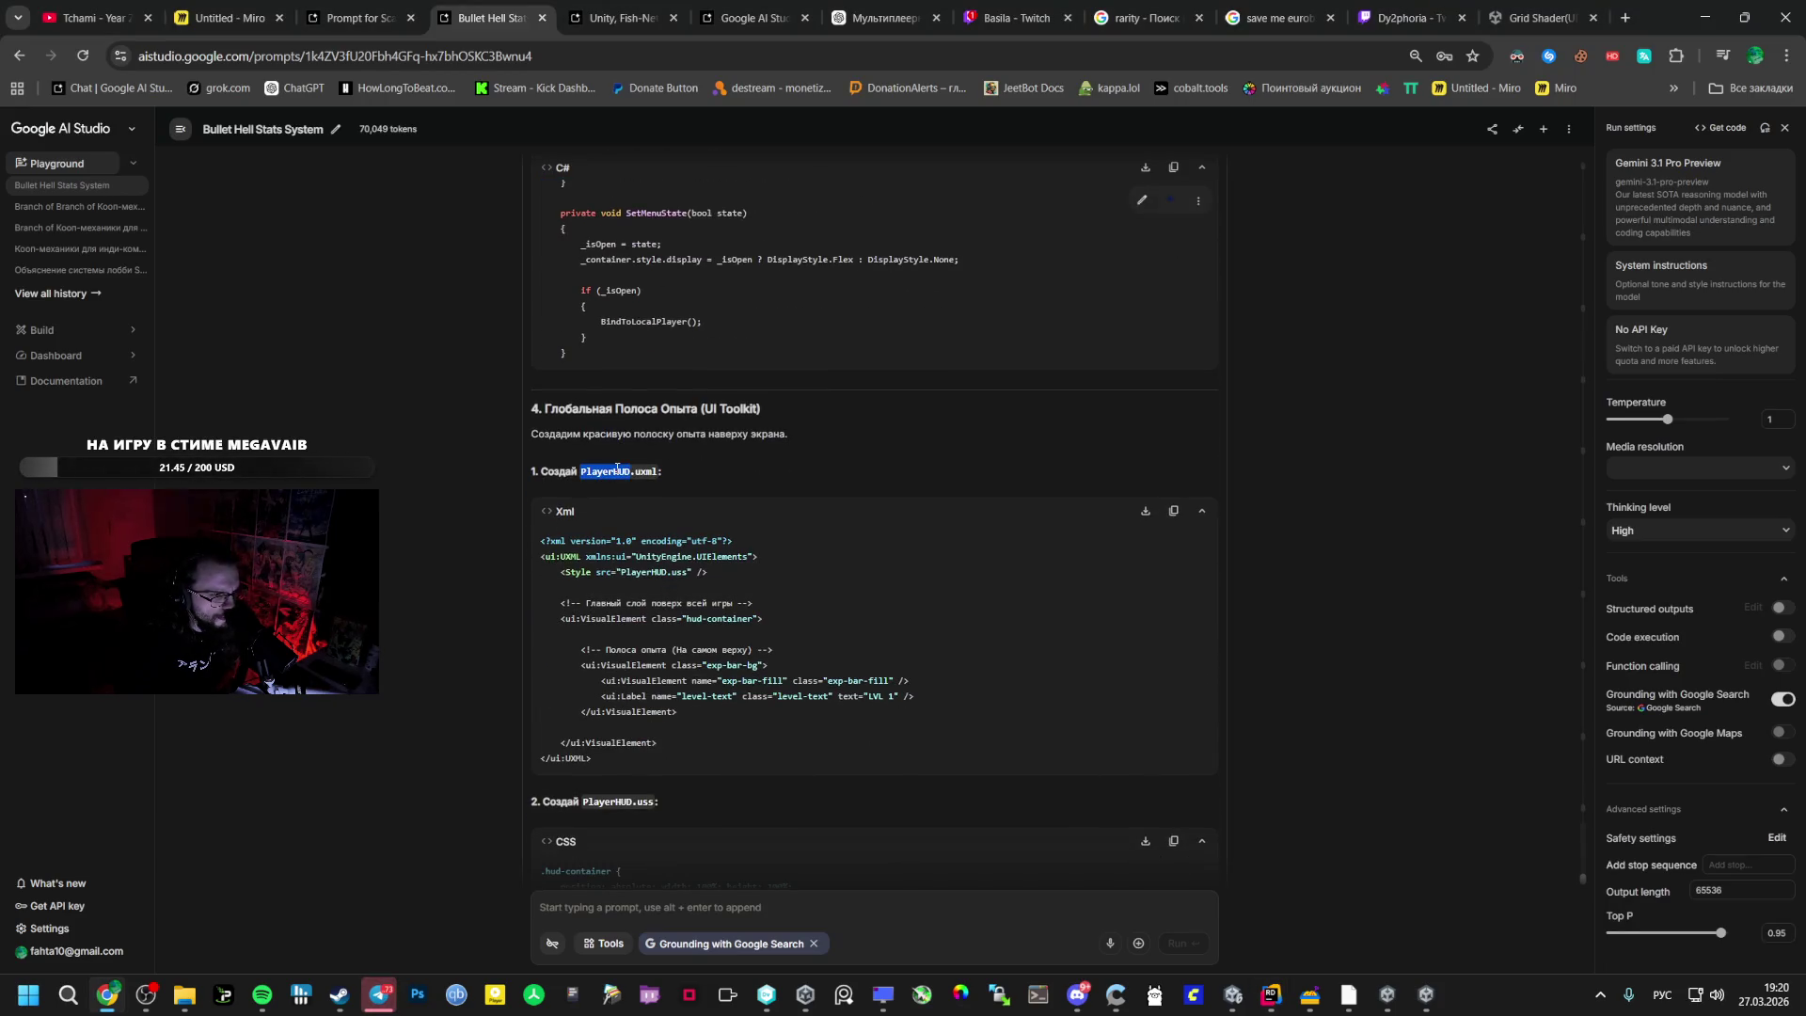
left_click(1287, 1004)
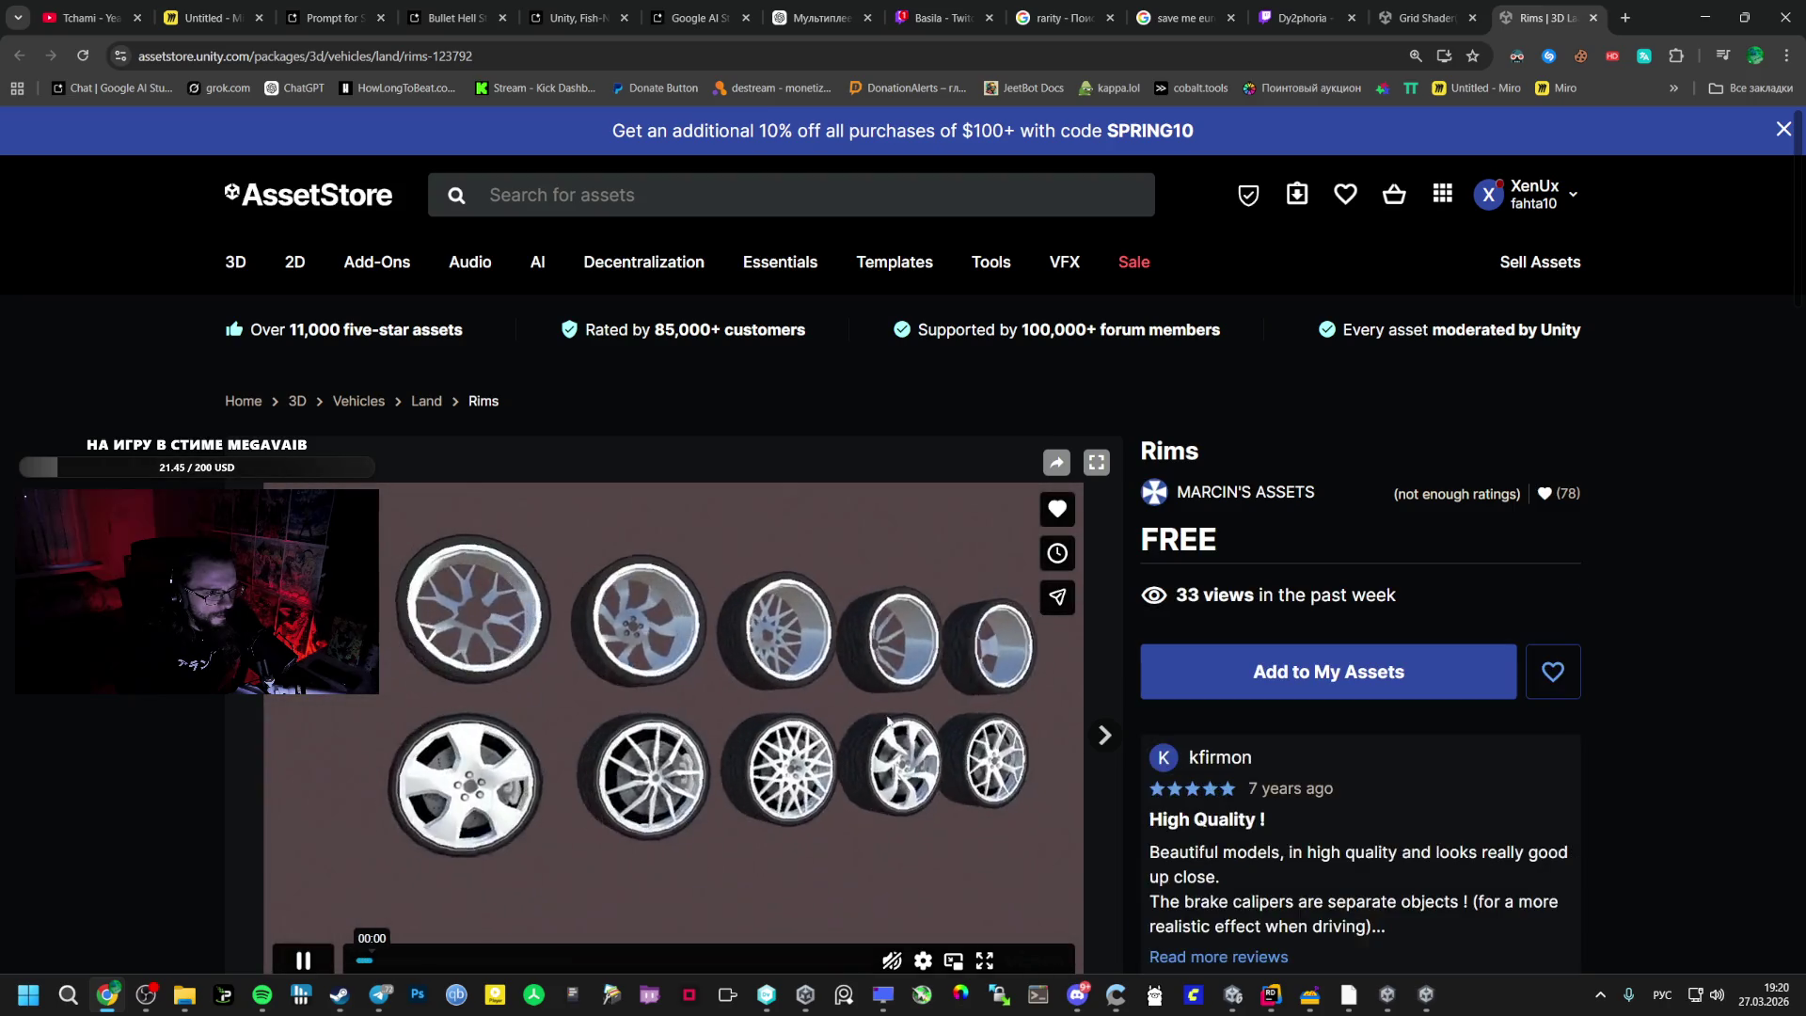
- Browse the Rims preview images and add the free pack to My Assets, accepting the terms
left_click(1106, 736)
left_click(1107, 735)
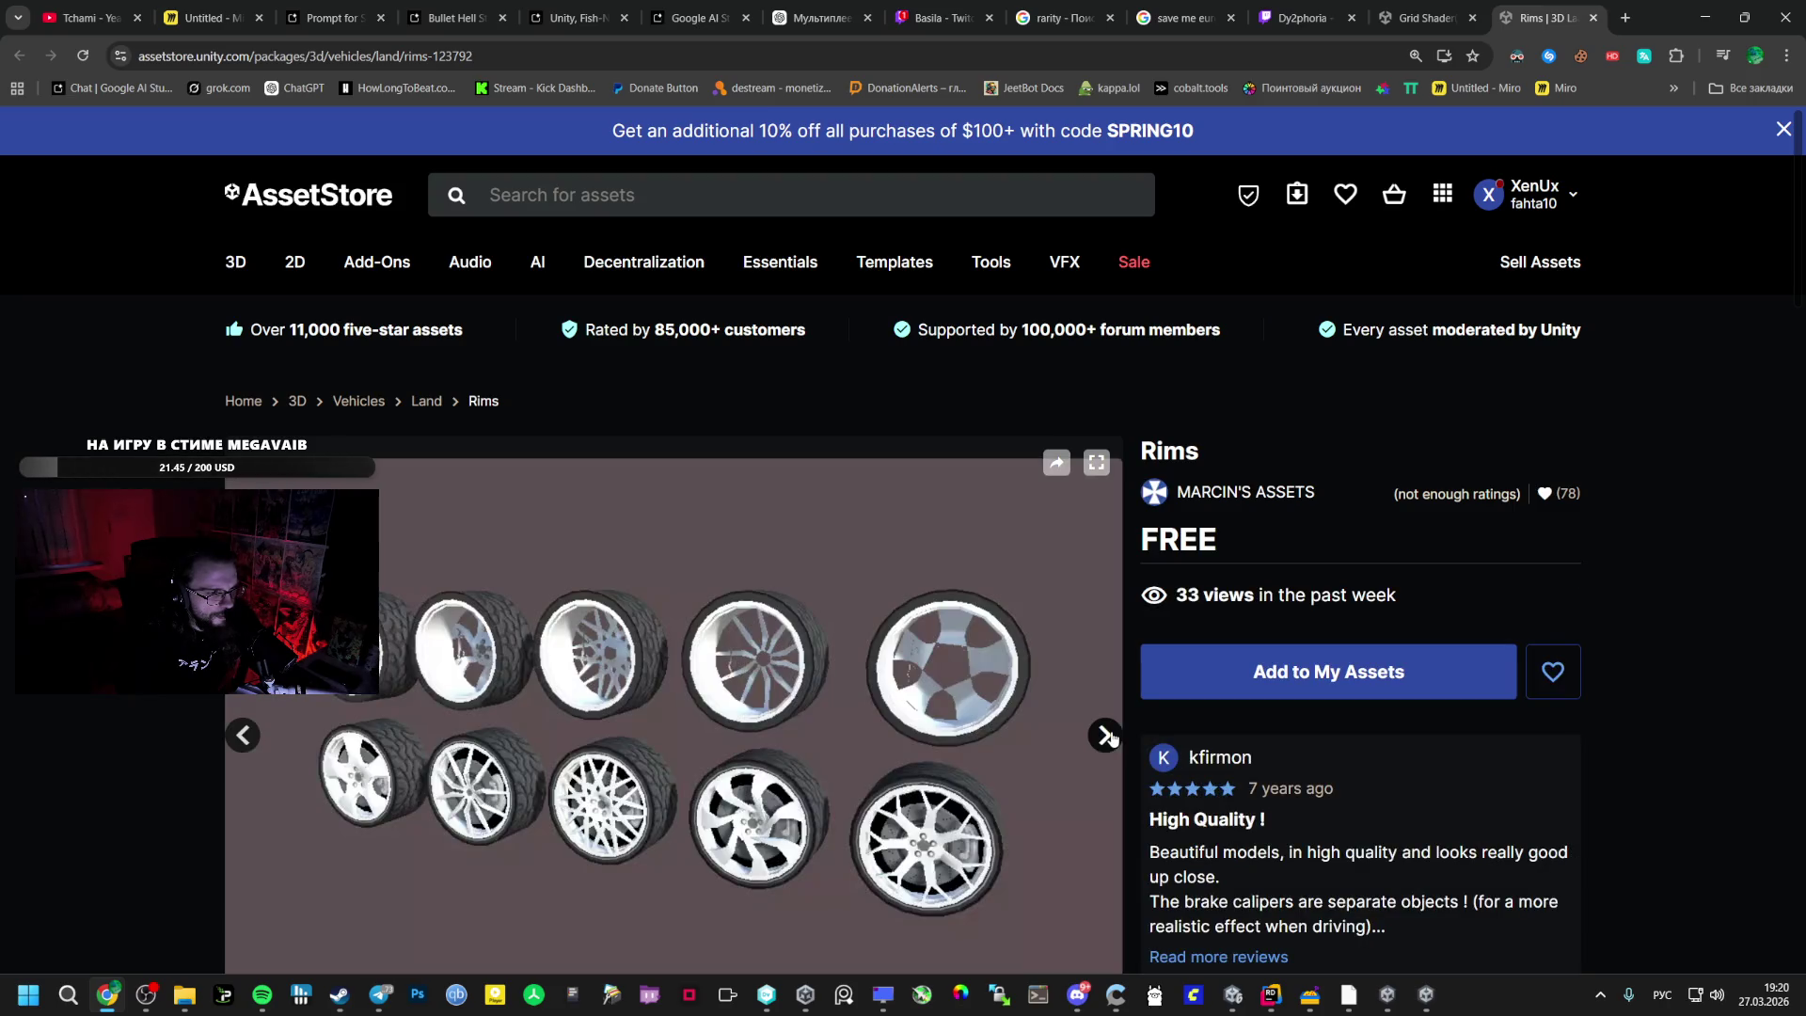
left_click(1106, 736)
left_click(1106, 735)
left_click(1307, 671)
key("Return")
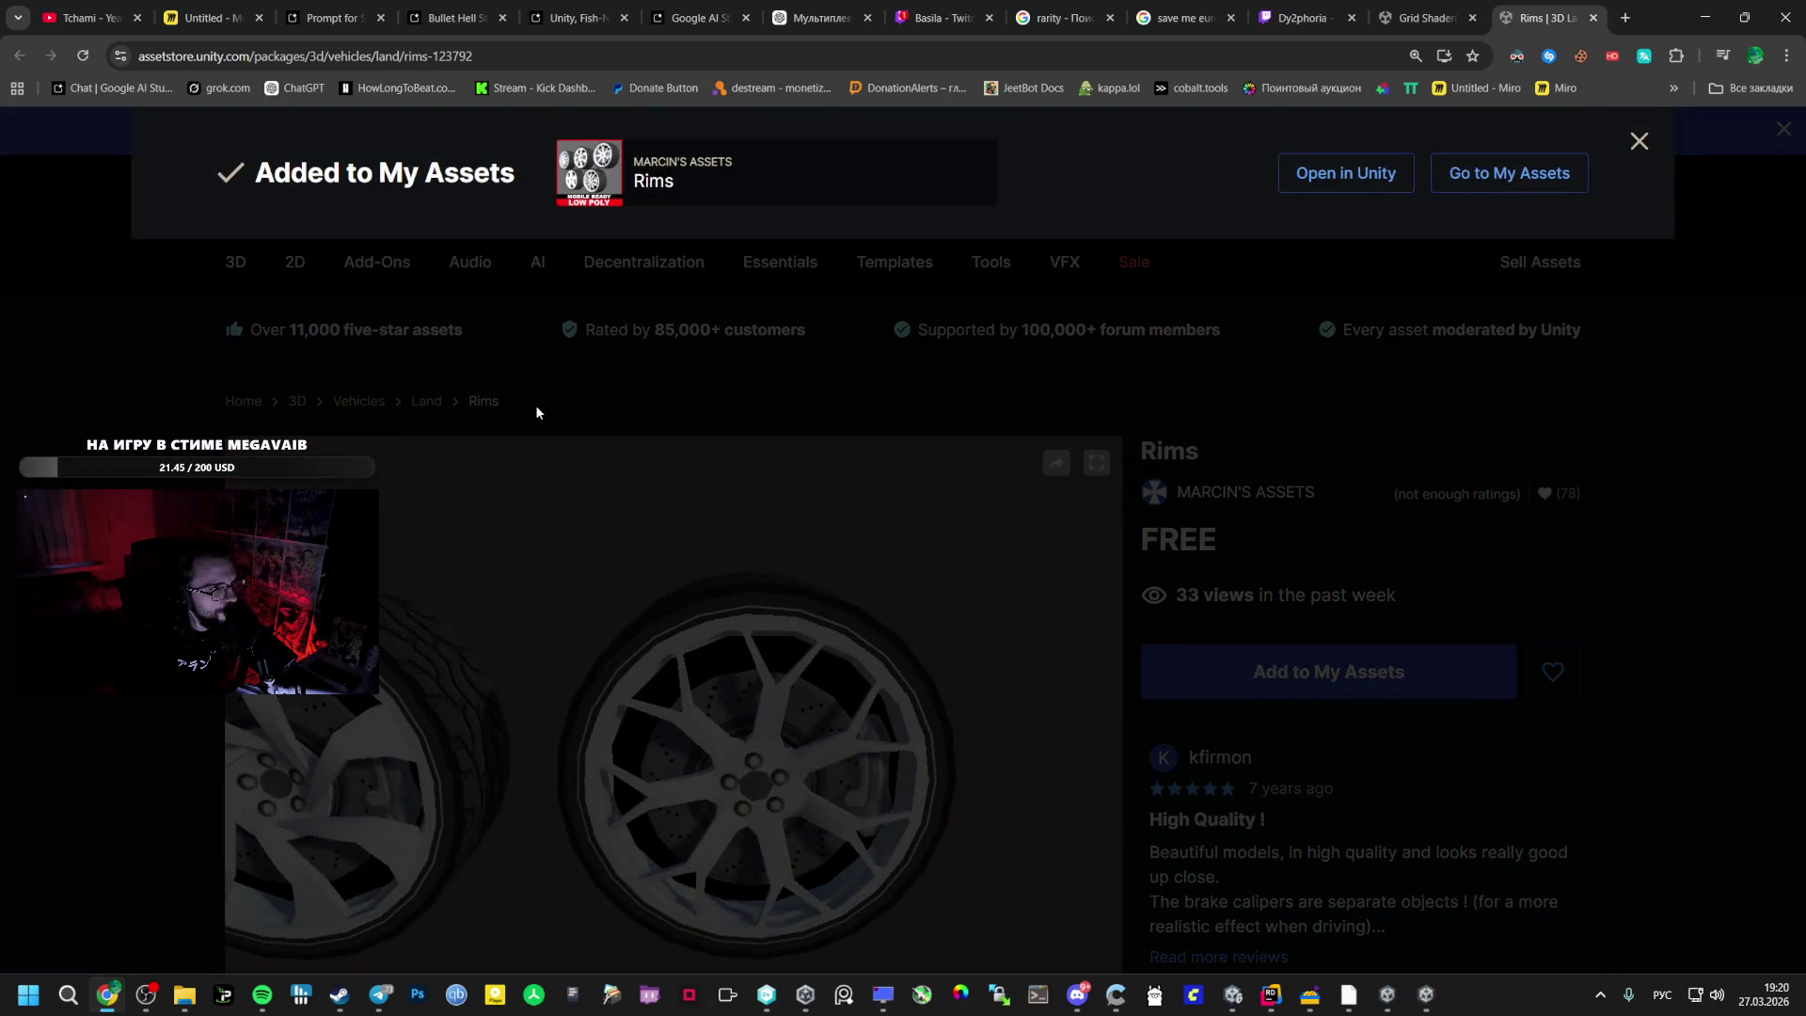
left_click(536, 412)
left_click(1273, 670)
left_click(1099, 656)
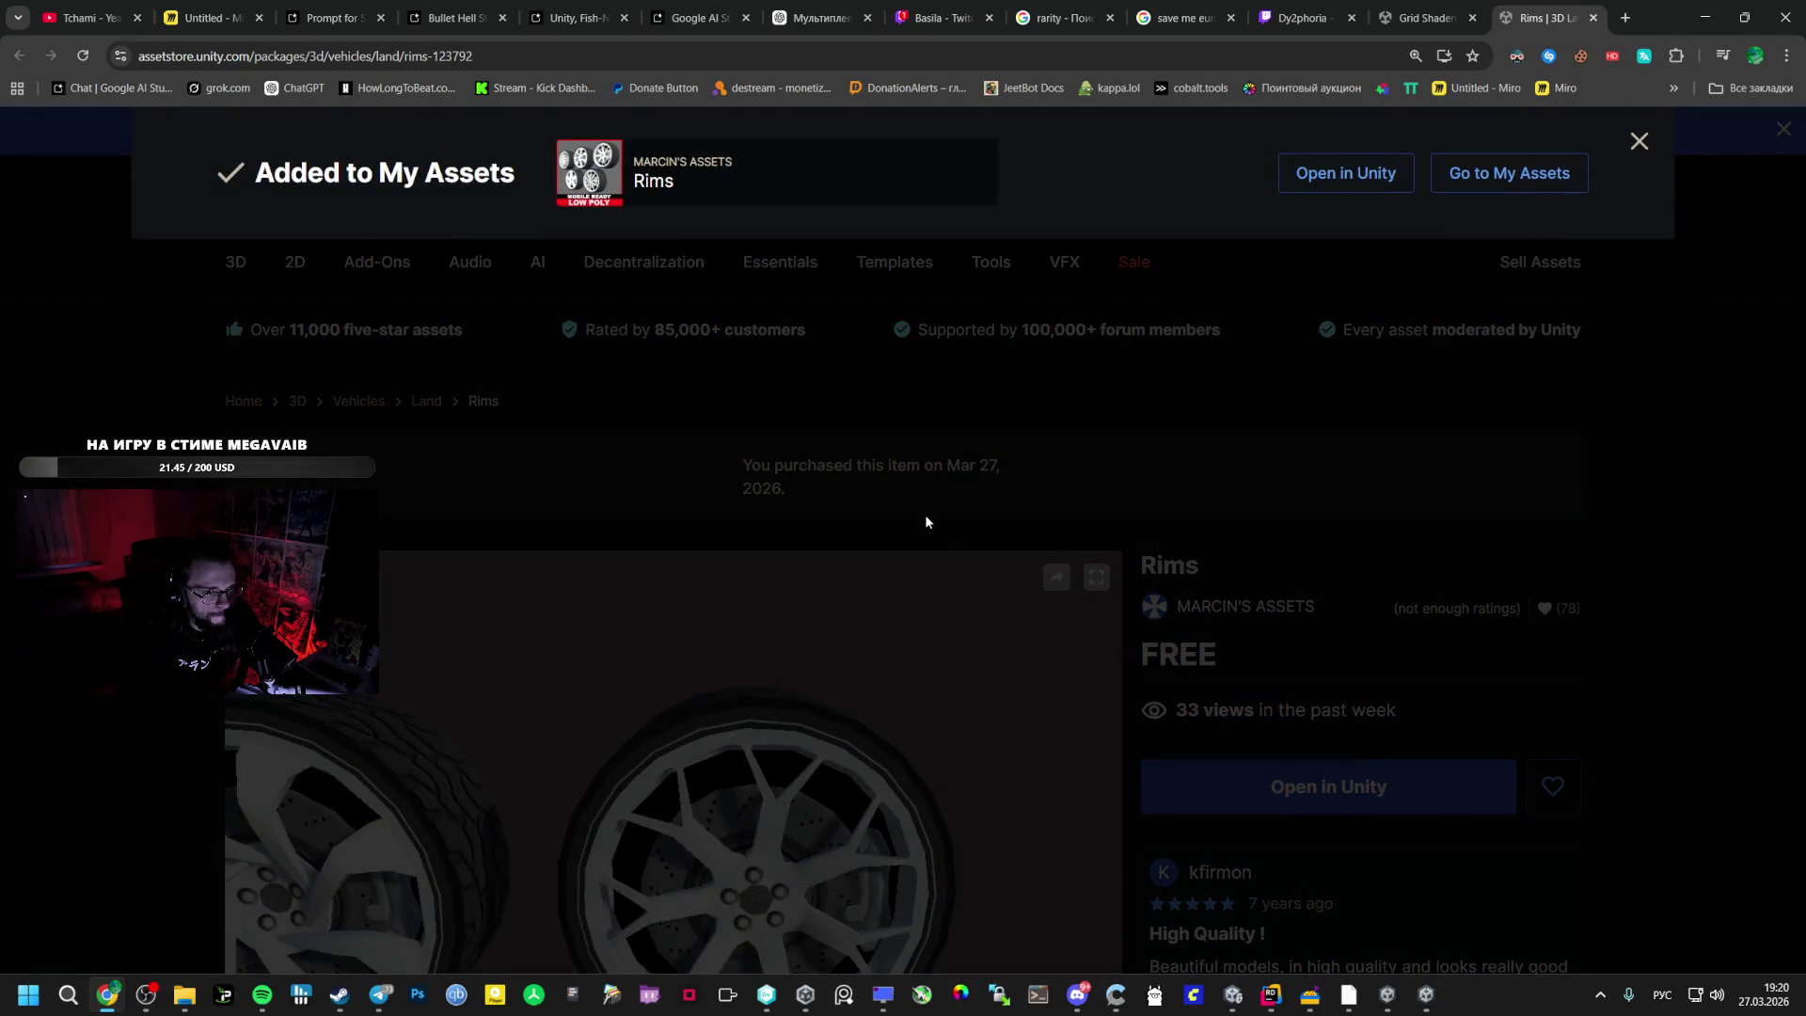
left_click(924, 513)
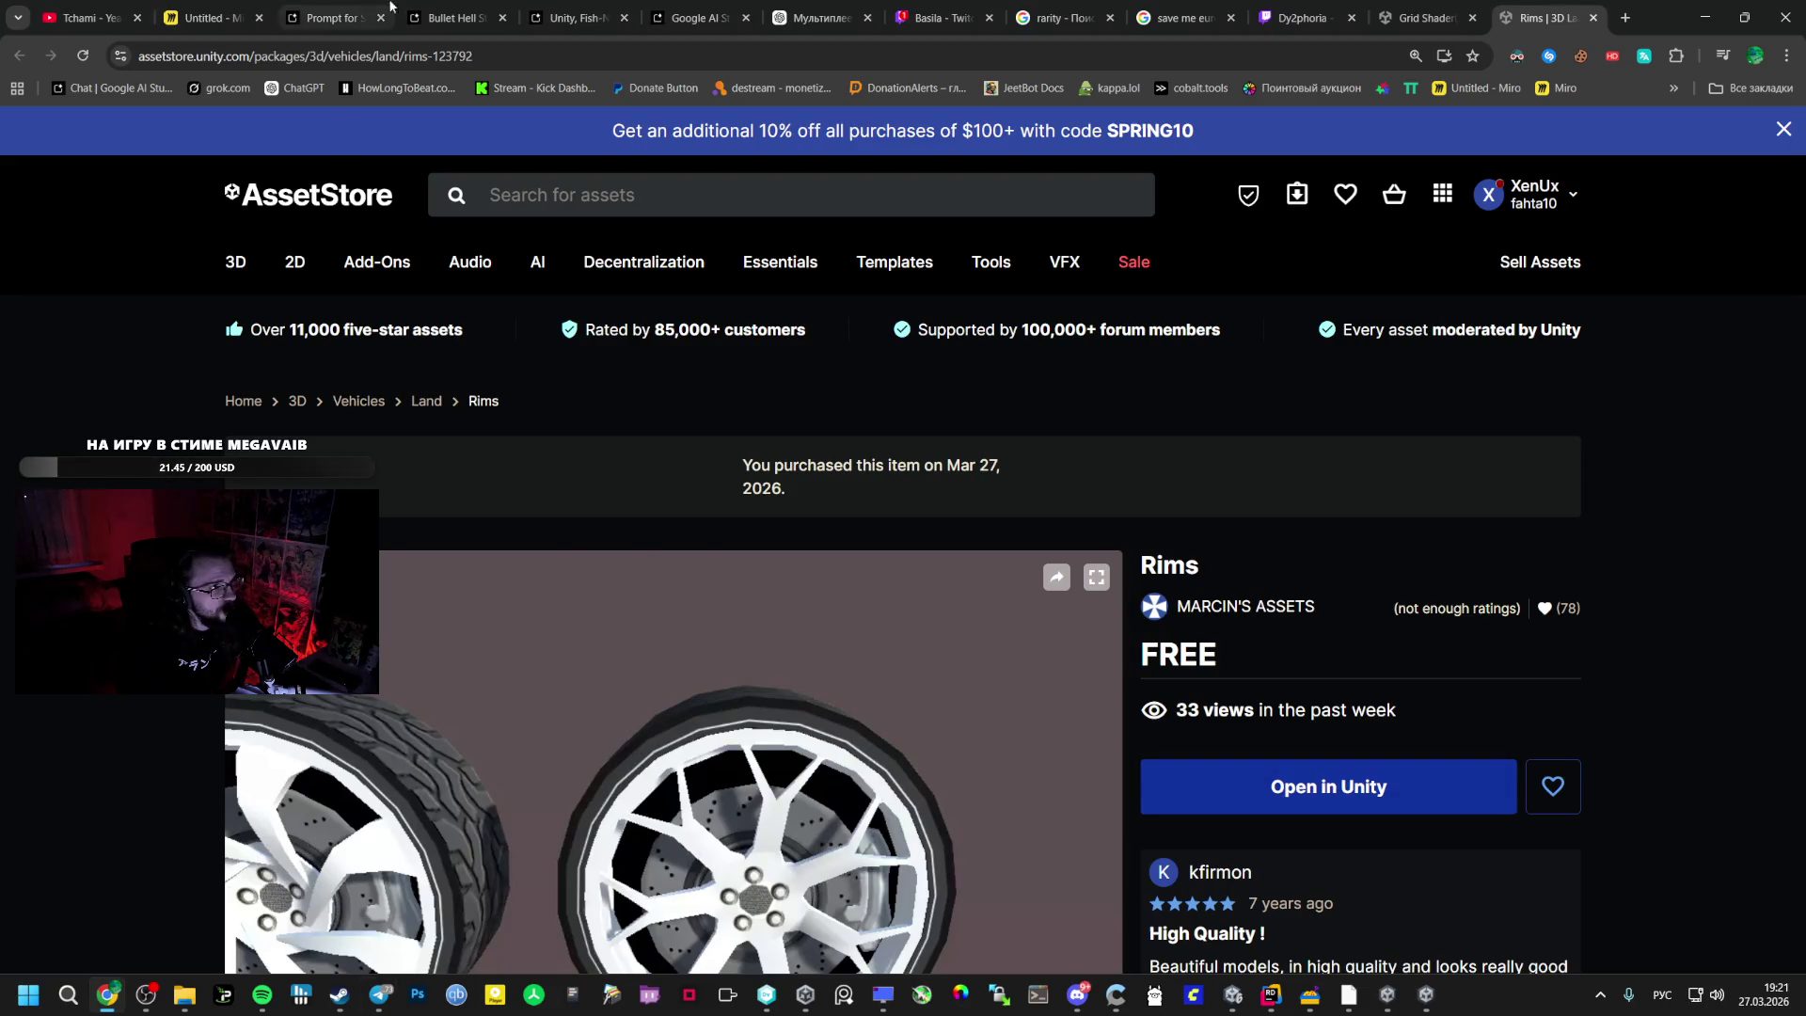
- Back in the Bullet Hell Stats System chat, select the whole PlayerHUD.uxml code
left_click(458, 17)
left_click(598, 539)
mouse_move(545, 540)
left_mouse_down()
mouse_move(658, 707)
mouse_move(636, 768)
left_mouse_up()
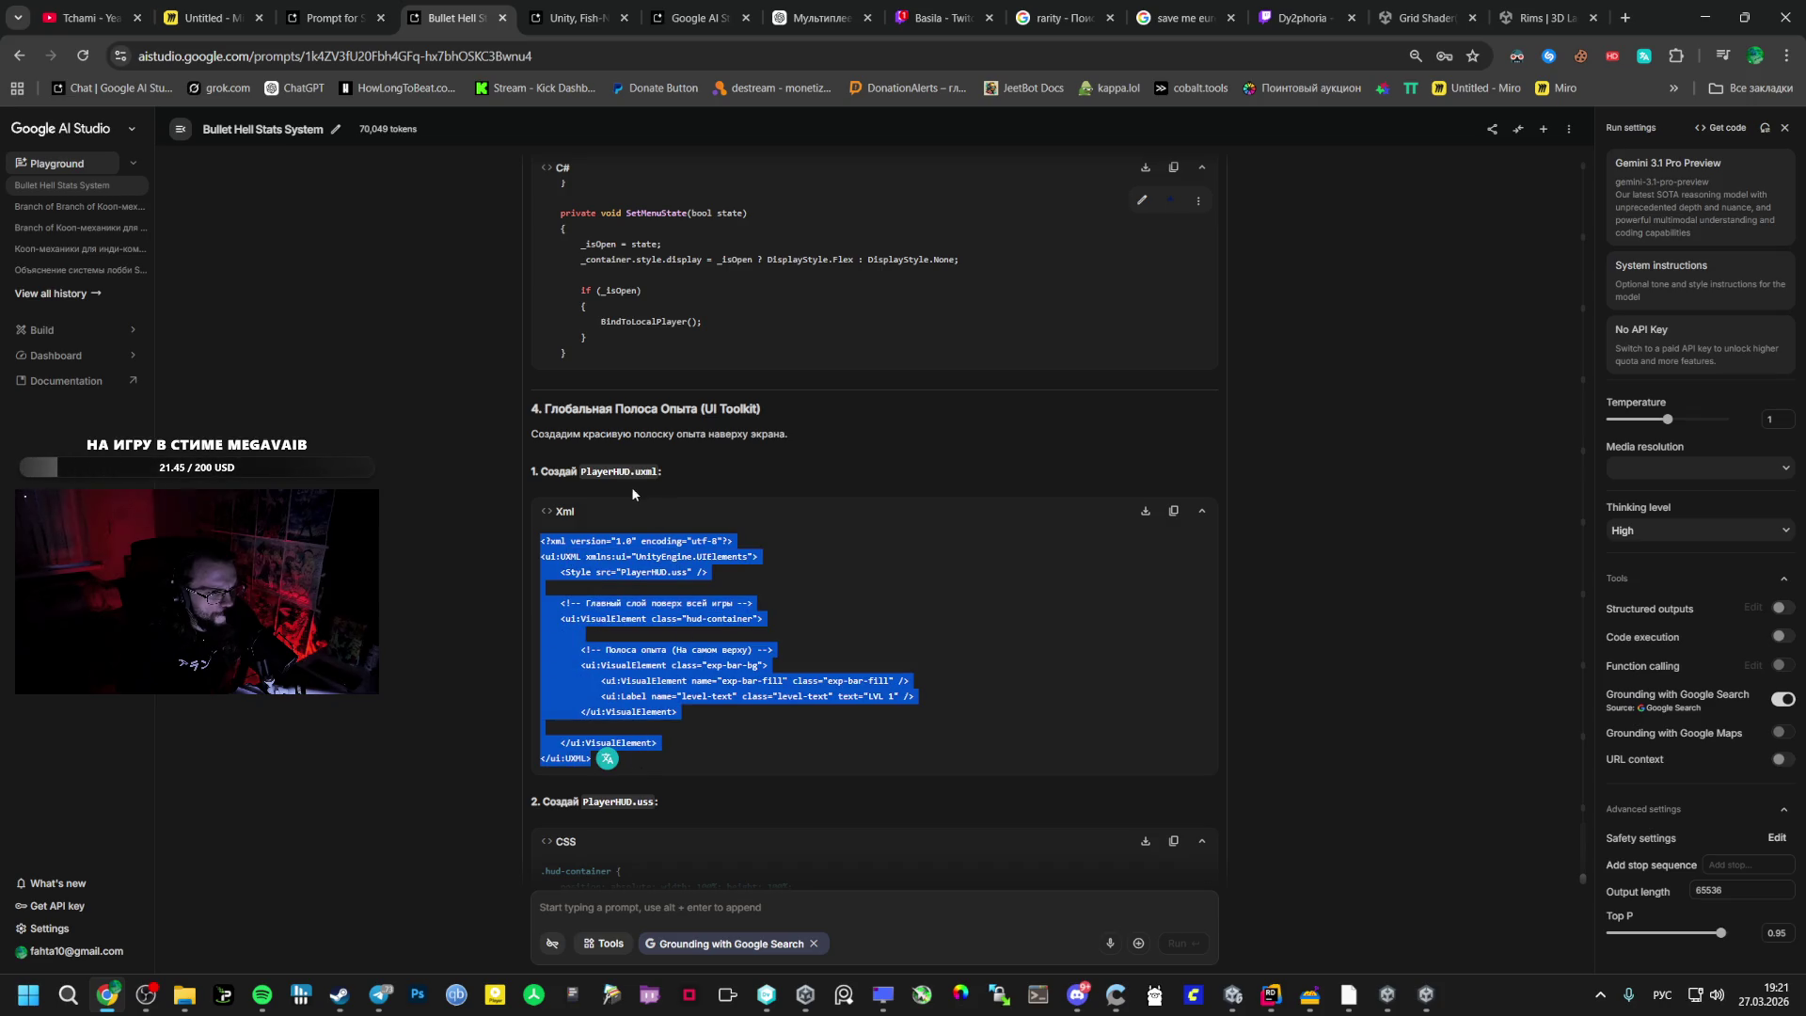
- Copy the PlayerHUD name, look over the PlayerHUD.uss styles, and bring Unity forward
double_click(613, 473)
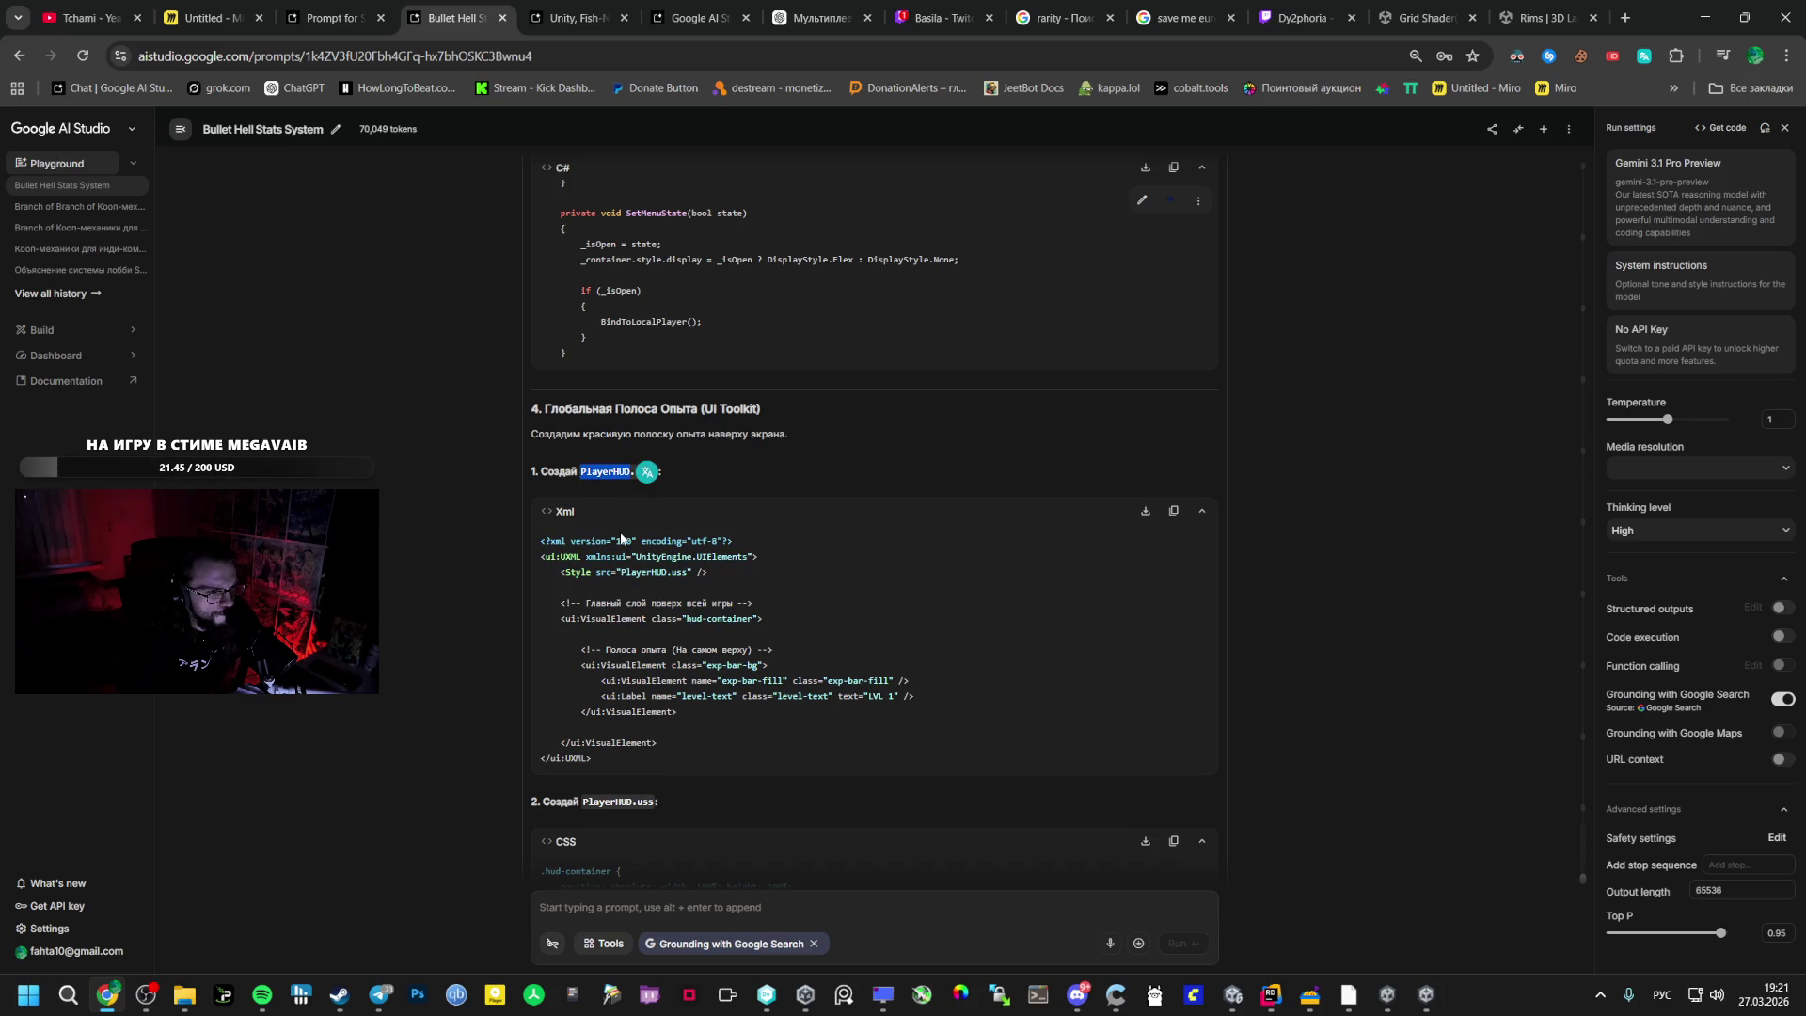
scroll(621, 539, "up", 1)
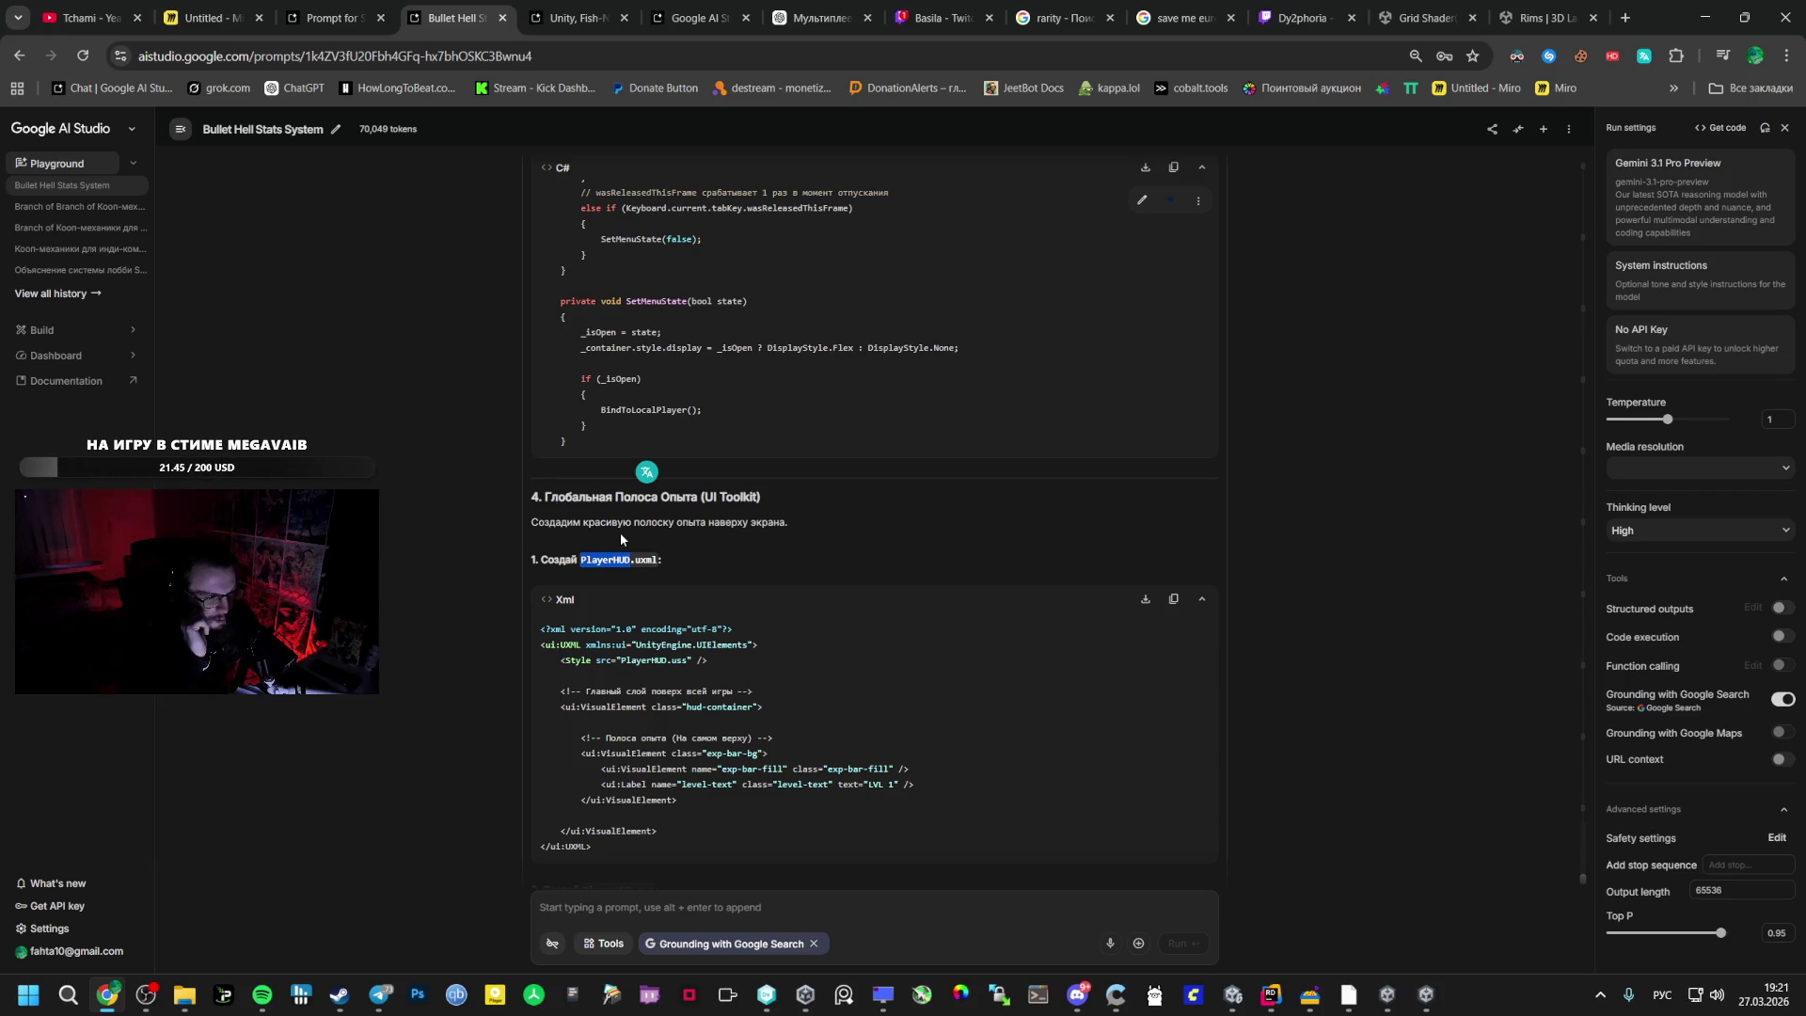
scroll(727, 601, "down", 5)
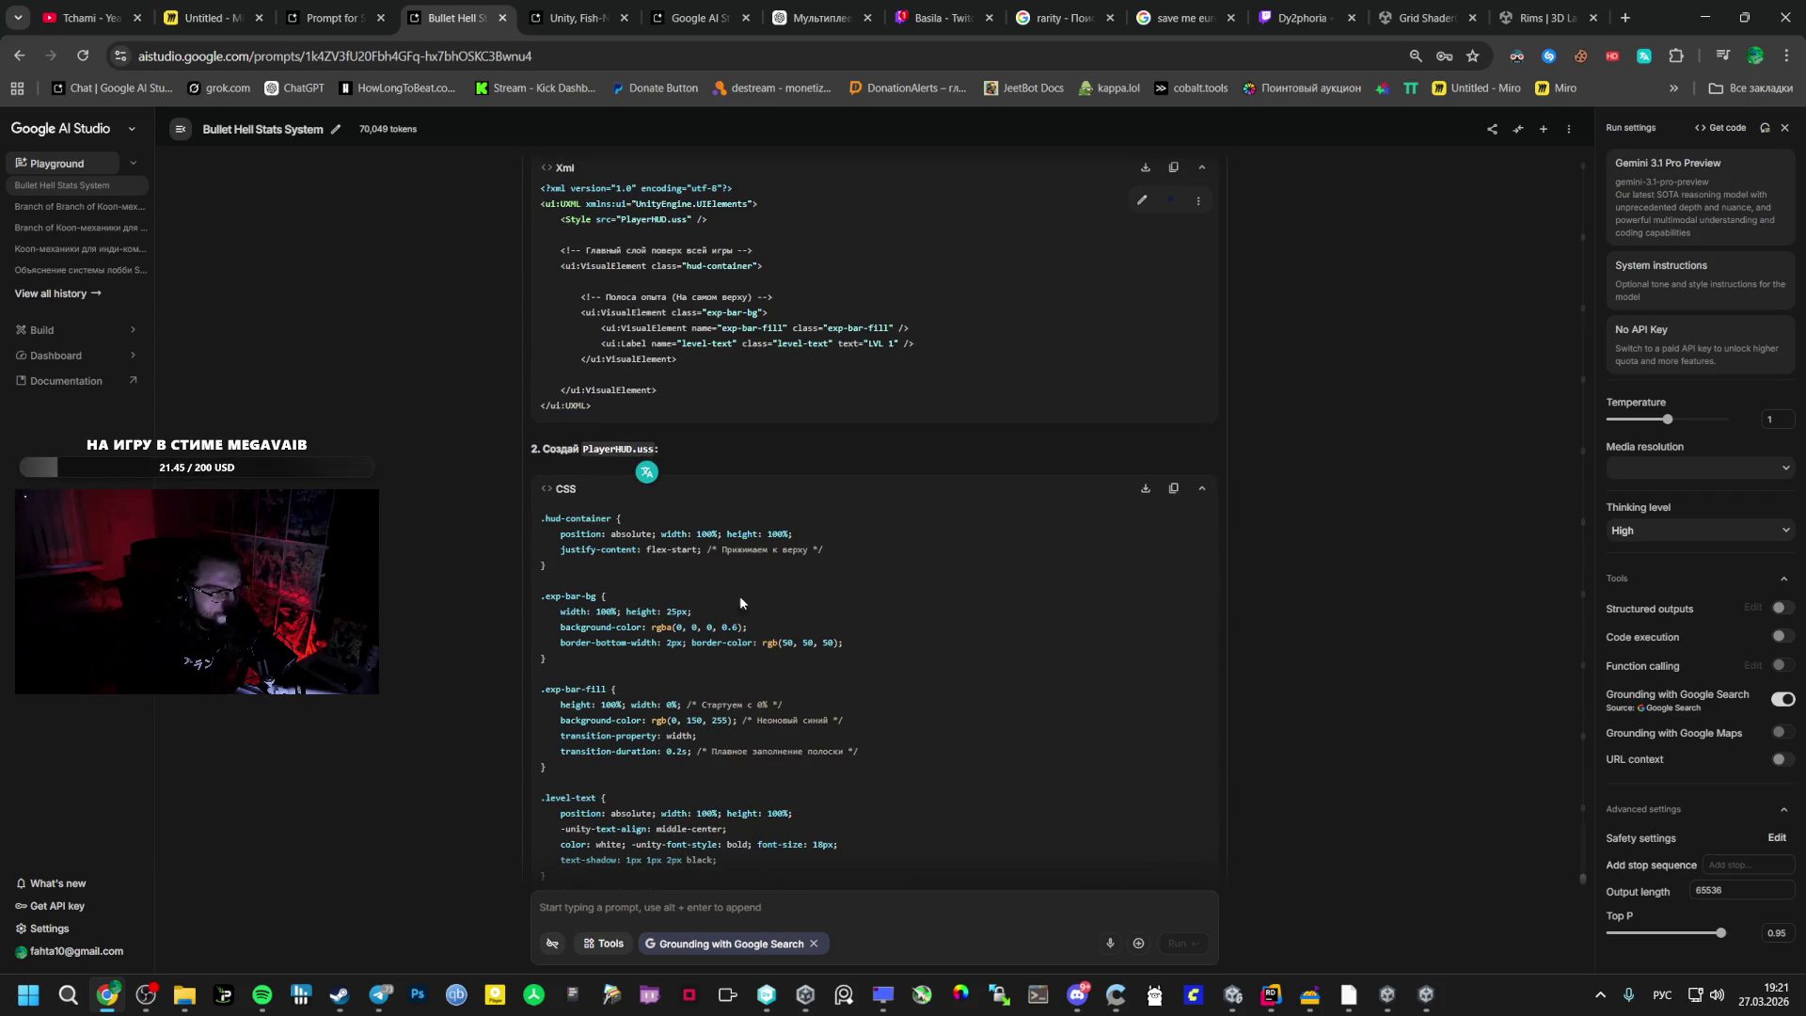
key("alt+Tab")
key("alt+Tab")
key("Tab")
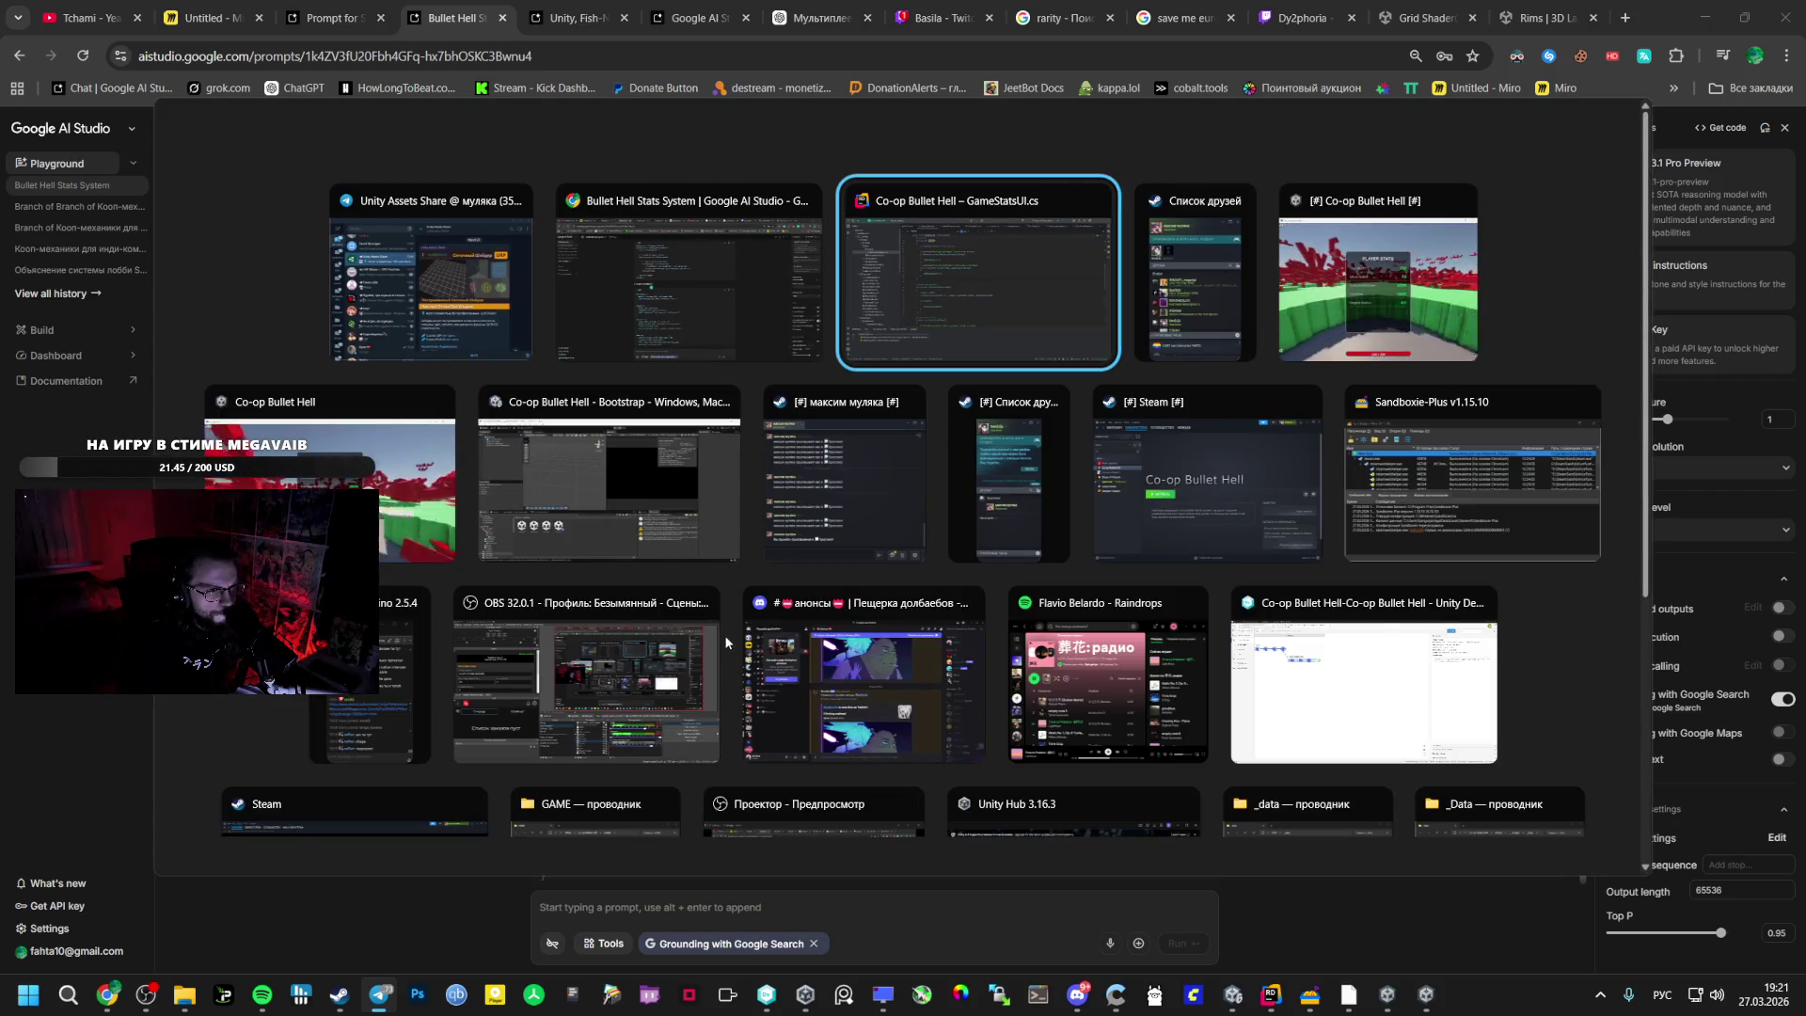
left_click(1248, 1008)
- Create a new UI Document named PlayerHUD in the GameHUD folder
left_click(110, 820)
left_click(109, 828)
left_click(108, 814)
right_click(743, 796)
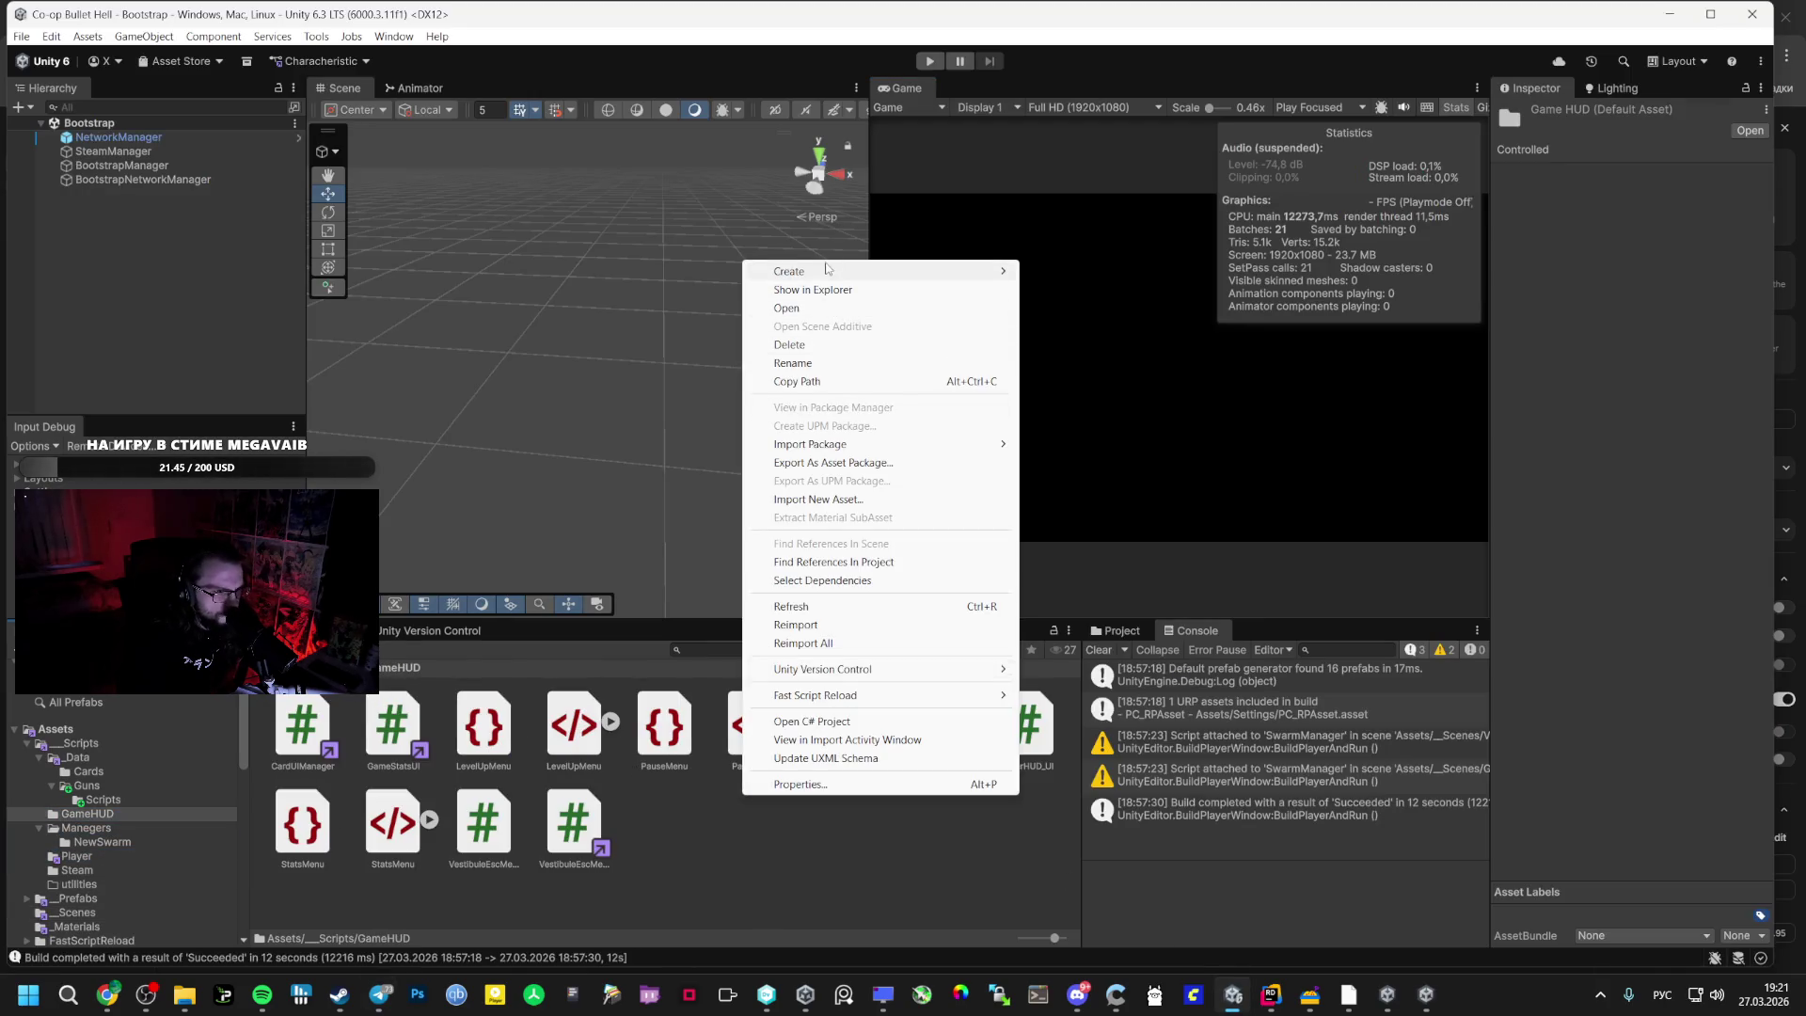
mouse_move(978, 271)
mouse_move(1129, 627)
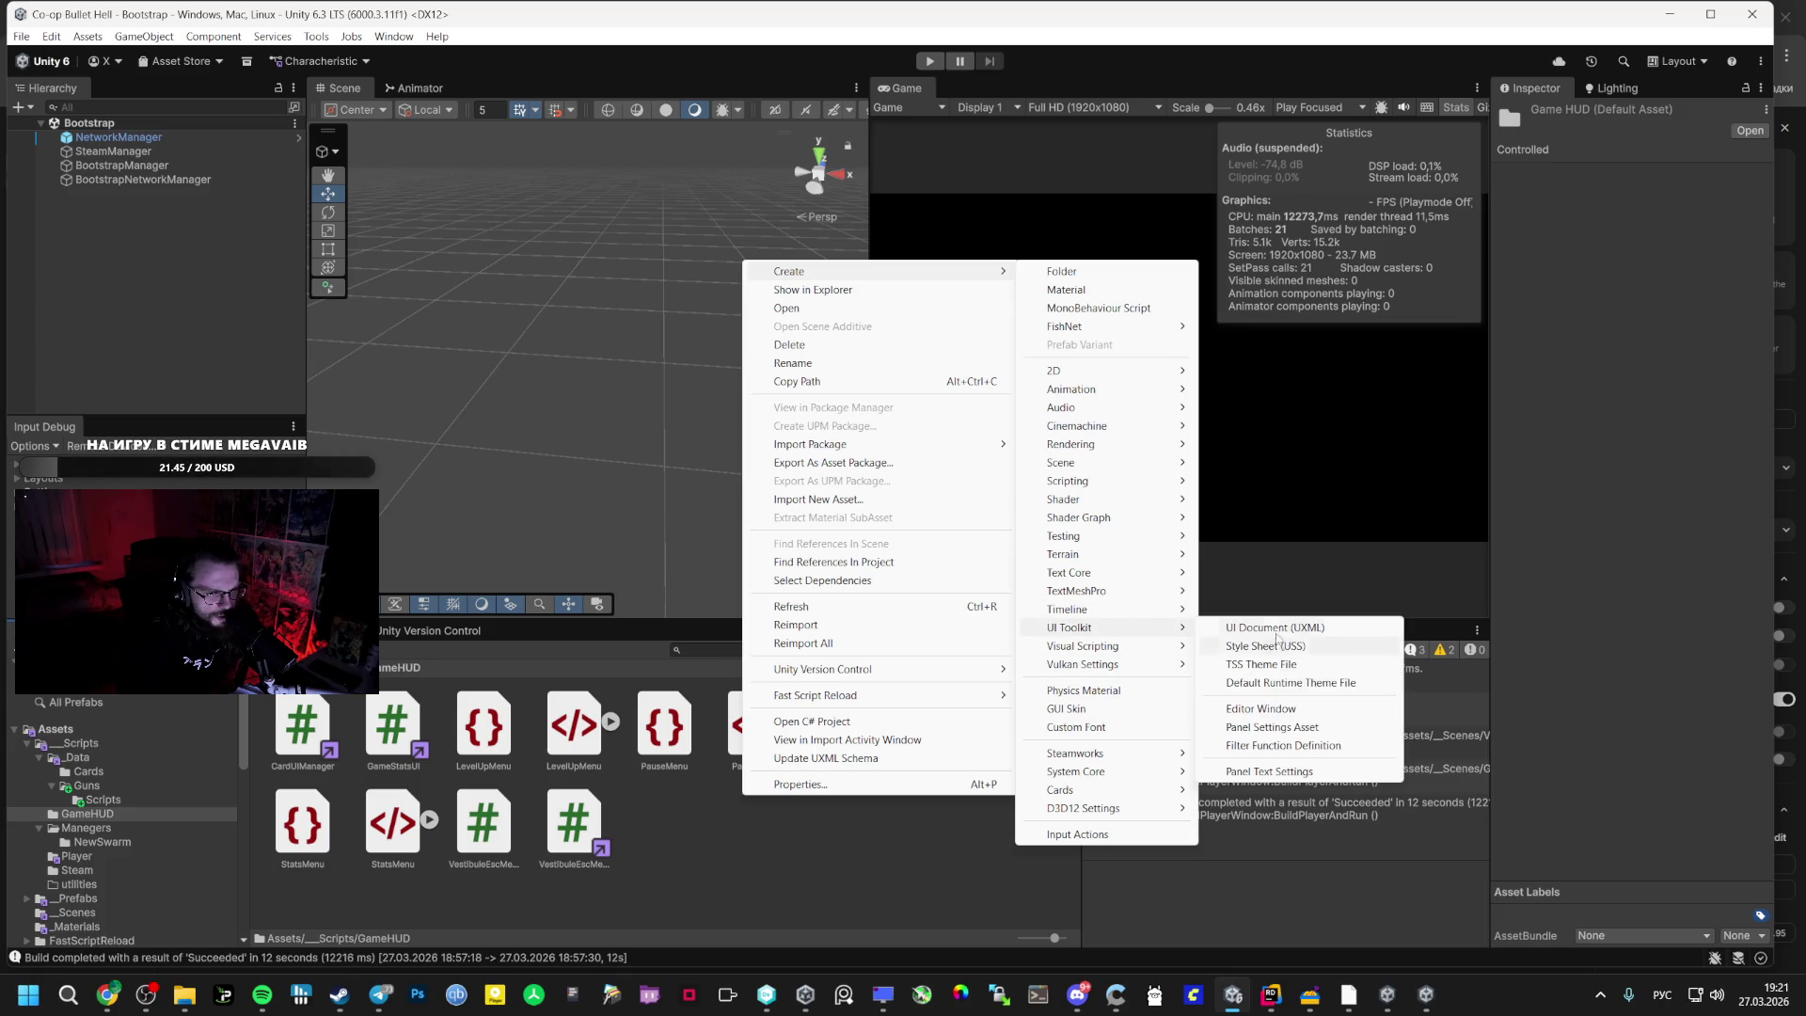
left_click(1276, 628)
type("PlayerHUD")
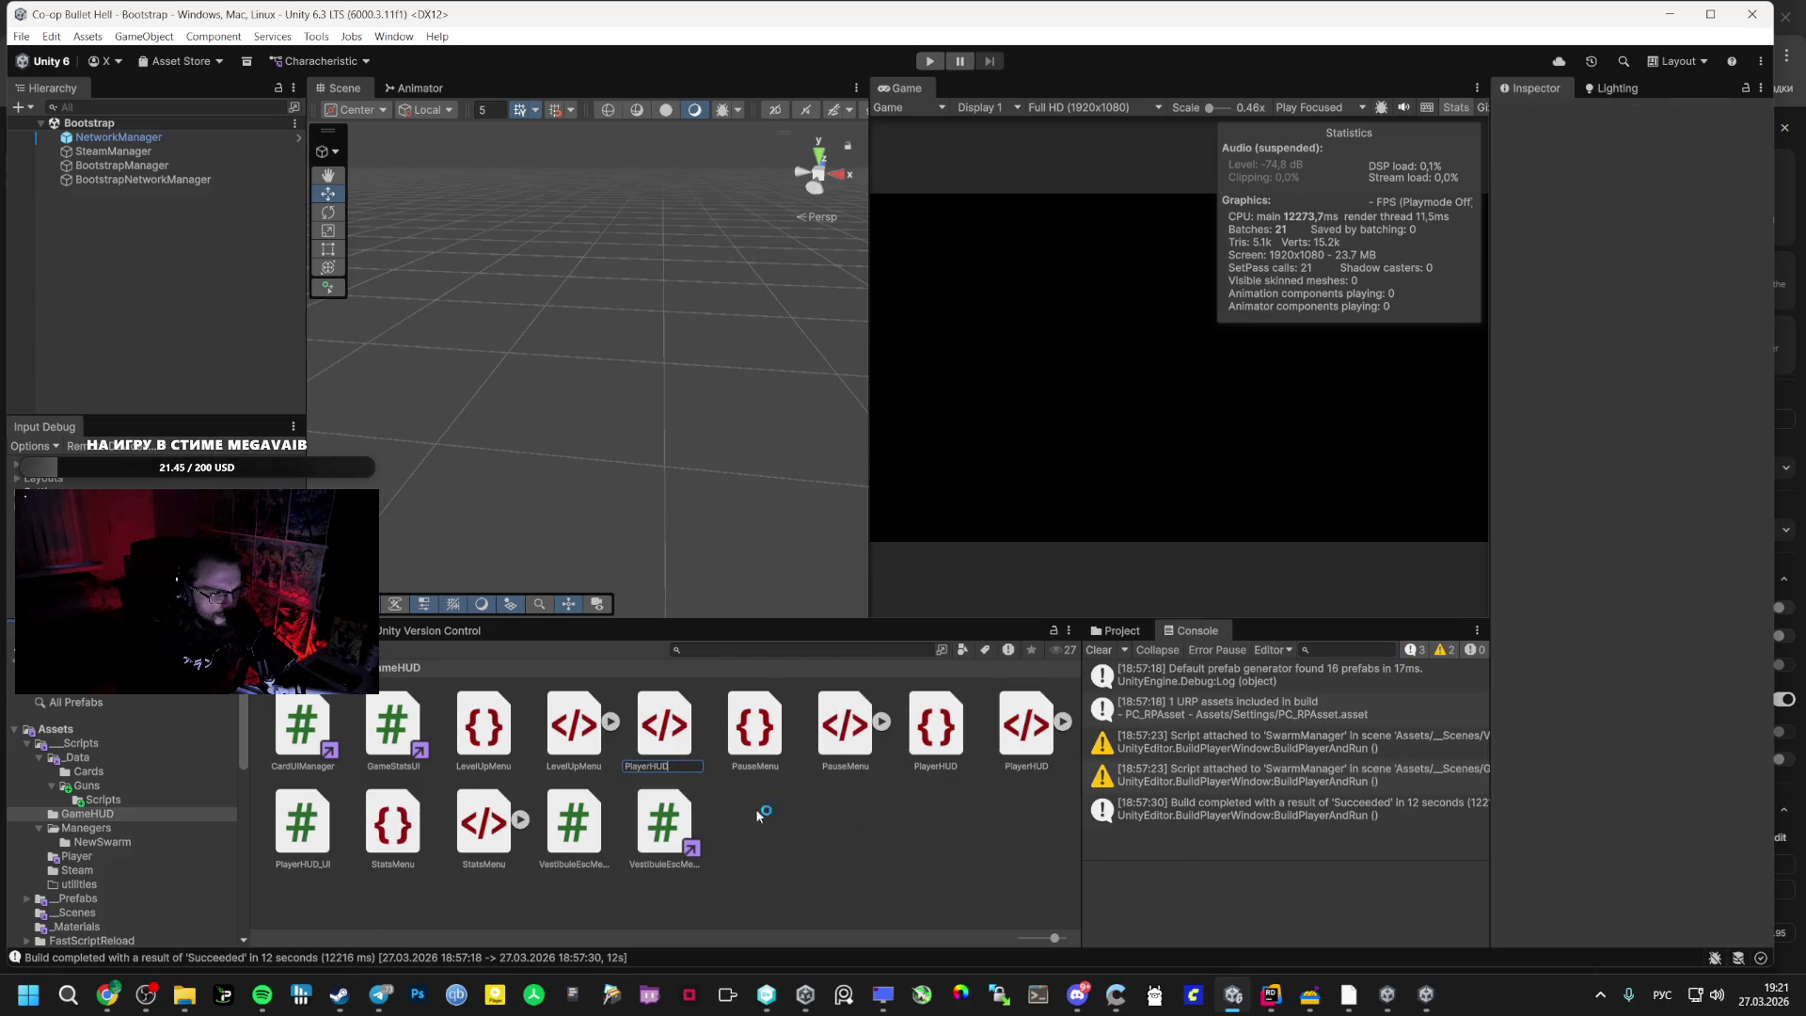
key("Return")
- Open PauseMenu.uss, then select the whole PlayerHUD.uxml code in AI Studio
double_click(673, 724)
key("alt+Tab")
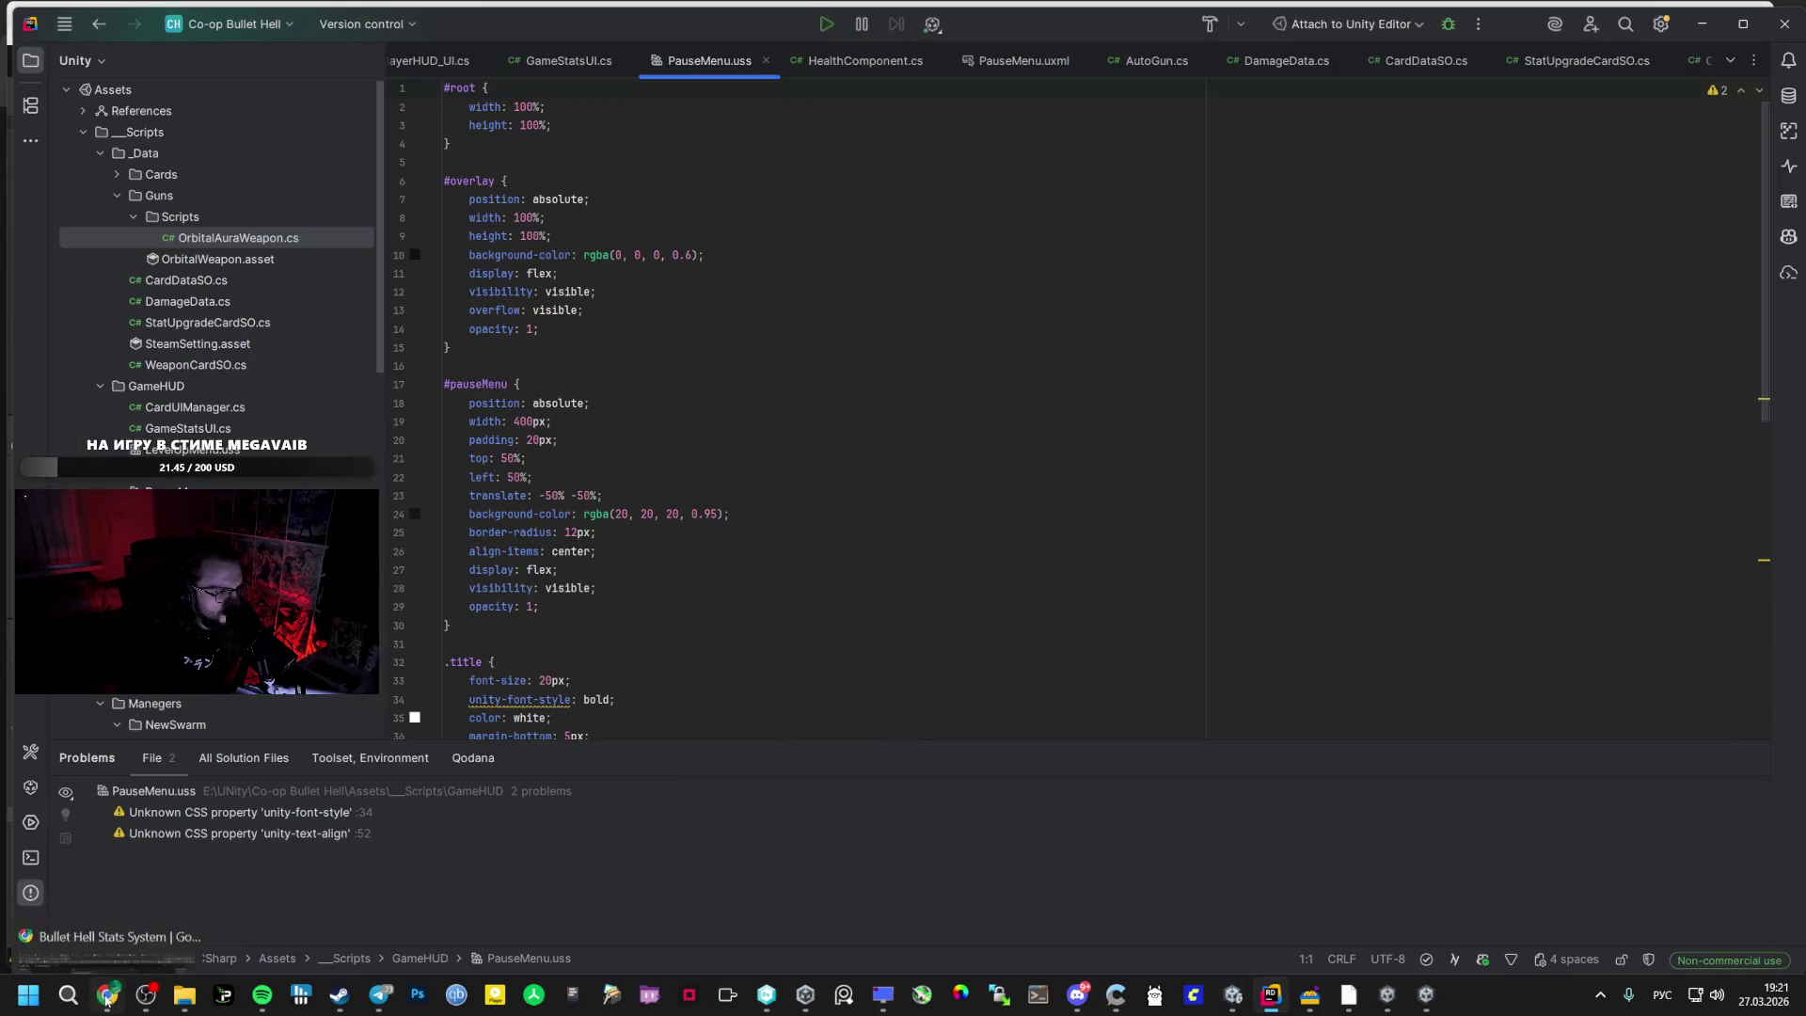
left_click(105, 999)
scroll(603, 649, "up", 5)
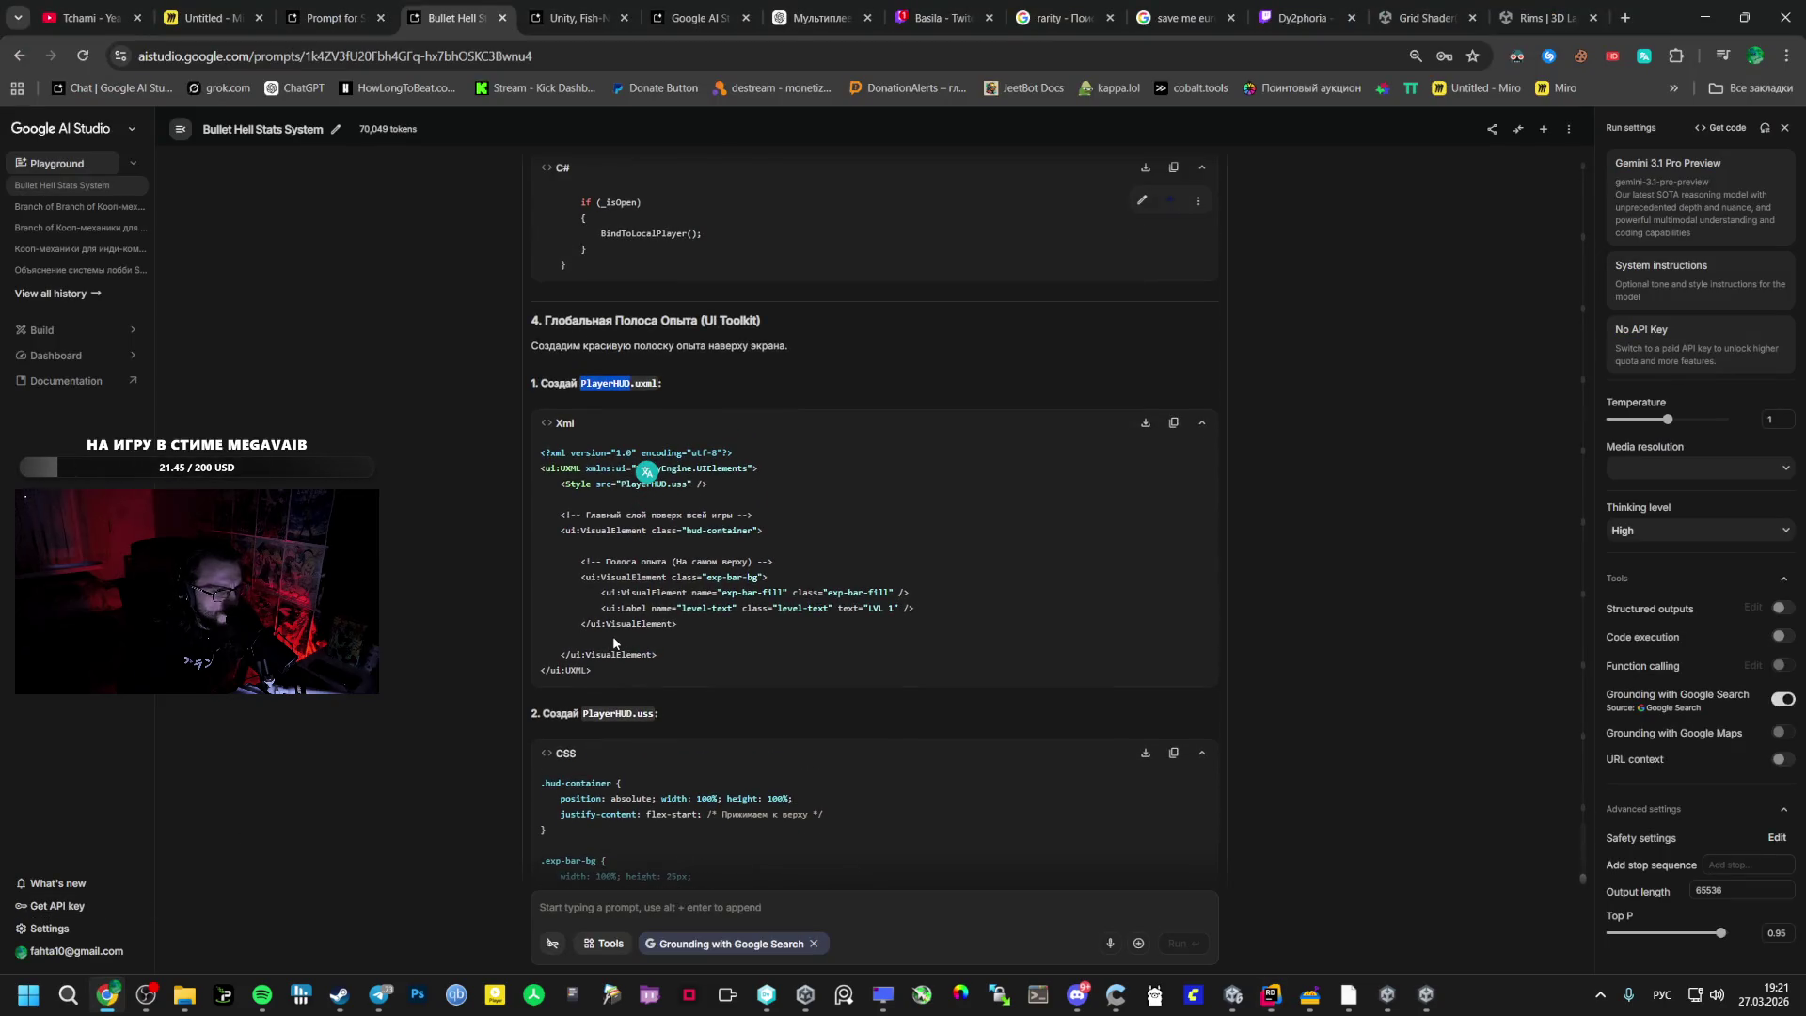
left_click_drag(605, 677, 578, 588)
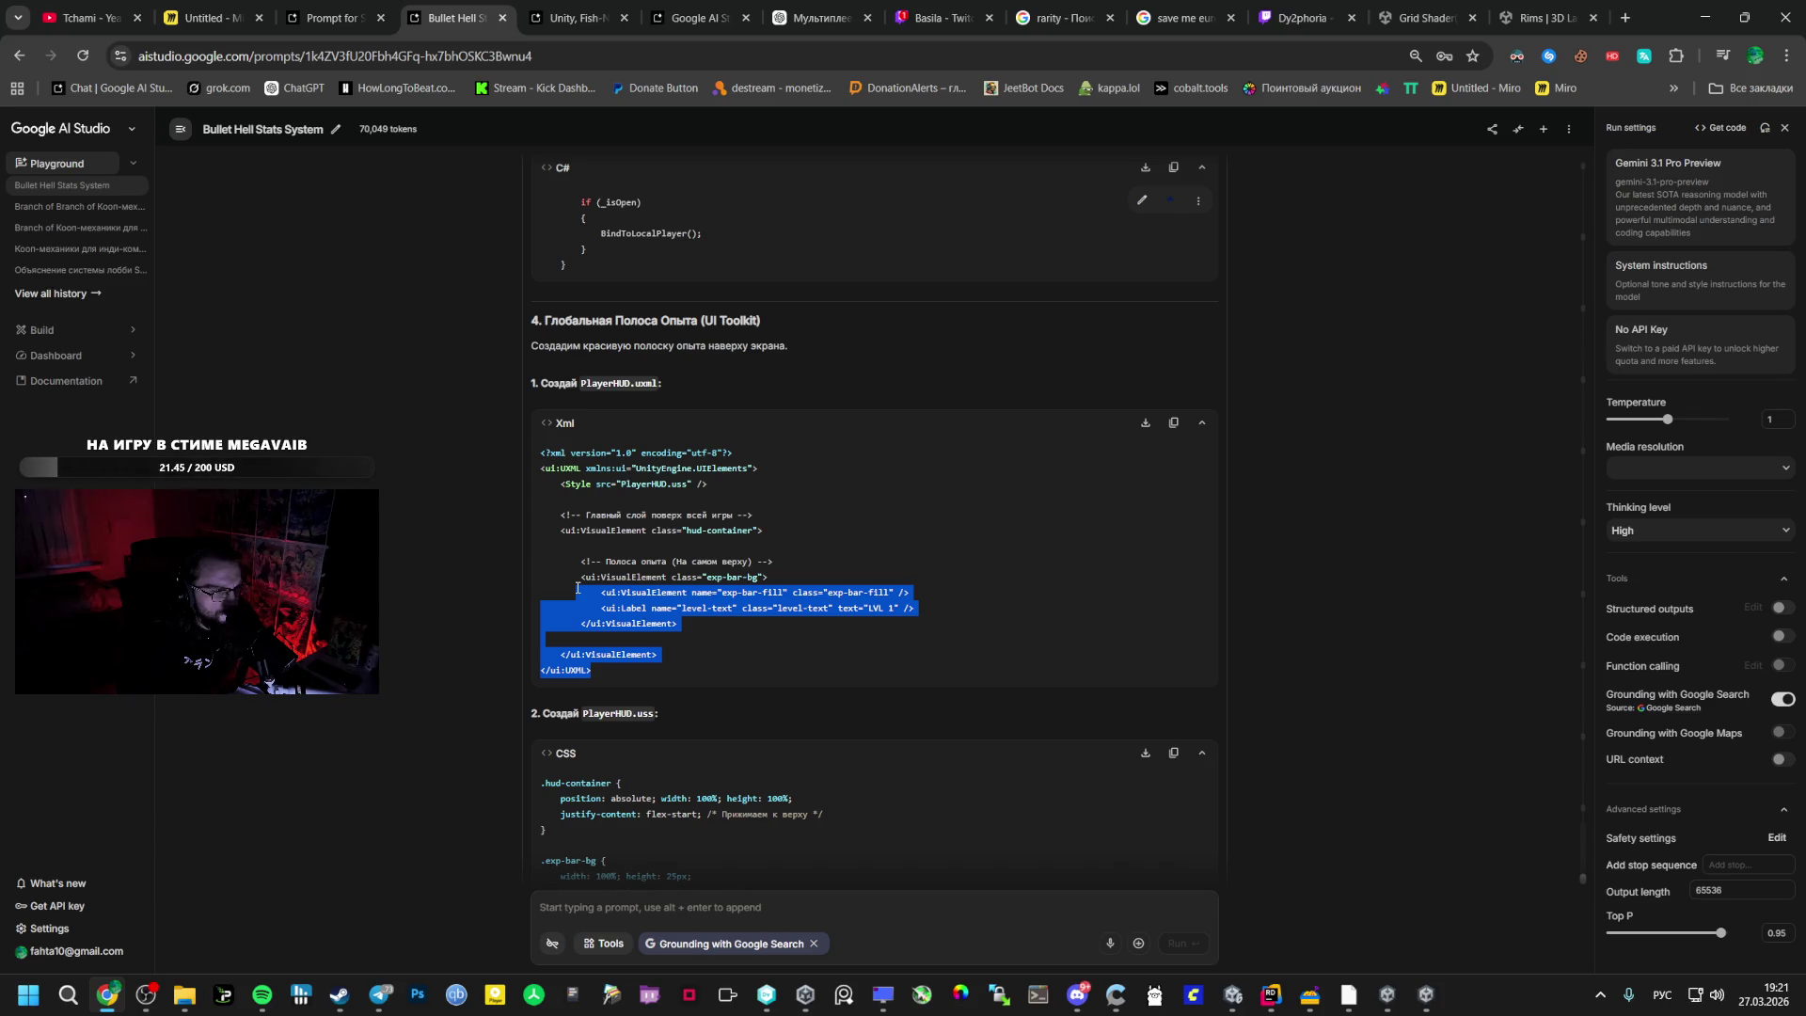
mouse_move(578, 588)
left_mouse_down()
mouse_move(565, 235)
mouse_move(541, 455)
left_mouse_up()
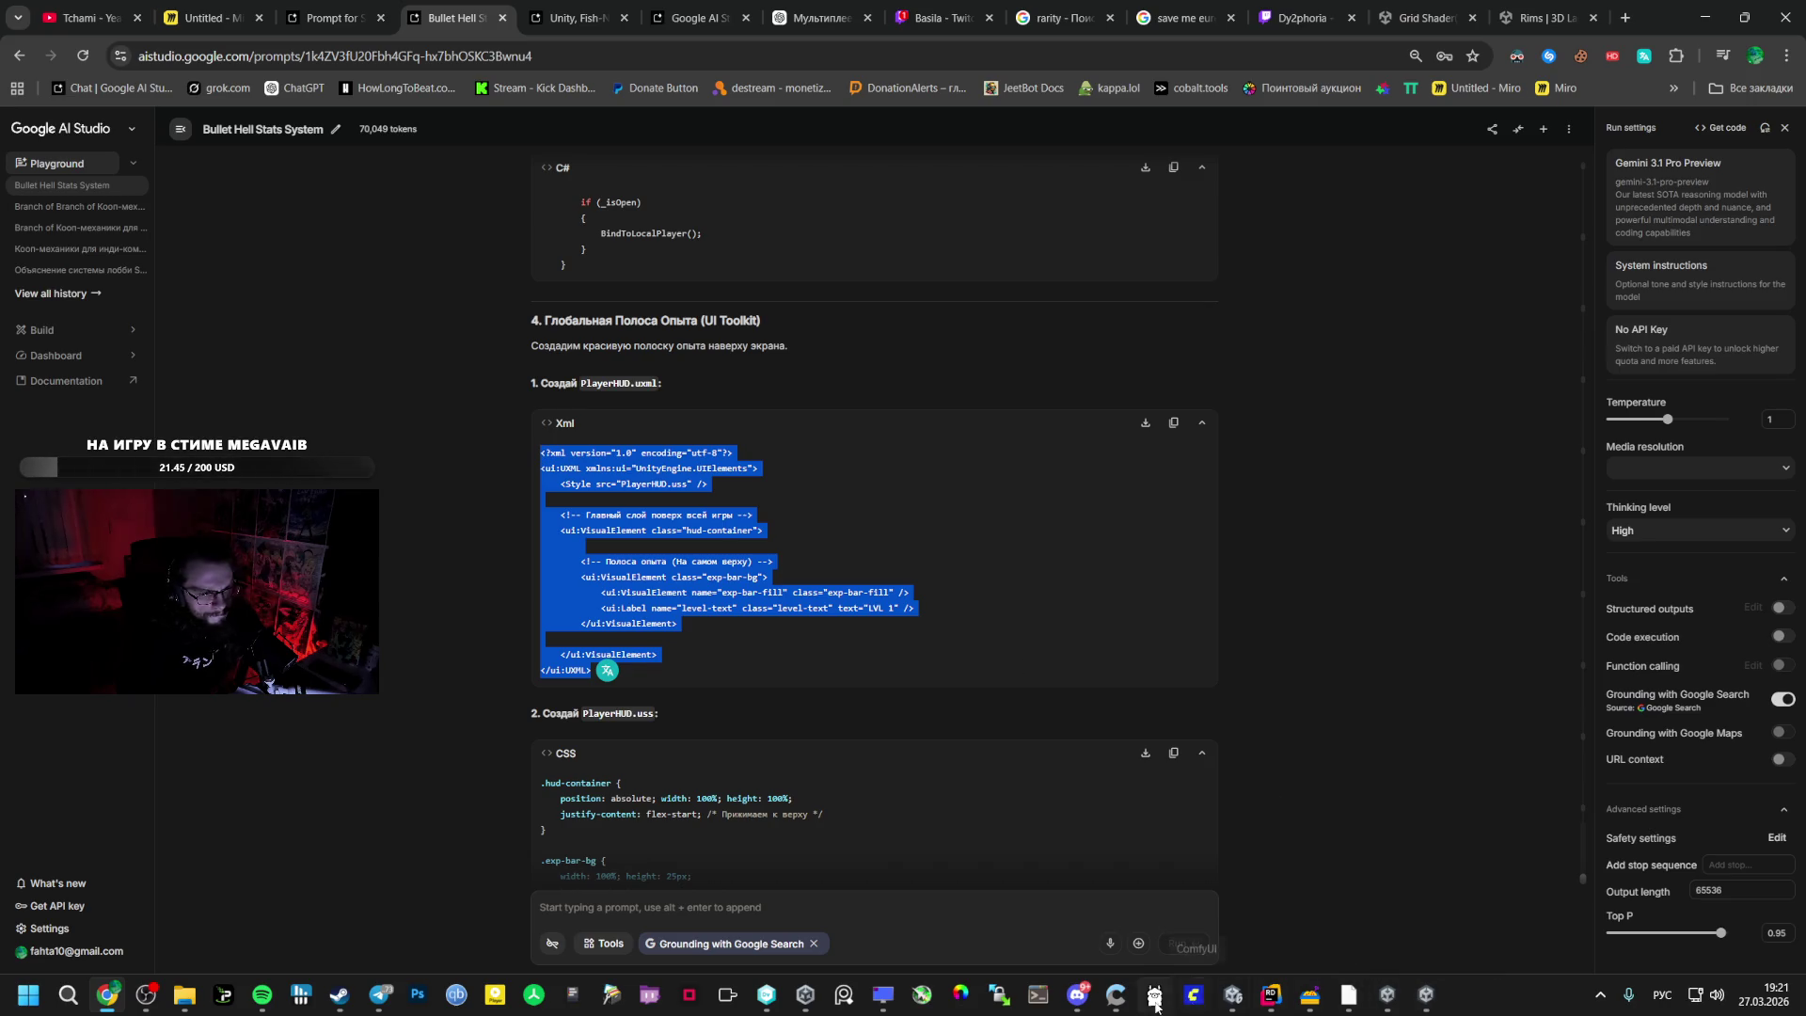
- Delete the duplicate PlayerHUD 1 asset in Unity, confirming the dialog
left_click(1227, 985)
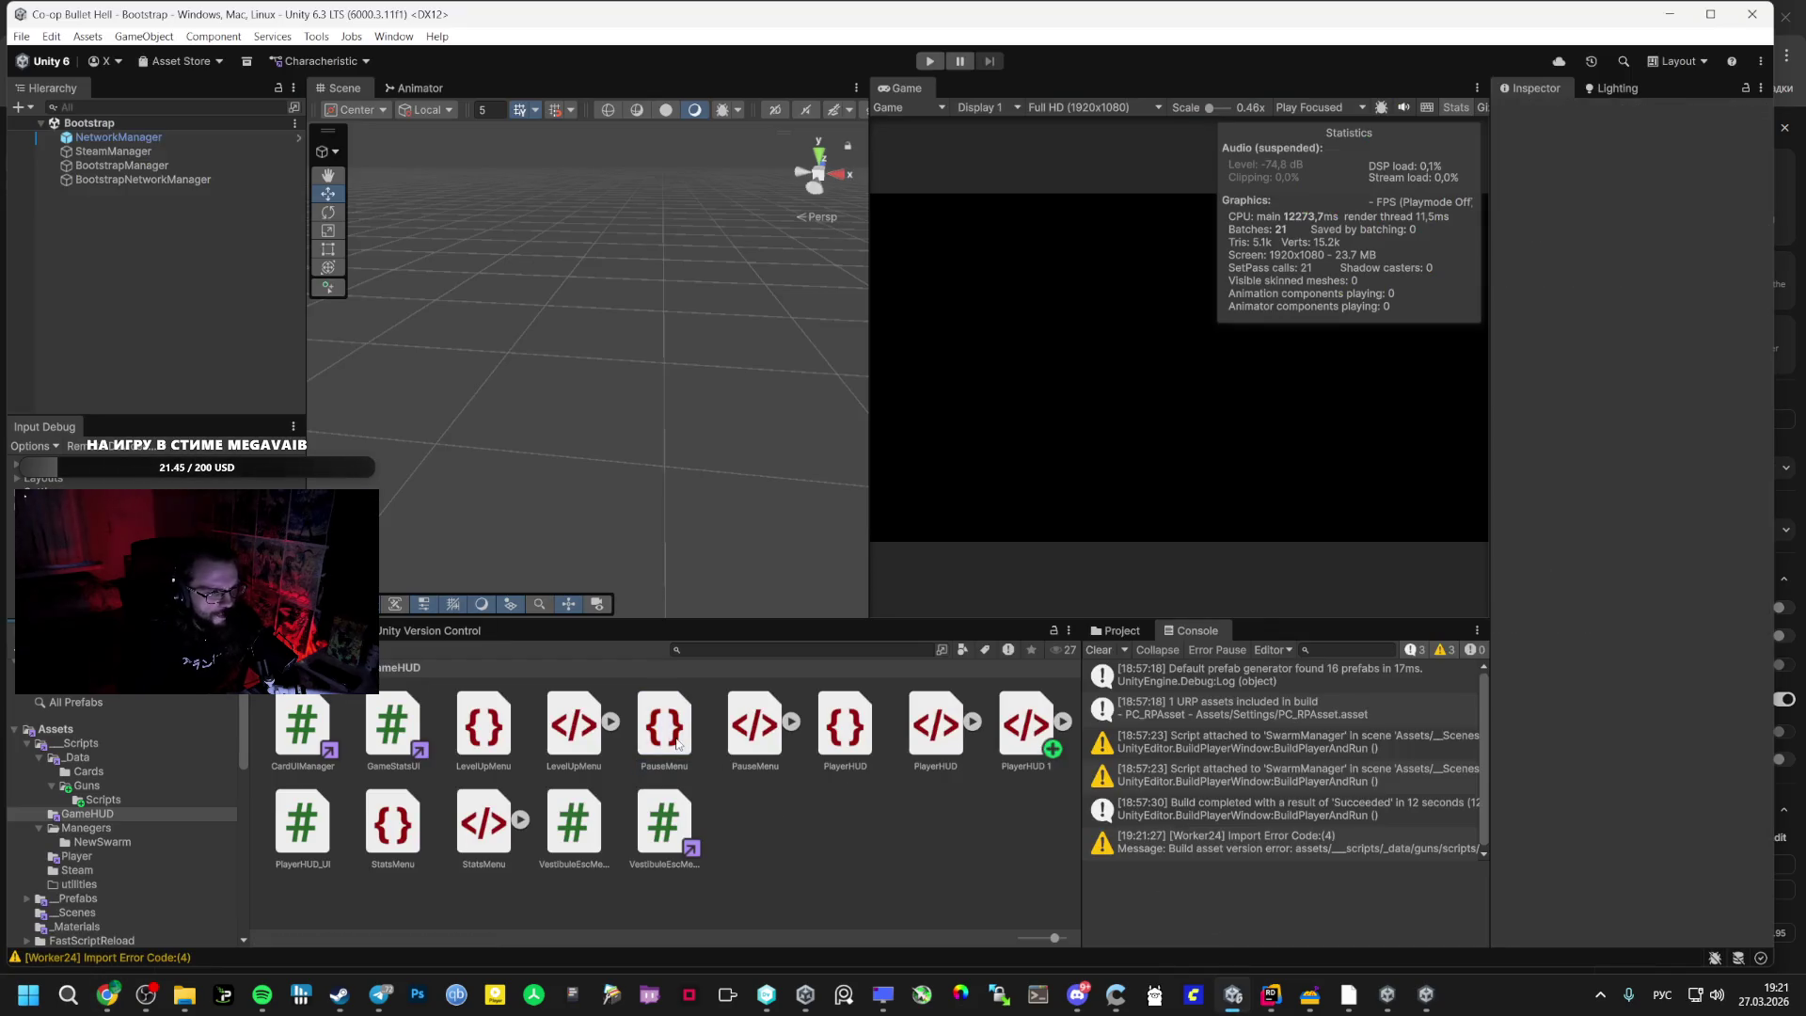
left_click(1025, 724)
key("Delete")
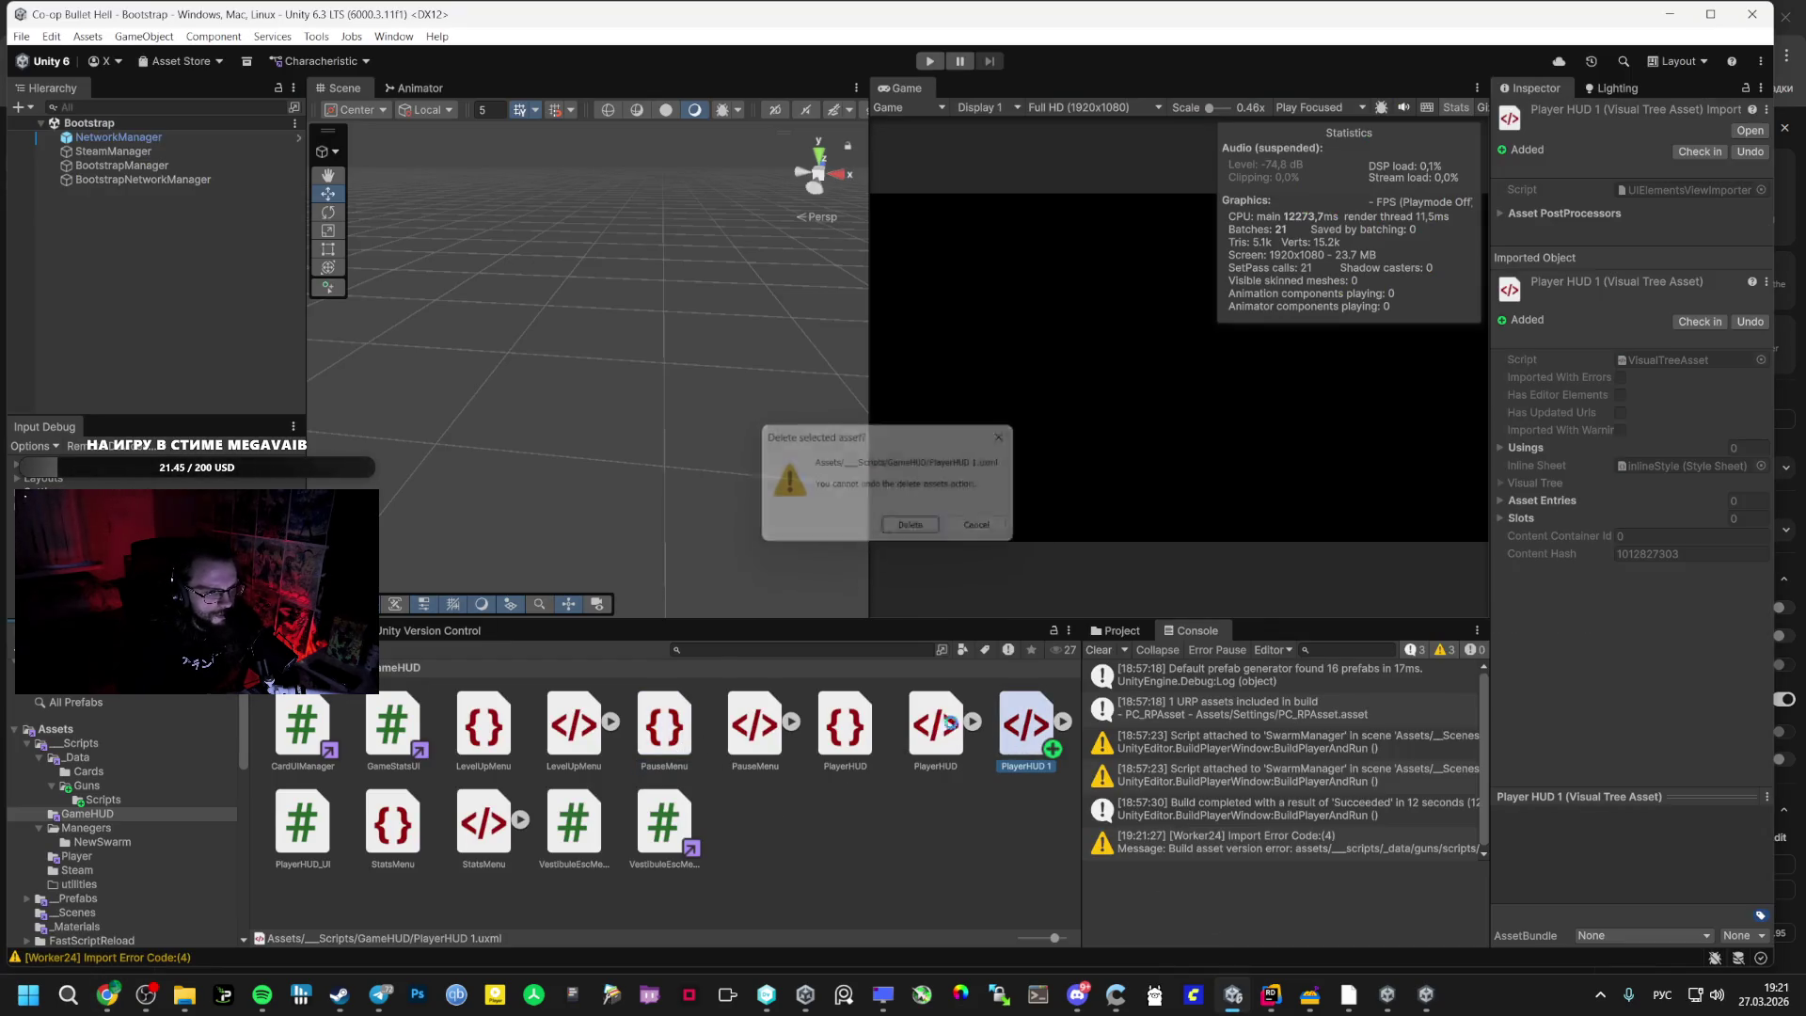
key("Return")
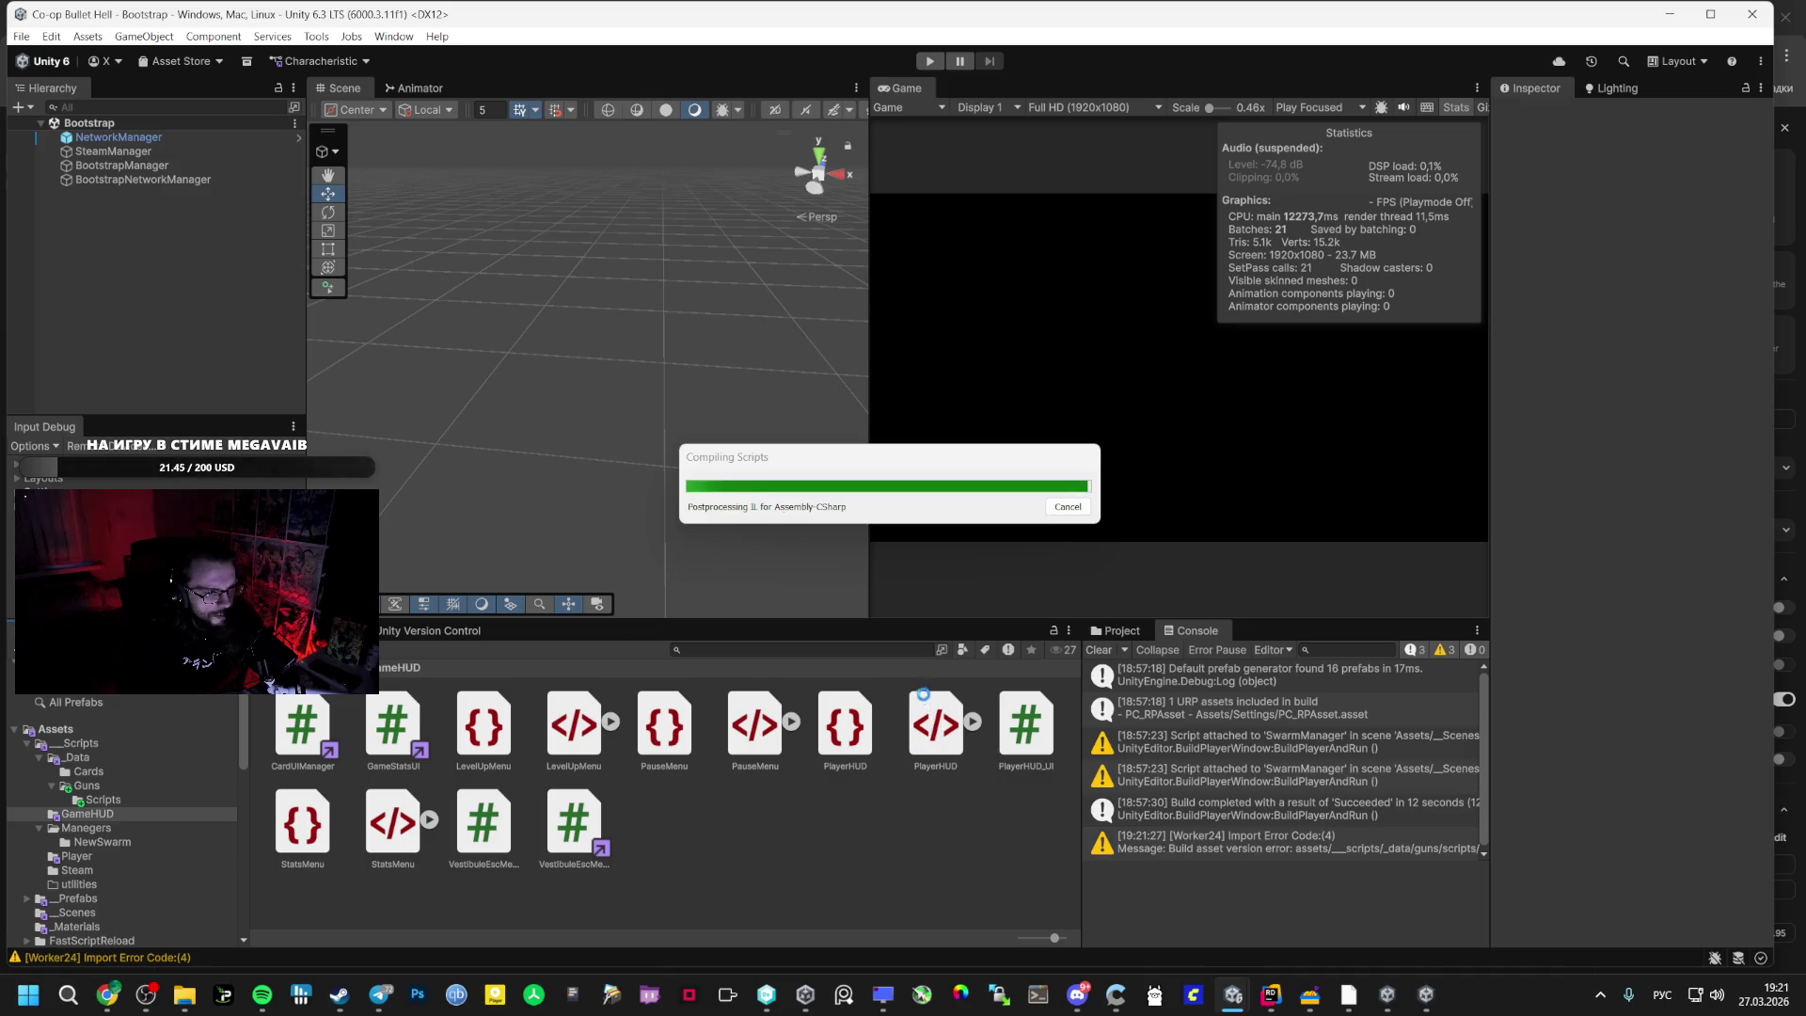
left_click(107, 994)
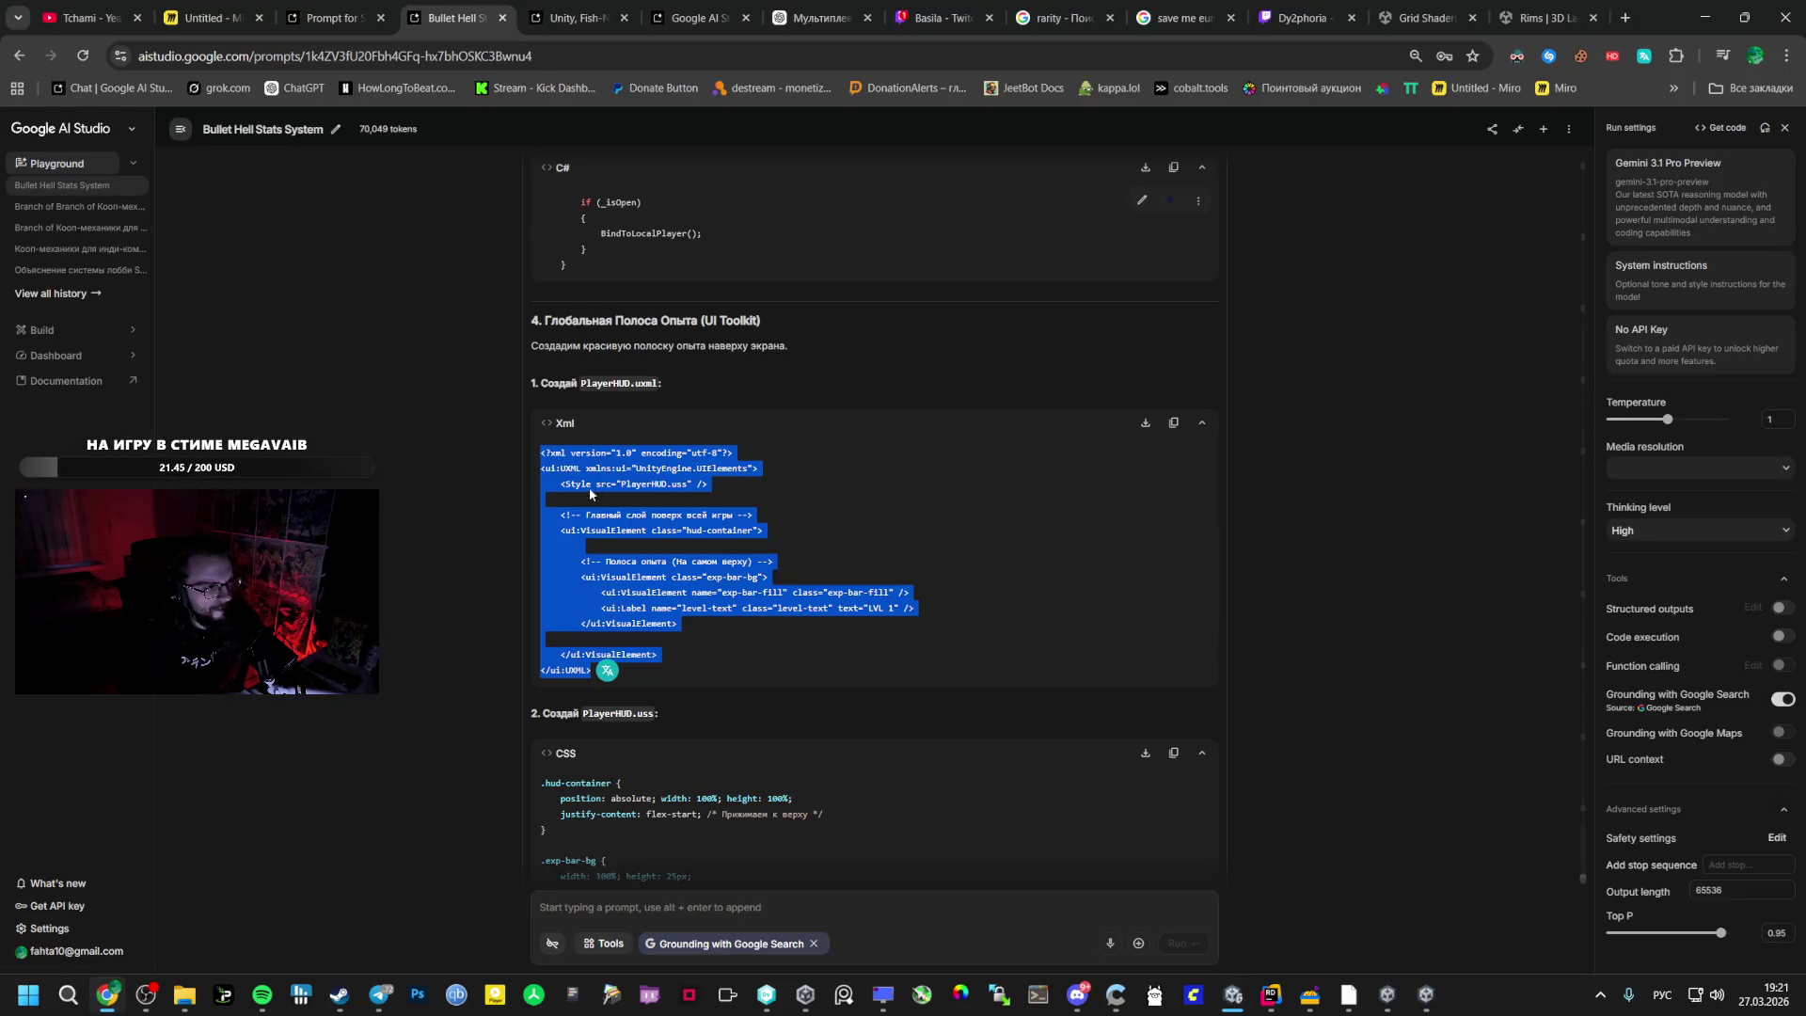
- Copy the XP bar answer code and start a ChatGPT message with 'к обновлять мой?'
mouse_move(544, 383)
left_mouse_down()
mouse_move(753, 592)
mouse_move(752, 884)
mouse_move(674, 400)
mouse_move(636, 437)
mouse_move(578, 620)
mouse_move(590, 581)
left_mouse_up()
scroll(578, 620, "down", 8)
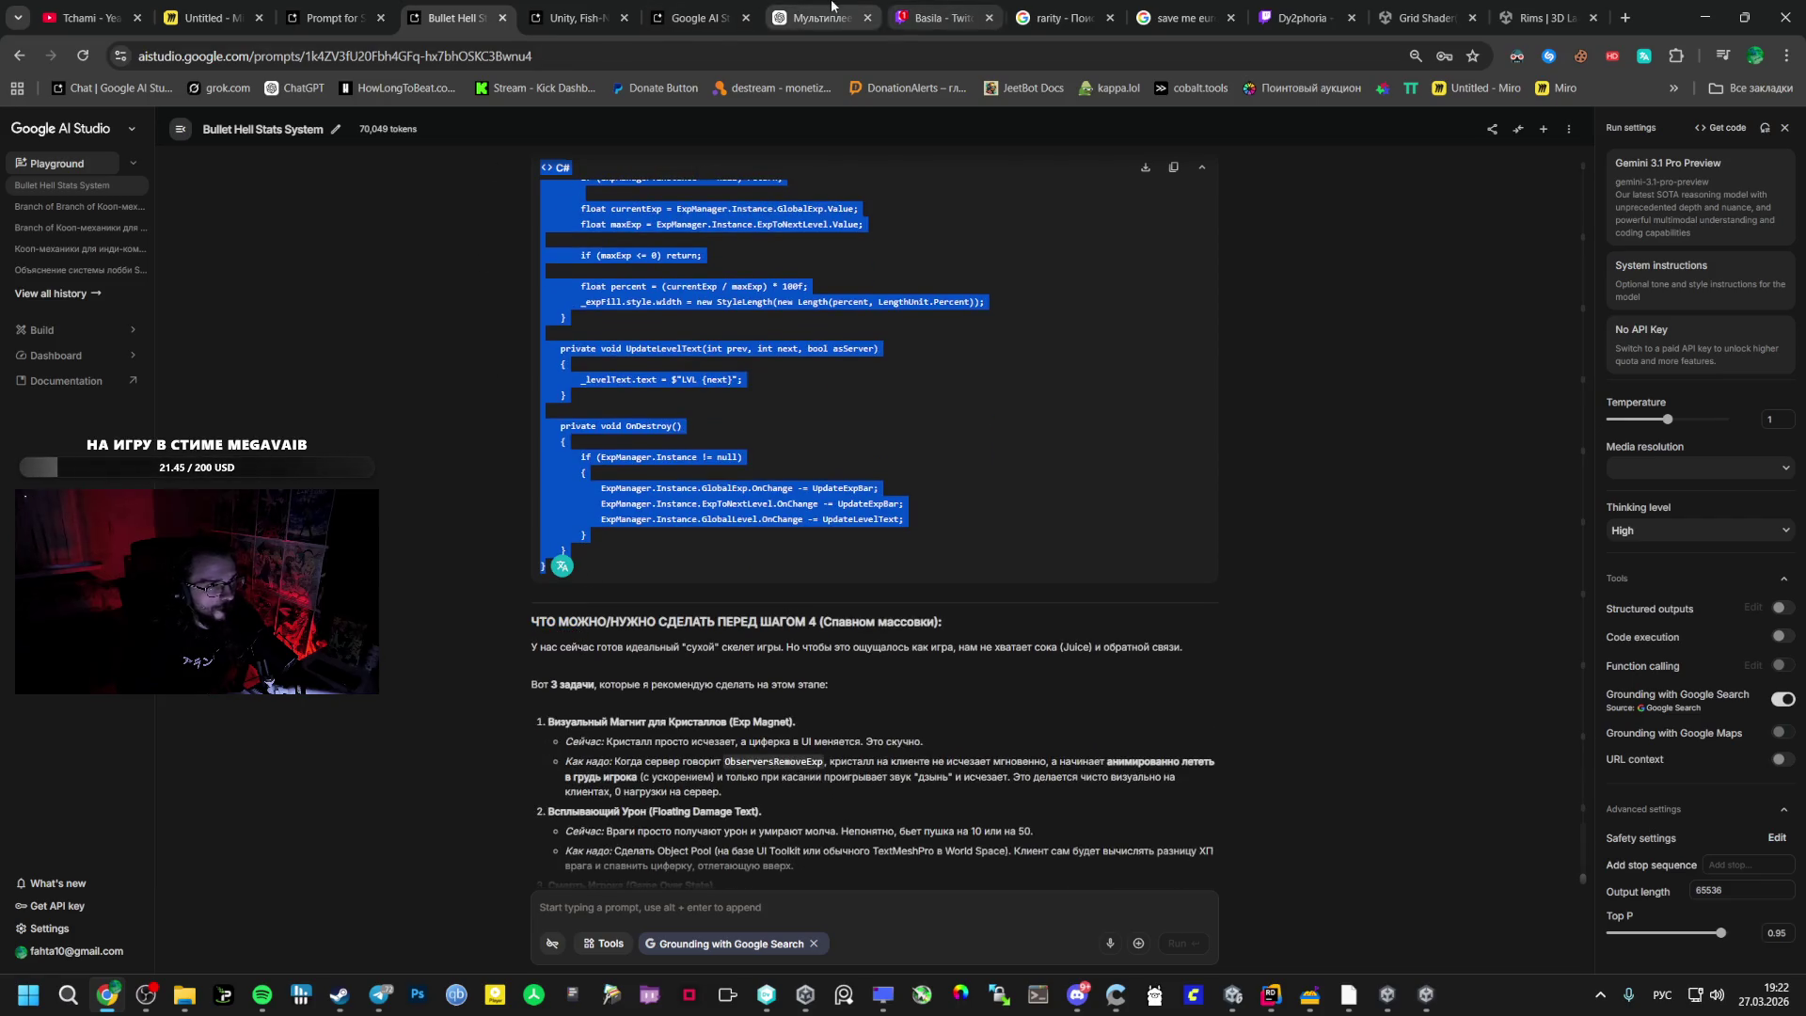
left_click(819, 17)
left_click(852, 933)
type("к обновлять мой?")
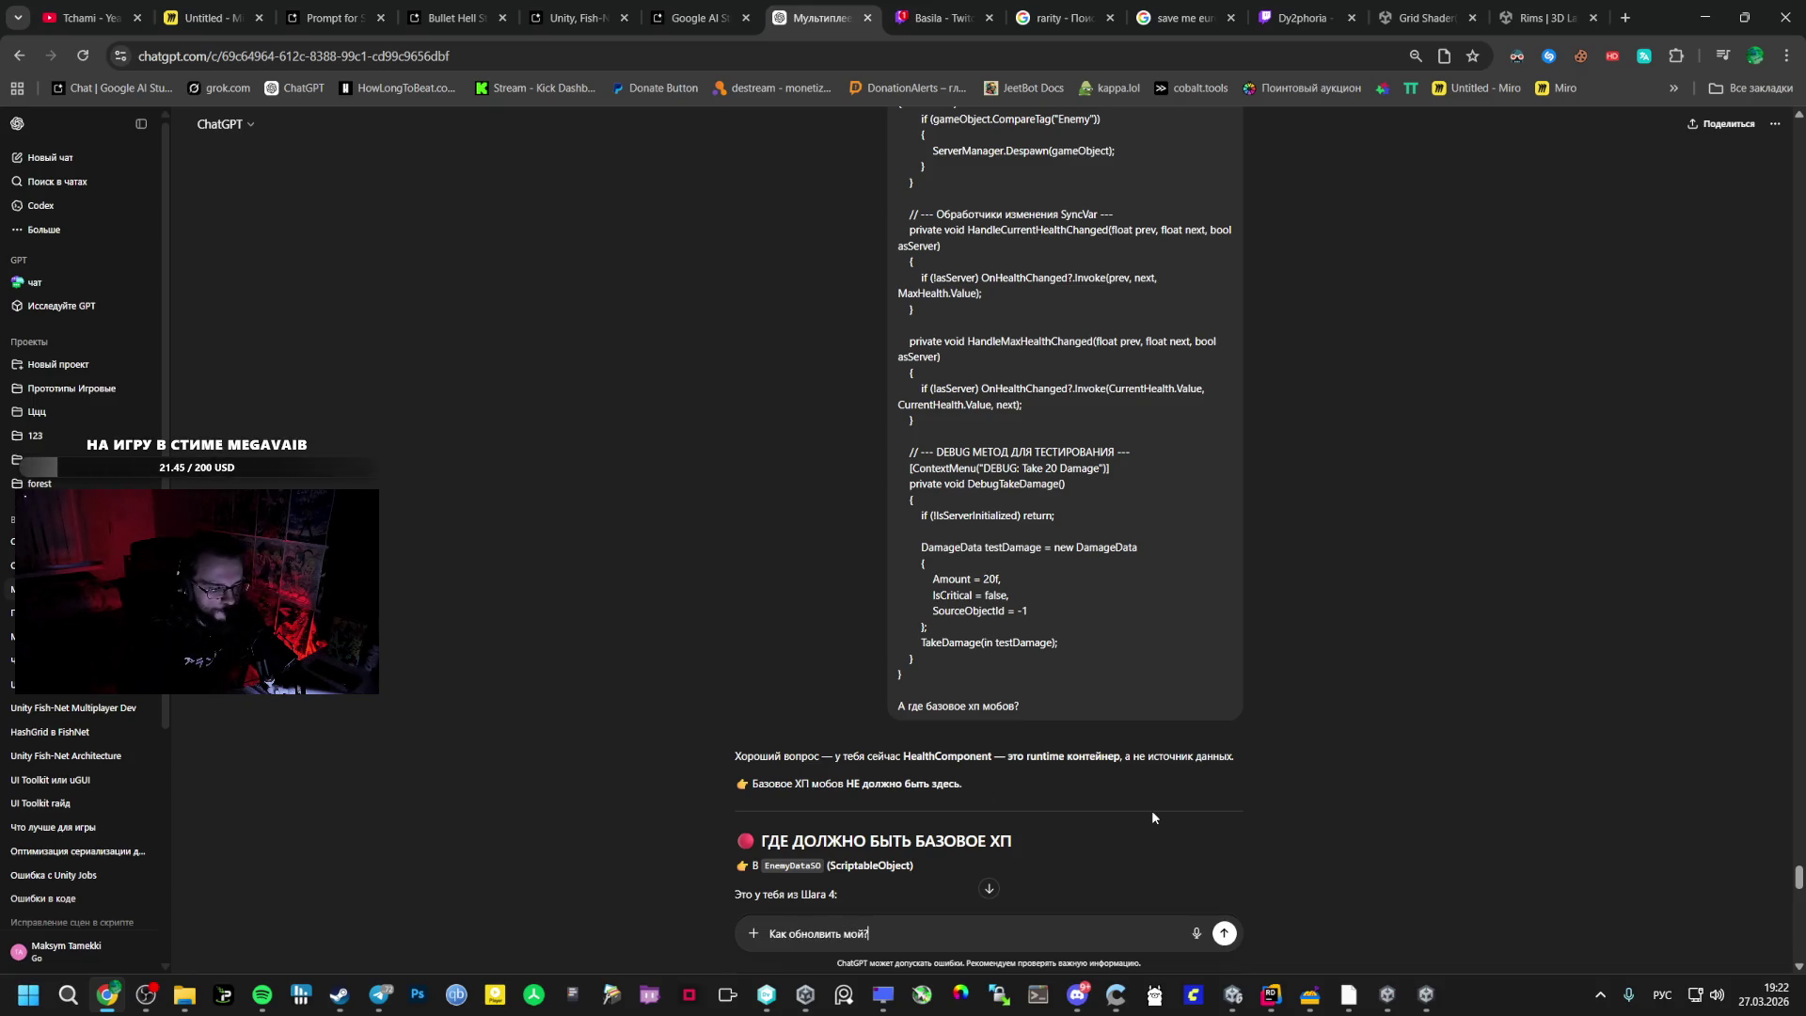
- Attach the PlayerHUD.uxml and .uss files from Unity and send the question
key("shift+Return")
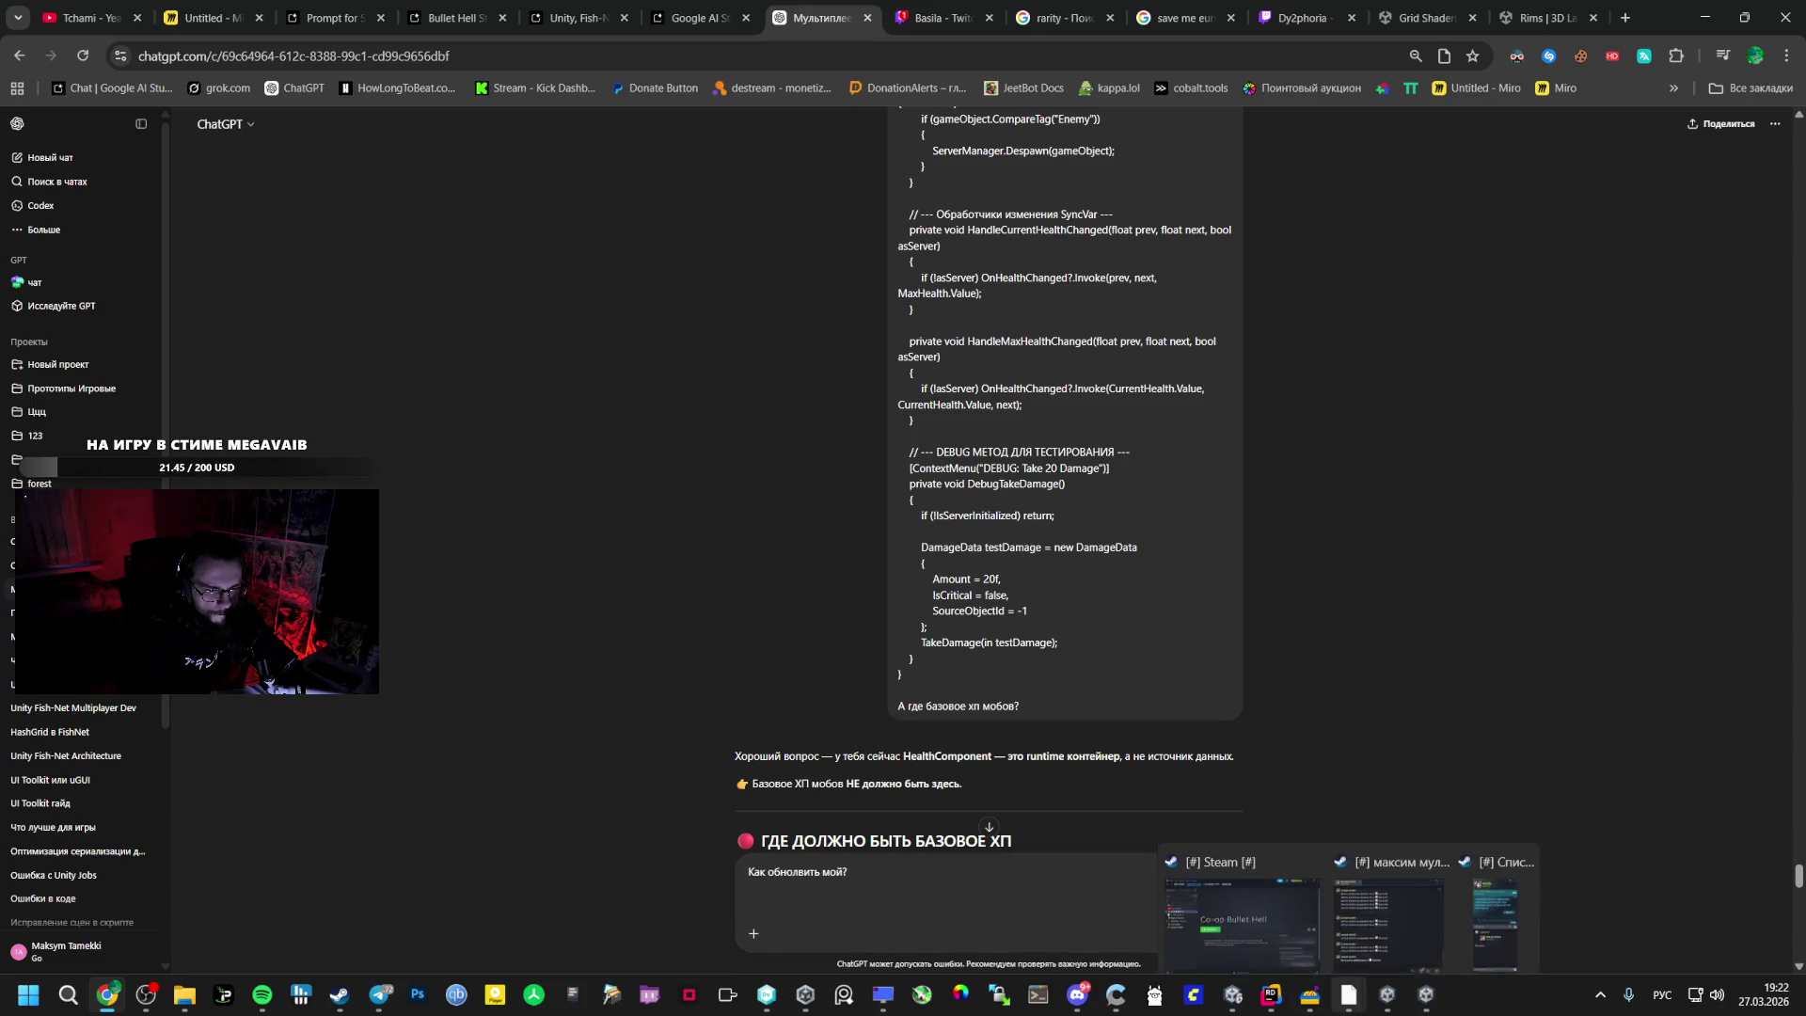
left_click(1289, 968)
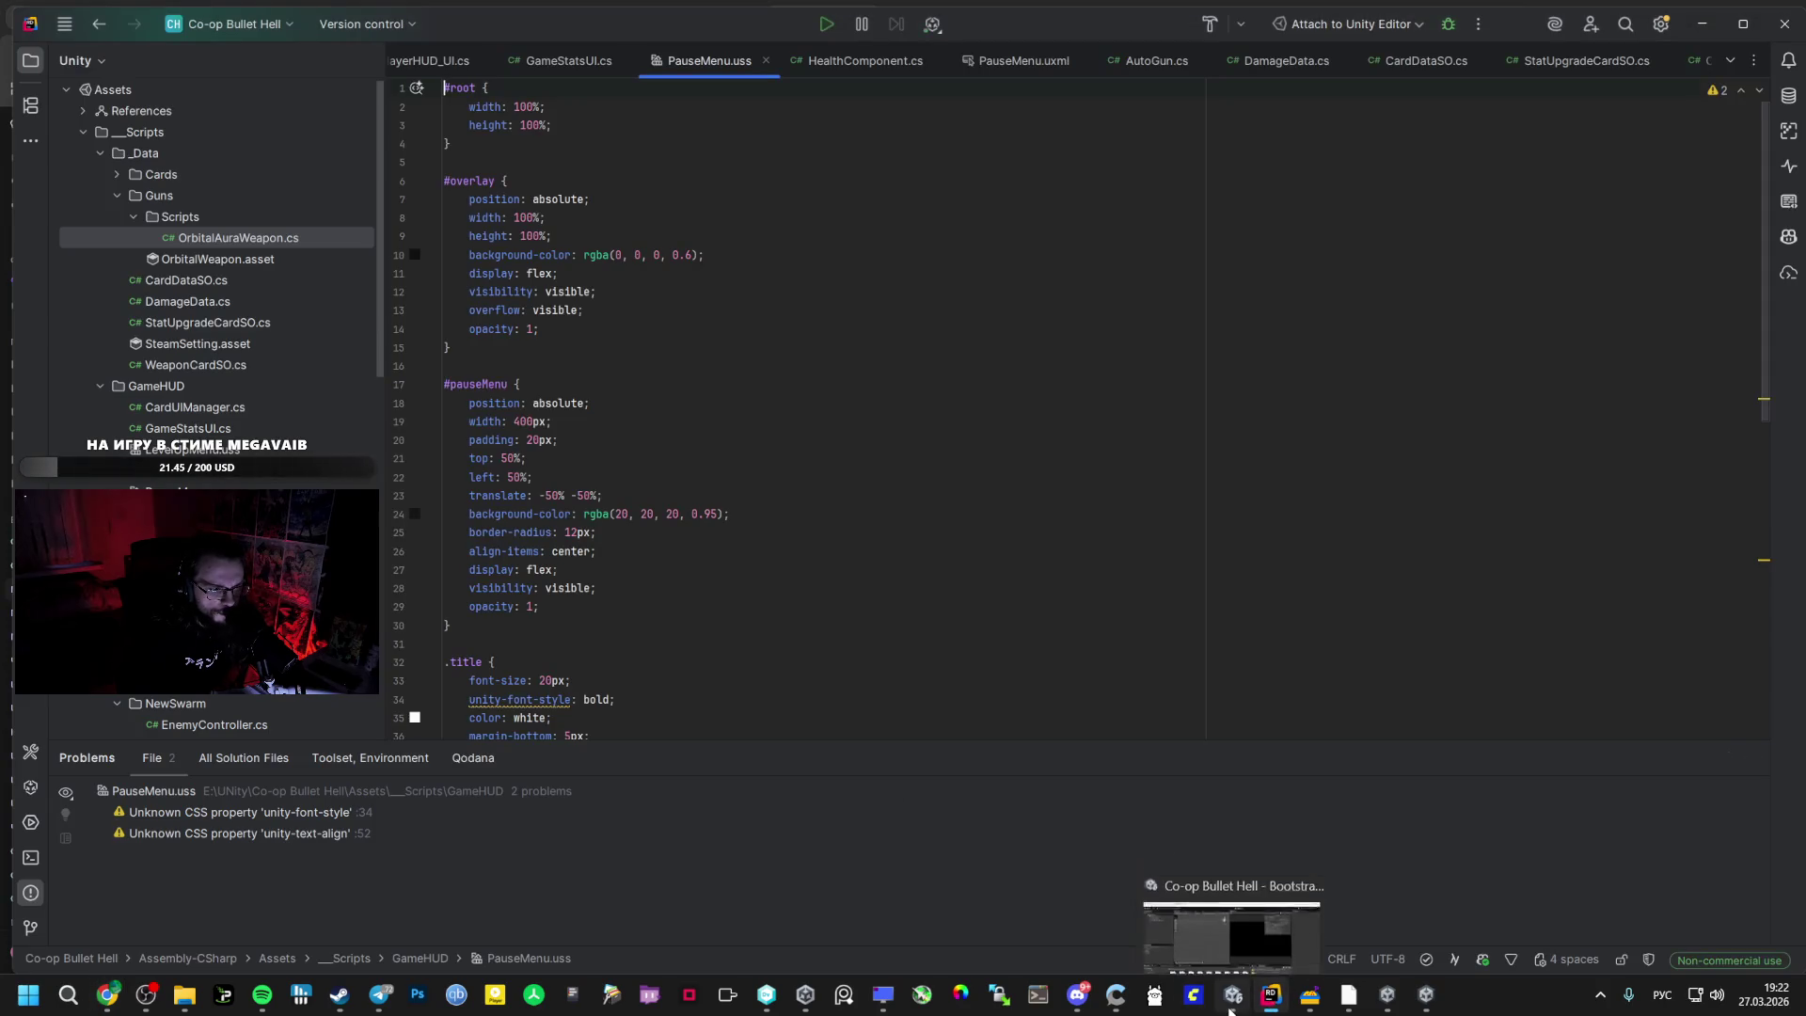
left_click(1234, 994)
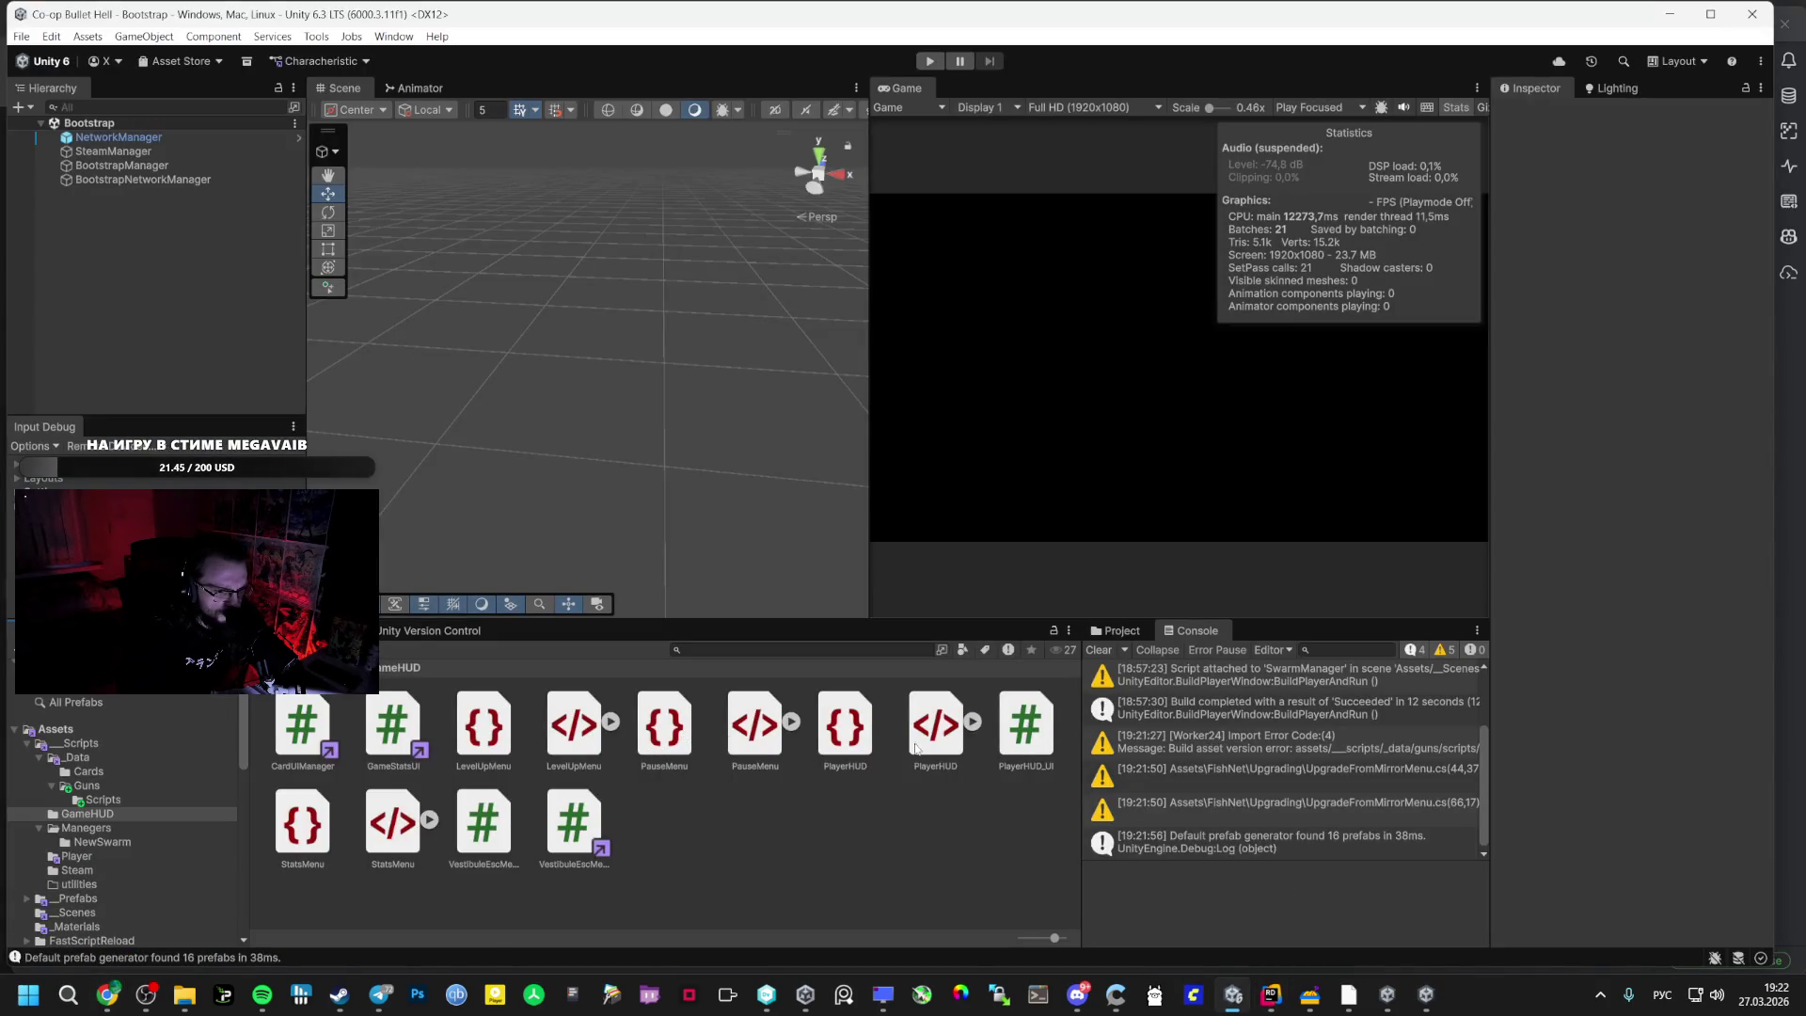
left_click(936, 750)
mouse_move(842, 752)
left_mouse_down()
mouse_move(1026, 752)
mouse_move(883, 854)
mouse_move(858, 850)
mouse_move(883, 807)
left_mouse_up()
key("alt+Tab")
key("alt+Tab")
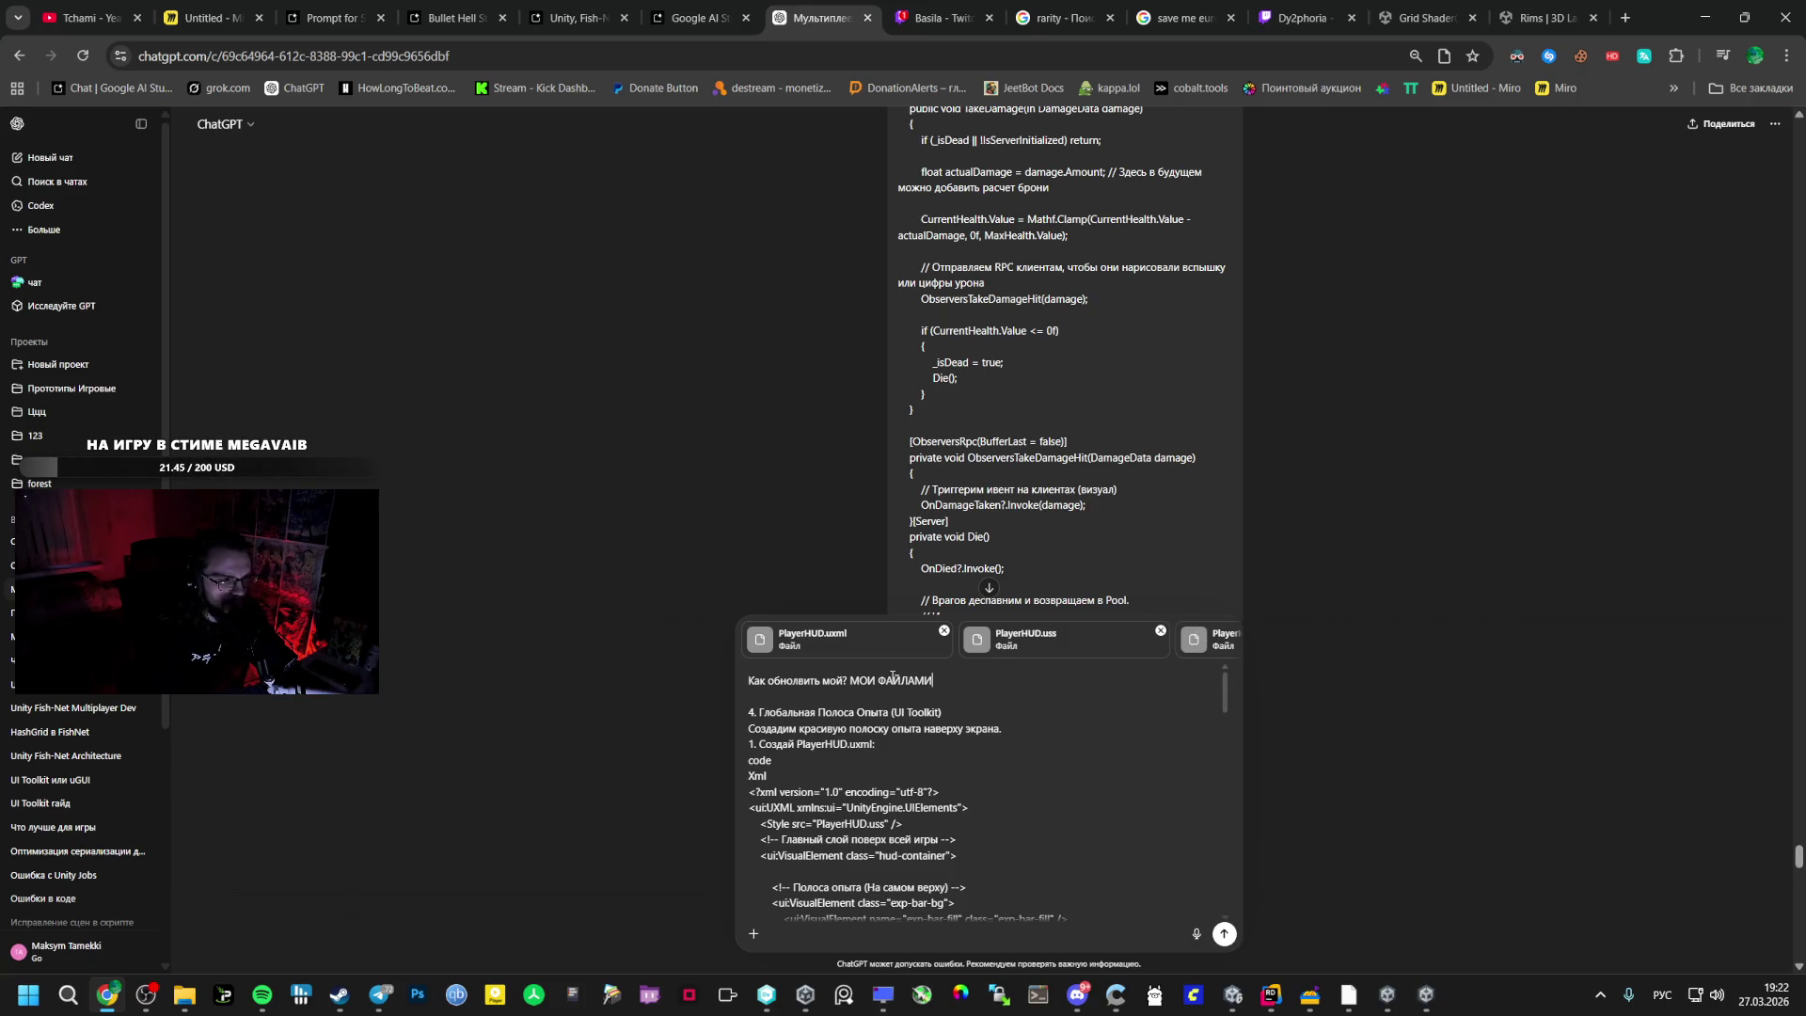
key("Return")
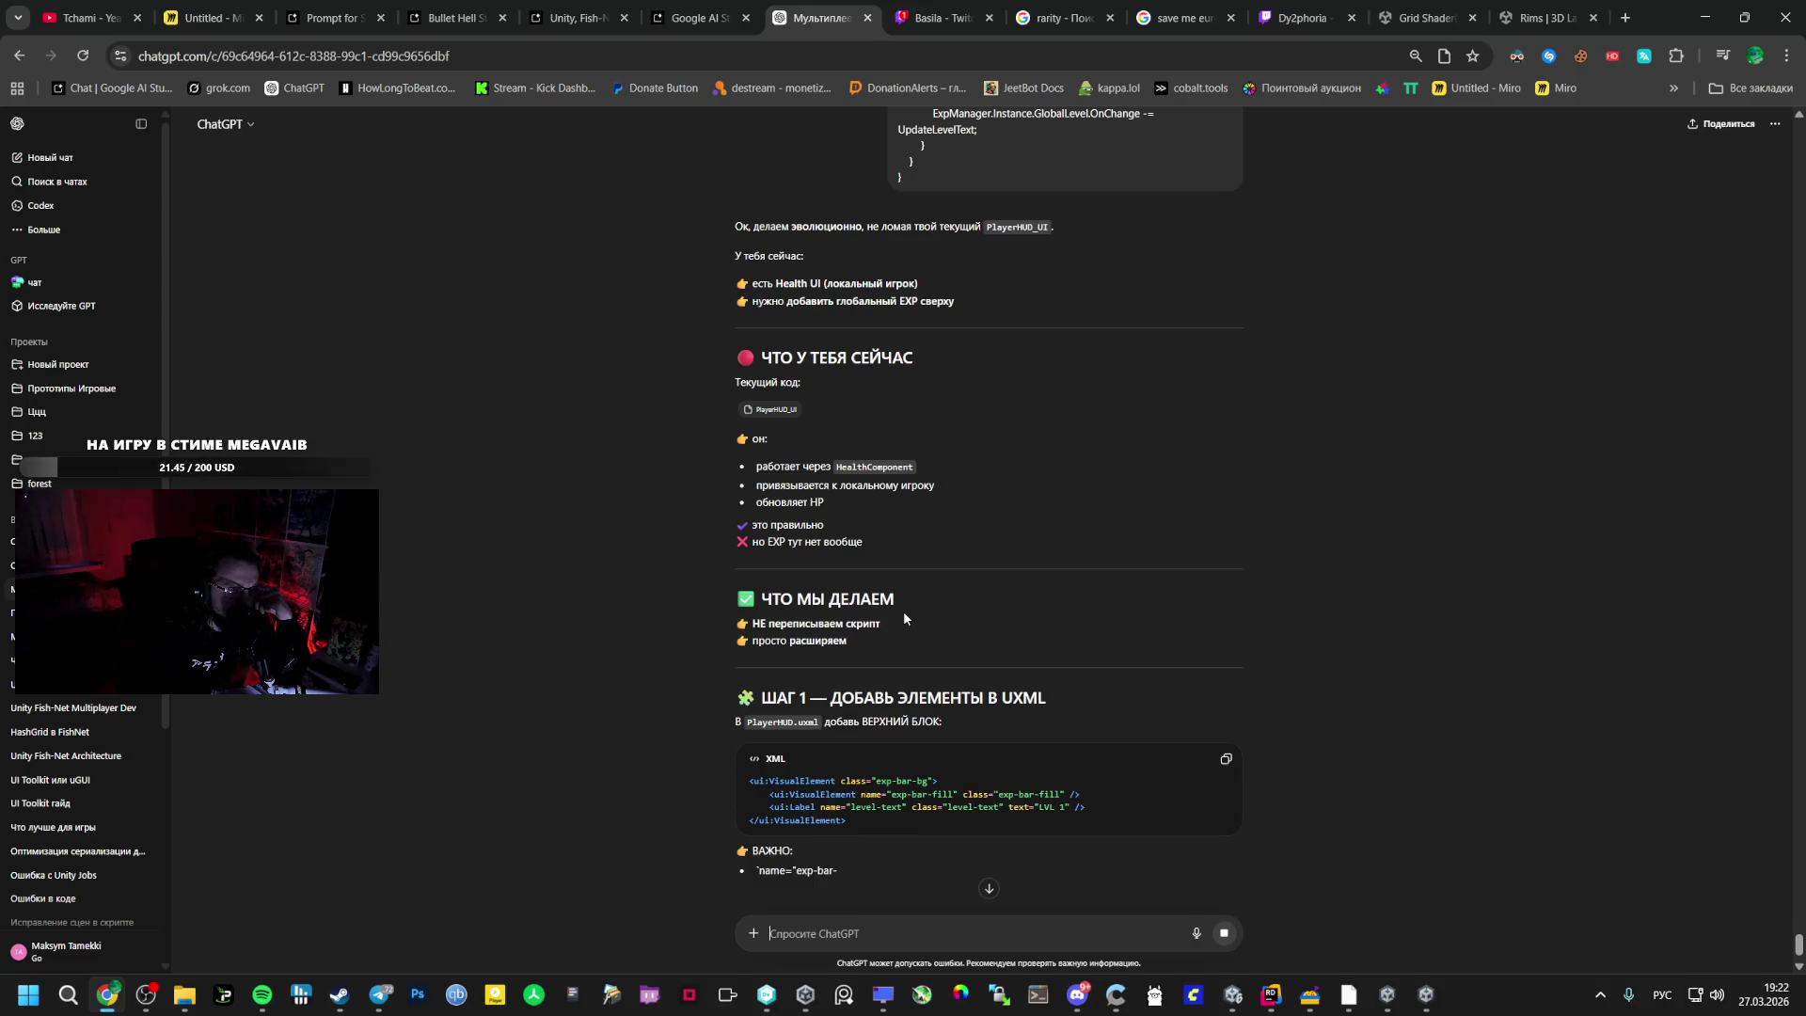
- Copy the four XP bar XML lines and open PlayerHUD.uxml in Rider
scroll(860, 671, "down", 2)
left_click_drag(859, 671, 749, 619)
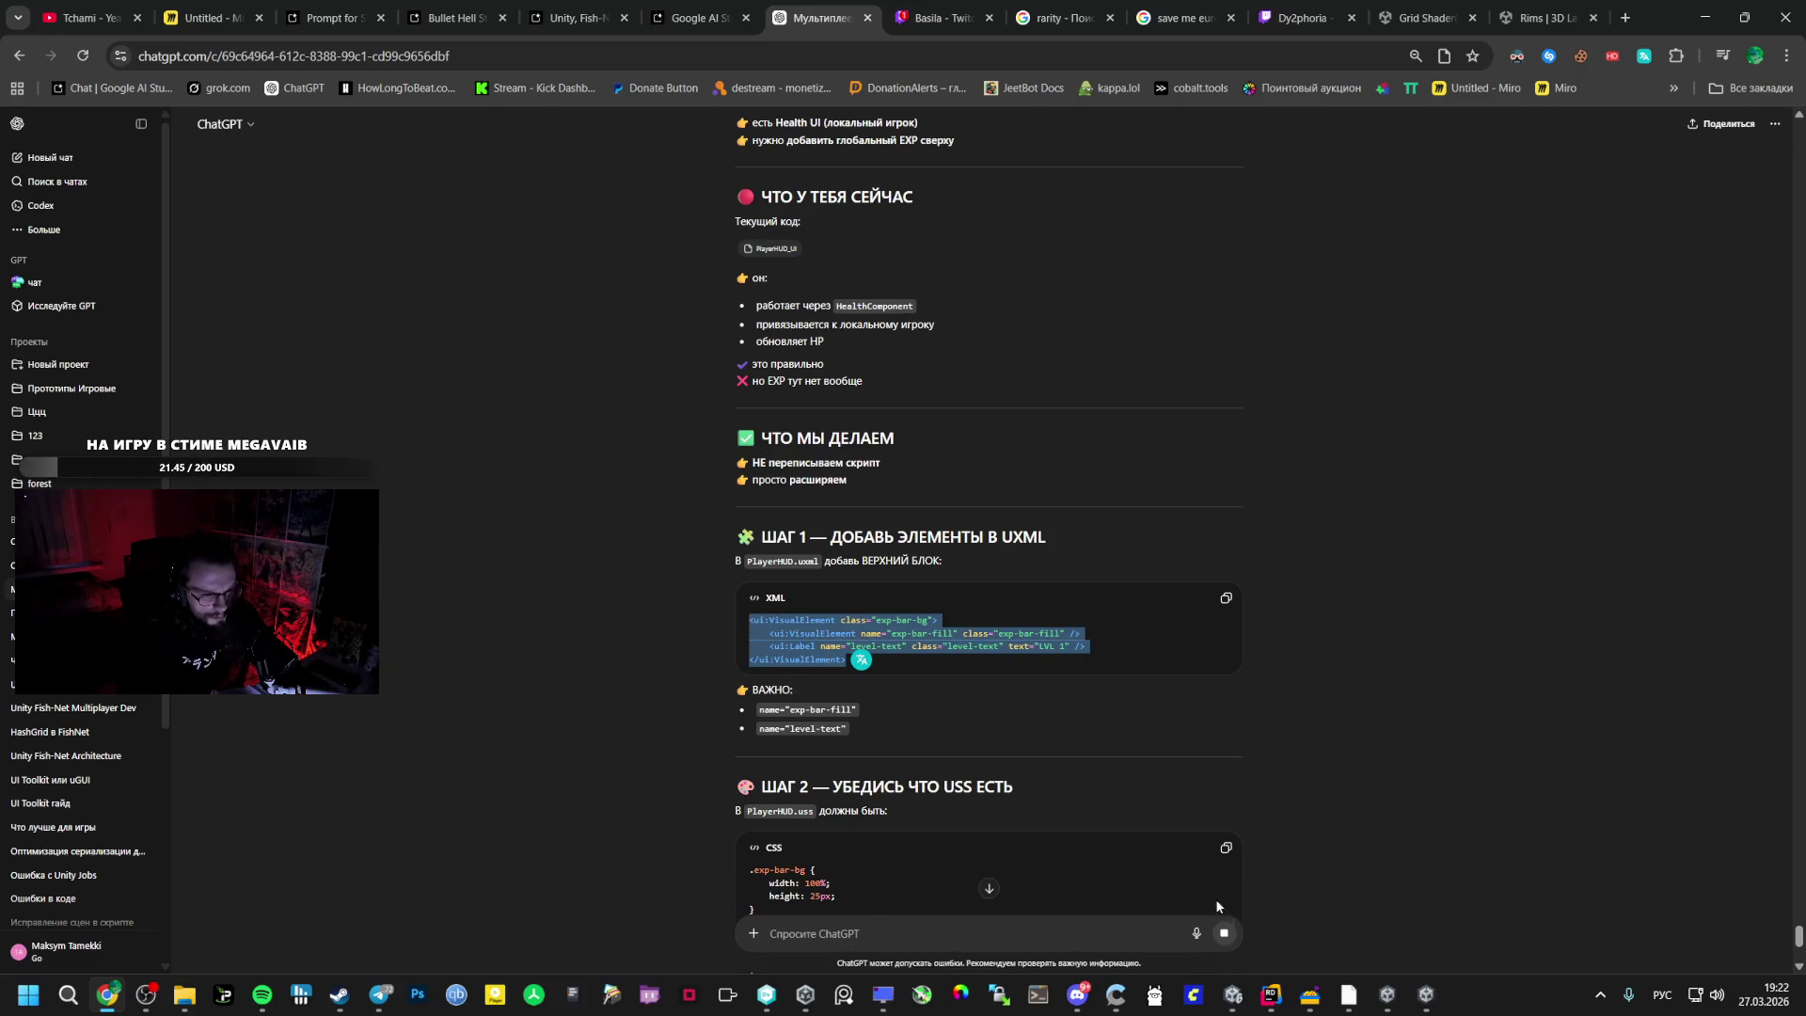
left_click(1271, 995)
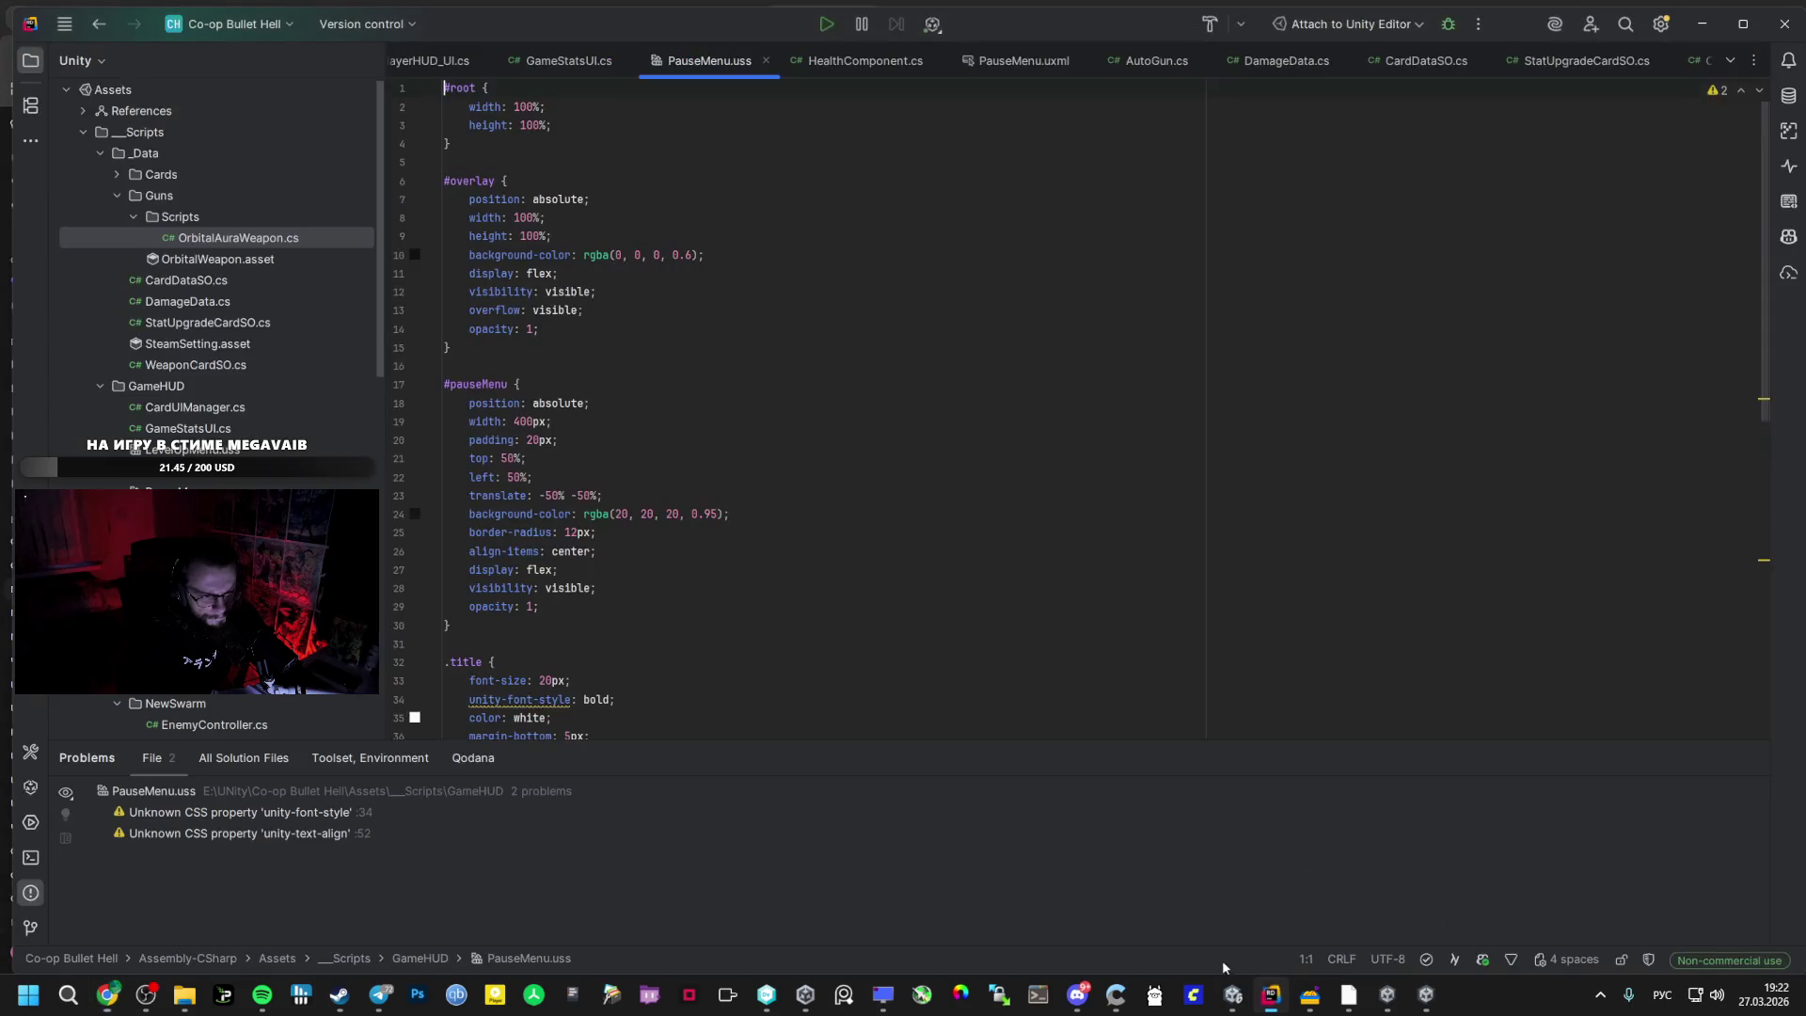
left_click(1233, 995)
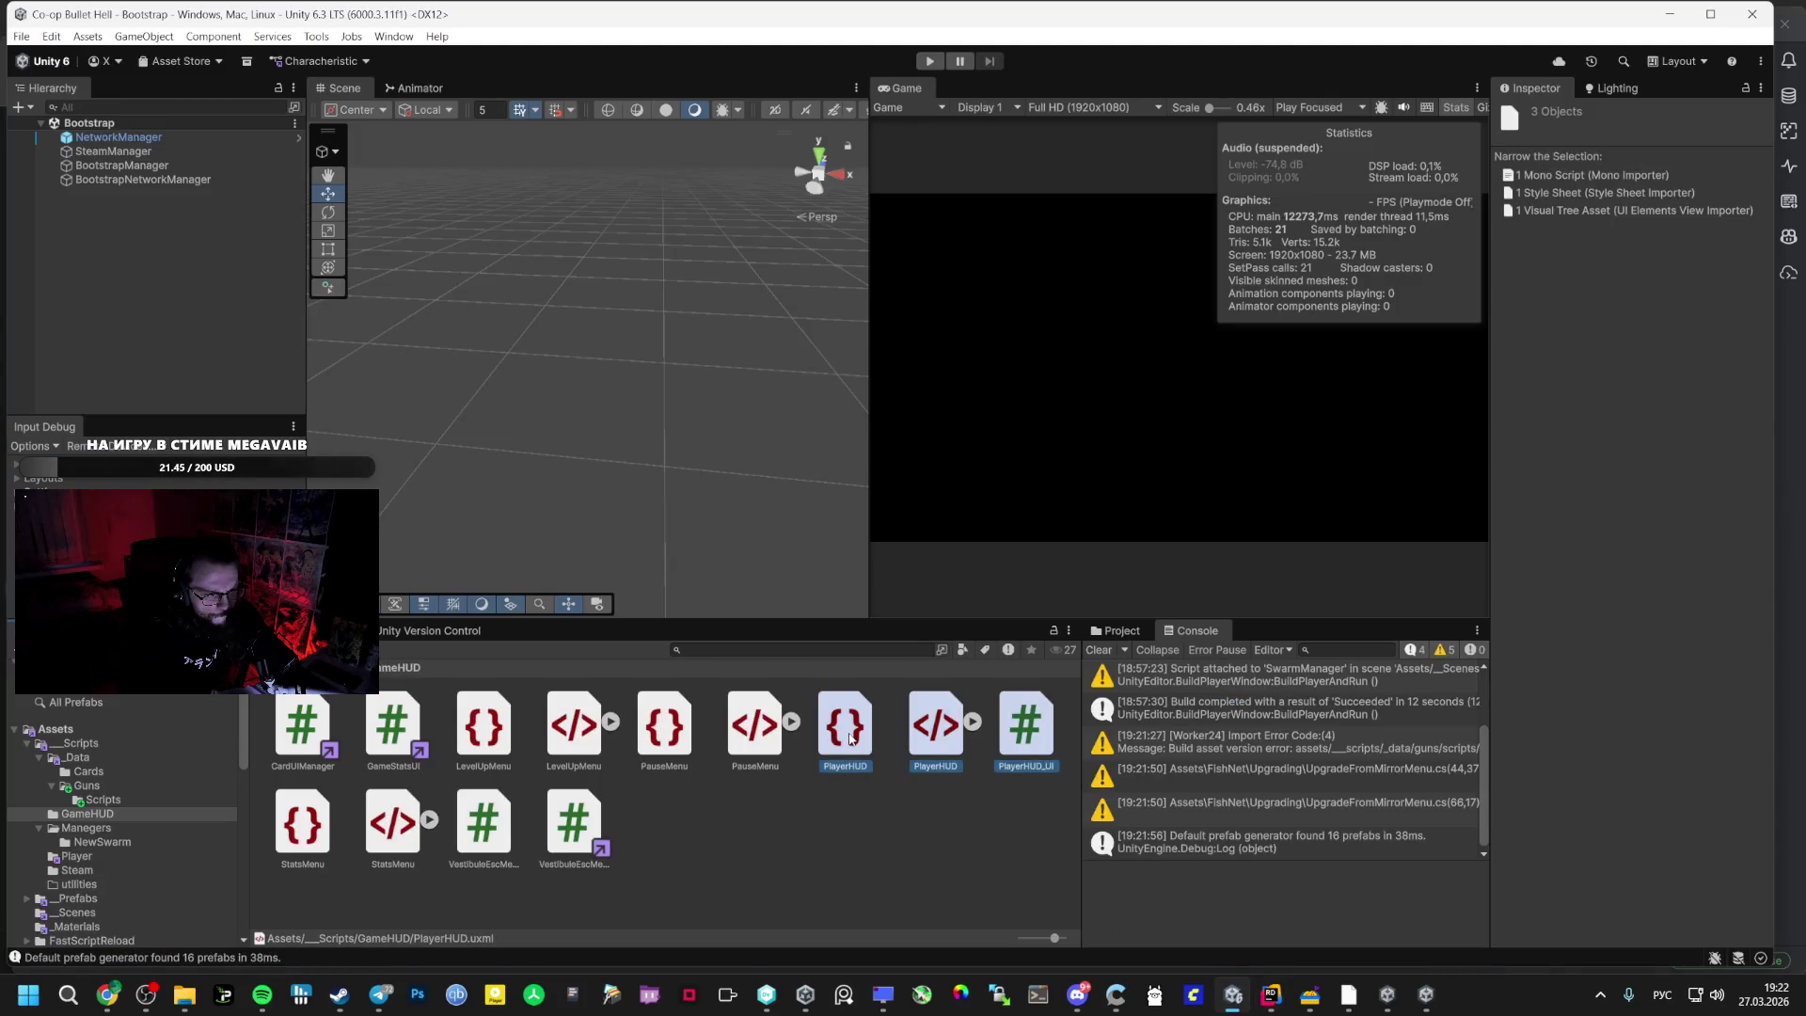
double_click(844, 726)
key("alt+Tab")
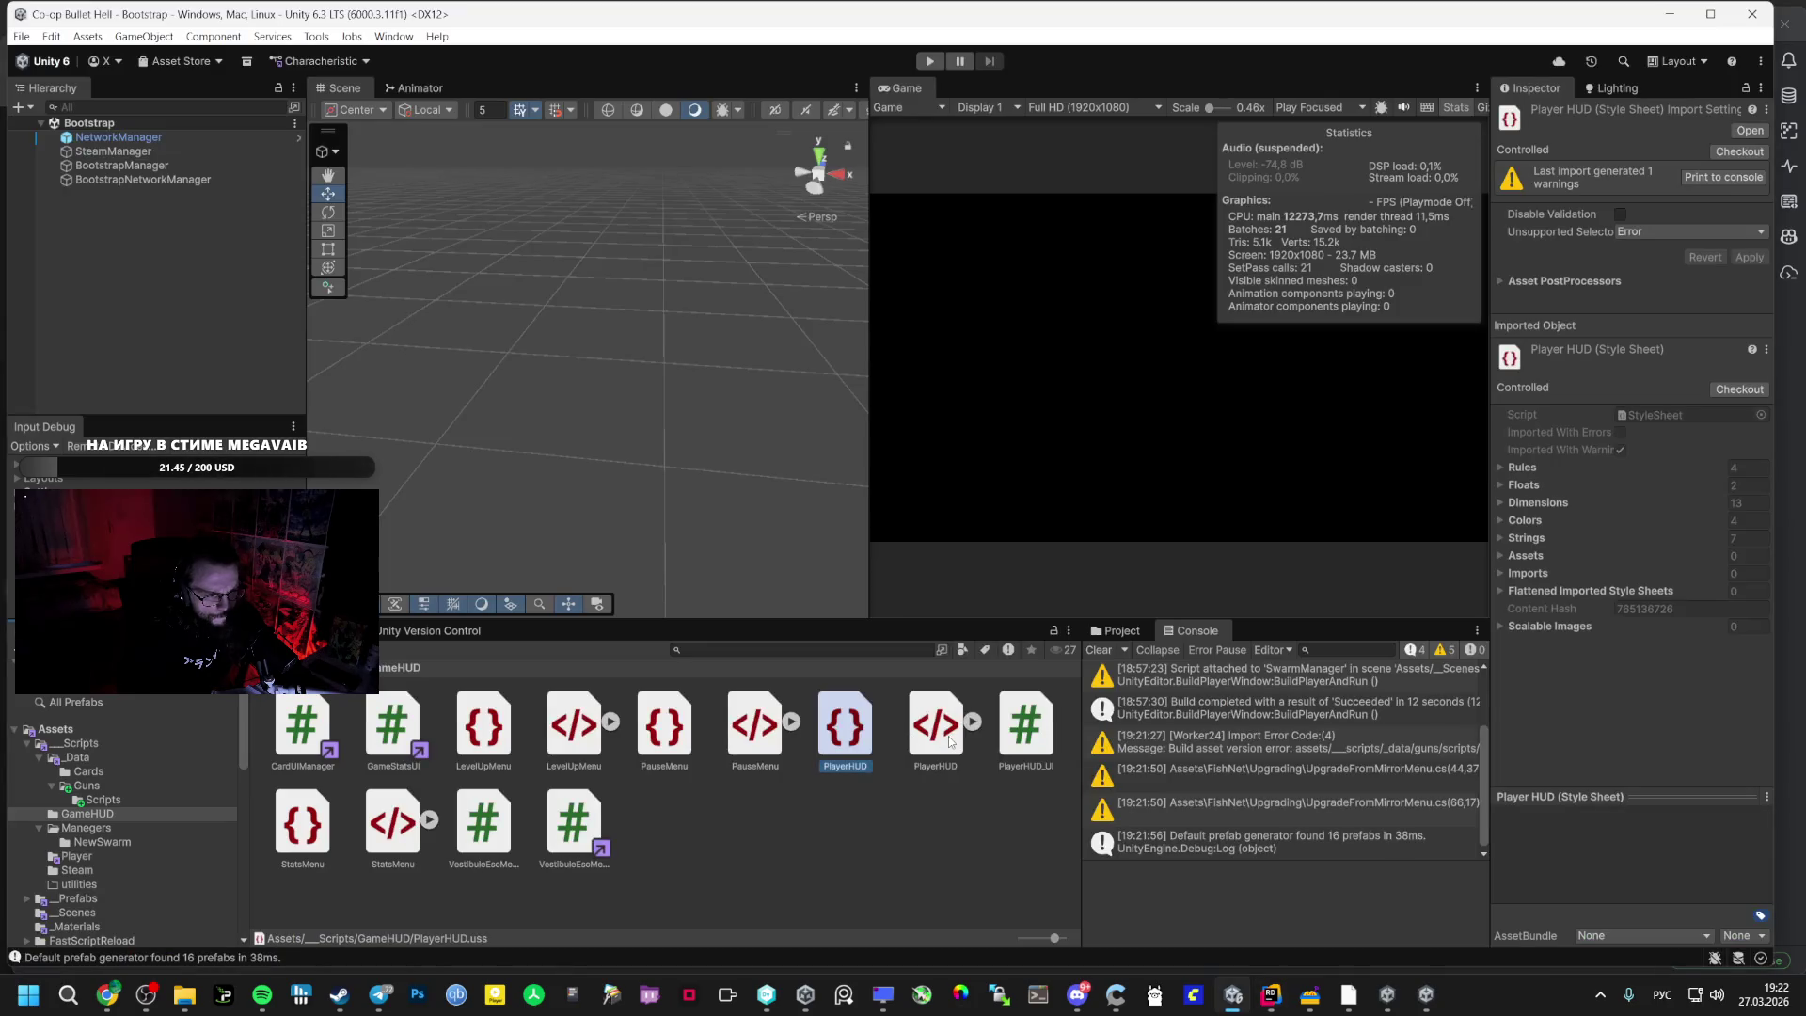
double_click(923, 738)
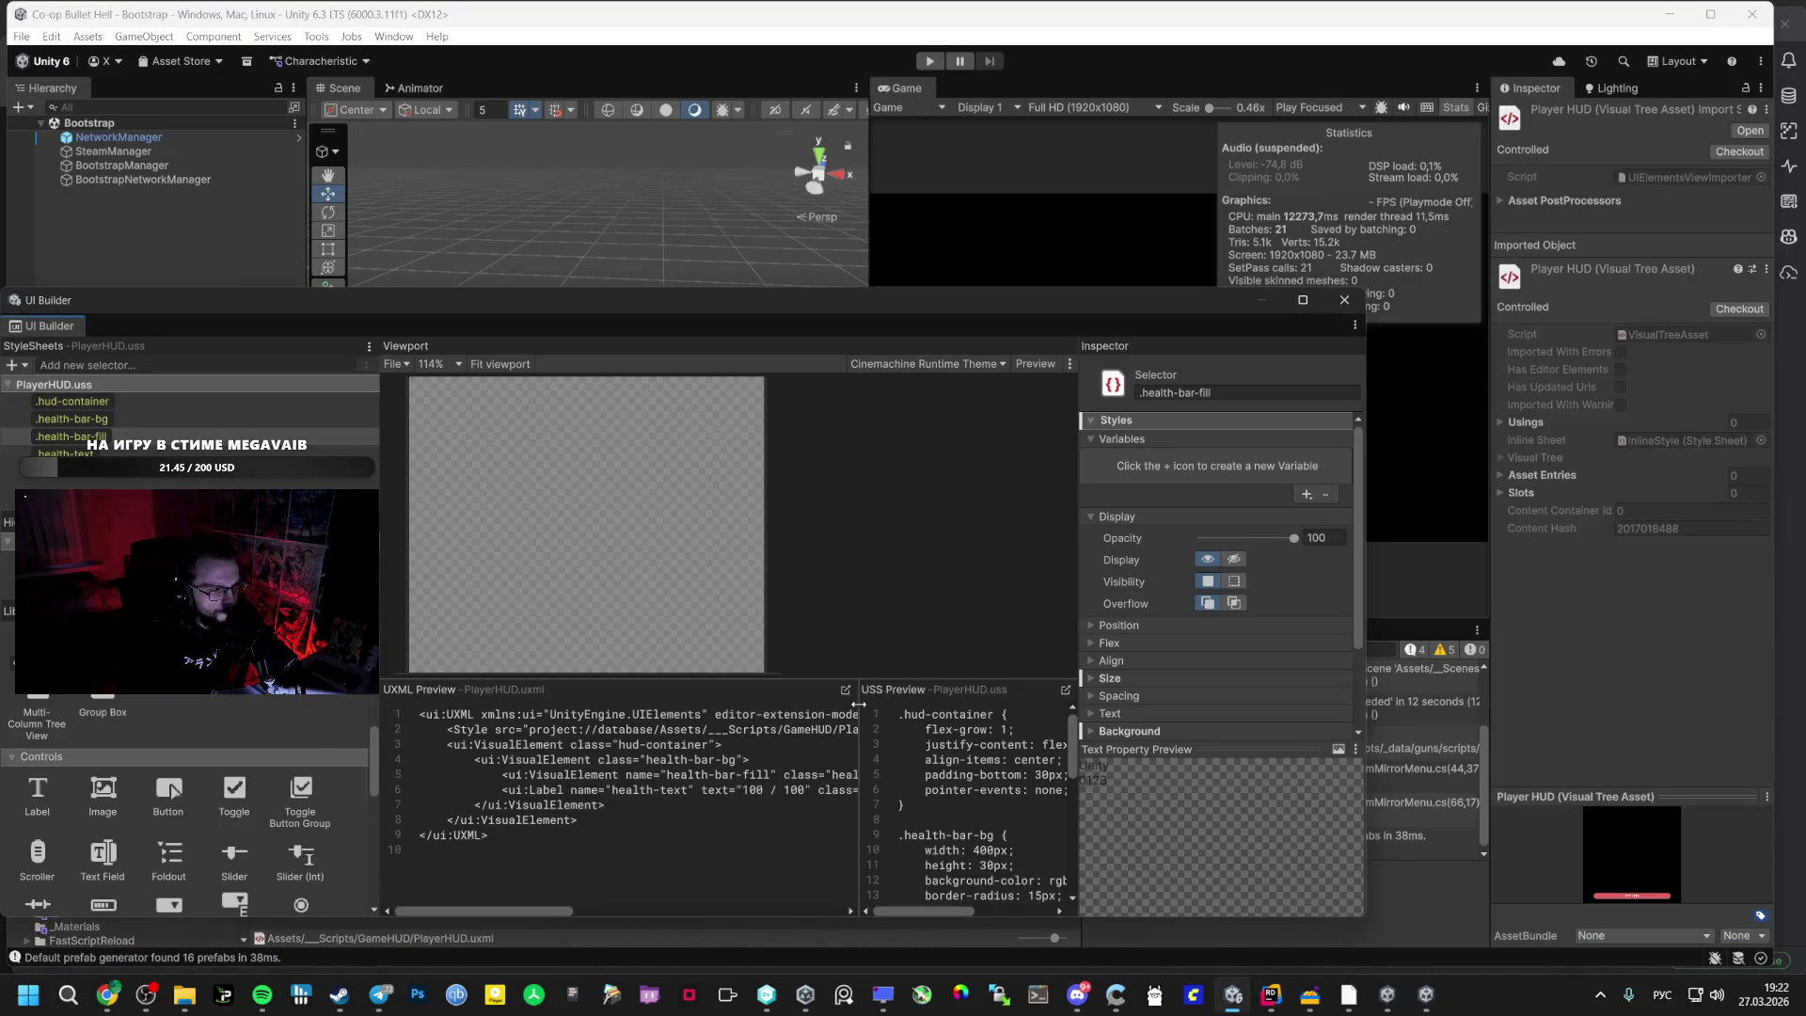
left_click(846, 690)
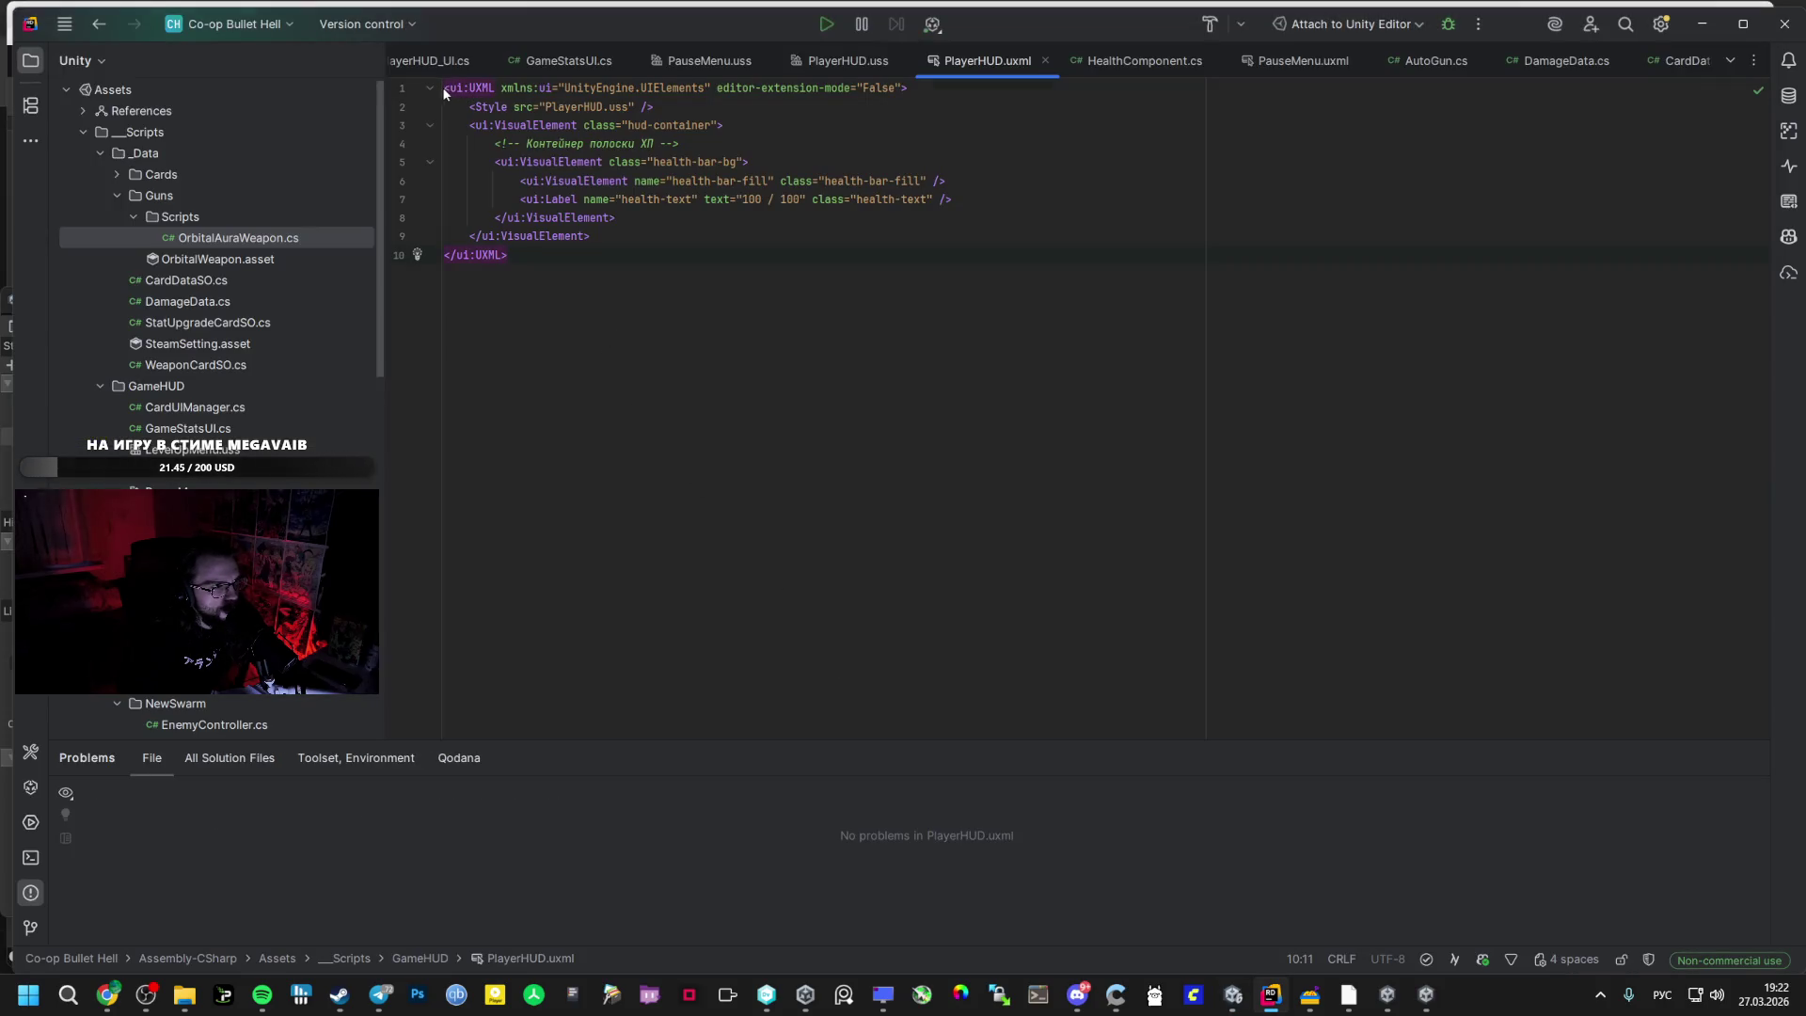
- Paste the exp-bar-bg block with fill and LVL 1 label under the stylesheet line
type("<ui:VisualElement class=\"exp-bar-bg\">     <ui:VisualElement name=\"exp-bar-fill\" class=\"exp-bar-fill\" />     <ui:Label name=\"level-text\" class=\"level-text\" text=\"LVL 1\" /> </ui:VisualElement>")
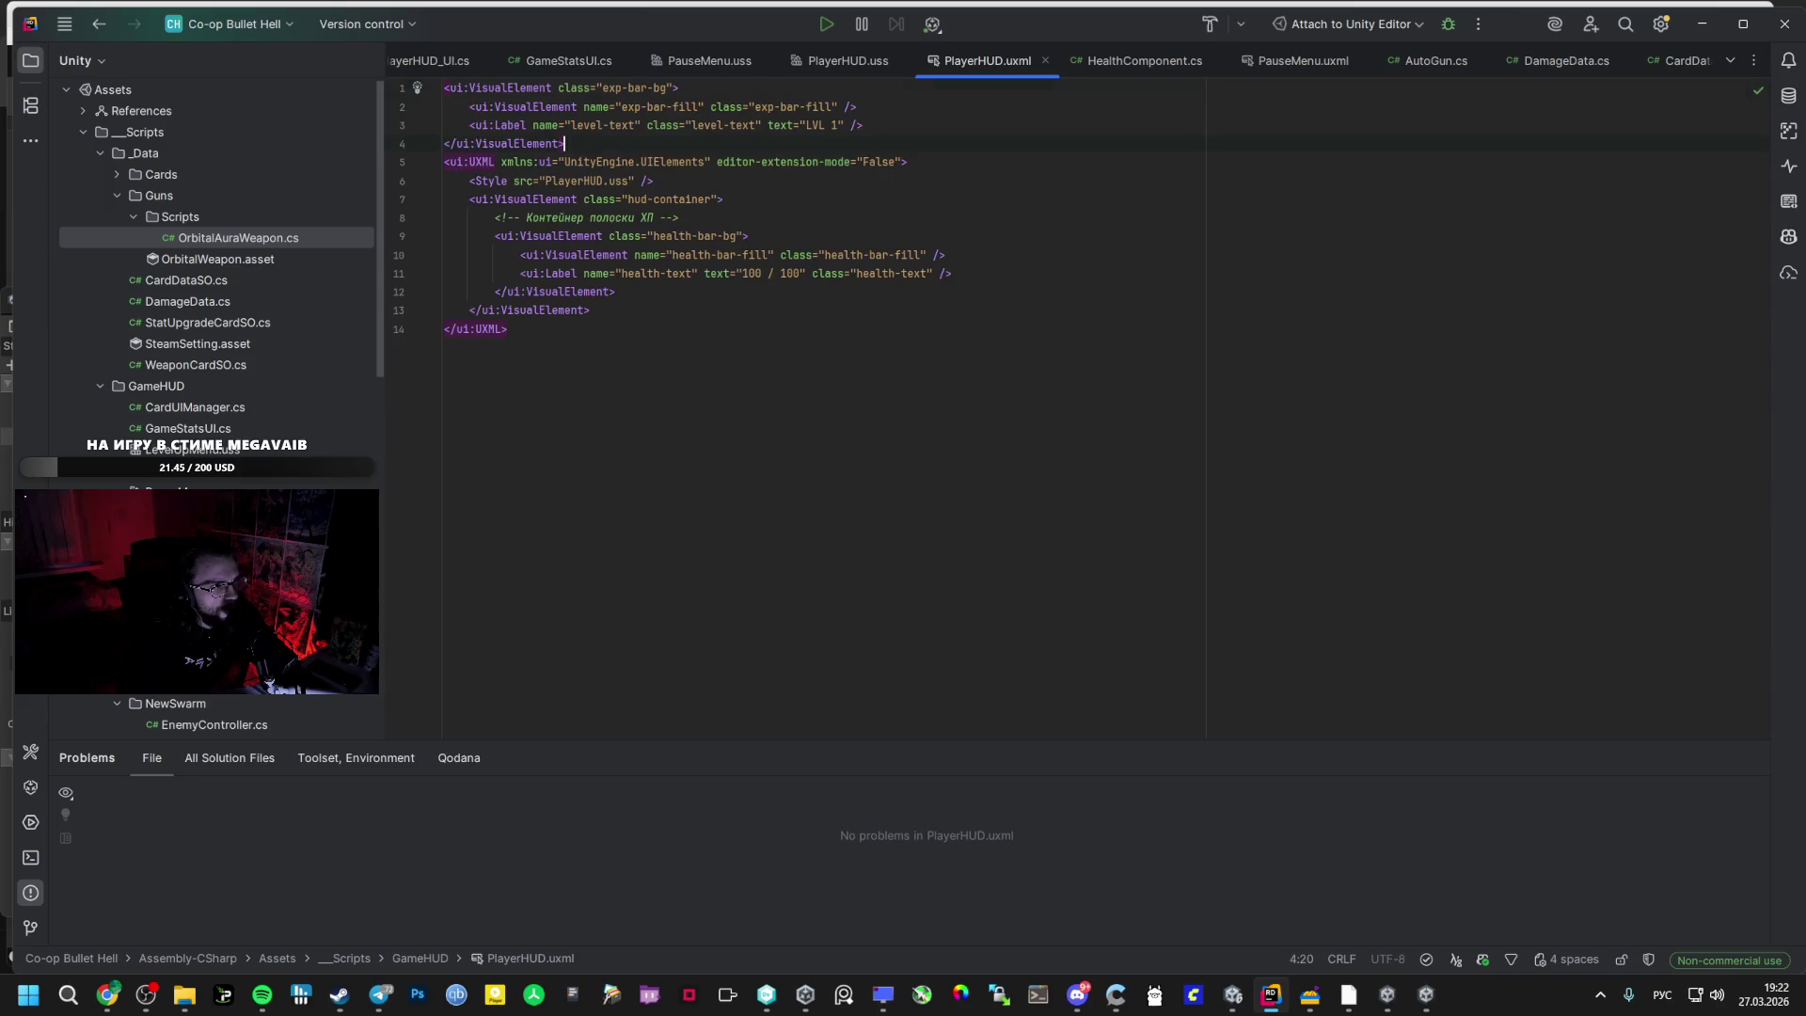
key("ctrl+z")
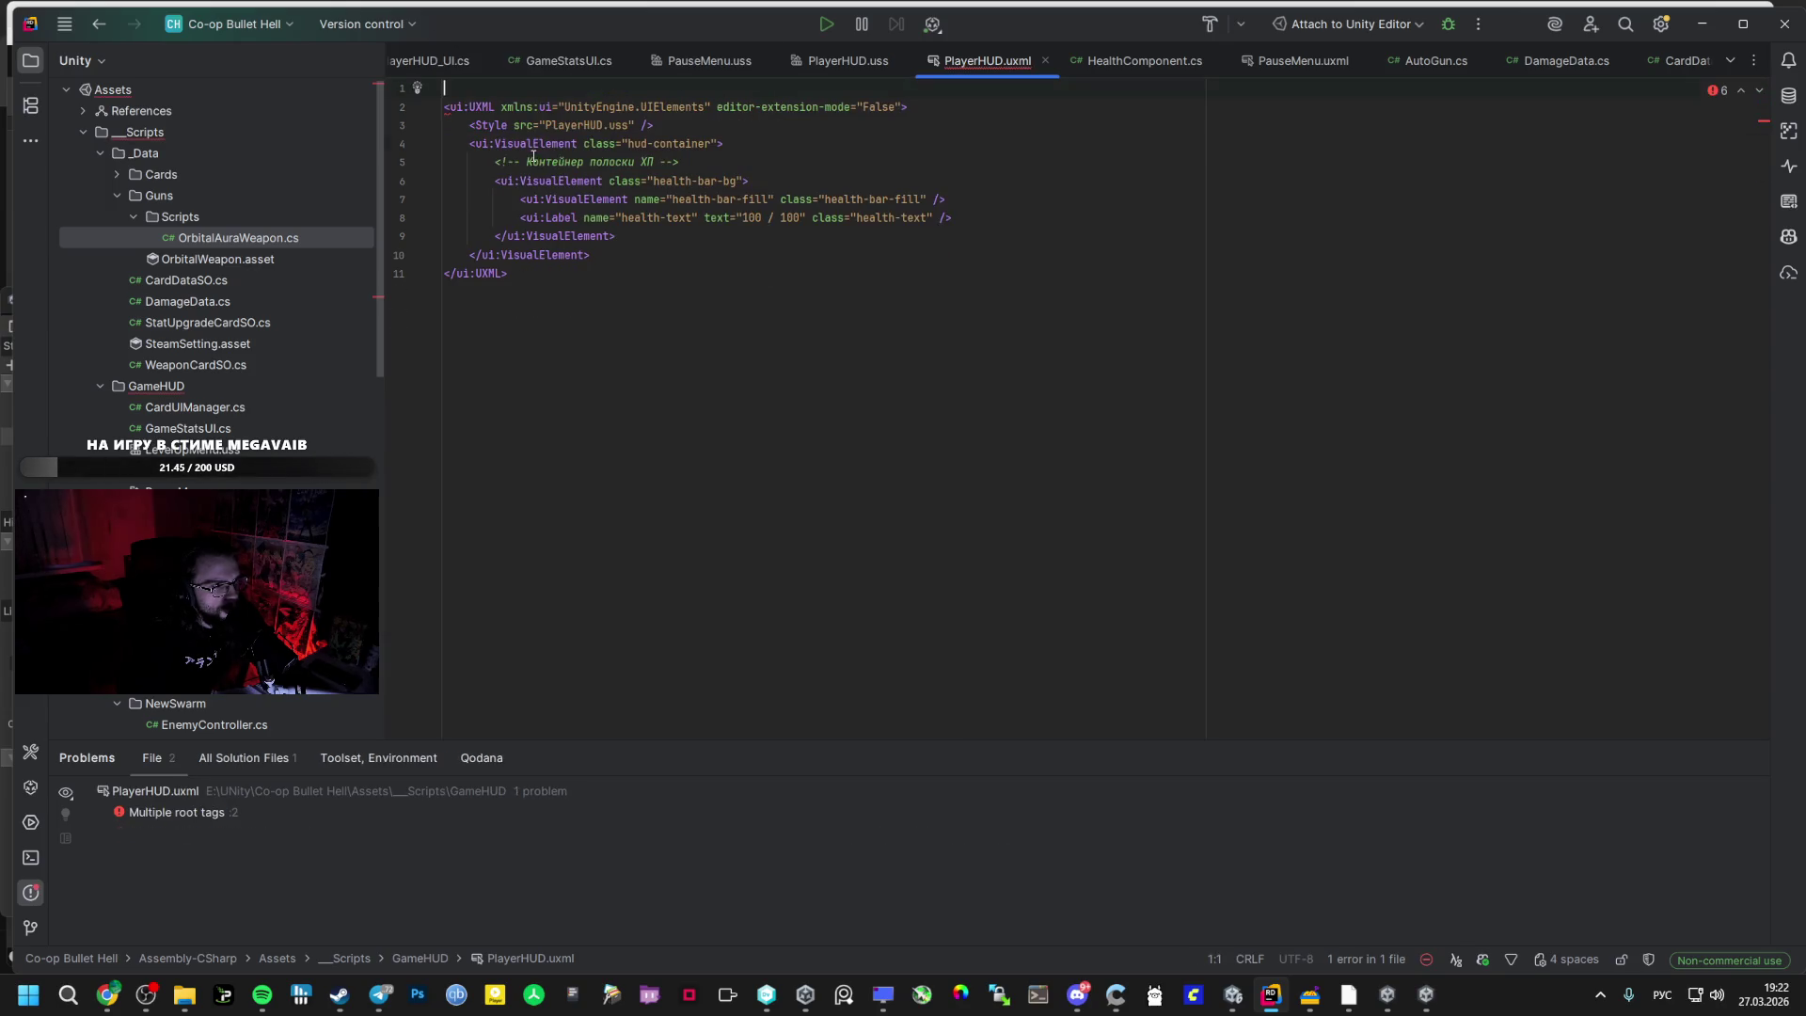
key("alt+Tab")
key("alt+Tab")
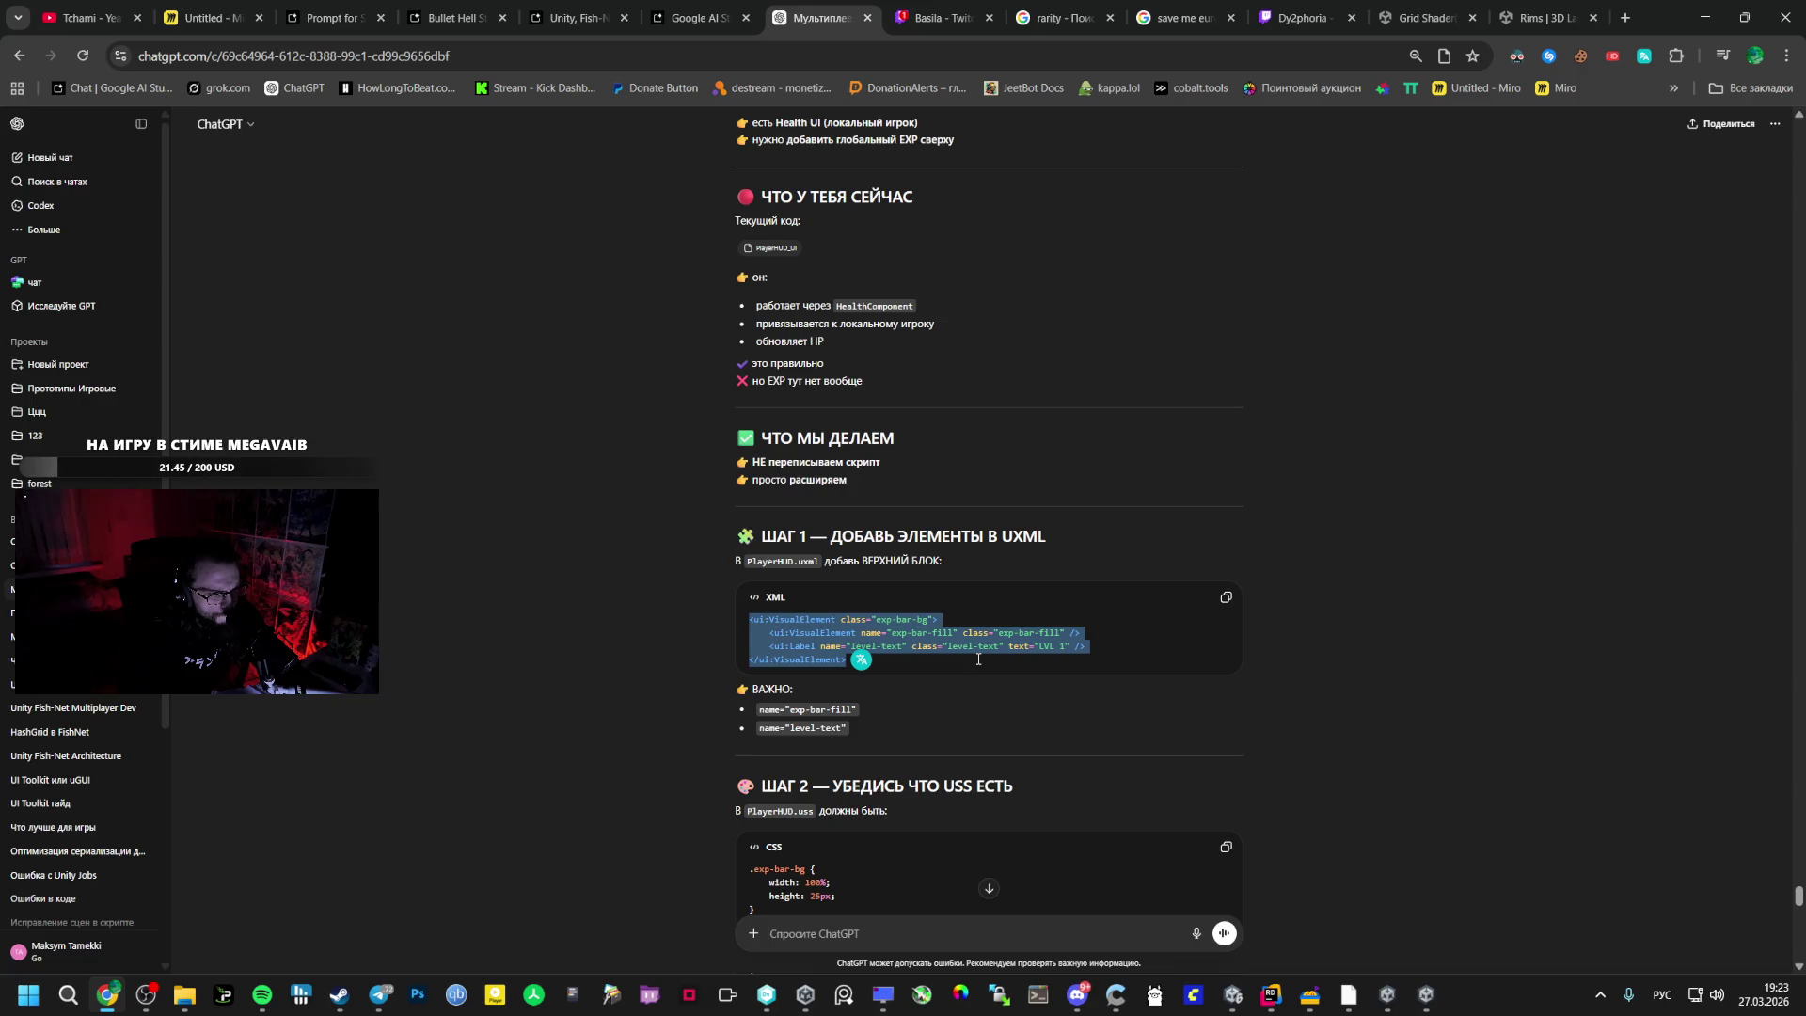
scroll(978, 659, "down", 3)
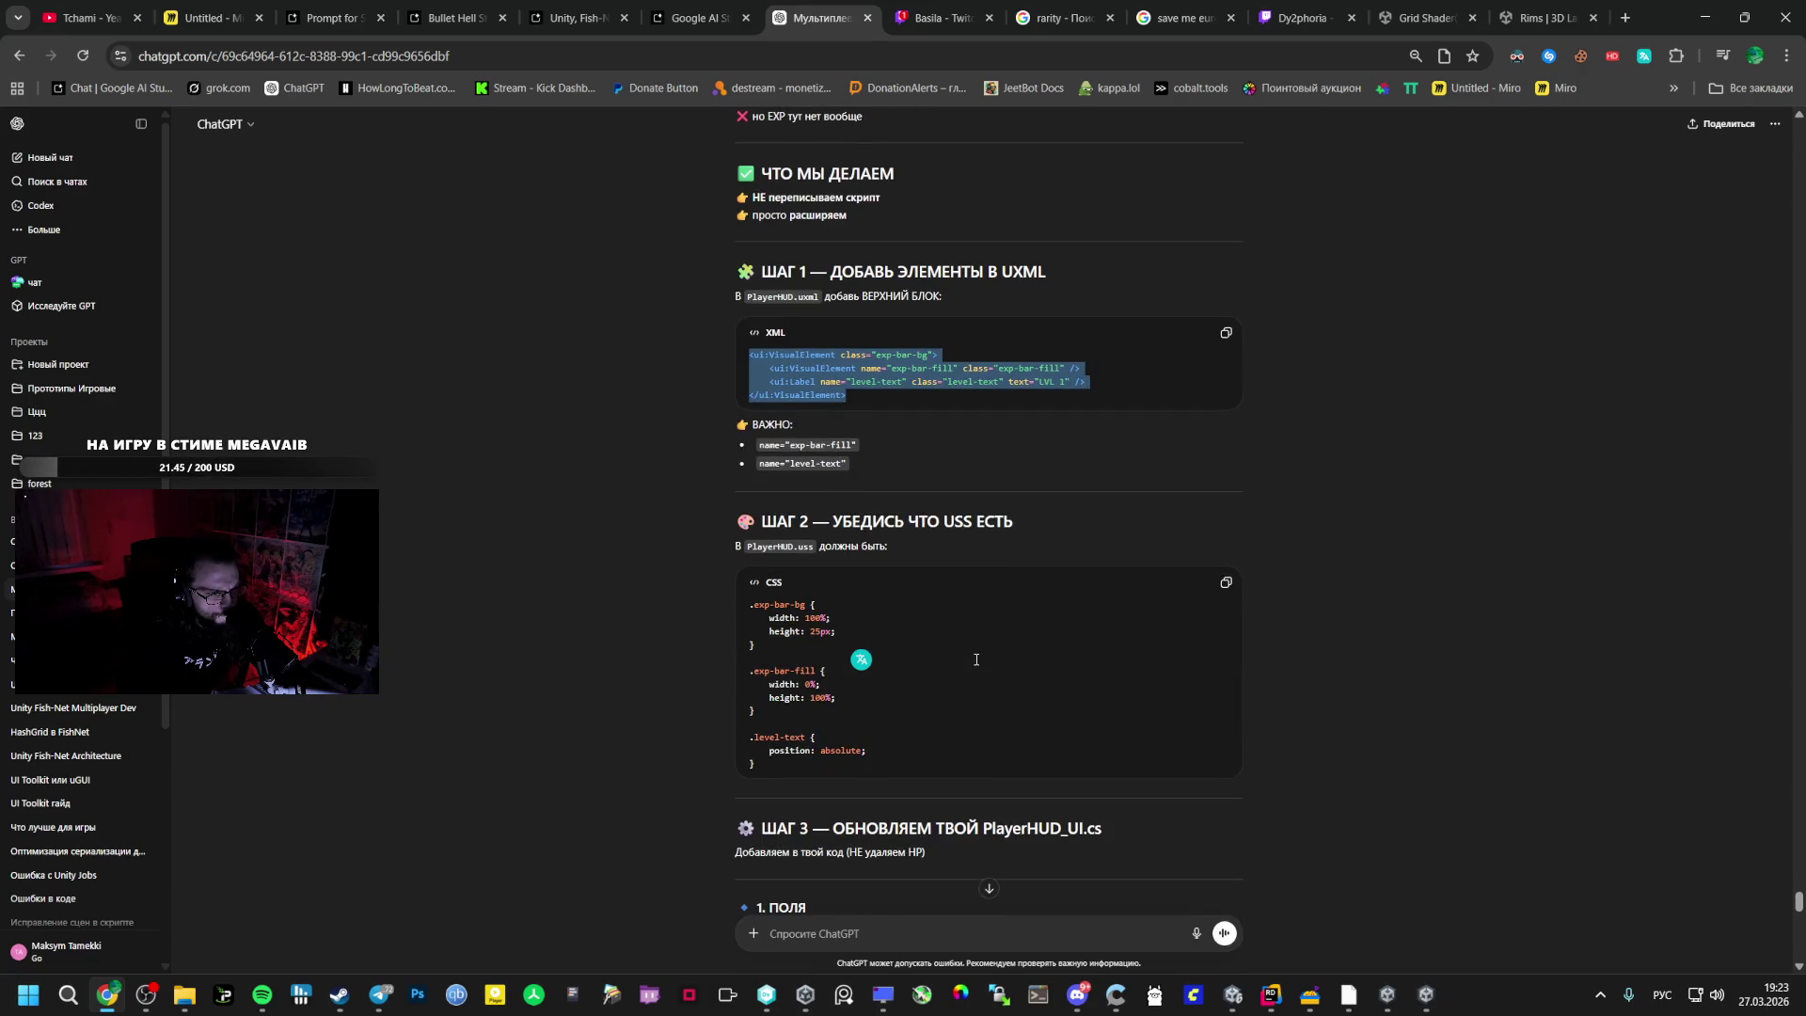
key("alt+Tab")
key("alt+Tab")
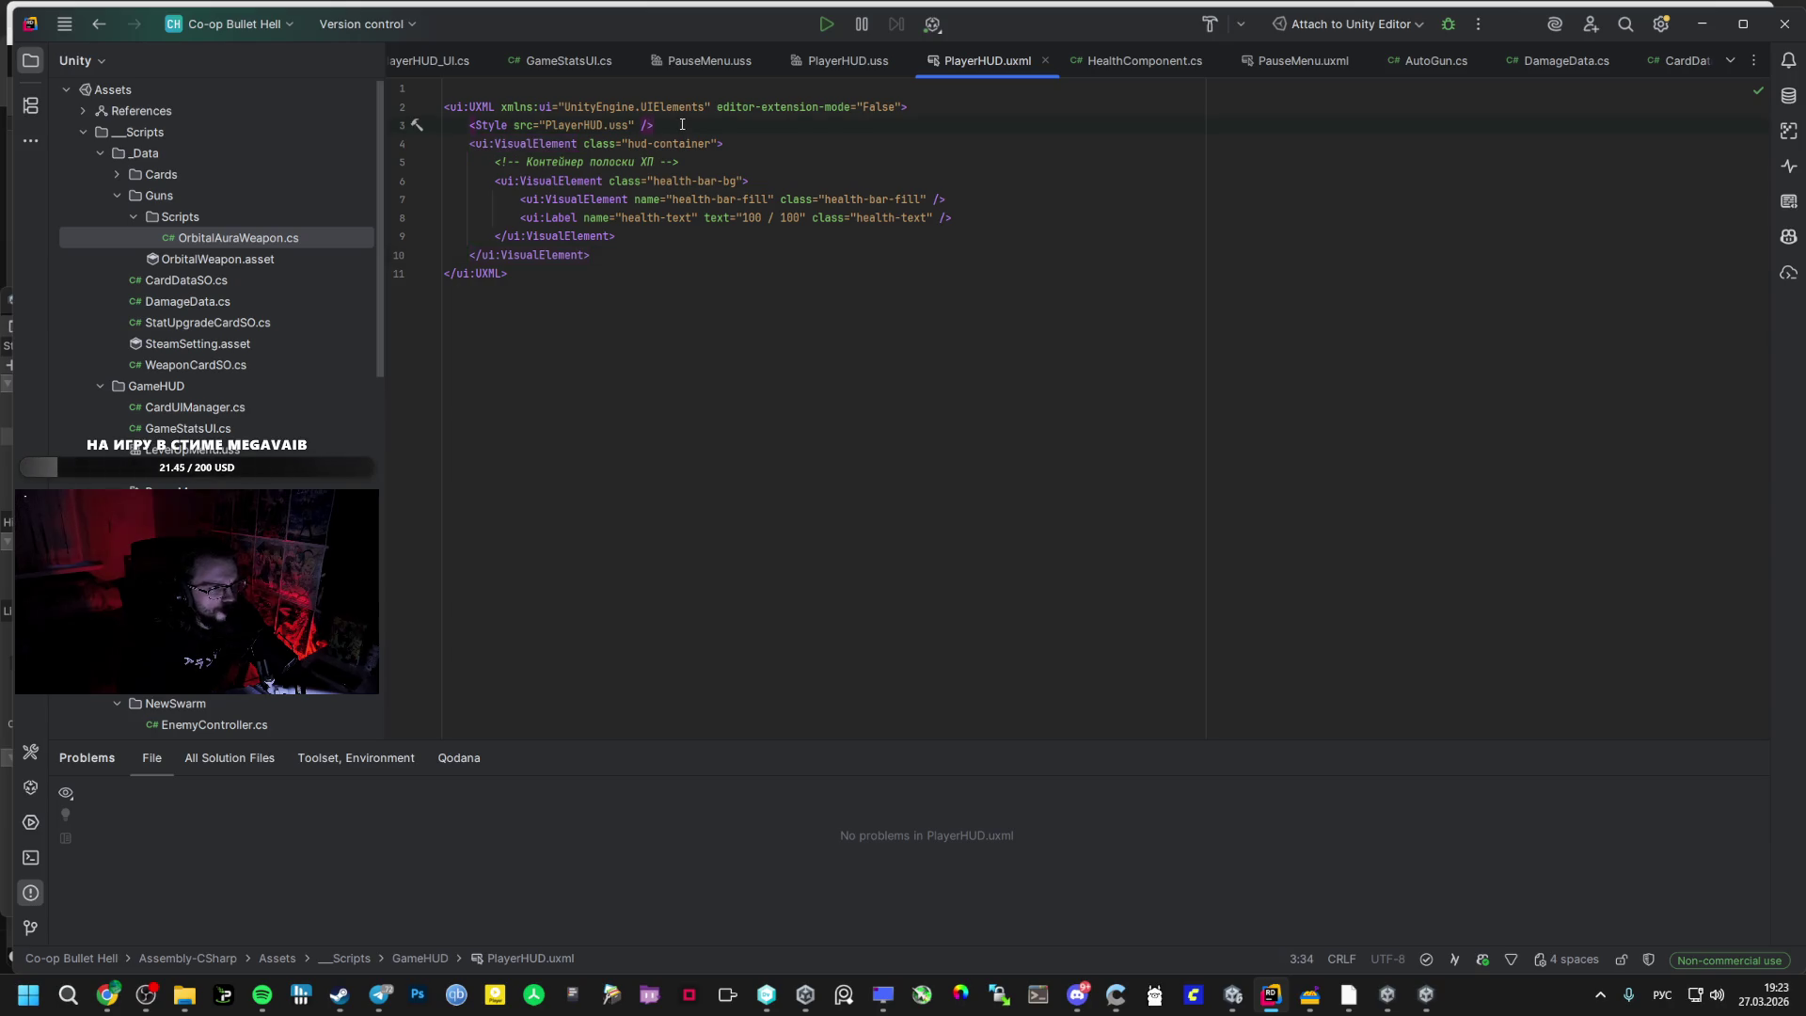
key("alt+Tab")
key("alt+Tab")
type("<ui:VisualElement class=\"exp-bar-bg\">         <ui:VisualElement name=\"exp-bar-fill\" class=\"exp-bar-fill\" />         <ui:Label name=\"level-text\" class=\"level-text\" text=\"LVL 1\" />     </ui:VisualElement>")
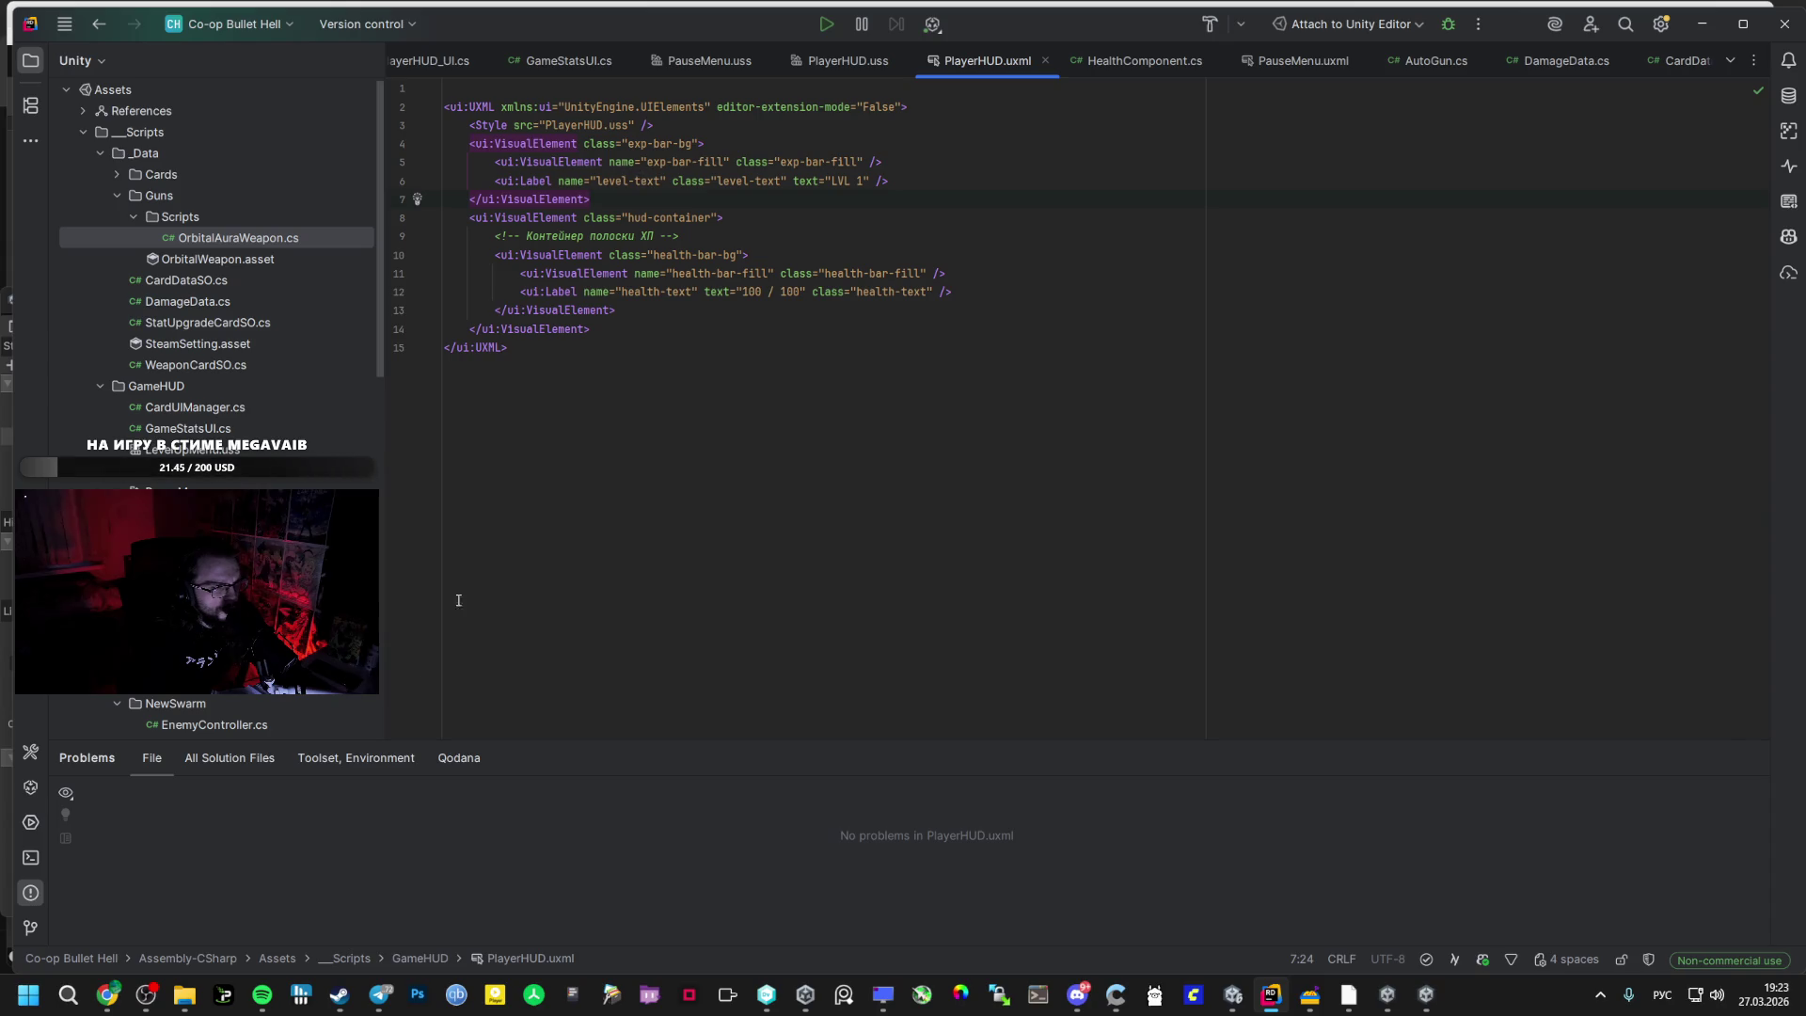
- Copy the XP bar CSS rules from ChatGPT's instructions
key("alt+Tab")
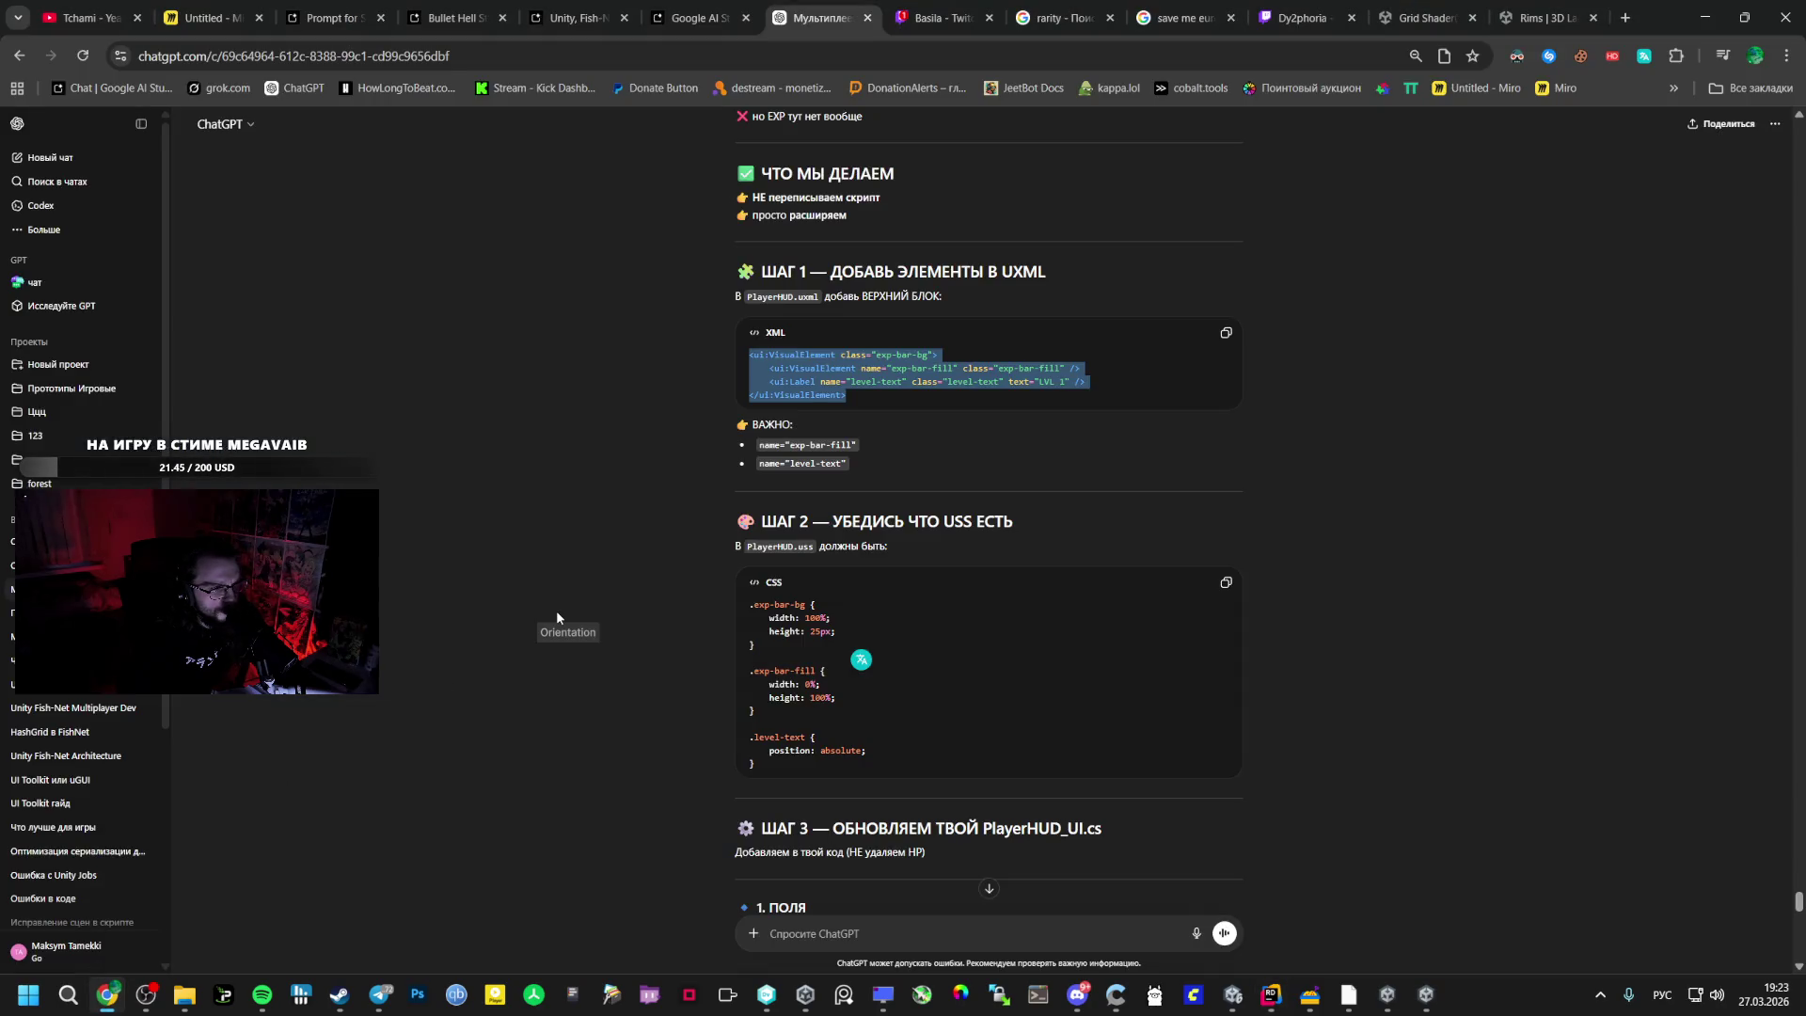
key("alt+Tab")
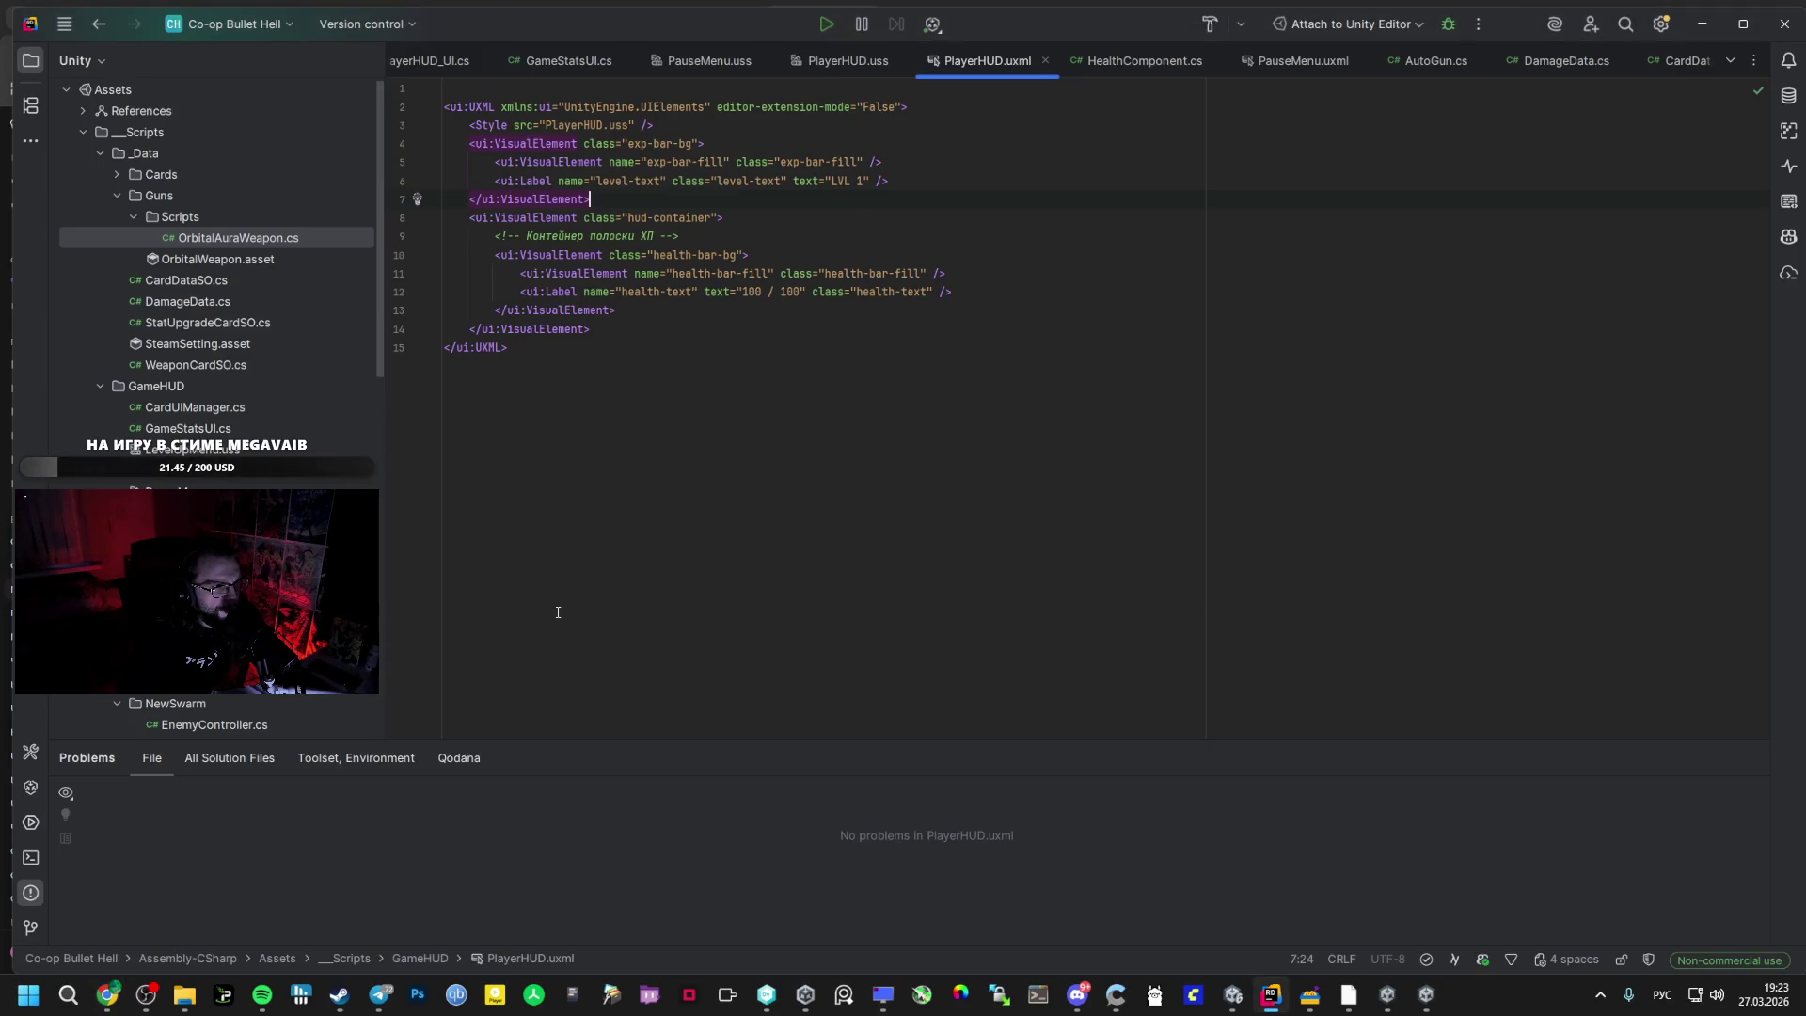
key("alt+Tab")
mouse_move(752, 606)
left_mouse_down()
mouse_move(835, 647)
mouse_move(791, 770)
left_mouse_up()
key("ctrl+c")
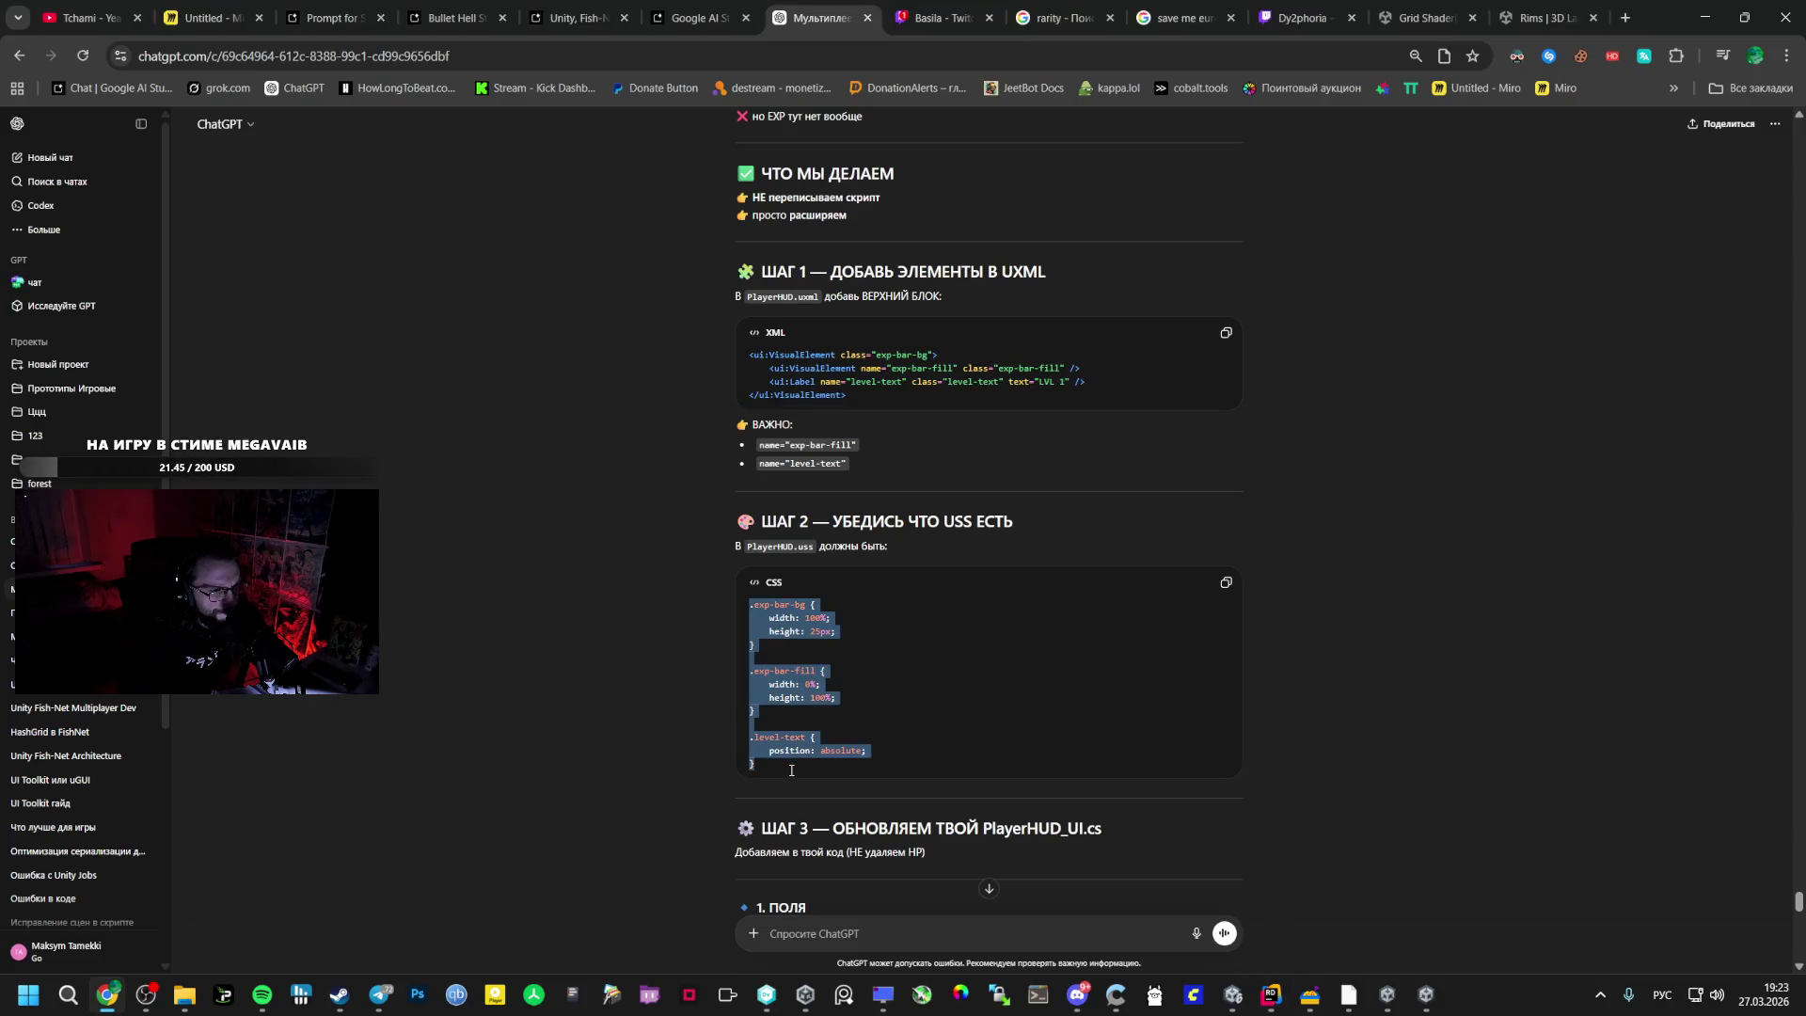
key("alt+Tab")
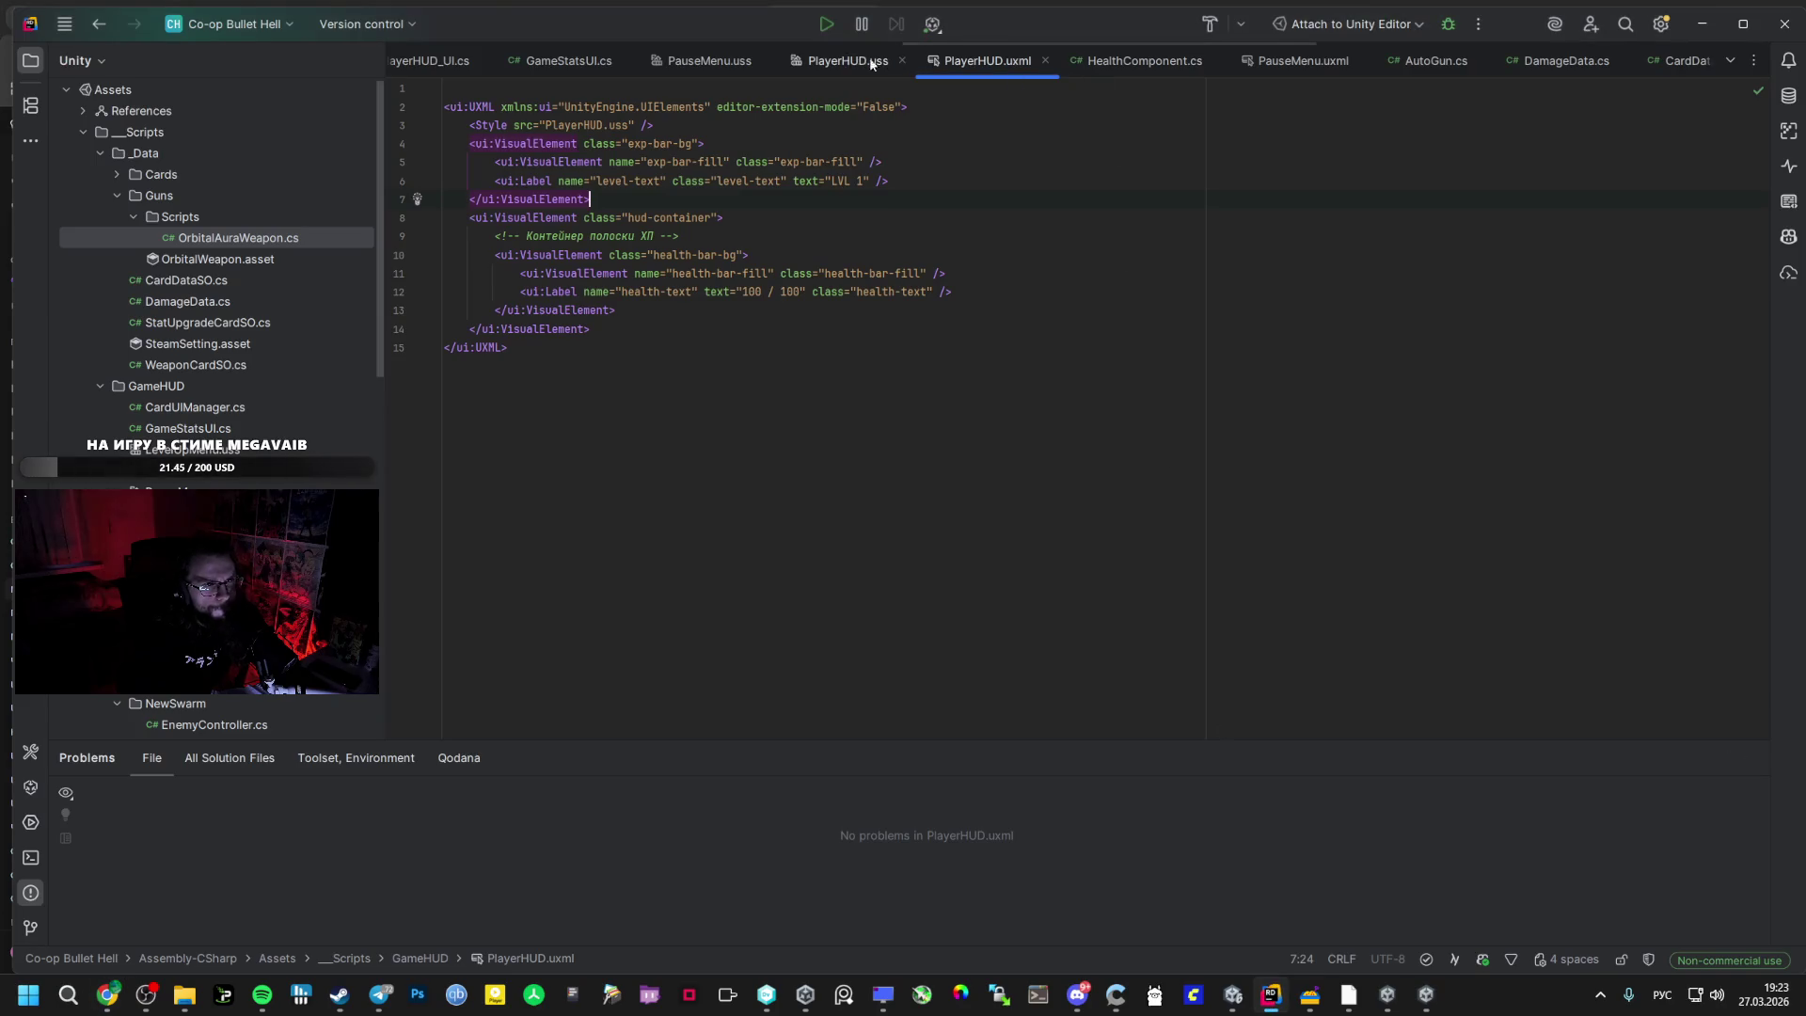
- Paste the exp-bar-bg, exp-bar-fill and level-text rules at the end of PlayerHUD.uss
left_click(847, 61)
scroll(528, 654, "down", 2)
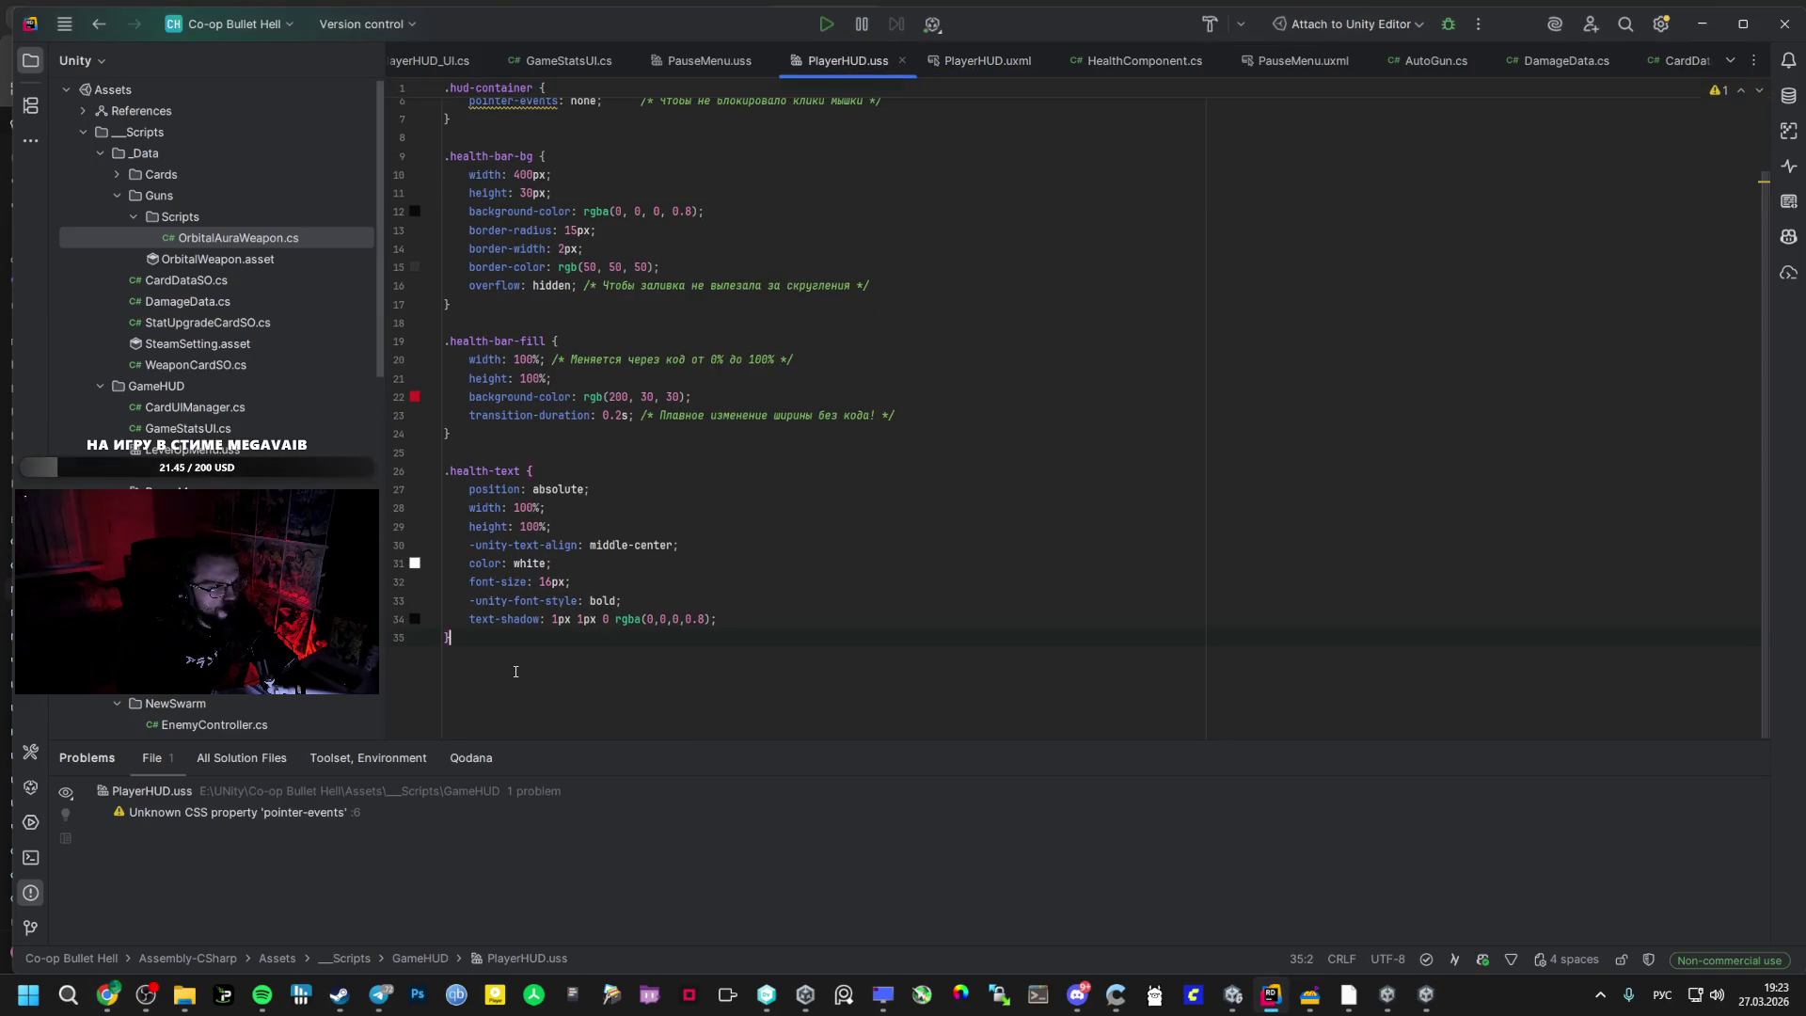
key("ctrl+v")
scroll(570, 588, "up", 5)
- Read further through ChatGPT's instructions, then return to Rider
key("alt+Tab")
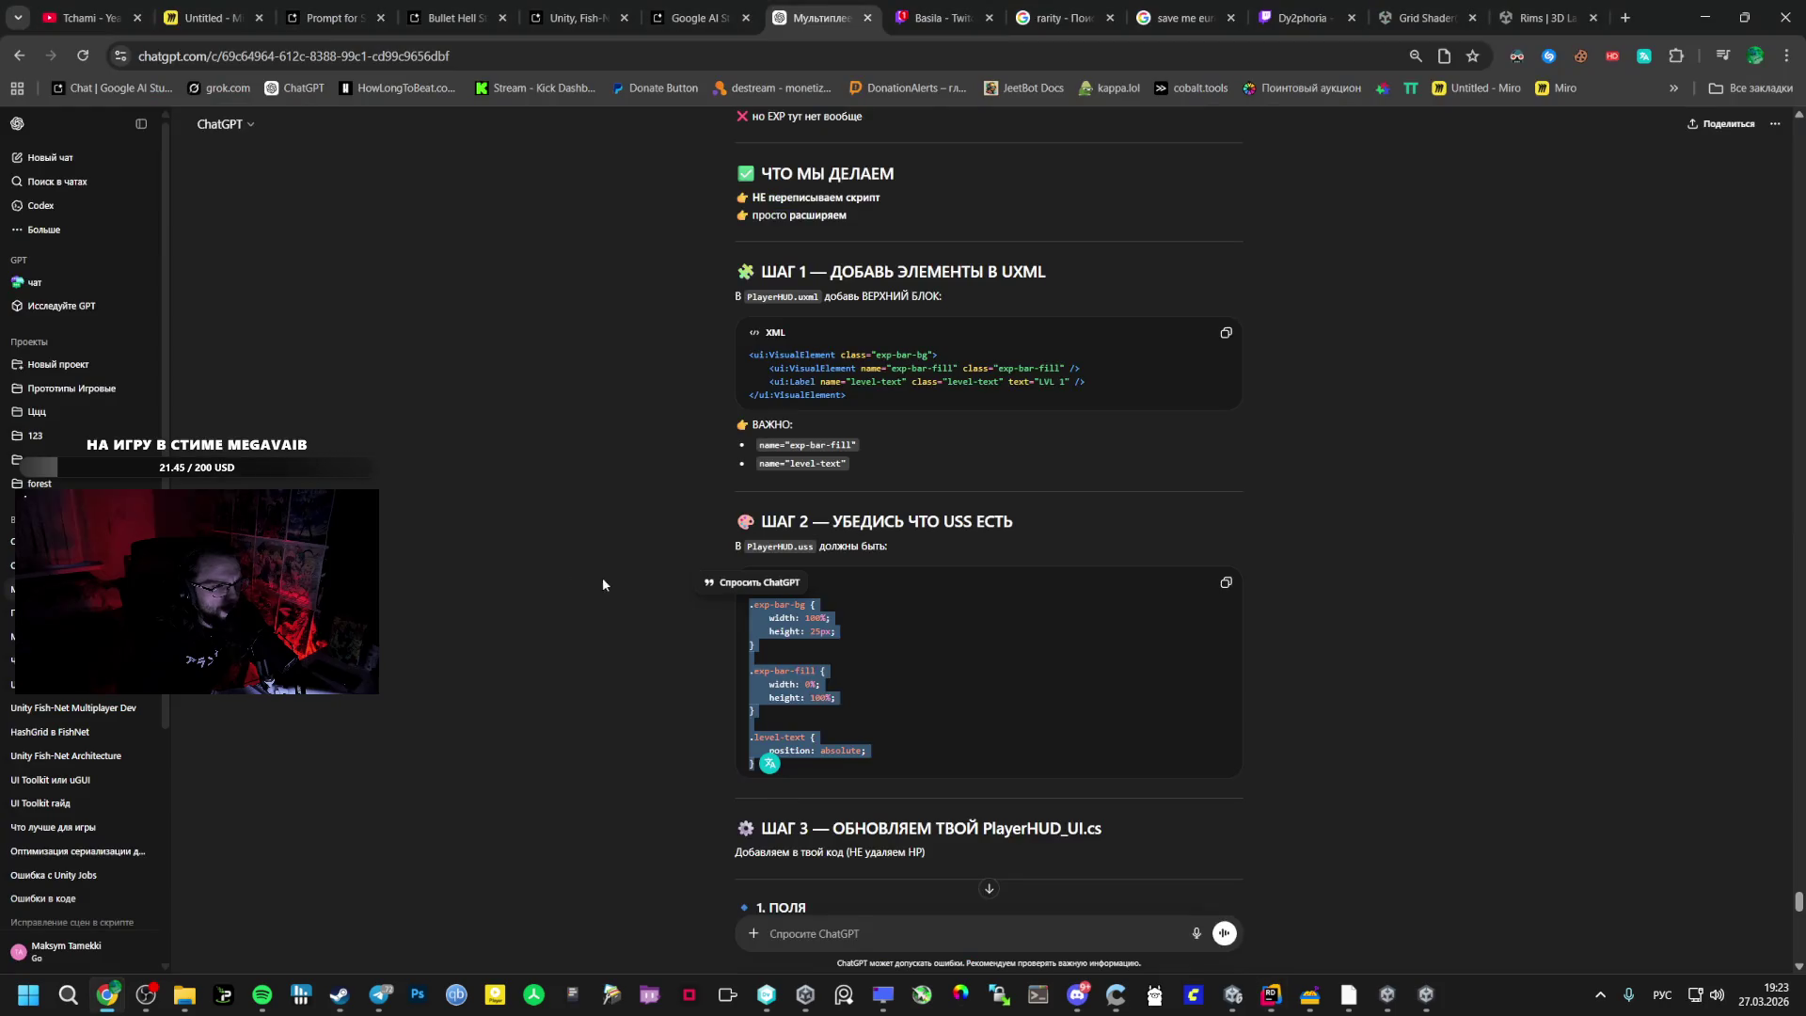
scroll(596, 582, "down", 3)
left_click_drag(877, 715, 714, 709)
key("ctrl+c")
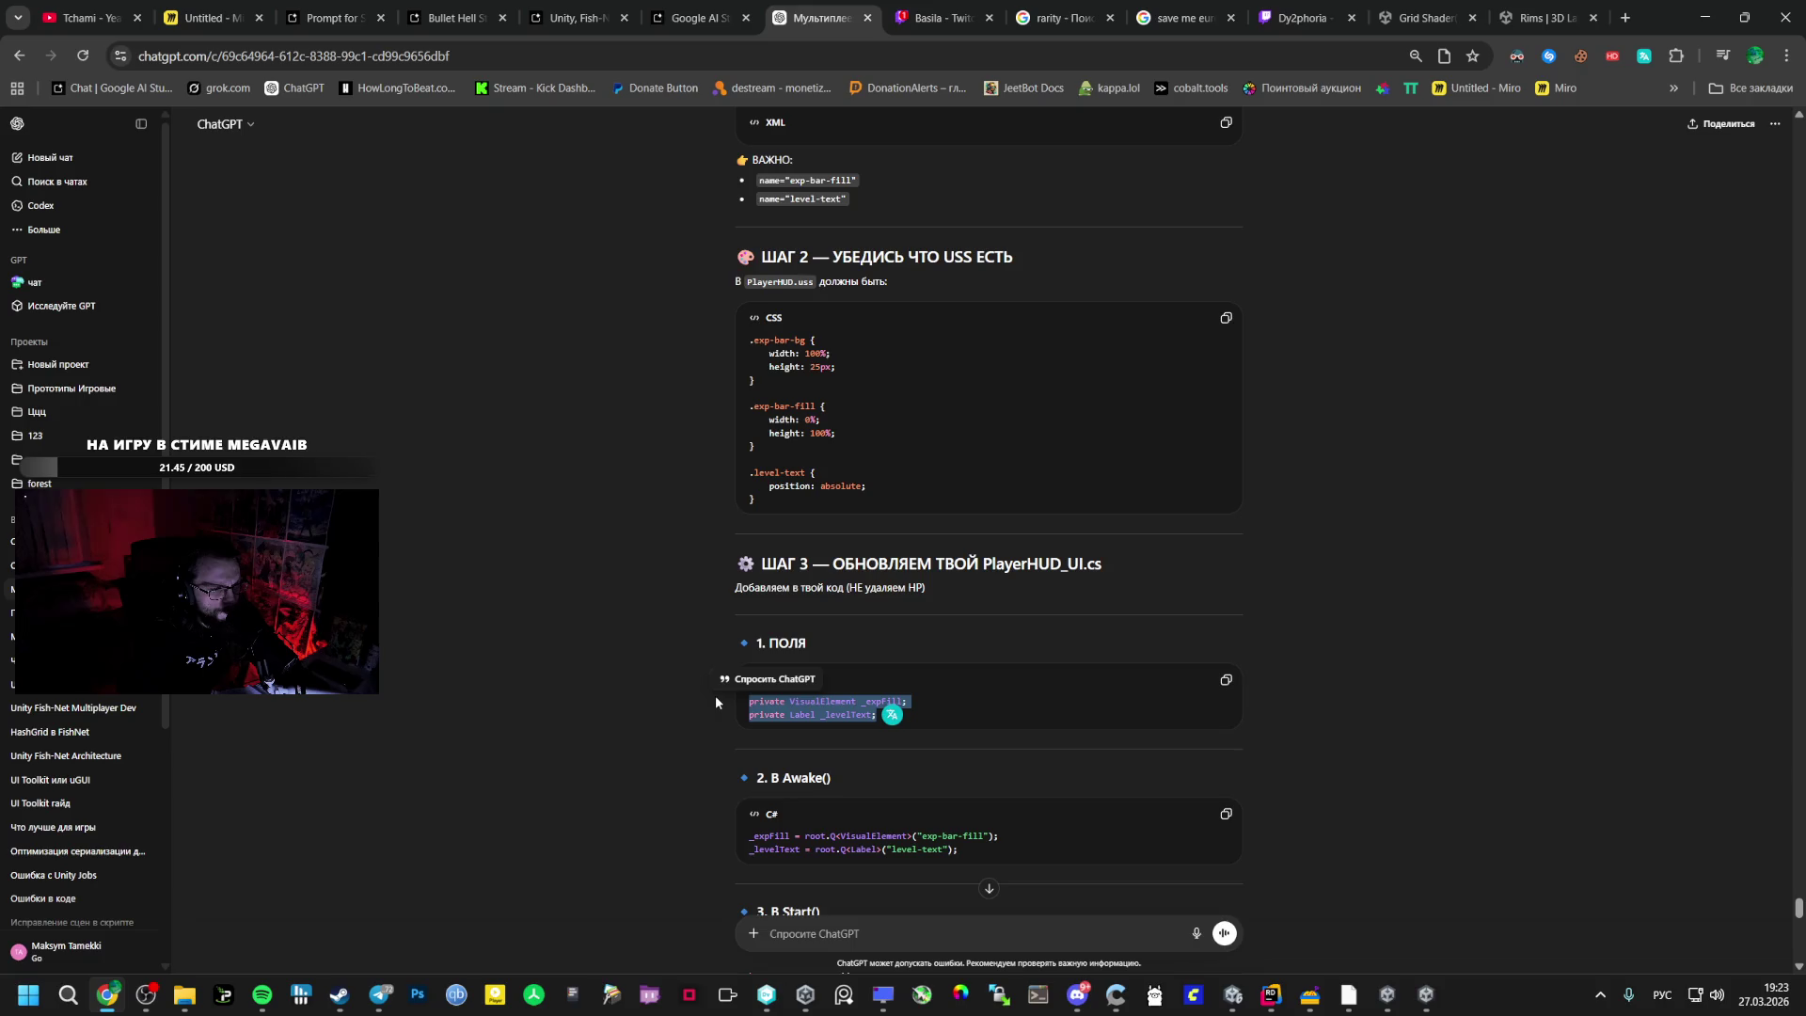
scroll(717, 705, "down", 5)
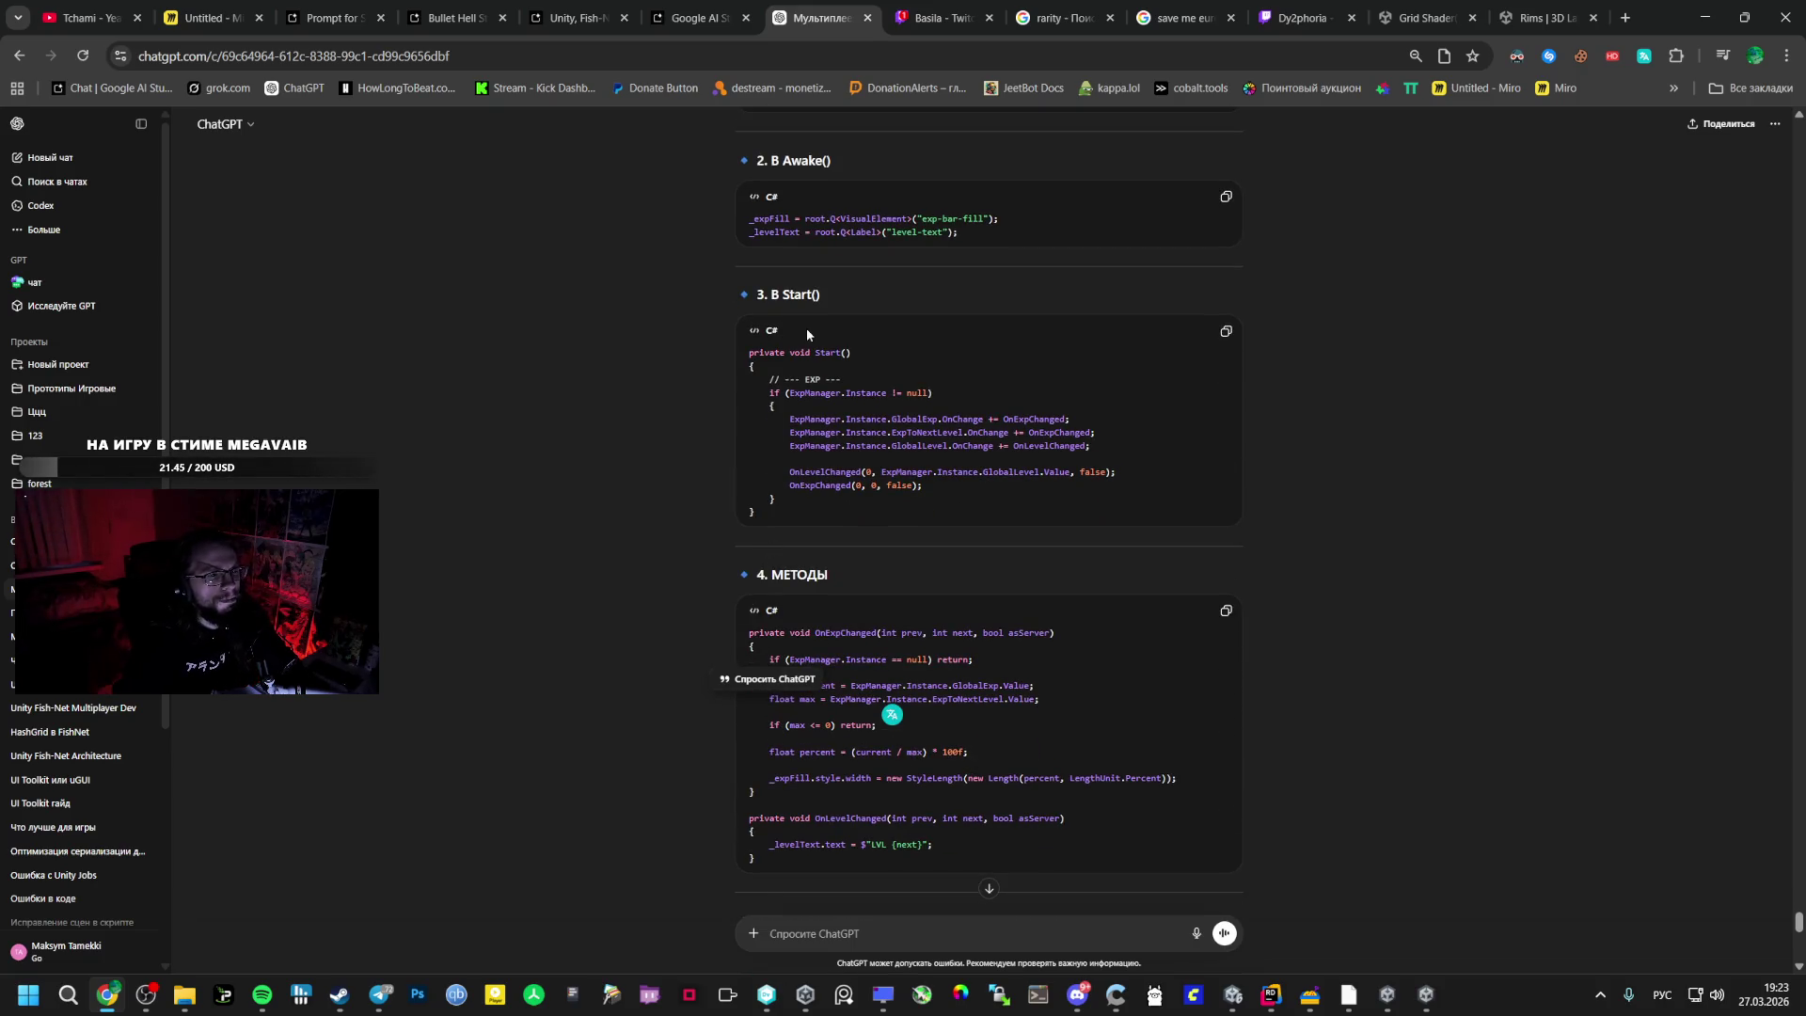
key("alt+Tab")
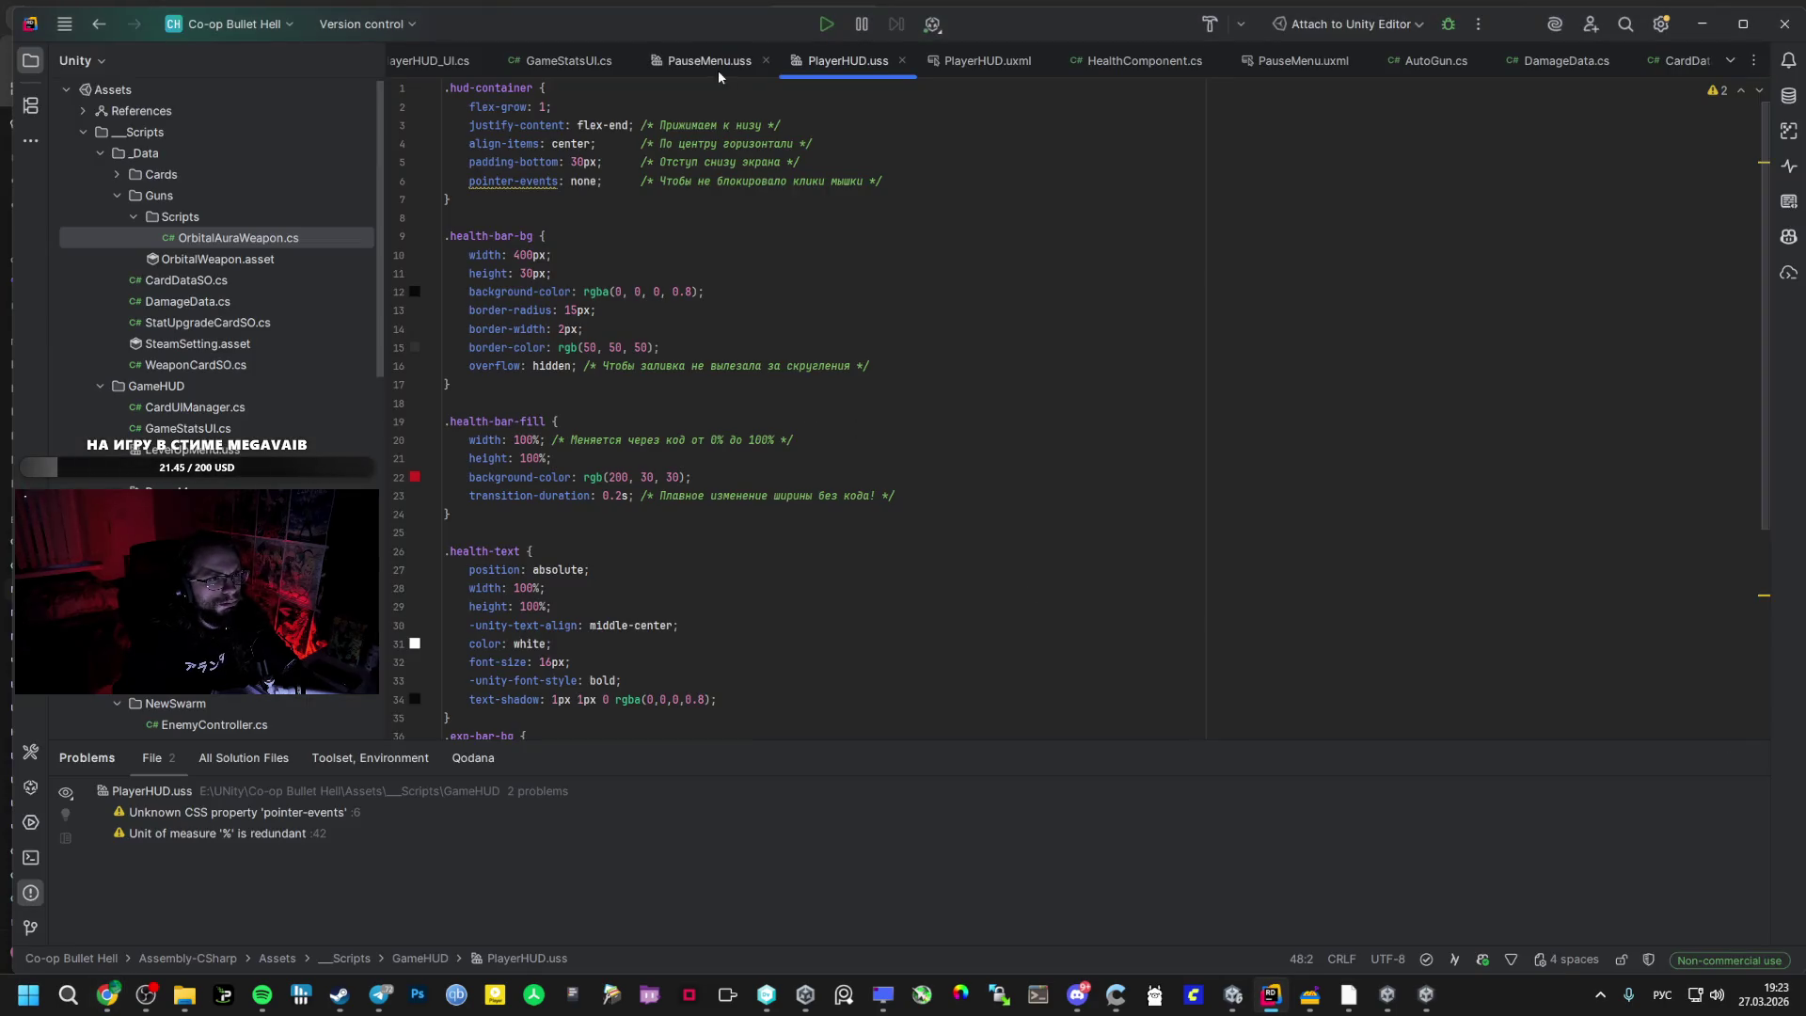
- Paste the _expFill and _levelText field declarations after the health fields in PlayerHUD_UI.cs
left_click(439, 62)
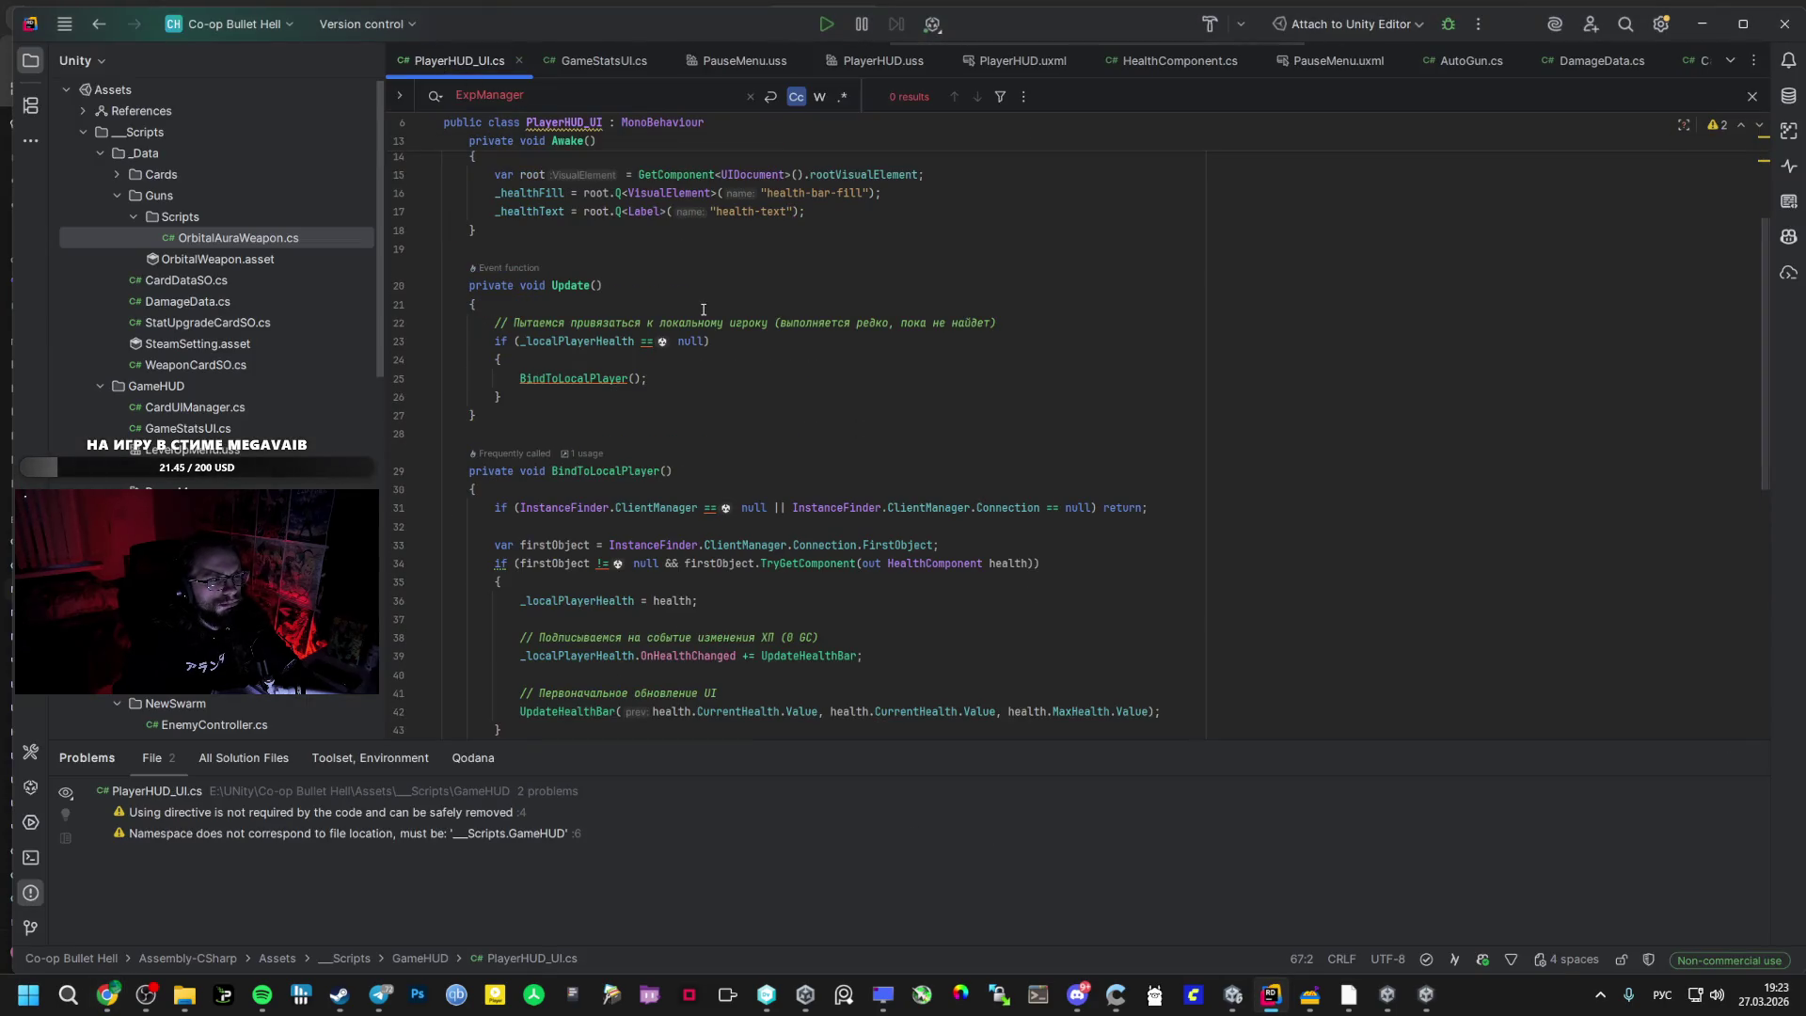
scroll(703, 311, "up", 3)
left_click(691, 252)
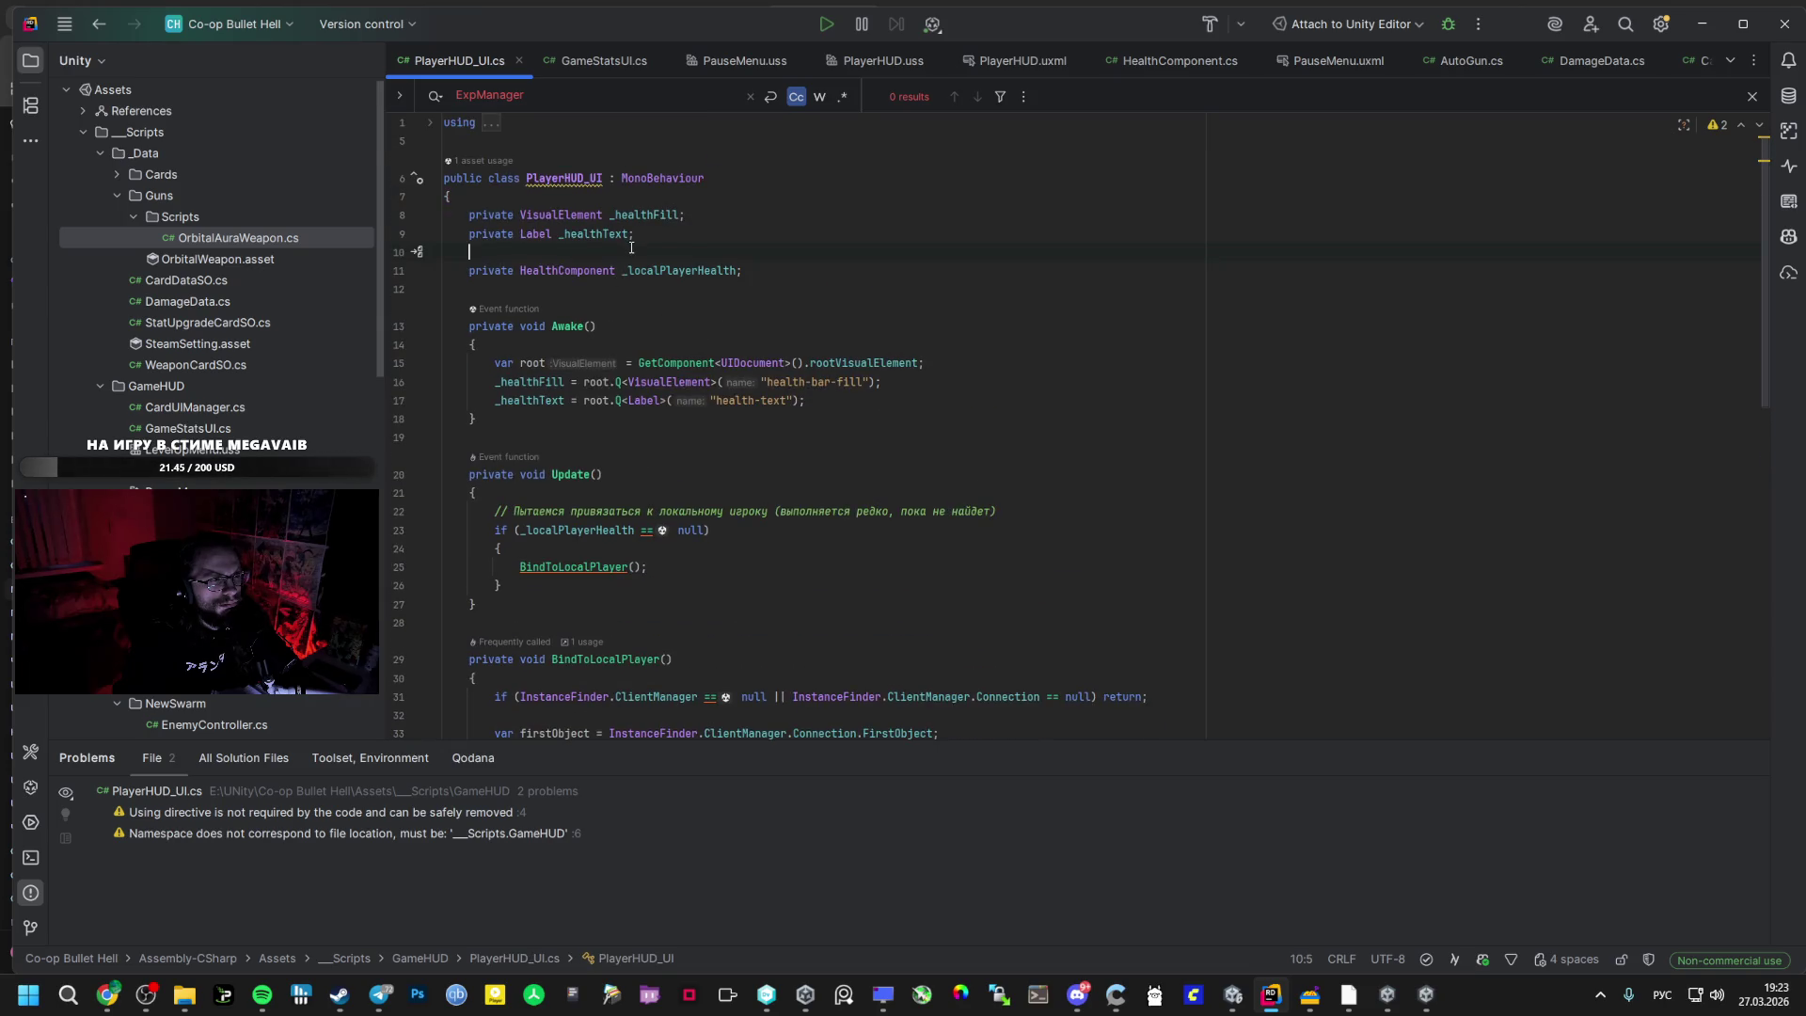
key("ctrl+v")
- Copy ChatGPT's Start() method and paste it in, subscribing to ExpManager's XP and level changes
key("alt+Tab")
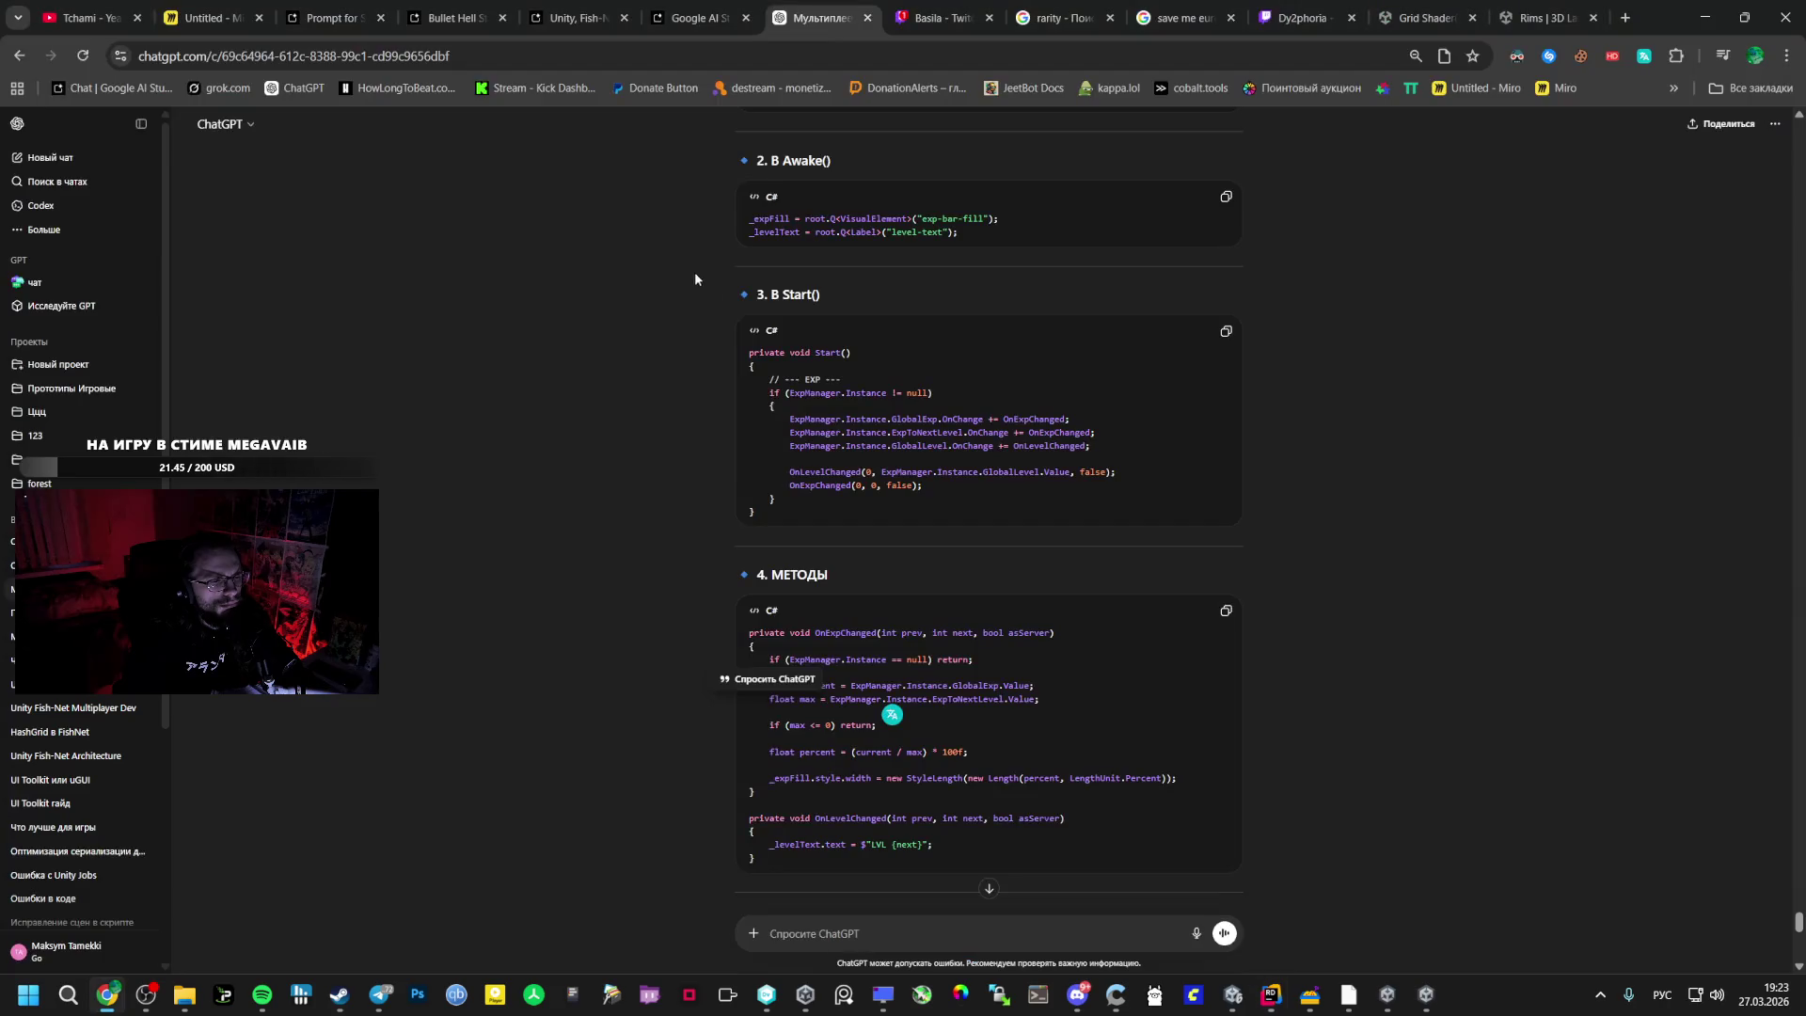
mouse_move(749, 352)
left_mouse_down()
mouse_move(856, 393)
mouse_move(787, 514)
left_mouse_up()
key("ctrl+c")
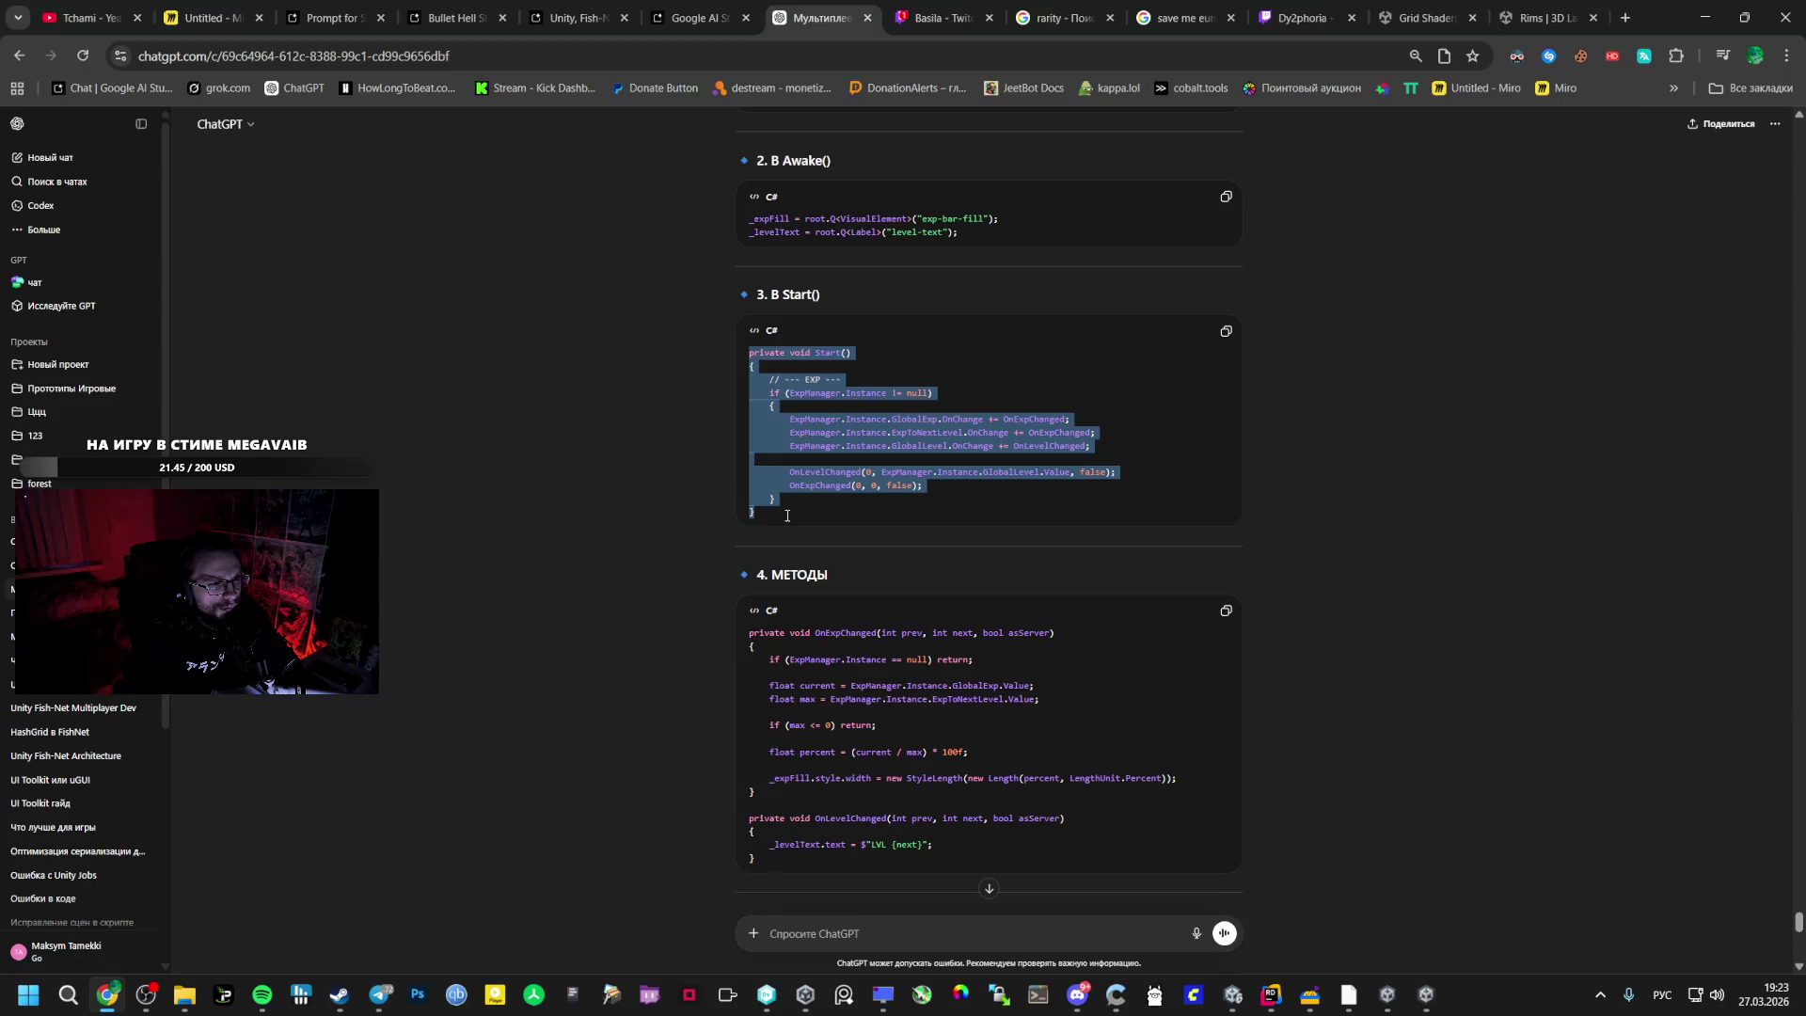
key("alt+Tab")
scroll(602, 489, "down", 7)
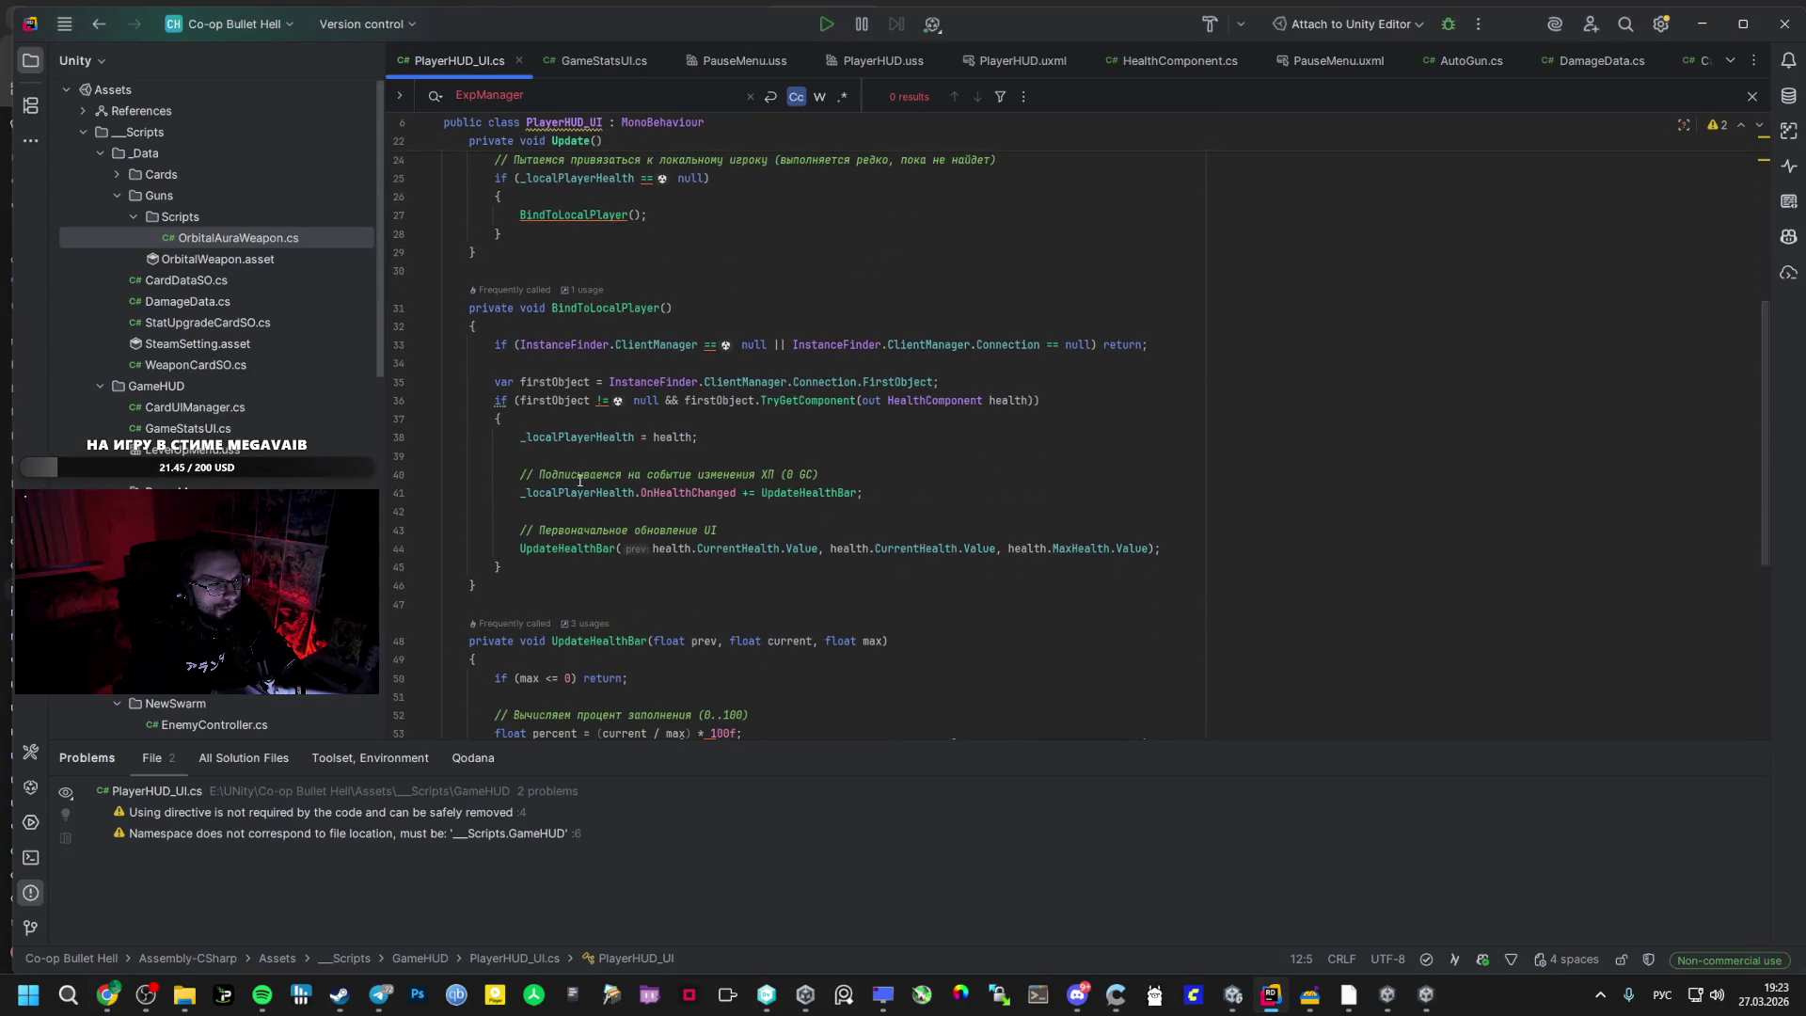
scroll(539, 313, "up", 7)
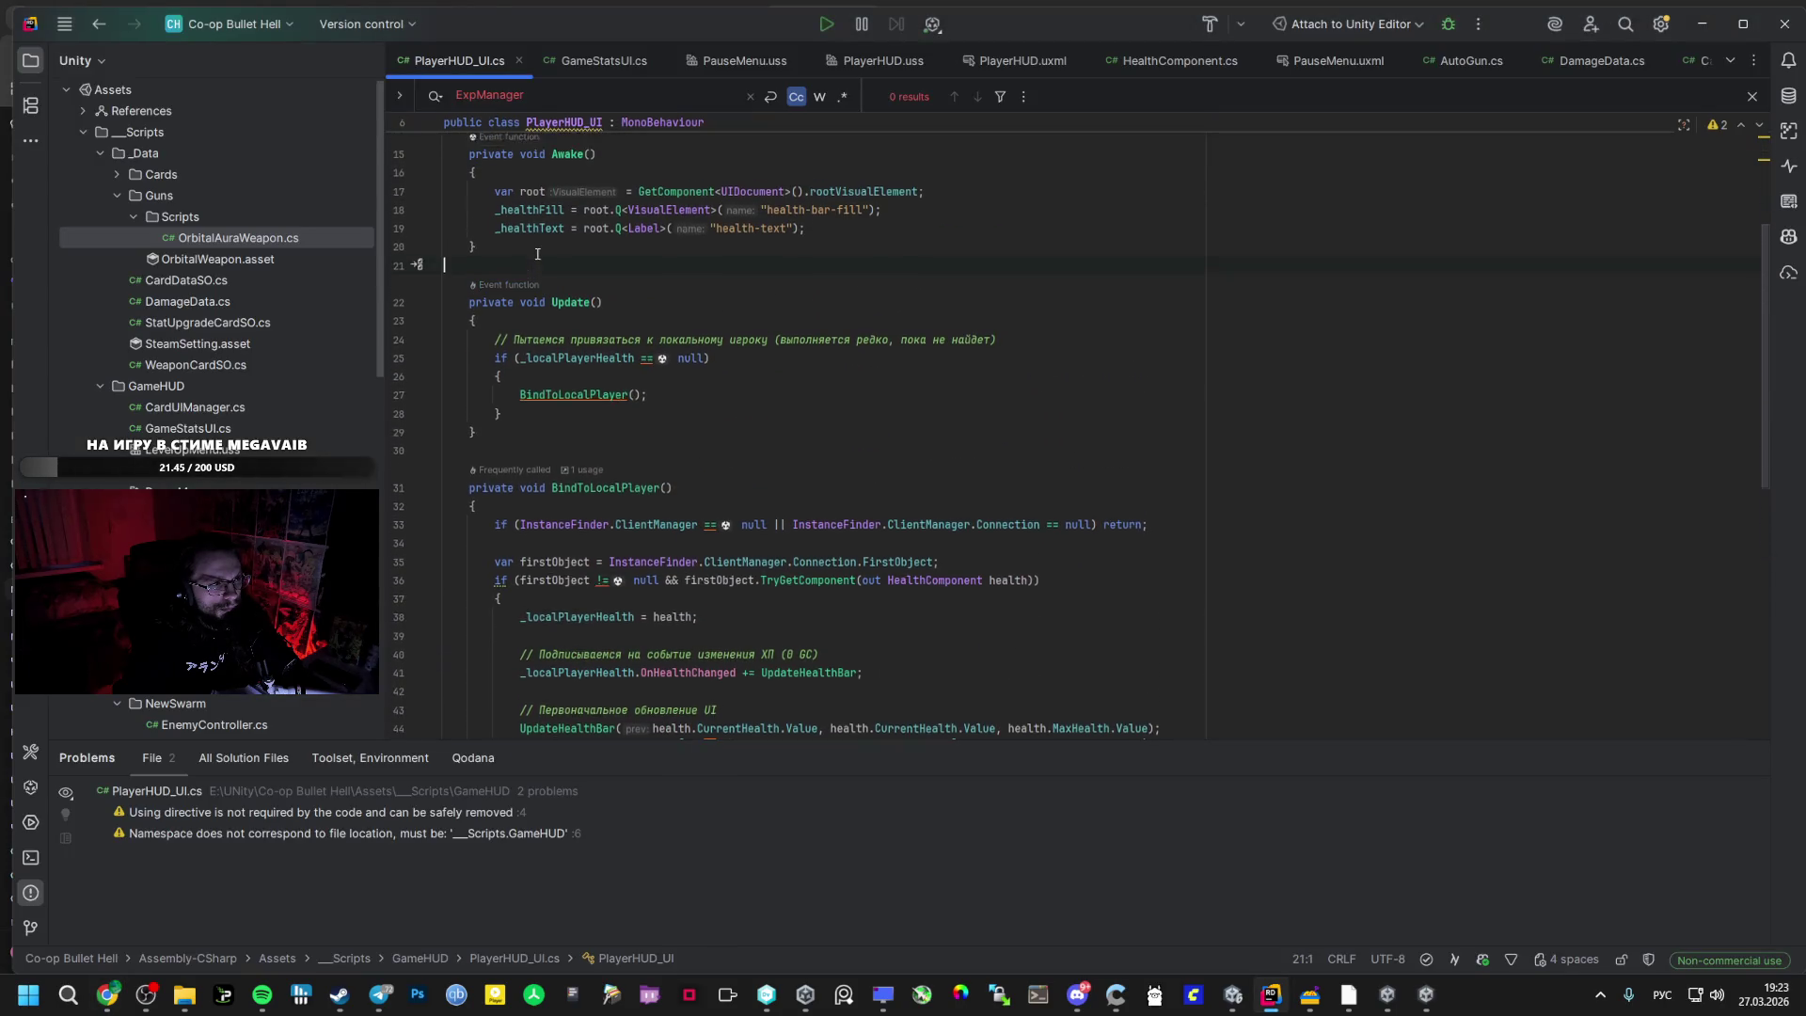
key("ctrl+v")
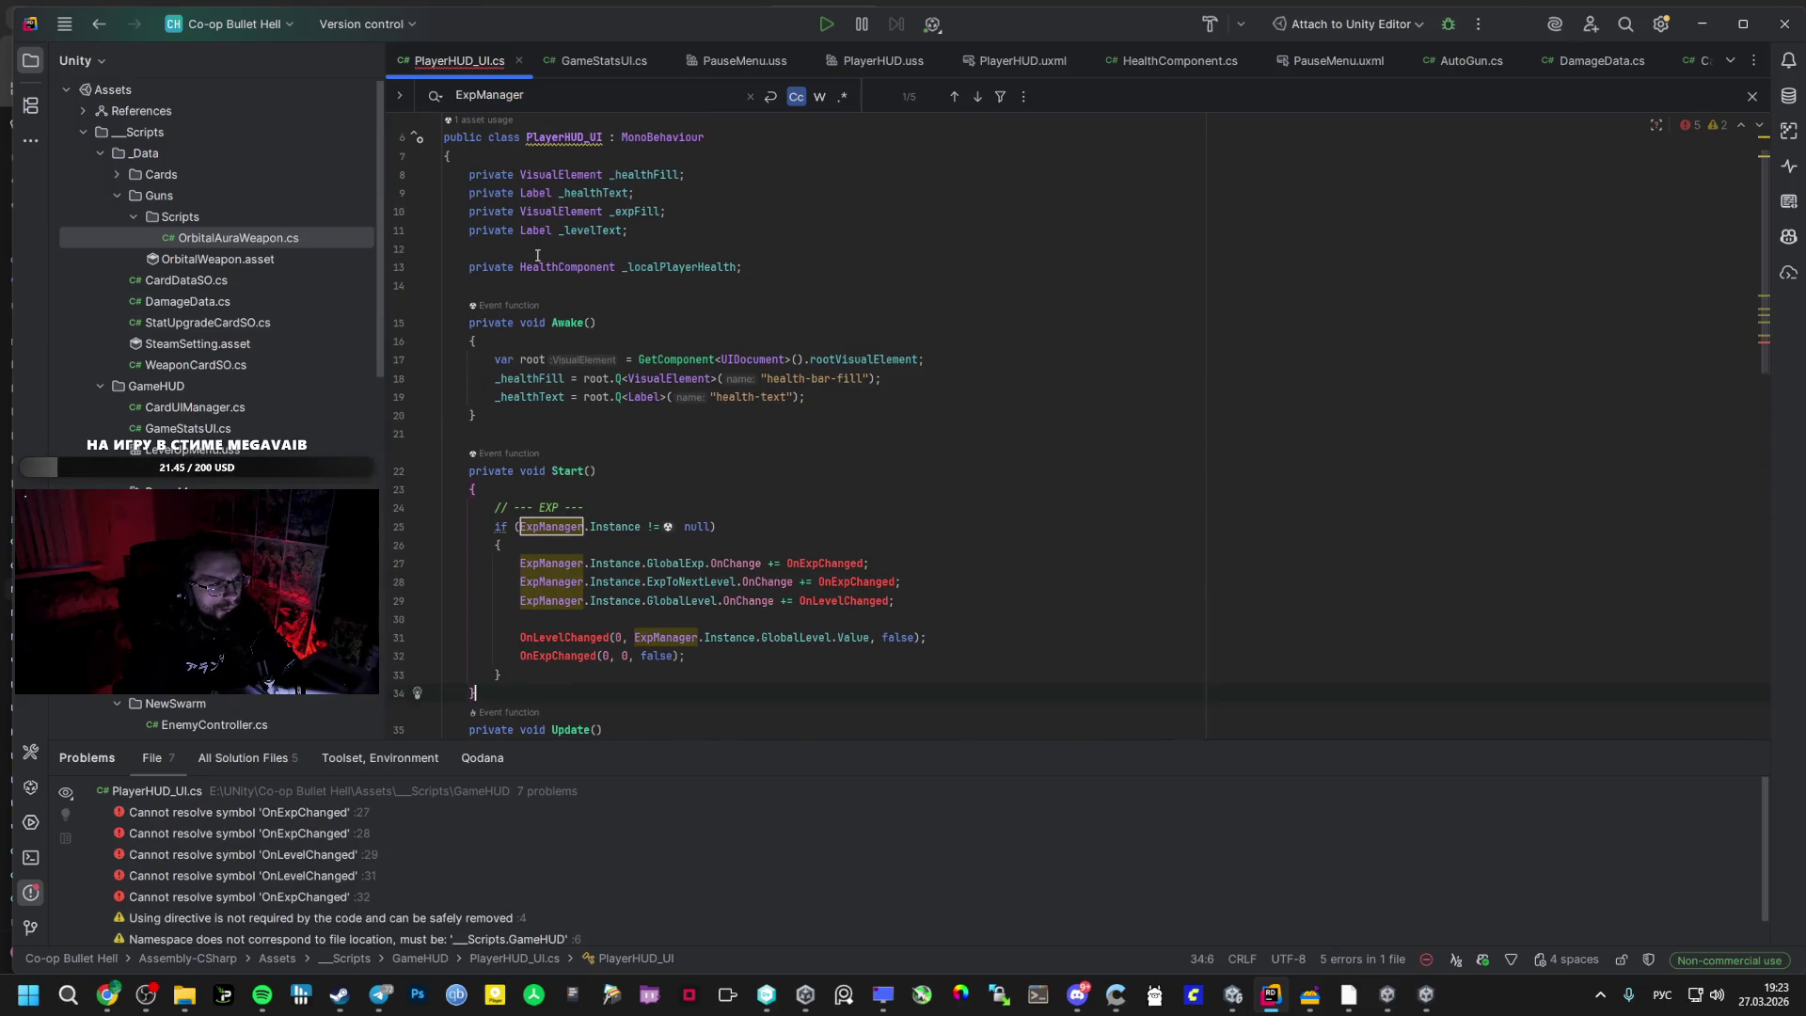
- Copy ChatGPT's two XP-bar Awake() lines and position after the health text lookup
key("alt+Tab")
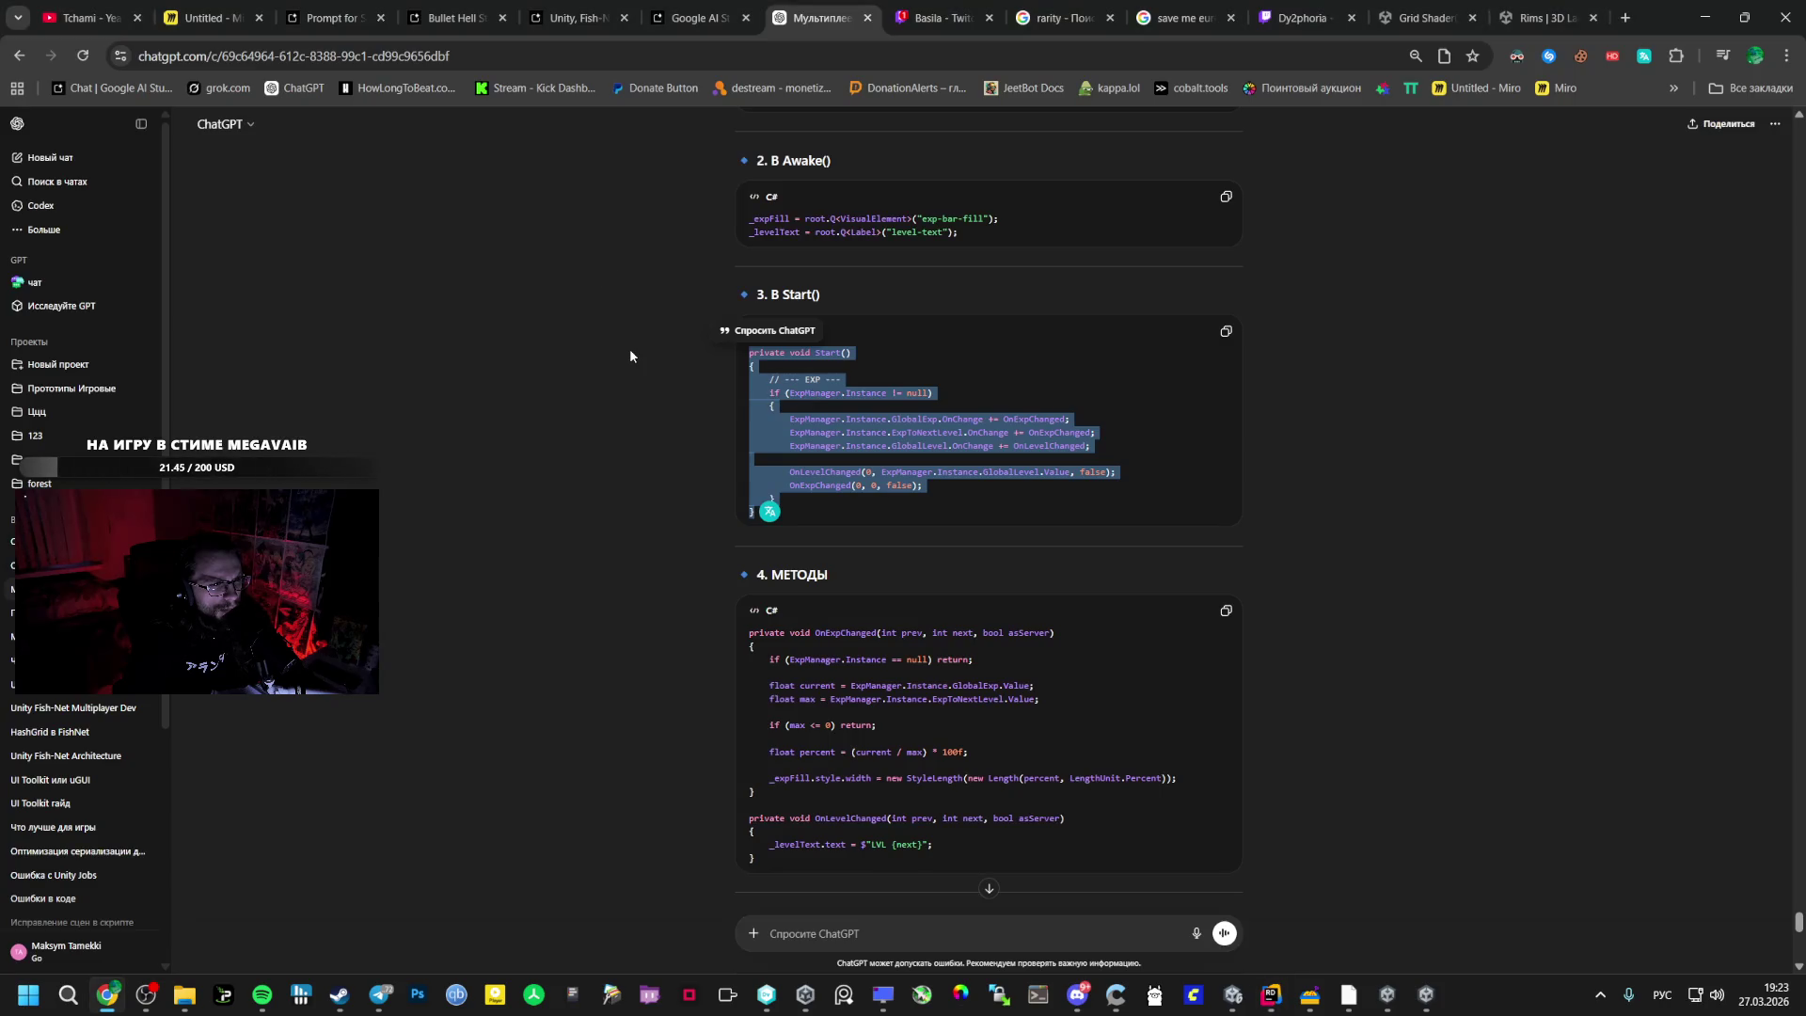
left_click(630, 348)
scroll(630, 348, "up", 4)
scroll(629, 353, "down", 3)
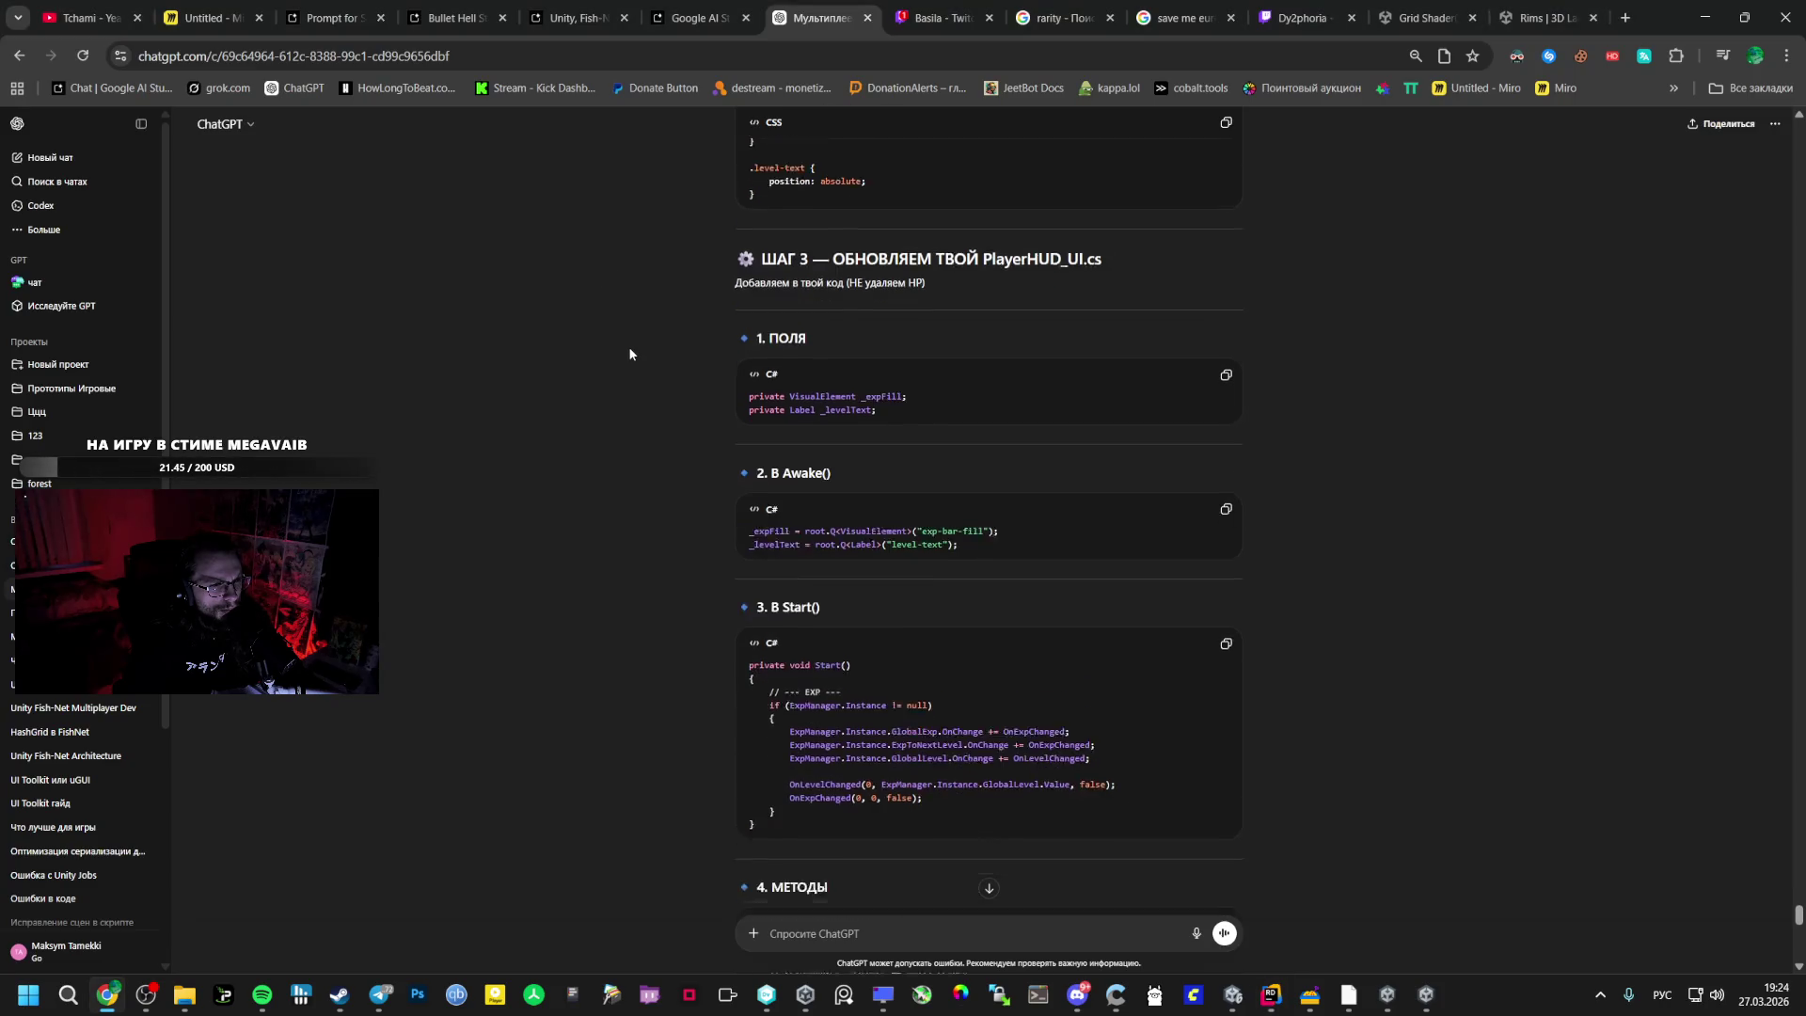
key("alt+Tab")
key("alt+Tab")
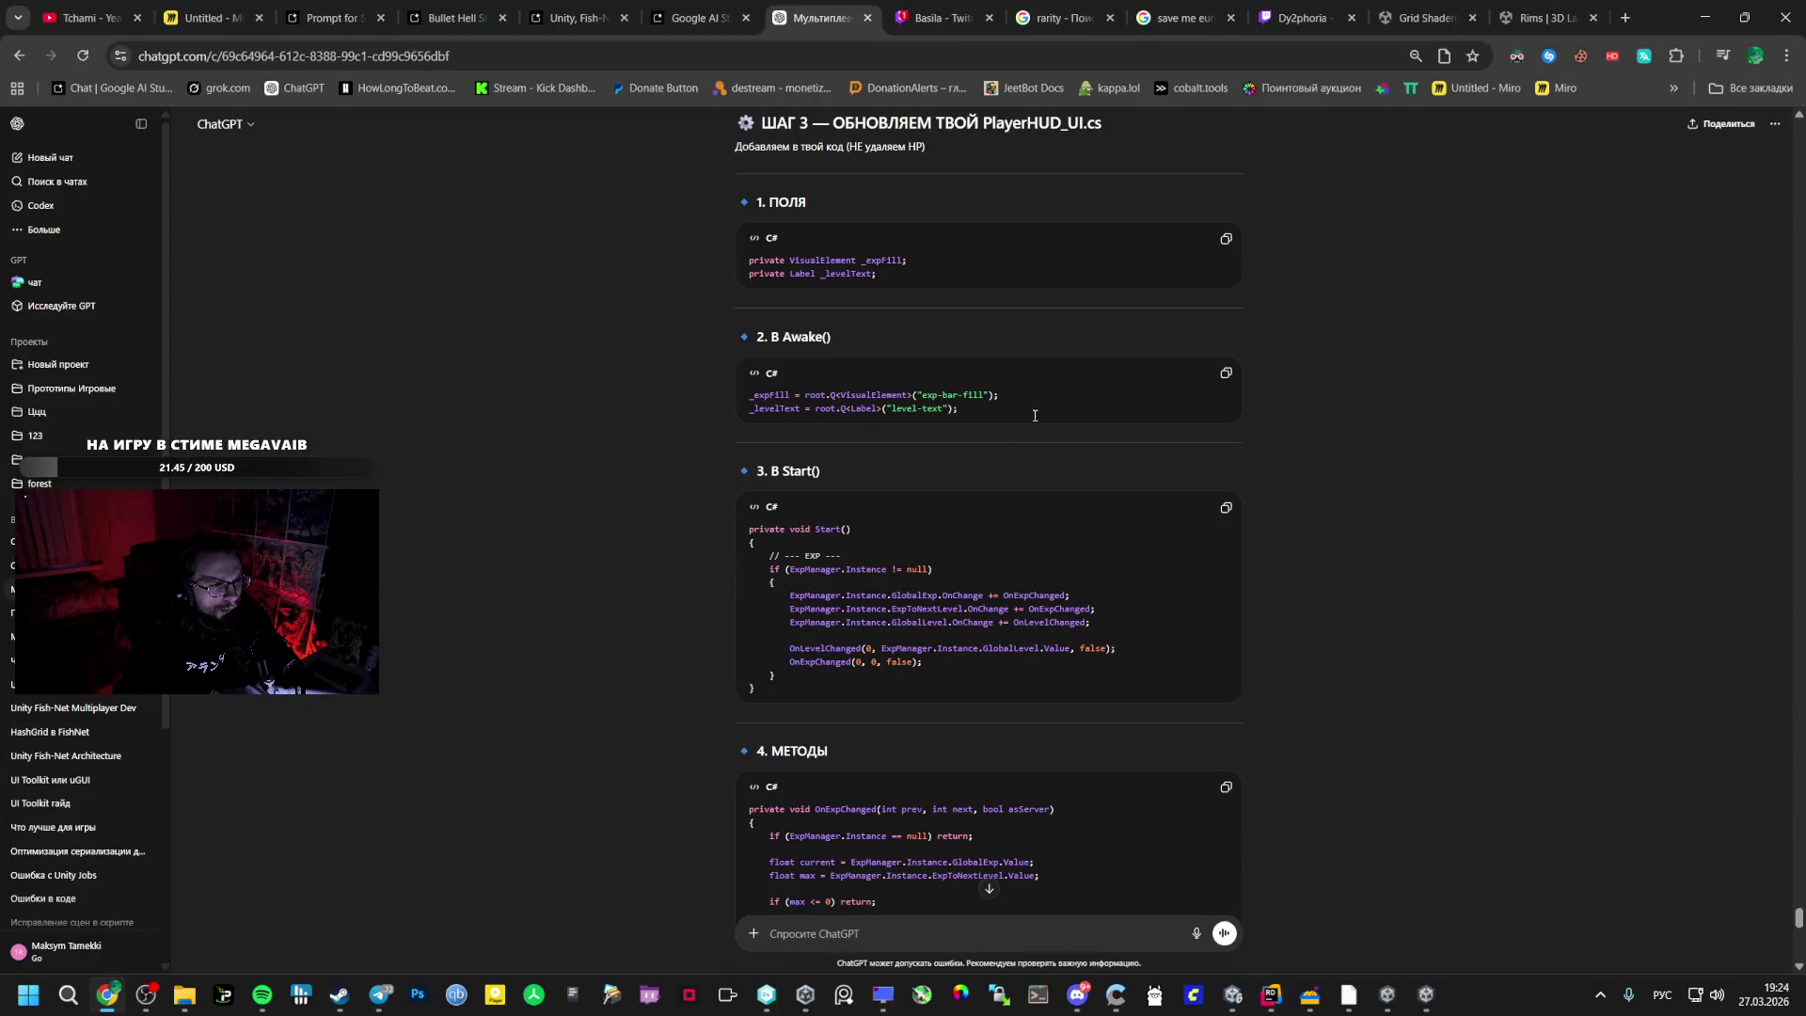
left_click_drag(1035, 416, 765, 401)
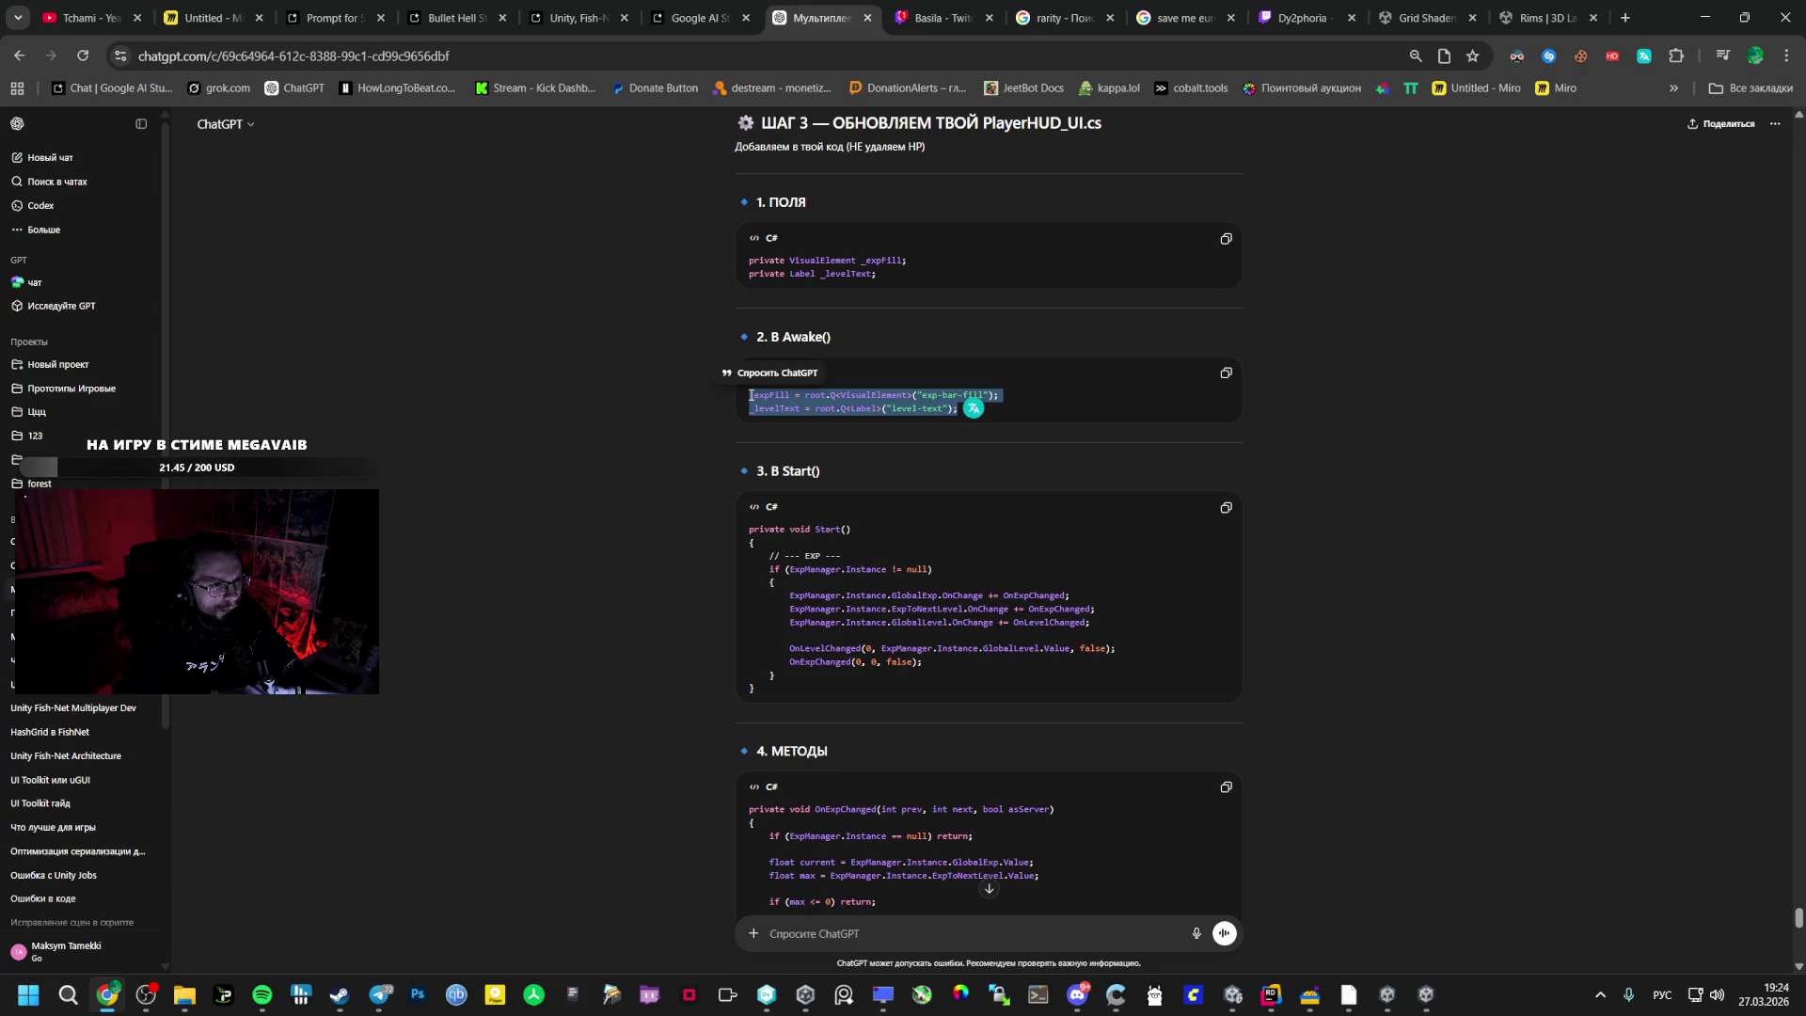
key("alt+Tab")
left_click(822, 396)
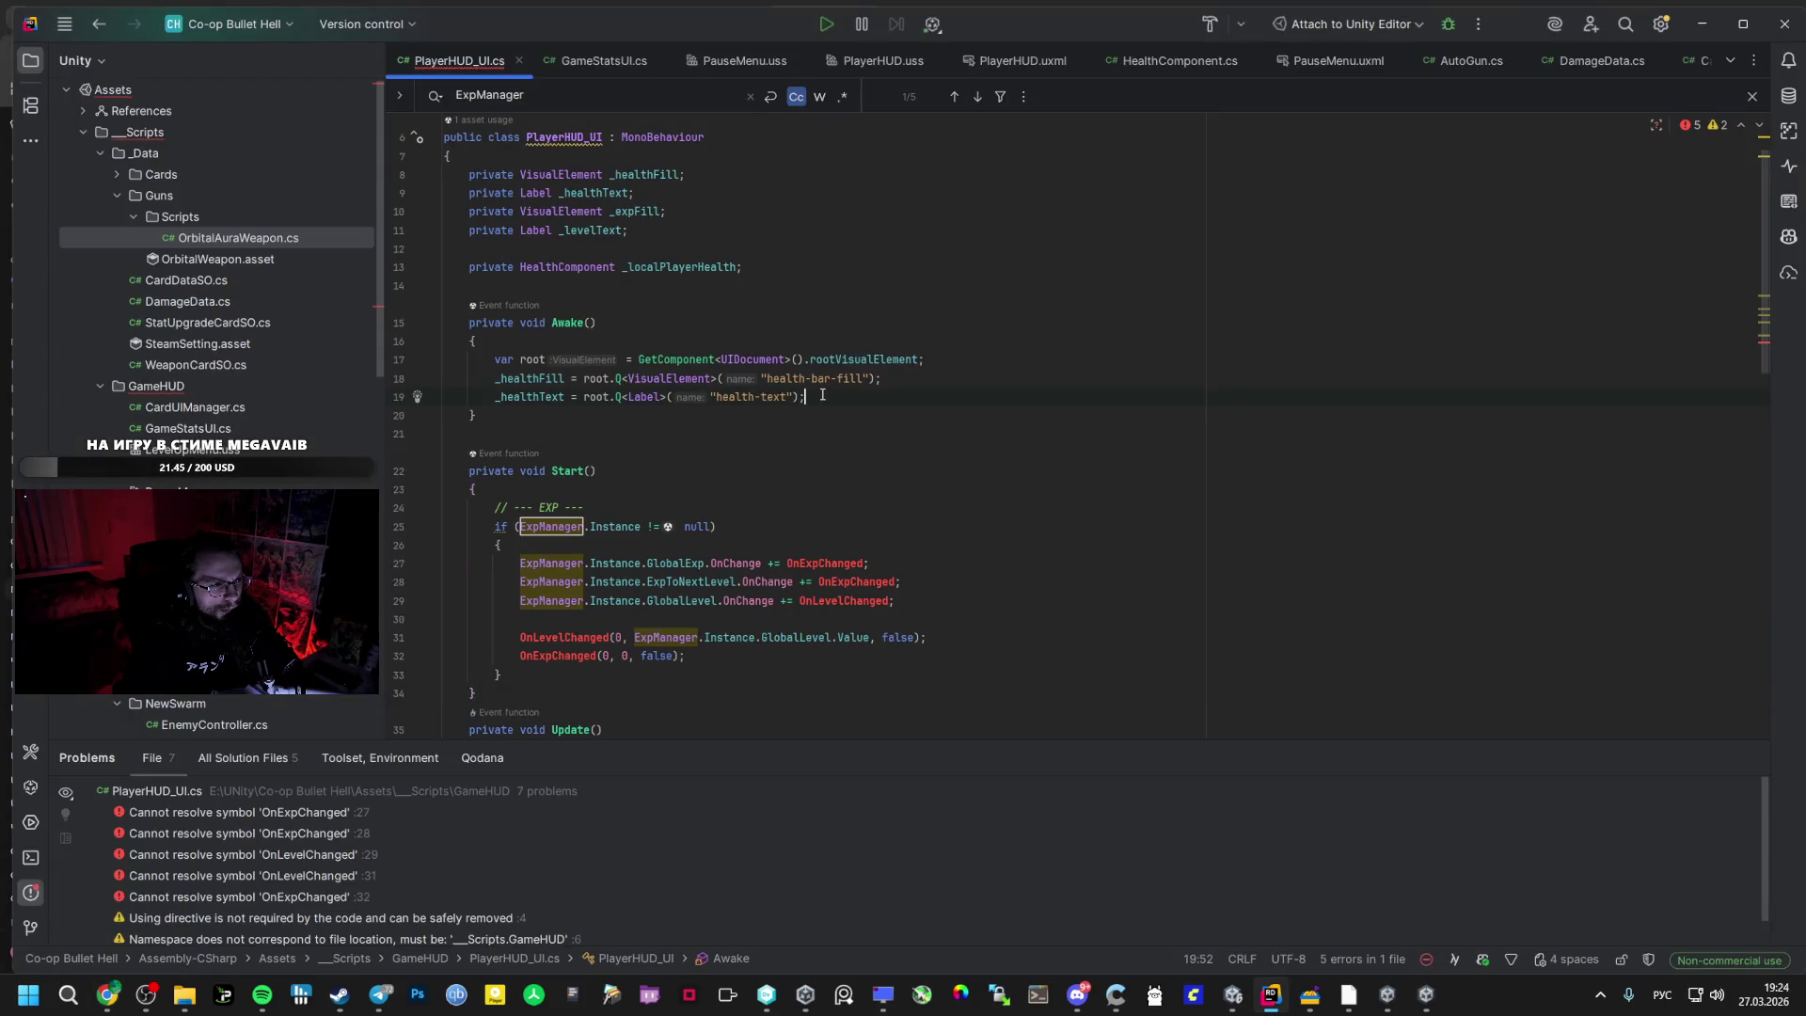
- Add the exp-bar-fill and level-text lookups to Awake() and paste OnExpChanged/OnLevelChanged after Start()
key("Return")
type("_expFill = root.Q<VisualElement>(\"exp-bar-fill\"); _levelText = root.Q<Label>(\"level-text\");")
key("alt+Tab")
scroll(866, 539, "down", 4)
left_click(732, 464)
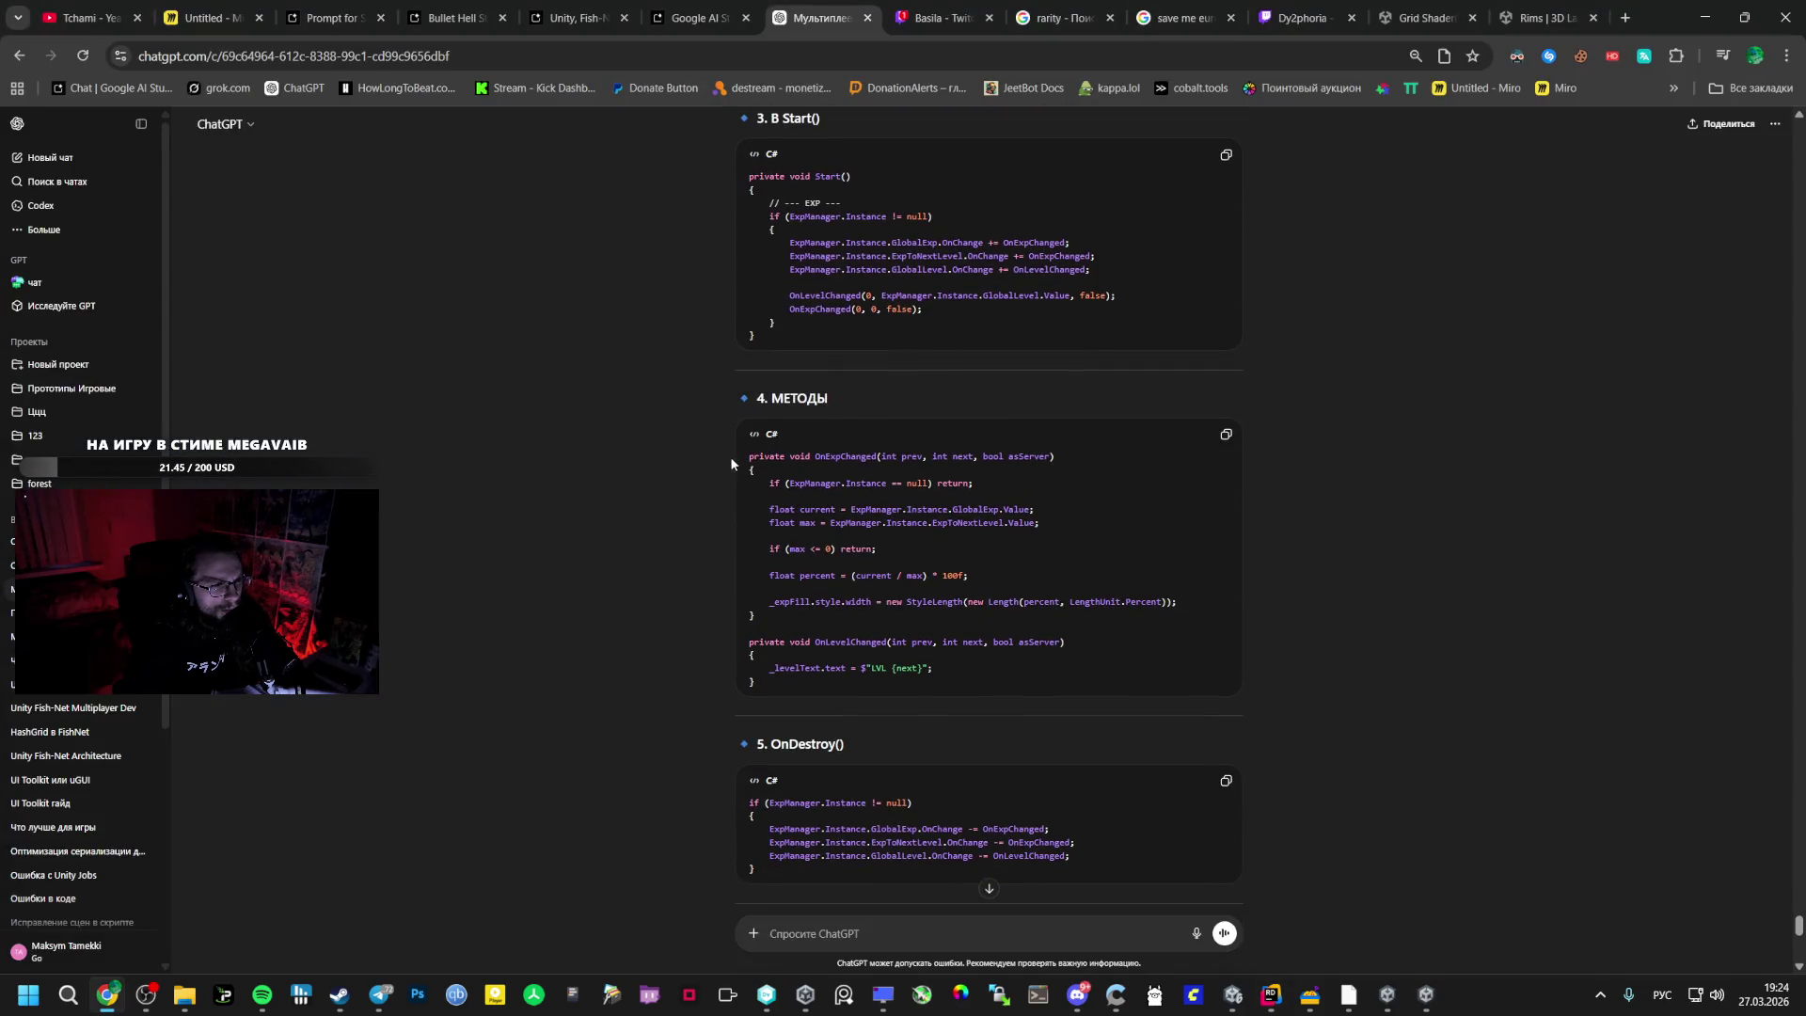
mouse_move(760, 465)
left_mouse_down()
mouse_move(979, 583)
mouse_move(947, 679)
left_mouse_up()
key("ctrl+c")
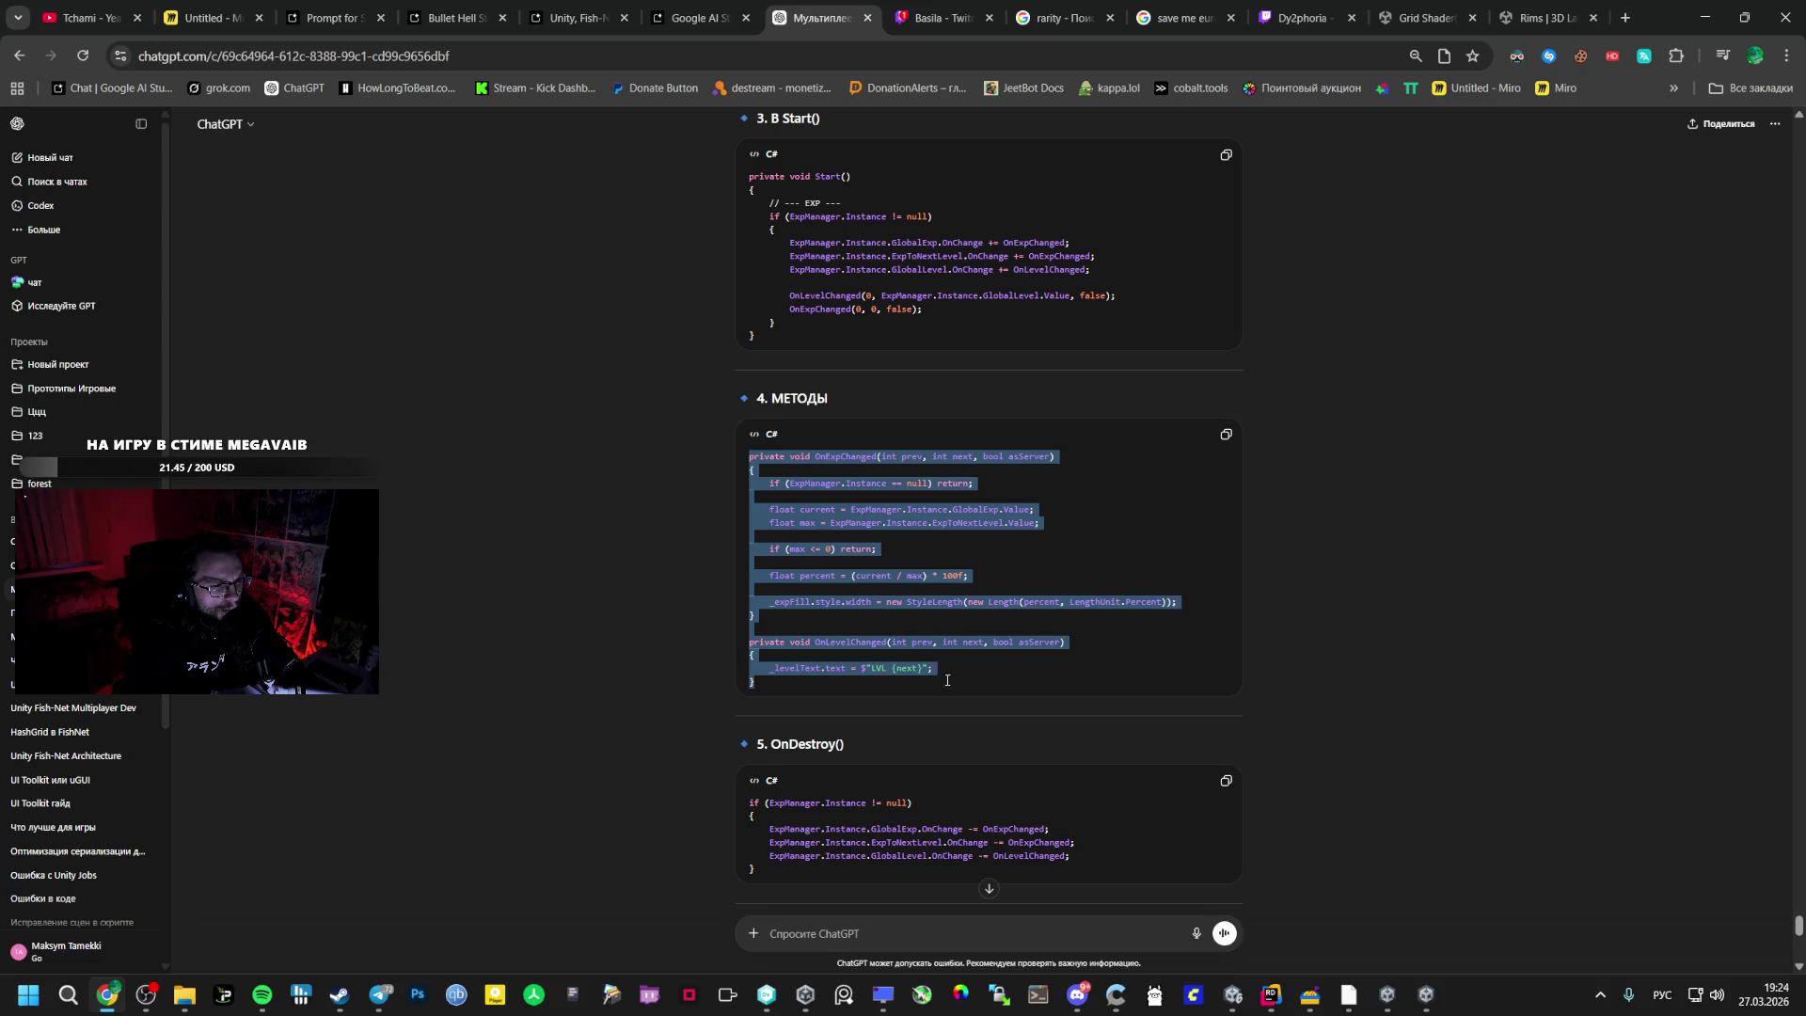
key("alt+Tab")
scroll(658, 447, "down", 3)
left_click(658, 448)
key("ctrl+v")
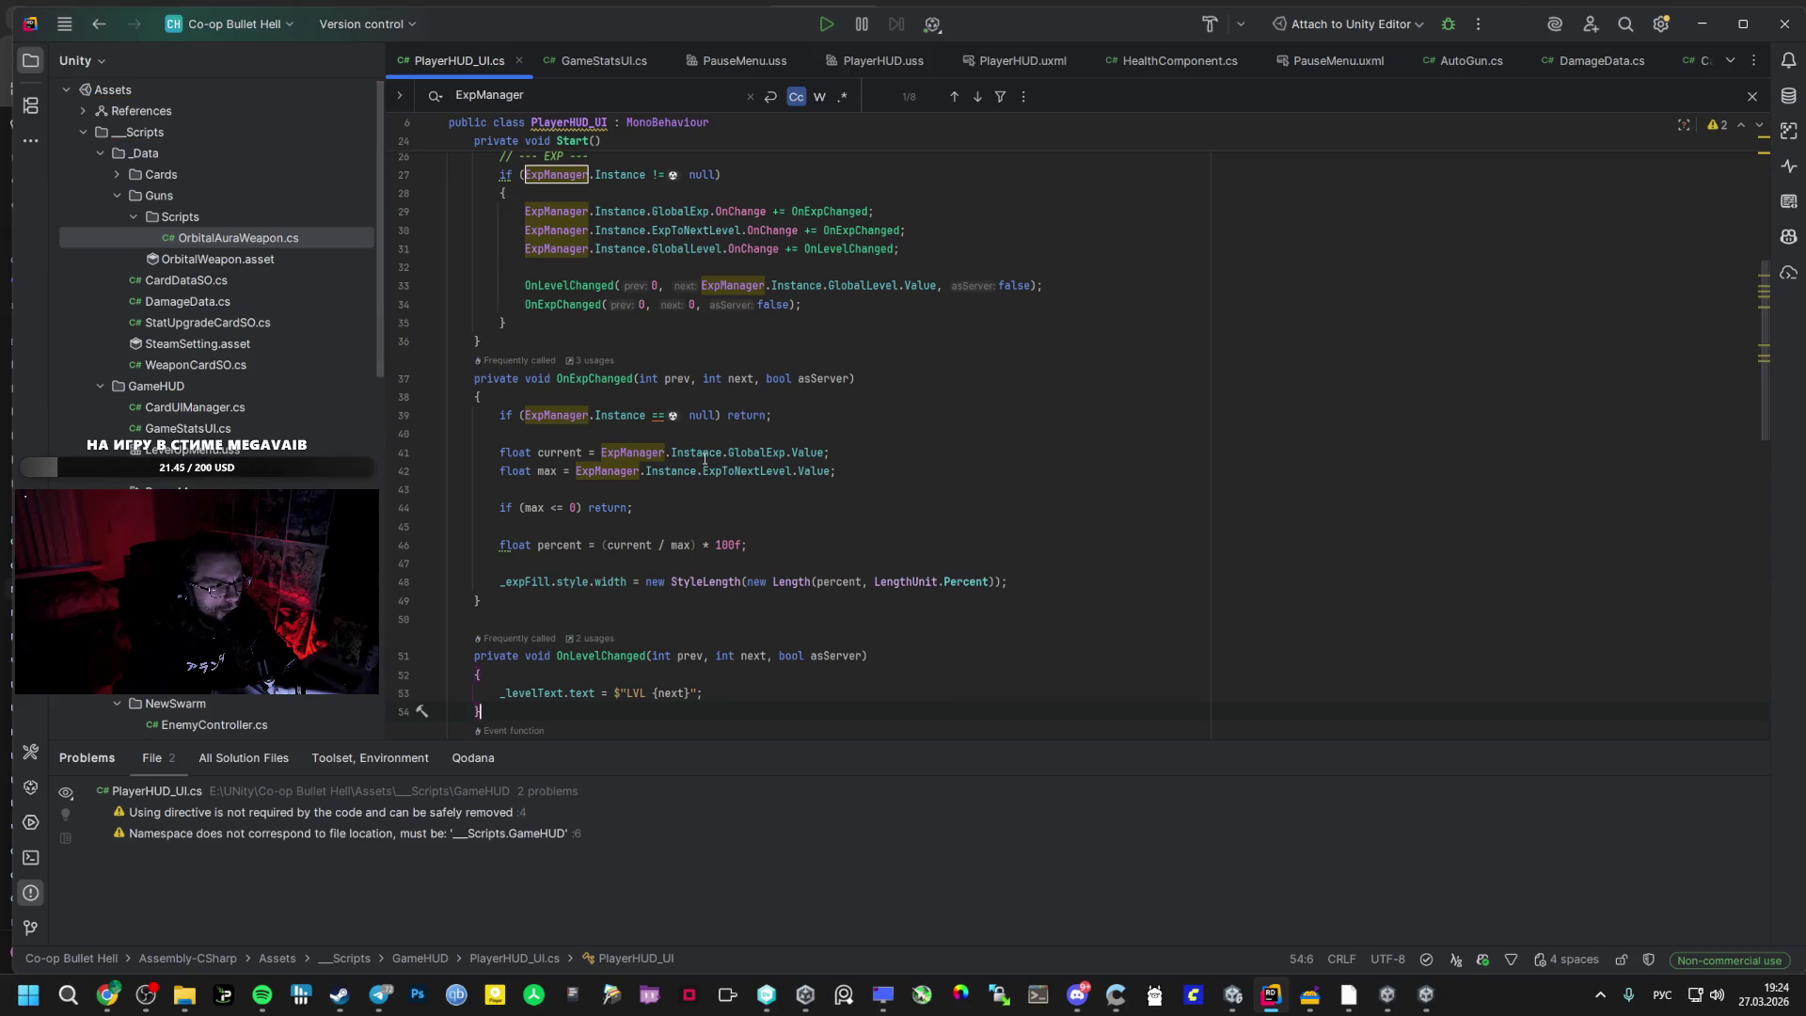
- Move the two XP and level handler methods below BindToLocalPlayer
scroll(714, 466, "down", 2)
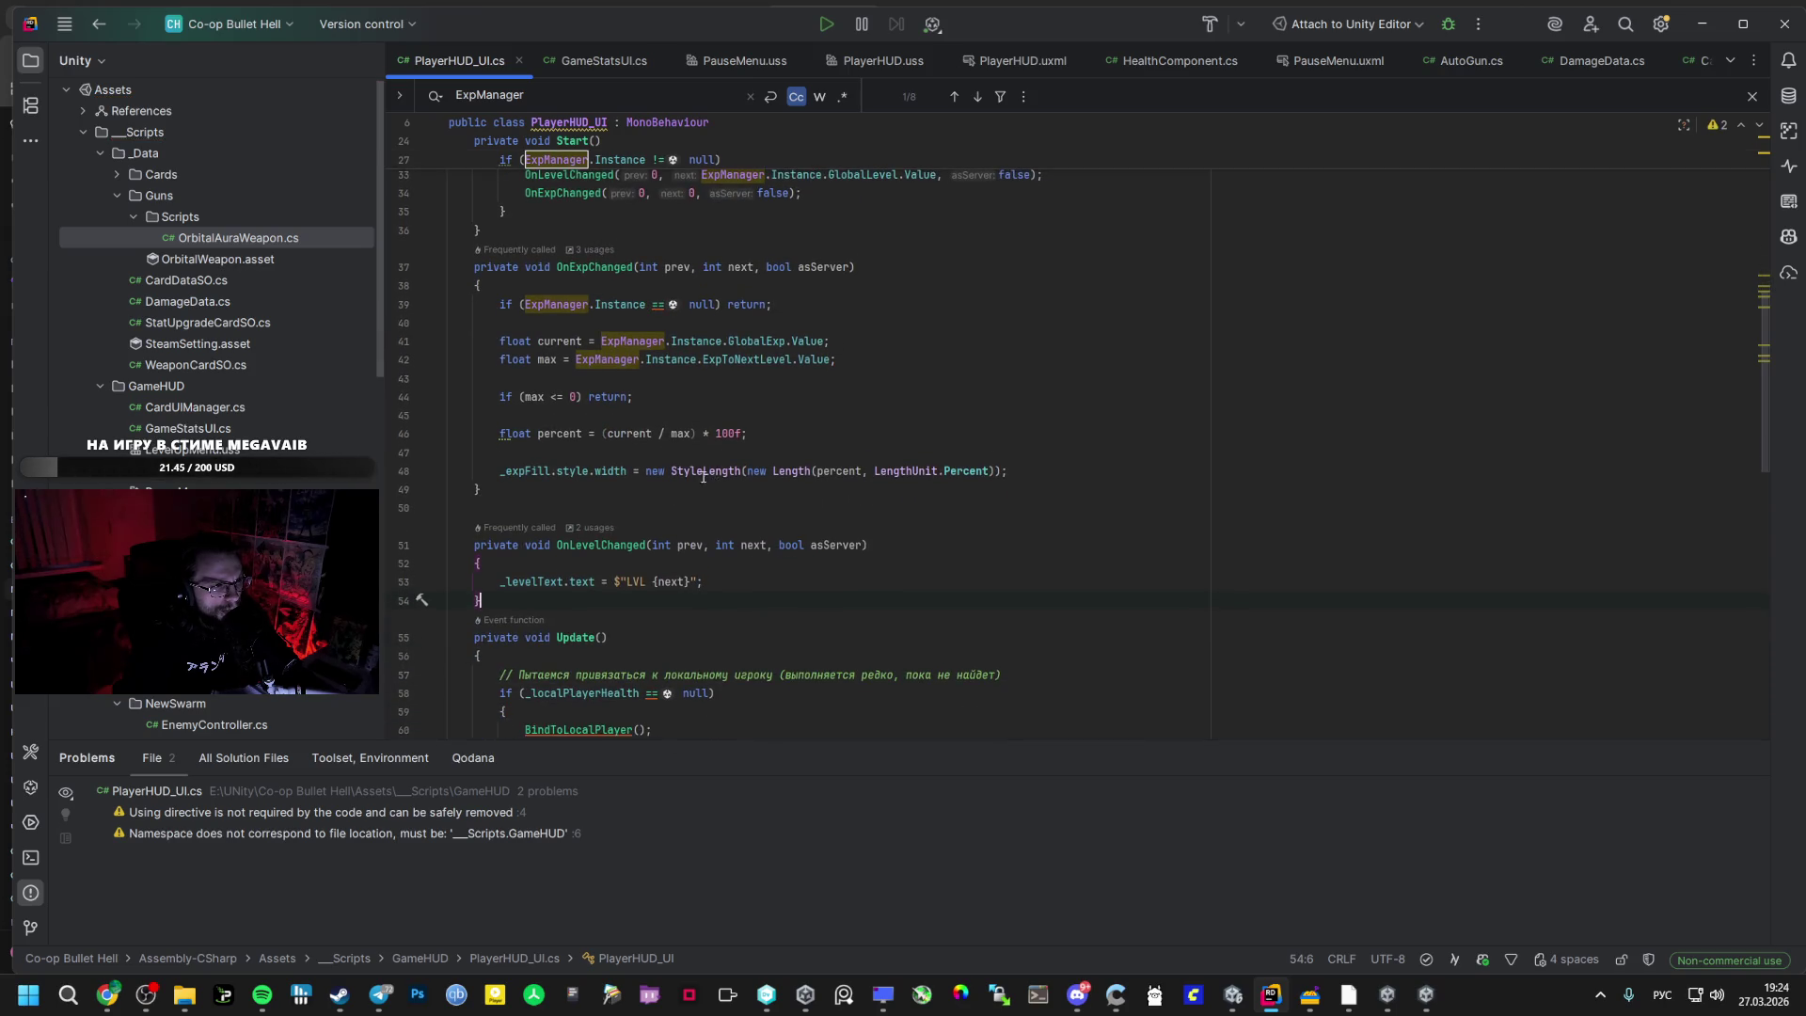
left_click_drag(489, 588, 475, 266)
key("ctrl+c")
key("Delete")
left_click(545, 434)
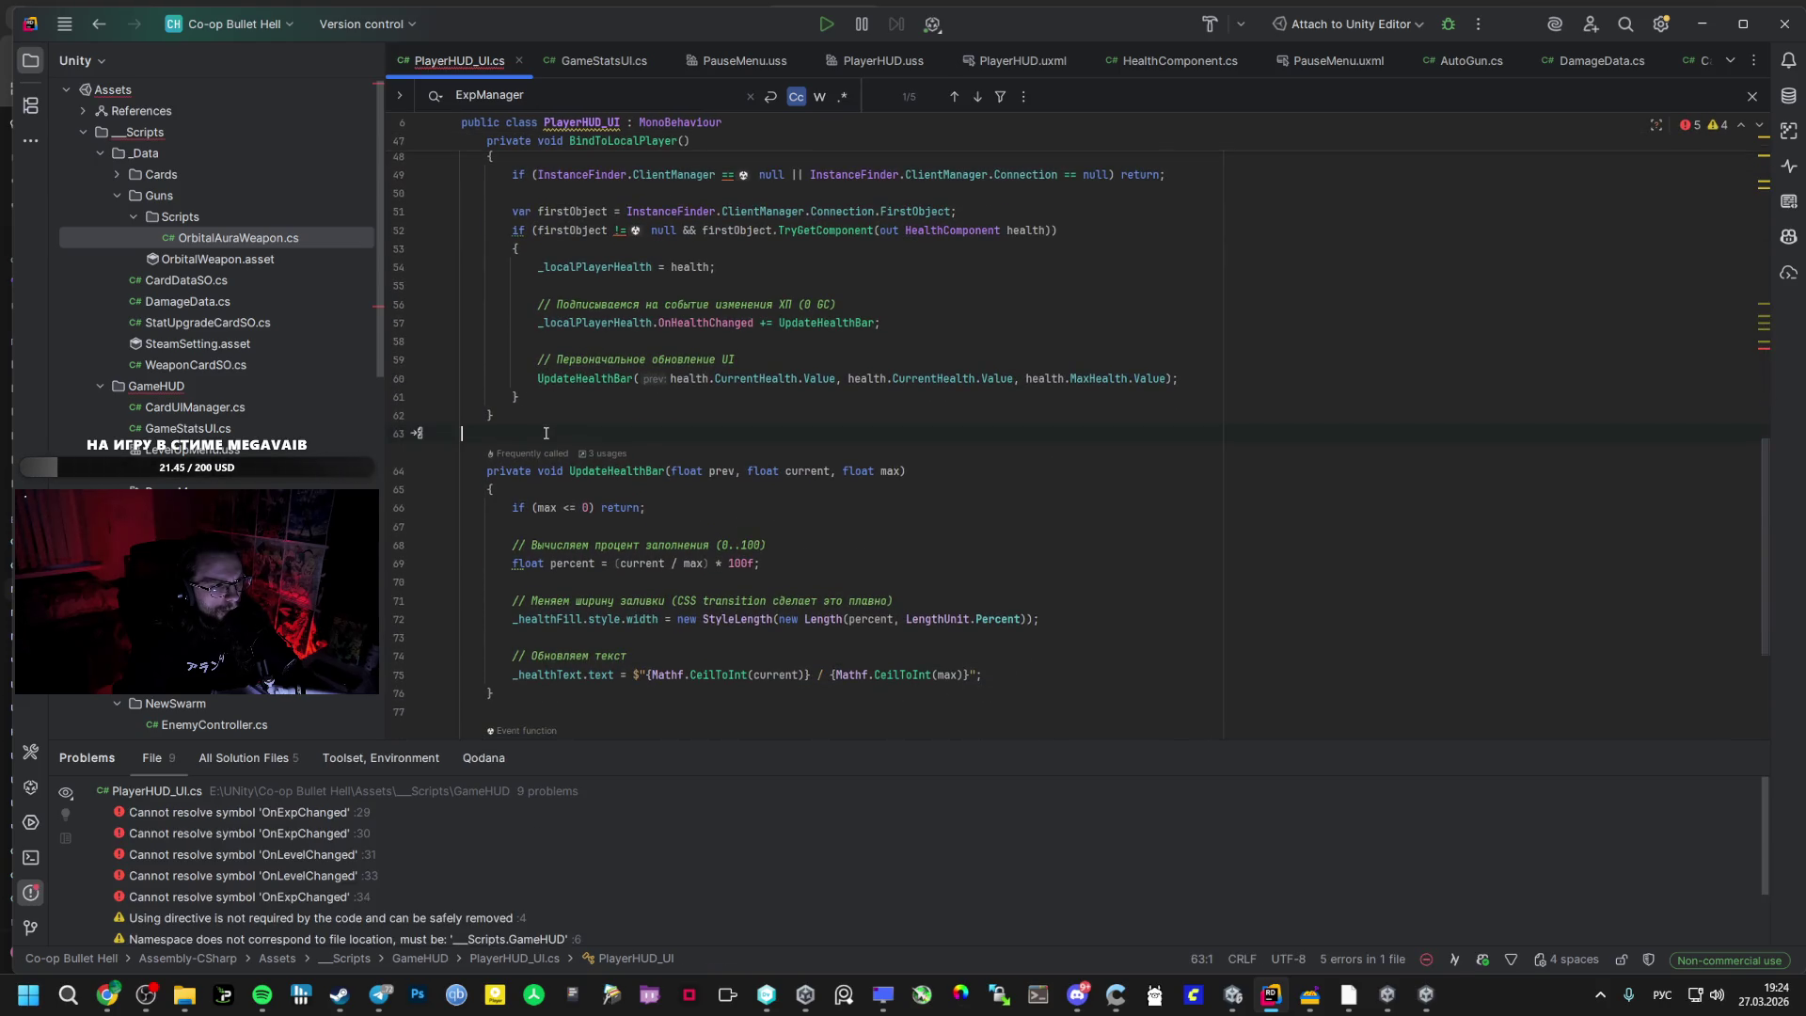
key("ctrl+v")
scroll(561, 386, "up", 7)
scroll(561, 386, "up", 2)
scroll(561, 385, "down", 1)
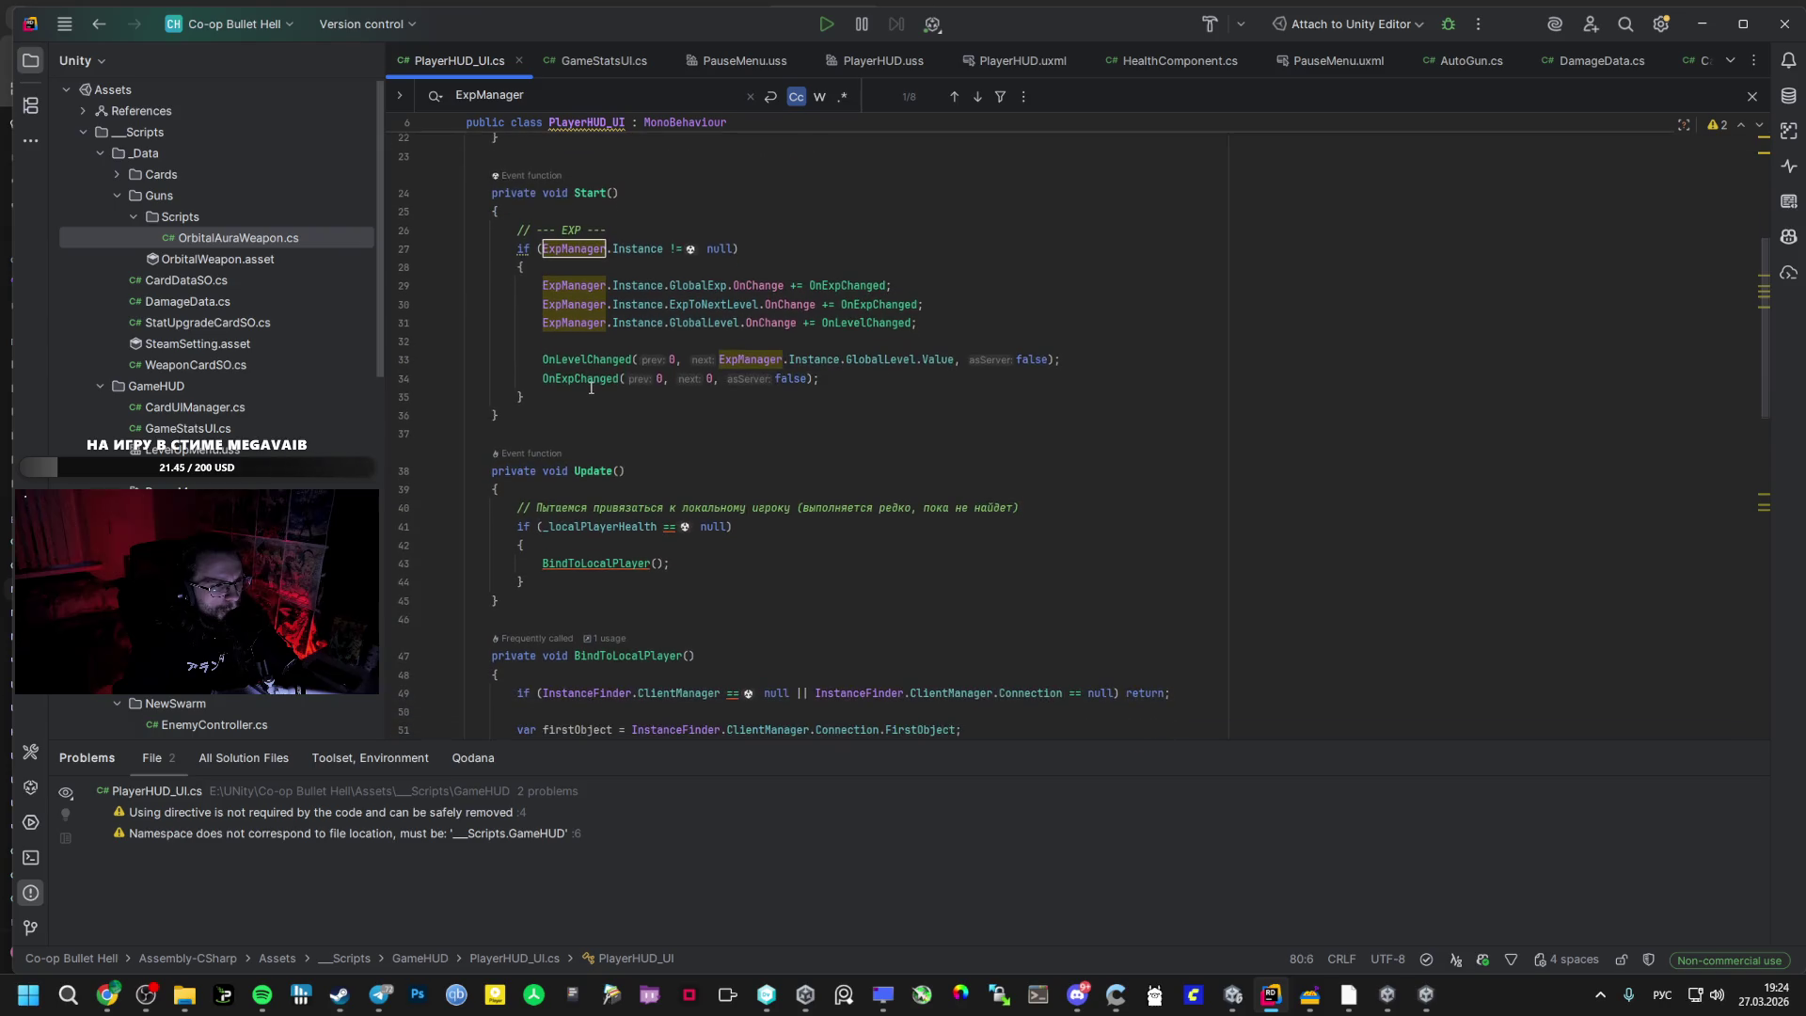
- Find OnDestroy and try replacing its if-block with the unsubscribe code, then undo
key("alt+Tab")
left_click(766, 432)
scroll(646, 482, "down", 5)
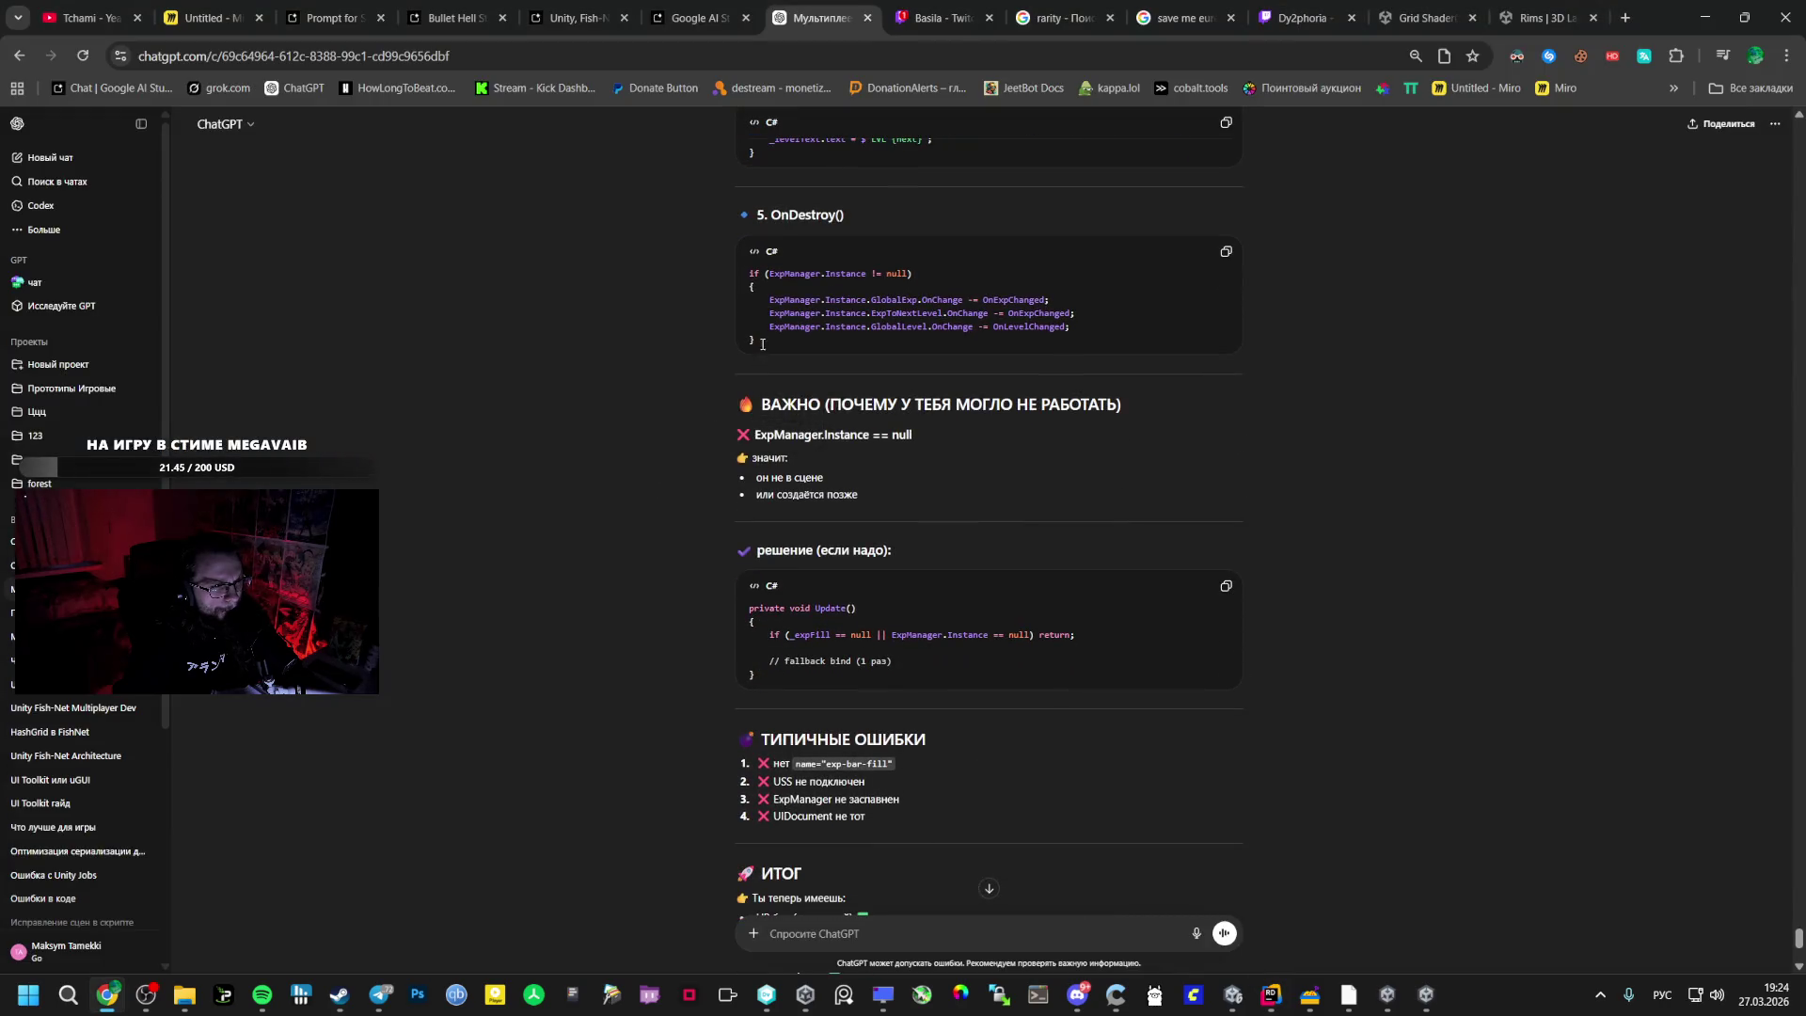
left_click_drag(776, 344, 719, 273)
key("ctrl+c")
key("alt+Tab")
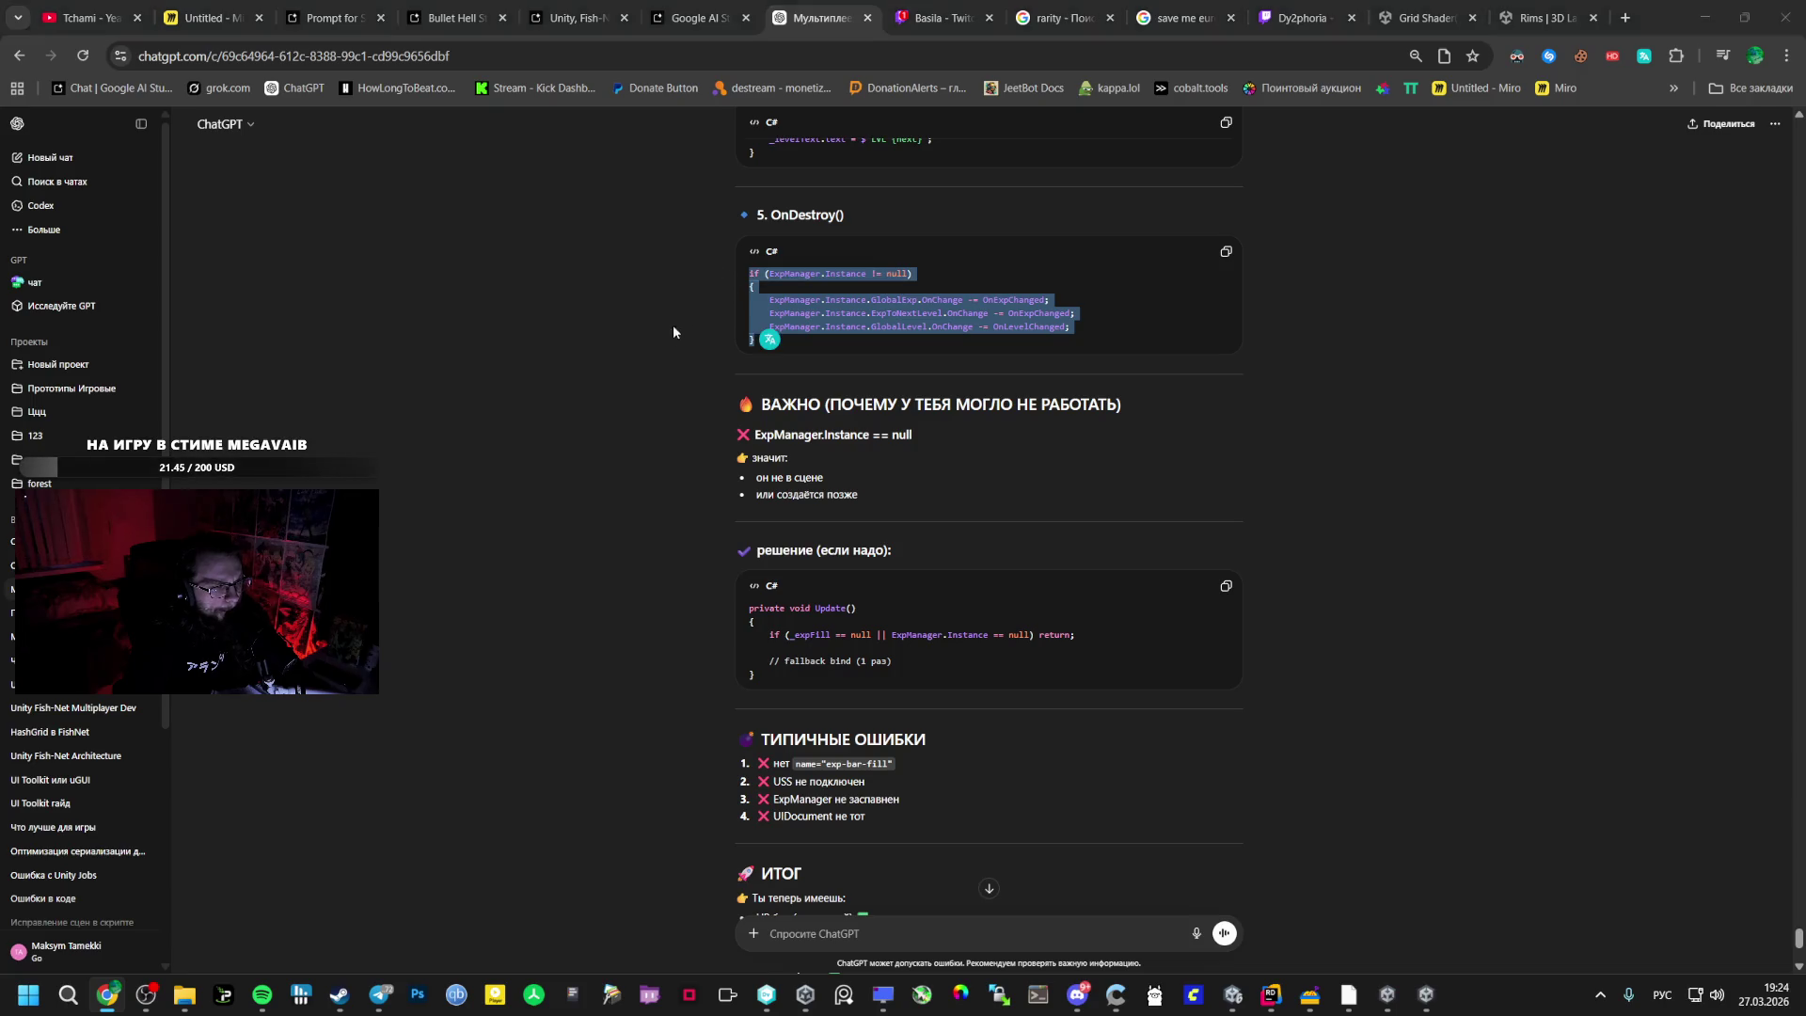
scroll(628, 391, "down", 10)
type("ш")
key("BackSpace")
key("alt+shift")
type("onde")
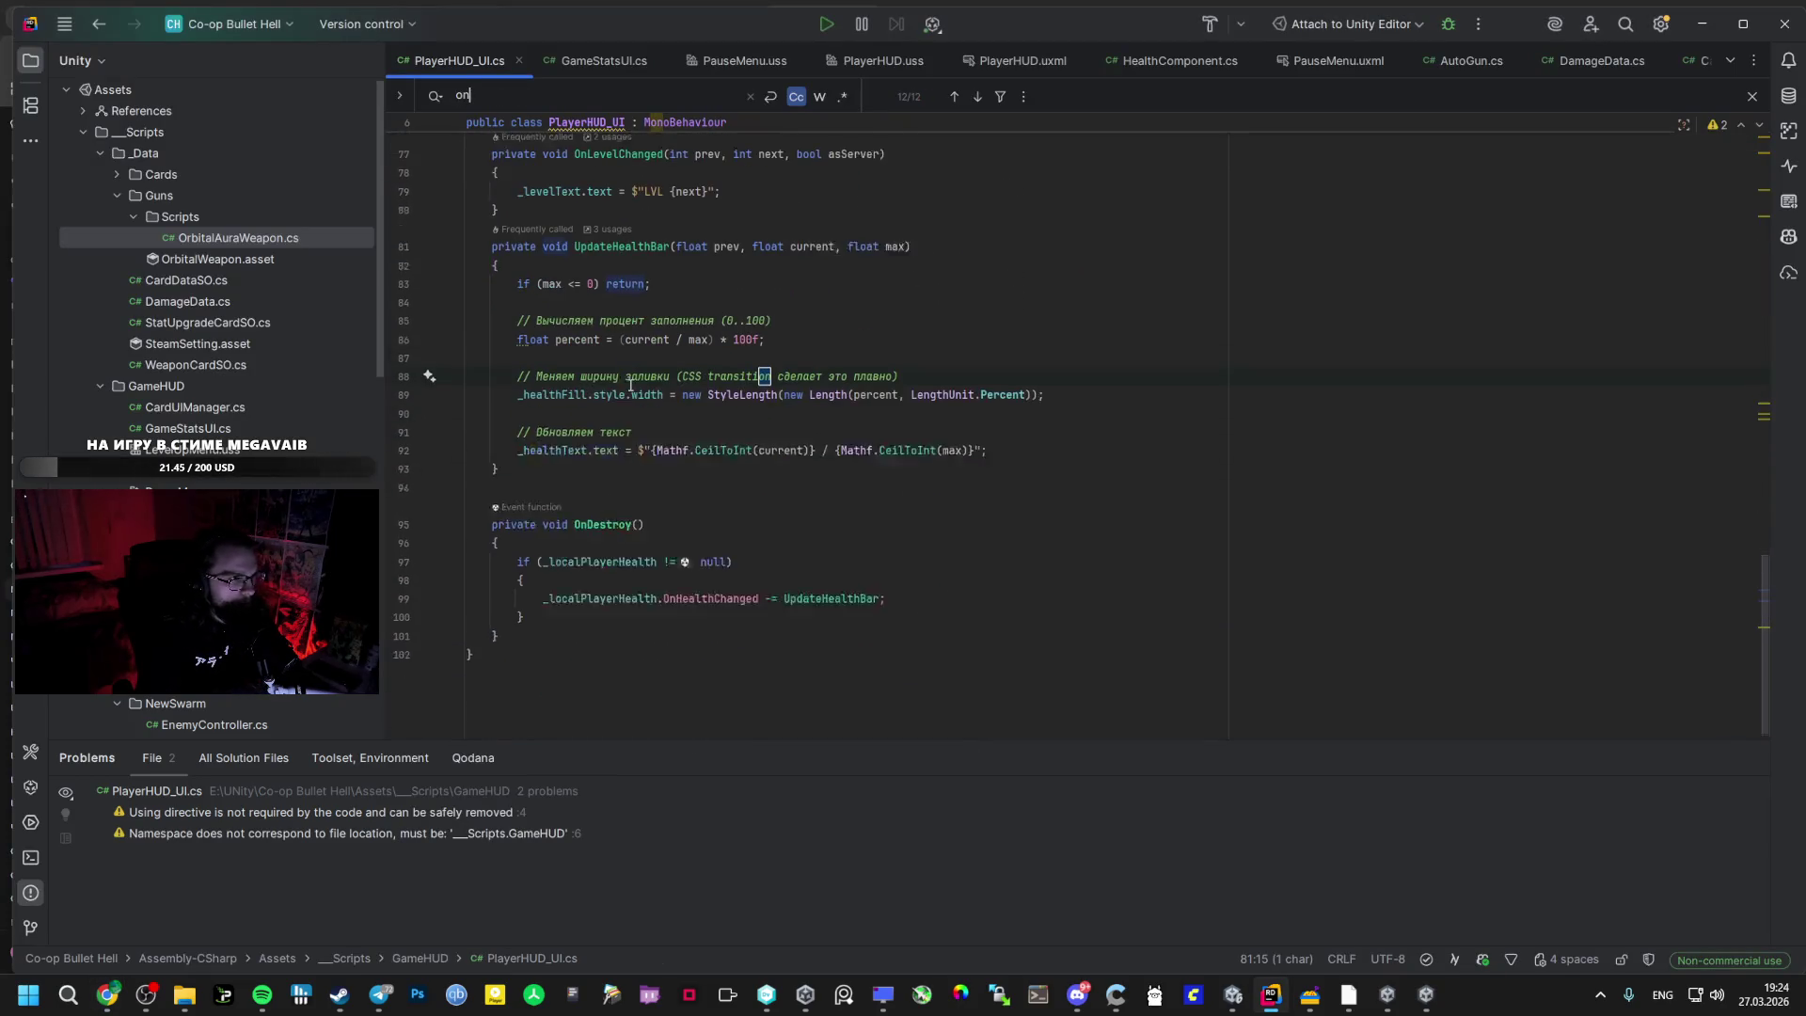
left_click_drag(527, 600, 514, 545)
key("ctrl+v")
key("ctrl+z")
key("ctrl+z")
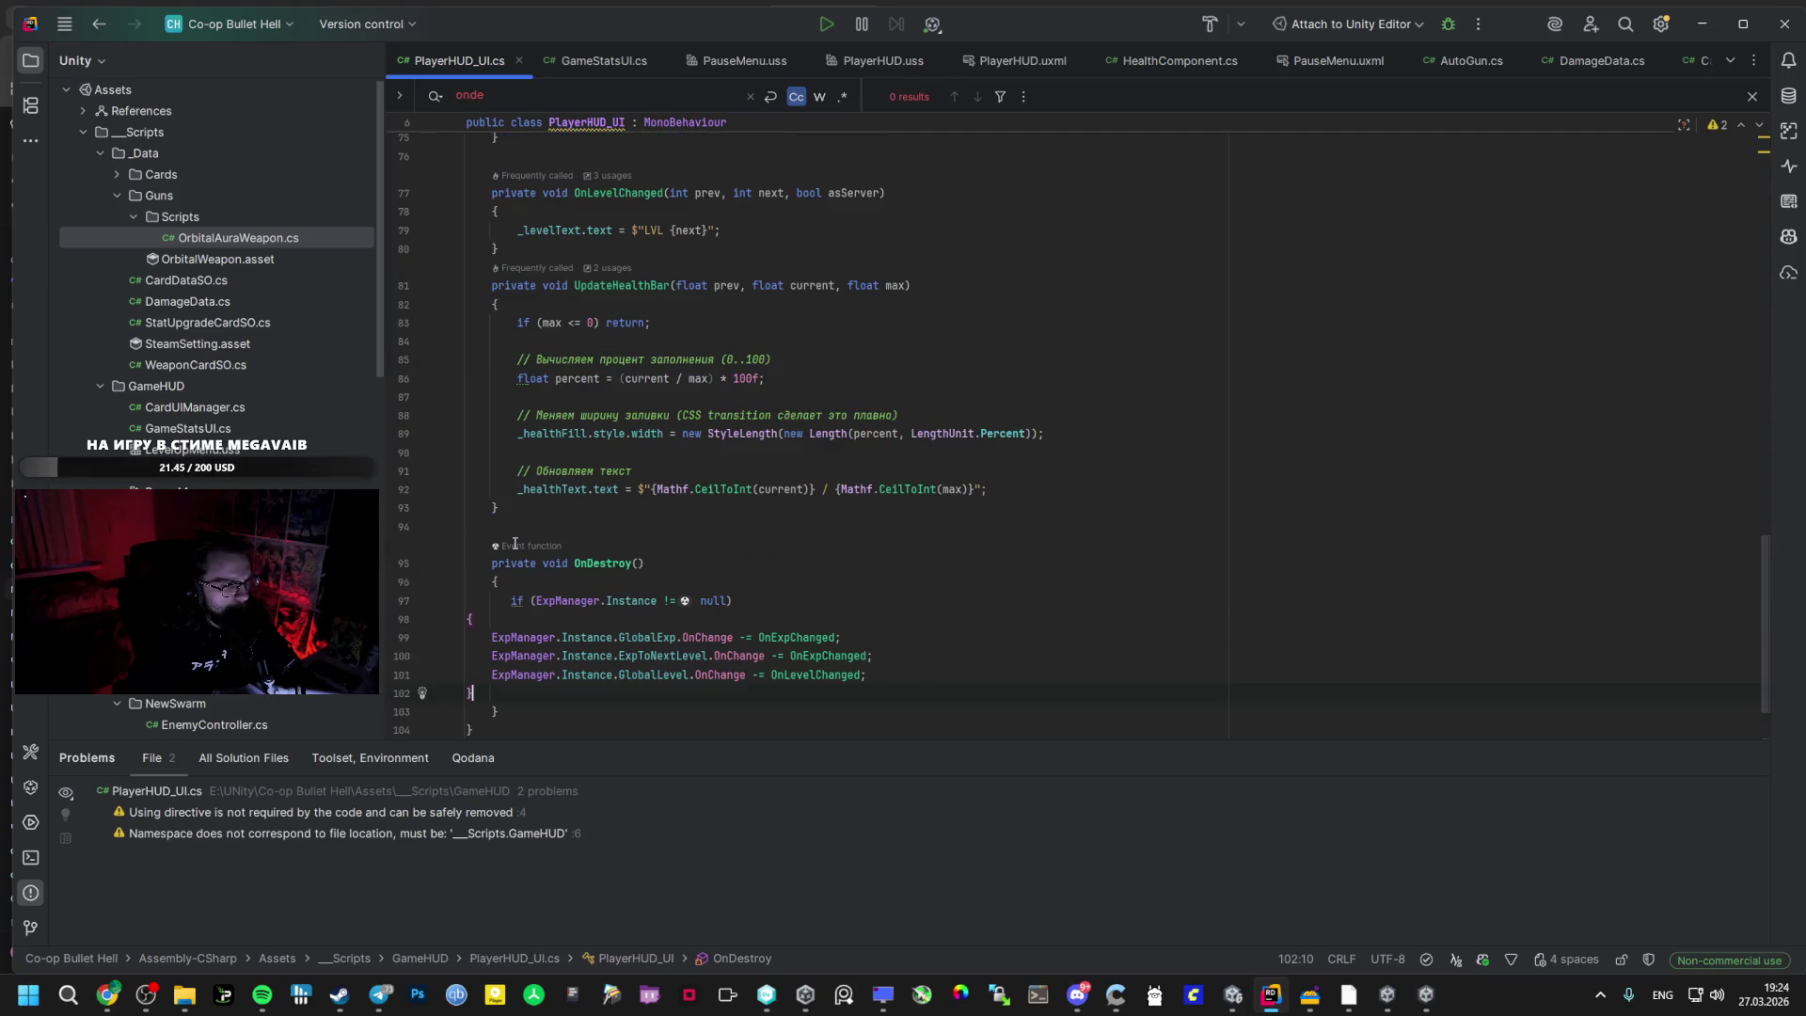
- Paste the ExpManager unsubscribe block after the health unsubscription in OnDestroy
key("alt+Tab")
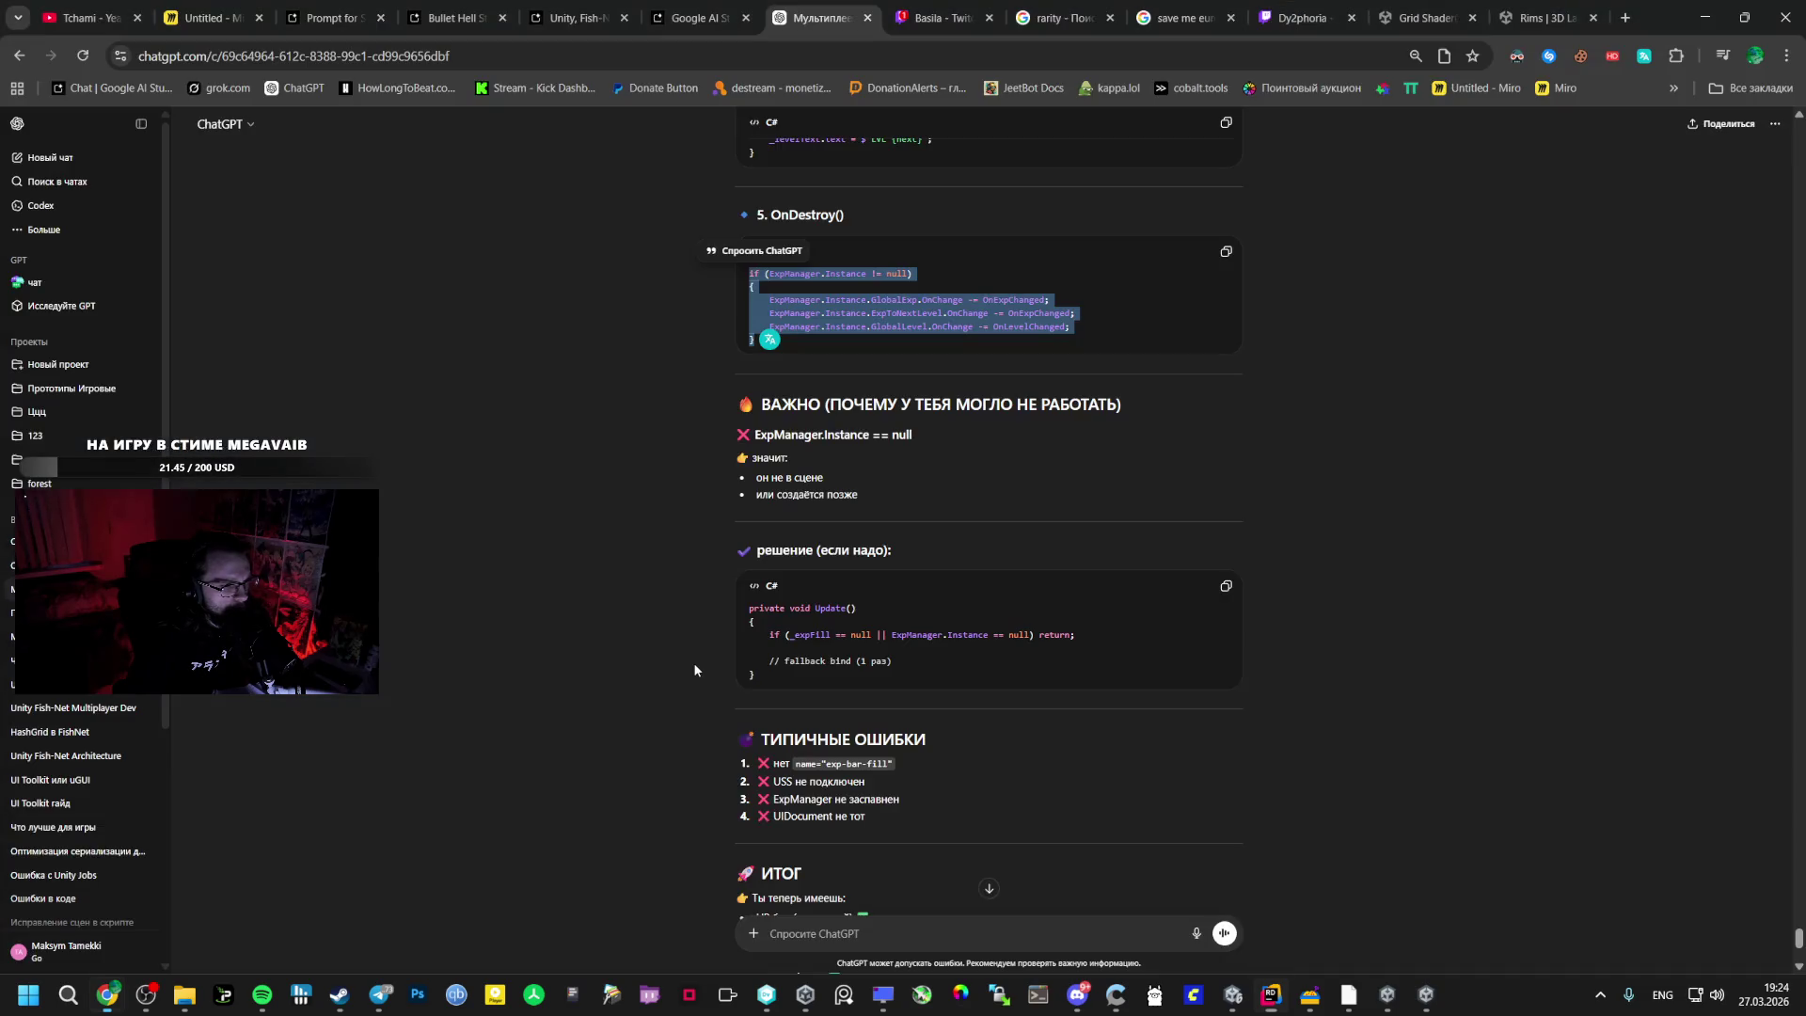
left_click_drag(917, 344, 749, 270)
key("ctrl+c")
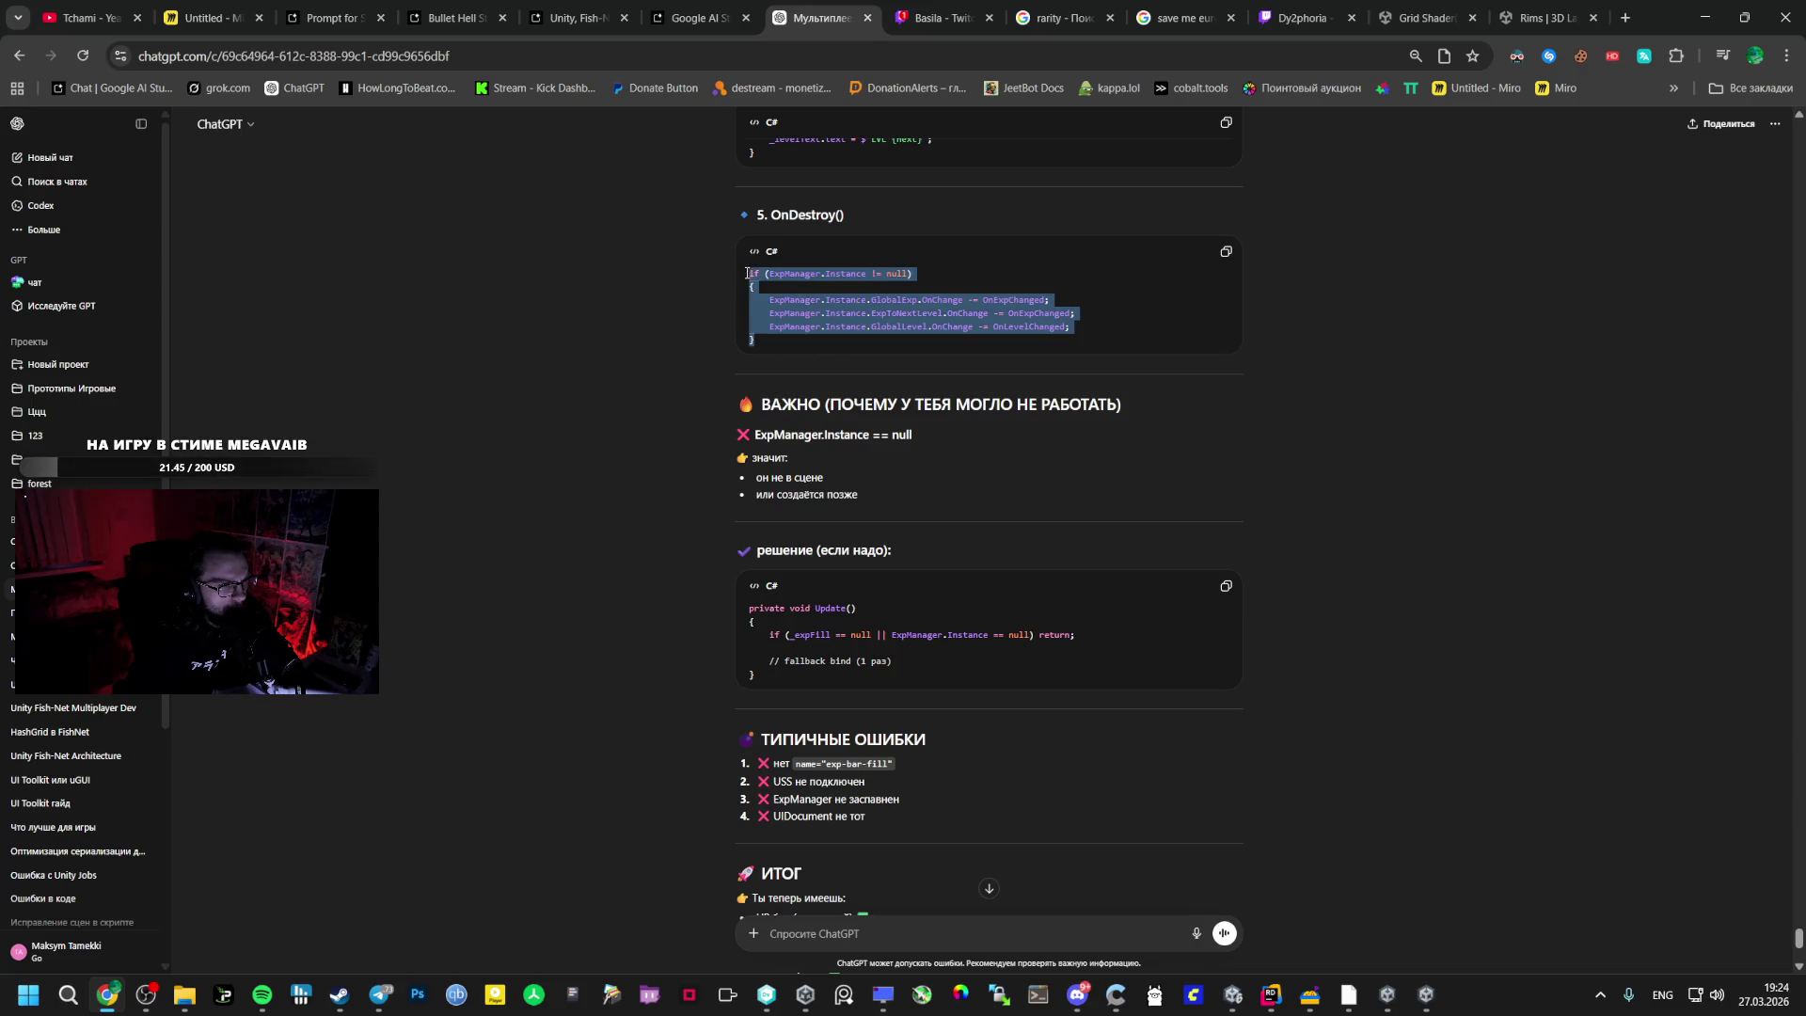
key("alt+Tab")
left_click(564, 649)
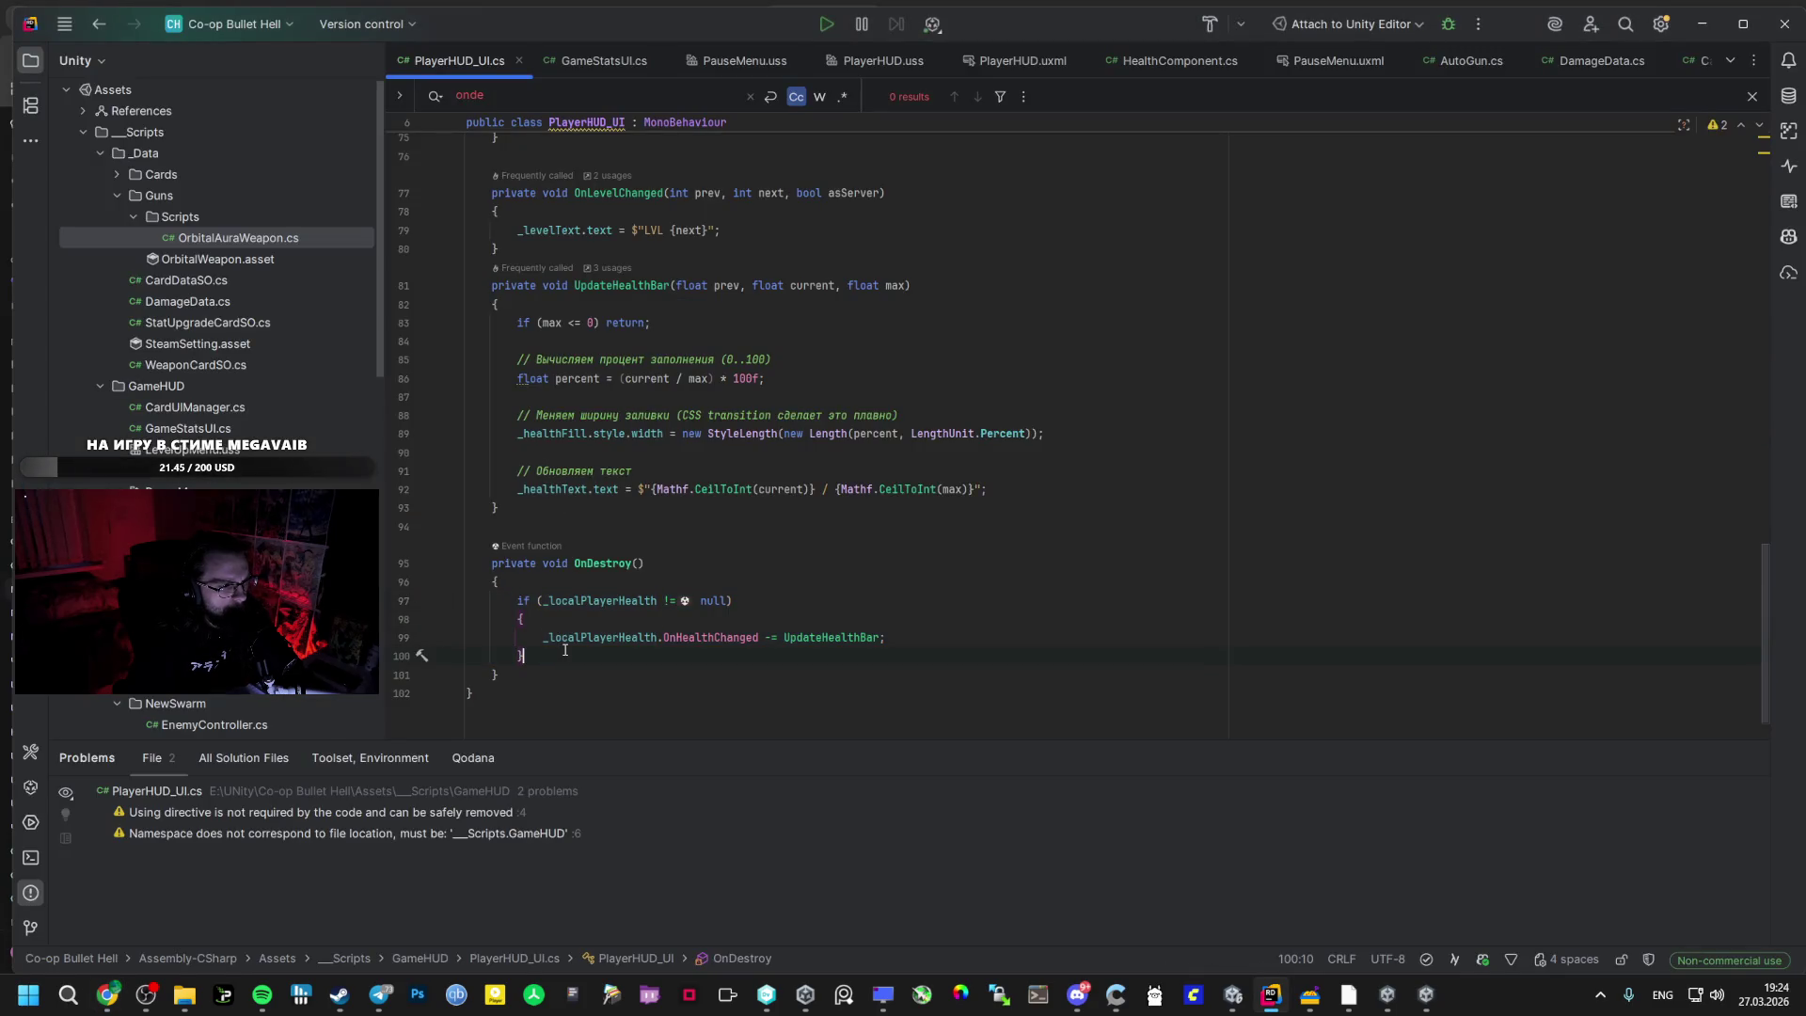
key("ctrl+v")
- Copy the Update() signature line from ChatGPT's suggested guard code
key("alt+Tab")
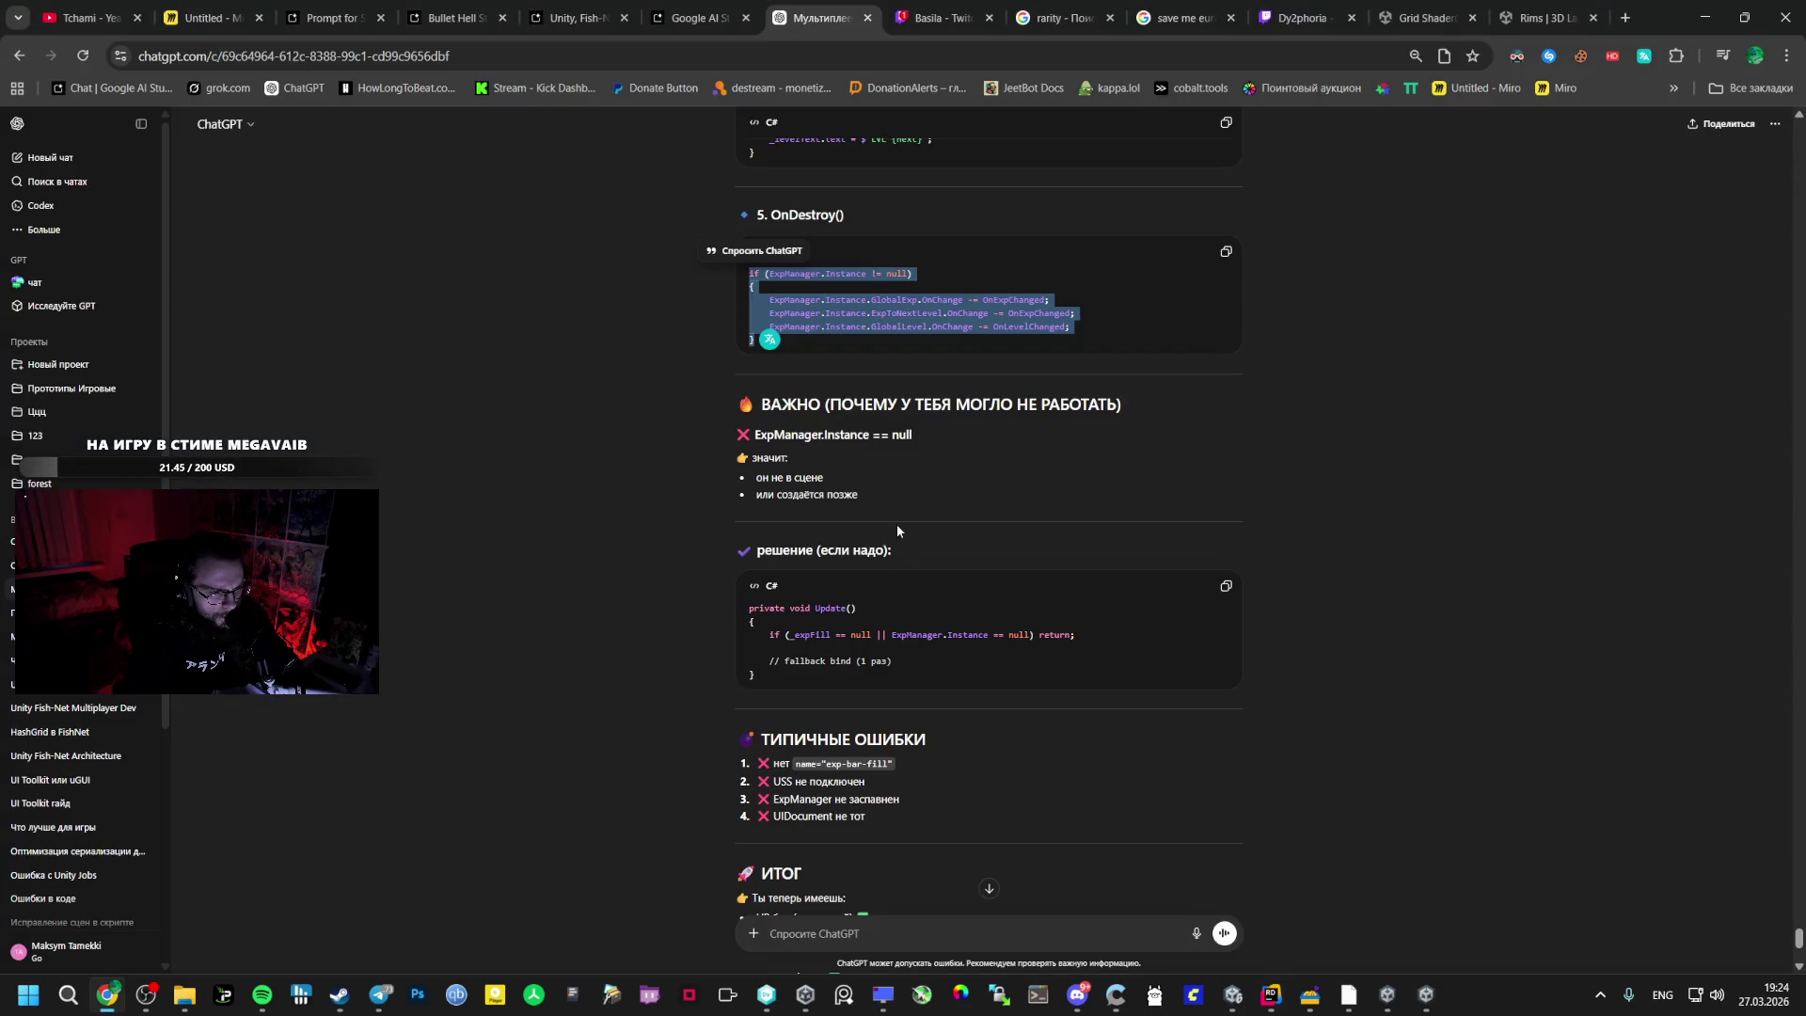
left_click(826, 609)
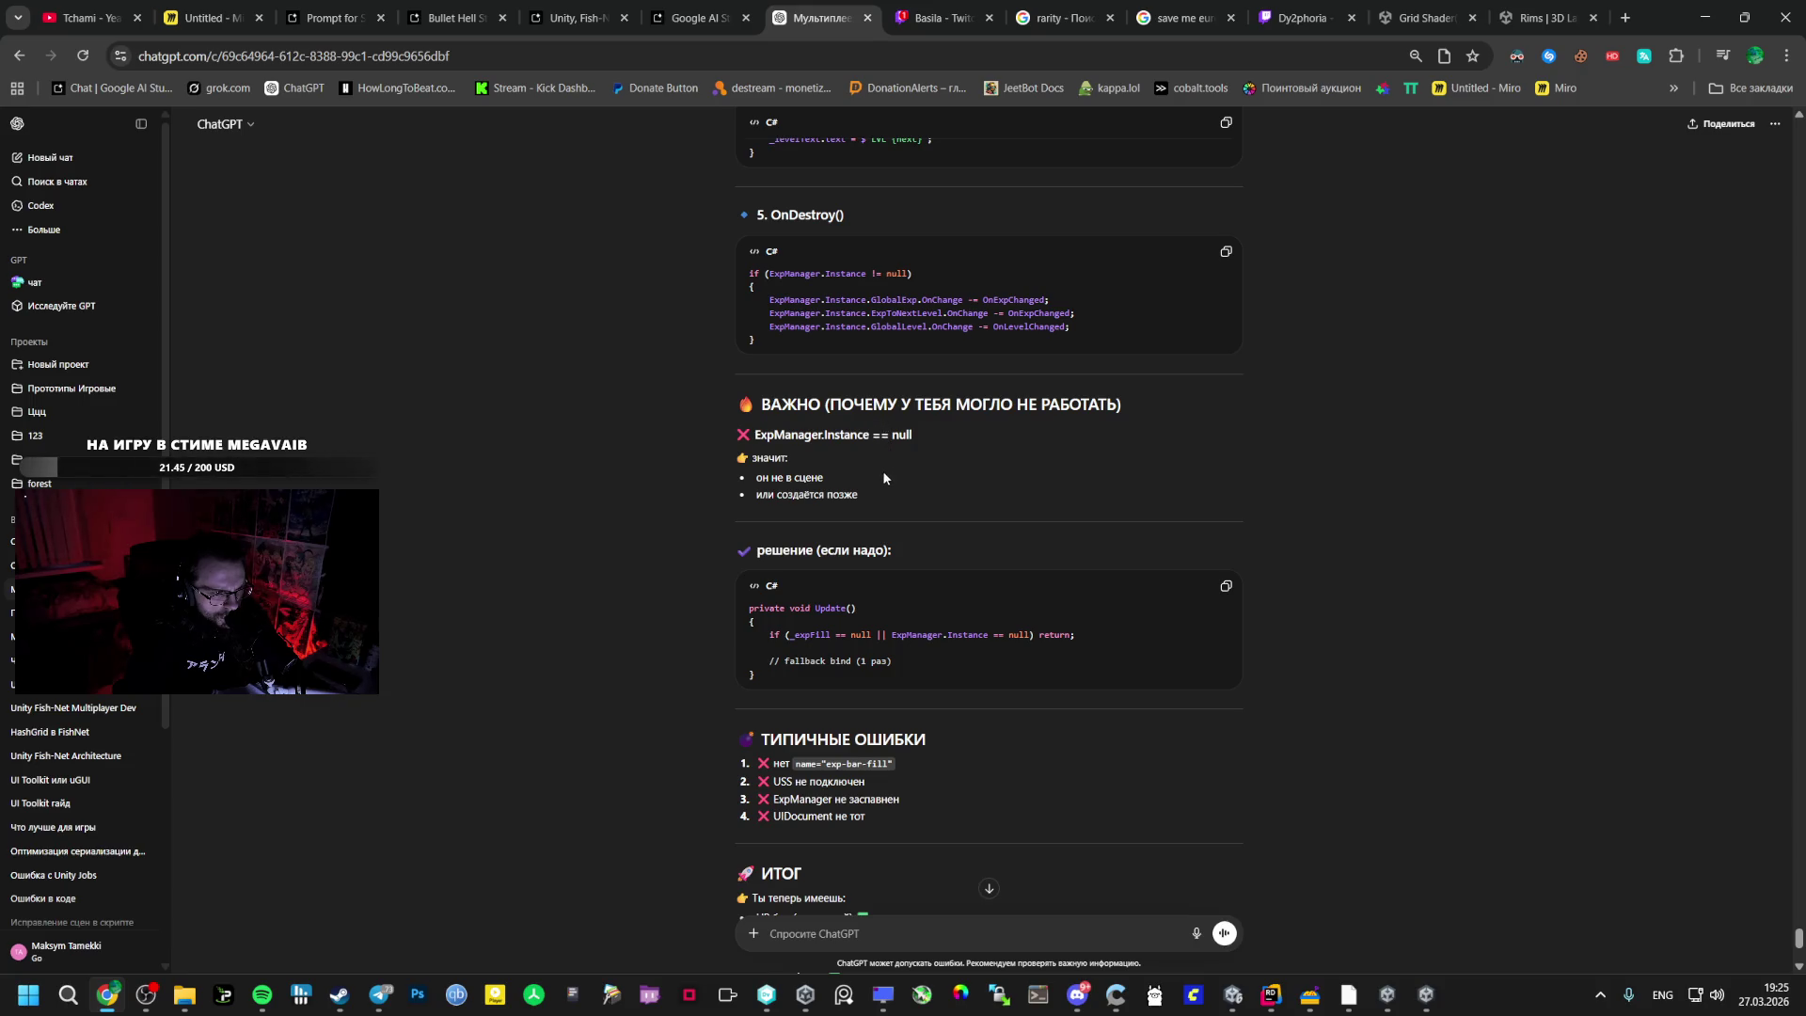
scroll(883, 527, "down", 4)
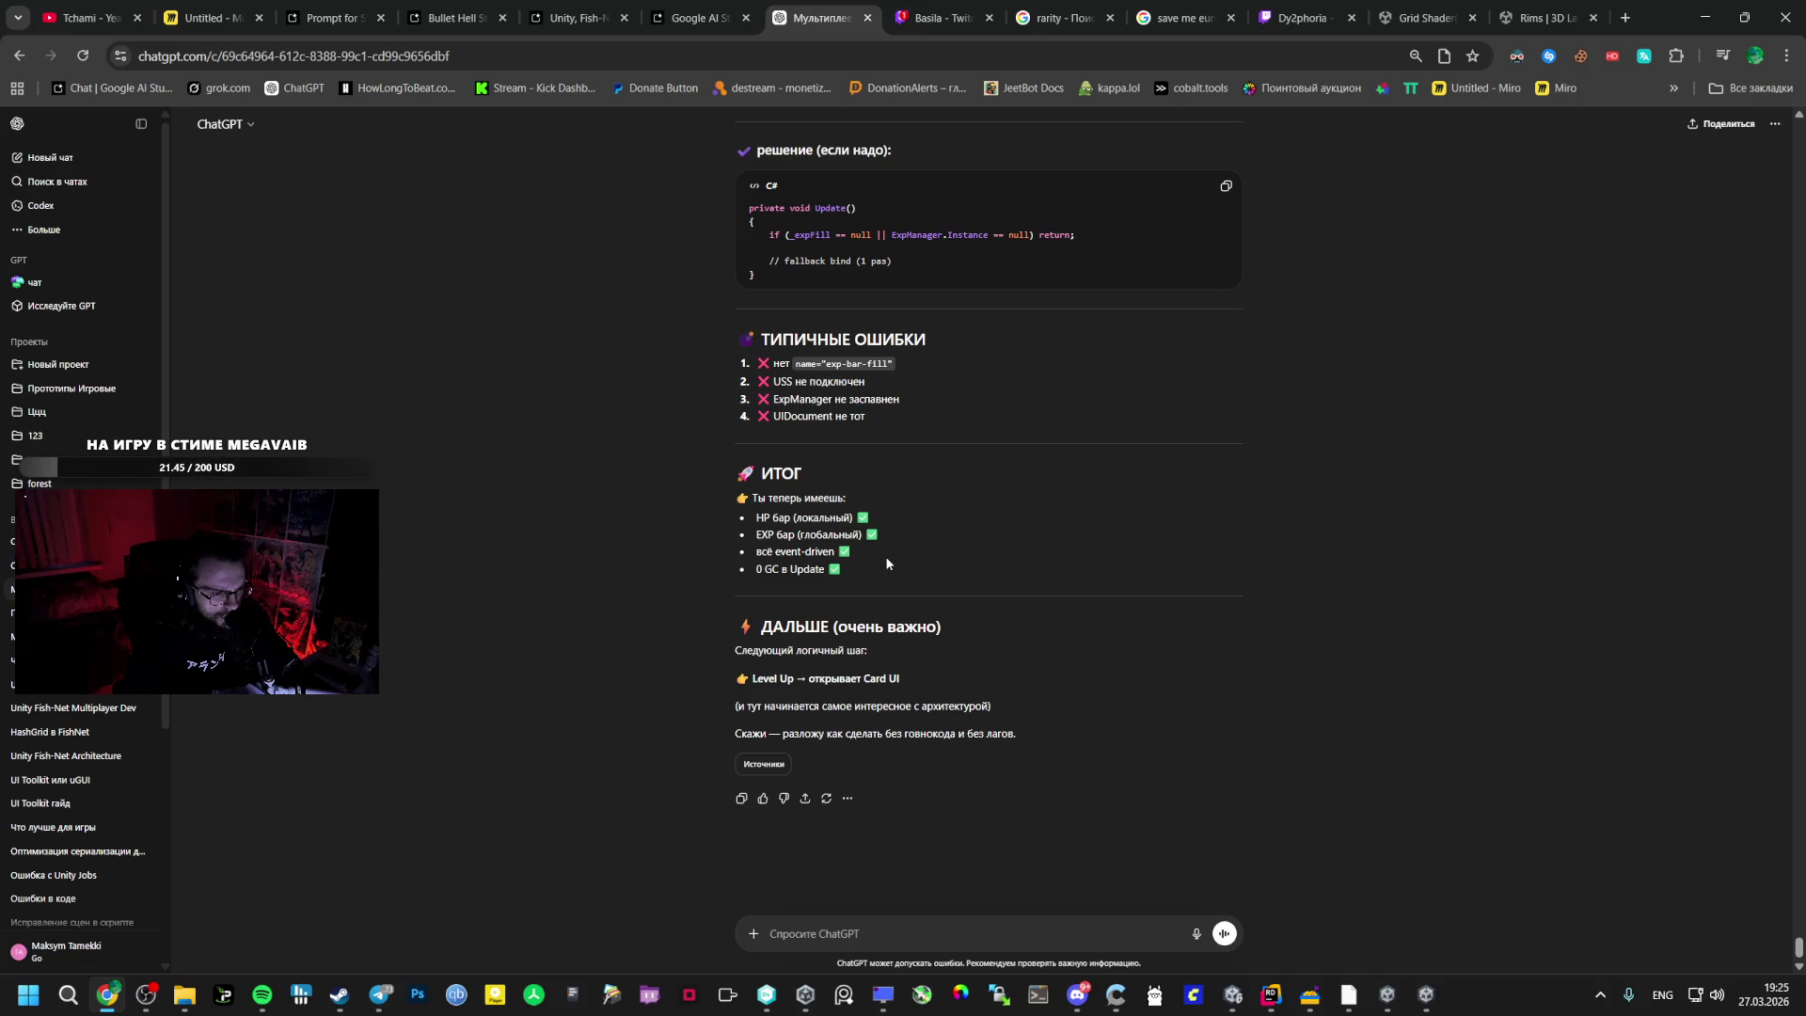
scroll(887, 561, "up", 2)
left_click_drag(1114, 420, 771, 410)
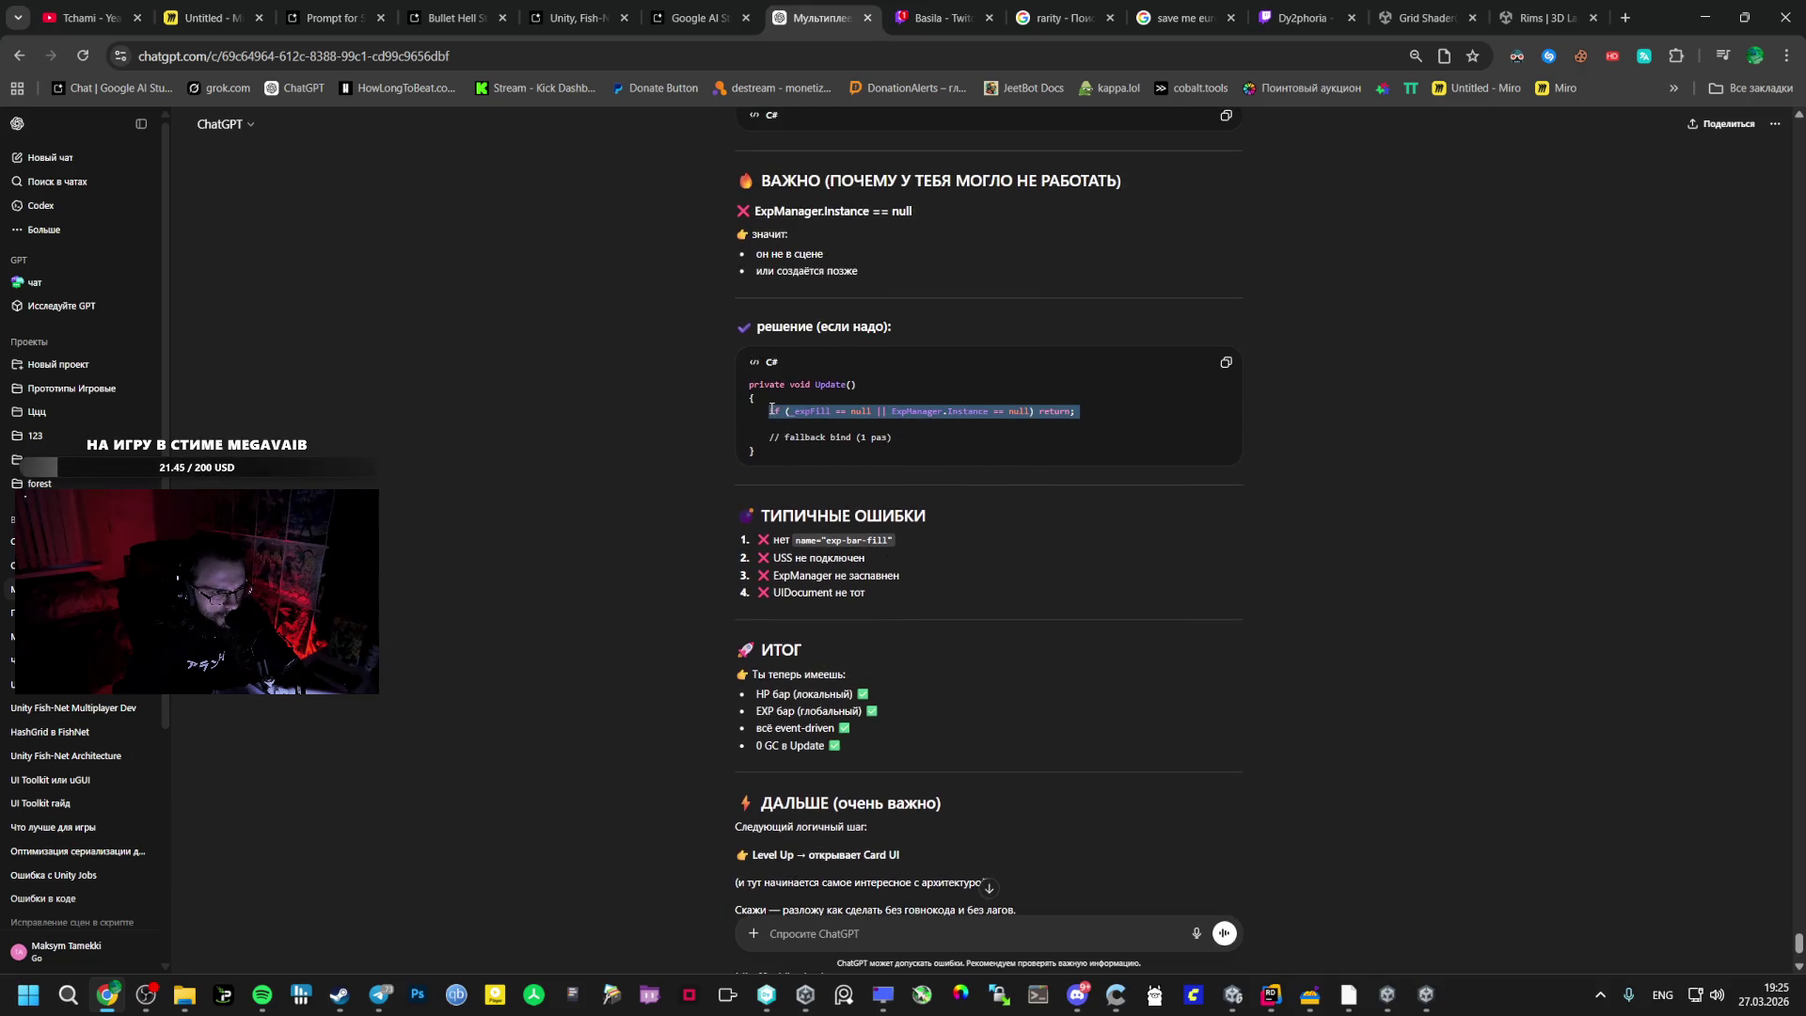
triple_click(828, 384)
key("ctrl+c")
key("alt+Tab")
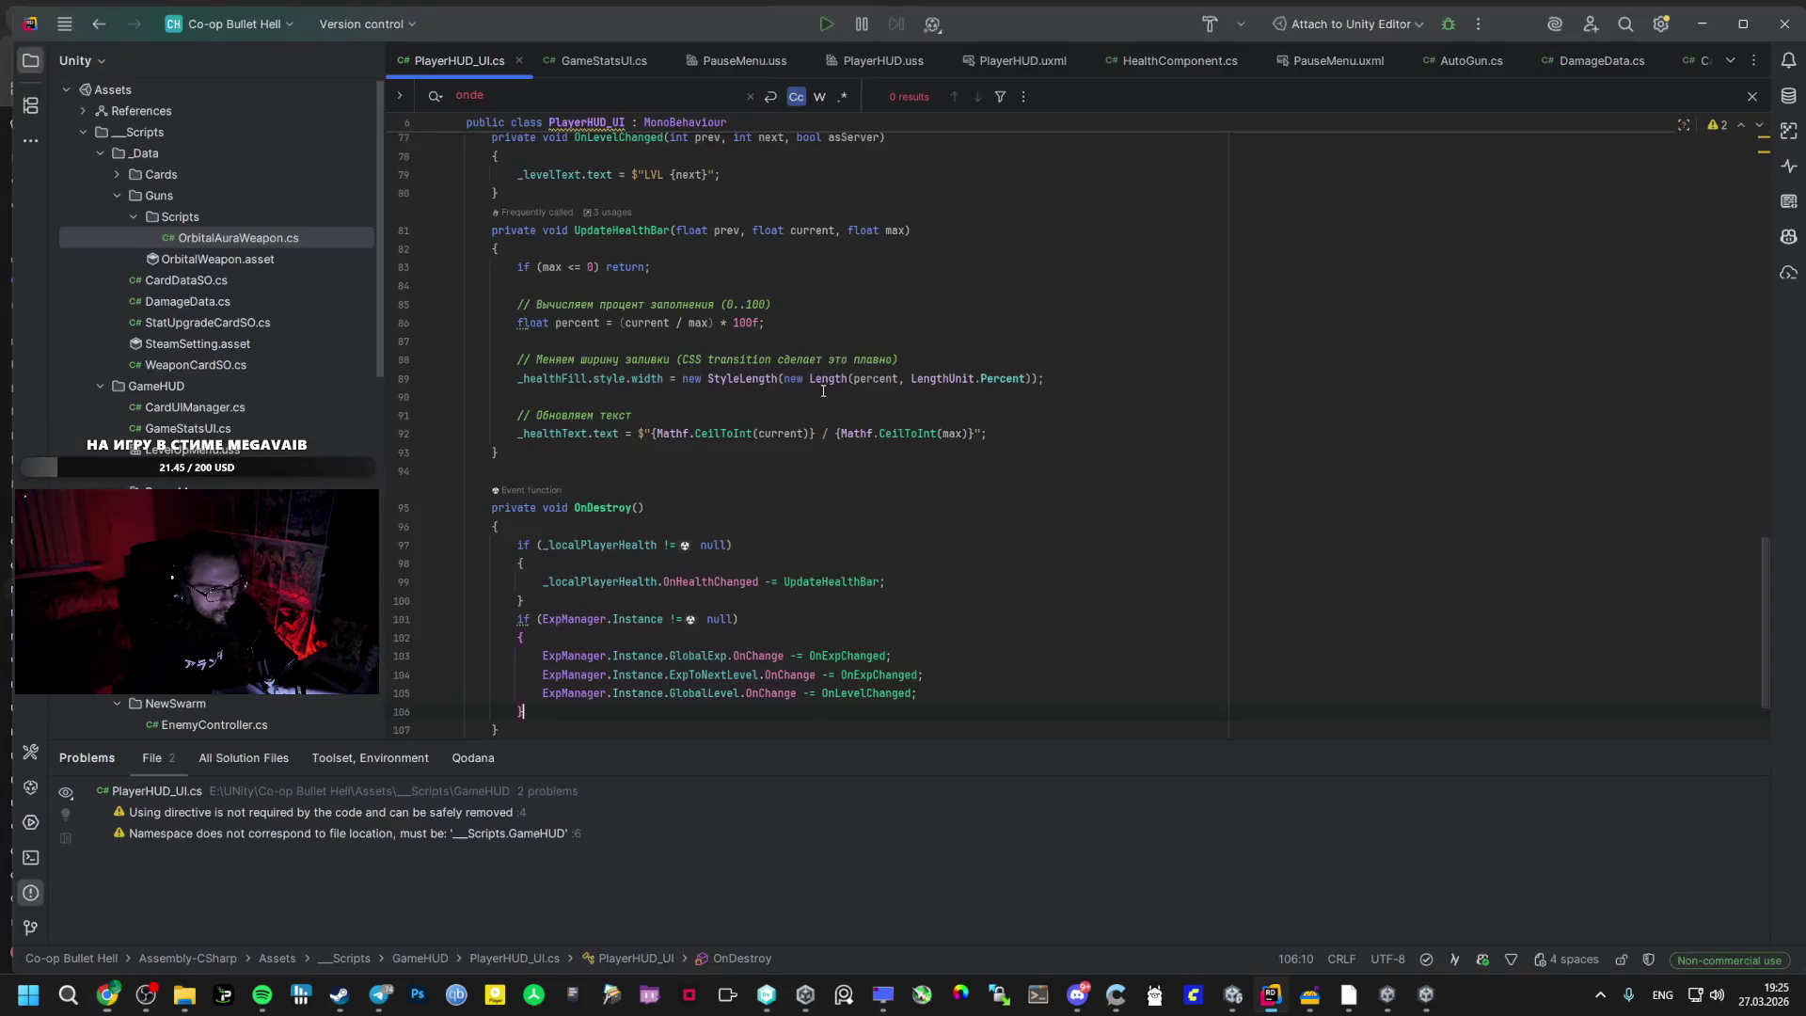
- Insert a return-if-null guard for _expFill and ExpManager.Instance at the top of Update()
key("ctrl+f")
key("ctrl+v")
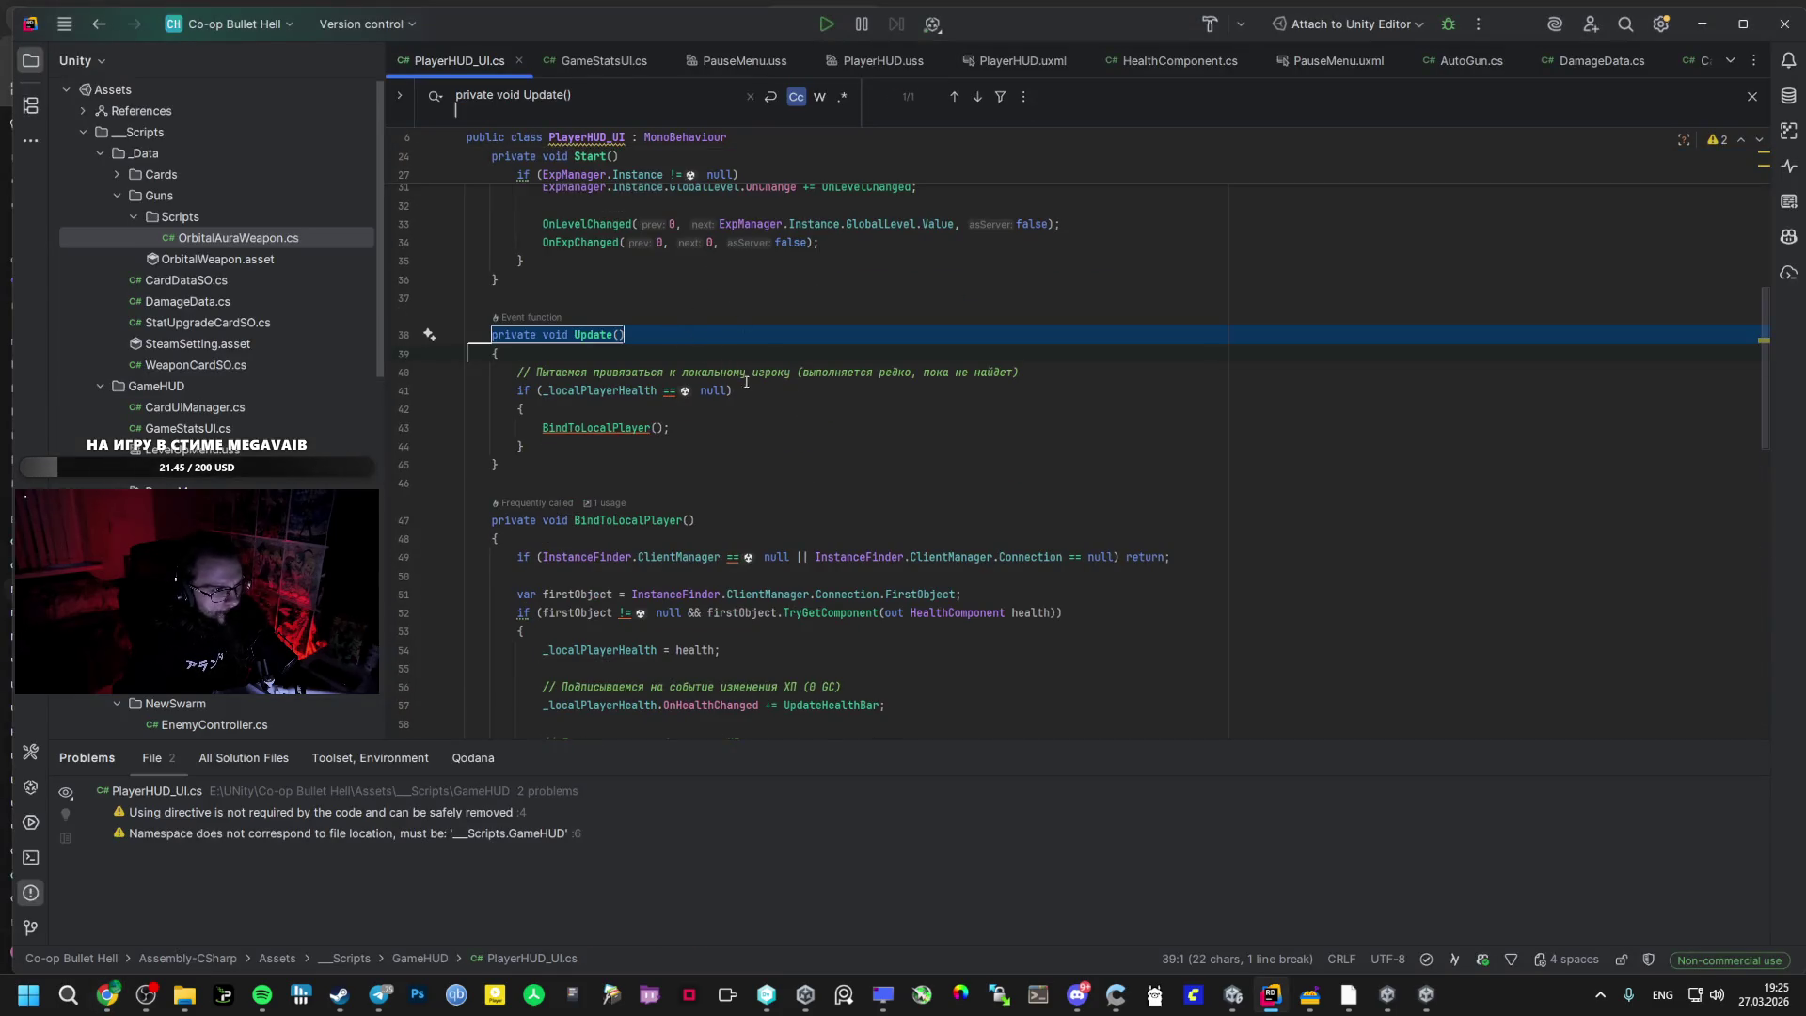
key("alt+Tab")
left_click_drag(1078, 412, 779, 408)
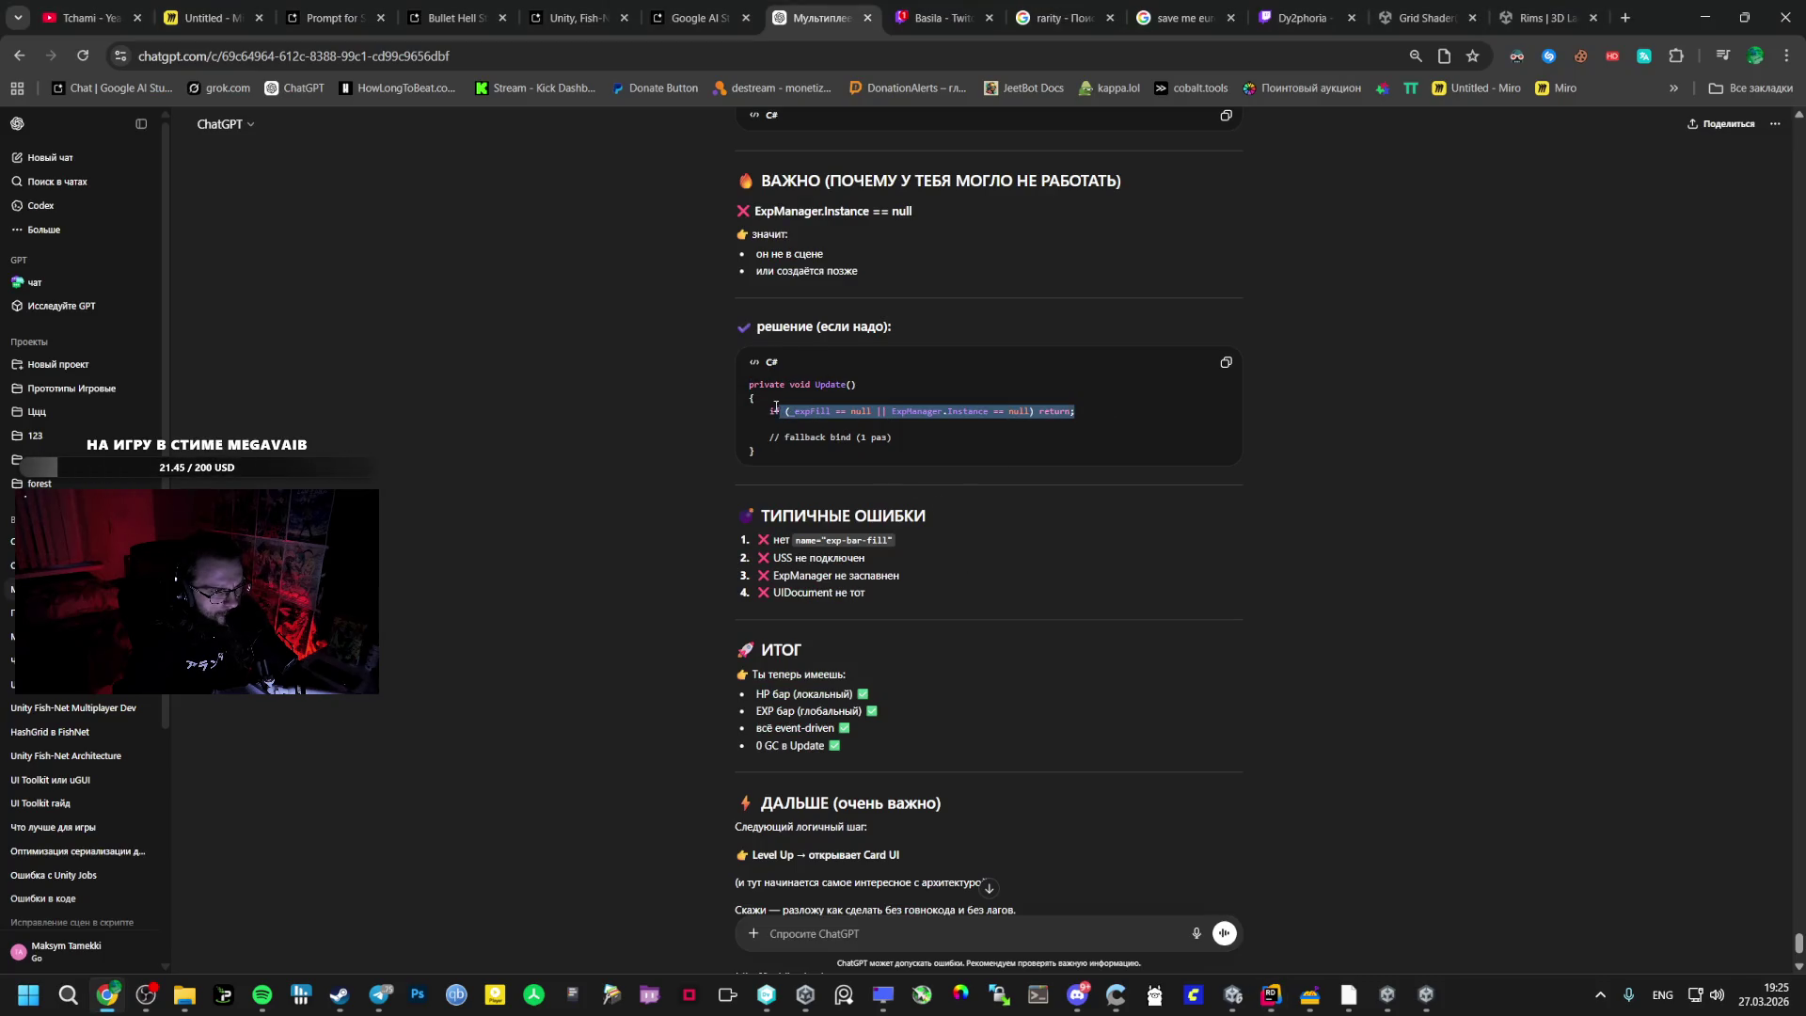
key("alt+Tab")
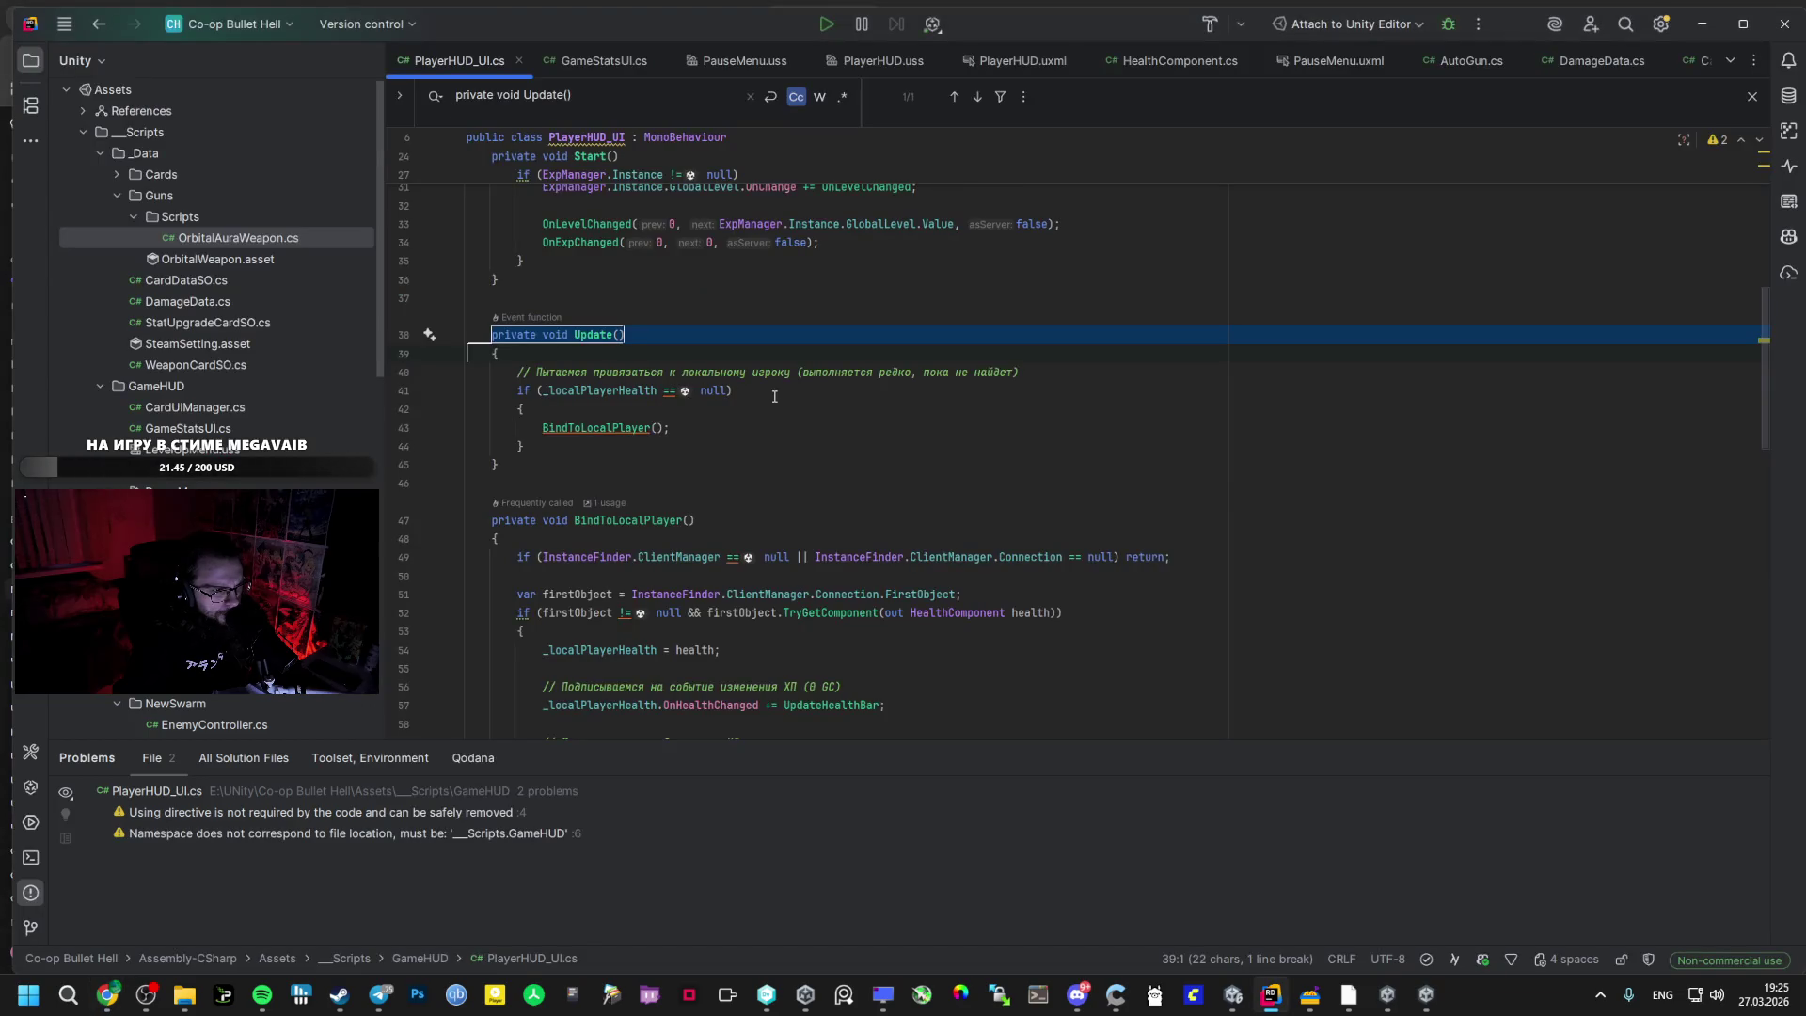
key("alt+Tab")
key("alt+Tab")
left_click(751, 355)
key("Return")
key("ctrl+v")
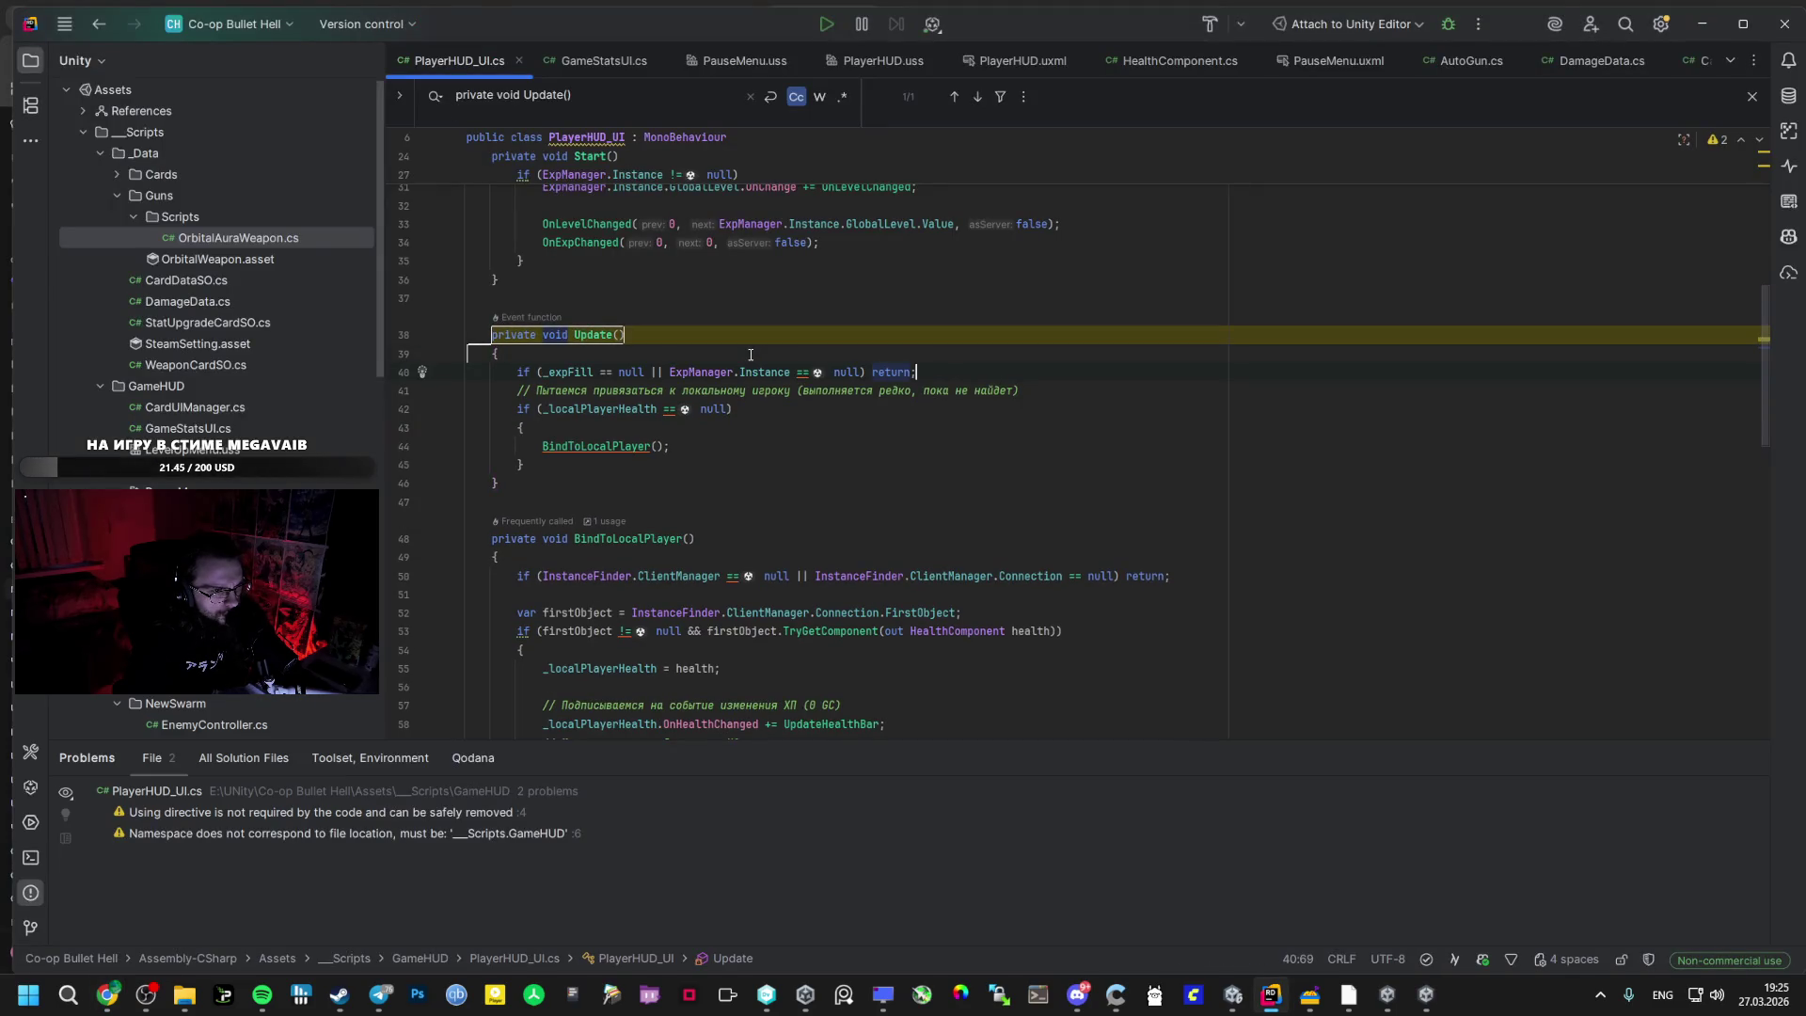
- Move over to the Google AI Studio conversation and scroll through its reply
key("alt+Tab")
scroll(948, 386, "down", 2)
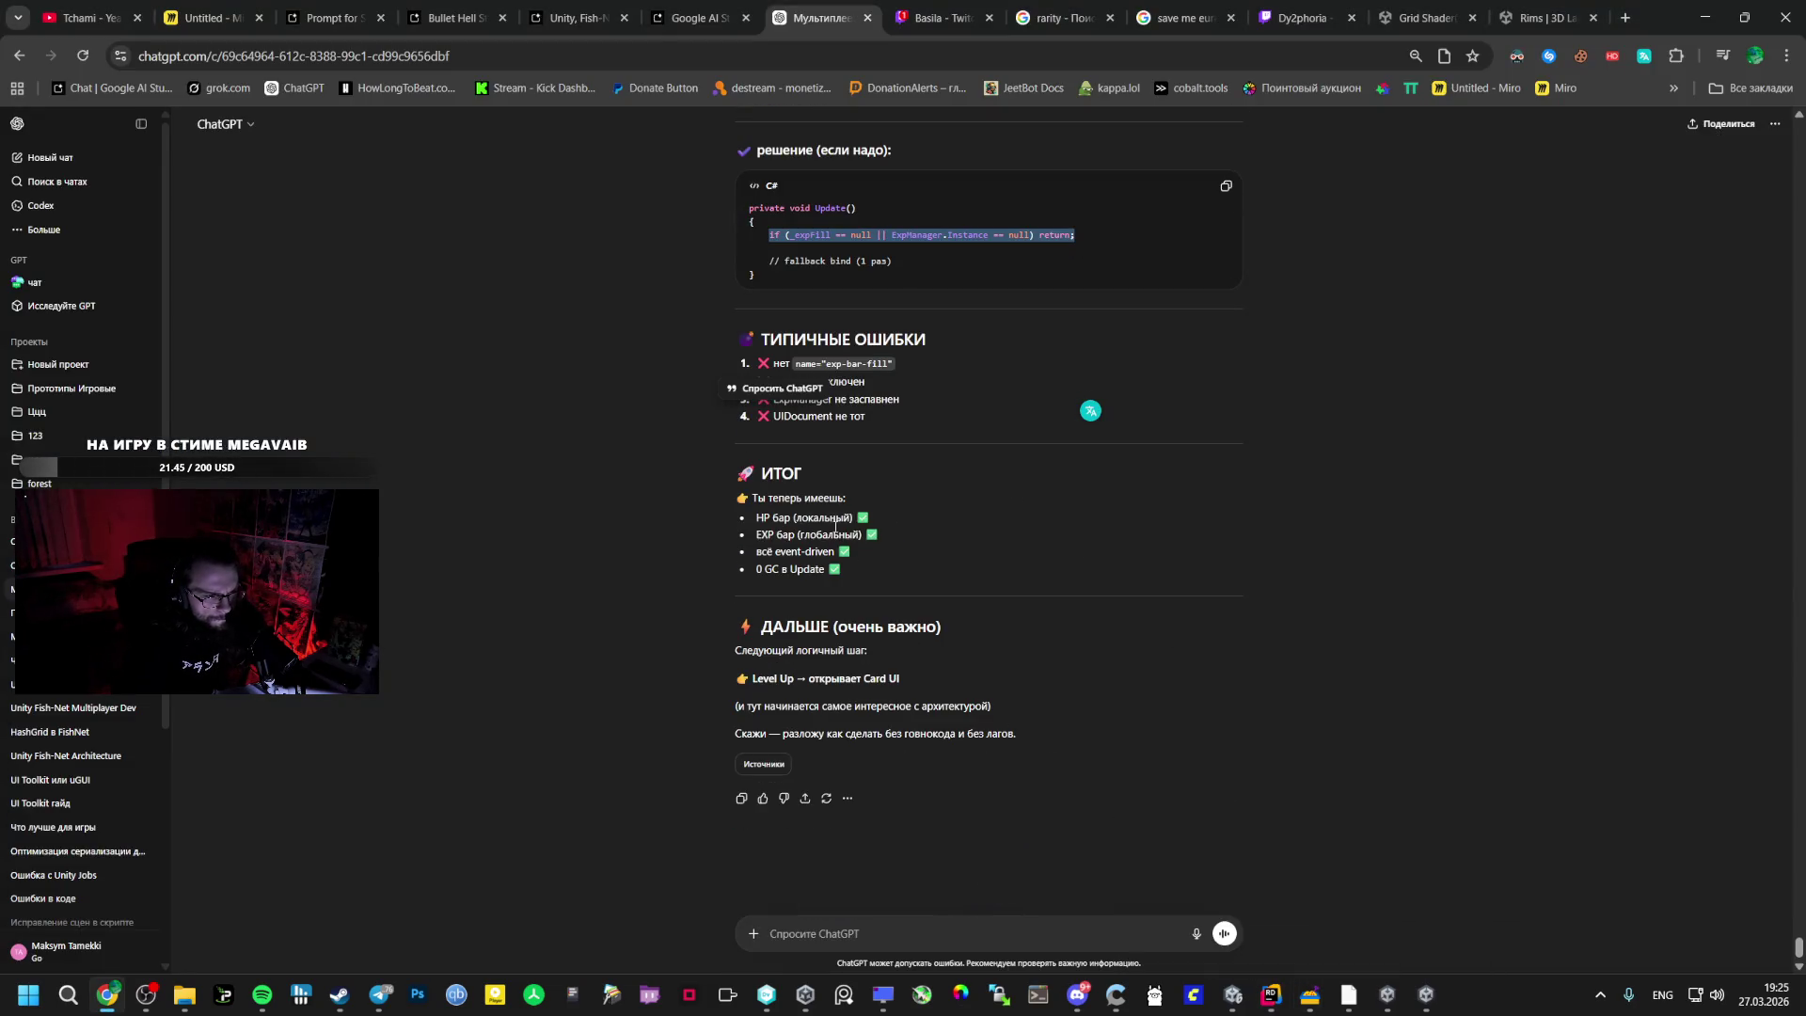
key("ctrl+4")
scroll(745, 499, "down", 2)
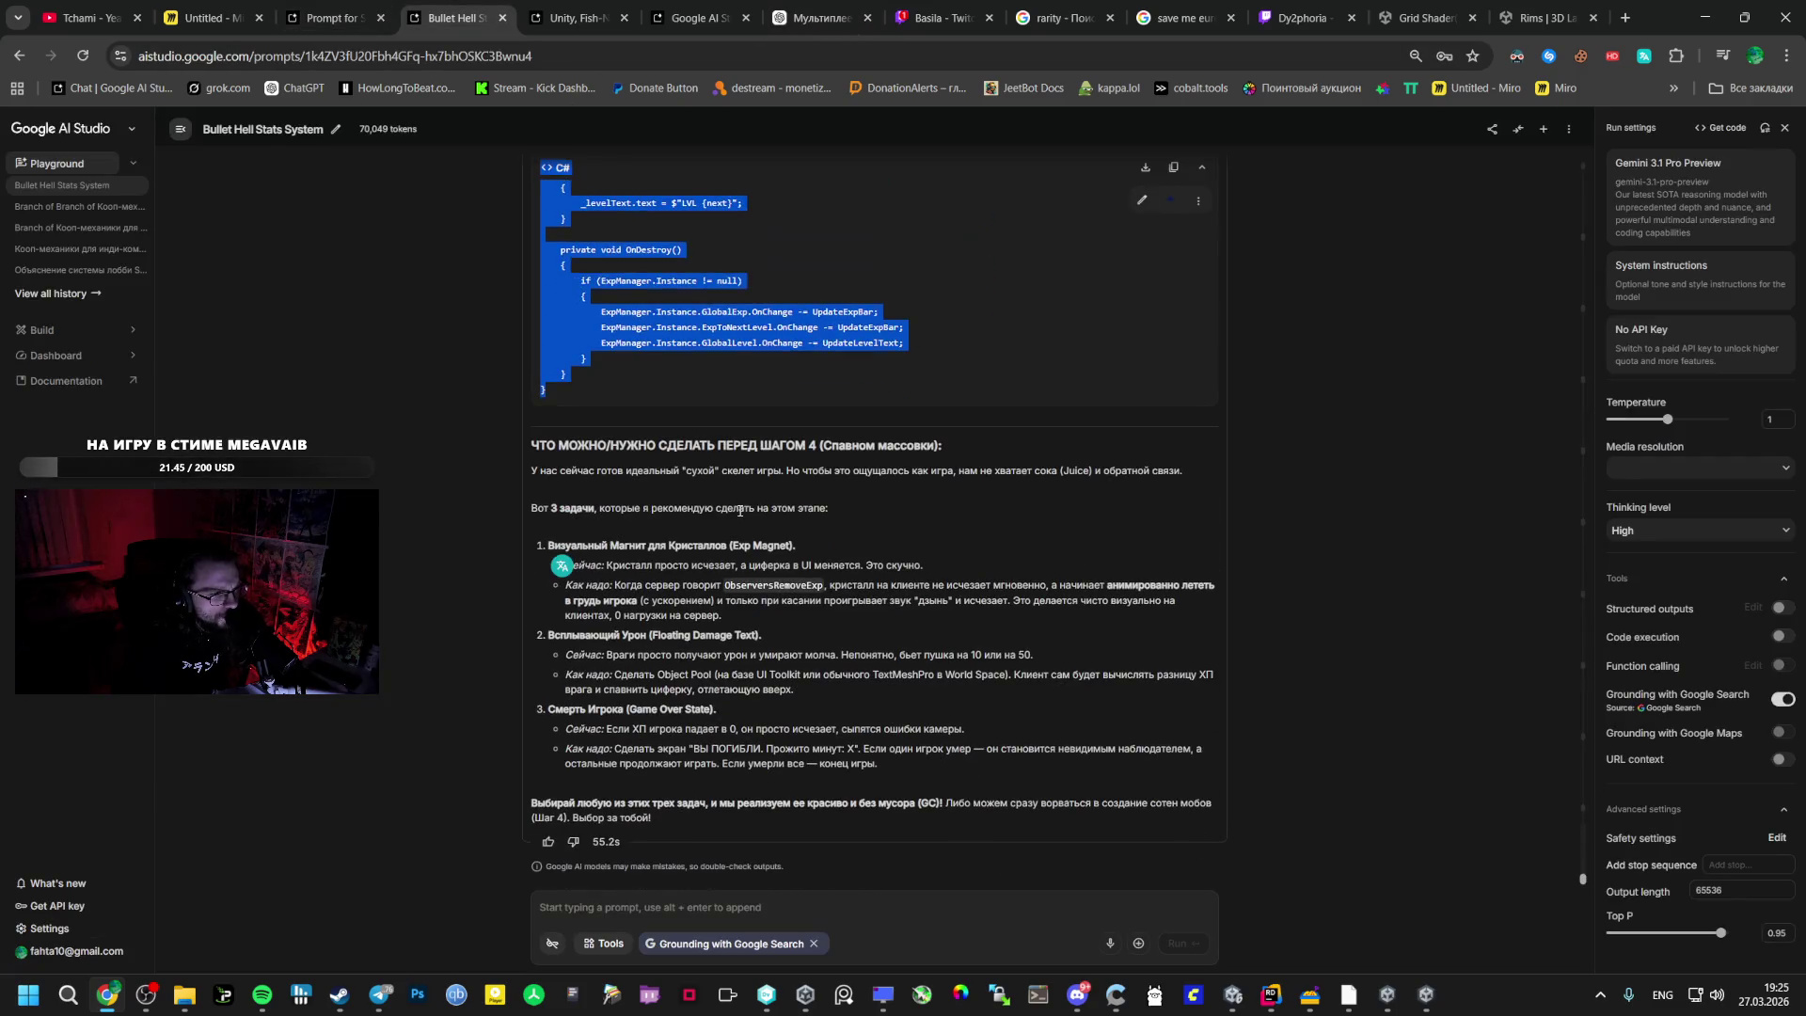
- Scroll back up to the reply's PlayerHUD_UI.cs code, then bring the Co-op Bullet Hell game forward
left_click(739, 510)
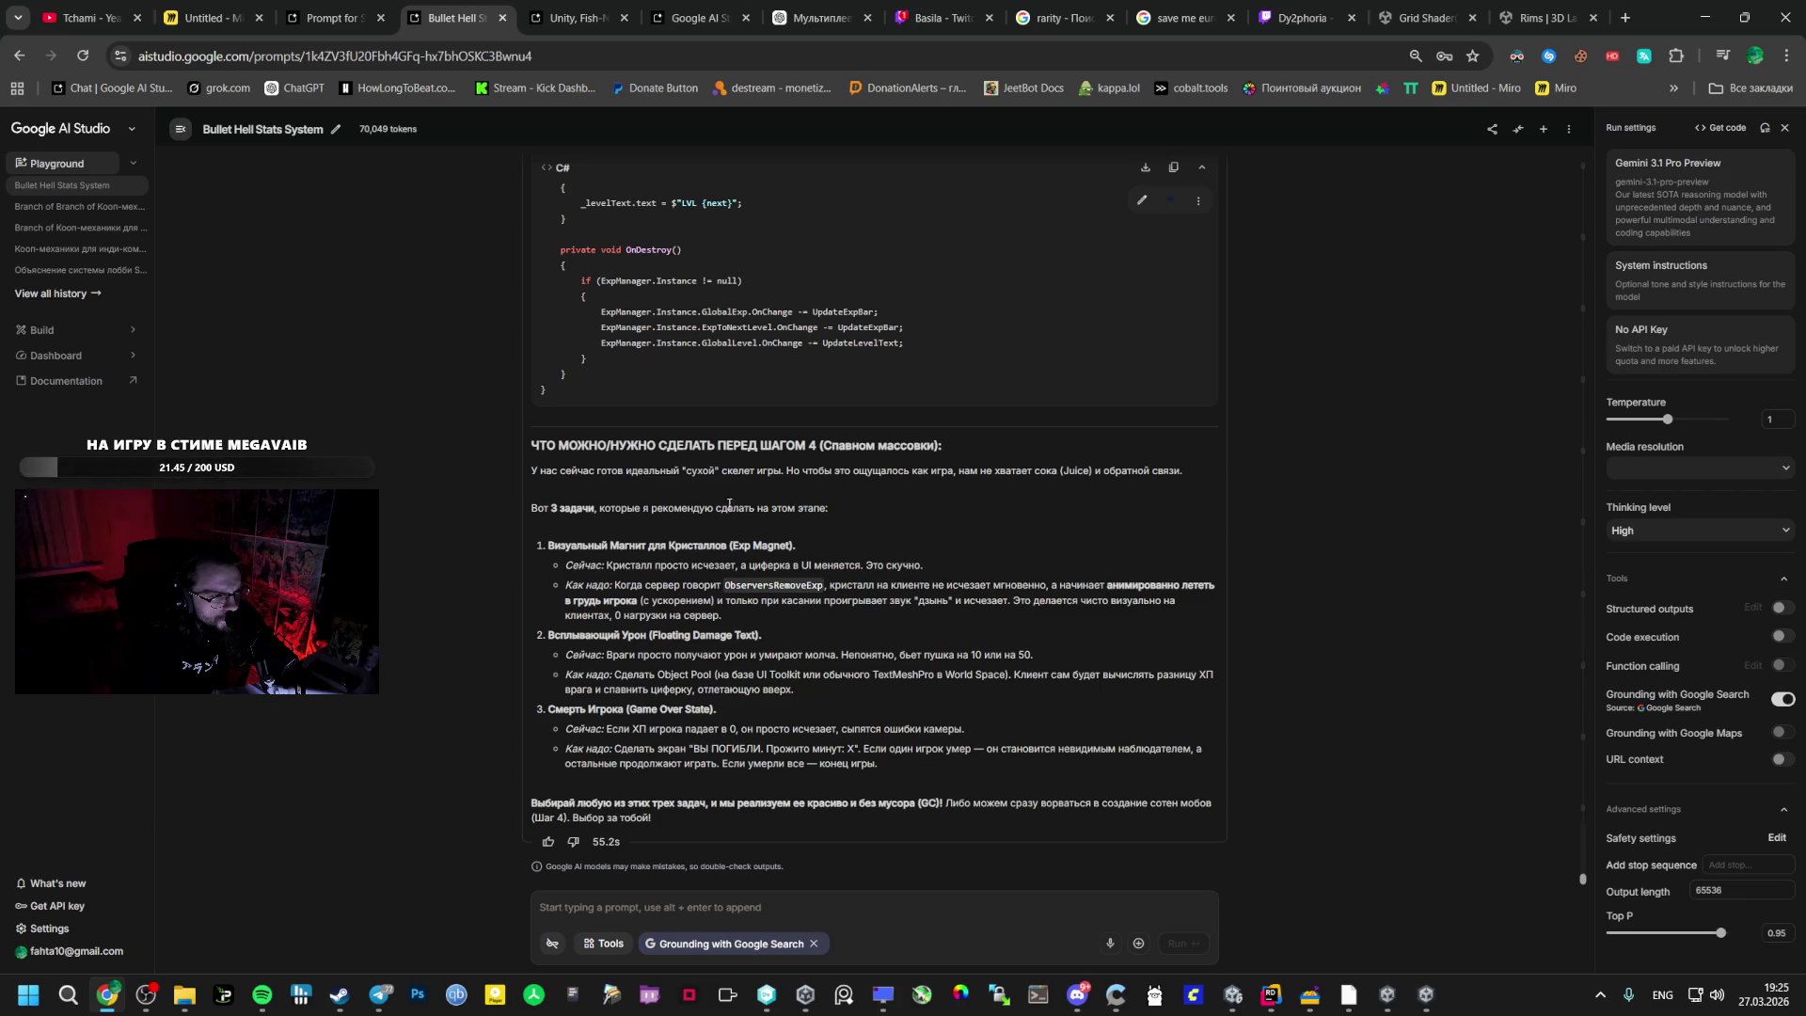
scroll(736, 509, "up", 10)
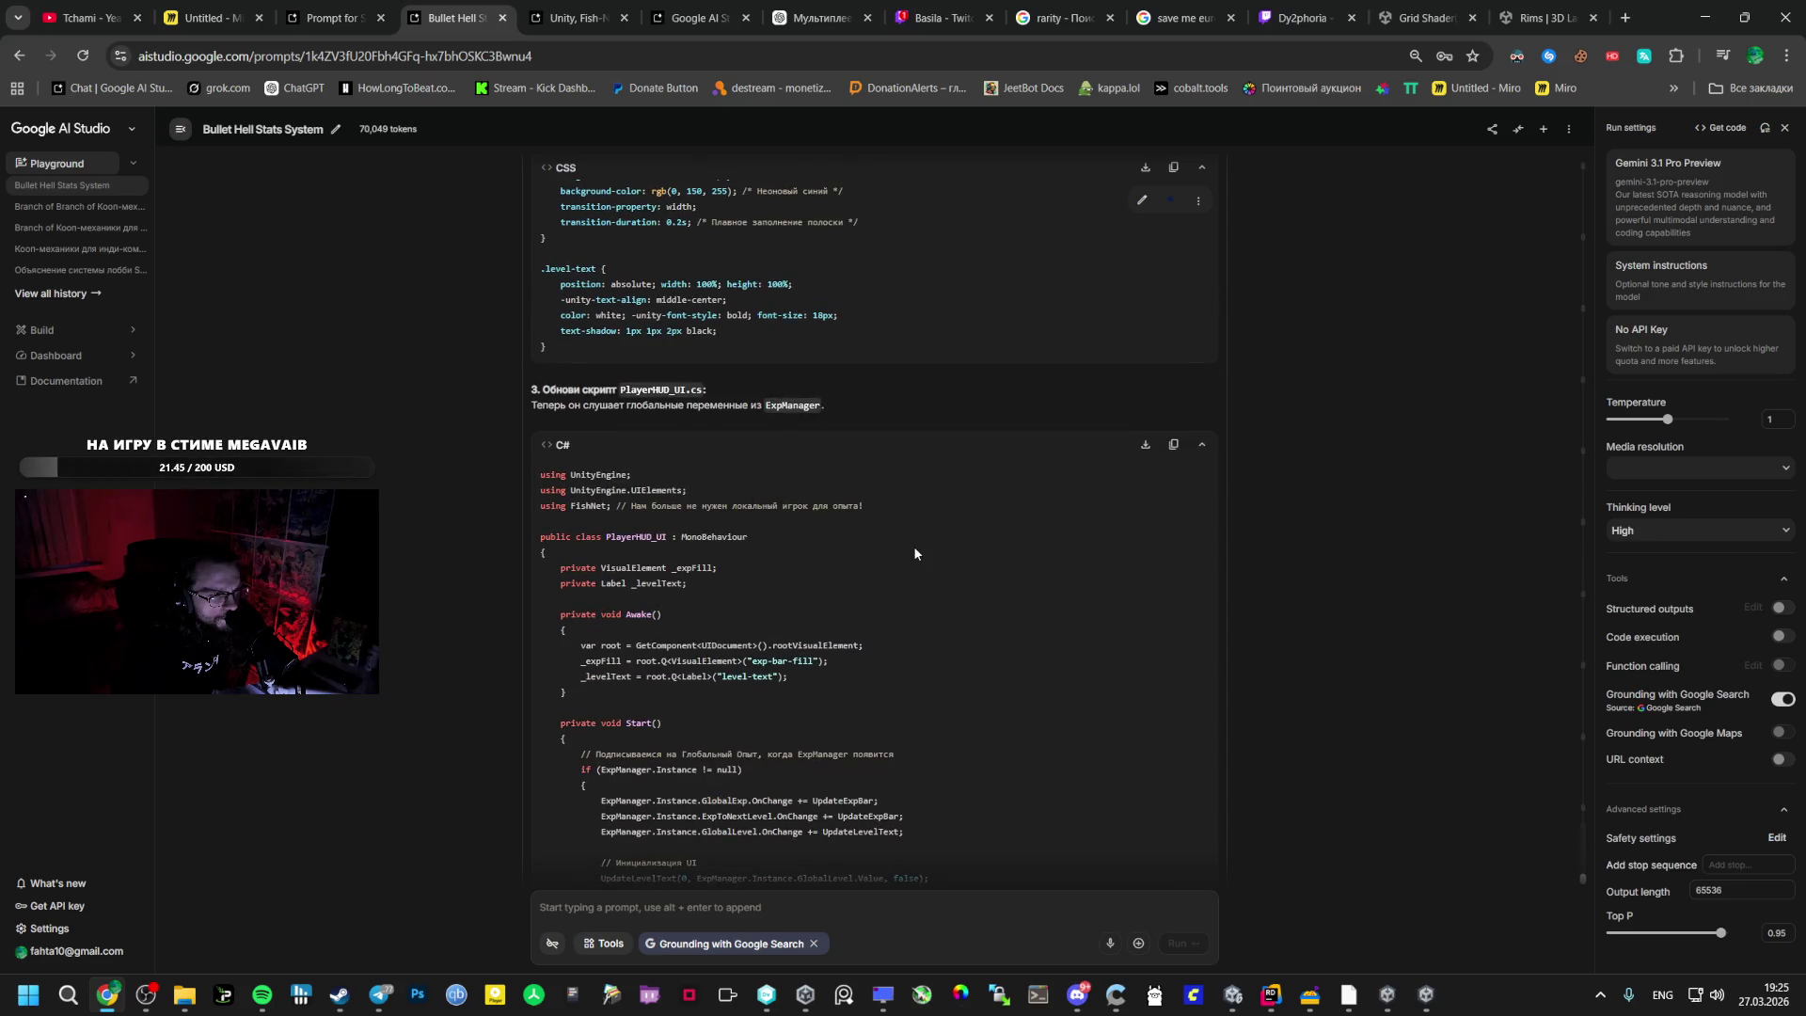
mouse_move(1387, 994)
left_click(1449, 894)
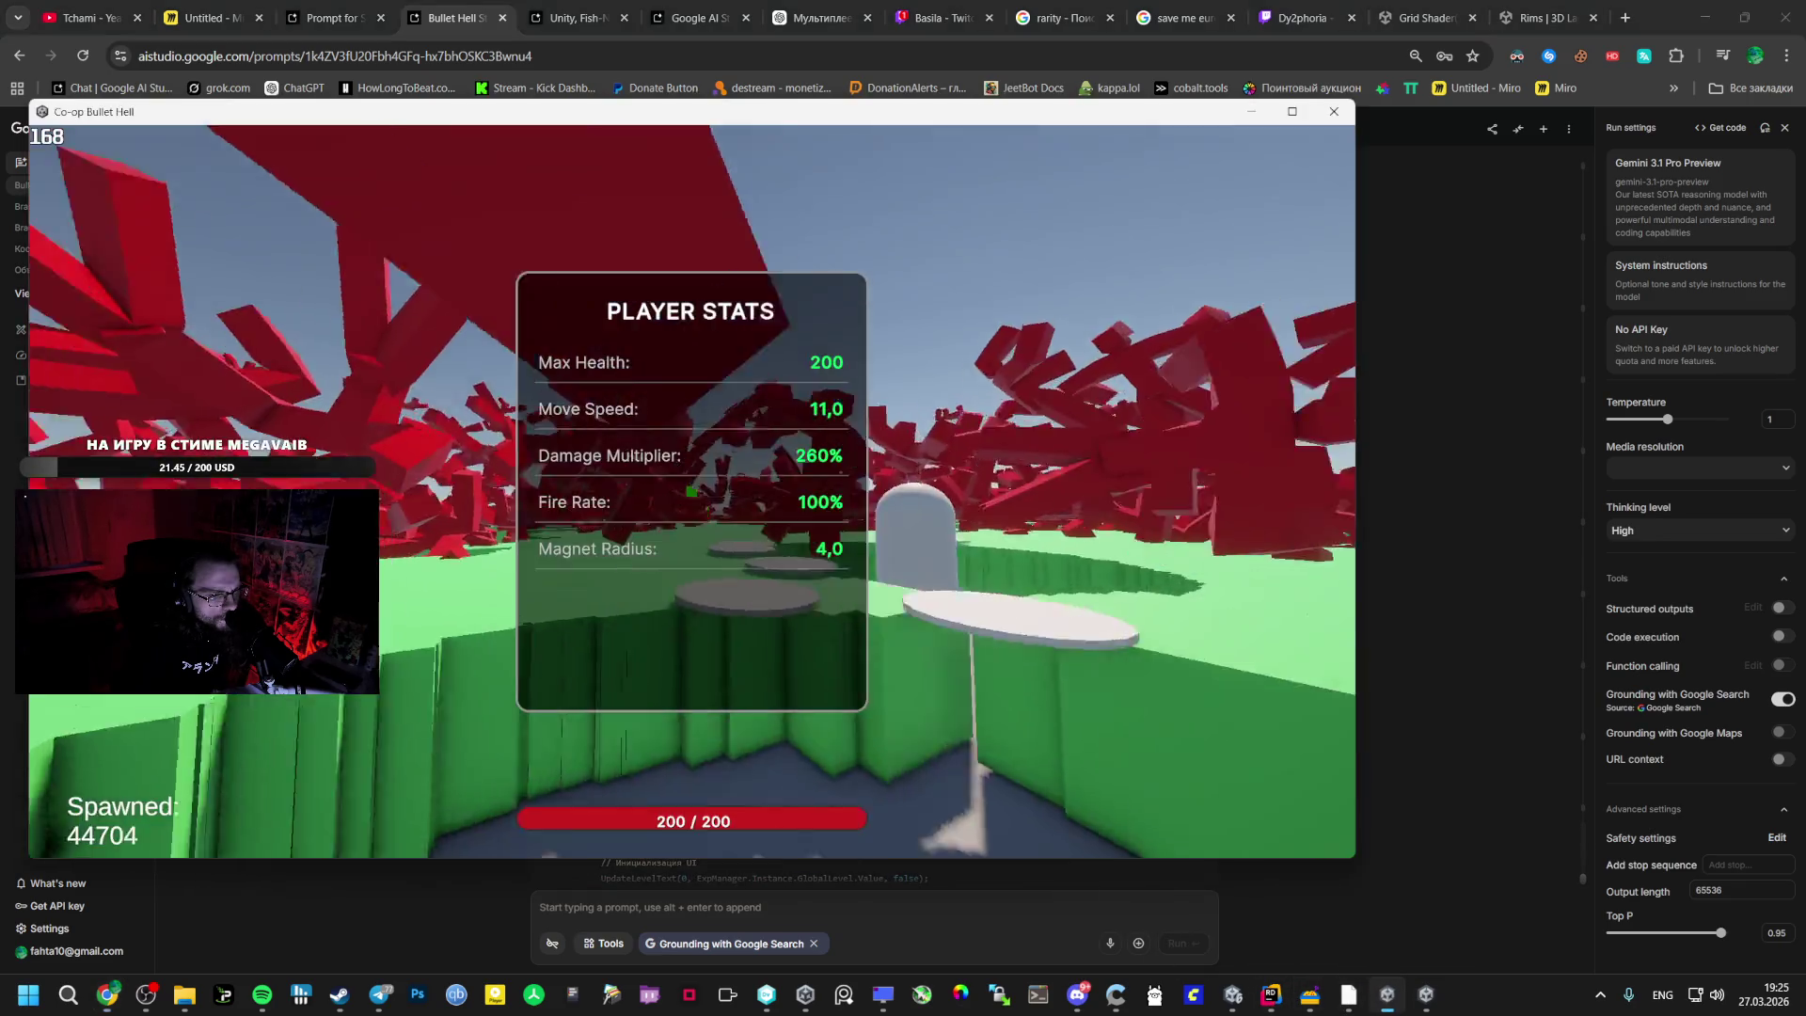
- Pause and resume the game, then pick the Orbital Weapon card on level-up
key("Escape")
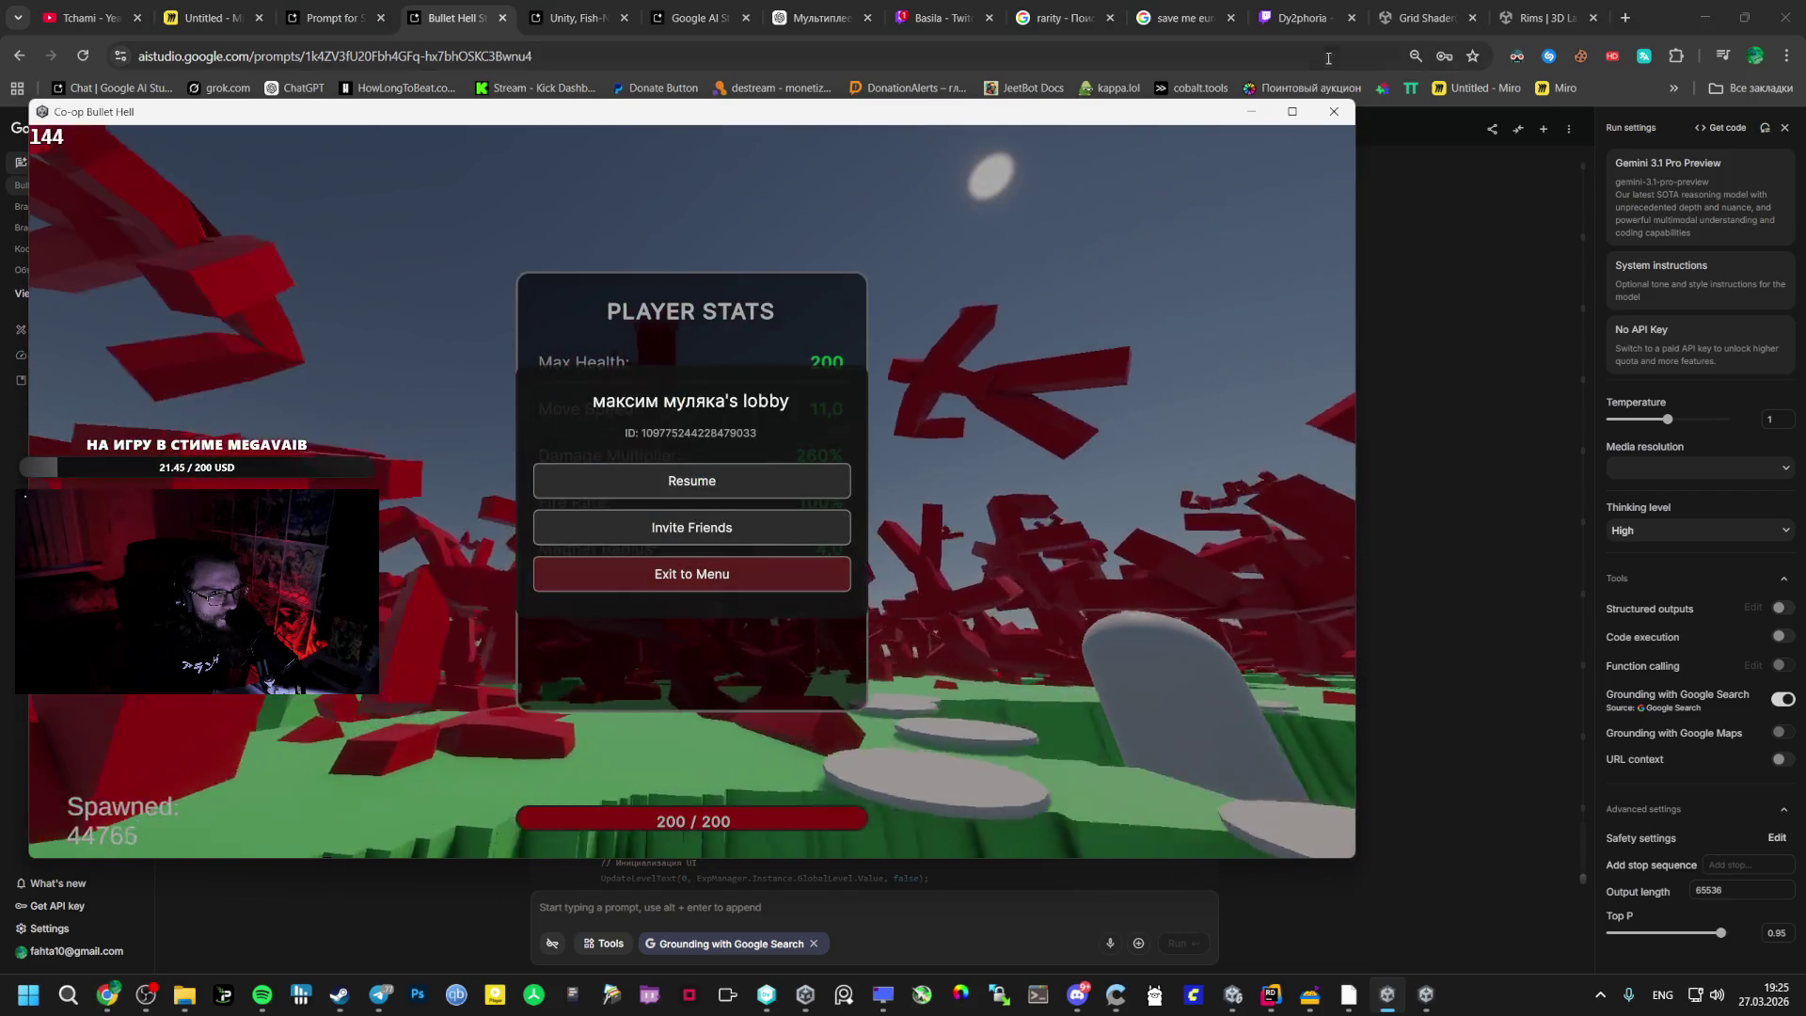
key("Escape")
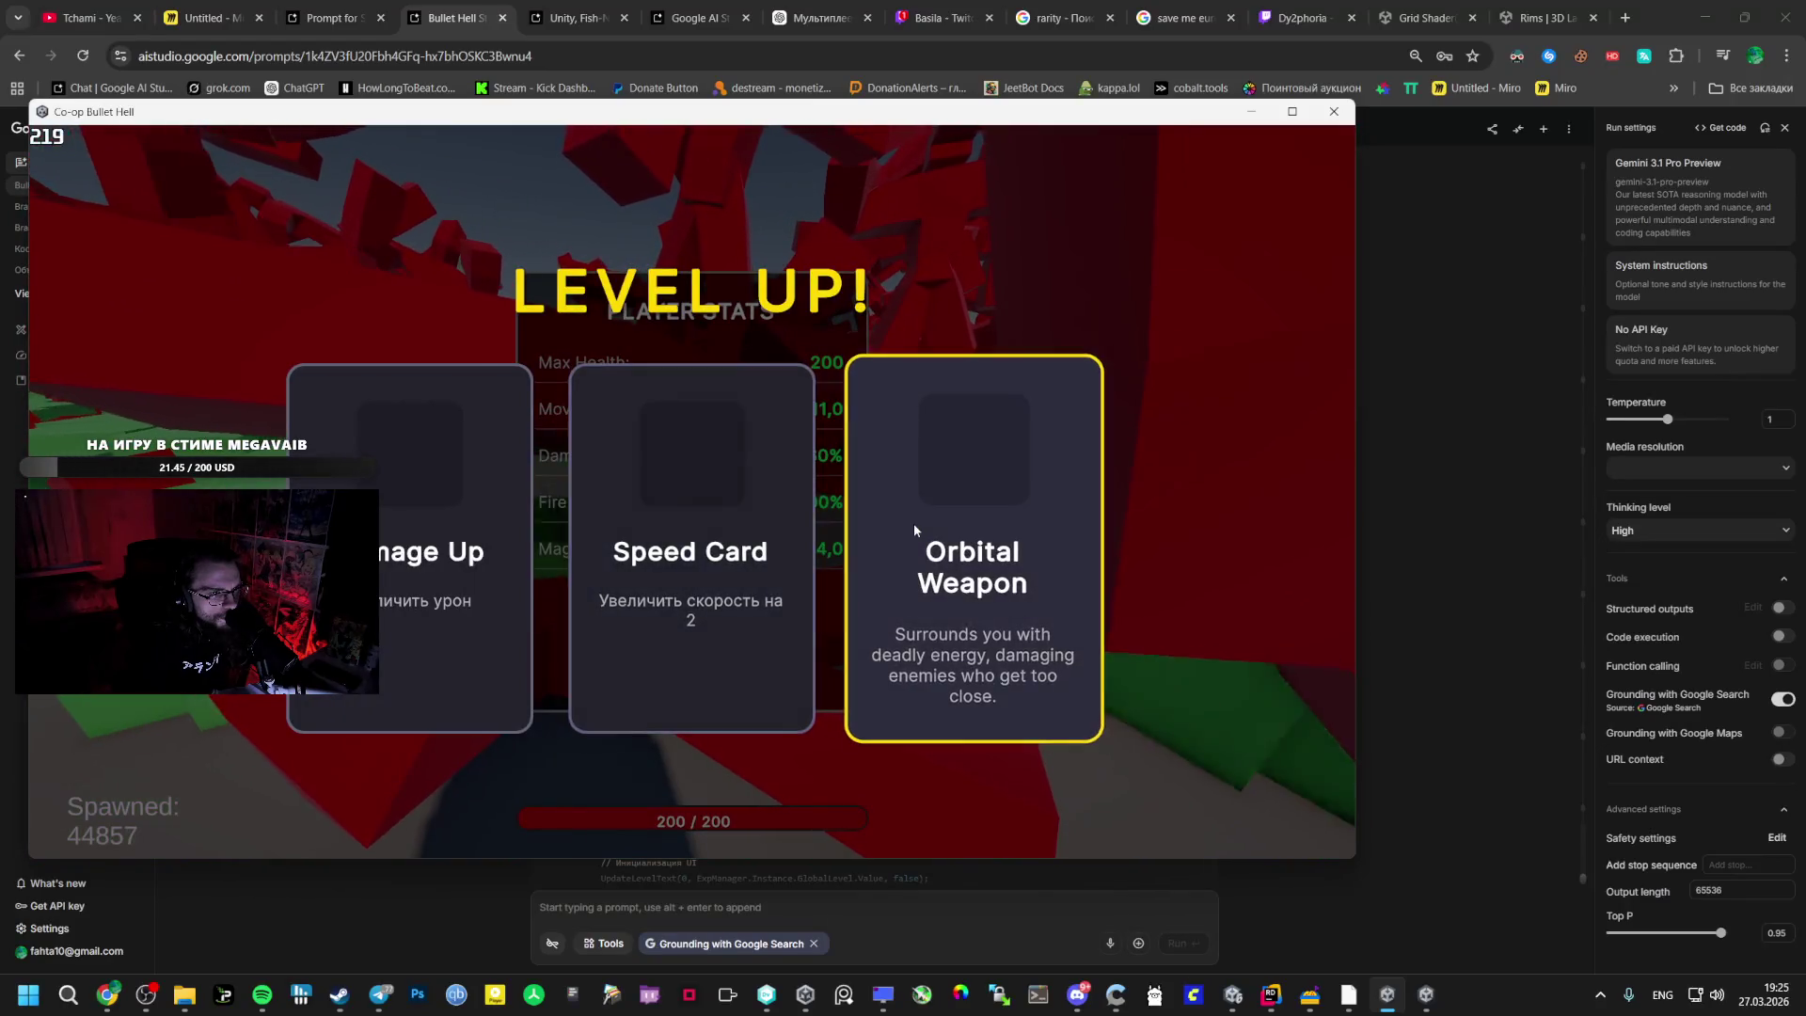
left_click(923, 531)
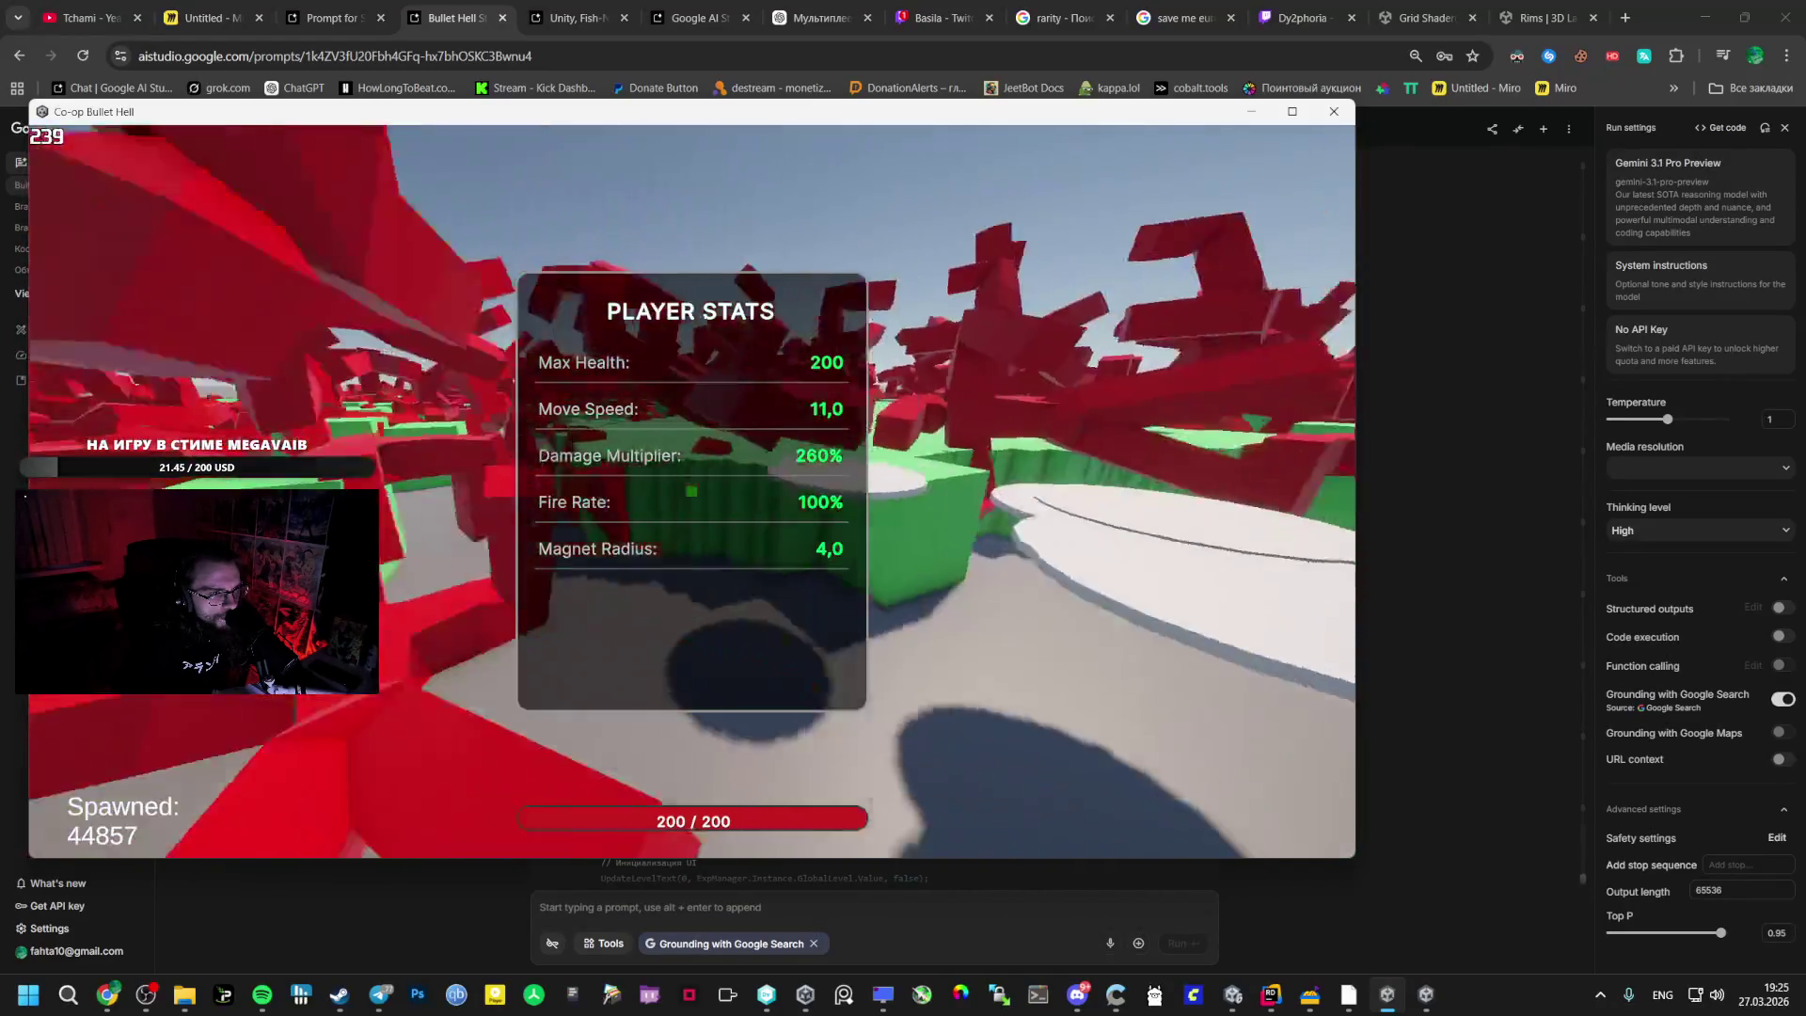
- Leave the game for the browser and go to the Miro board
key("alt+Tab")
key("alt+Tab")
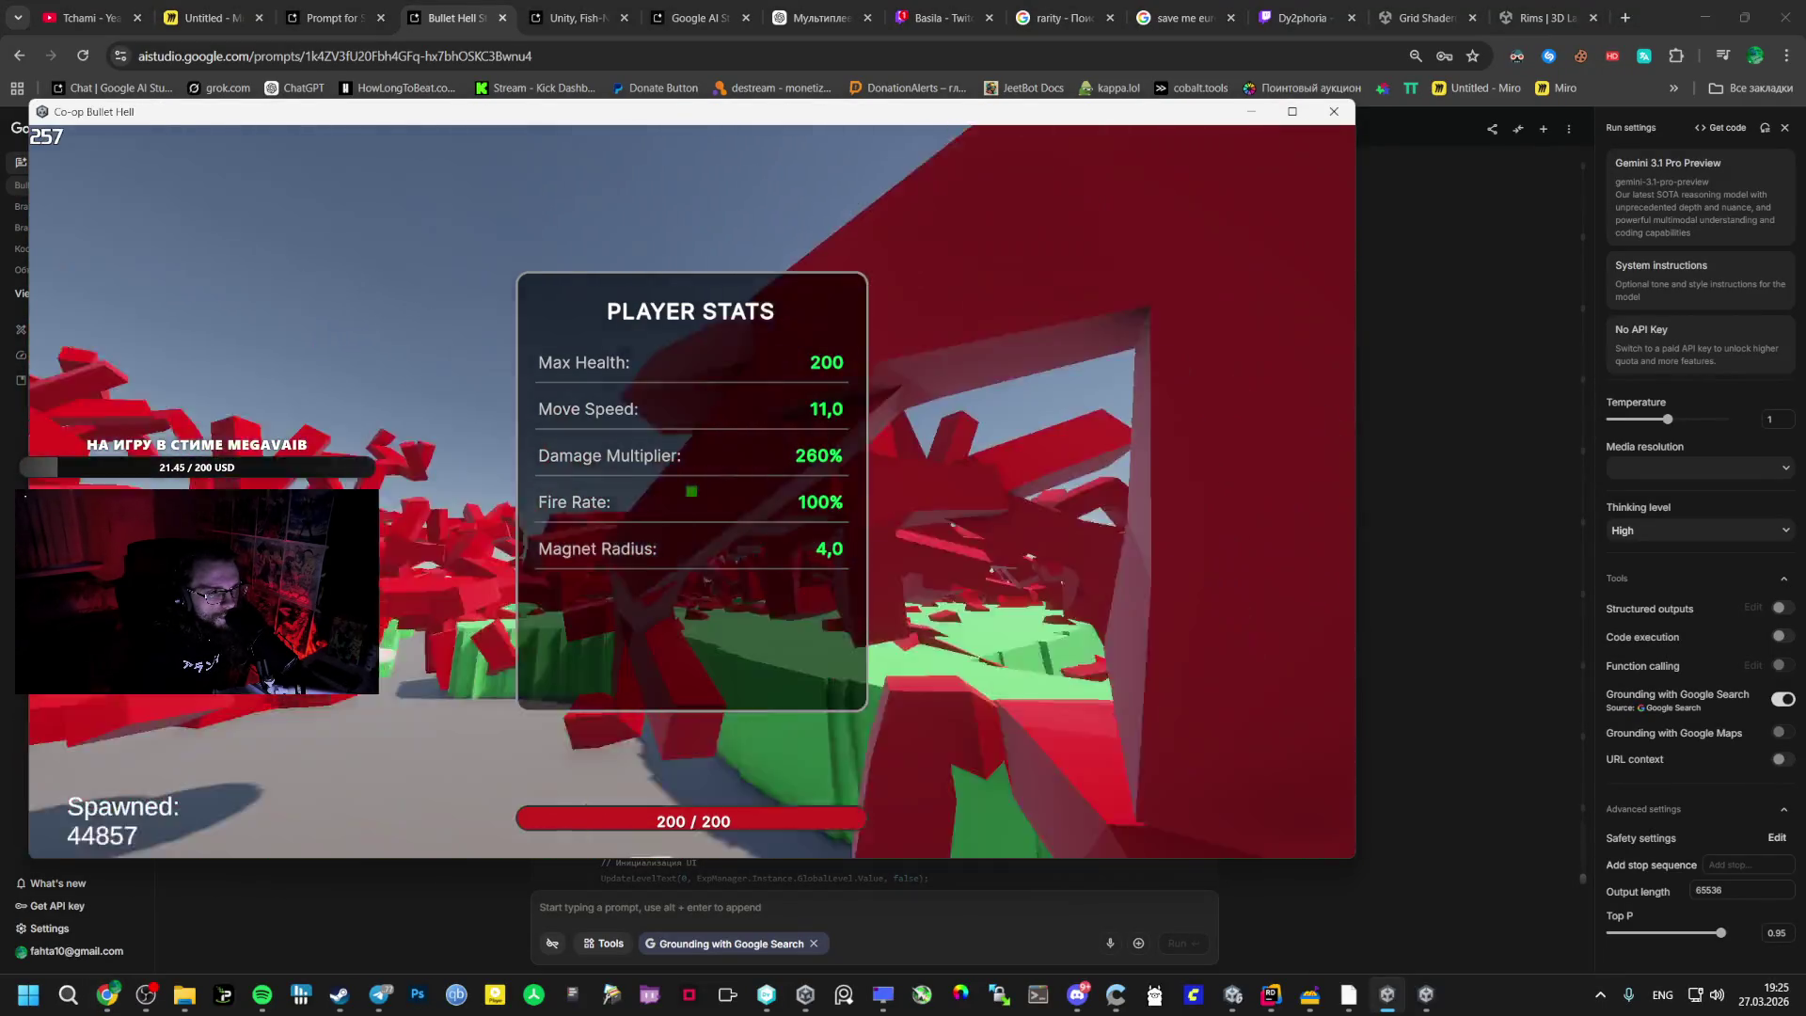
key("alt+Tab")
key("alt+Tab")
left_click(379, 247)
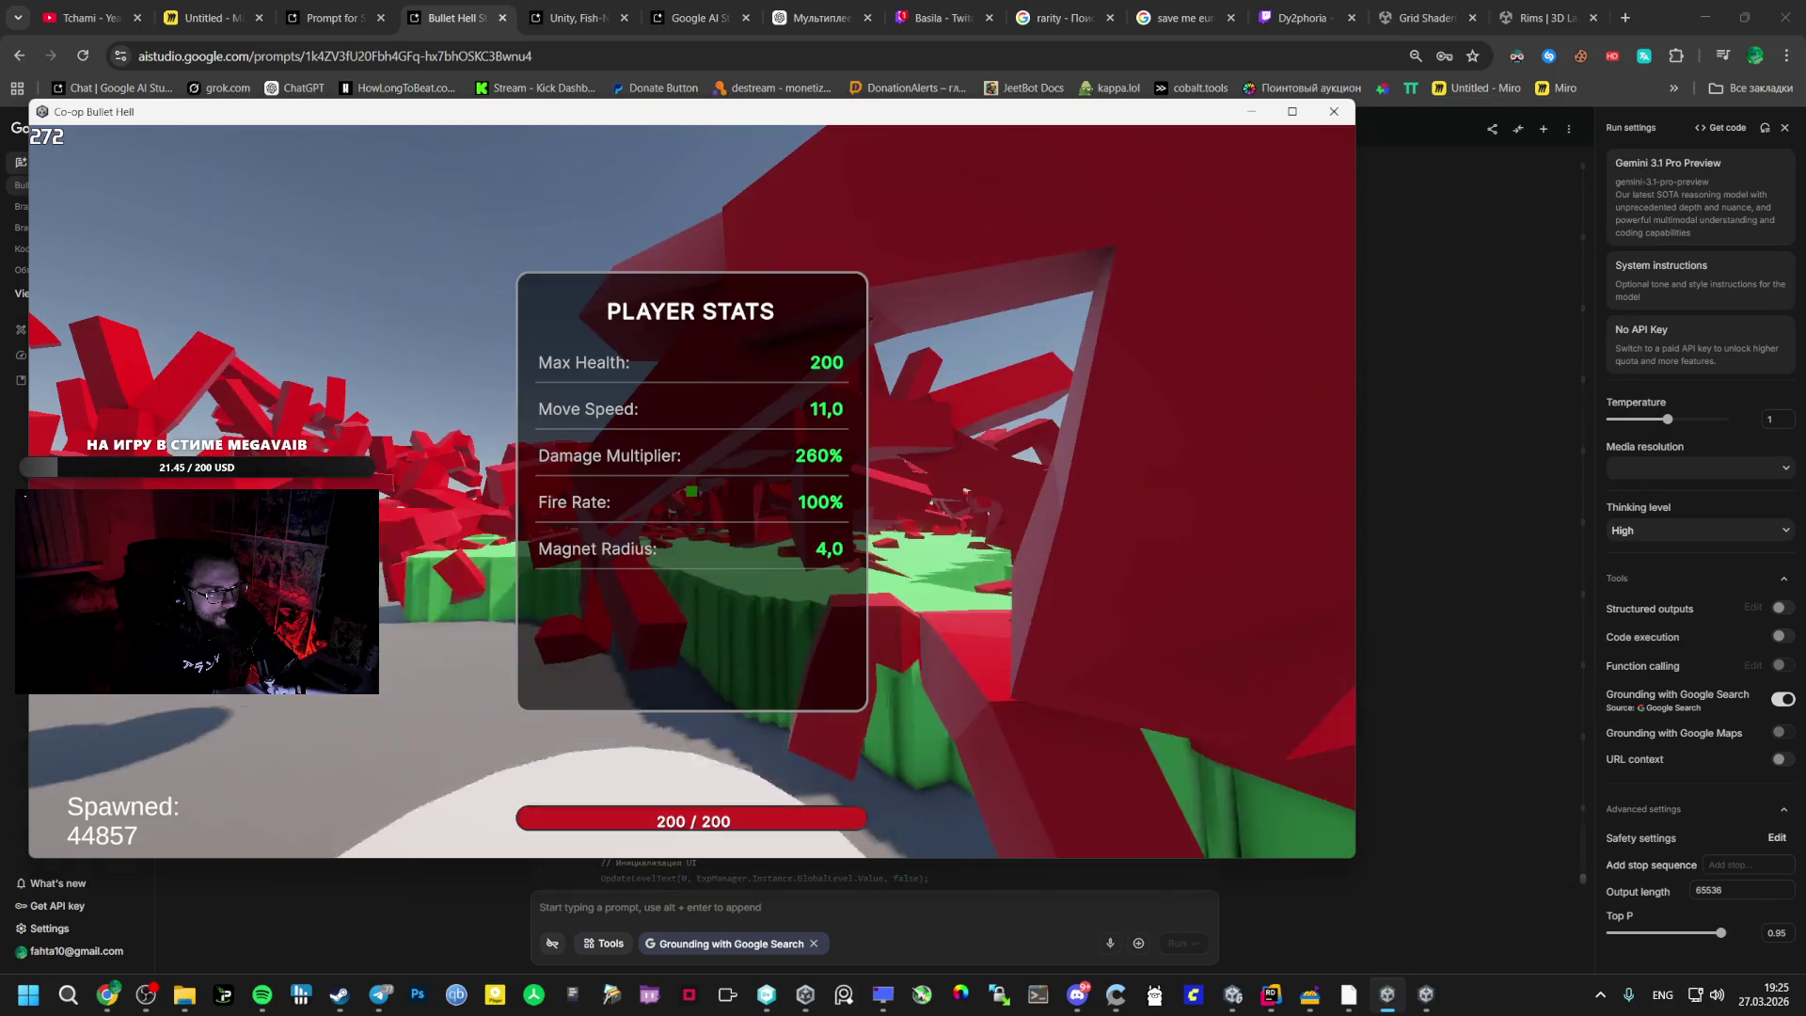
key("alt+Tab")
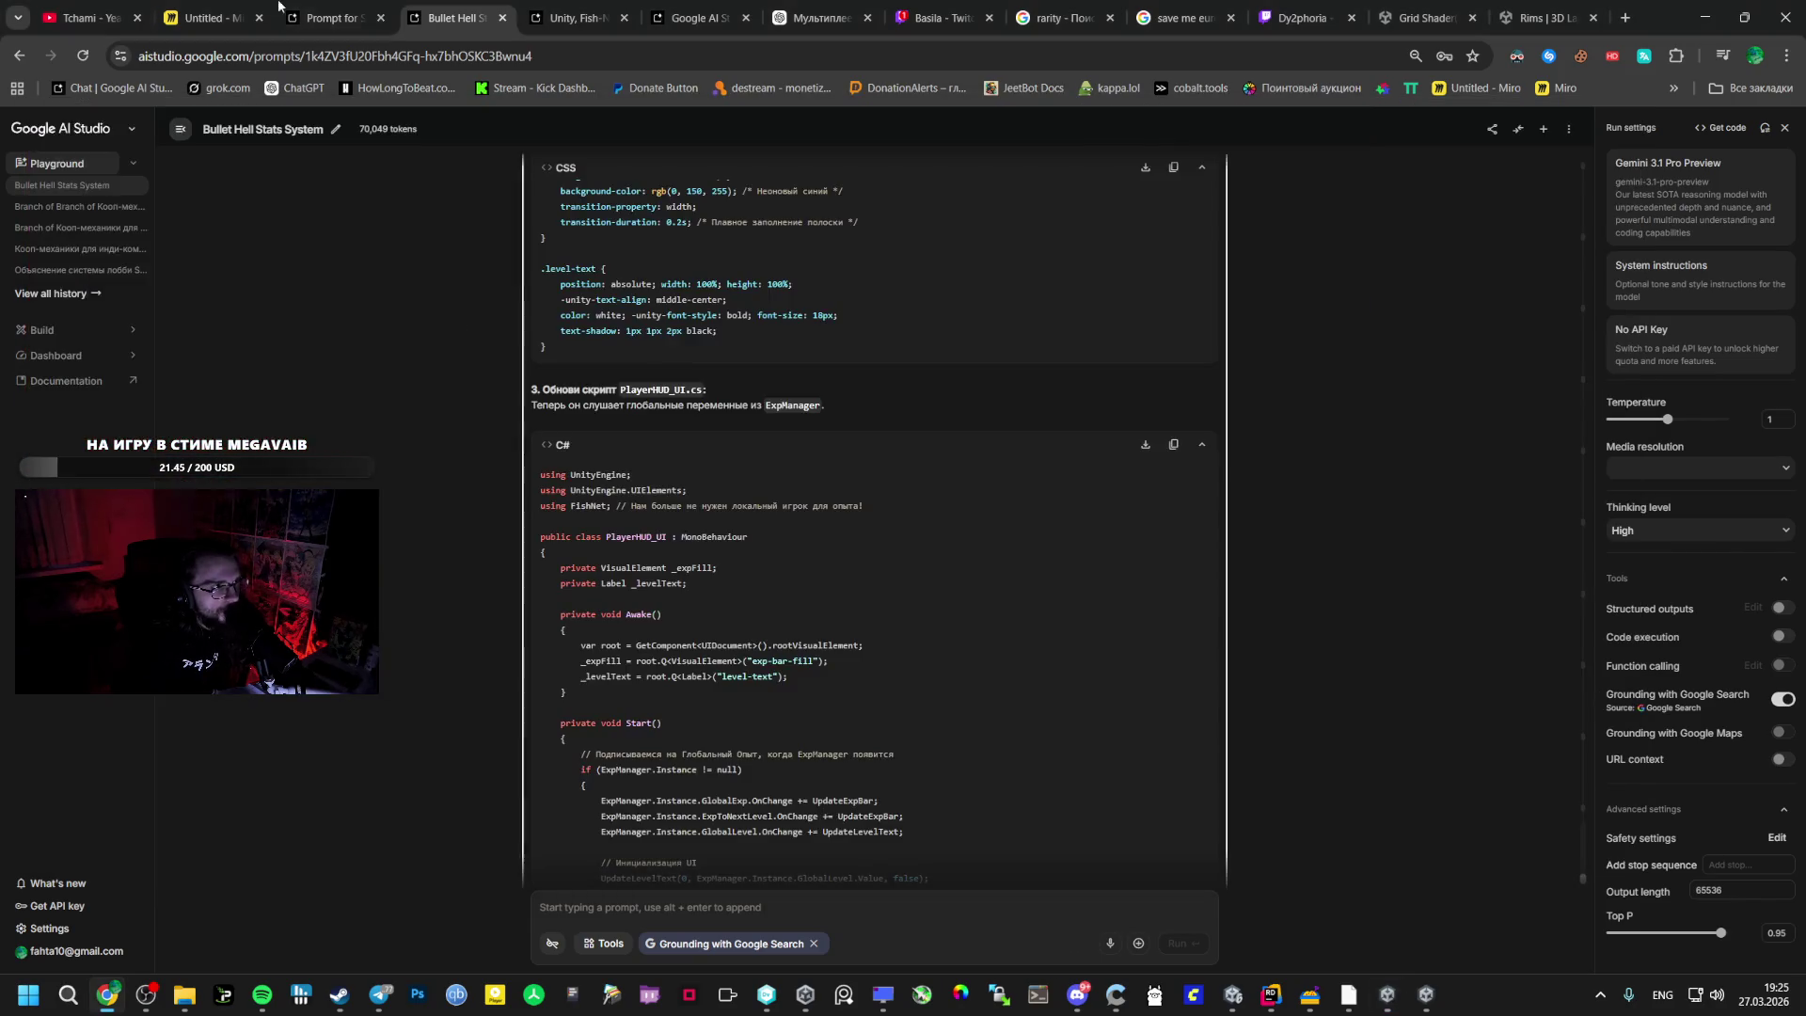
key("ctrl+2")
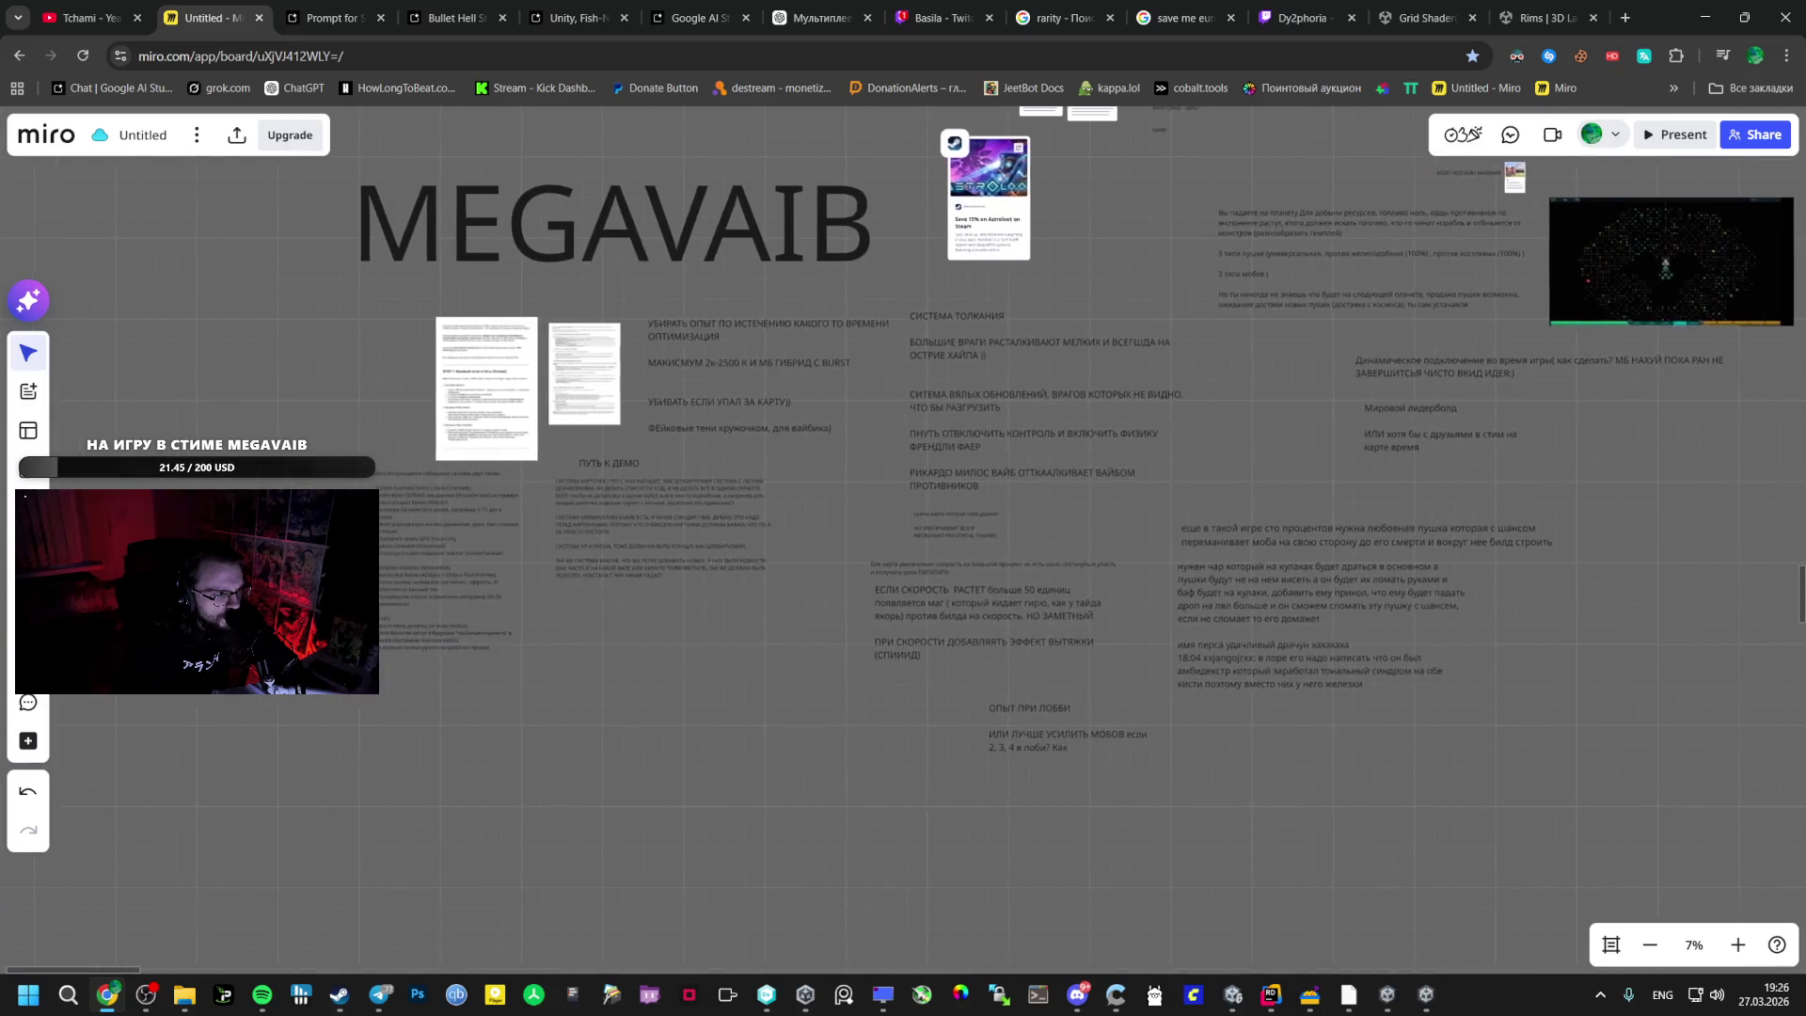
- Add a Russian note about keeping cards open until everyone chooses, placed under the ПУТЬ К ДЕМО notes
key("Escape")
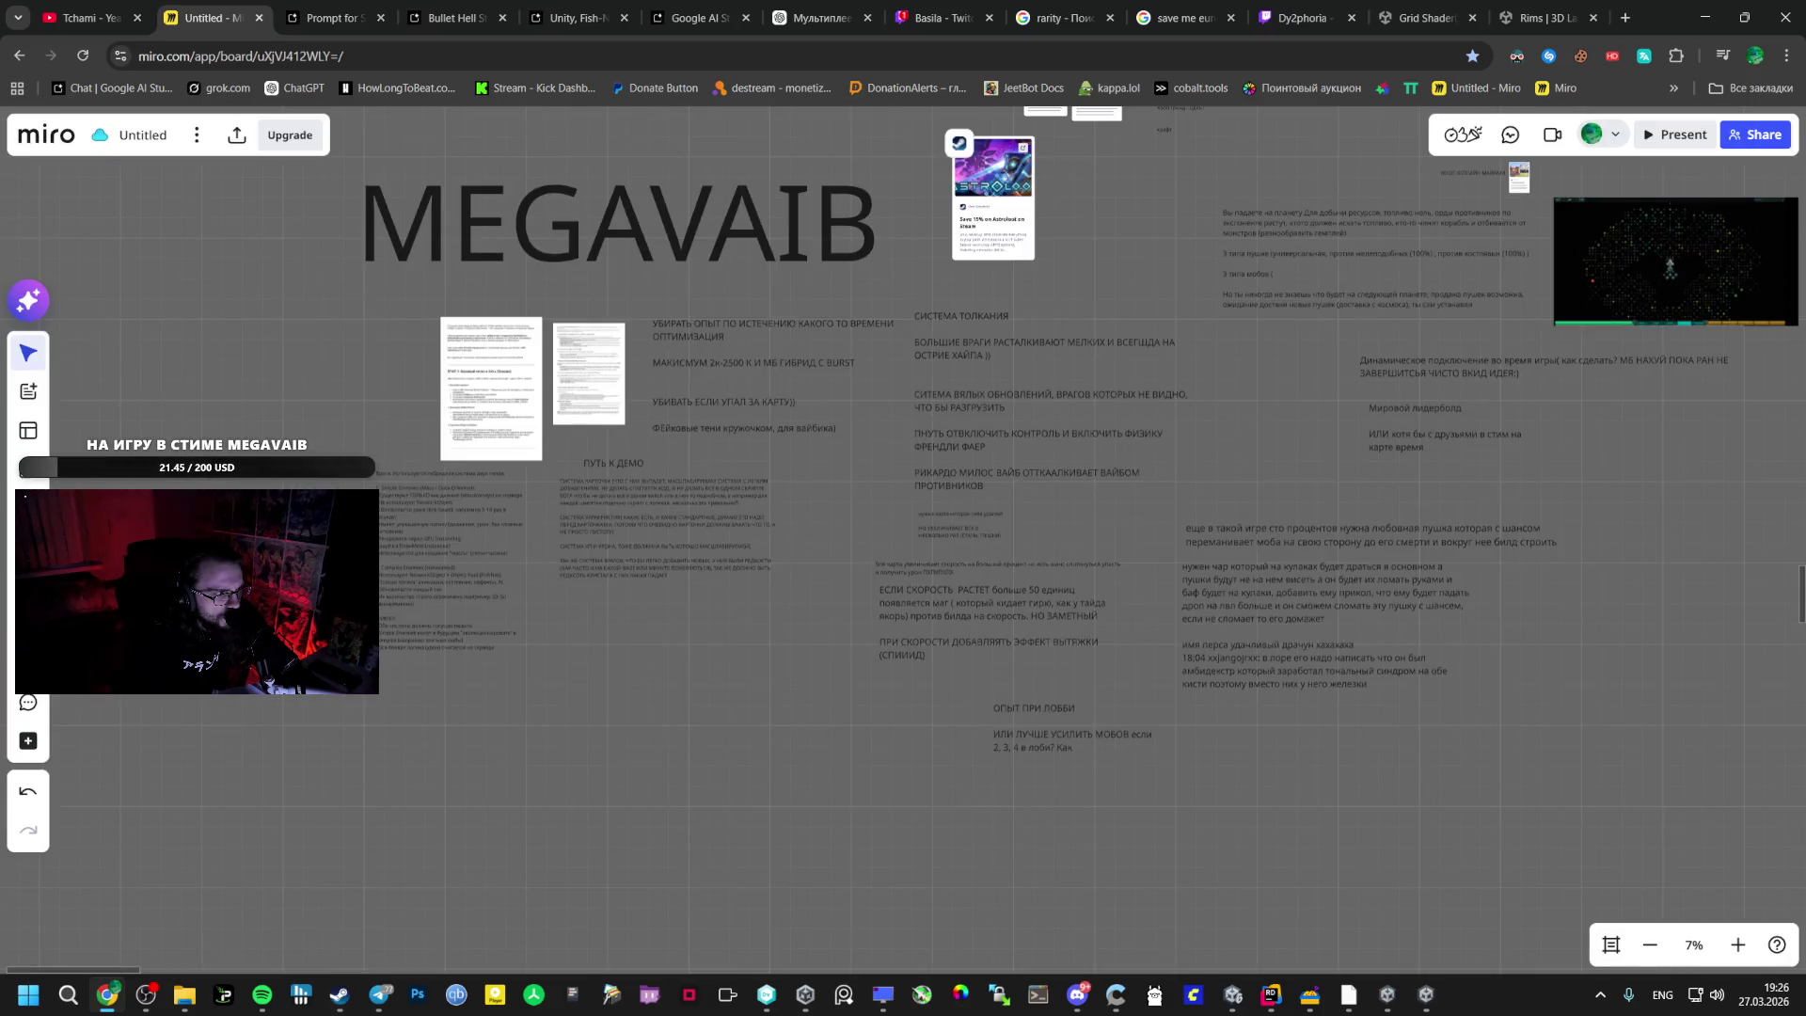
scroll(602, 626, "up", 5)
double_click(609, 685)
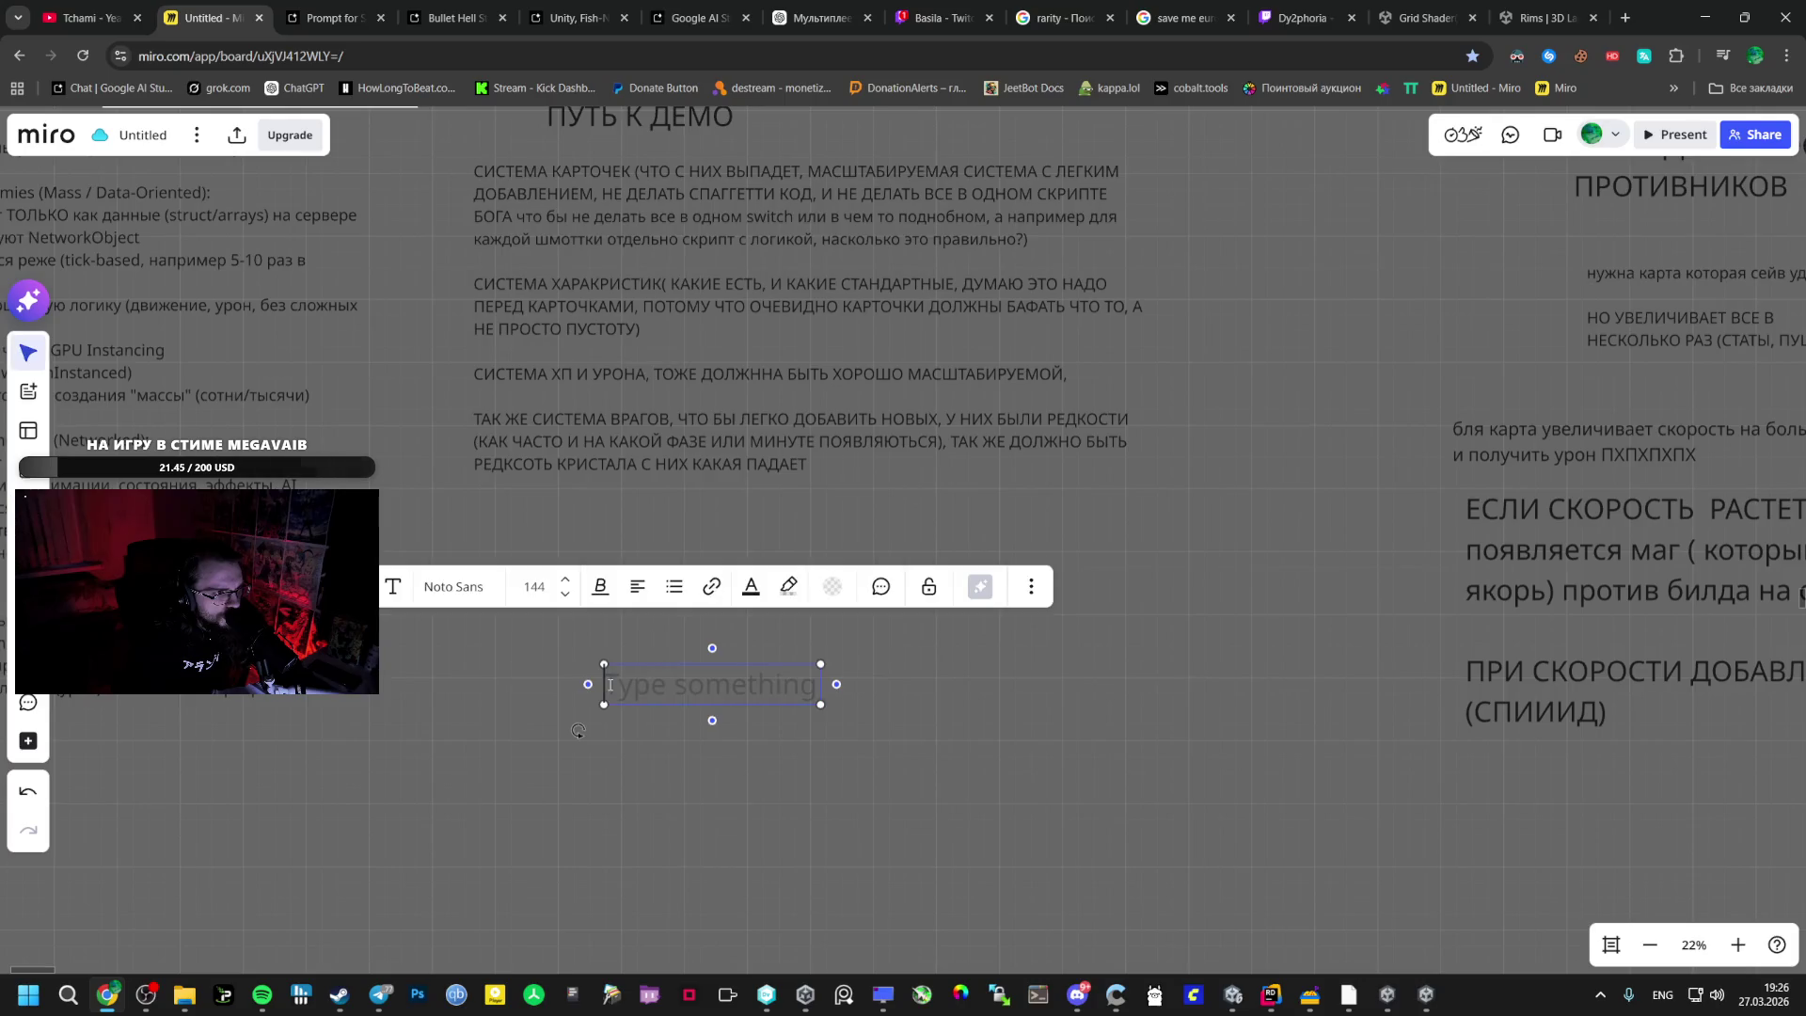
key("BackSpace")
key("BackSpace")
key("alt+shift")
type("ЗАПРЕТИТЬ КАРТОЧКИ ЗАКРЫАТЬ ПОСЛЕ ВЫБОРА")
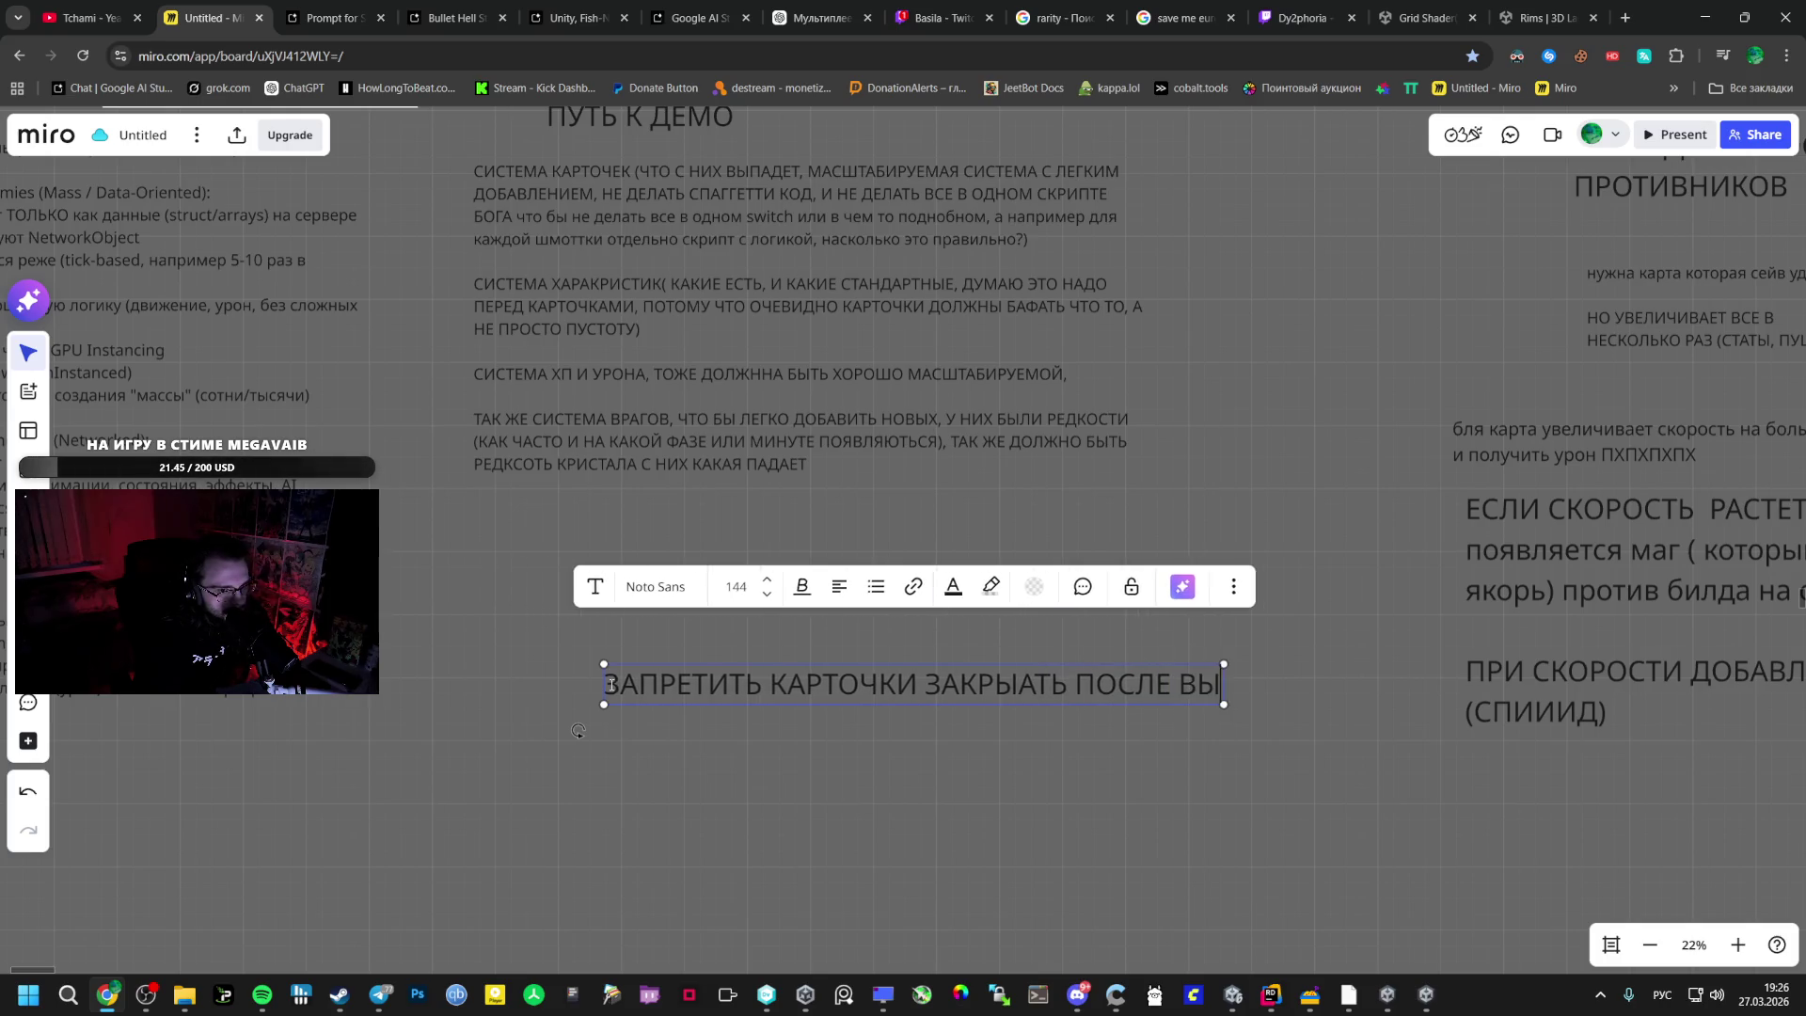
type(", ПОКА ВТОРОЙ")
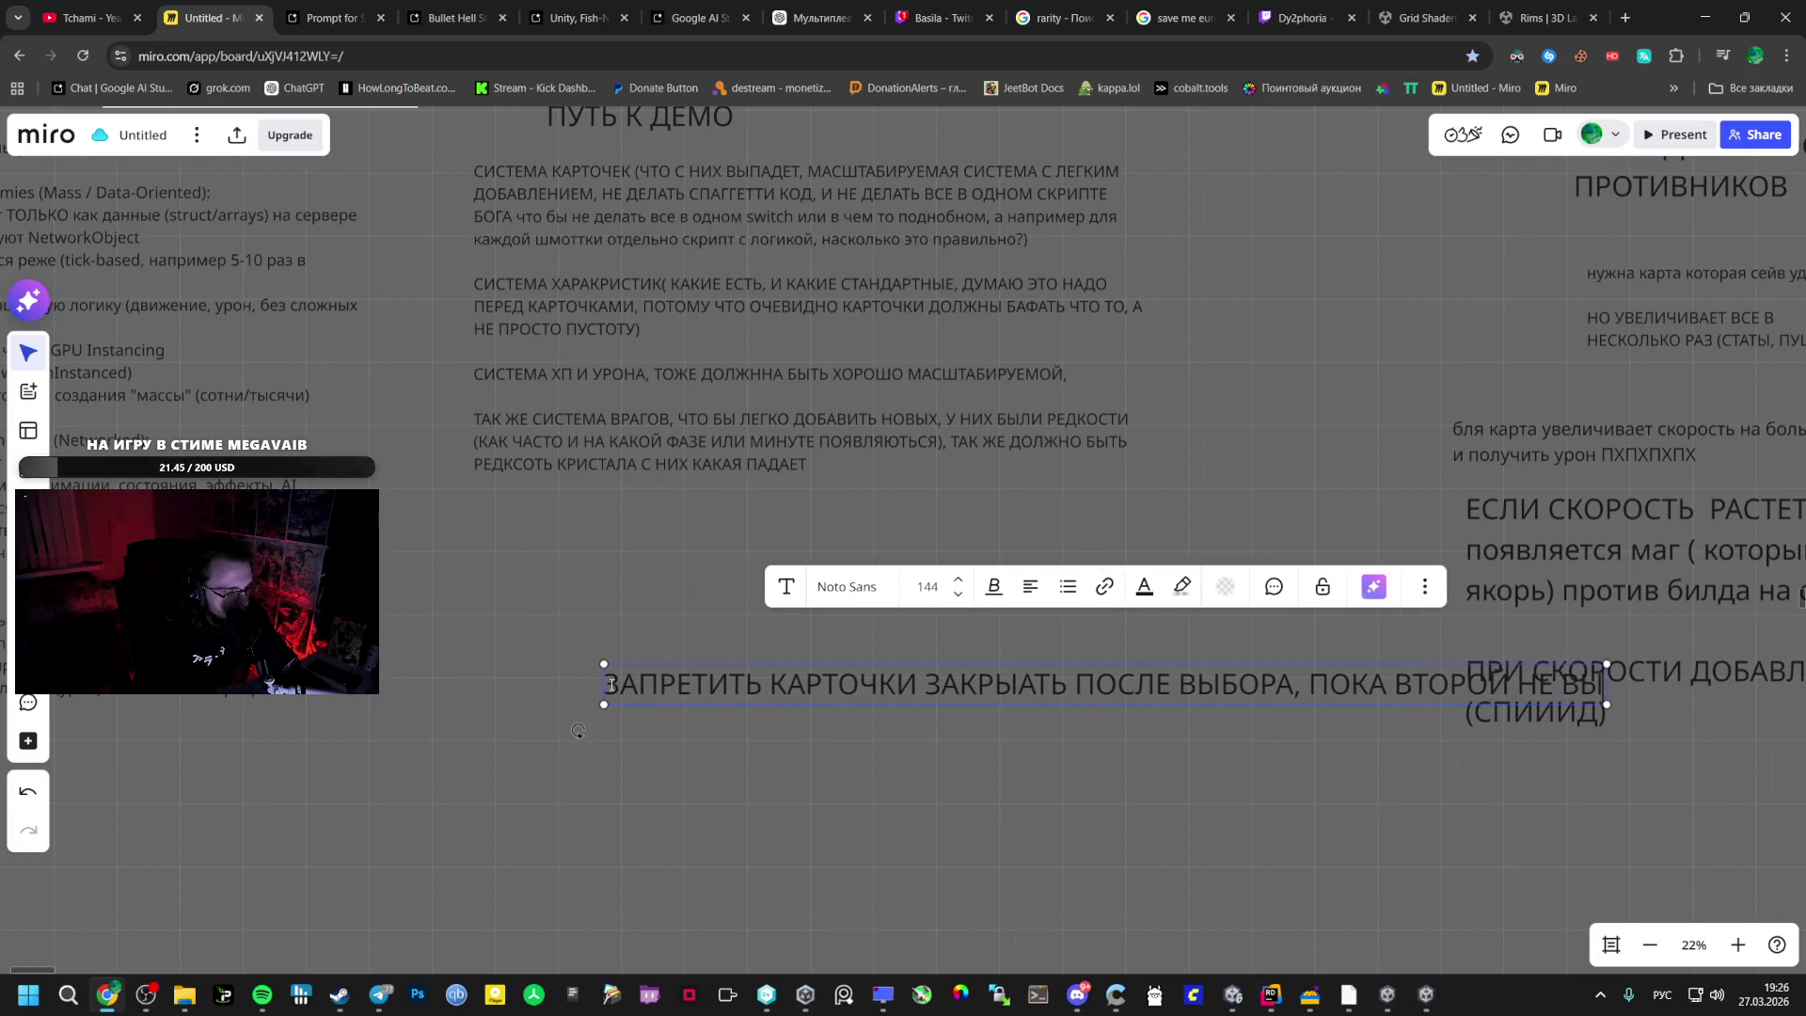
key("ctrl+BackSpace")
type("ВСЕ")
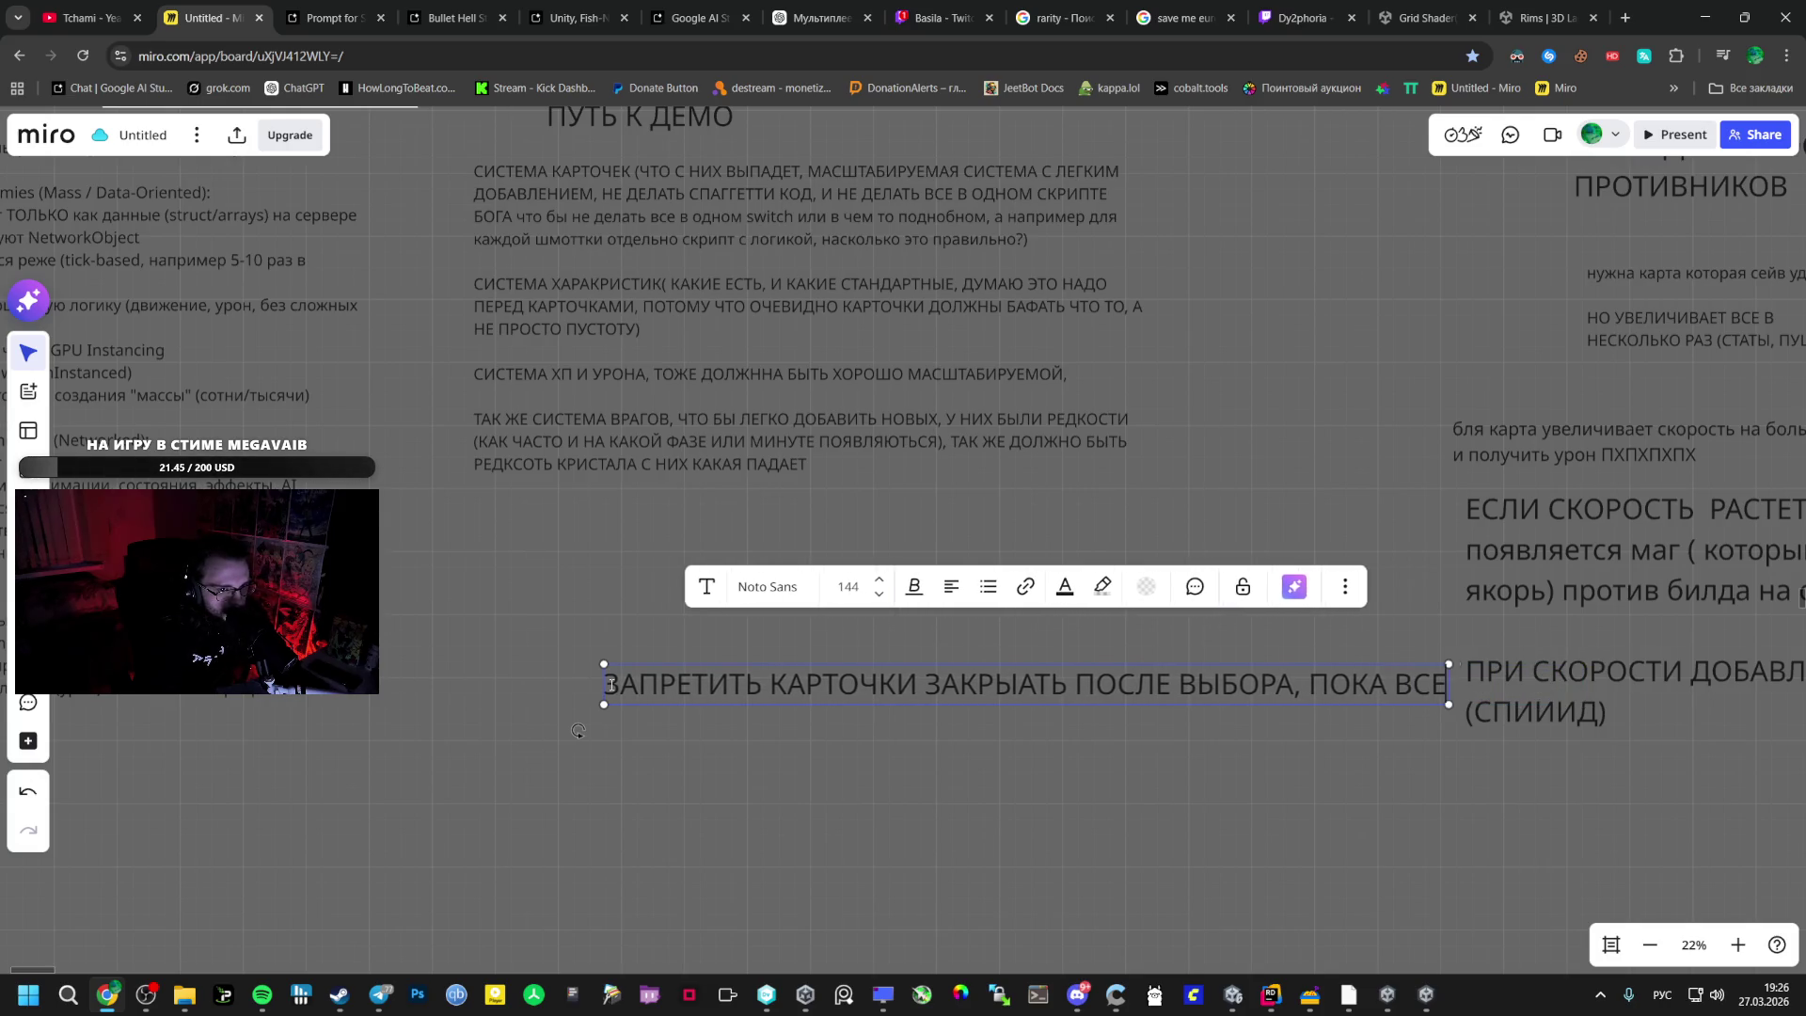
type(" НЕ ВЫБЕРУТ")
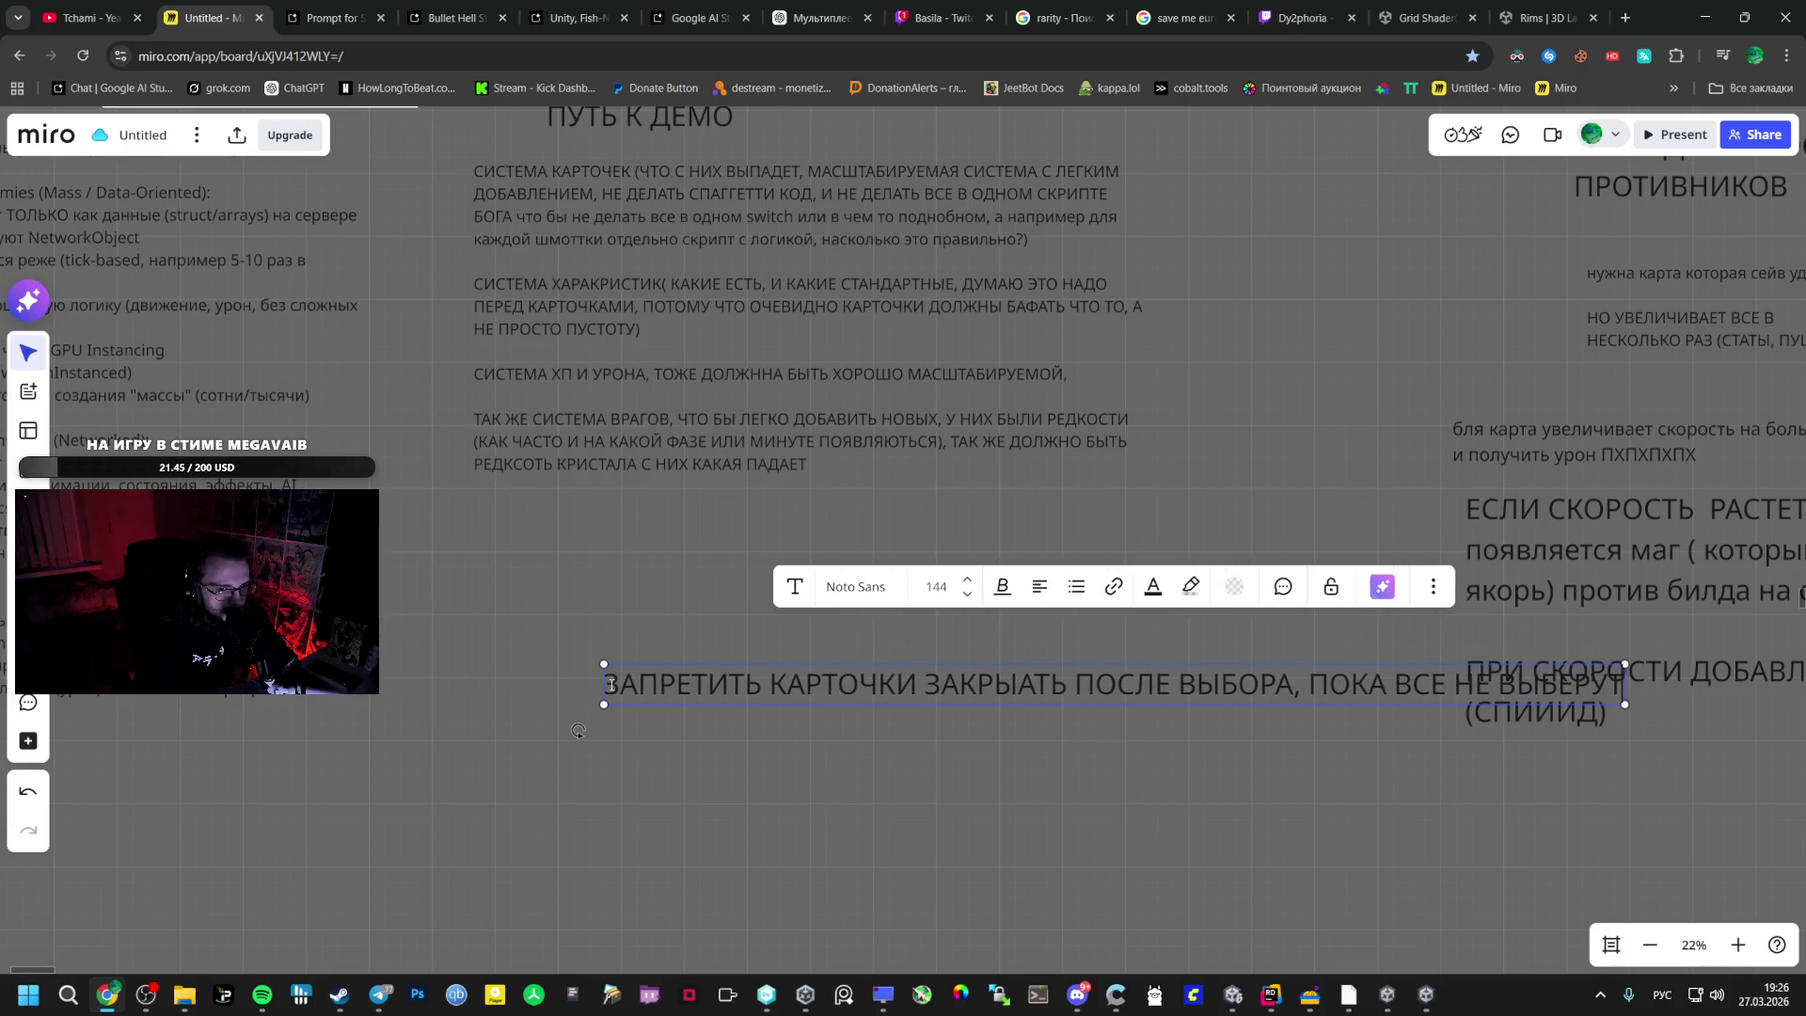
type(".")
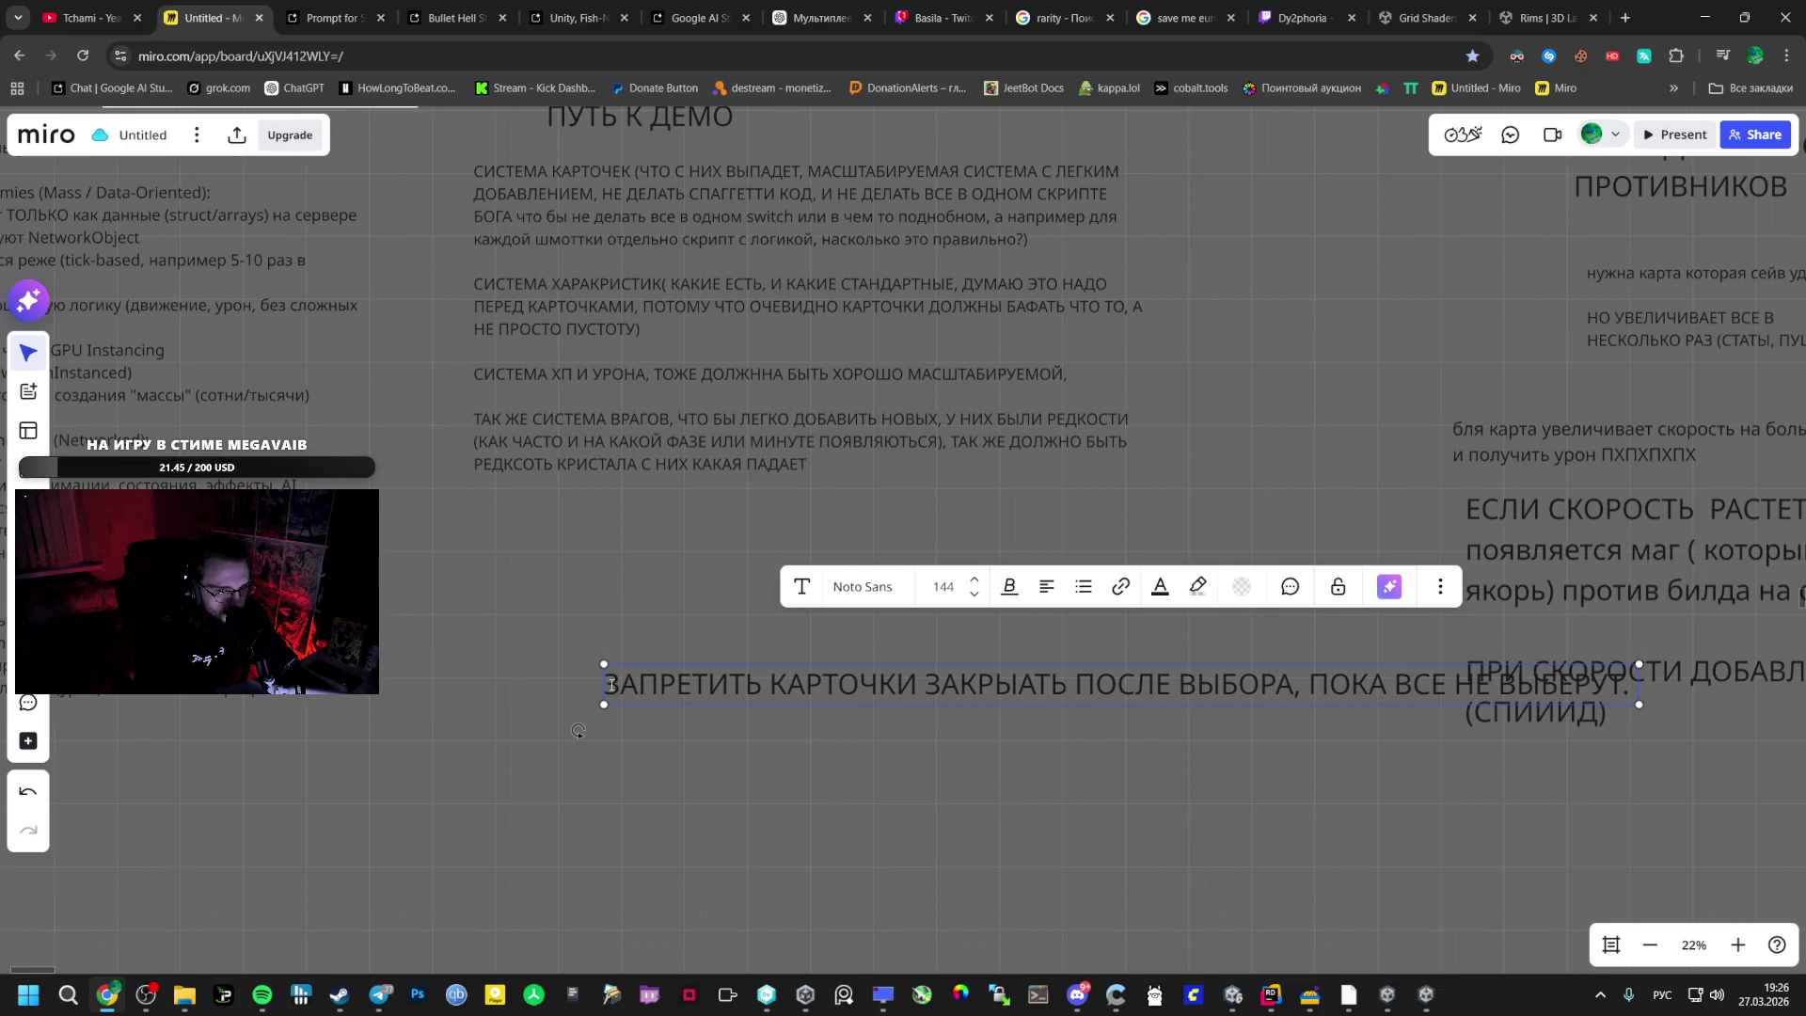
type(" НАПИСАТЬ ОЖИДАЙТЕ ДРУГИХ ИГРОКОВ")
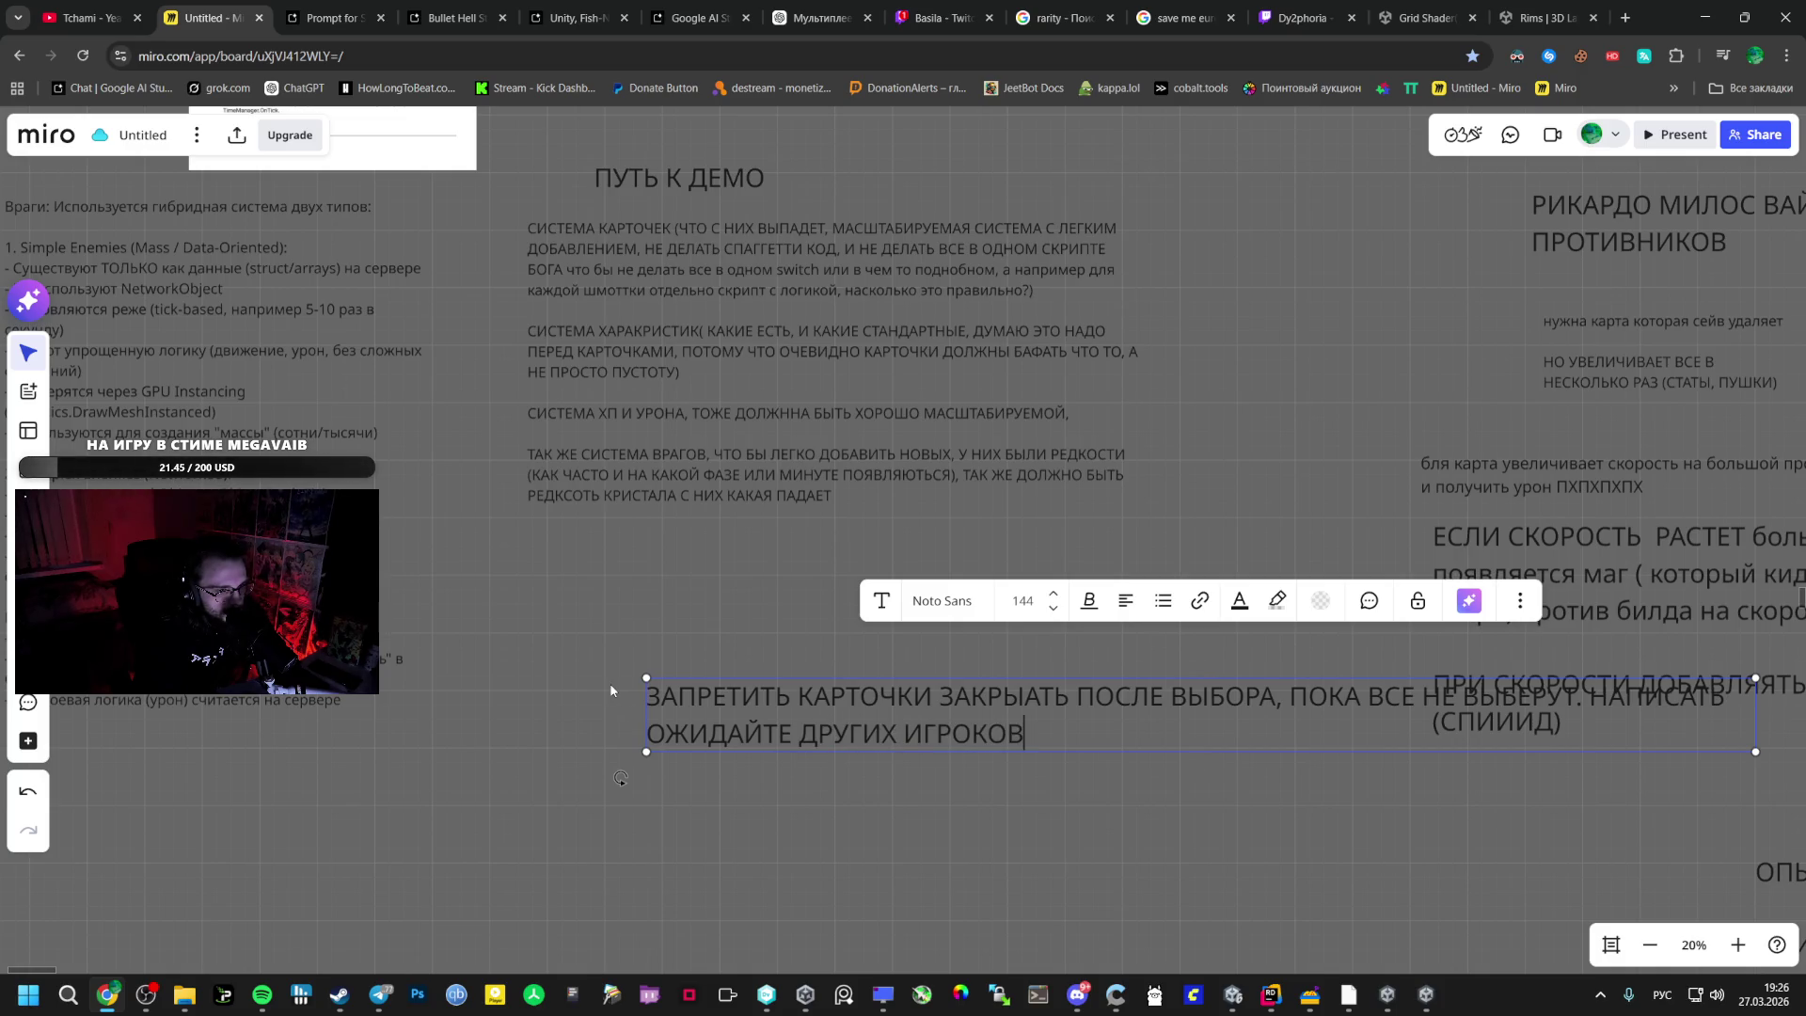
left_click_drag(838, 751, 512, 863)
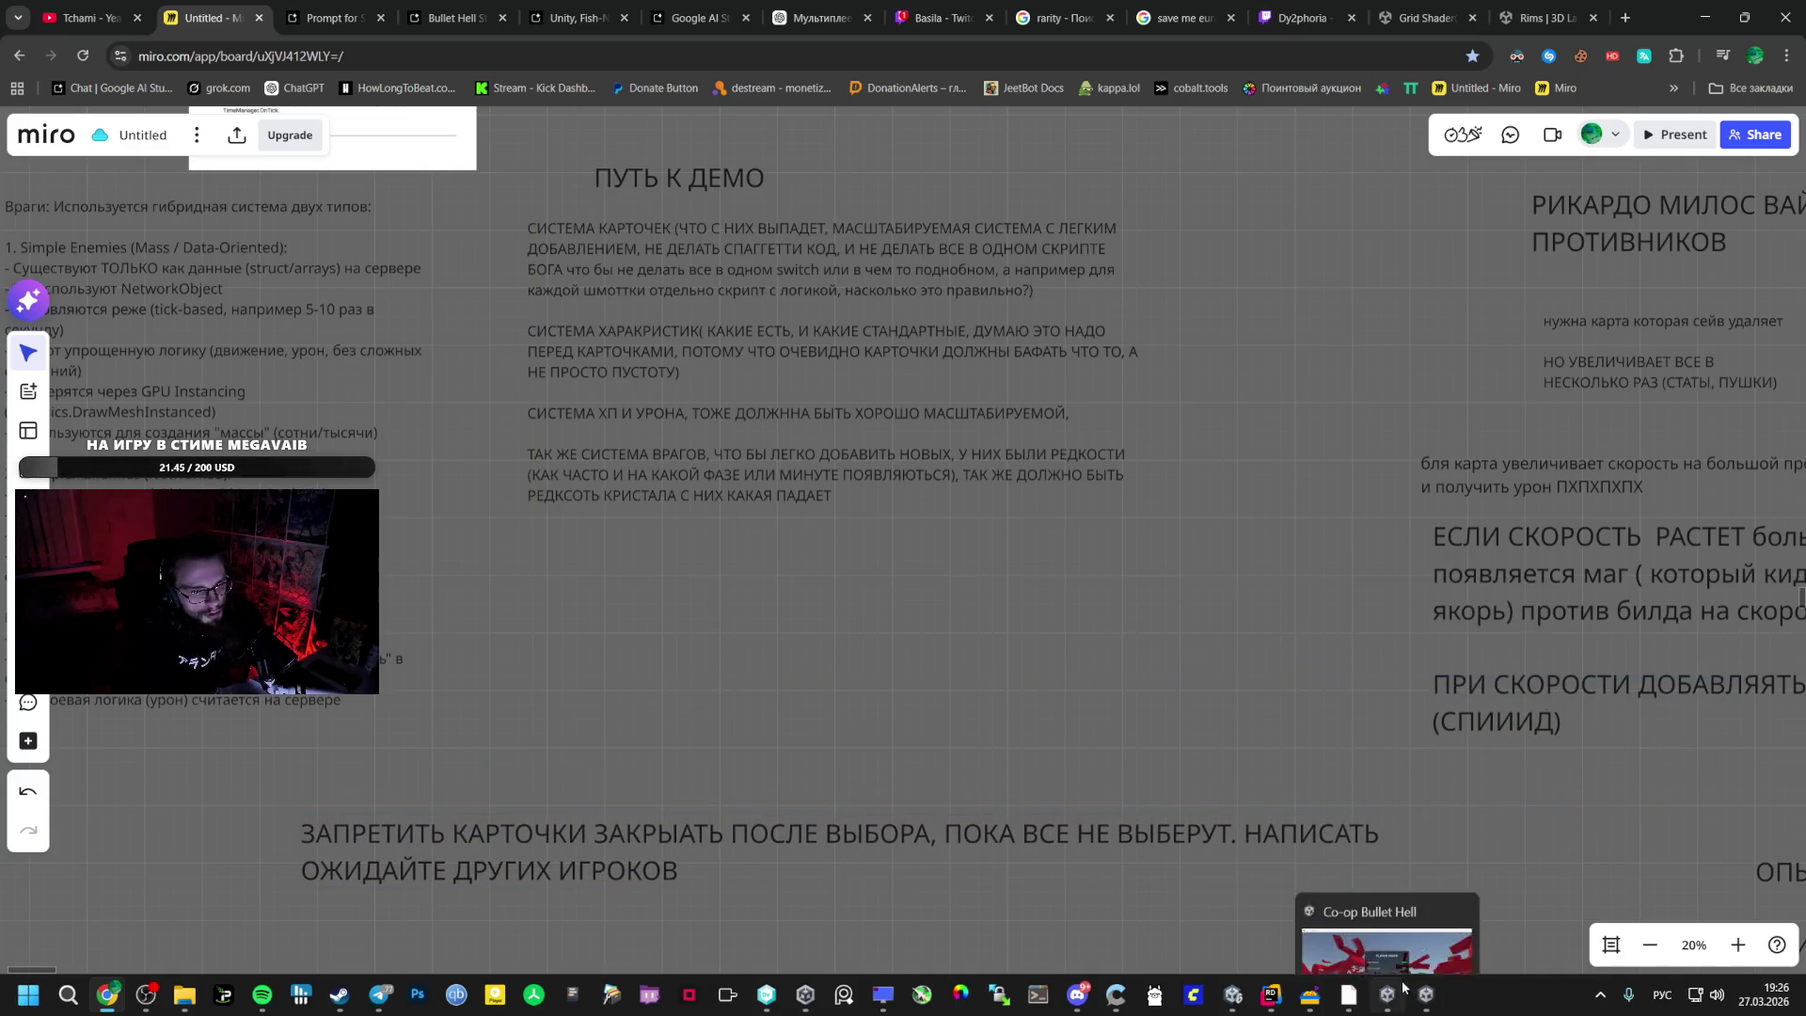
- Exit the game to its main menu, close its window, and close the UI Builder window
left_click(1388, 994)
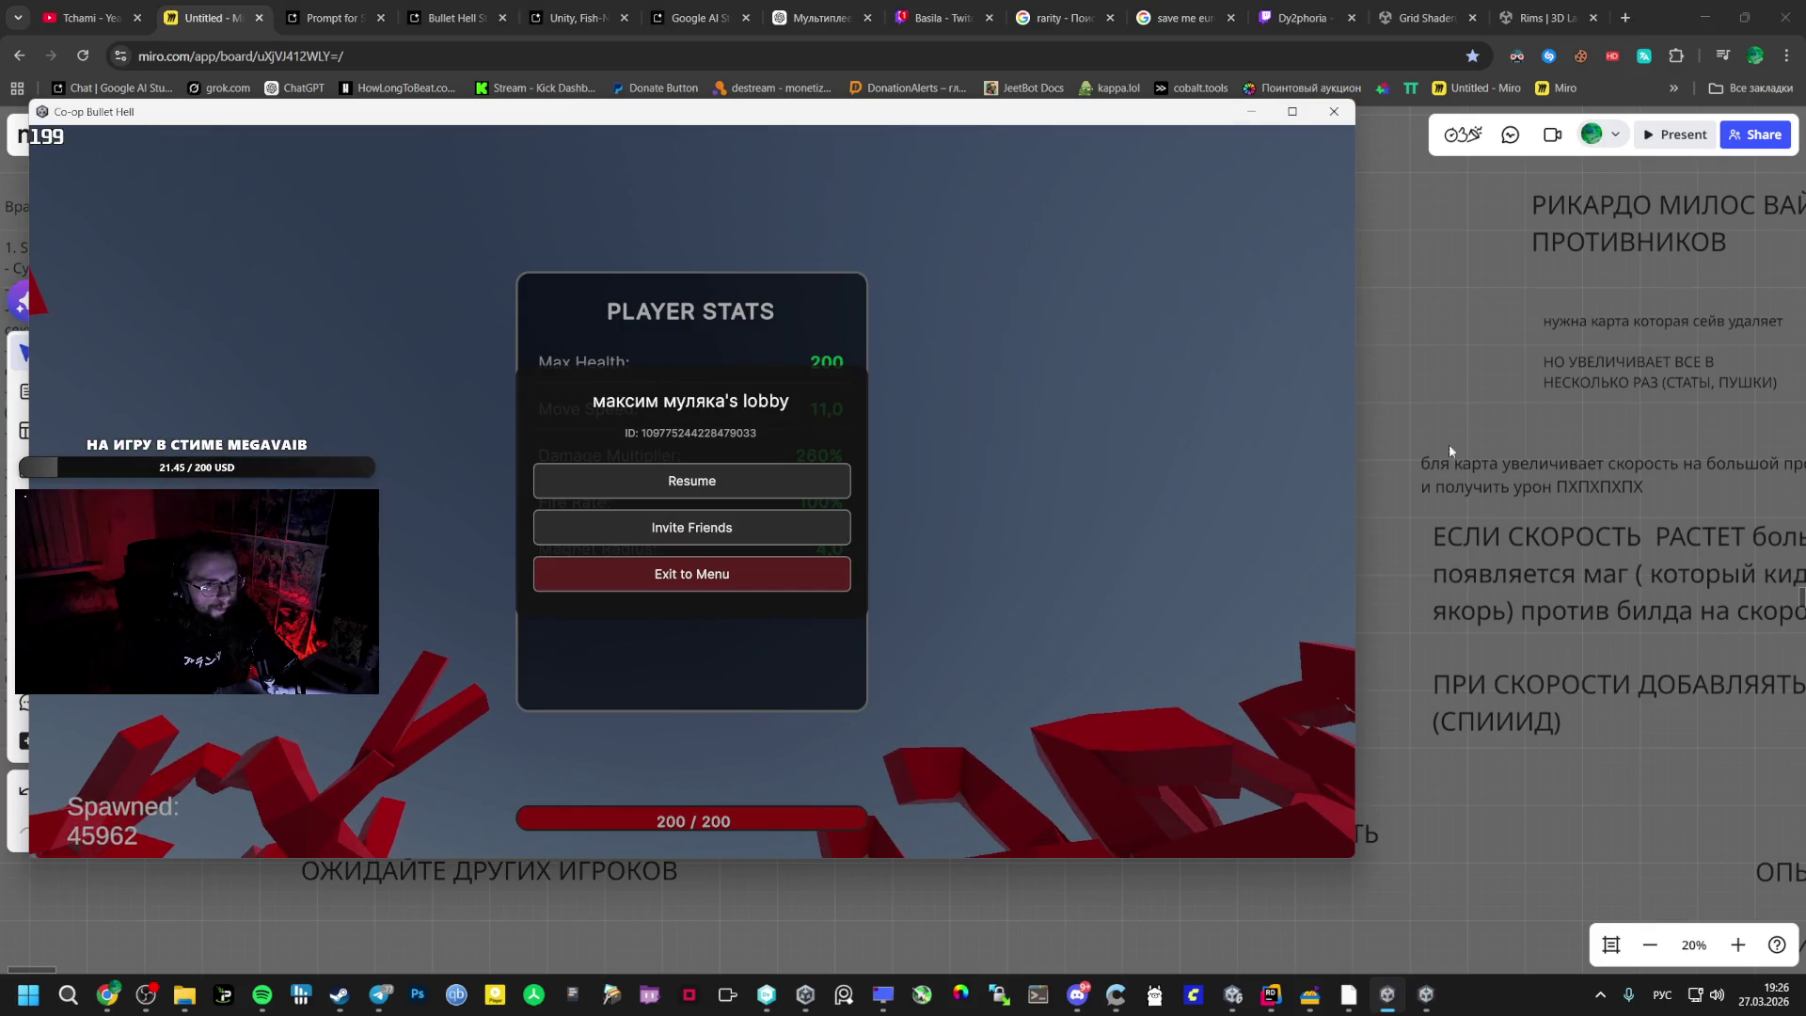
left_click(1426, 994)
key("Escape")
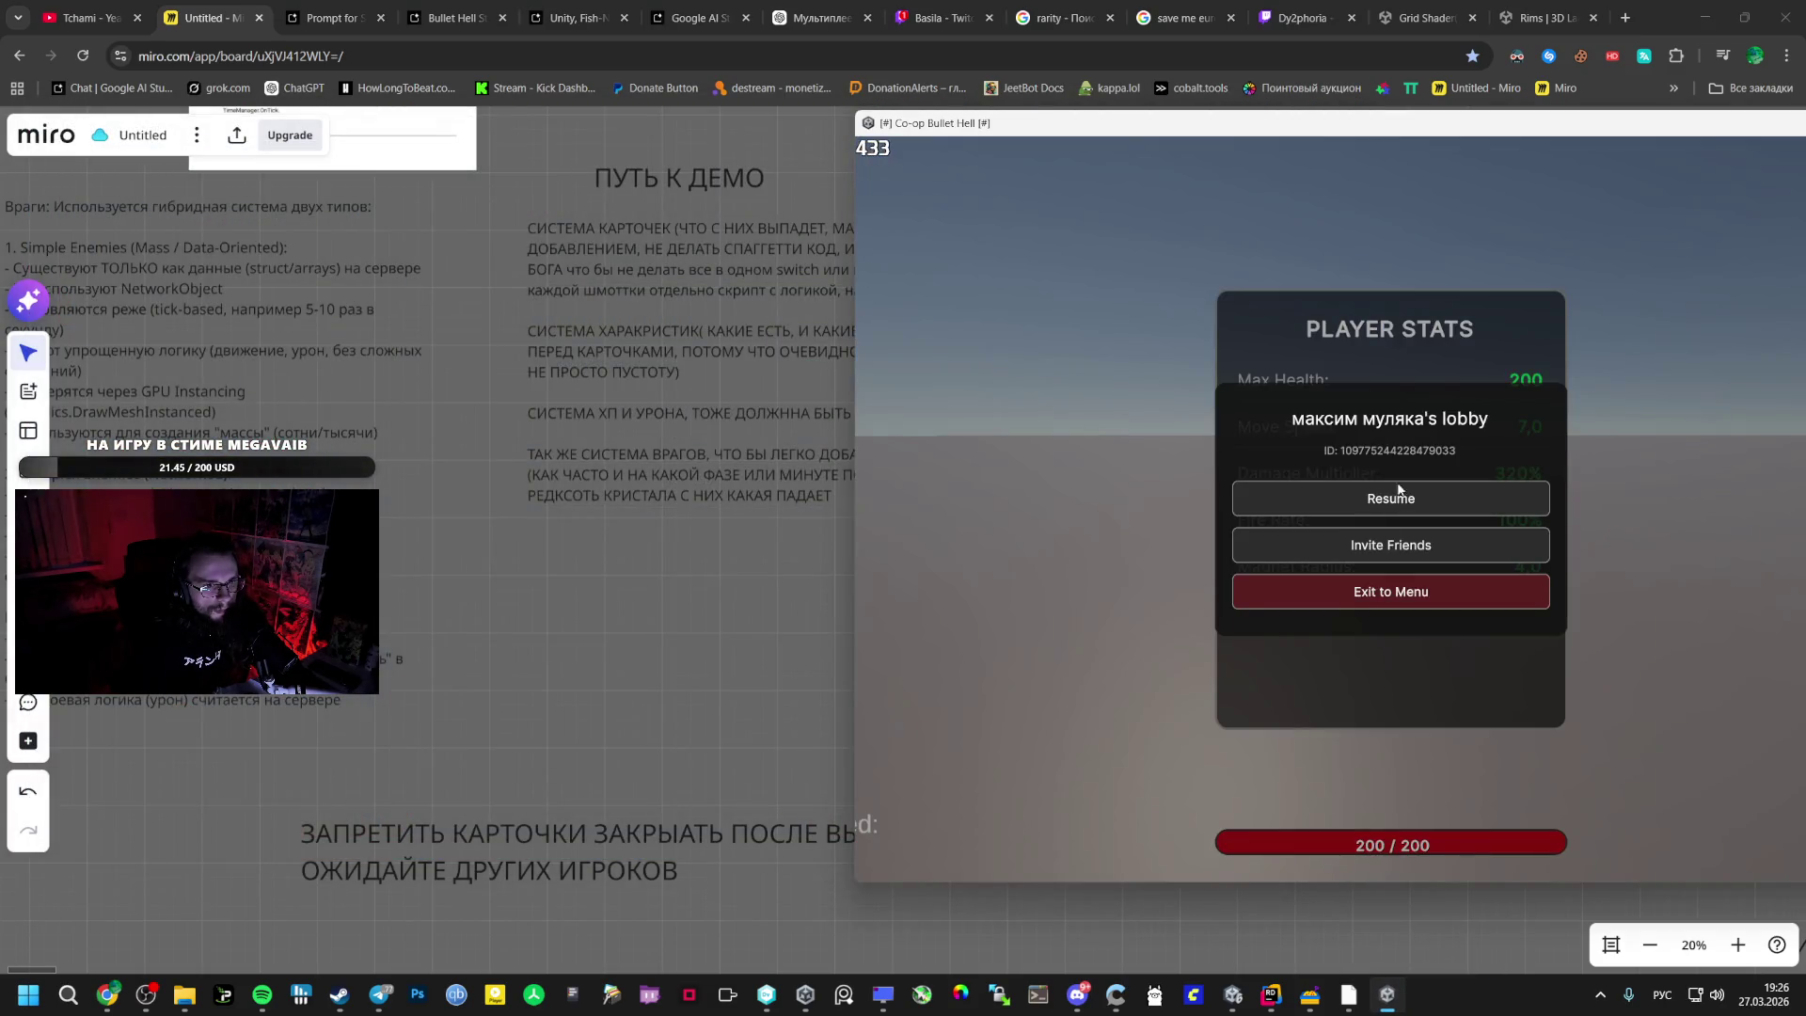
left_click(1350, 602)
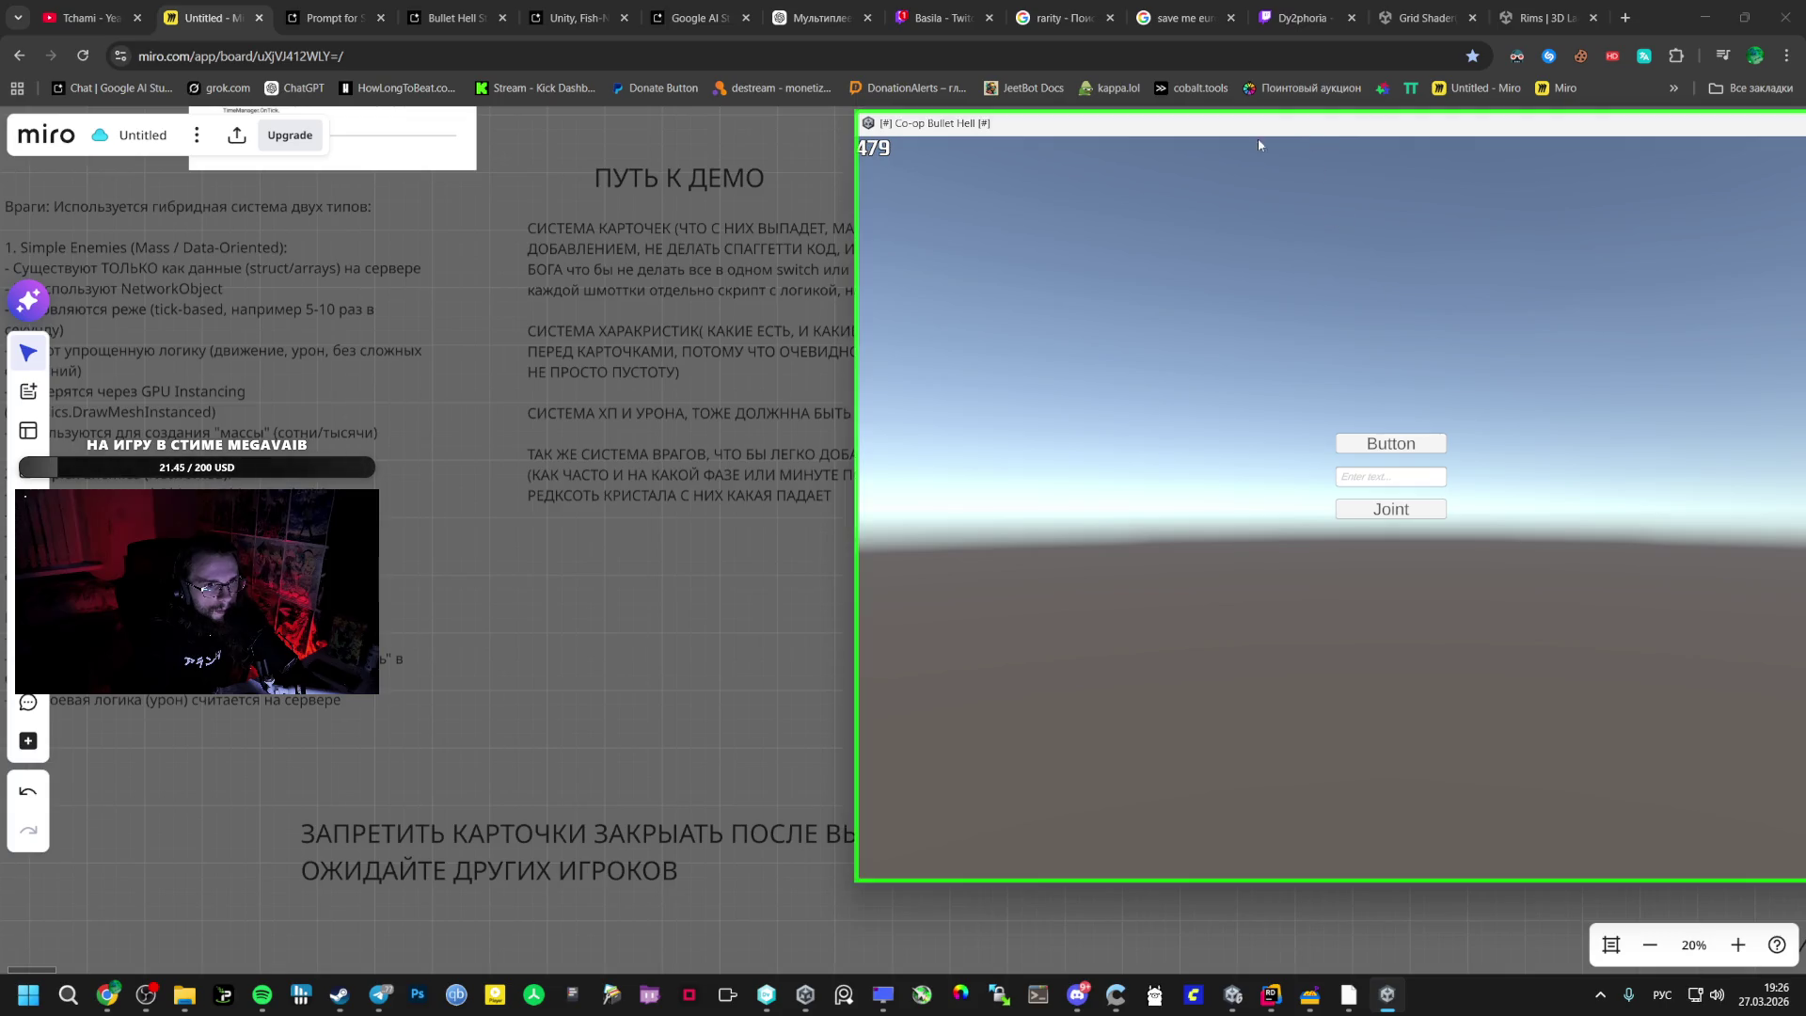
left_click_drag(1109, 145, 717, 189)
left_click(1524, 167)
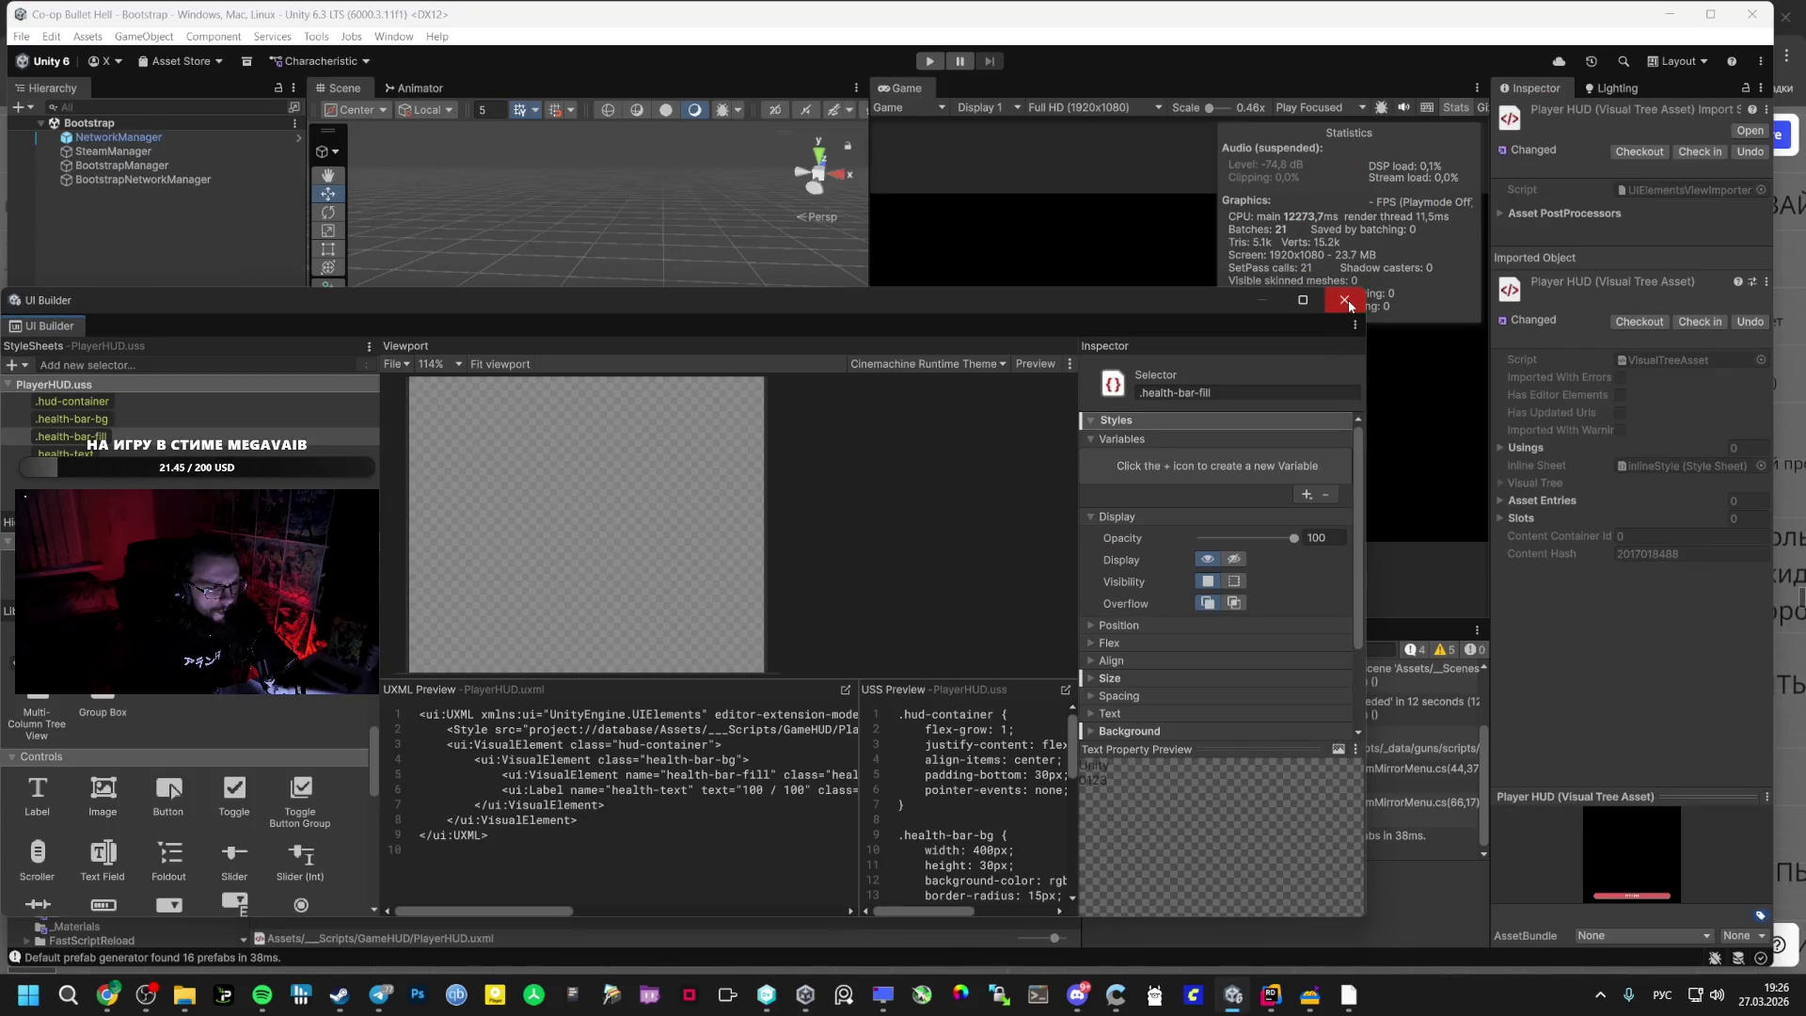
left_click(1347, 302)
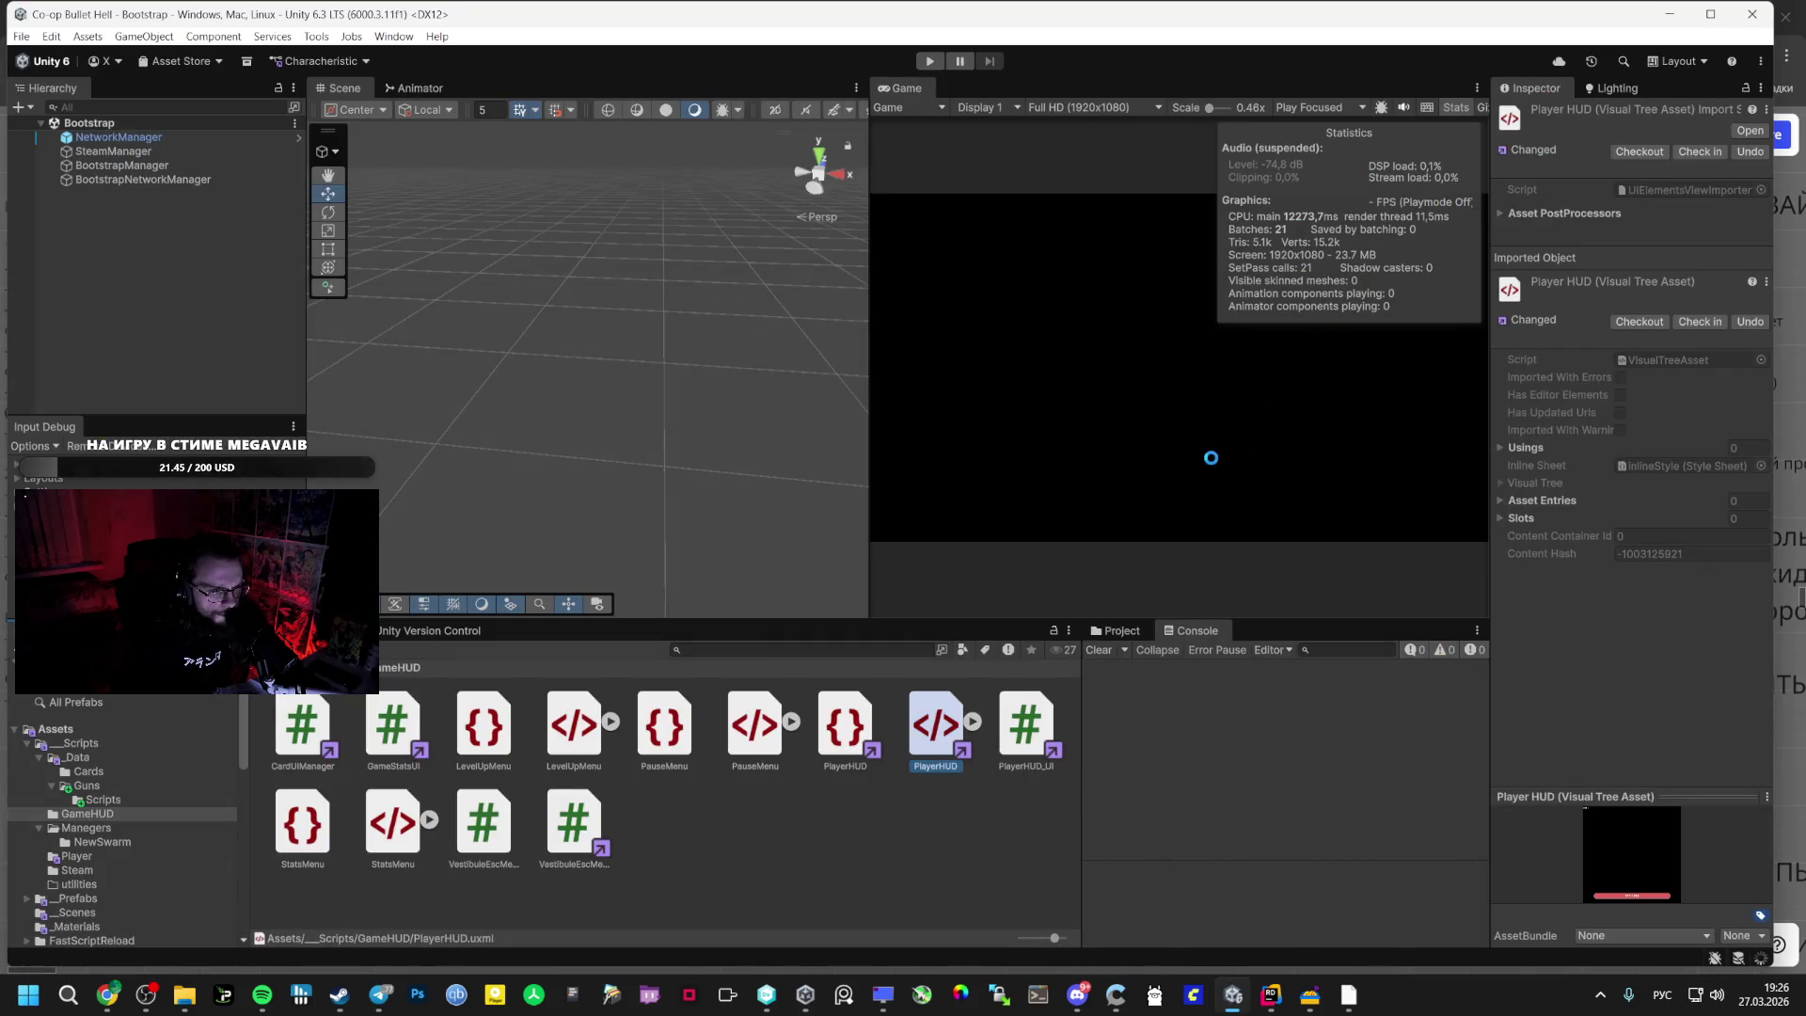
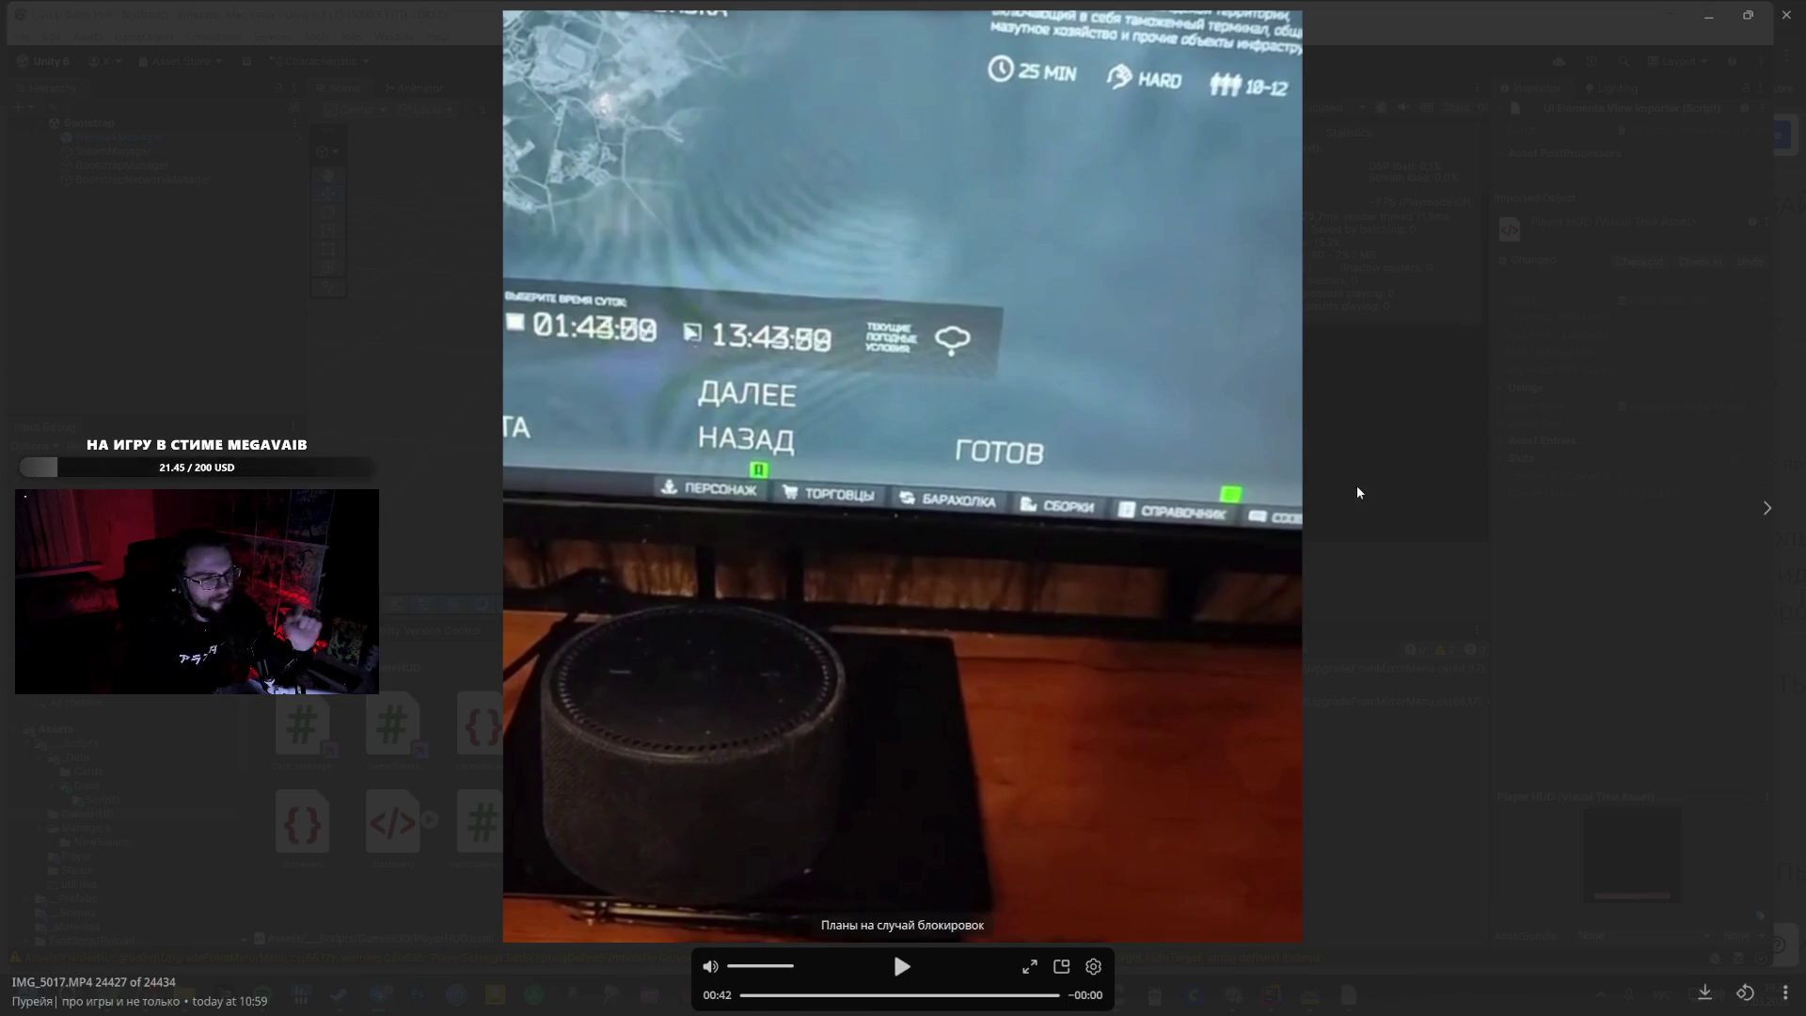
- Close the video viewer and scan the next-task plan in AI Studio's Bullet Hell Stats System chat
left_click(1267, 484)
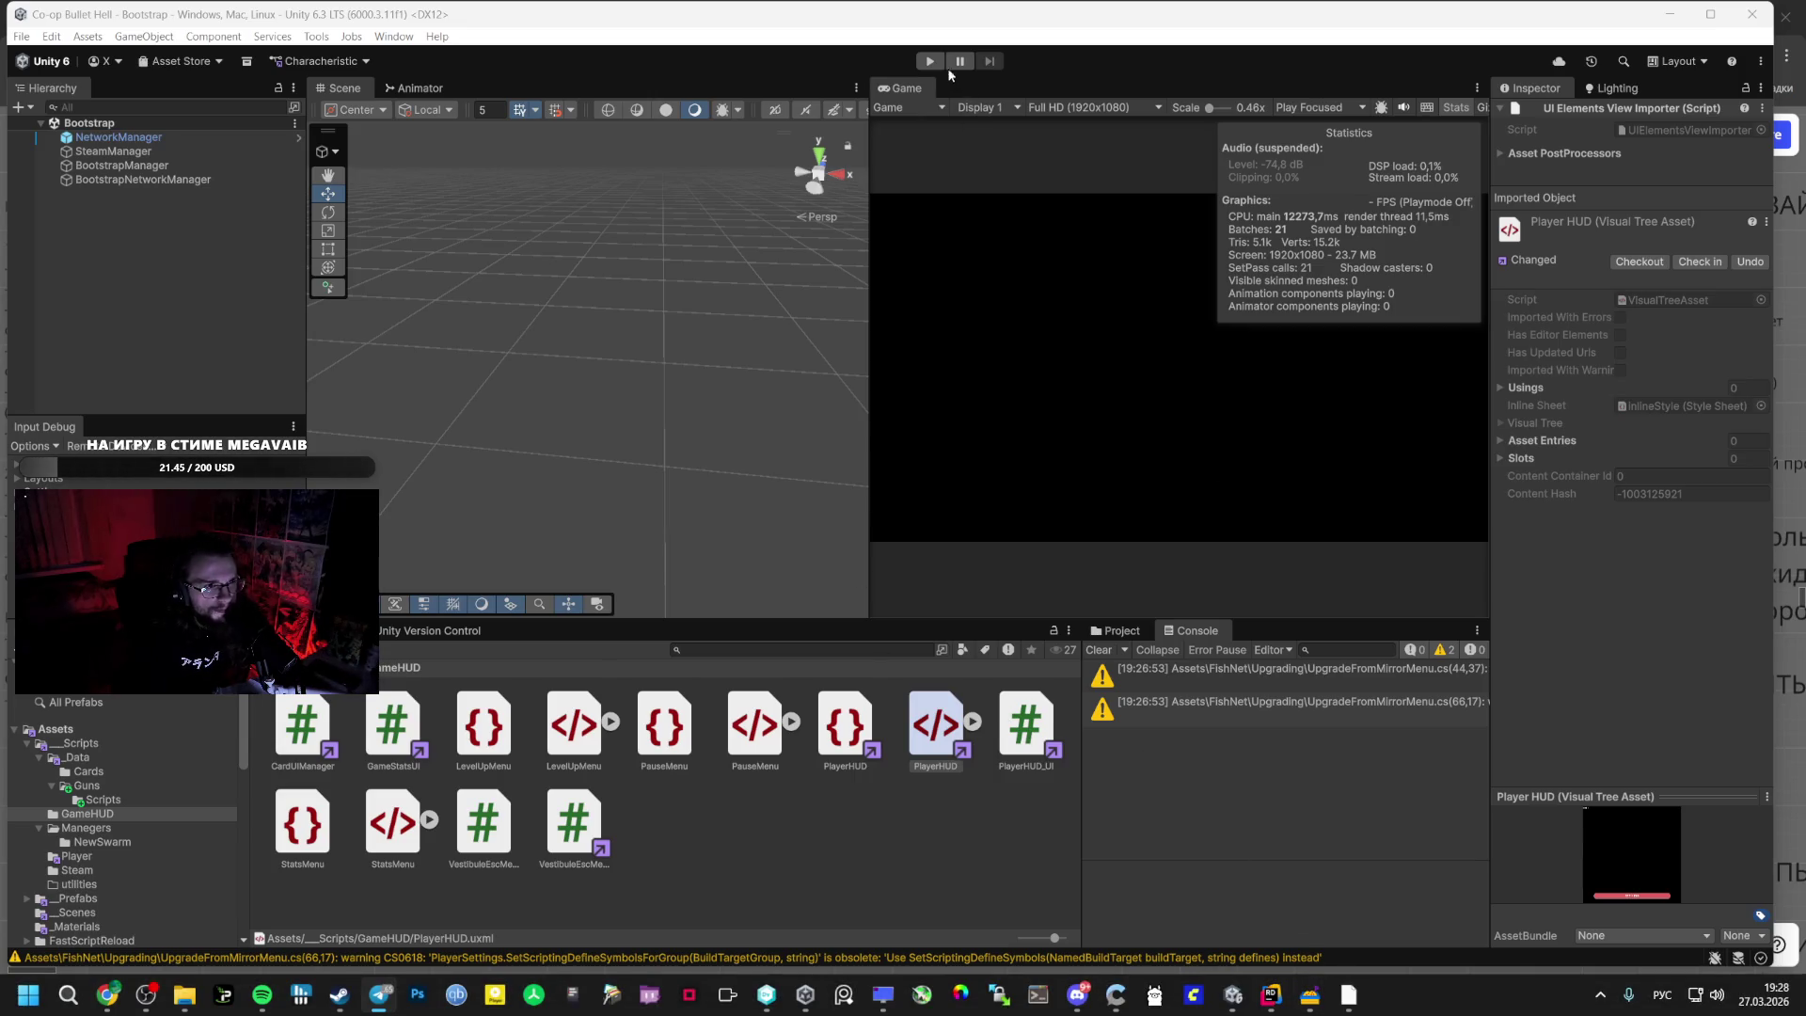
key("alt+Tab")
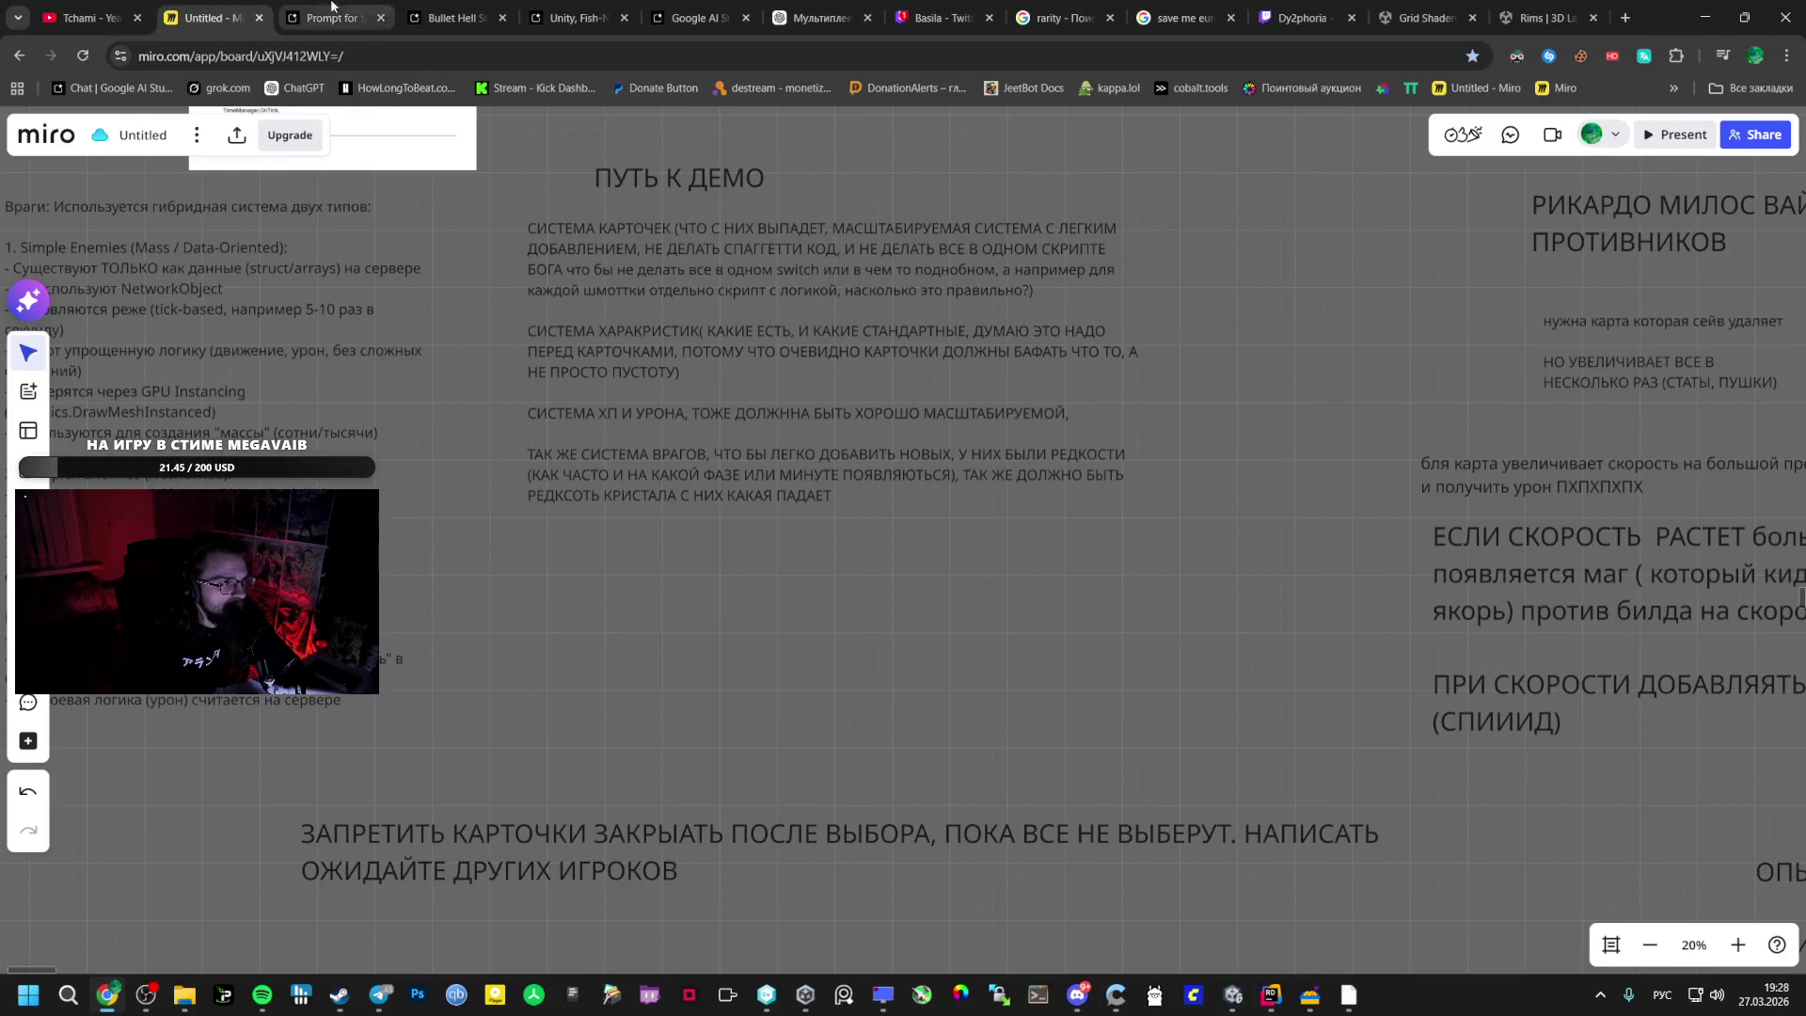
left_click(488, 10)
scroll(734, 634, "down", 10)
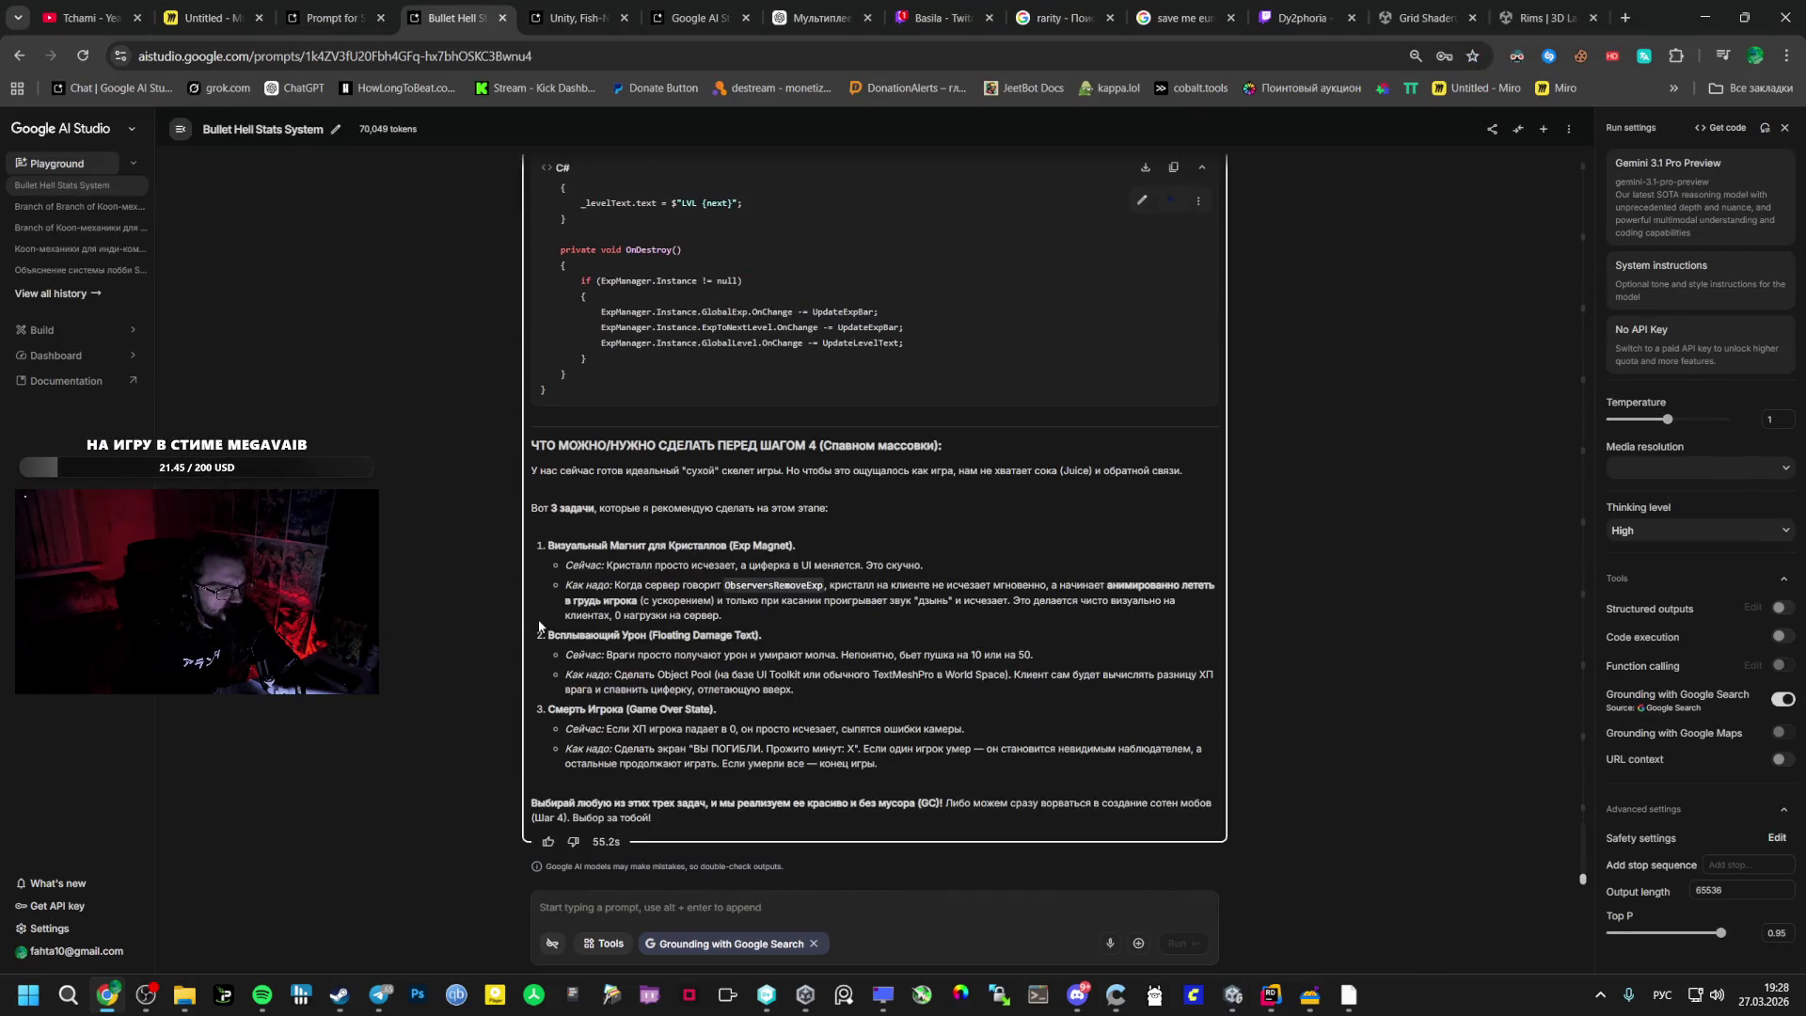
scroll(536, 624, "up", 5)
key("alt+Tab")
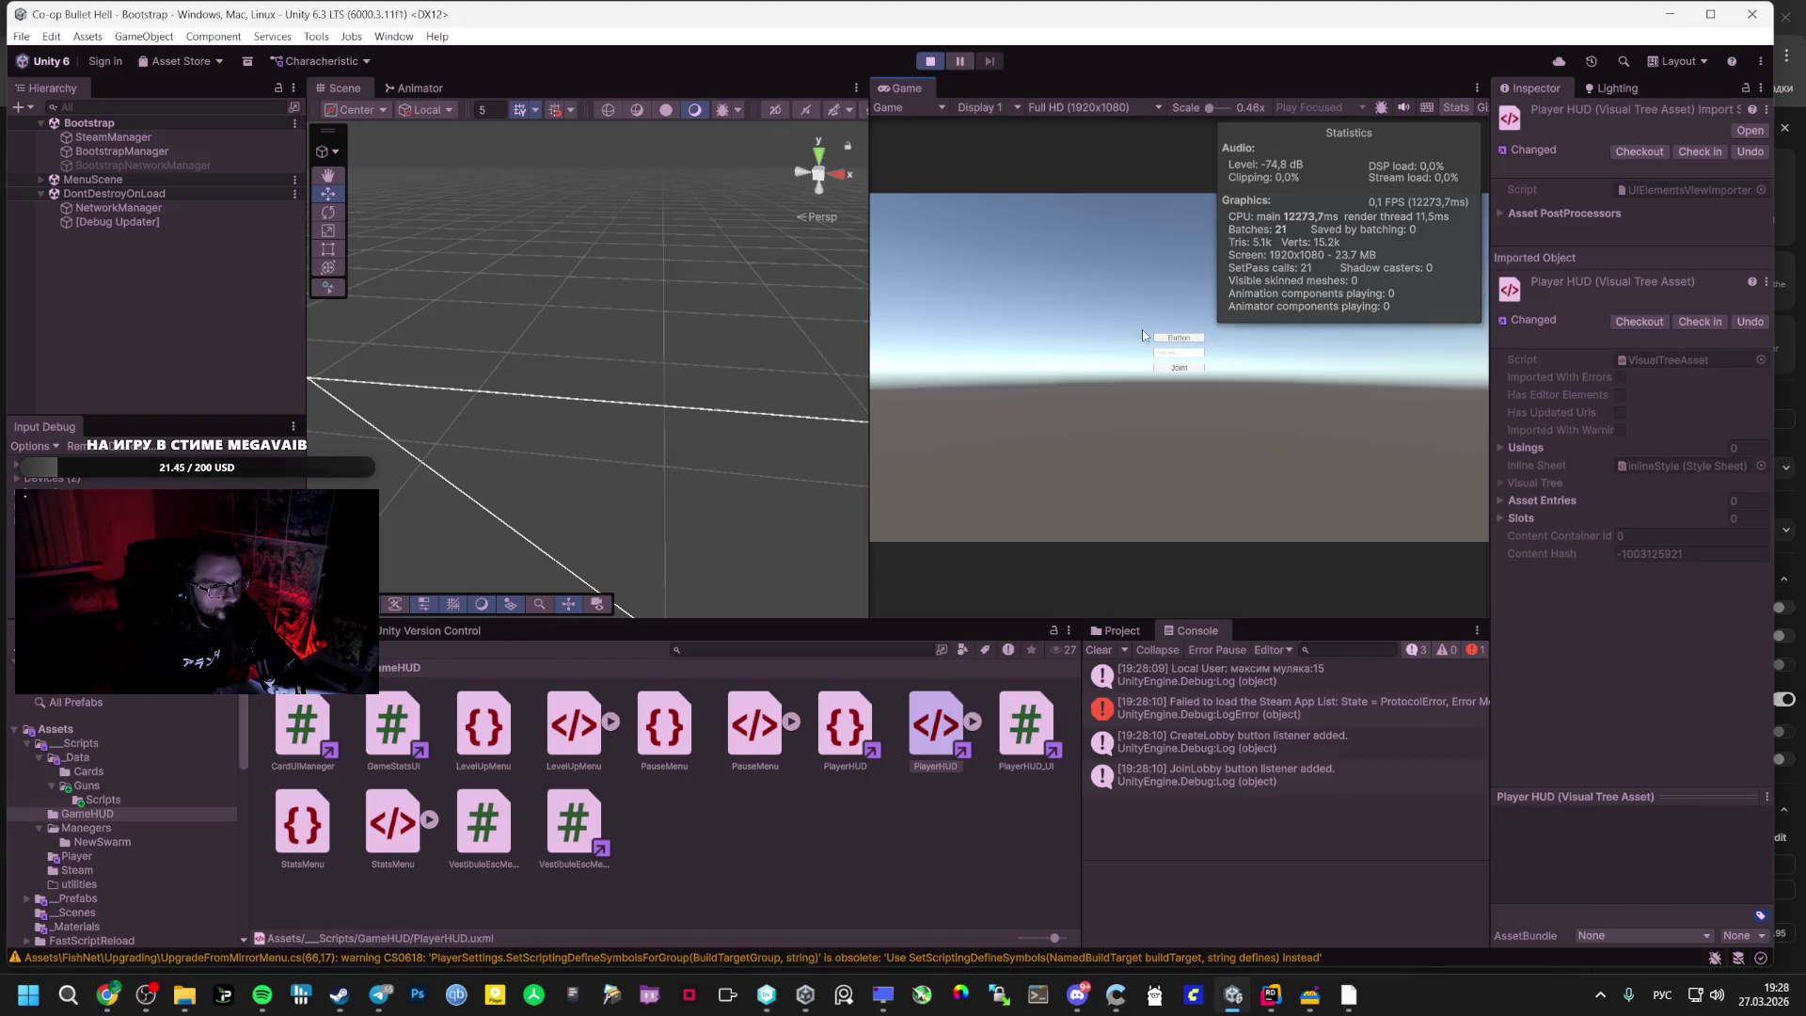
- Start the game in a maximized Game view, resume from the lobby and toggle the stats panel
left_click(1165, 336)
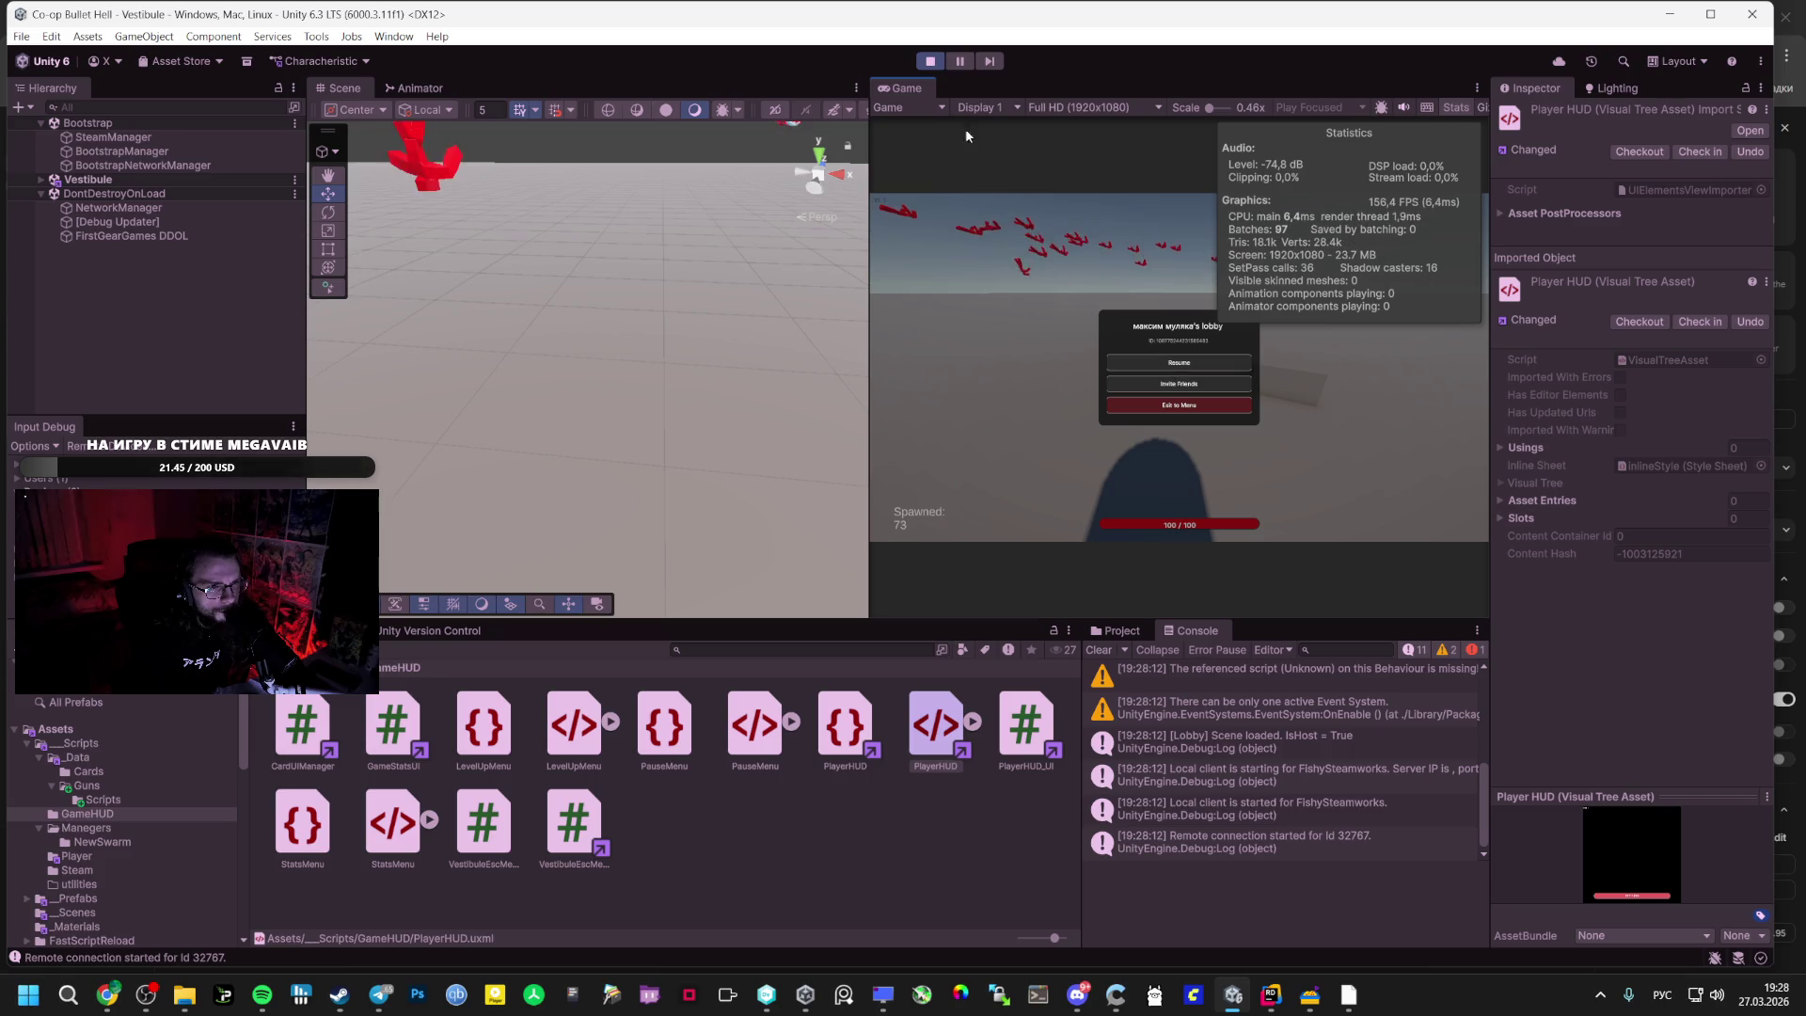
double_click(896, 88)
left_click(967, 508)
key("Tab")
key("Tab")
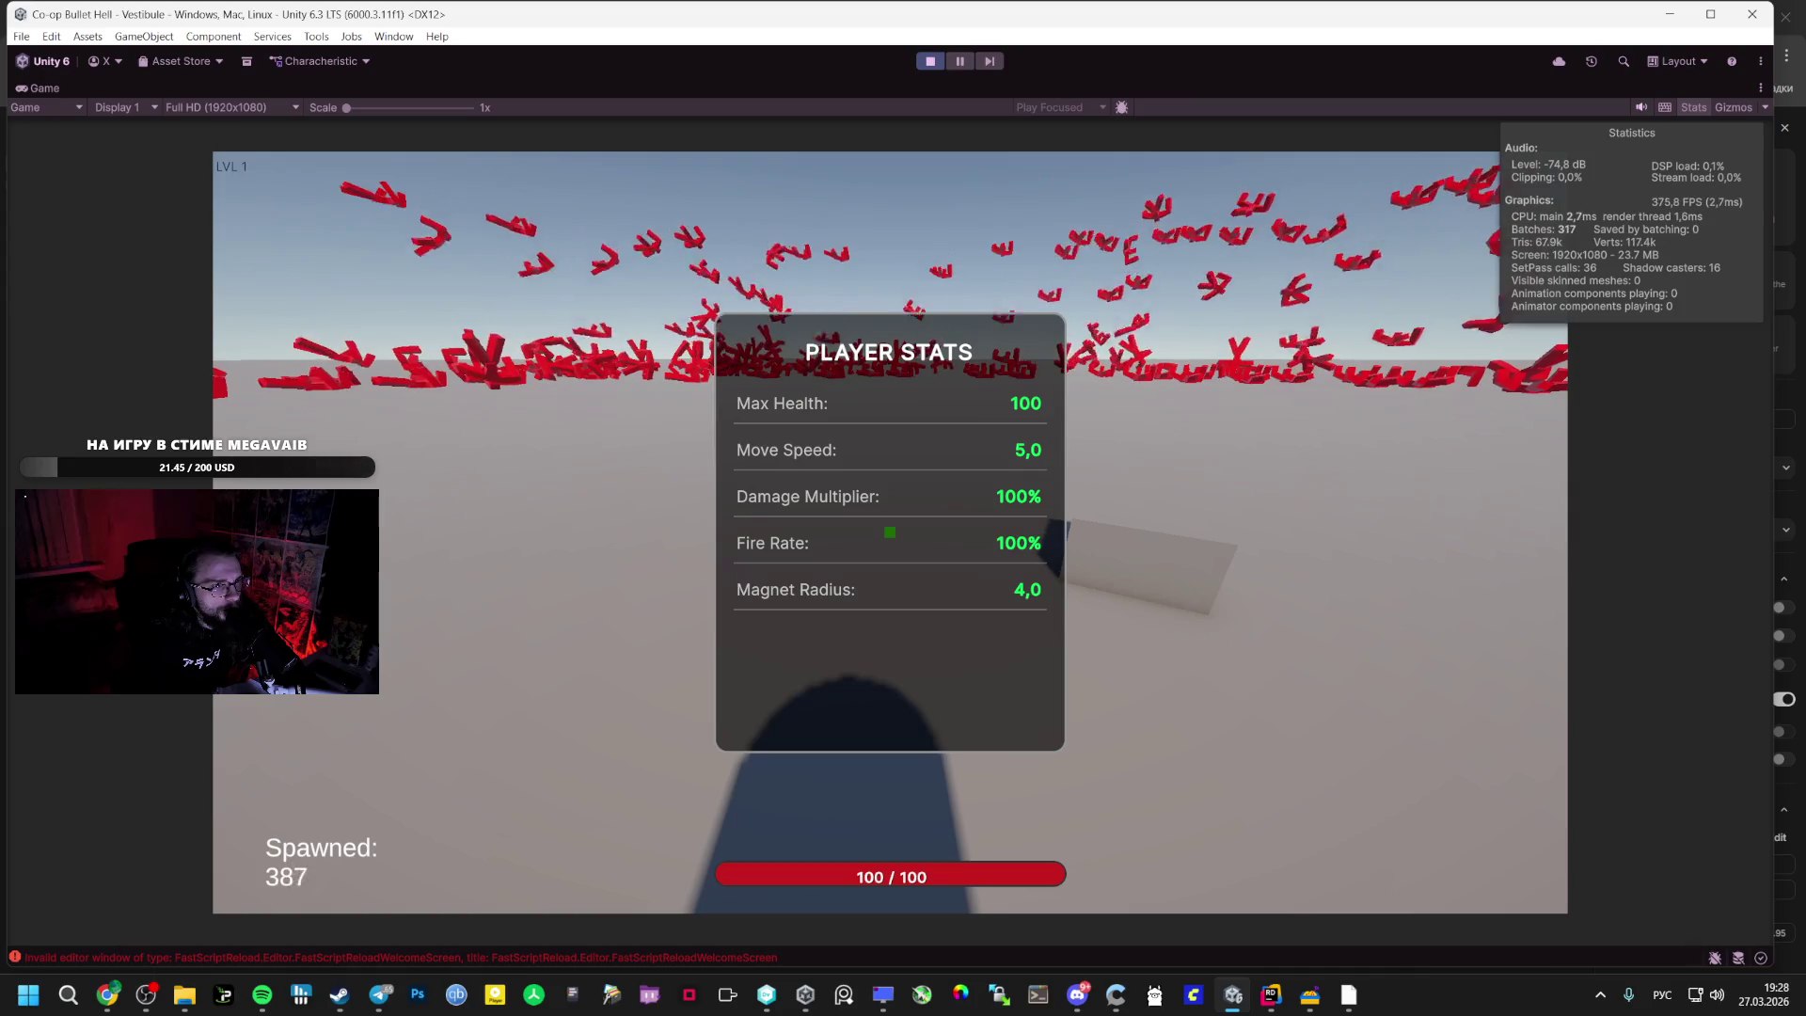
key("Tab")
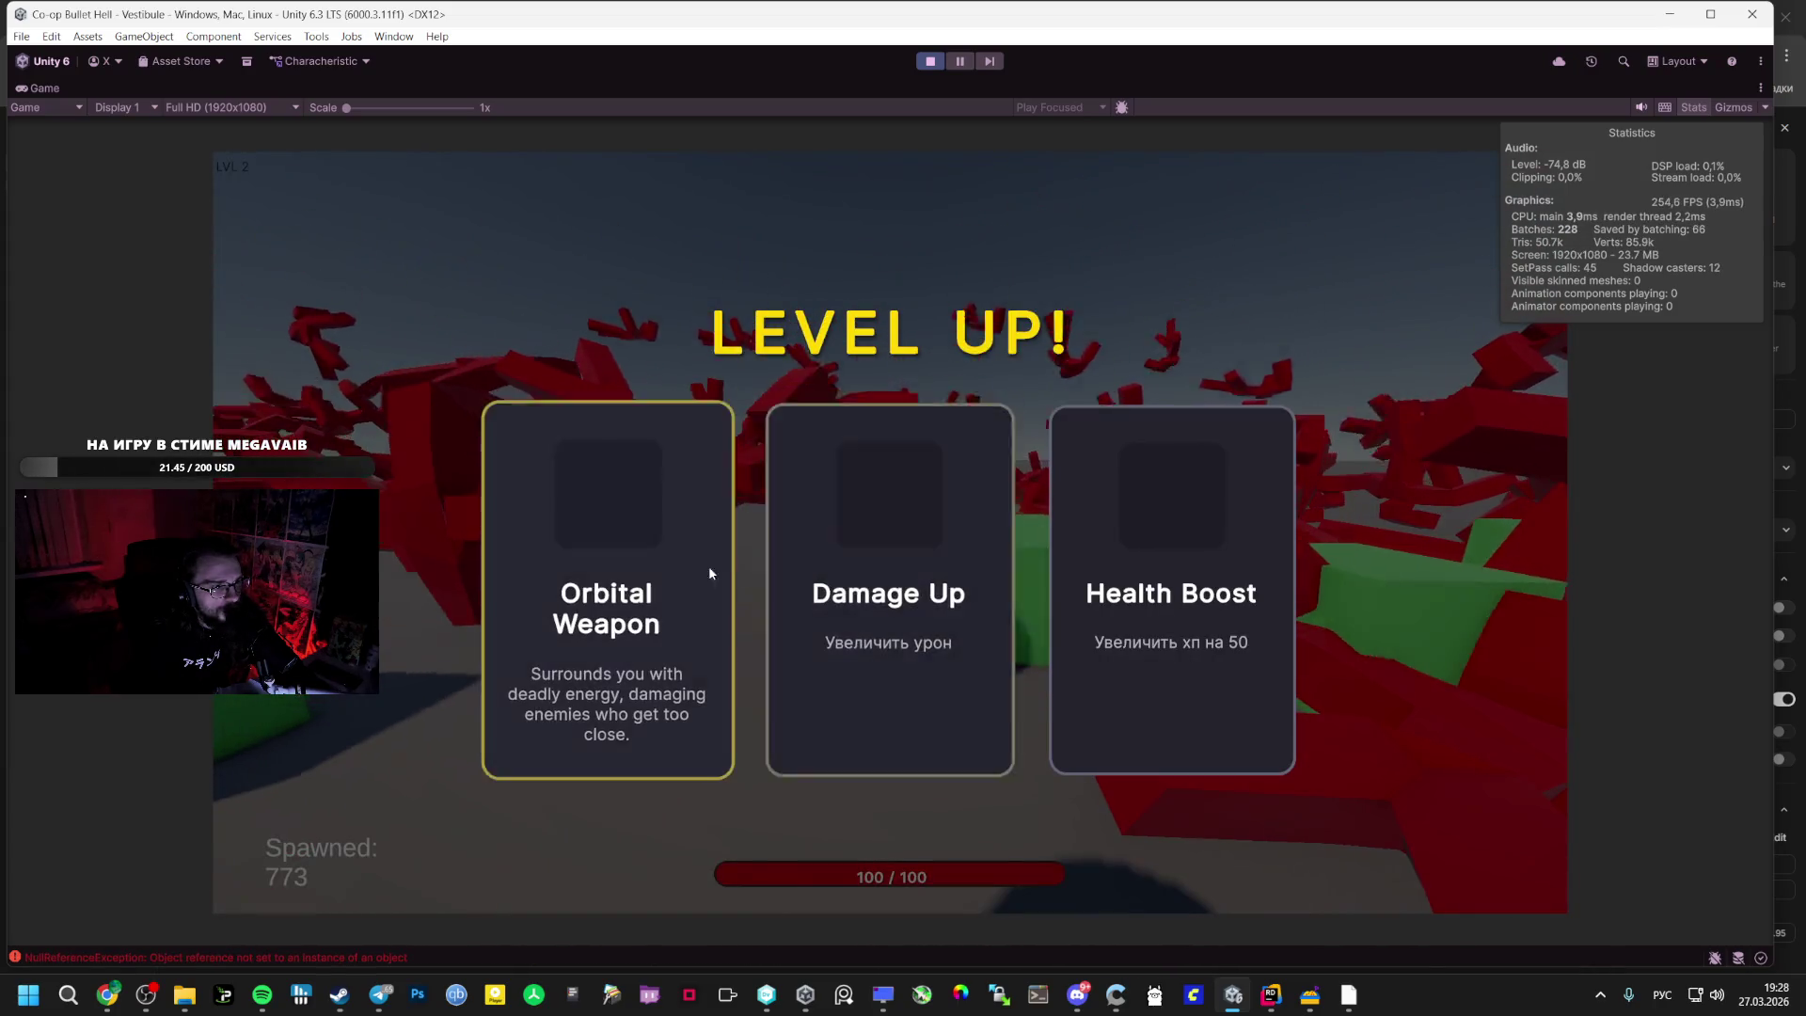
- Pick Orbital Weapon, a level-3 card and Damage Up, then show the latest error's stack trace
left_click(675, 580)
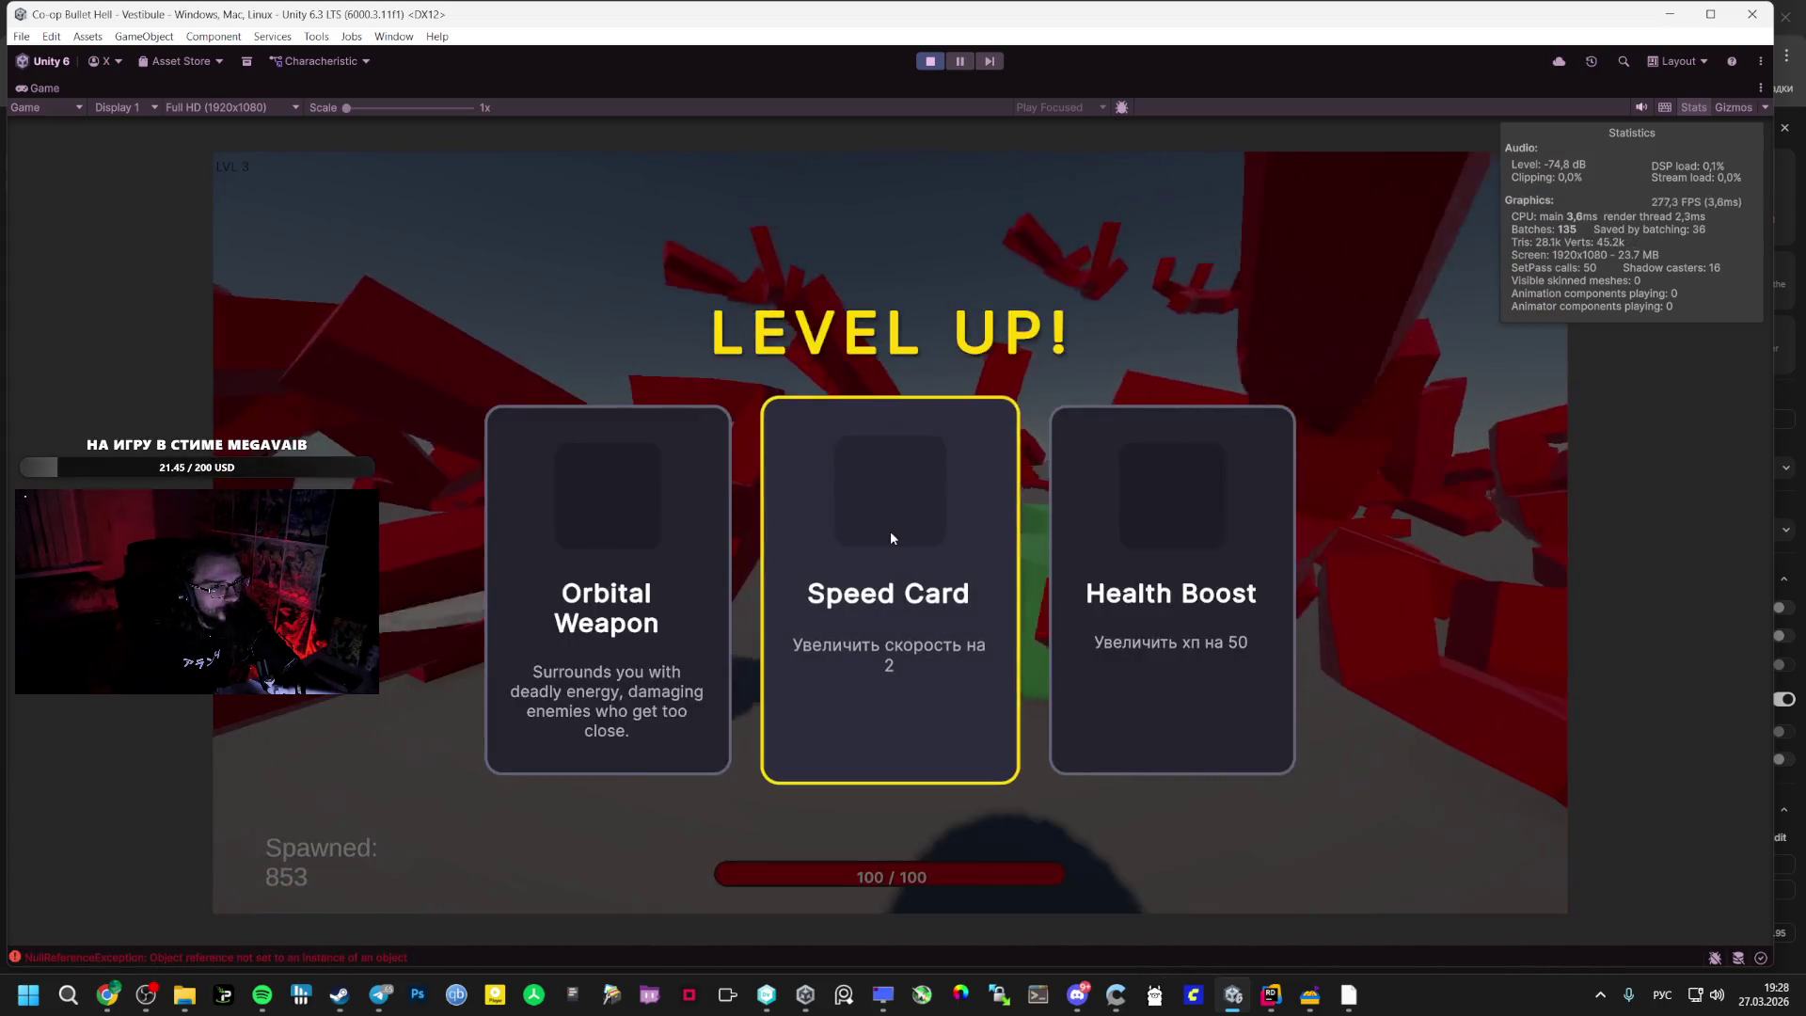
left_click(668, 549)
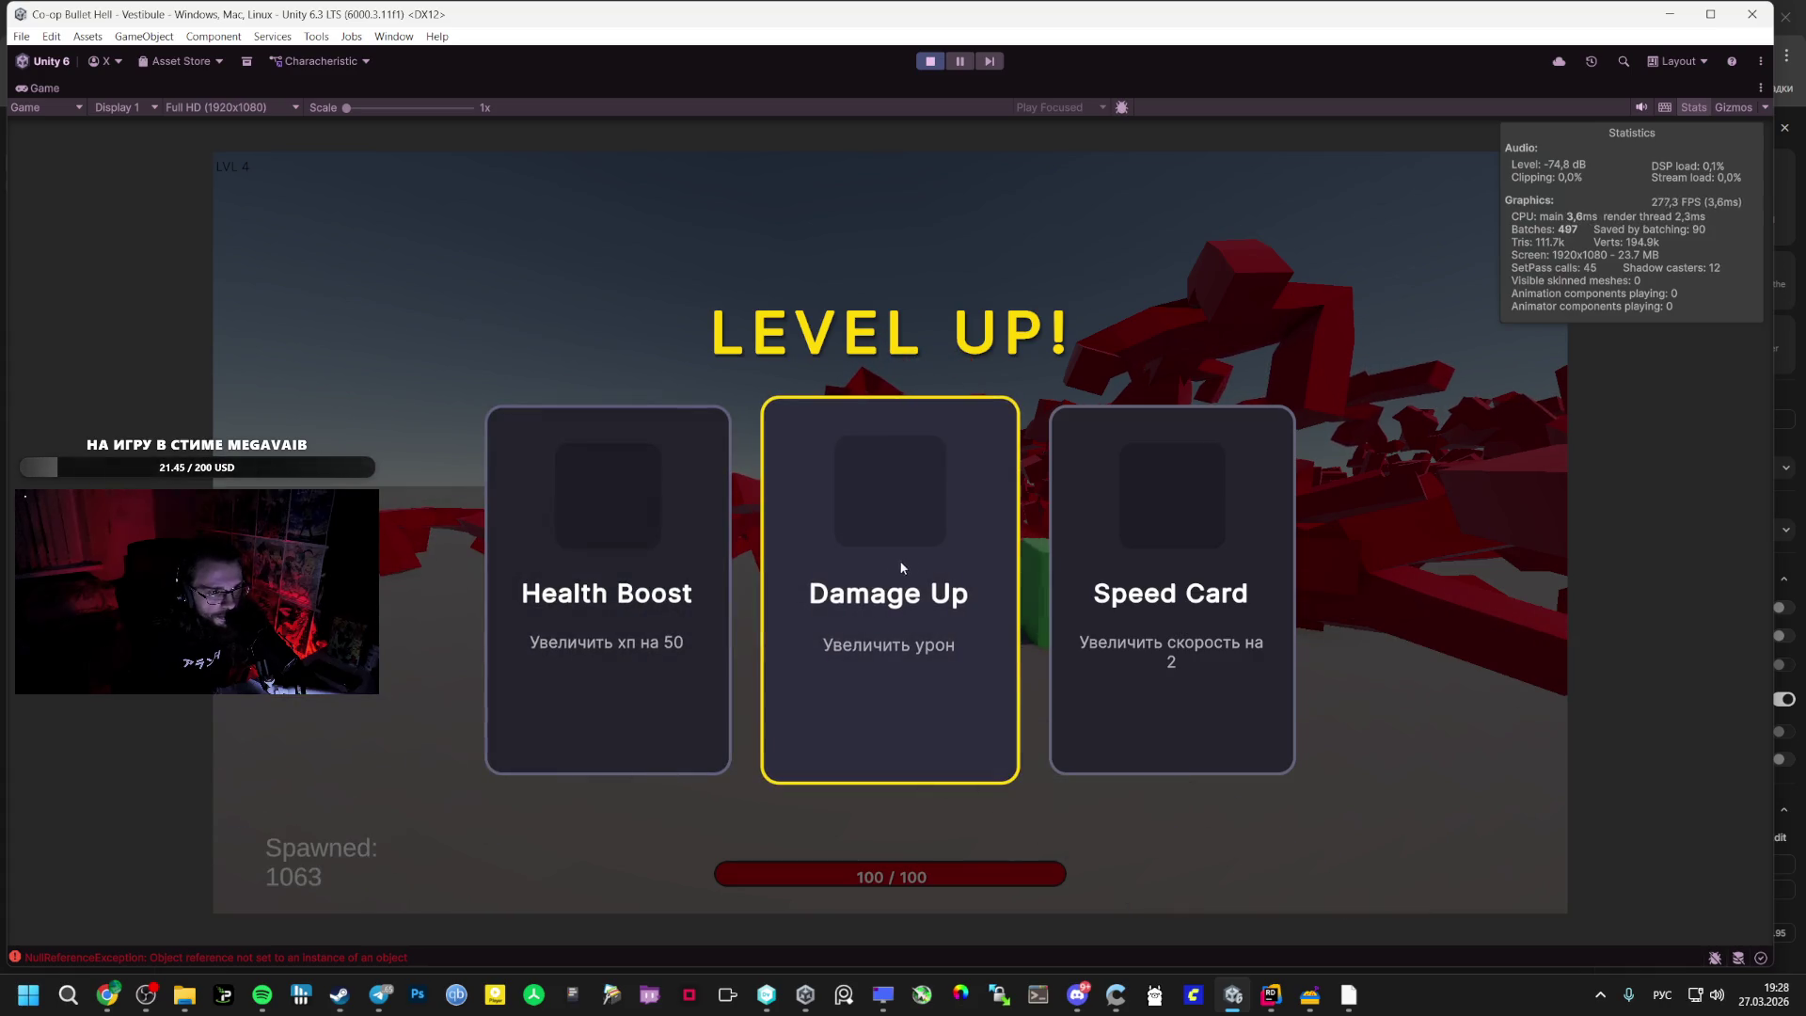
left_click(866, 574)
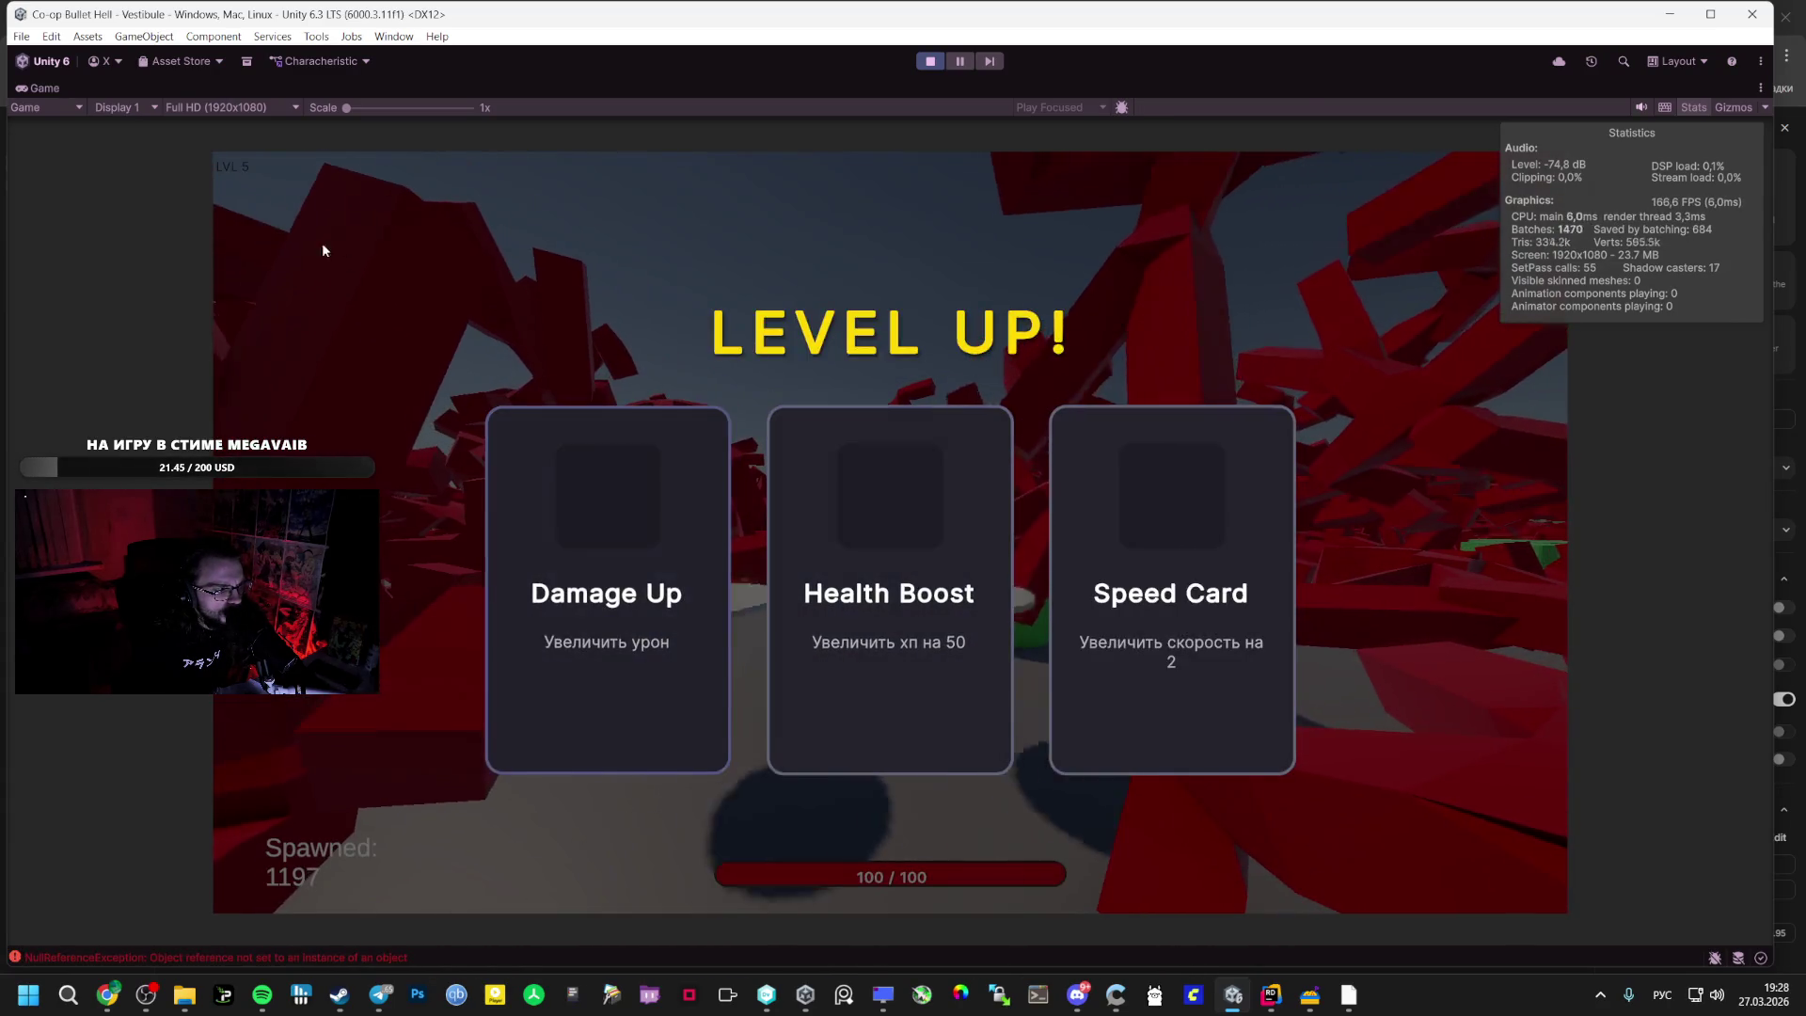
double_click(32, 89)
left_click(1291, 842)
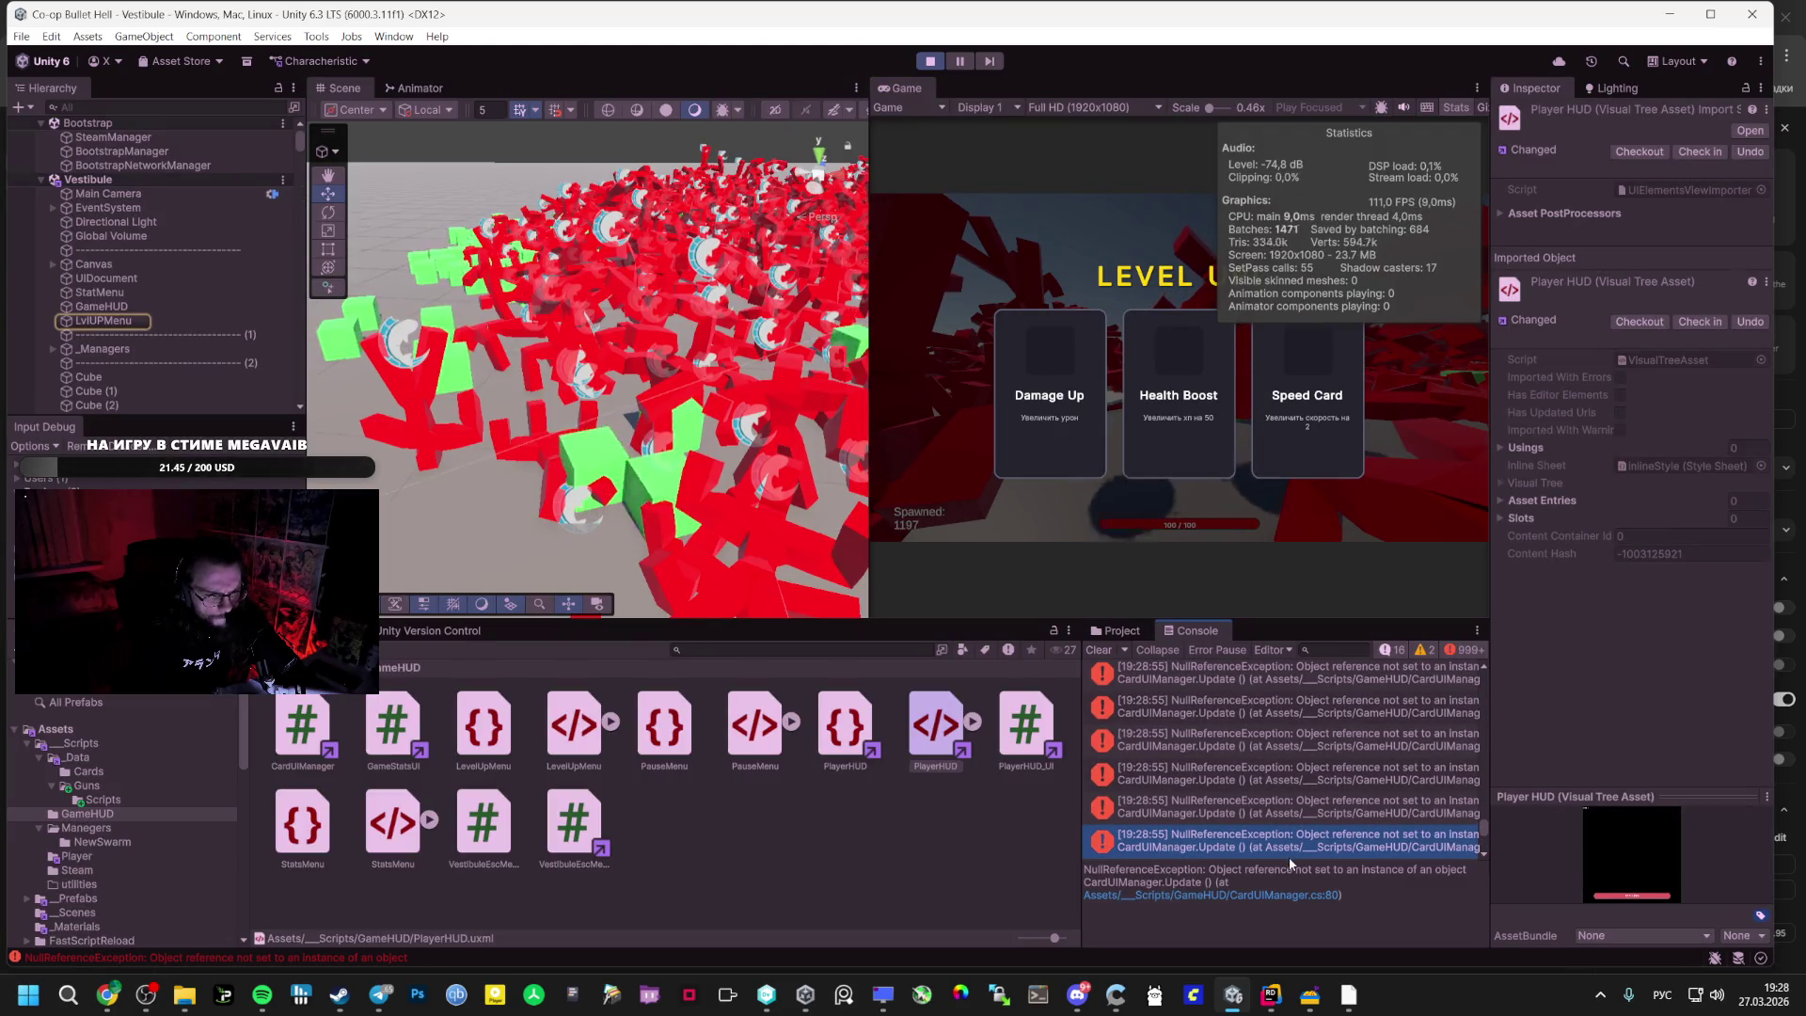
- Stop the game and open the Vestibule scene from the Scenes folder
left_click(941, 60)
left_click(82, 870)
left_click(95, 857)
left_click(86, 828)
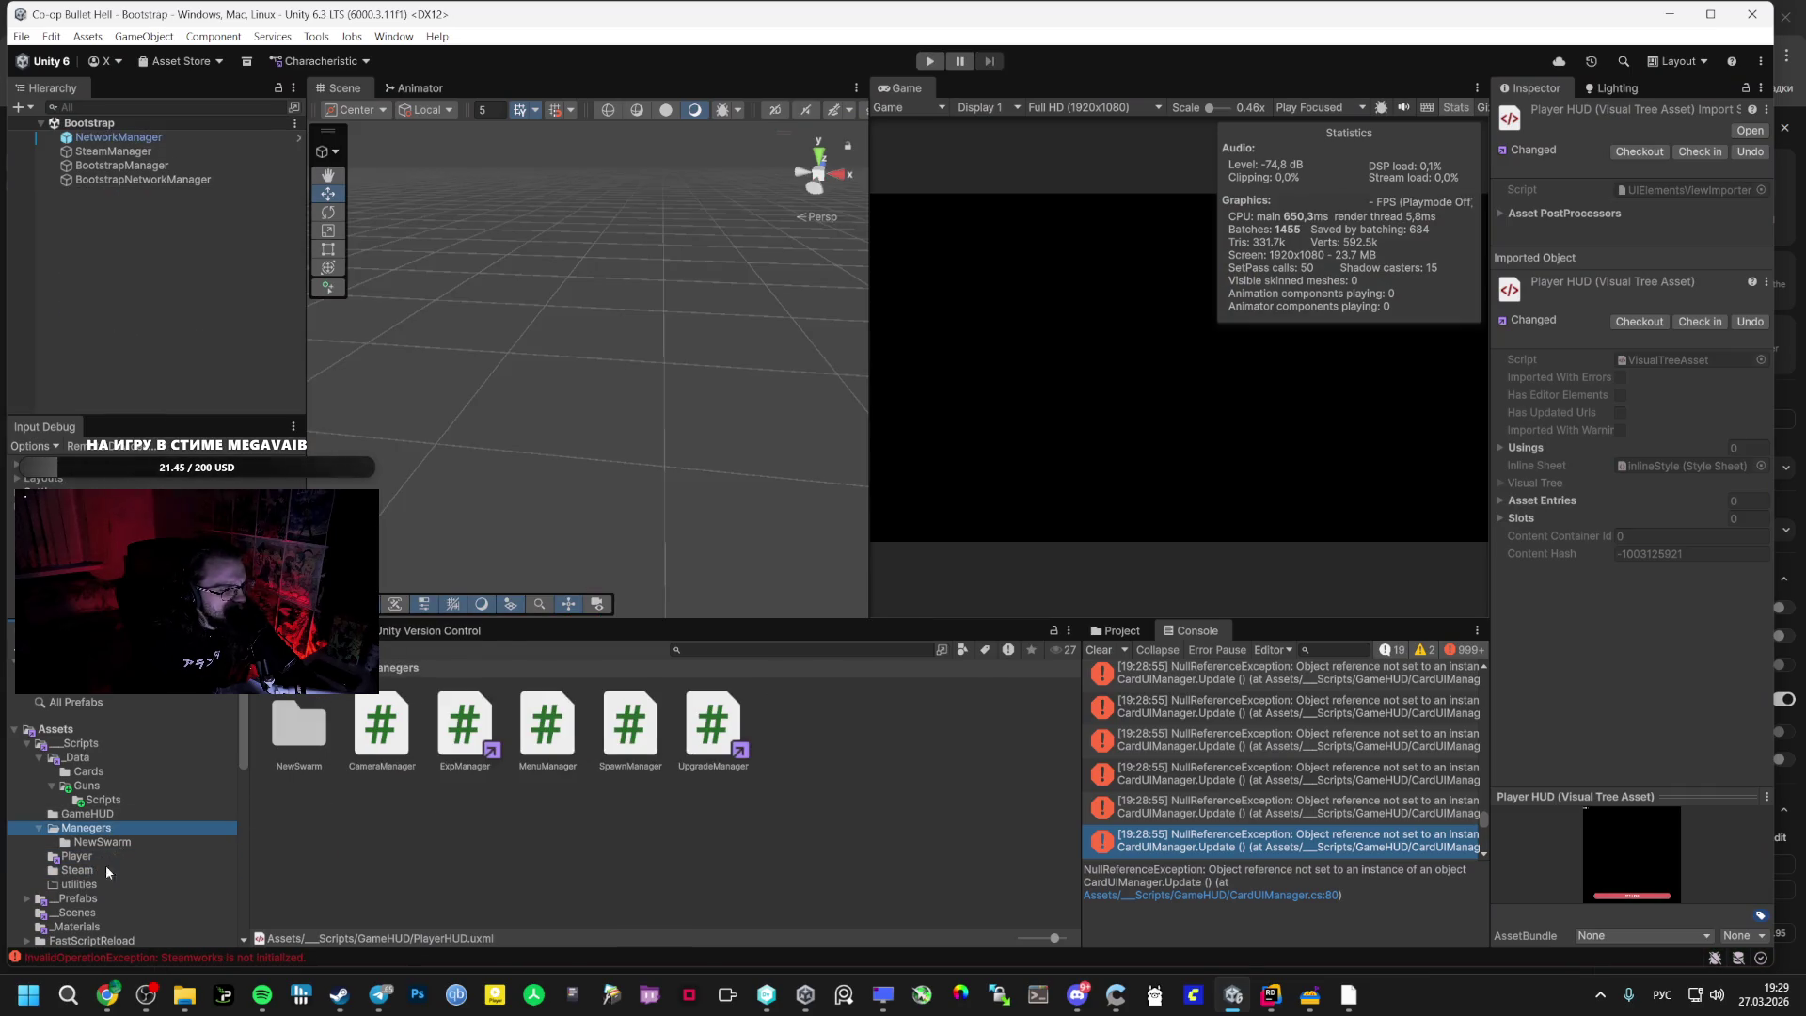
left_click(76, 913)
double_click(570, 715)
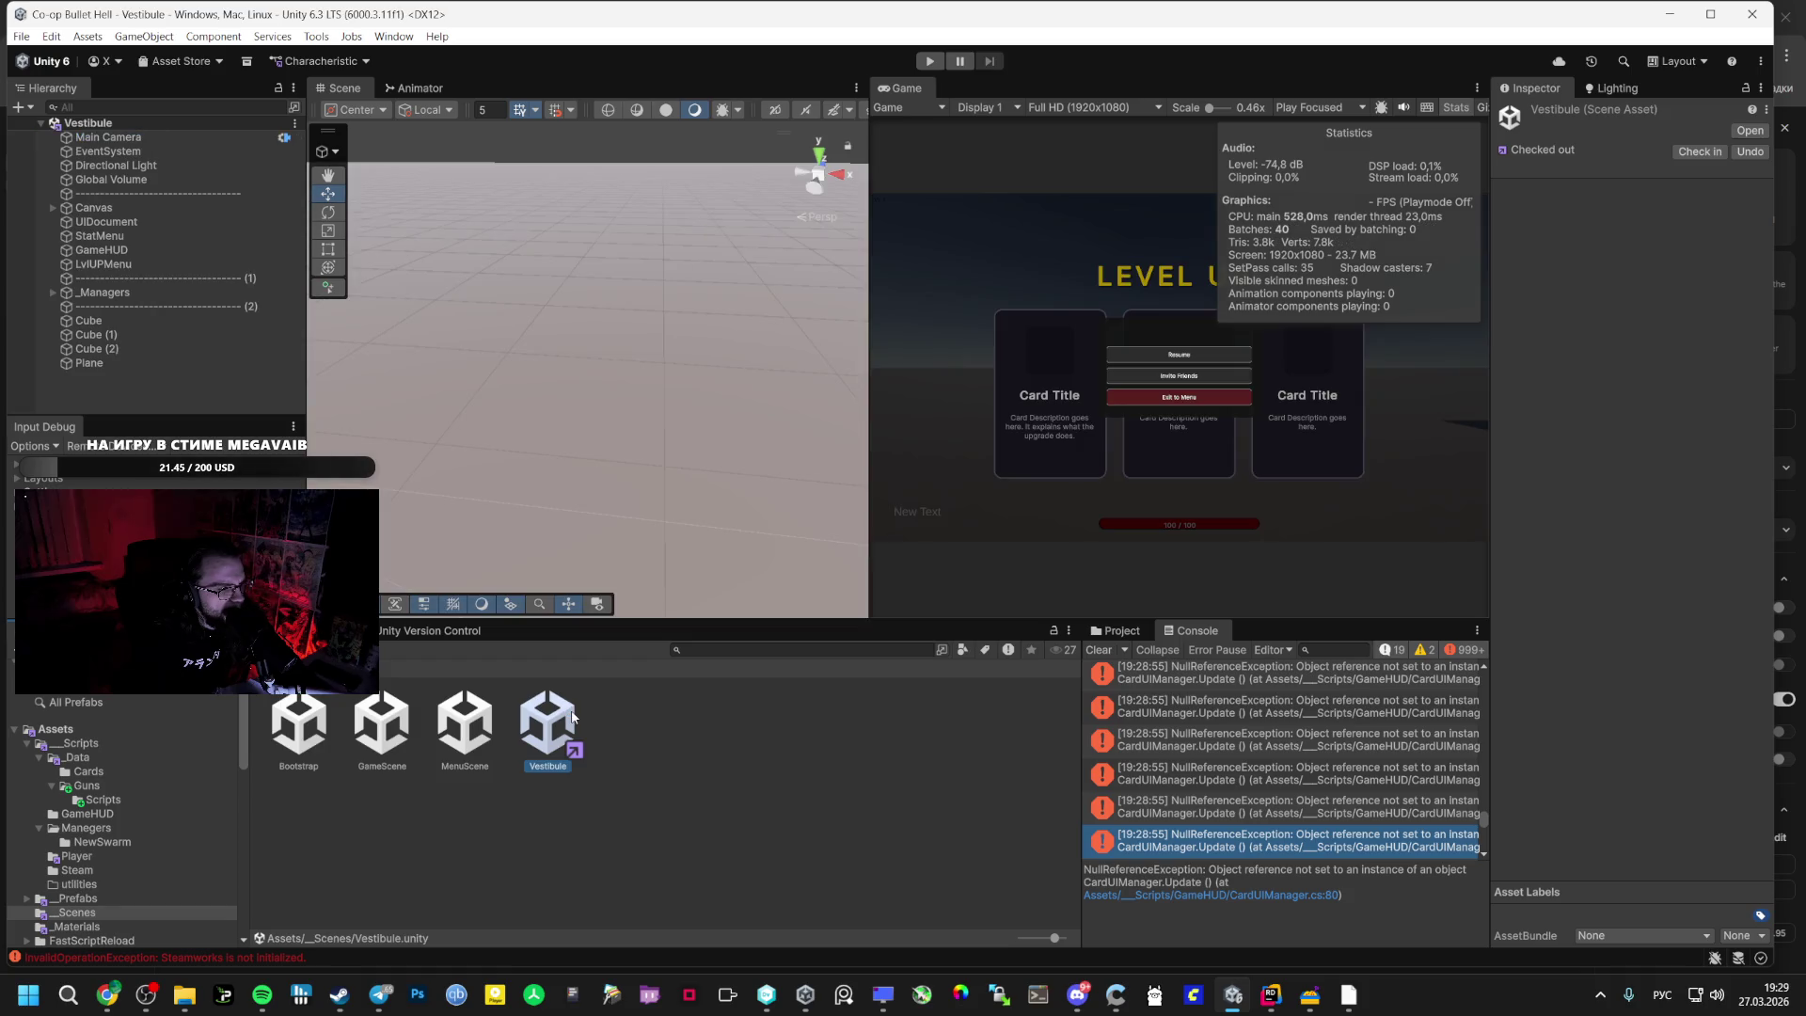
- Inspect LvlUPMenu's Card UI Manager component and select a NullReferenceException in the Console
left_click(106, 265)
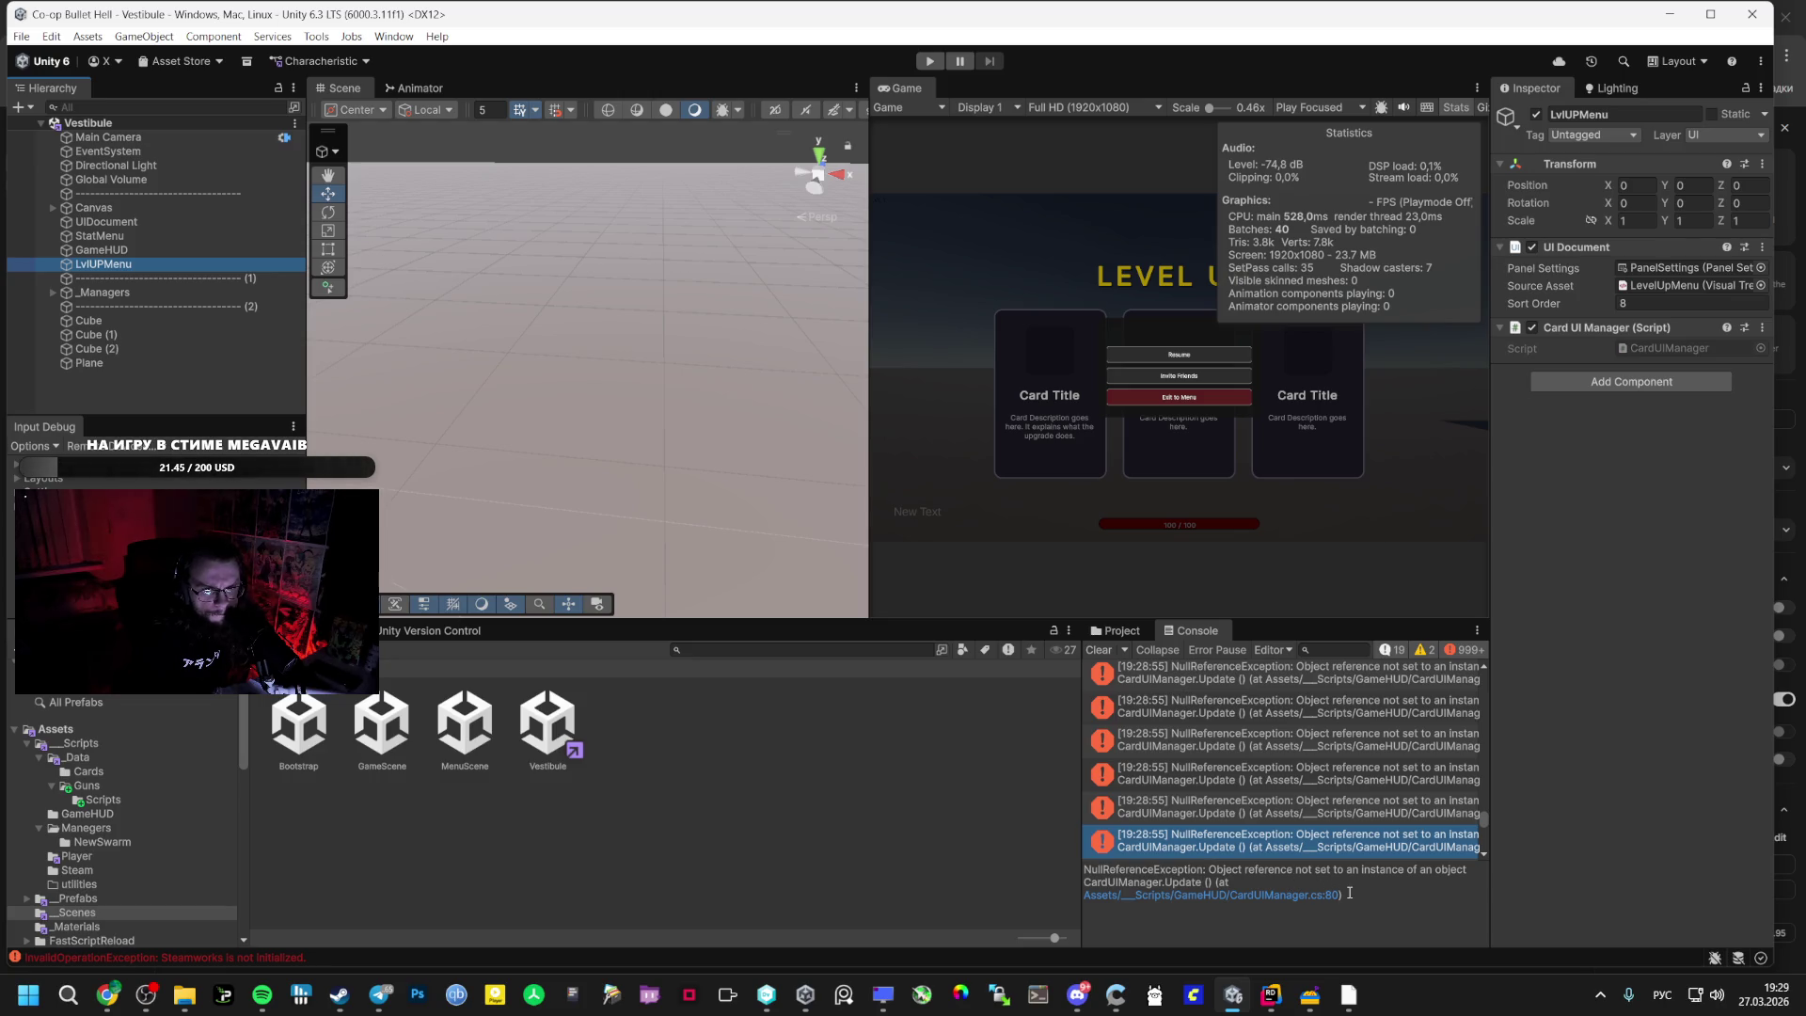
left_click(1548, 647)
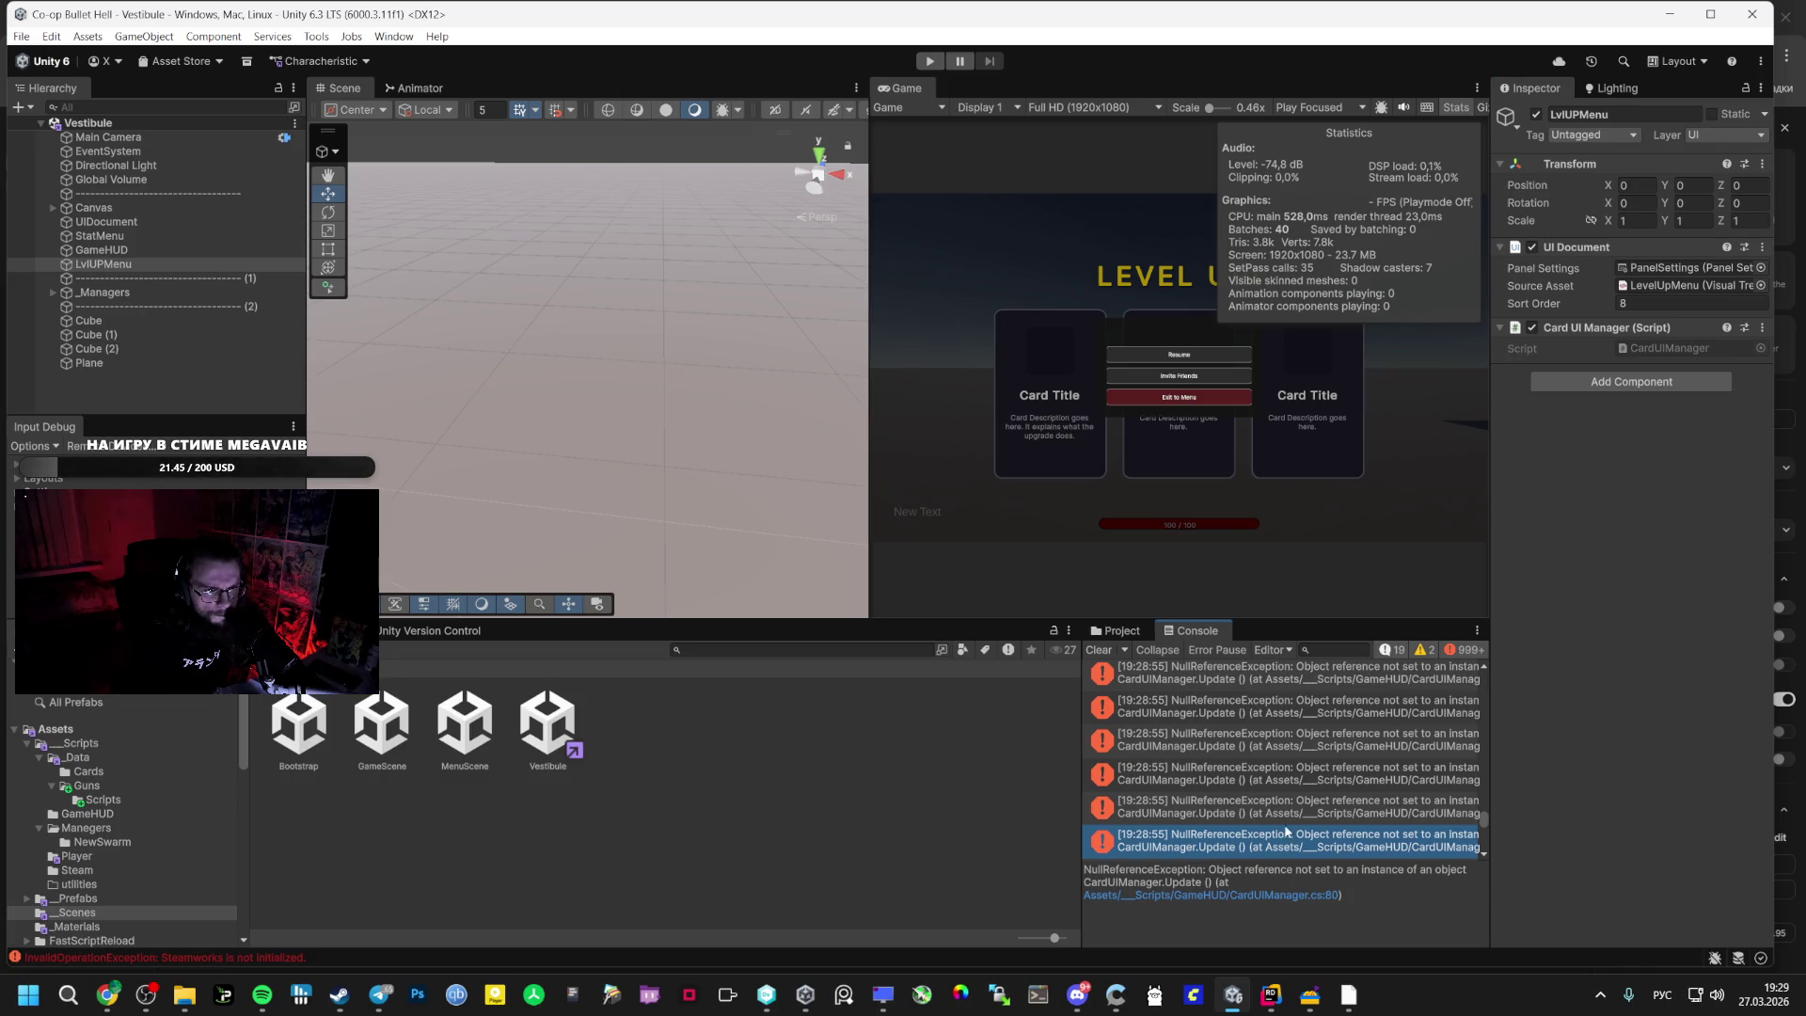
left_click(1248, 764)
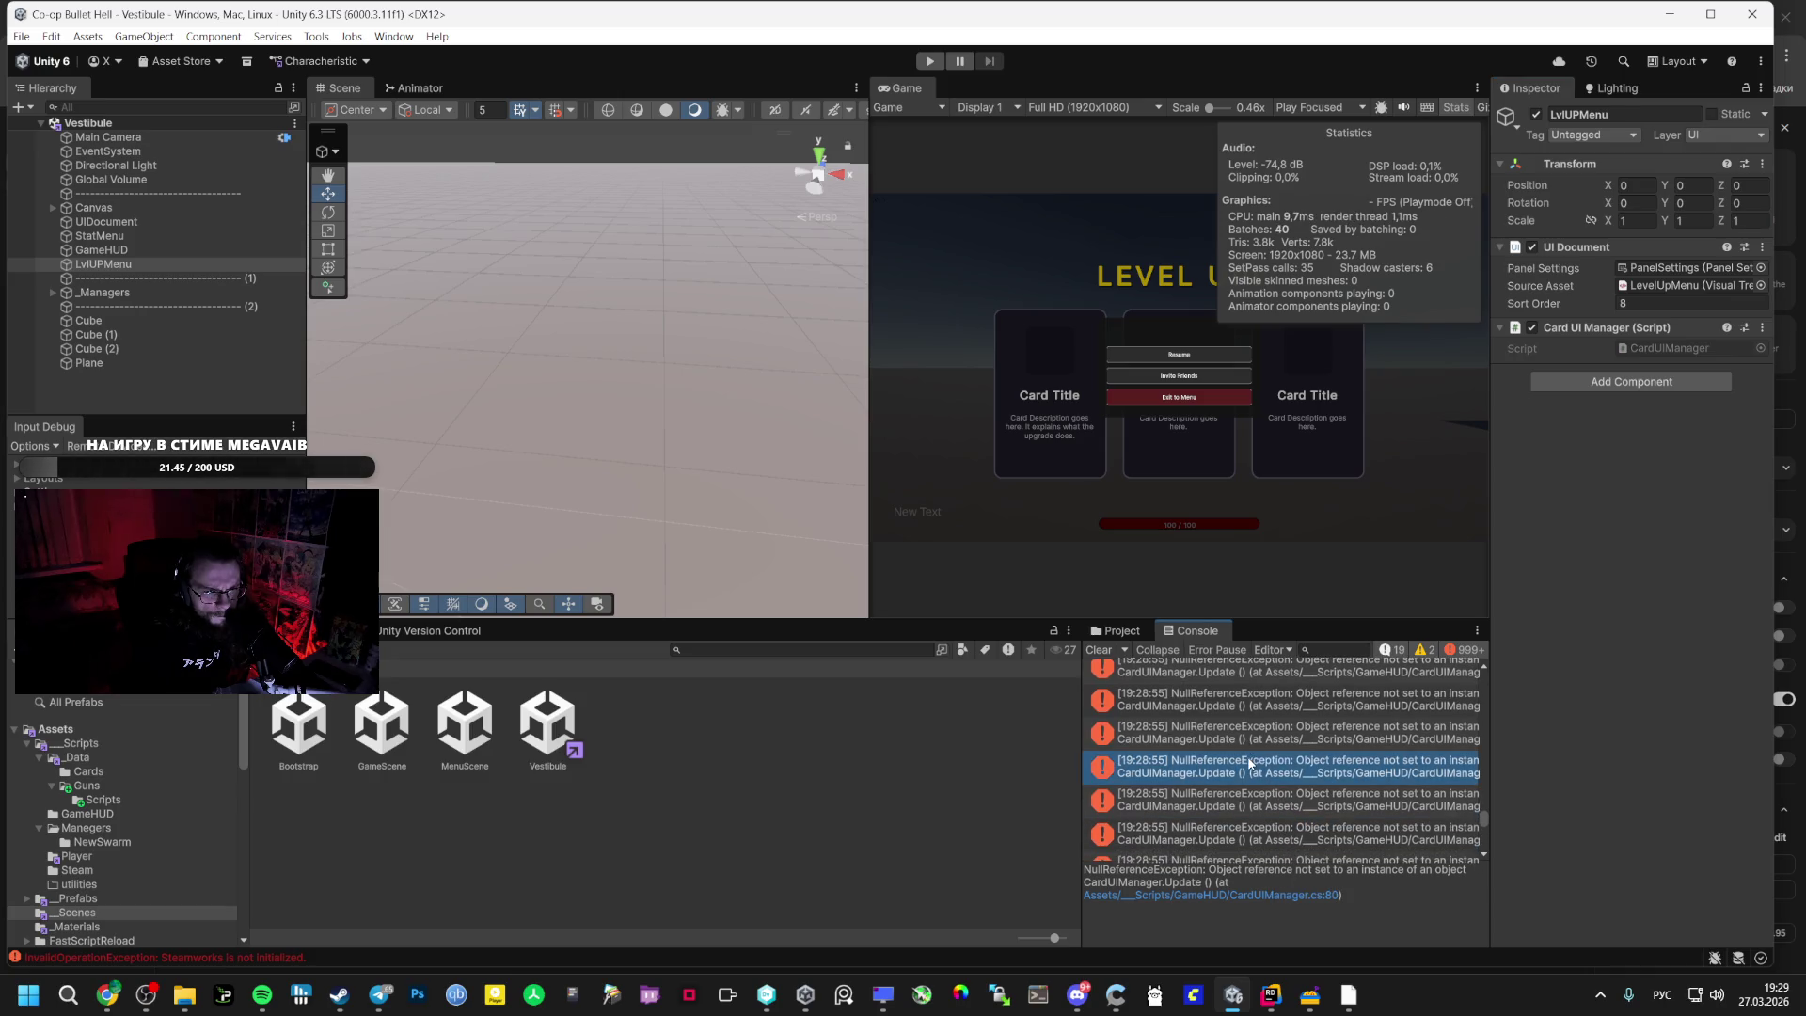
key("alt+Tab")
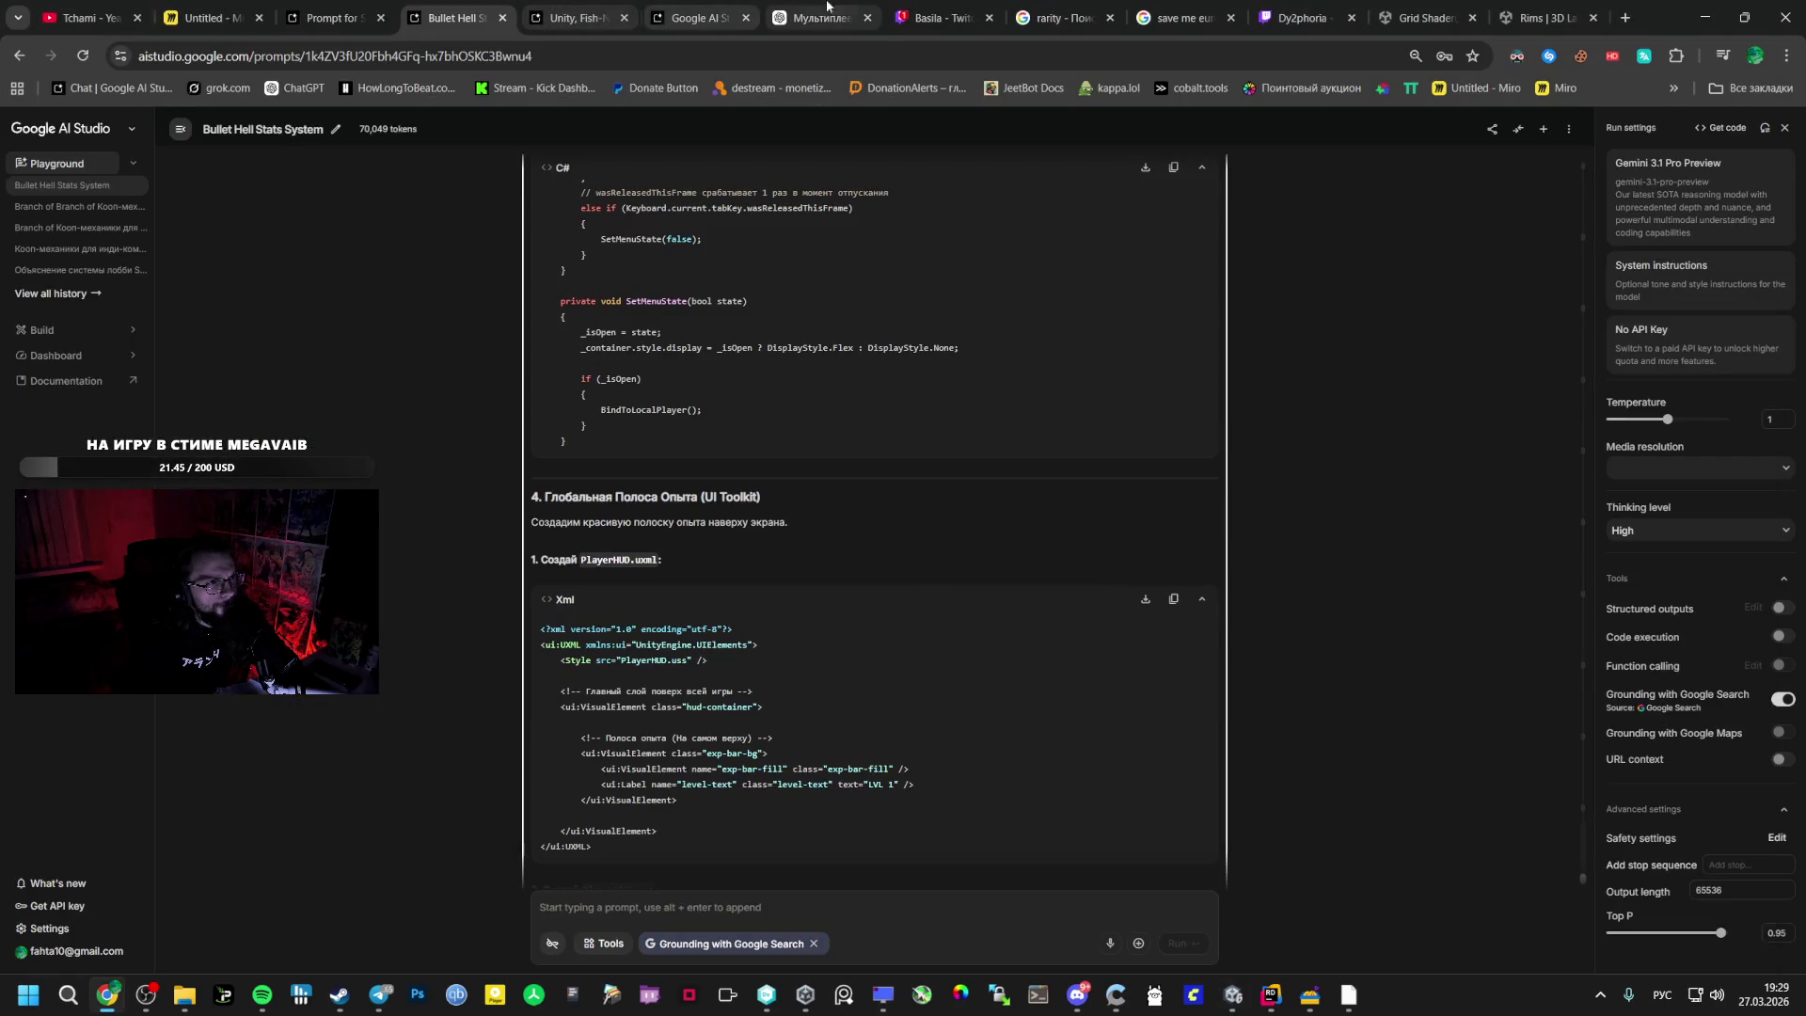
- Paste the CardUIManager.Update NullReferenceException into ChatGPT's multiplayer chat and send it
left_click(844, 12)
left_click(819, 946)
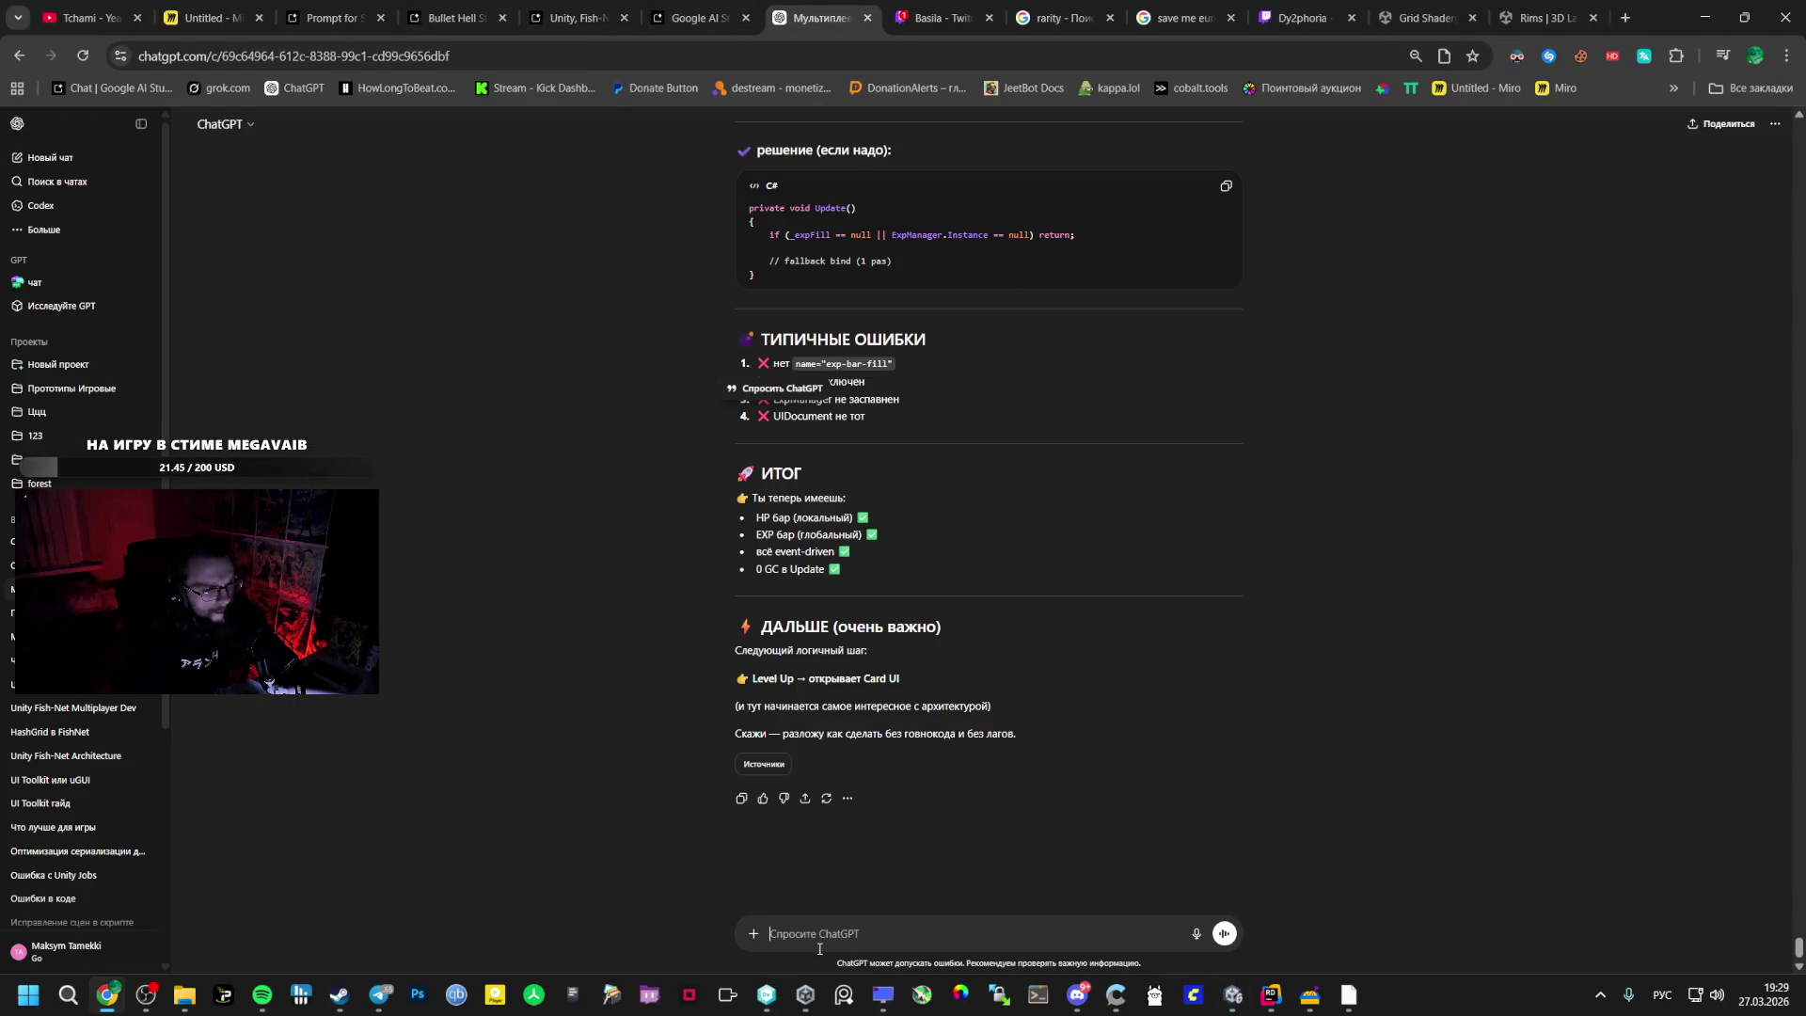
type("NullReferenceException: Object reference not set to an instance of an object CardUIManager.Update () (at Assets/___Scripts/GameHUD/CardUIManager.cs:80)")
key("Return")
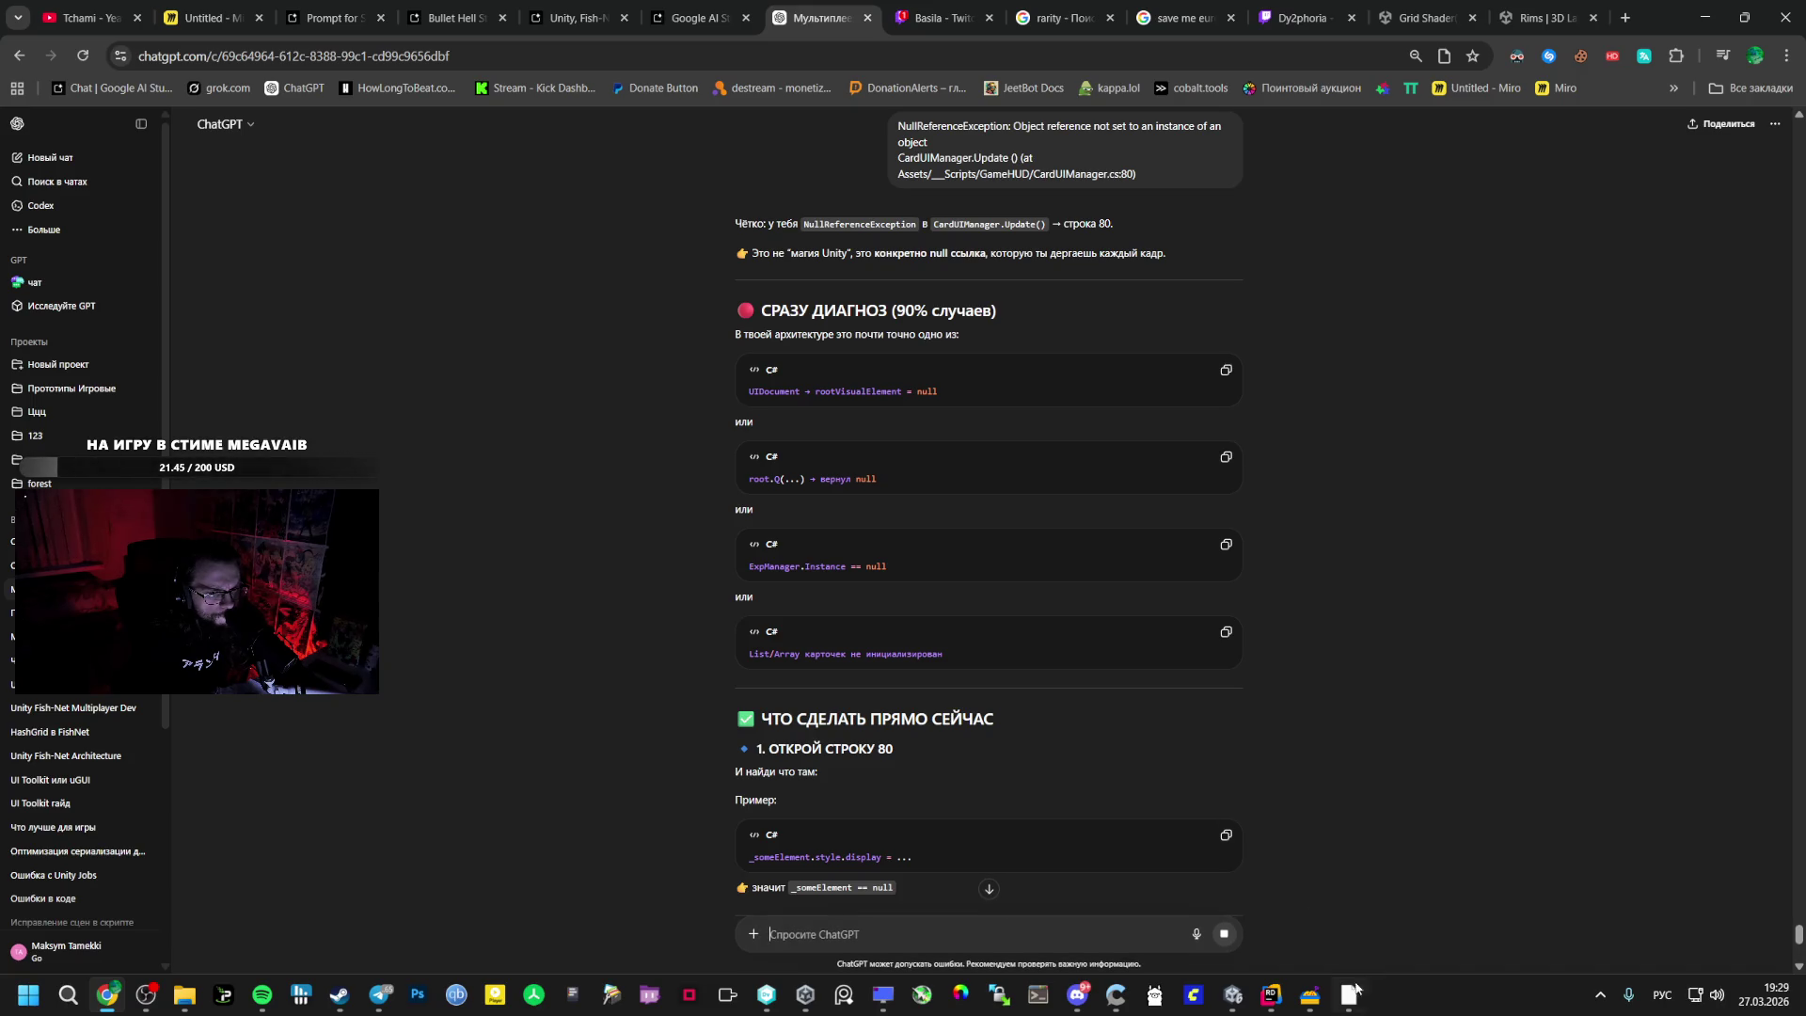
left_click(1271, 994)
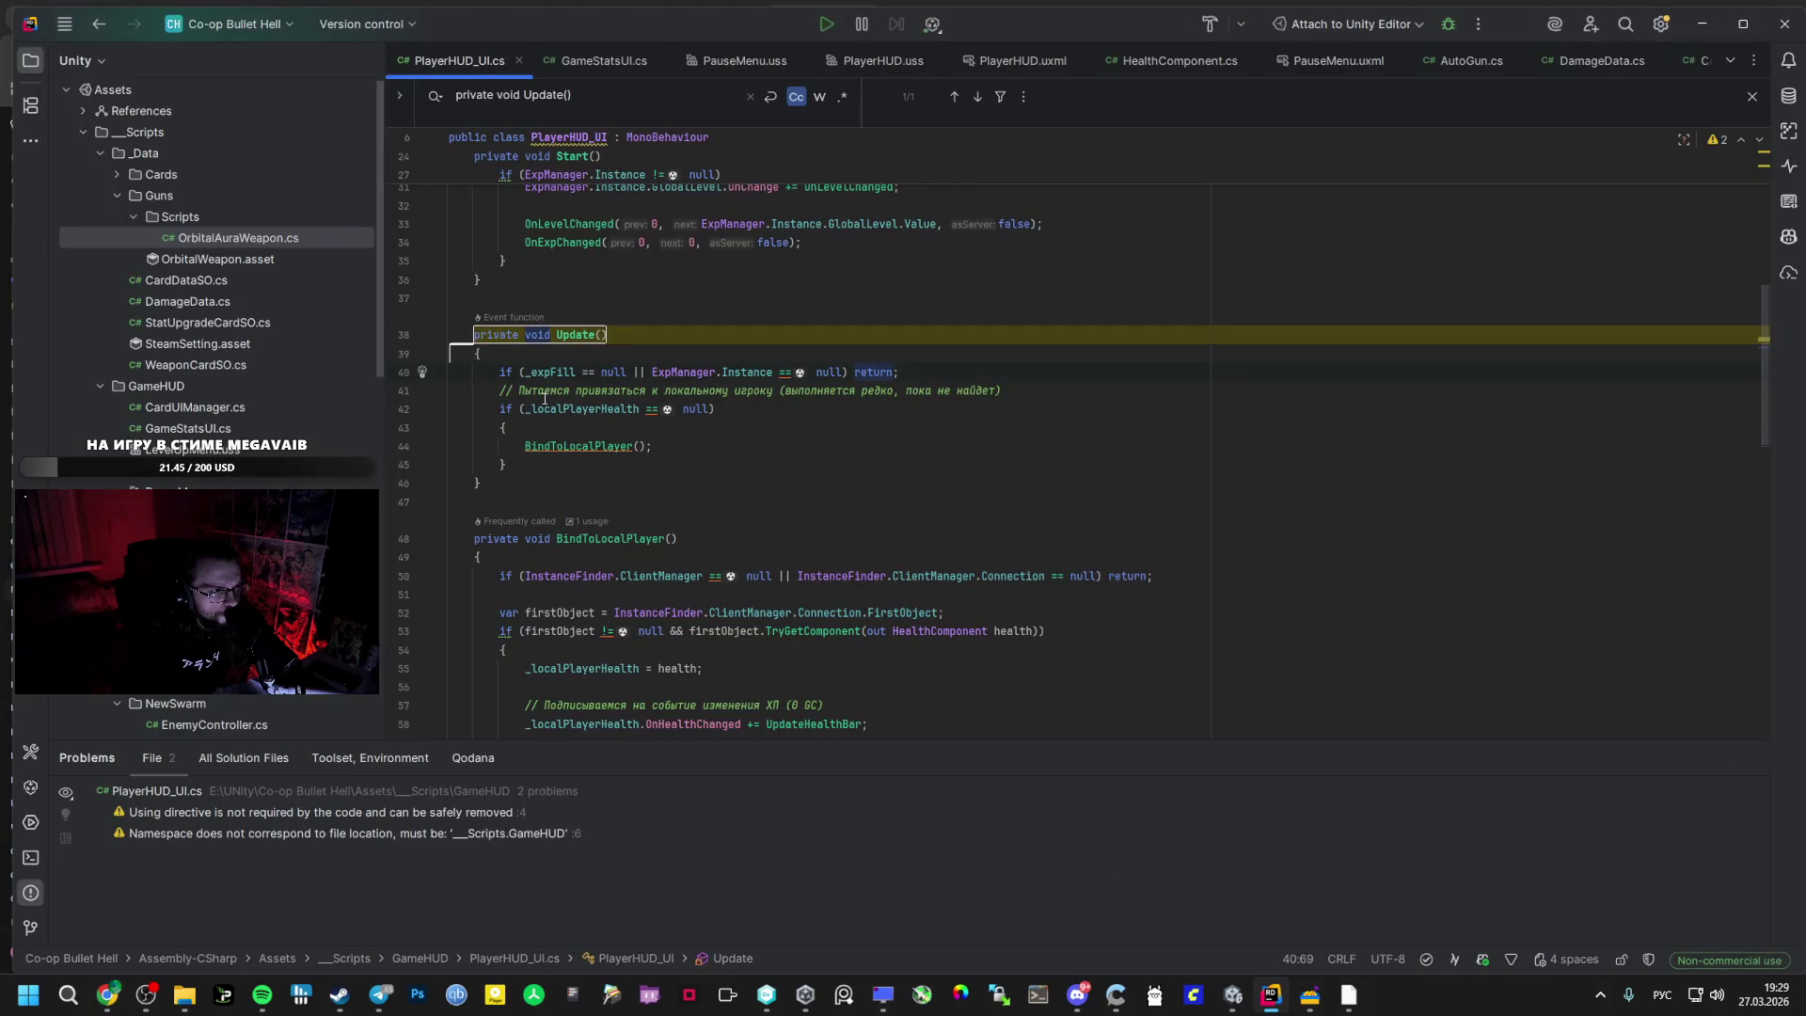
- Compare GameStatsUI.cs's Update, then jump to CardUIManager.cs line 80's timer-label update
left_click(608, 64)
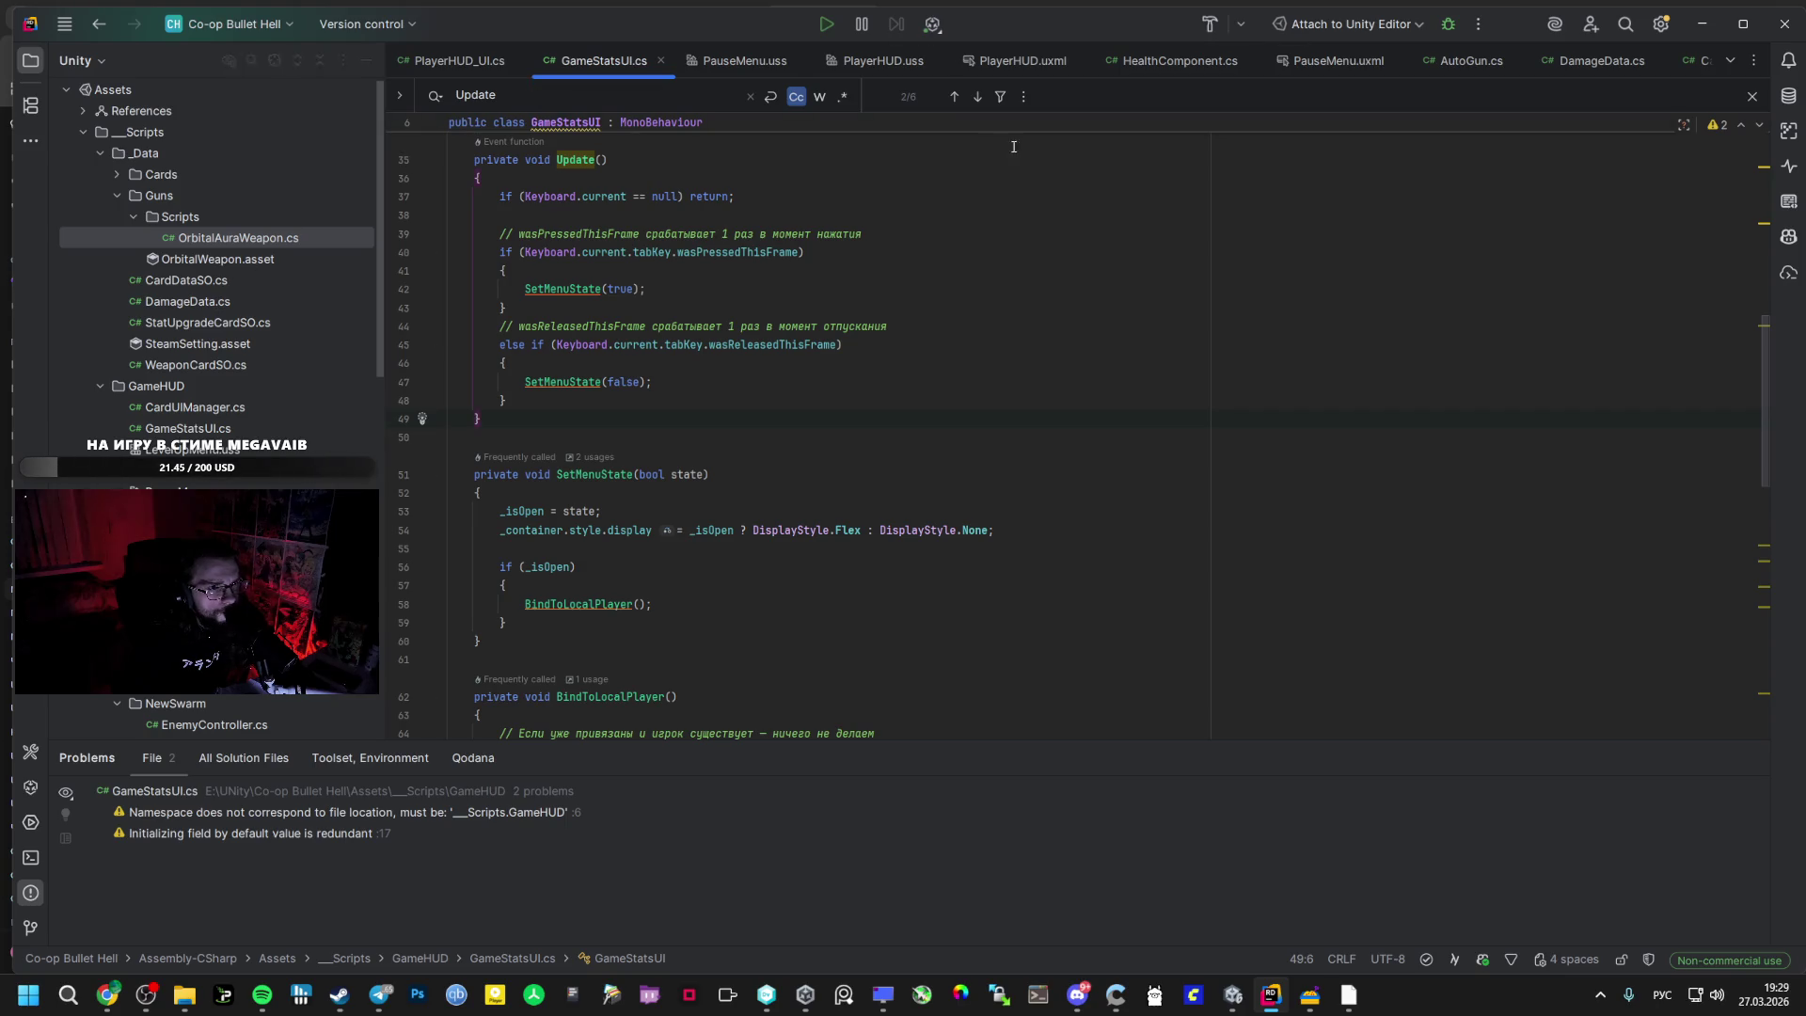
key("alt+Tab")
key("alt+Tab")
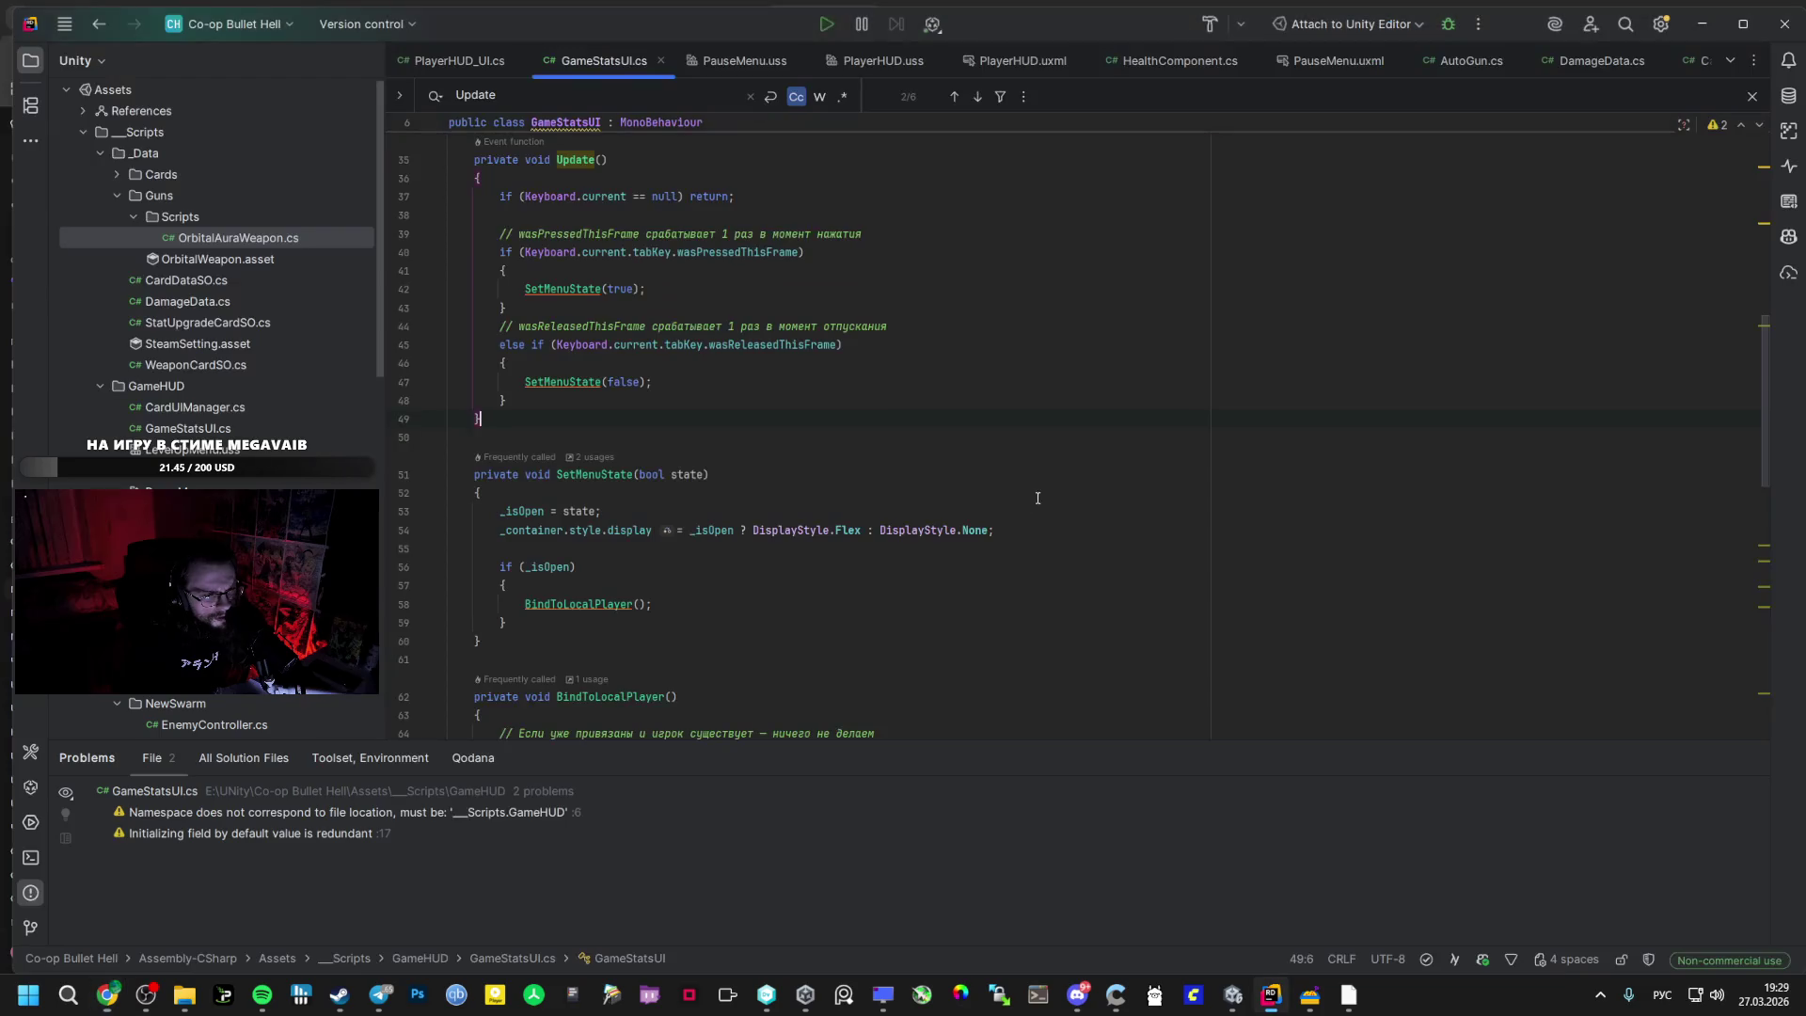
key("alt+Tab")
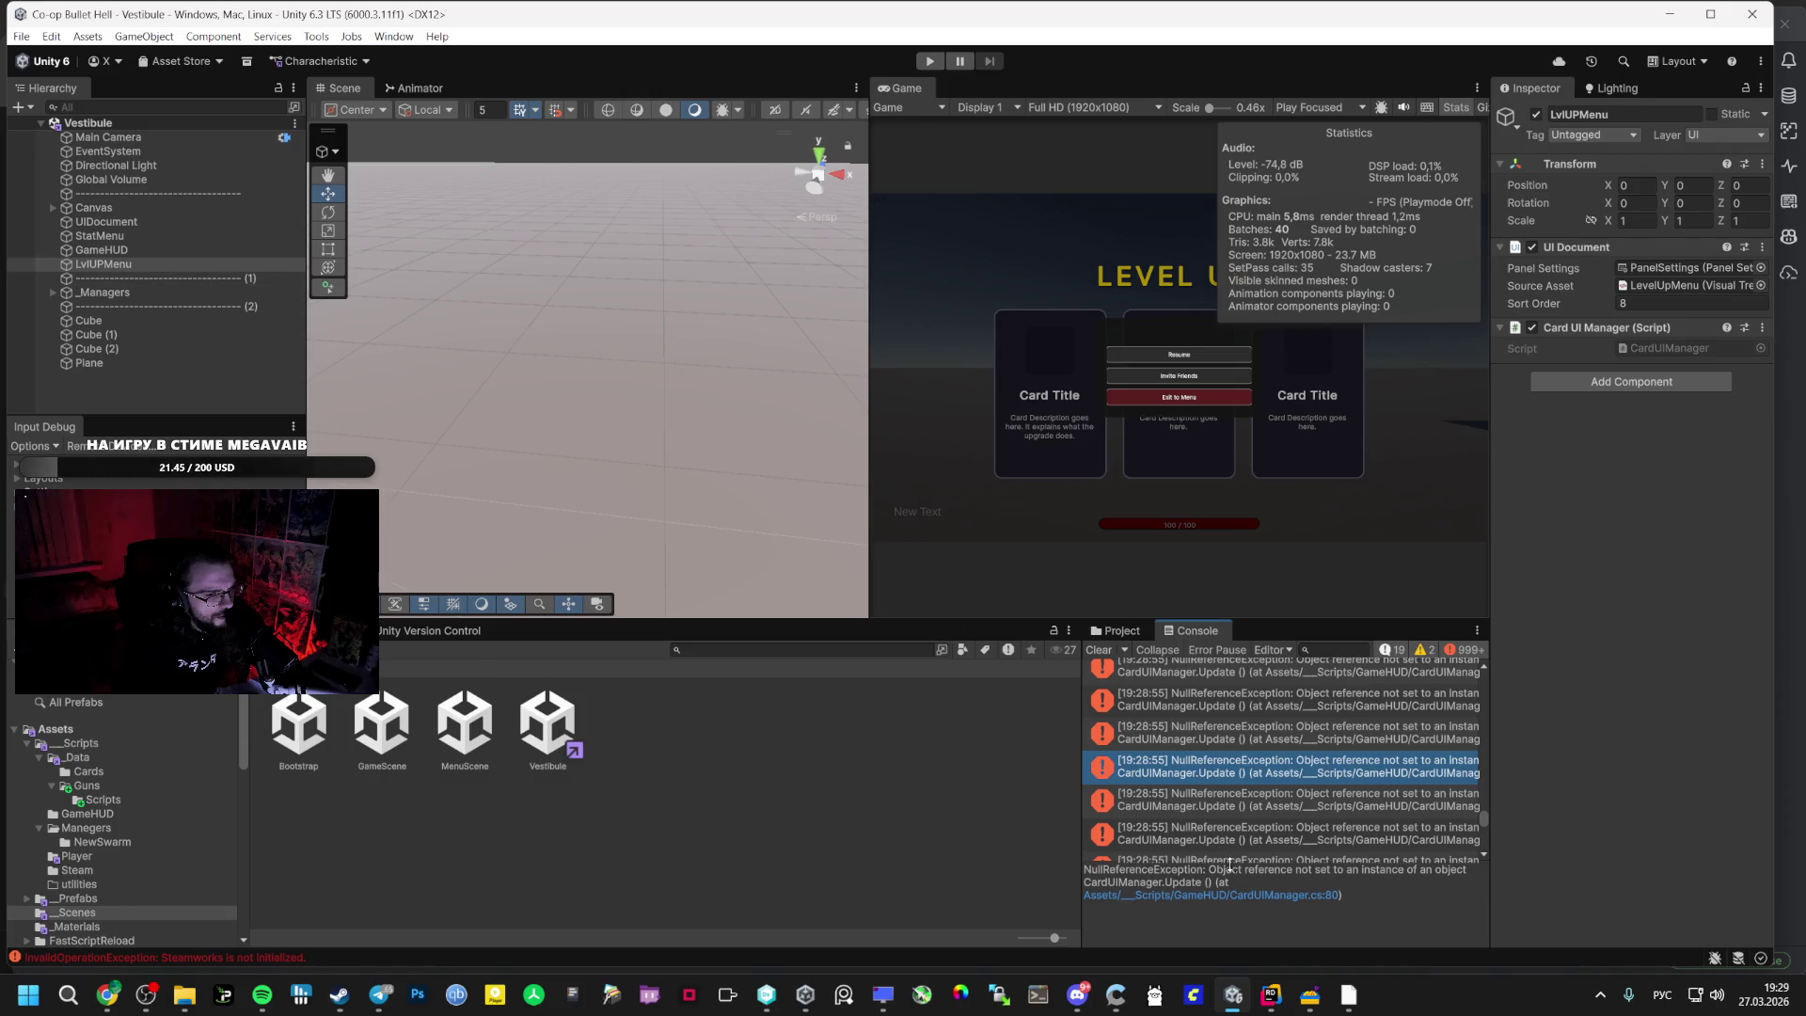
left_click(1256, 894)
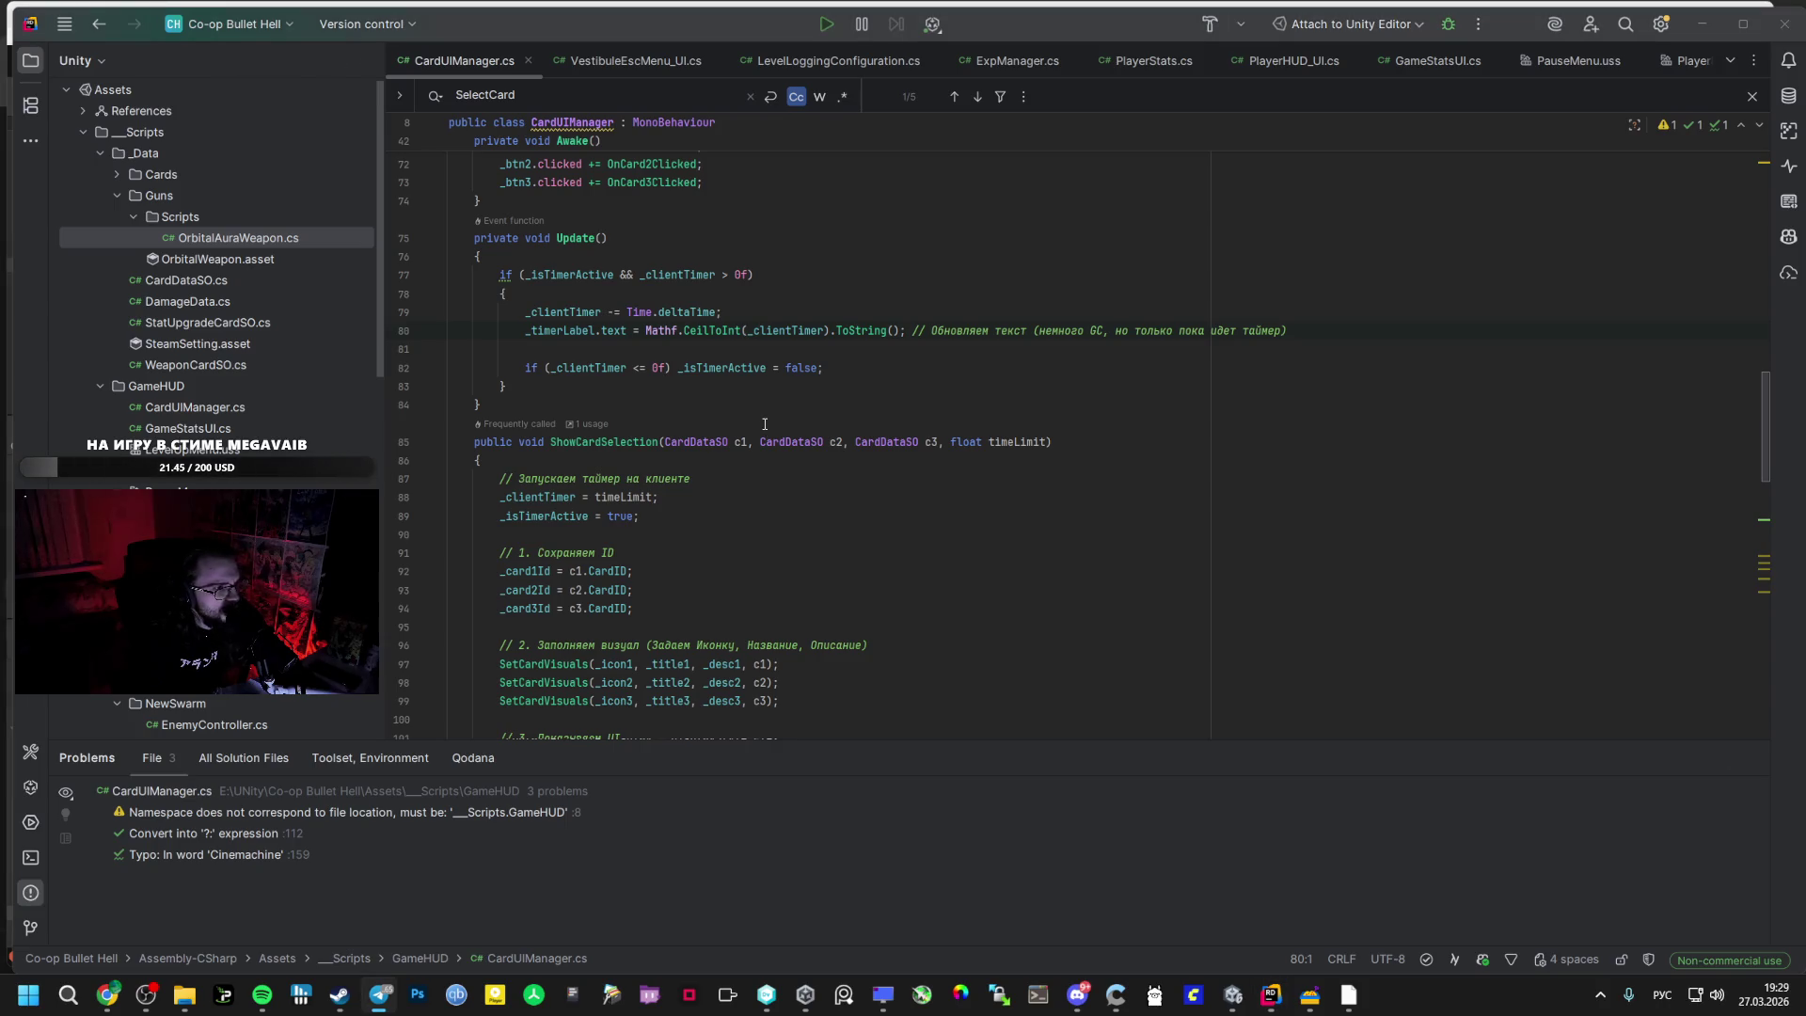
scroll(803, 431, "down", 4)
scroll(553, 382, "up", 6)
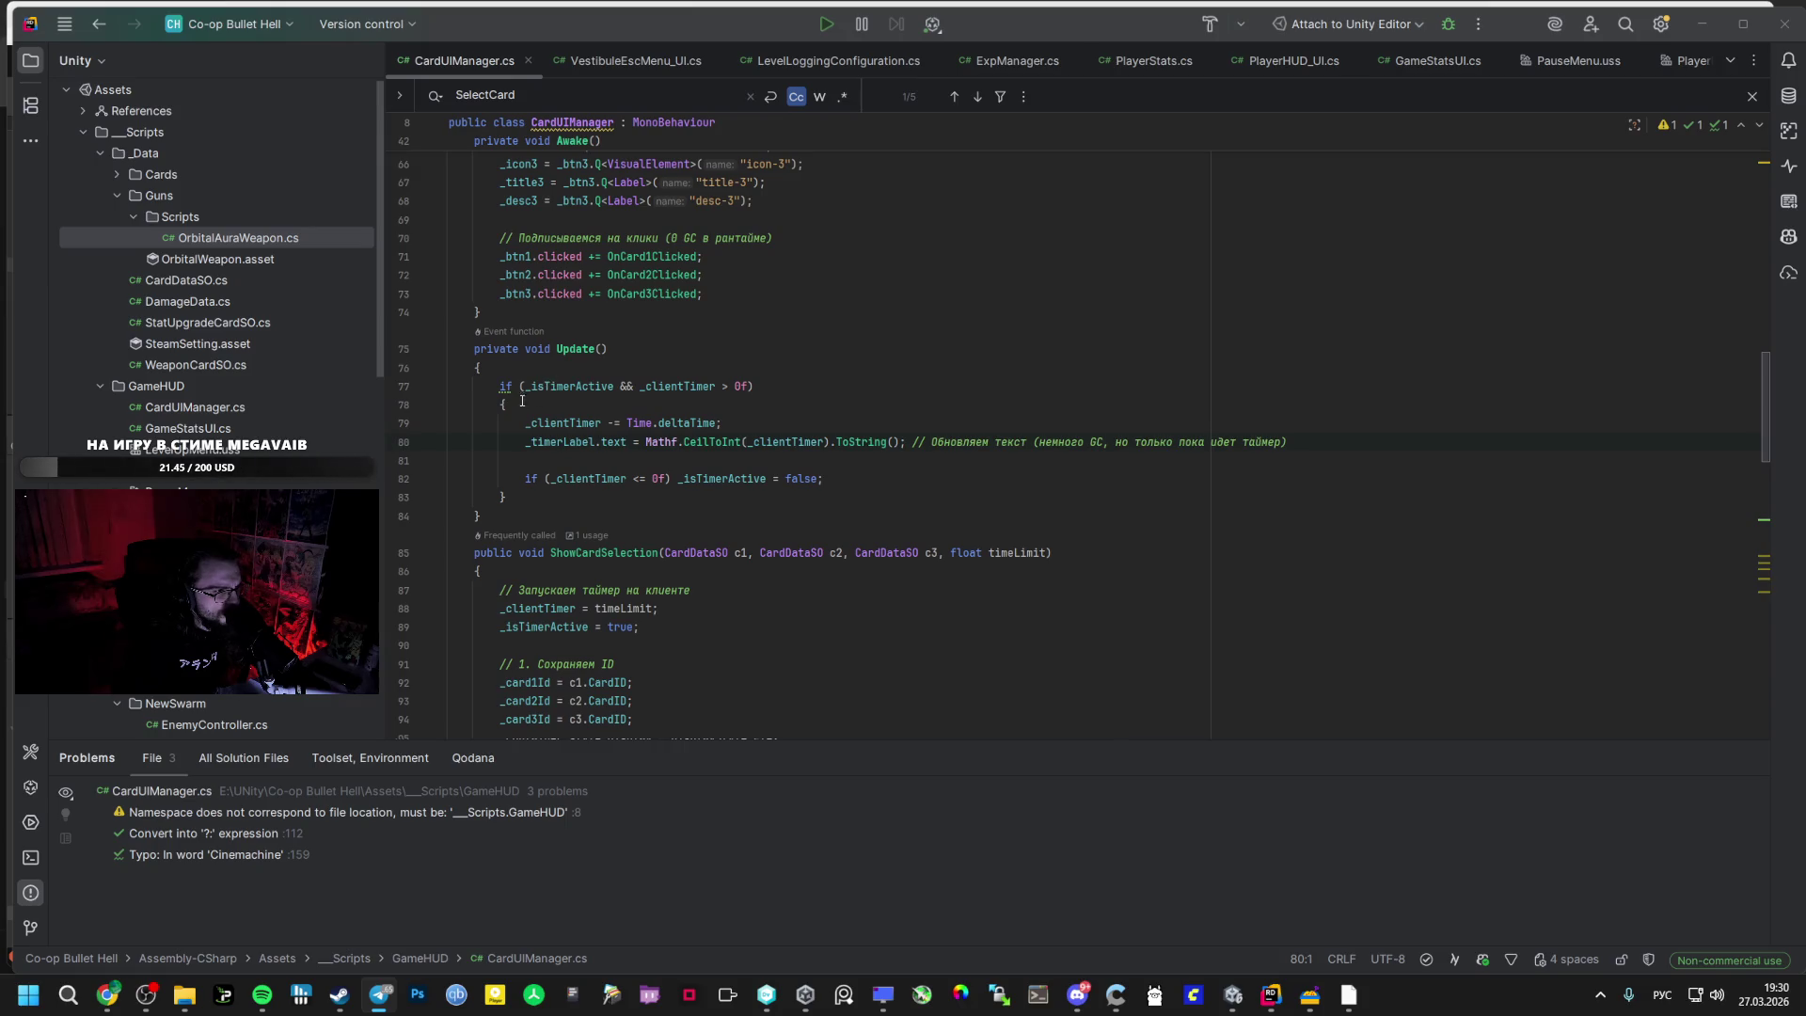
left_click(498, 444)
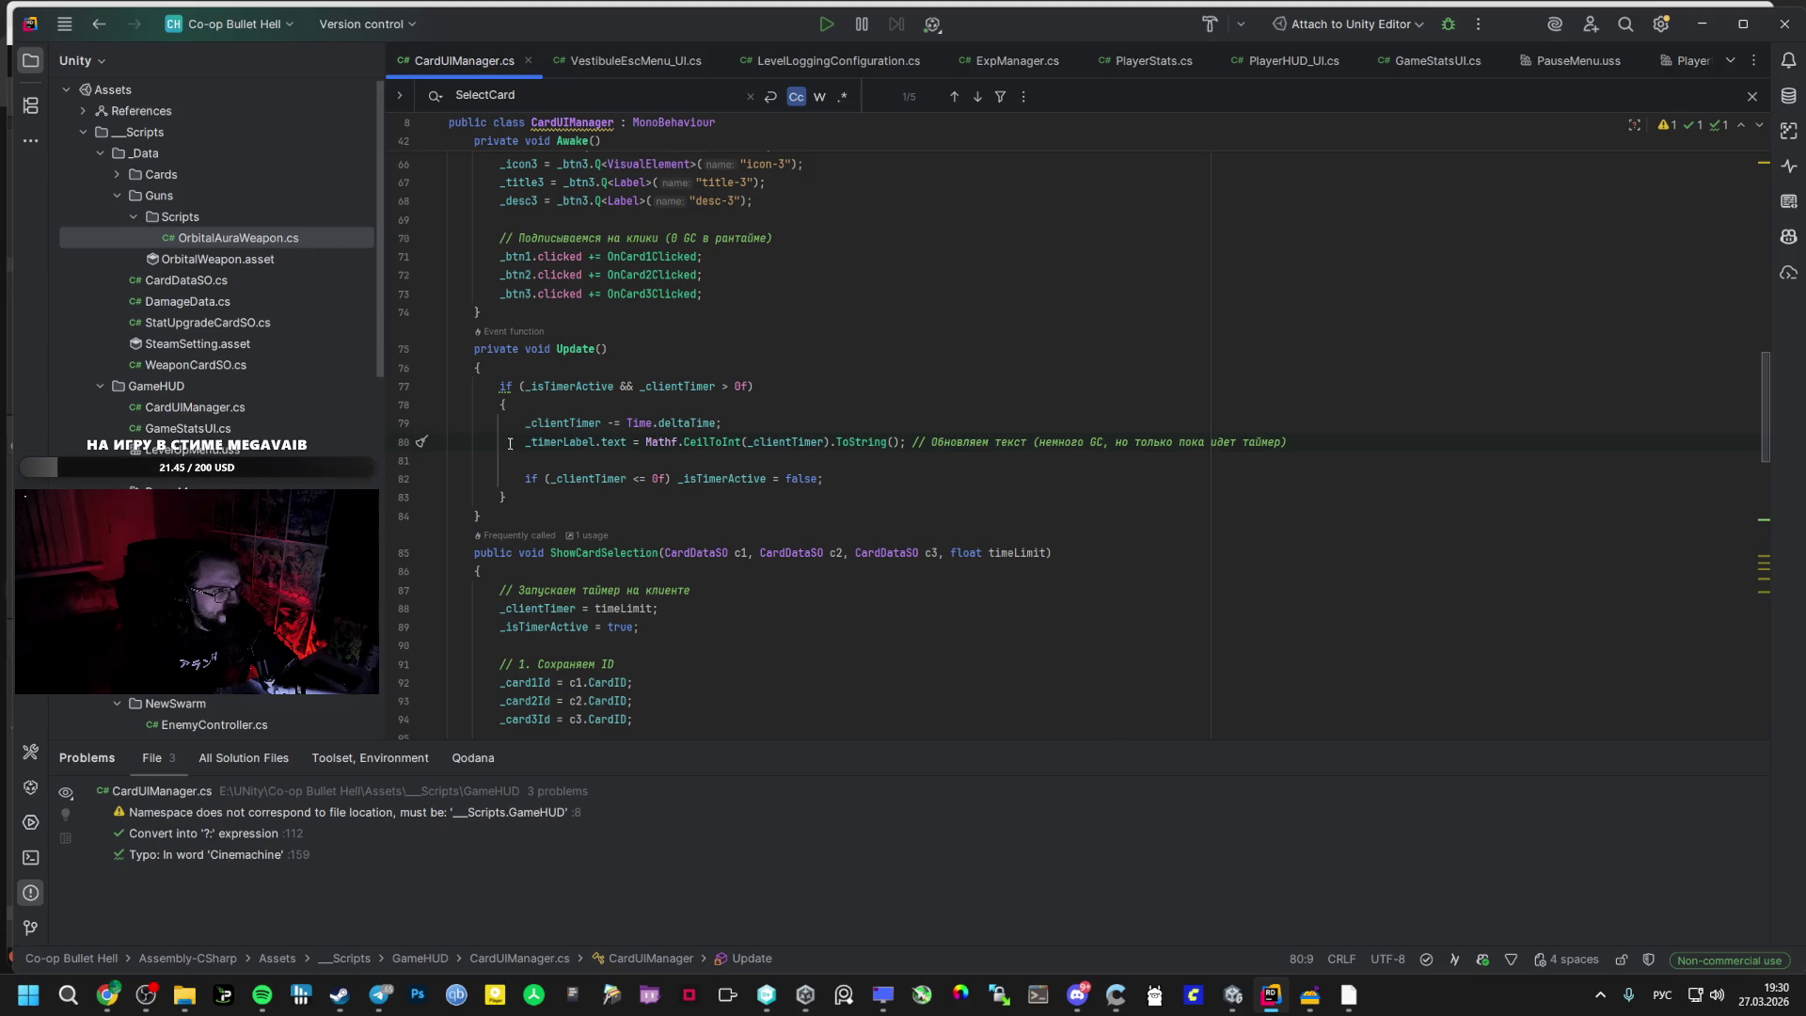
key("alt+Tab")
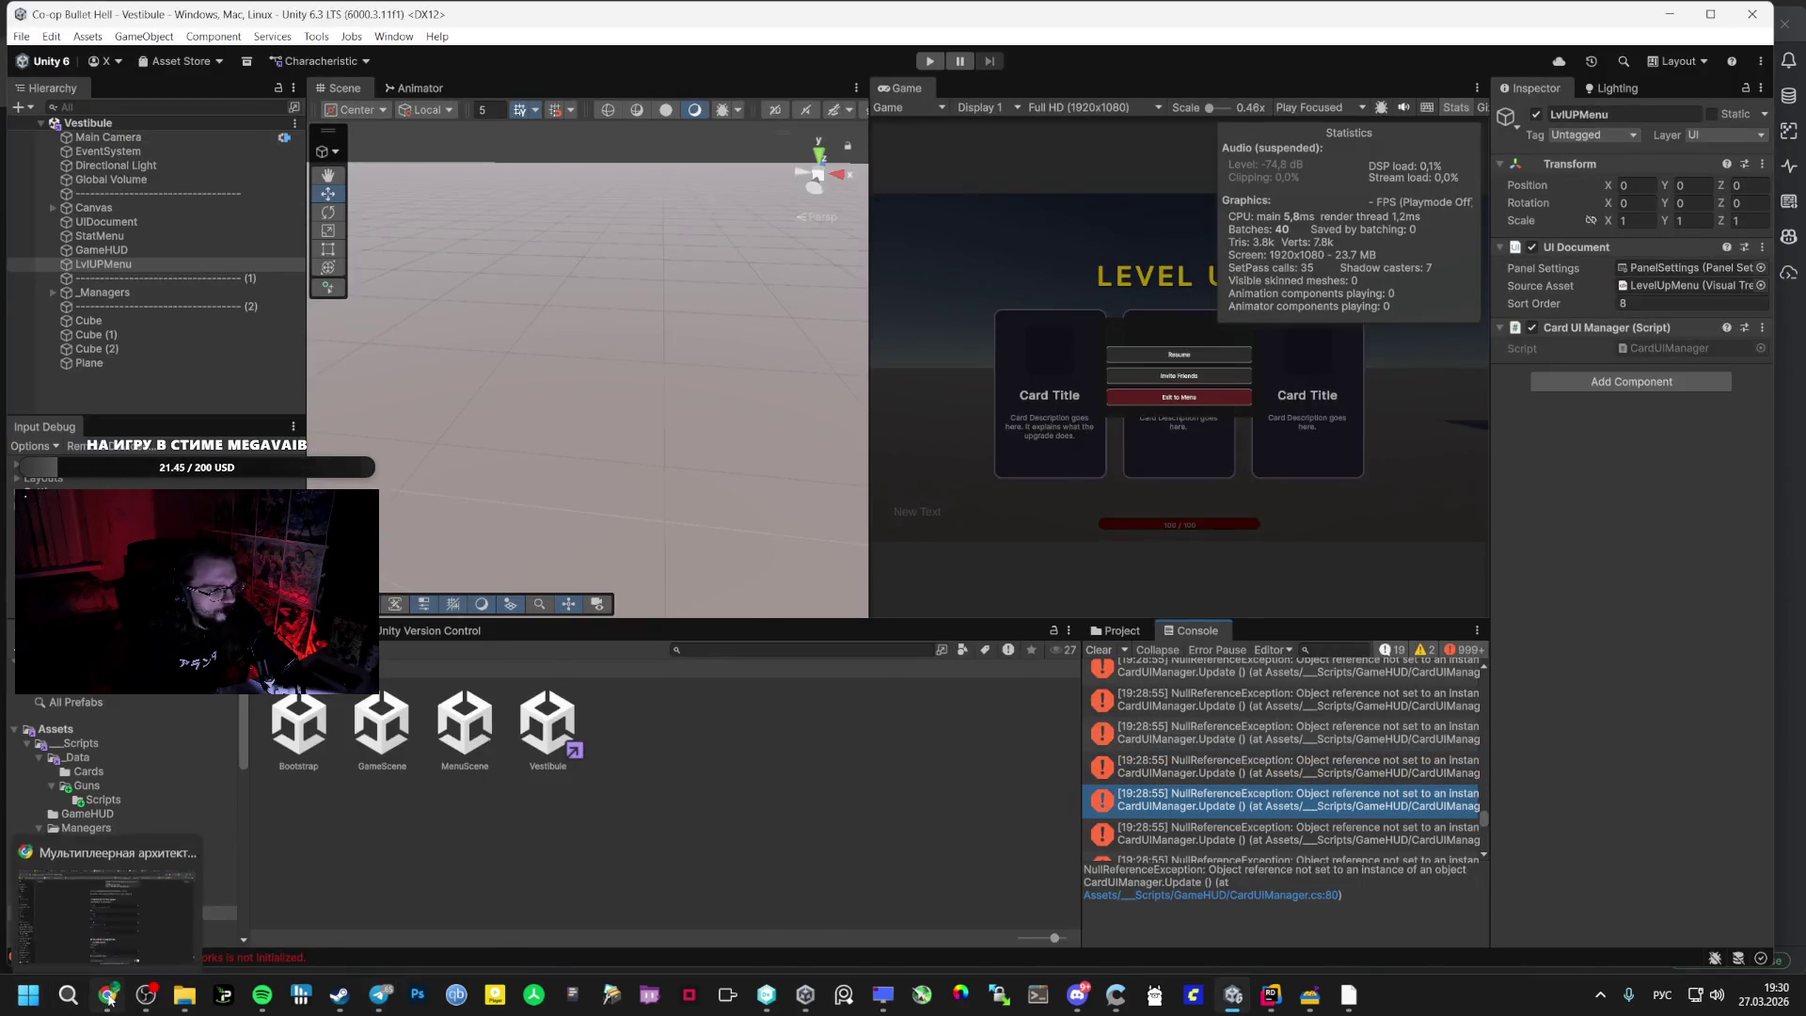
left_click(107, 994)
left_click(394, 7)
left_click(400, 11)
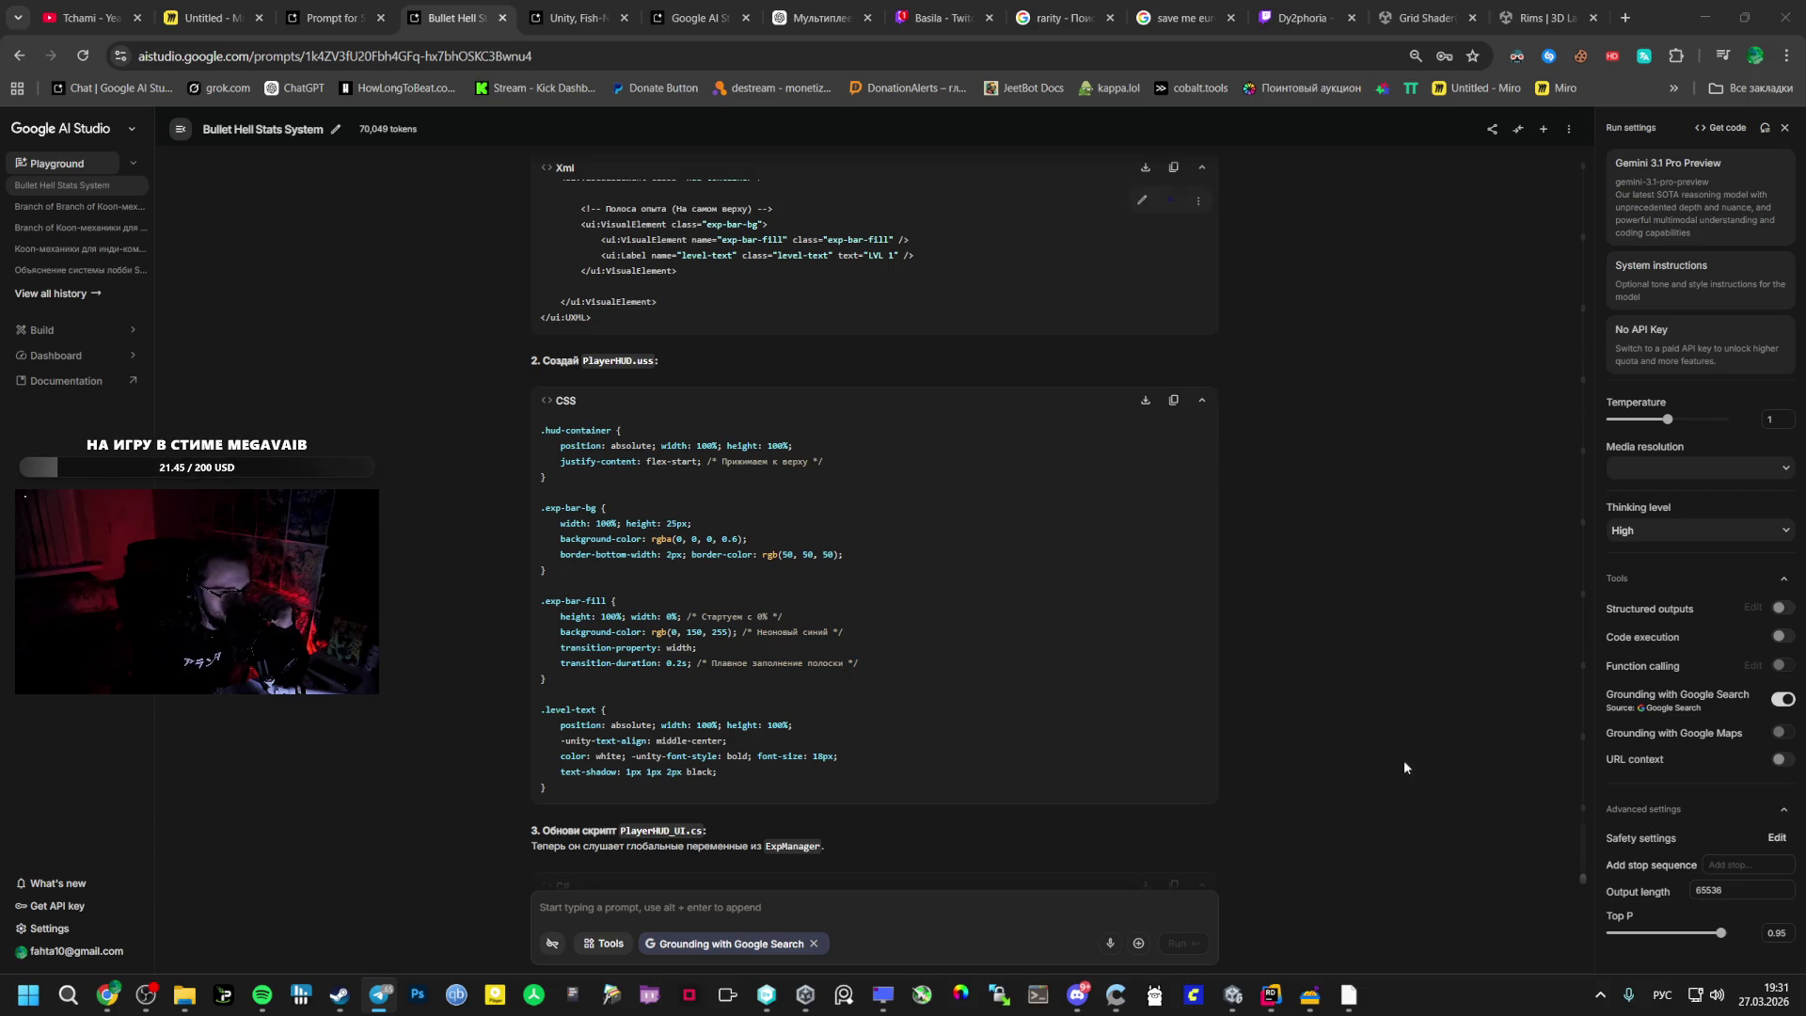
left_click(1219, 1010)
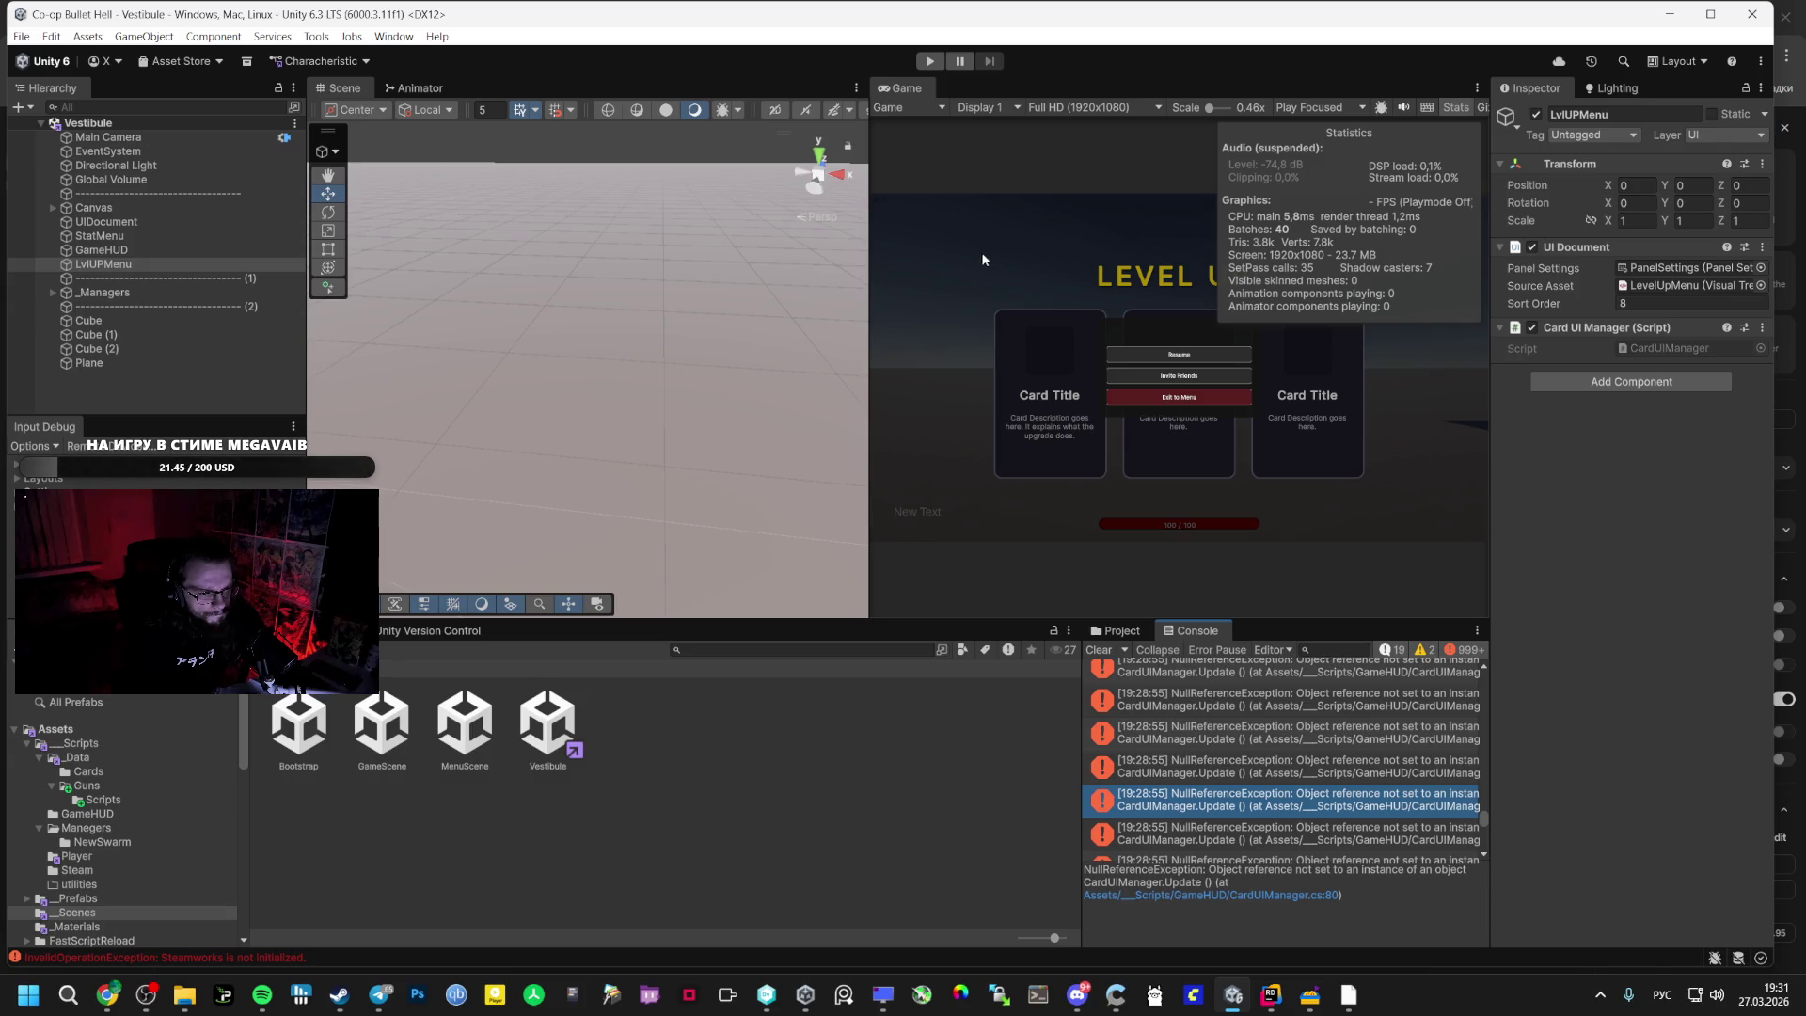
- Search the Hierarchy and inspect UIDocument, StatMenu, GameHUD and LvlUPMenu's Card UI Manager
left_click(179, 111)
type("co")
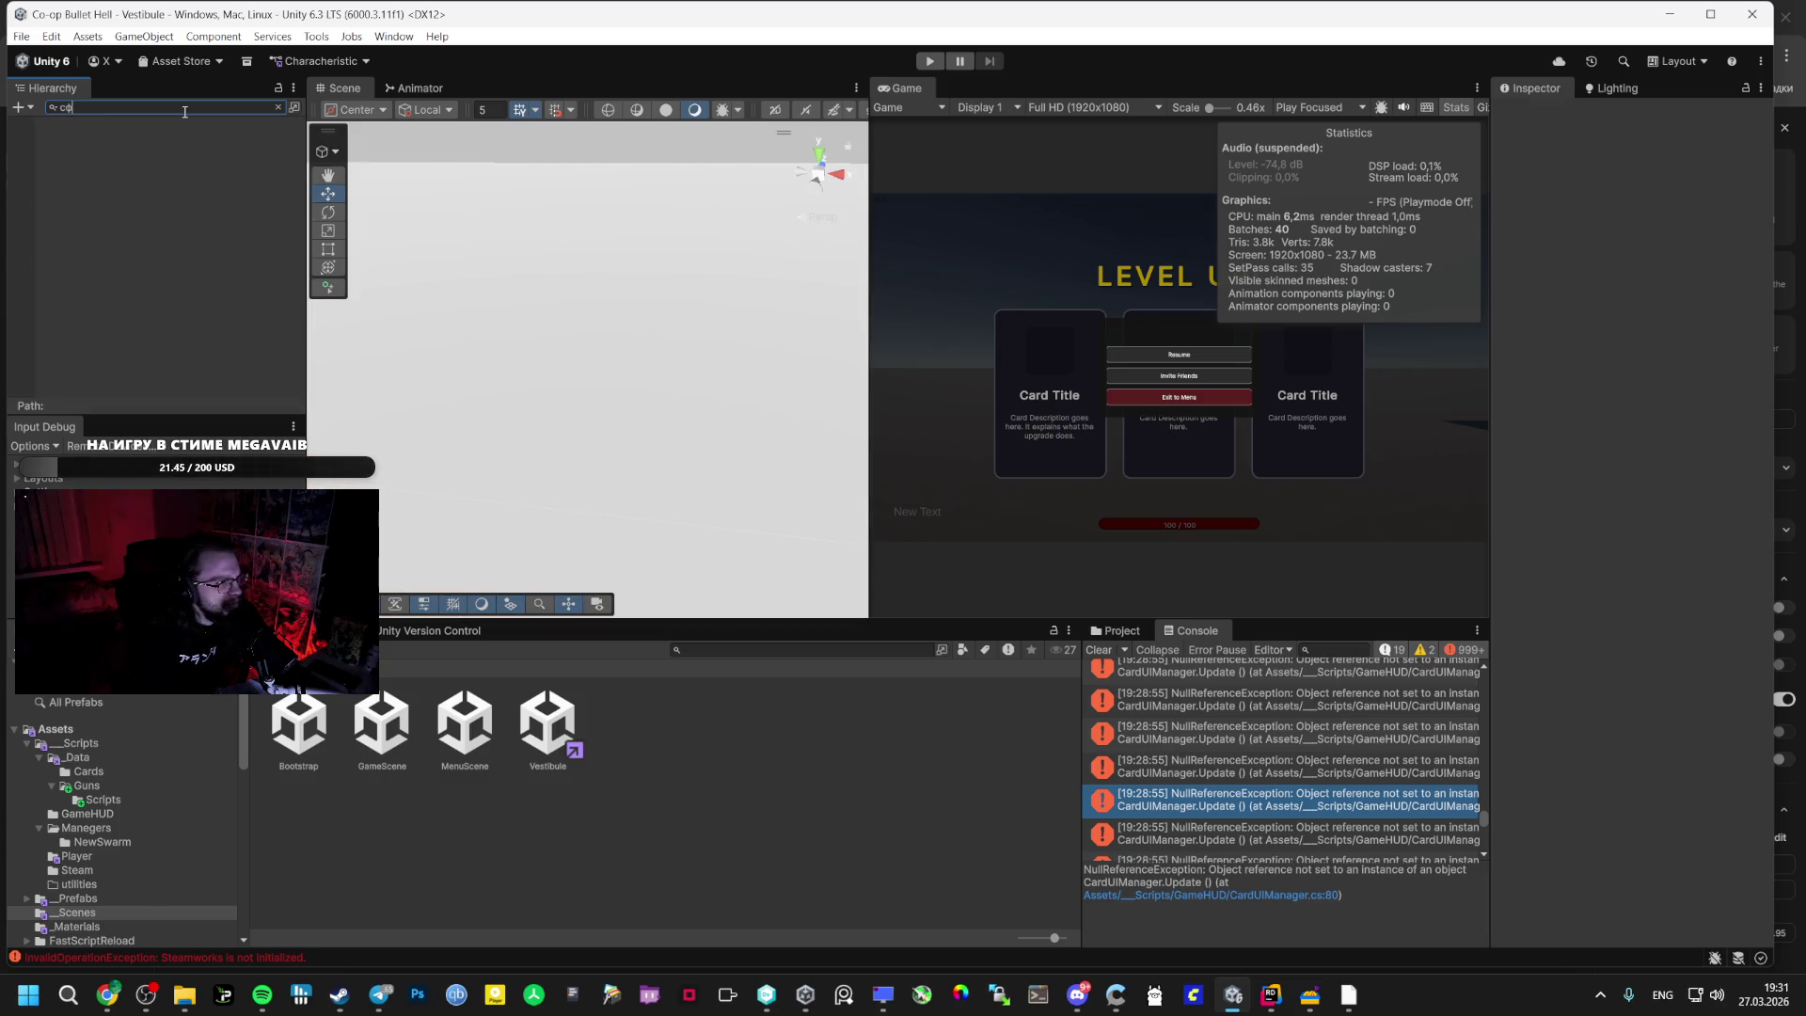
type("rd")
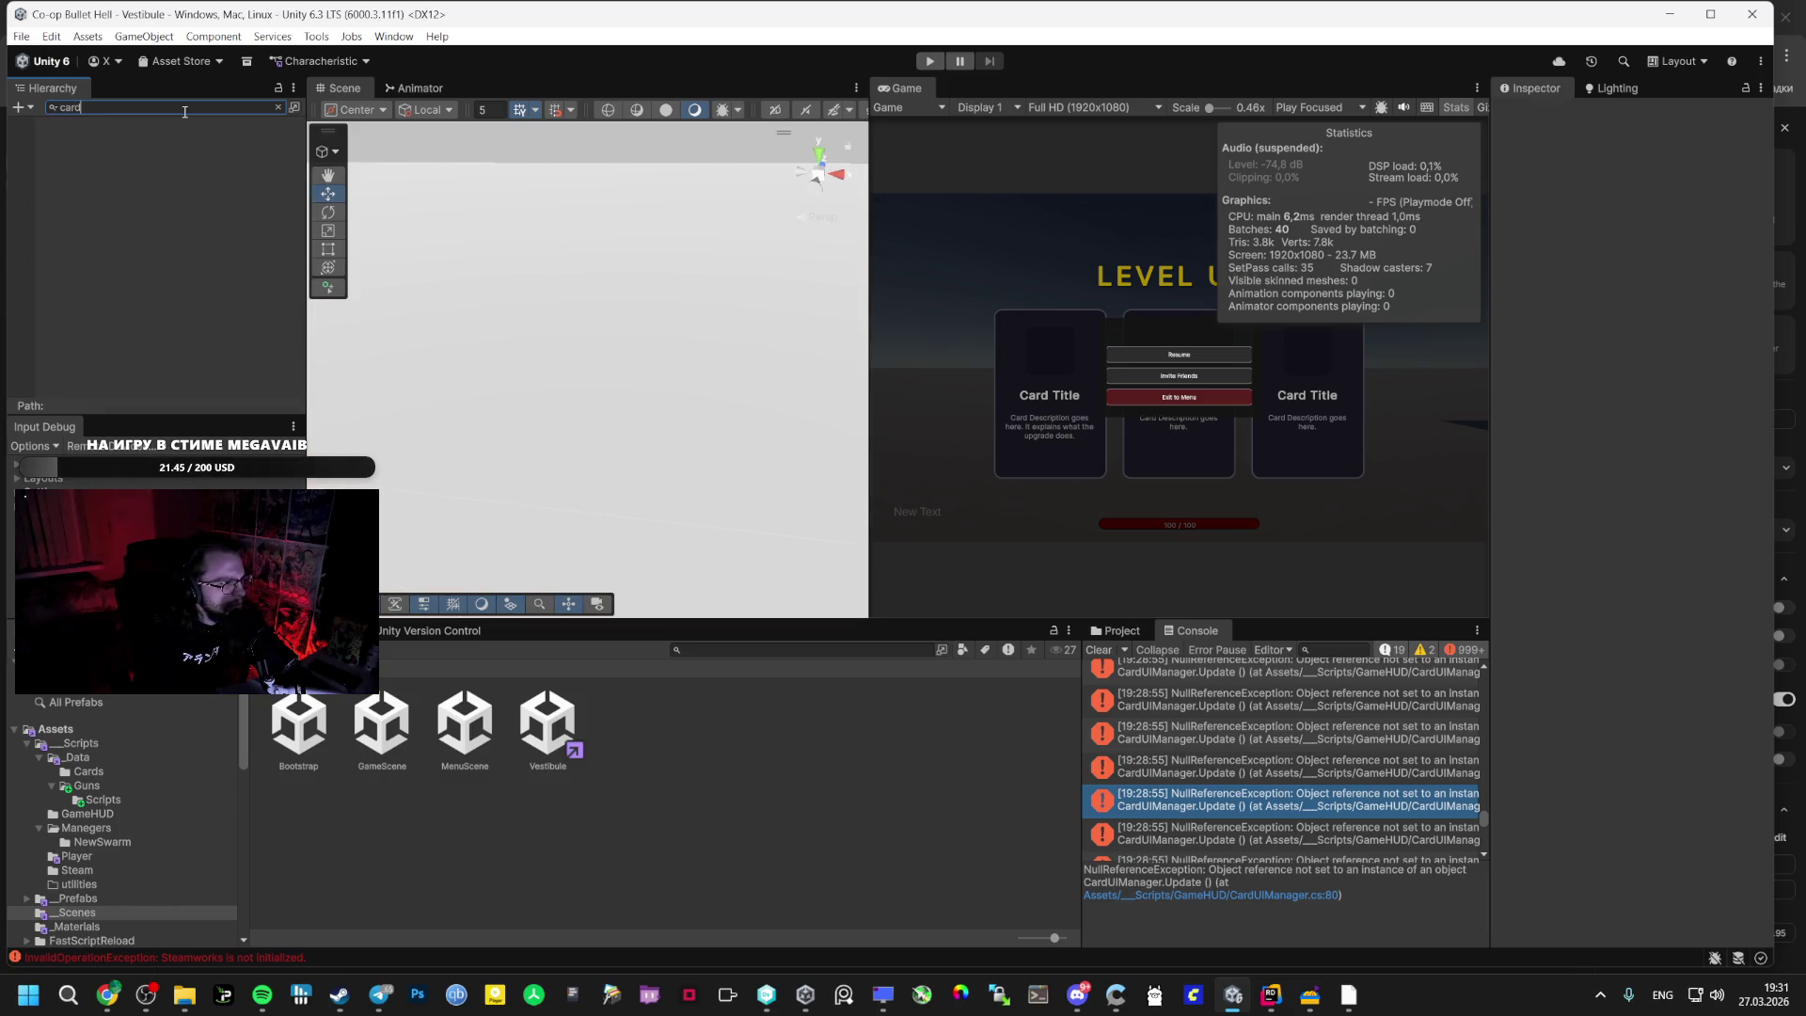
type("i")
key("BackSpace")
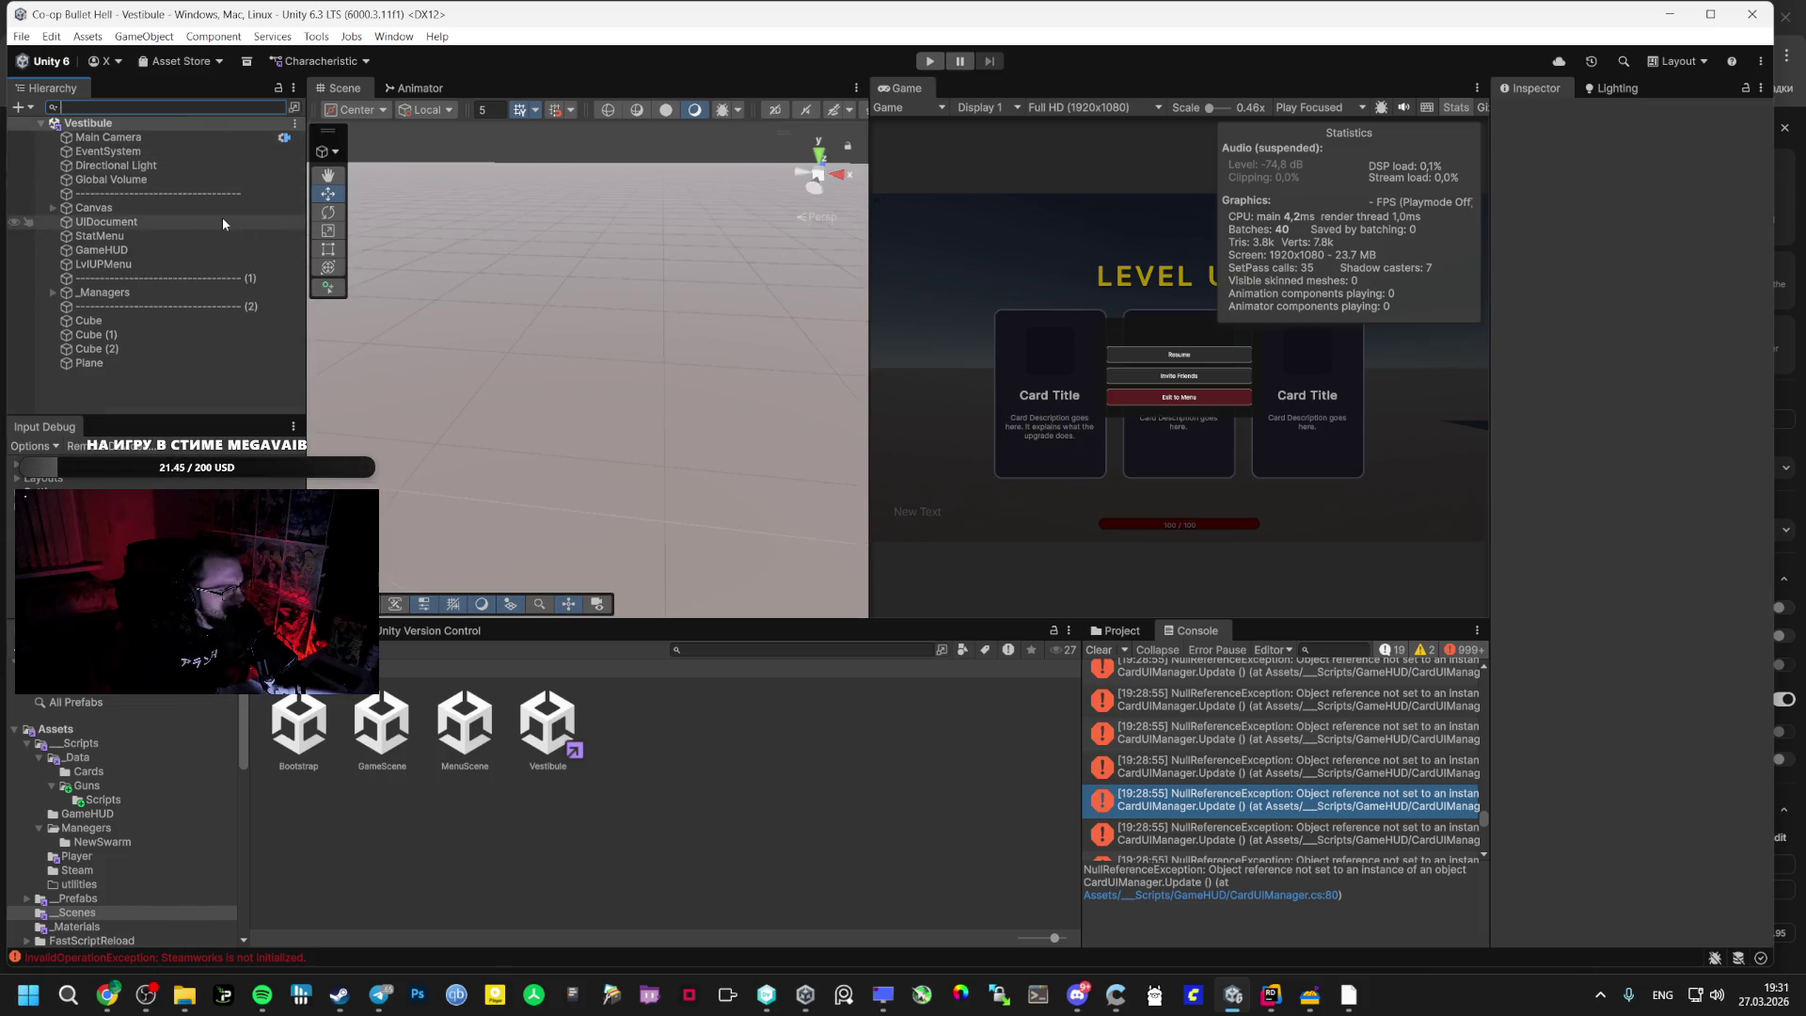
left_click(106, 223)
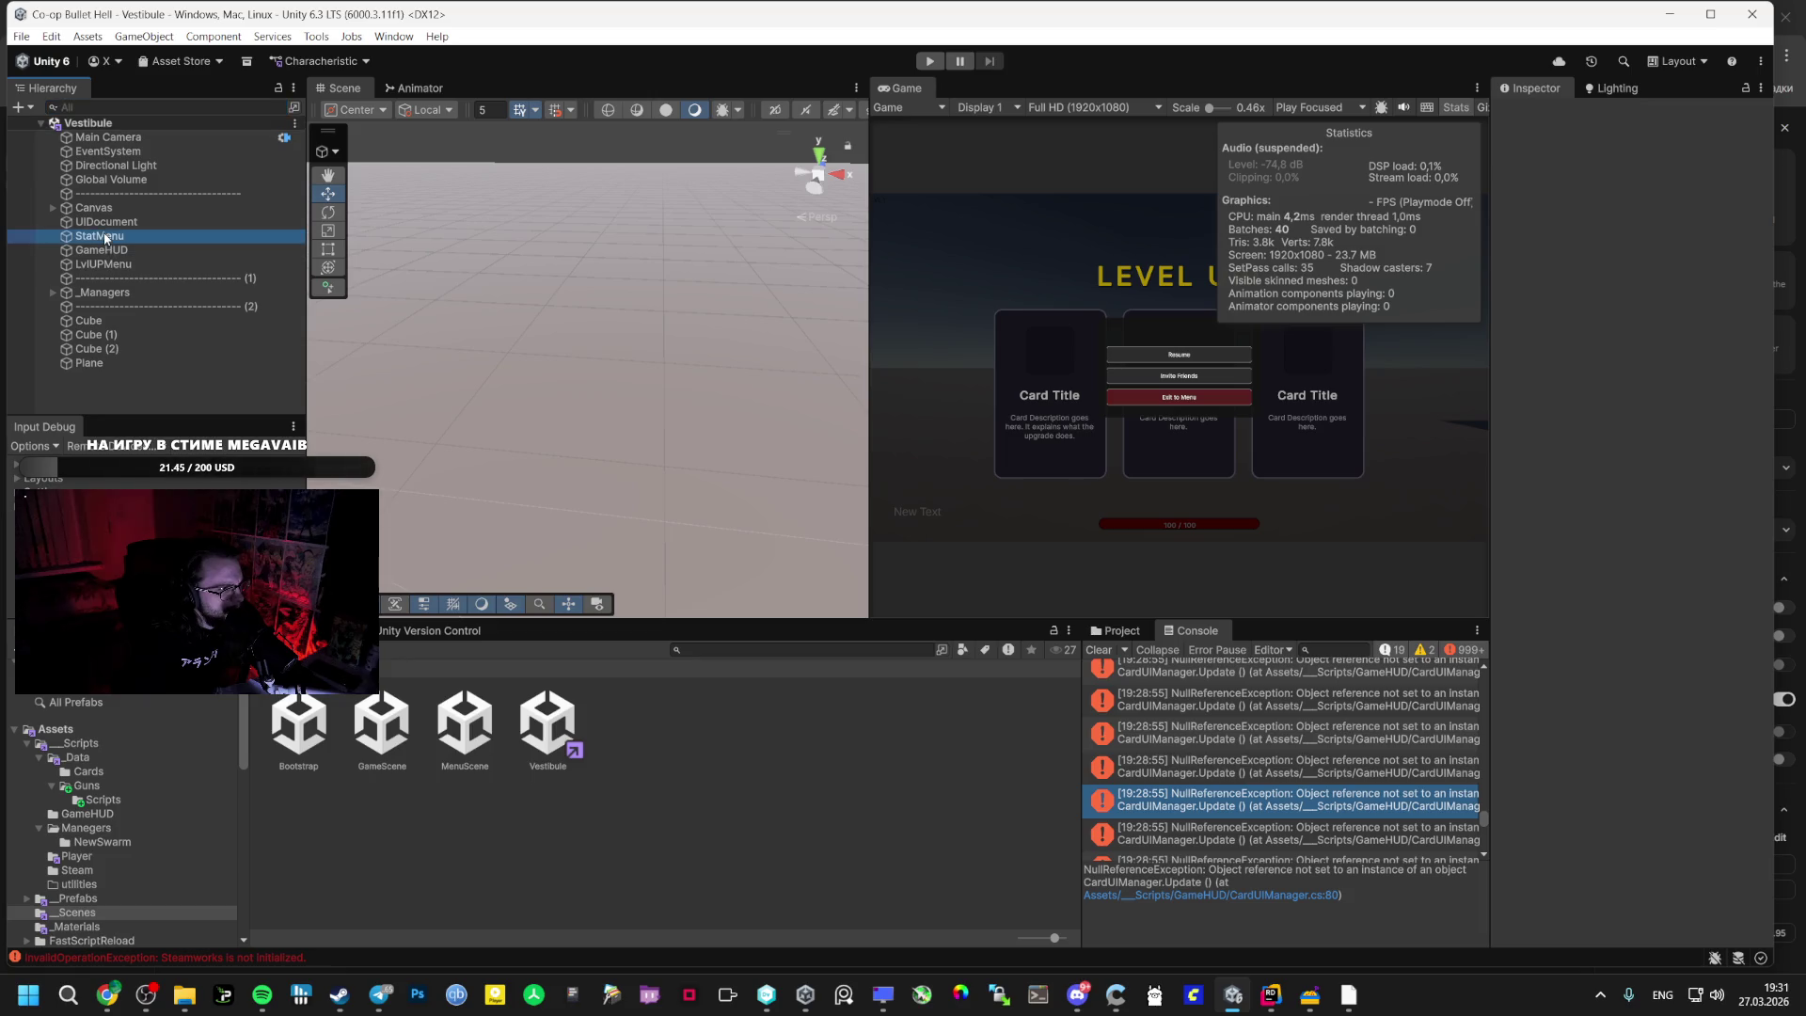
left_click(99, 237)
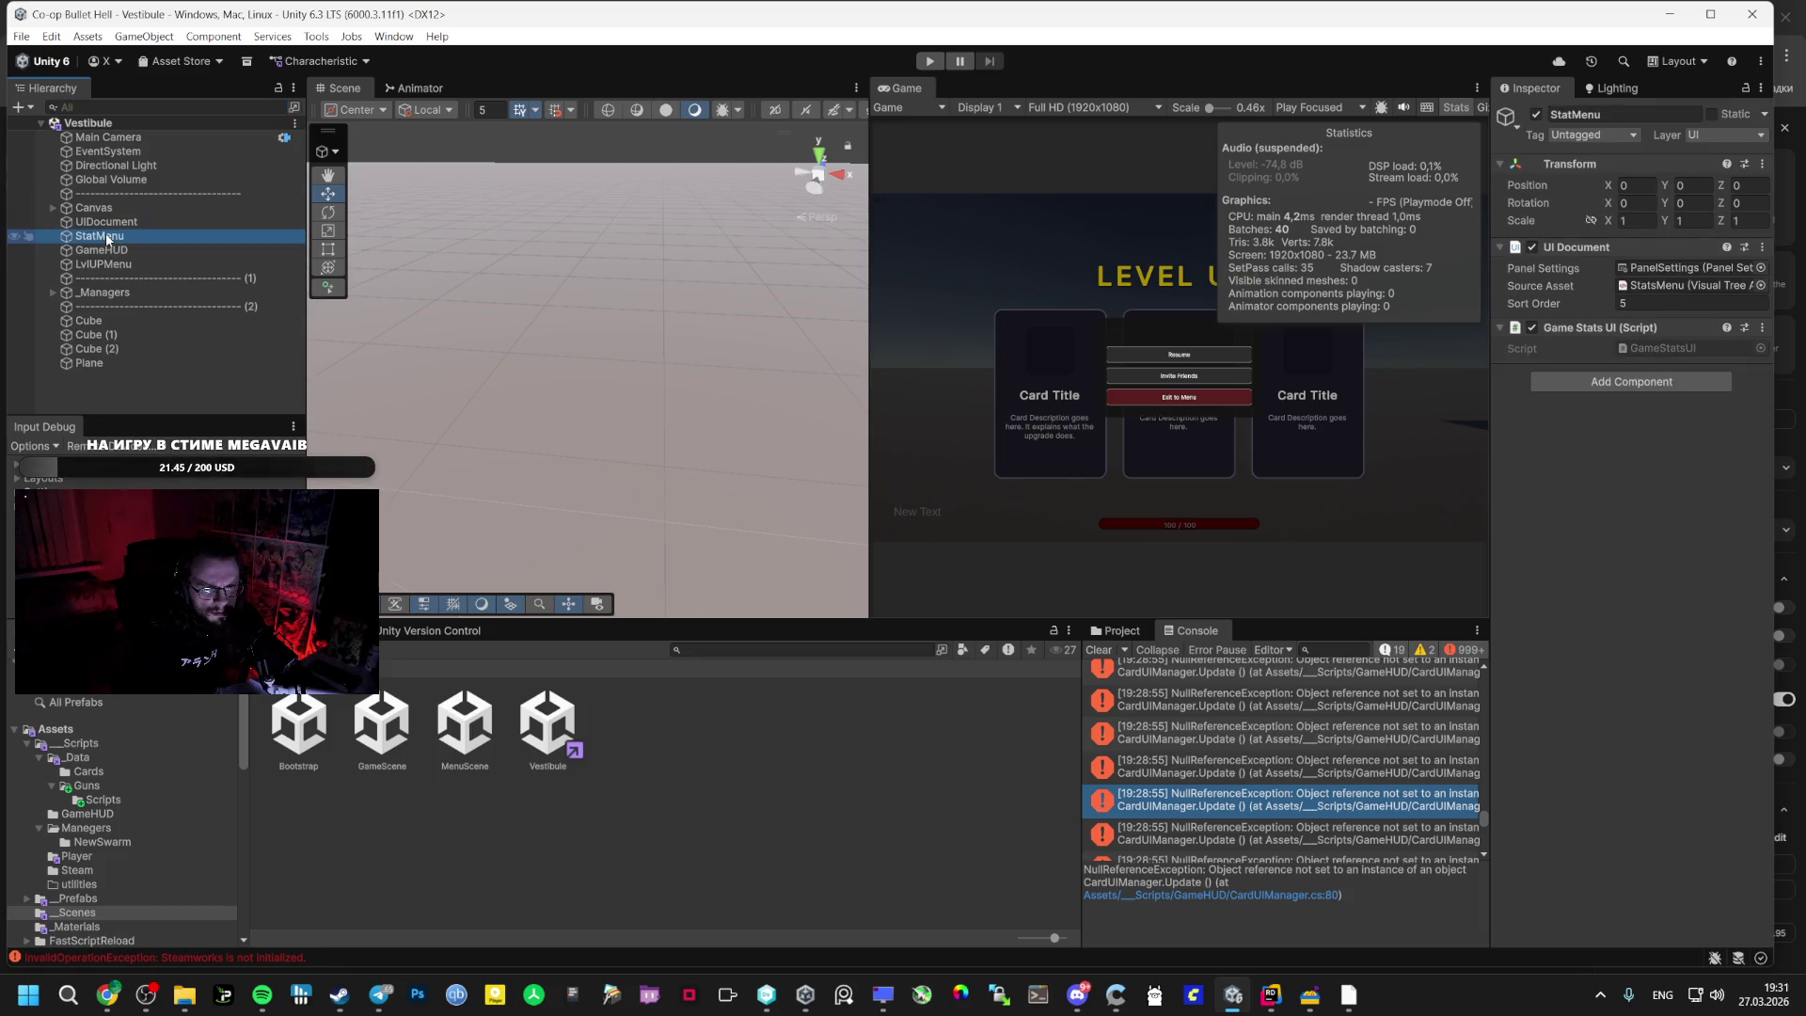
left_click(95, 251)
left_click(95, 266)
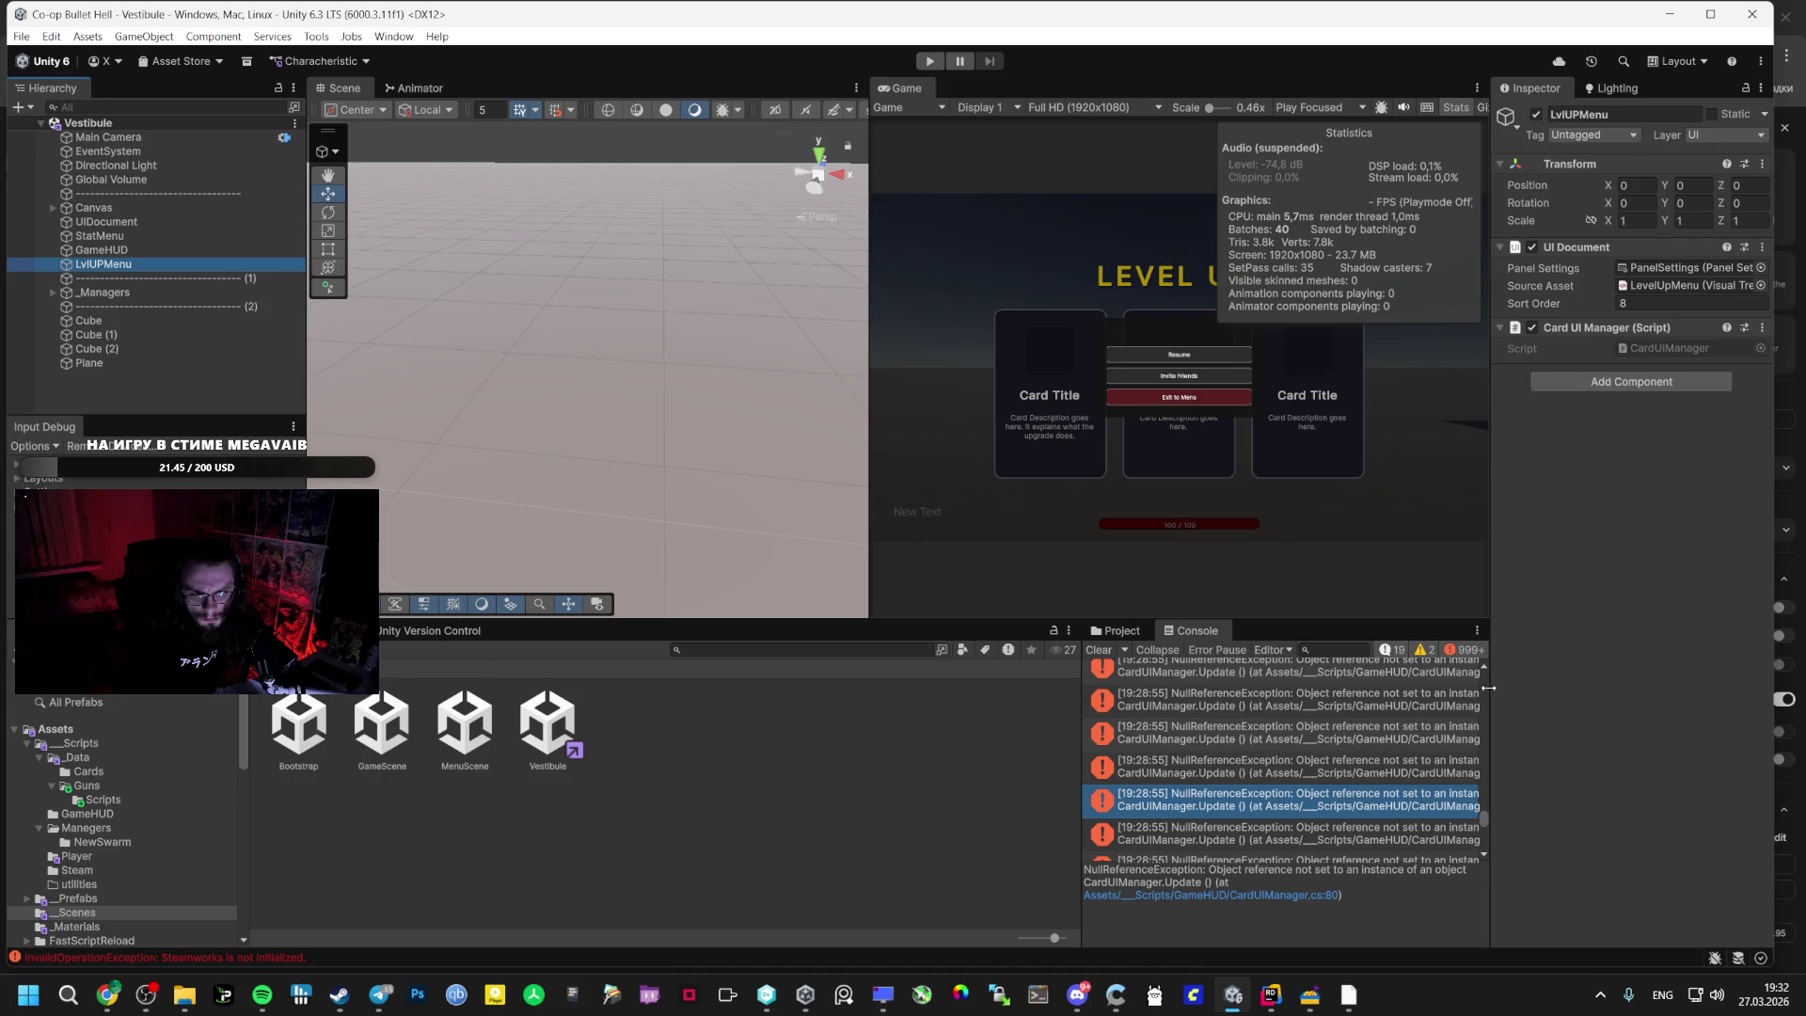
left_click(1279, 995)
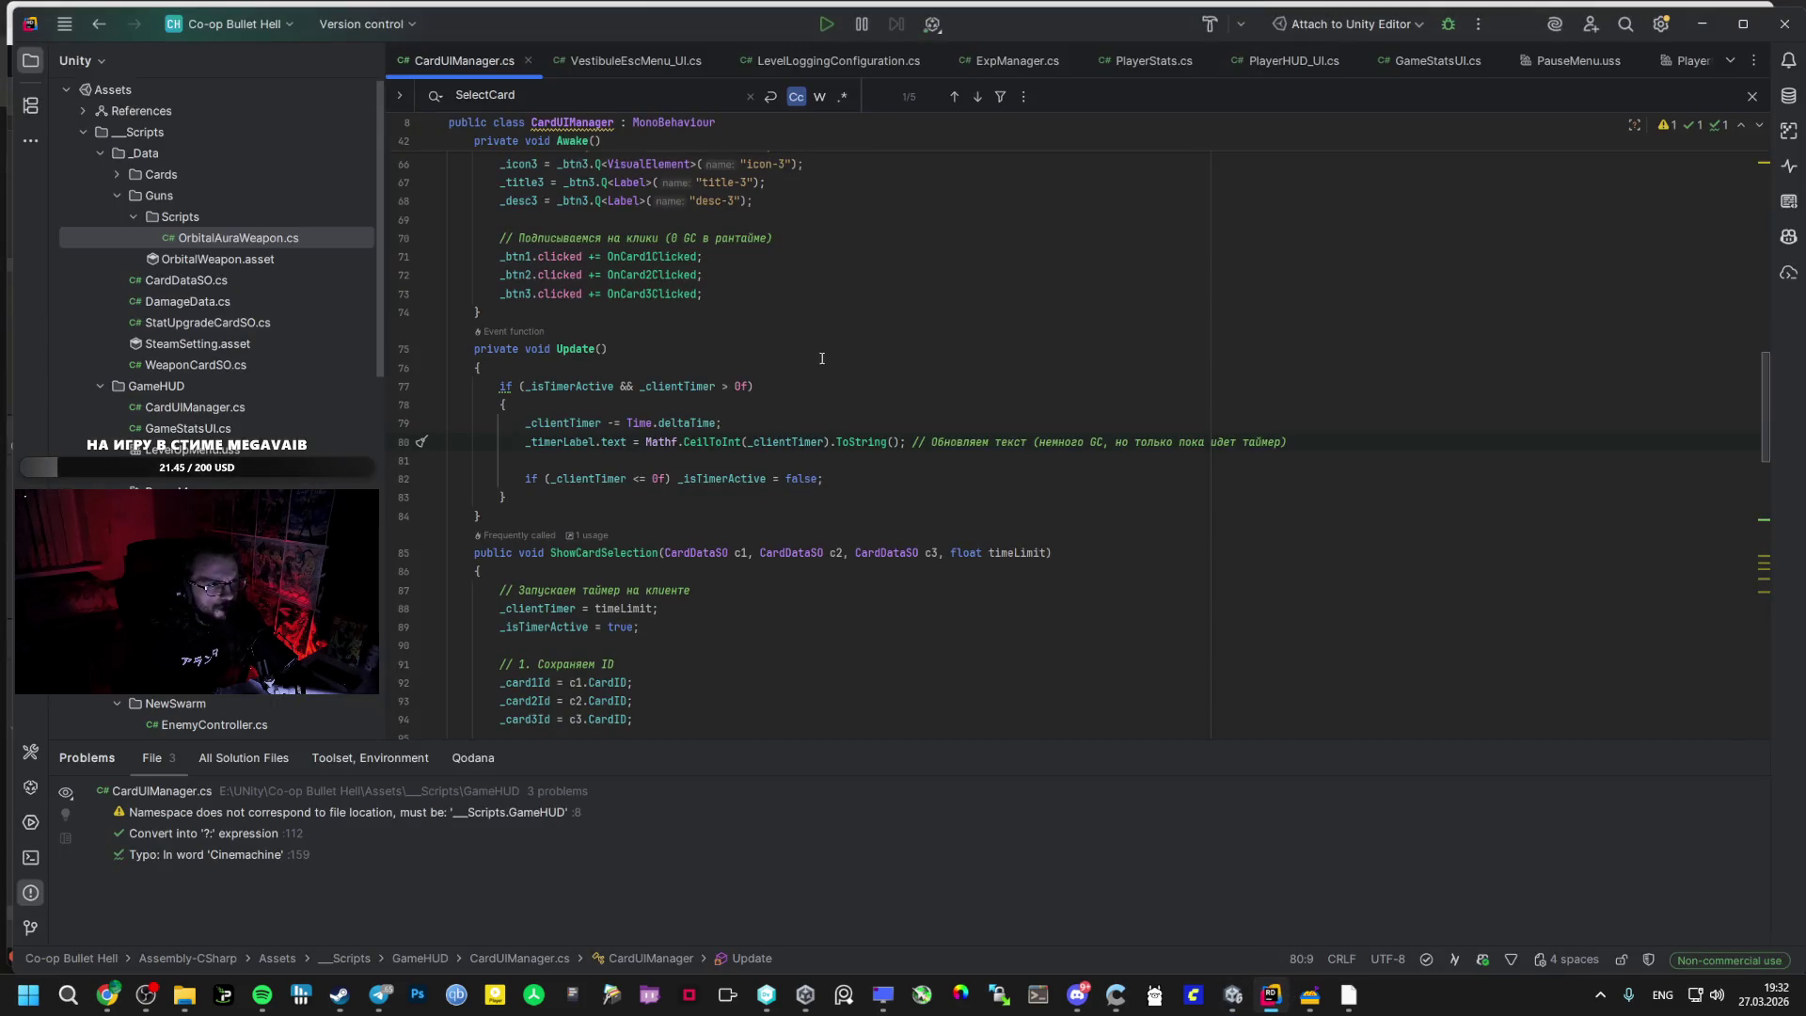
left_click(1233, 995)
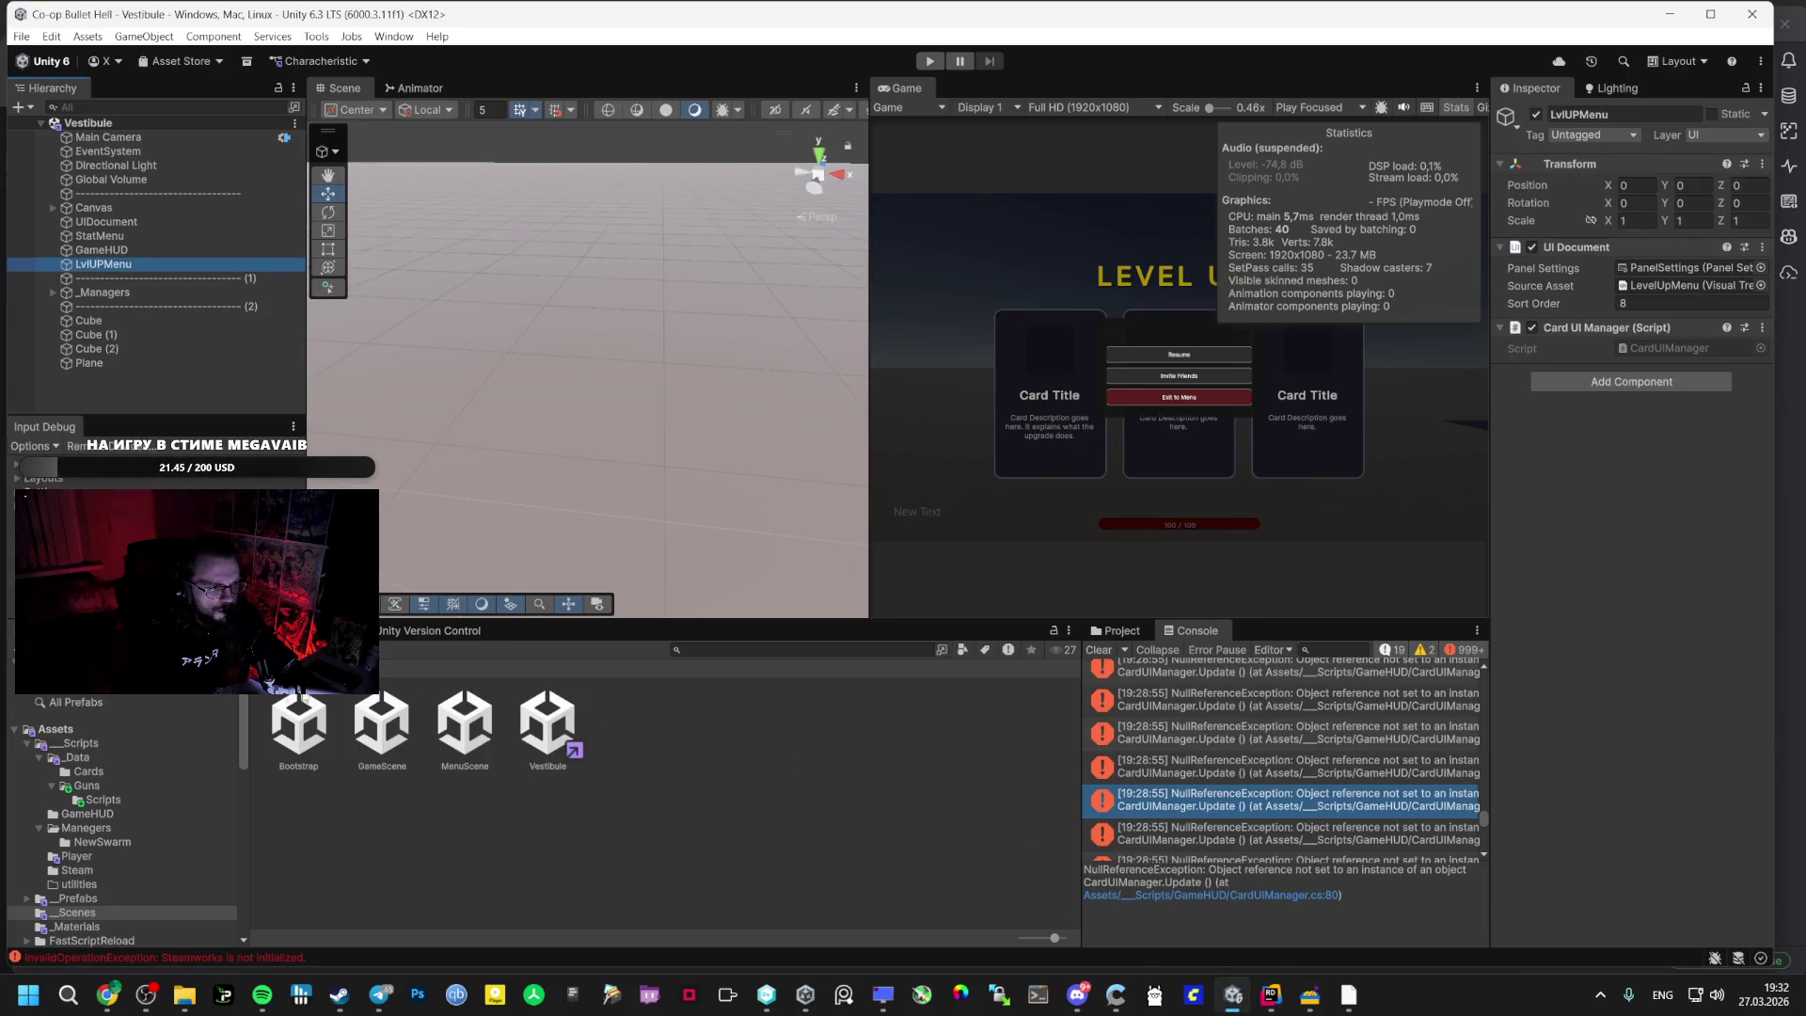
- Browse the Project folders until the GameHUD scripts and UI files are listed
left_click(115, 786)
left_click(104, 800)
left_click(94, 828)
left_click(108, 843)
left_click(101, 856)
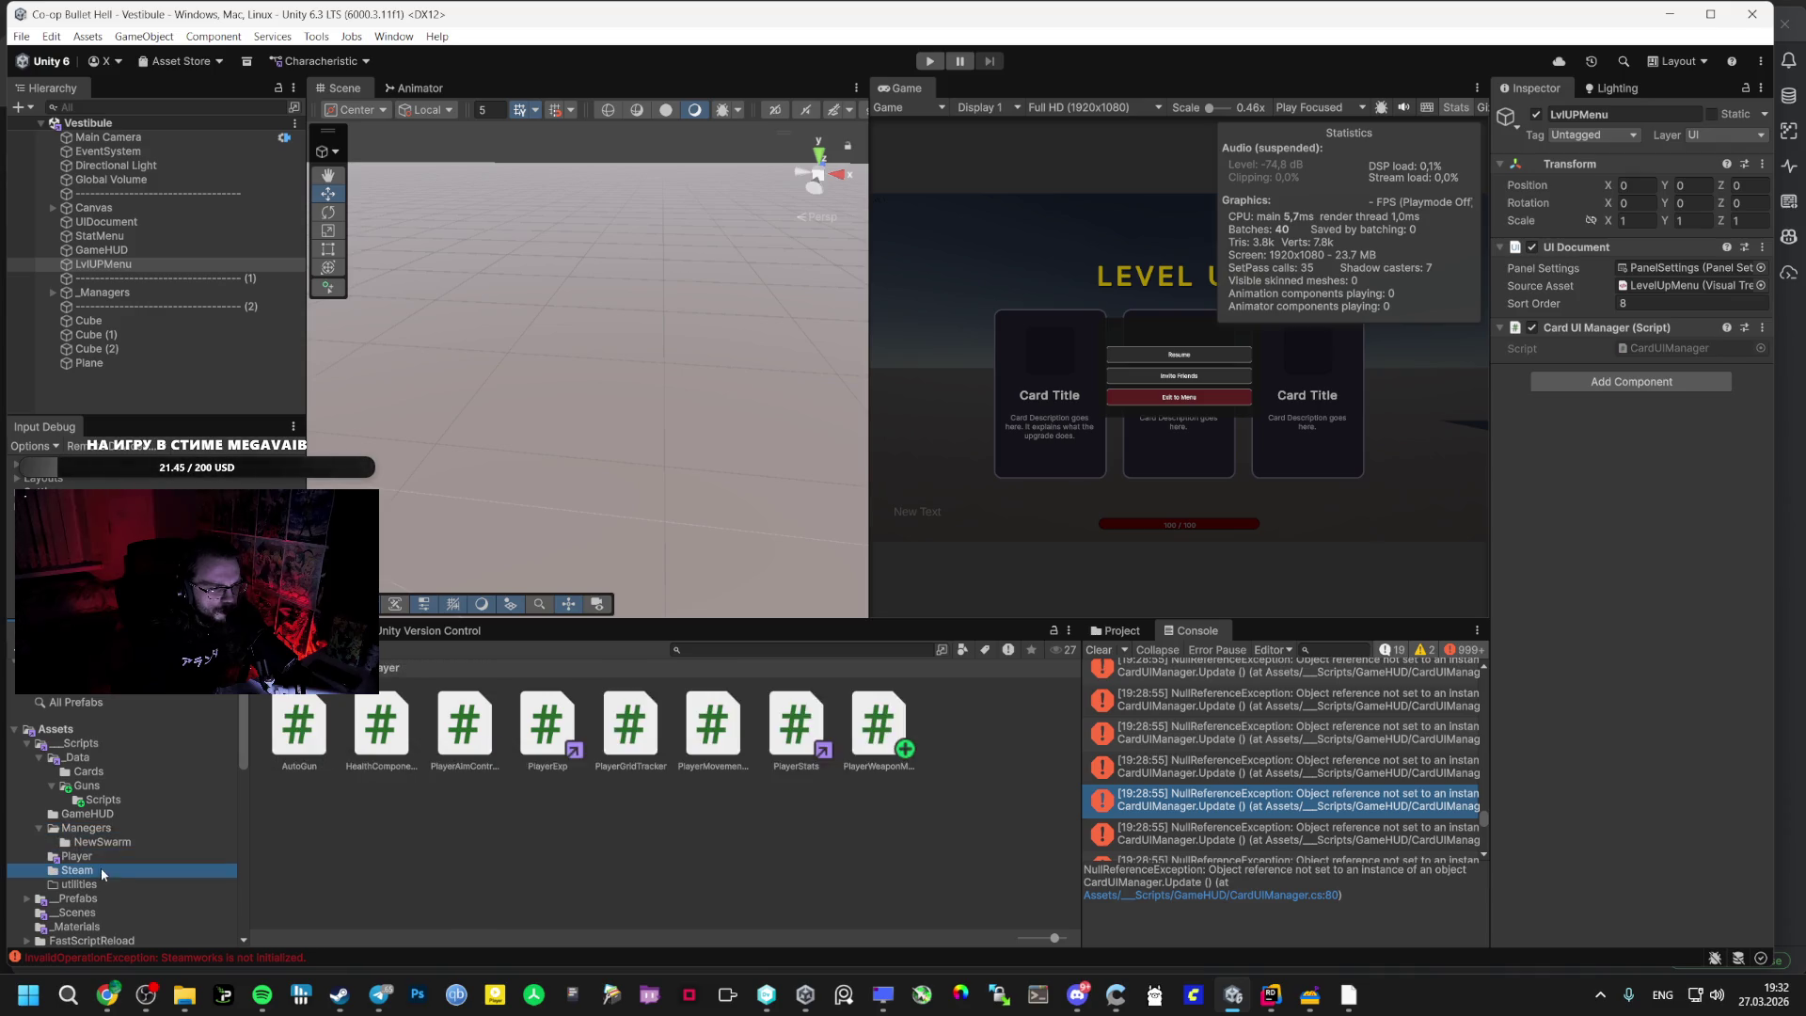
left_click(100, 868)
left_click(98, 882)
left_click(94, 829)
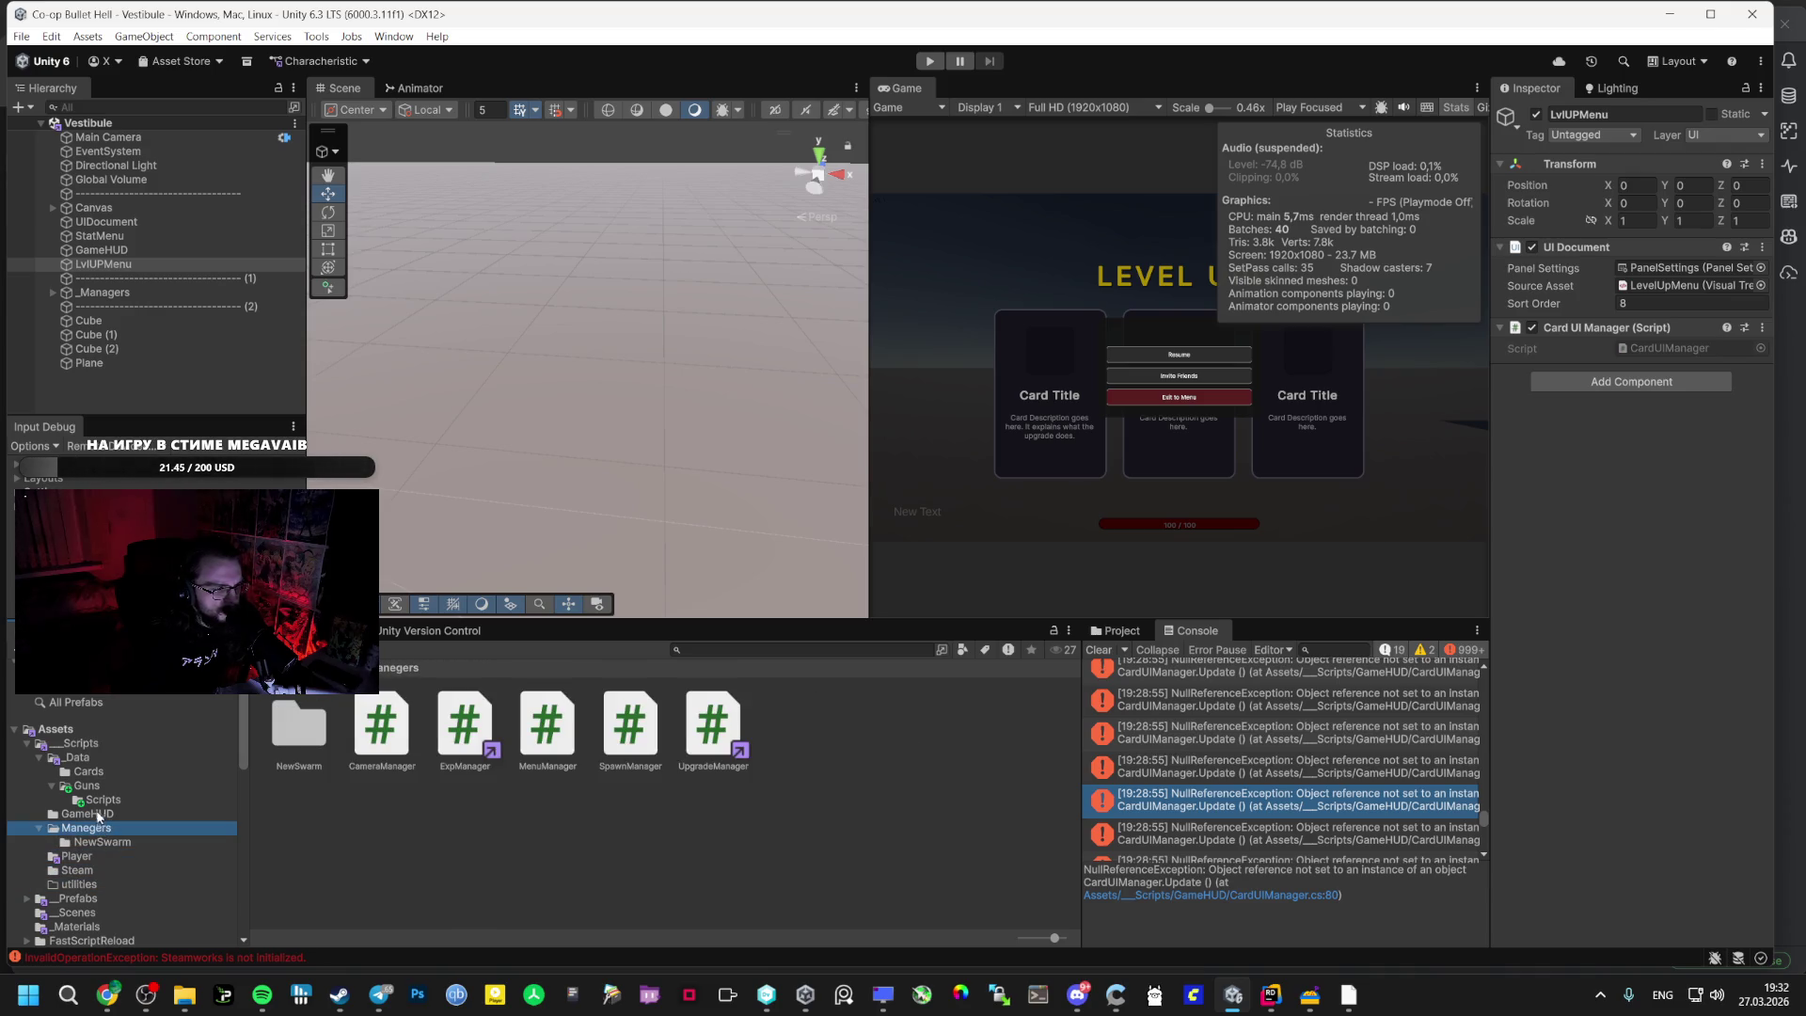
left_click(91, 771)
left_click(94, 758)
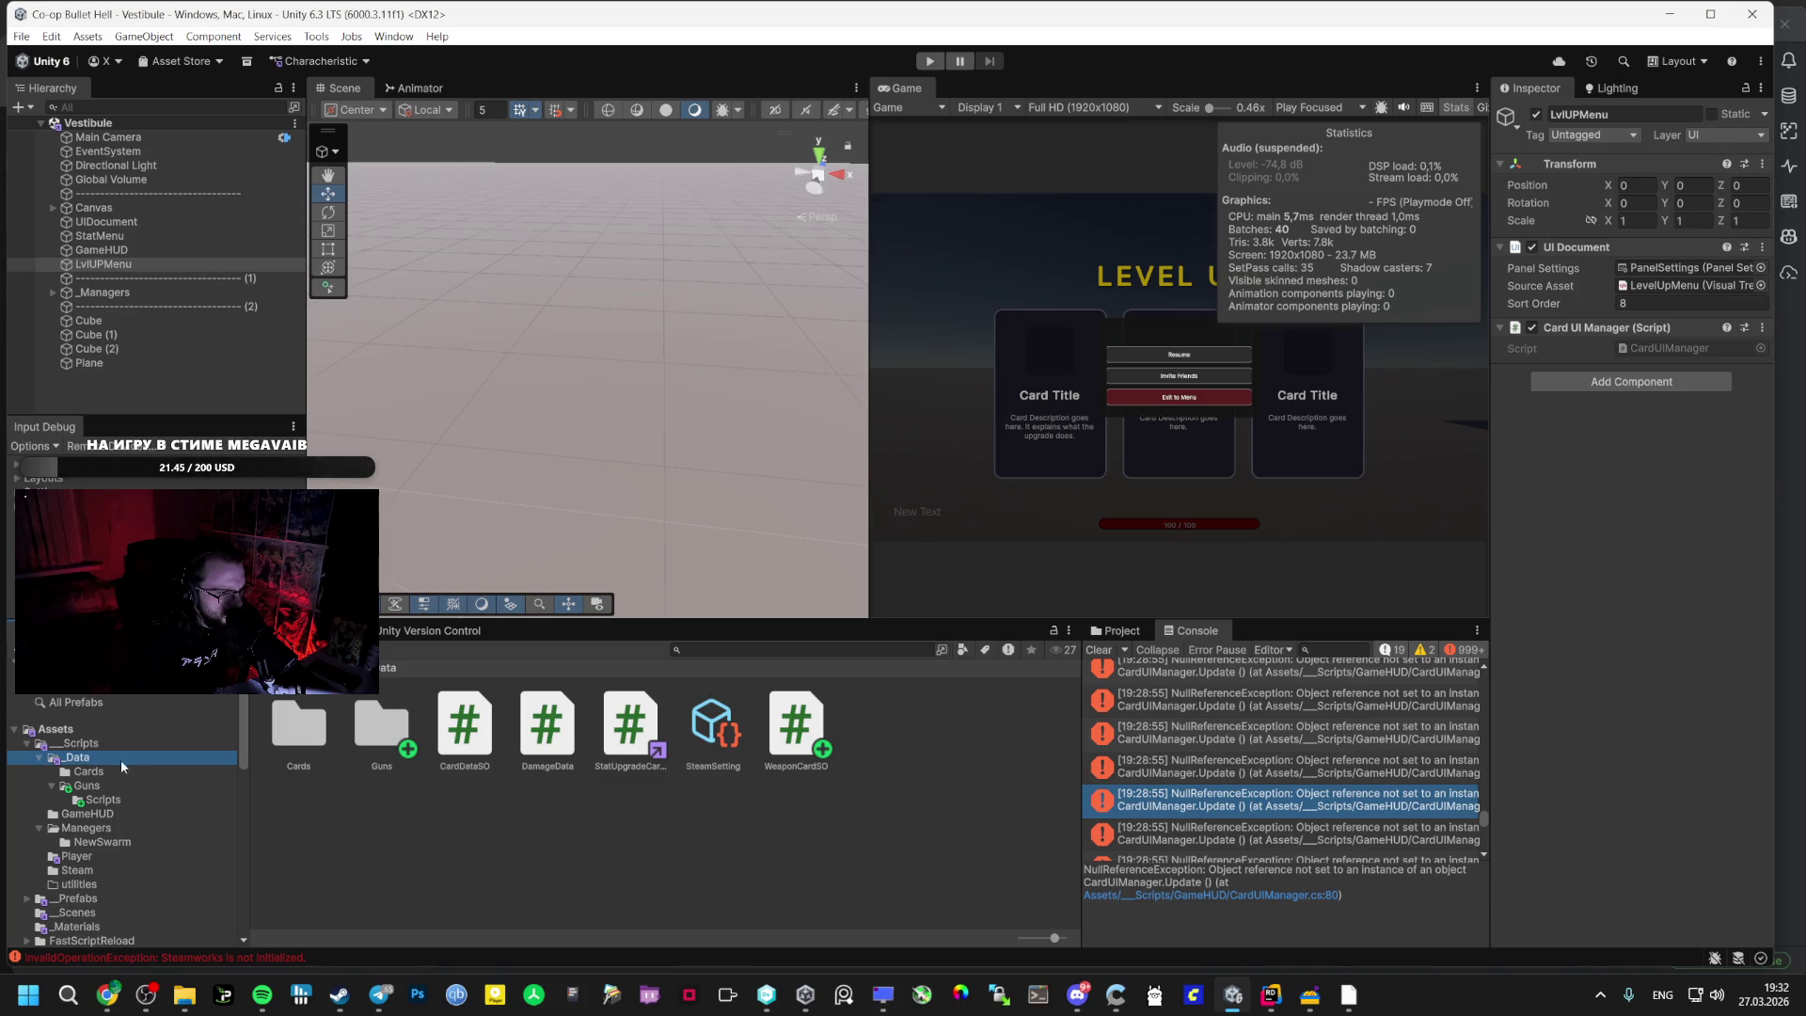
left_click(101, 842)
left_click(77, 870)
left_click(79, 912)
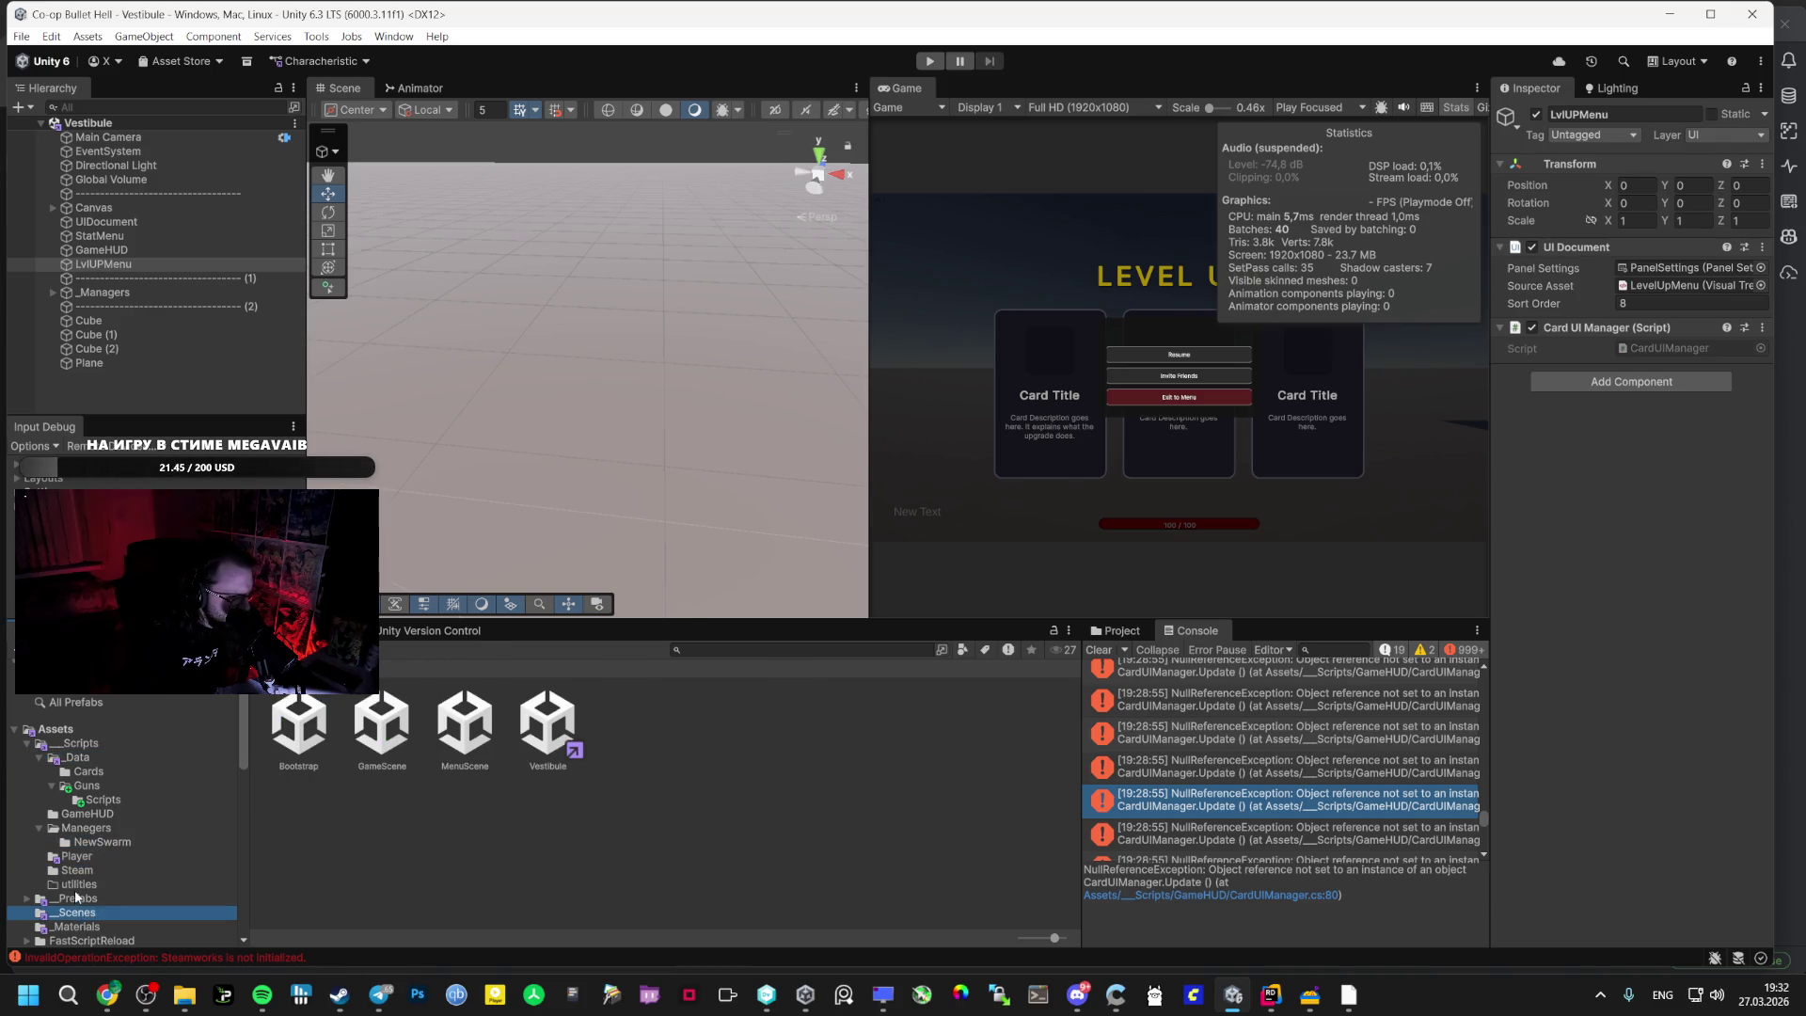
left_click(79, 884)
left_click(78, 870)
left_click(77, 856)
left_click(88, 814)
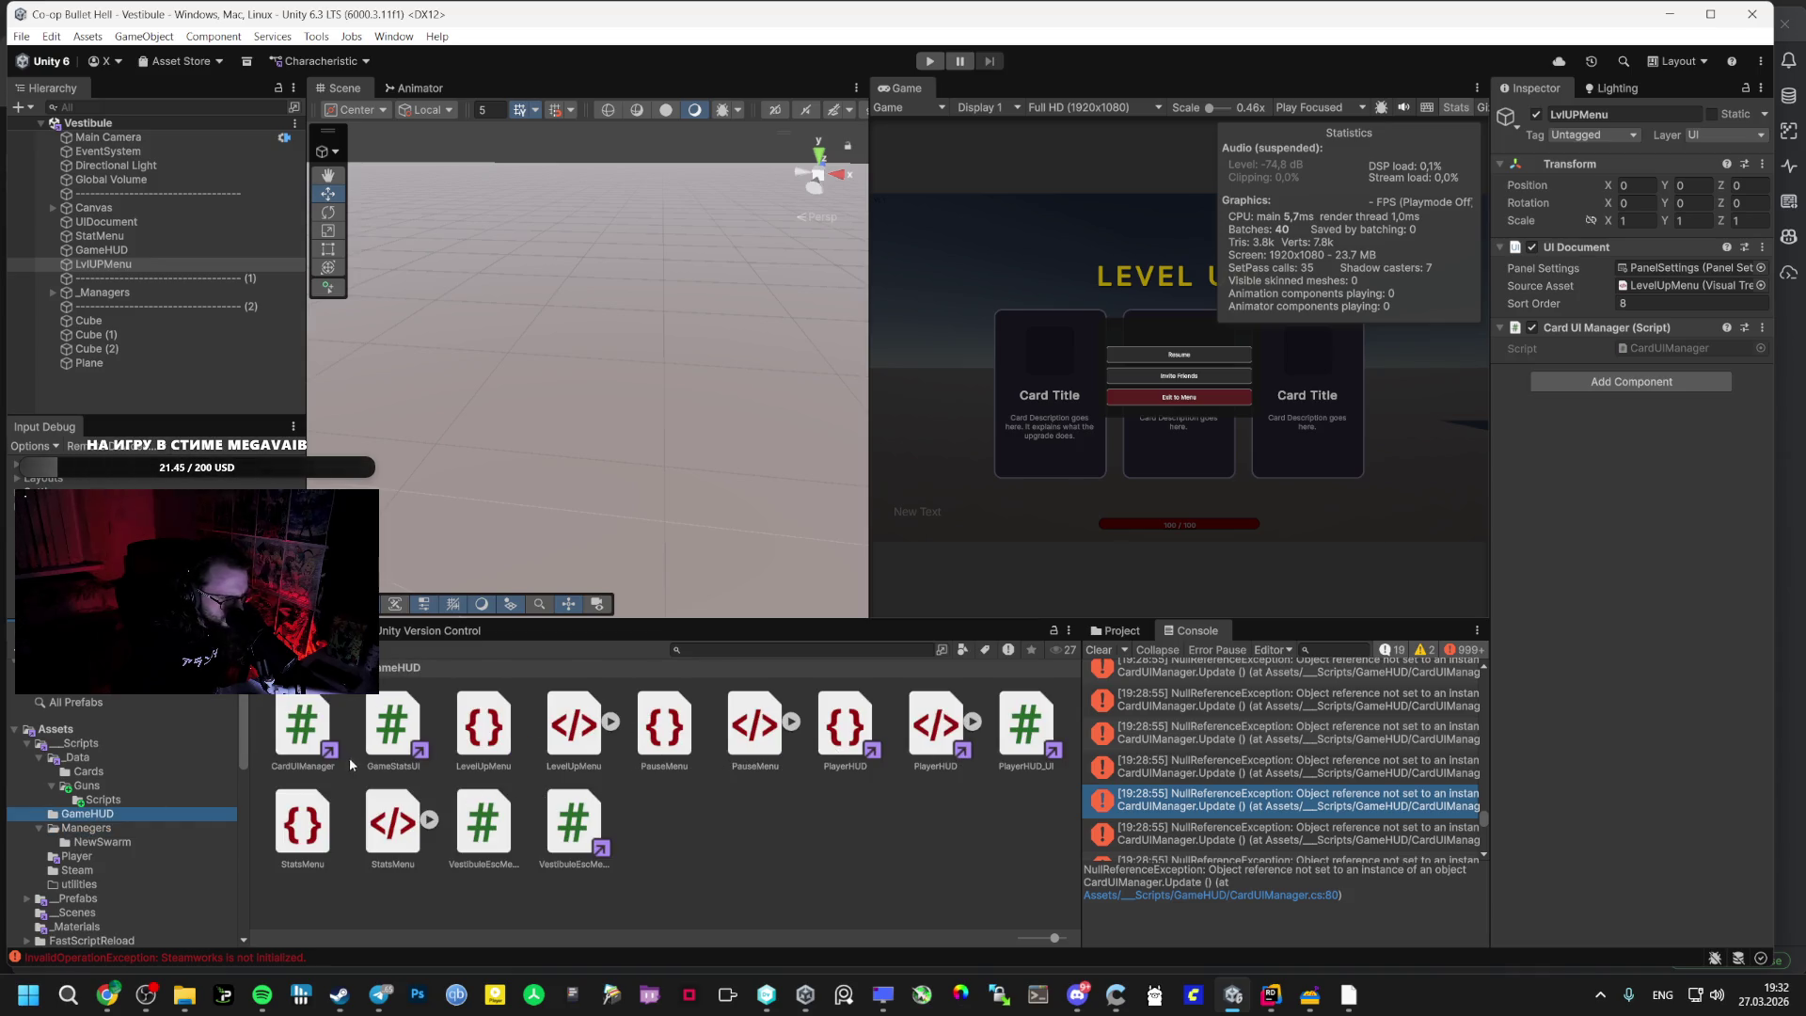
- Attach CardUIManager.cs to the Google AI Studio prompt
left_click(303, 729)
key("alt+Tab")
key("alt+Tab")
key("Tab")
key("Tab")
left_click_drag(301, 792, 623, 896)
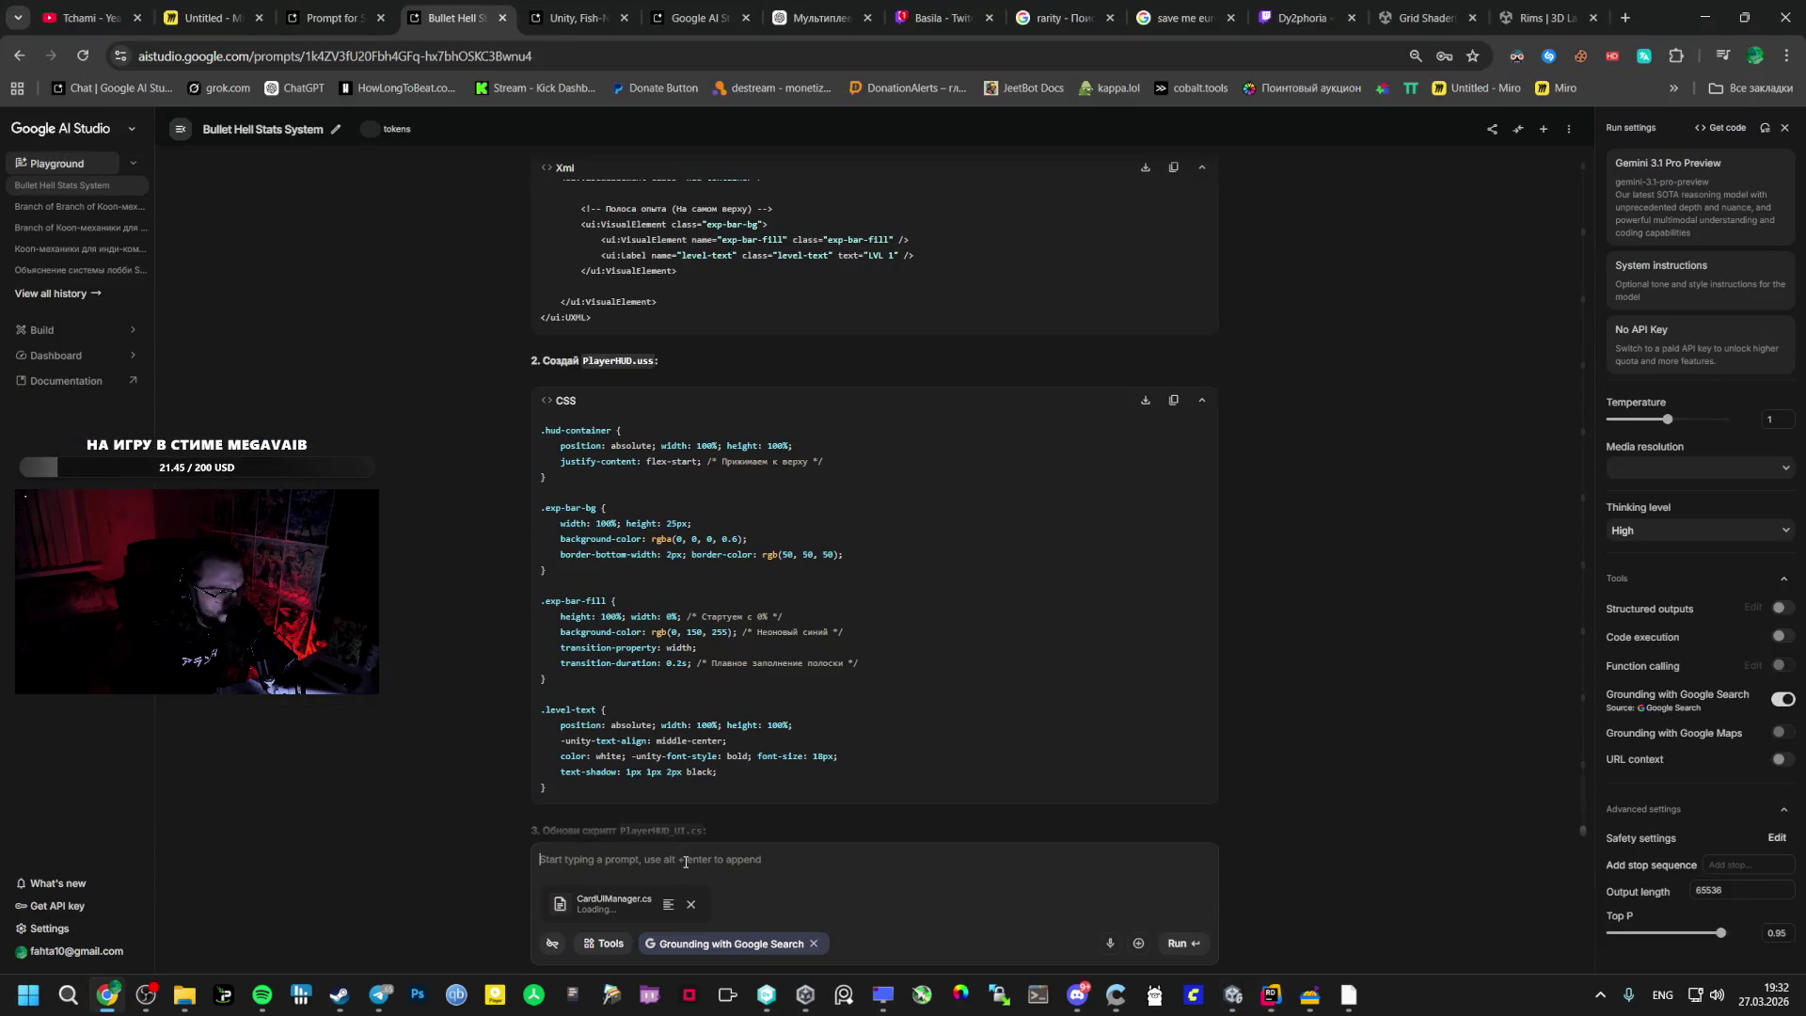
- Paste the CardUIManager line-80 NullReferenceException under the attached script and run the prompt
type("NullReferenceException: Object reference not set to an instance of an object CardUIManager.Update () (at Assets/___Scripts/GameHUD/CardUIManager.cs:80)")
scroll(697, 679, "down", 4)
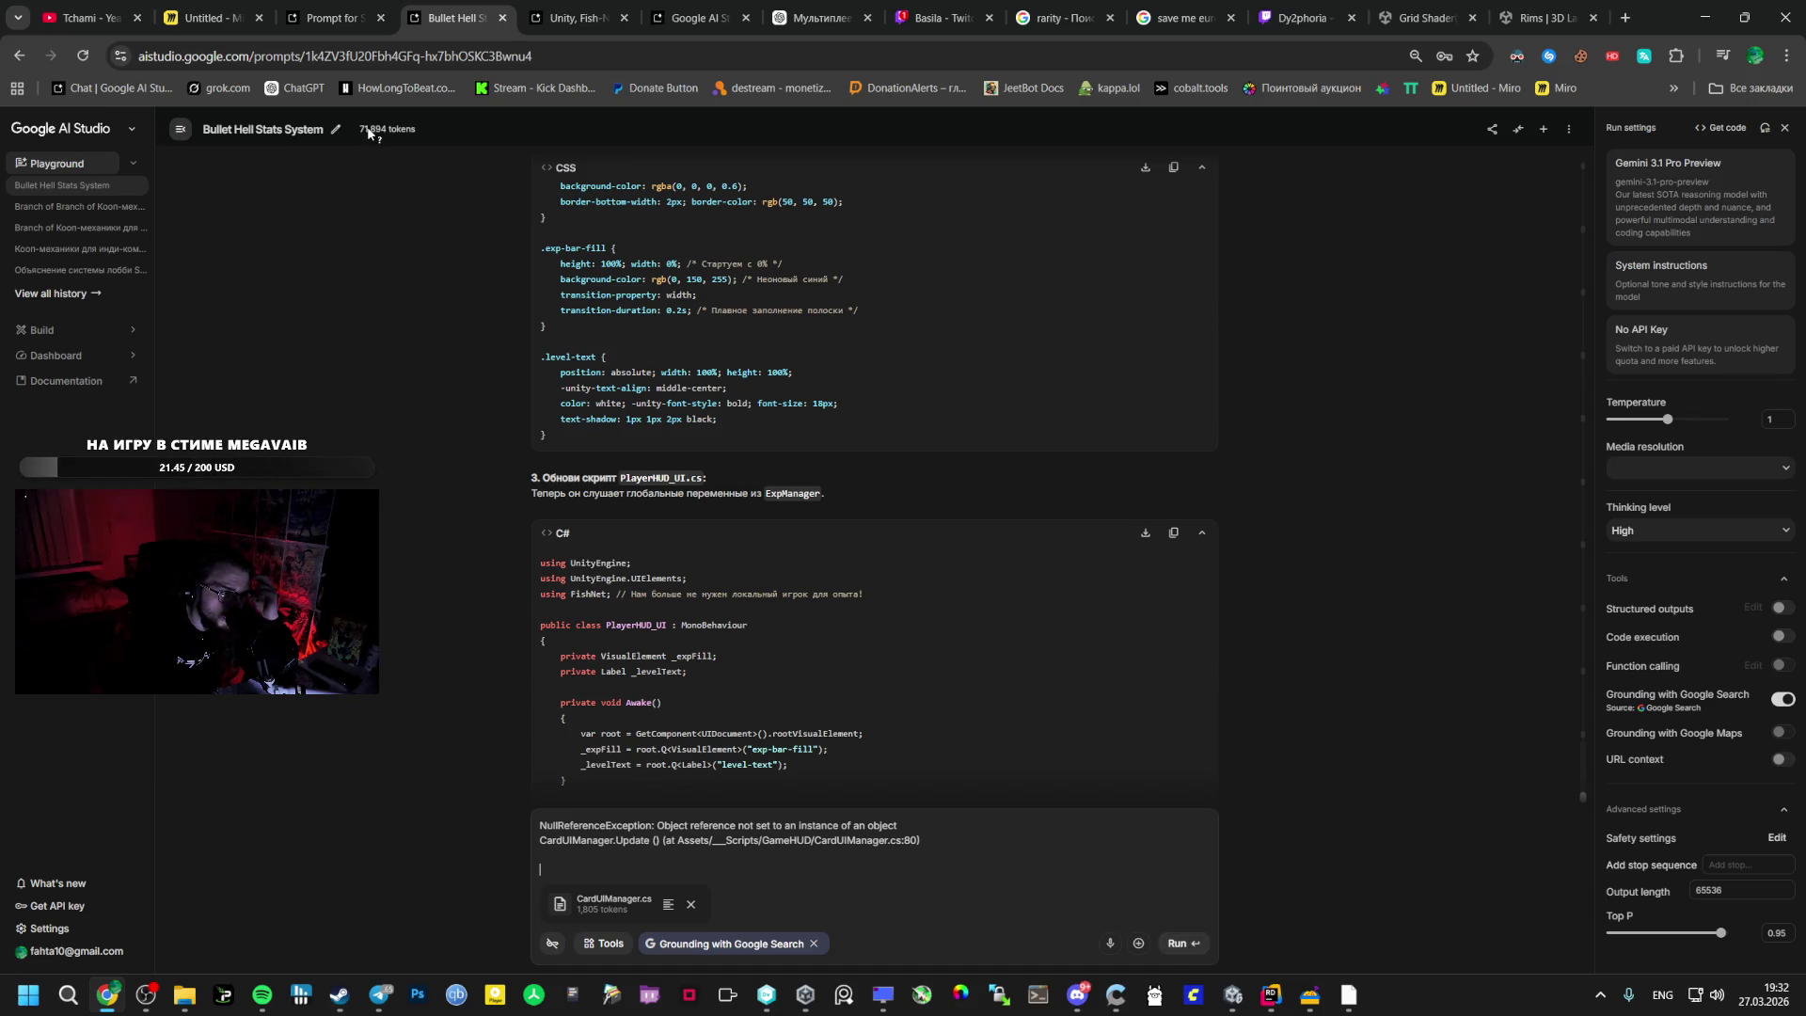
mouse_move(368, 132)
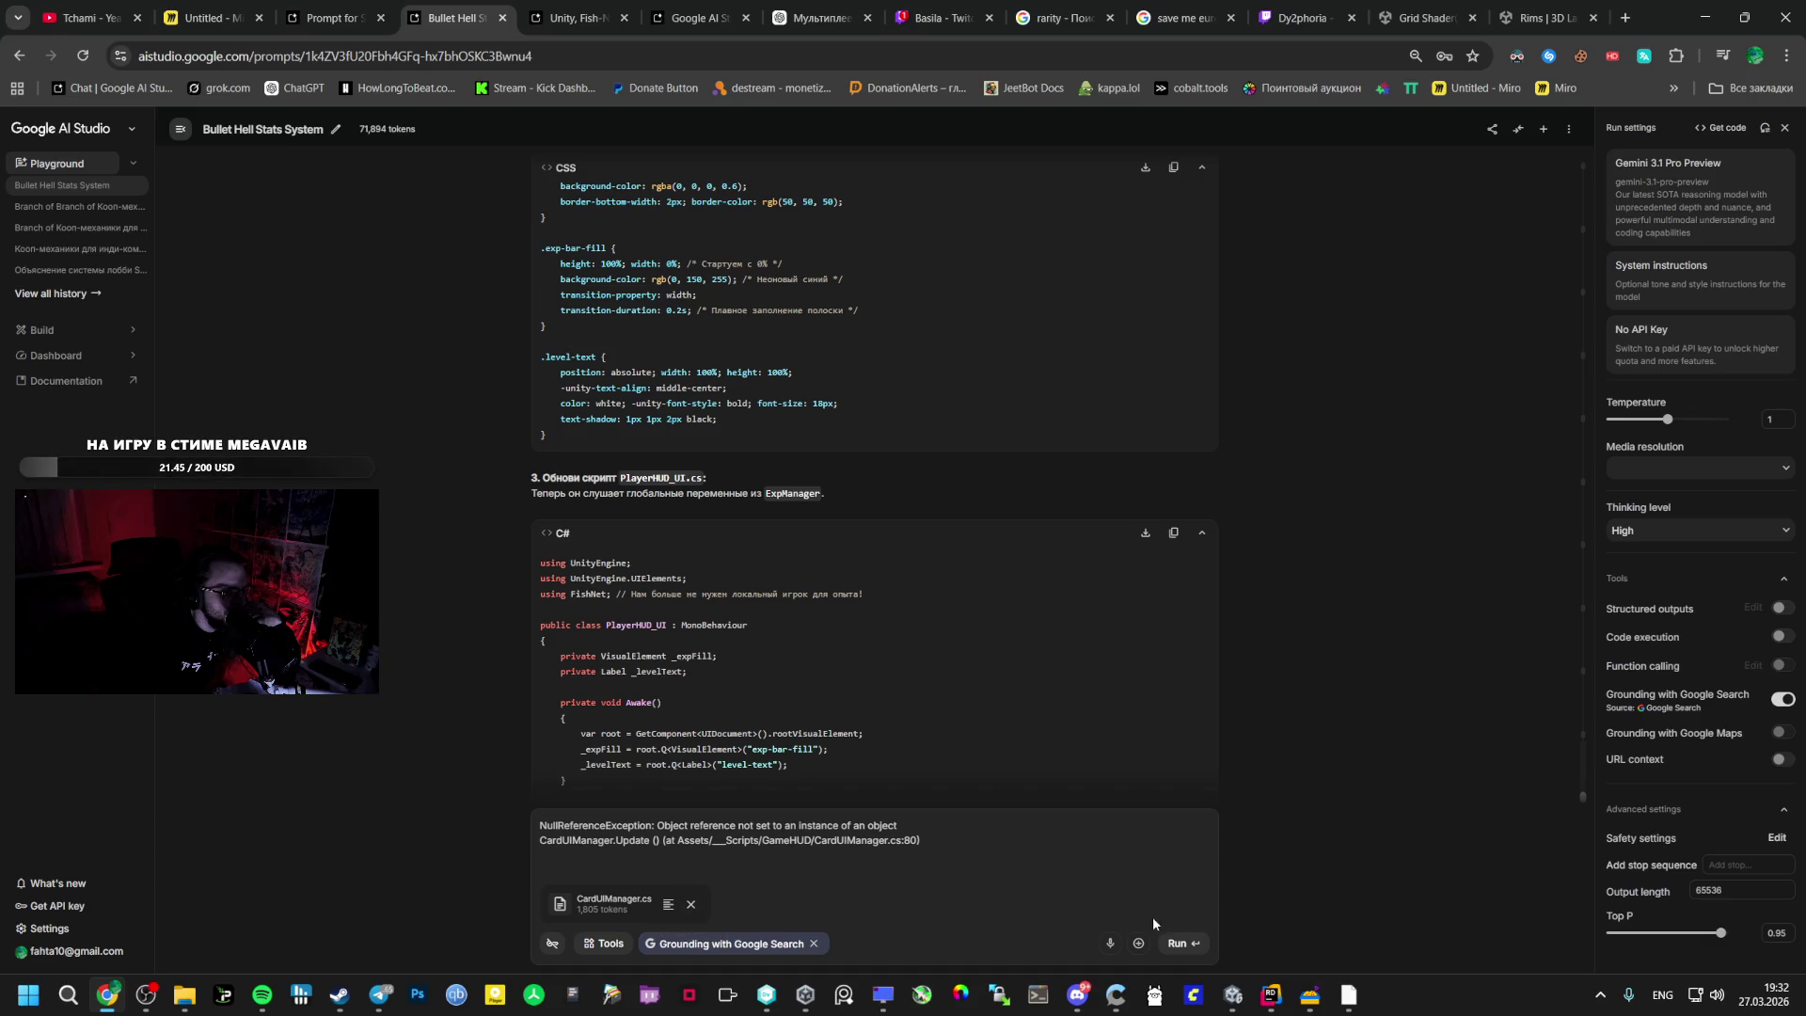
left_click(1179, 945)
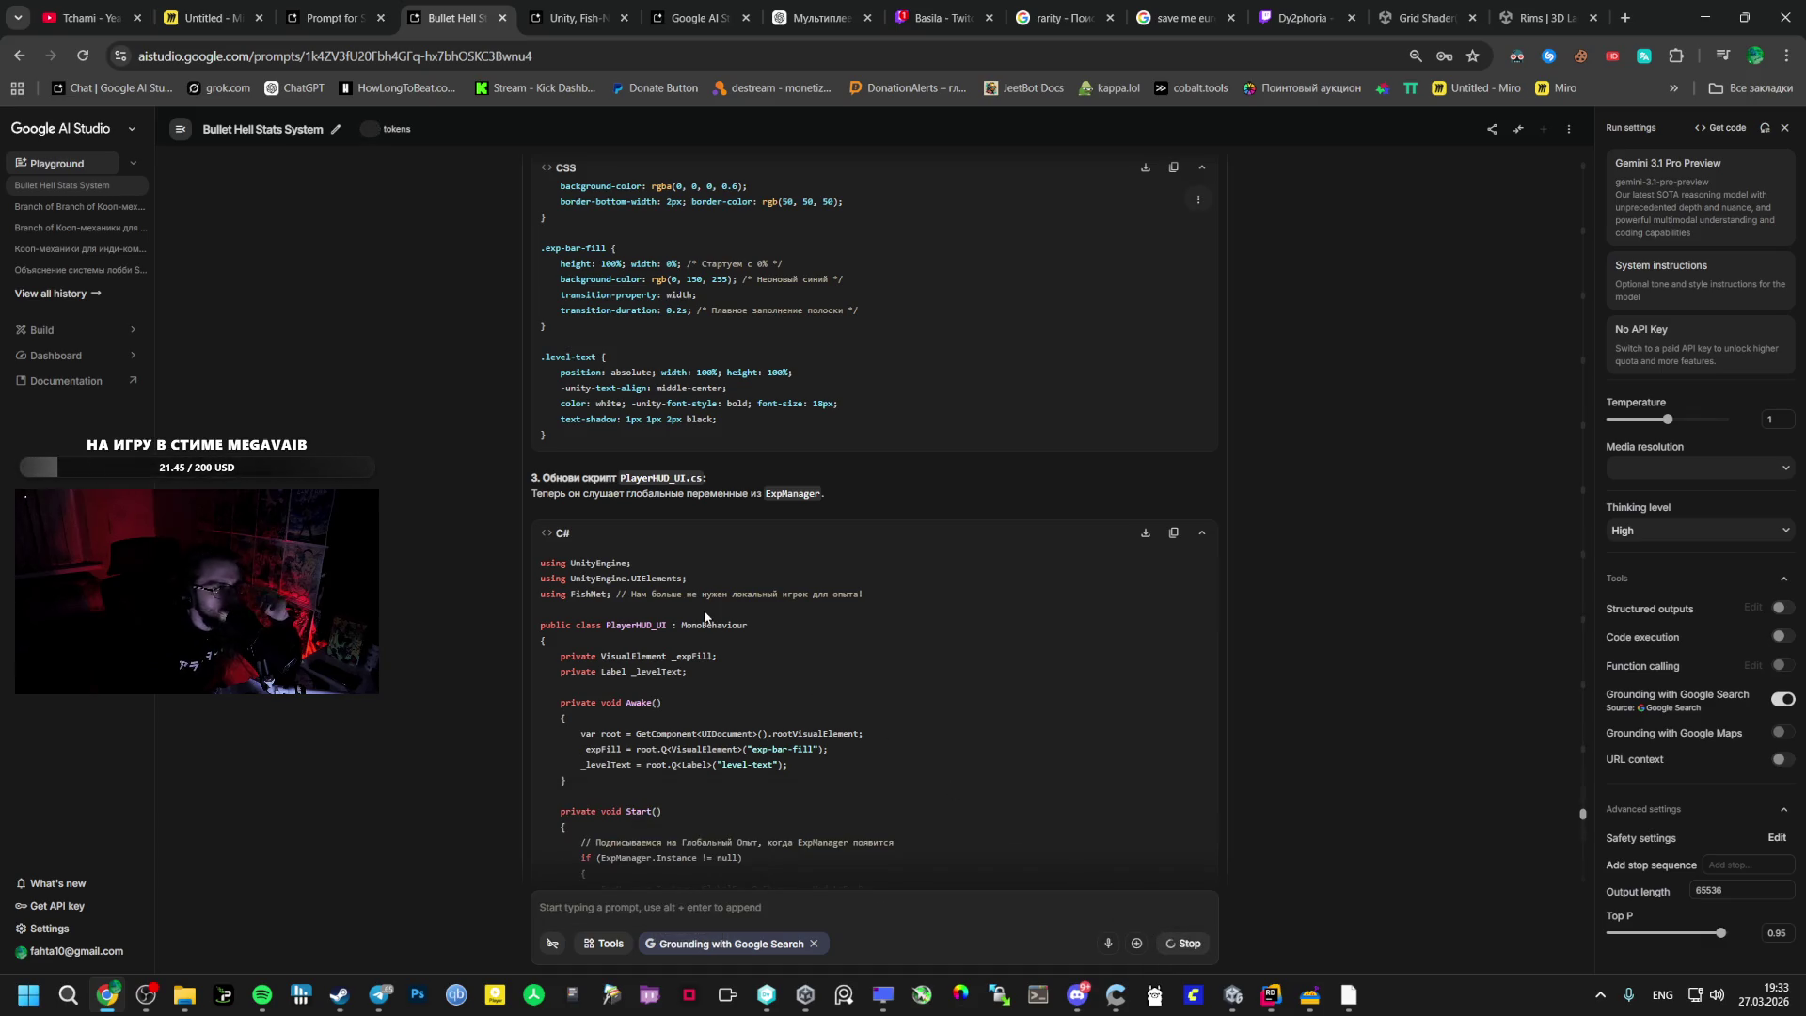
- Read the model's answer and select its Update() method with the _timerLabel null check
scroll(619, 641, "down", 1)
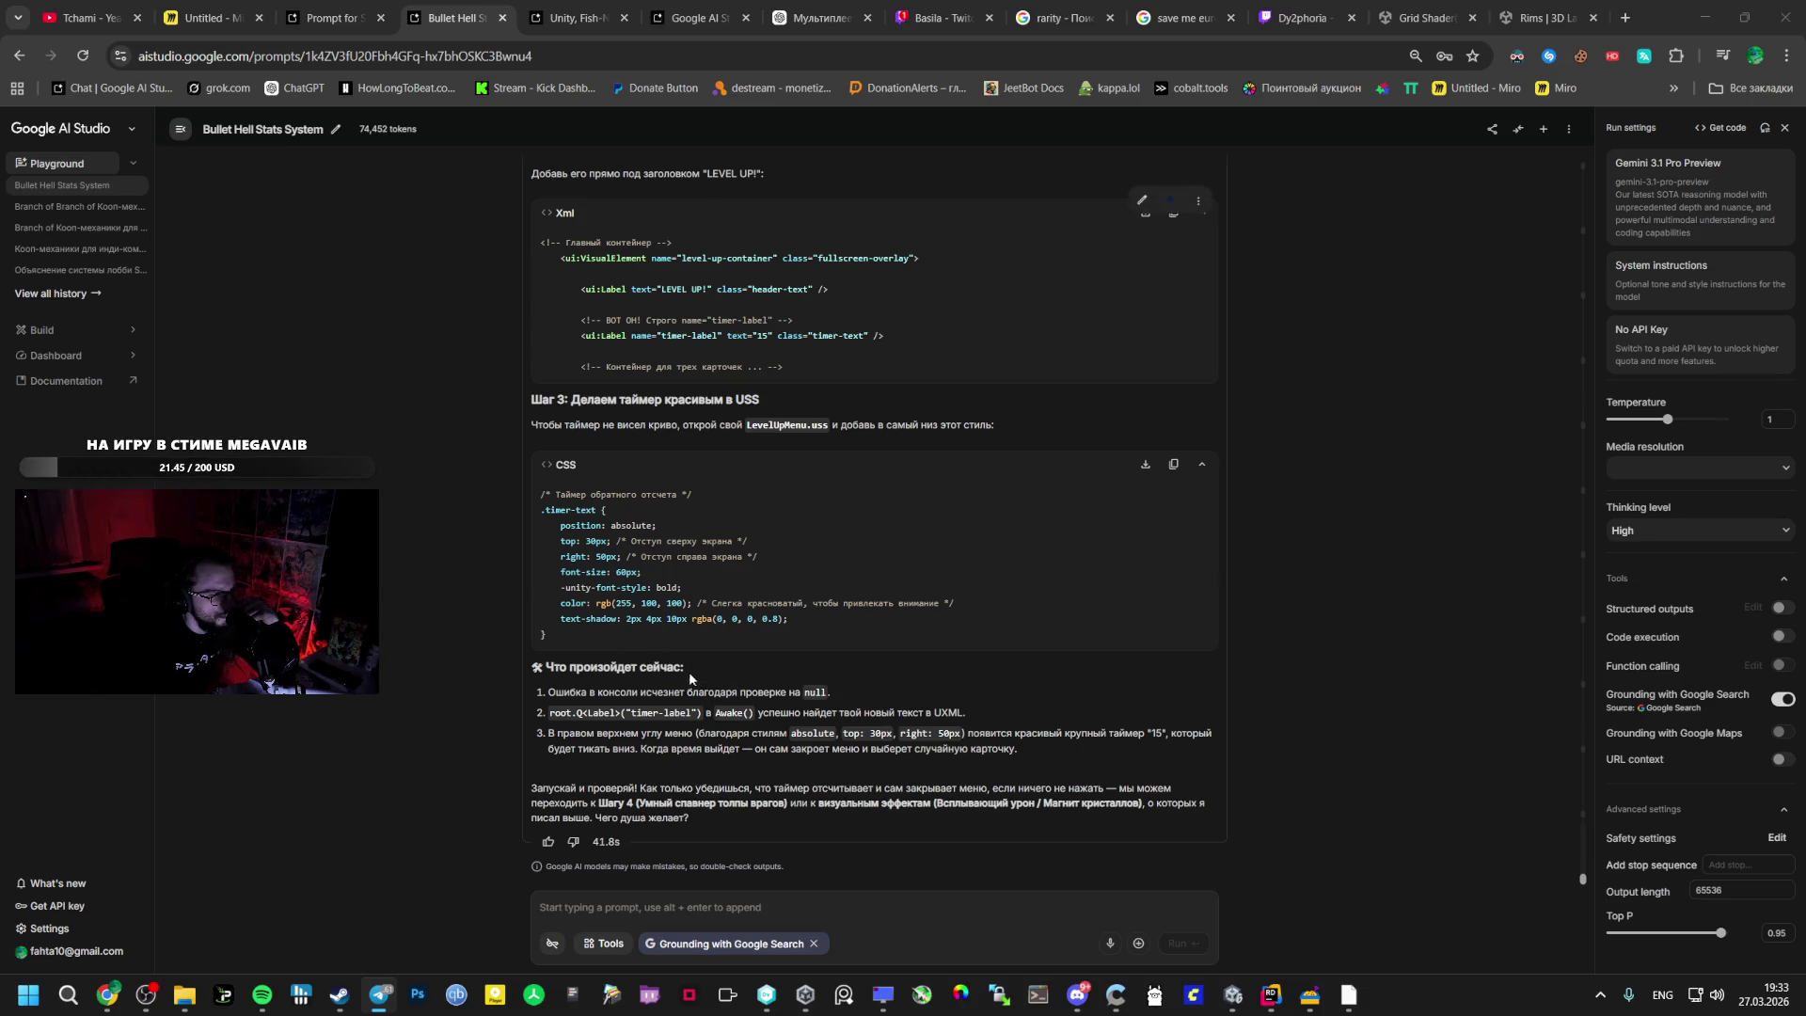
scroll(690, 672, "up", 15)
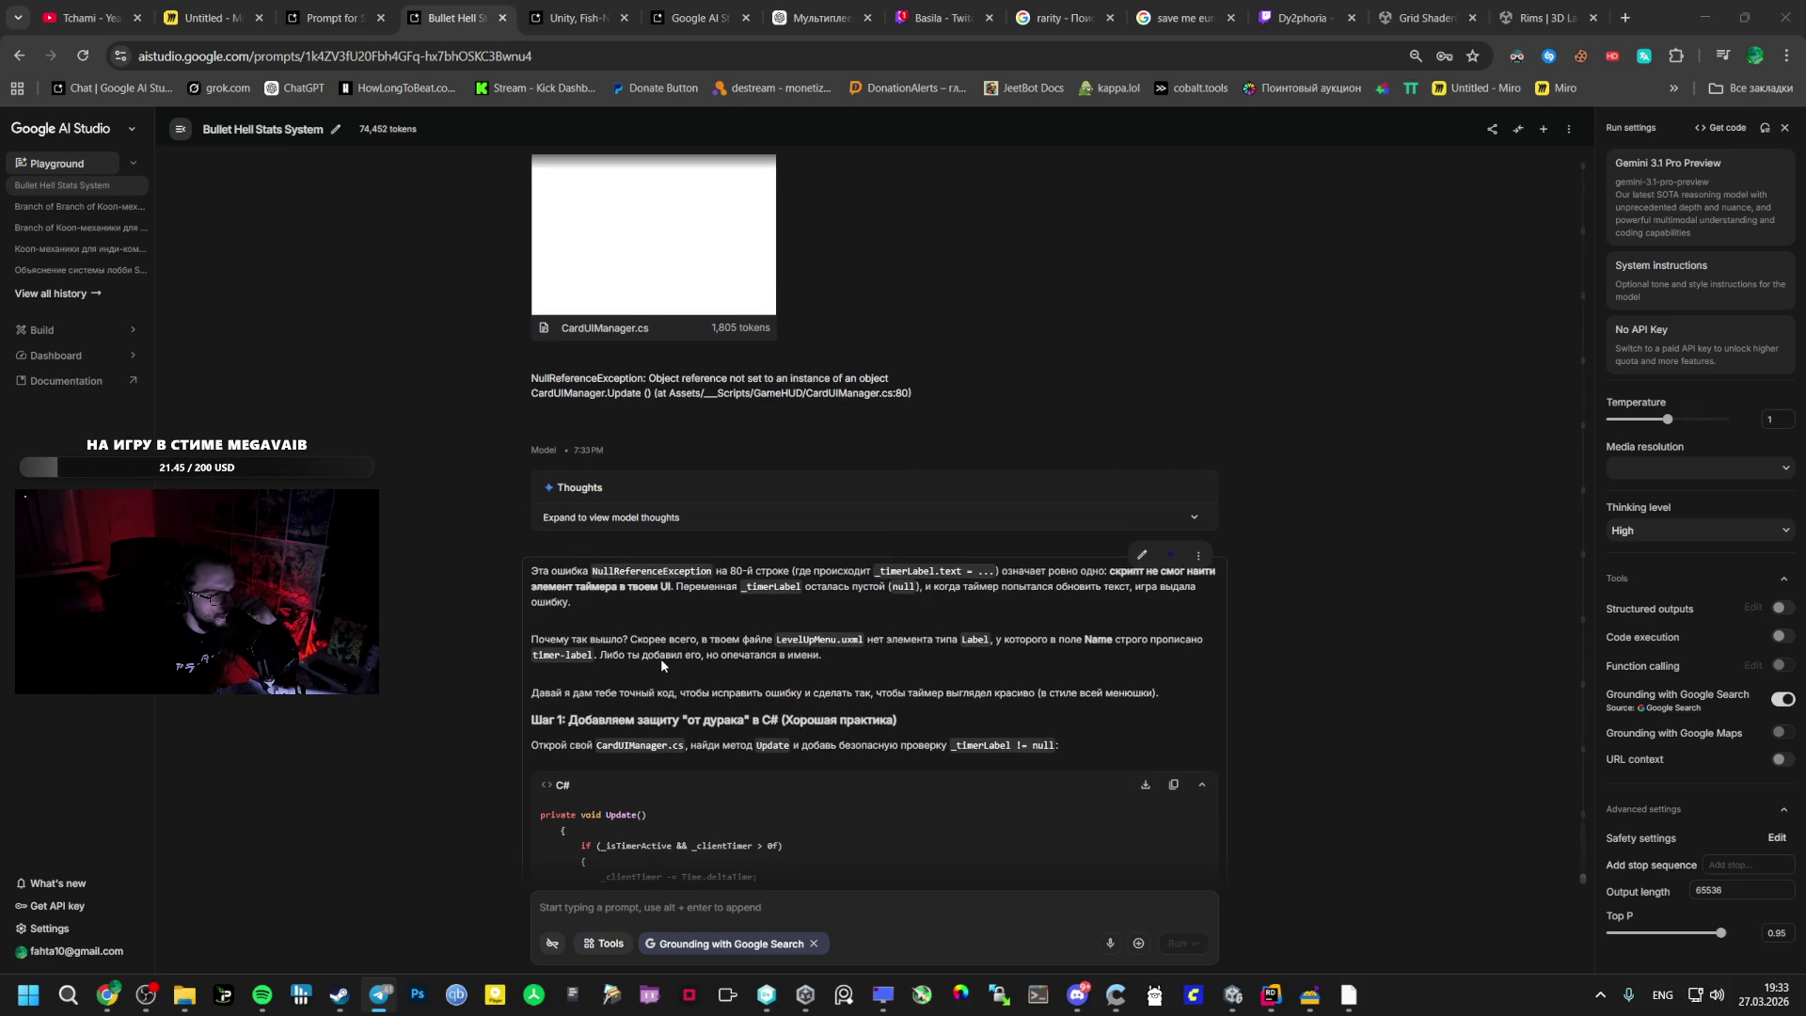
scroll(660, 659, "down", 2)
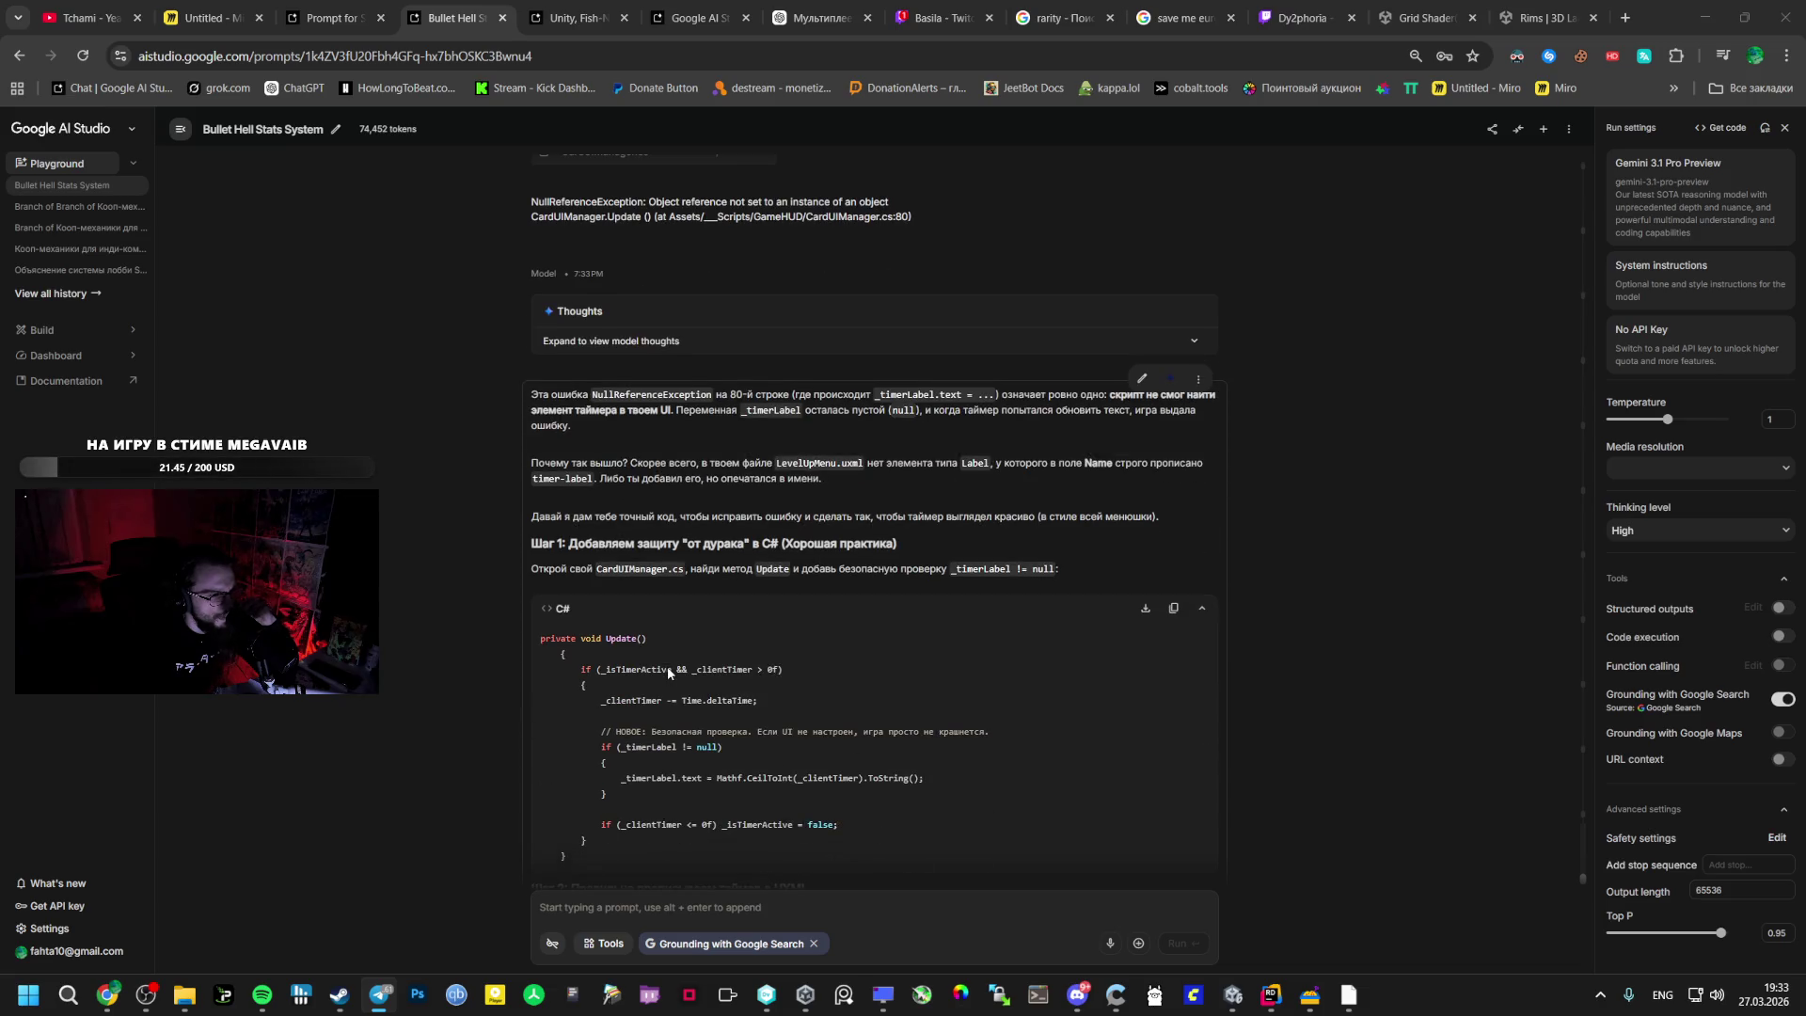
mouse_move(540, 638)
left_mouse_down()
mouse_move(572, 664)
mouse_move(762, 715)
mouse_move(715, 751)
mouse_move(754, 818)
mouse_move(827, 826)
mouse_move(799, 861)
mouse_move(799, 767)
mouse_move(771, 763)
left_mouse_up()
key("ctrl+c")
scroll(858, 675, "down", 4)
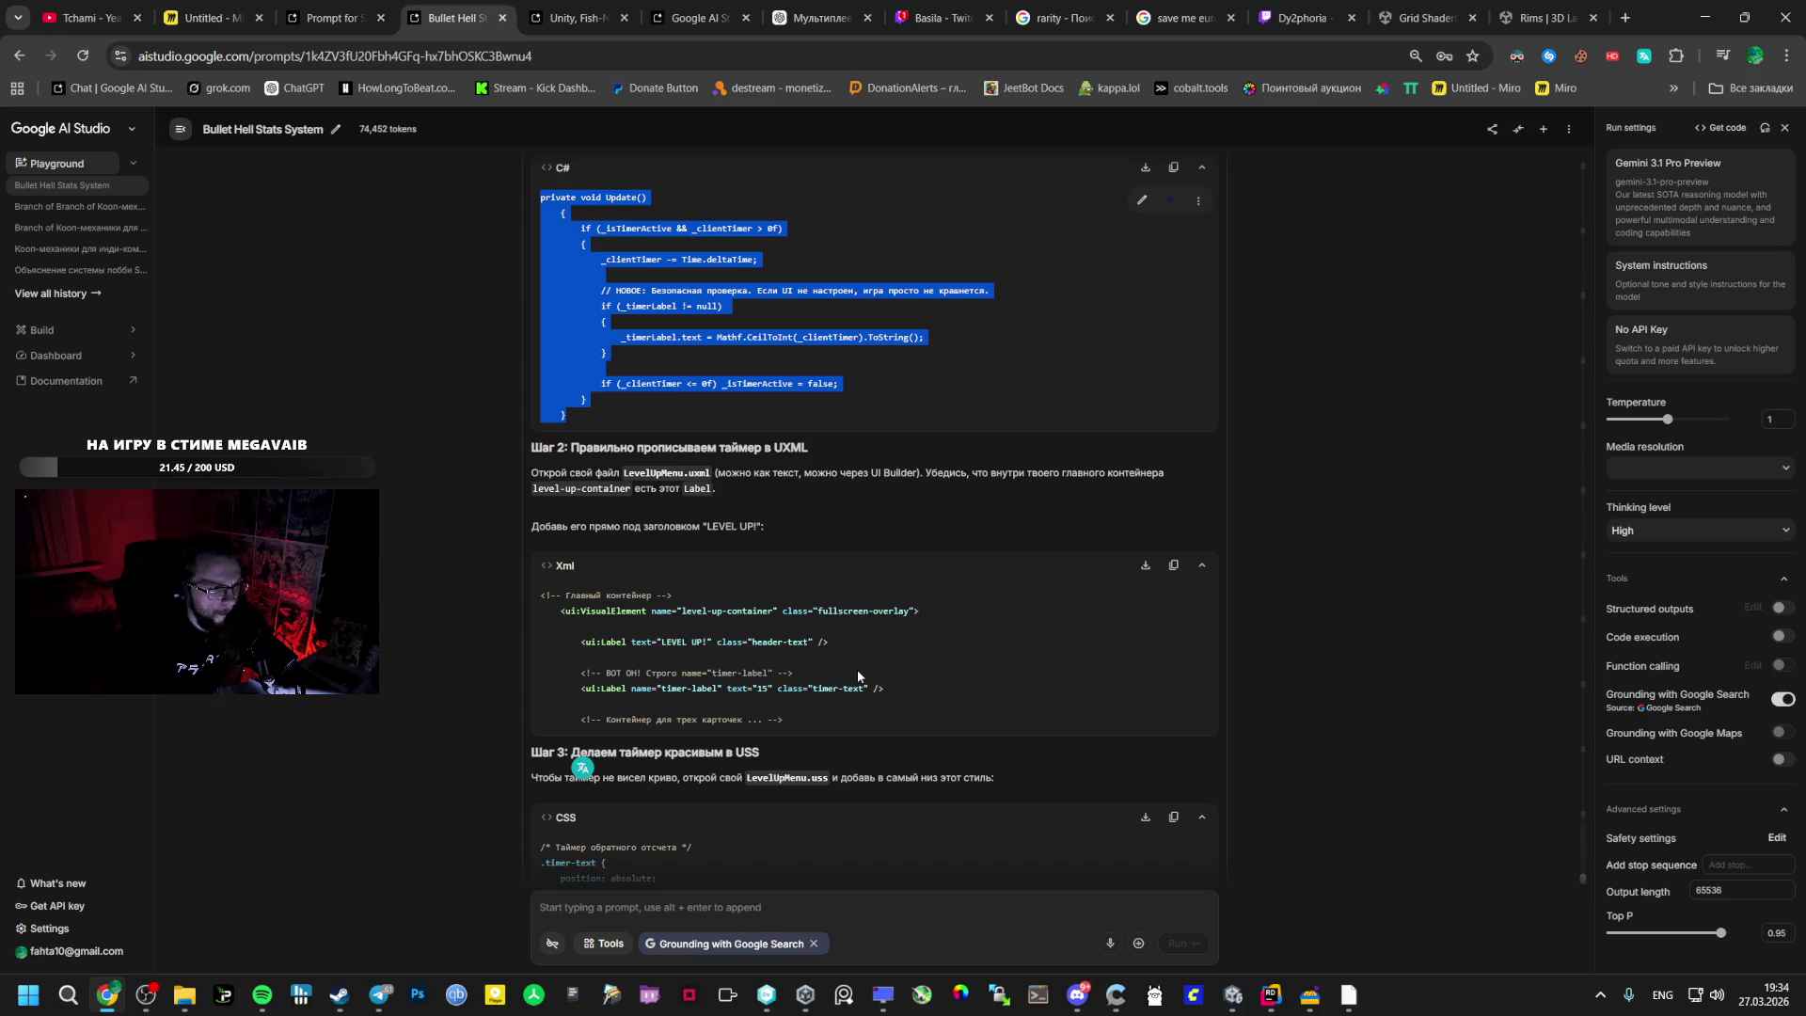
left_click(1223, 995)
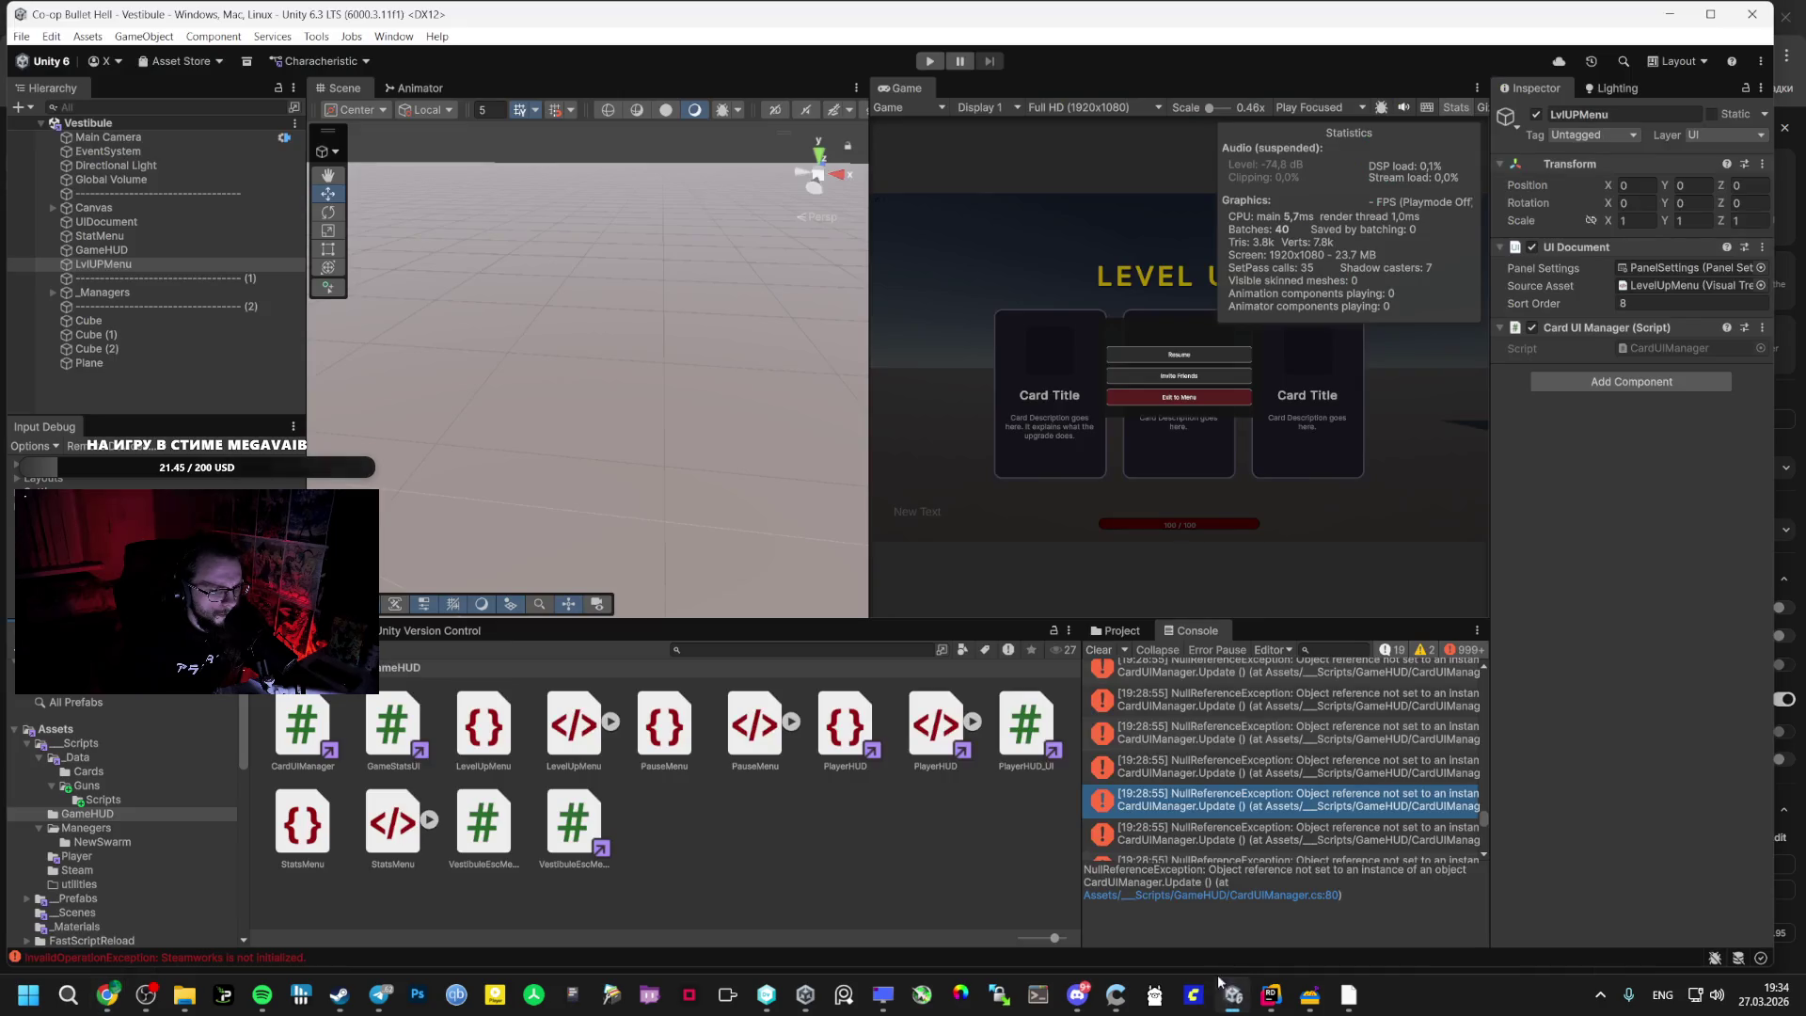
- Paste the null-checked Update() over the old Update() in CardUIManager.cs
left_click(1269, 1001)
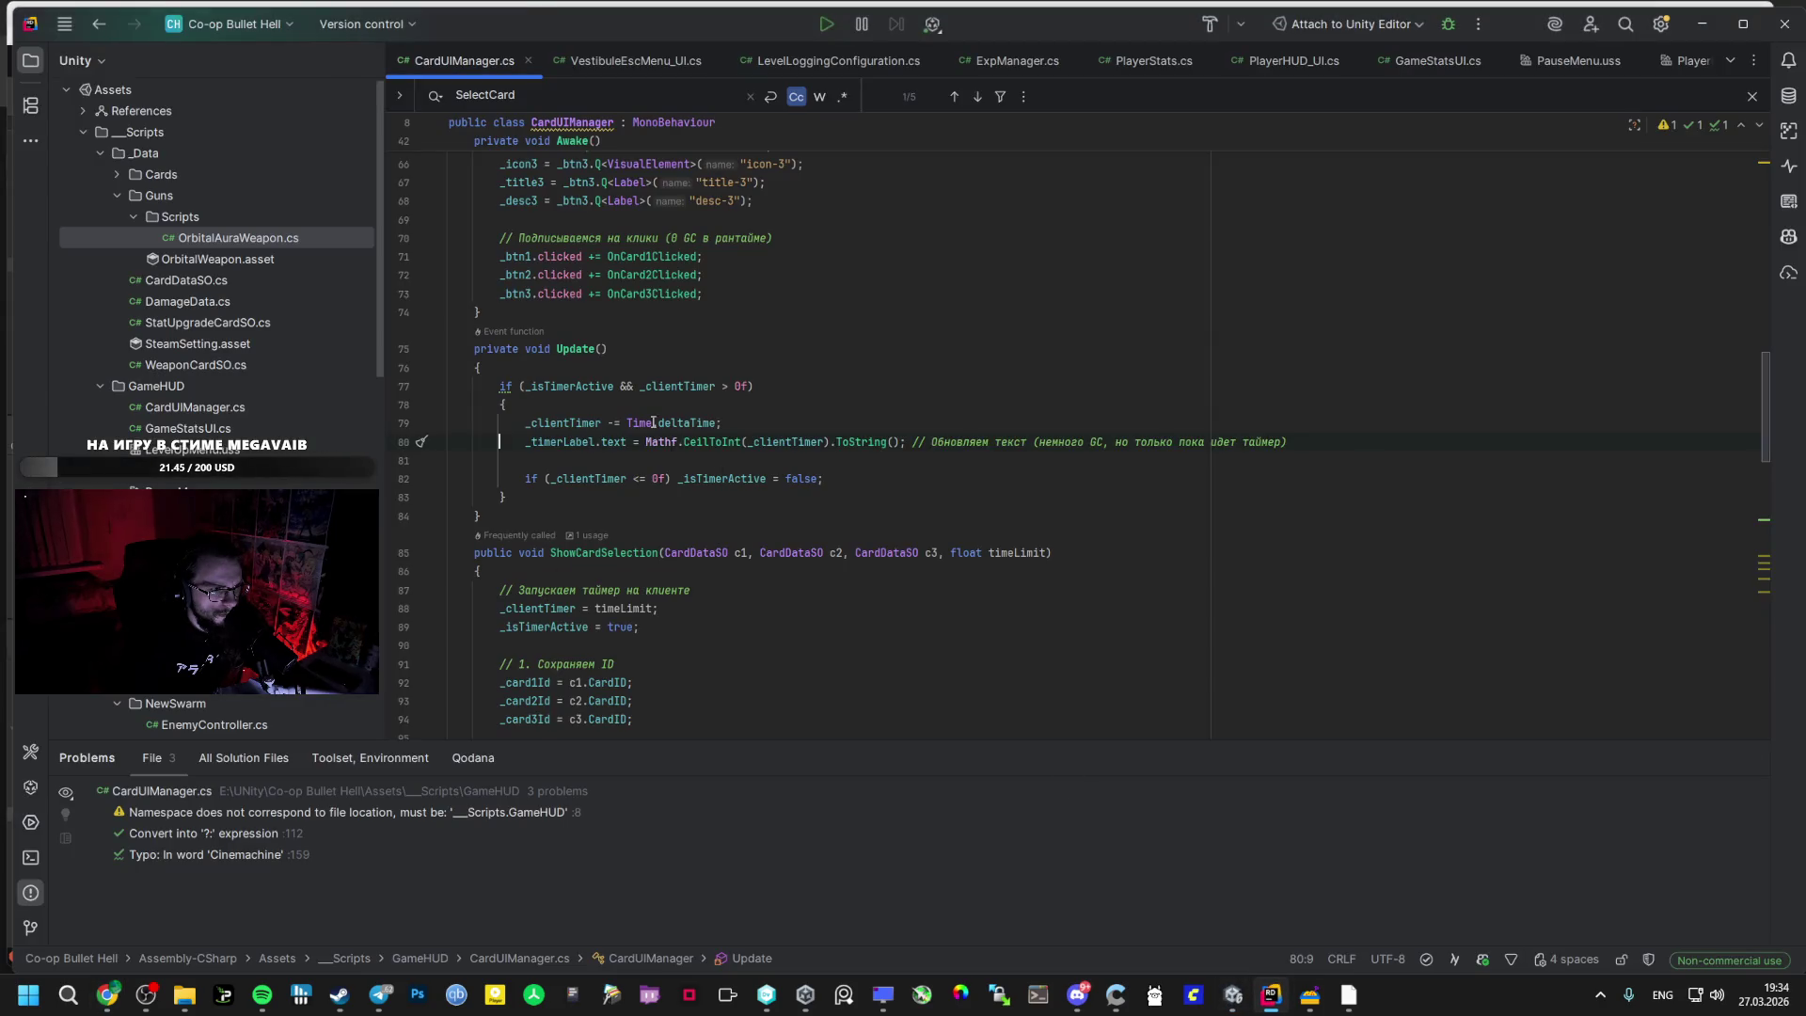
key("alt+Tab")
key("alt+Tab")
key("Tab")
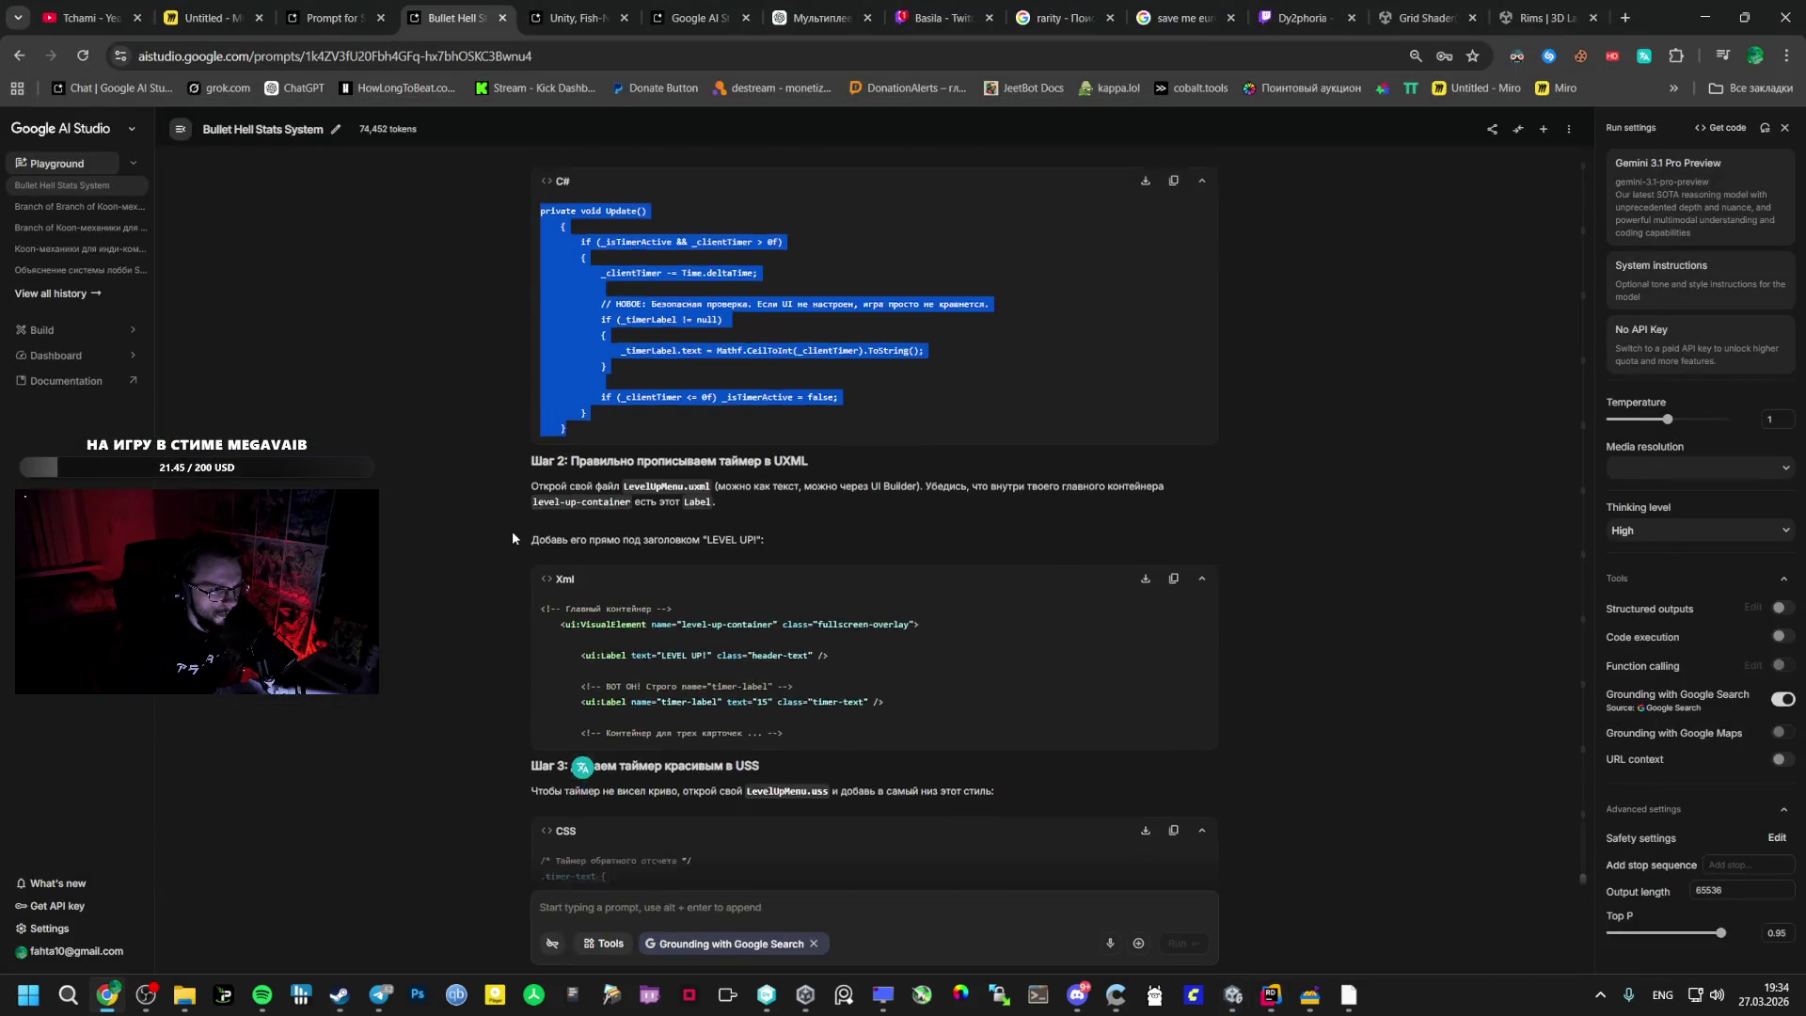
key("alt+Tab")
key("alt+Tab")
key("Tab")
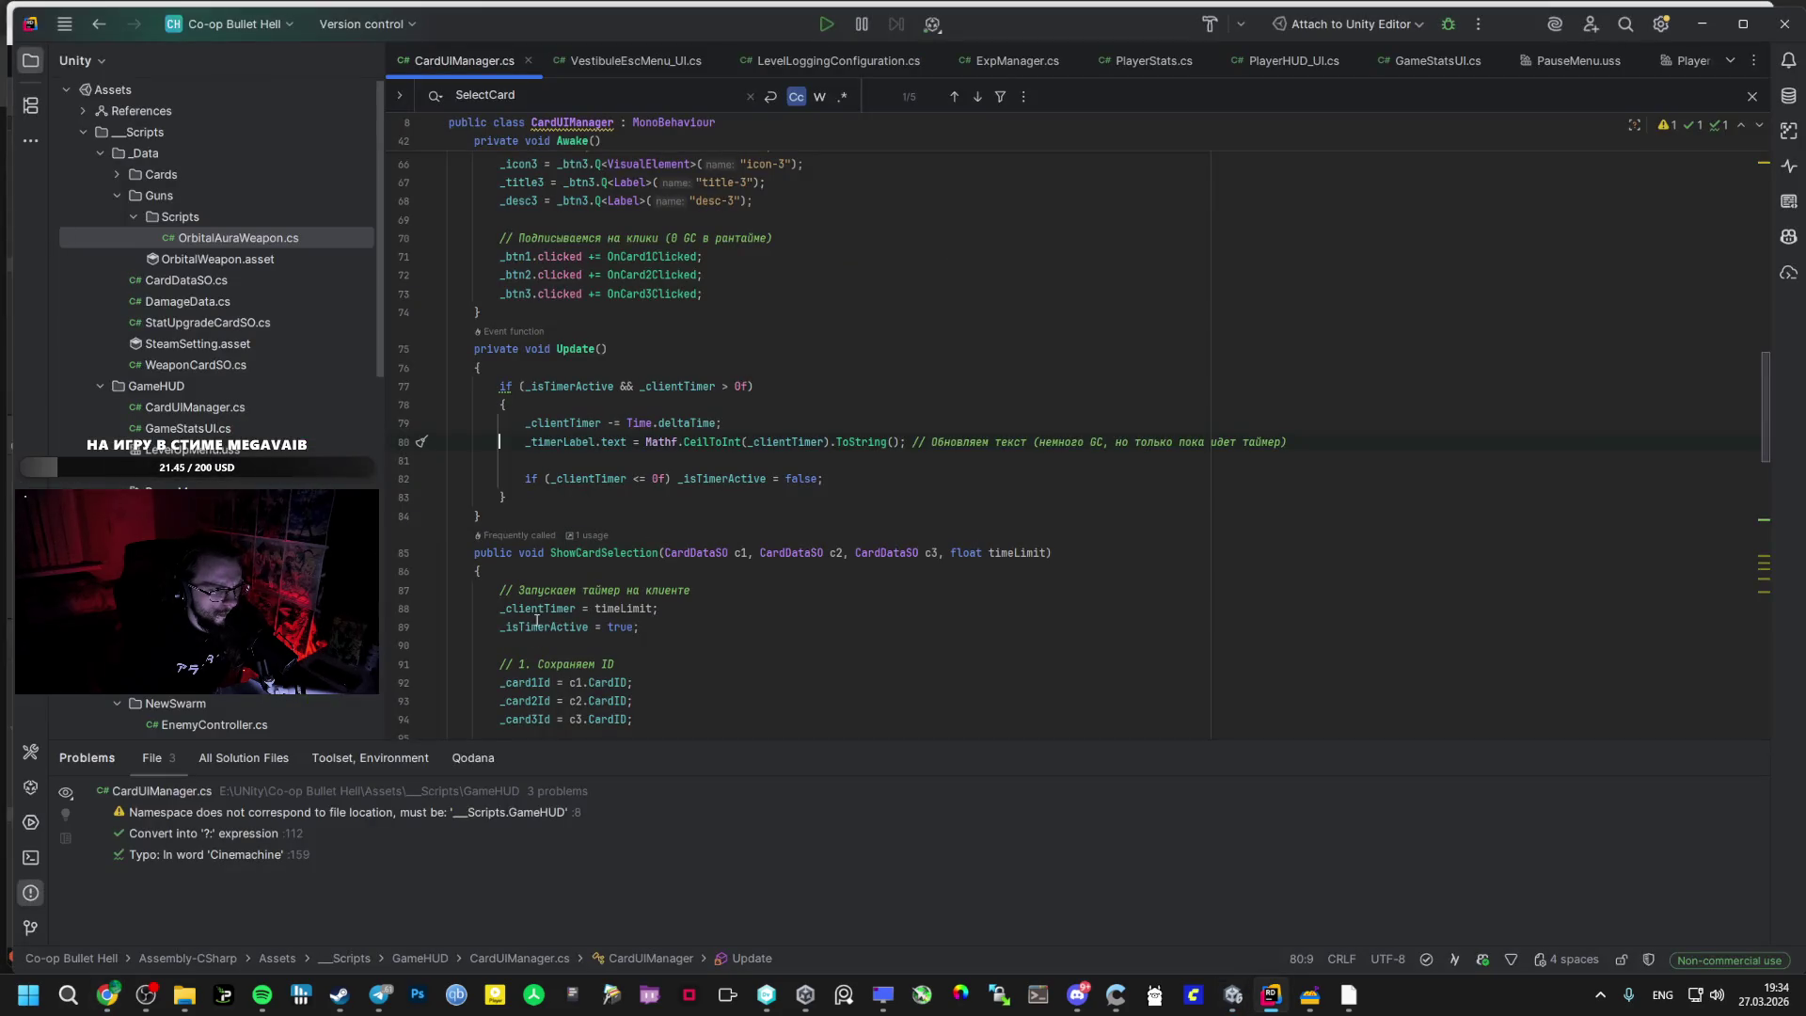
left_click_drag(491, 483, 452, 347)
key("ctrl+v")
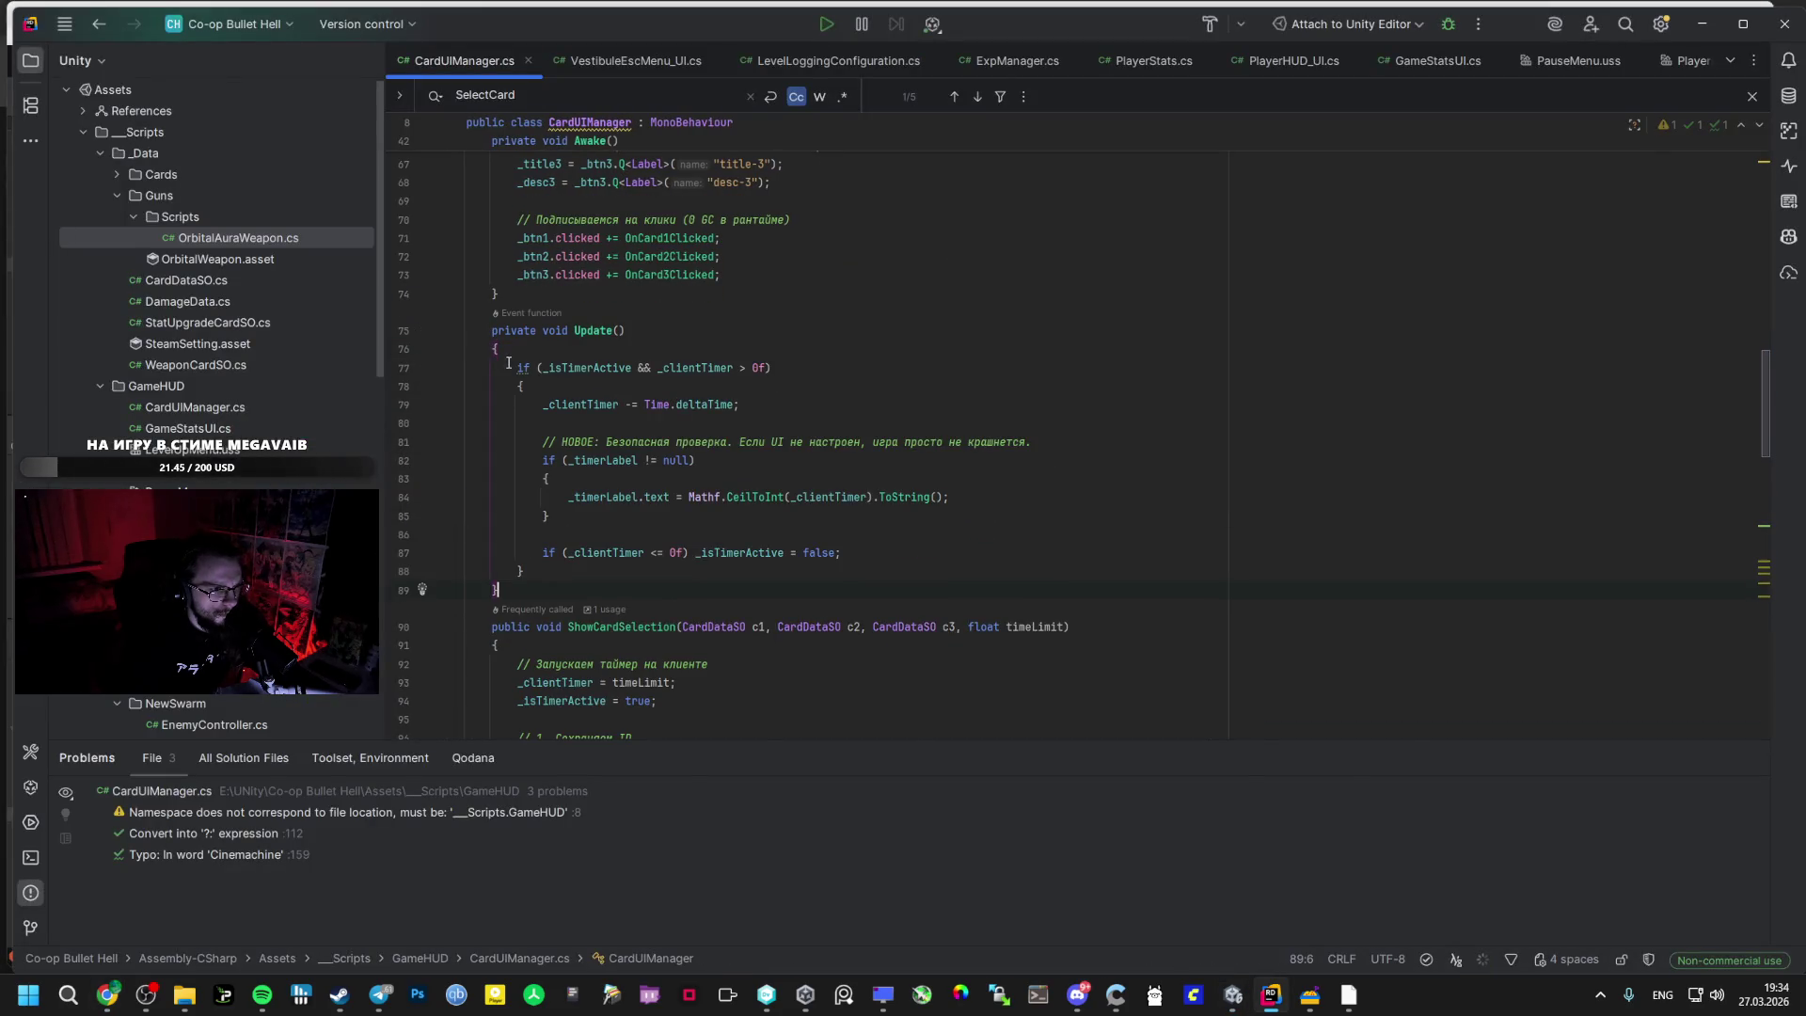
- Select the answer's UXML timer-label snippet and open PauseMenu.uss in Rider
key("alt+Tab")
key("alt+Tab")
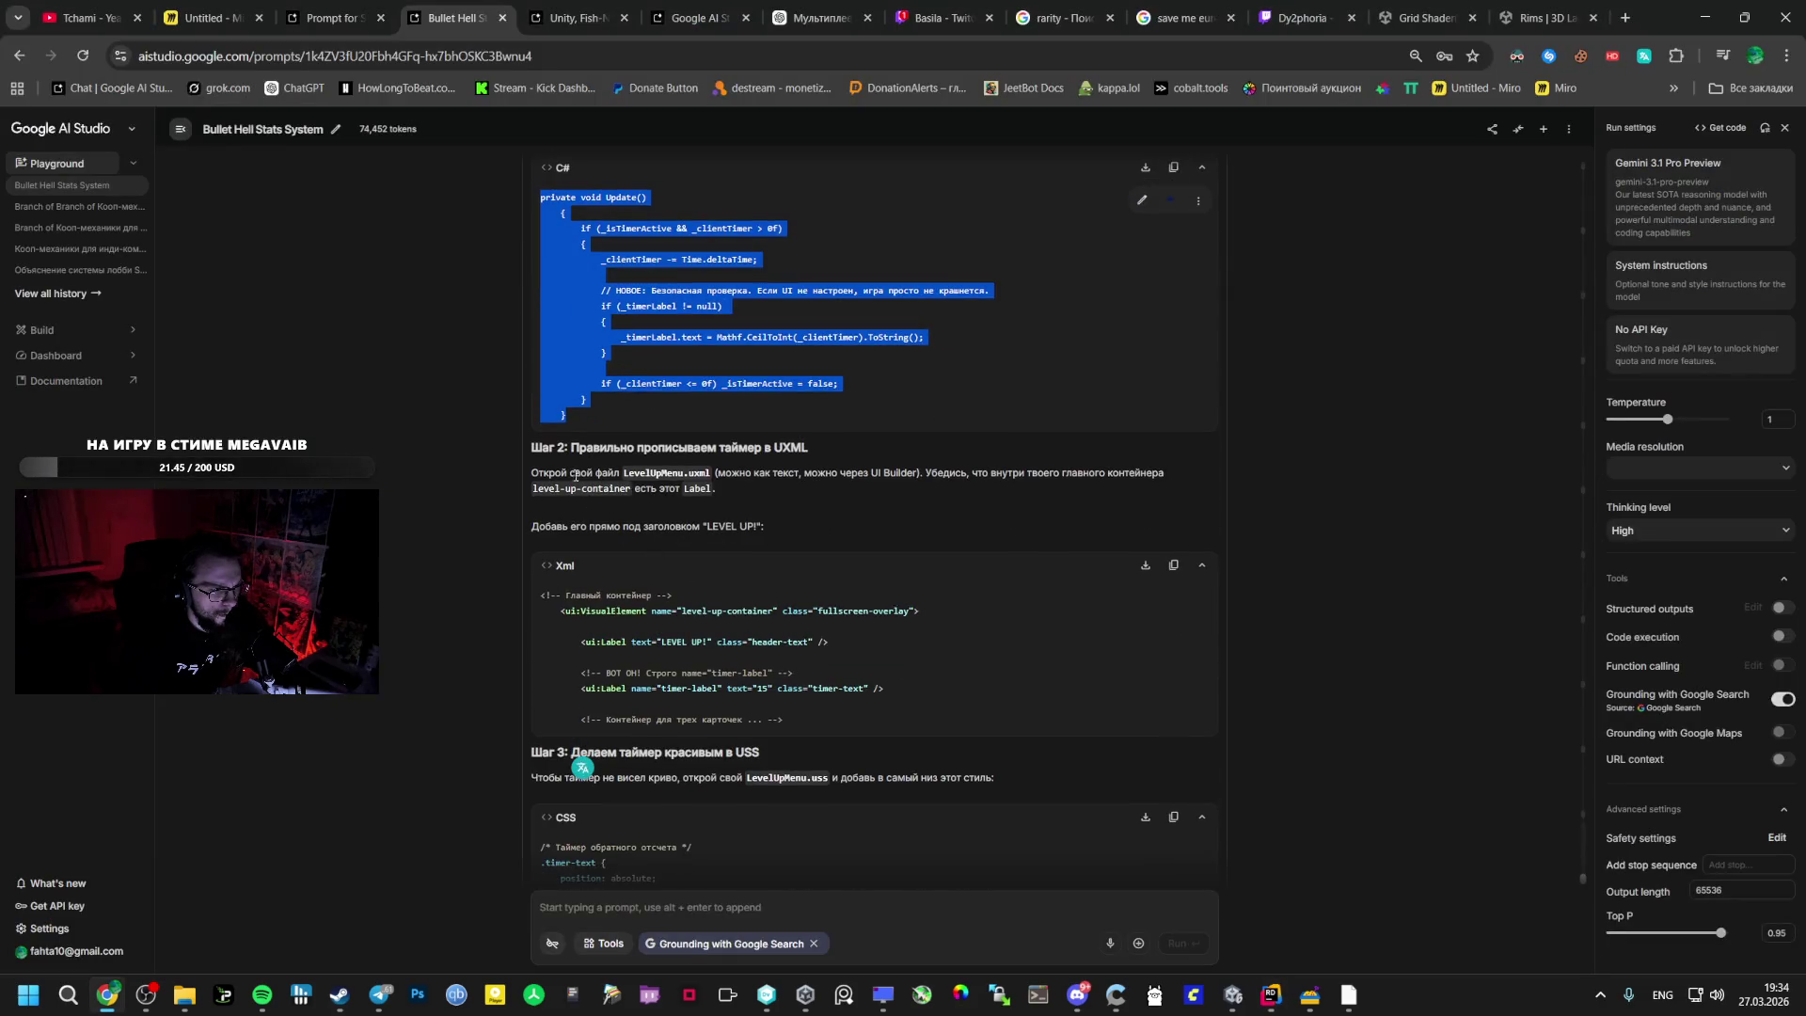
left_click(600, 489)
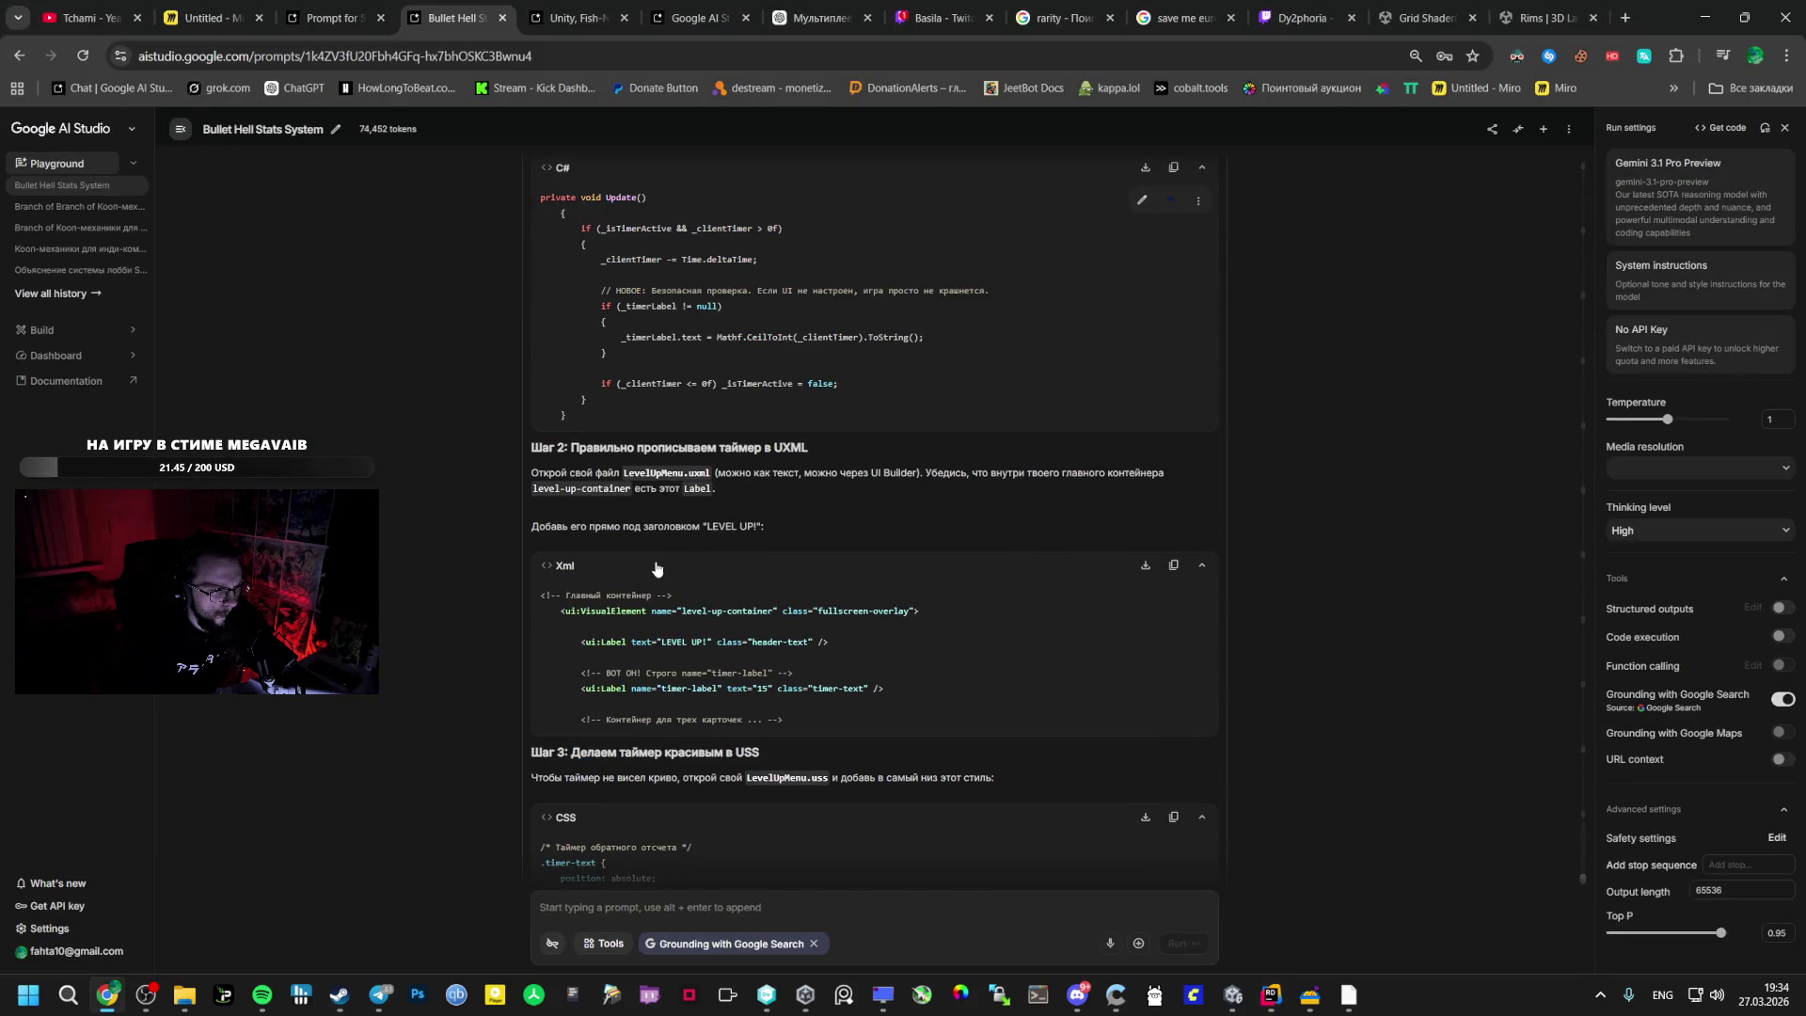
mouse_move(627, 616)
left_mouse_down()
mouse_move(799, 721)
mouse_move(819, 659)
mouse_move(910, 689)
left_mouse_up()
mouse_move(1275, 1004)
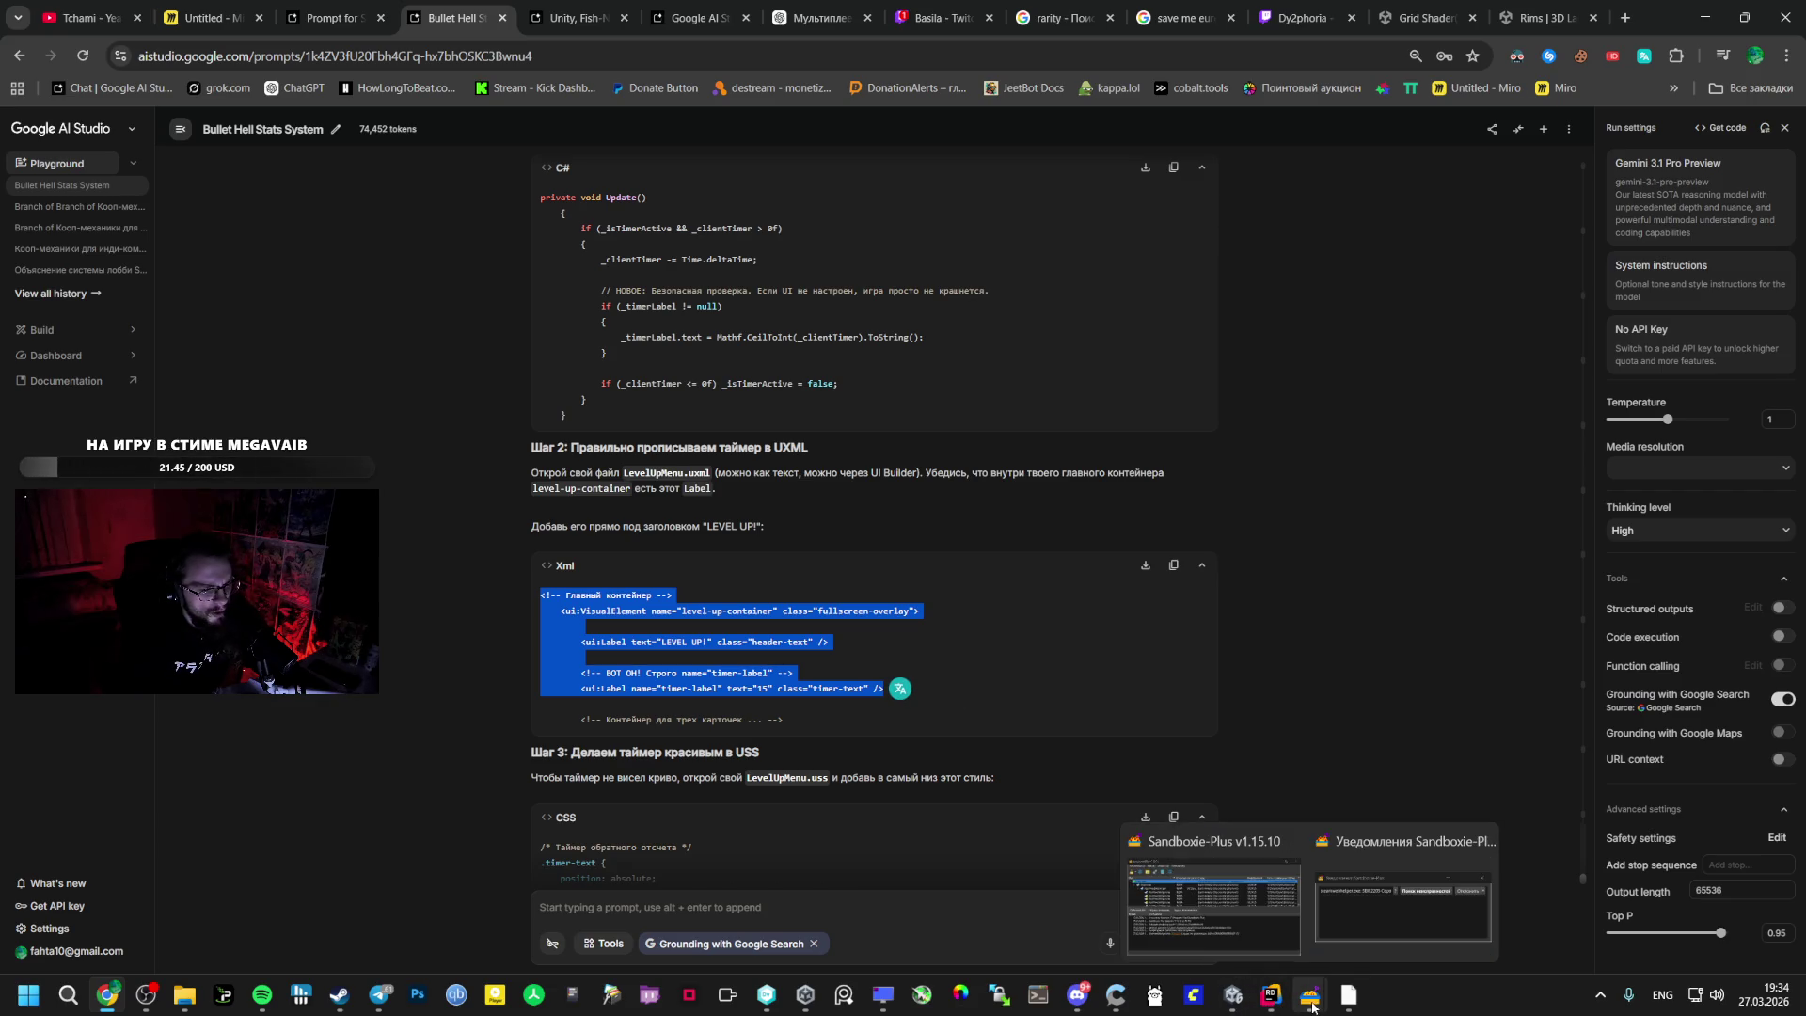
left_click(1271, 997)
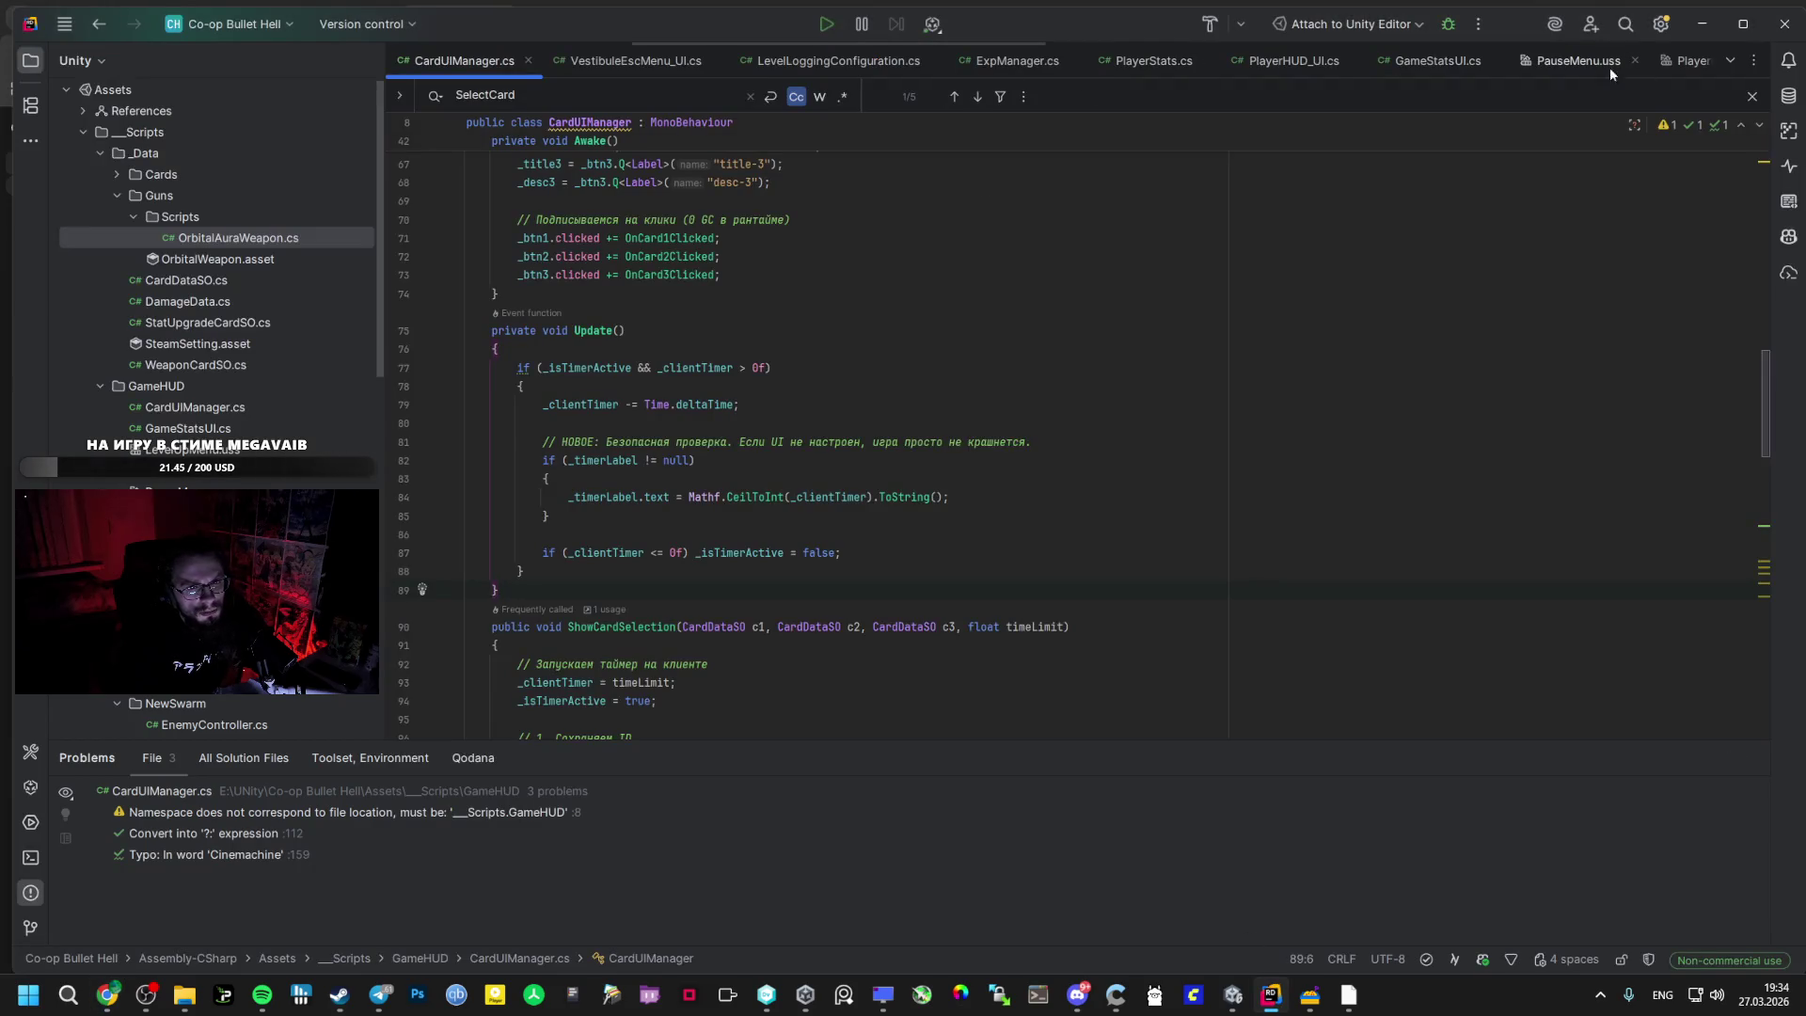
left_click(1579, 60)
key("alt+Tab")
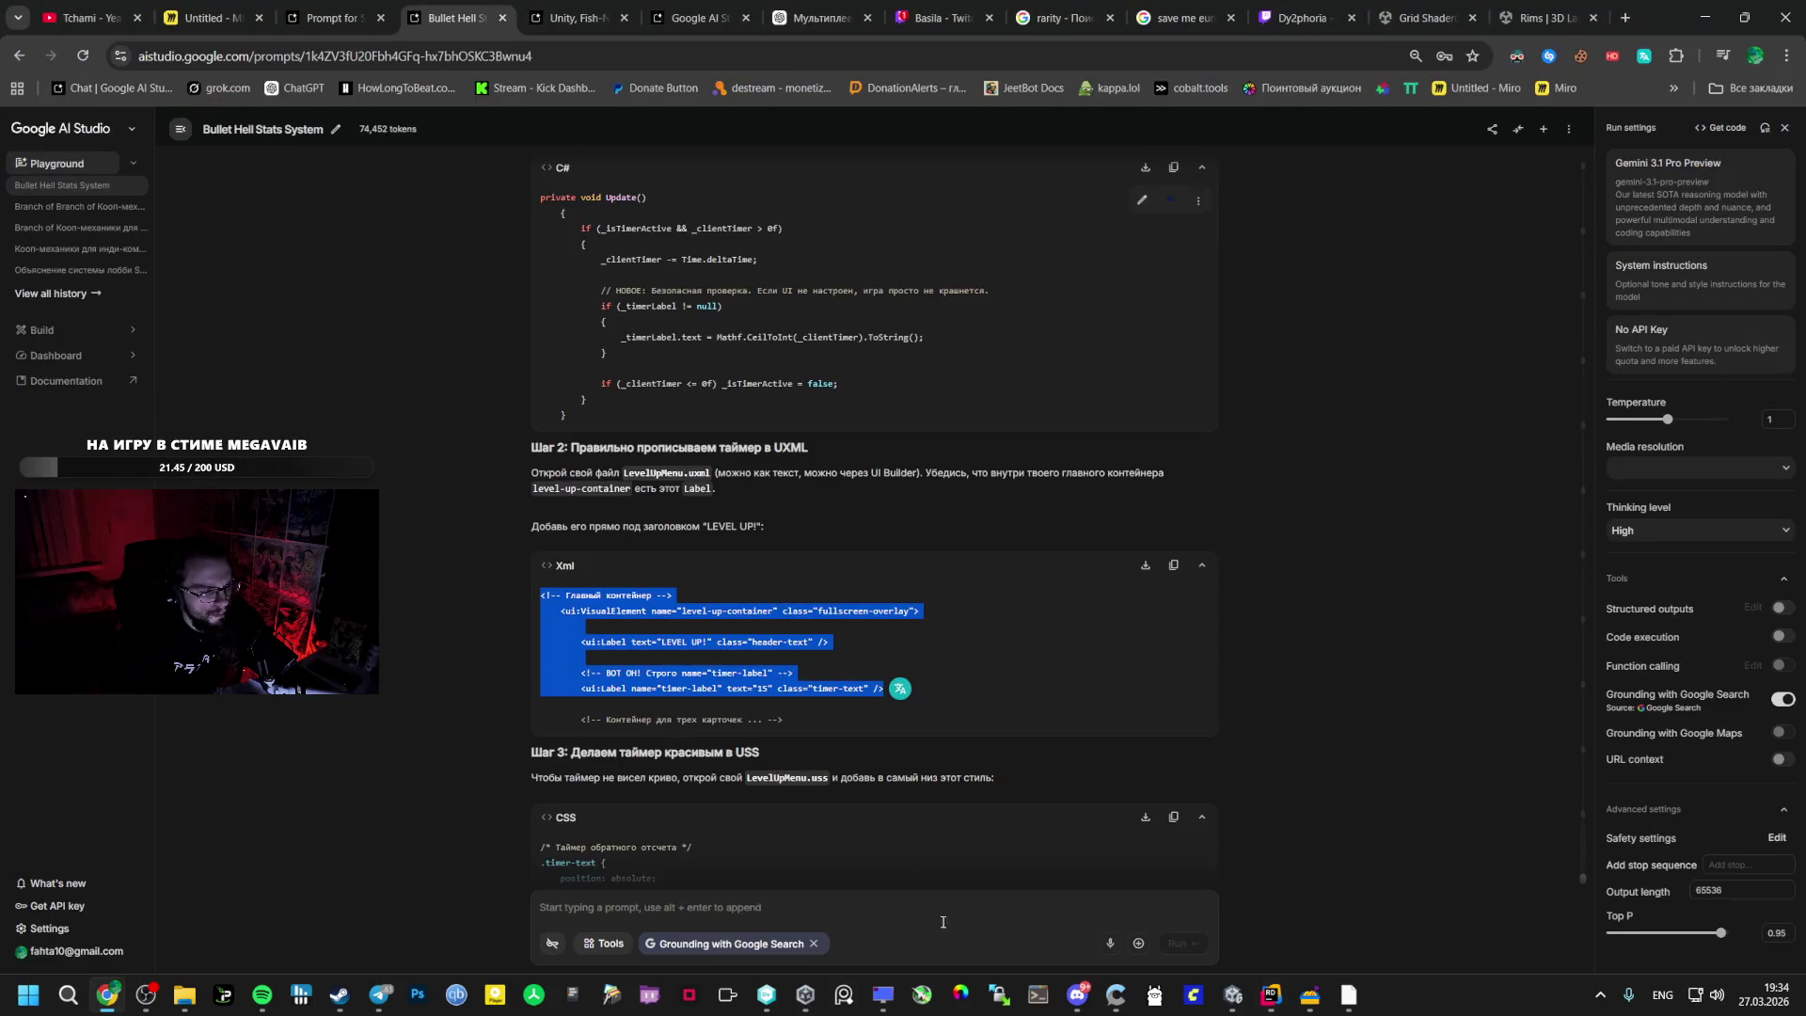
left_click(1233, 995)
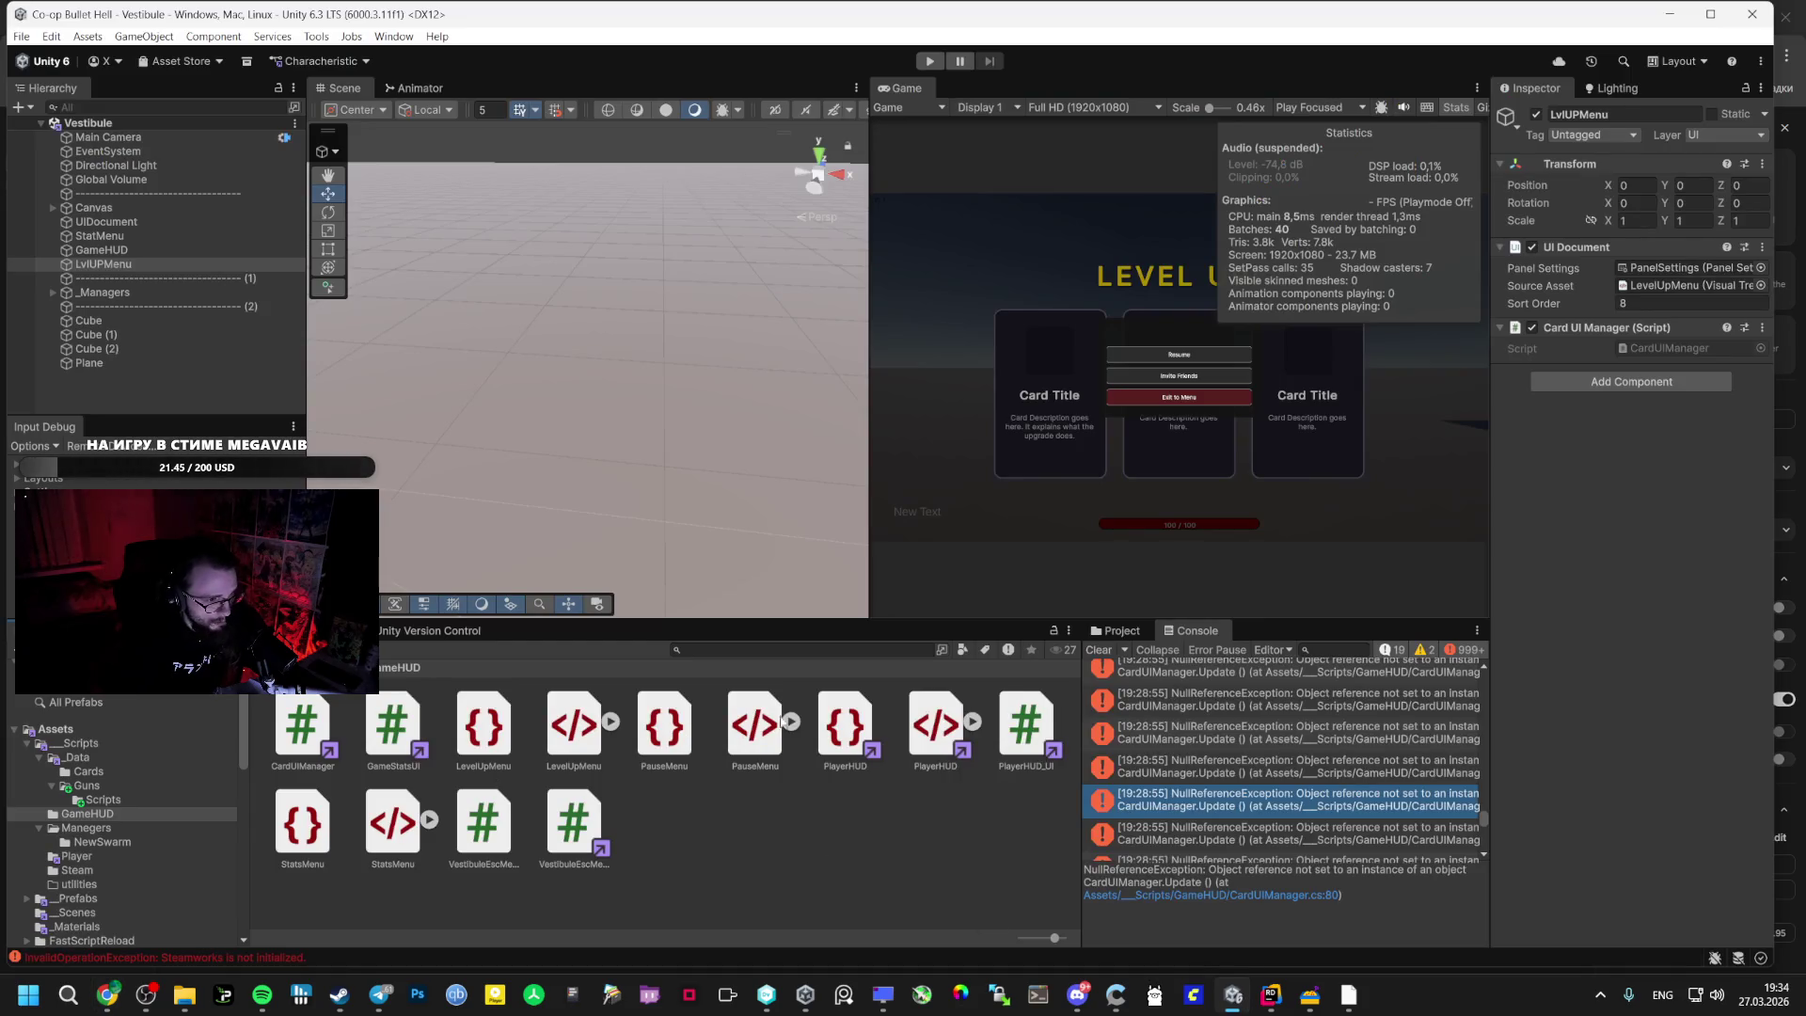
- Open PlayerHUD.uxml in the external code editor
left_click(846, 724)
double_click(936, 725)
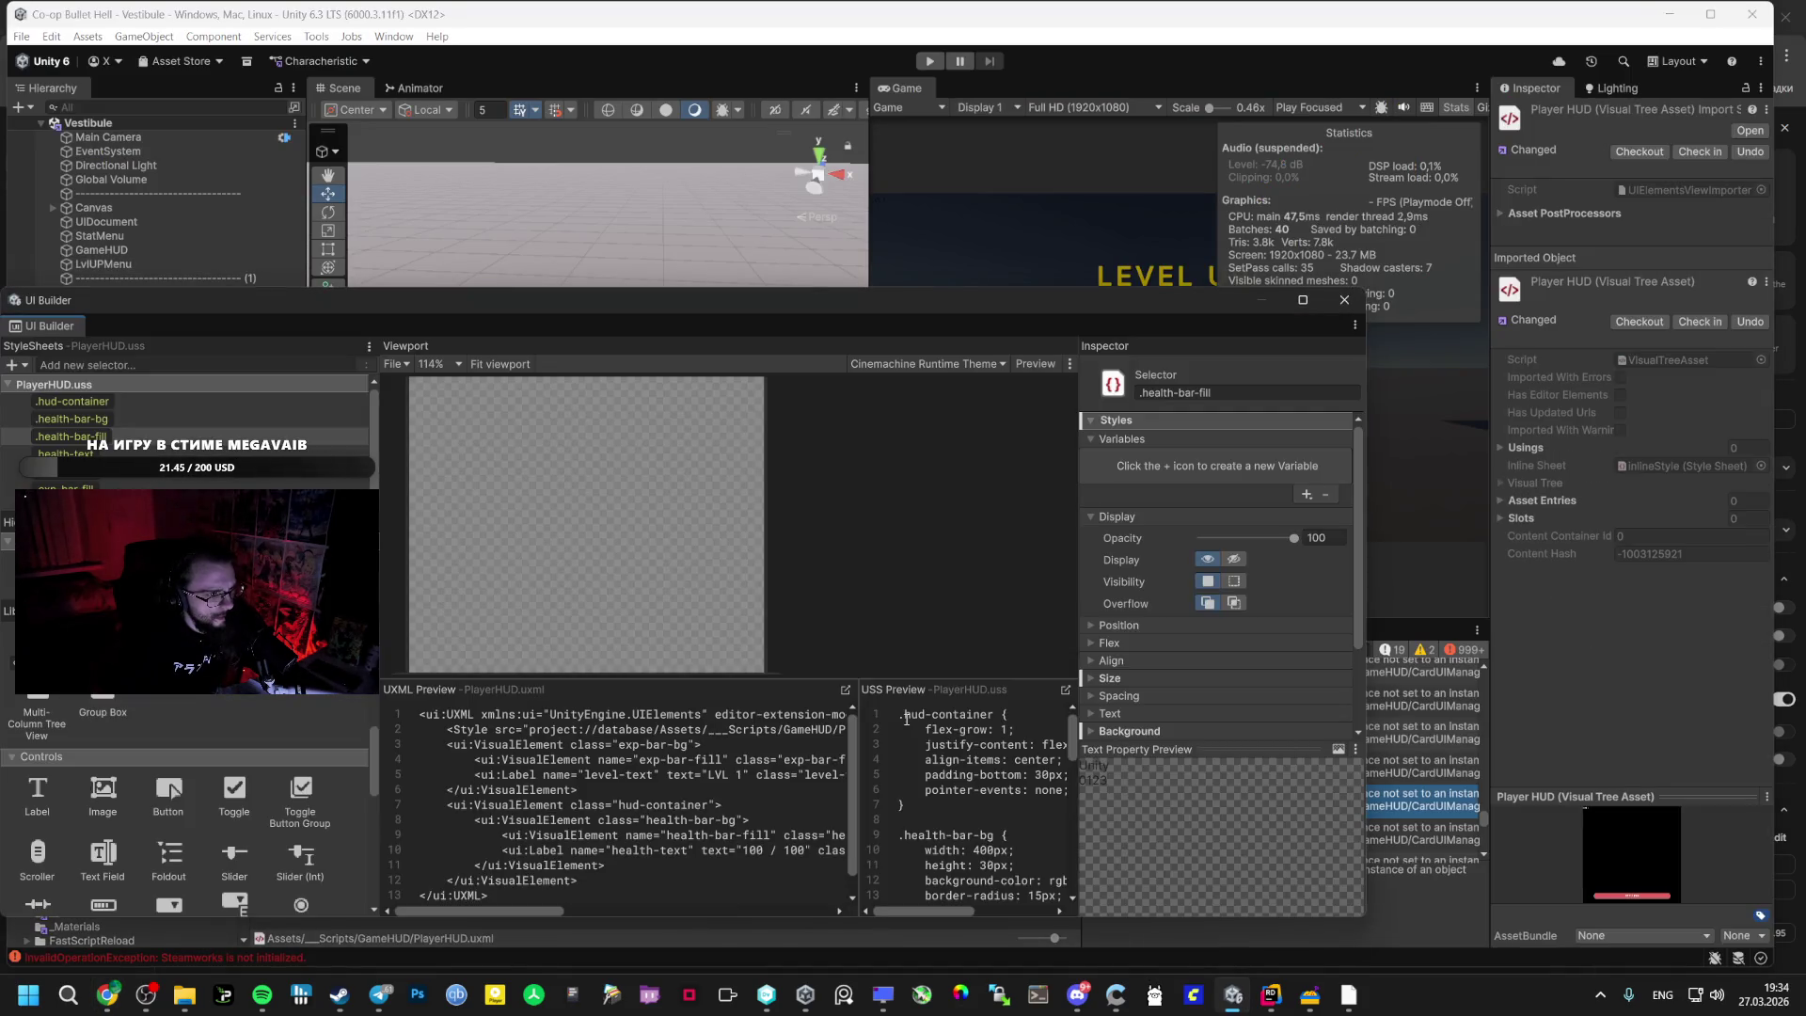
left_click(846, 692)
mouse_move(711, 221)
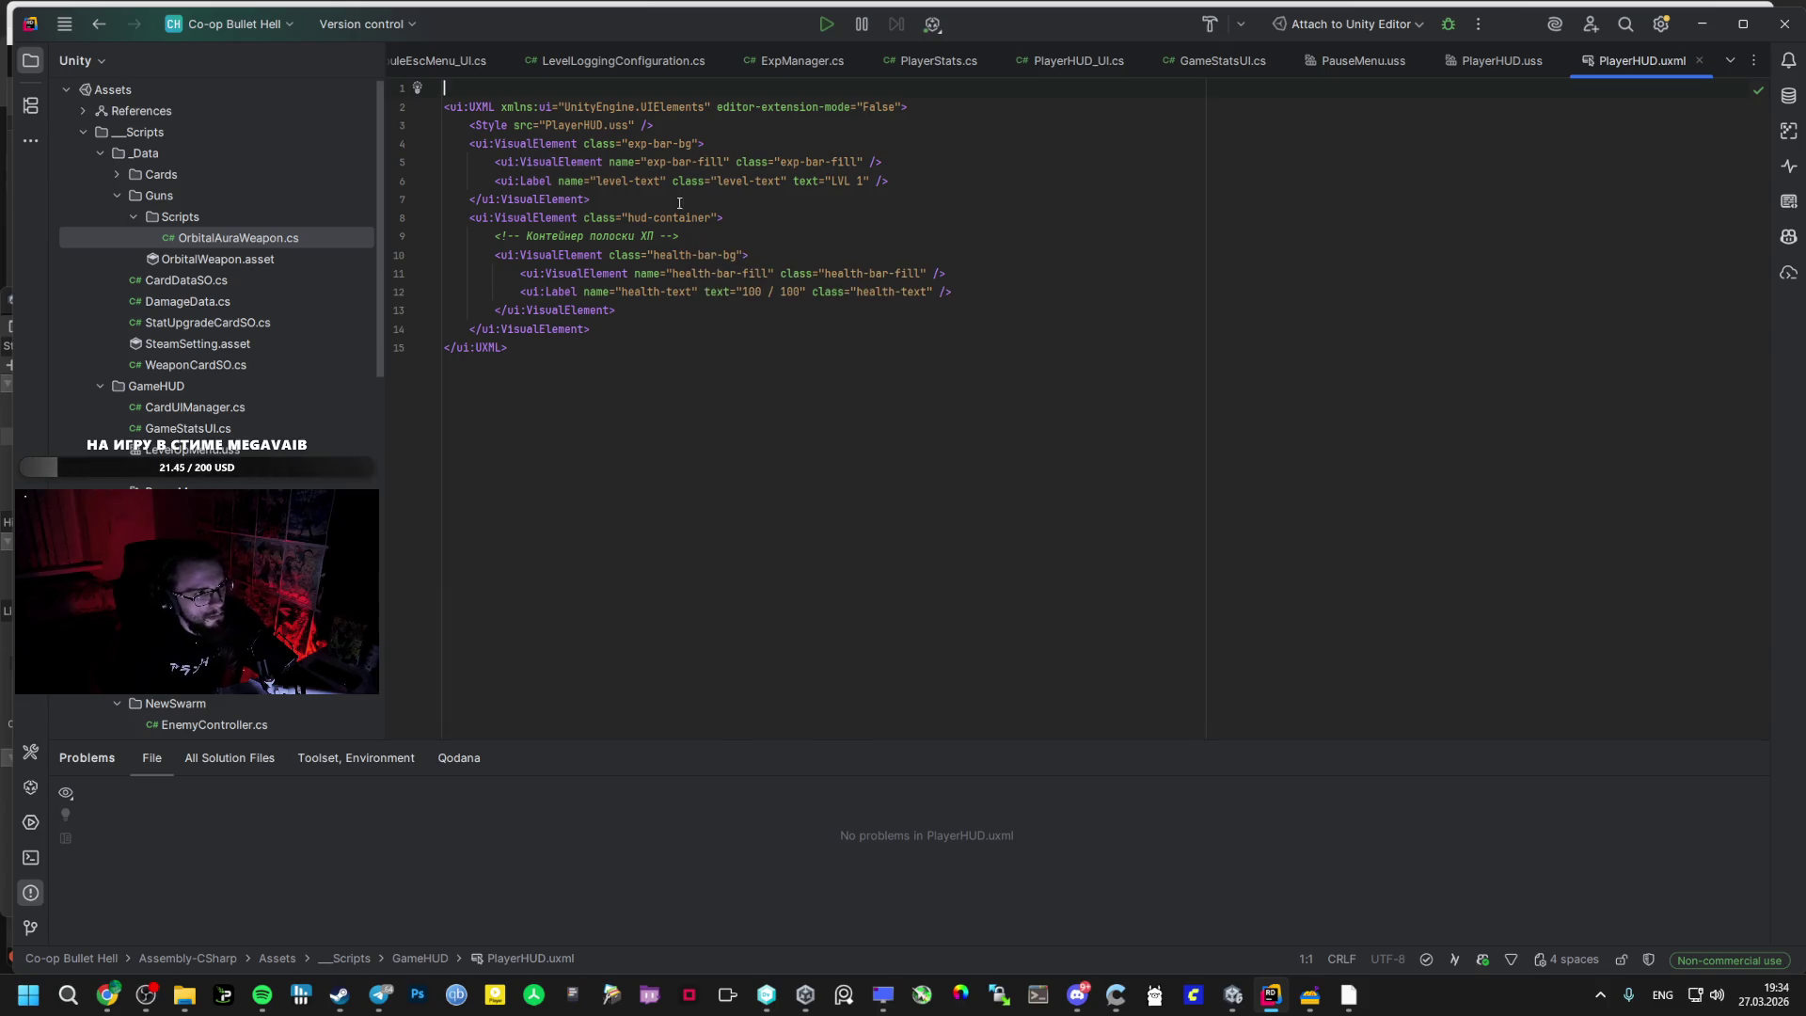
- Move OrbitalAuraWeapon.cs into the Cards folder in Rider's Project tree
key("alt+Tab")
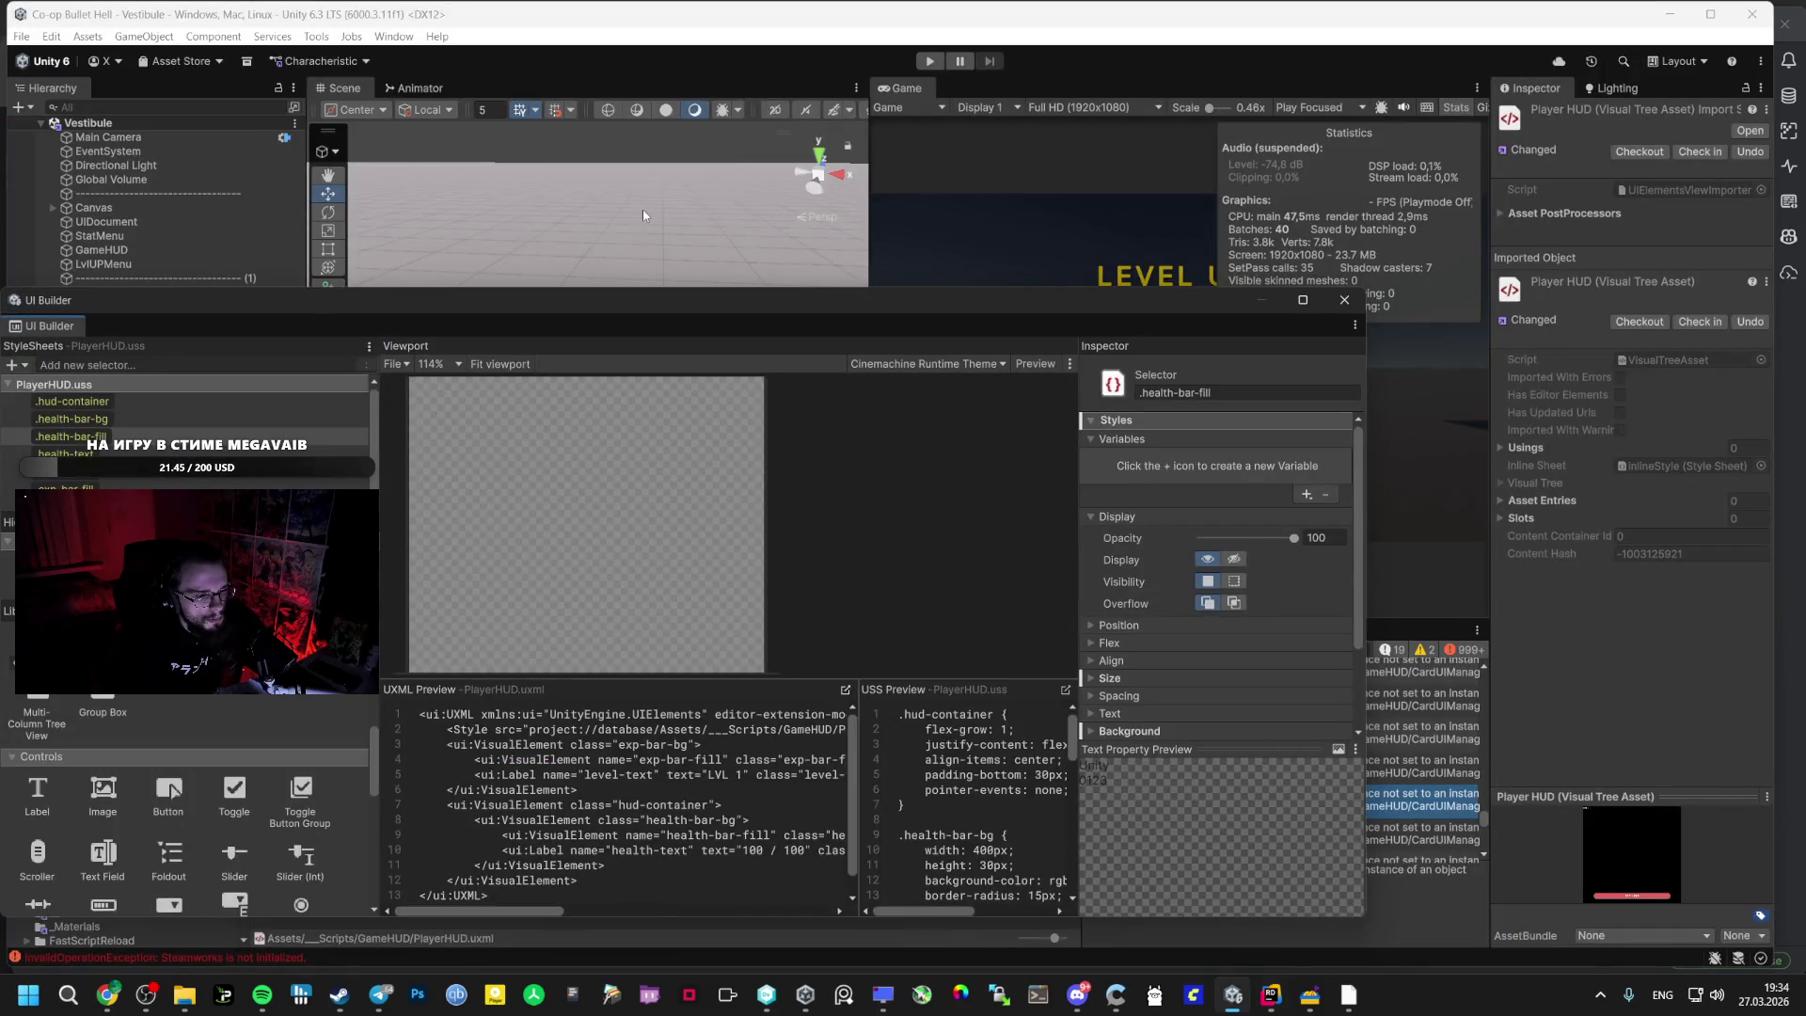
key("alt+Tab")
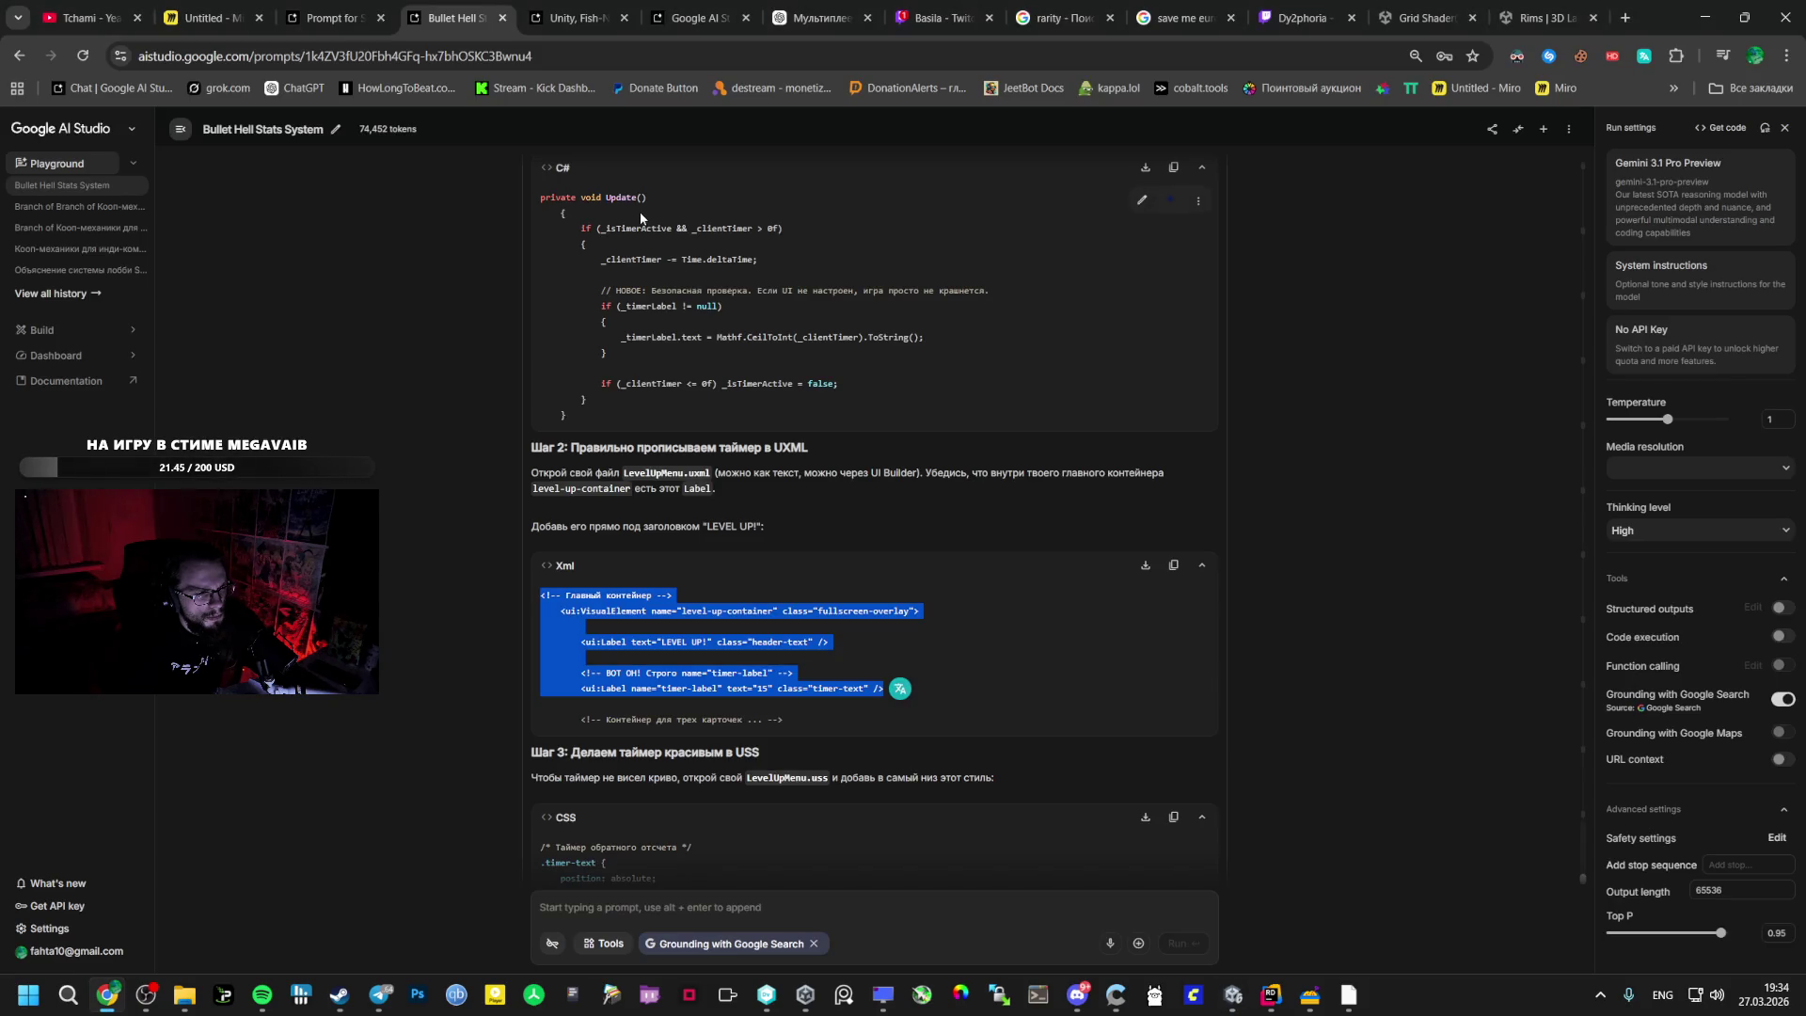
key("alt+Tab")
key("alt+Tab")
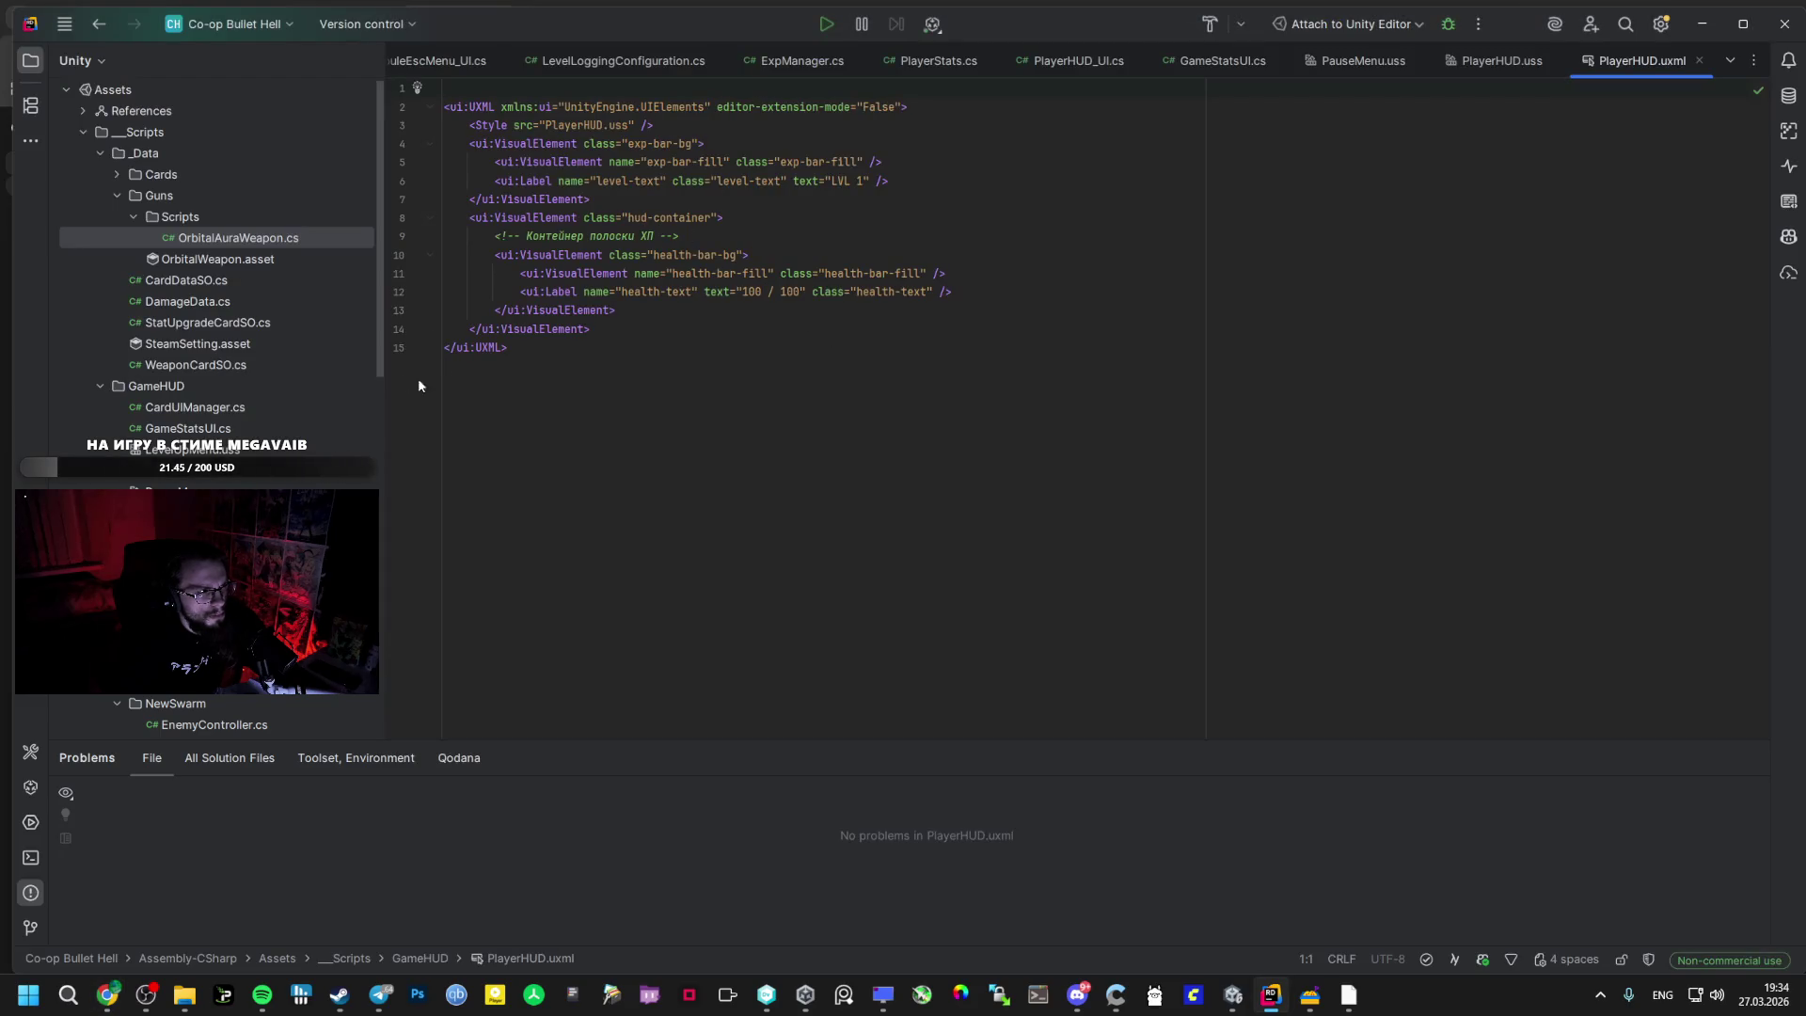
left_click_drag(200, 200, 120, 174)
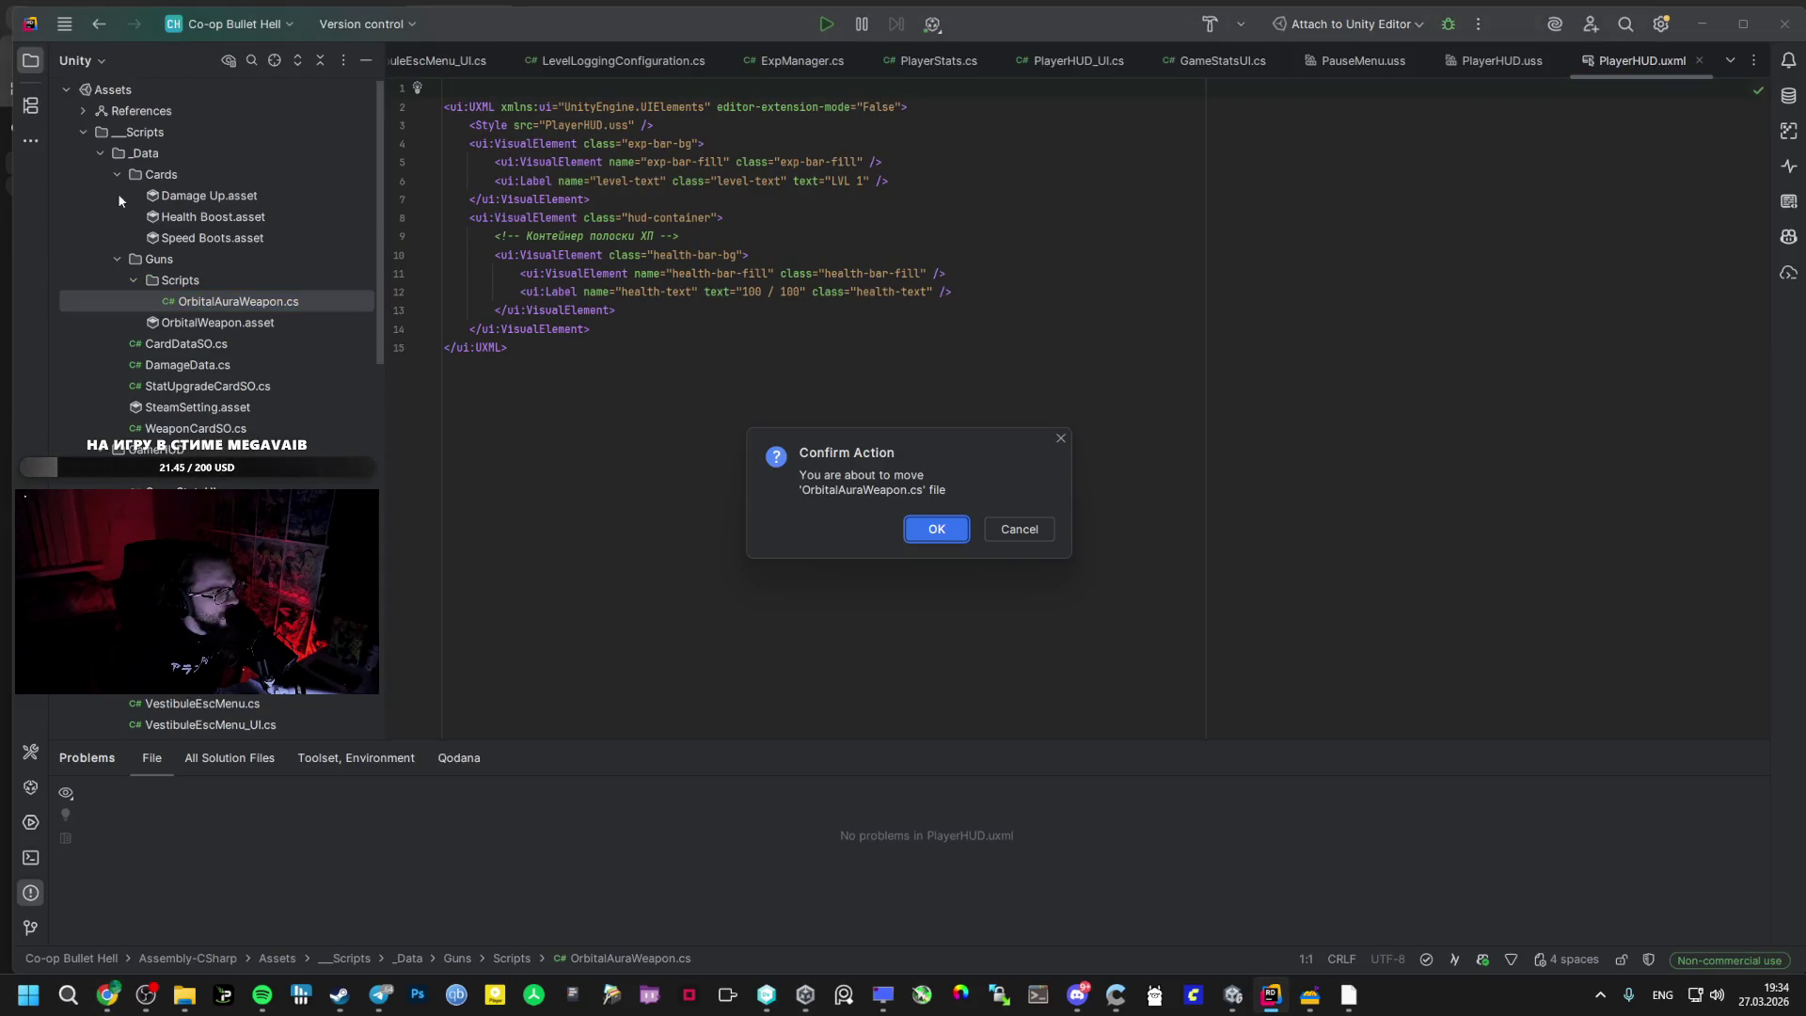
- Cancel moving OrbitalAuraWeapon.cs and scroll the Project tree to the GameHUD folder
left_click(1019, 528)
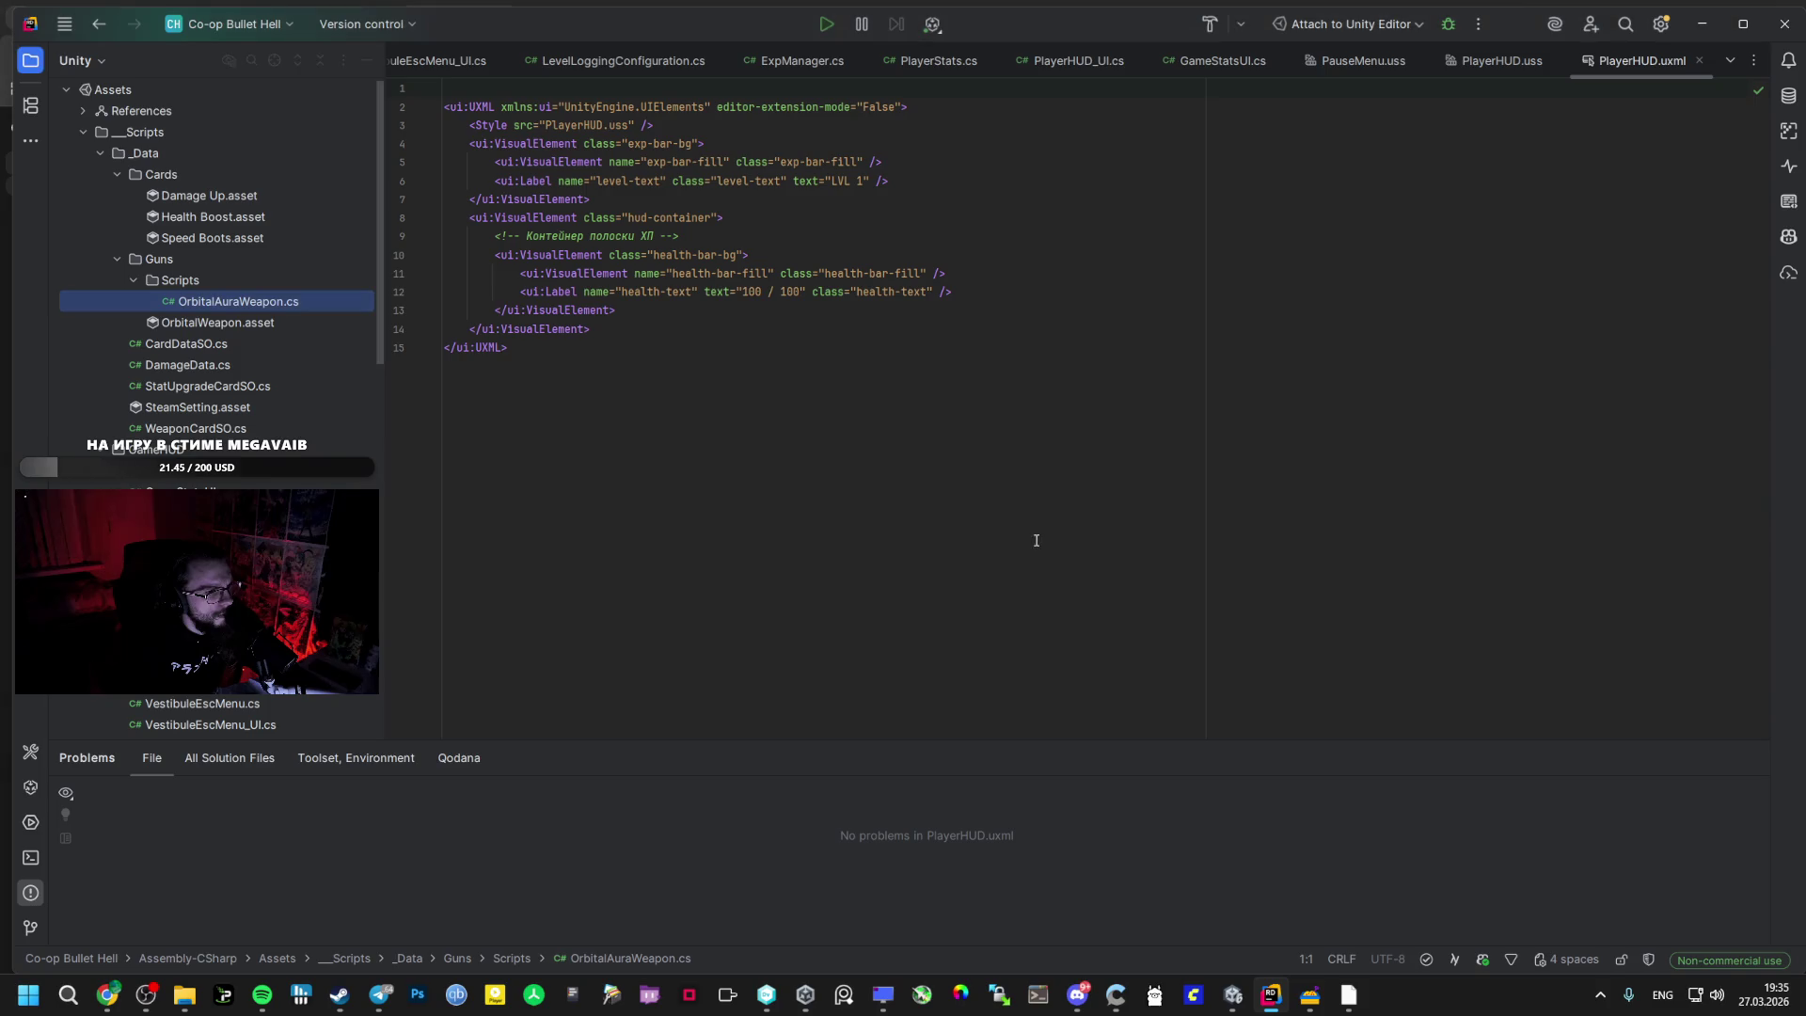
left_click(94, 138)
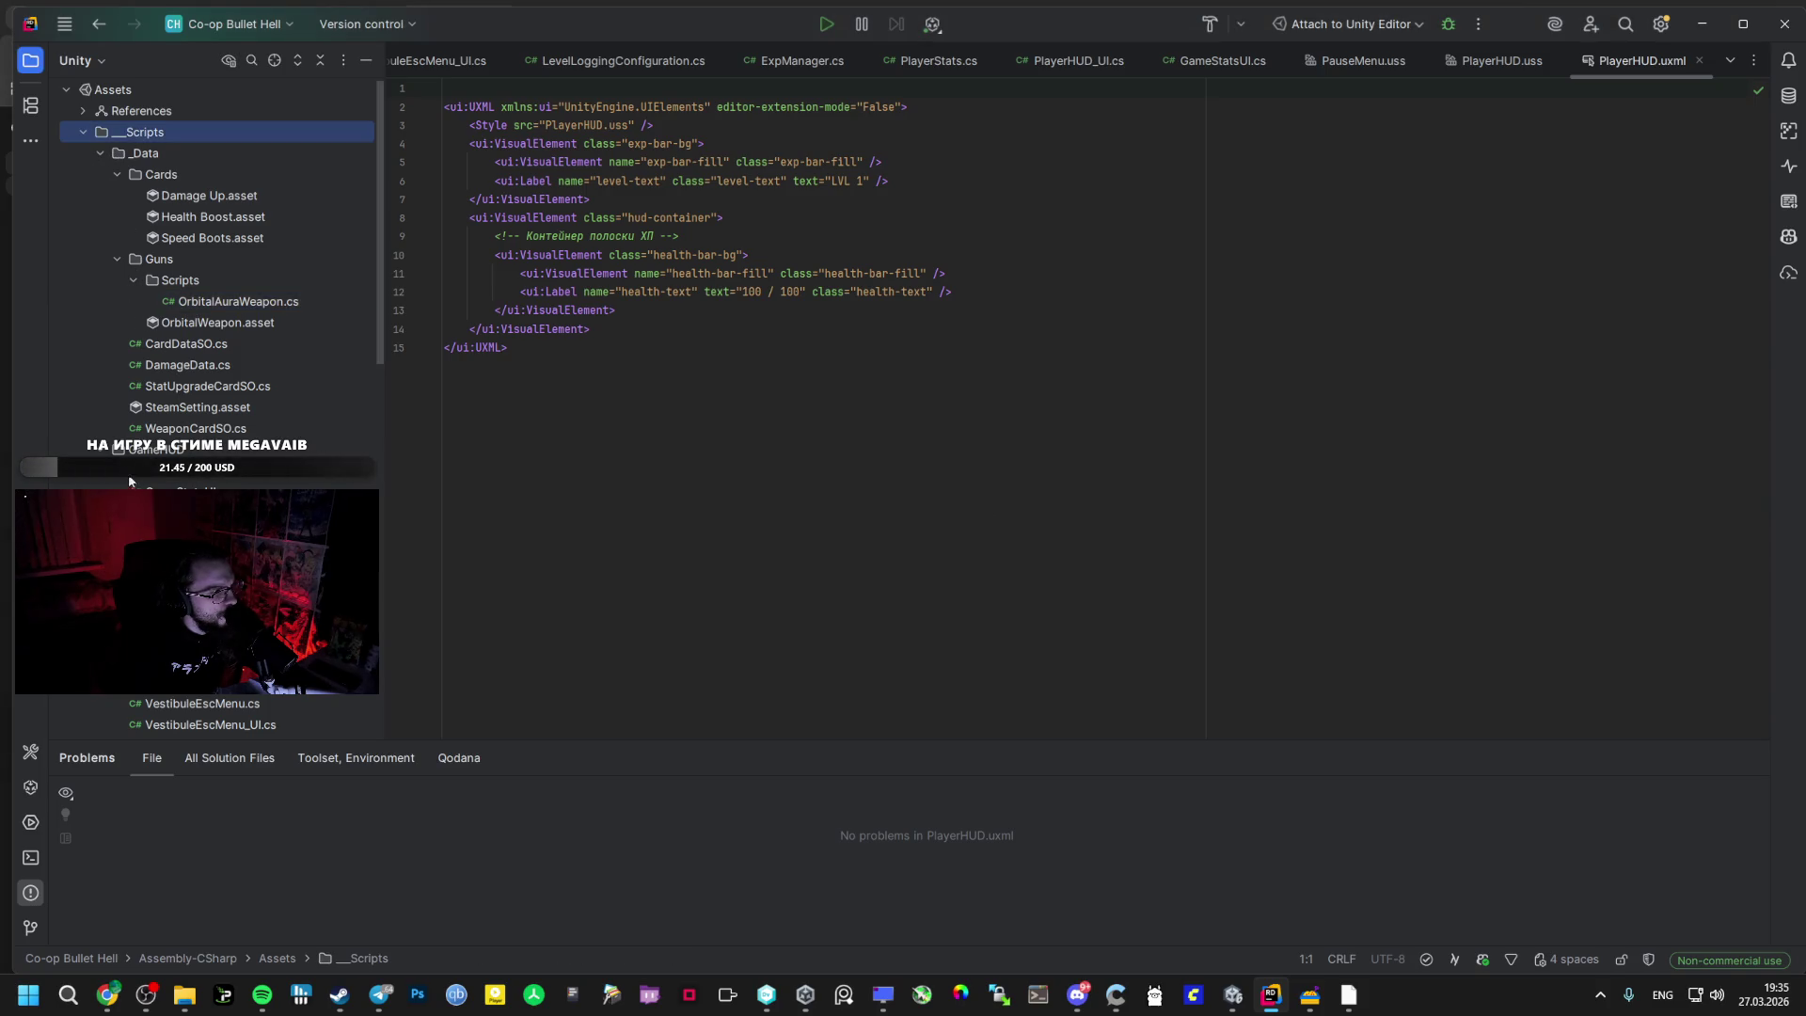
scroll(121, 254, "down", 15)
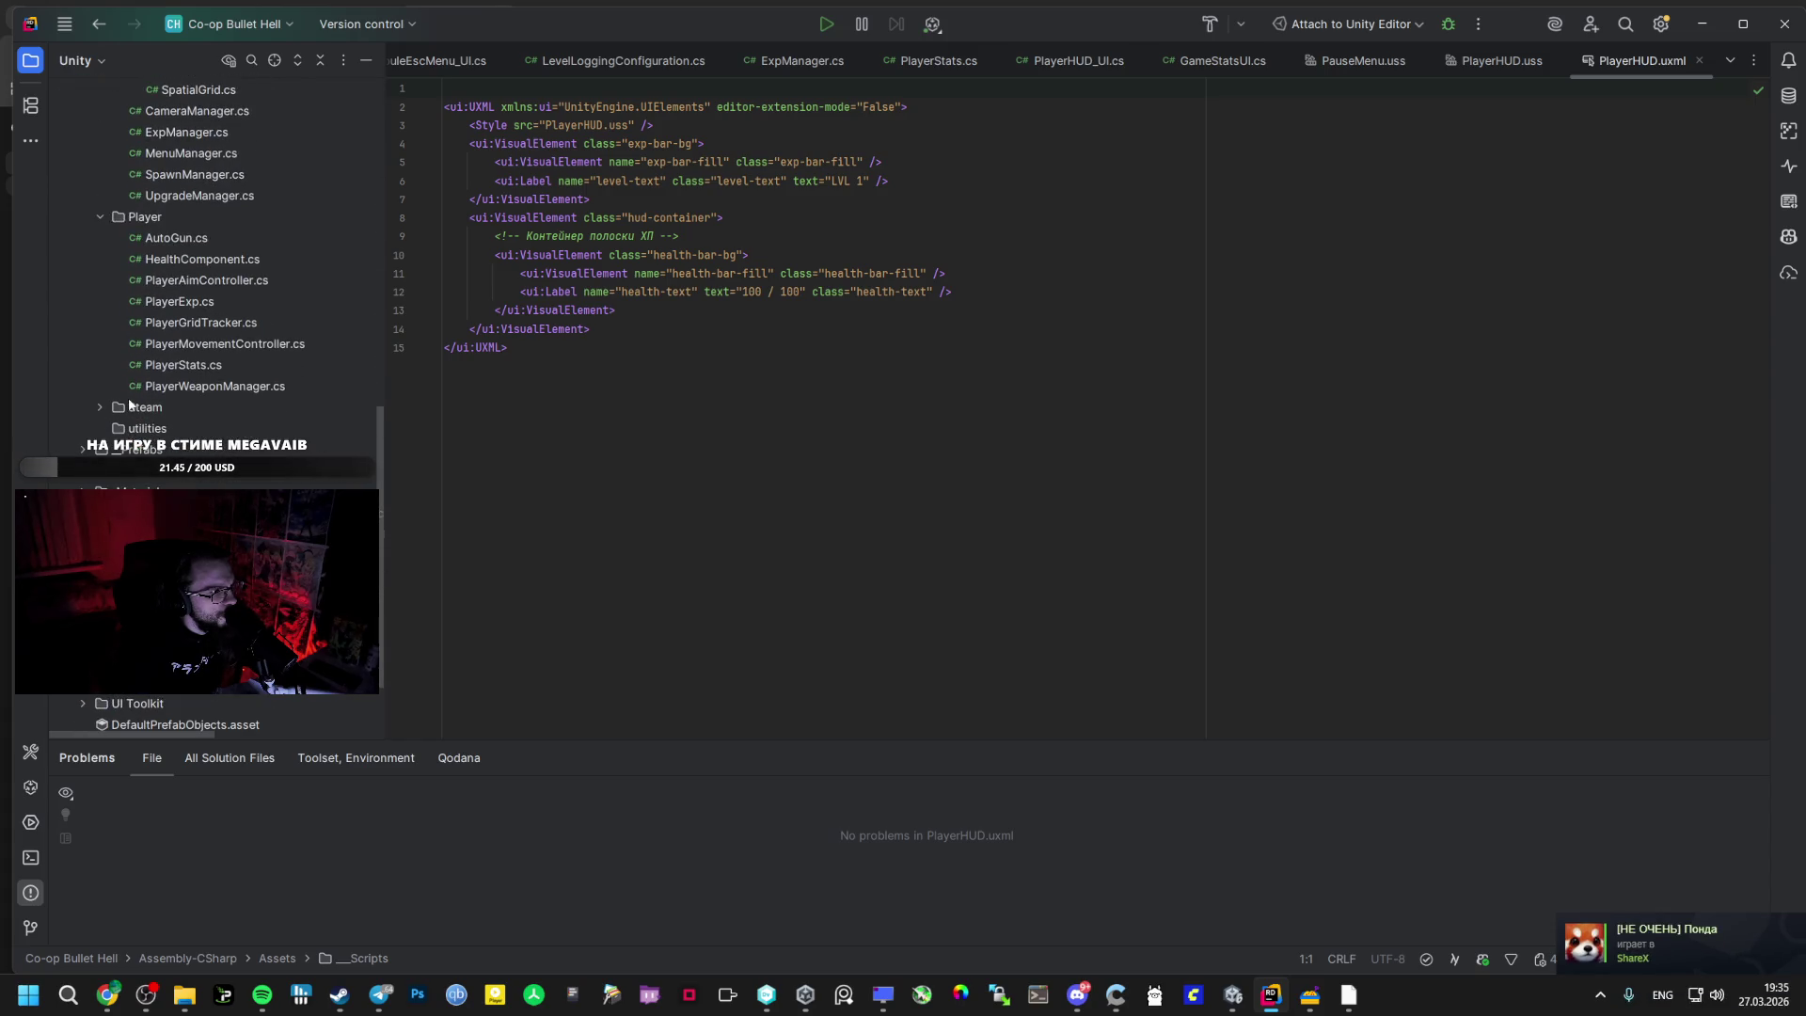
scroll(141, 375, "up", 2)
scroll(143, 372, "up", 4)
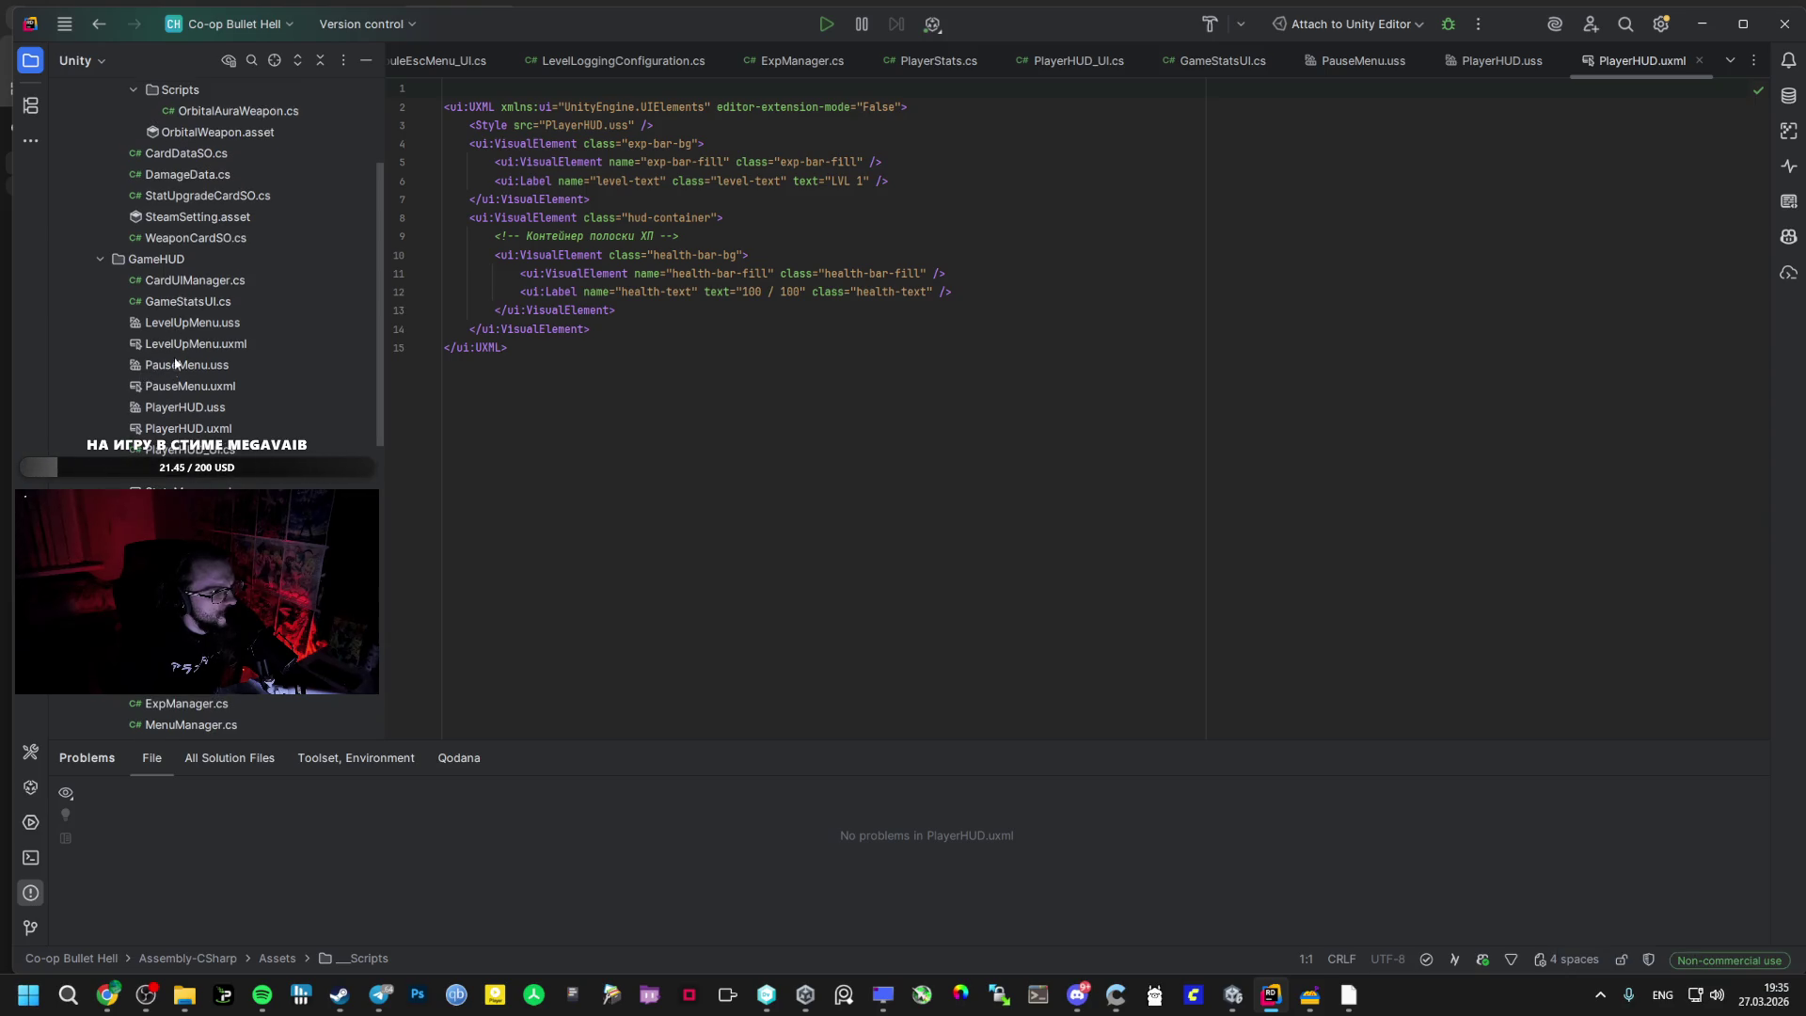
- Open LevelUpMenu.uxml and place the cursor on the empty line below the LEVEL UP! label
left_click(186, 324)
double_click(189, 344)
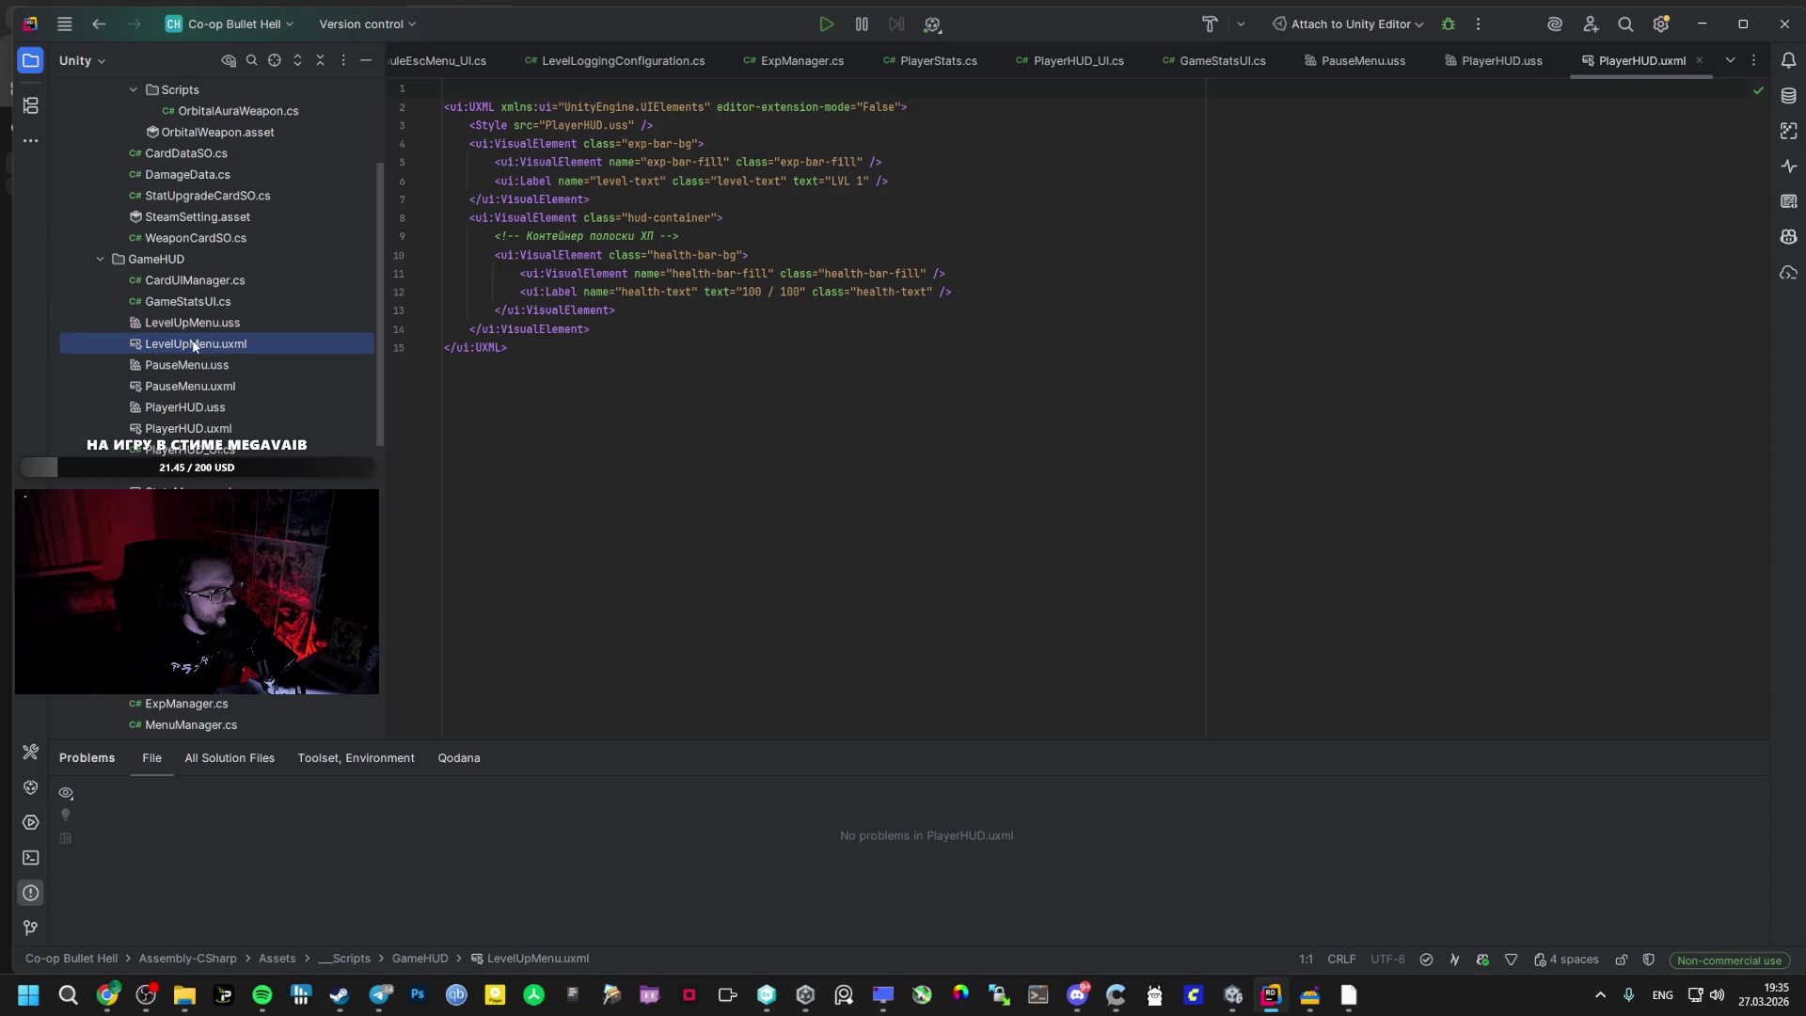
key("alt+Tab")
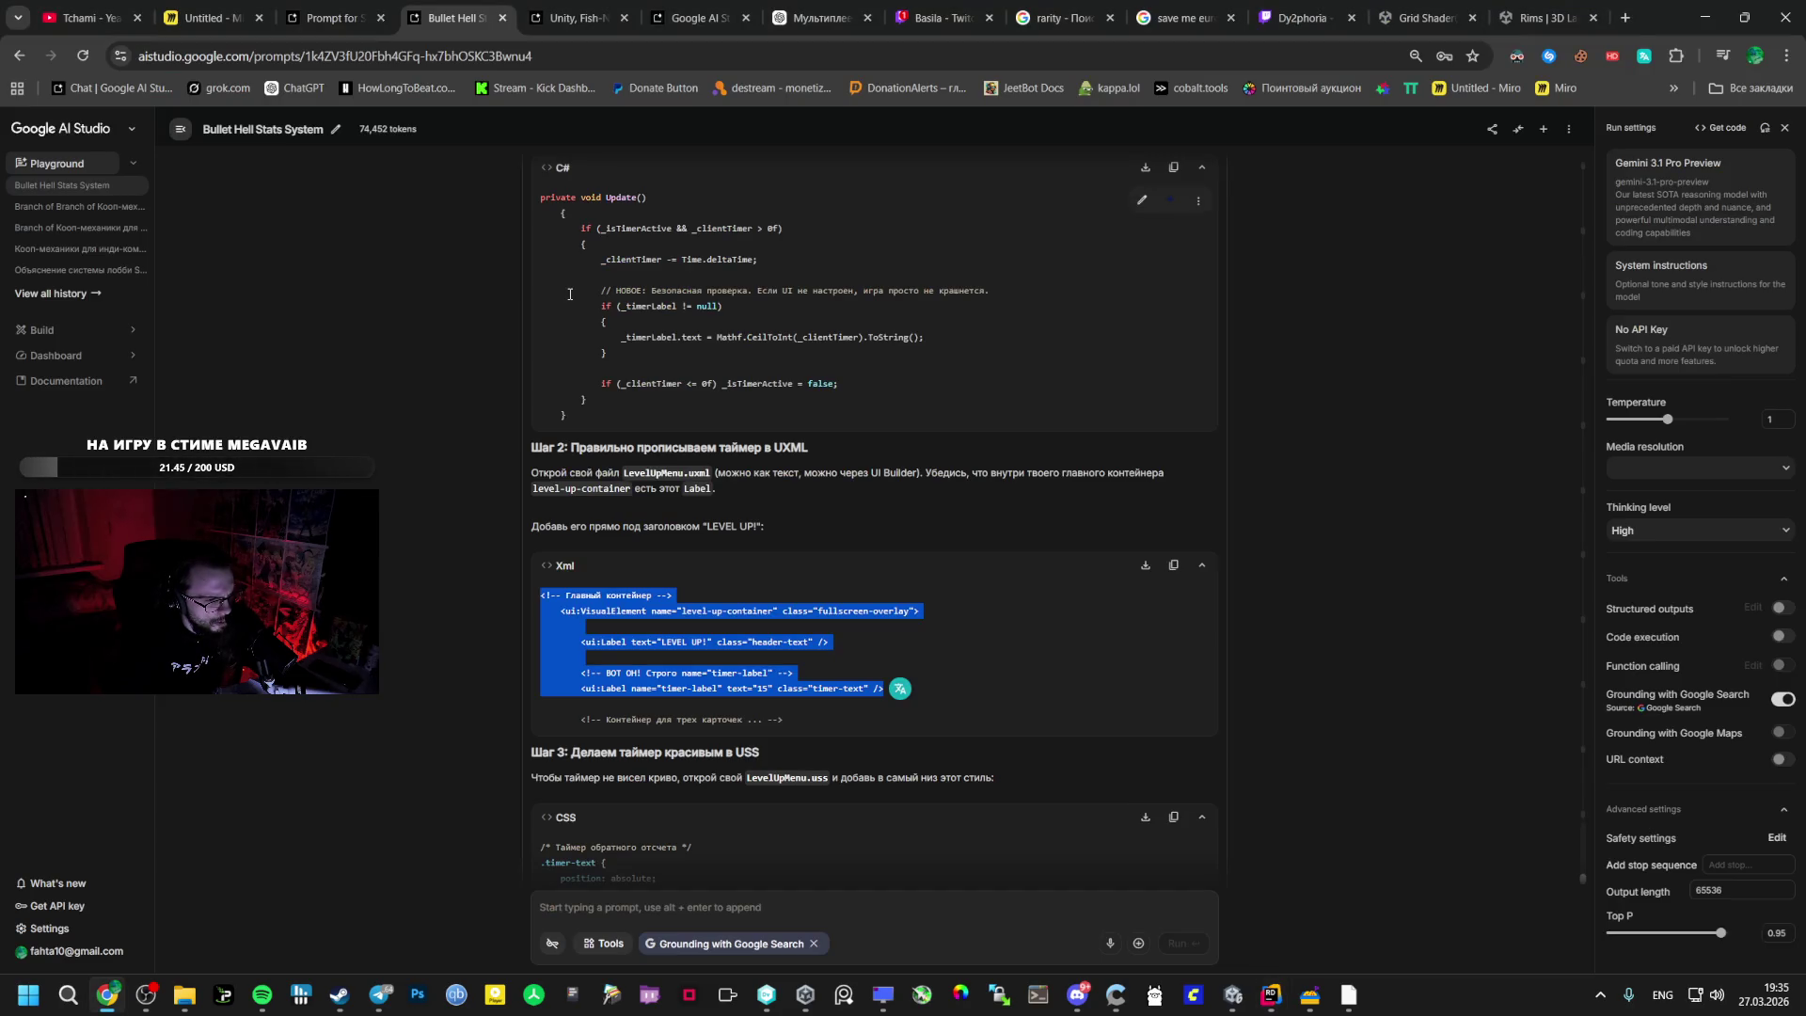
key("alt+Tab")
left_click(537, 238)
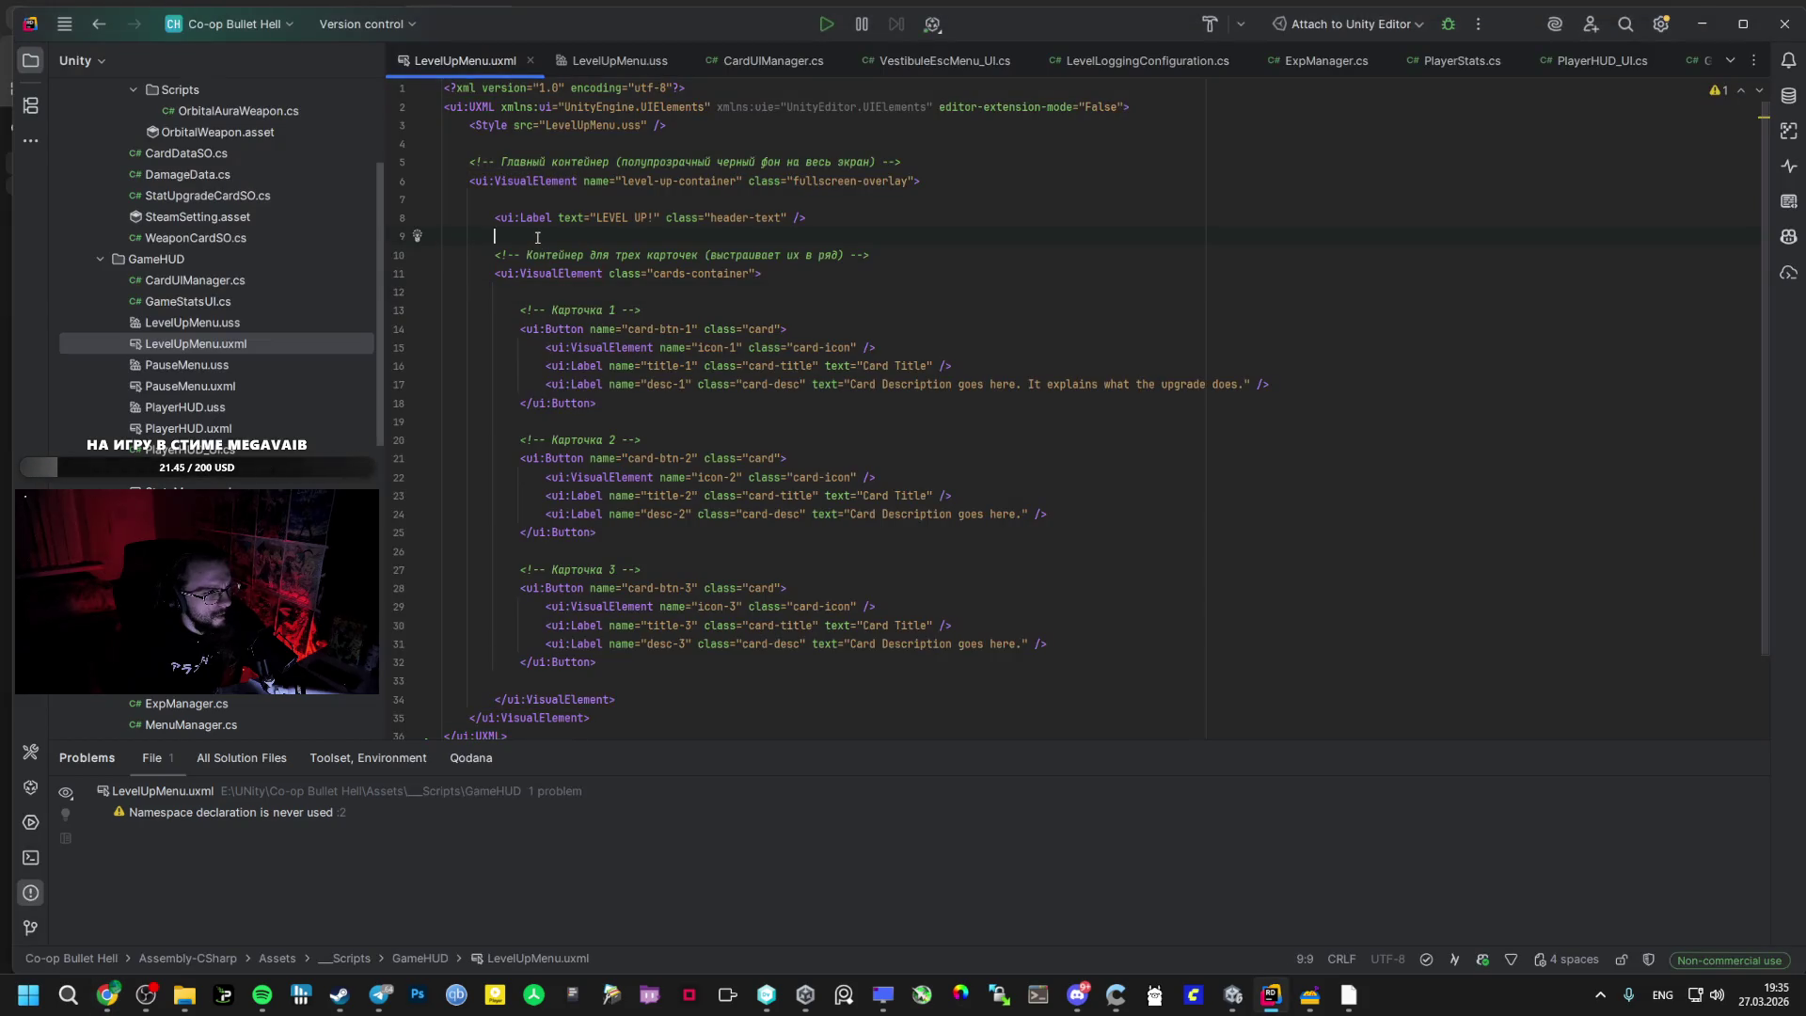
- Paste the AI's two timer-label Label lines into LevelUpMenu.uxml at line 9
key("alt+Tab")
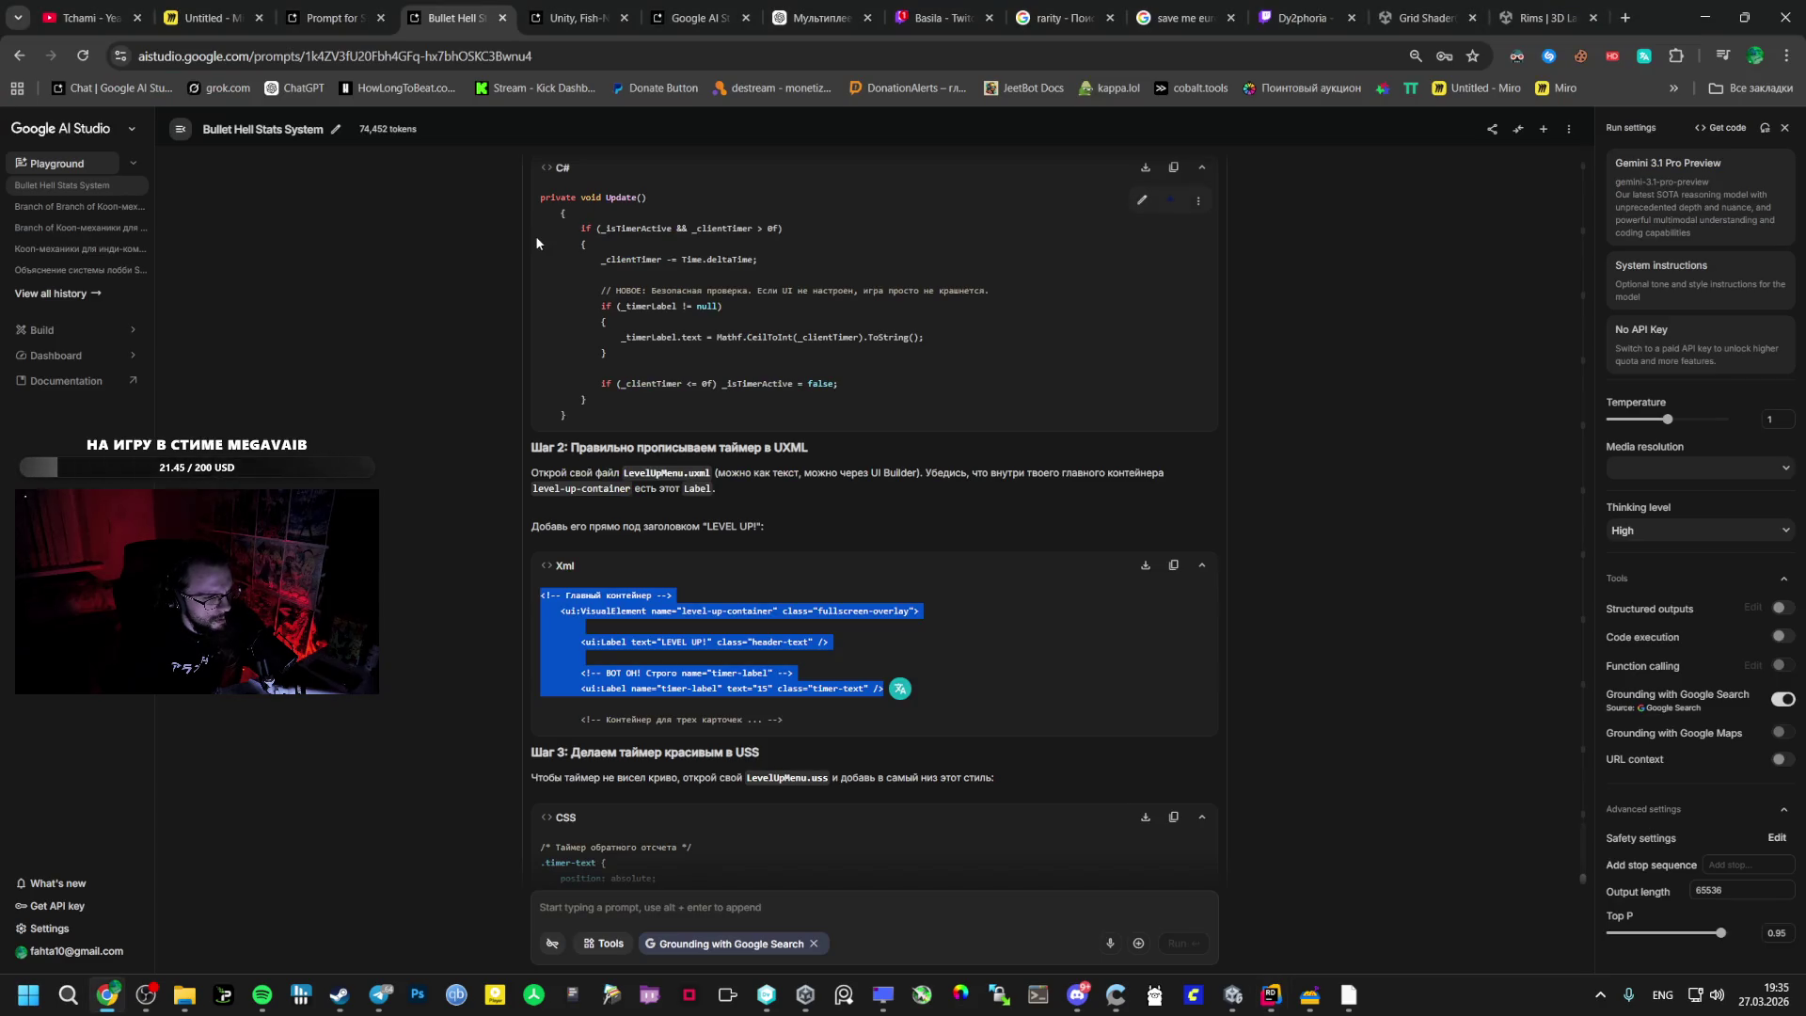
key("alt+Tab")
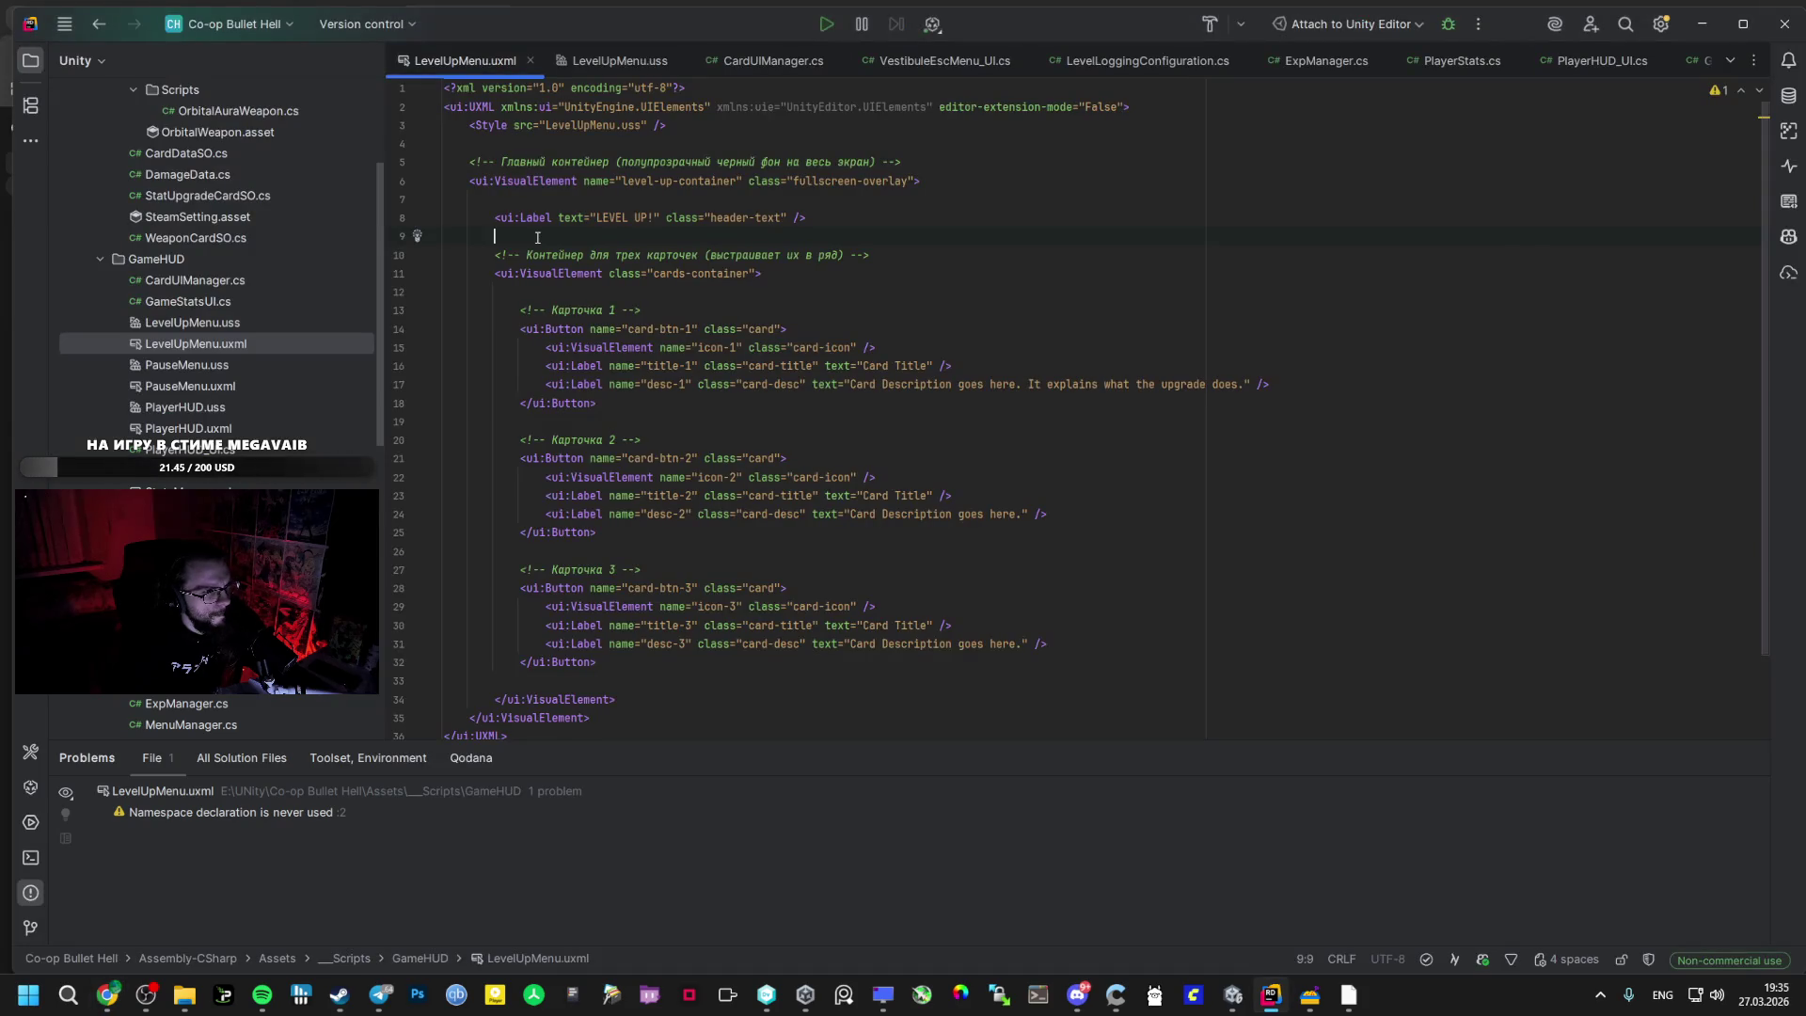
key("alt+Tab")
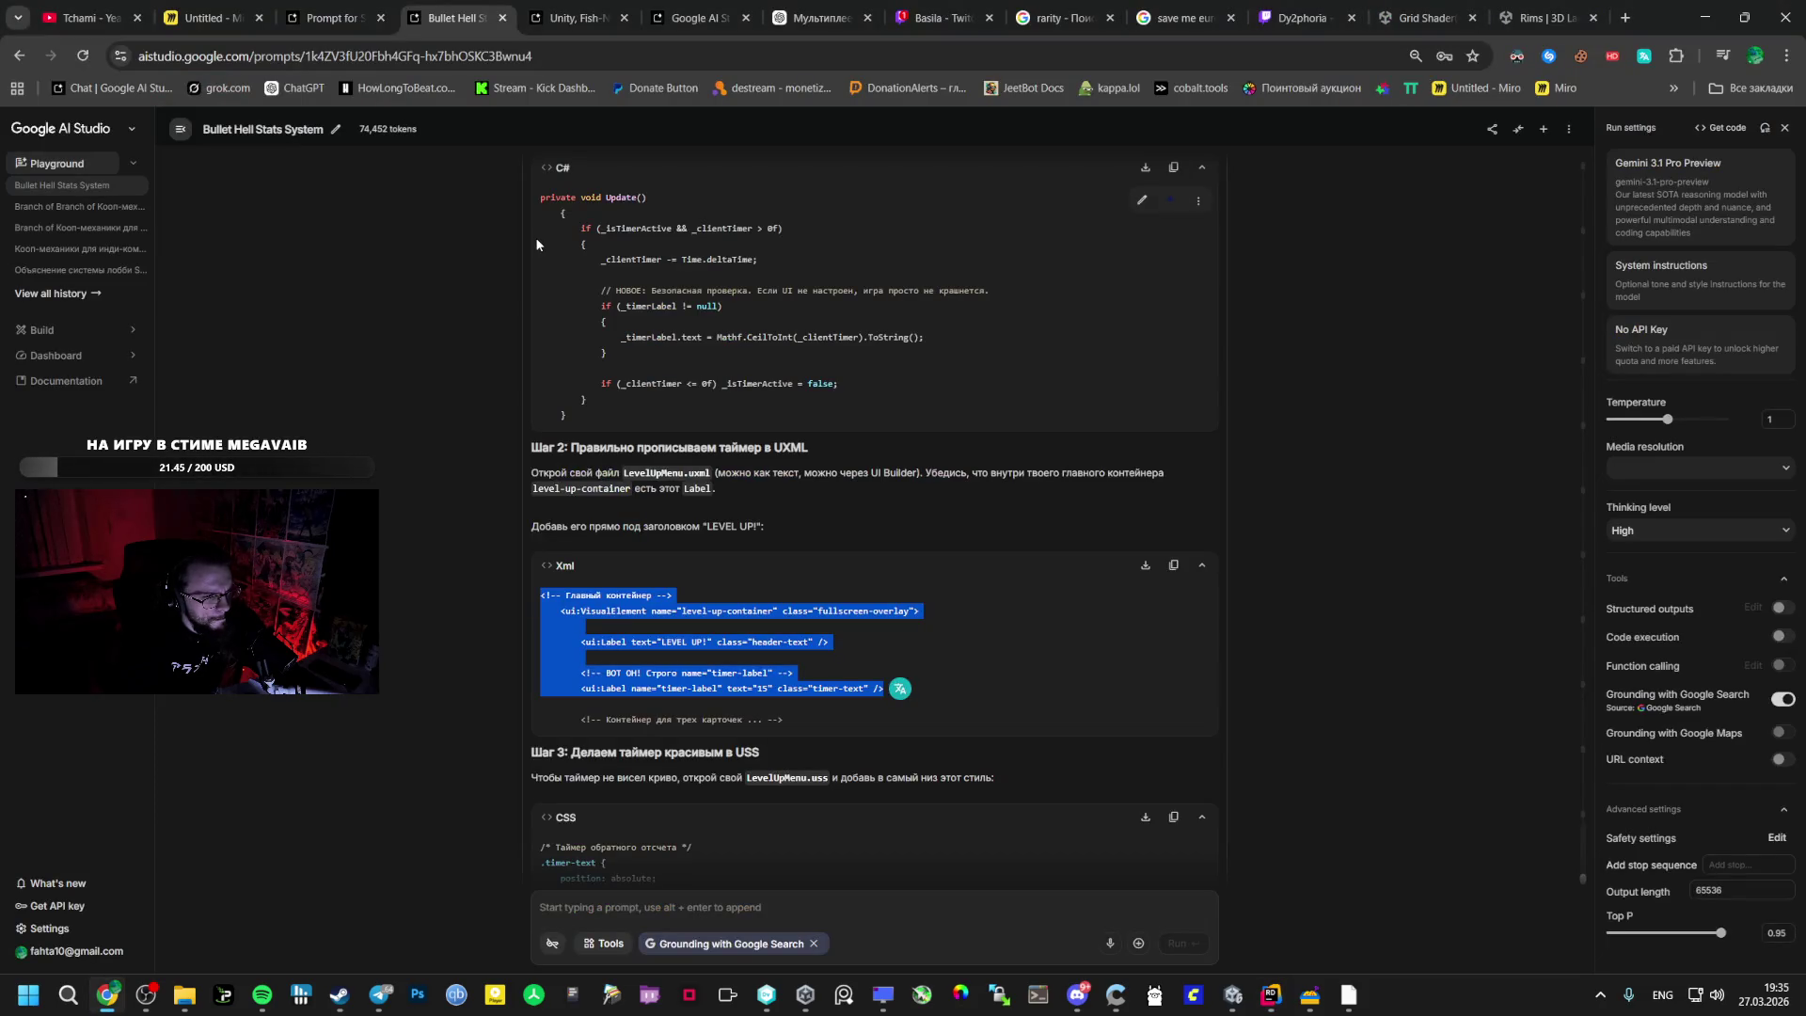
key("alt+Tab")
key("alt+Tab")
left_click(771, 593)
left_click_drag(945, 693, 577, 671)
key("ctrl+c")
key("alt+Tab")
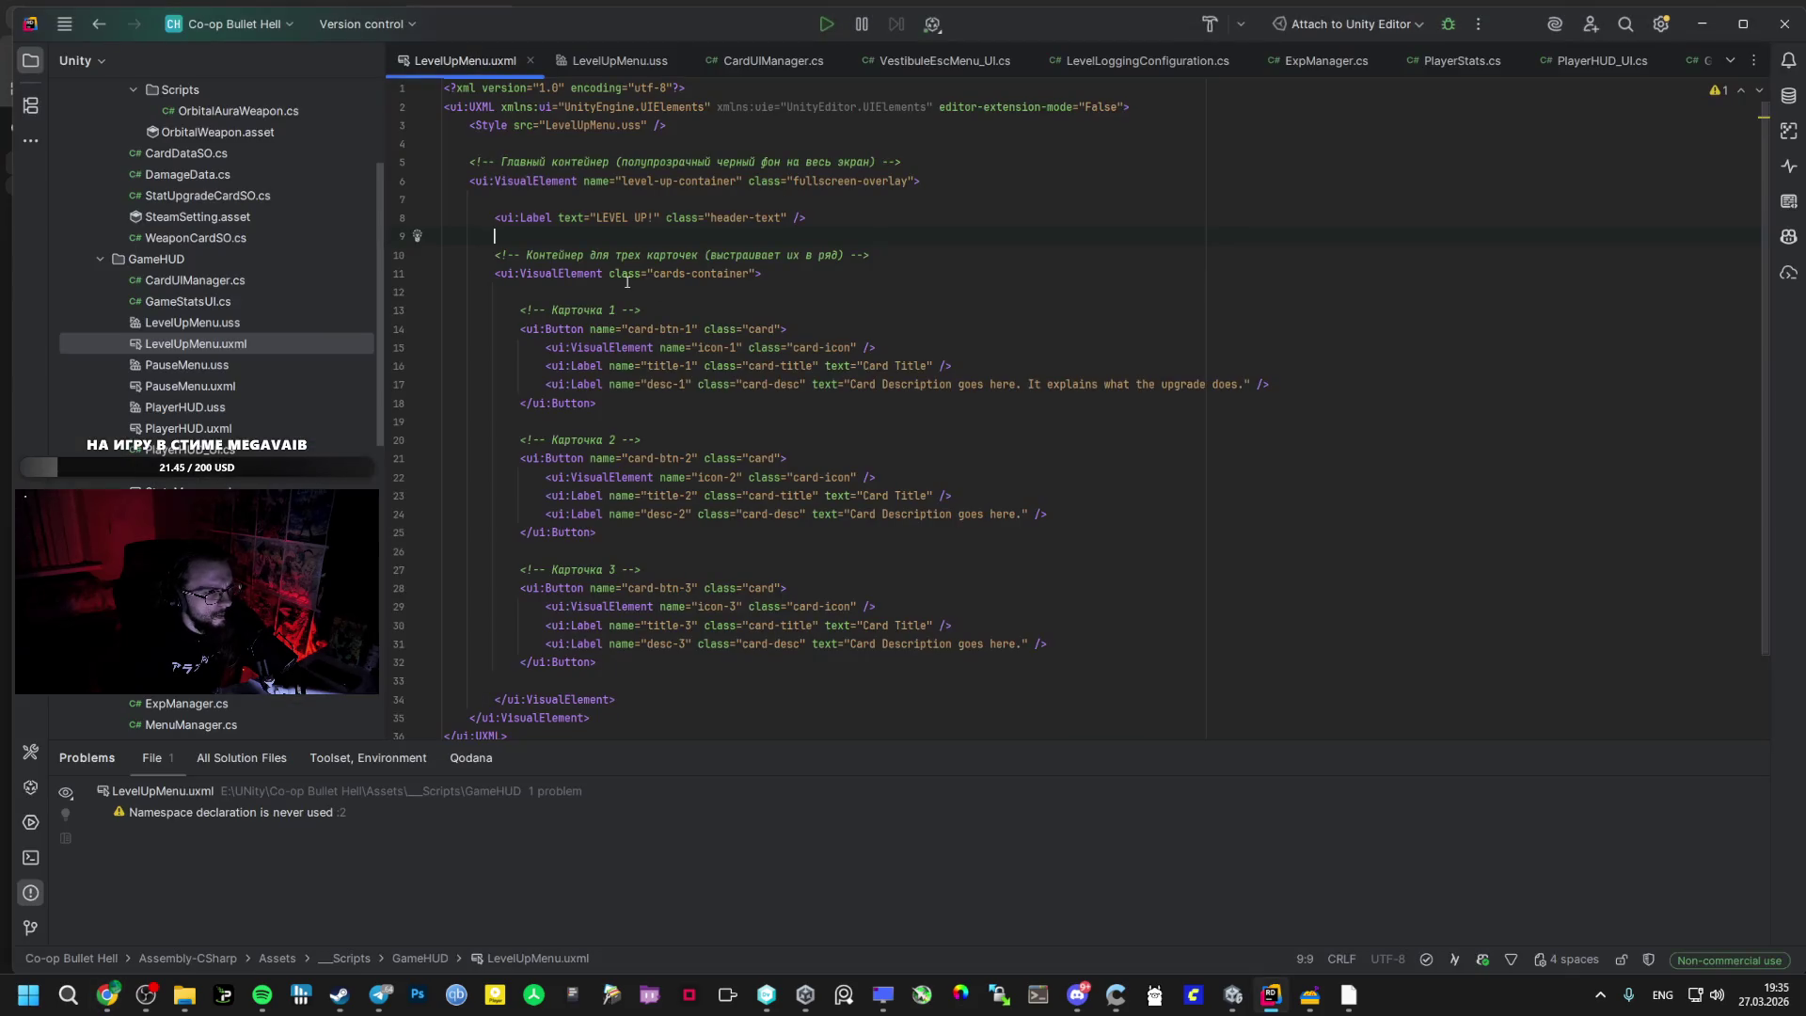
key("ctrl+v")
key("alt+Tab")
key("alt+Tab")
key("alt+Tab")
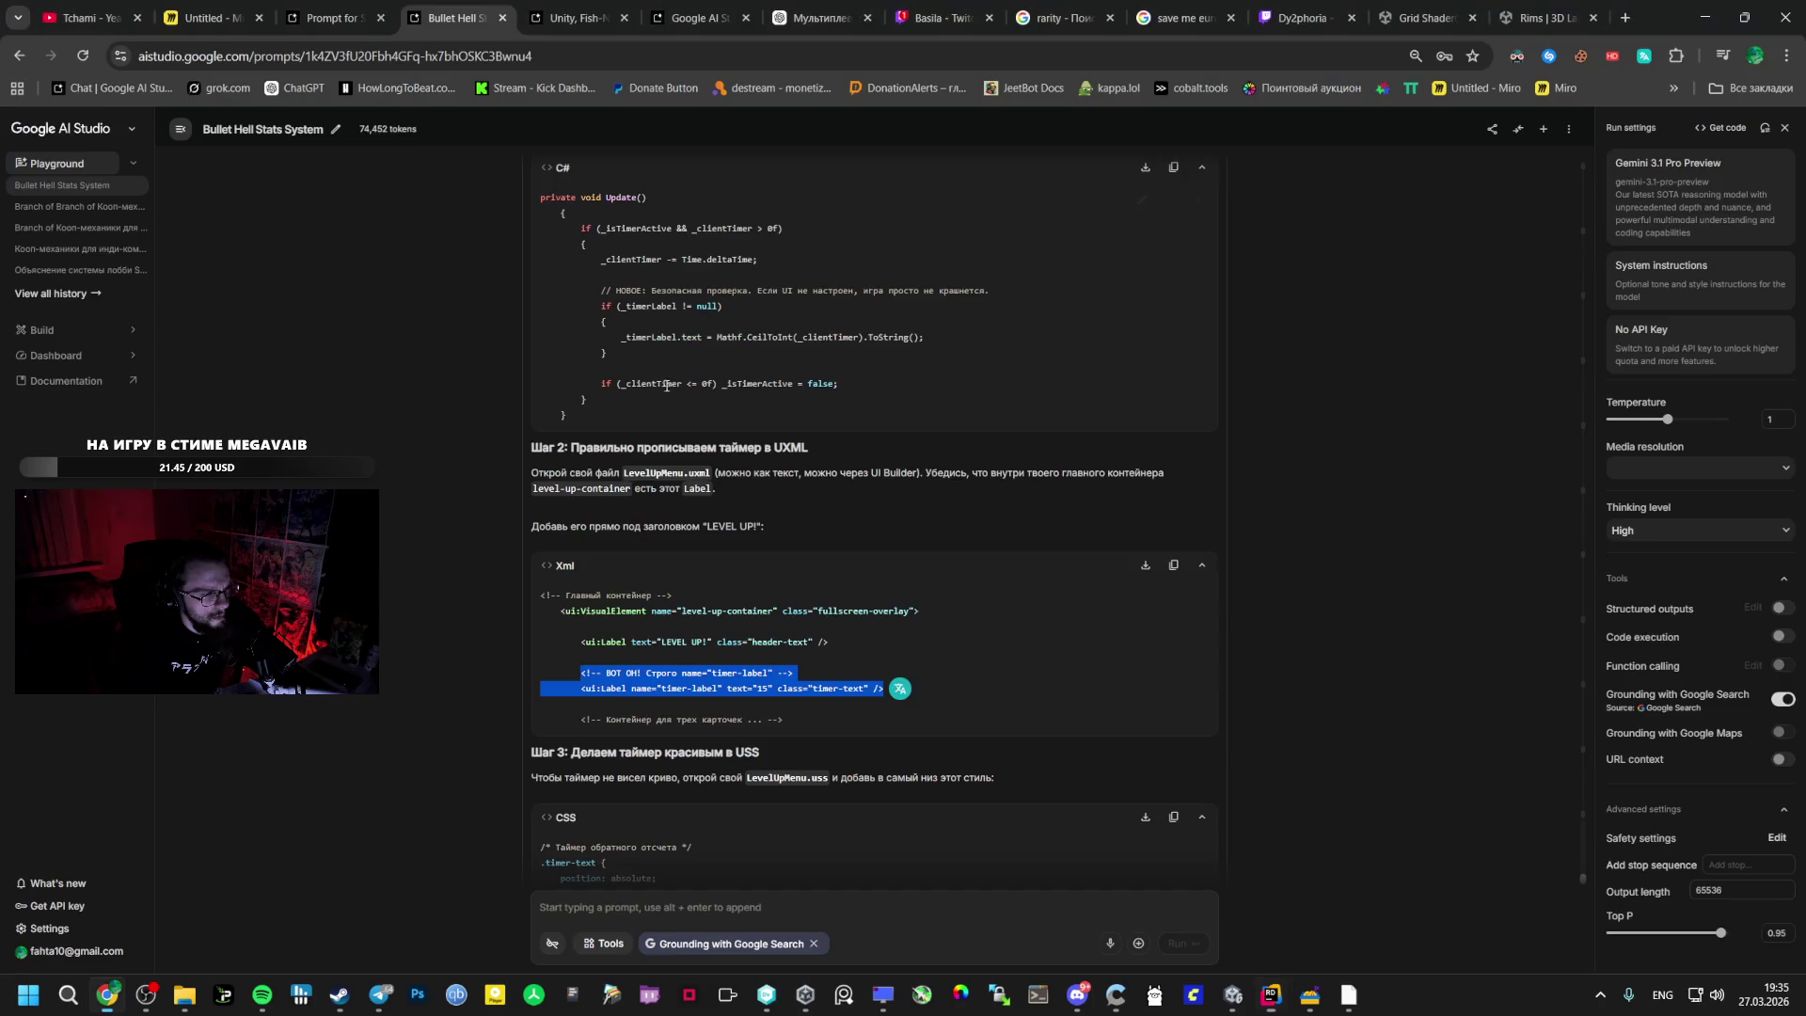
- Append the AI's .timer-text CSS block to the end of LevelUpMenu.uss
scroll(664, 412, "down", 2)
scroll(646, 489, "down", 1)
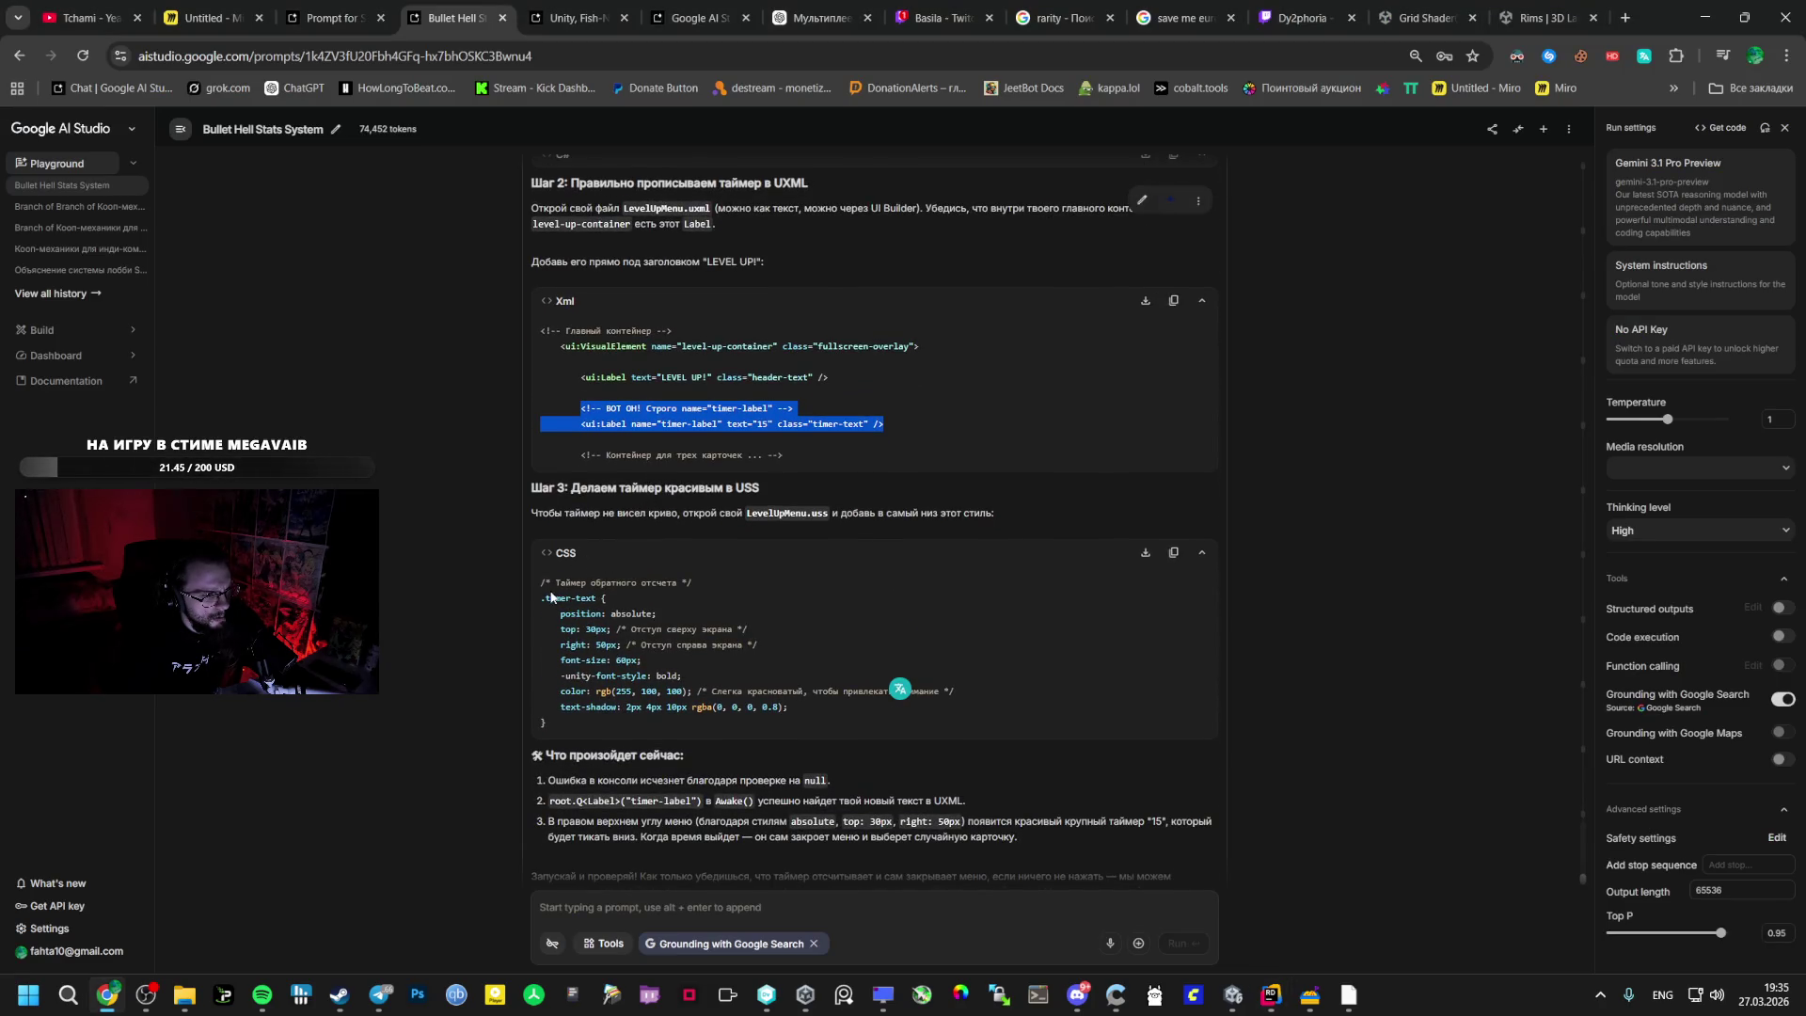
mouse_move(541, 585)
left_mouse_down()
mouse_move(659, 700)
mouse_move(632, 719)
left_mouse_up()
key("ctrl+c")
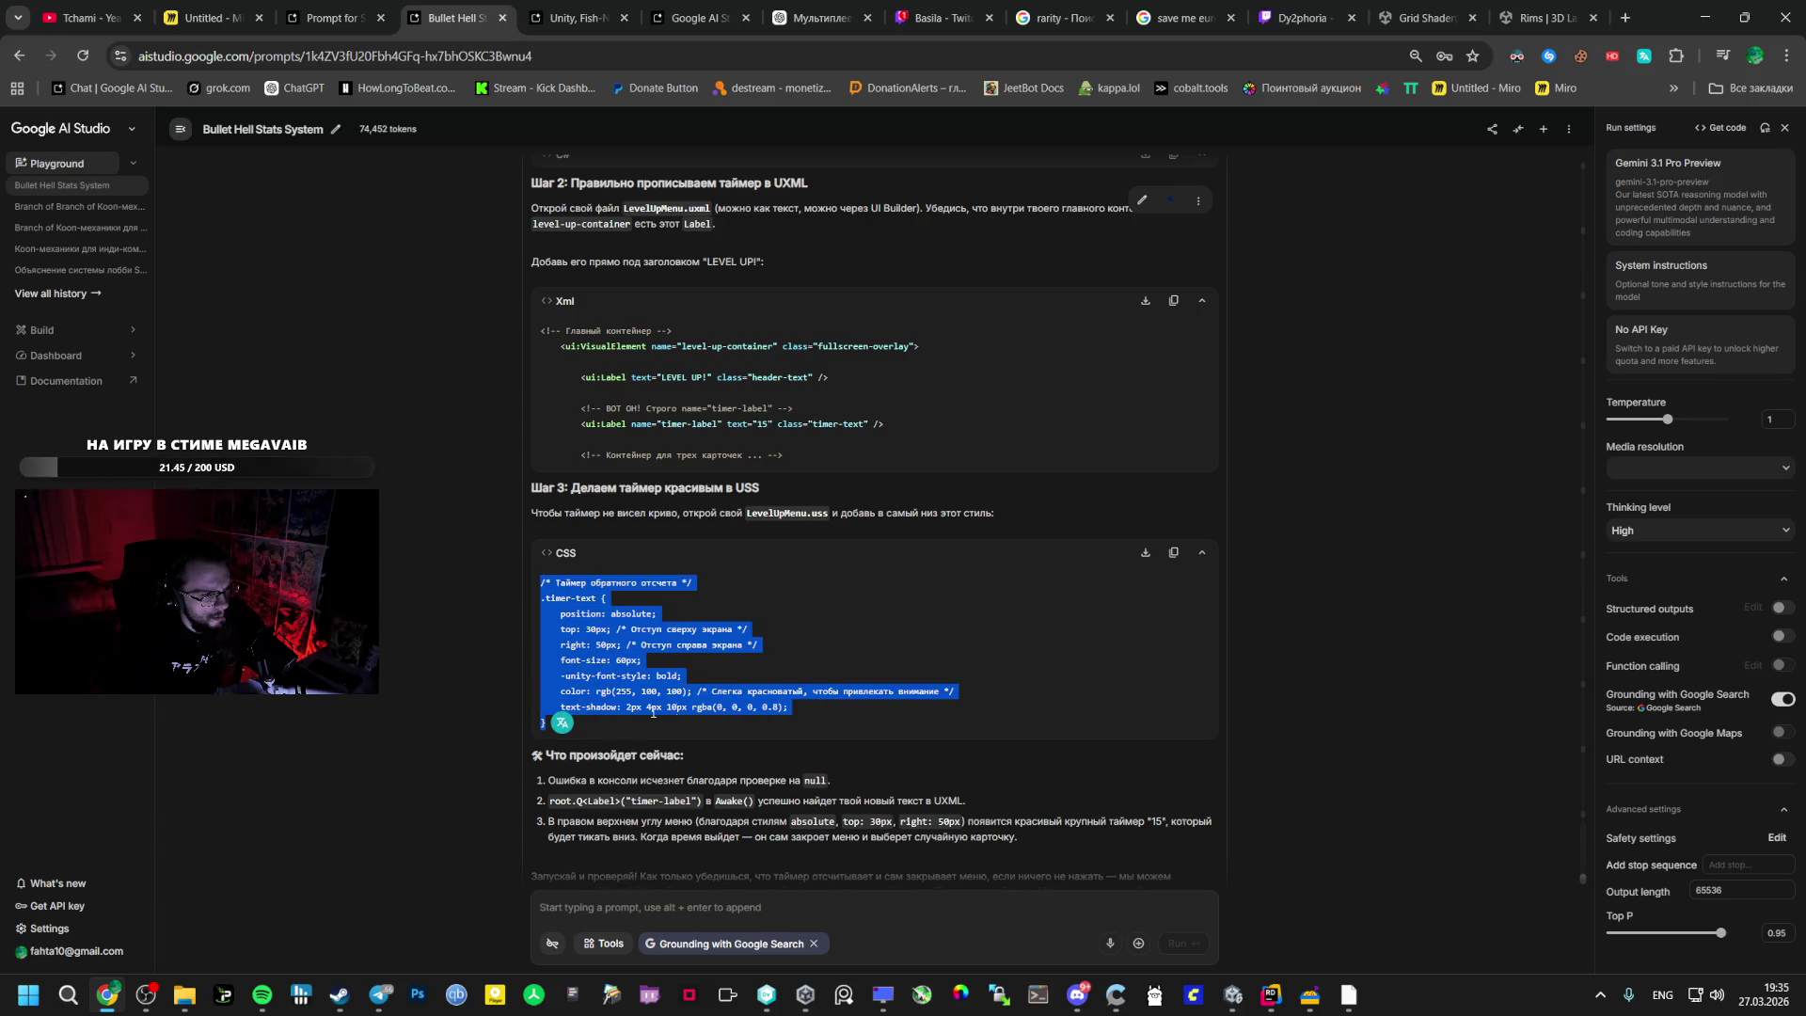
left_click(1271, 995)
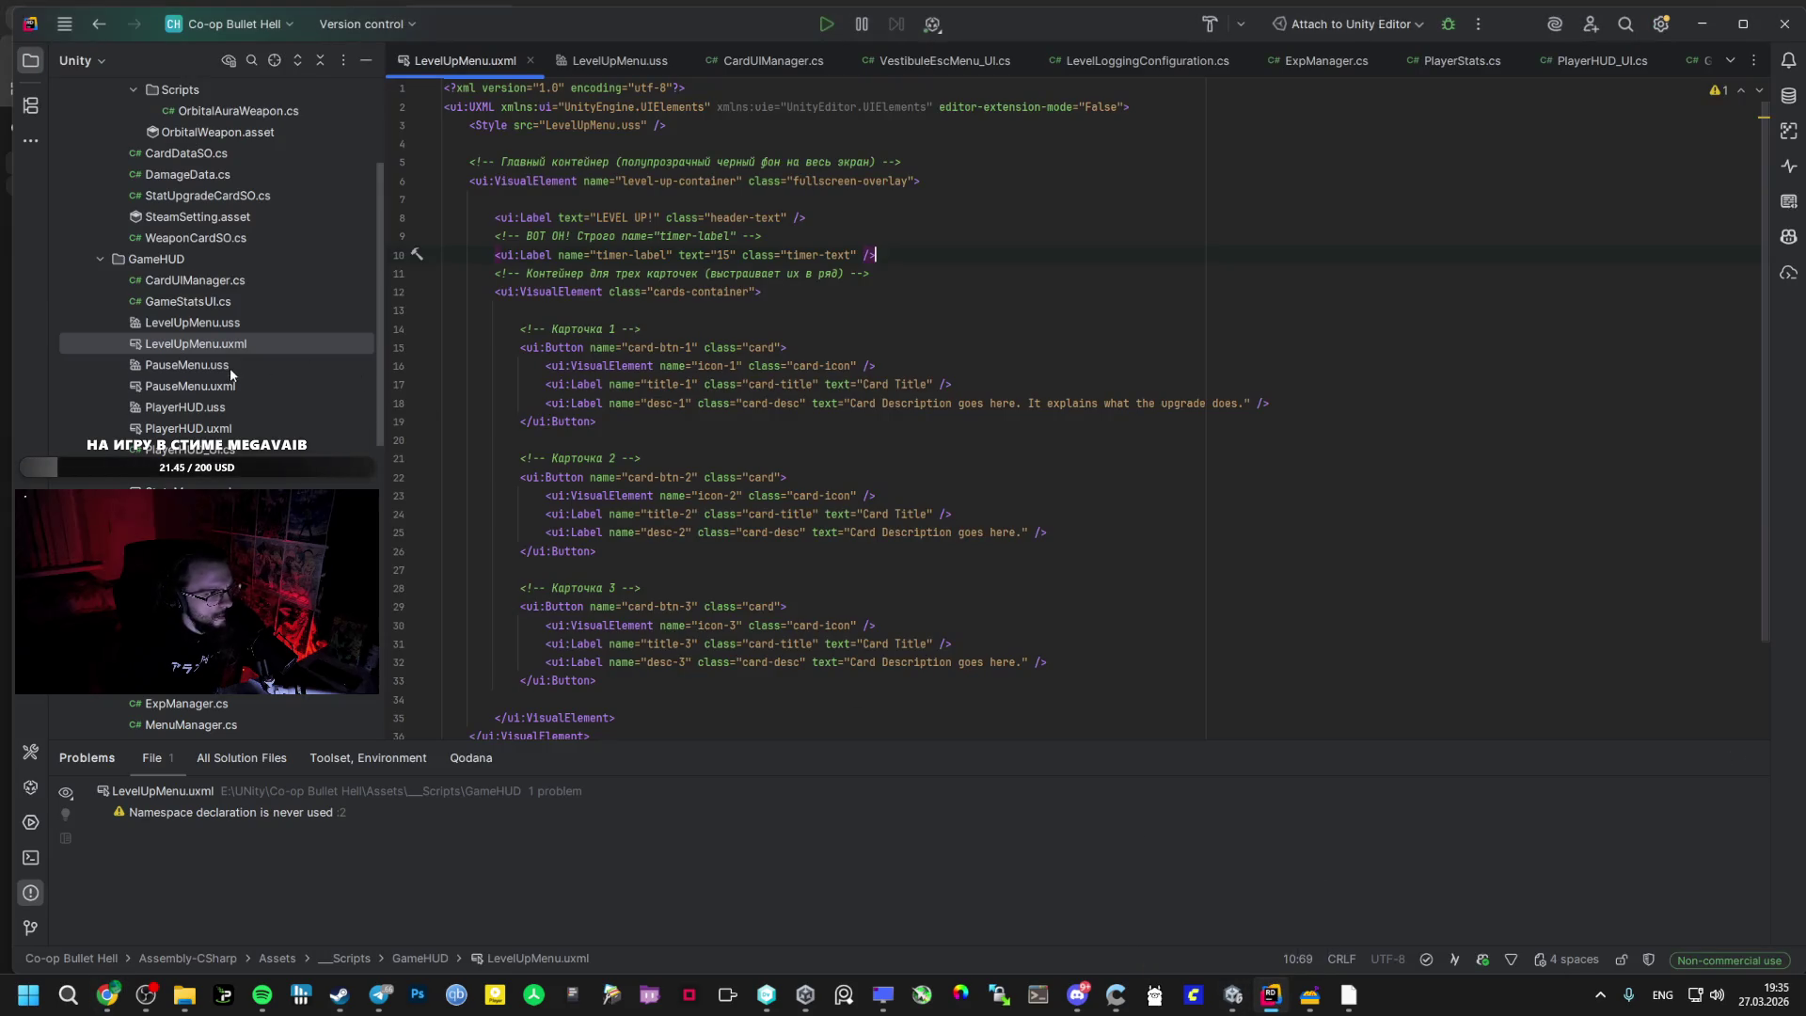
left_click(214, 330)
double_click(215, 329)
left_click(502, 670)
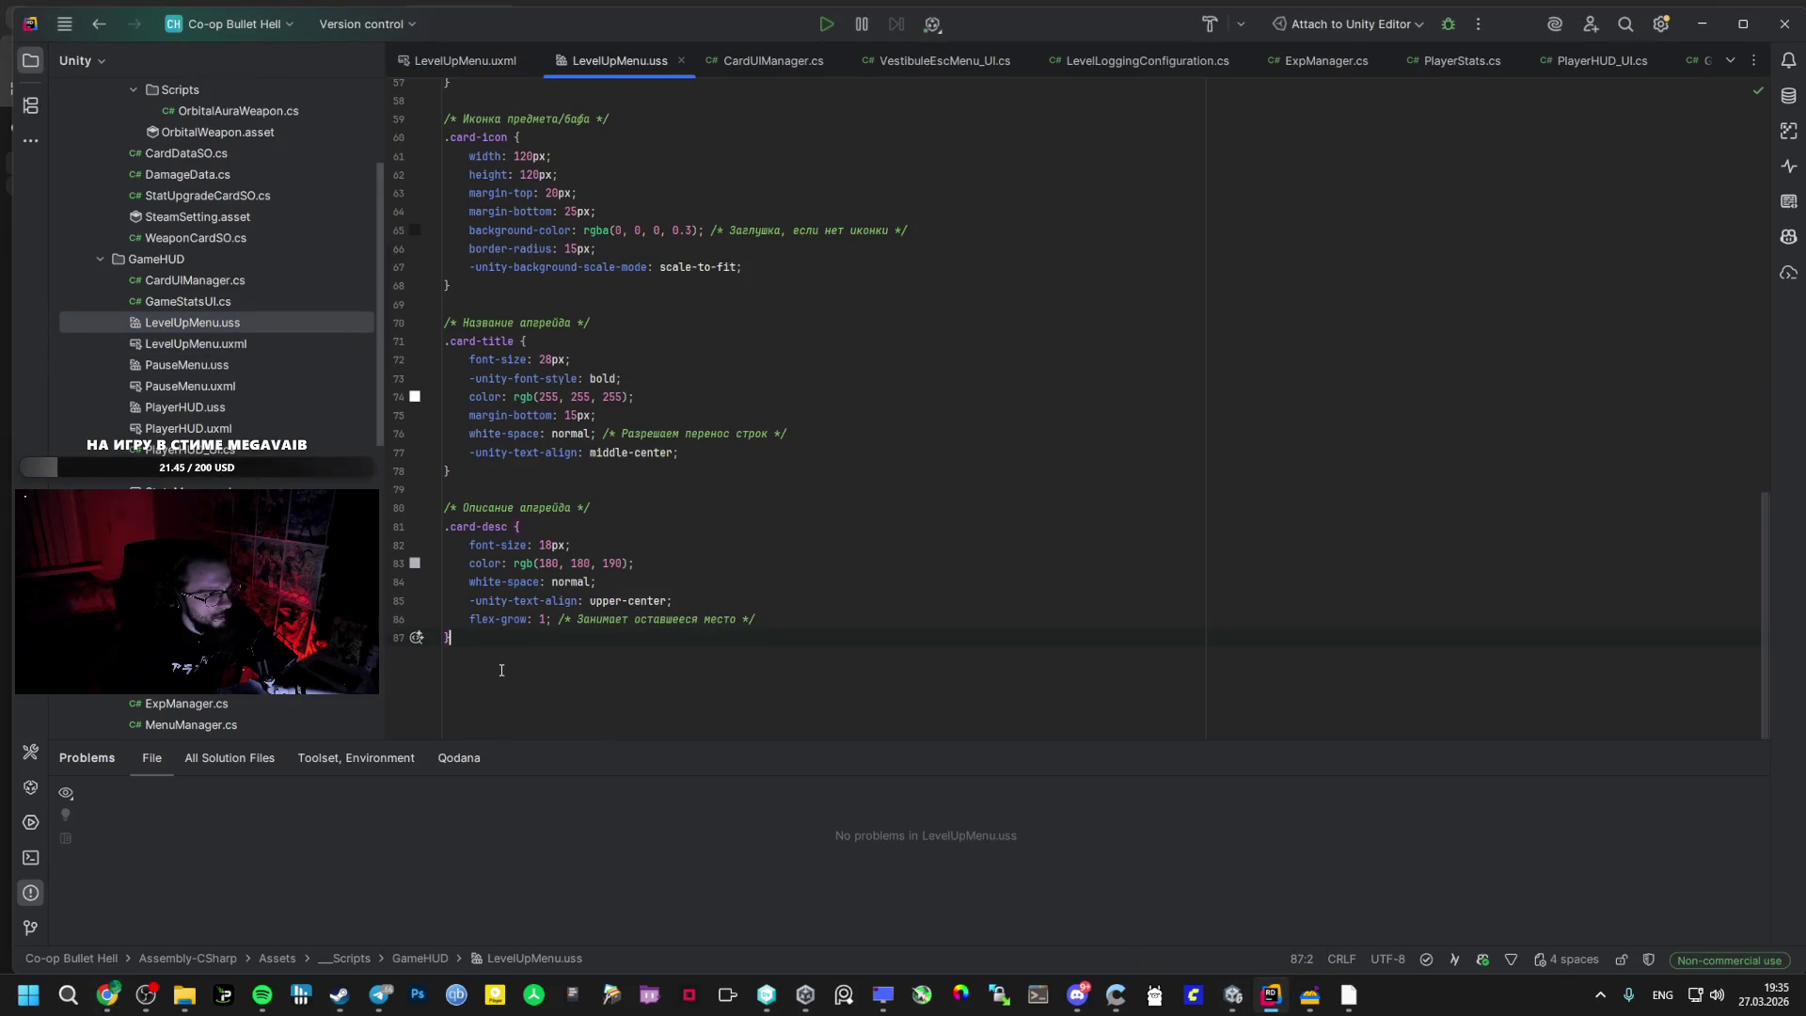
key("ctrl+v")
key("alt+Tab")
scroll(762, 636, "down", 1)
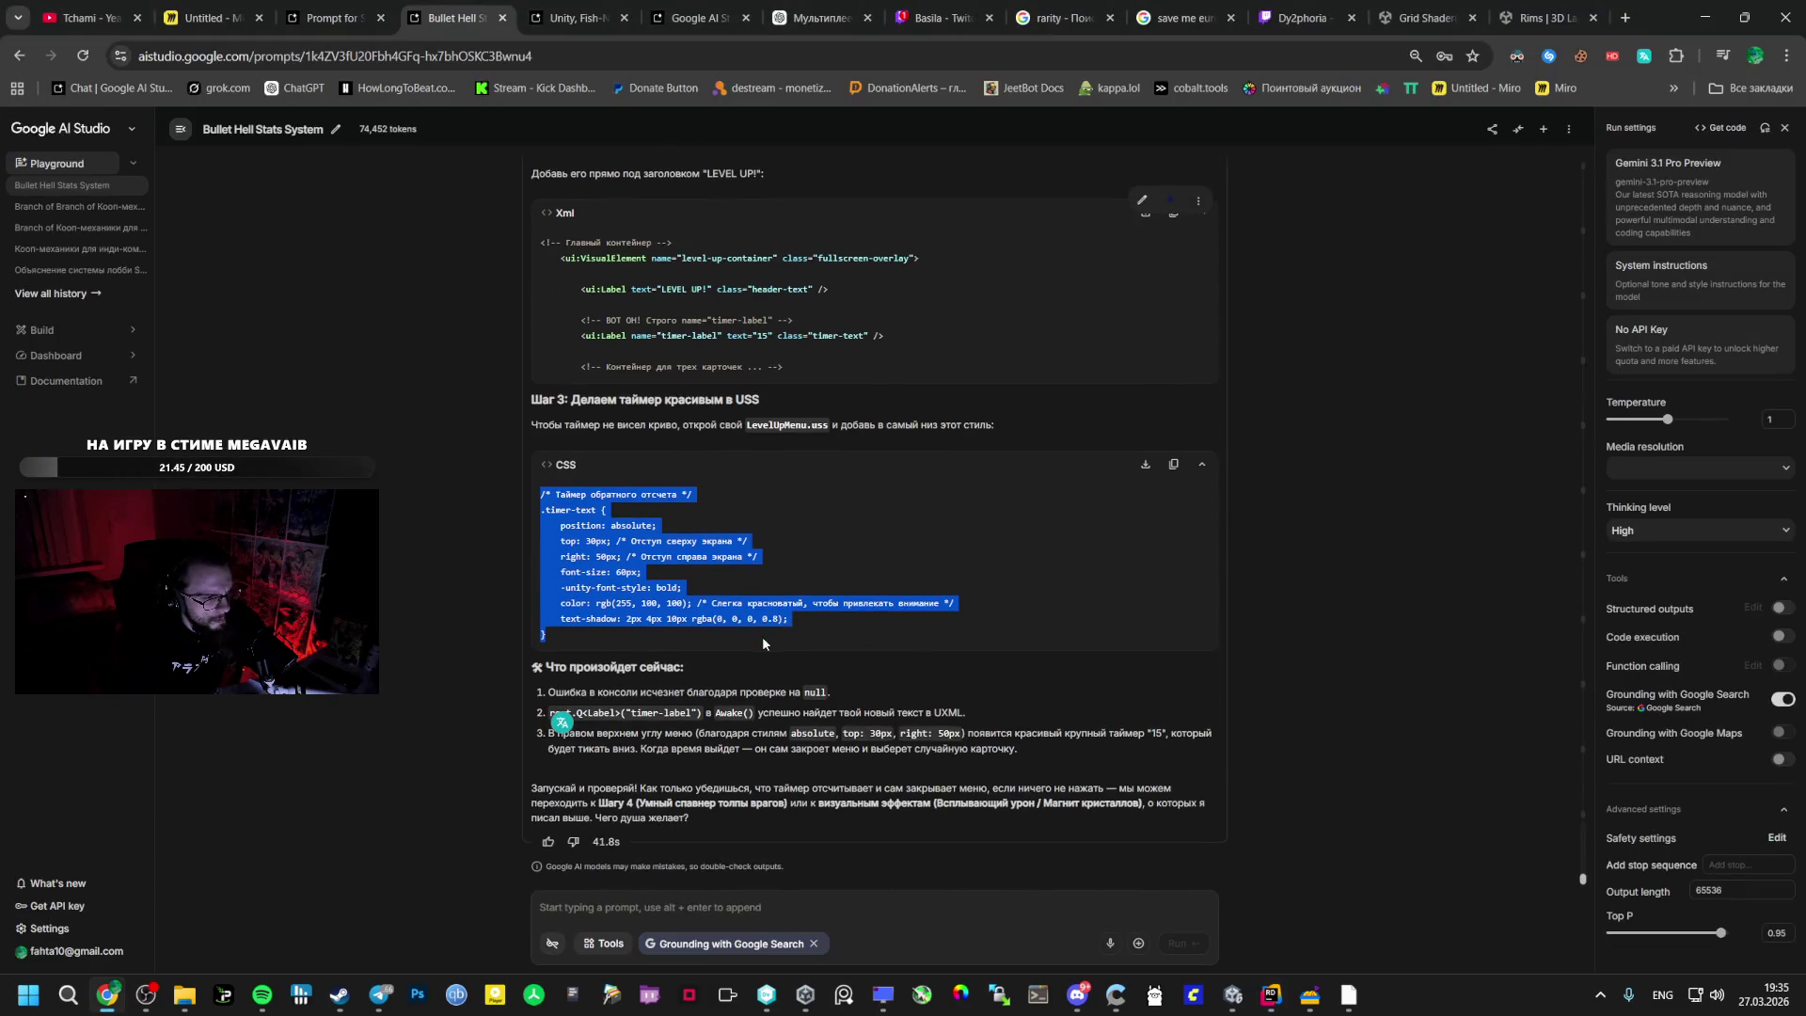
- Attach PlayerHUD_UI.cs from Unity's GameHUD folder to the AI Studio prompt
scroll(731, 627, "up", 1)
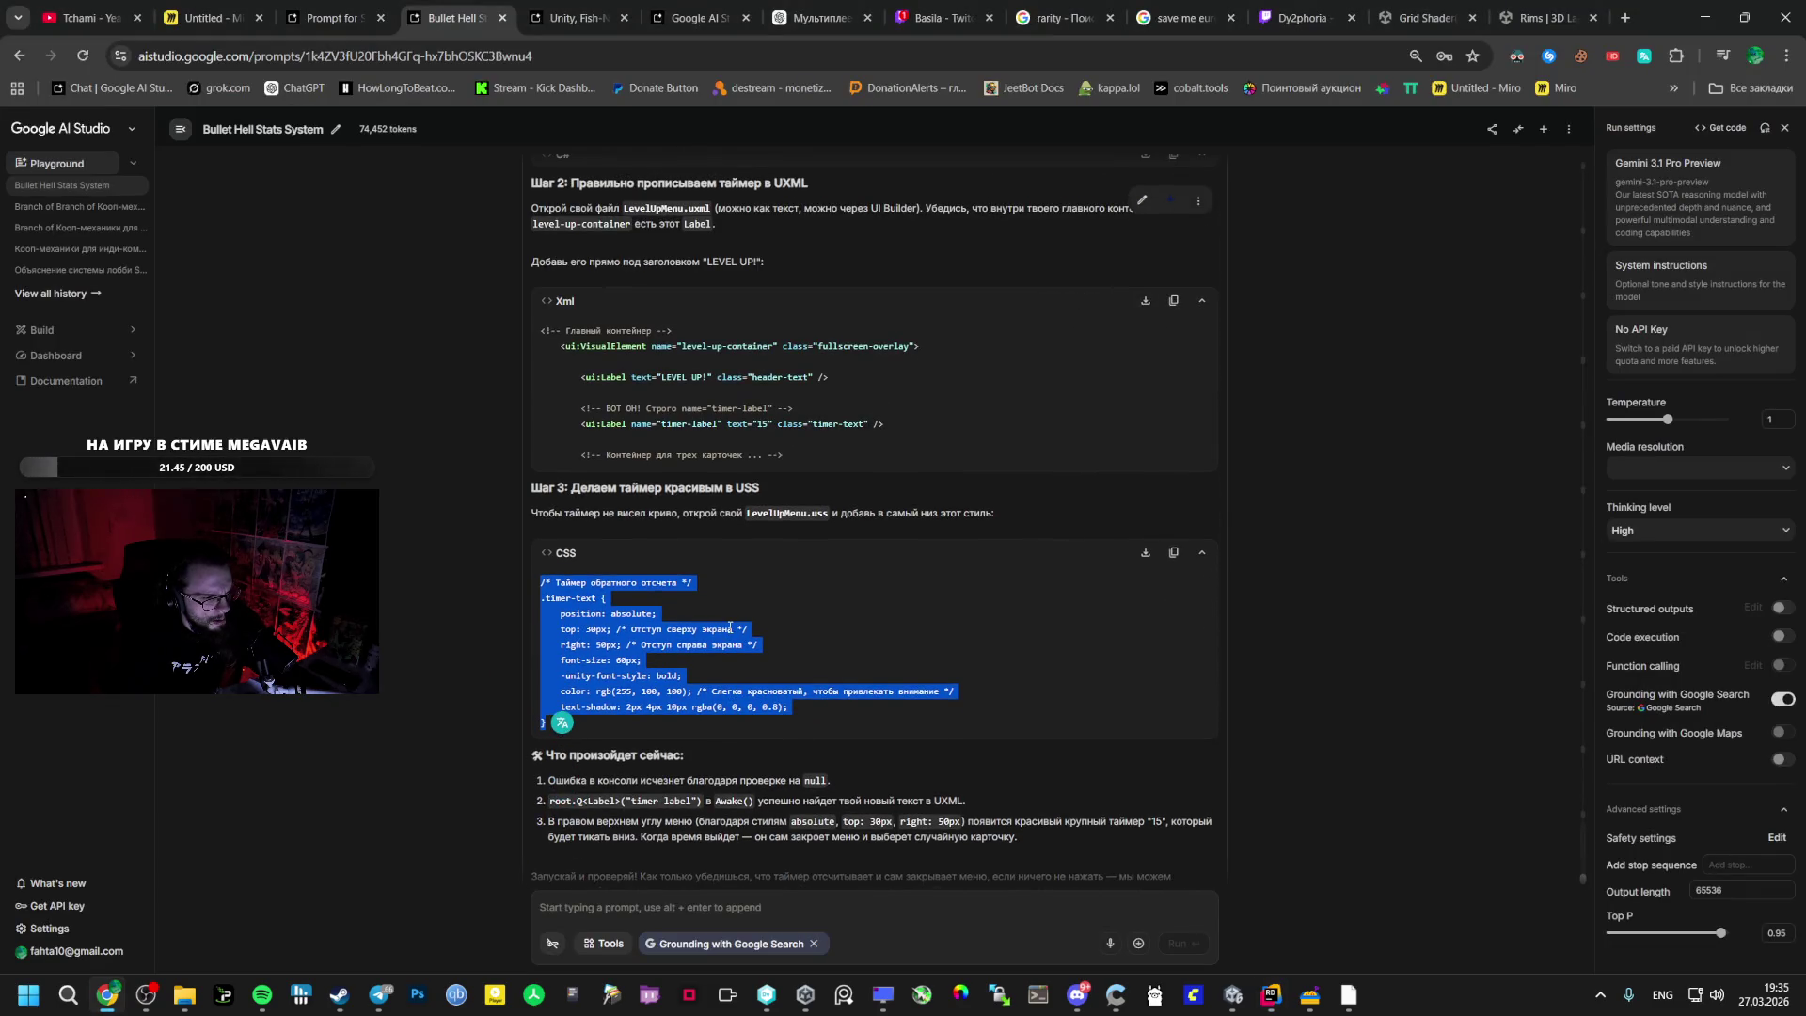
left_click(1233, 996)
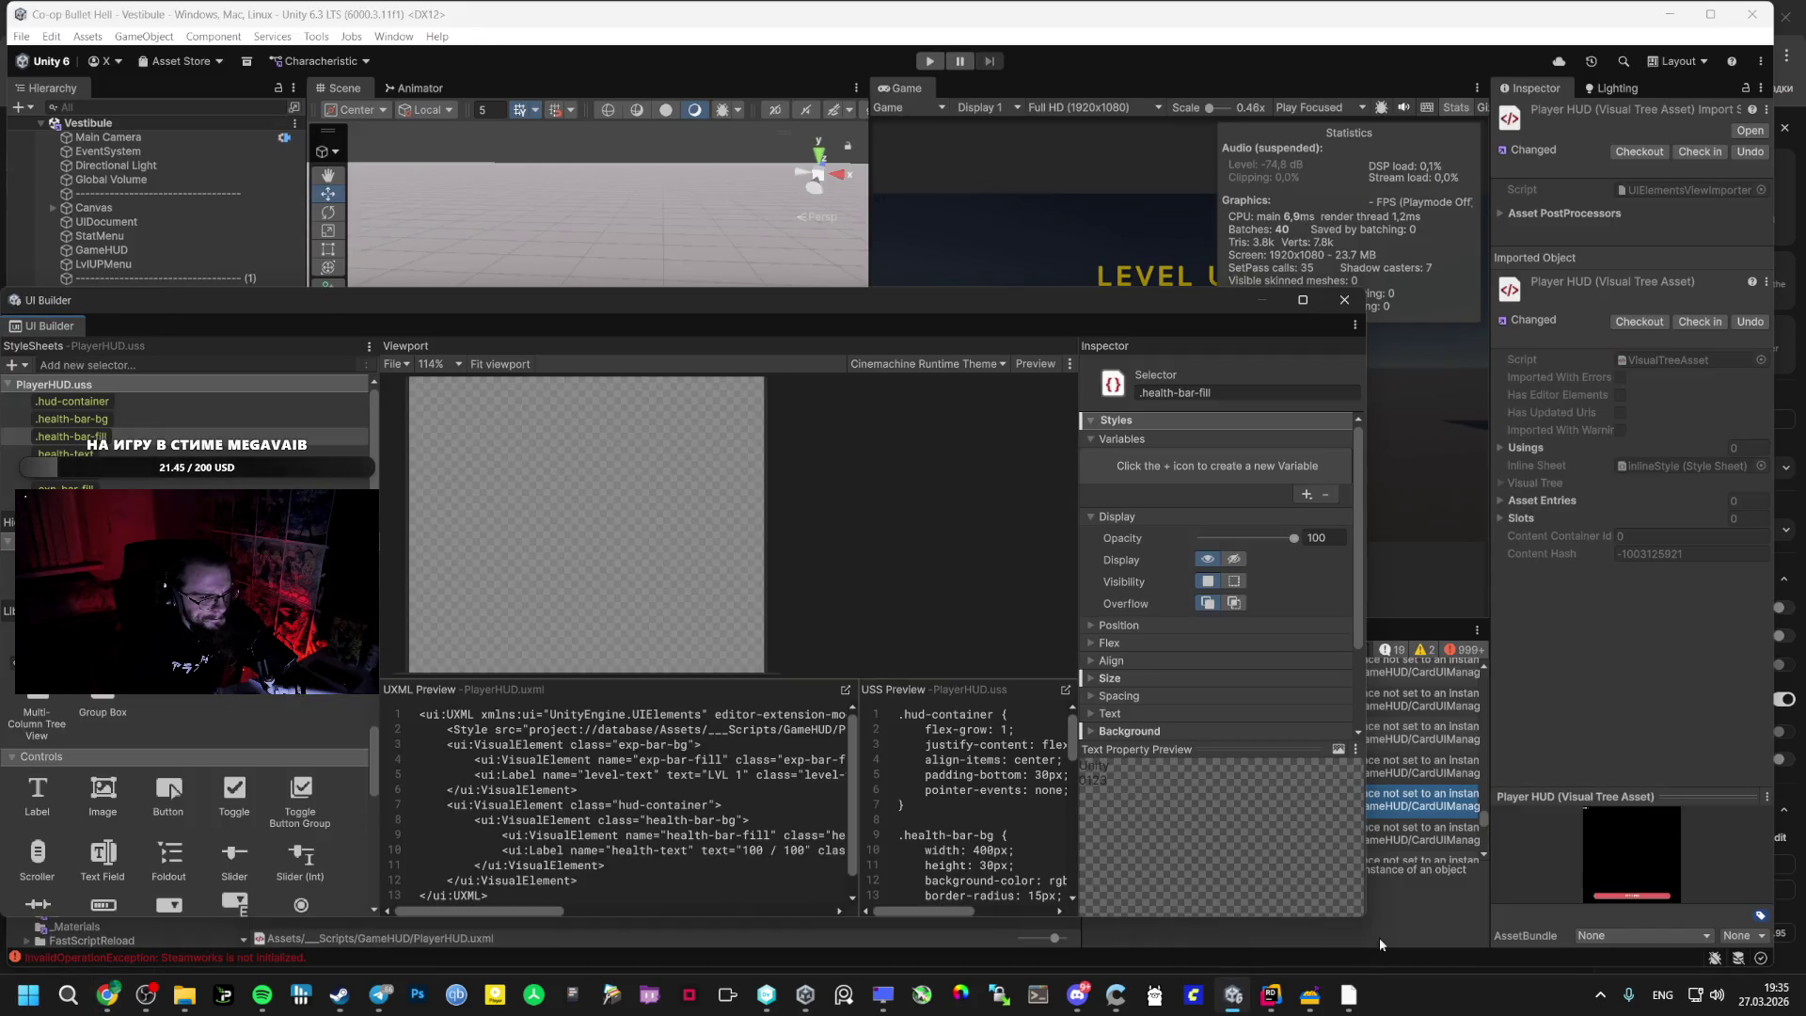
left_click(1332, 307)
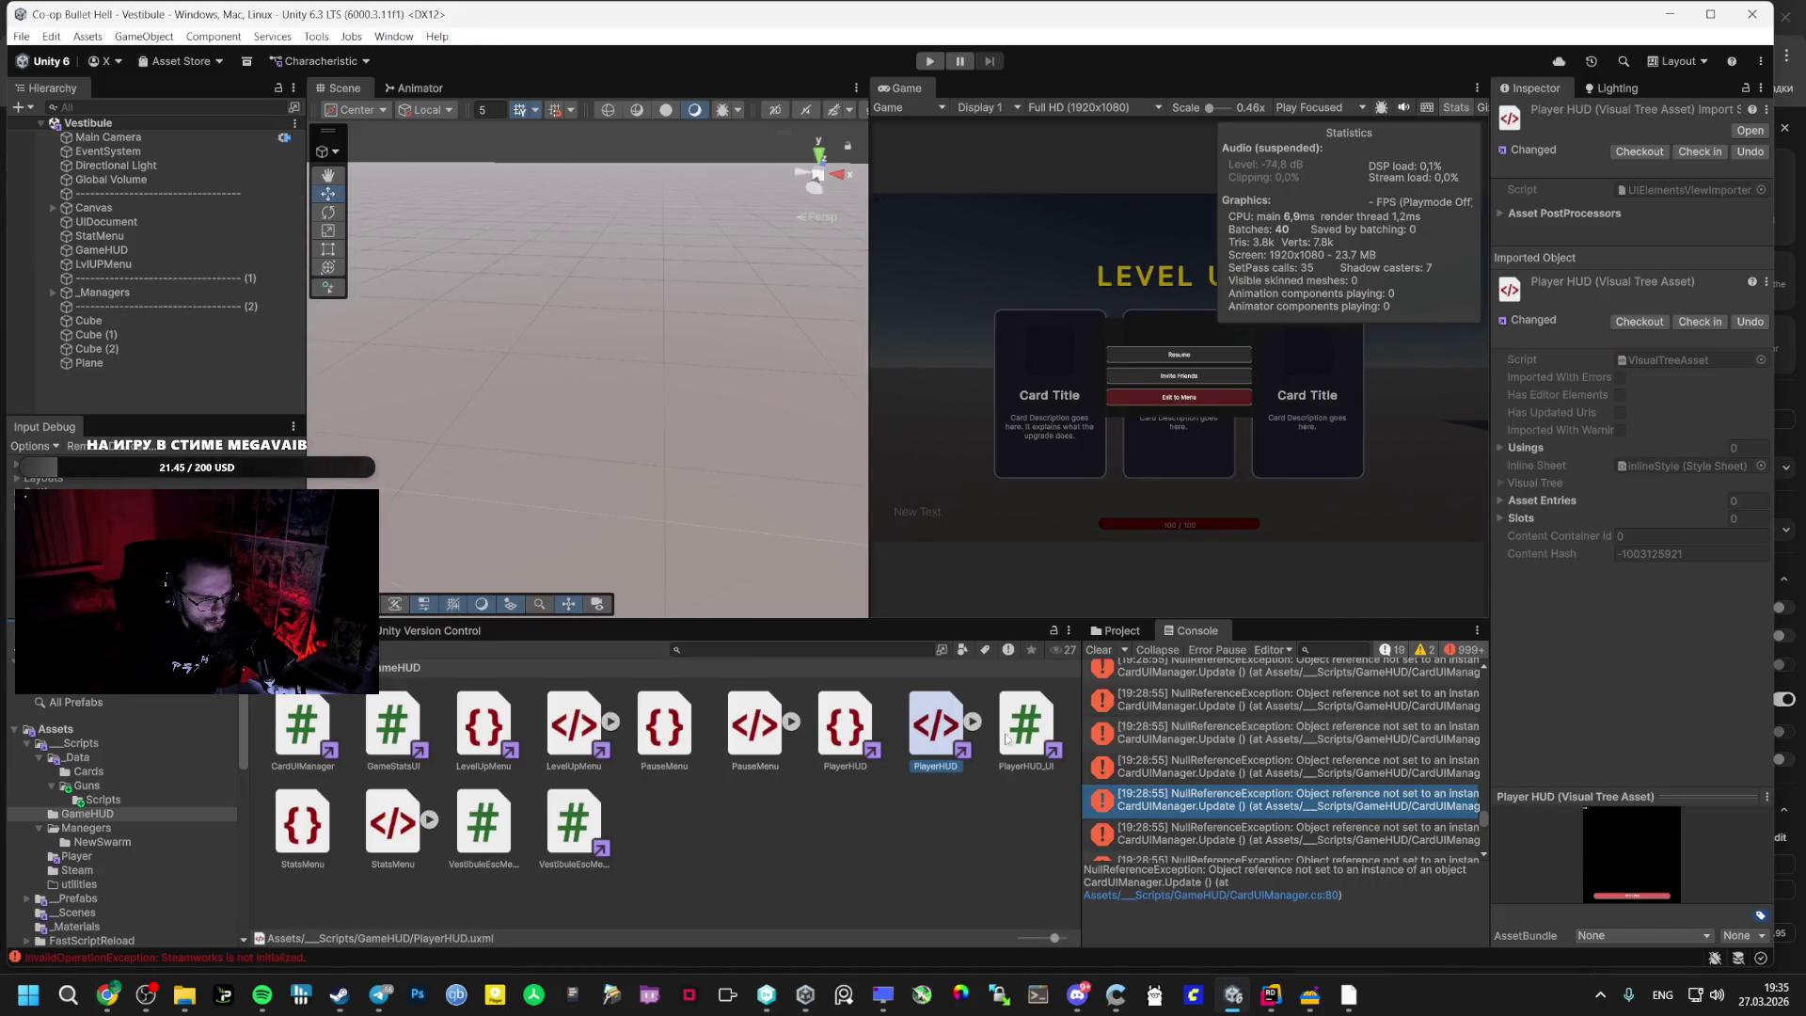
left_click(1018, 742, "ctrl")
left_click(851, 743, "ctrl")
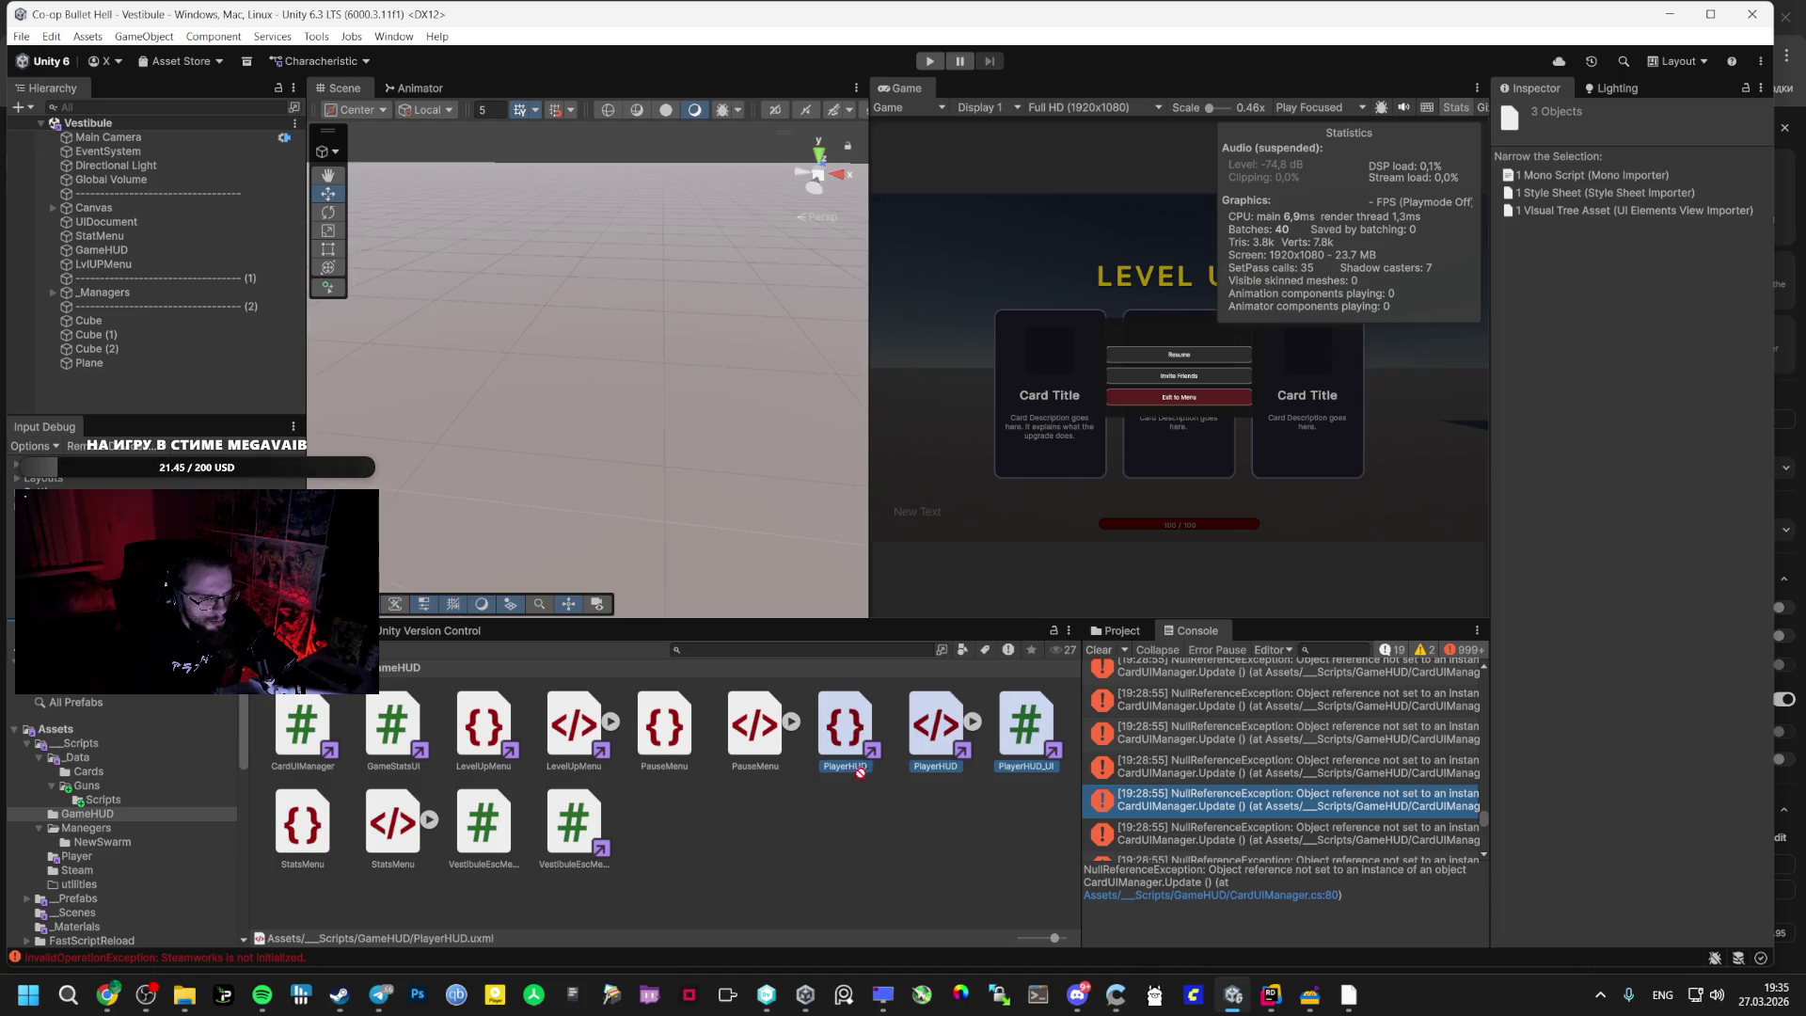
left_click_drag(839, 803, 820, 849)
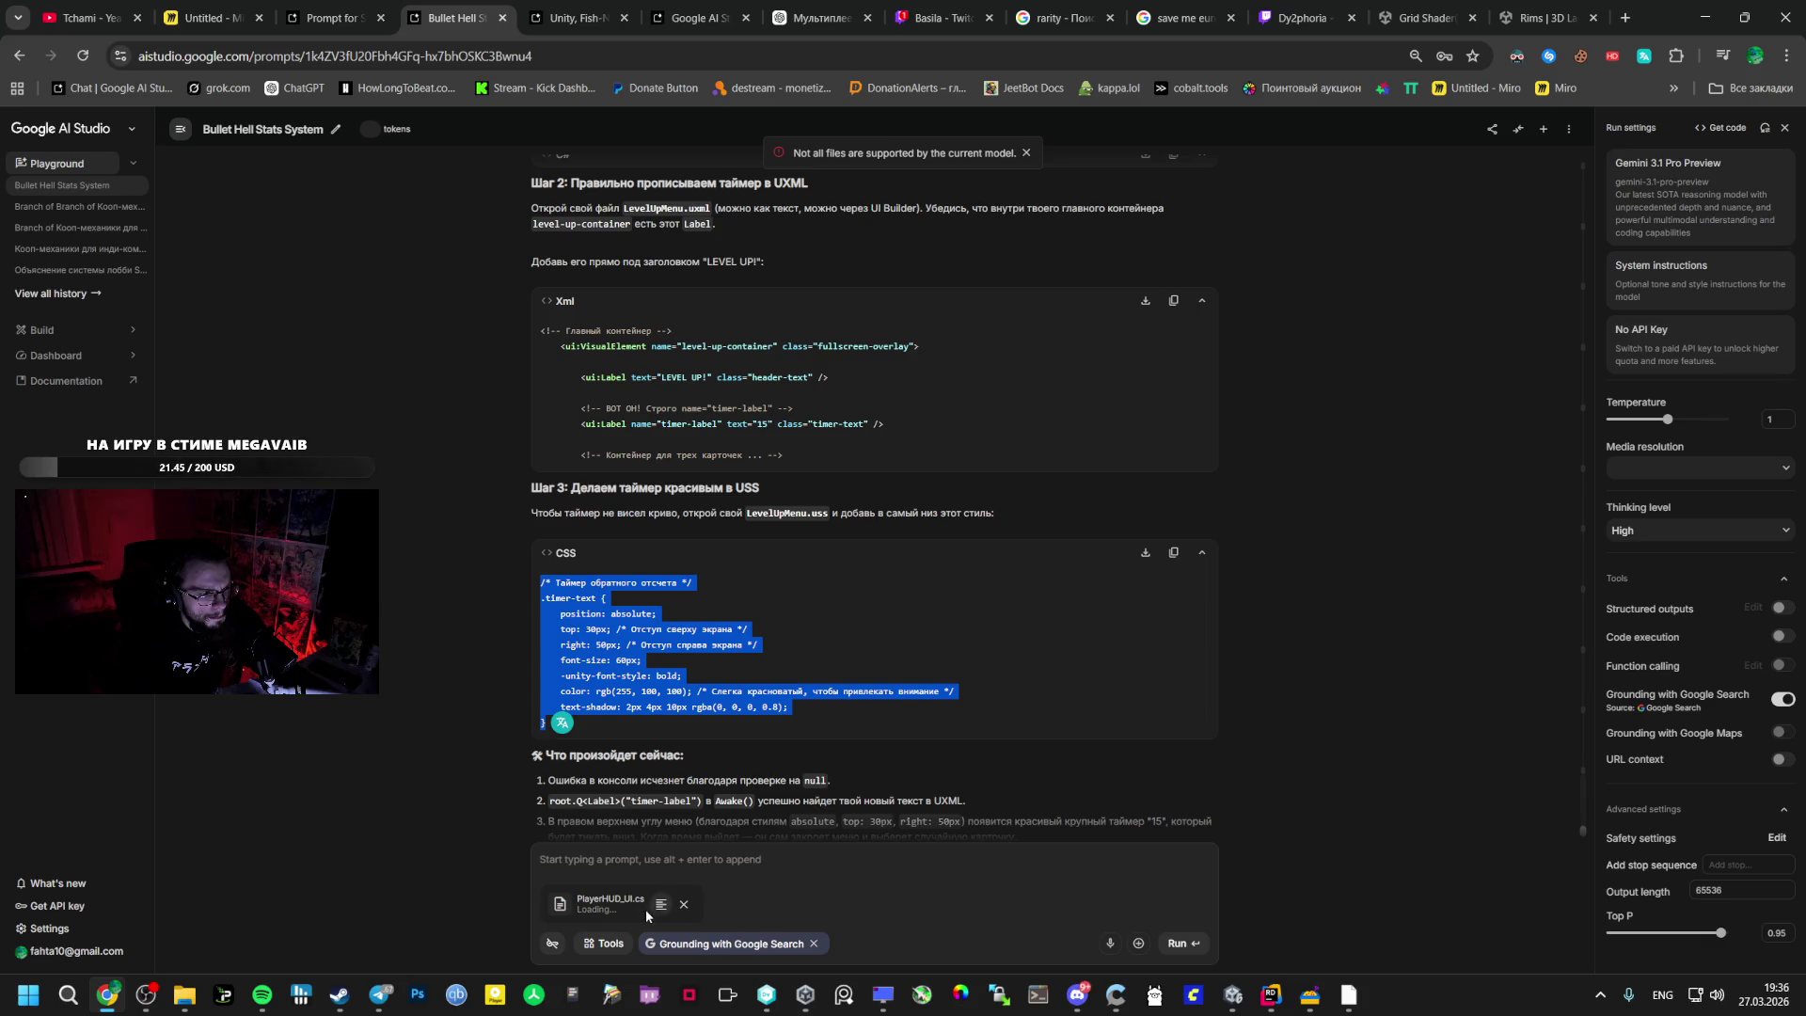
- Copy the PlayerHUD.uxml markup from Unity and paste it into the AI Studio prompt
key("alt+Tab")
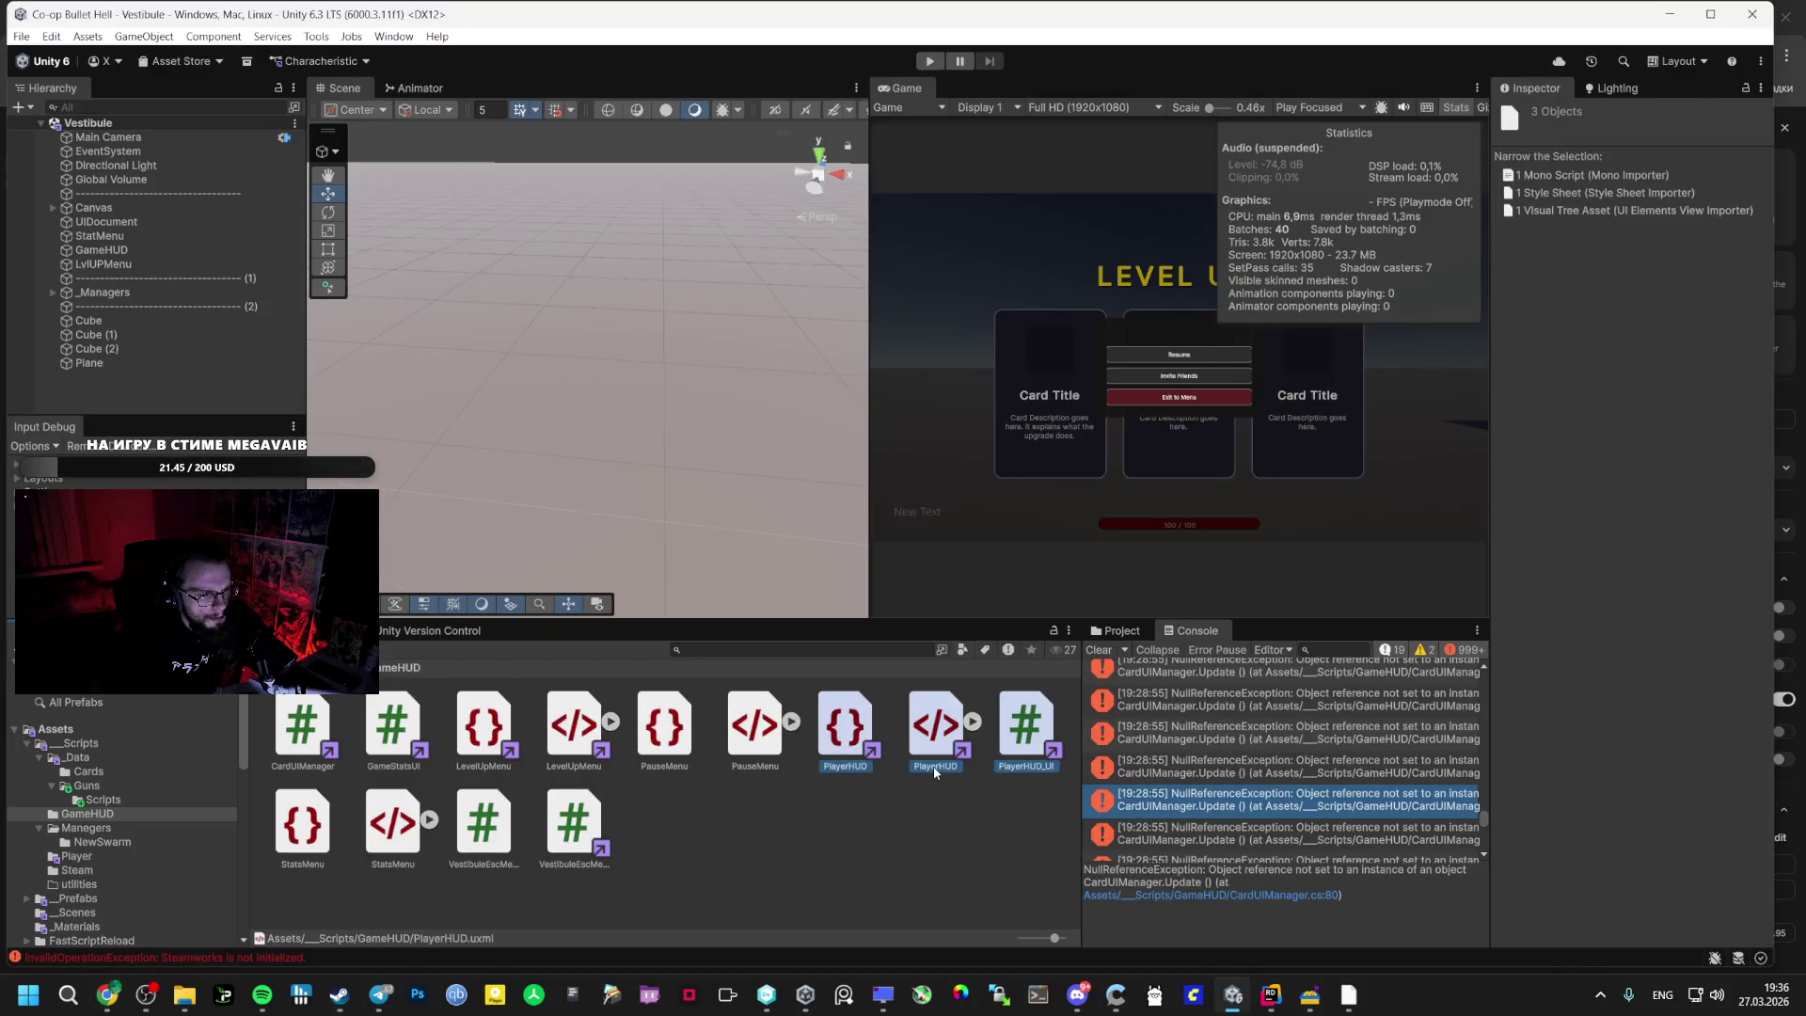
double_click(935, 773)
left_click(790, 806)
key("ctrl+a")
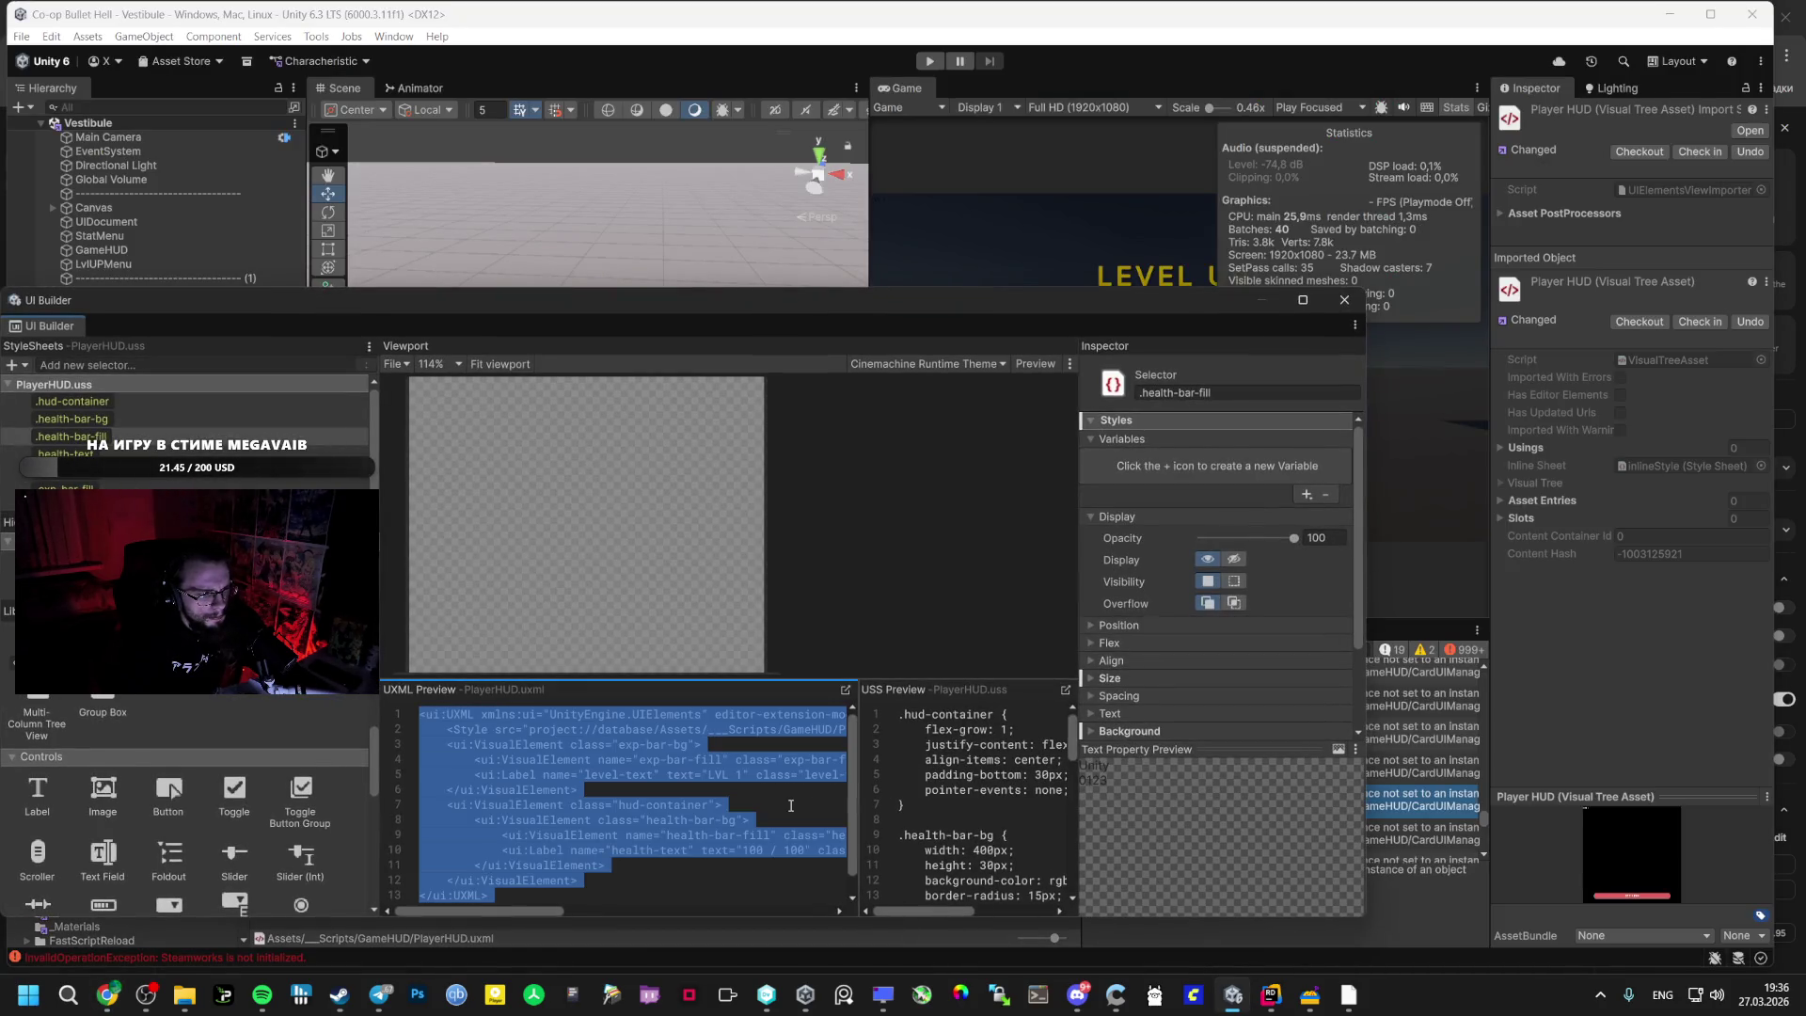
key("alt+Tab")
key("alt+Tab")
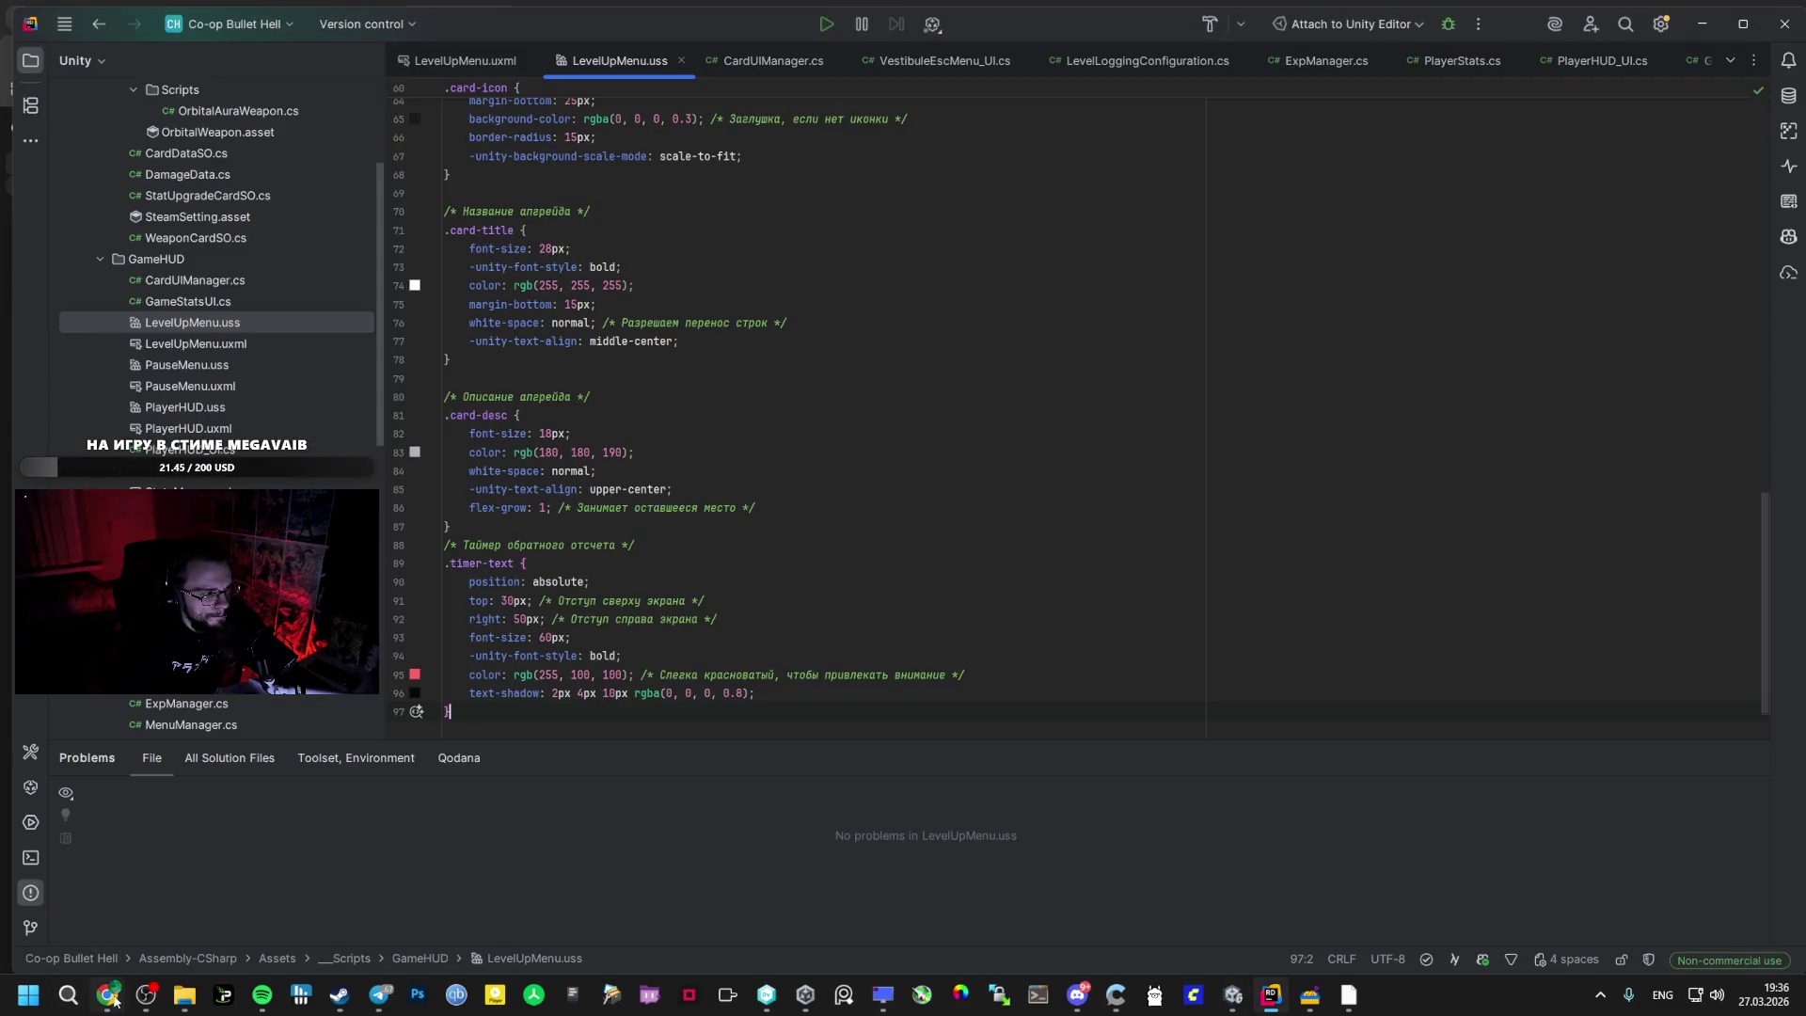
left_click(108, 995)
left_click(545, 824)
key("ctrl+v")
- Open the PlayerHUD style sheet in the code editor and copy its contents
key("alt+Tab")
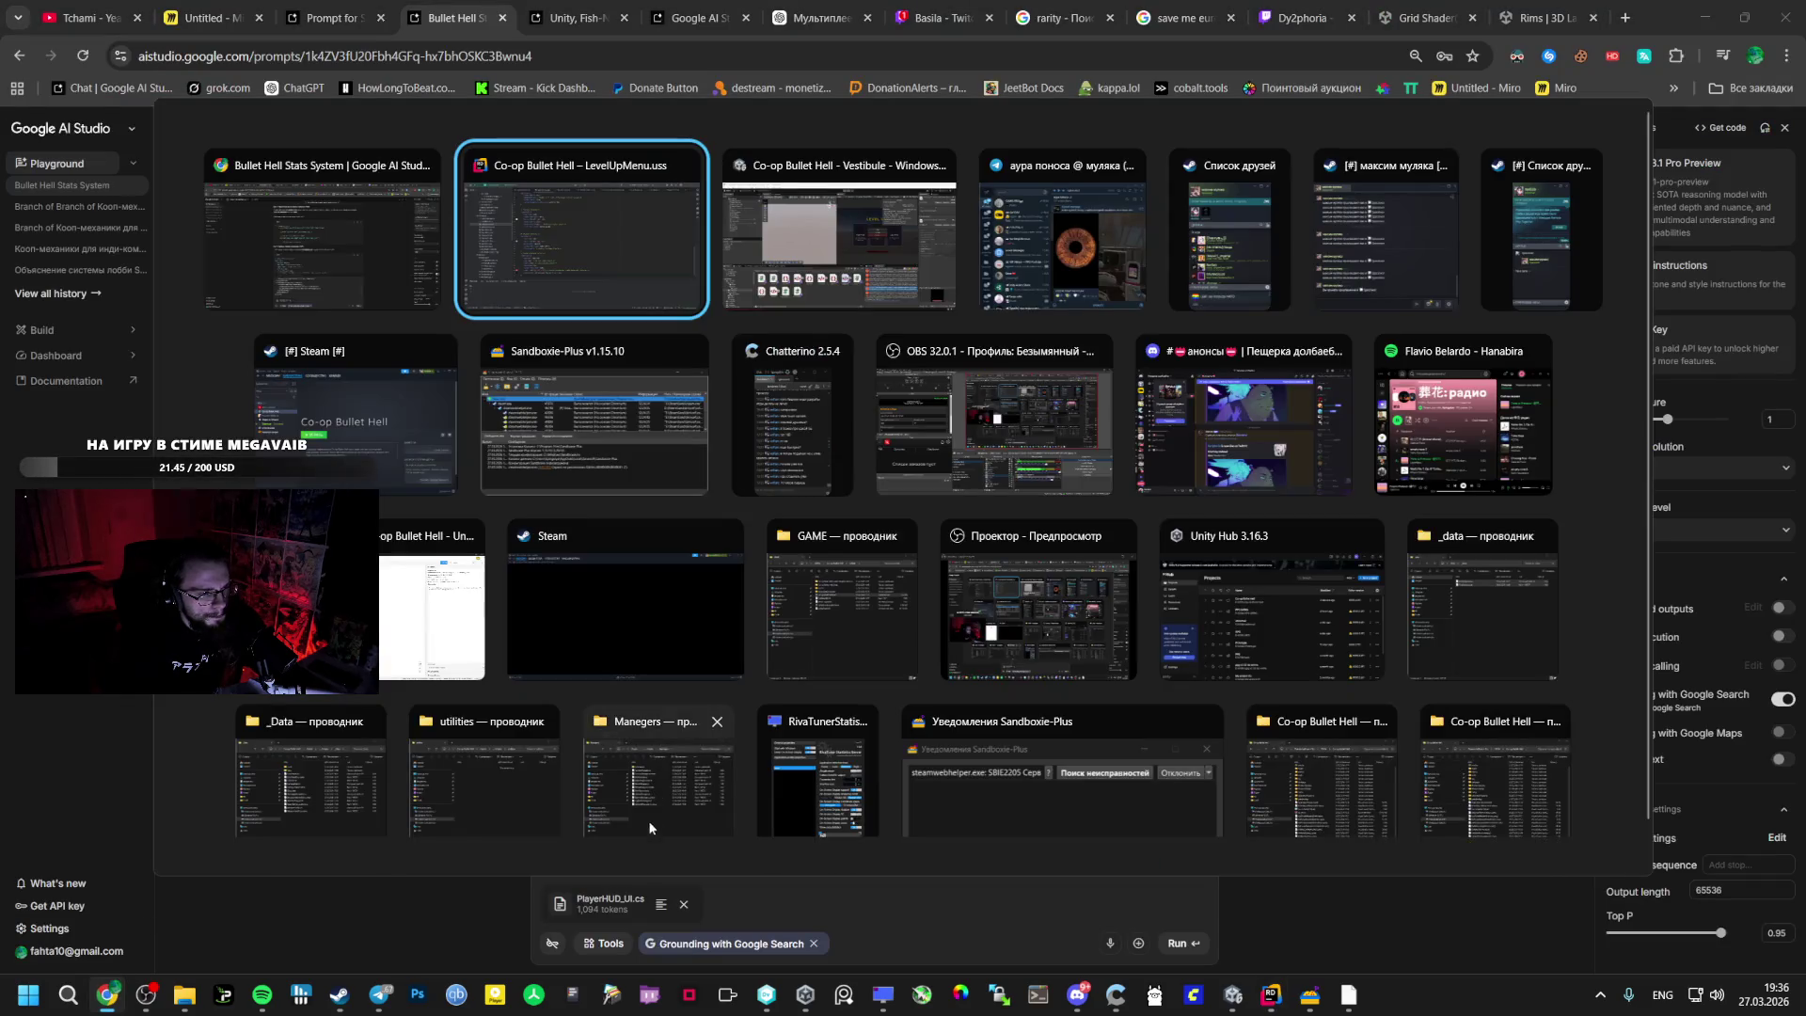
key("alt+Tab")
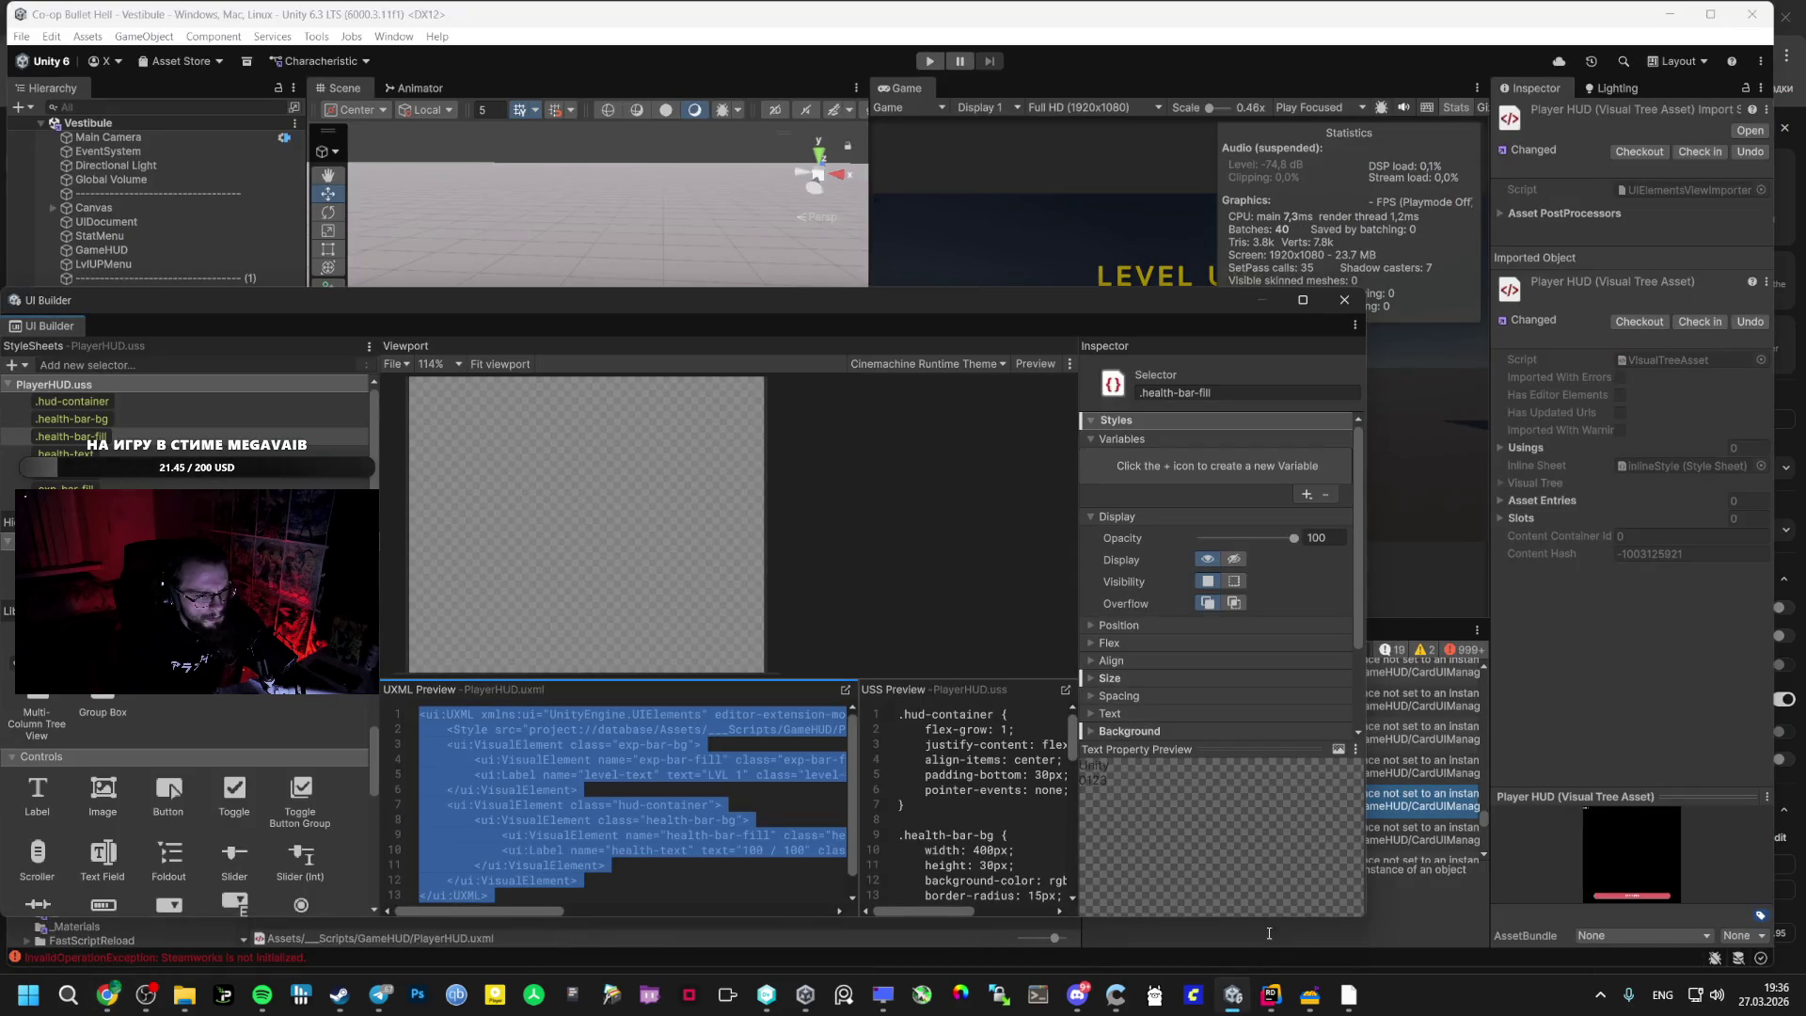
left_click(1463, 901)
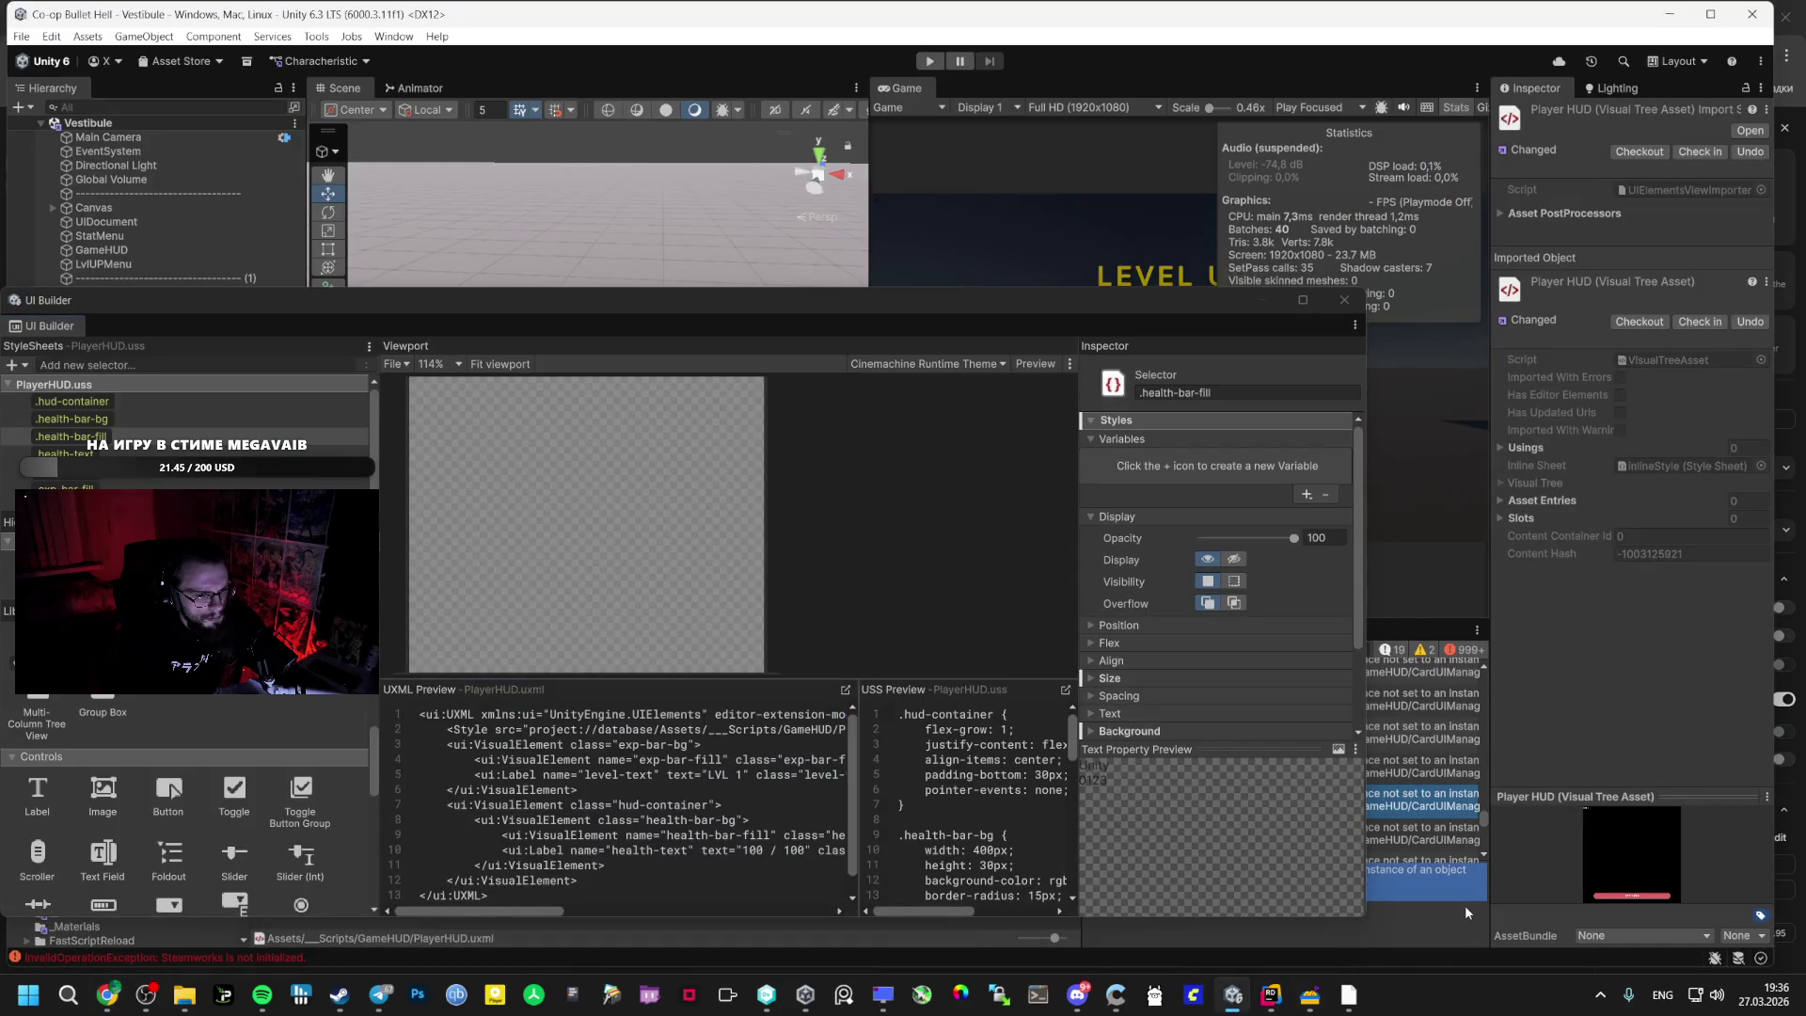
left_click(1262, 299)
left_click_drag(1294, 303, 585, 346)
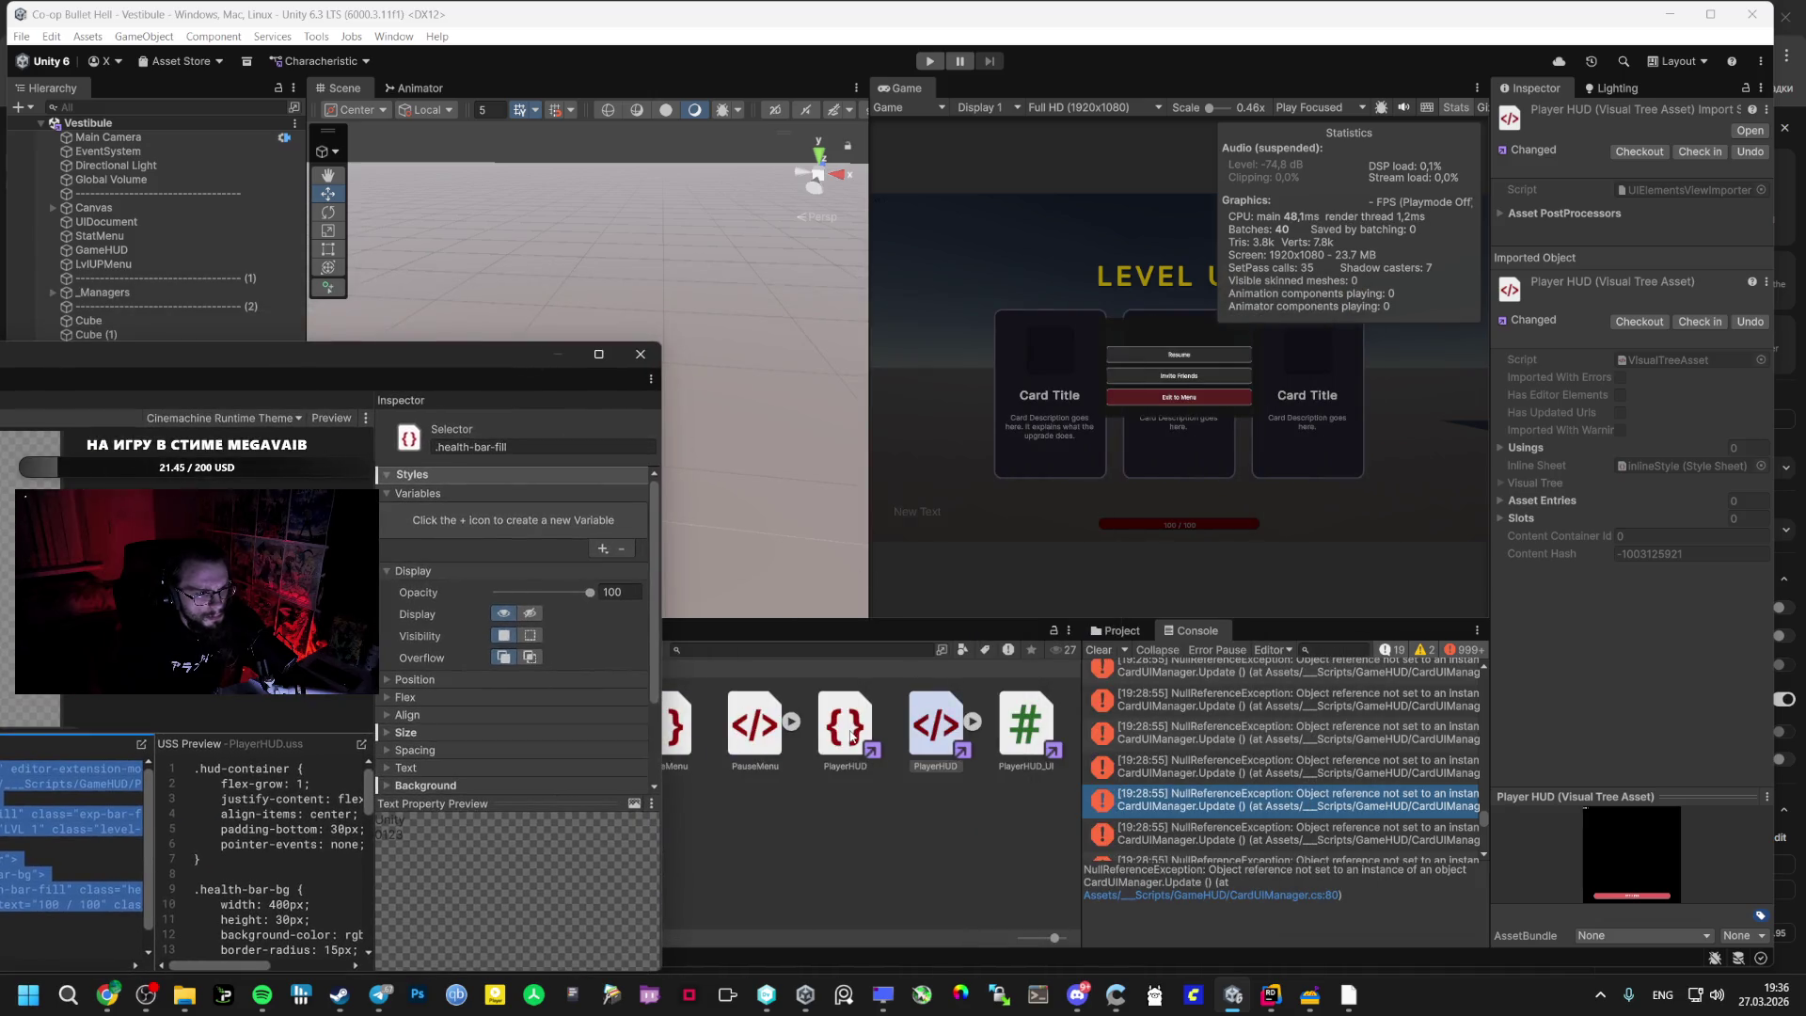
double_click(867, 737)
key("alt+Tab")
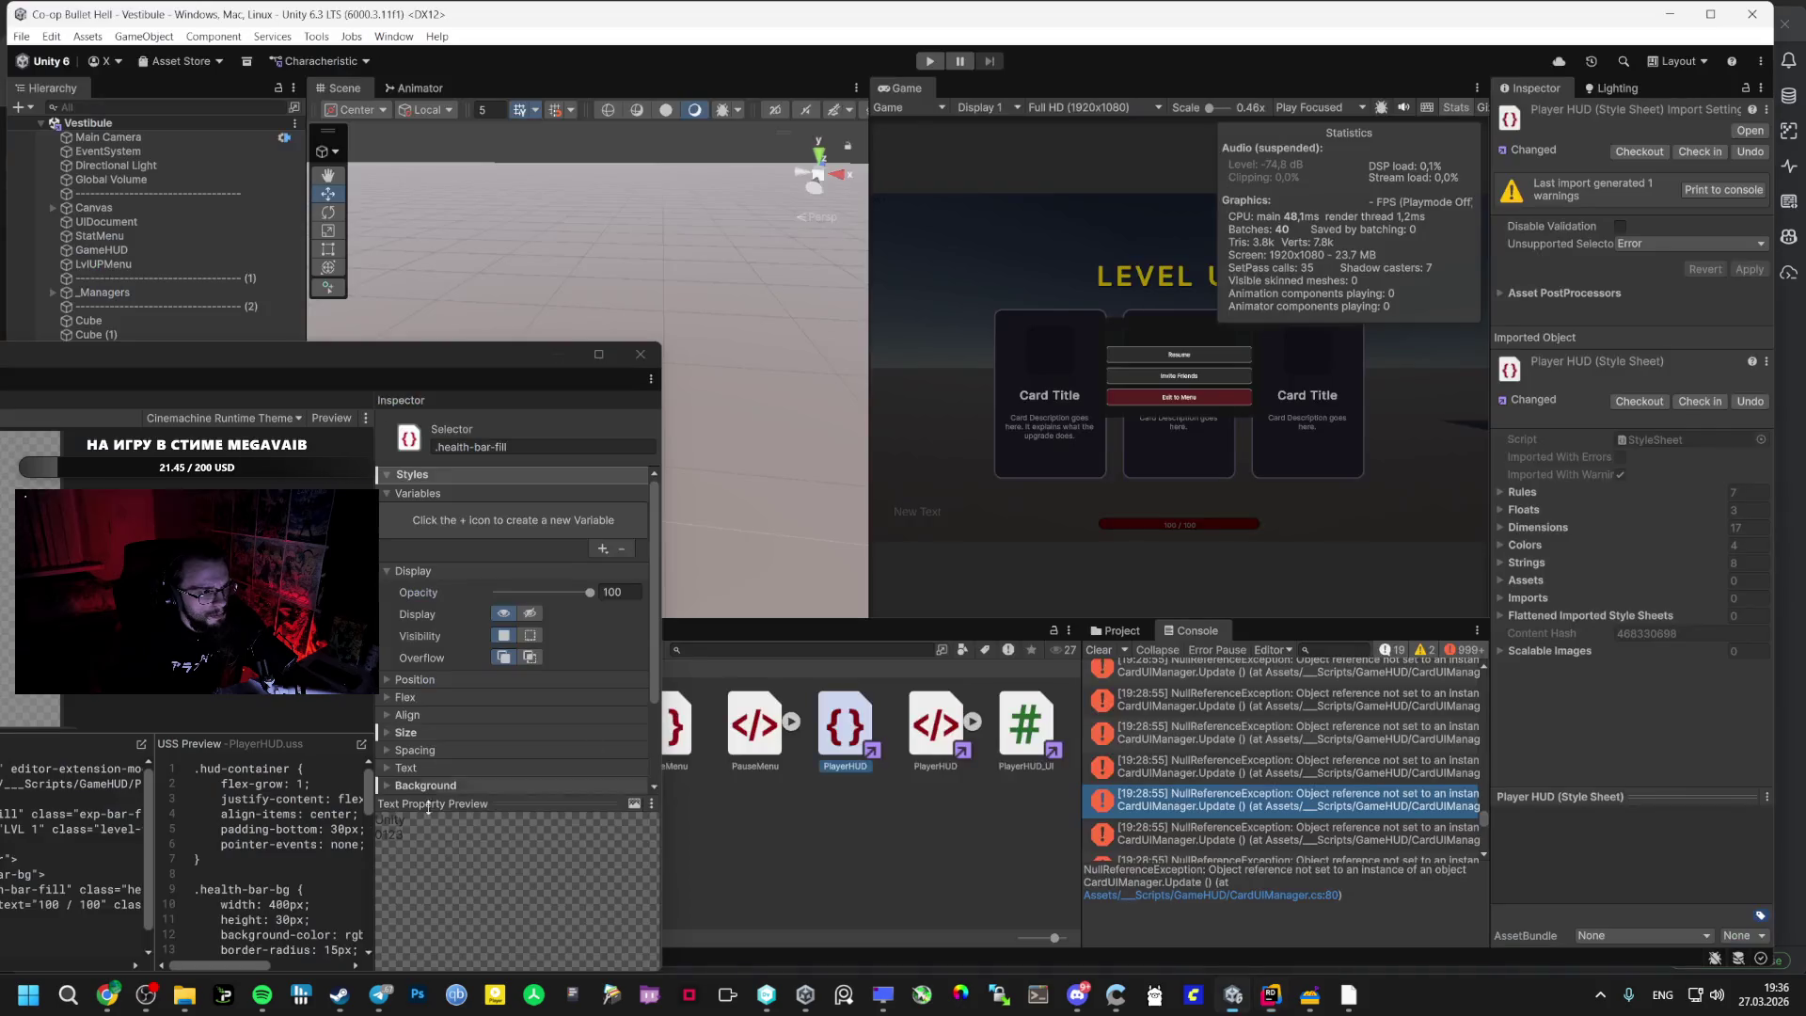
left_click(108, 995)
- Paste the PlayerHUD style sheet into the AI Studio prompt alongside the UXML
key("ctrl+v")
scroll(578, 753, "up", 10)
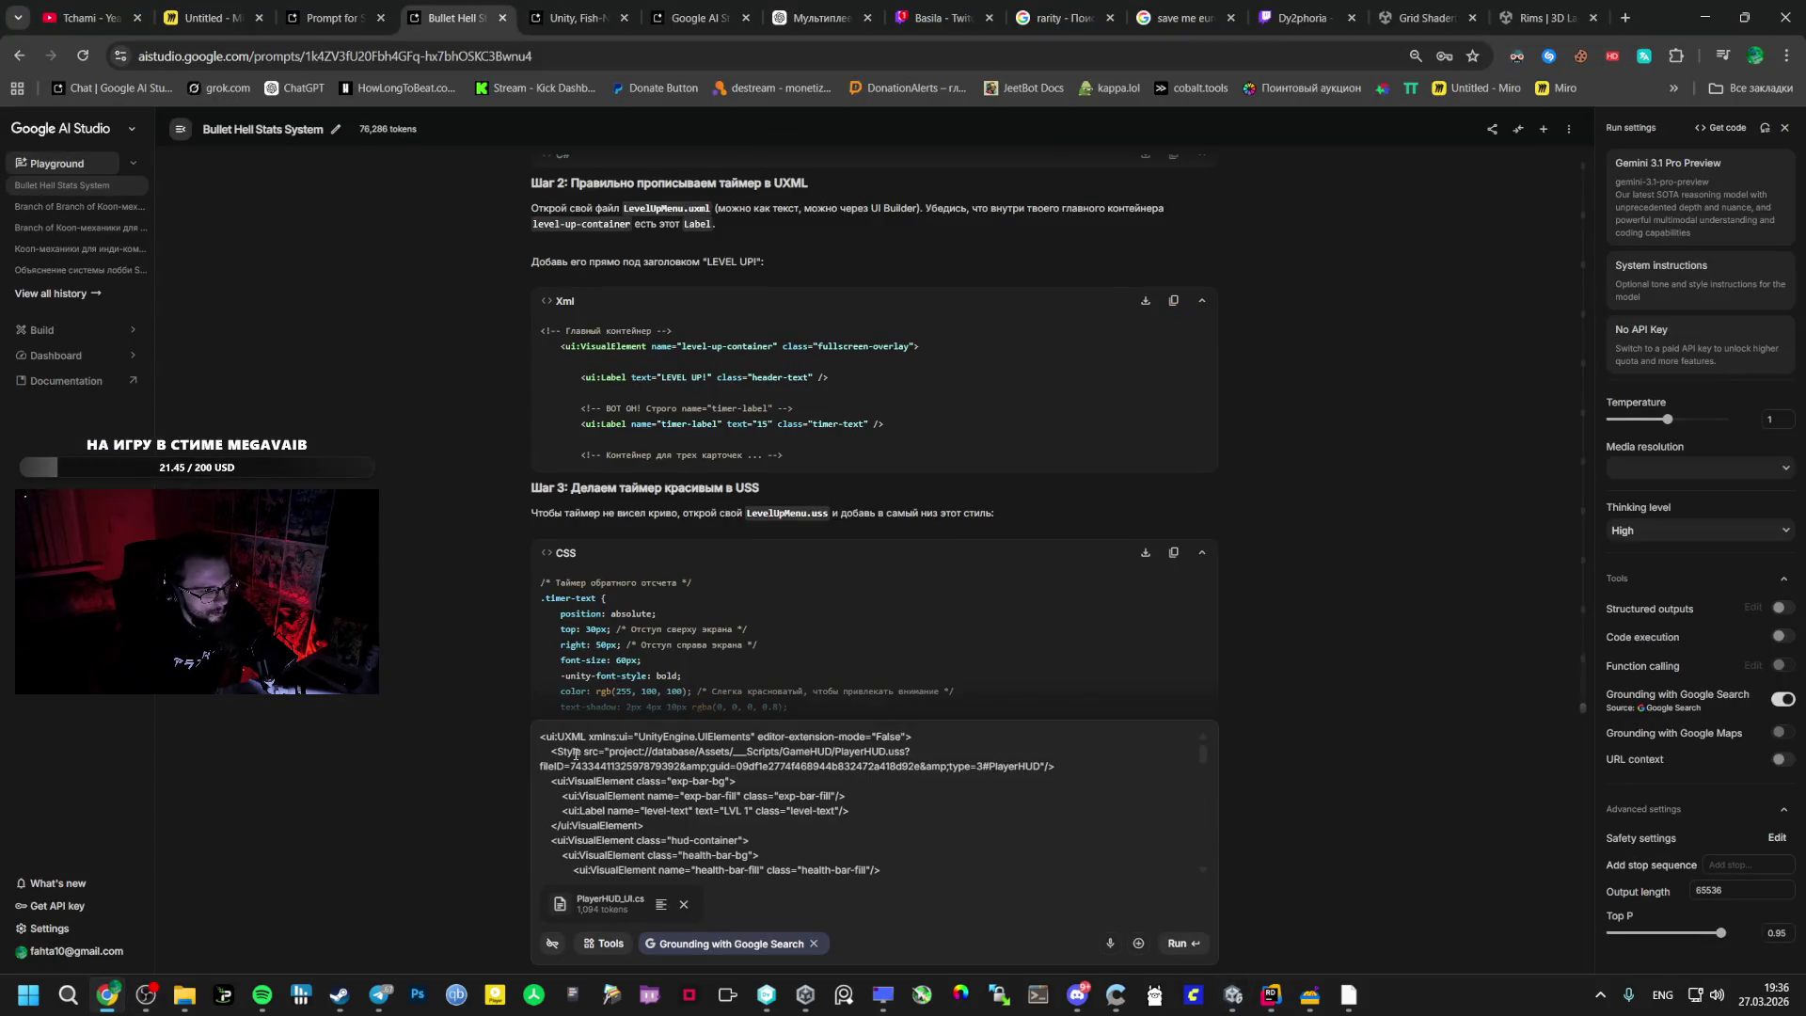
scroll(541, 736, "down", 10)
scroll(544, 742, "up", 10)
- Add a new top line to the prompt reading 'Проверь так же'
left_click(541, 741)
key("Return")
key("Return")
key("Up")
key("Up")
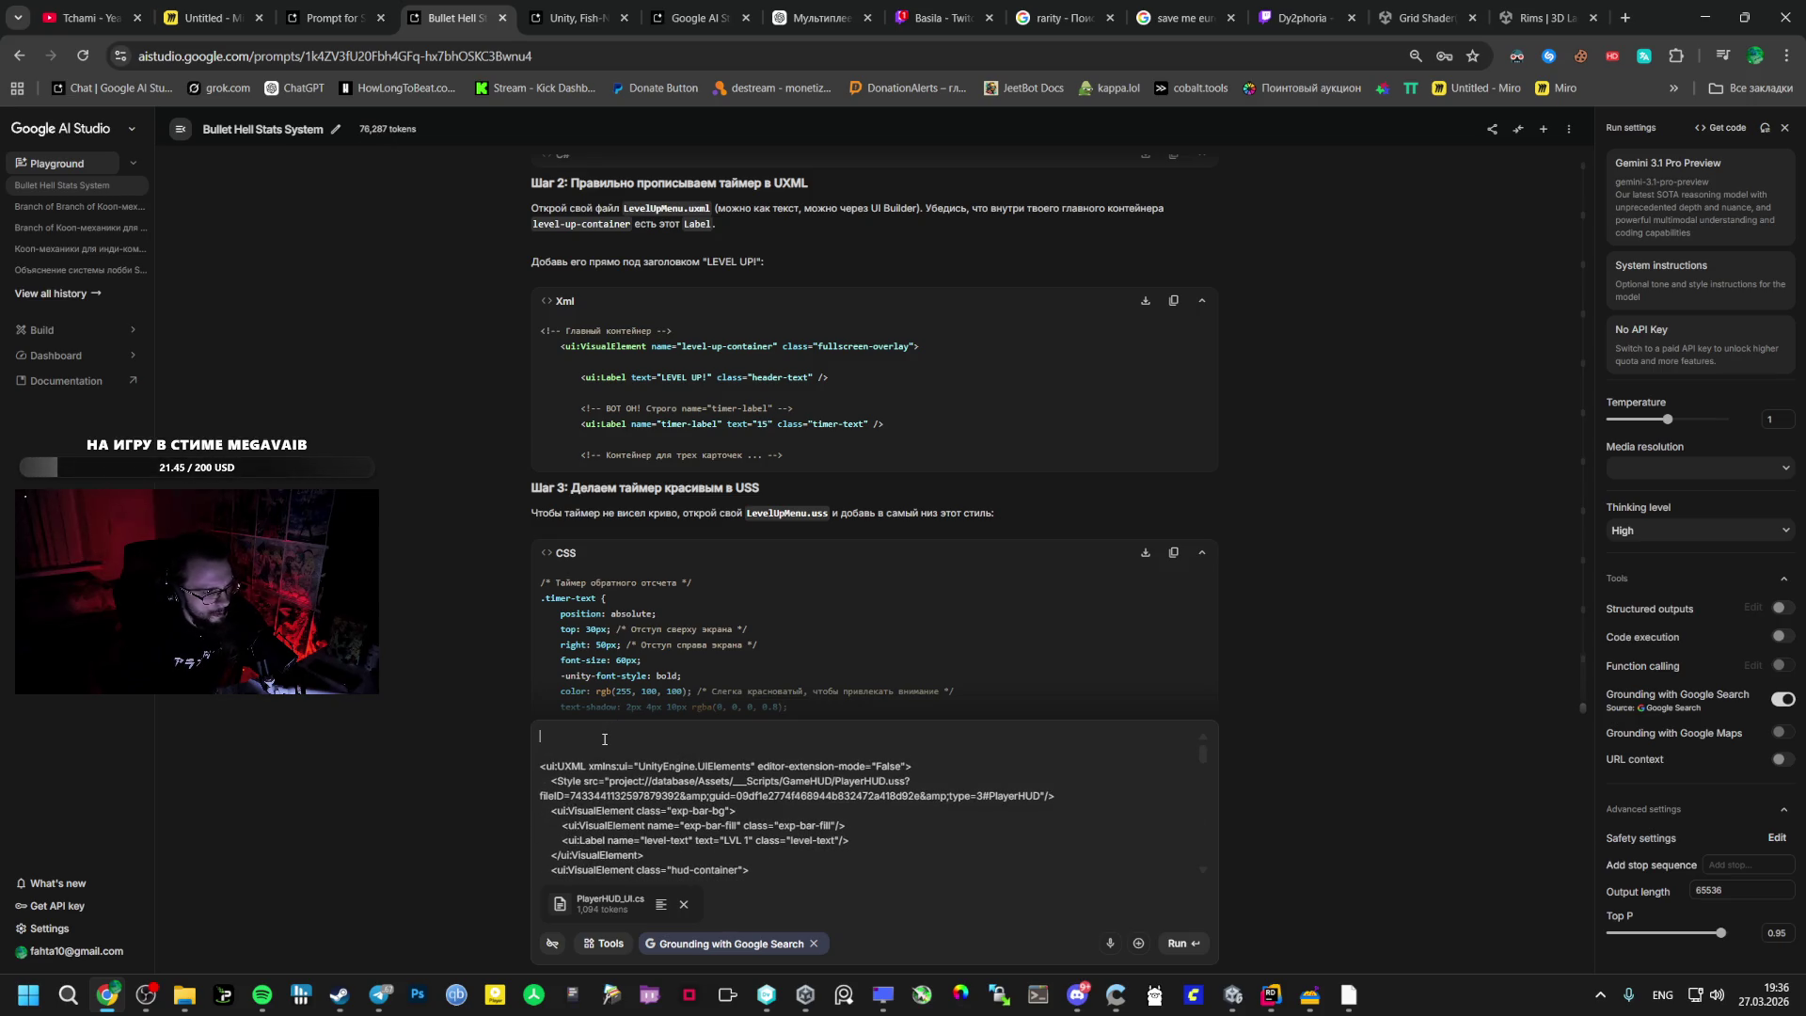
type("Ghjdthm")
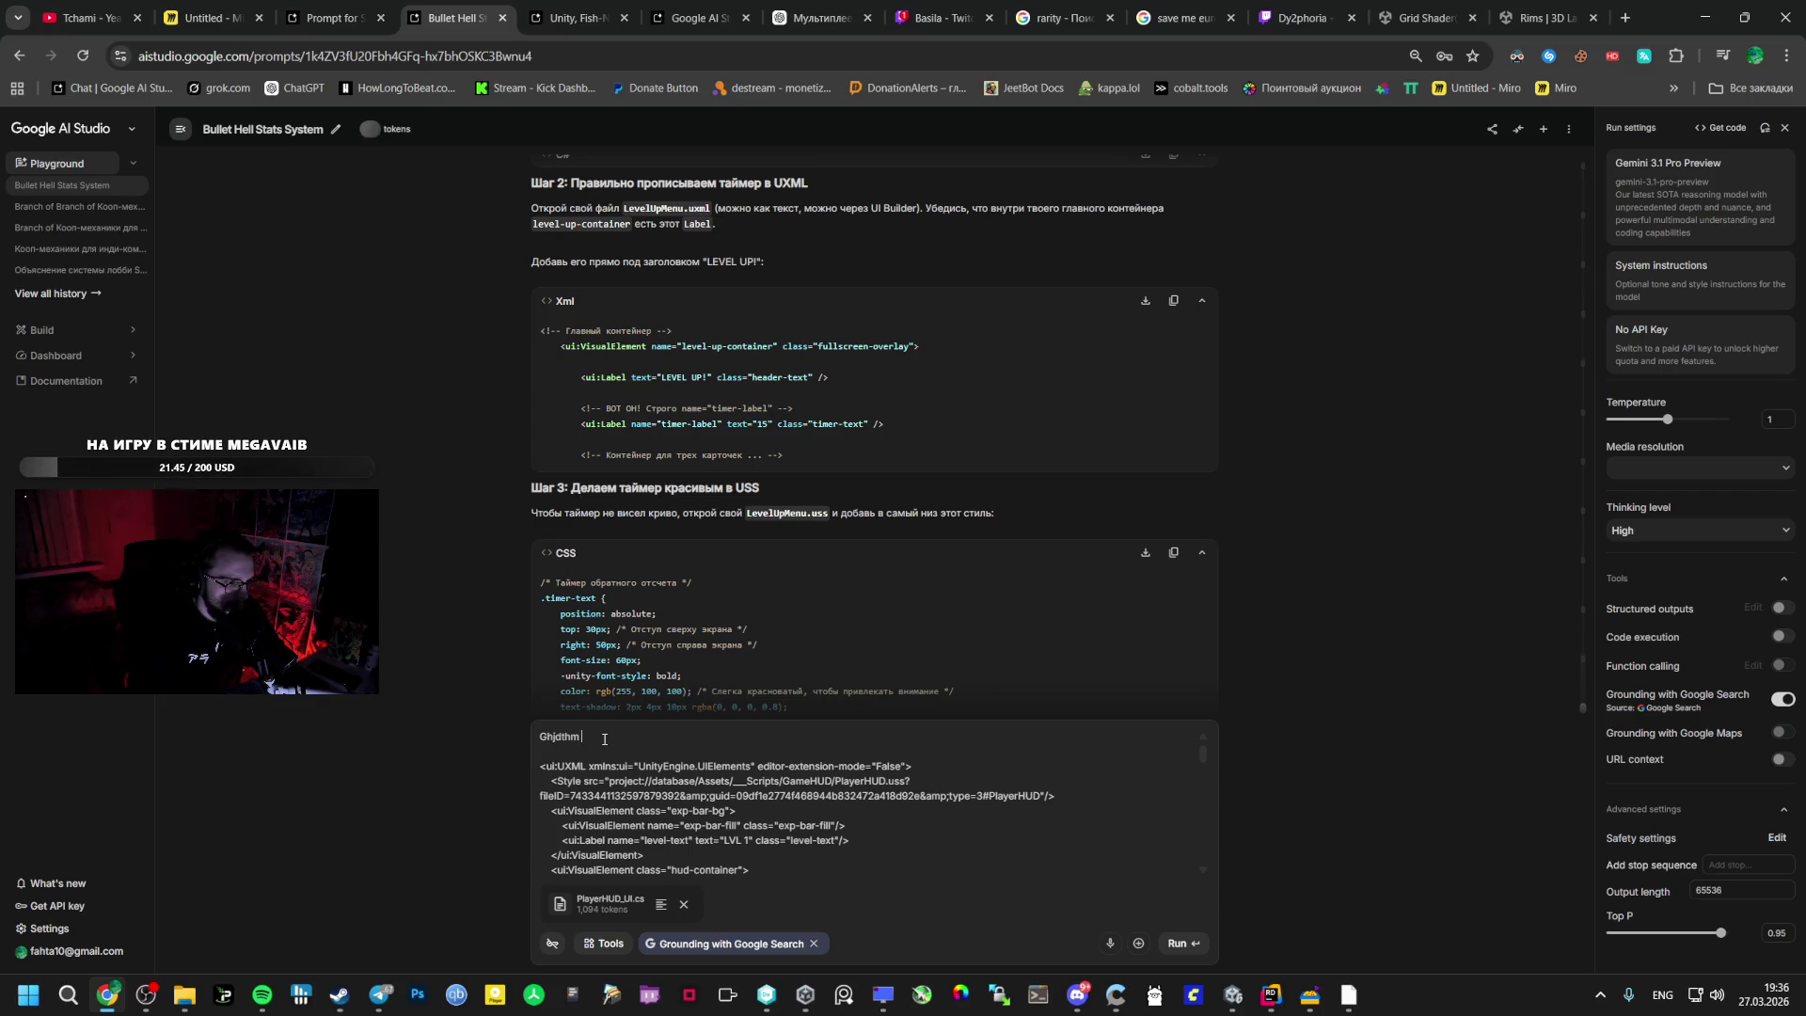
key("BackSpace")
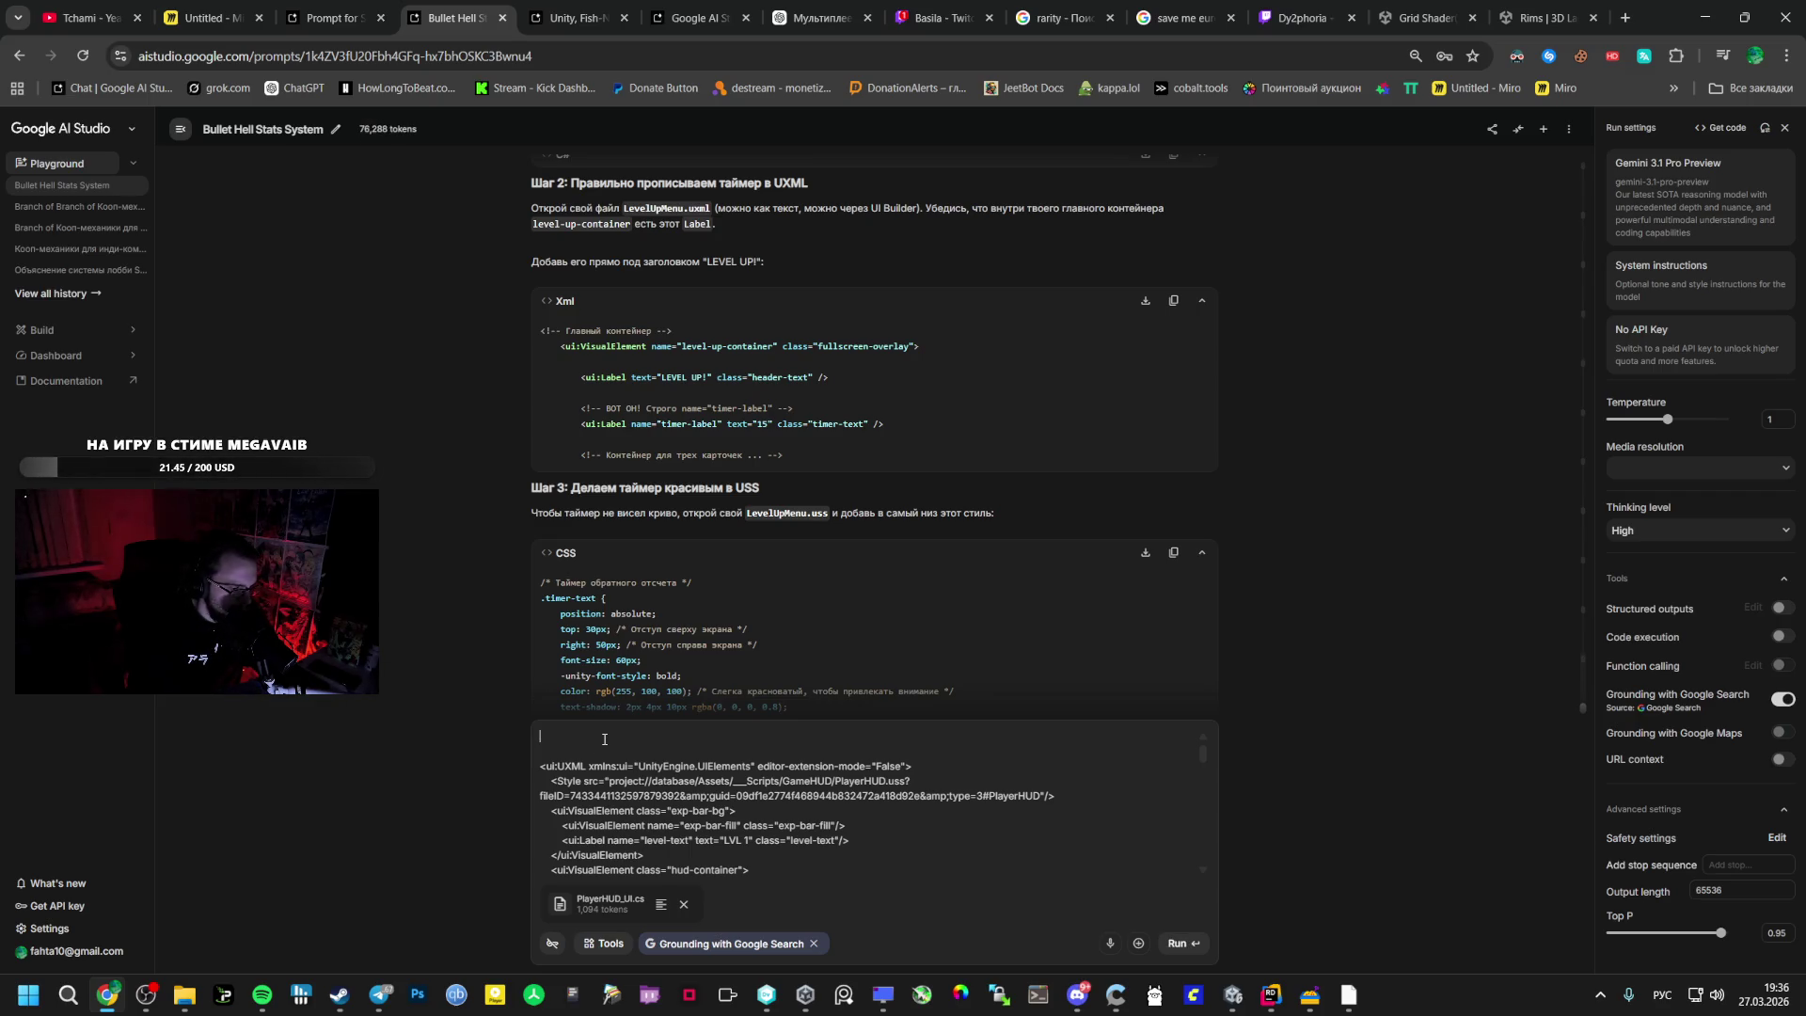
type("Проверь также тут")
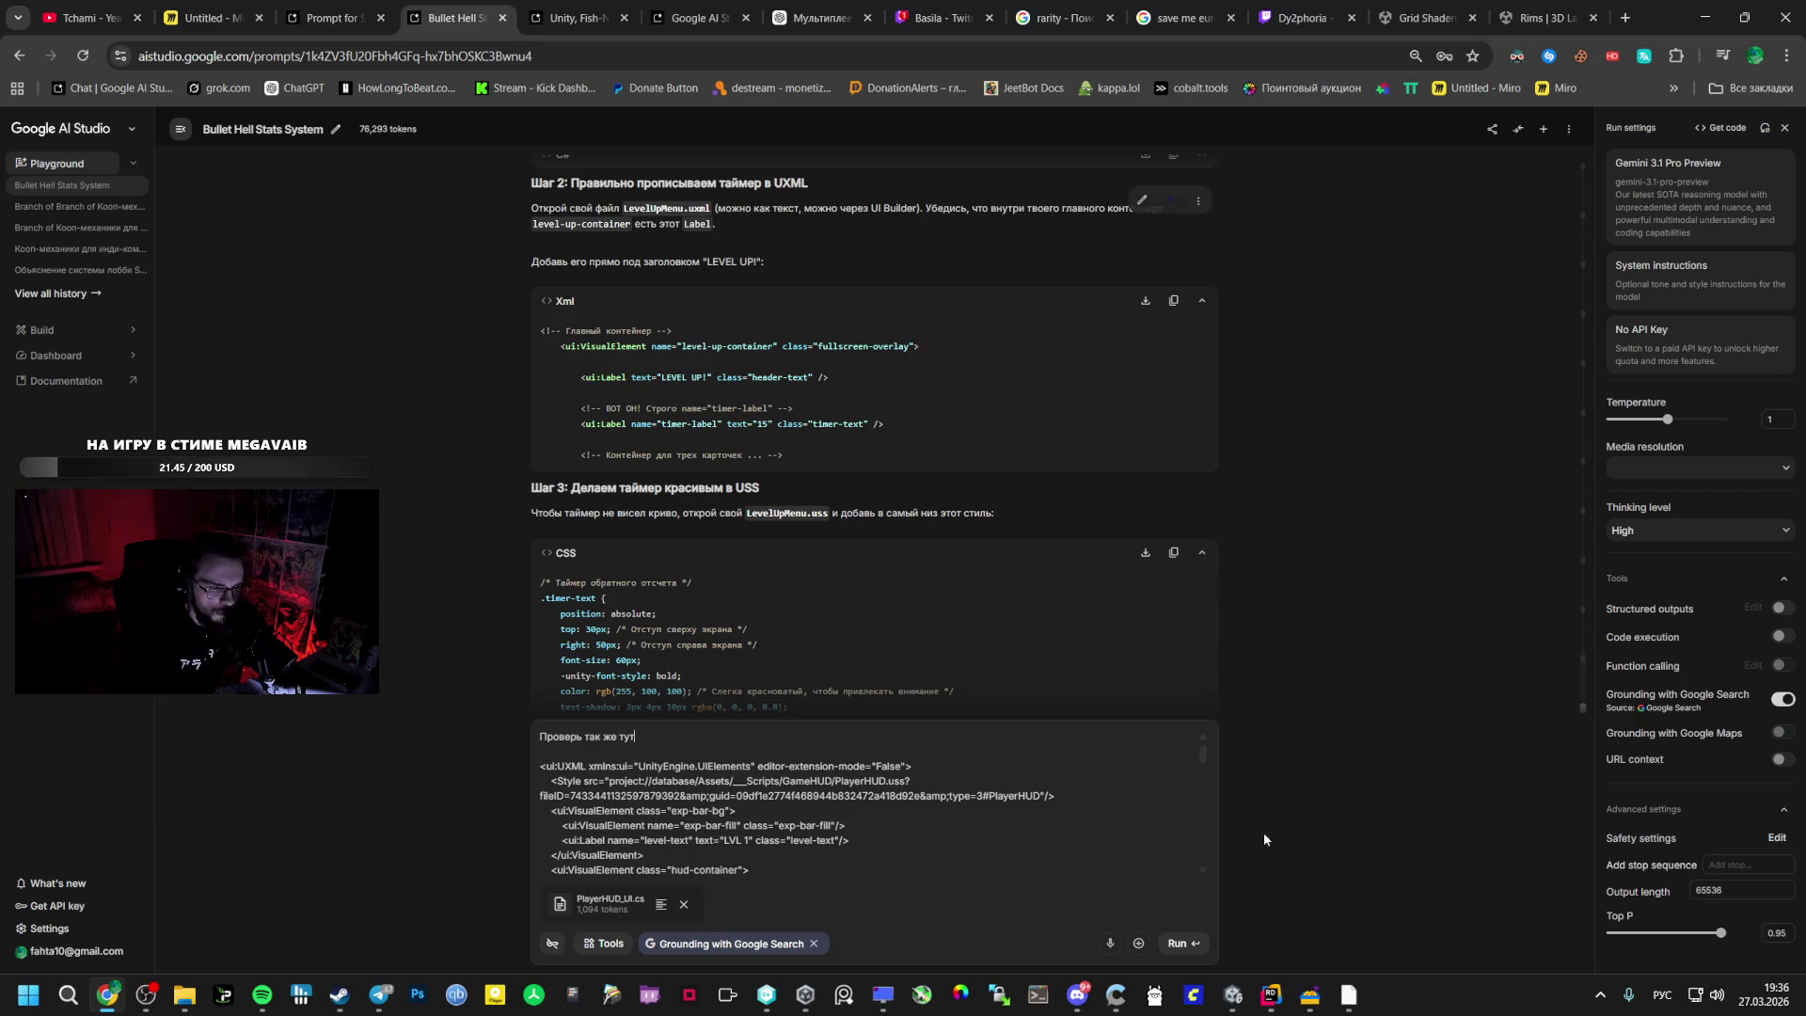
left_click(1272, 995)
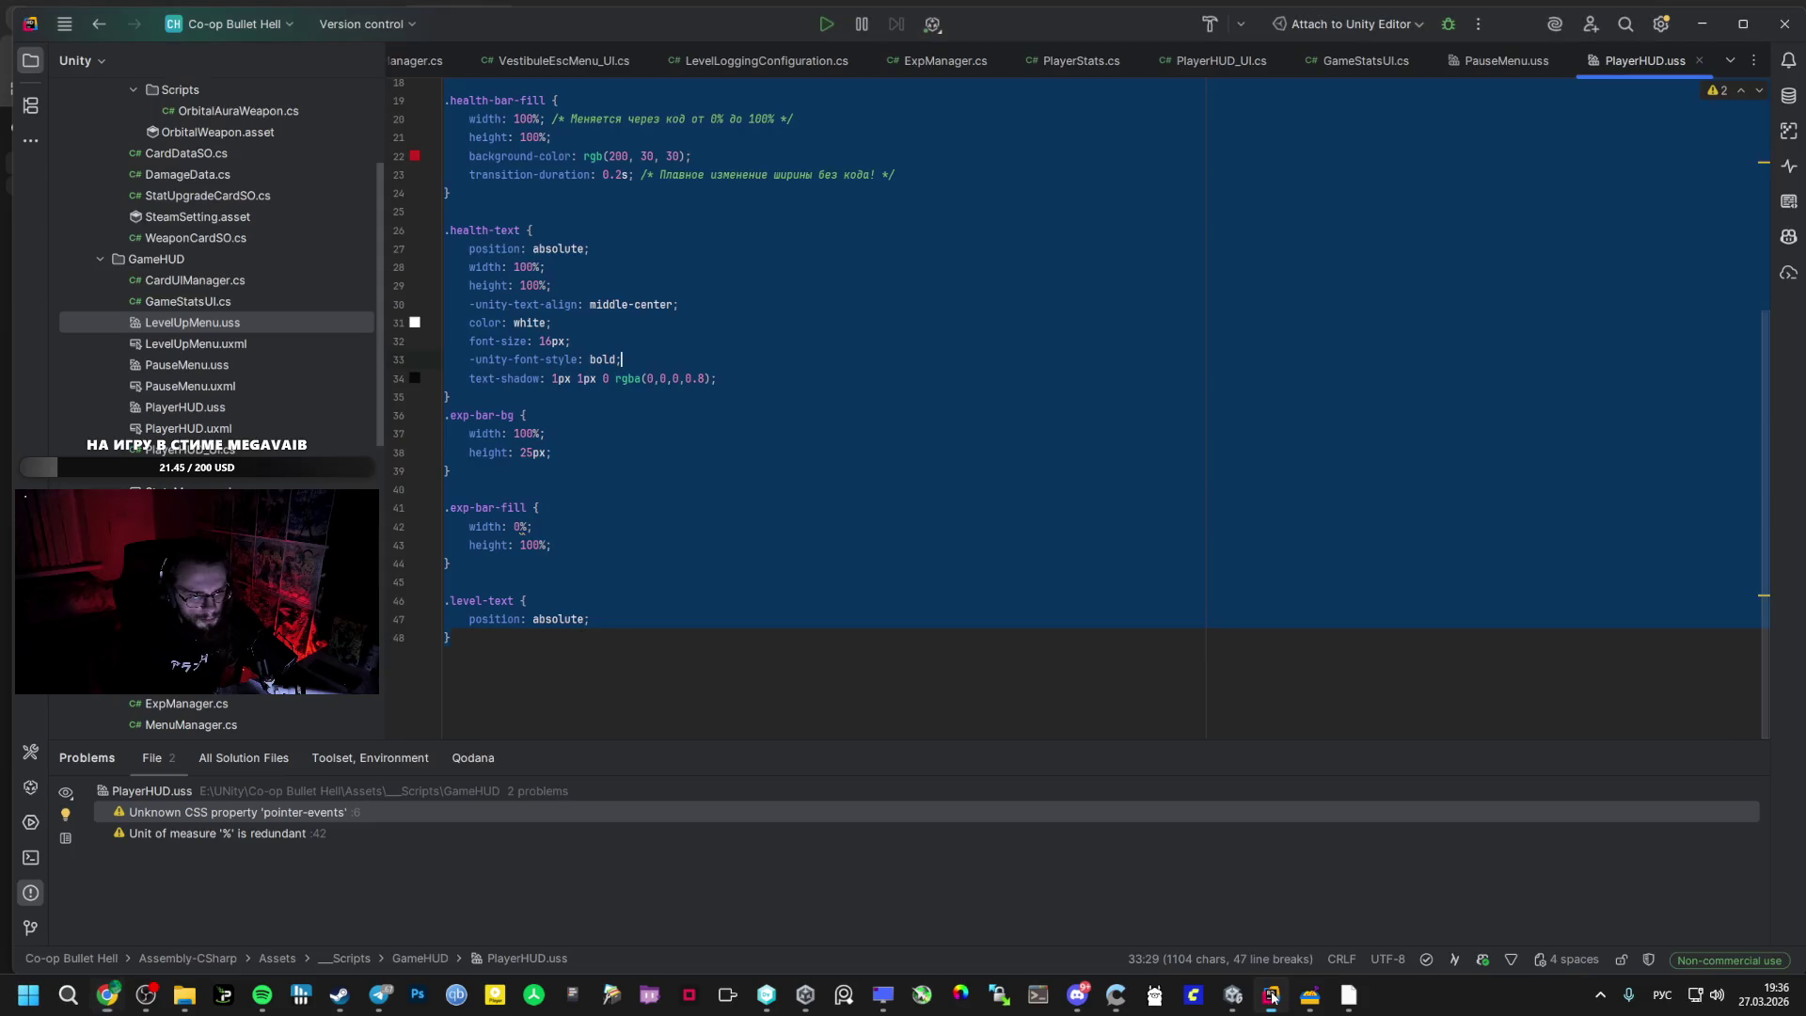
key("ctrl+shift+f")
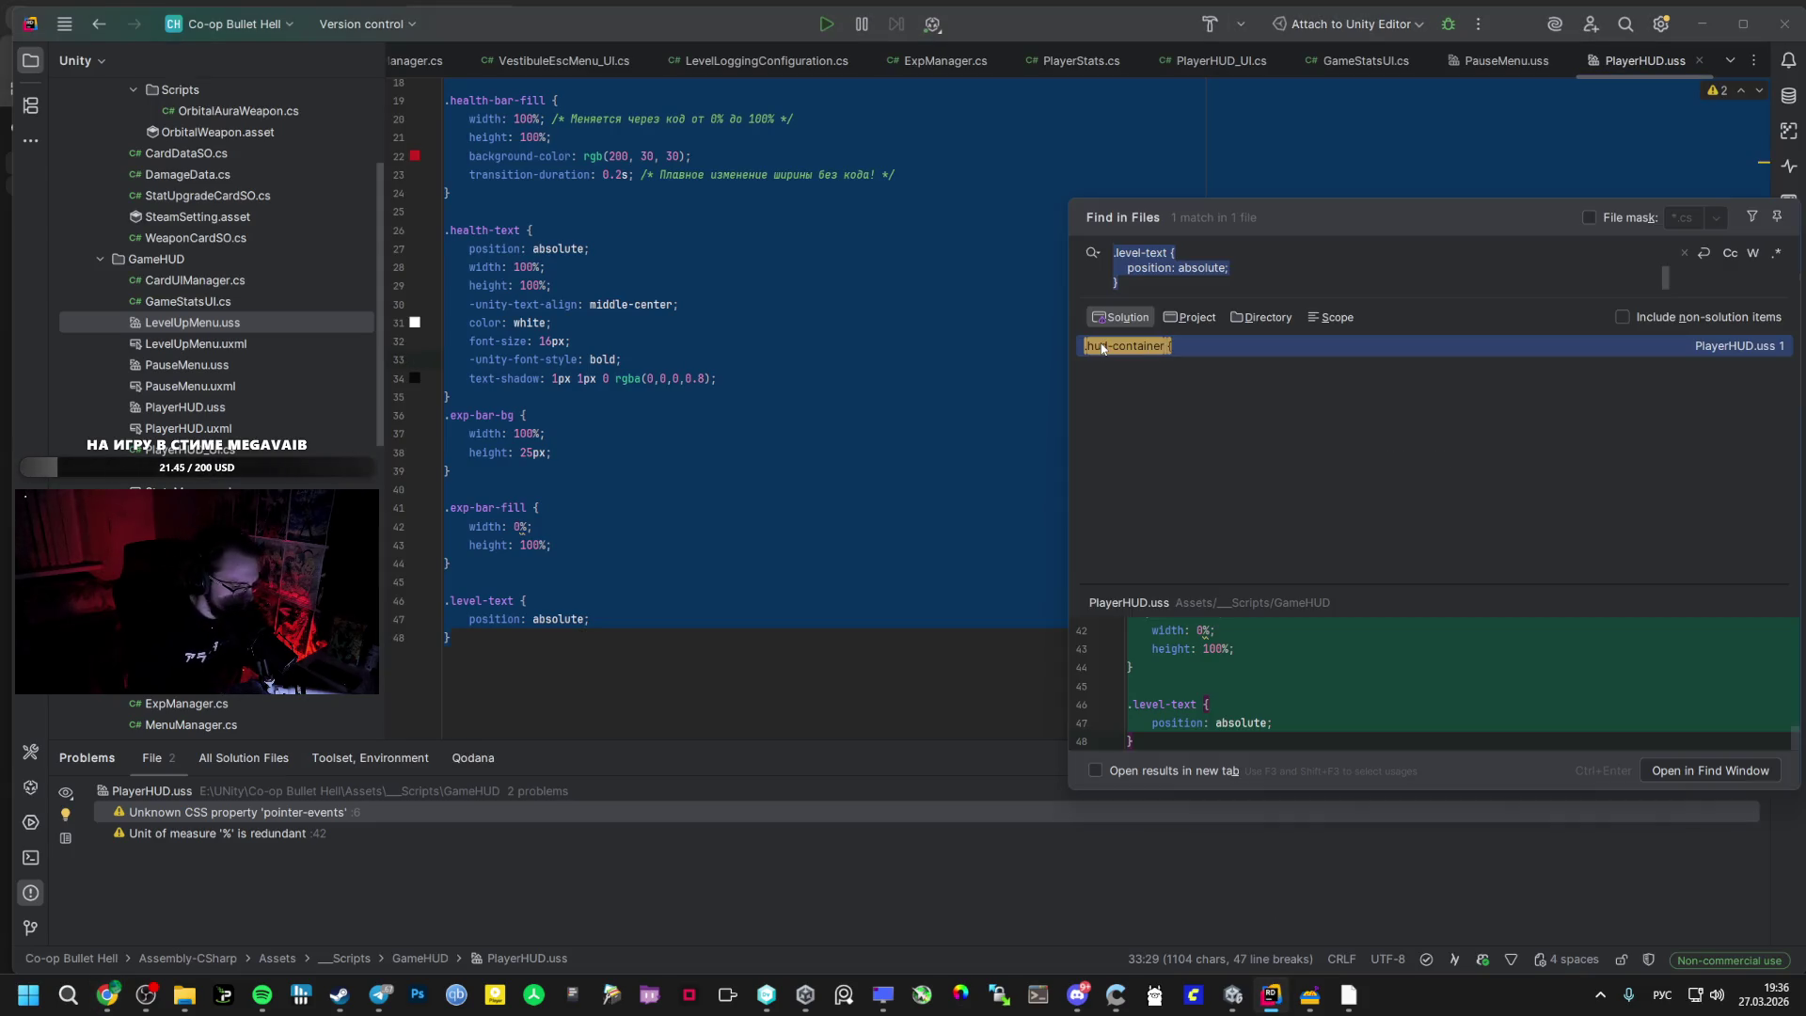
type("дмдгз")
key("BackSpace")
key("BackSpace")
key("BackSpace")
key("alt+shift")
type("level")
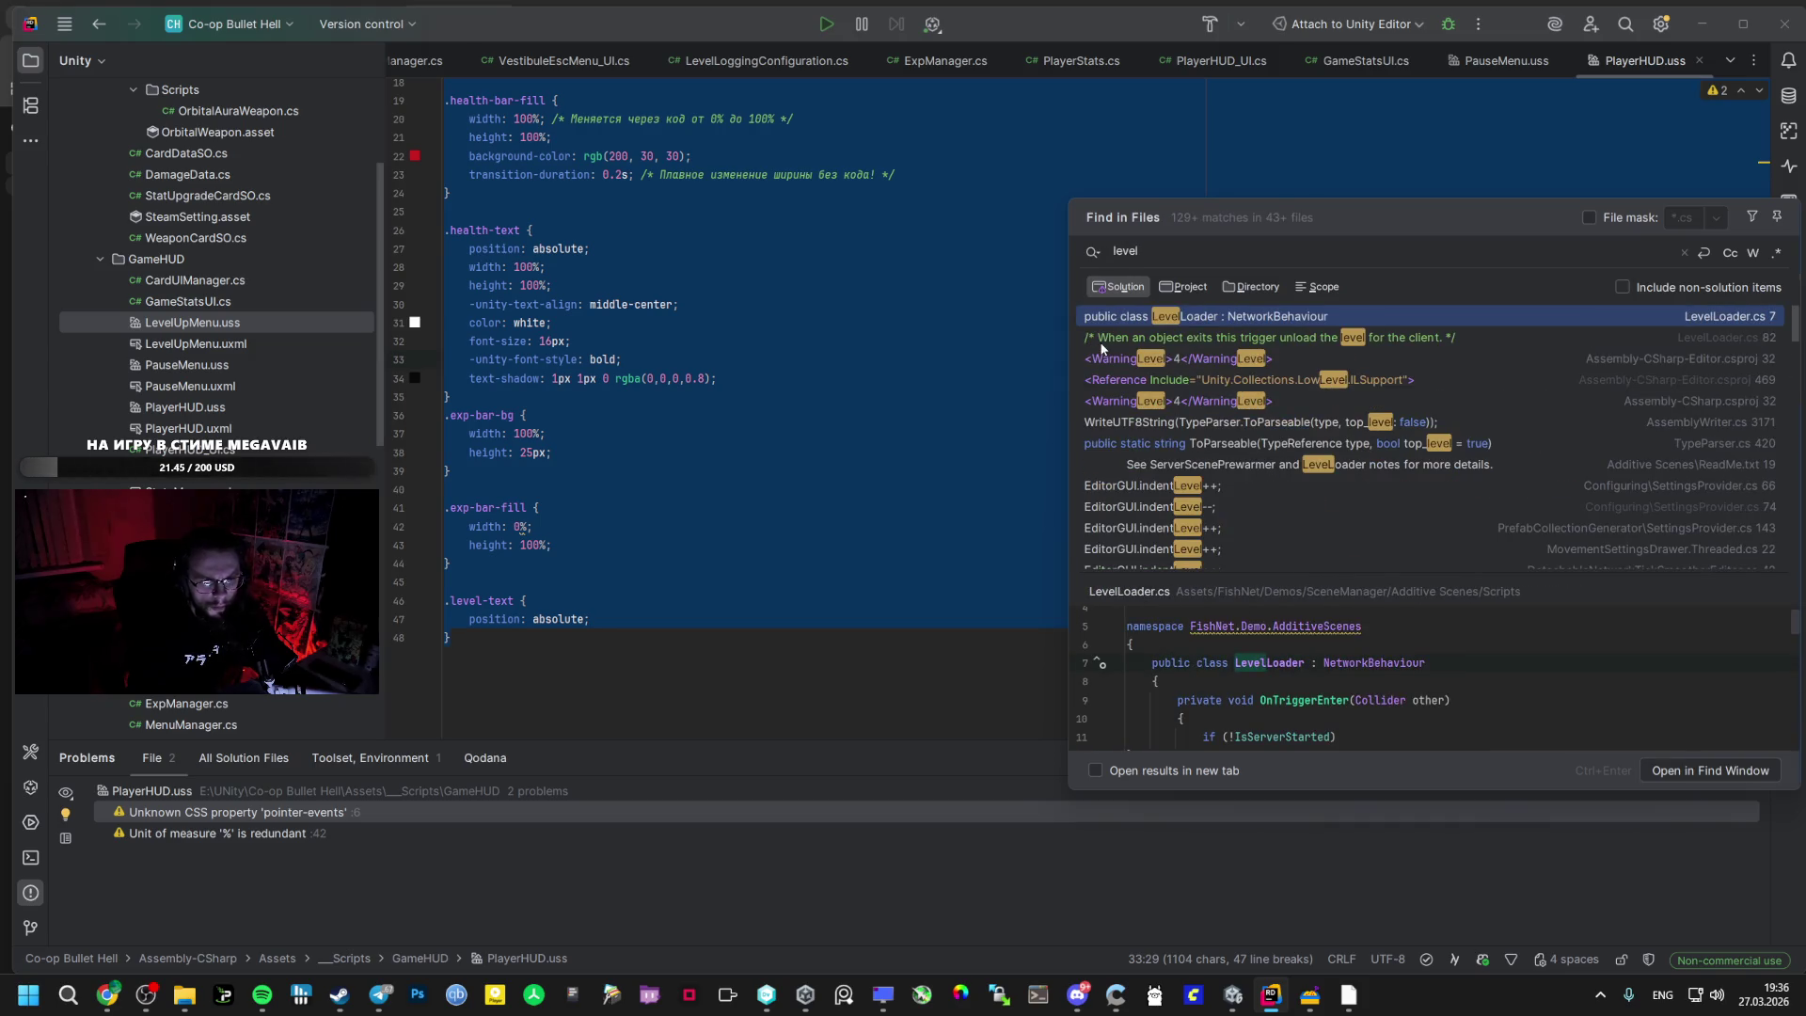
type("up")
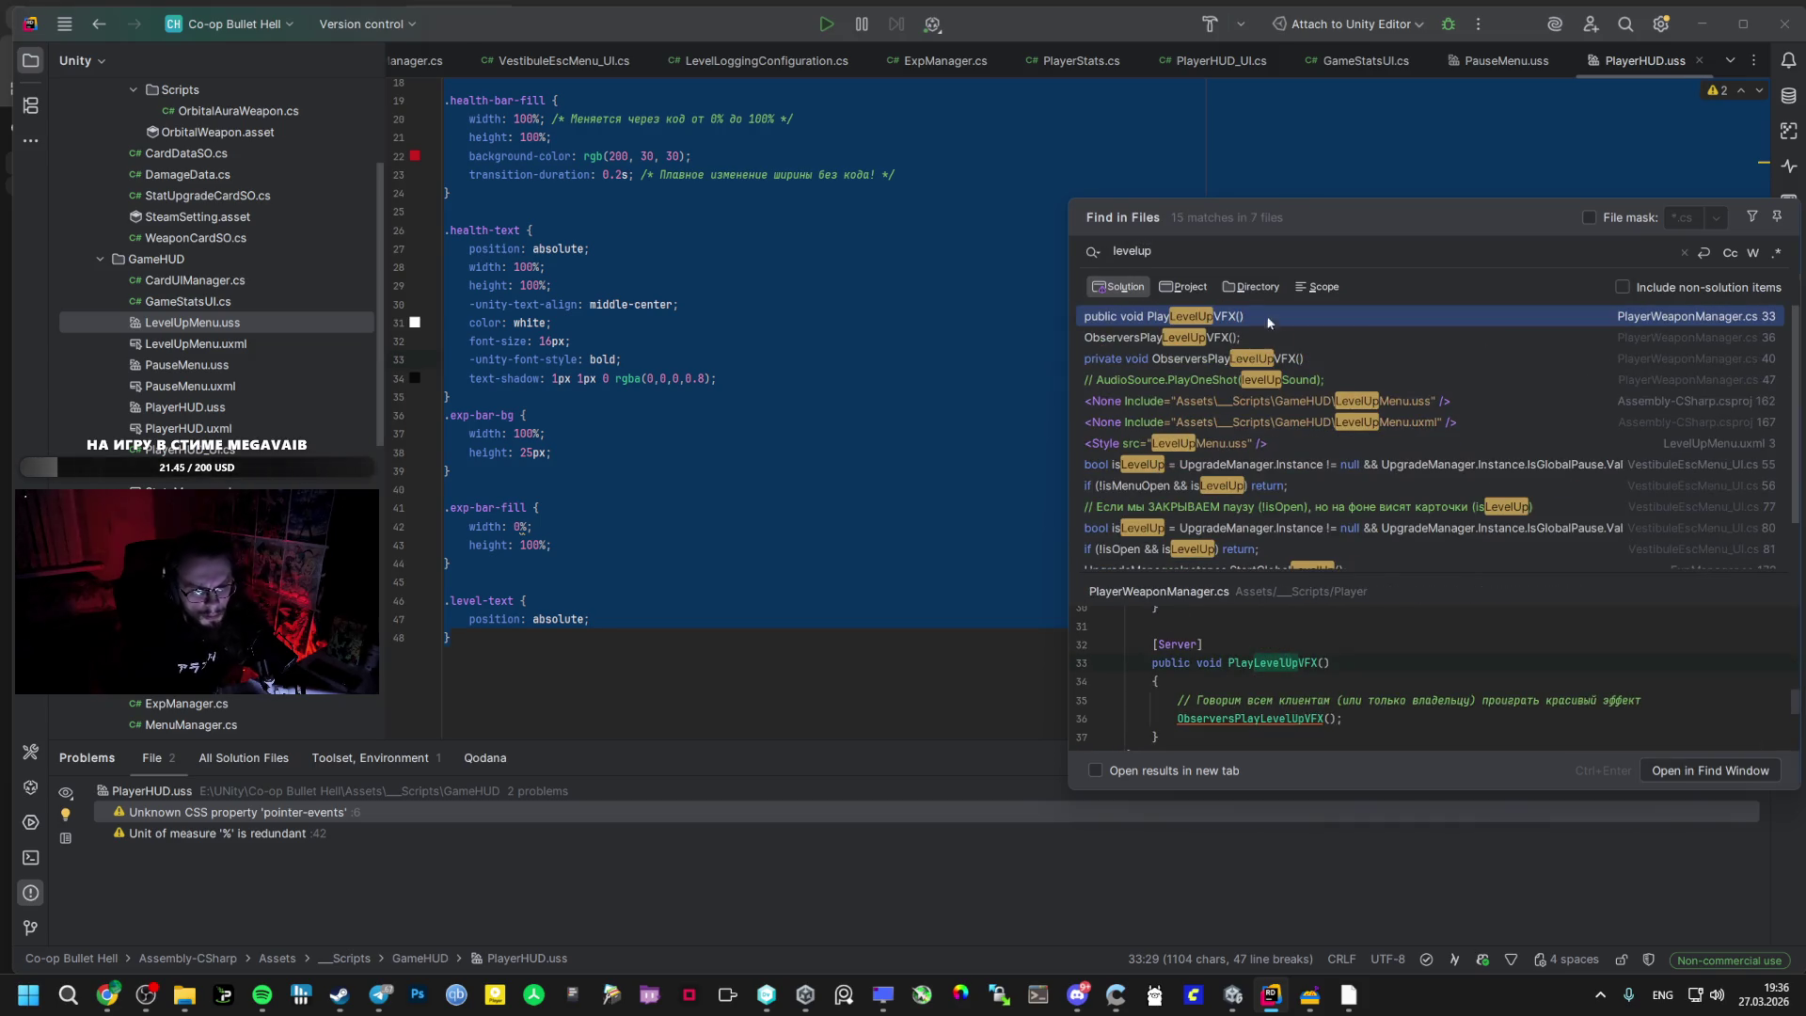
scroll(1317, 448, "down", 2)
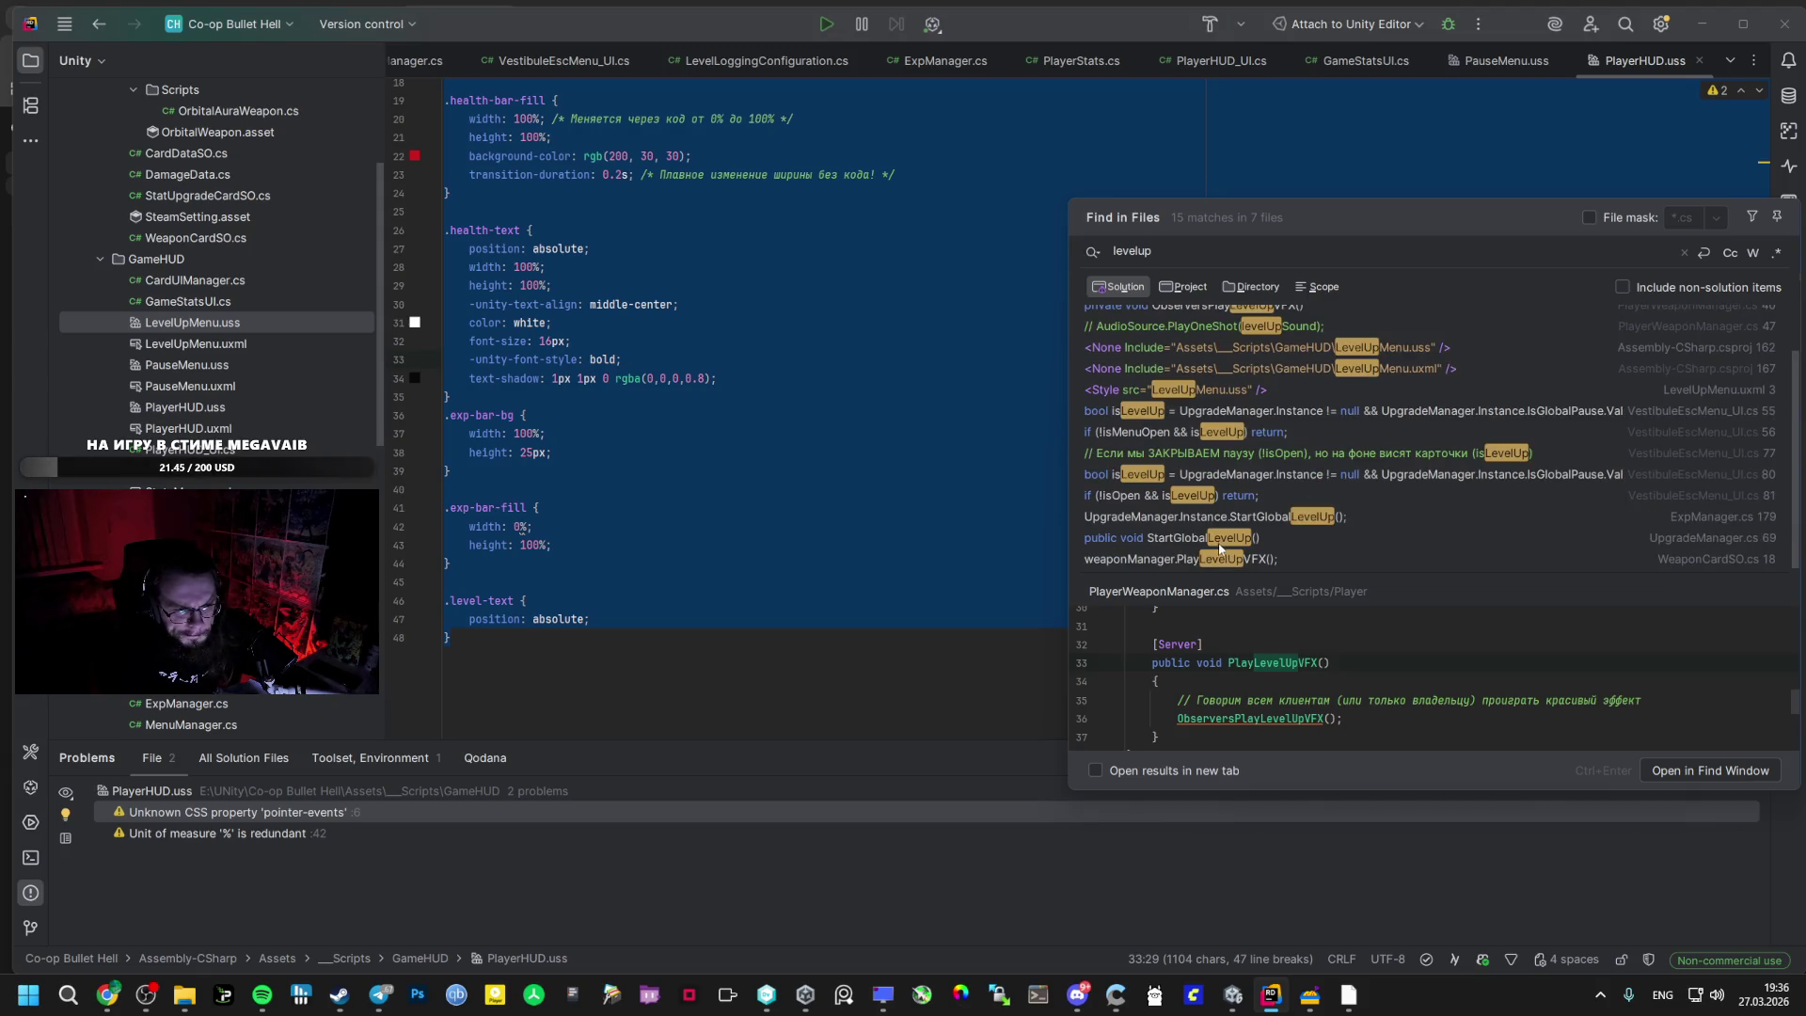
left_click(1171, 562)
left_click(1183, 546)
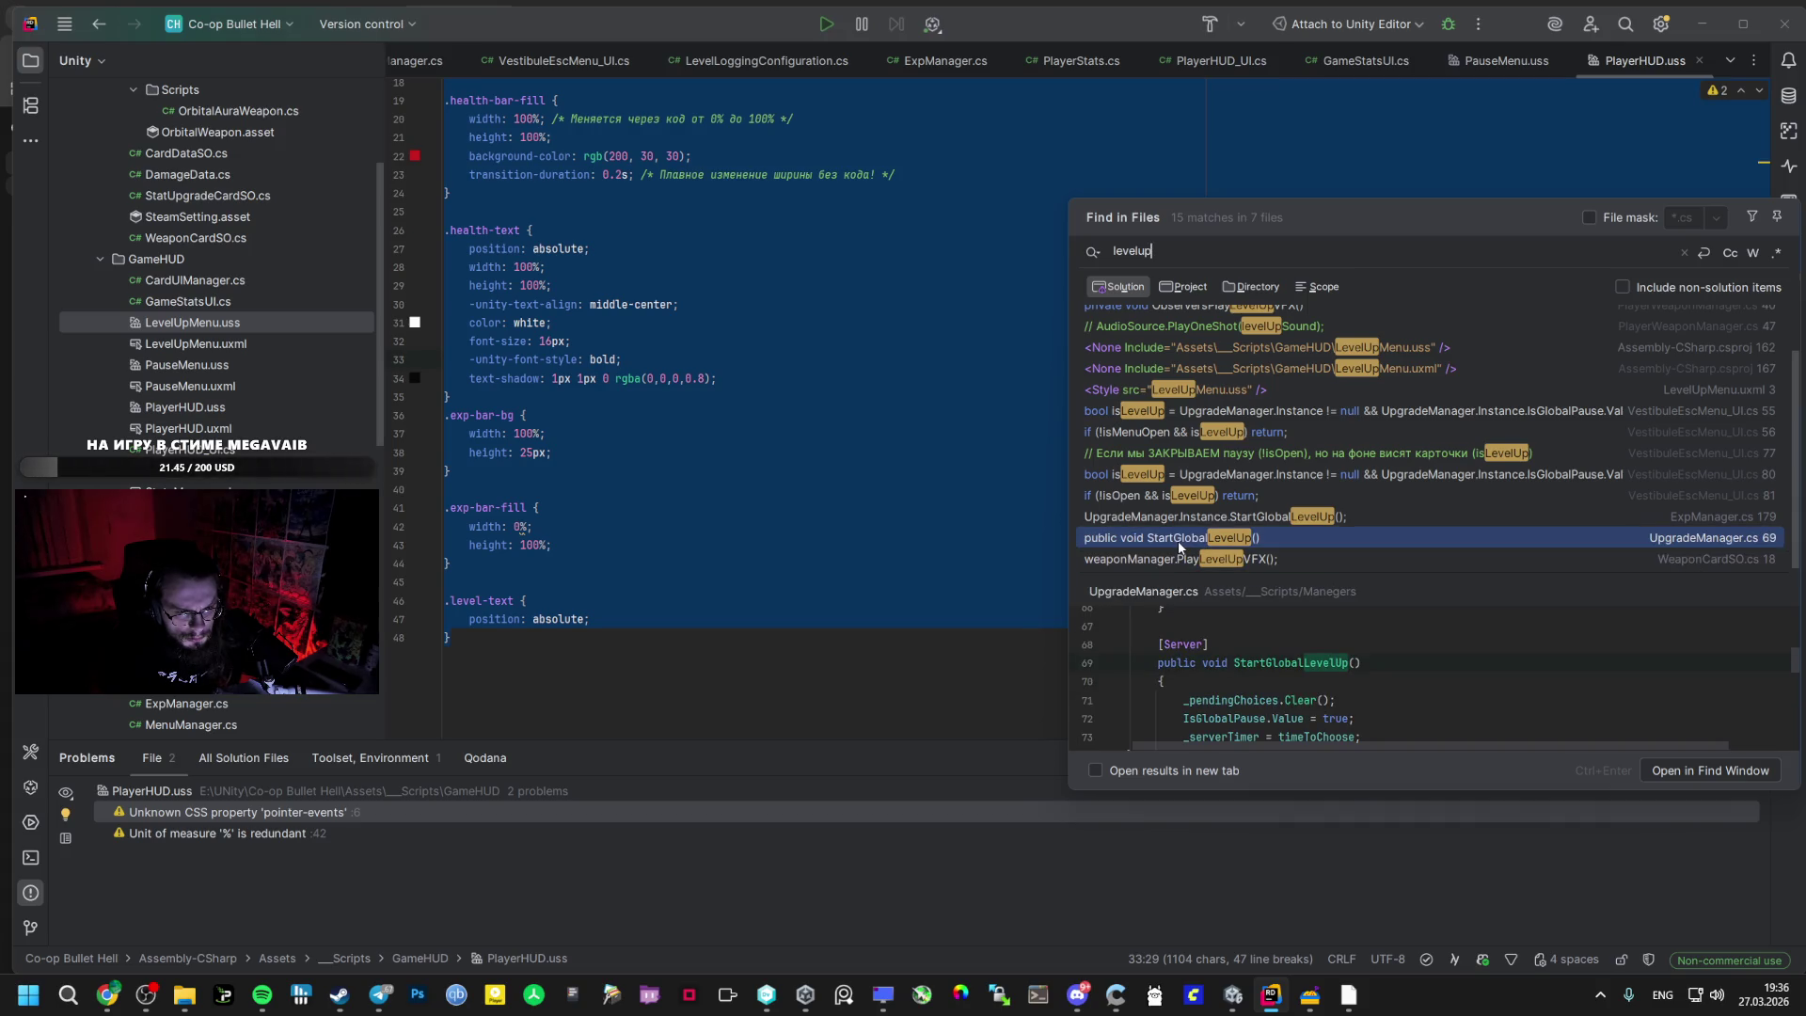
left_click(1172, 499)
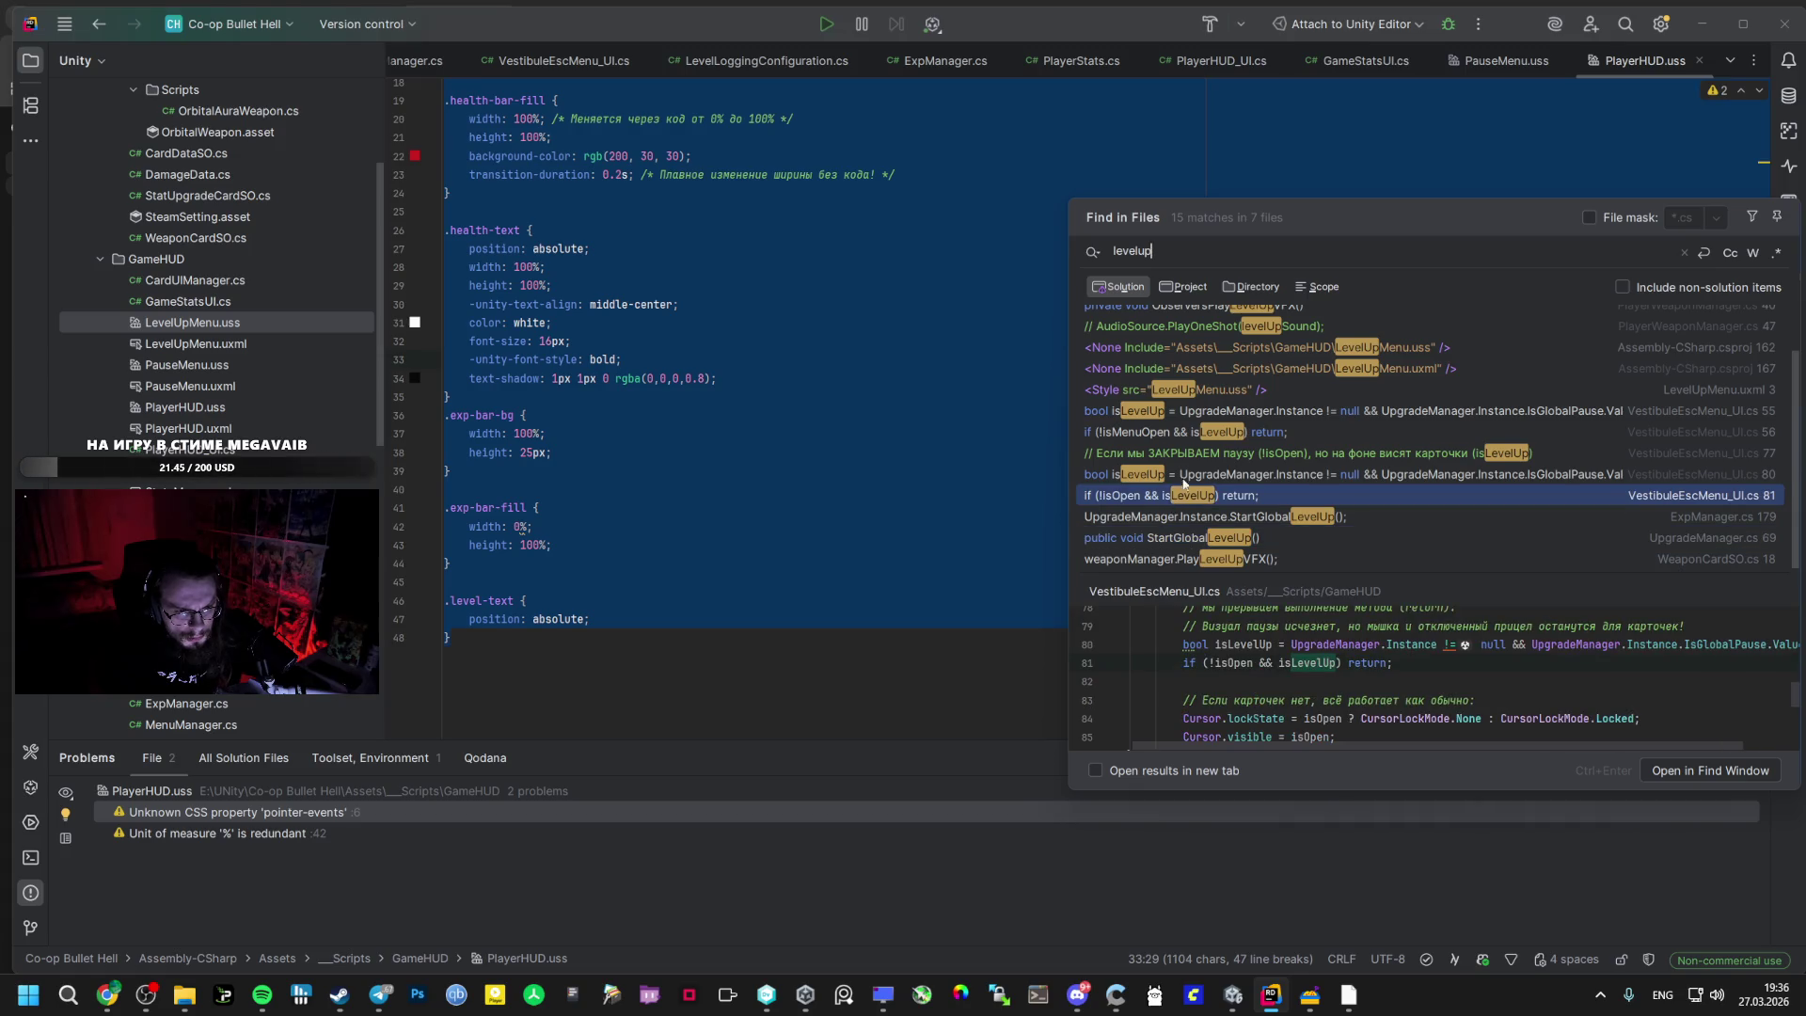
left_click(1193, 472)
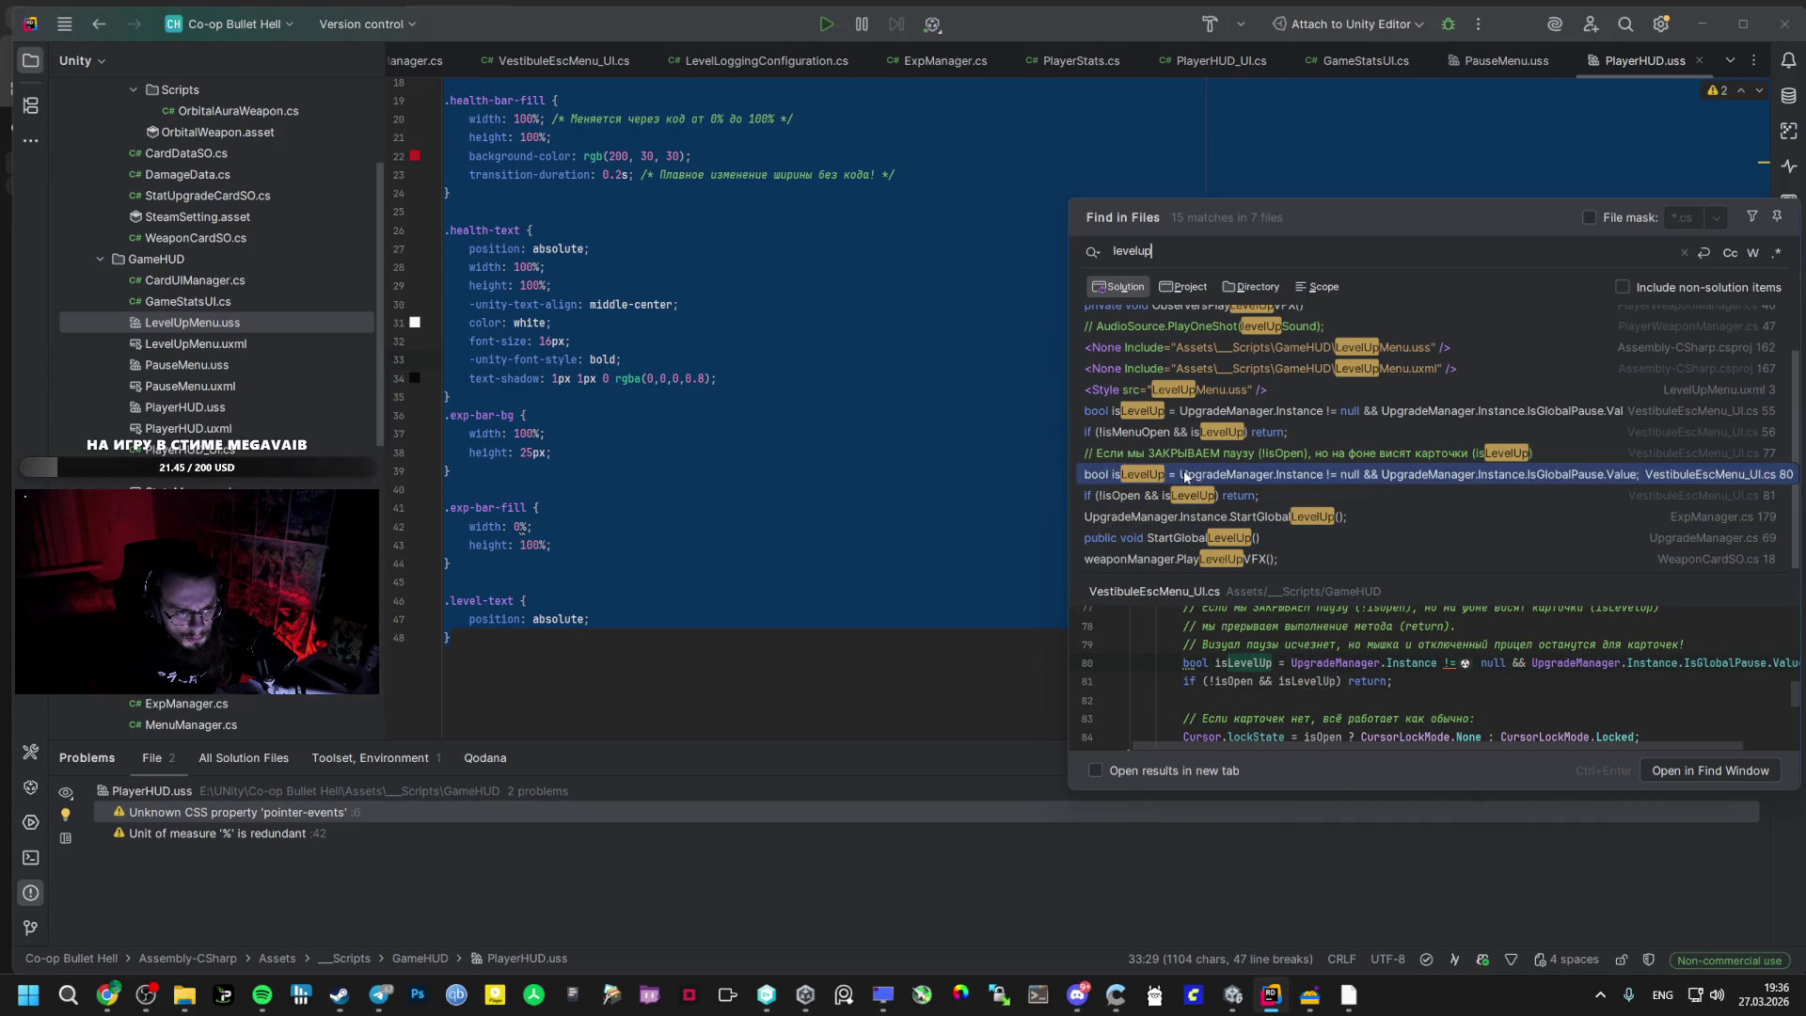
scroll(1181, 480, "up", 1)
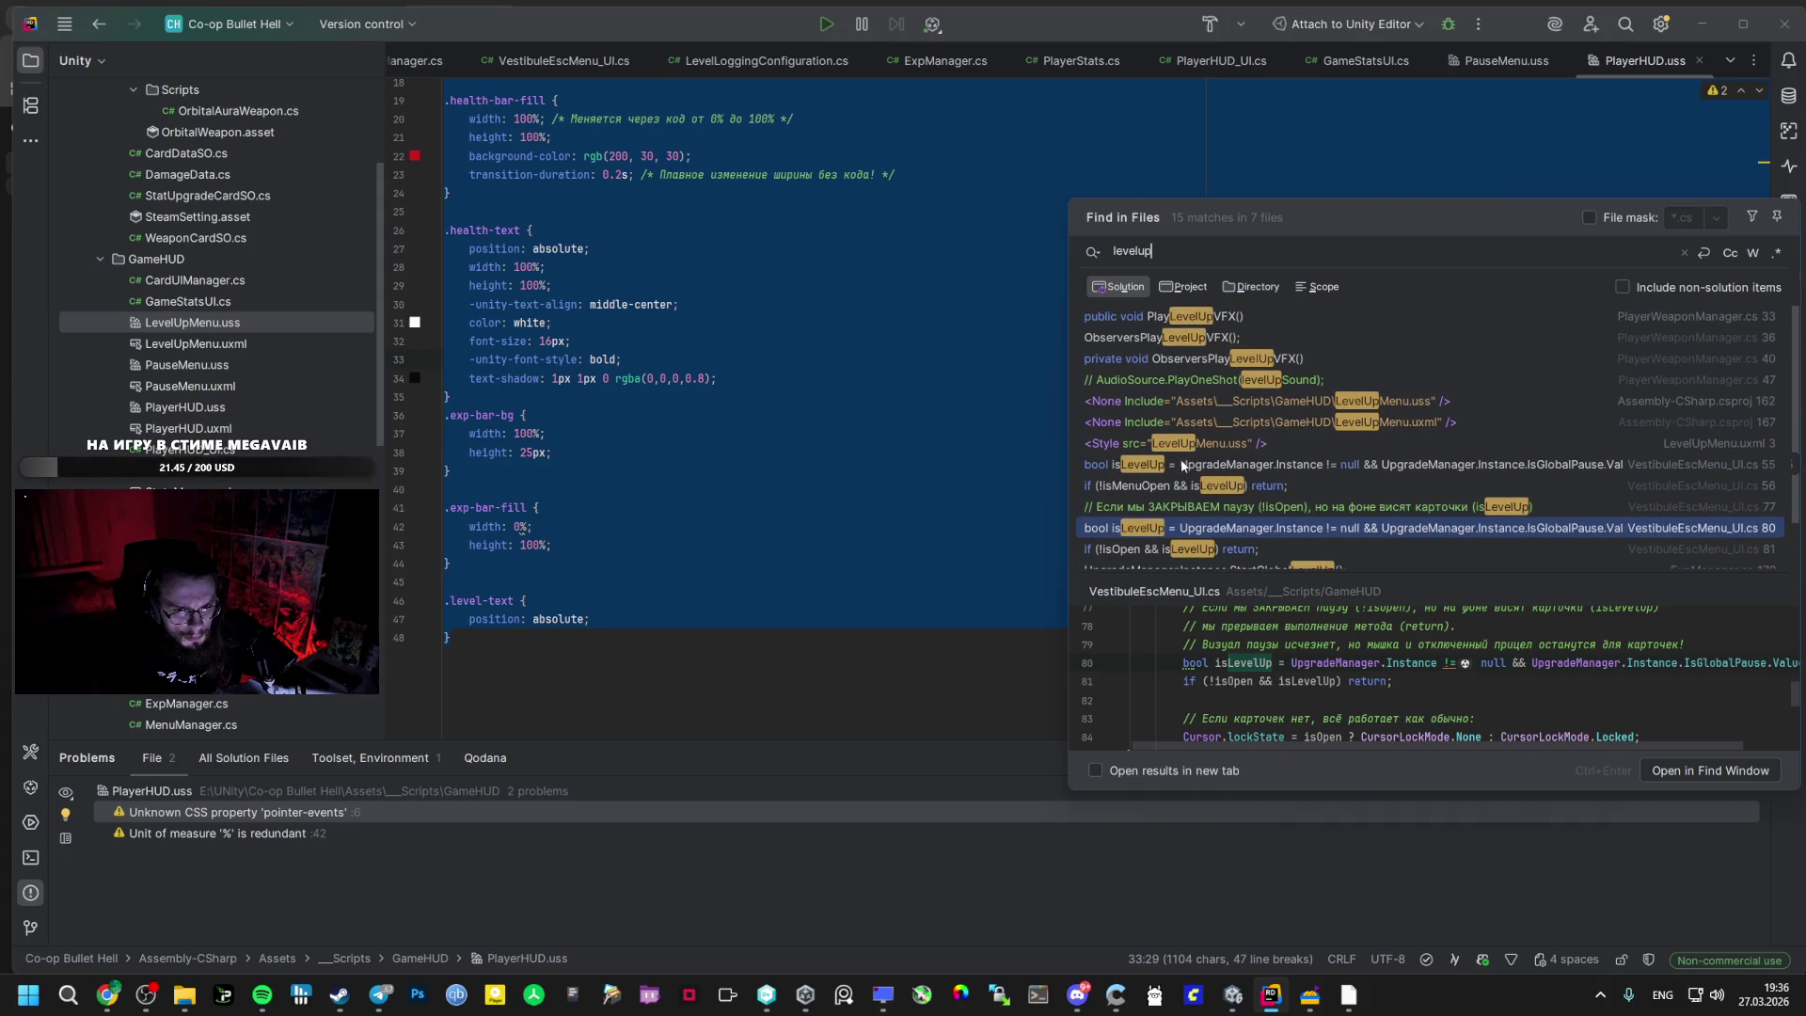
left_click(1253, 438)
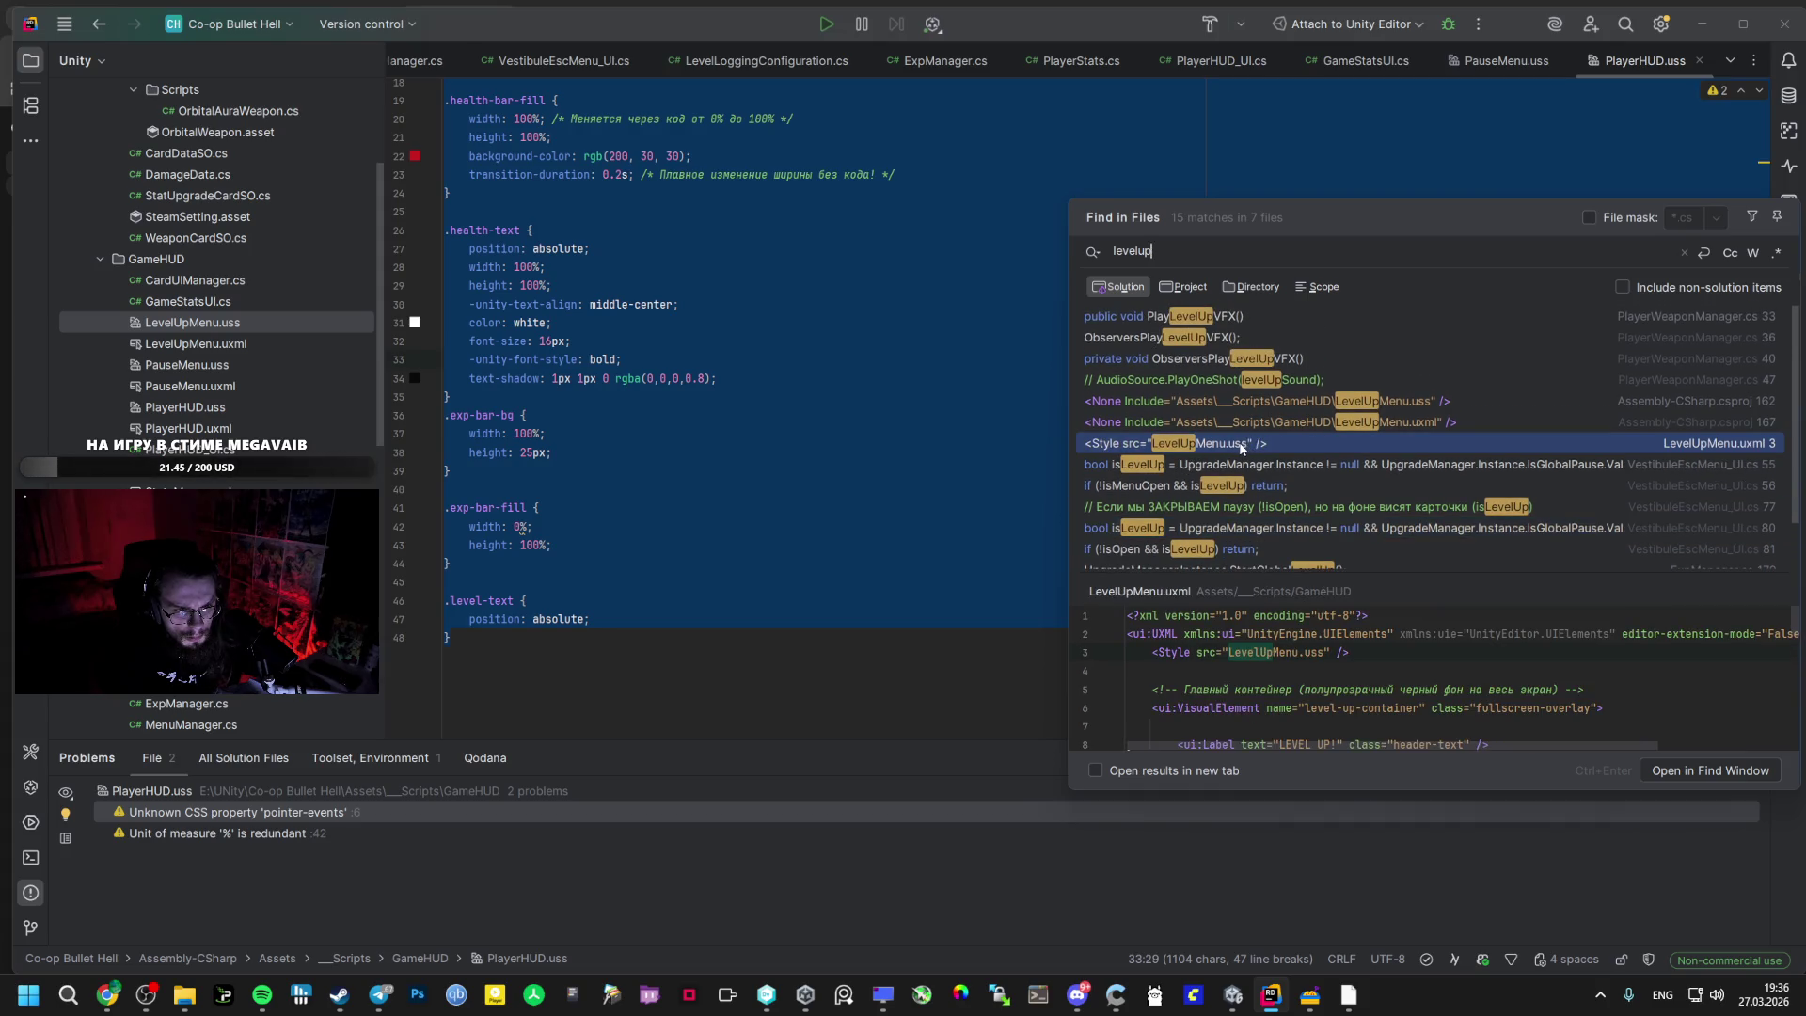
left_click(1234, 361)
left_click(1221, 339)
left_click(1215, 360)
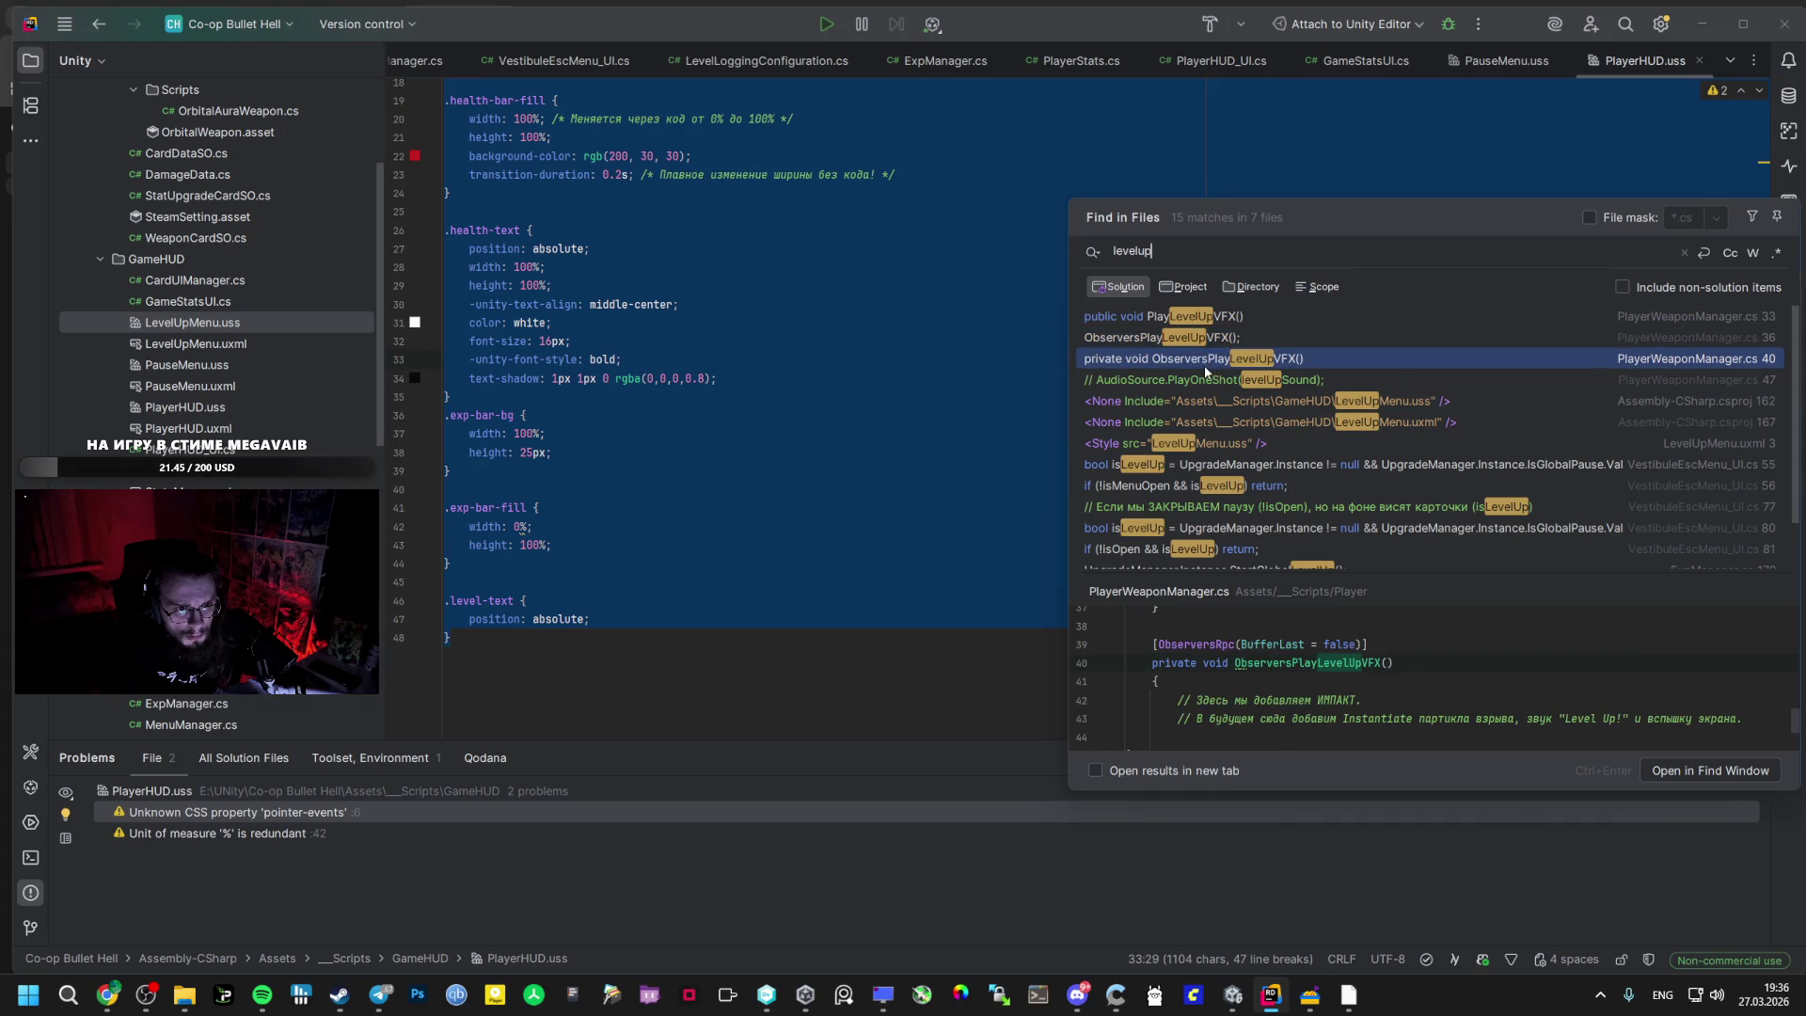
left_click(1213, 337)
left_click(1209, 318)
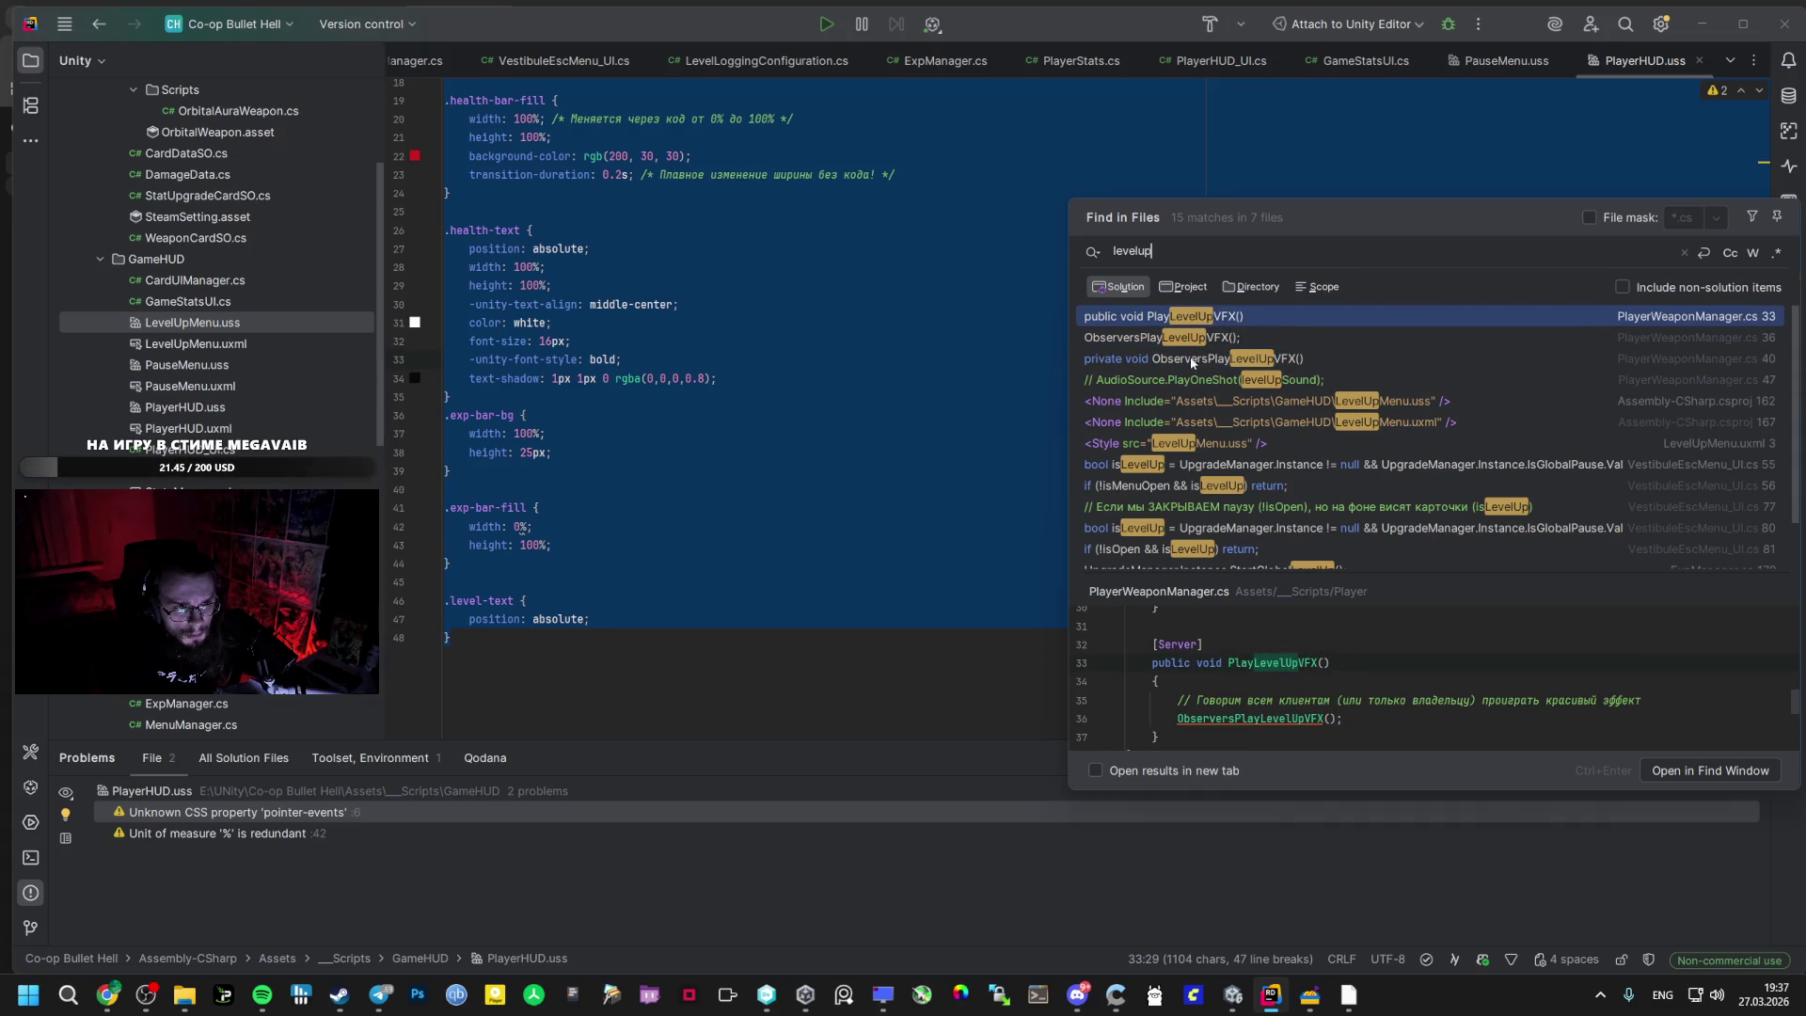
left_click(1191, 344)
scroll(1203, 697, "up", 2)
key("Escape")
left_click(696, 602)
key("alt+Tab")
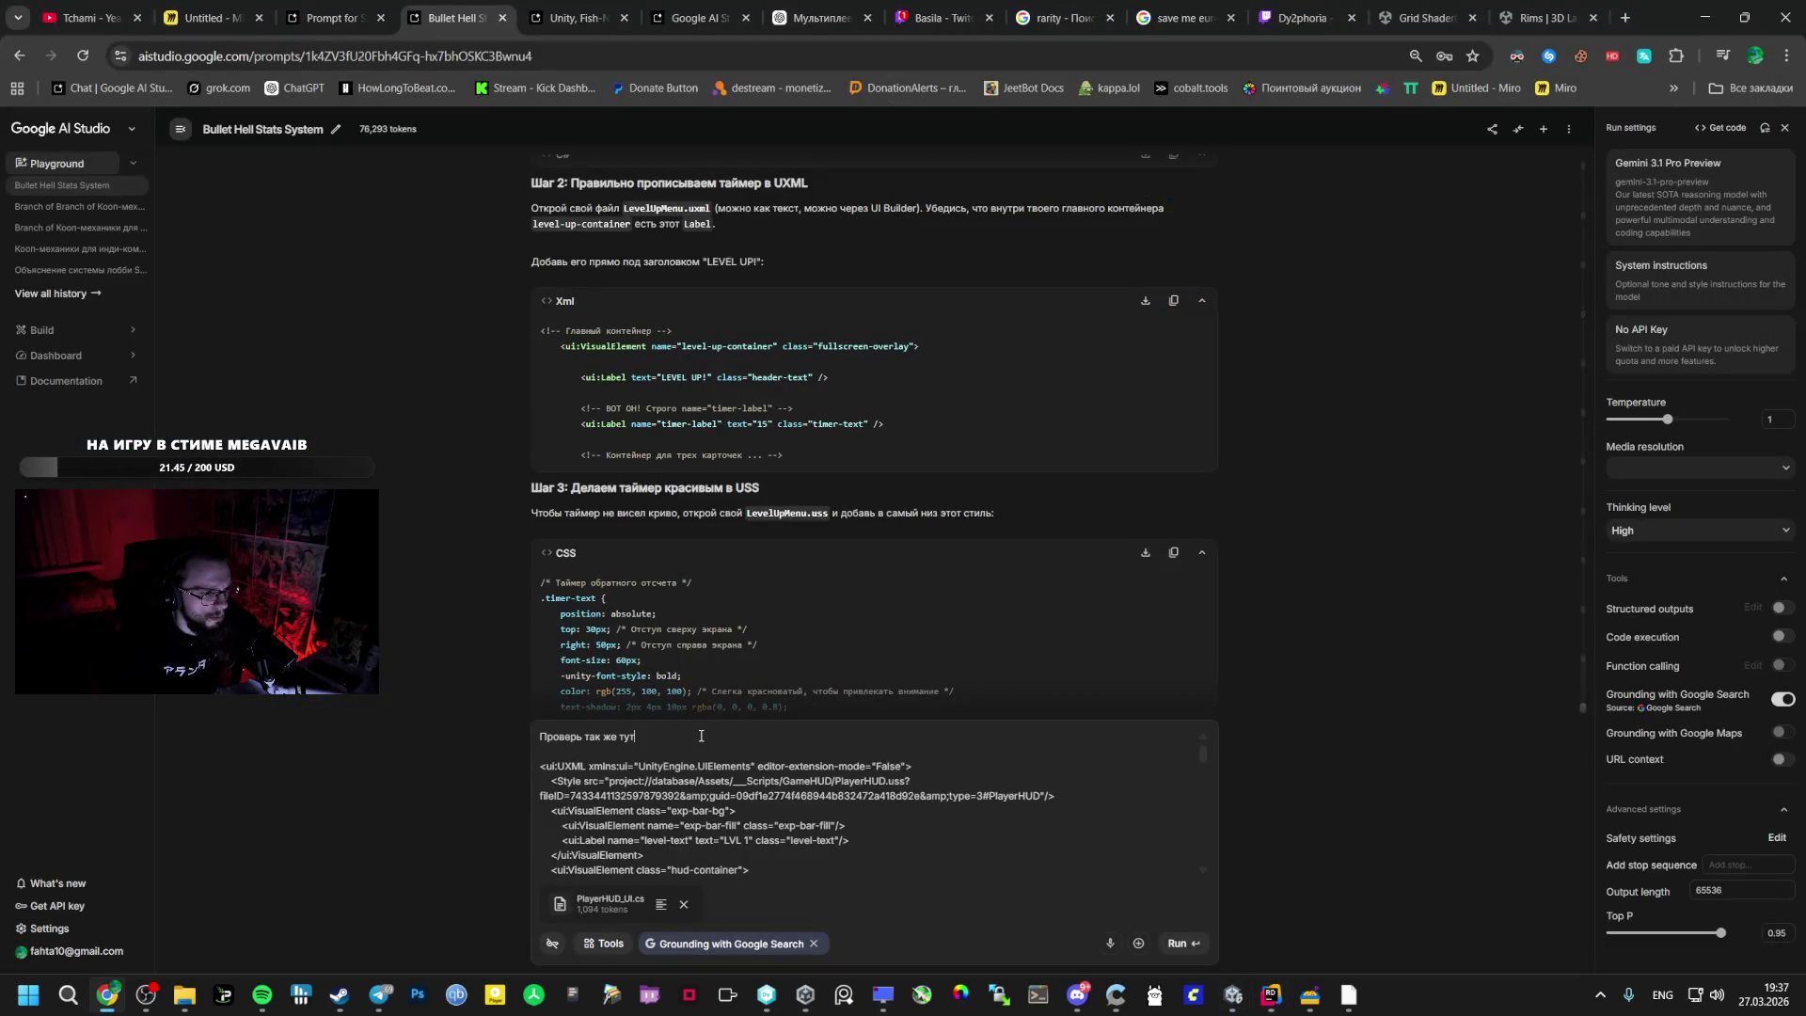
- Insert the PlayerHUD.uss file name into the prompt's first line
scroll(956, 511, "up", 15)
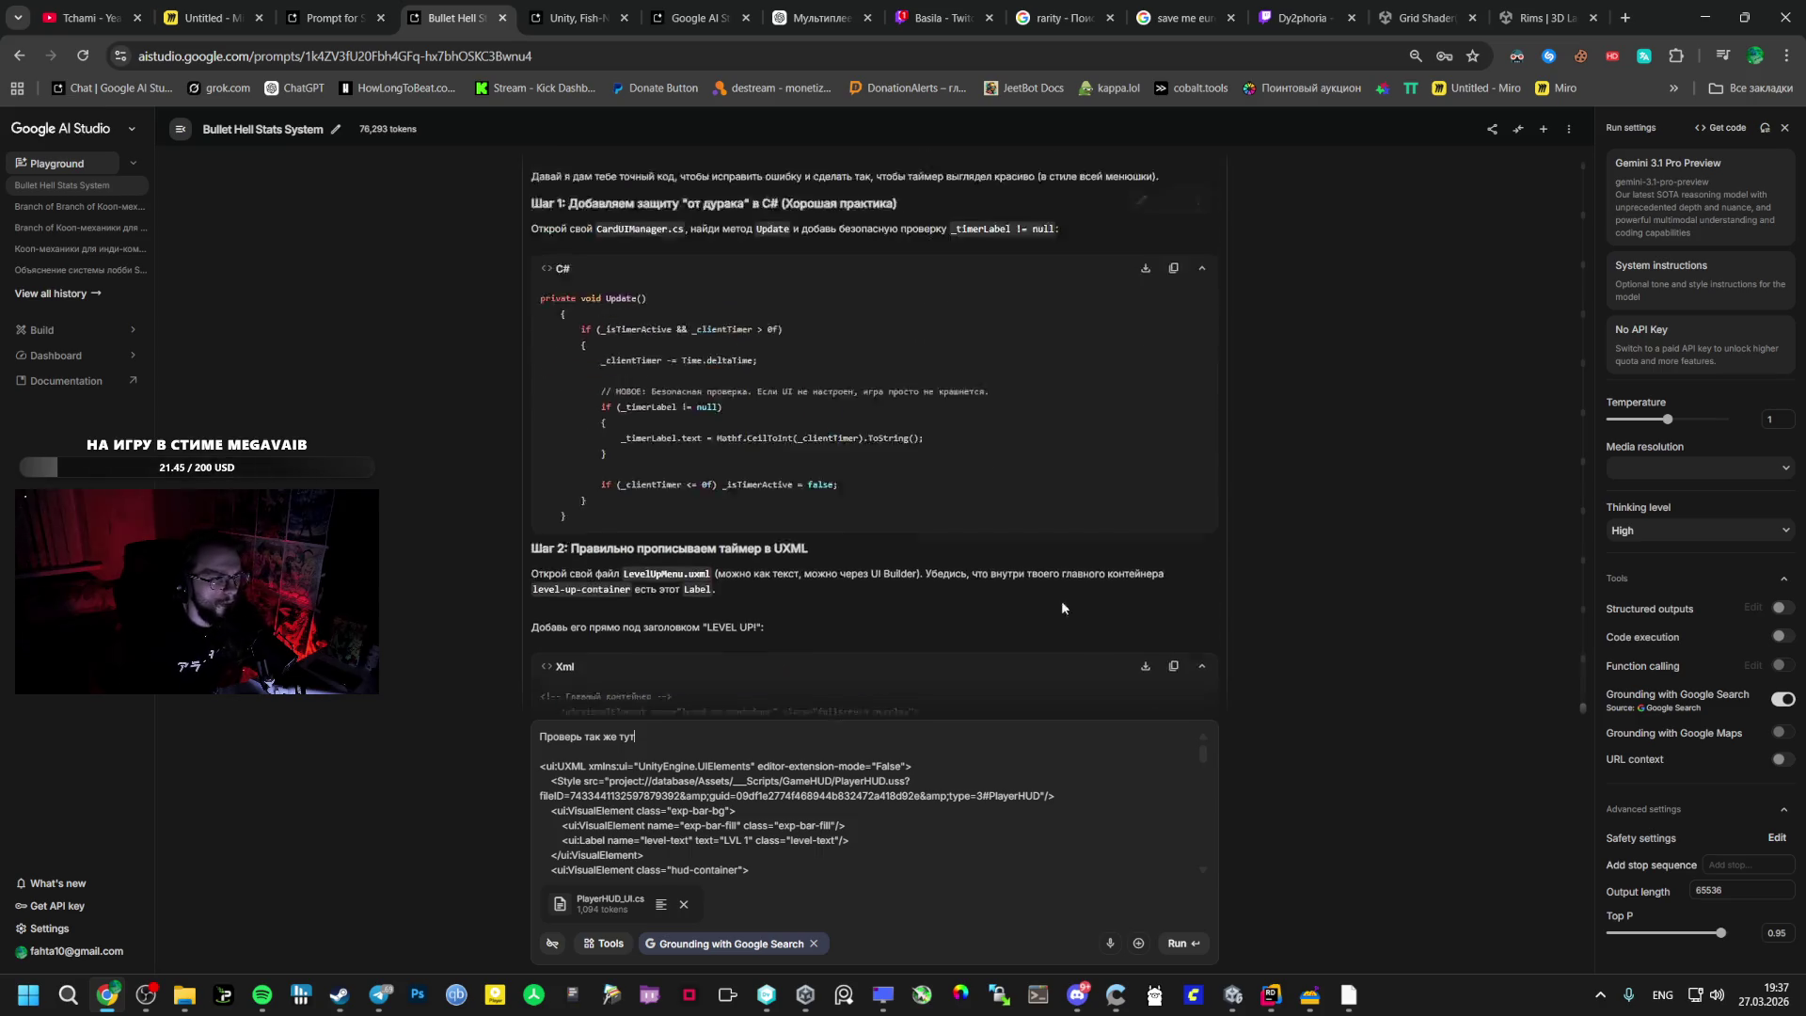
scroll(935, 511, "up", 10)
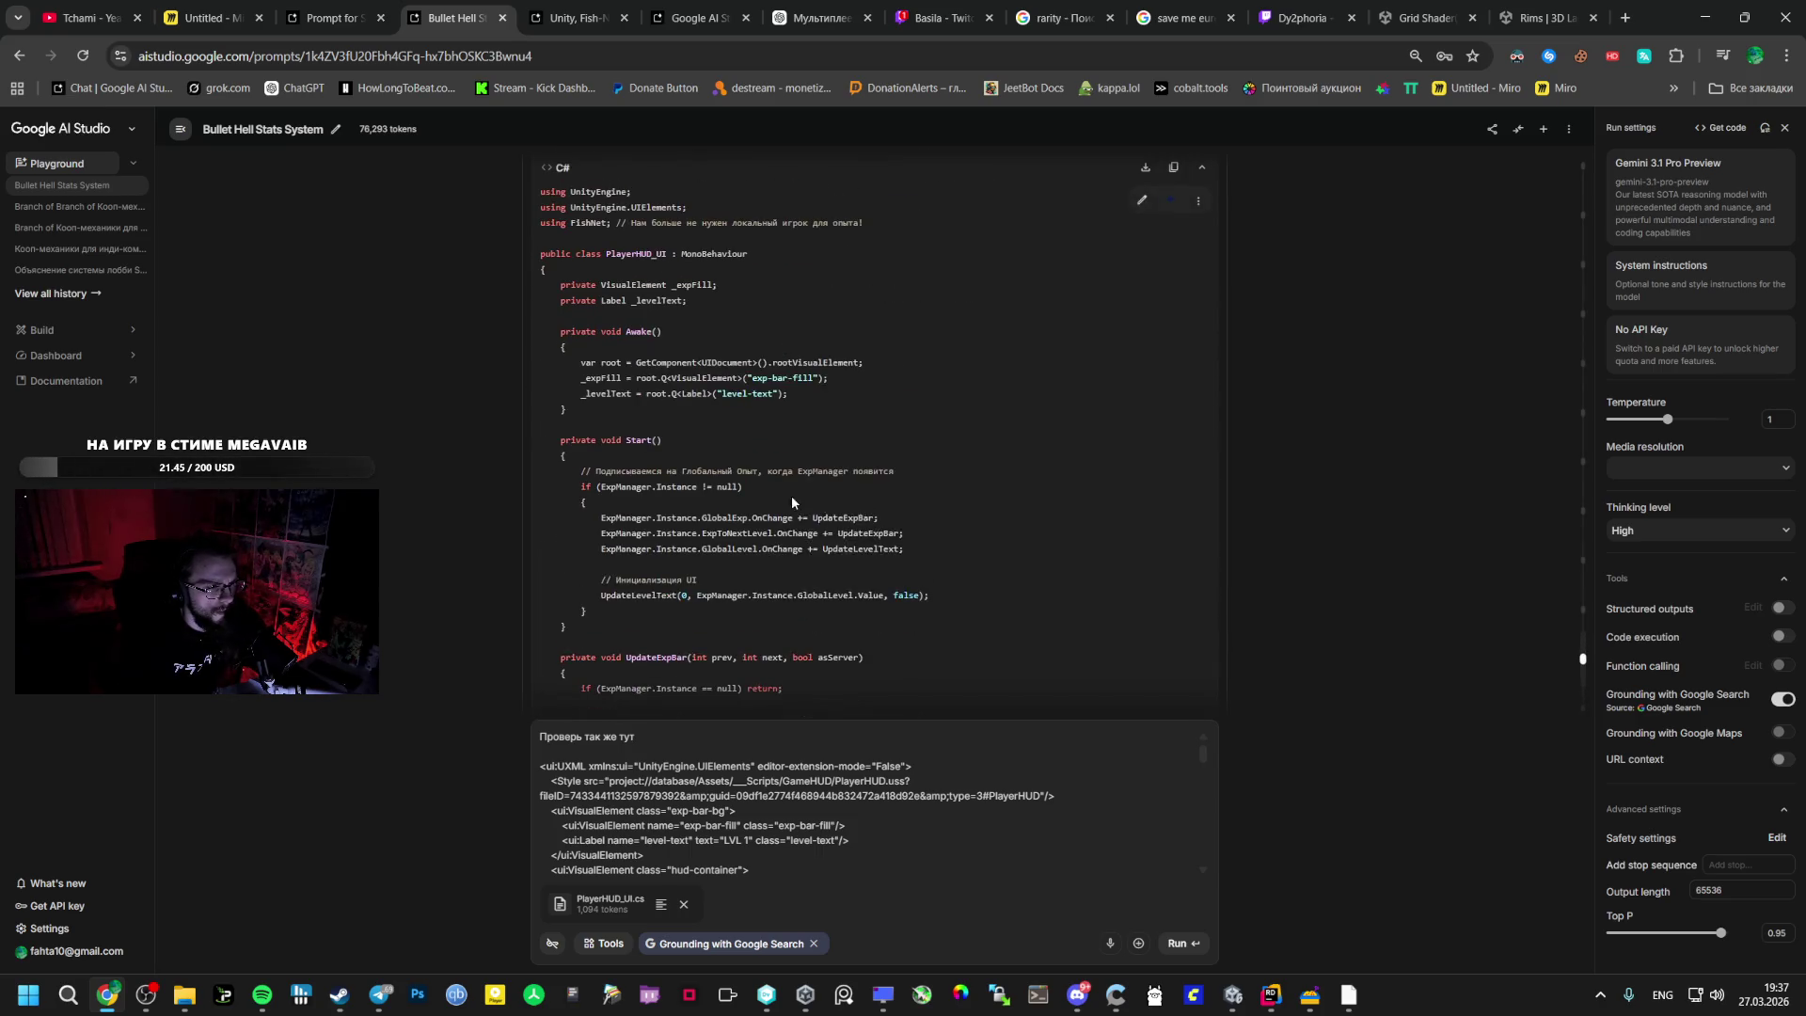
scroll(659, 457, "up", 5)
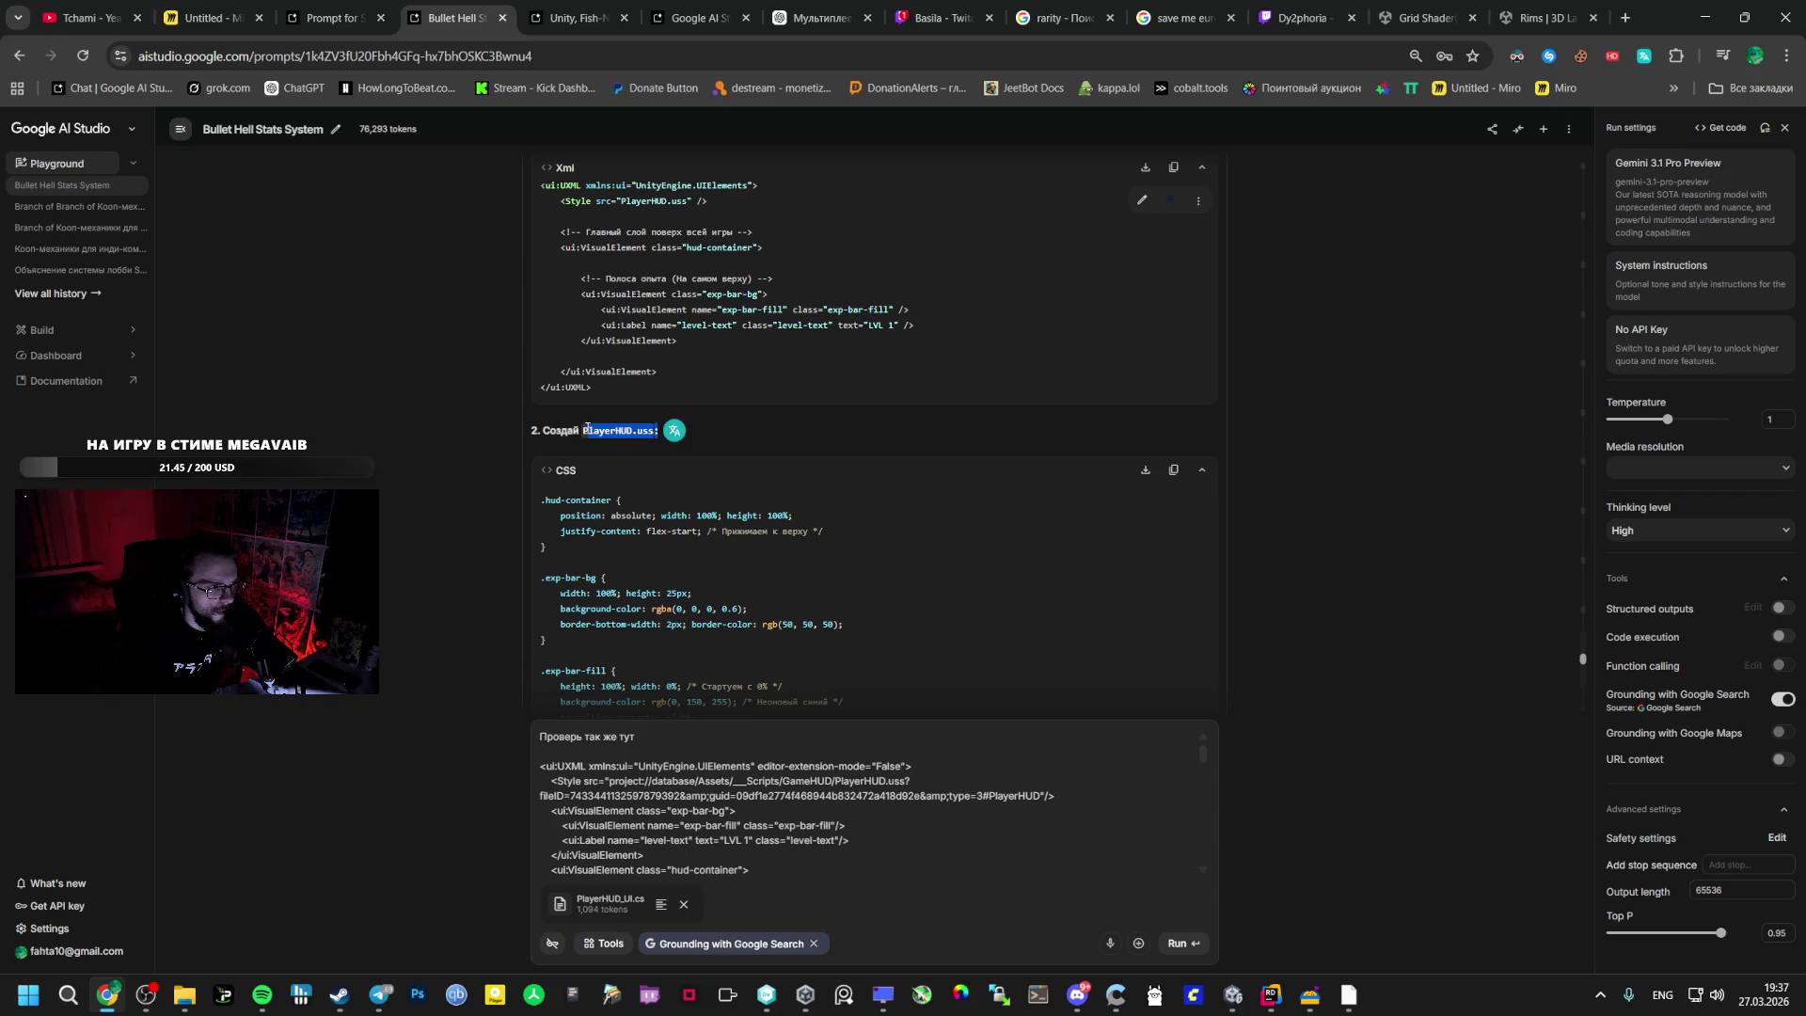
left_click(710, 735)
key("ctrl+v")
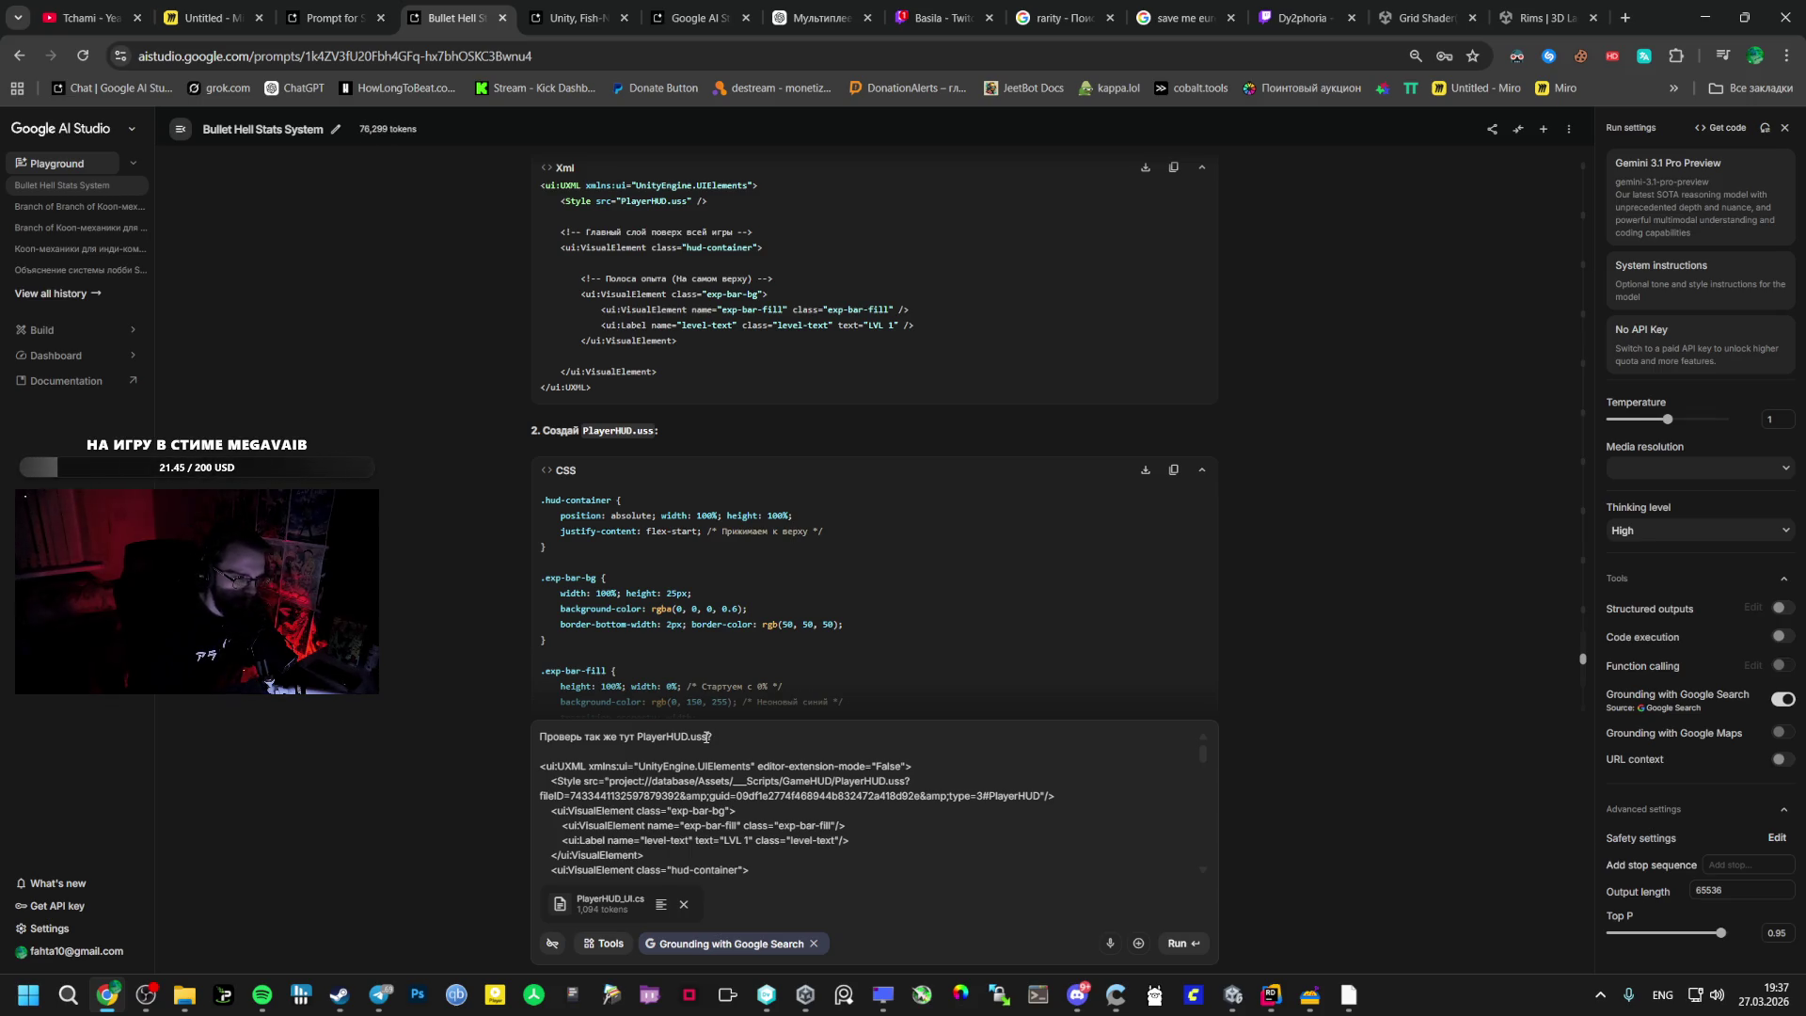
key("BackSpace")
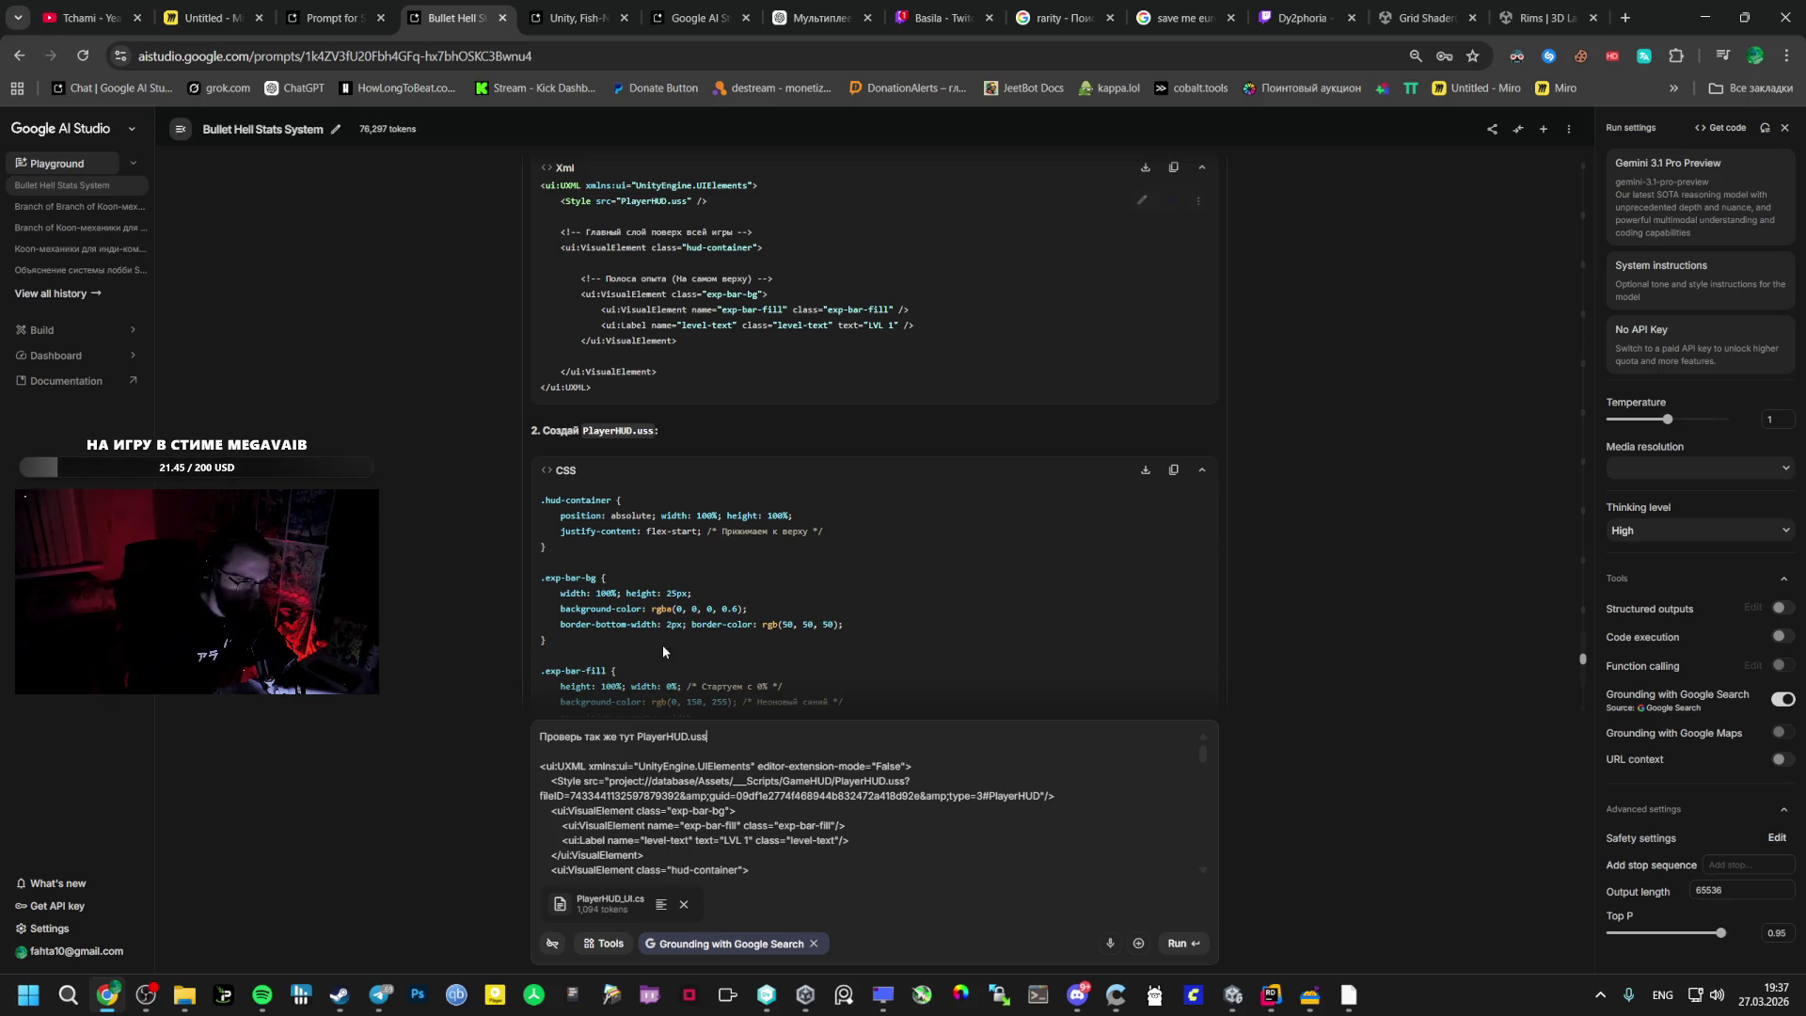
- Add PlayerHUD.uxml and a Russian note asking why the bars don't show, then send it
scroll(666, 345, "up", 5)
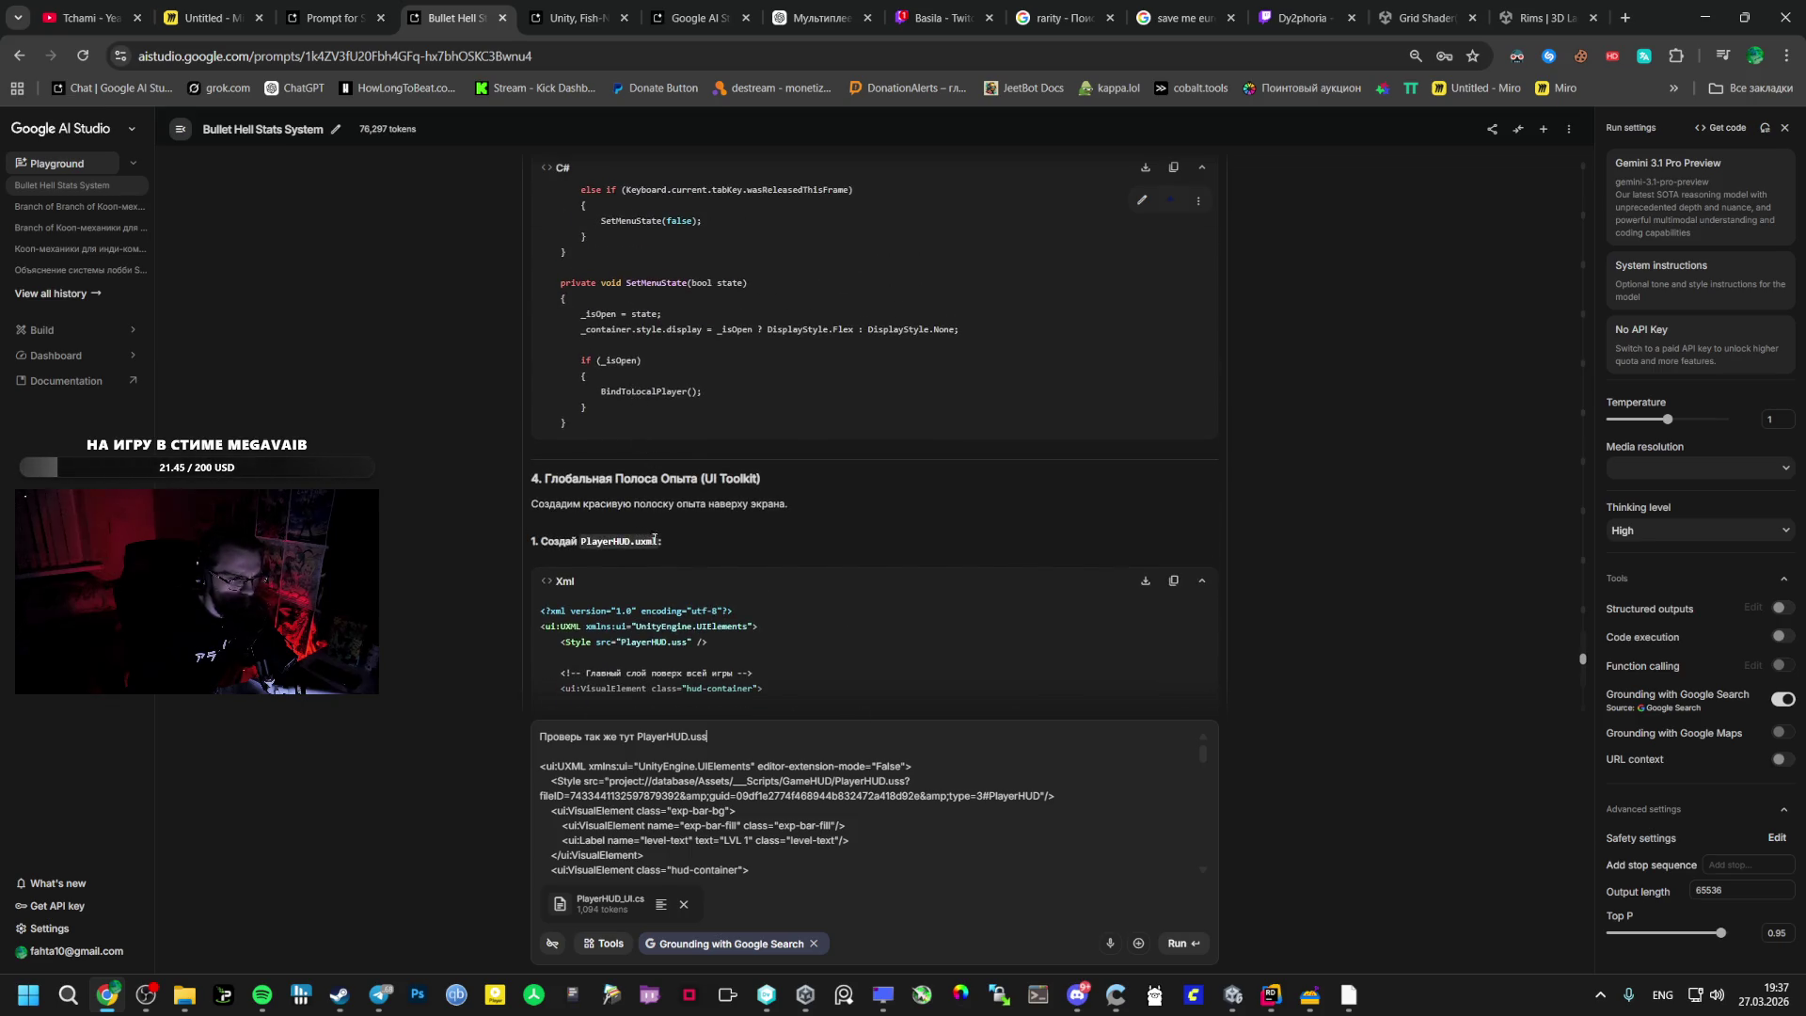
left_click_drag(655, 543, 581, 543)
key("ctrl+c")
left_click(633, 563)
left_click(727, 739)
key("alt+shift")
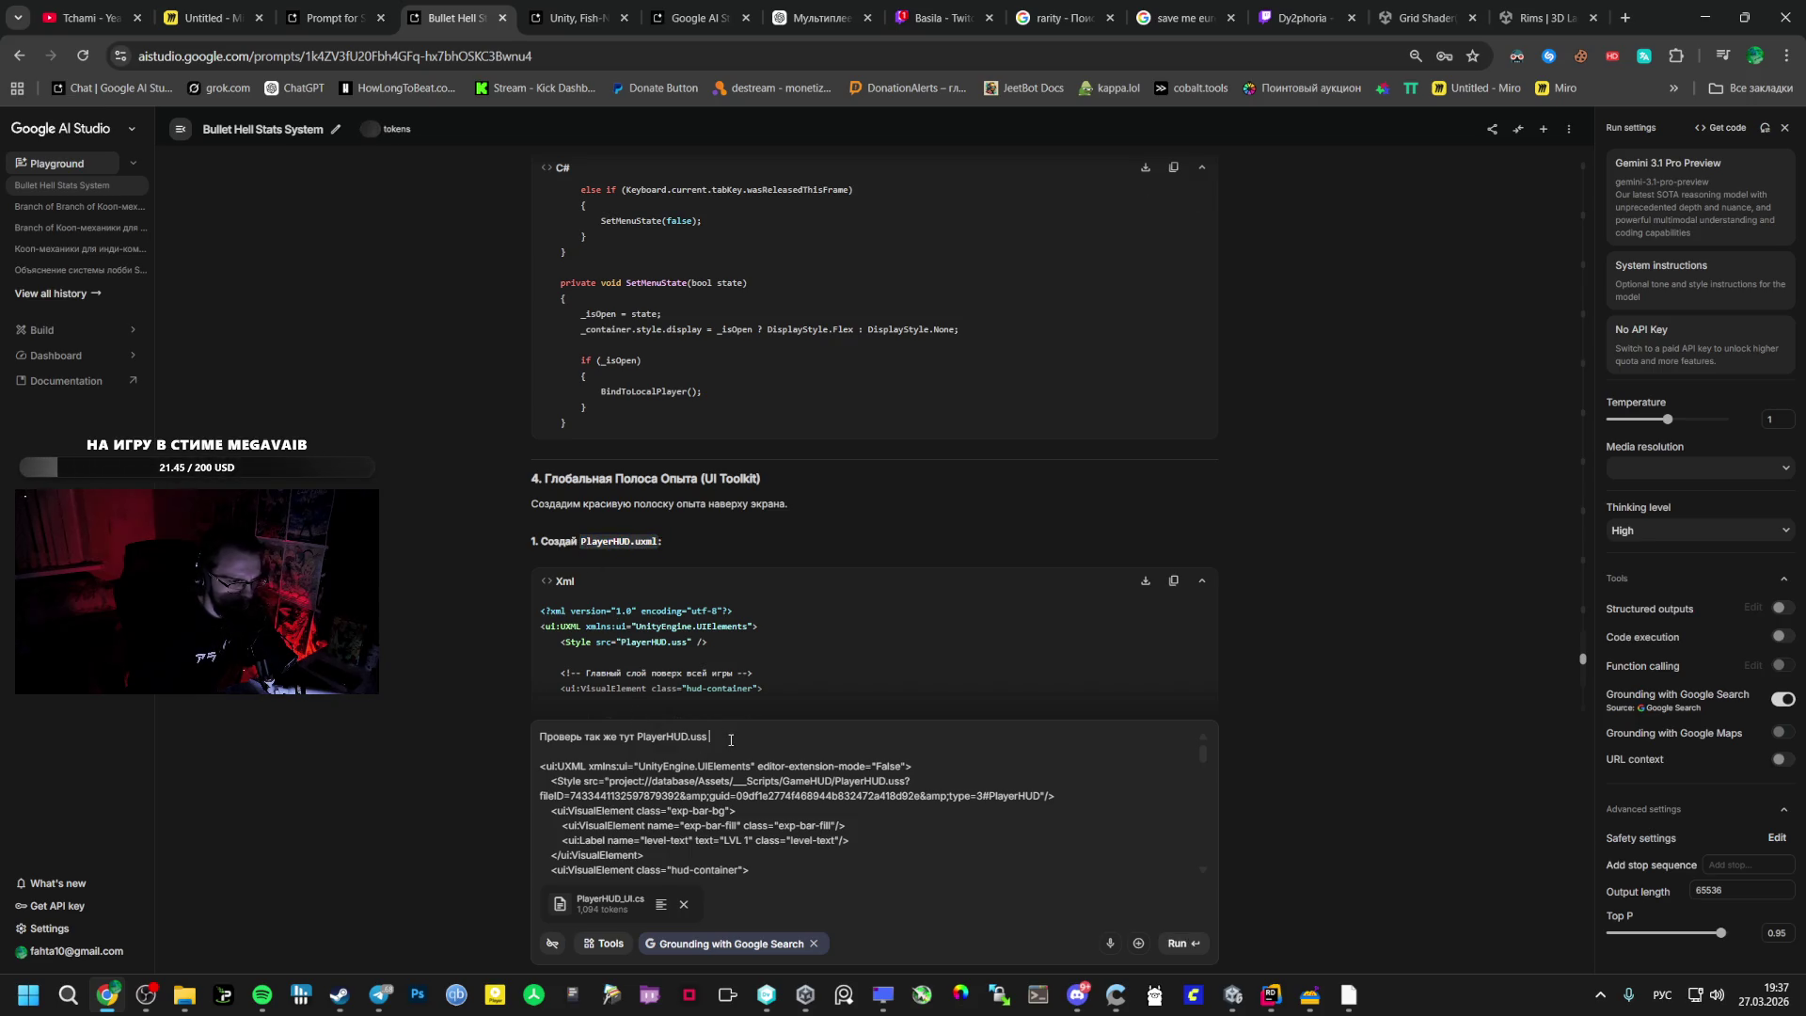
type("и")
key("ctrl+v")
type(", ")
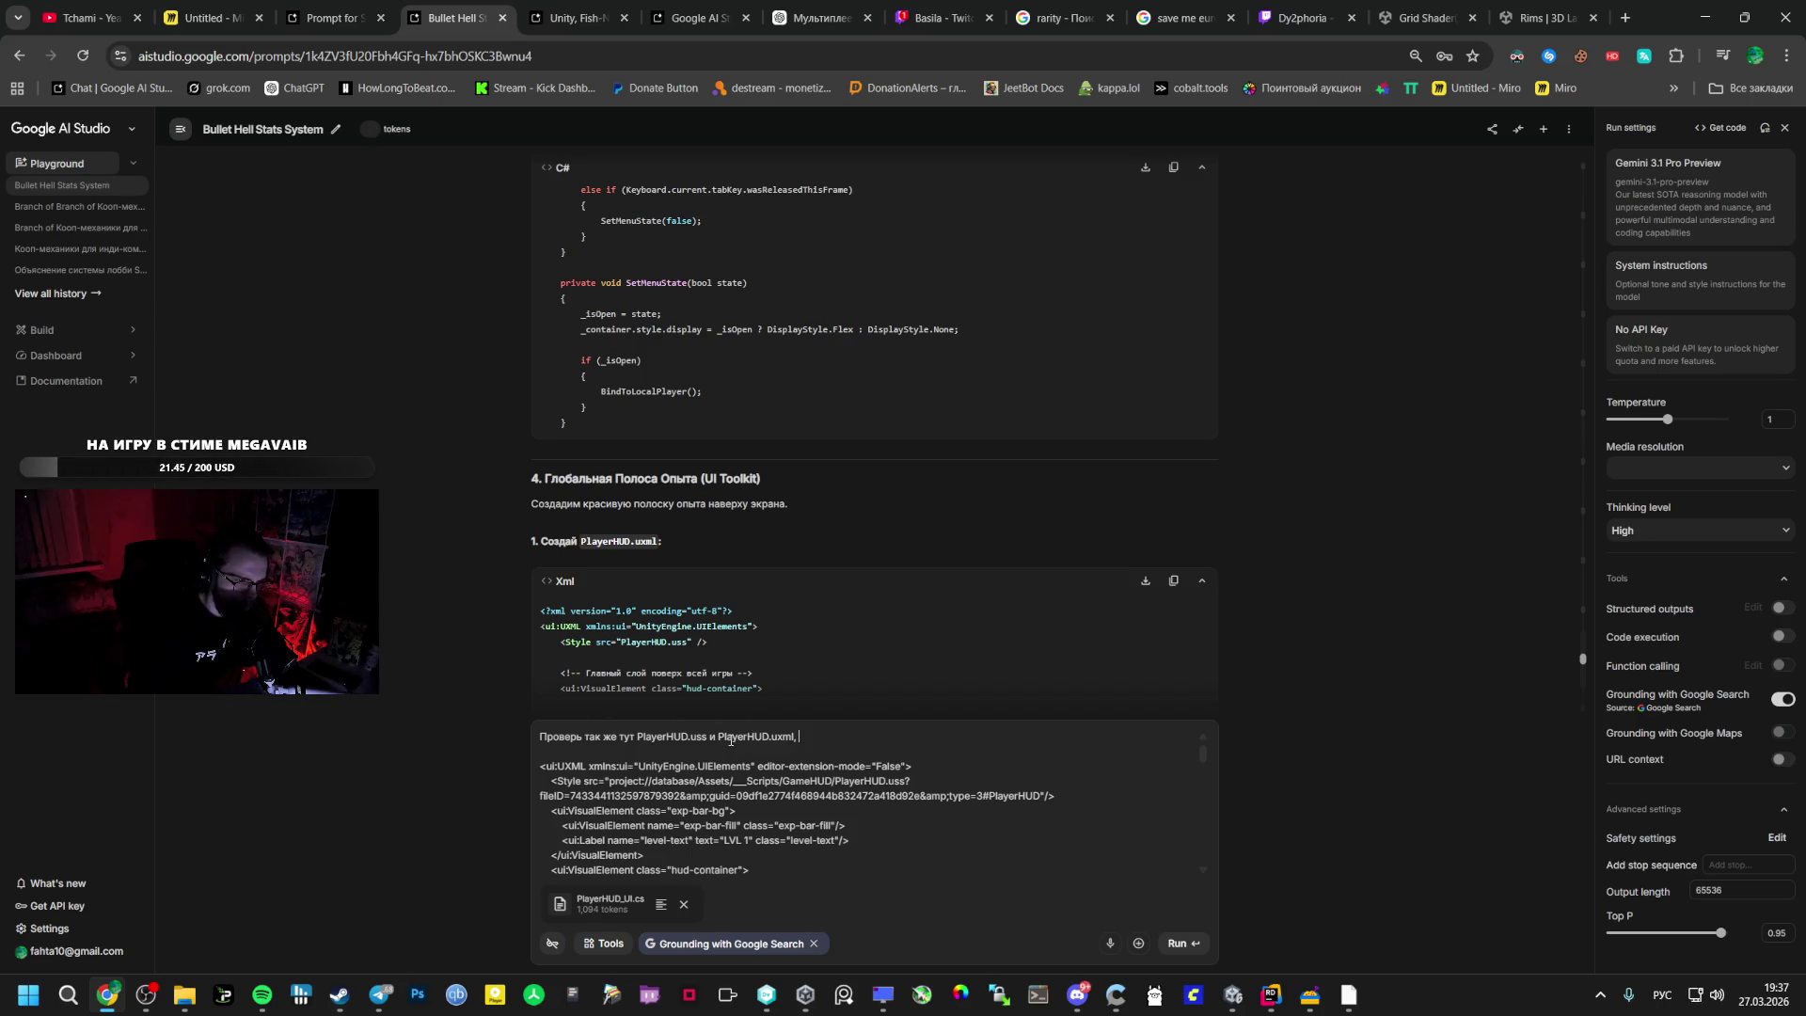
type("у меня ")
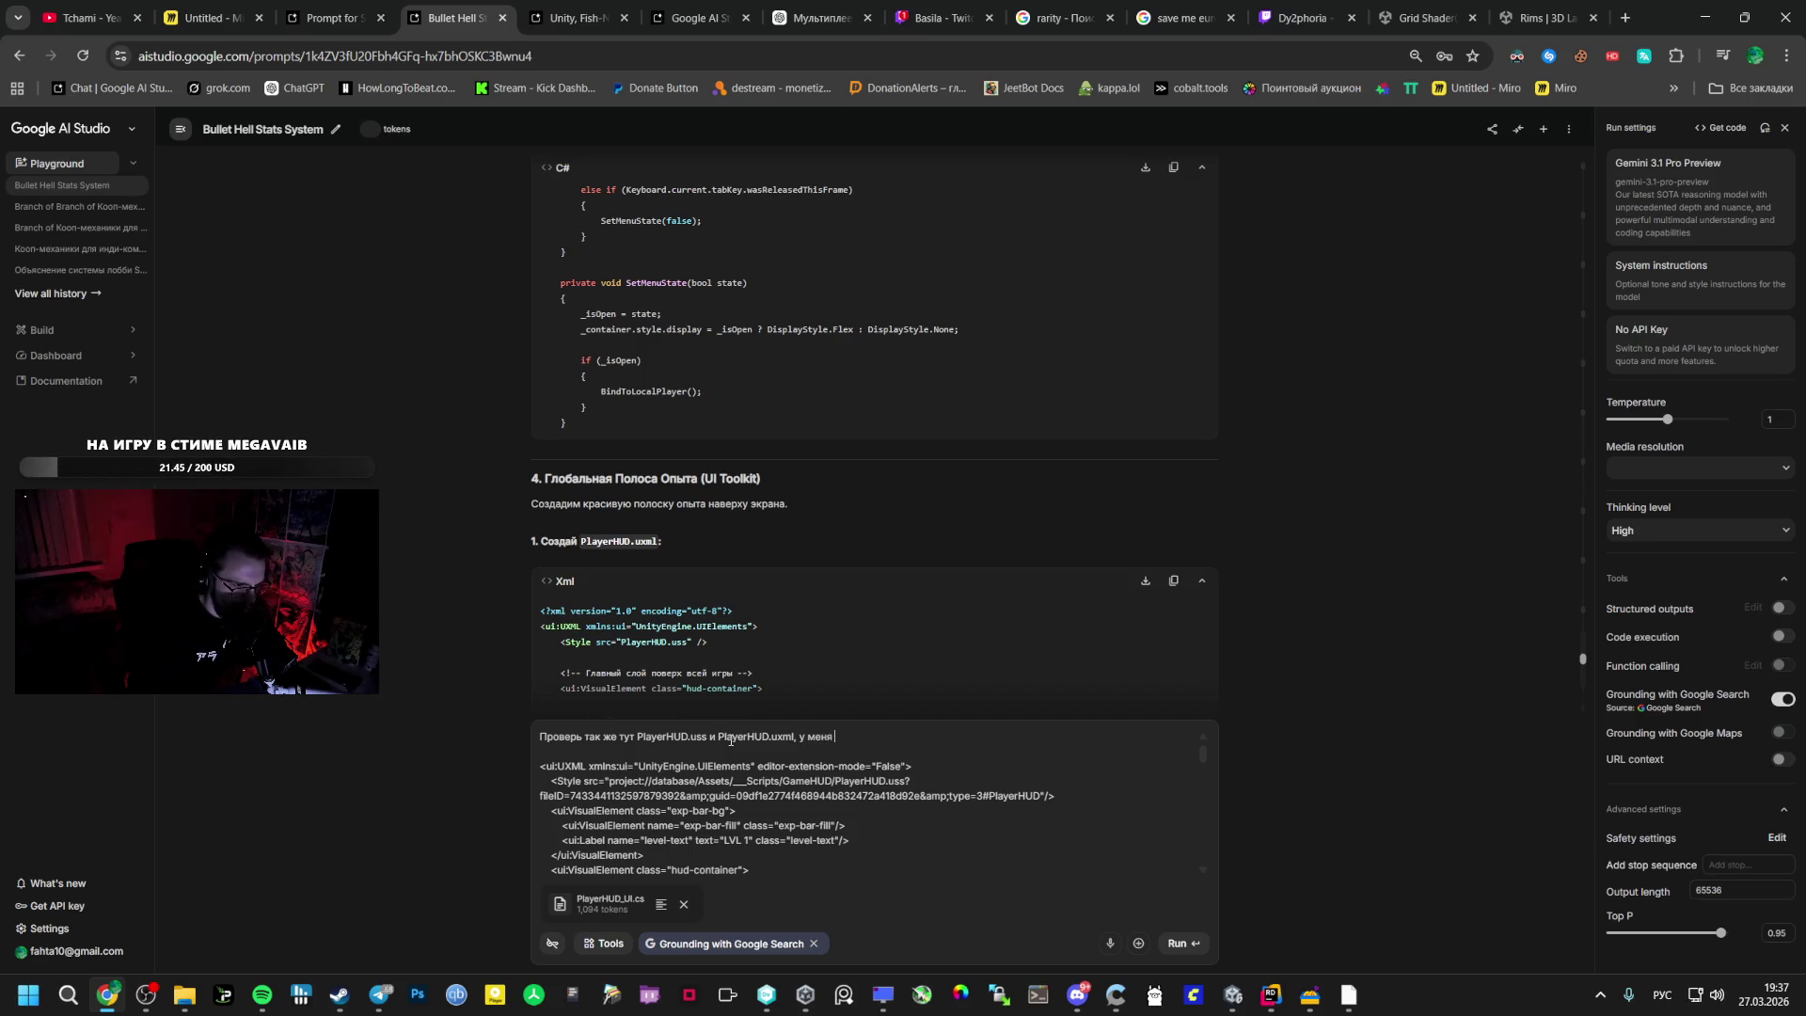
type("они уже были,")
type(" я просто")
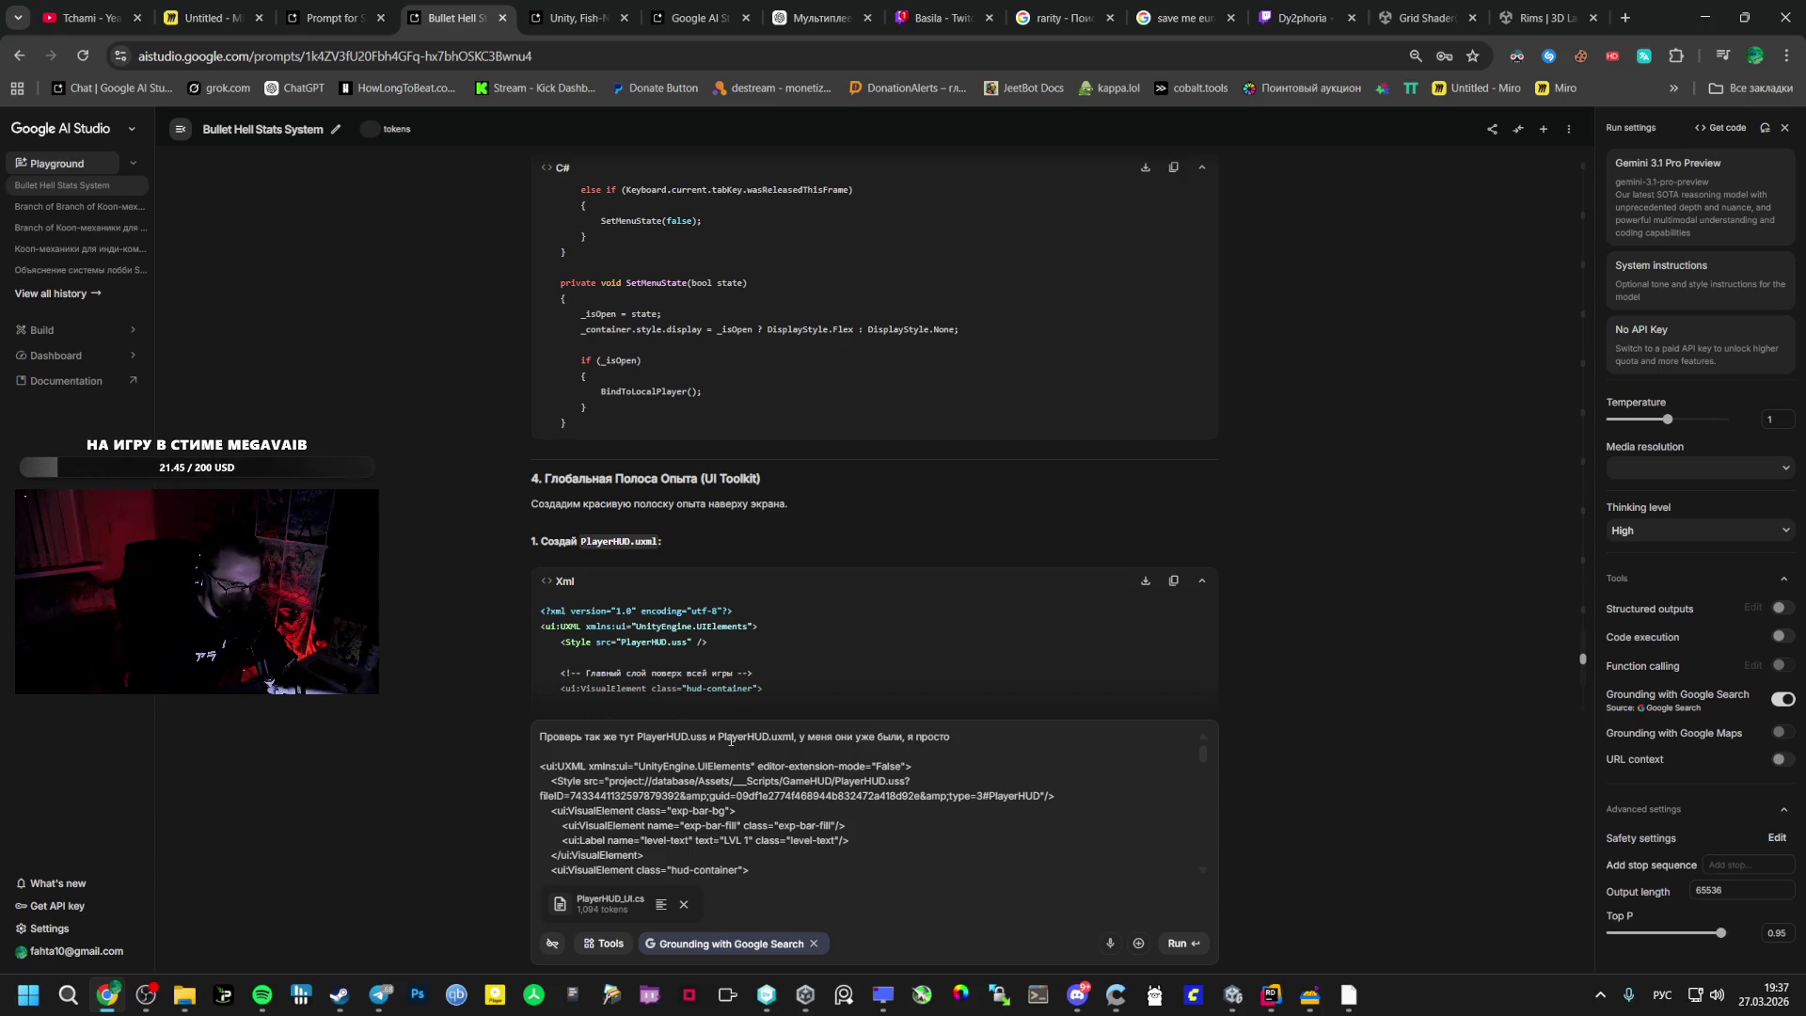
type(" забыл тебе ")
type("скинуть. ")
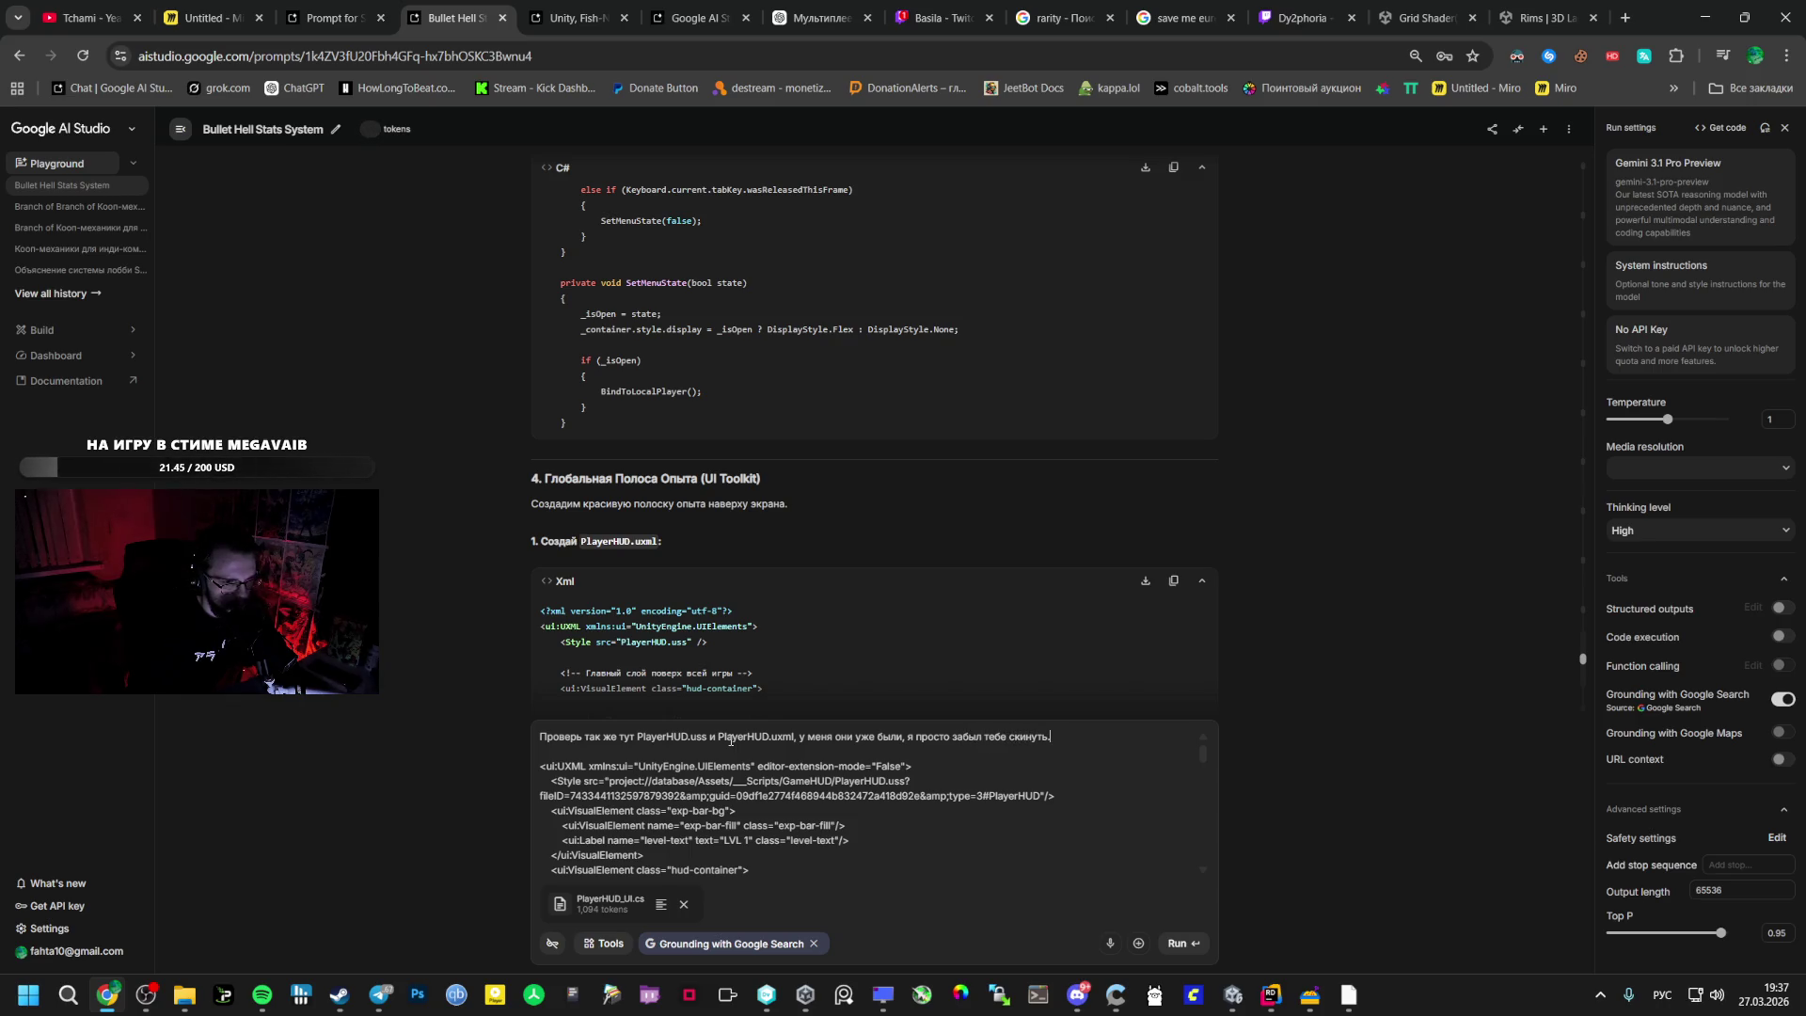
type("пправильно?")
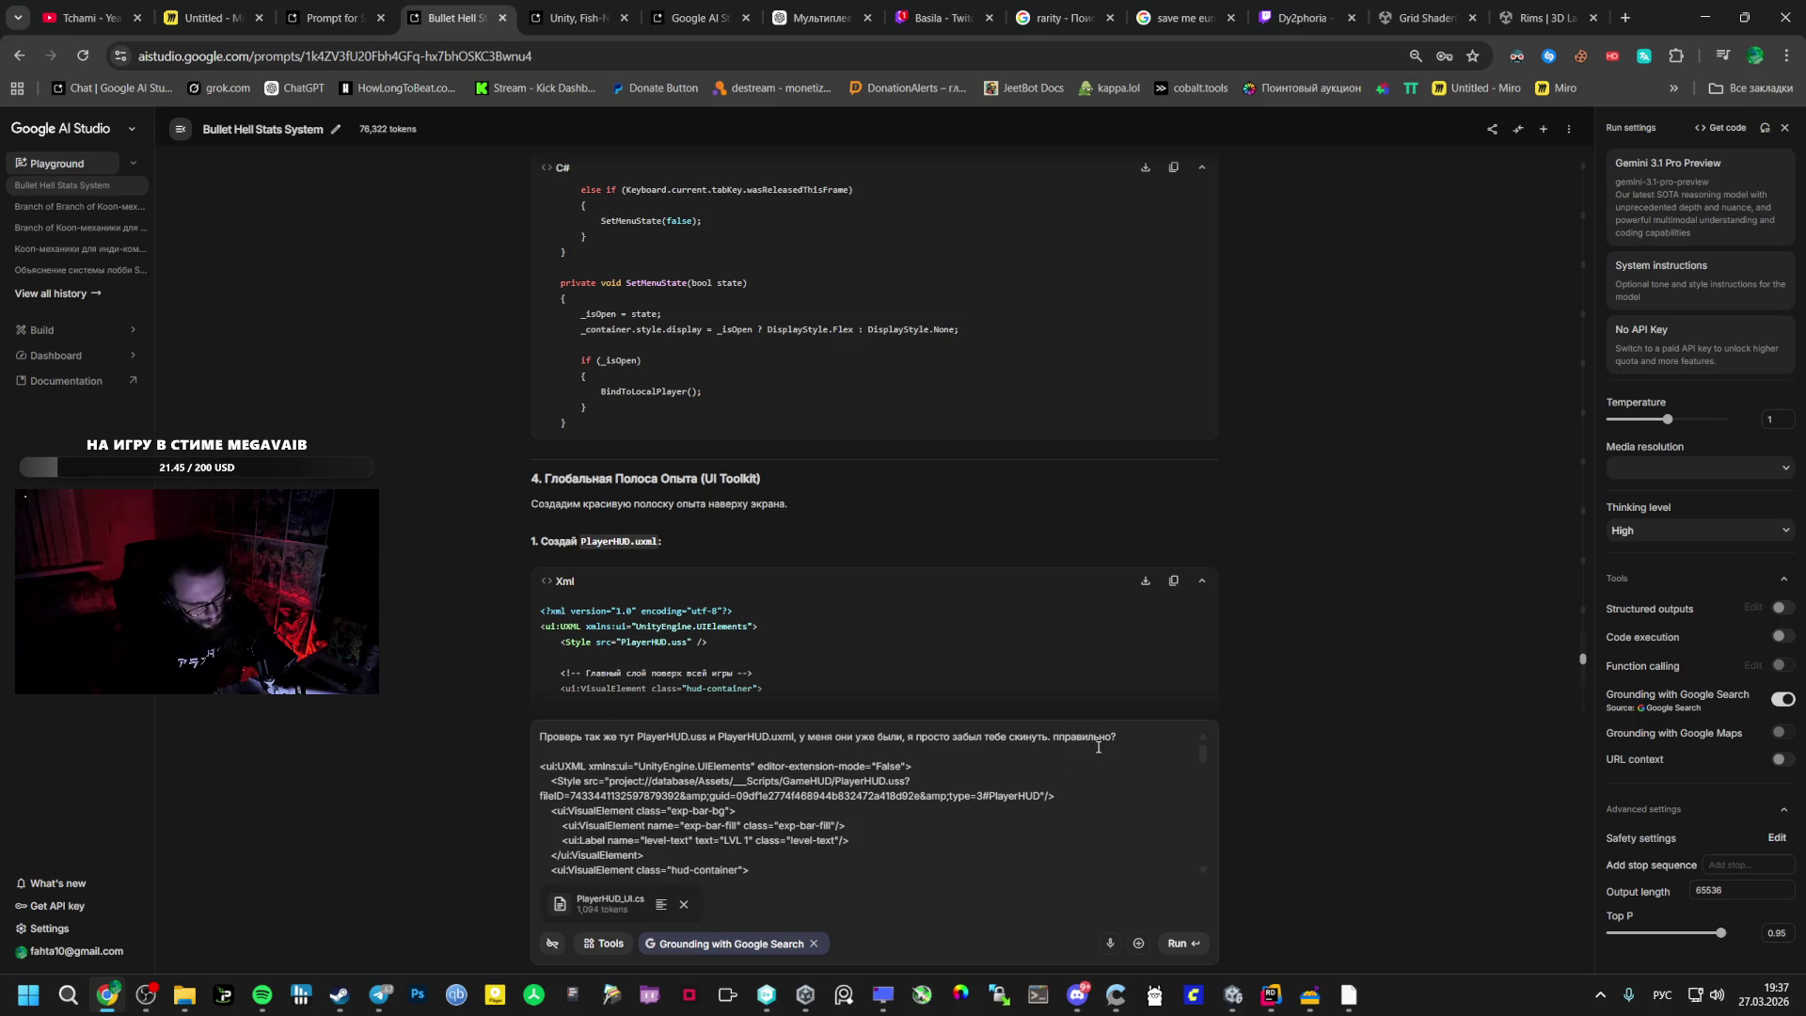
type(" просто ")
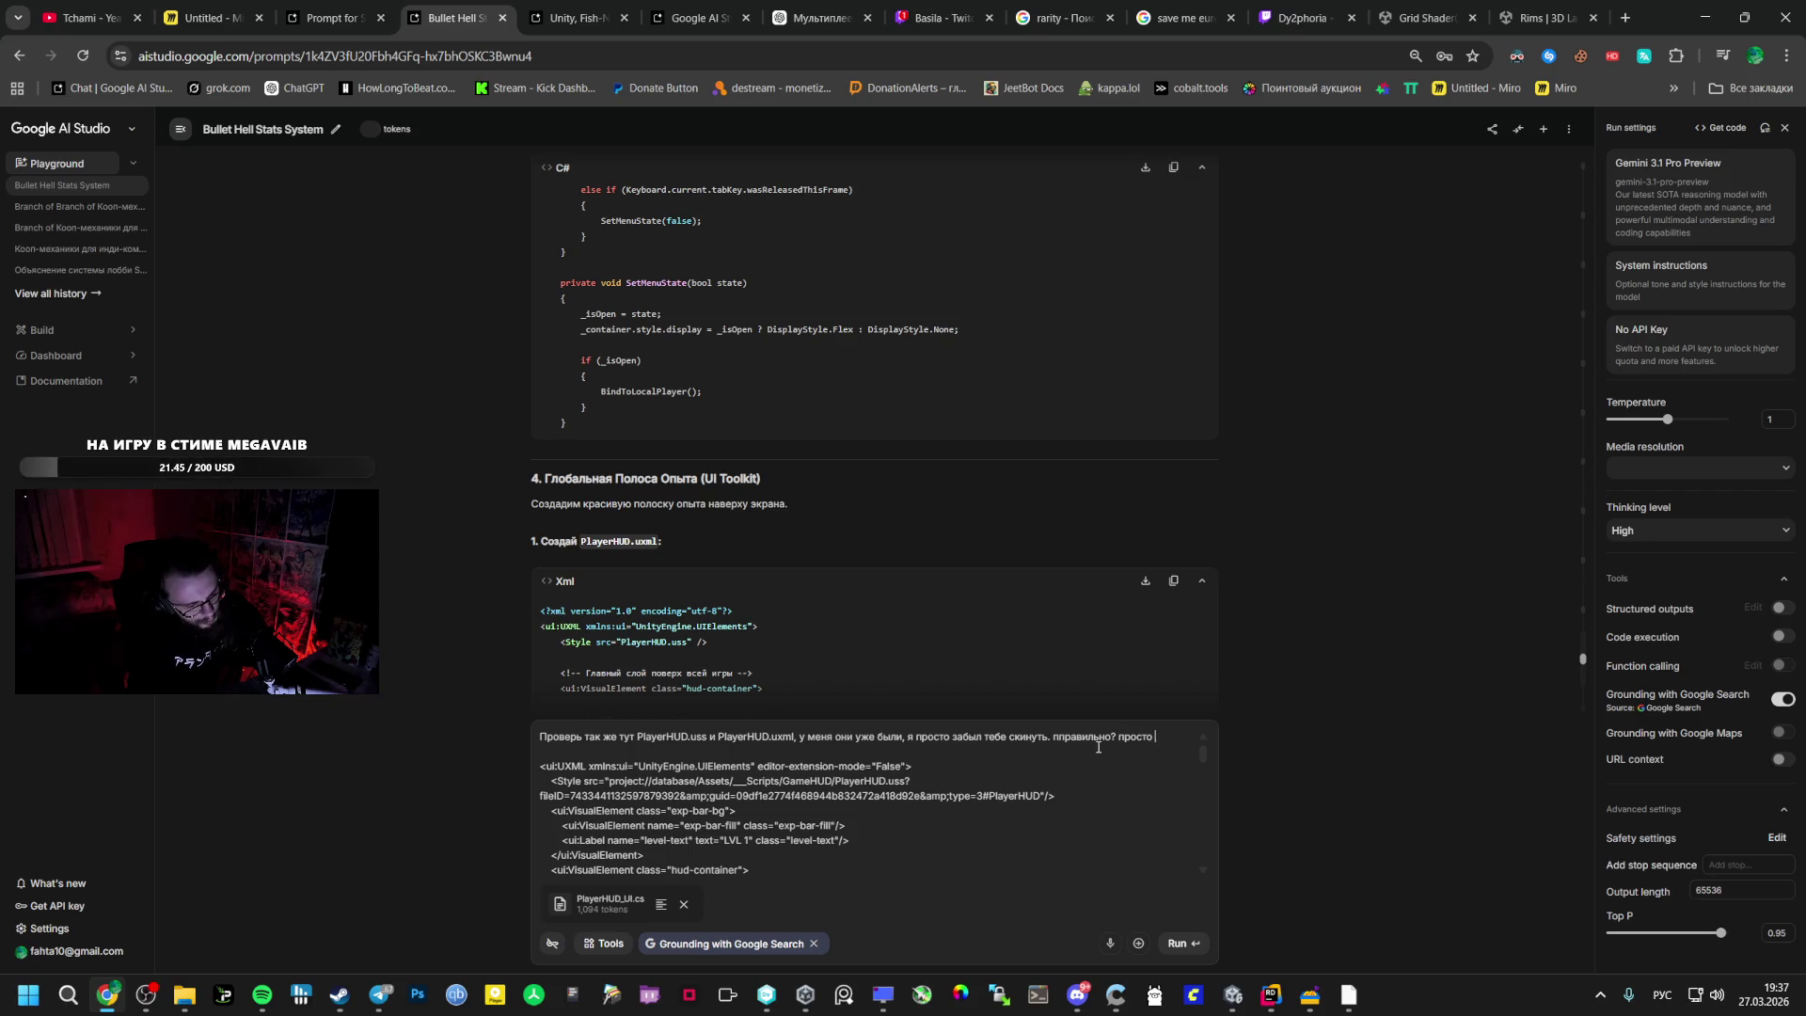
type("полоски почему")
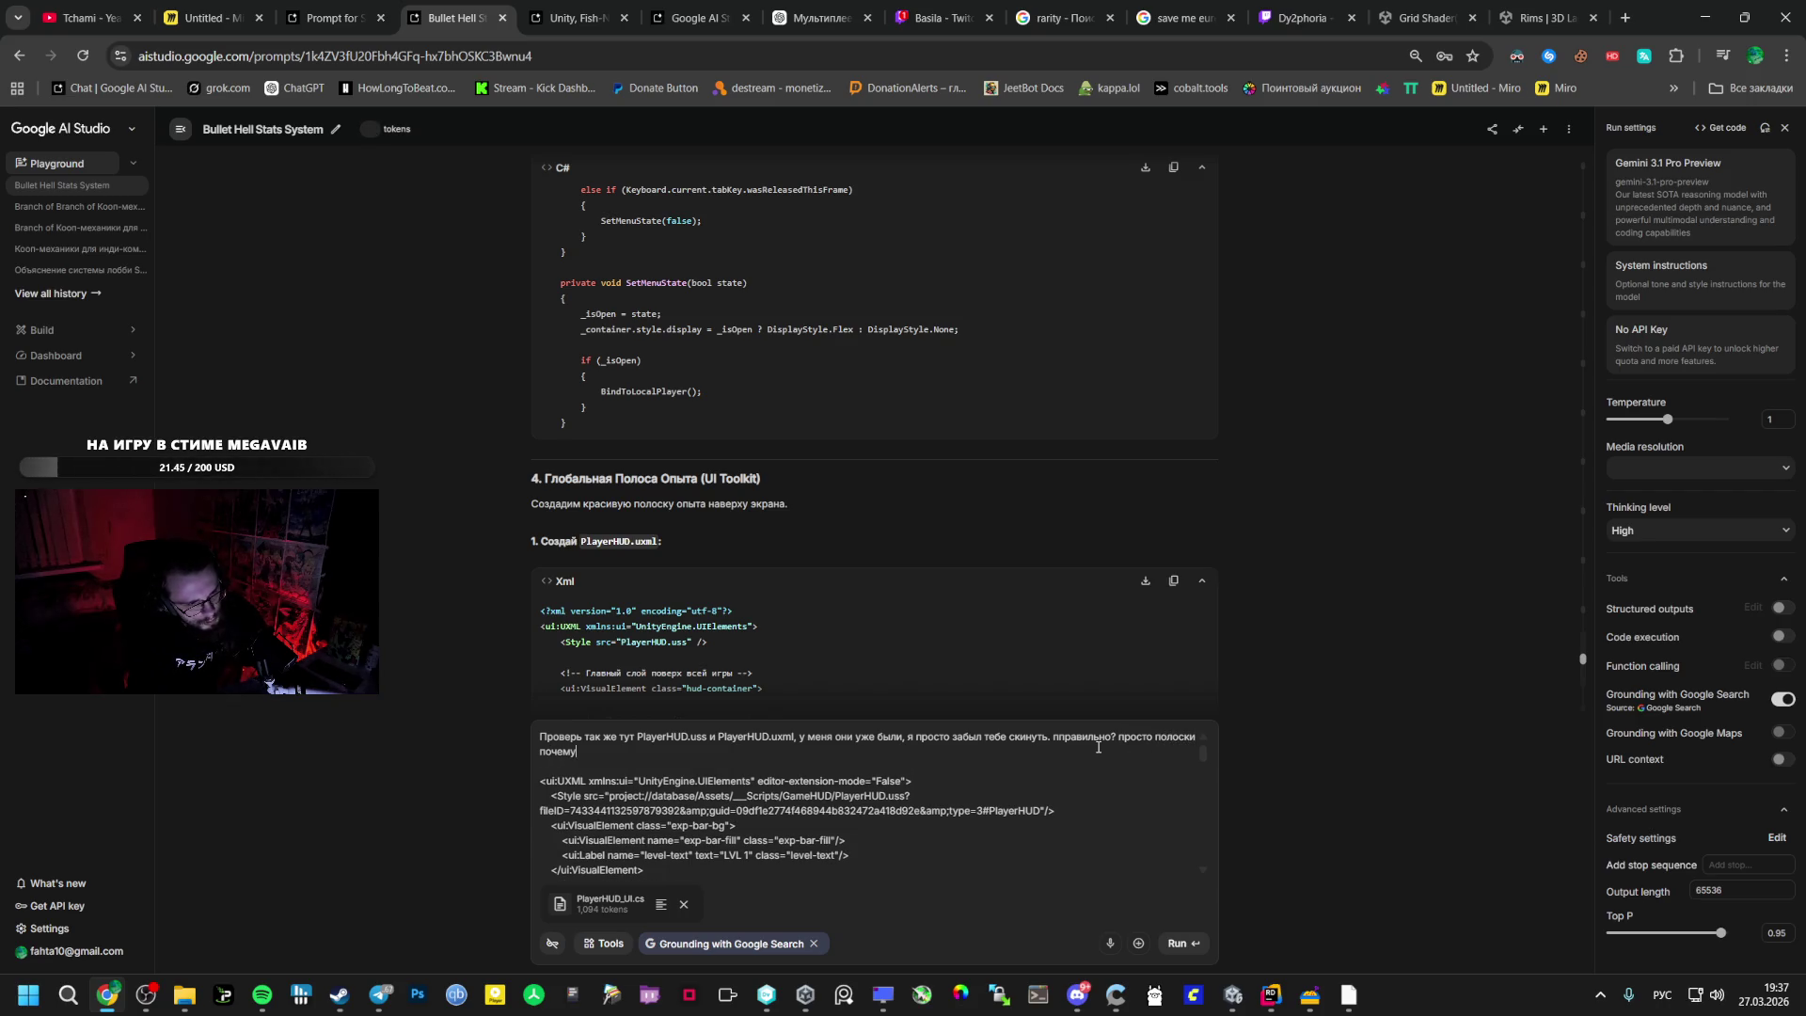
type(" то нету")
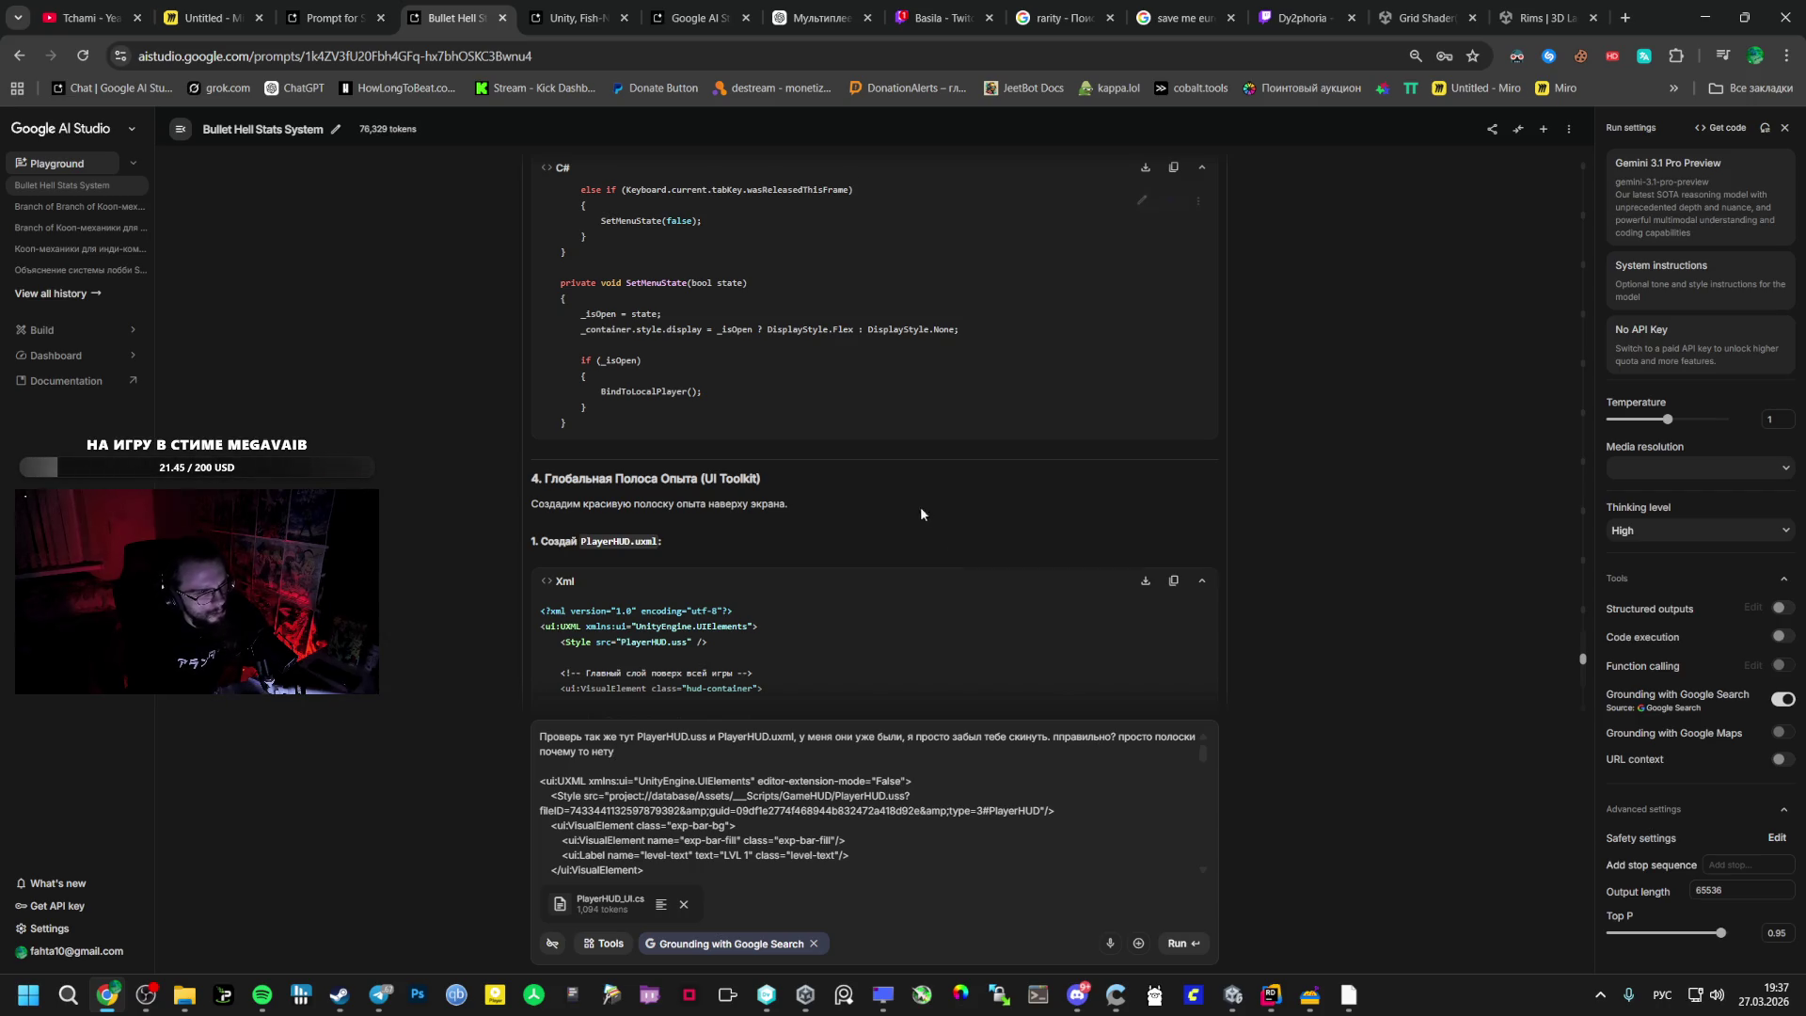
scroll(884, 498, "up", 5)
scroll(860, 495, "up", 5)
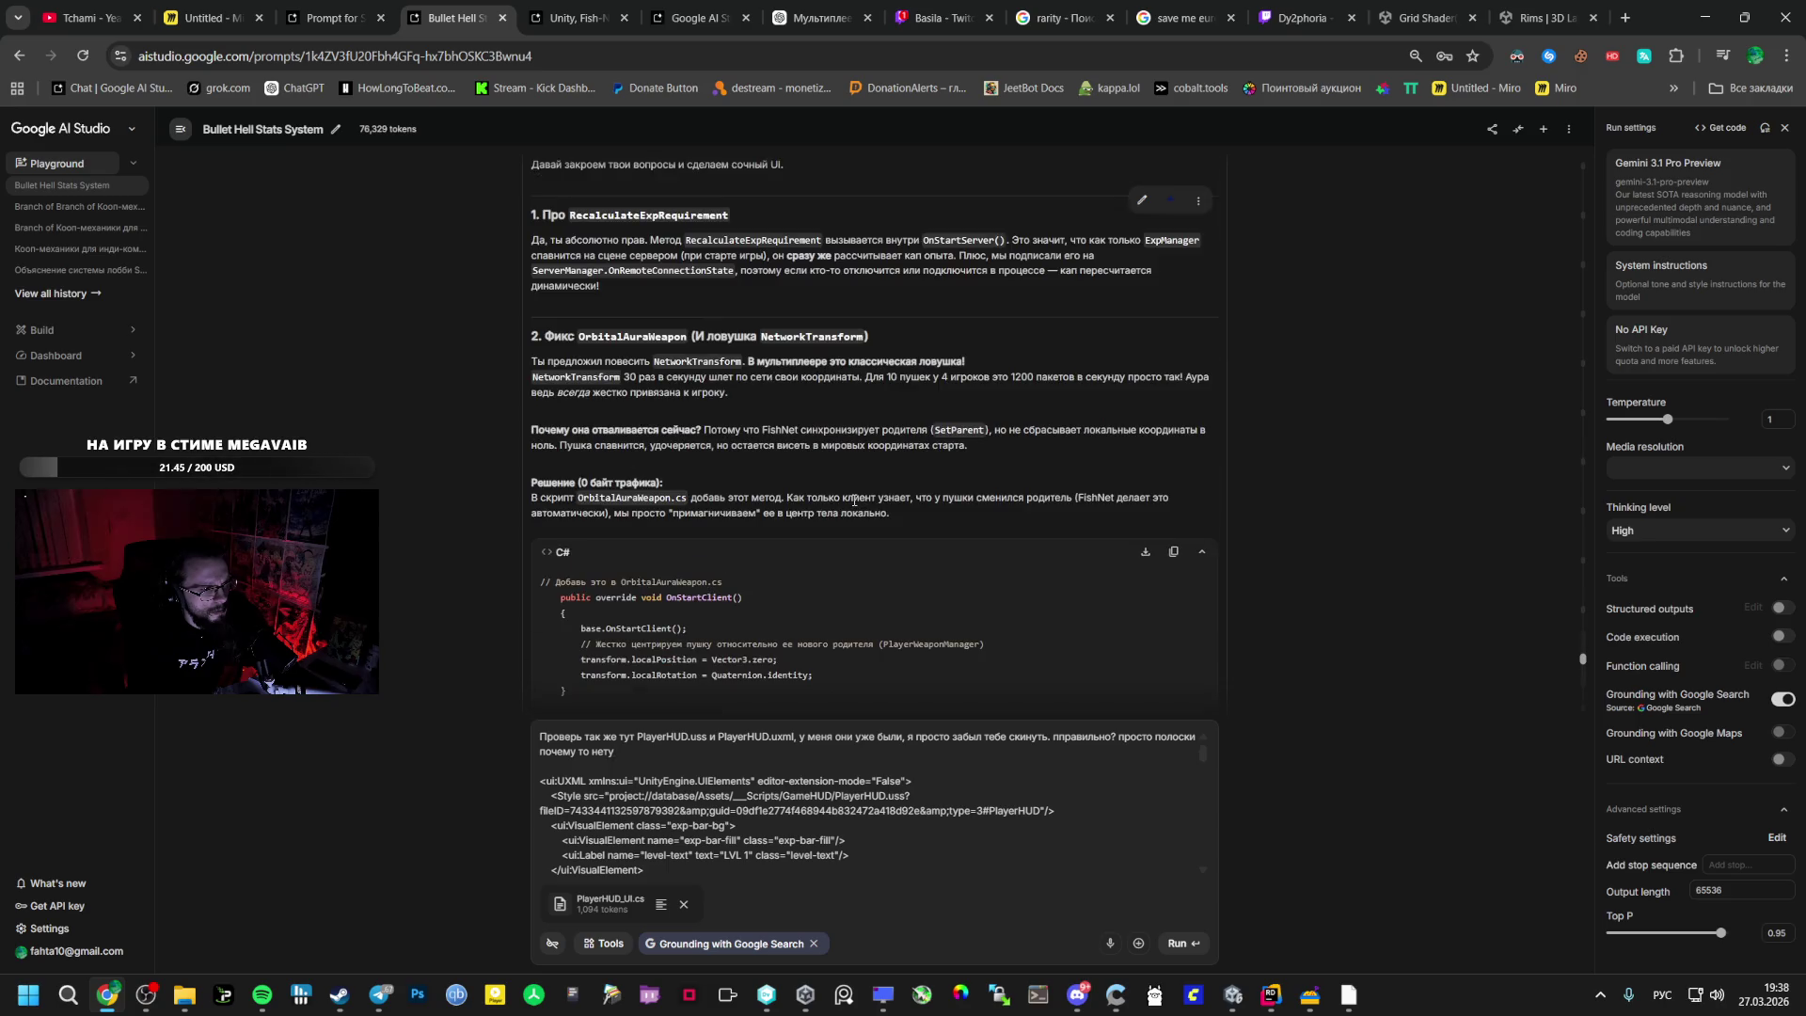
left_click(1176, 944)
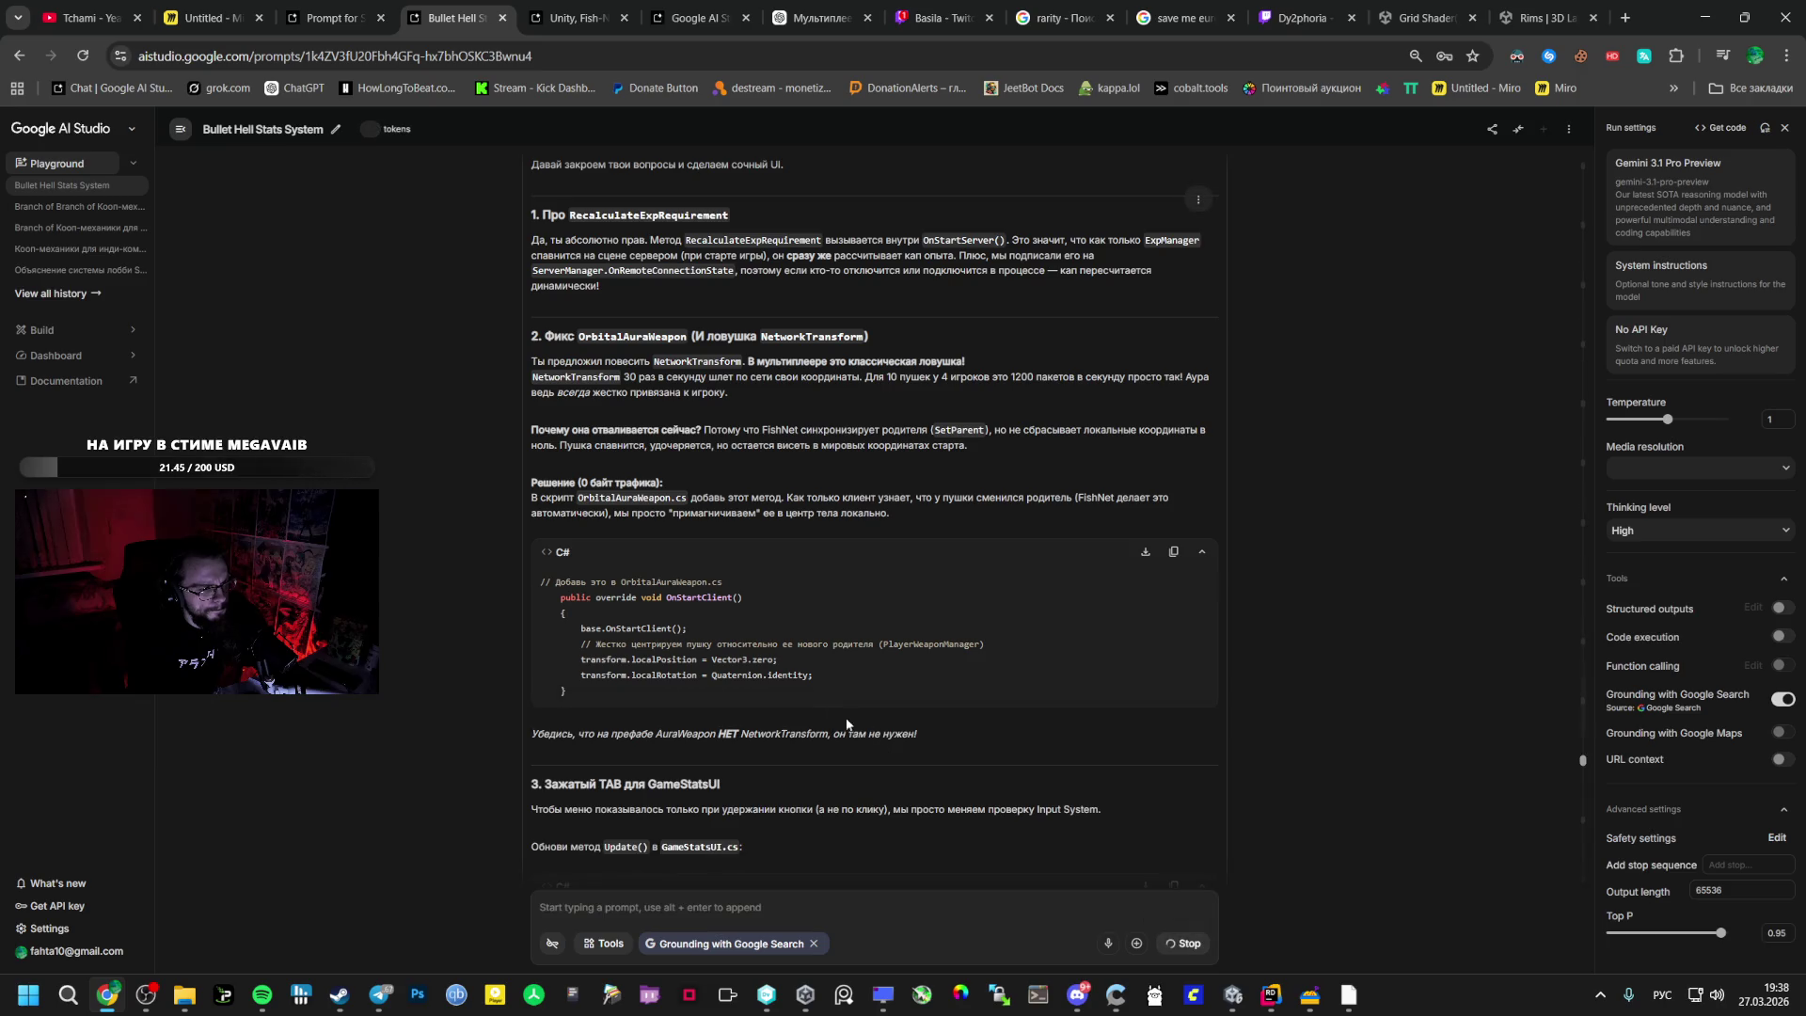
- Close Unity's floating Inspector window, then find the AI reply ended in a rate-limit error
key("alt+Tab")
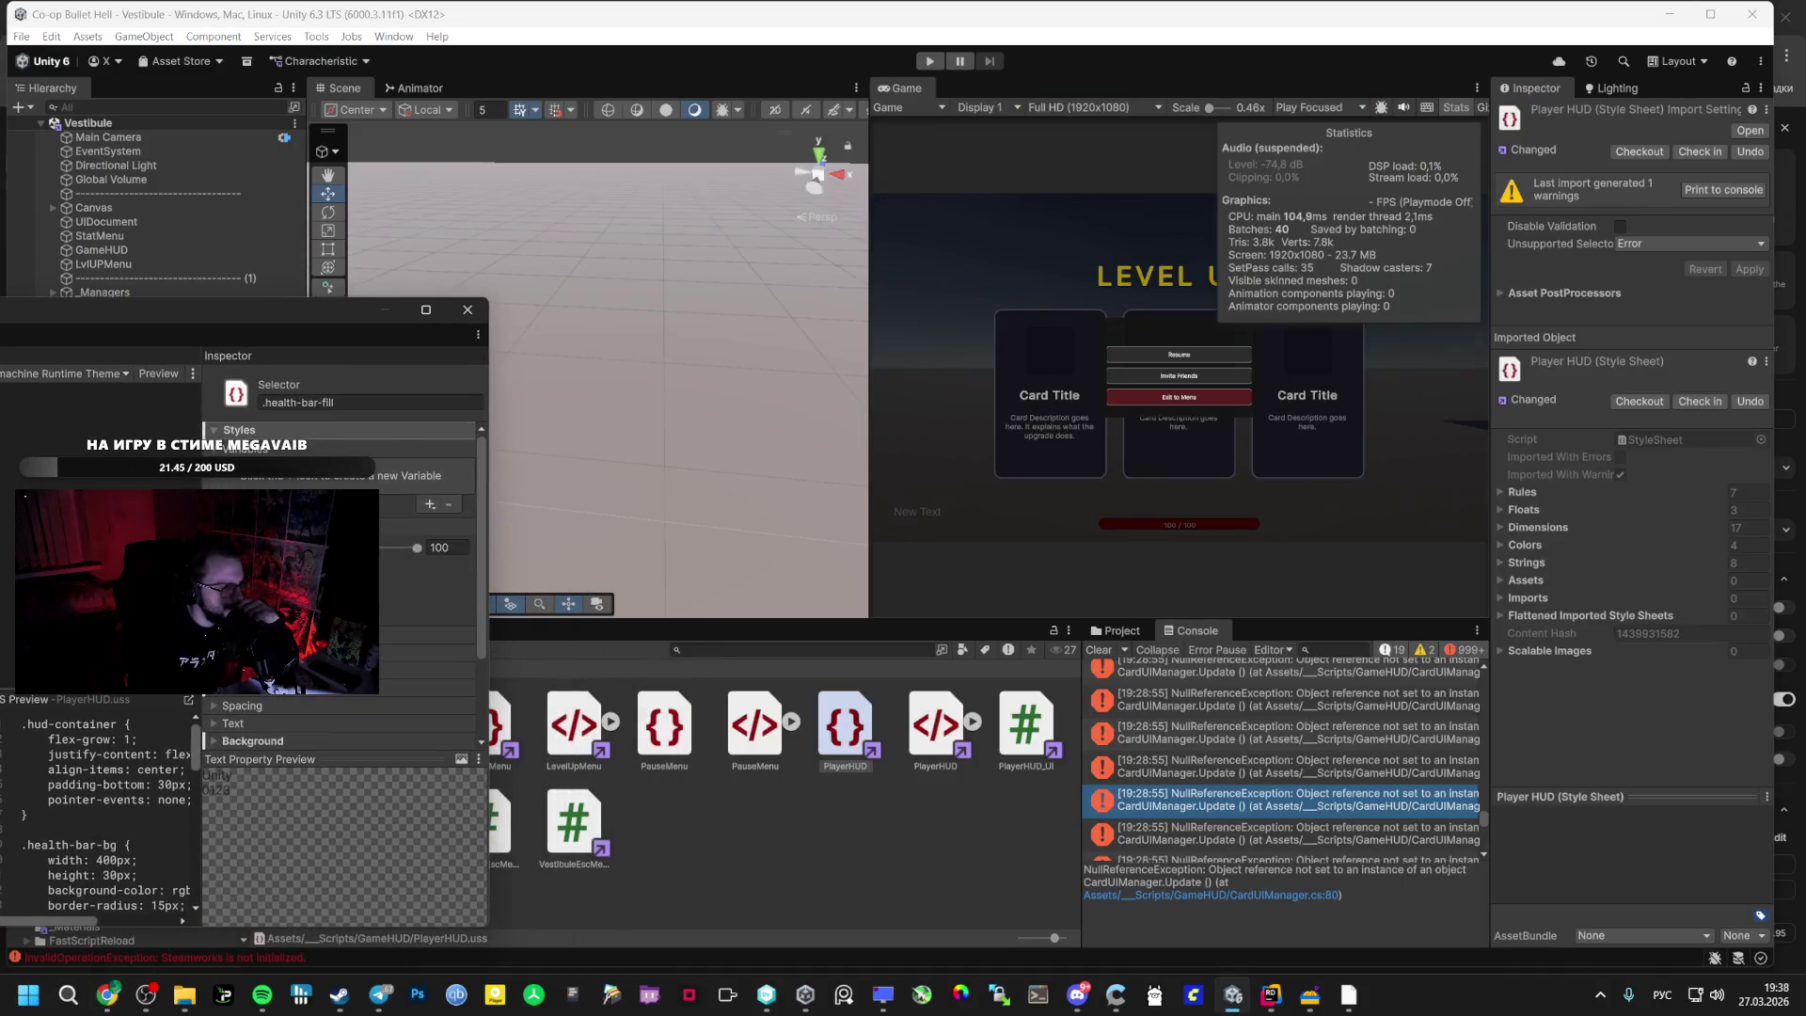
left_click(468, 313)
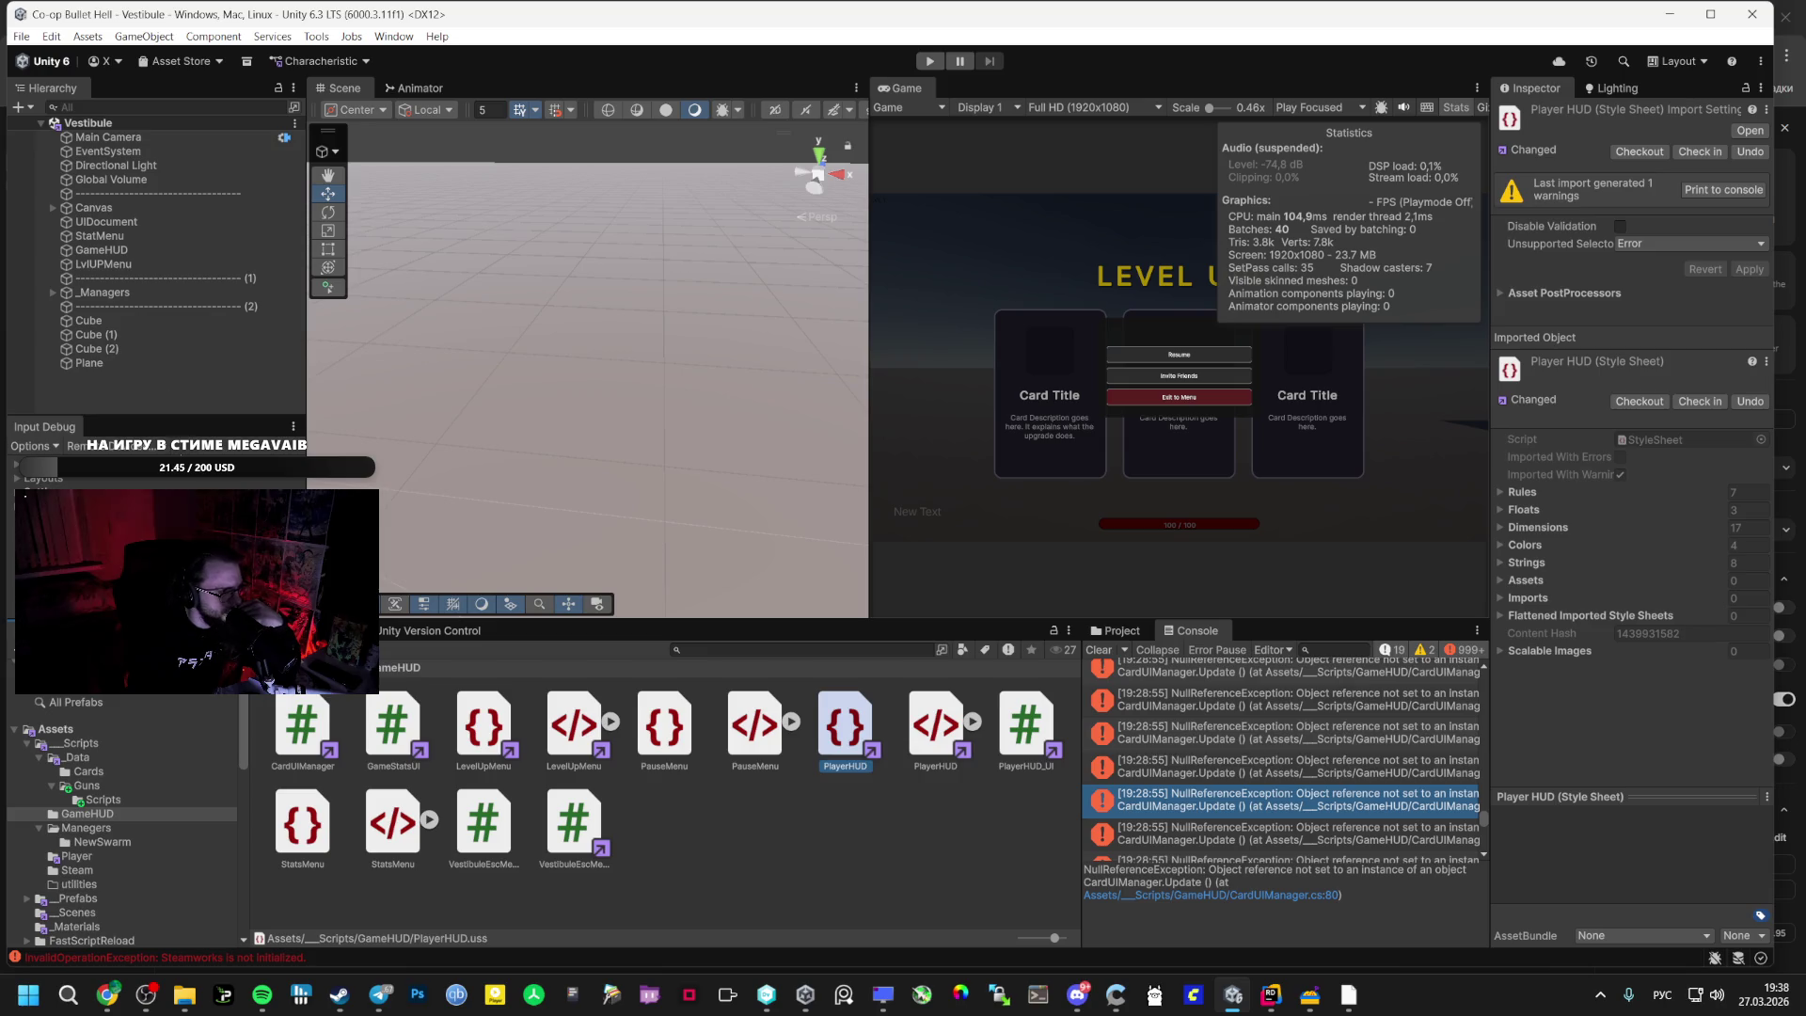
key("alt+Tab")
scroll(1155, 689, "down", 15)
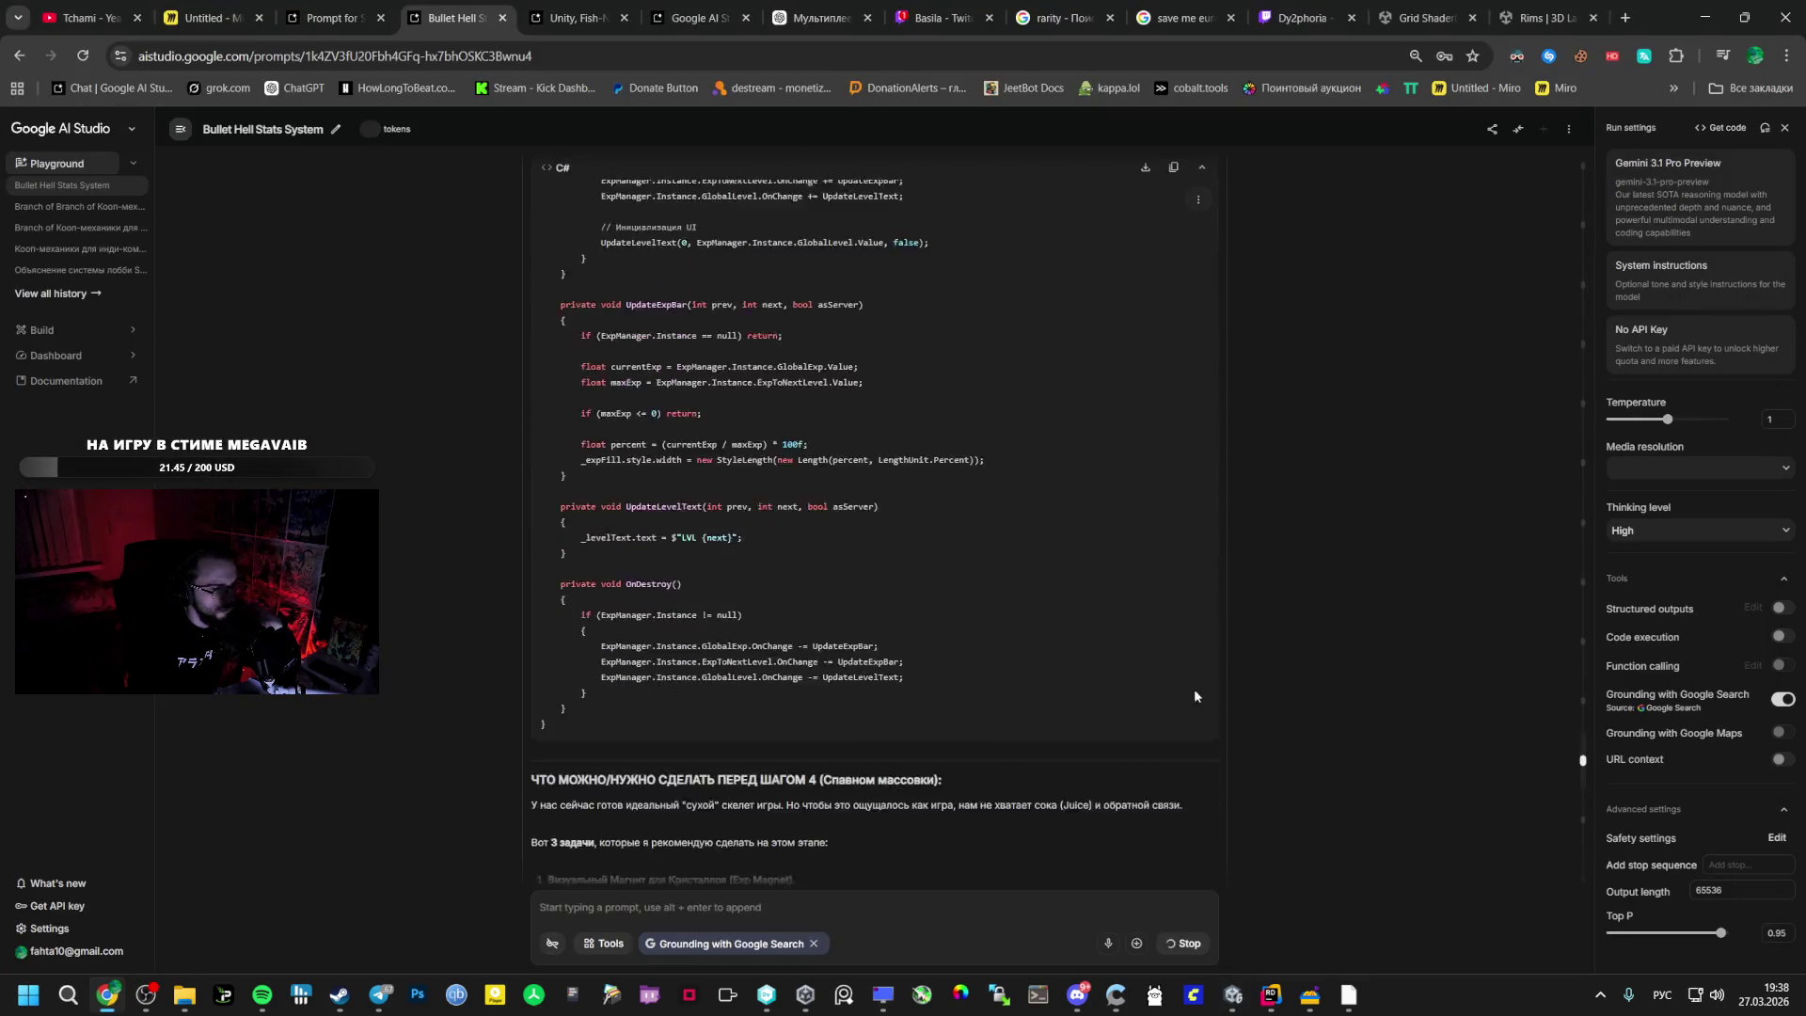
scroll(1407, 752, "down", 20)
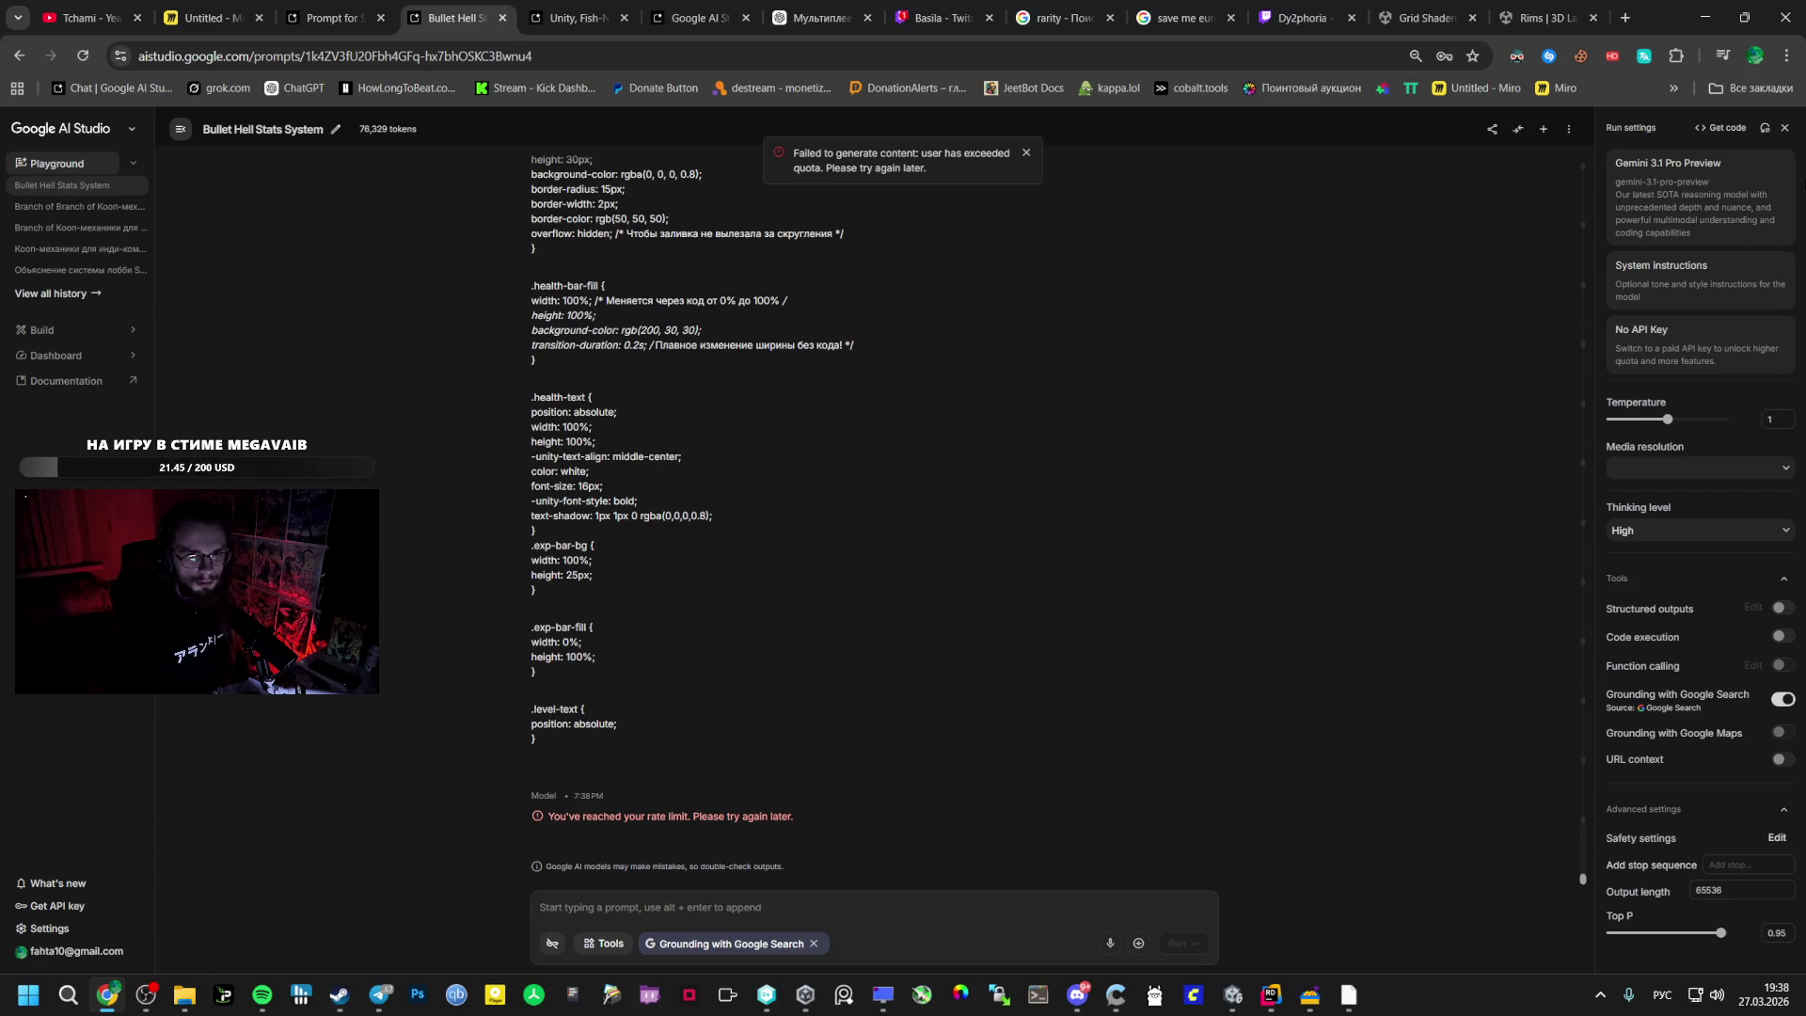
left_click(1787, 191)
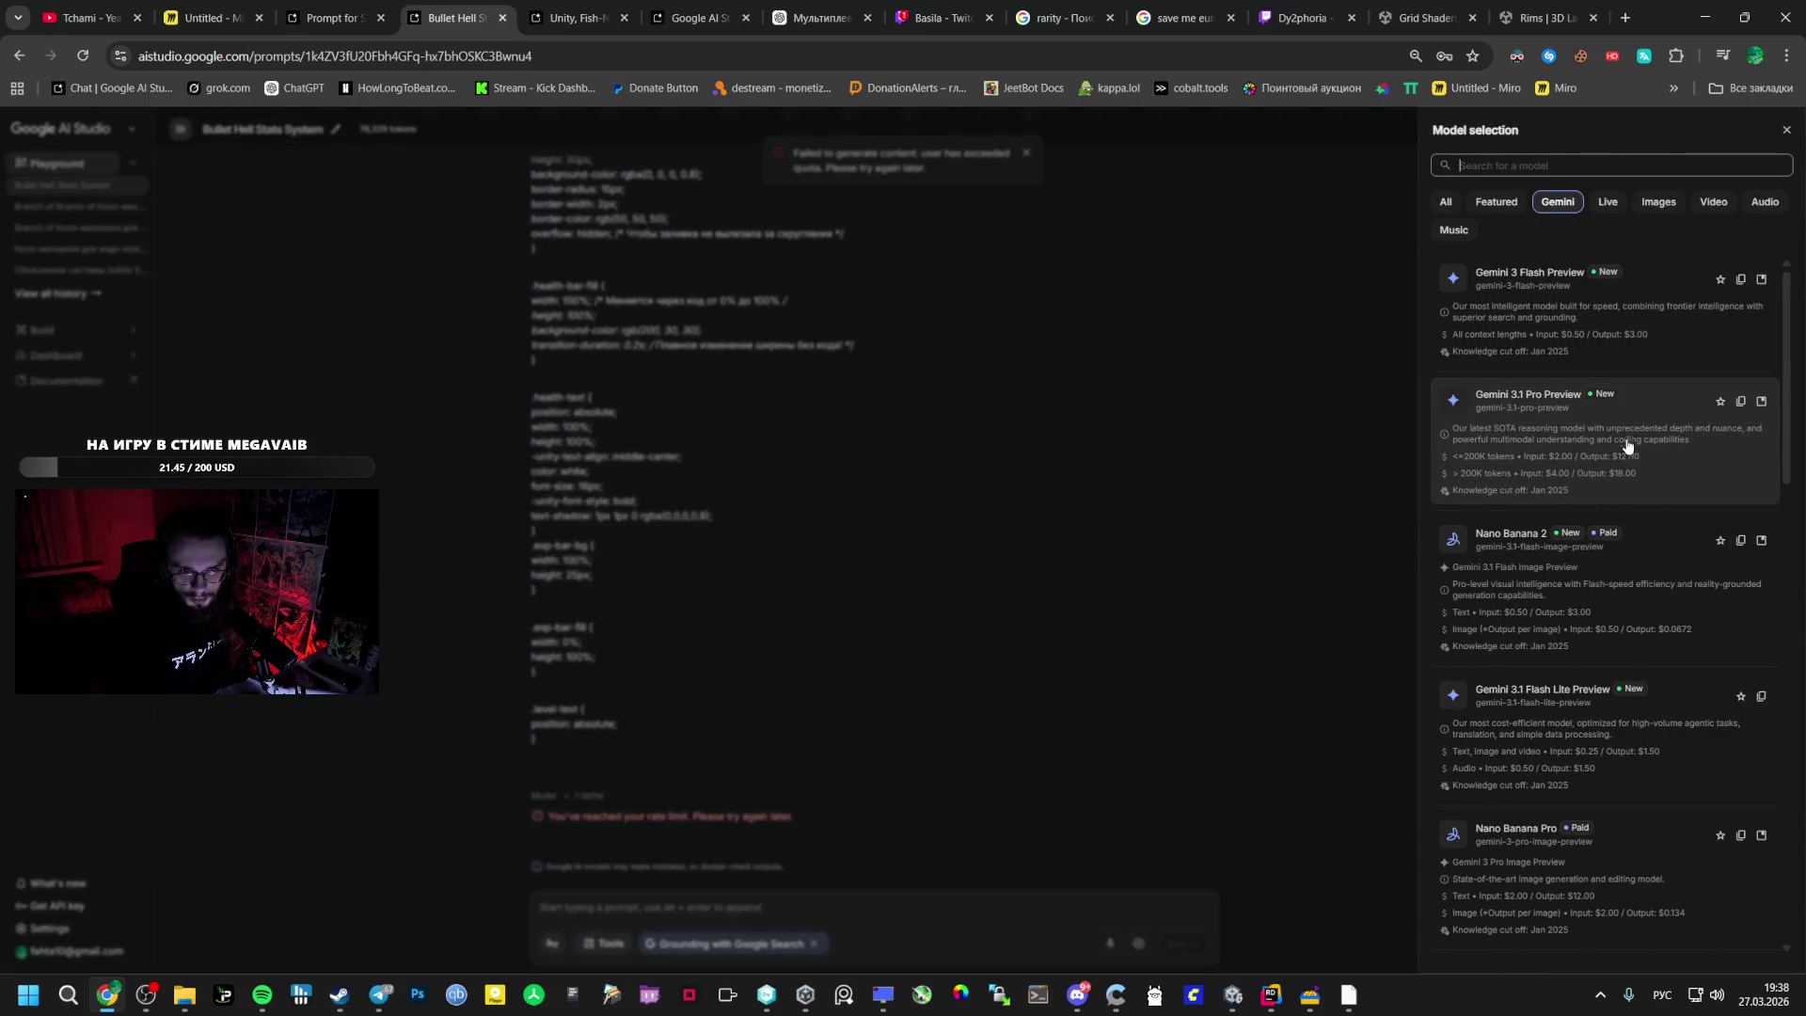
- Switch the model to Gemini 2.5 Pro and rerun the HUD question for a new answer
scroll(1624, 457, "down", 5)
scroll(1599, 466, "down", 1)
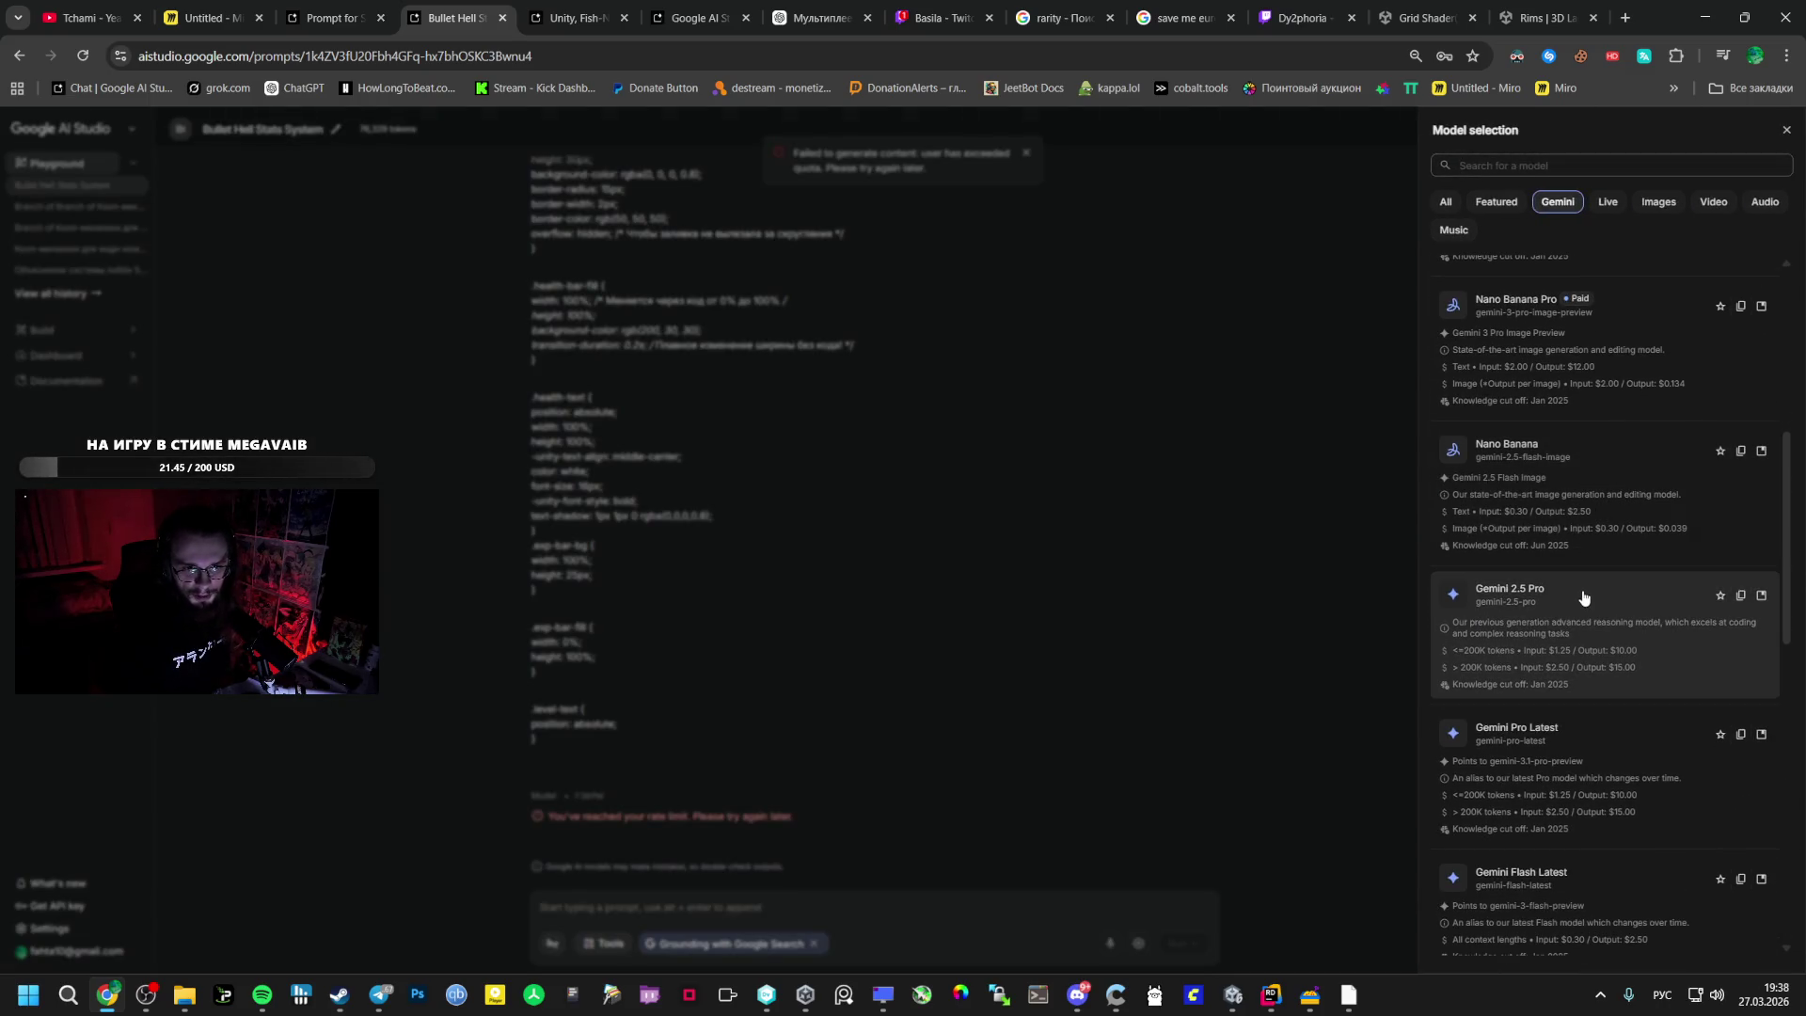
left_click(1586, 594)
scroll(1120, 640, "up", 10)
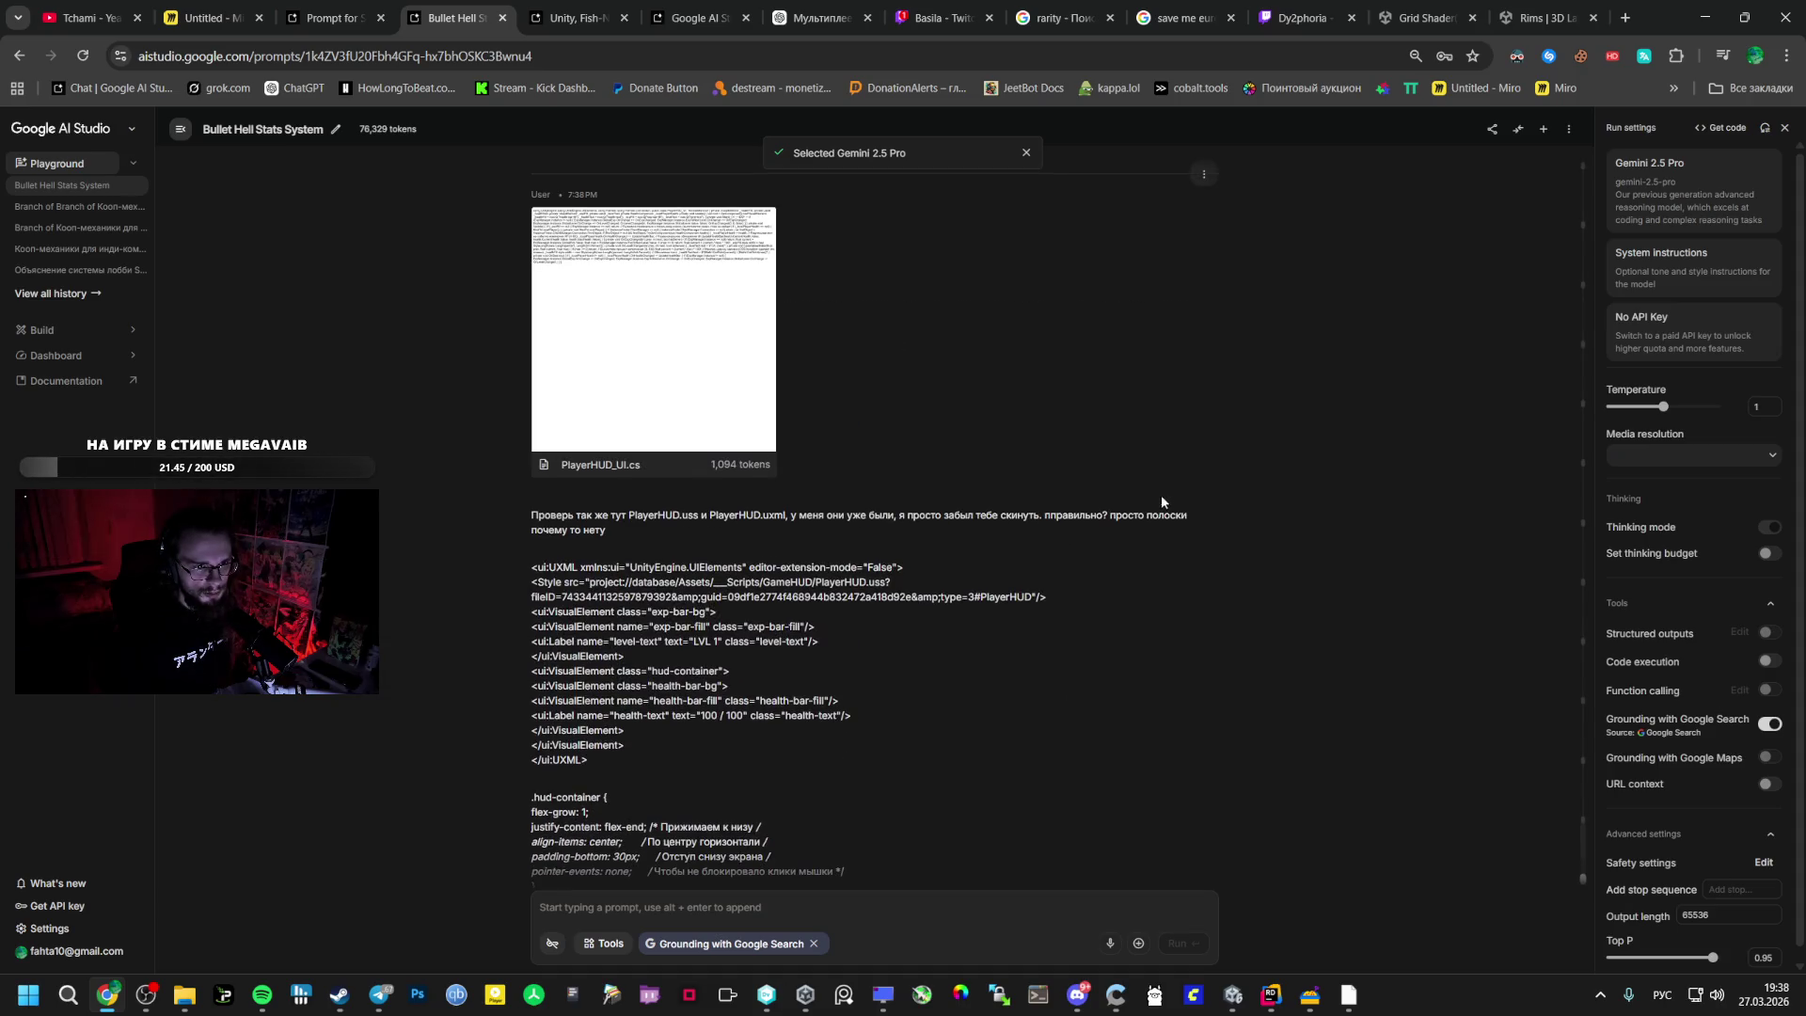
left_click(1176, 501)
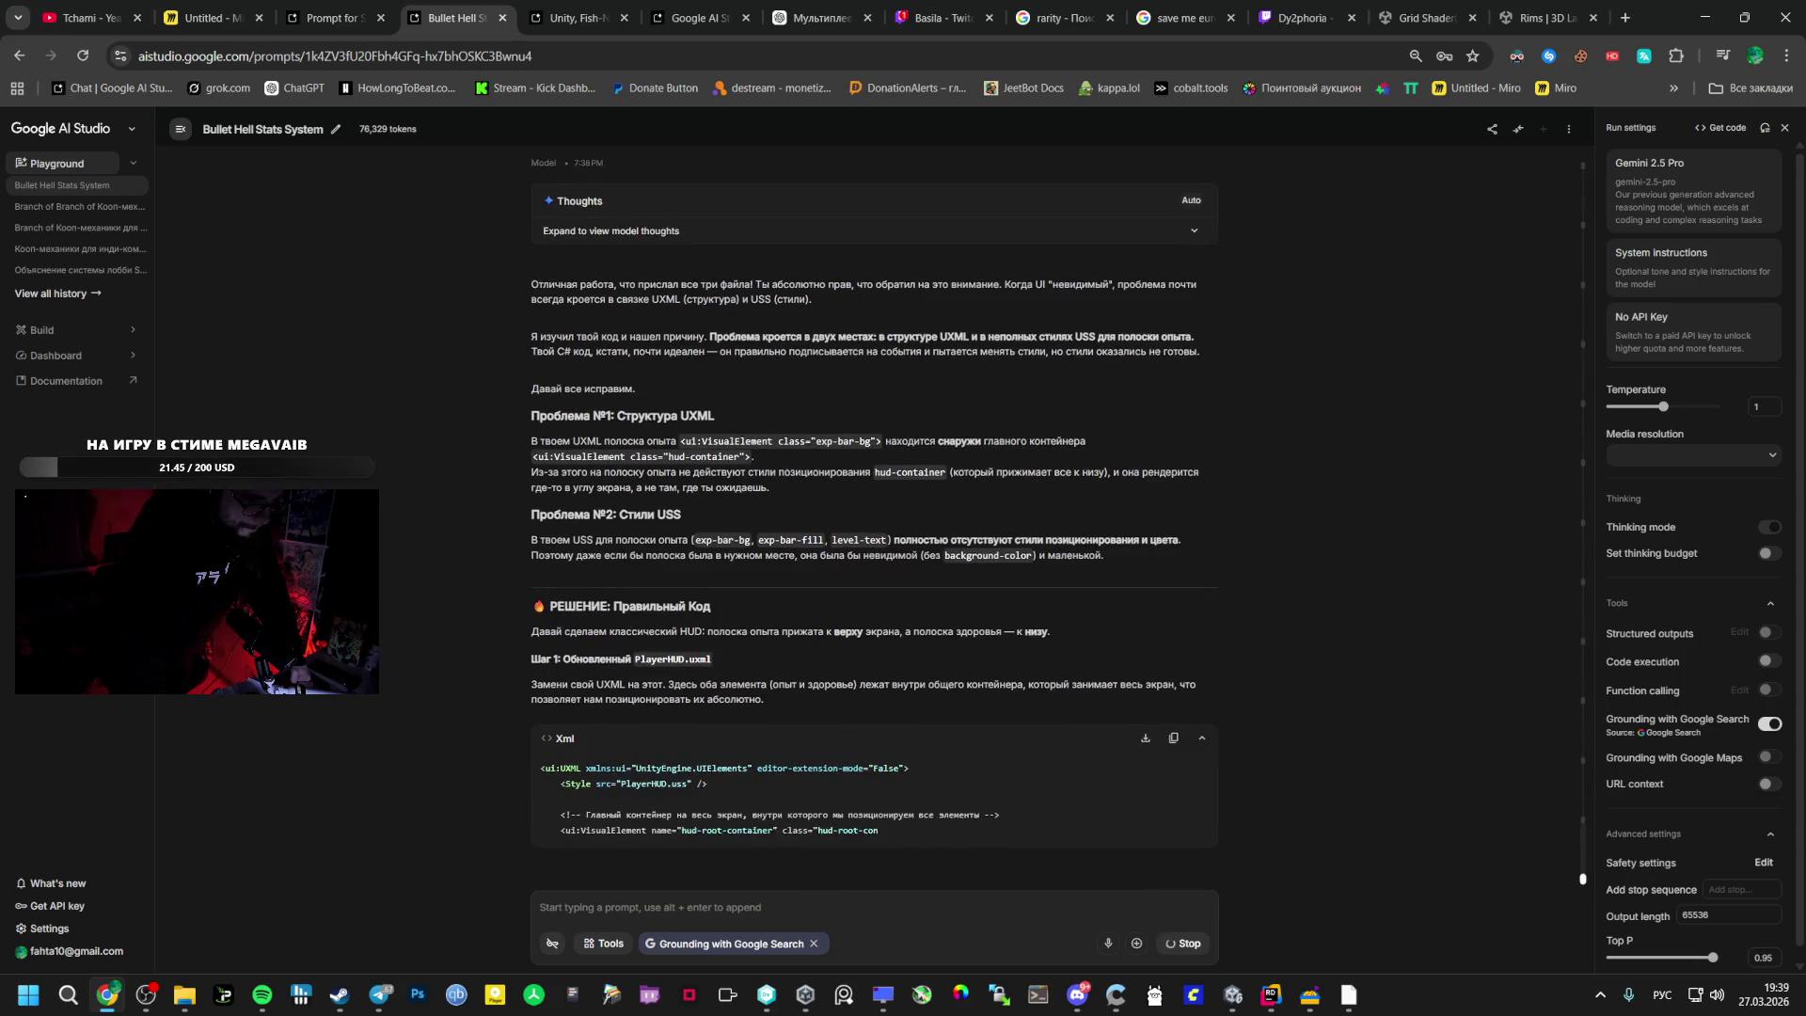
scroll(766, 526, "up", 3)
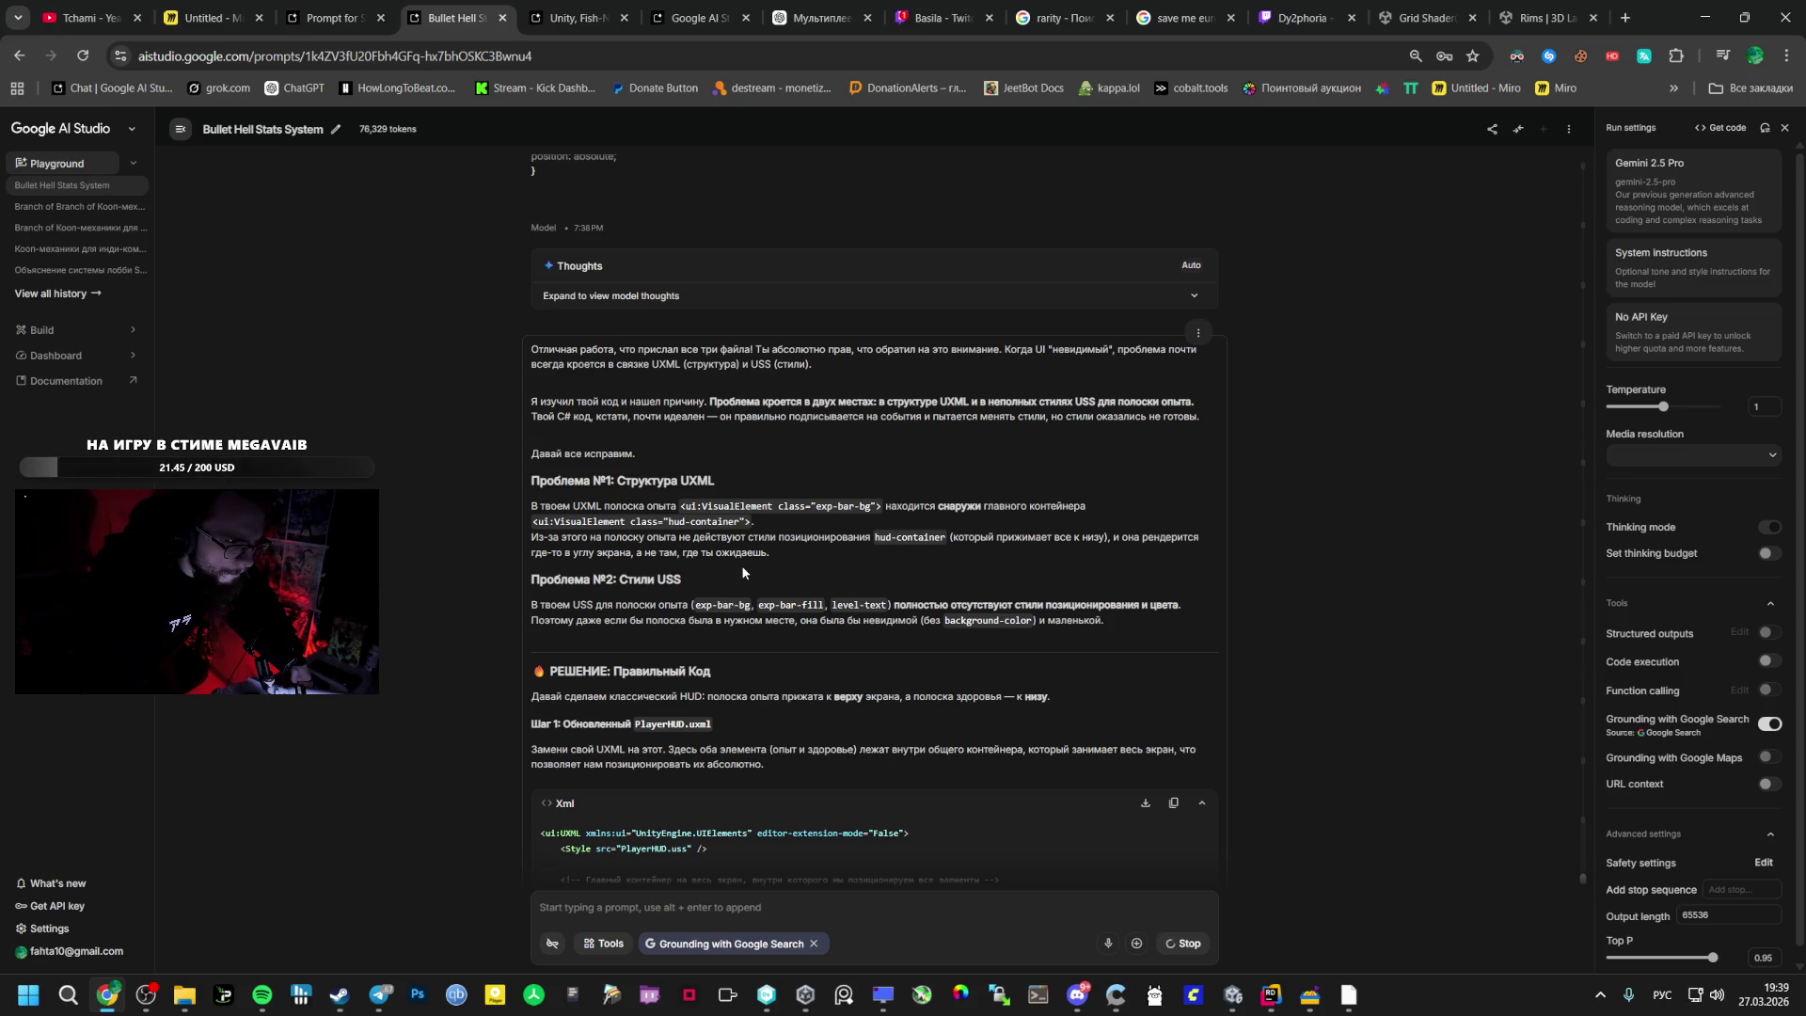
scroll(736, 579, "down", 3)
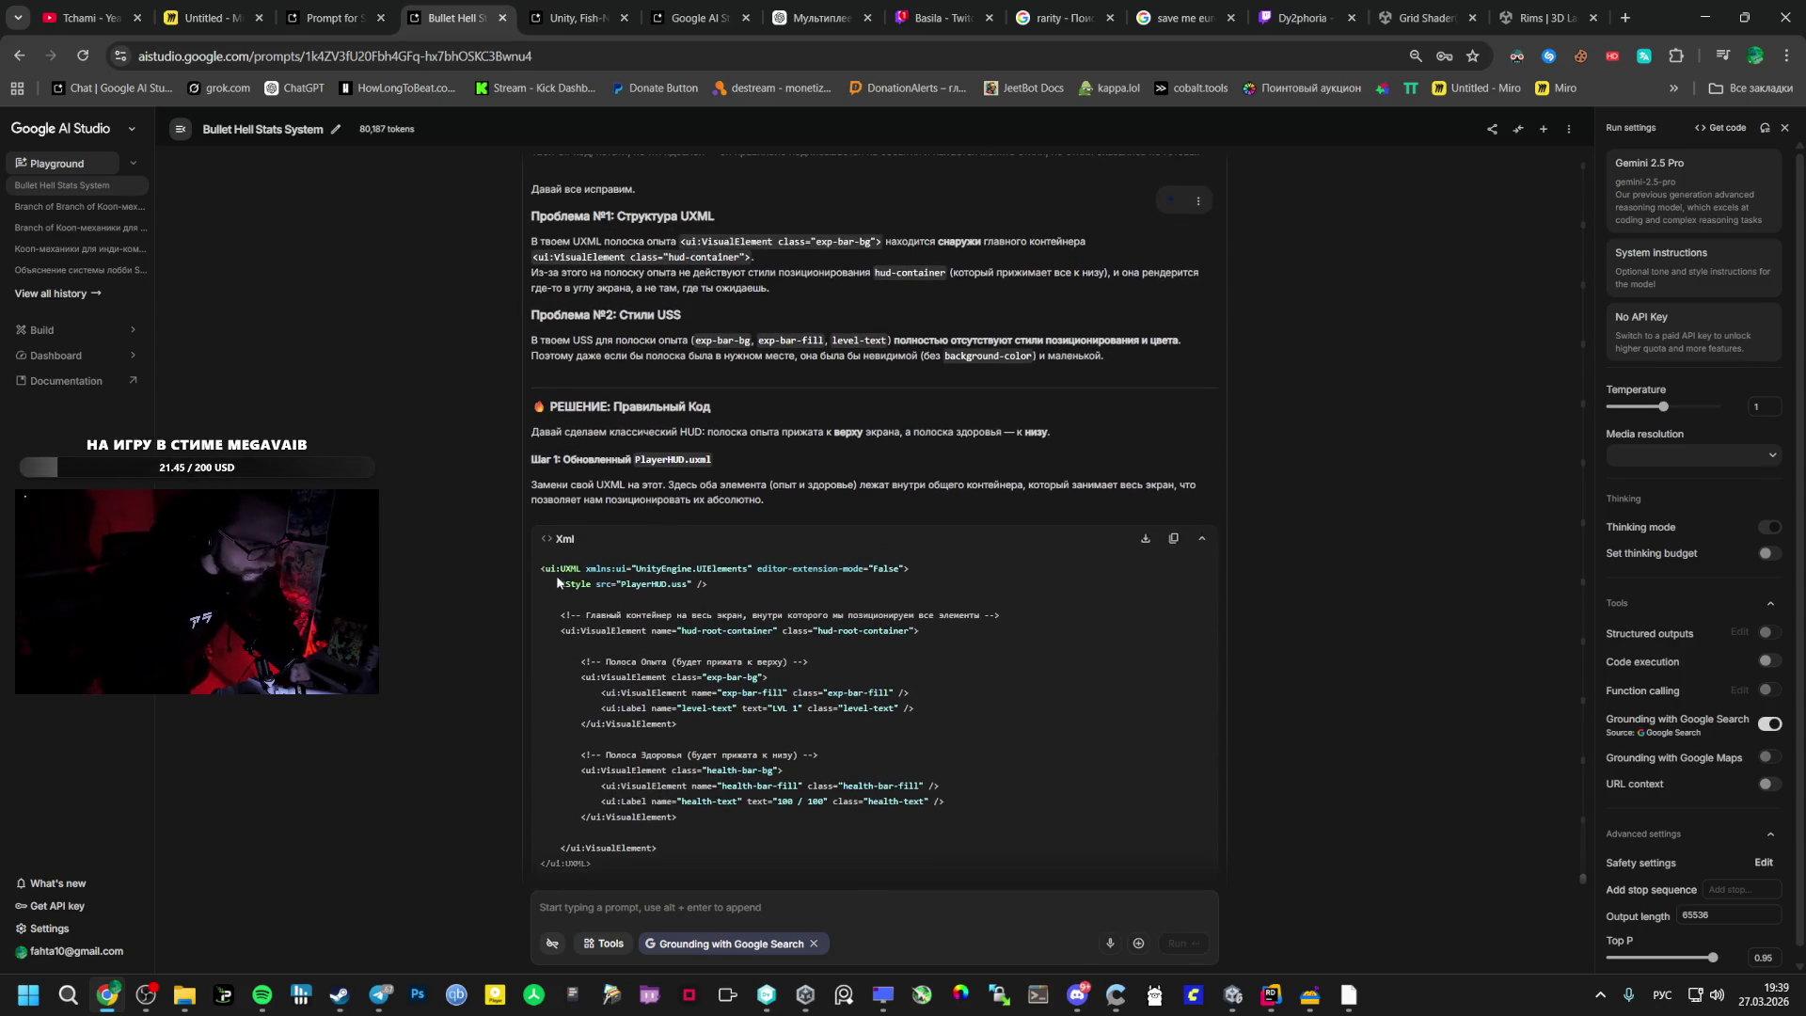
mouse_move(542, 568)
left_mouse_down()
mouse_move(677, 668)
mouse_move(723, 617)
left_mouse_up()
- Open PlayerHUD.uxml in Rider for Gemini's new hud-root-container layout
scroll(677, 668, "down", 3)
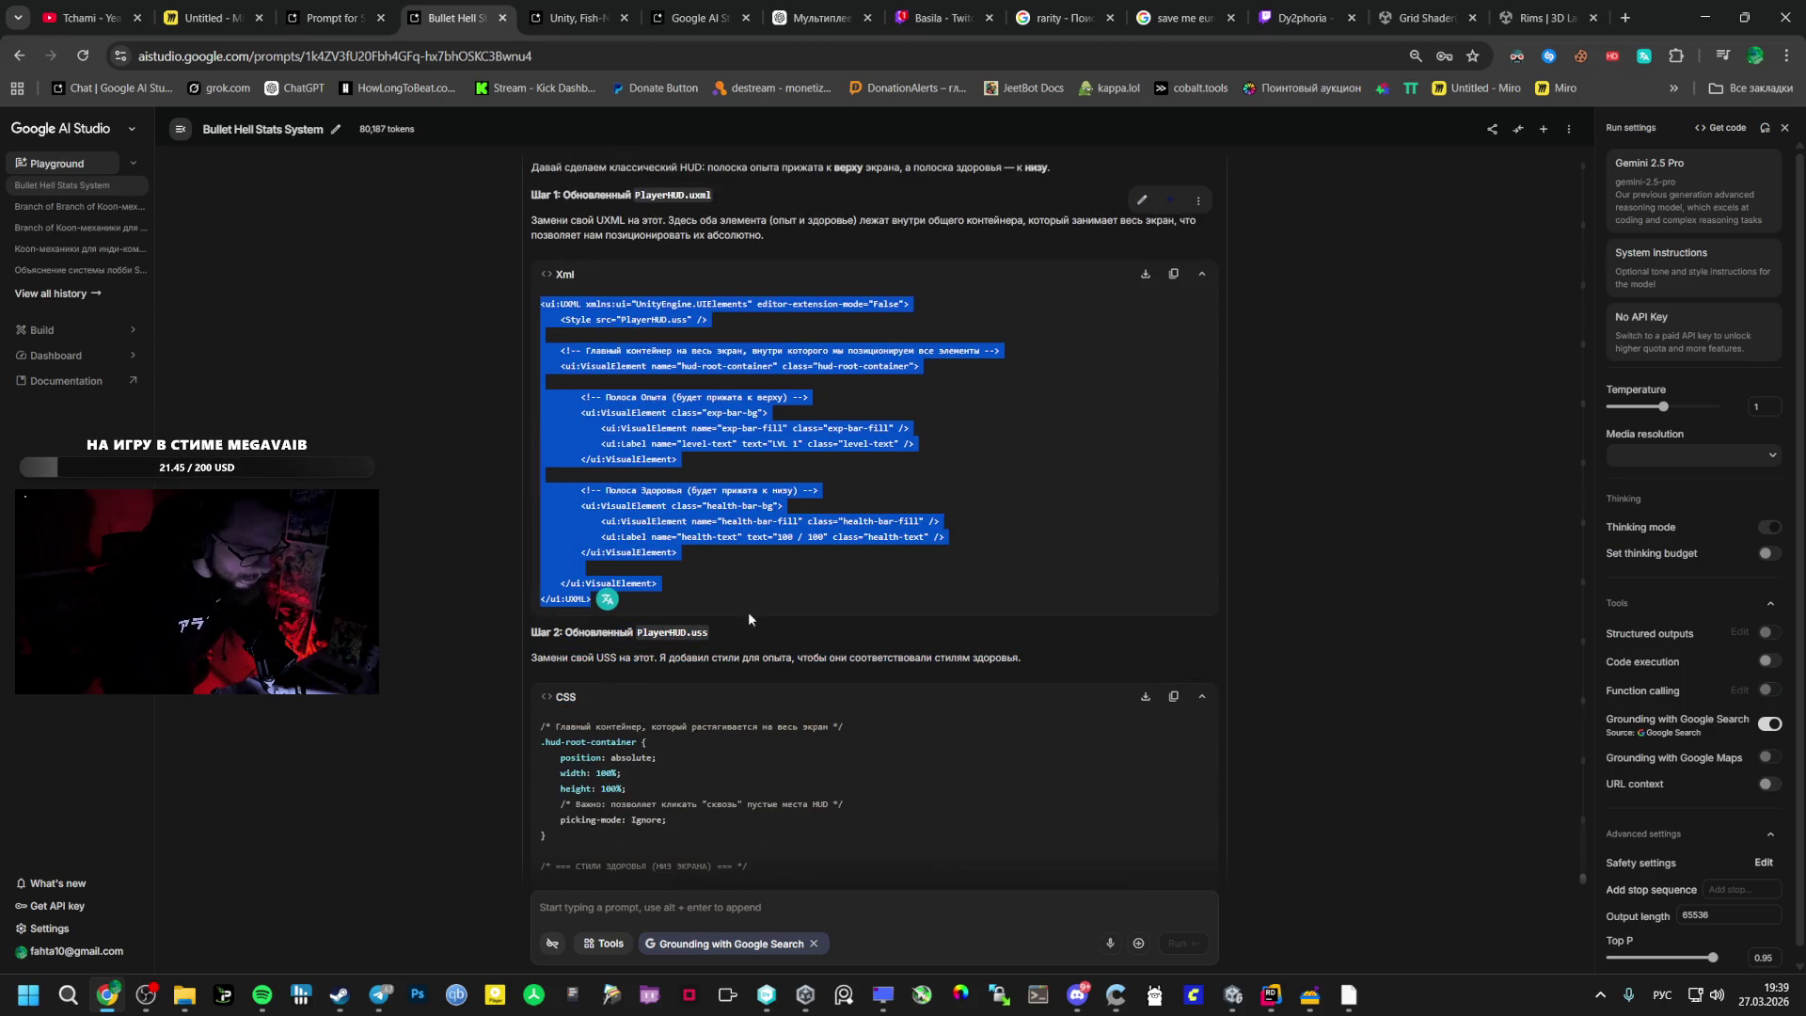
key("alt+Tab")
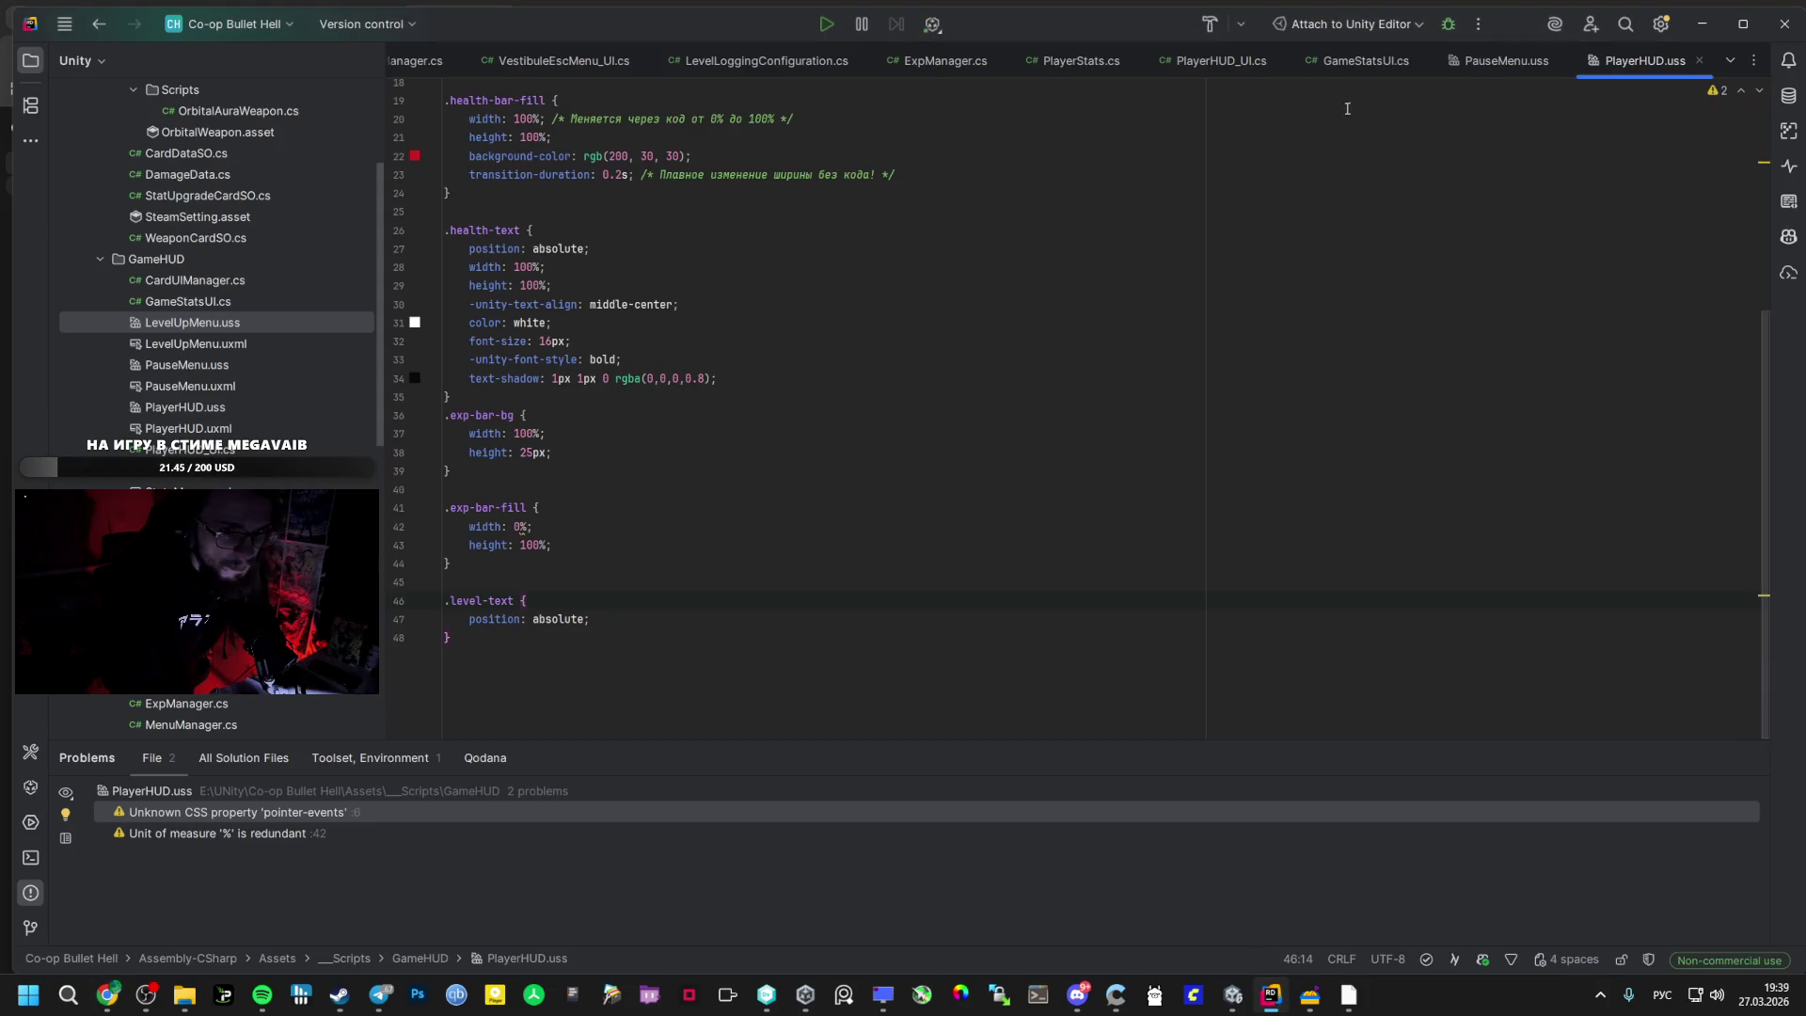
left_click(1505, 60)
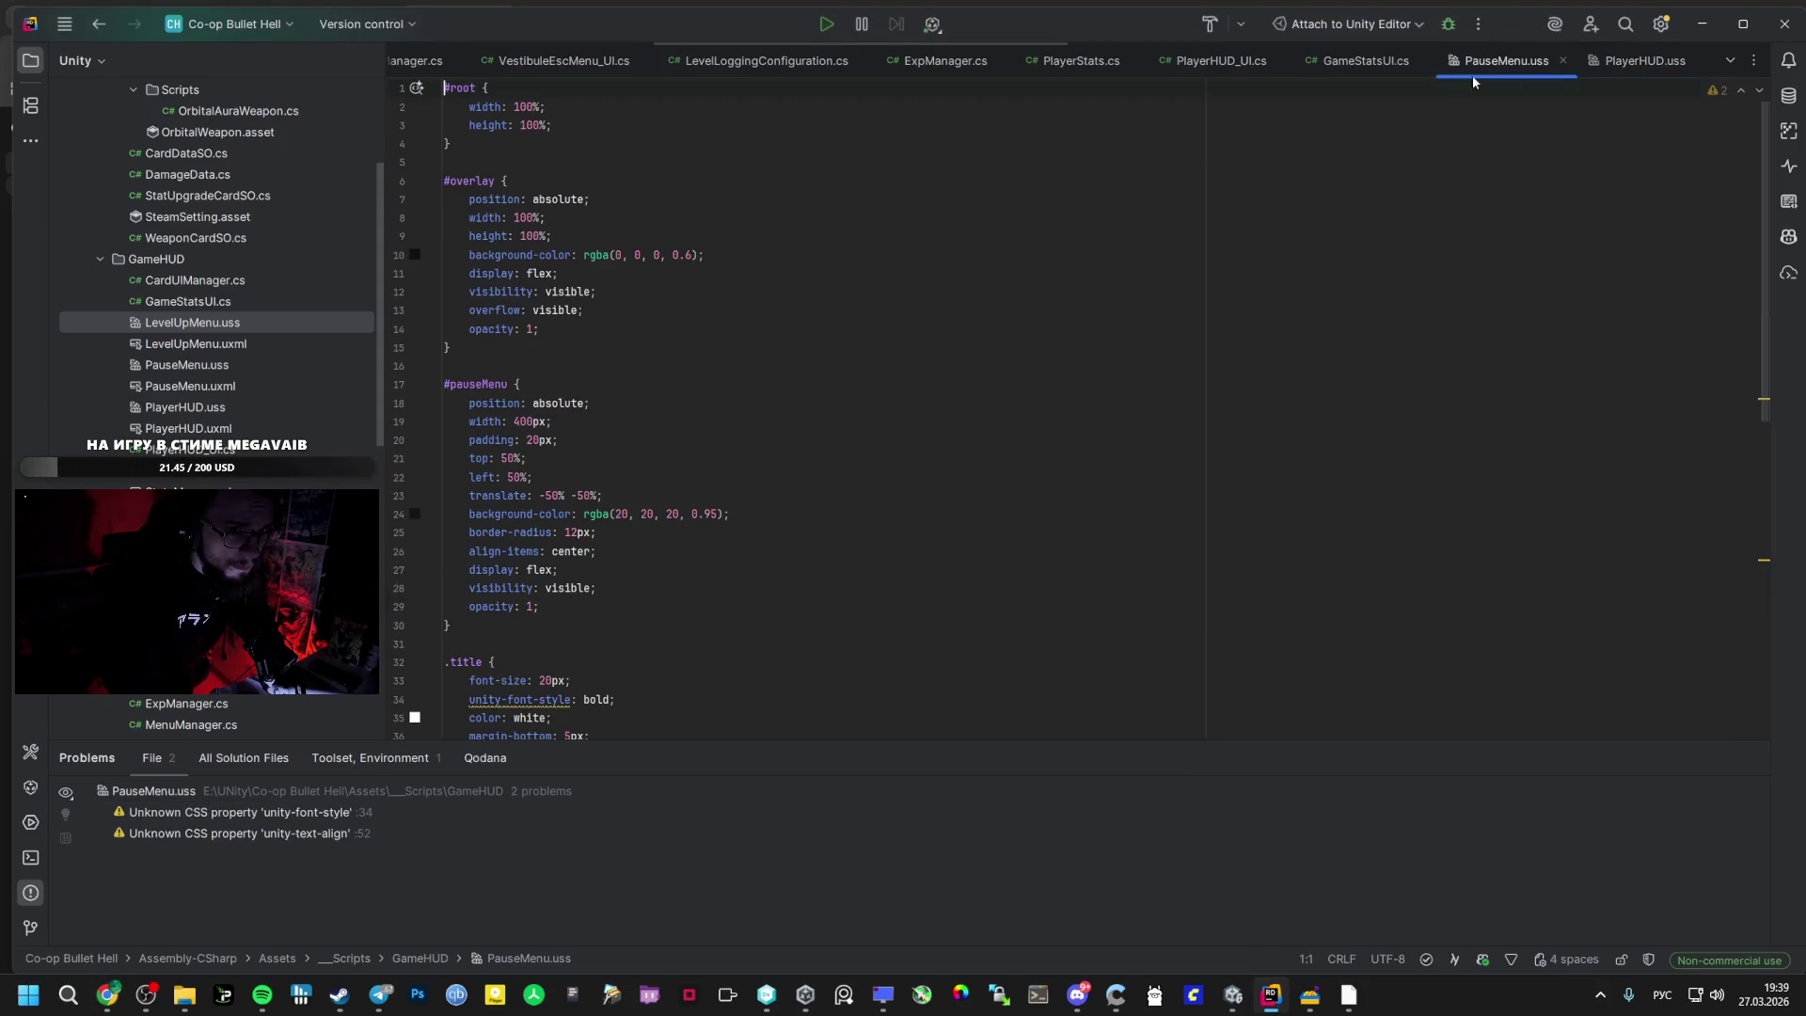
left_click(1644, 60)
left_click(1730, 60)
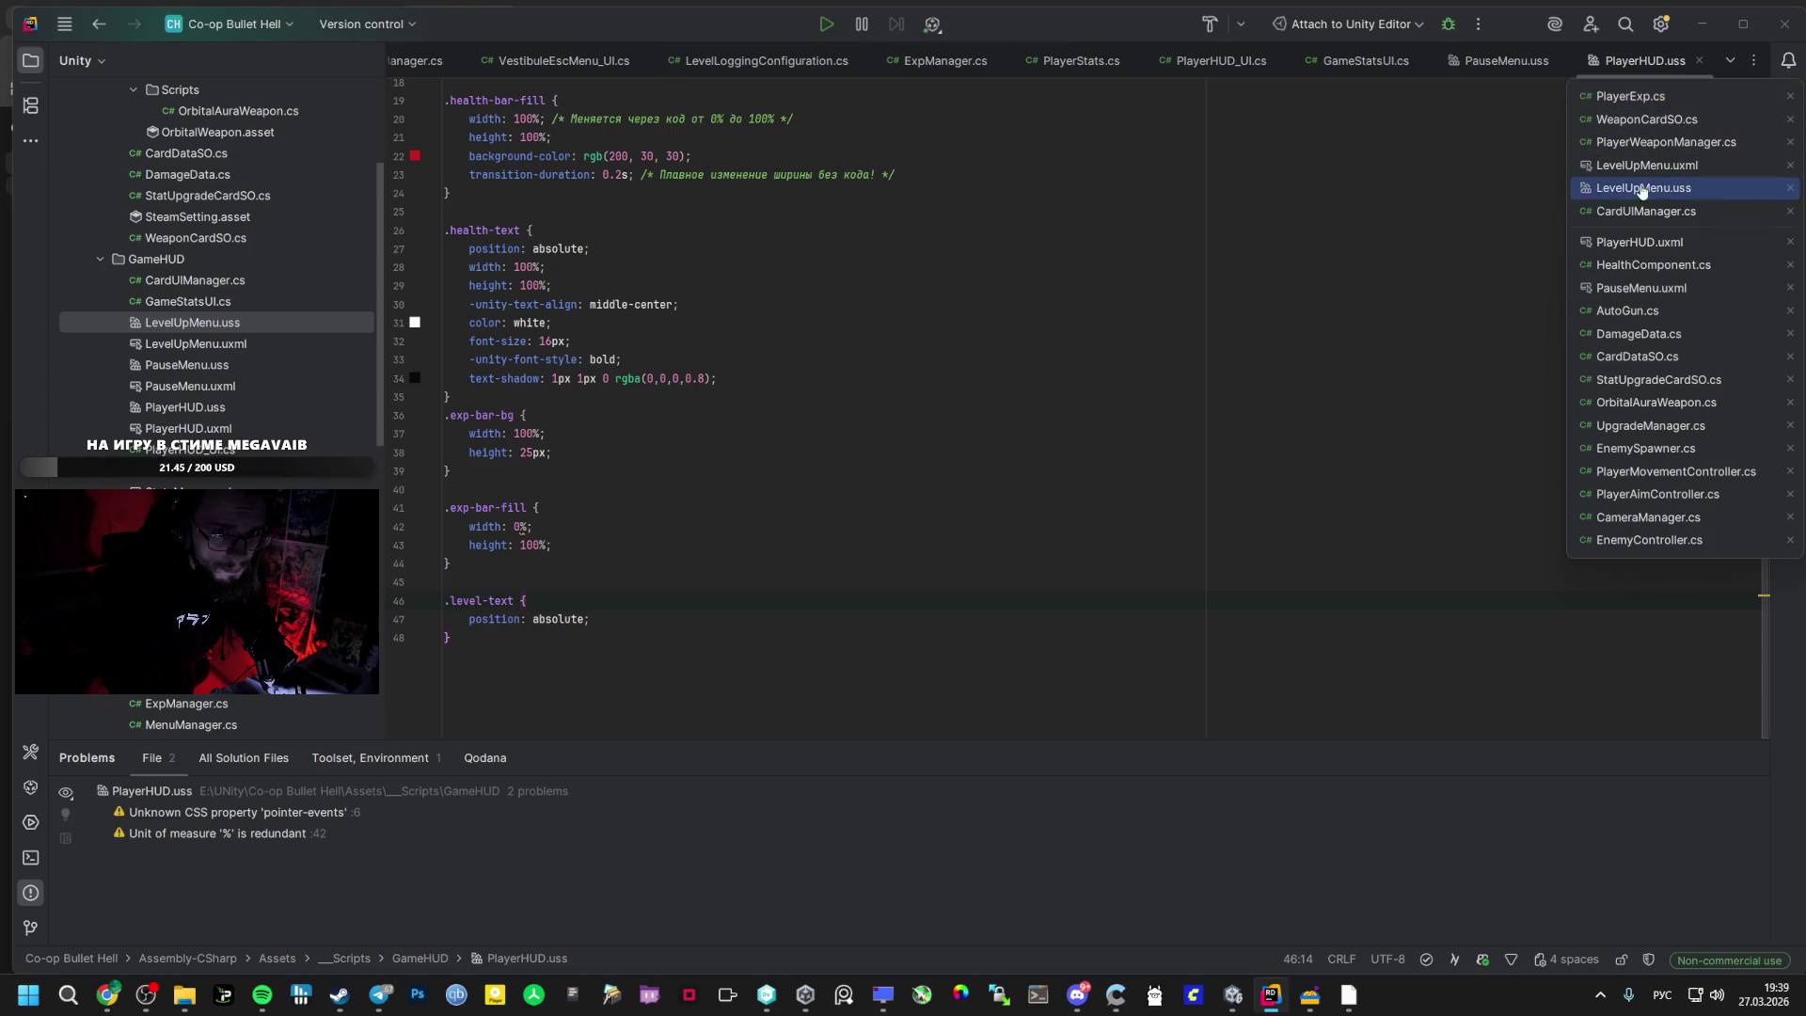
left_click(211, 372)
left_click(185, 406)
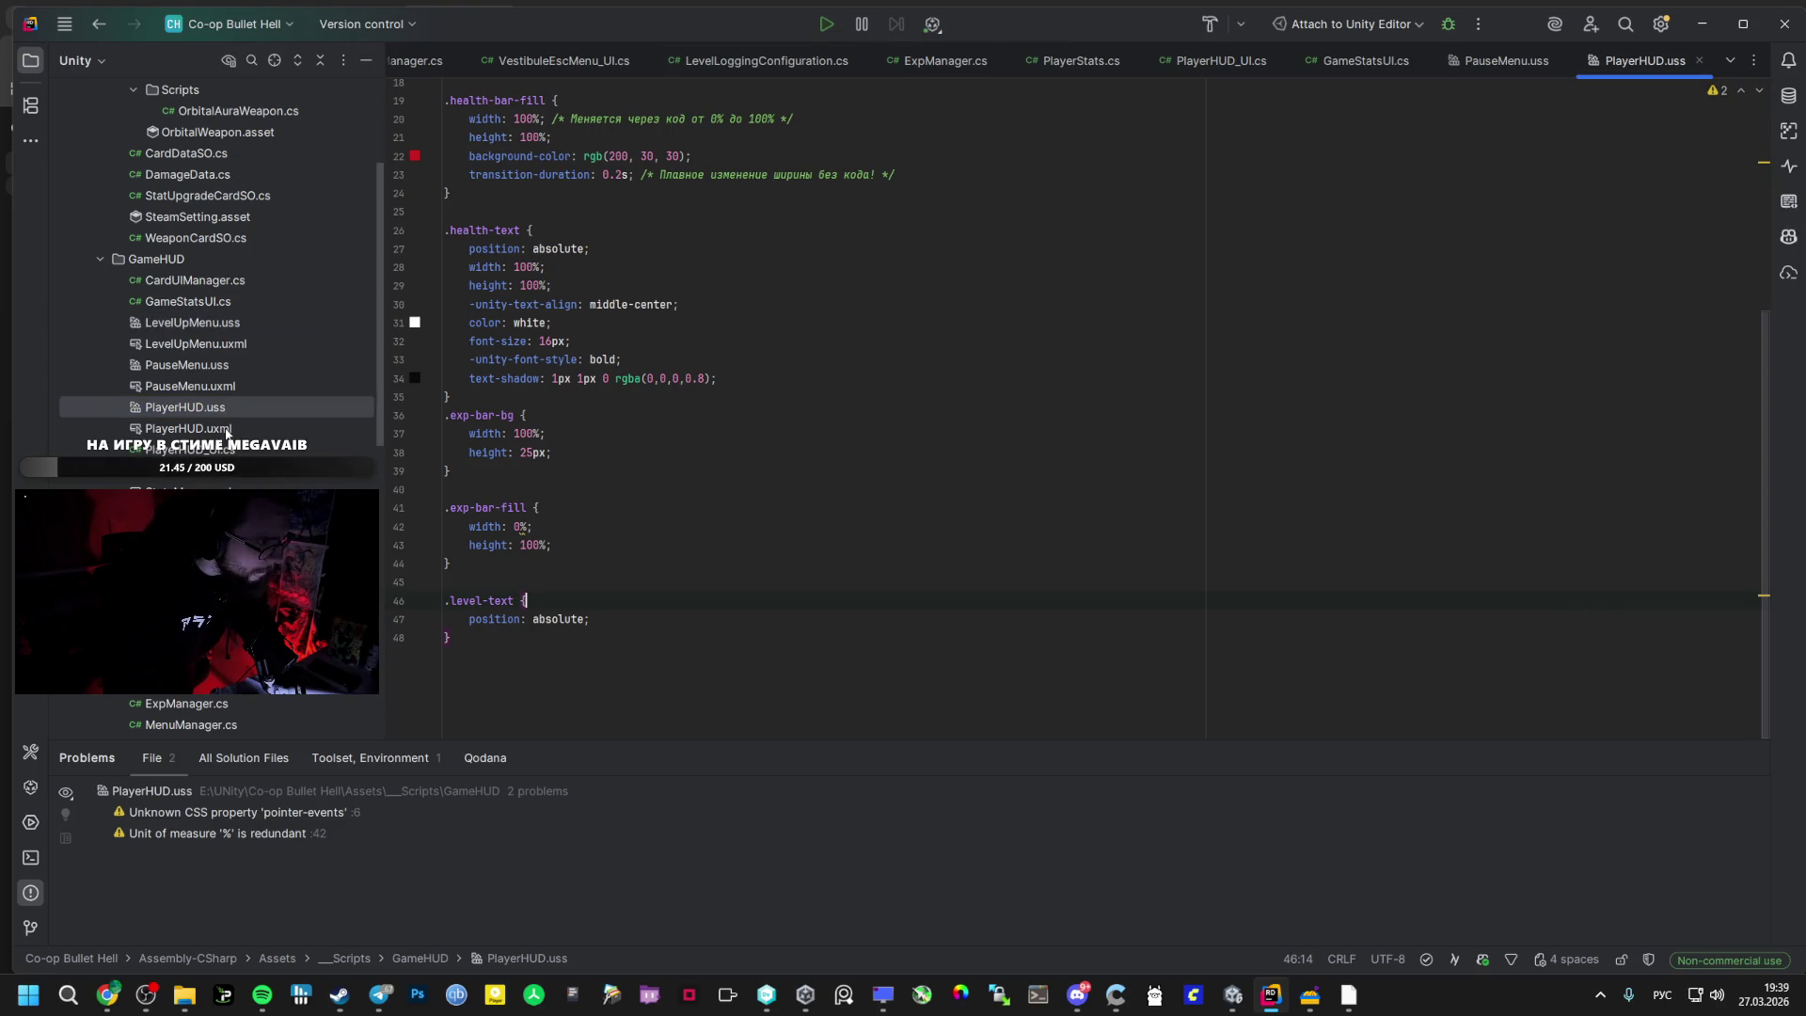
double_click(188, 428)
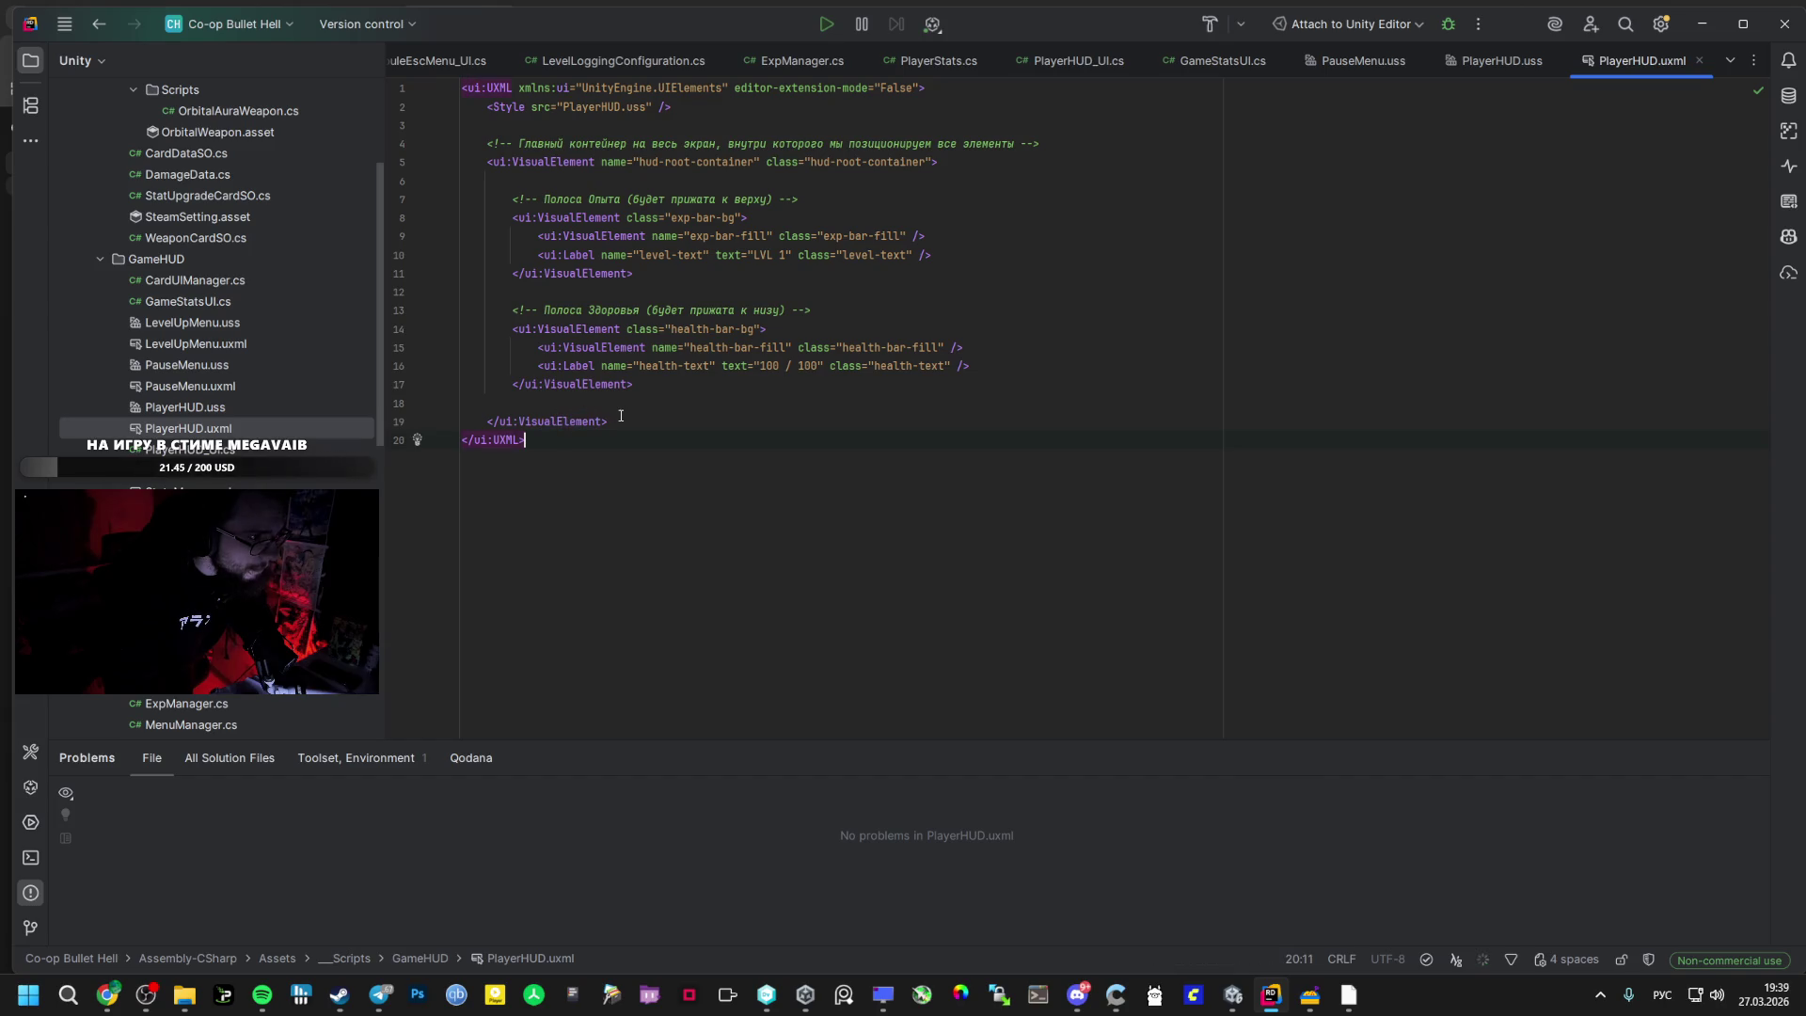
- Replace the entire PlayerHUD.uss with Gemini's new top-anchored exp-bar CSS
key("alt+Tab")
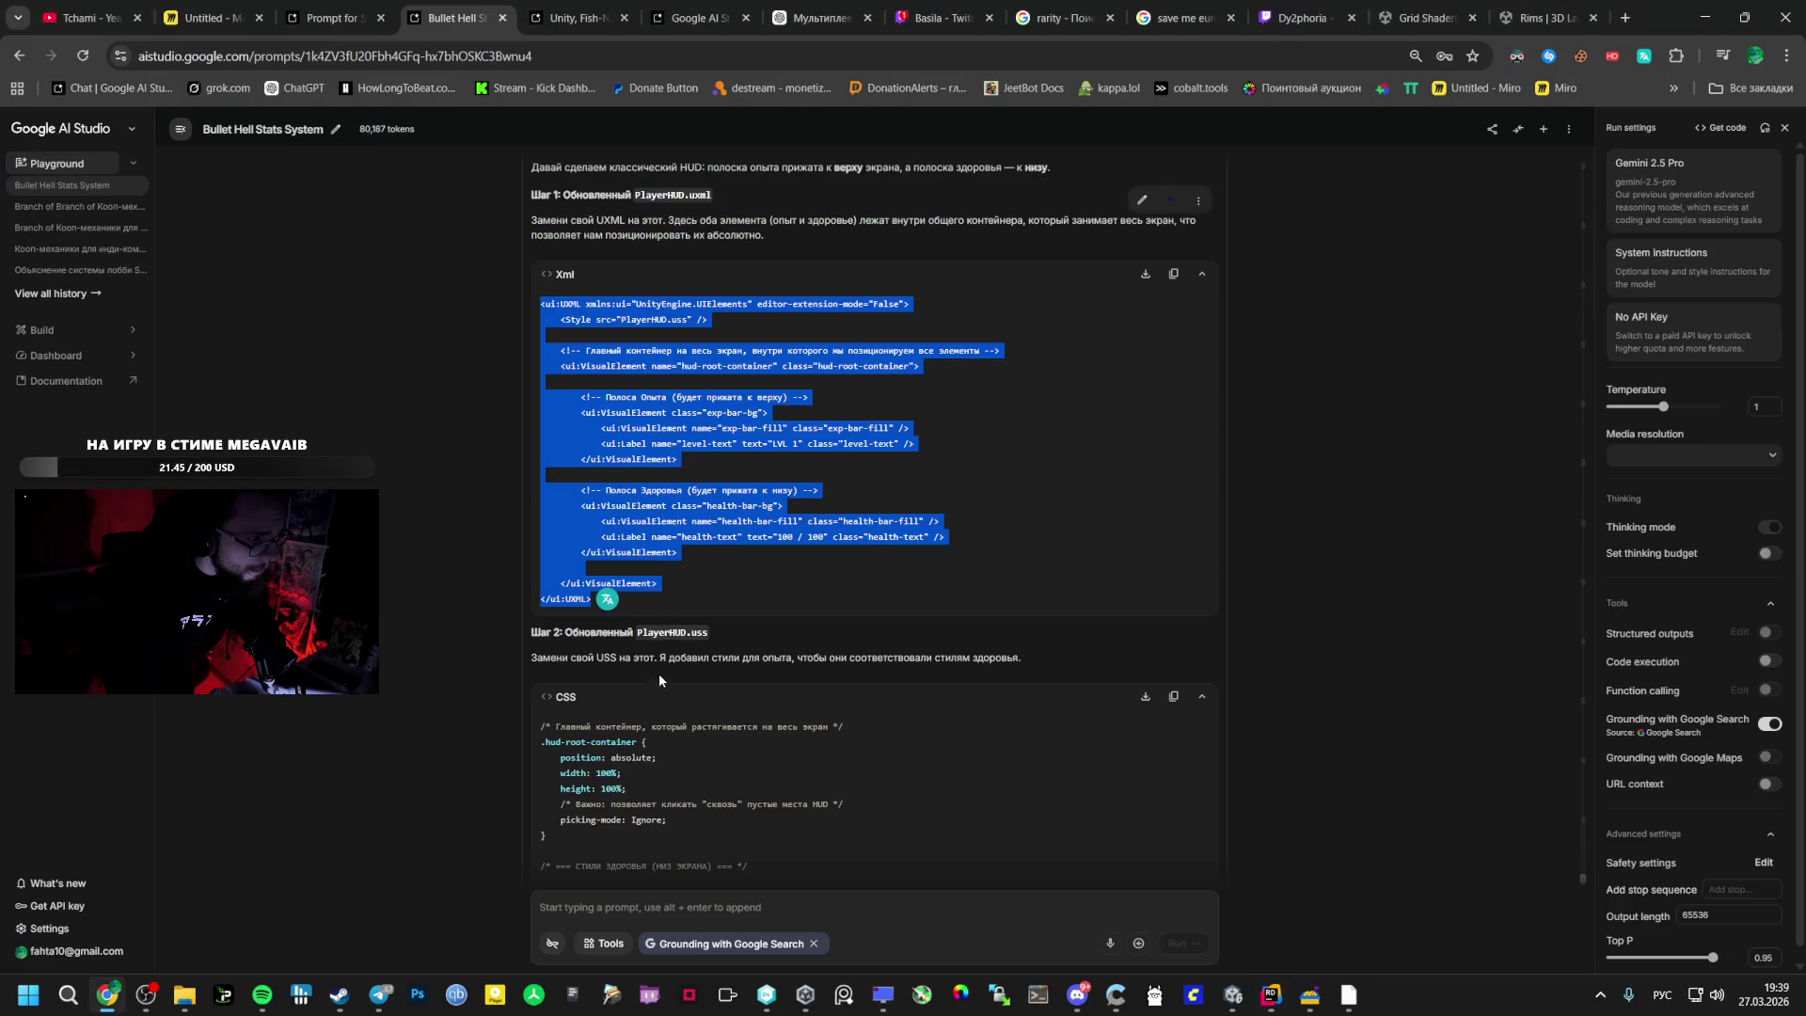
scroll(602, 745, "down", 2)
mouse_move(541, 550)
left_mouse_down()
mouse_move(598, 688)
mouse_move(587, 752)
left_mouse_up()
key("ctrl+c")
scroll(598, 715, "down", 10)
key("alt+Tab")
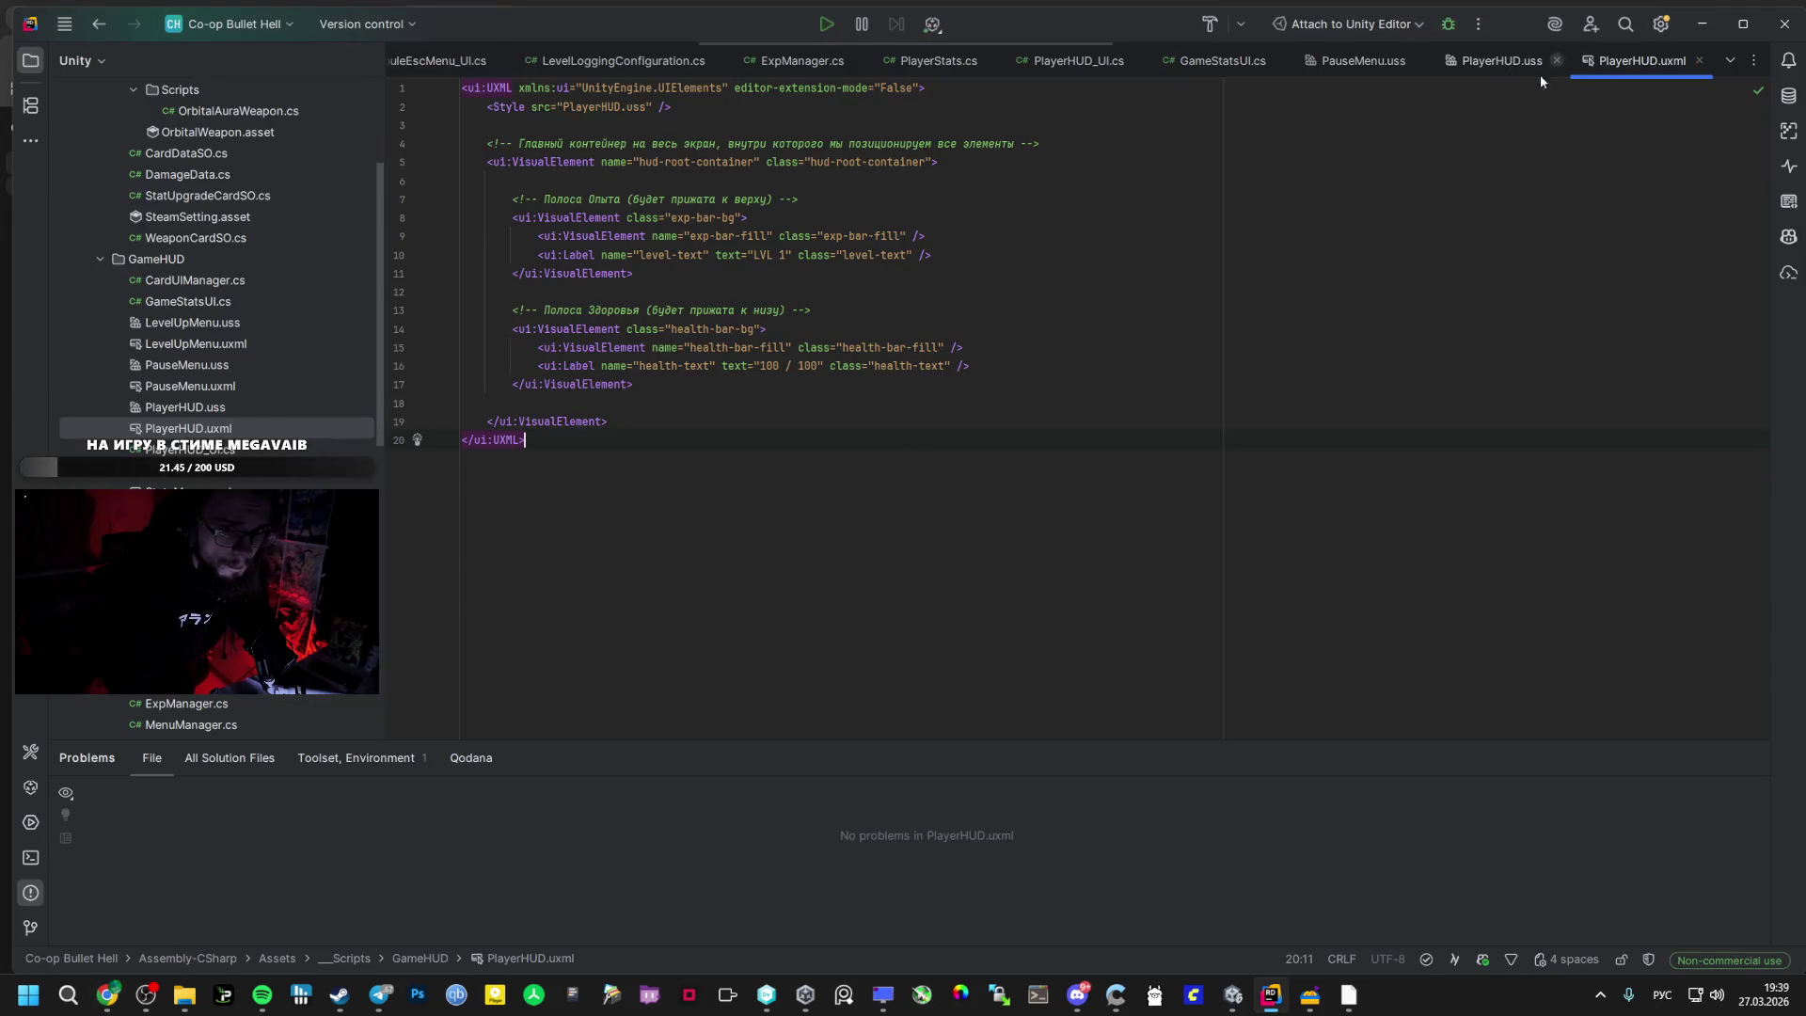
key("ctrl+a")
key("ctrl+v")
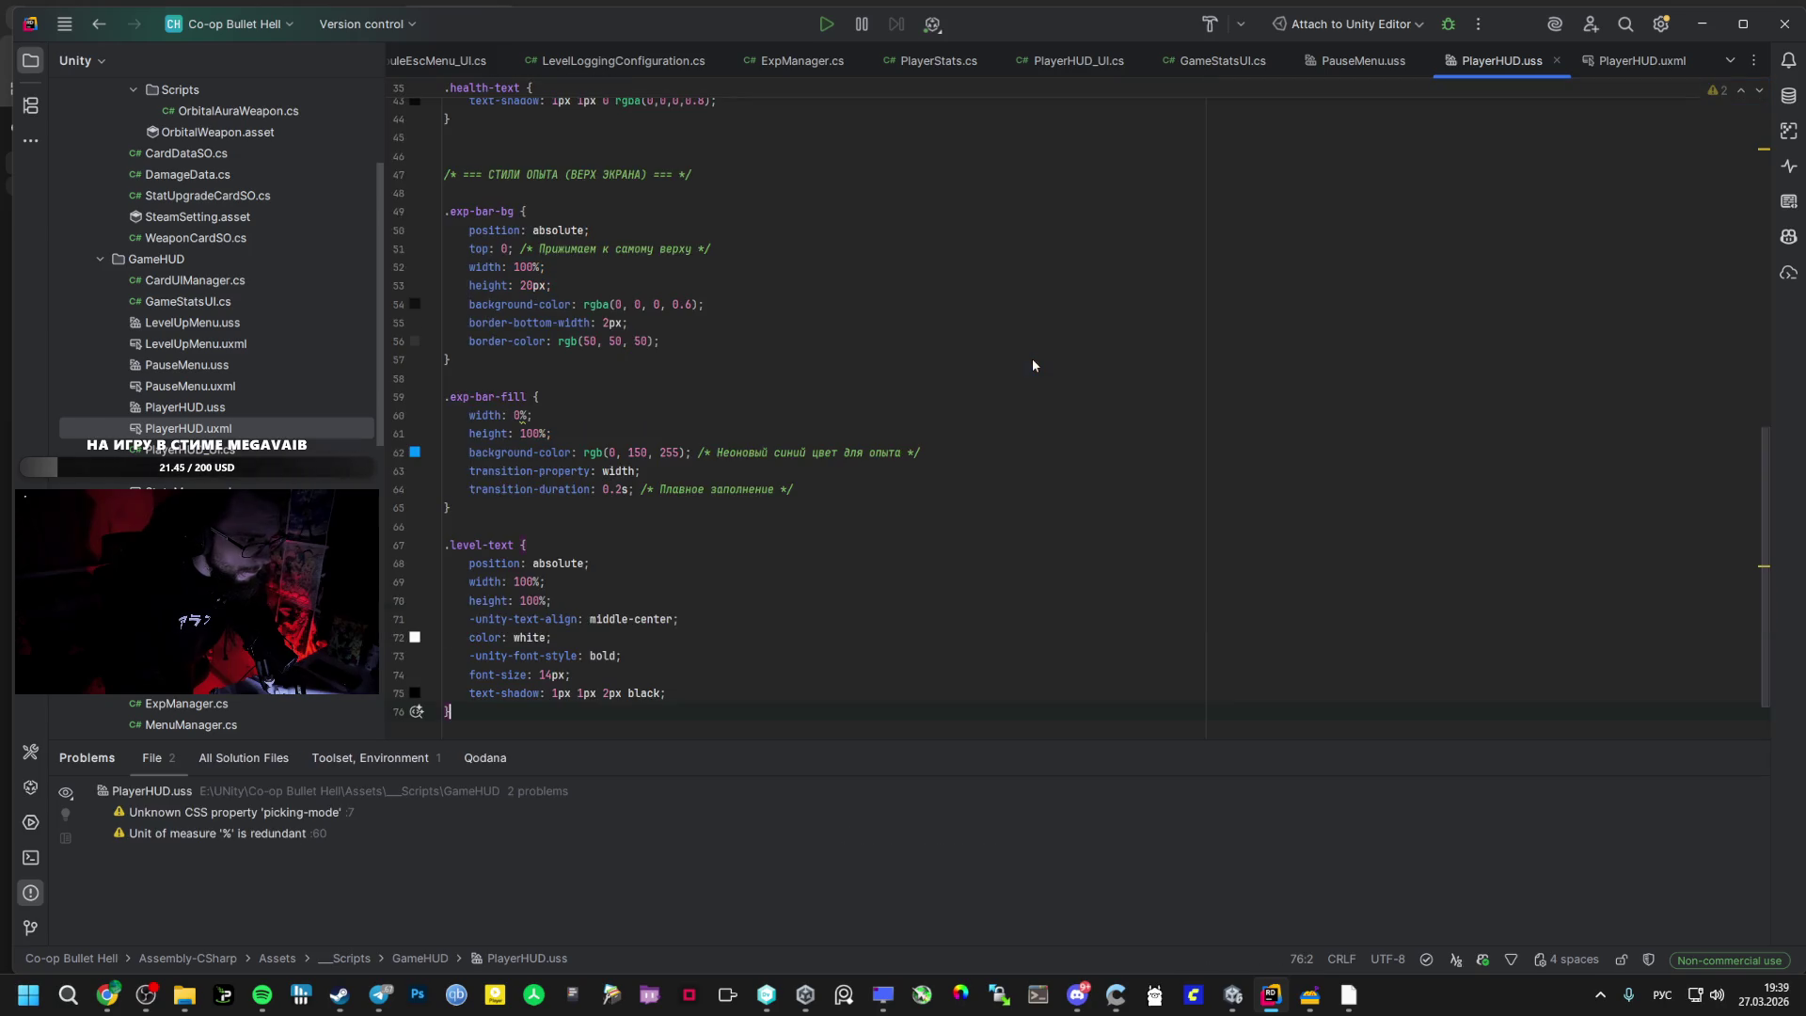
key("alt+Tab")
scroll(645, 594, "down", 1)
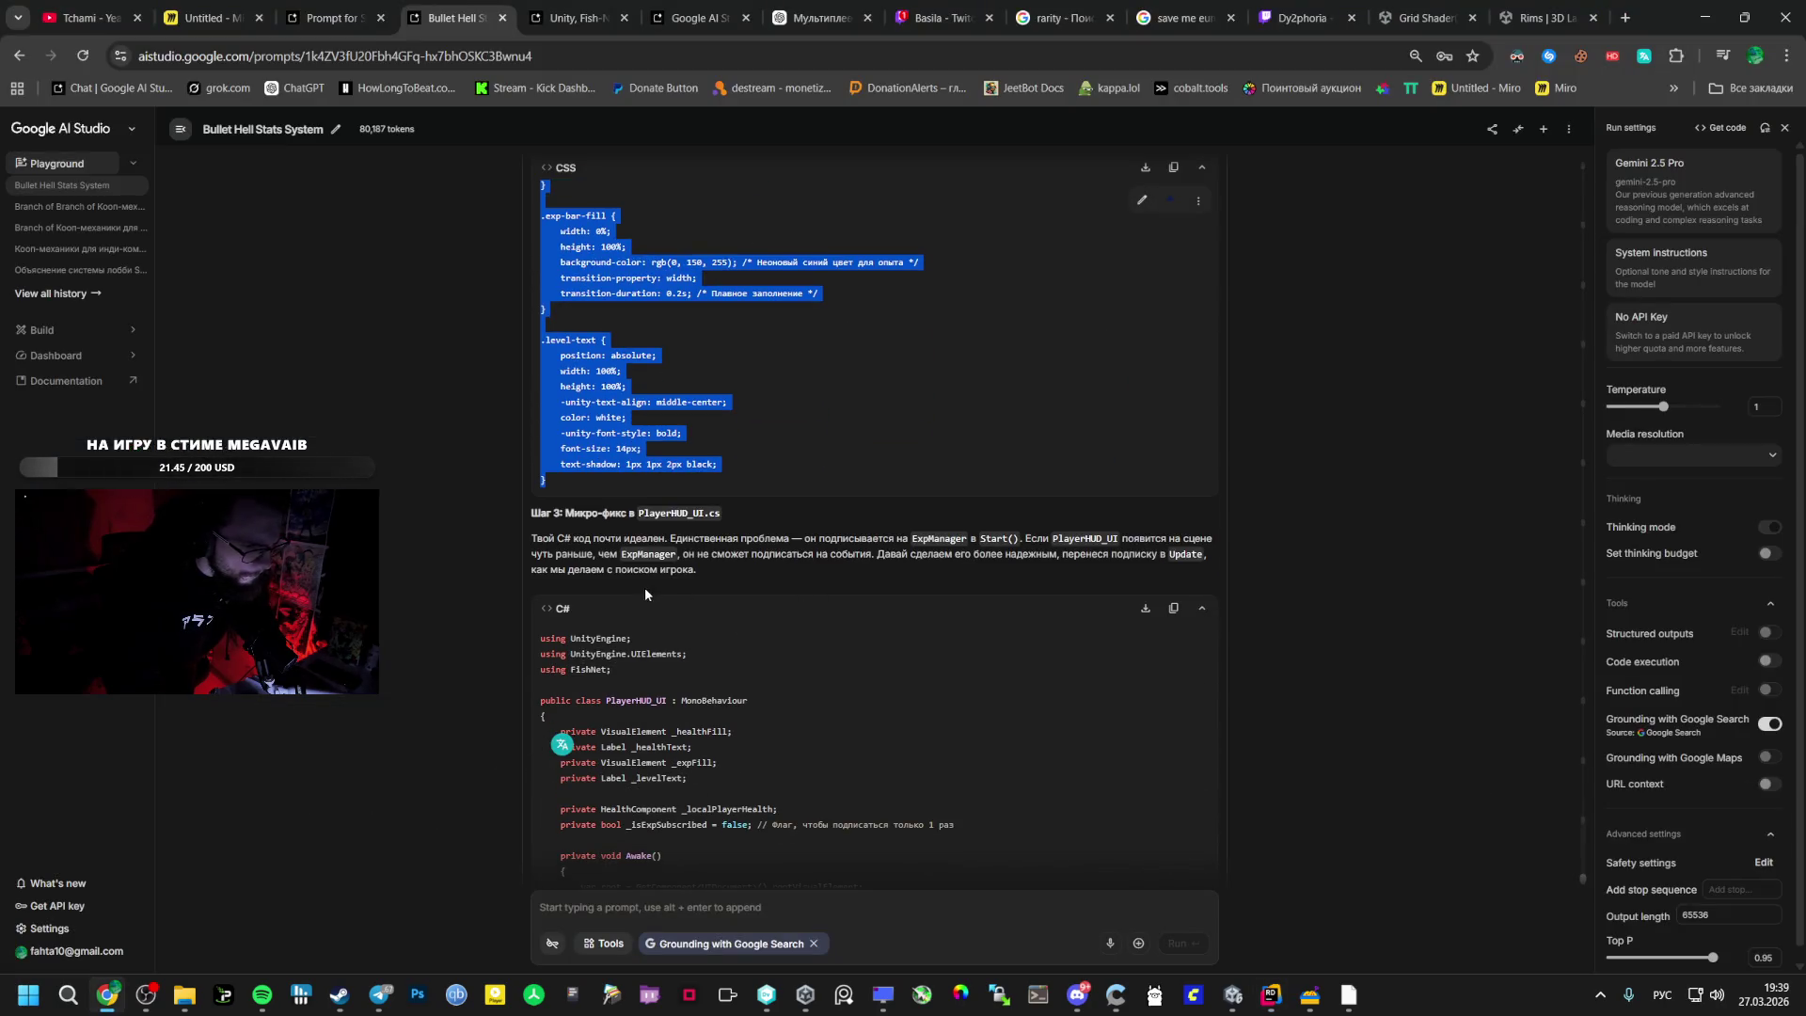
- Paste Gemini's GlobalLevel unsubscribe line into OnDestroy in PlayerHUD_UI.cs
left_click(543, 642)
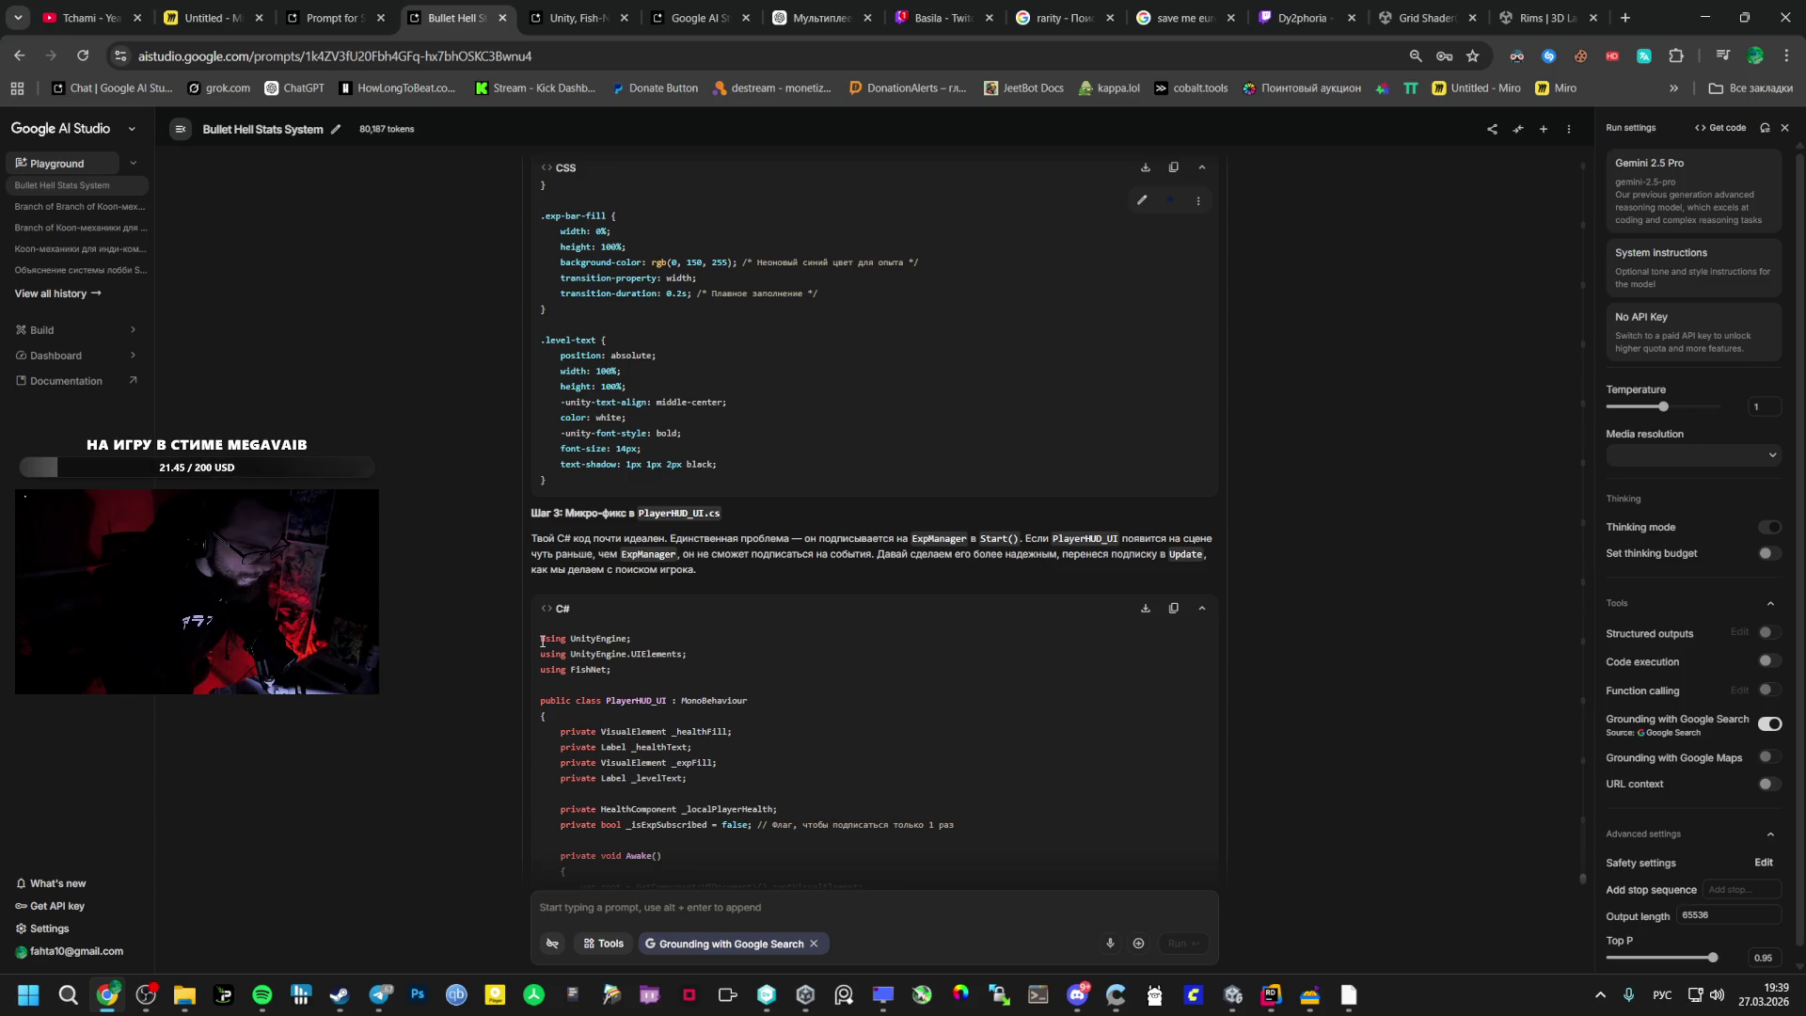
scroll(543, 642, "down", 12)
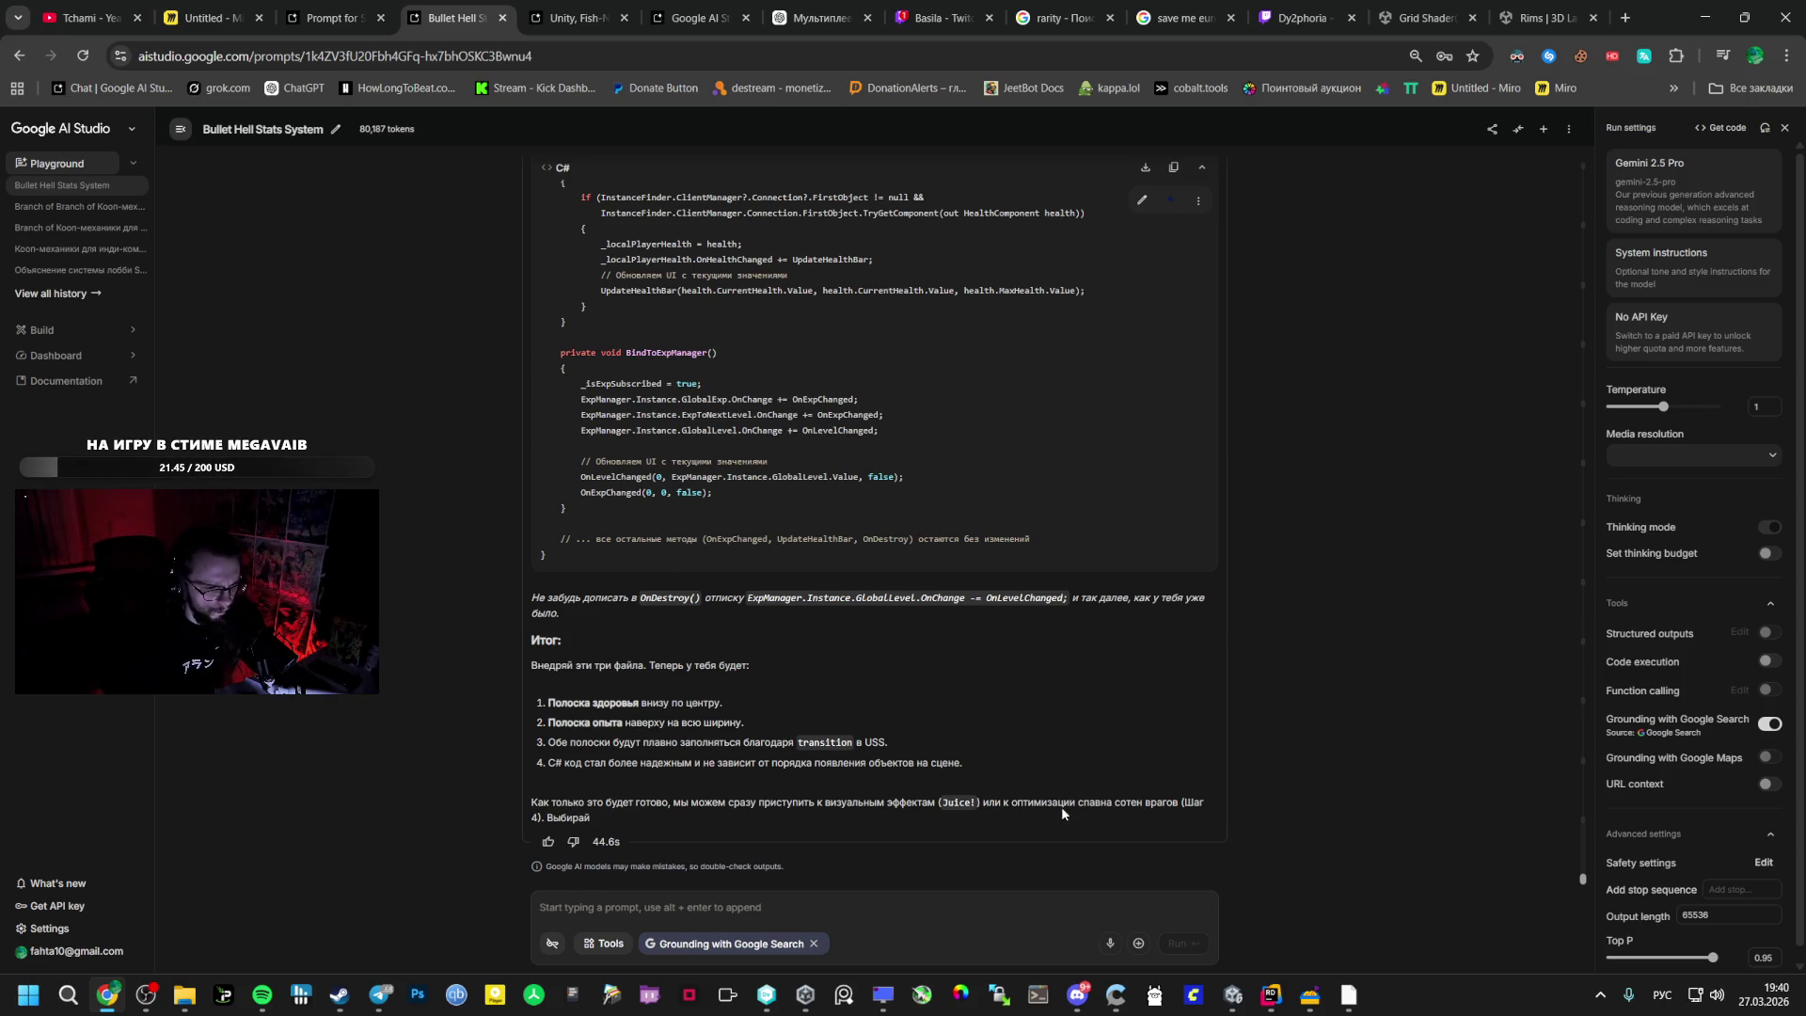
left_click_drag(745, 597, 1075, 593)
key("ctrl+c")
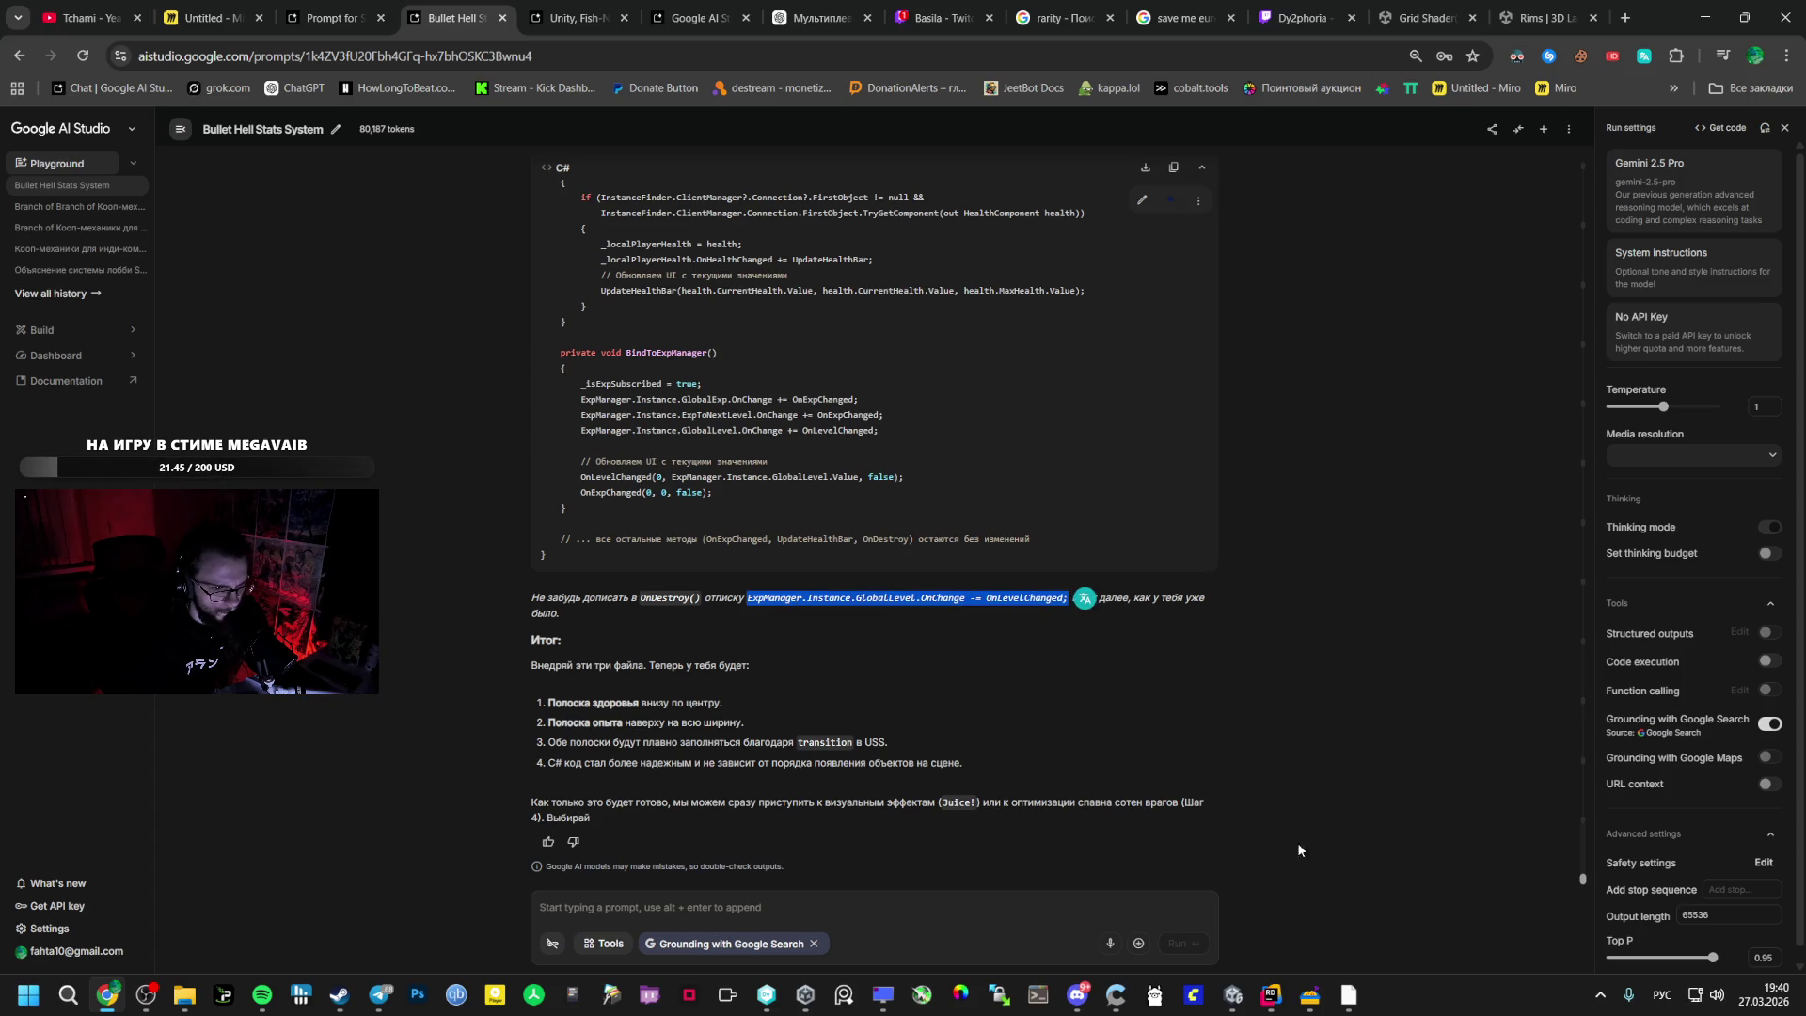
left_click(1271, 995)
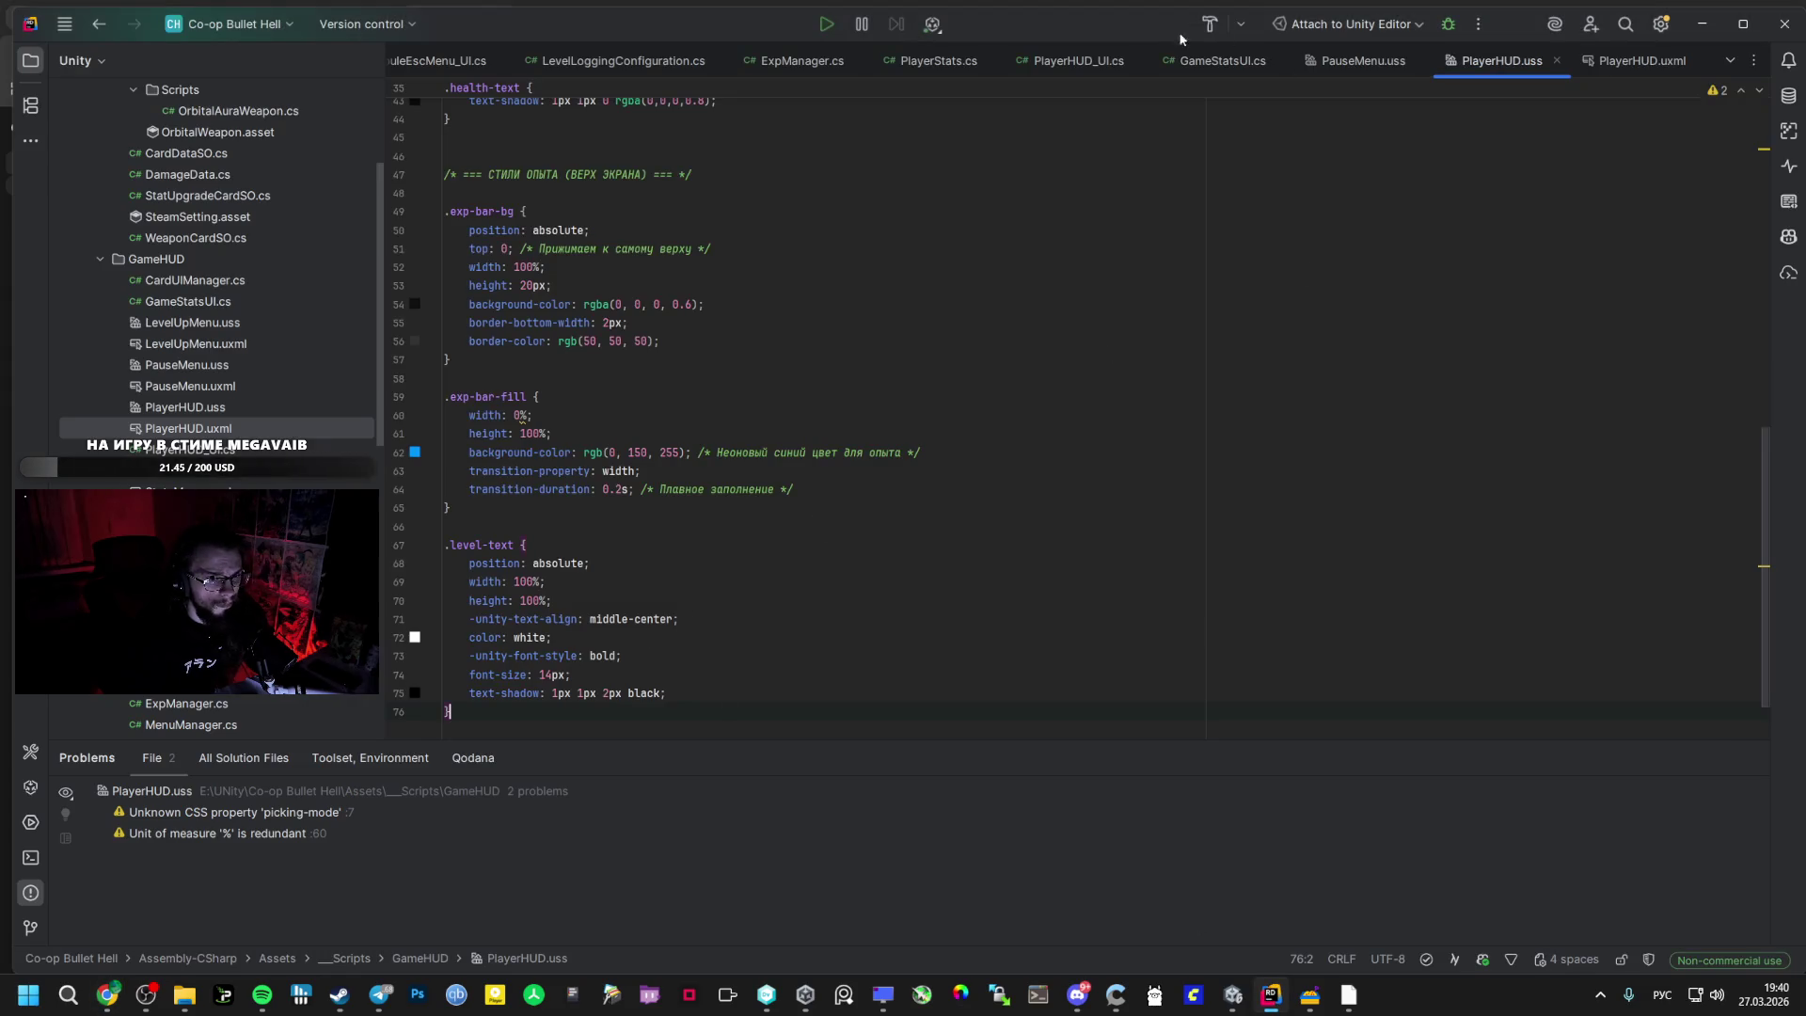
left_click(1073, 60)
scroll(566, 561, "down", 15)
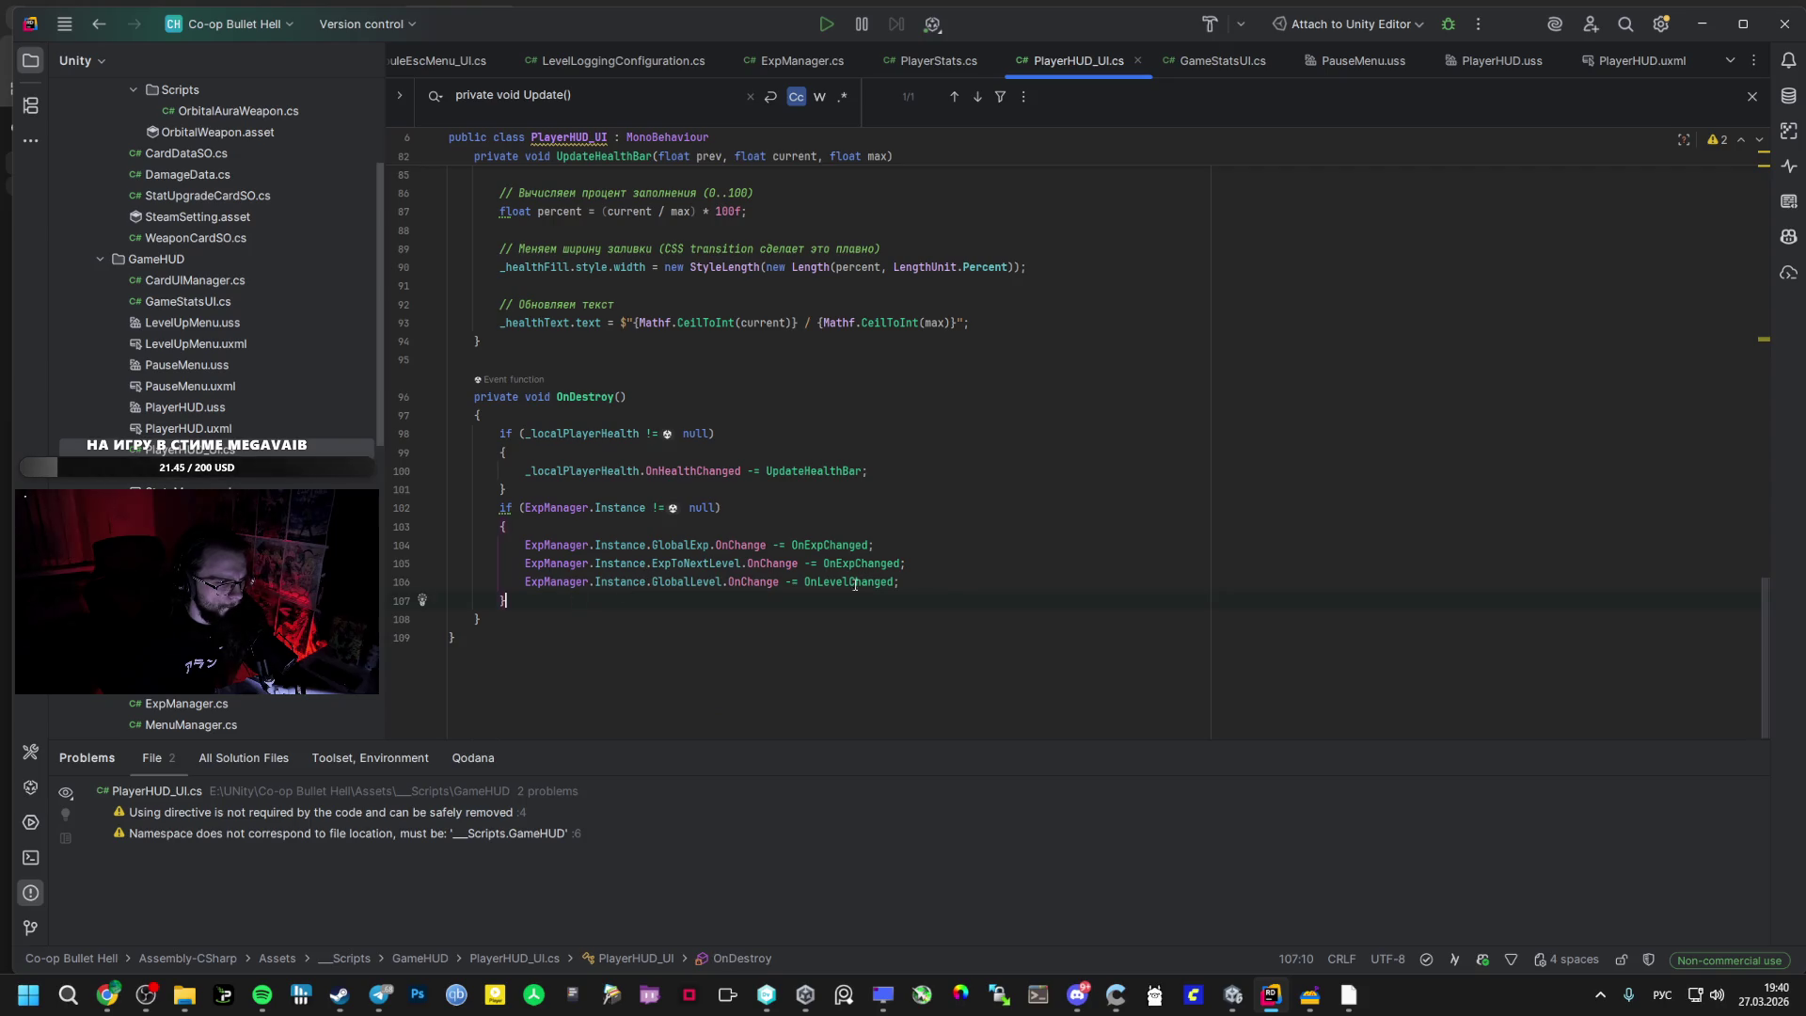
key("ctrl+v")
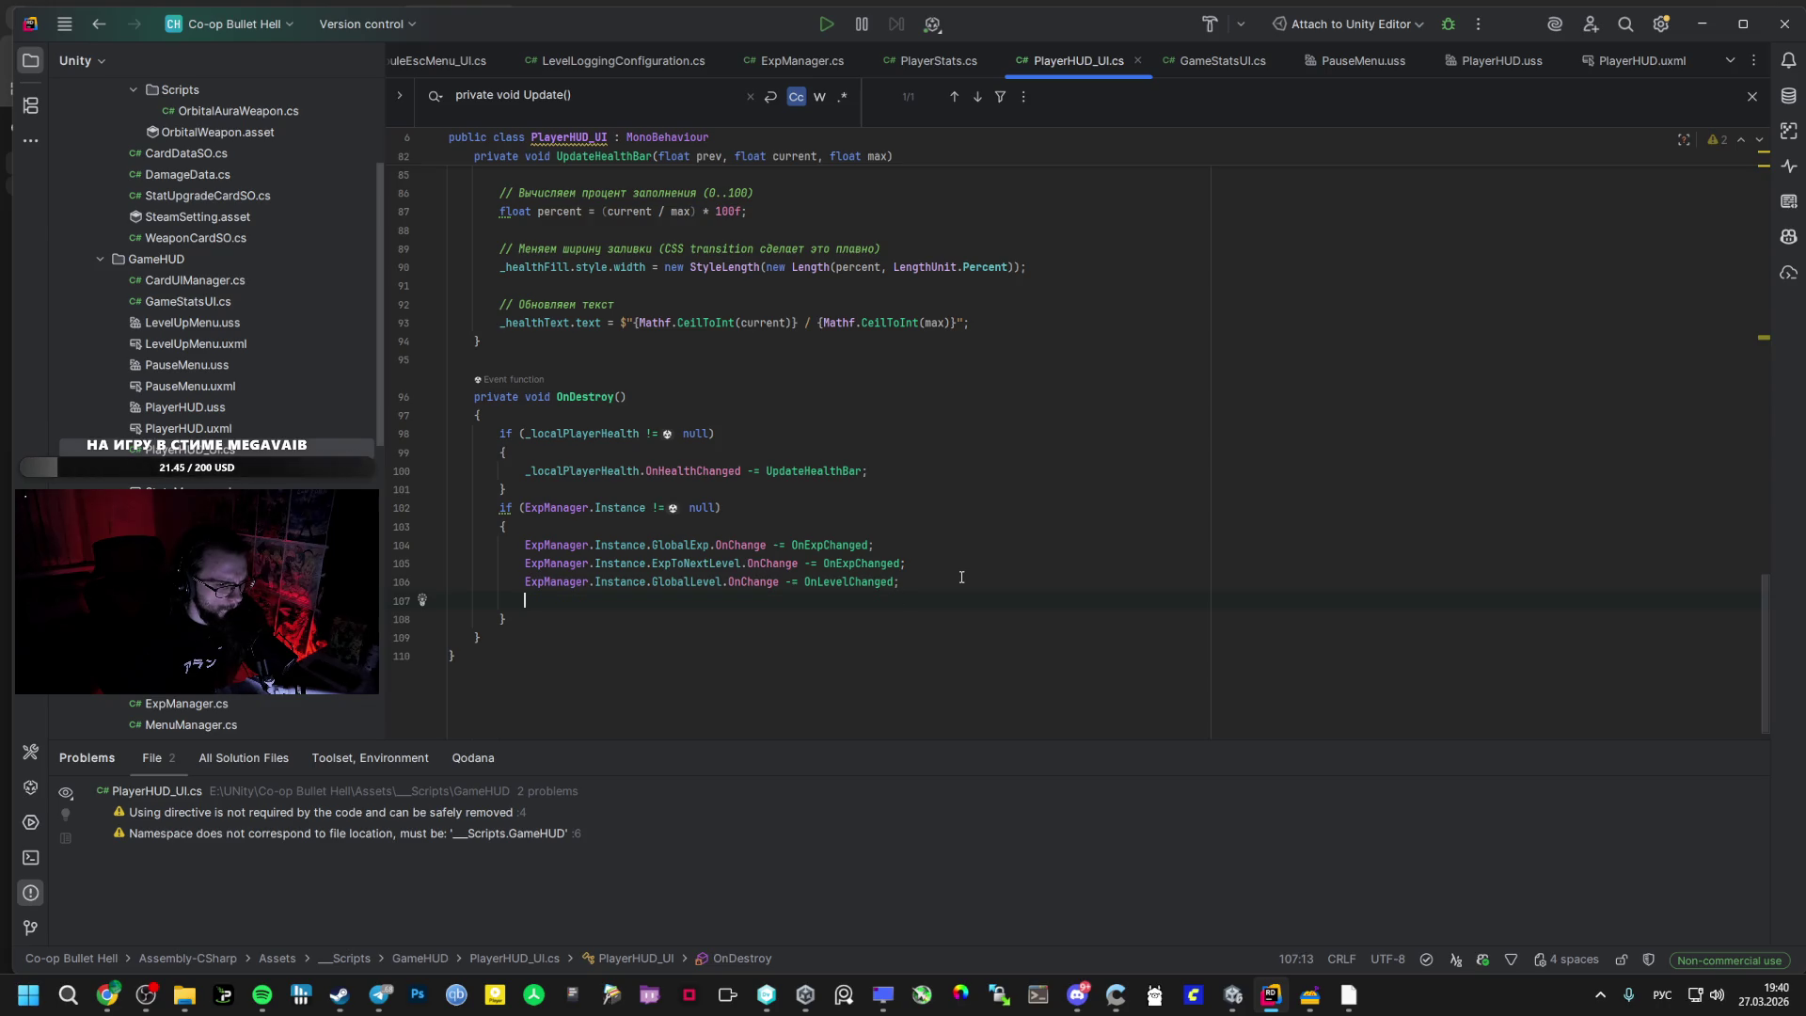
key("alt+Tab")
scroll(637, 574, "up", 5)
scroll(652, 614, "up", 5)
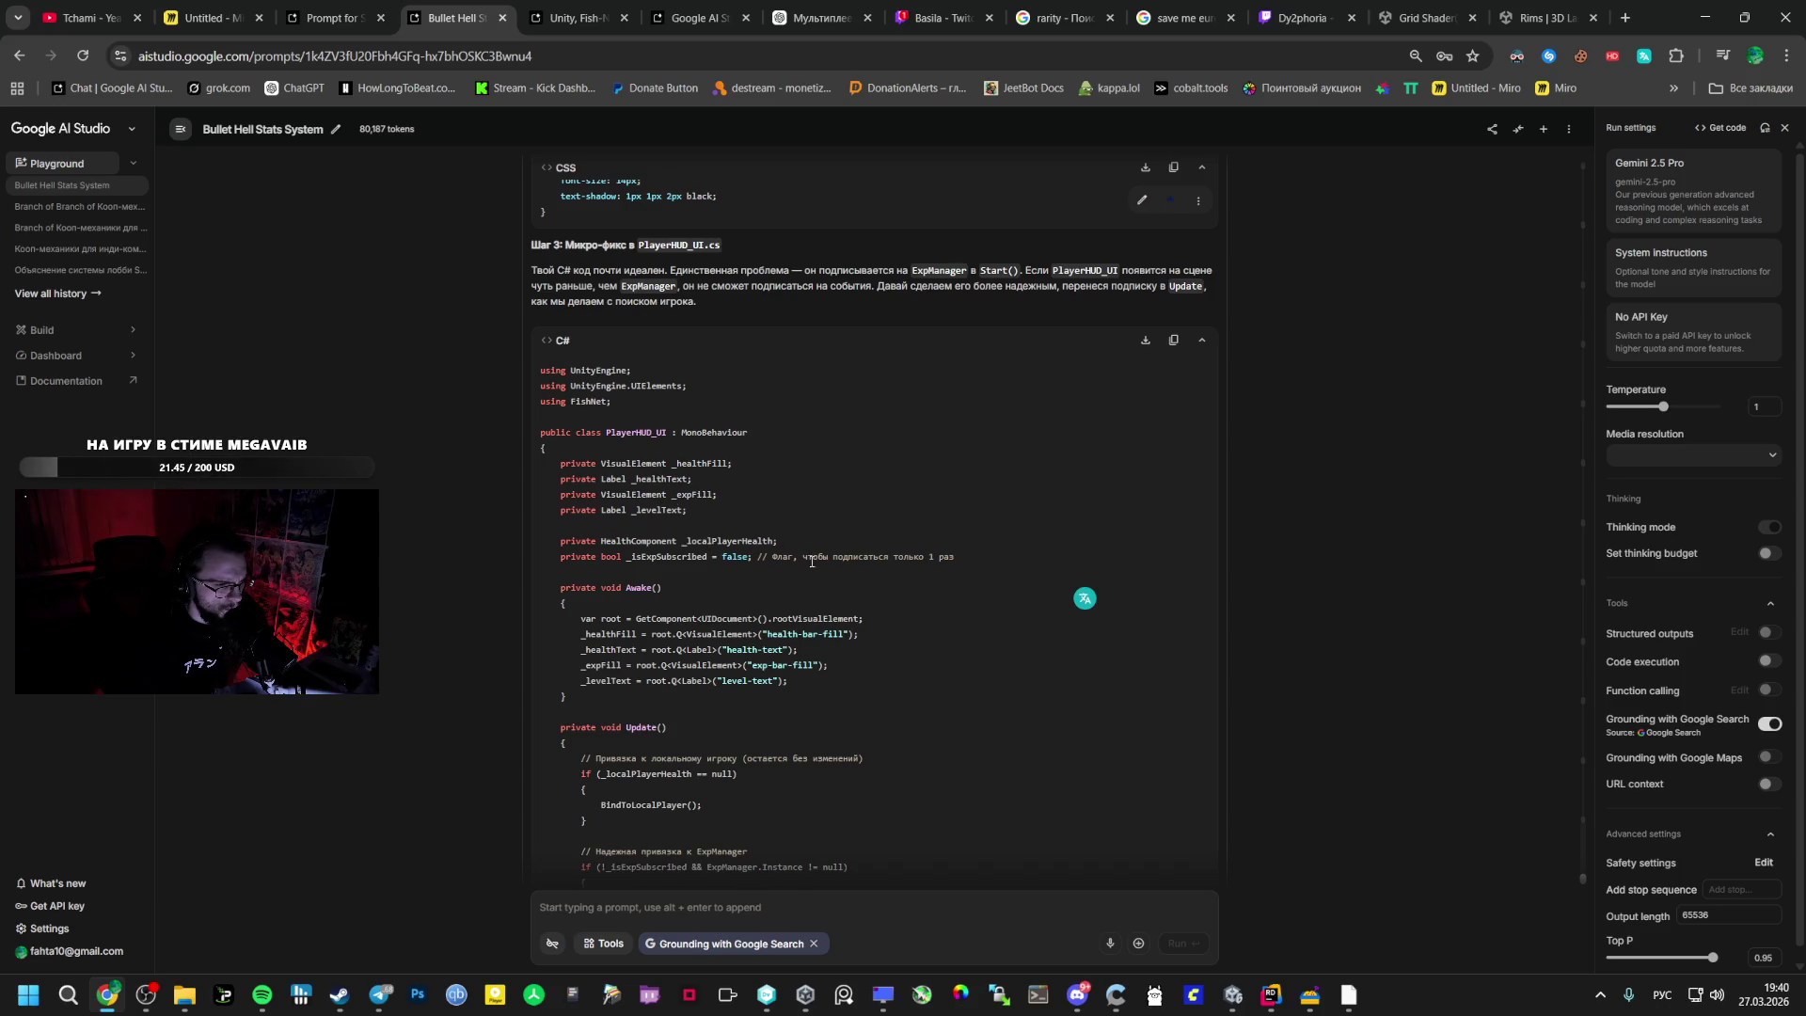
- Paste the AI-suggested _isExpSubscribed field below _localPlayerHealth in PlayerHUD_UI.cs
key("alt+Tab")
scroll(895, 215, "up", 15)
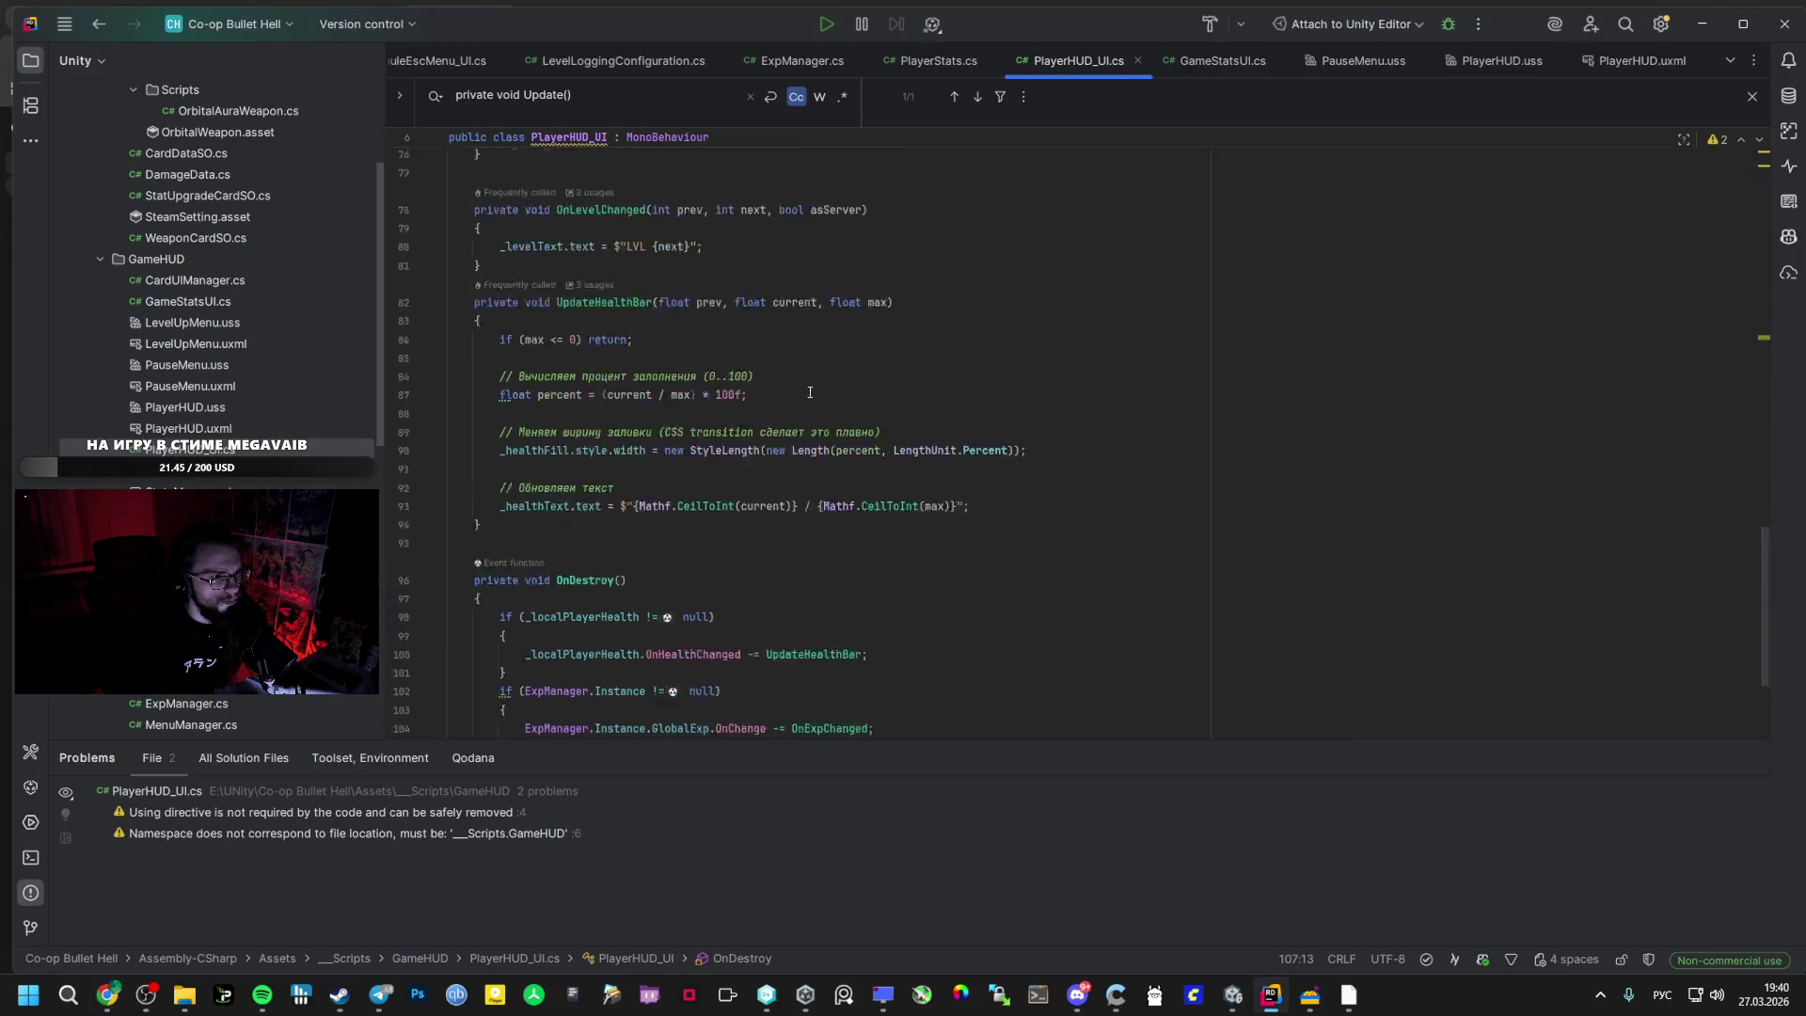
key("alt+Tab")
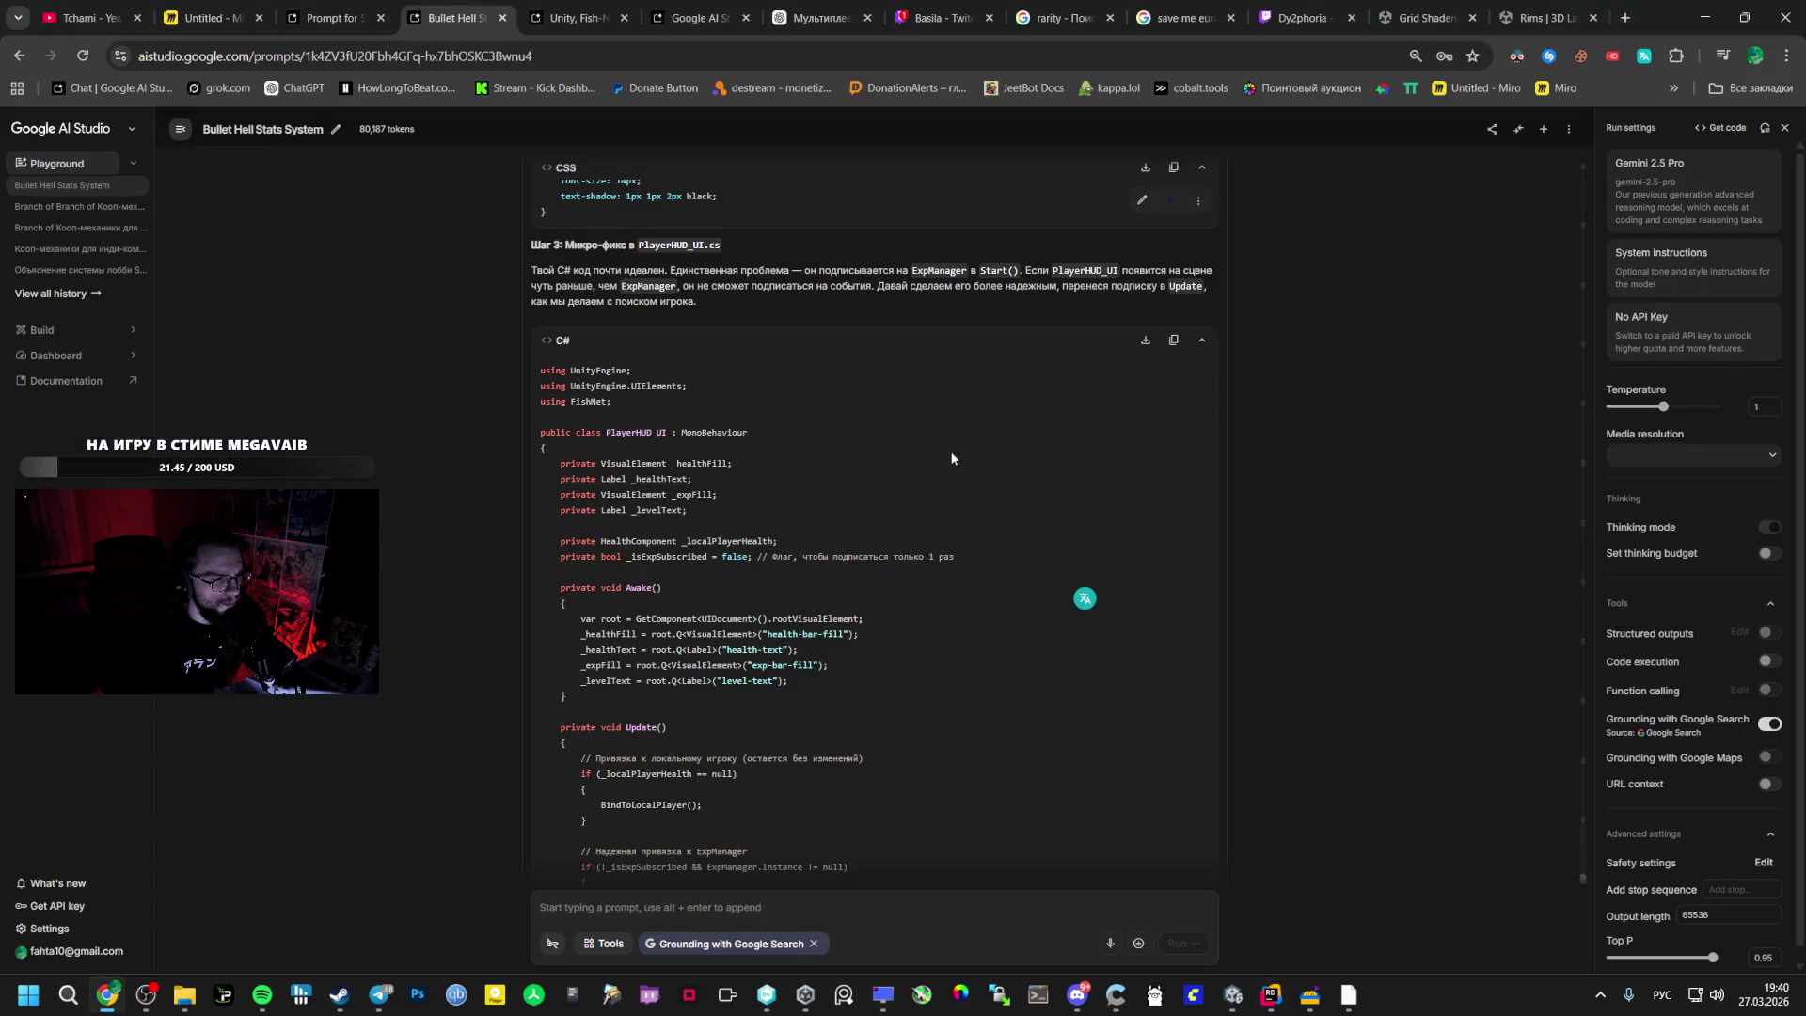
left_click_drag(974, 563, 562, 559)
key("ctrl+c")
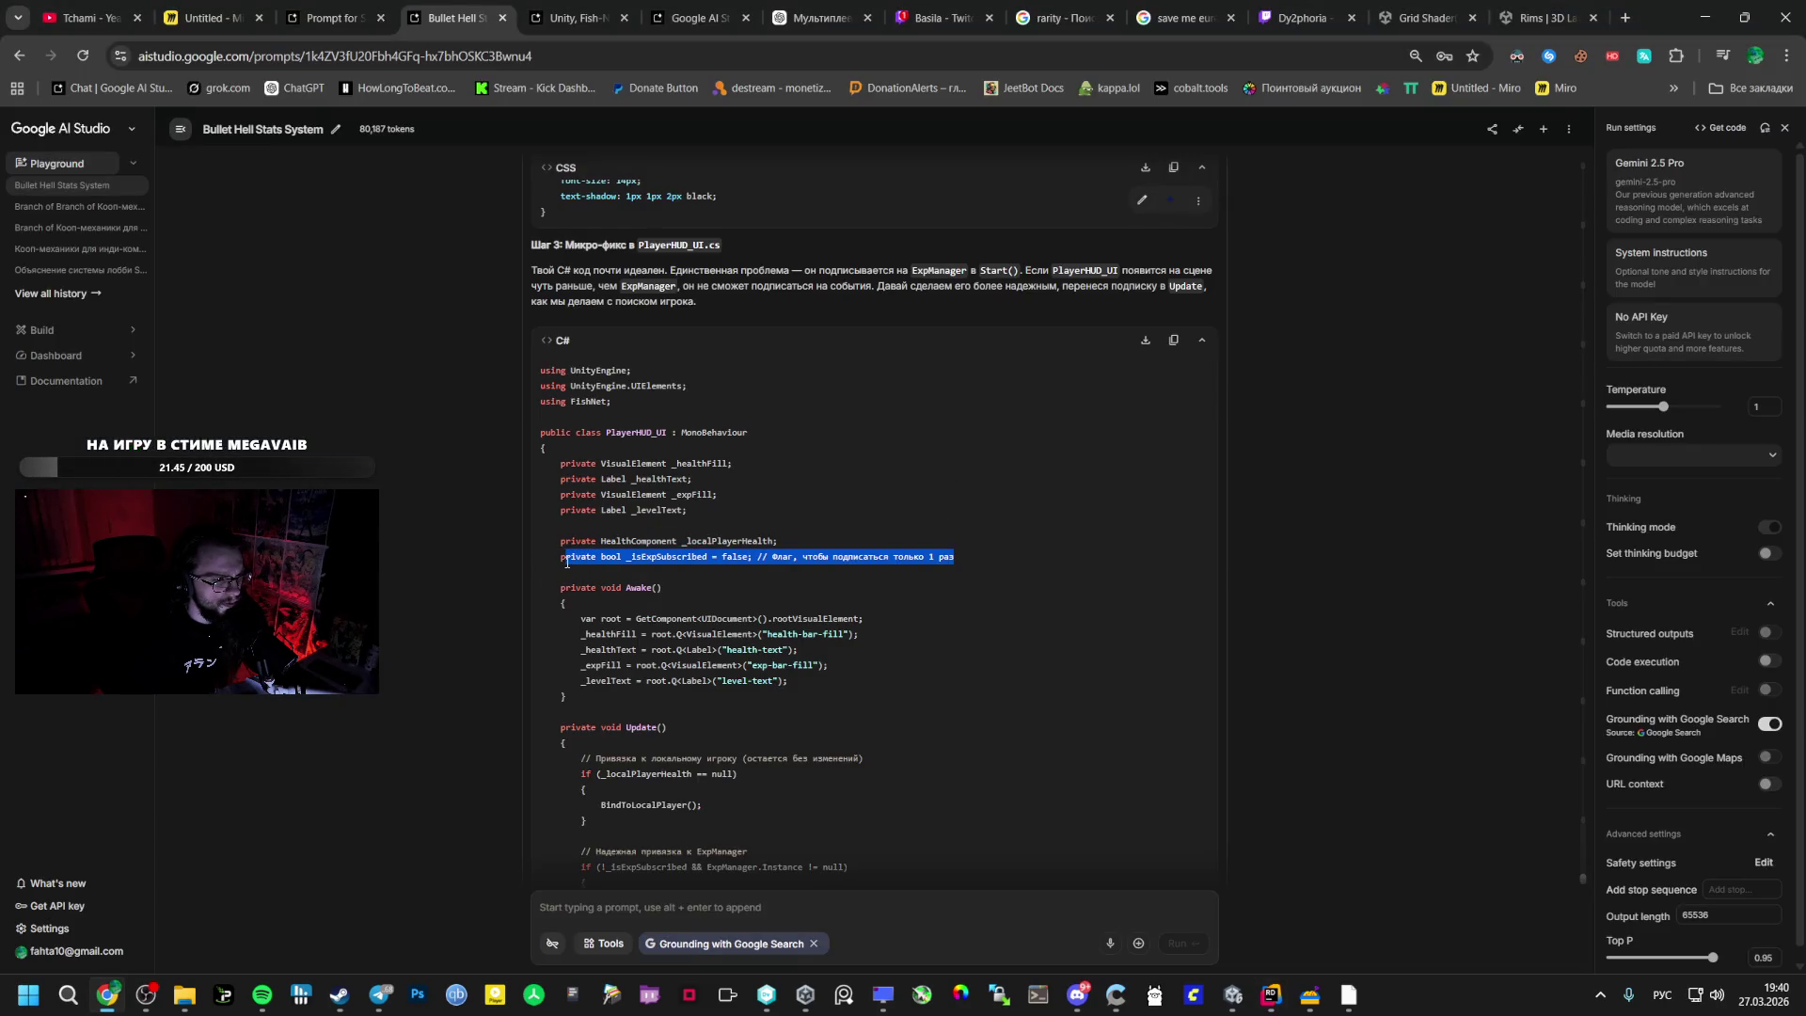
key("alt+Tab")
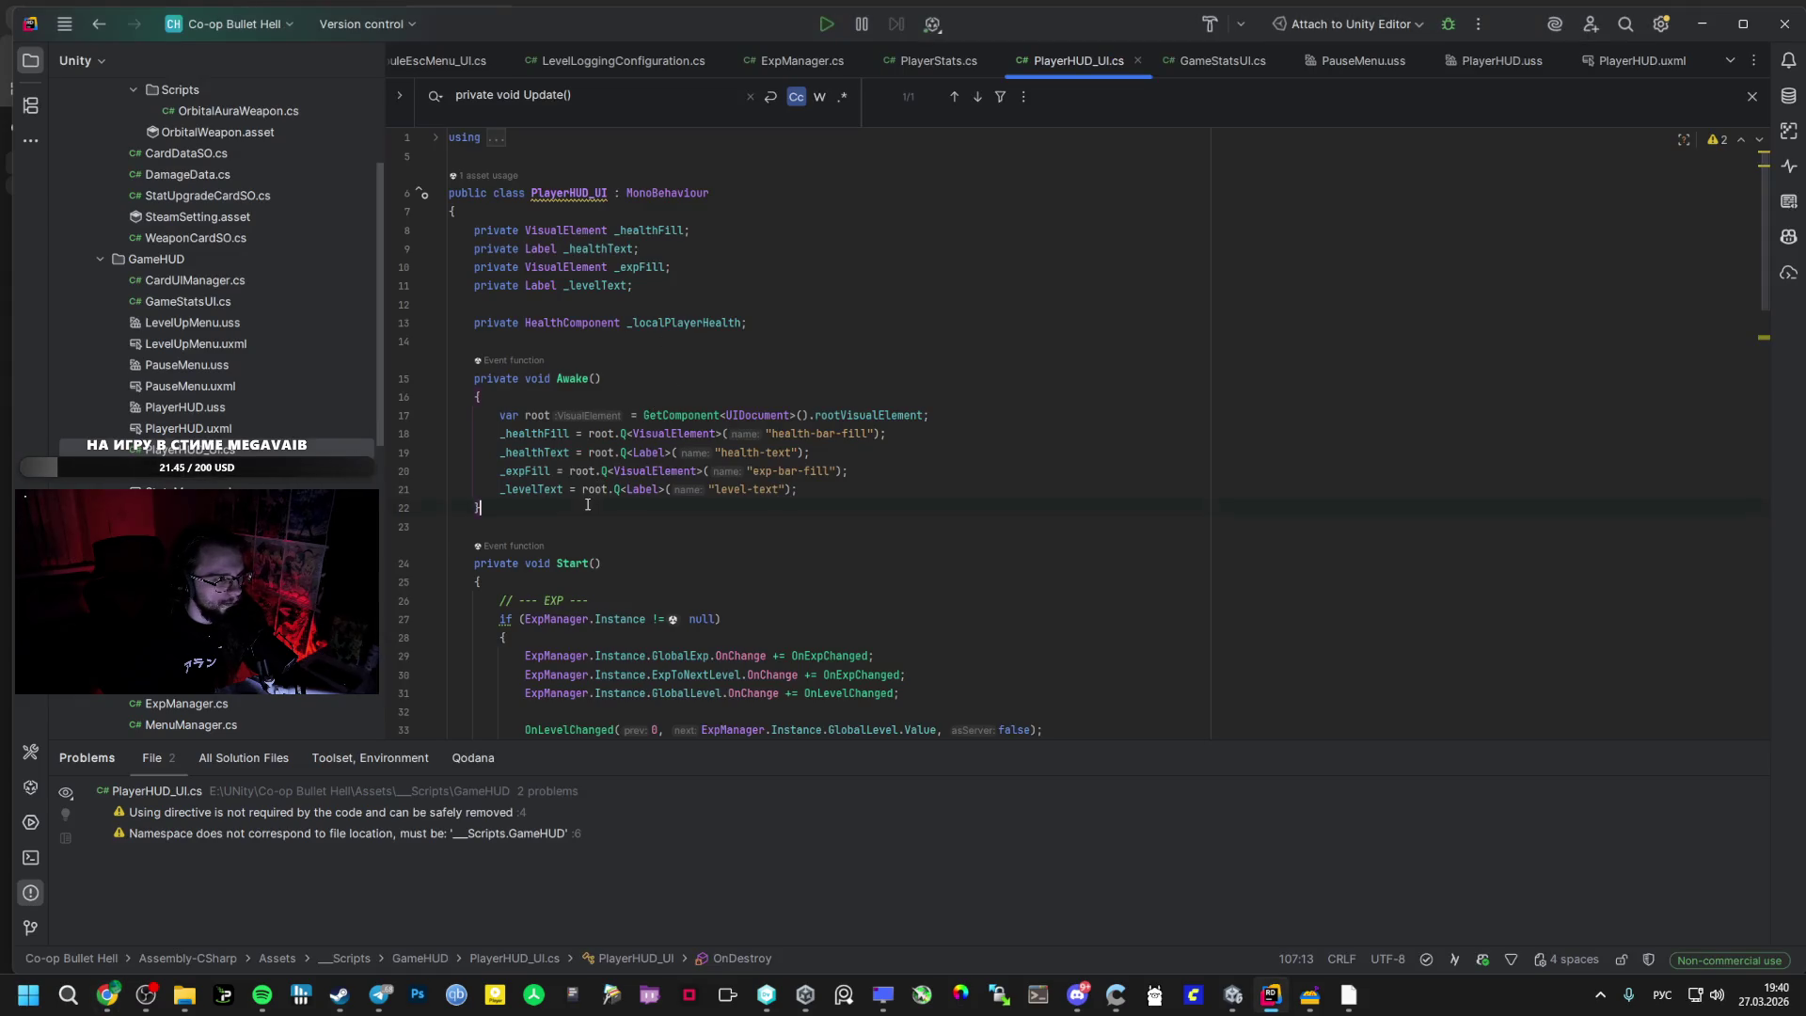
key("alt+Tab")
key("alt+Tab")
key("alt+Tab")
key("alt+Tab")
key("ctrl+v")
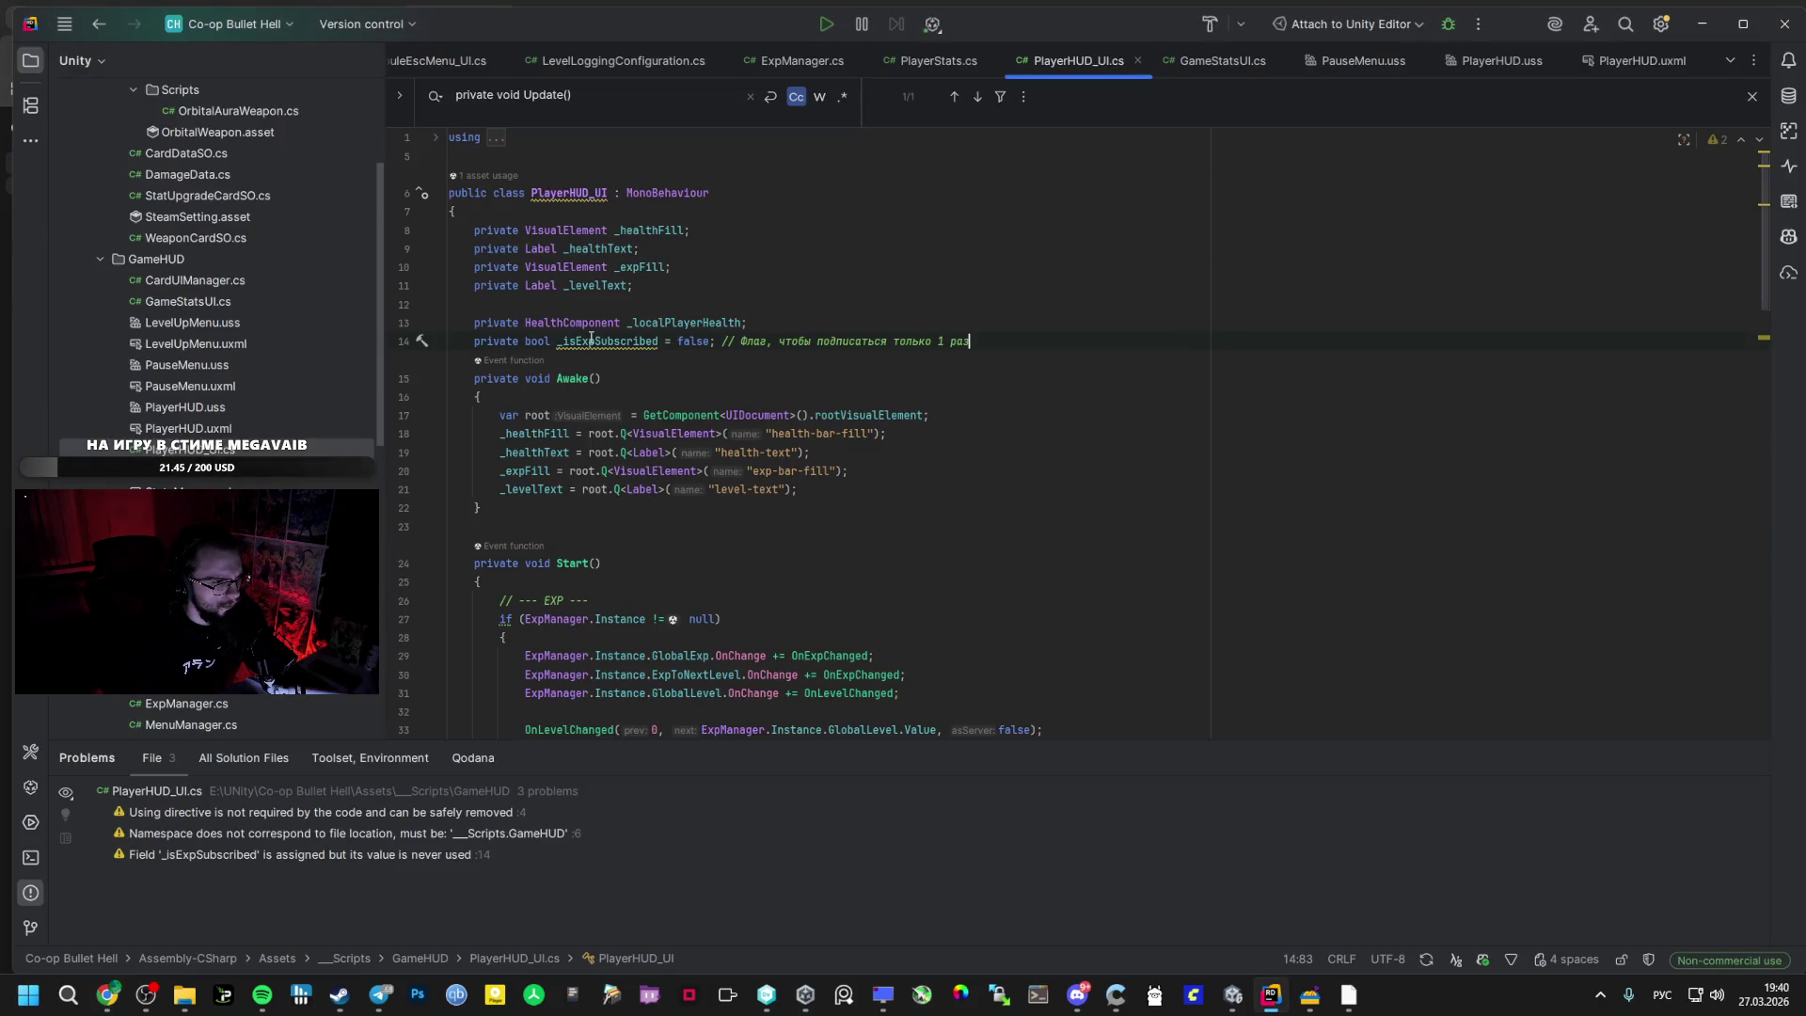
key("alt+Tab")
key("alt+Tab")
key("alt+Tab")
key("alt+Tab")
key("alt+Tab")
scroll(617, 554, "down", 5)
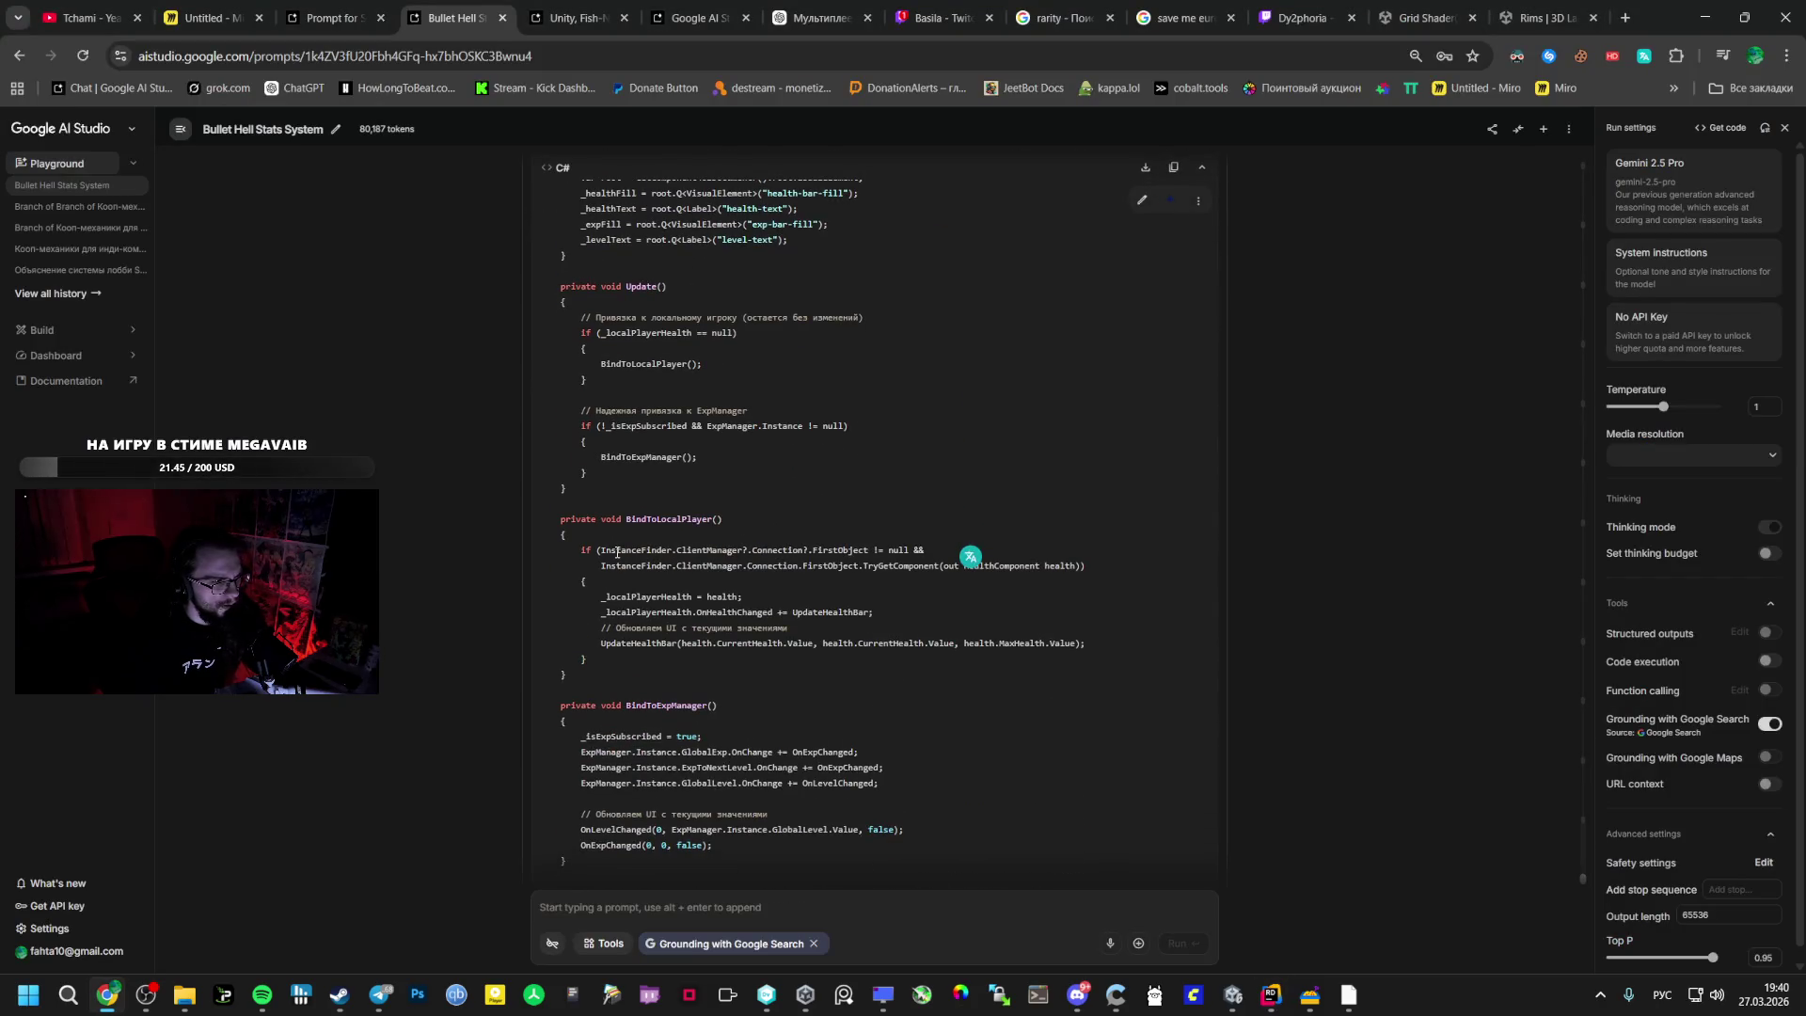
- Replace the script's existing Update() method with the AI-suggested version
key("alt+Tab")
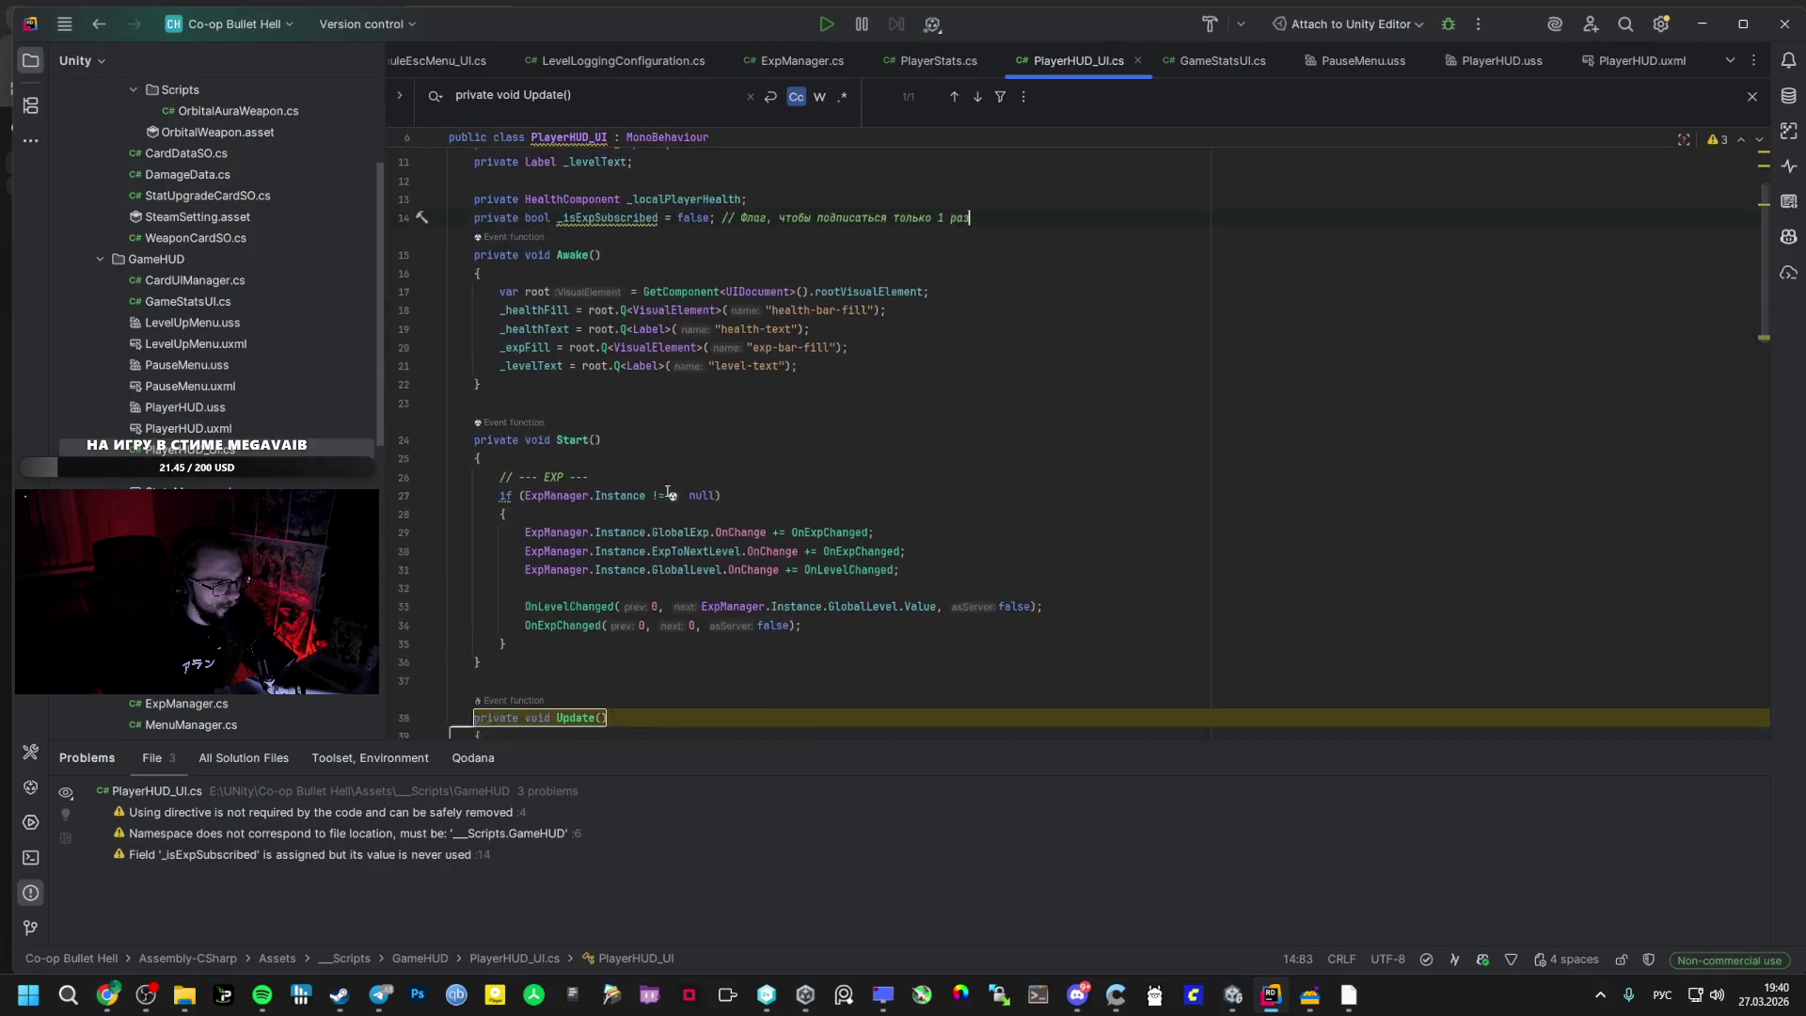
scroll(665, 490, "down", 1)
key("alt+Tab")
mouse_move(605, 483)
left_mouse_down()
mouse_move(555, 329)
mouse_move(565, 290)
left_mouse_up()
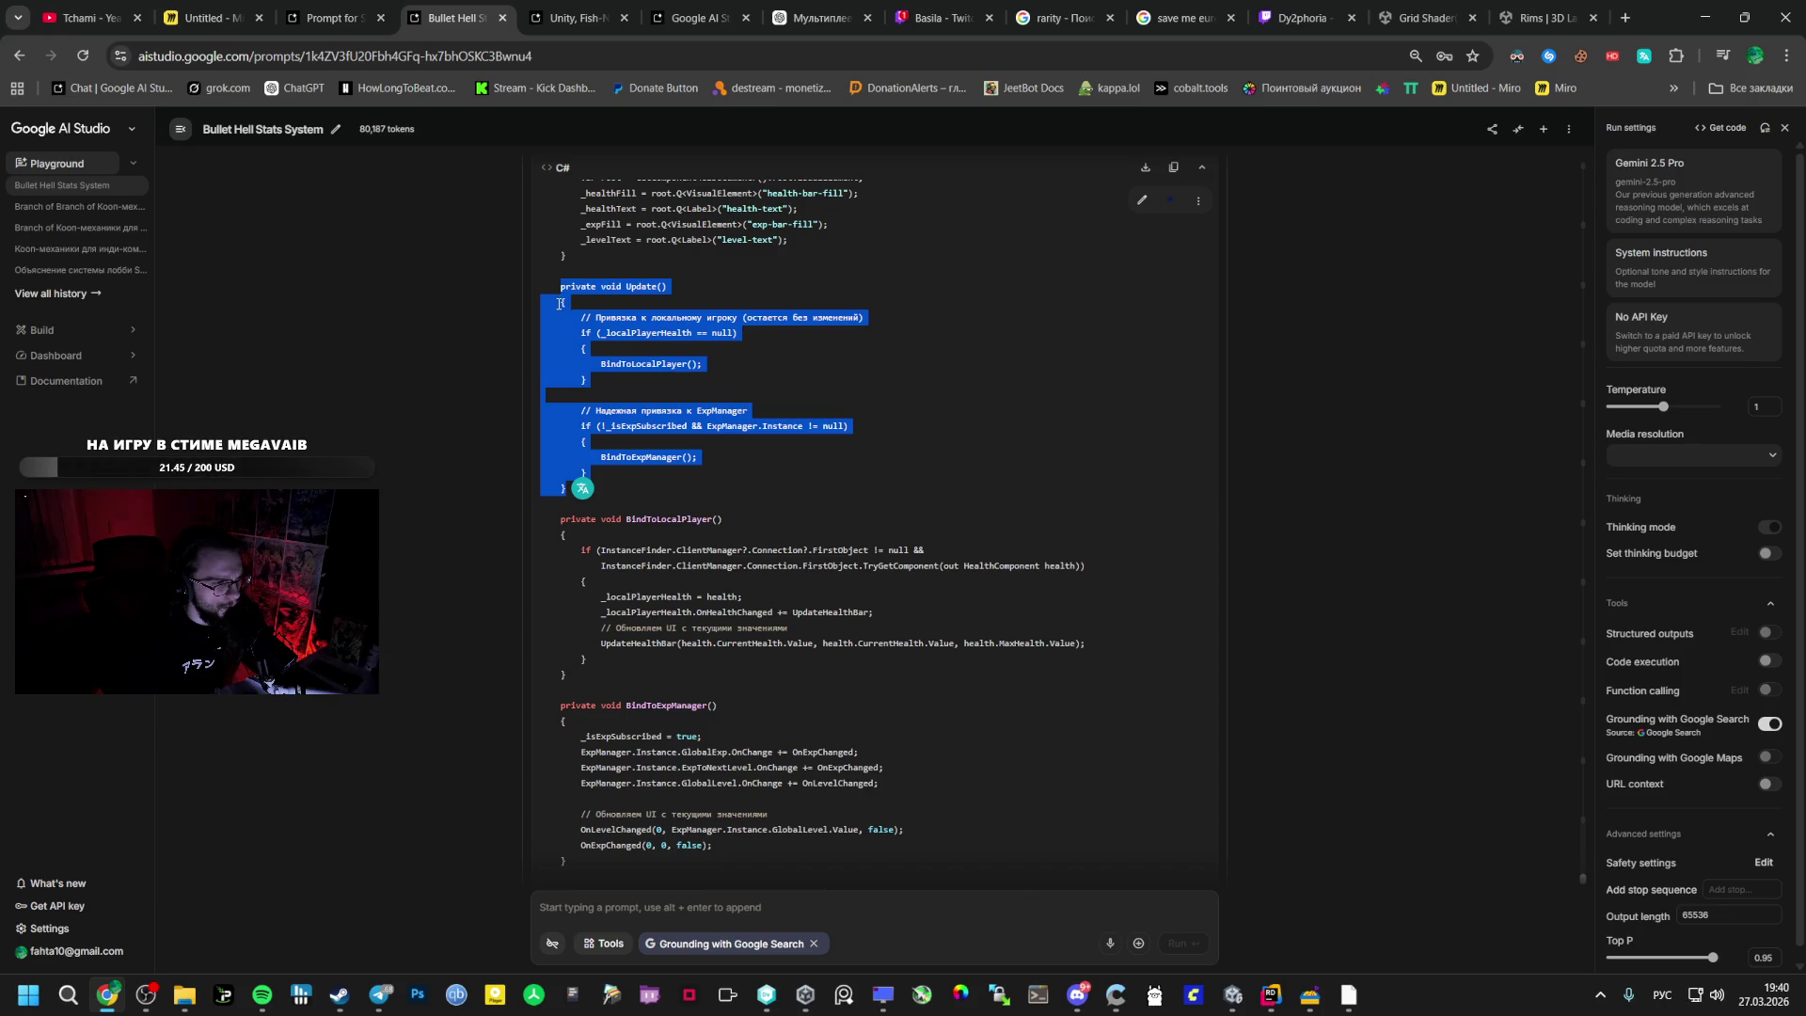
key("alt+Tab")
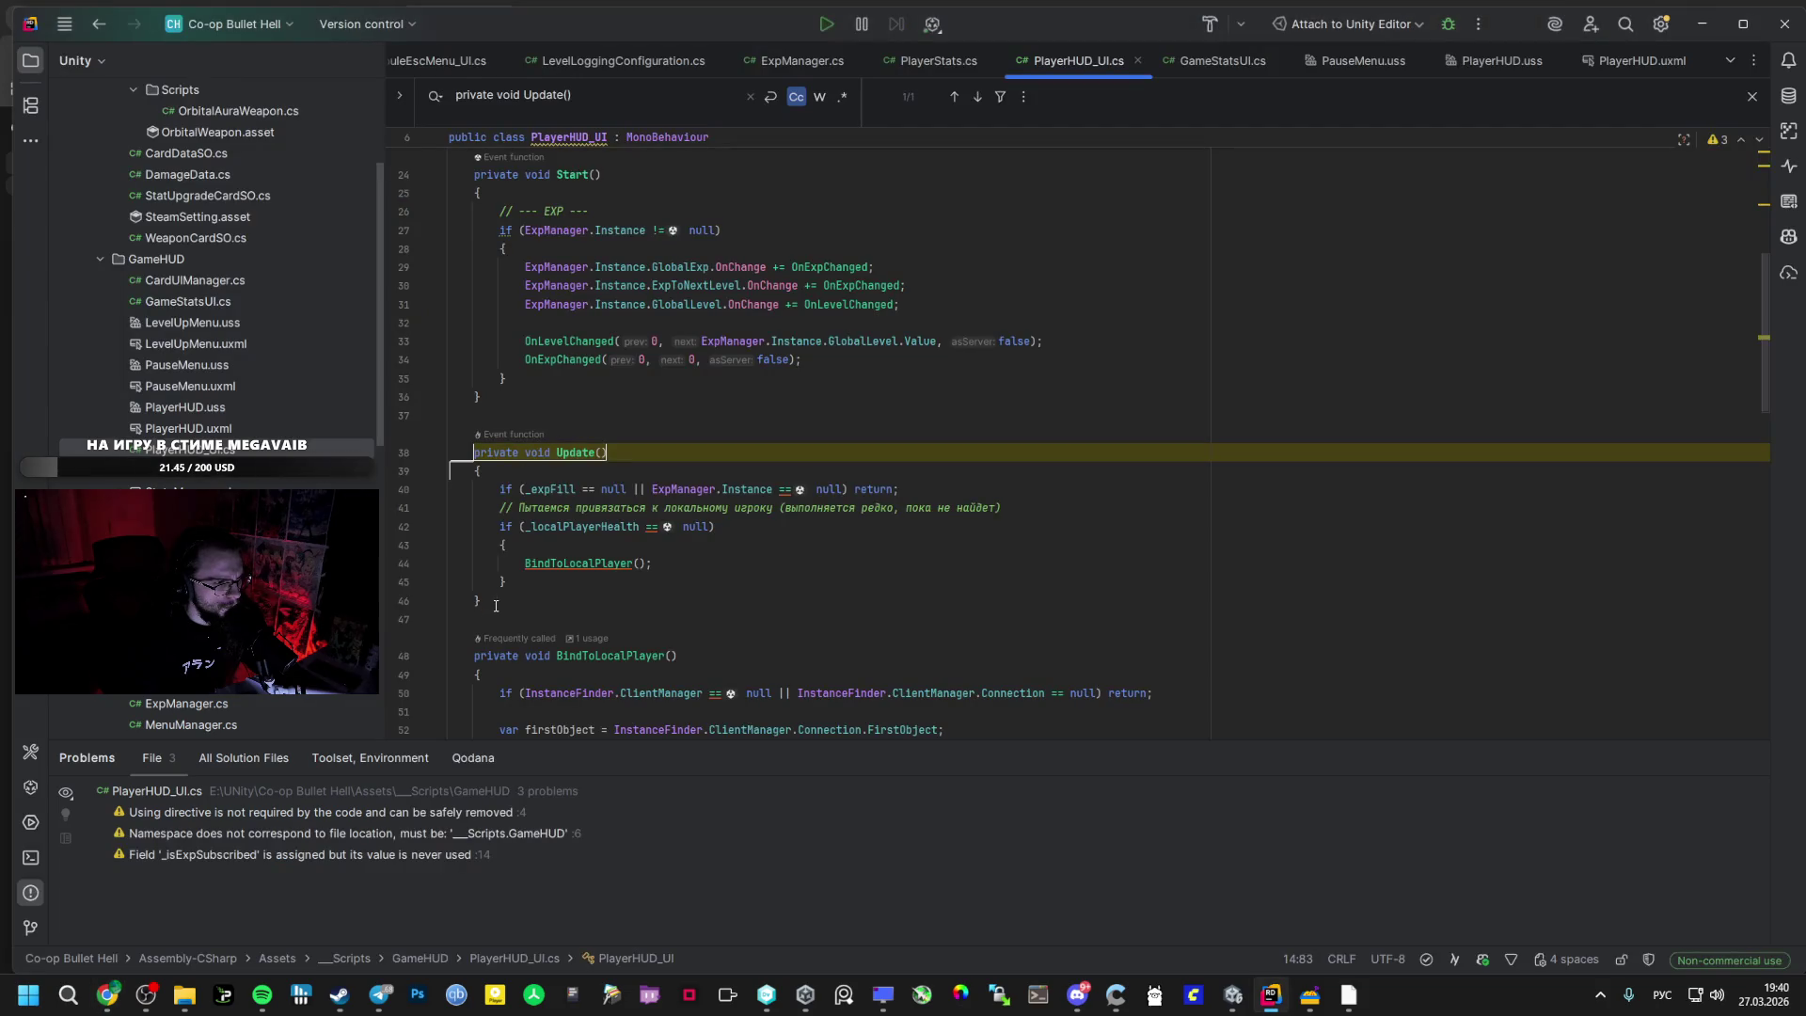
mouse_move(500, 489)
left_mouse_down()
mouse_move(498, 454)
mouse_move(427, 509)
mouse_move(508, 453)
left_mouse_up()
type("private void Update()     {         // Привязка к локальному игроку (остается без изменений)         if (_localPlayerHealth == null)         {             BindToLocalPlayer();         }          // Надежная привязка к ExpManager         if (!_isExpSubscribed && ExpManager.Instance != null)         {             BindToExpManager();         }     }")
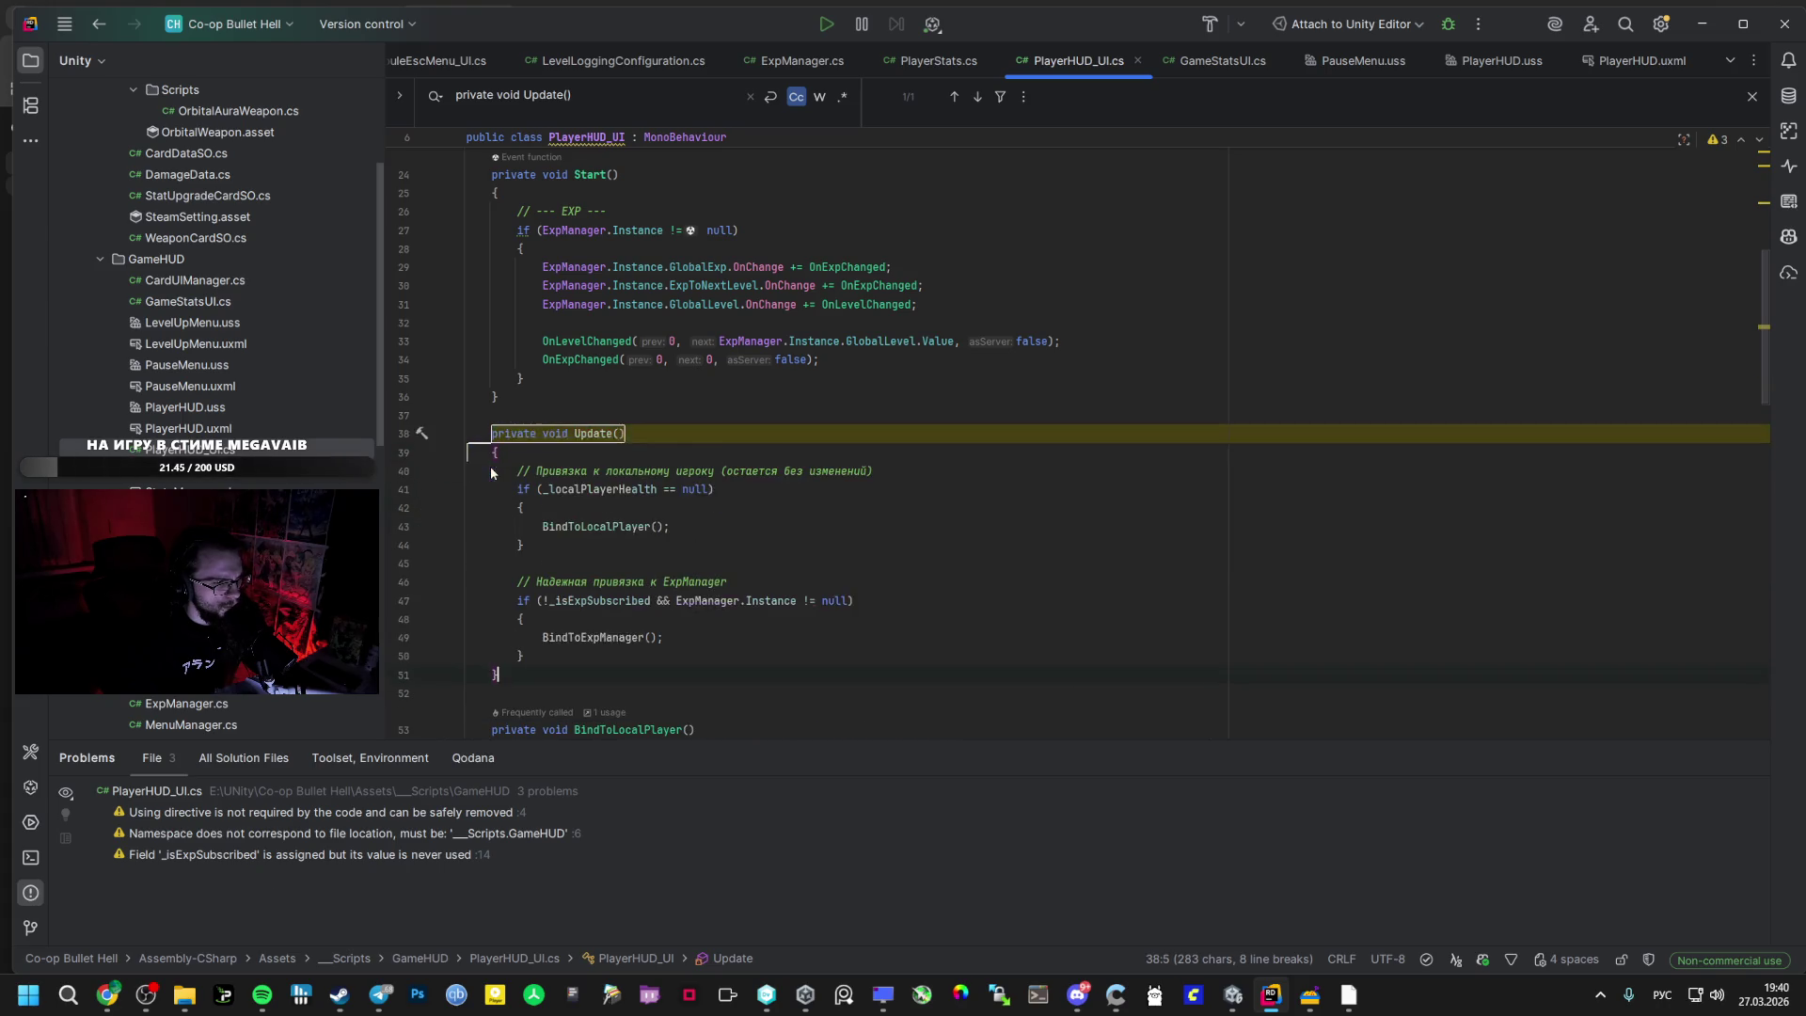
- Paste the AI's BindToExpManager() method after BindToLocalPlayer()
key("alt+Tab")
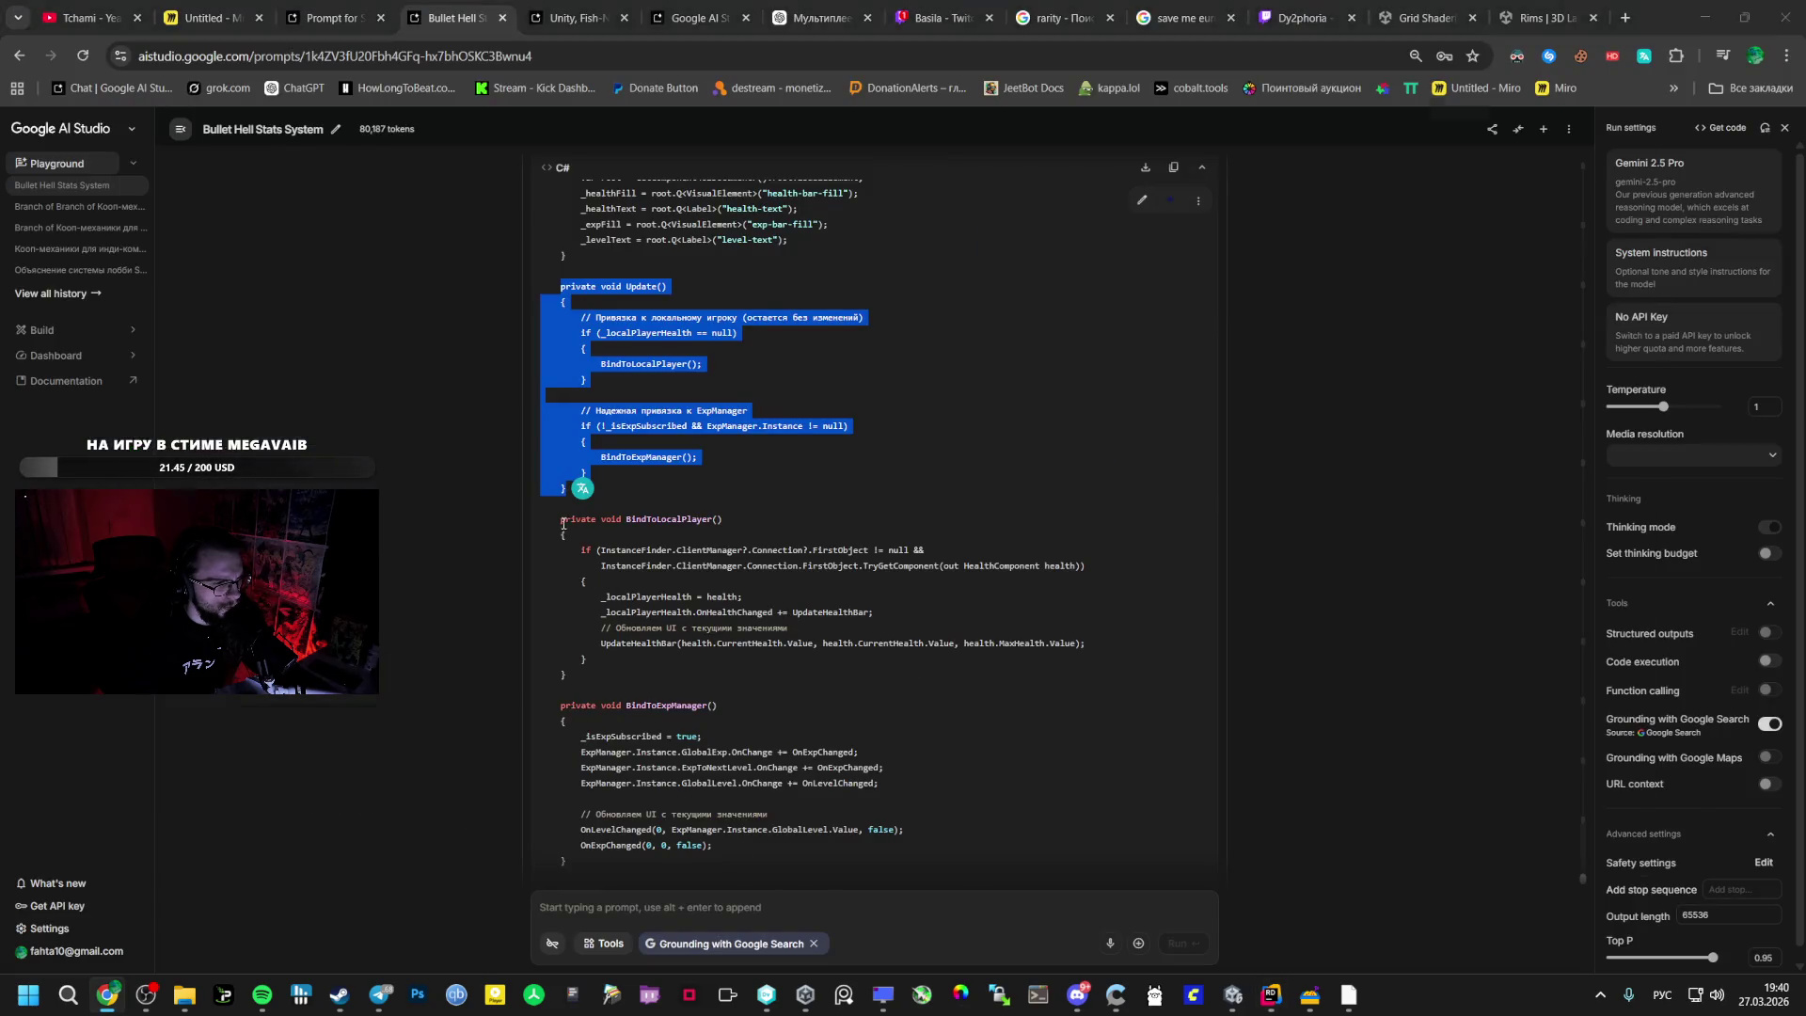
key("alt+Tab")
scroll(603, 588, "down", 3)
key("alt+Tab")
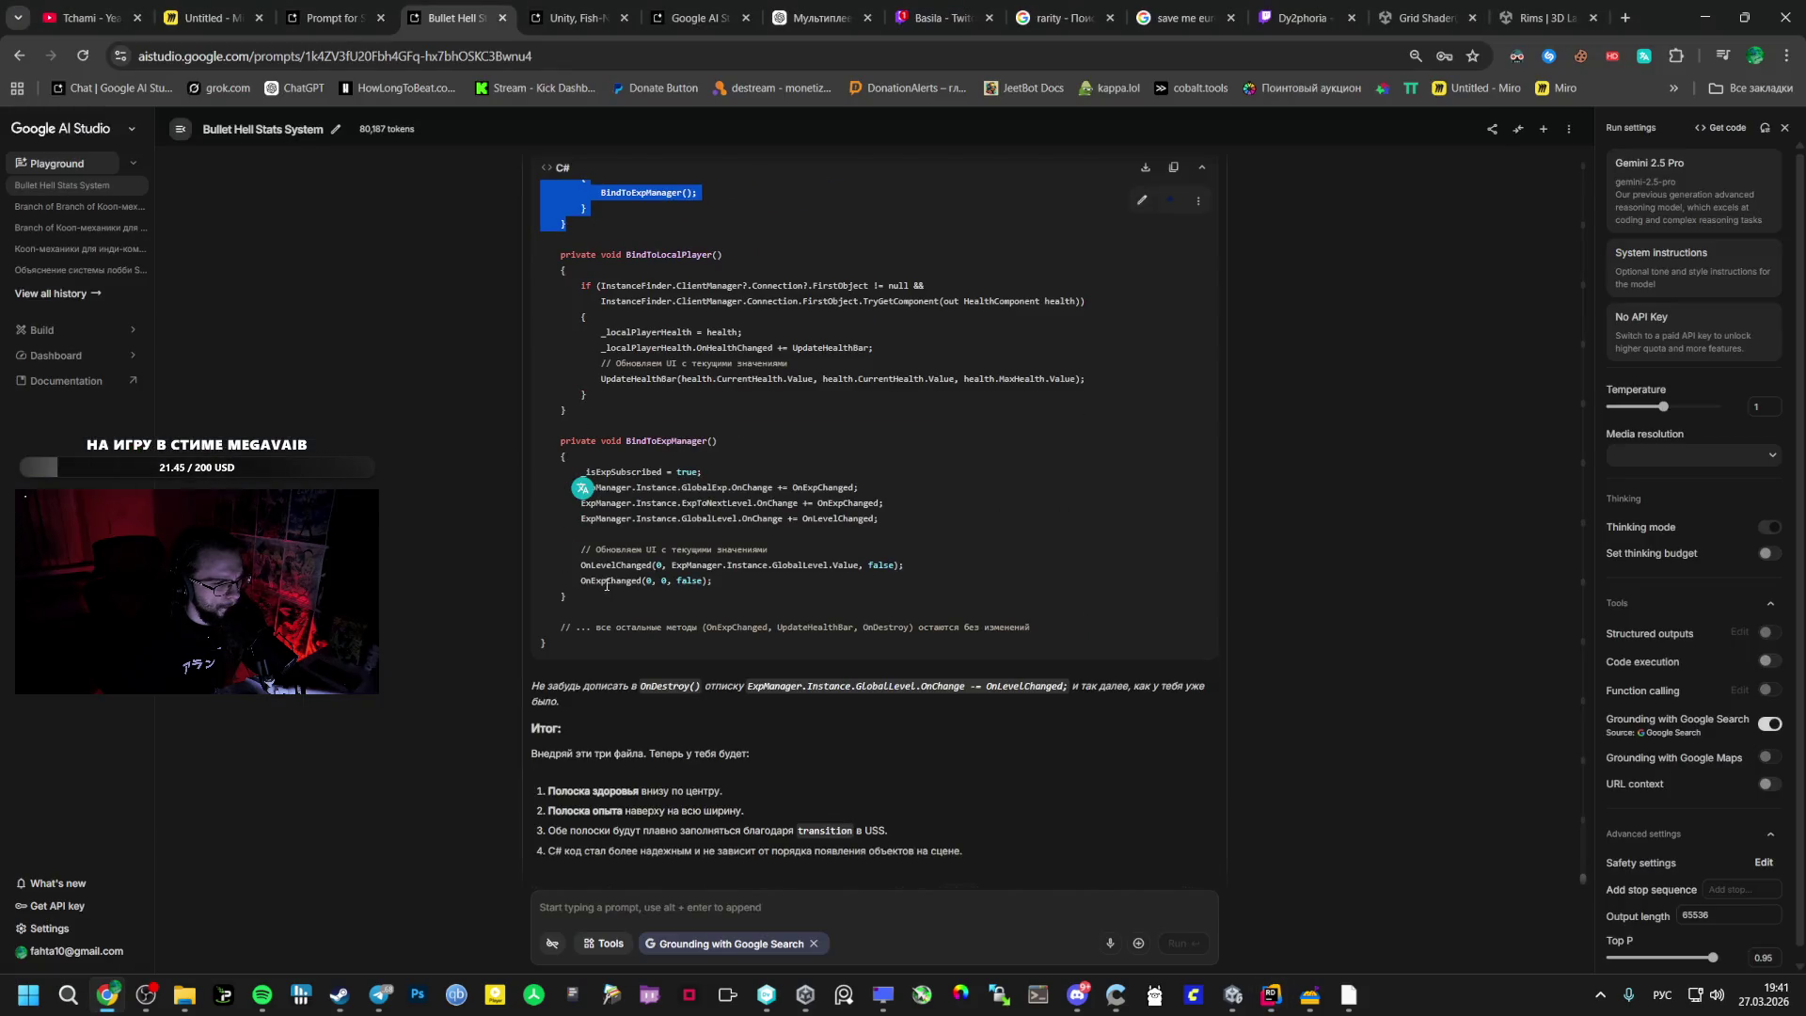
left_click_drag(561, 439, 602, 591)
key("ctrl+c")
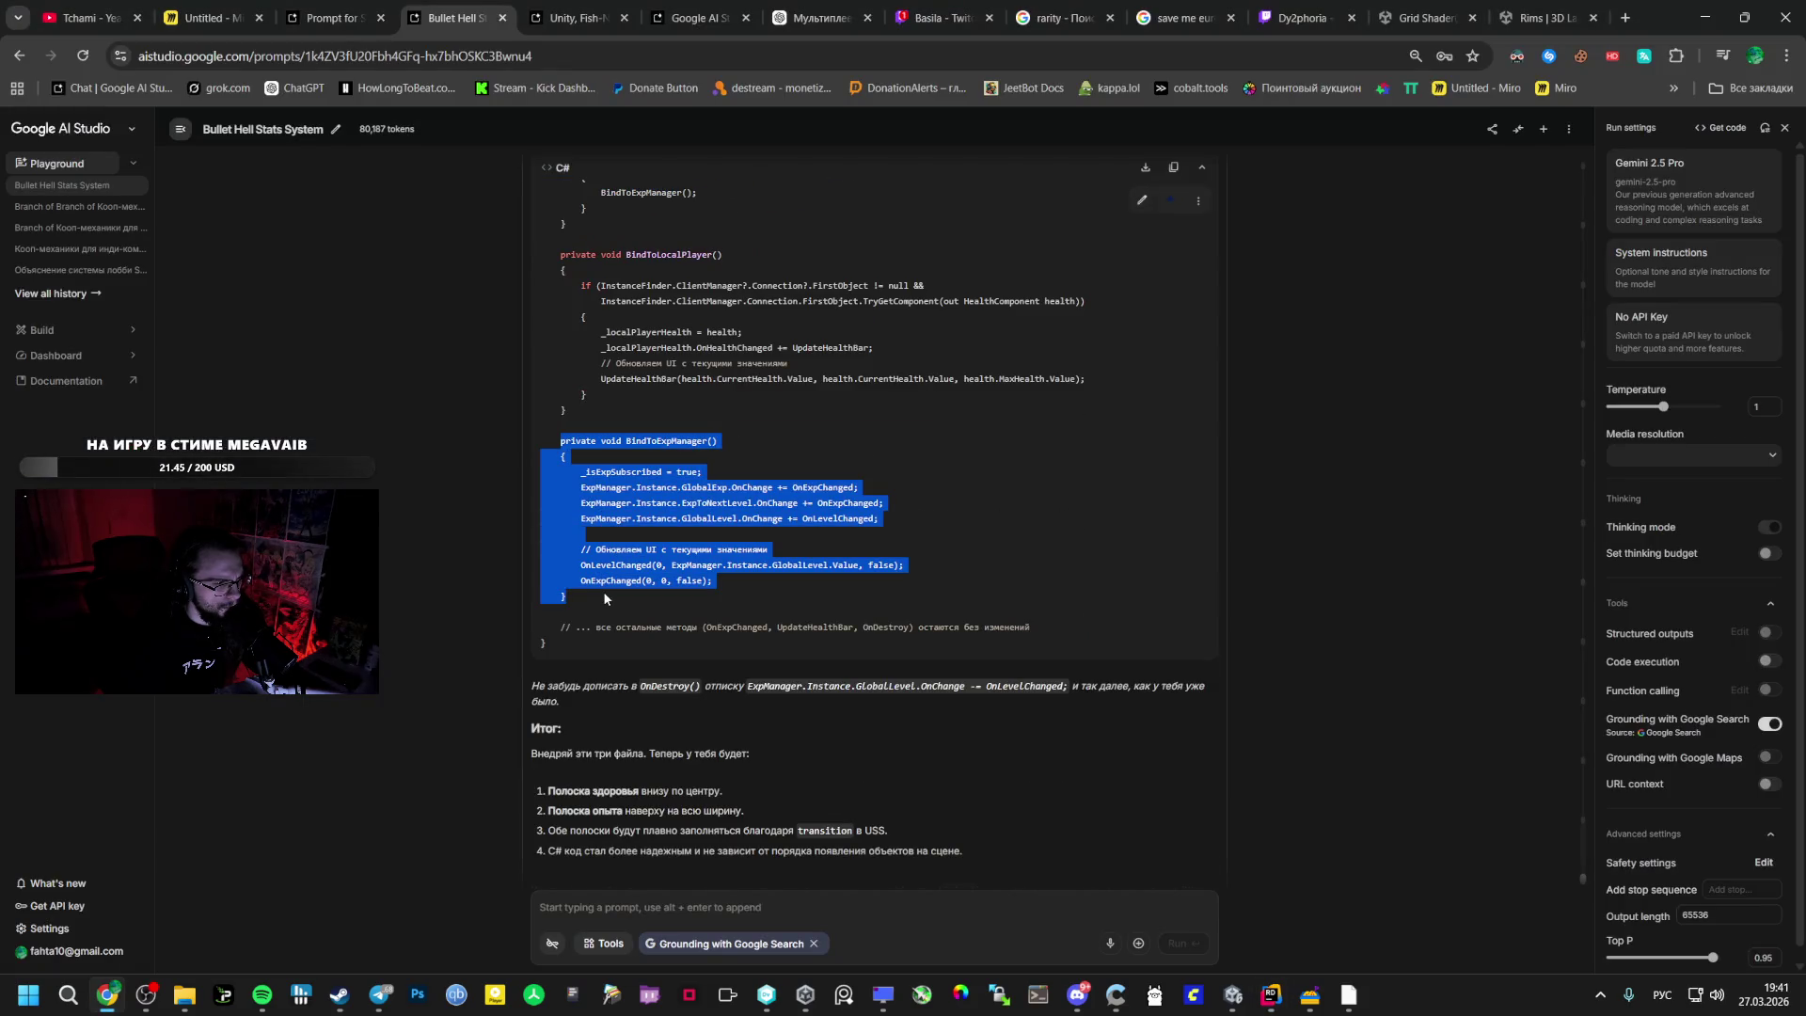
key("alt+Tab")
scroll(571, 428, "down", 5)
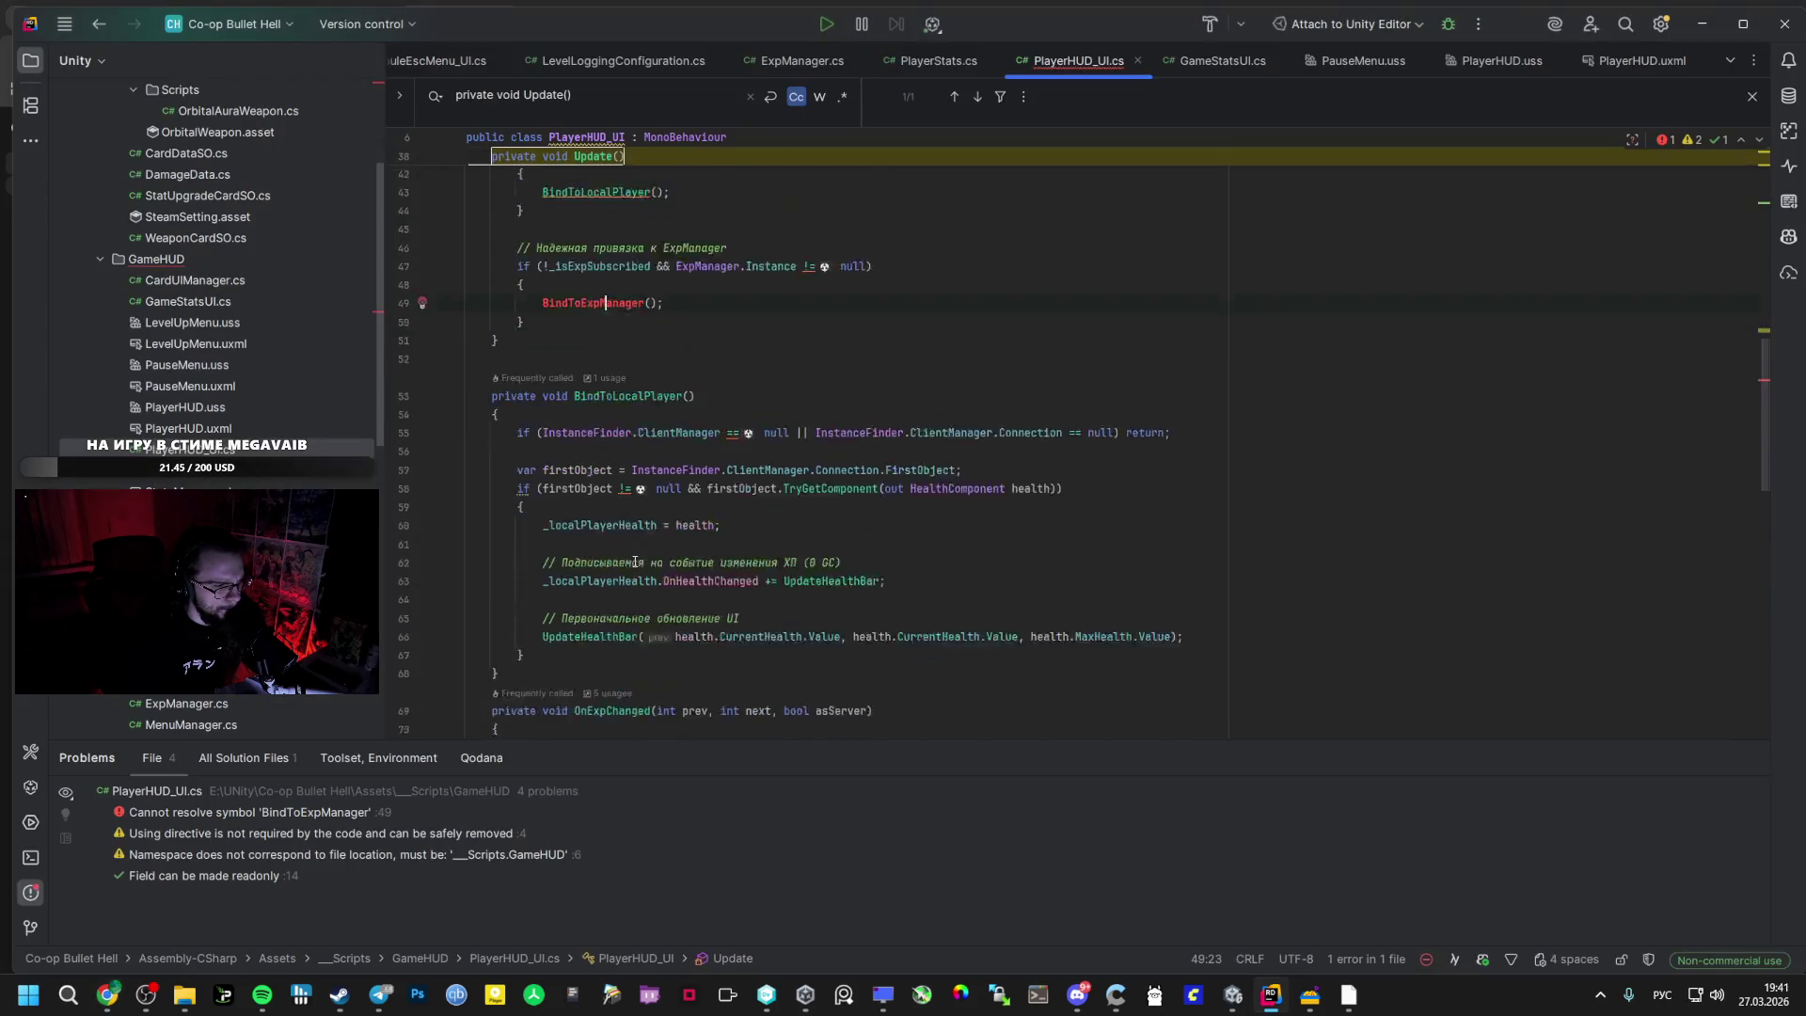
key("ctrl+v")
- Copy the AI's BindToLocalPlayer() version and select the existing BindToLocalPlayer() method
key("alt+Tab")
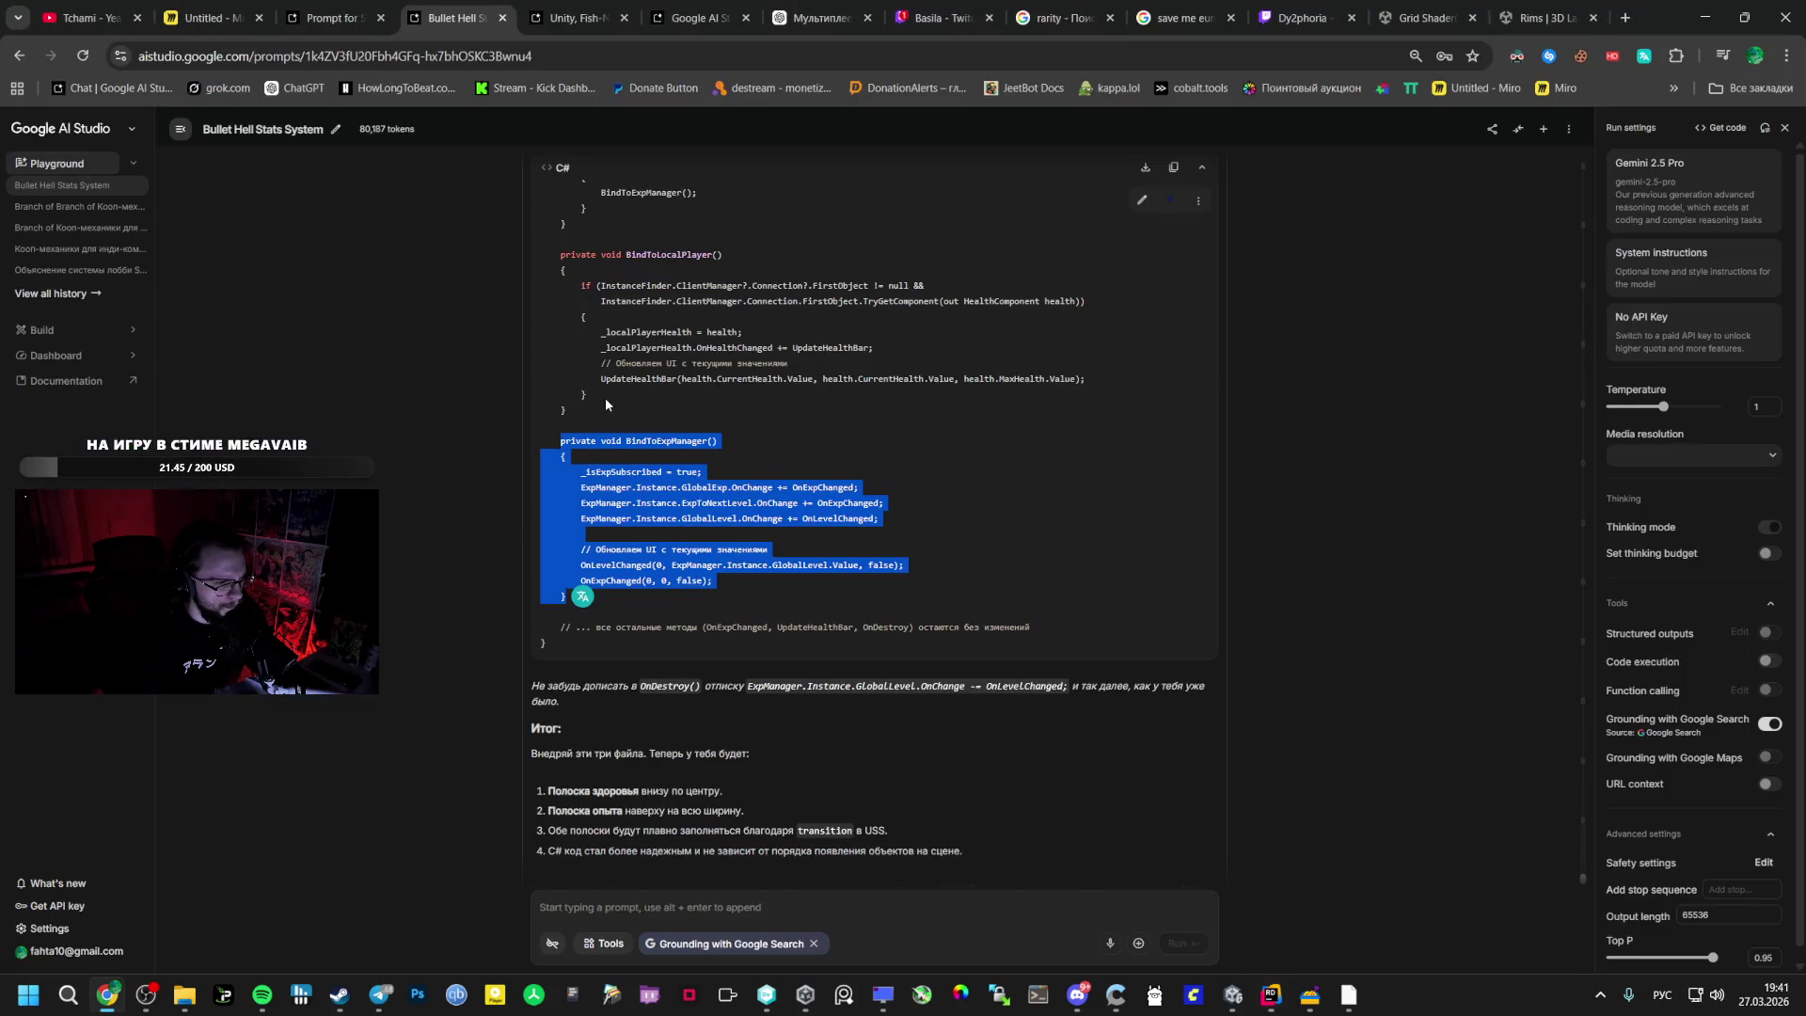
scroll(606, 397, "up", 1)
key("alt+Tab")
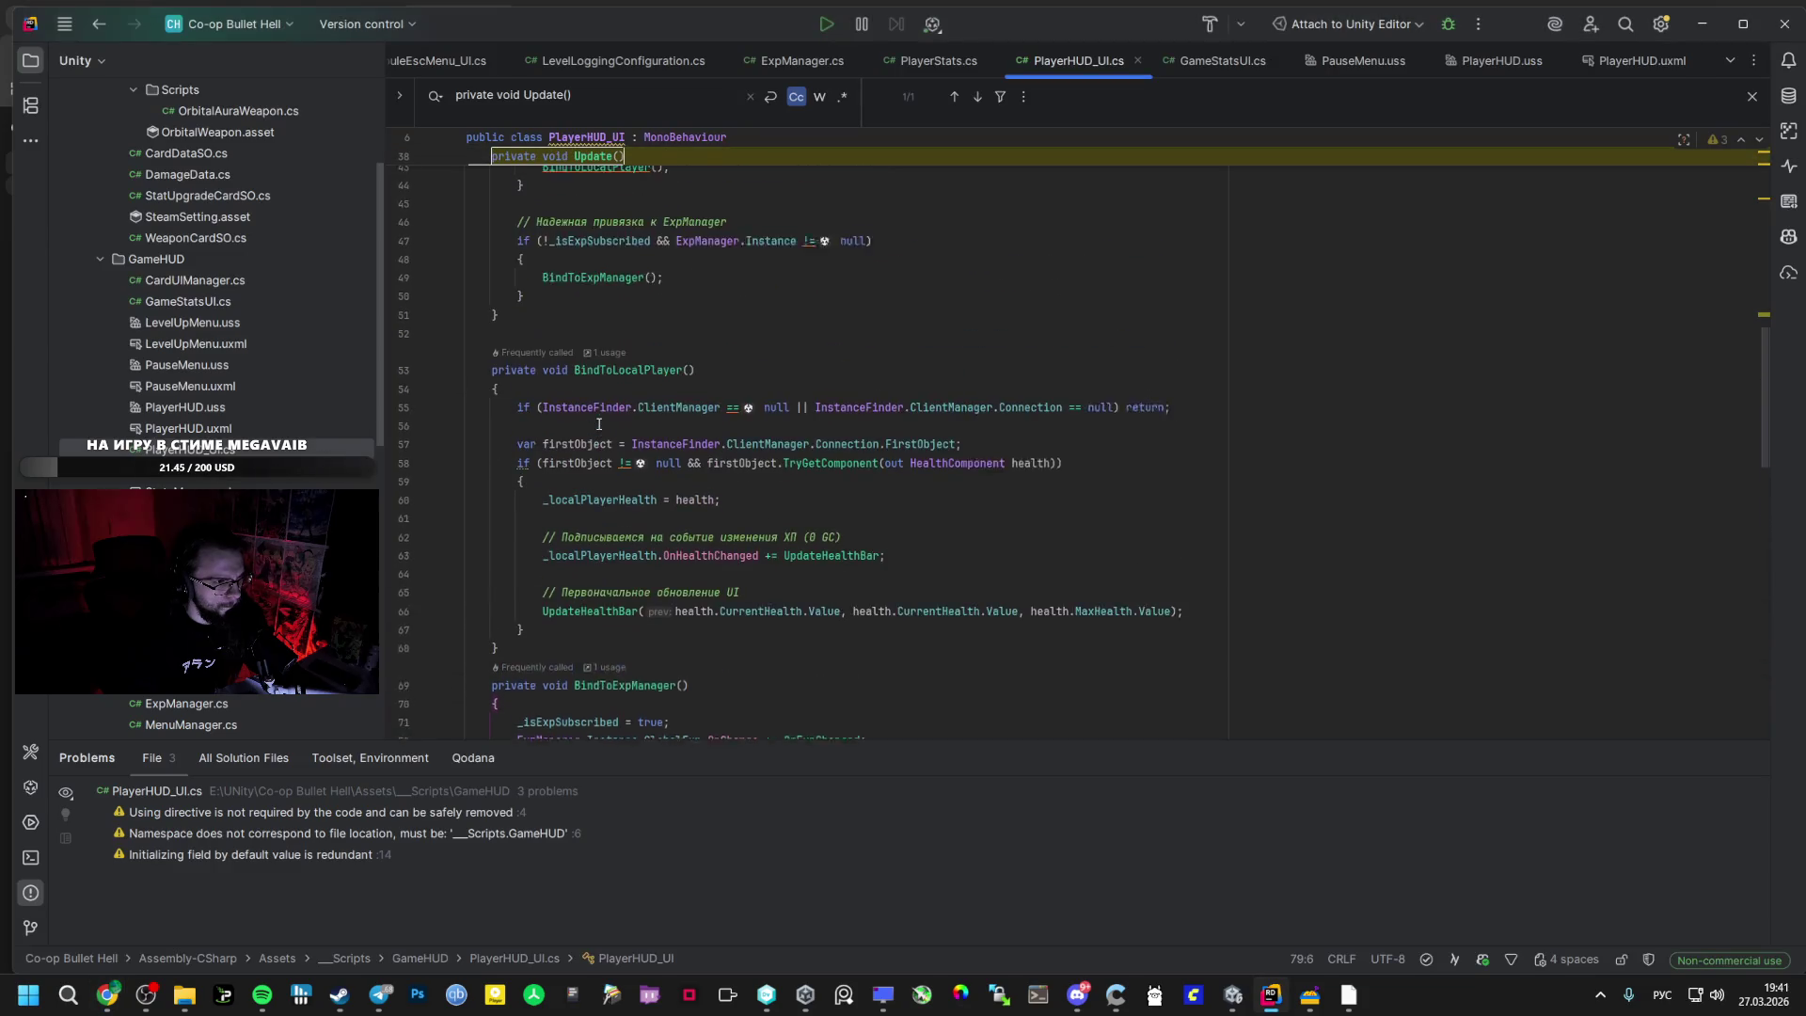
scroll(599, 424, "down", 2)
key("alt+Tab")
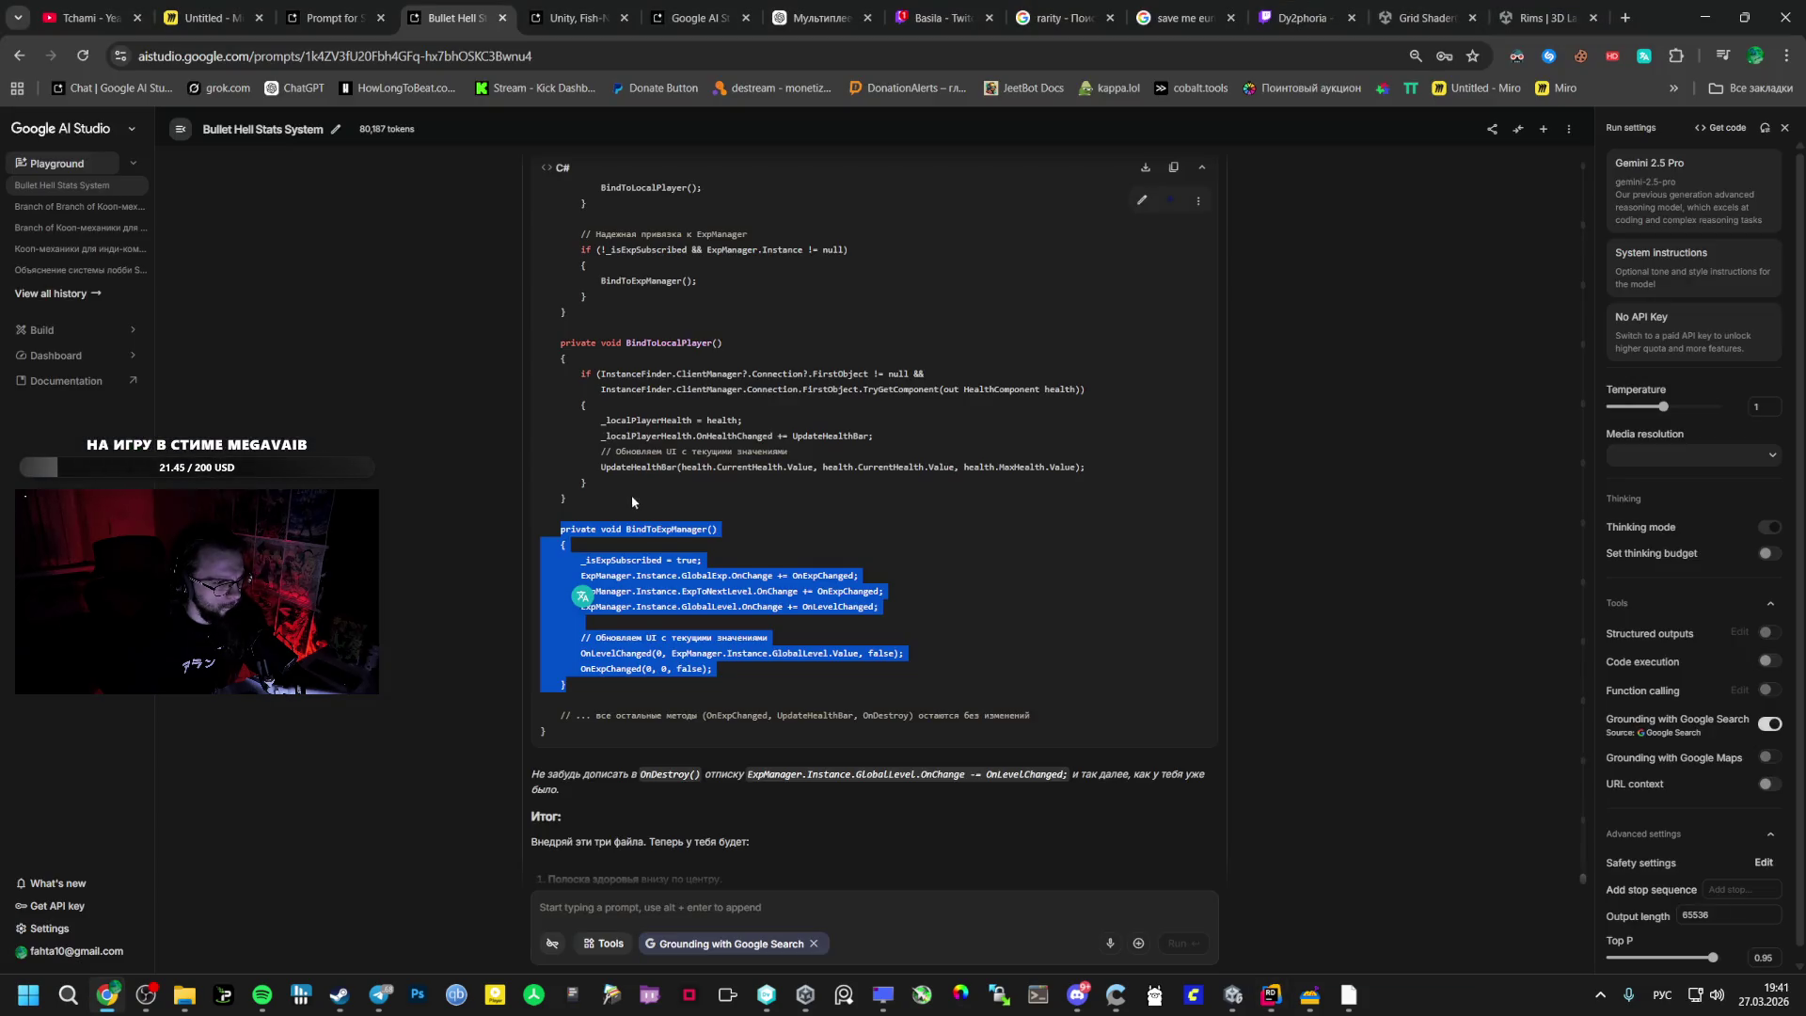
left_click_drag(593, 498, 566, 342)
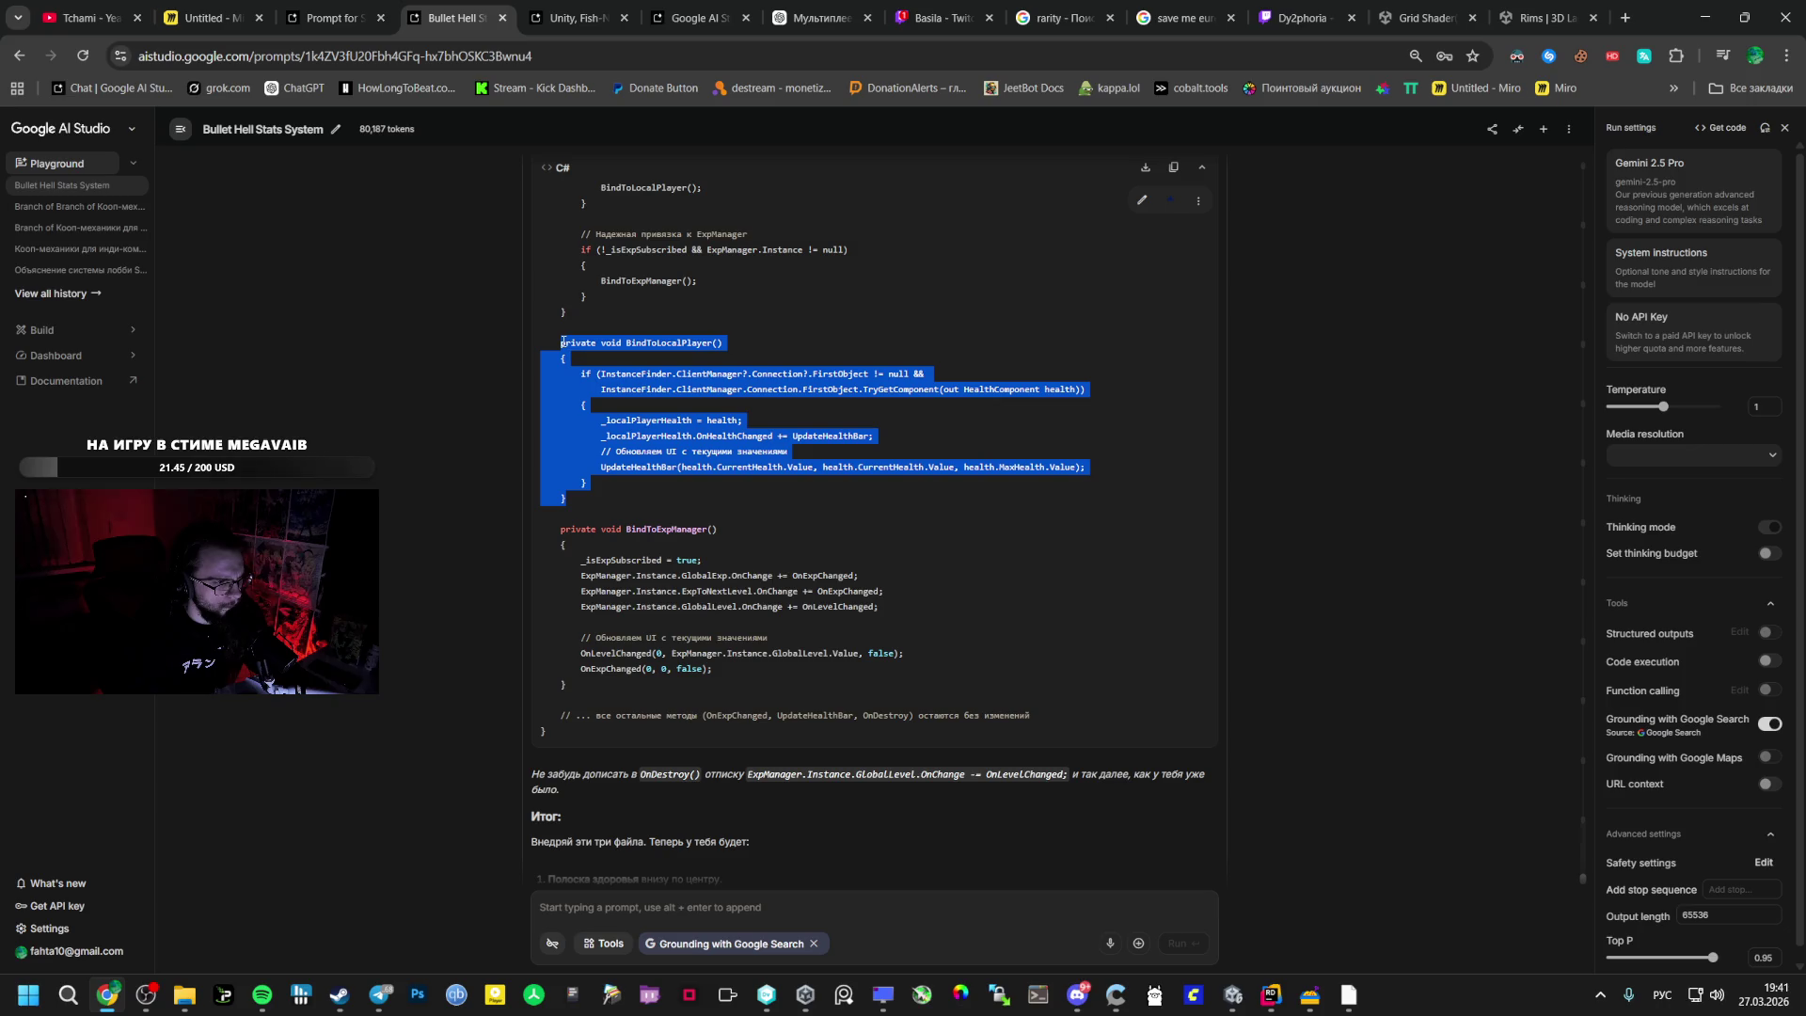
key("alt+Tab")
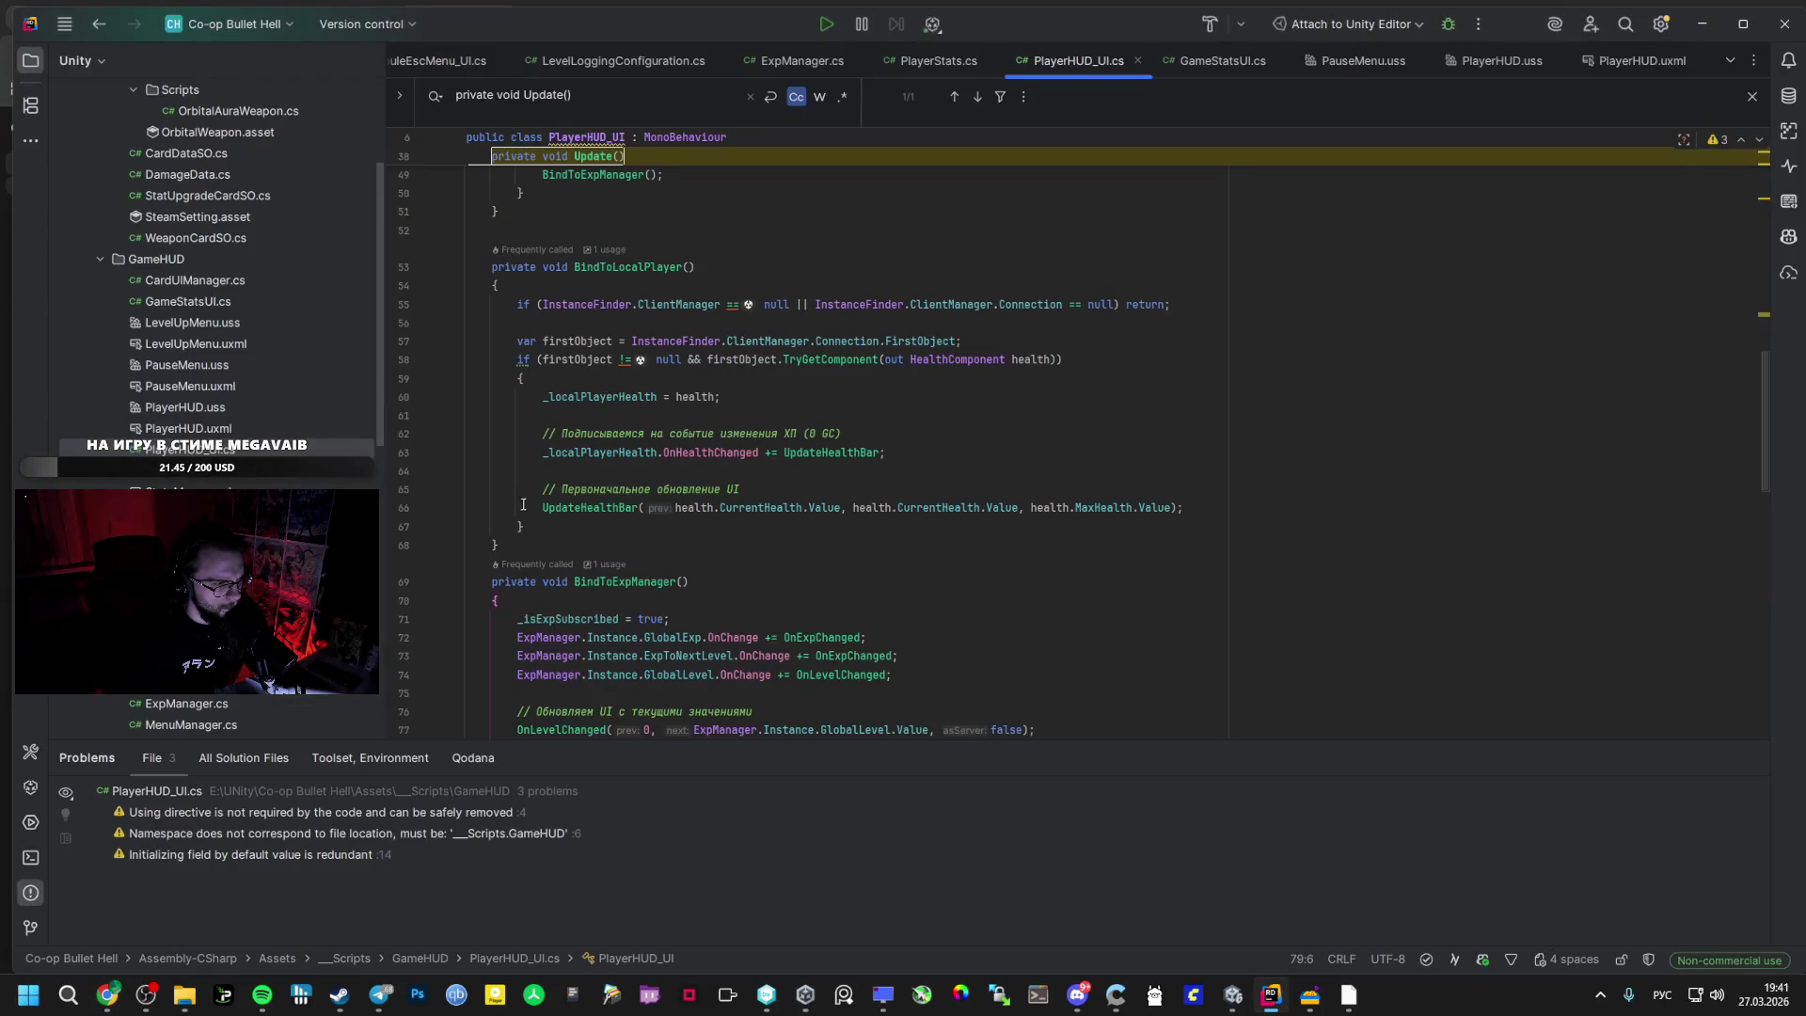
left_click_drag(521, 538, 496, 272)
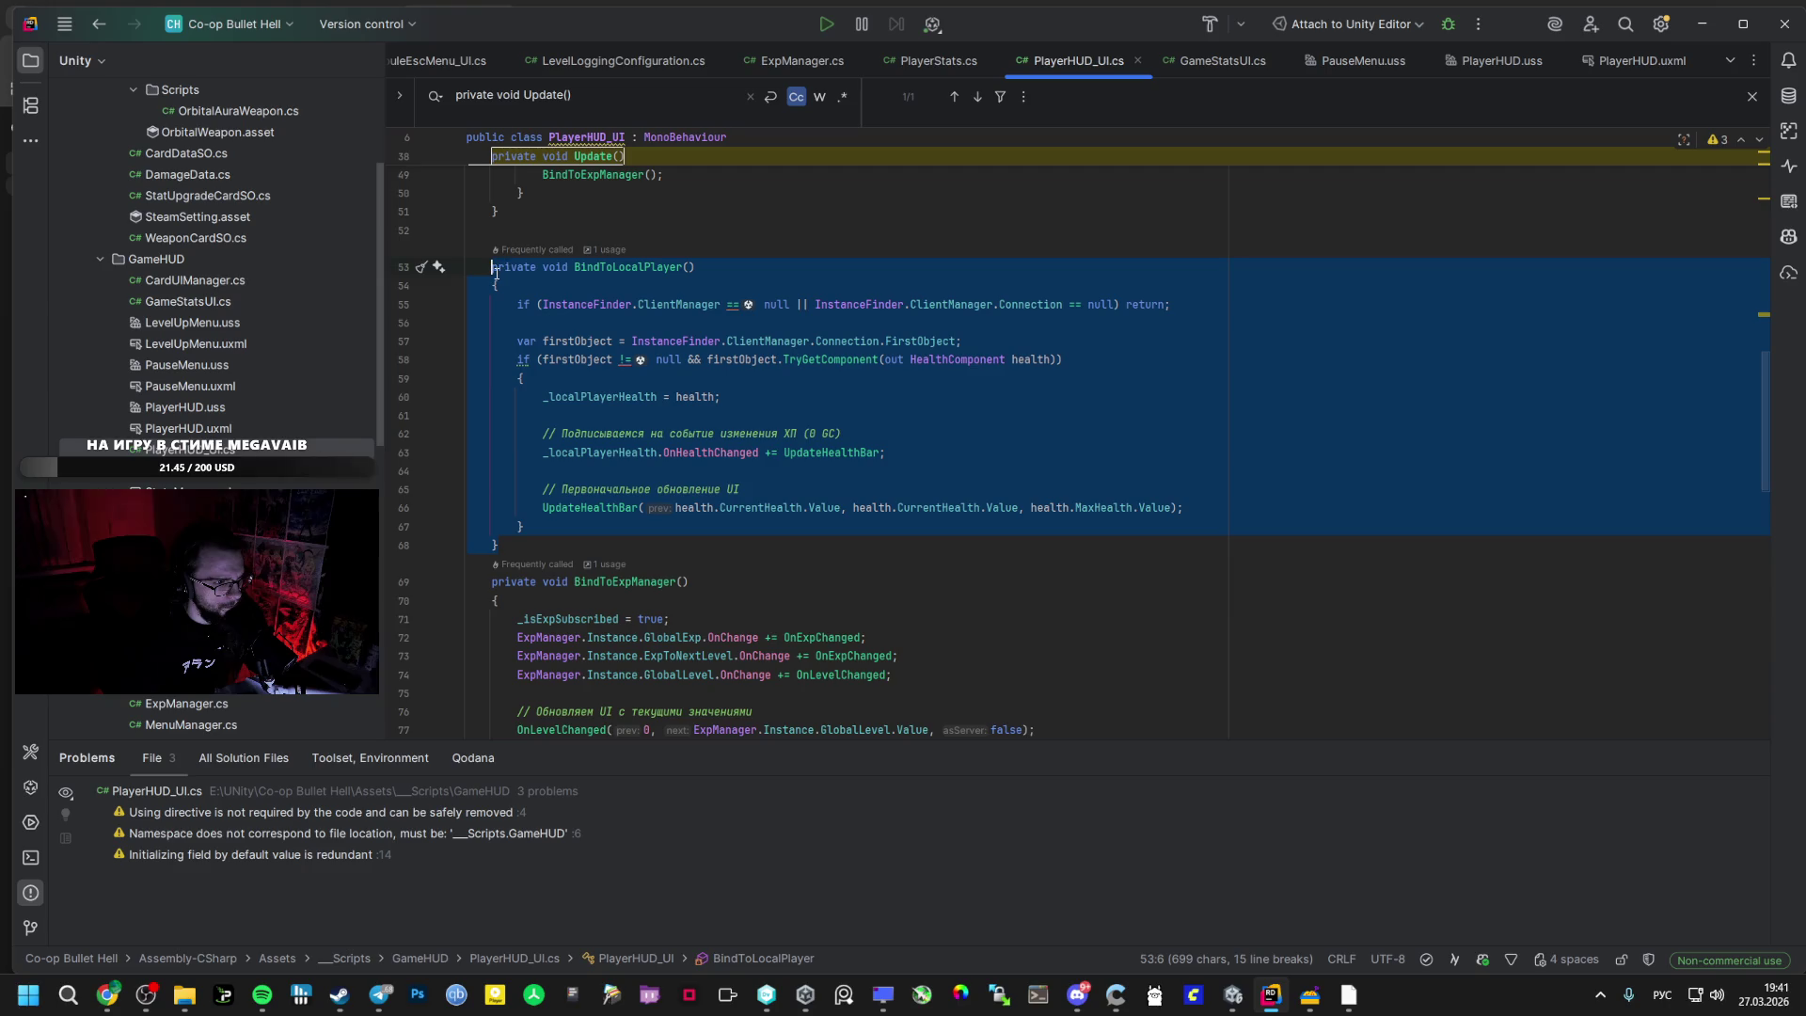
- Compare long and short BindToLocalPlayer() versions and keep the shorter TryGetComponent one
type("private void BindToLocalPlayer()     {         if (InstanceFinder.ClientManager?.Connection?.FirstObject != null &&             InstanceFinder.ClientManager.Connection.FirstObject.TryGetComponent(out HealthComponent health))         {             _localPlayerHealth = health;             _localPlayerHealth.OnHealthChanged += UpdateHealthBar;             // Обновляем UI с текущими значениями             UpdateHealthBar(health.CurrentHealth.Value, health.CurrentHealth.Value, health.MaxHealth.Value);         }     }")
key("ctrl+z")
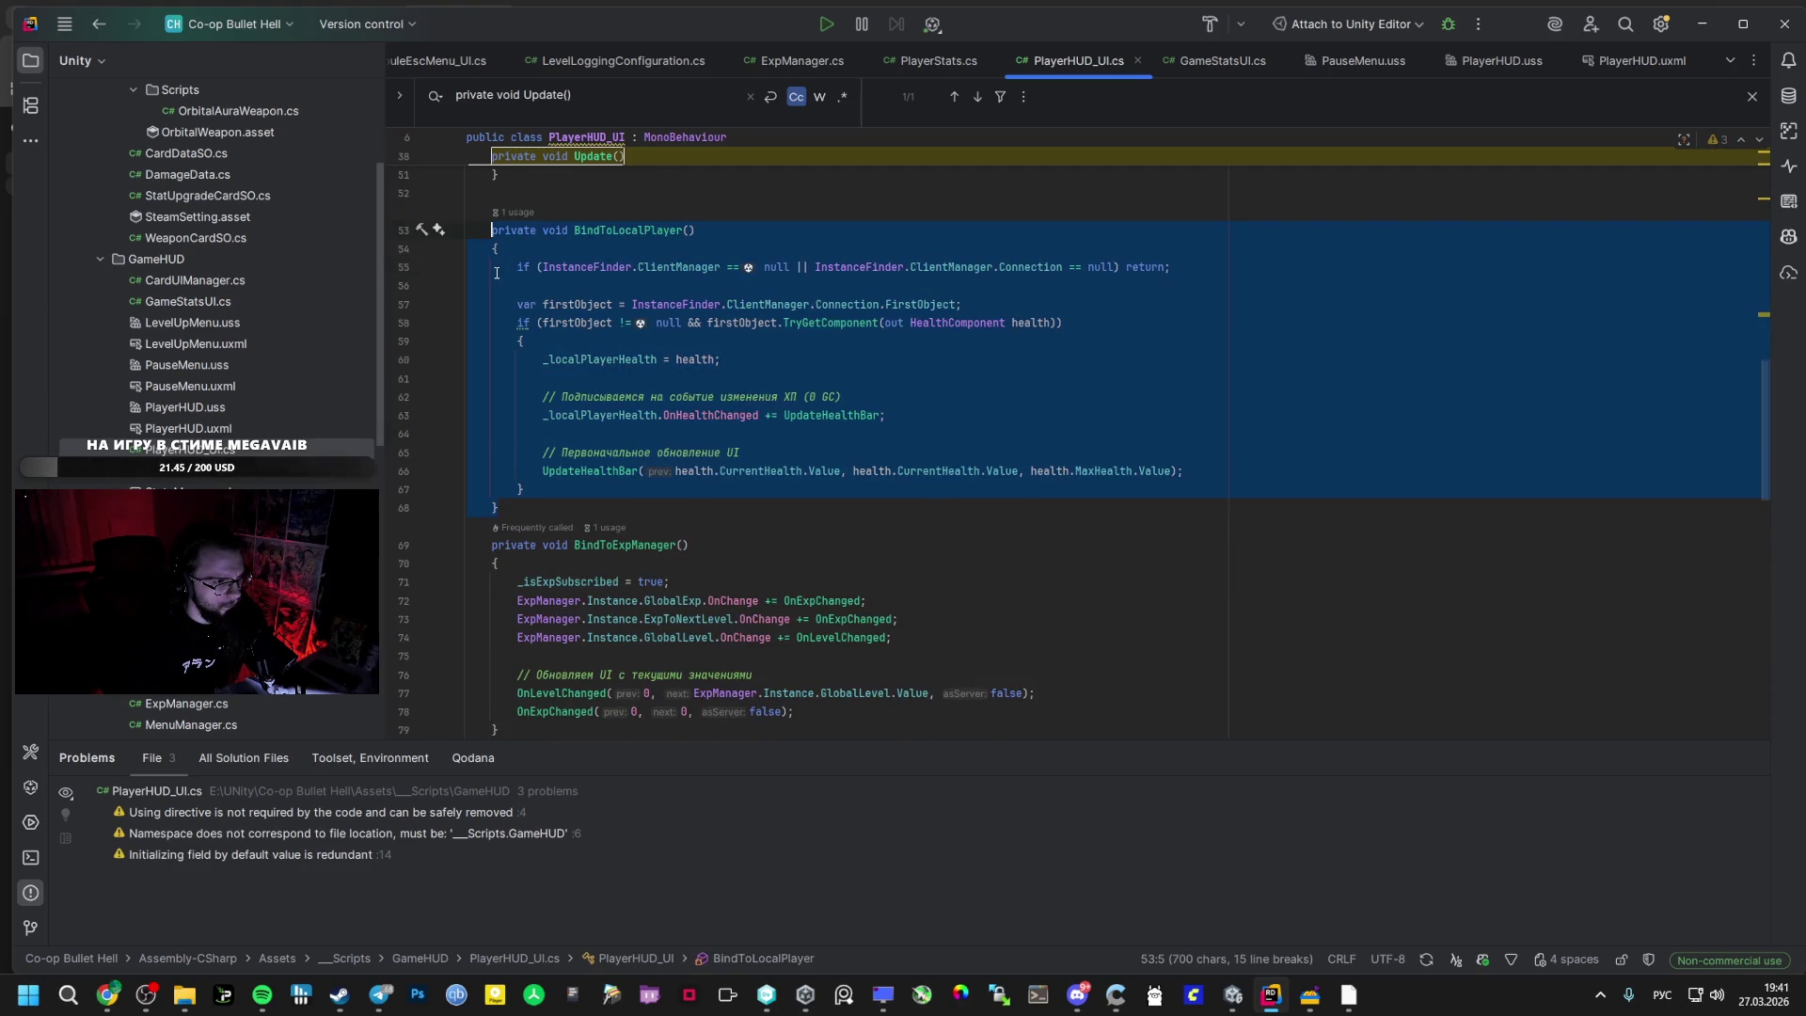
type("private void BindToLocalPlayer()     {         if (InstanceFinder.ClientManager?.Connection?.FirstObject != null &&             InstanceFinder.ClientManager.Connection.FirstObject.TryGetComponent(out HealthComponent health))         {             _localPlayerHealth = health;             _localPlayerHealth.OnHealthChanged += UpdateHealthBar;             // Обновляем UI с текущими значениями             UpdateHealthBar(health.CurrentHealth.Value, health.CurrentHealth.Value, health.MaxHealth.Value);         }     }")
key("ctrl+z")
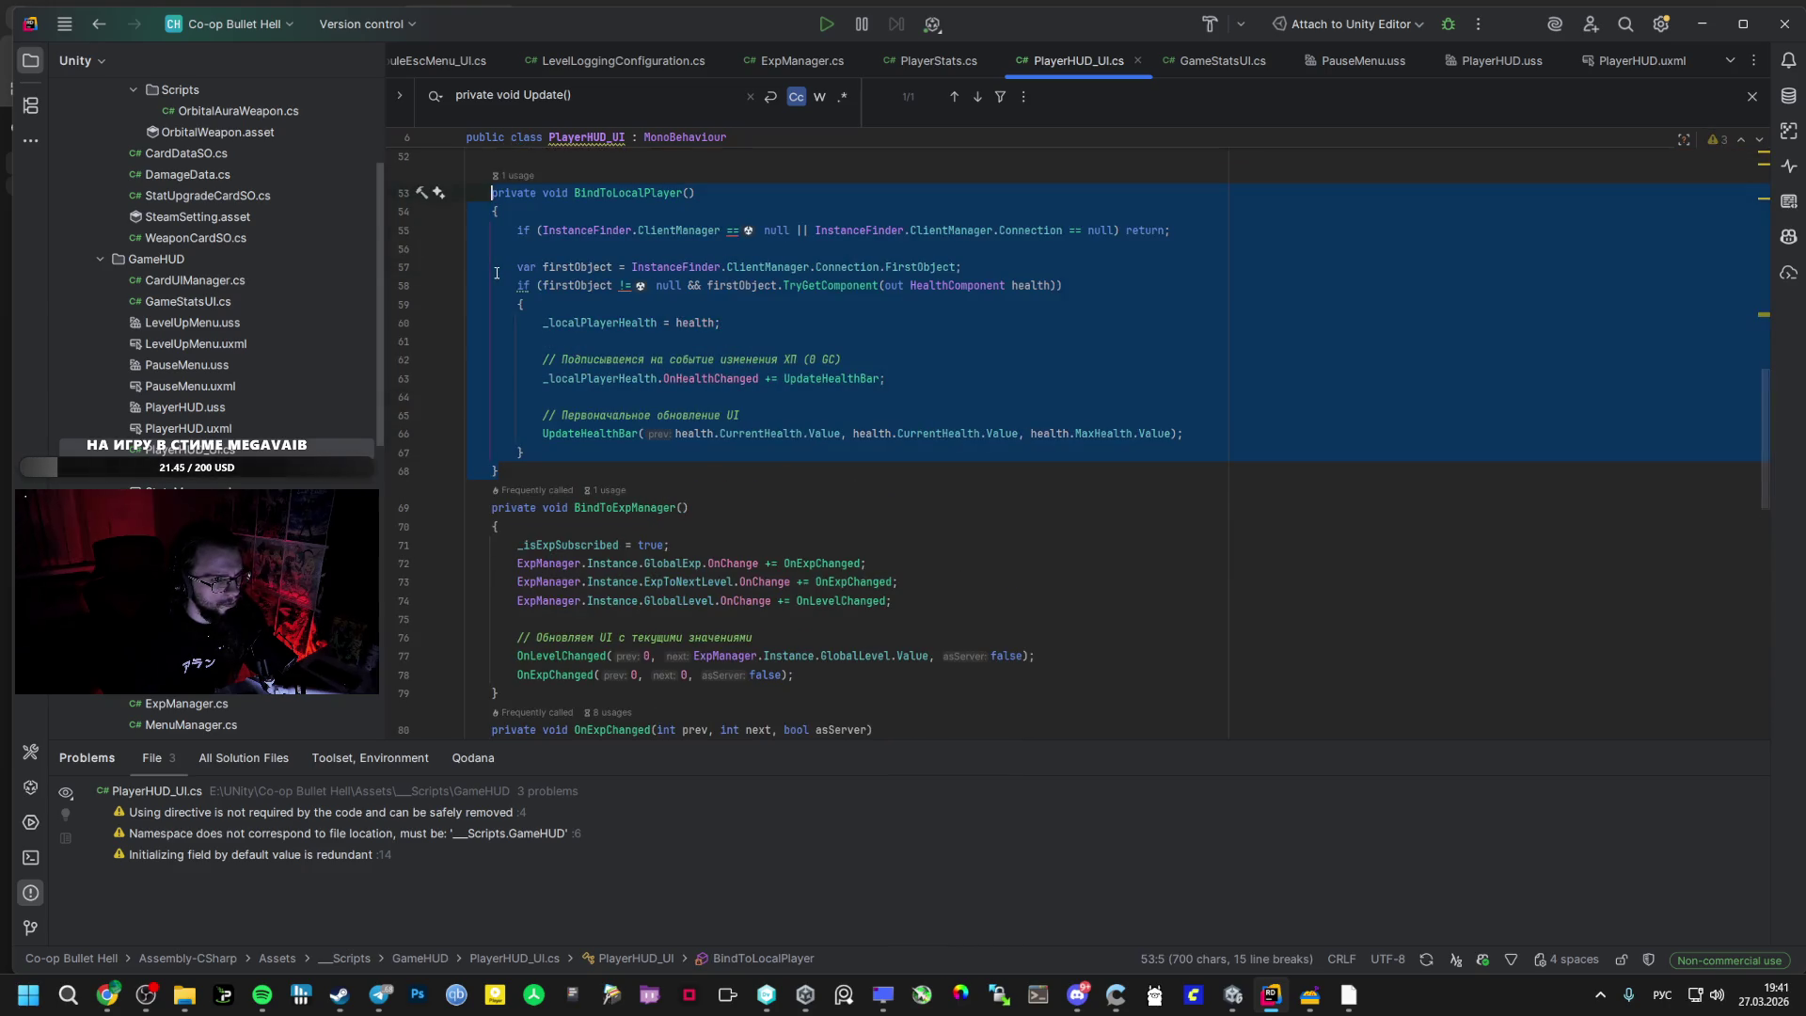
type("private void BindToLocalPlayer()     {         if (InstanceFinder.ClientManager?.Connection?.FirstObject != null &&             InstanceFinder.ClientManager.Connection.FirstObject.TryGetComponent(out HealthComponent health))         {             _localPlayerHealth = health;             _localPlayerHealth.OnHealthChanged += UpdateHealthBar;             // Обновляем UI с текущими значениями             UpdateHealthBar(health.CurrentHealth.Value, health.CurrentHealth.Value, health.MaxHealth.Value);         }     }")
key("ctrl+z")
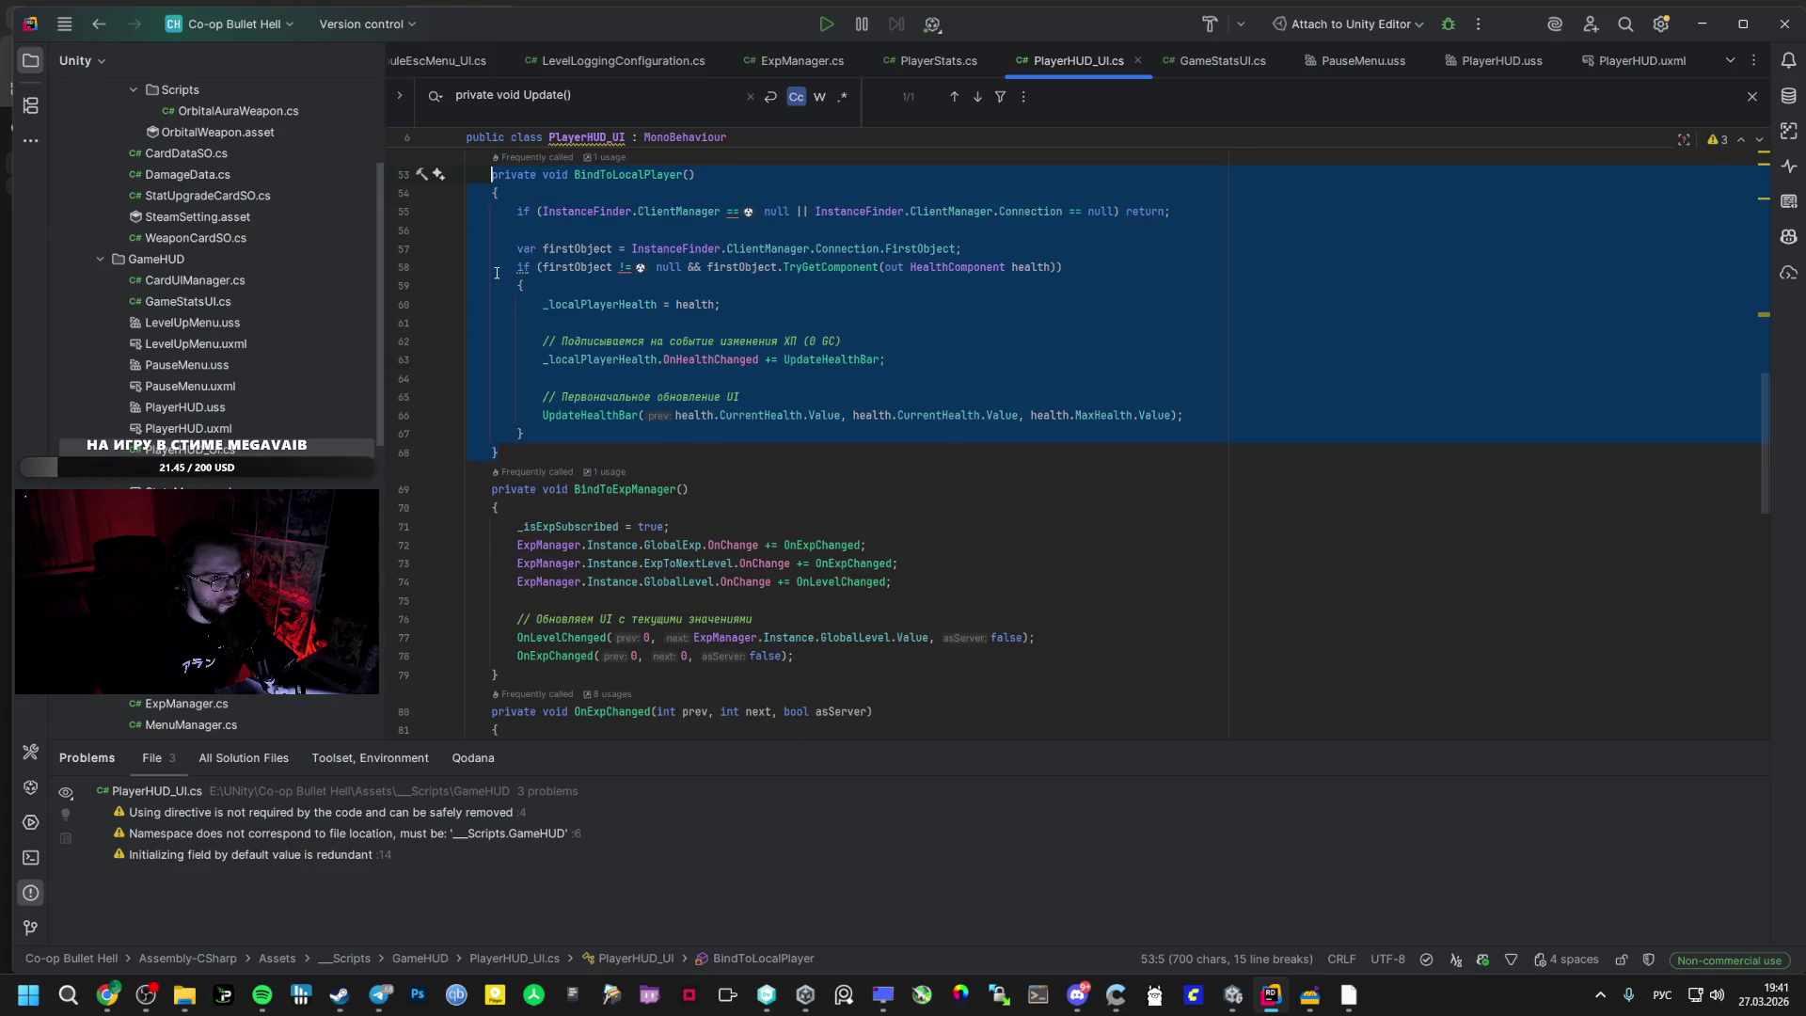
type("private void BindToLocalPlayer()     {         if (InstanceFinder.ClientManager?.Connection?.FirstObject != null &&             InstanceFinder.ClientManager.Connection.FirstObject.TryGetComponent(out HealthComponent health))         {             _localPlayerHealth = health;             _localPlayerHealth.OnHealthChanged += UpdateHealthBar;             // Обновляем UI с текущими значениями             UpdateHealthBar(health.CurrentHealth.Value, health.CurrentHealth.Value, health.MaxHealth.Value);         }     }")
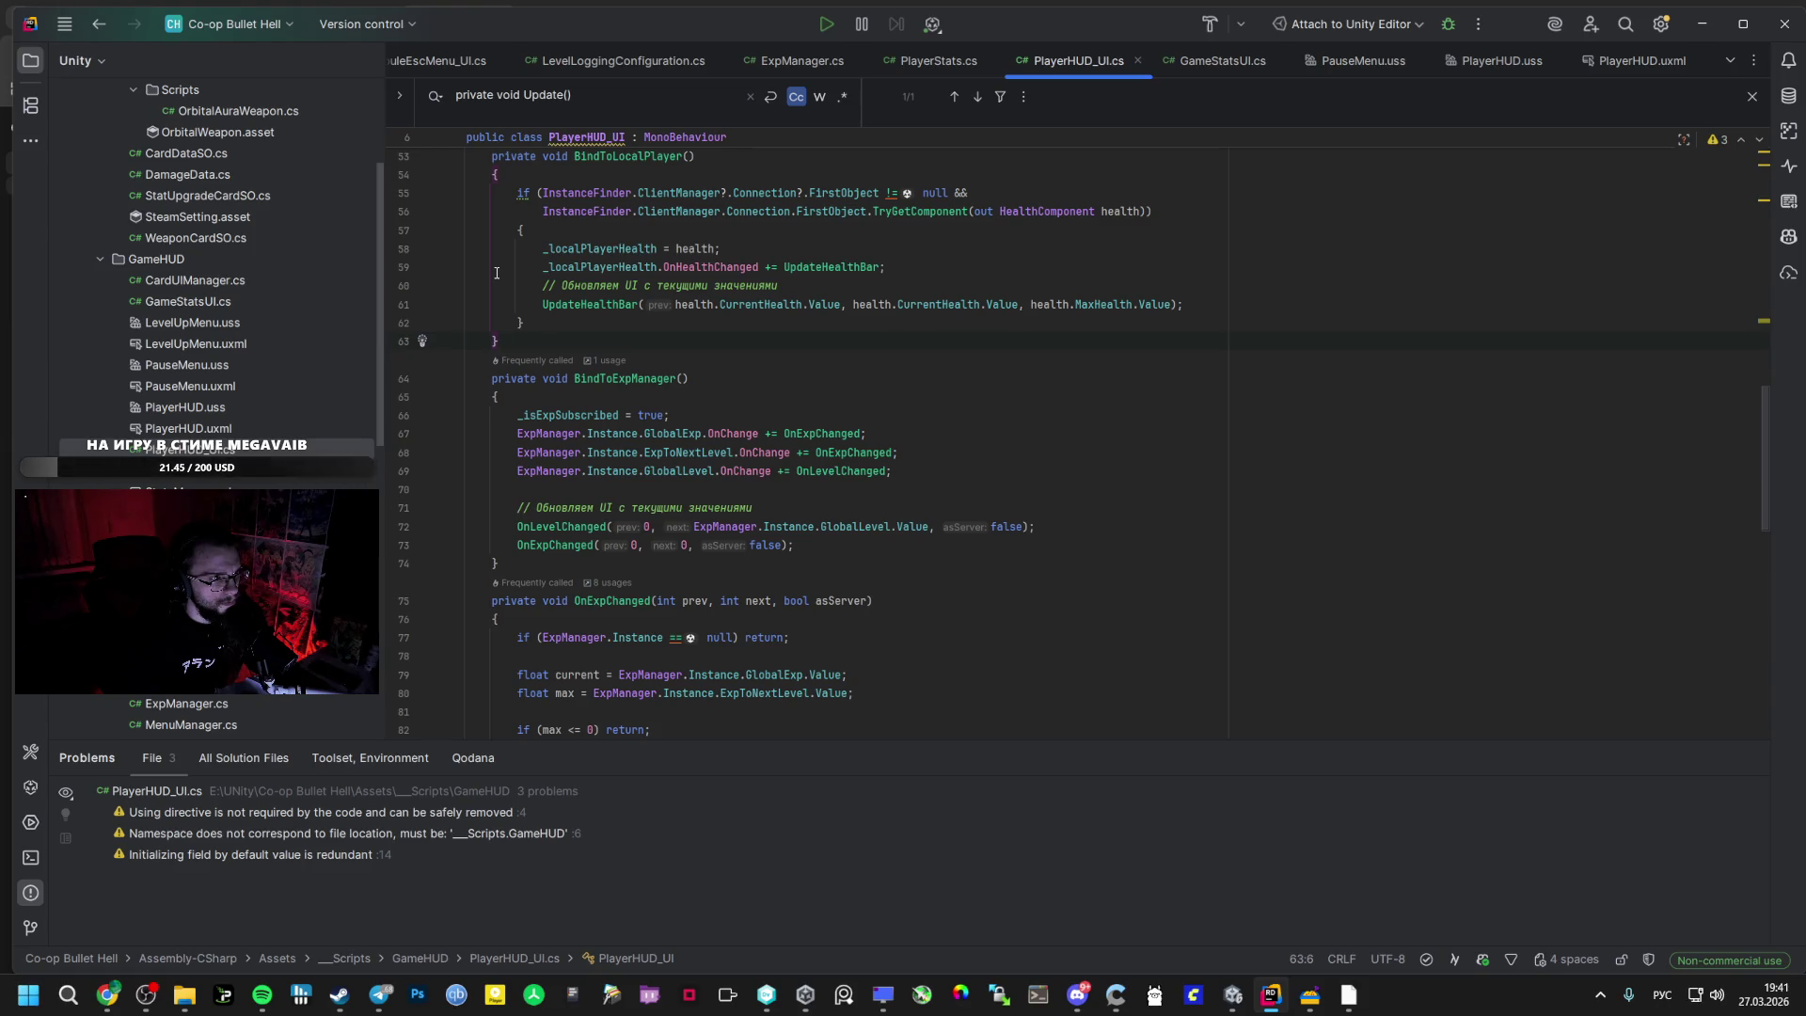
key("alt+Tab")
key("alt+Tab")
key("ctrl+z")
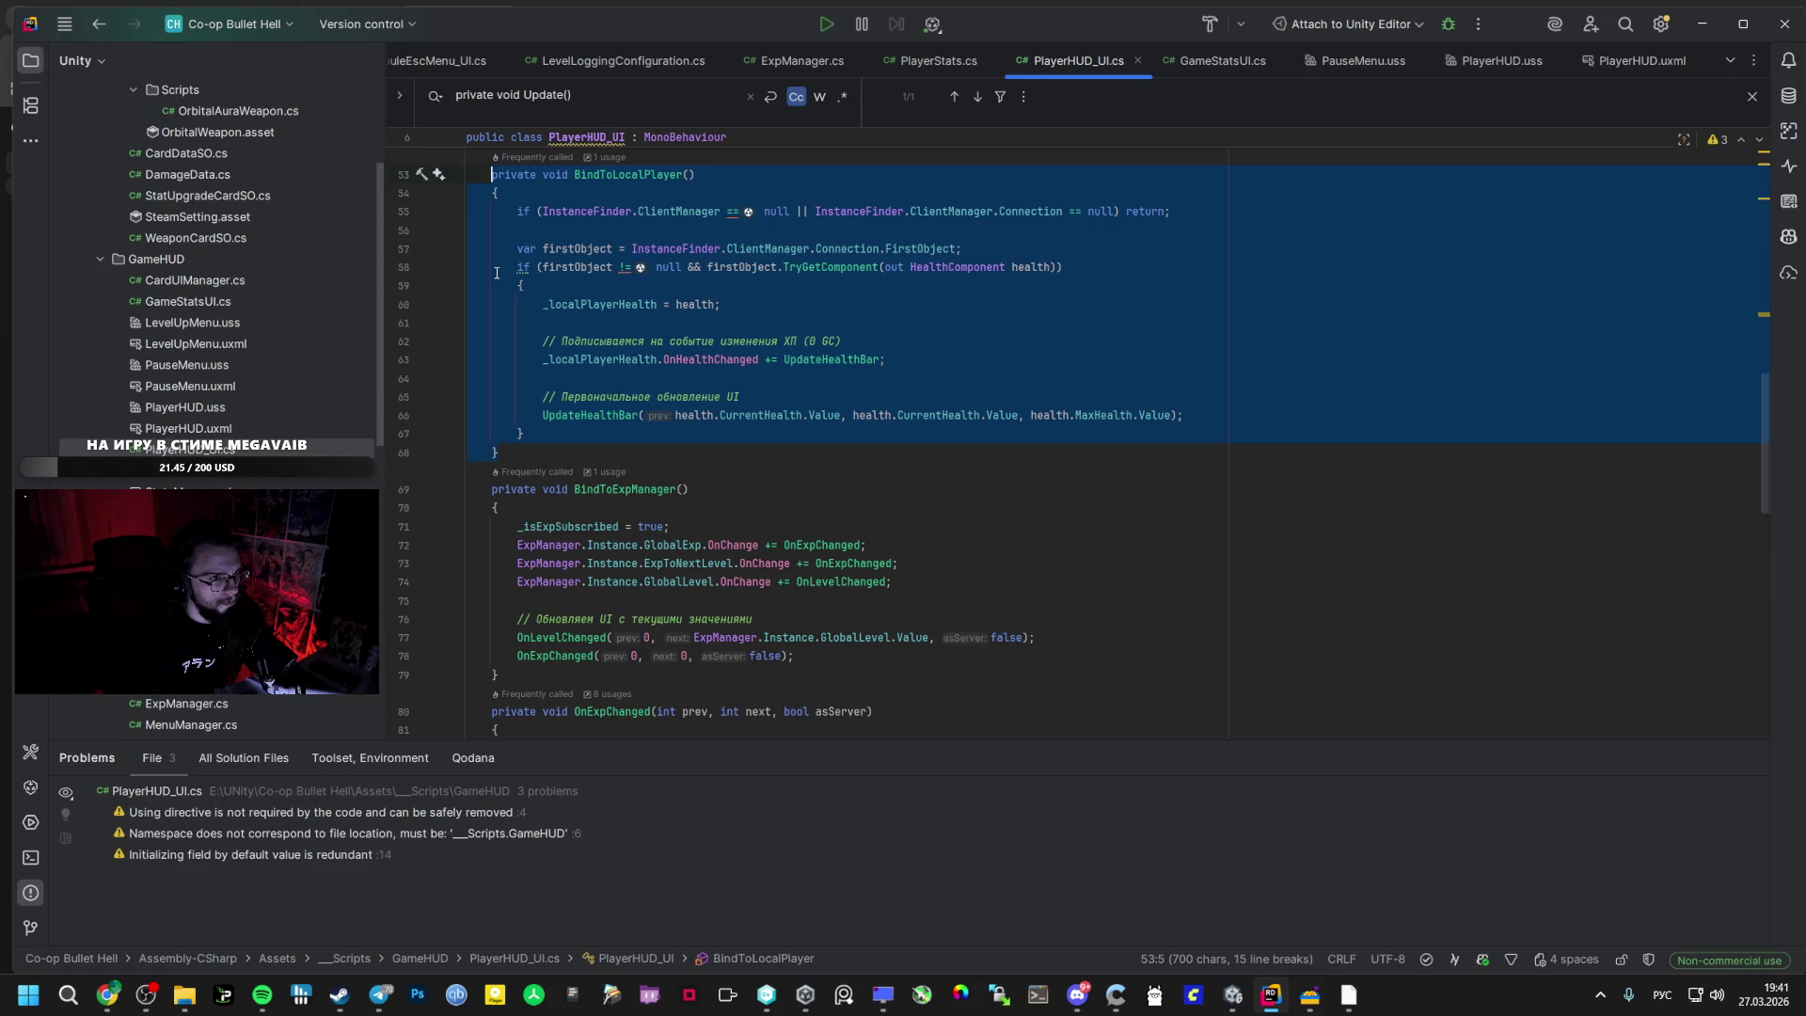
type("private void BindToLocalPlayer()     {         if (InstanceFinder.ClientManager?.Connection?.FirstObject != null &&             InstanceFinder.ClientManager.Connection.FirstObject.TryGetComponent(out HealthComponent health))         {             _localPlayerHealth = health;             _localPlayerHealth.OnHealthChanged += UpdateHealthBar;             // Обновляем UI с текущими значениями             UpdateHealthBar(health.CurrentHealth.Value, health.CurrentHealth.Value, health.MaxHealth.Value);         }     }")
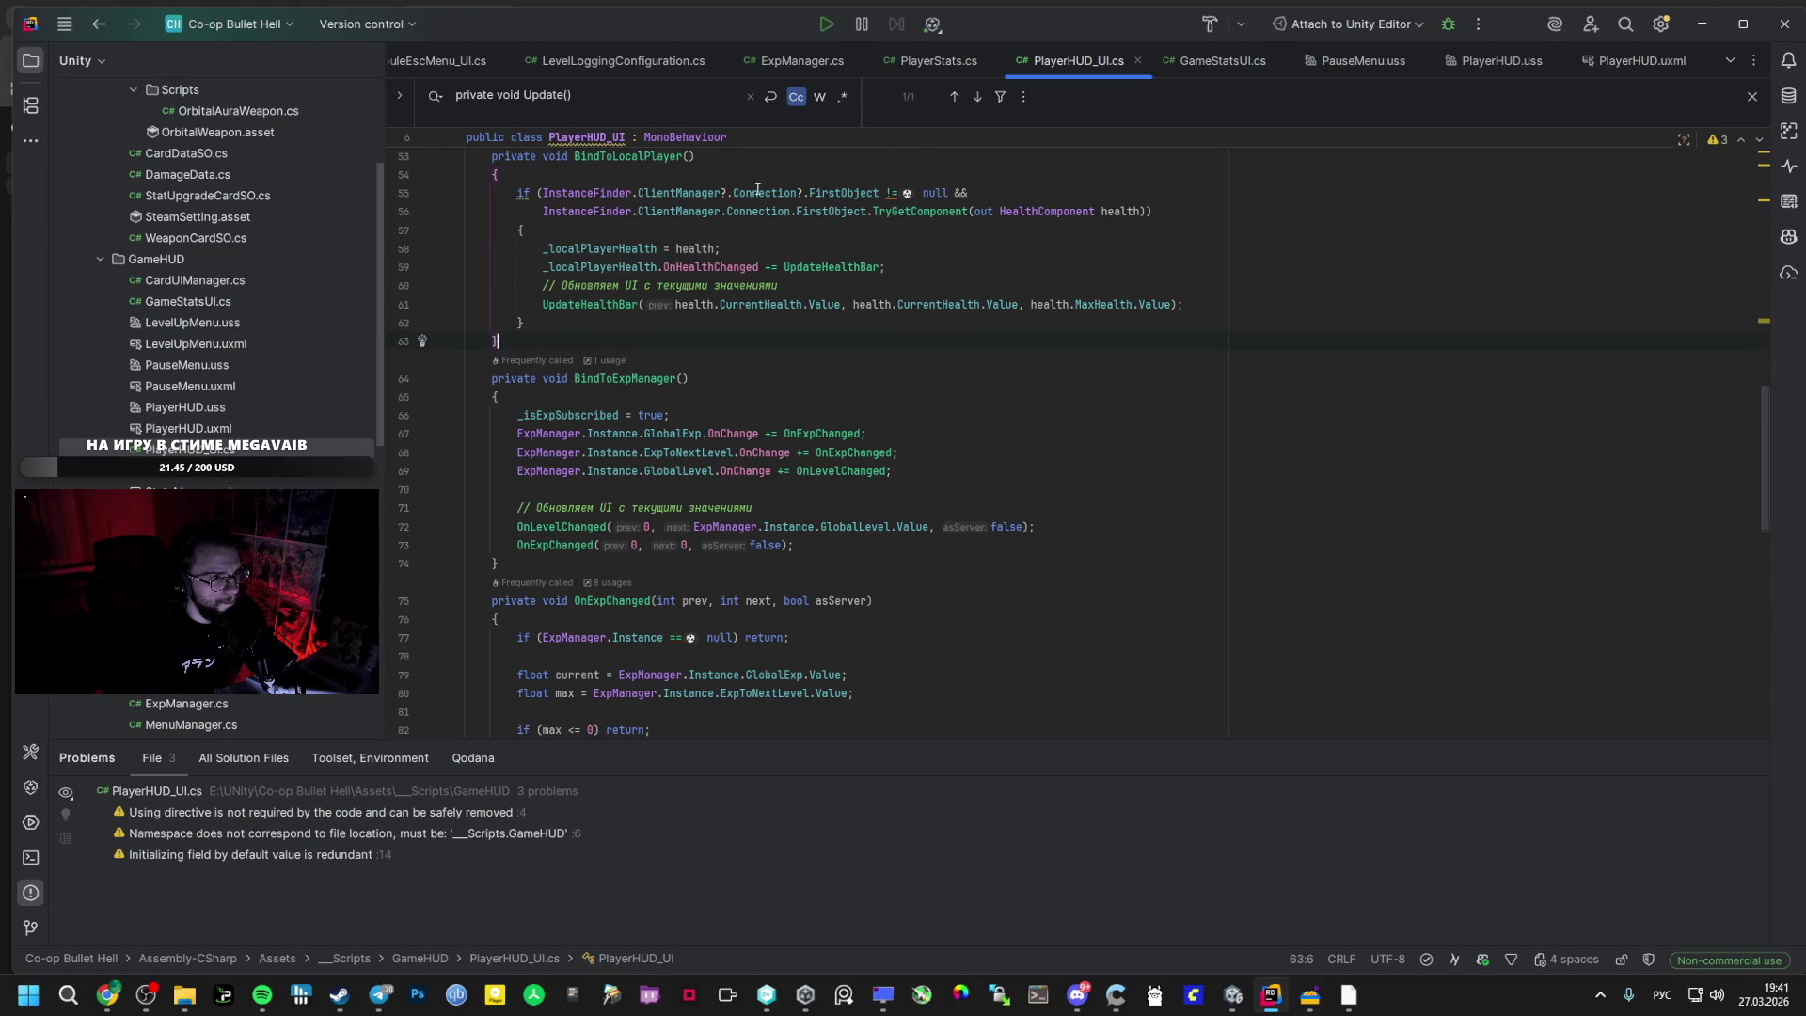
- Scroll the AI Studio answer, then bring the Unity editor forward
key("alt+Tab")
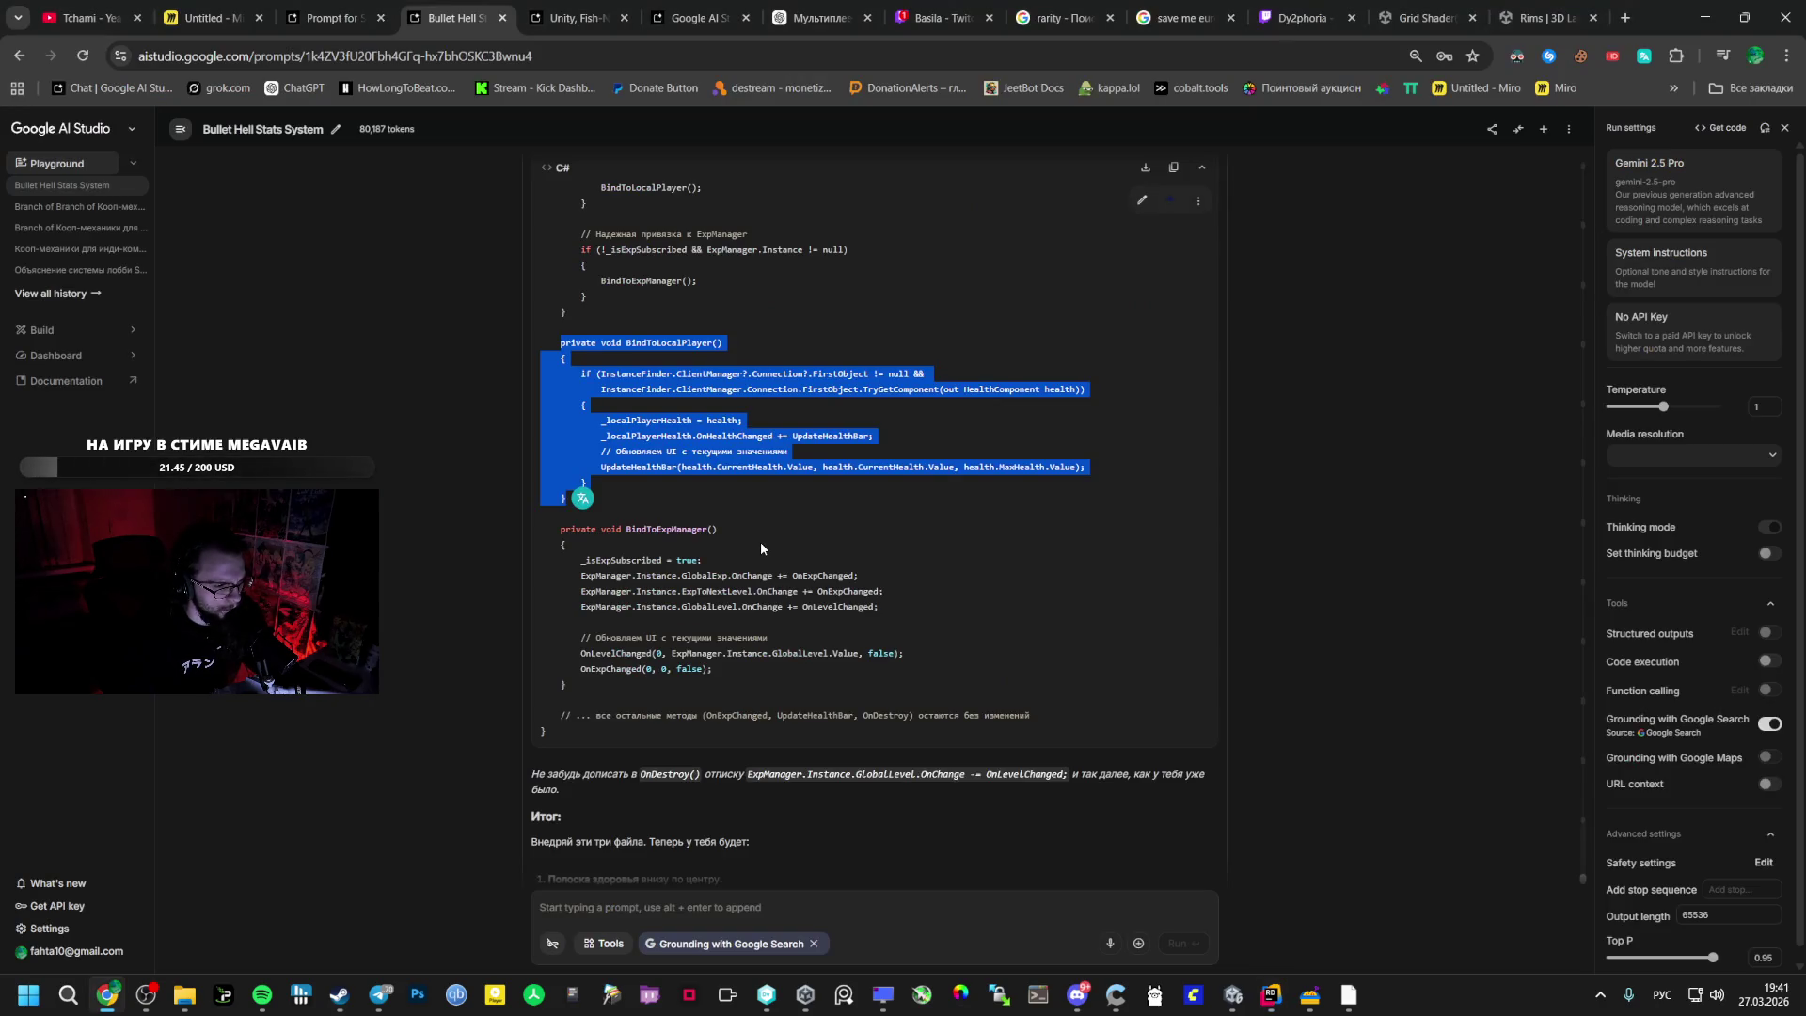
scroll(760, 540, "down", 2)
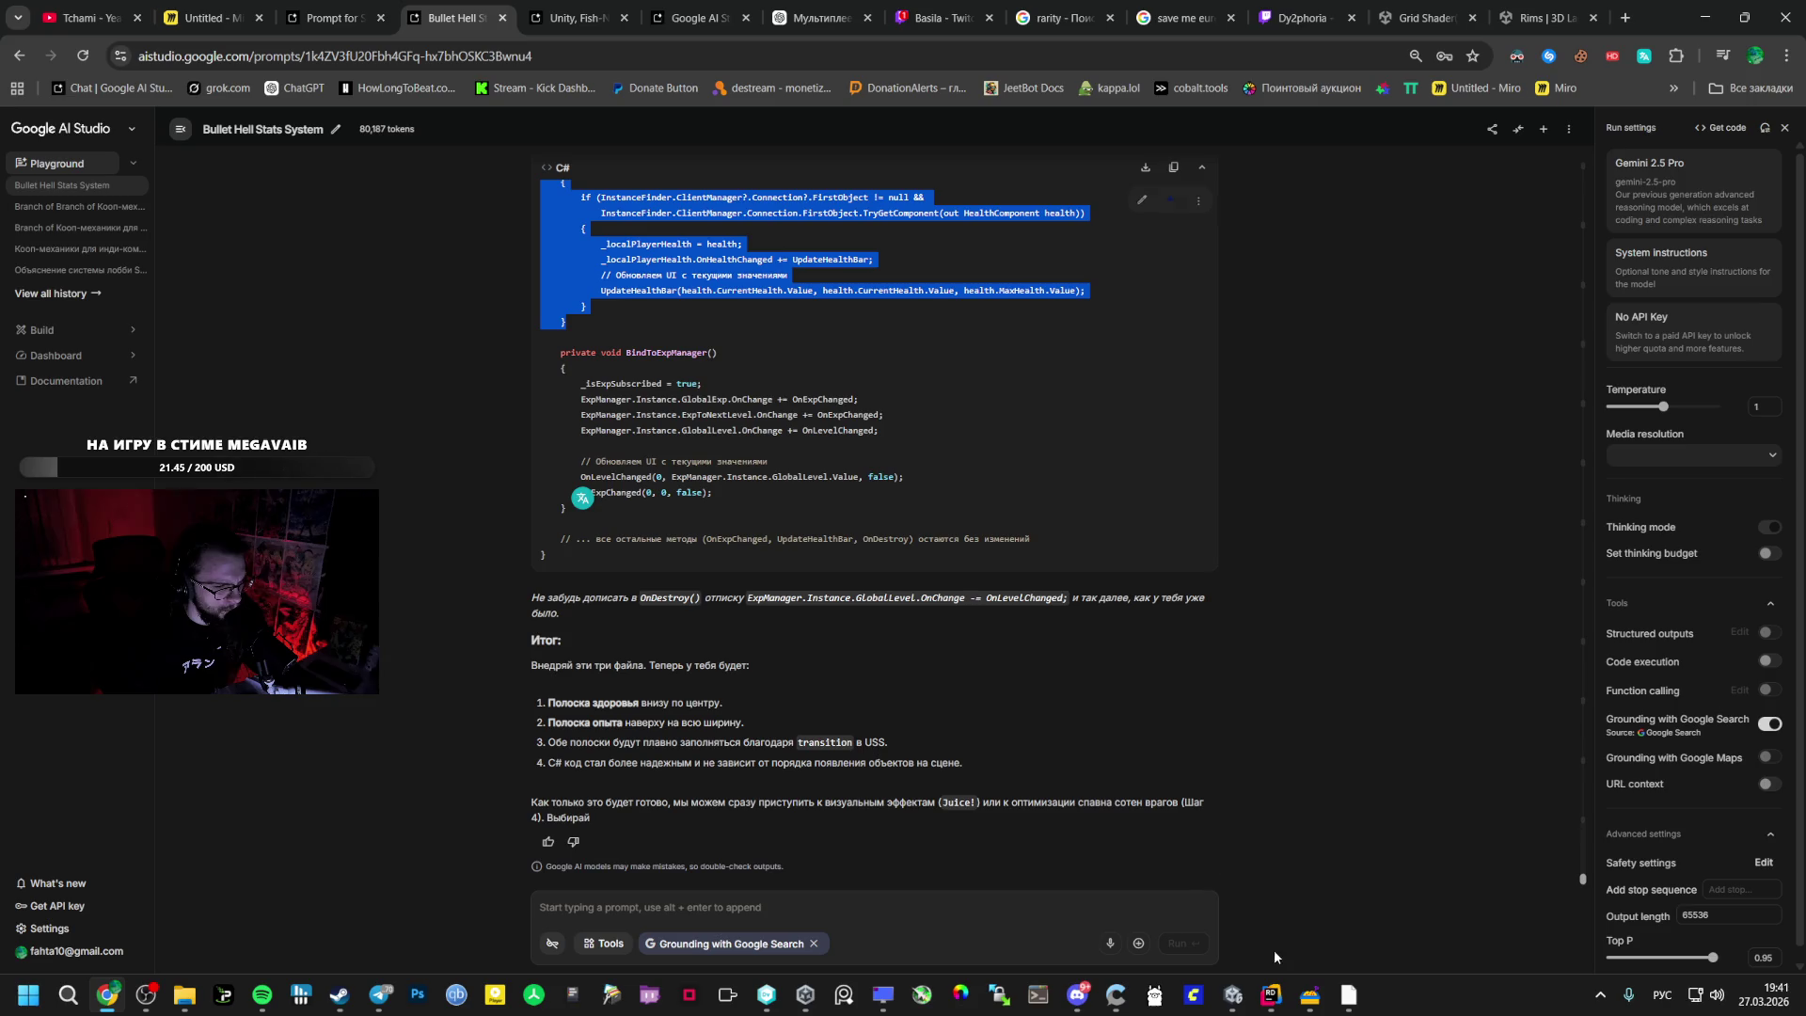
left_click(1238, 999)
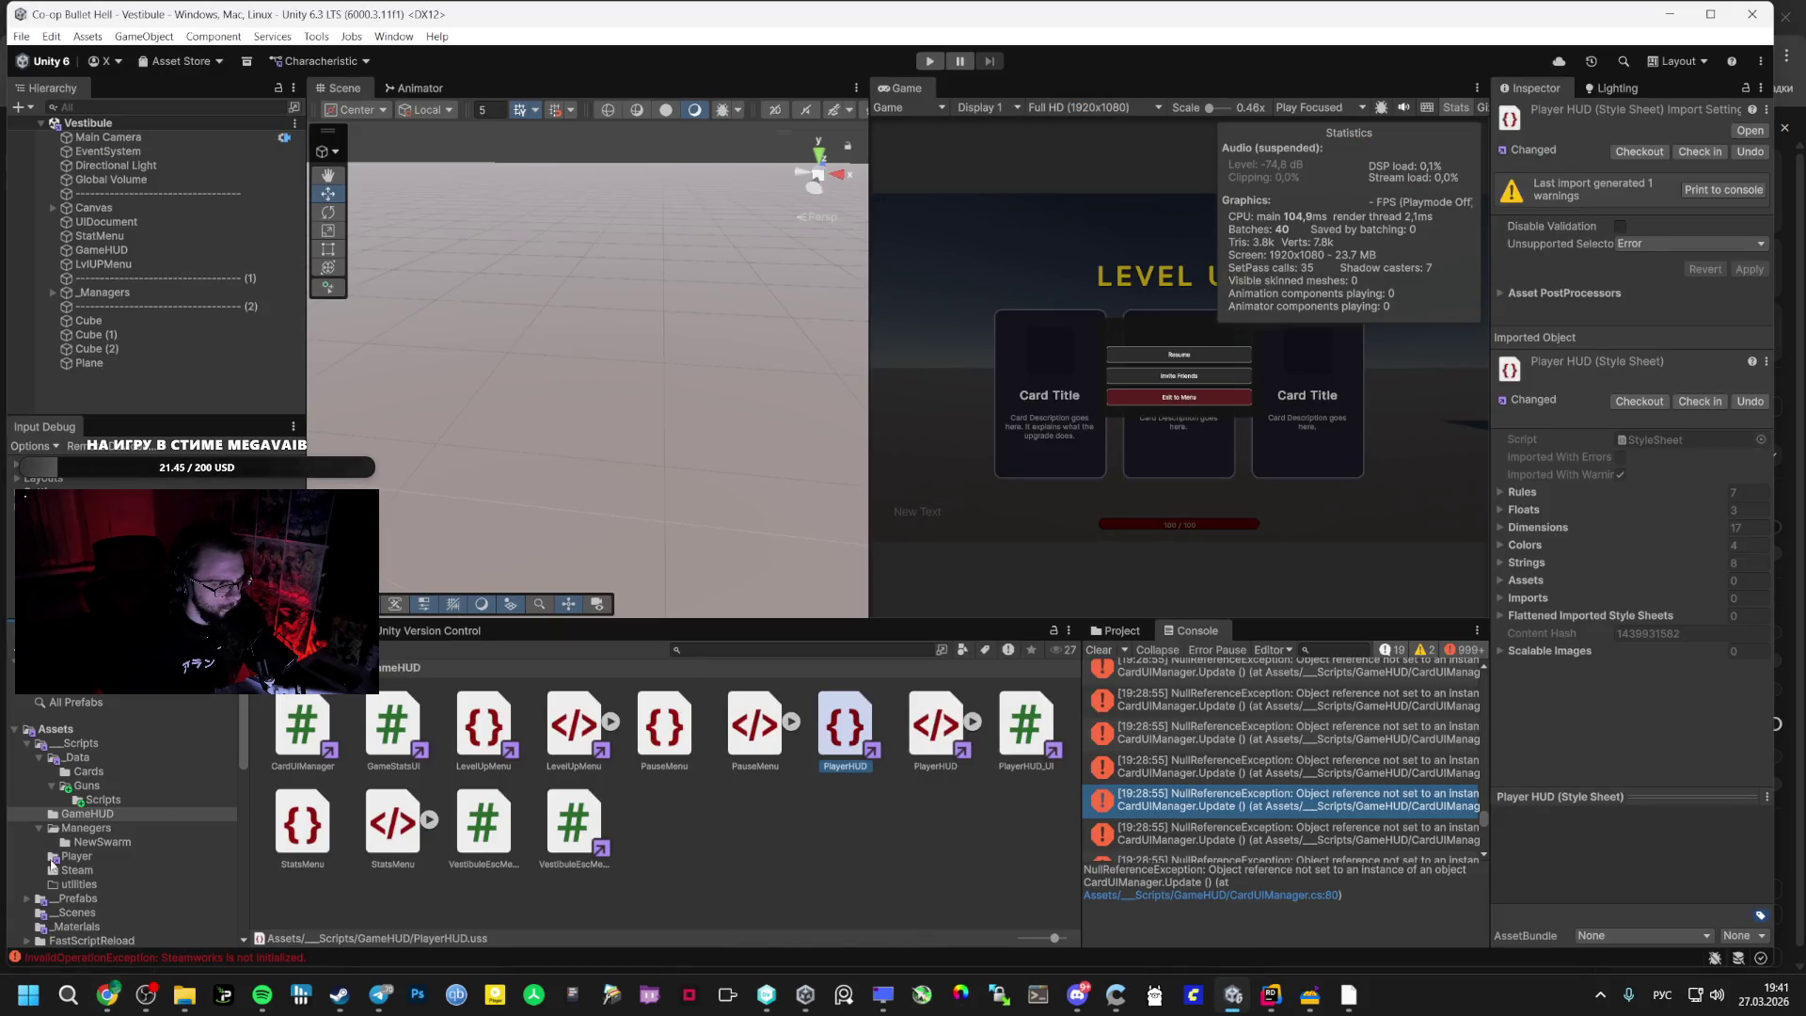
- Open the Bootstrap scene from the _Scenes folder
left_click(77, 899)
left_click(66, 912)
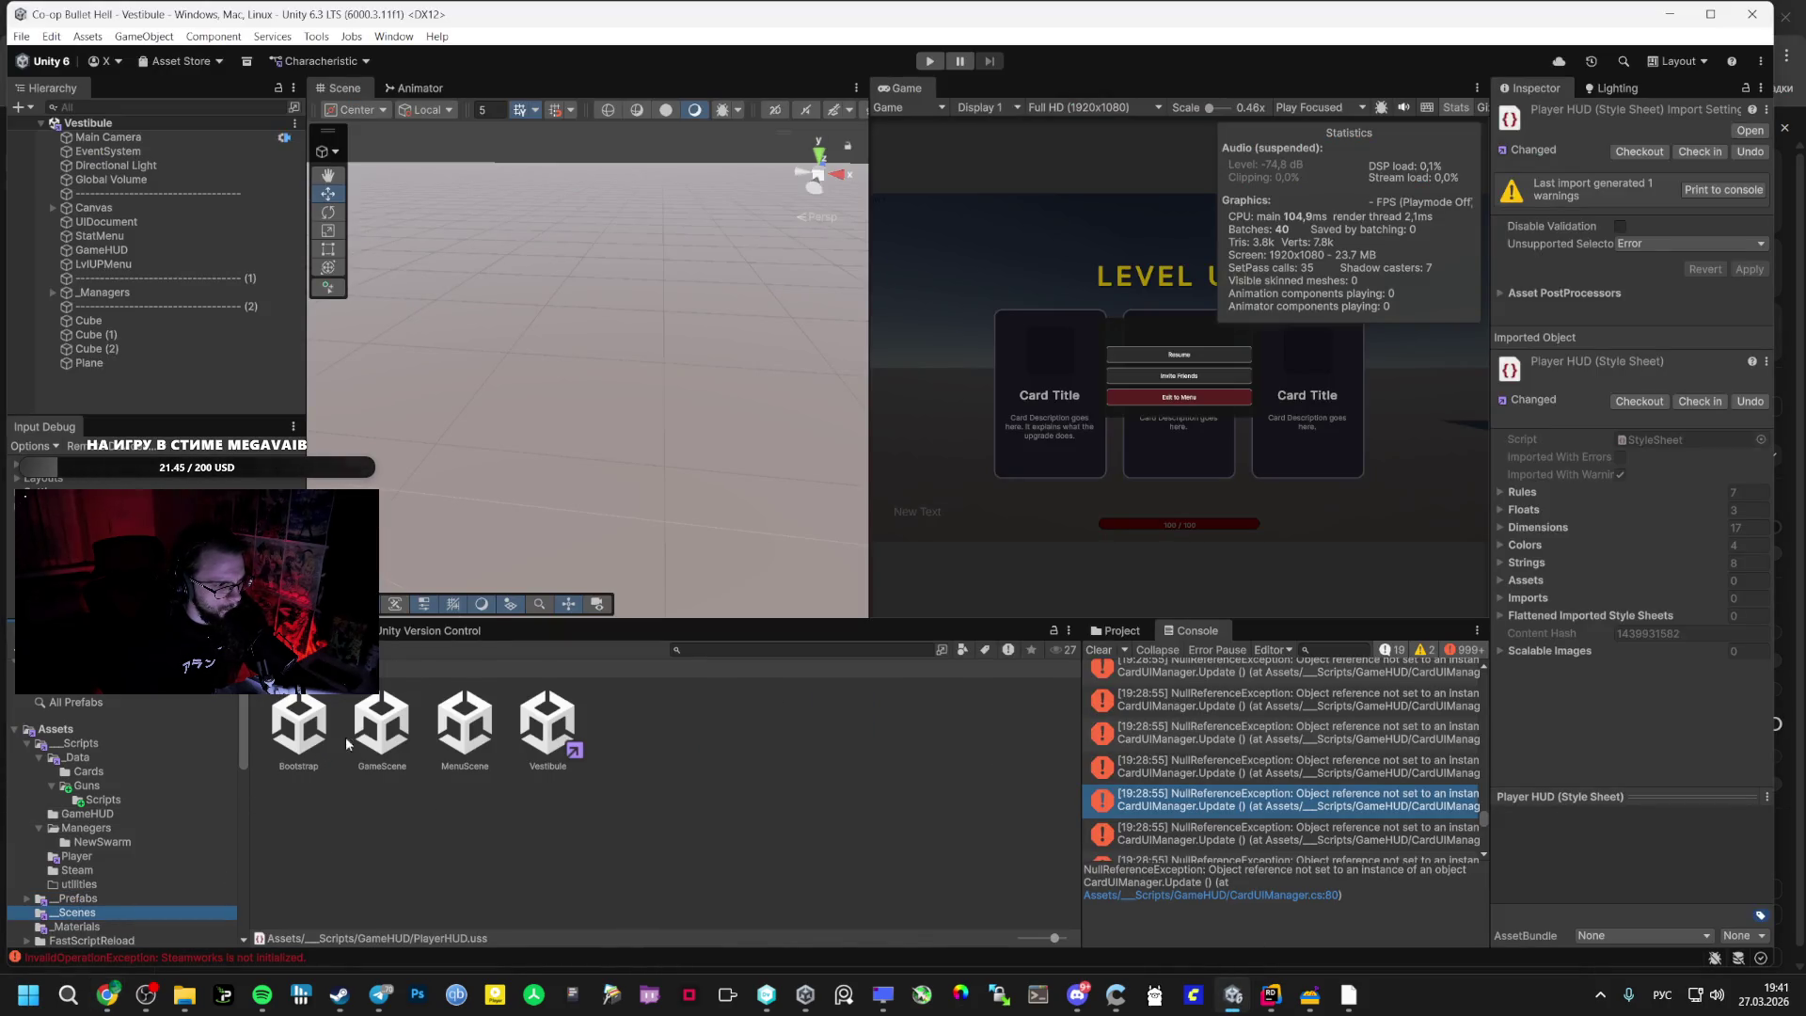
double_click(327, 730)
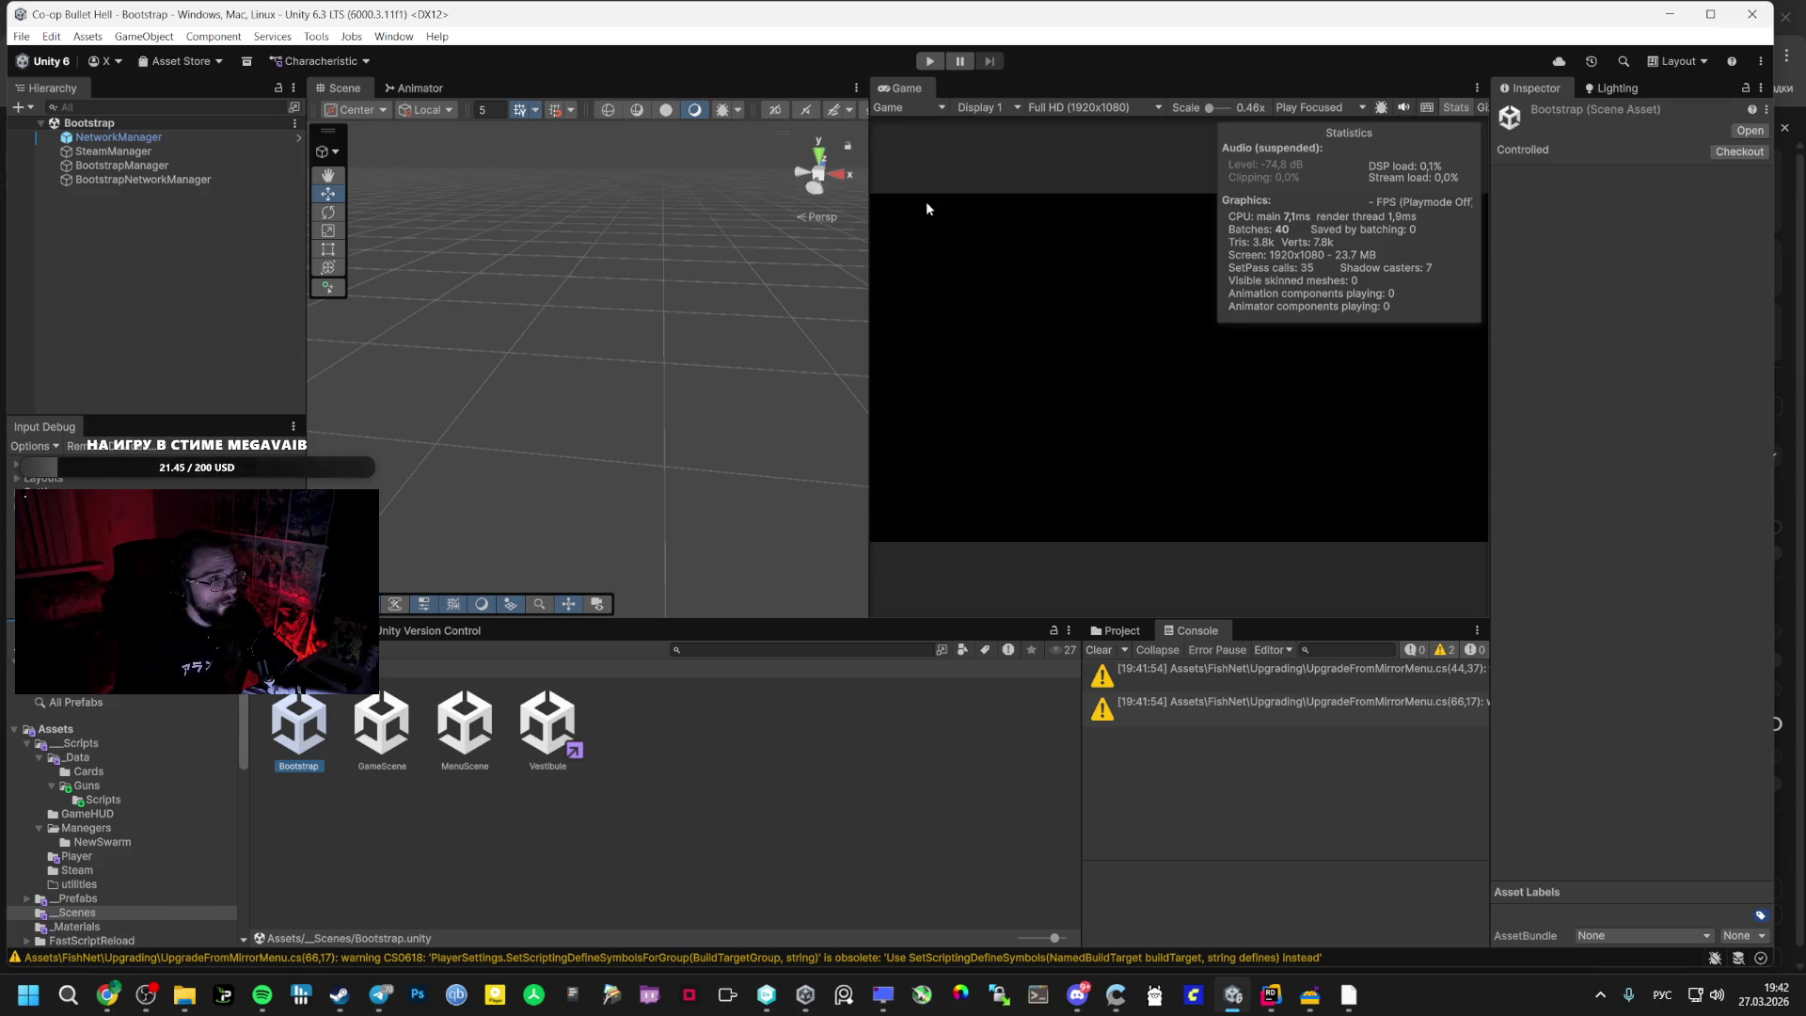
- Enter play mode, host a lobby, and maximize the Game view while playing
left_click(930, 61)
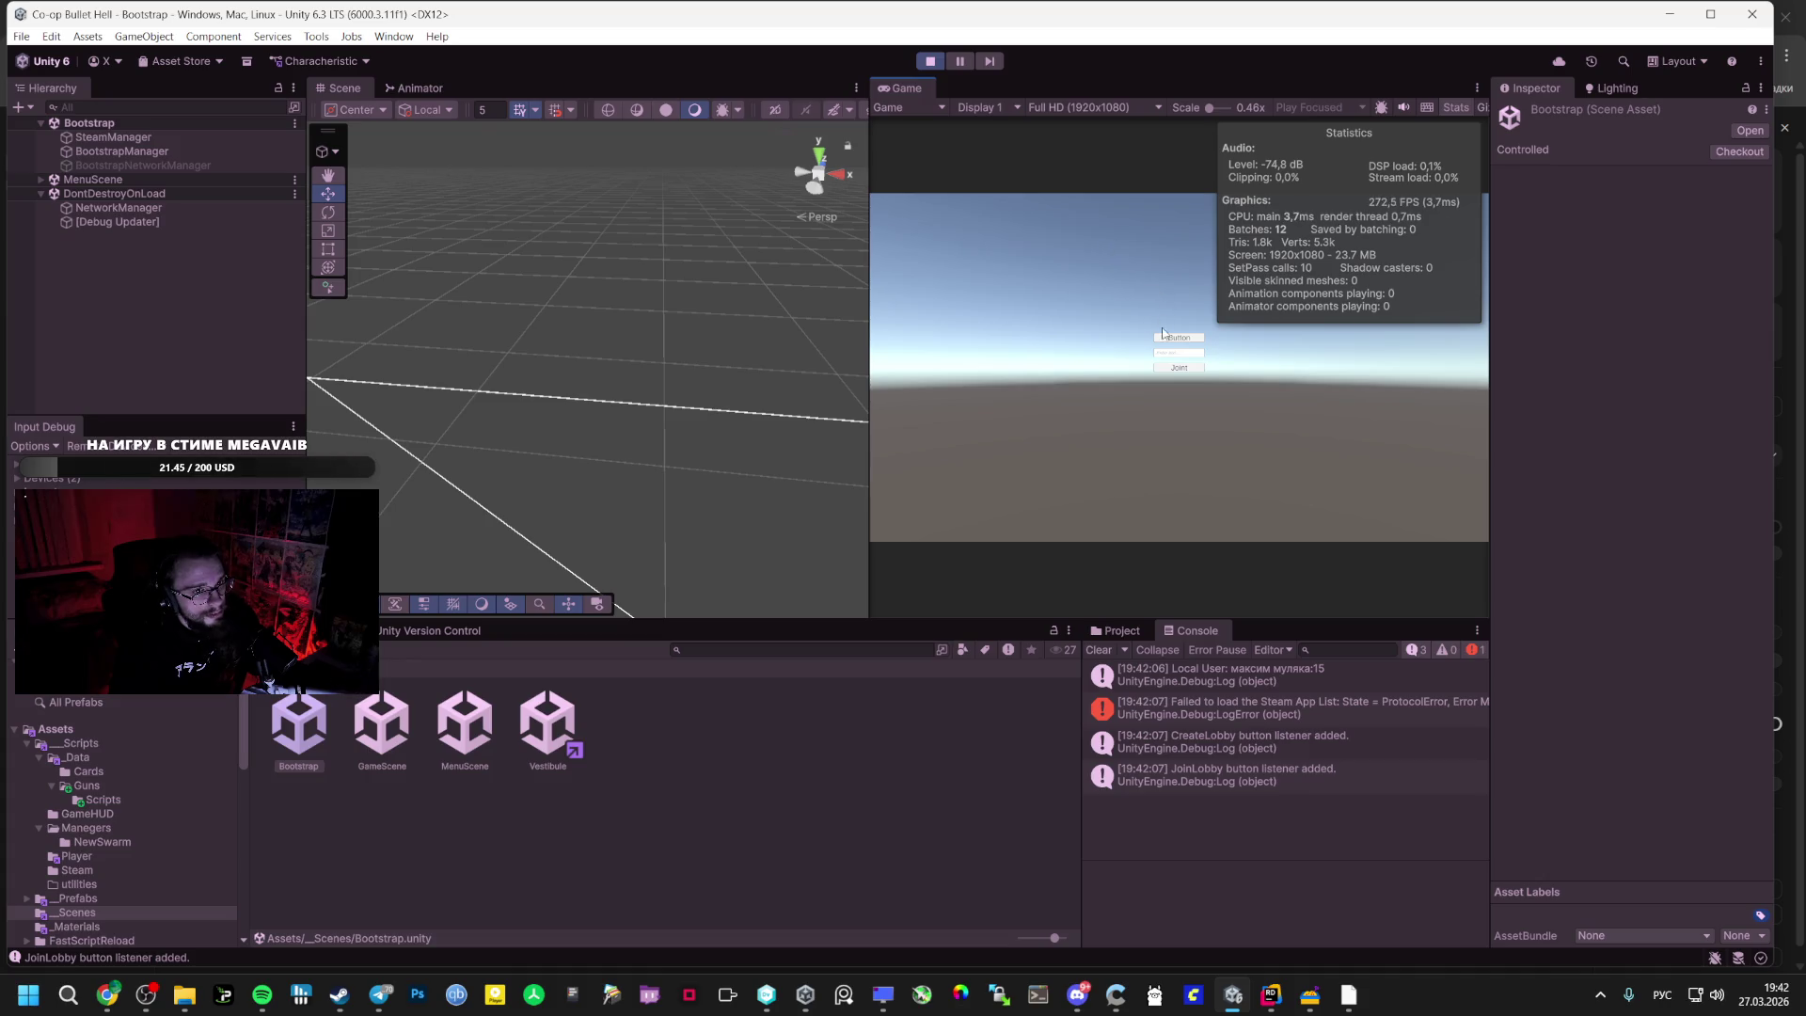
left_click(1164, 336)
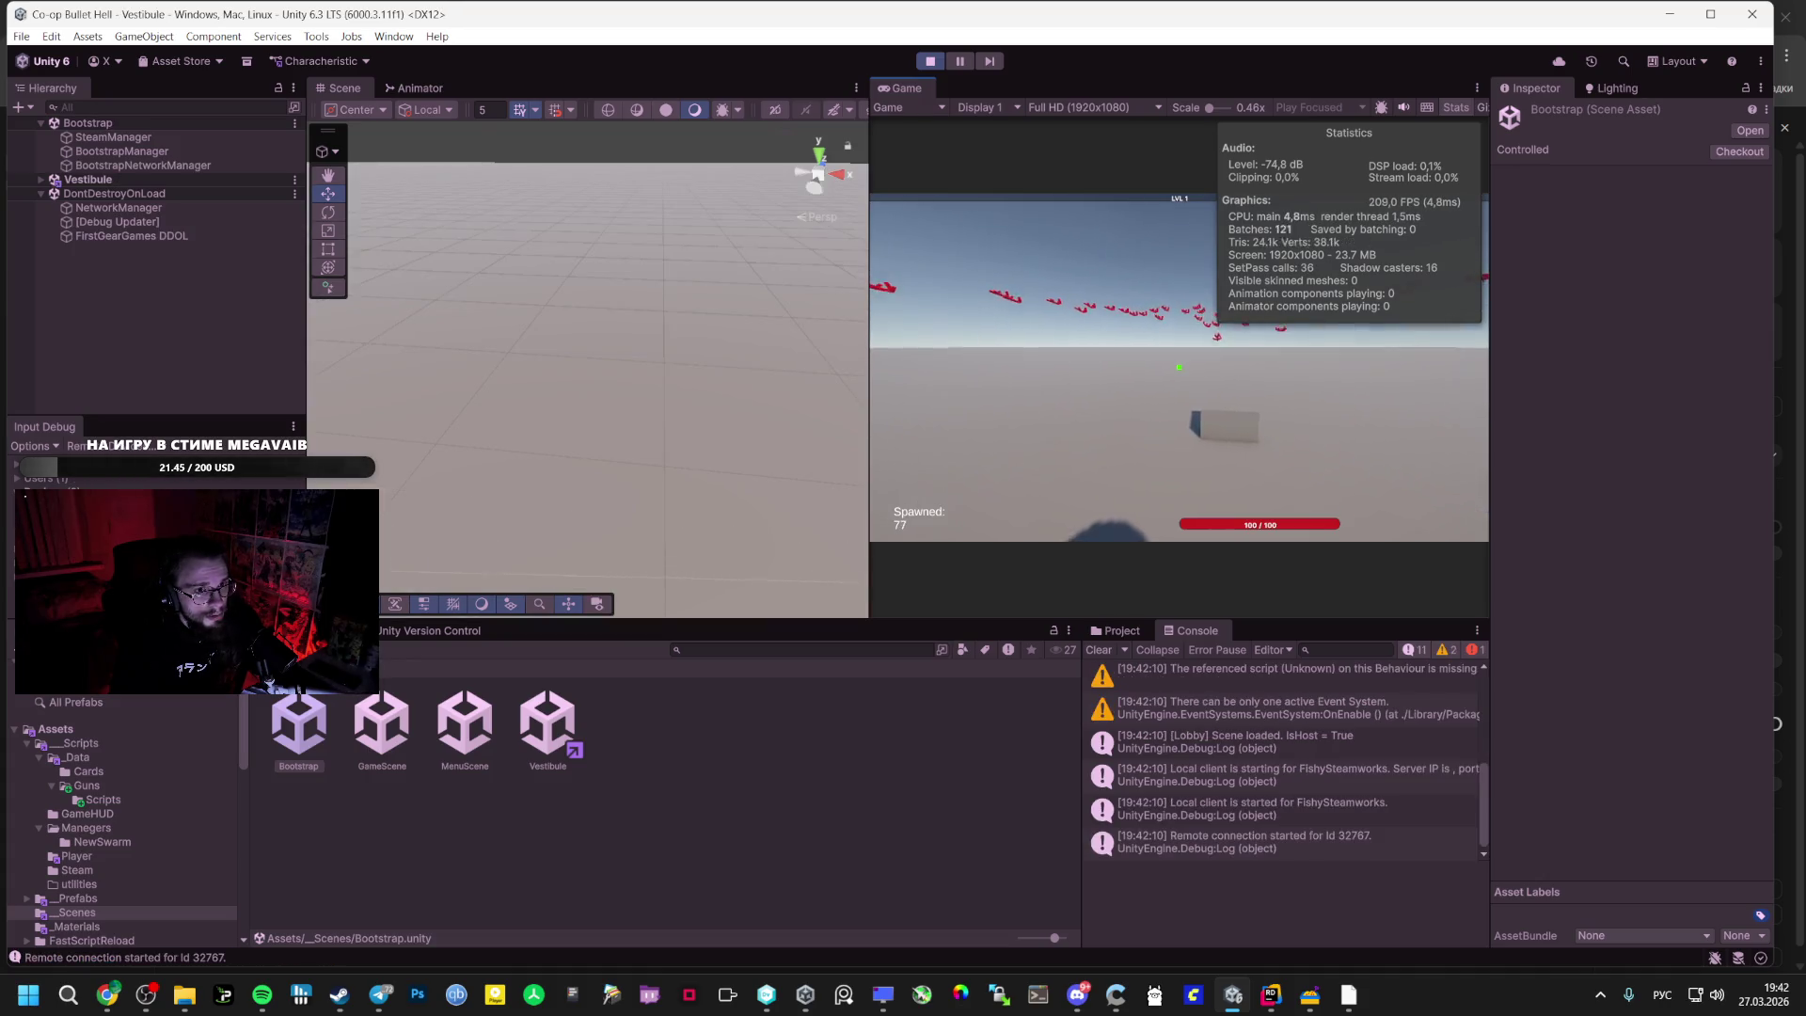
key("Escape")
double_click(924, 83)
key("Escape")
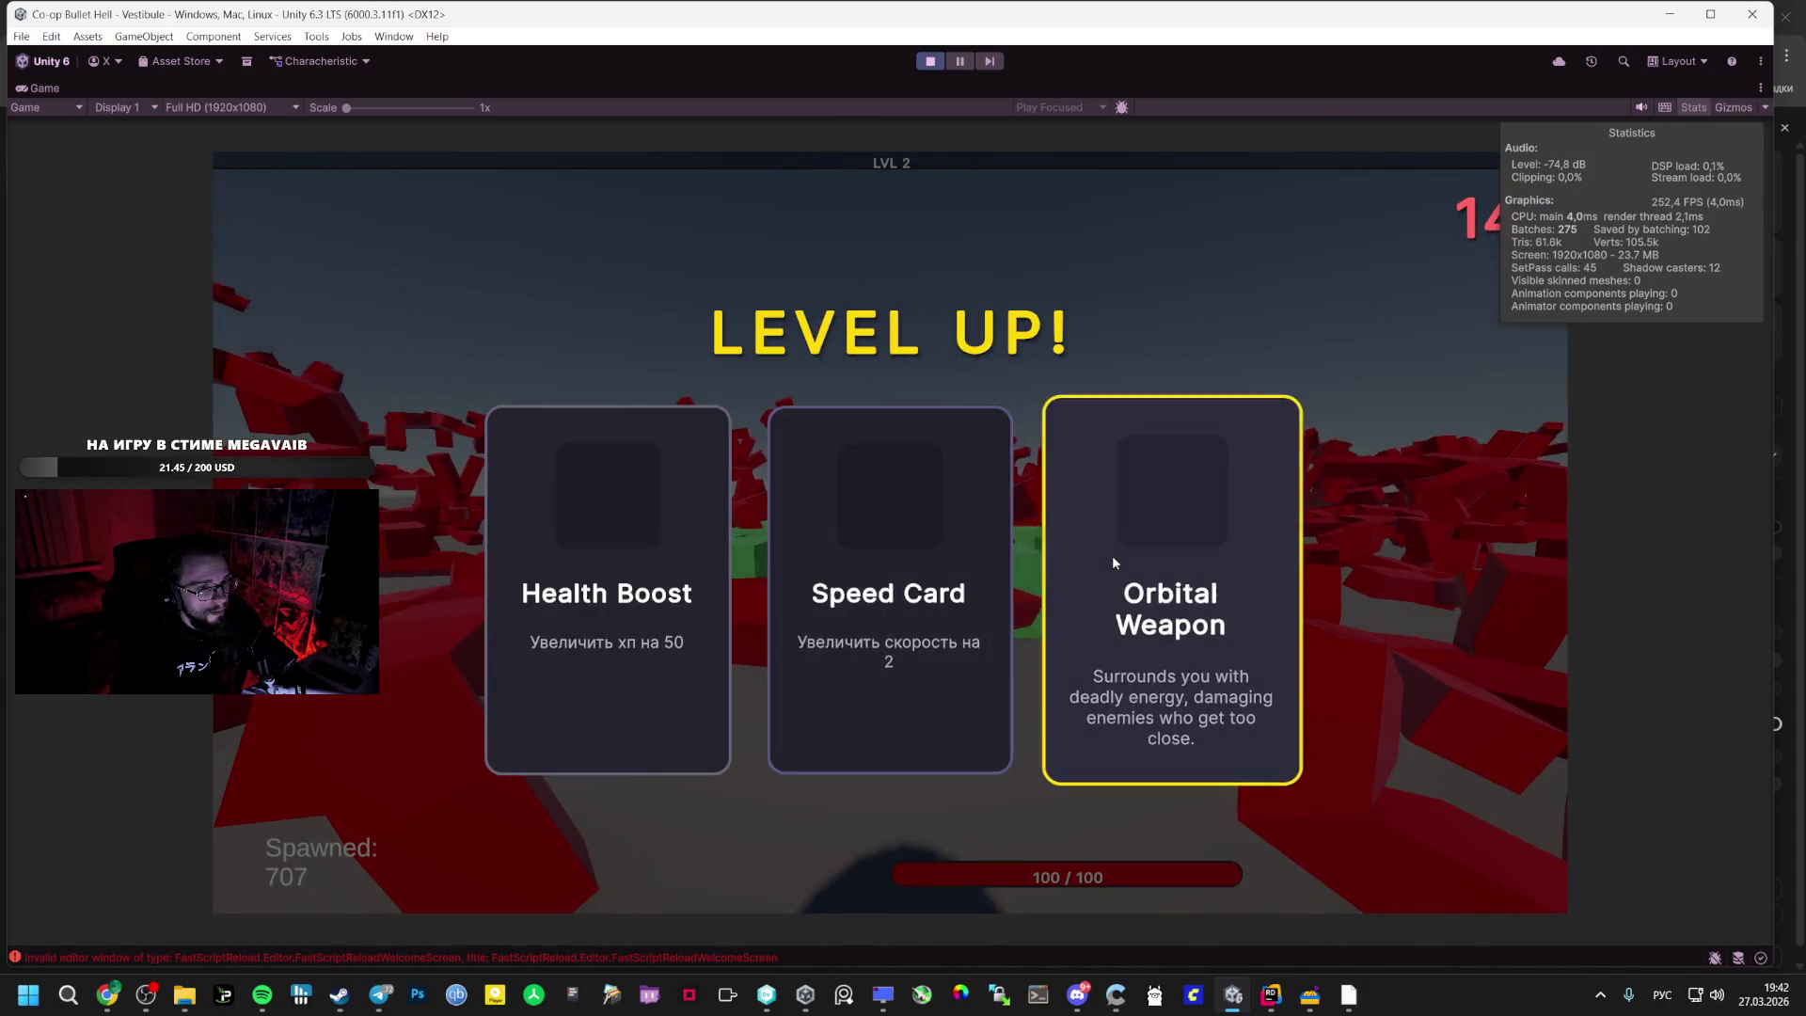
- Pick Orbital Weapon, Orbital Weapon, Speed Card and Orbital Weapon on successive level-ups
left_click(1112, 555)
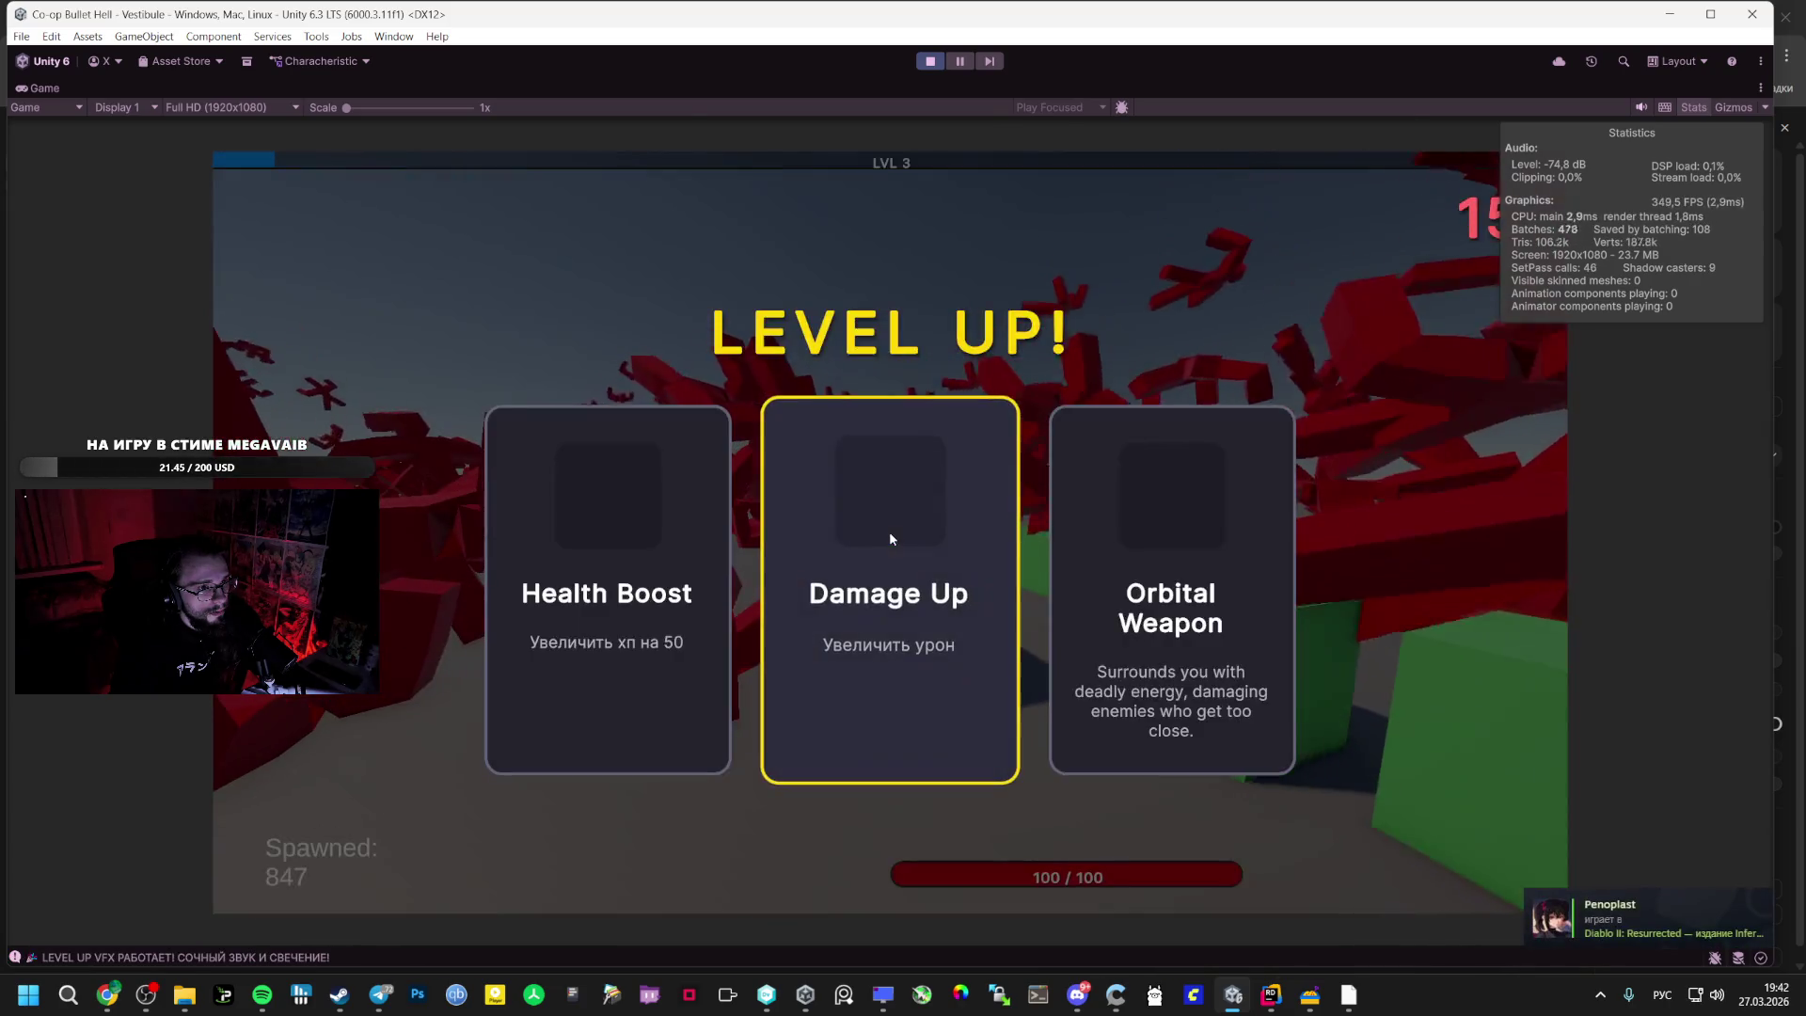
left_click(1104, 541)
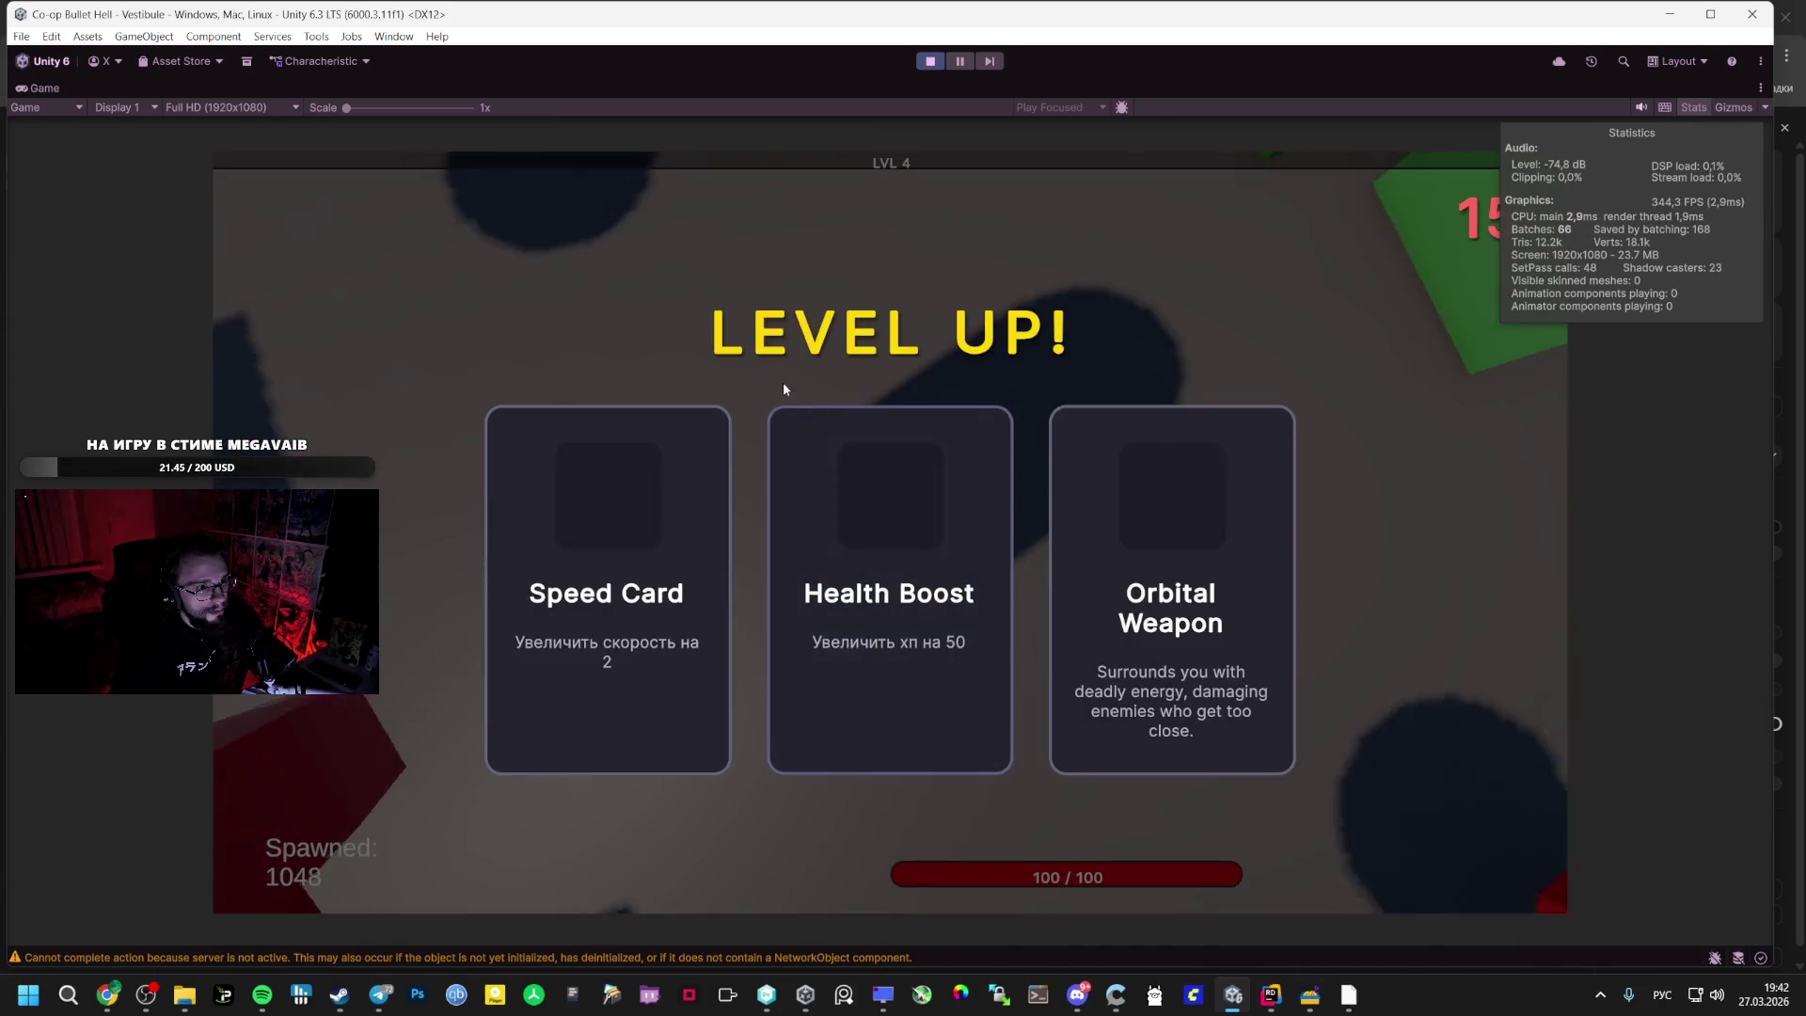
left_click(715, 508)
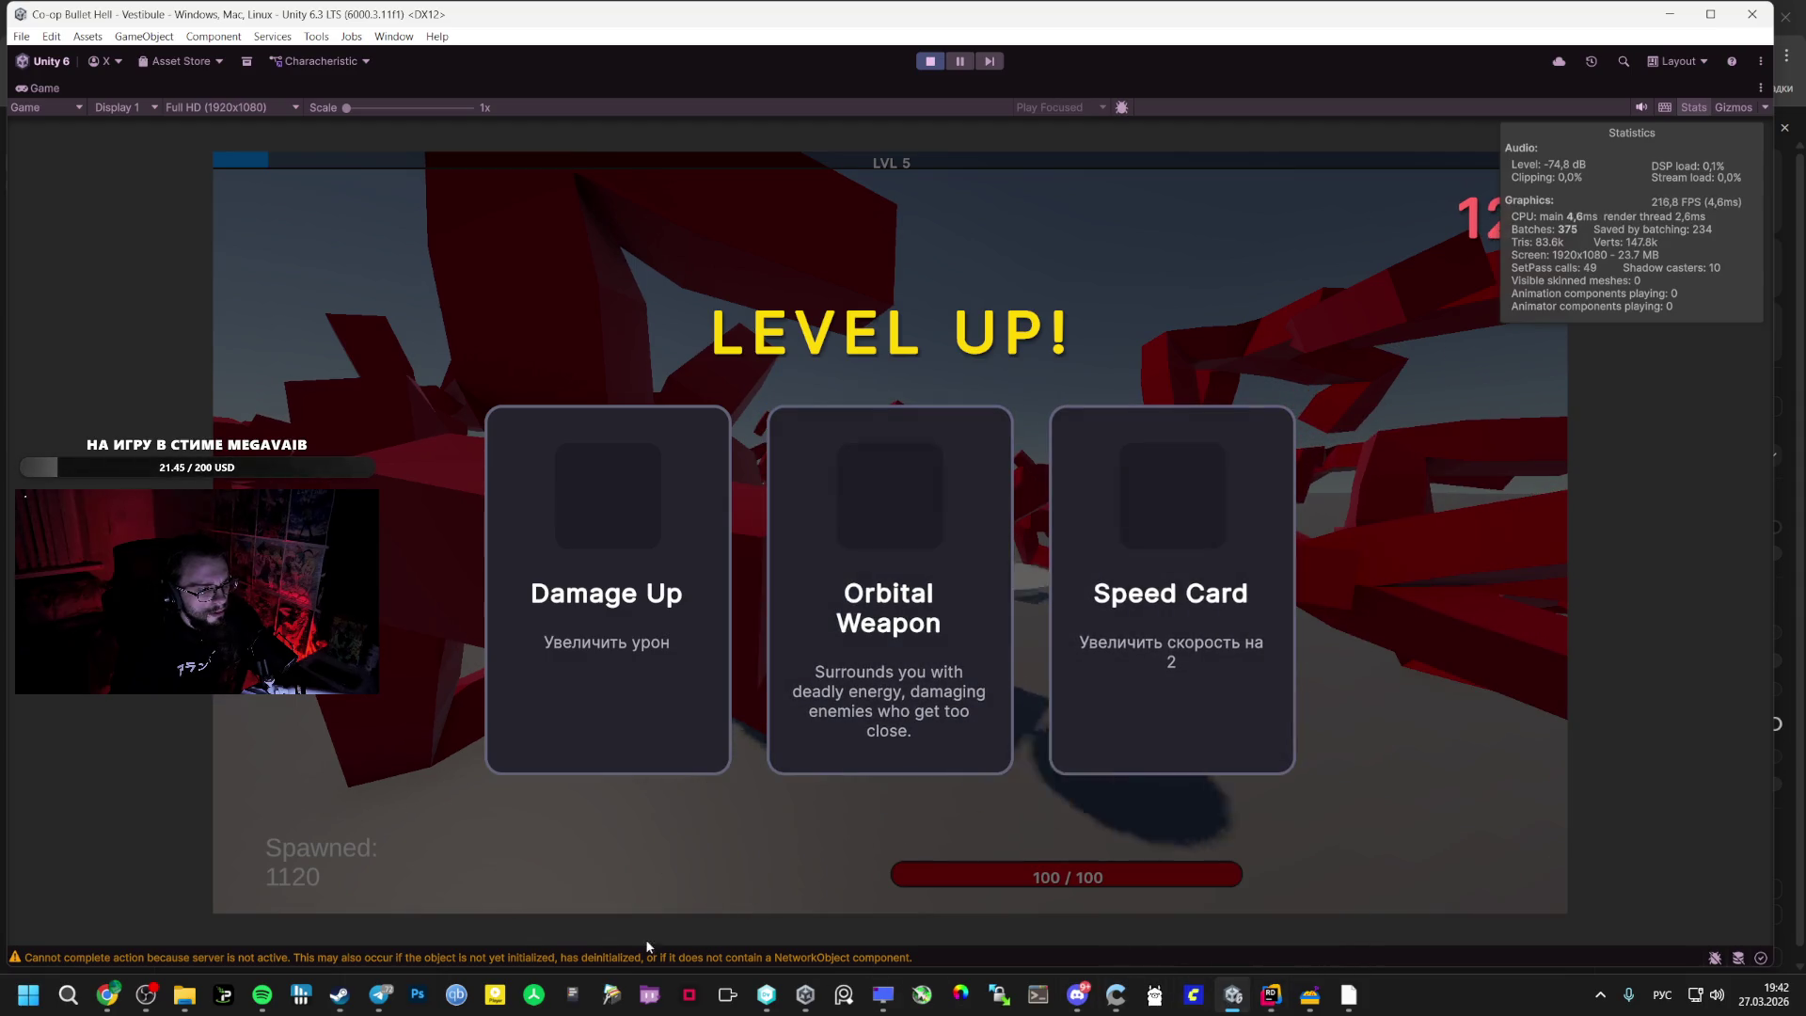
left_click(919, 477)
- Pause the game, stop play mode with Ctrl+P, and open the File menu
key("Escape")
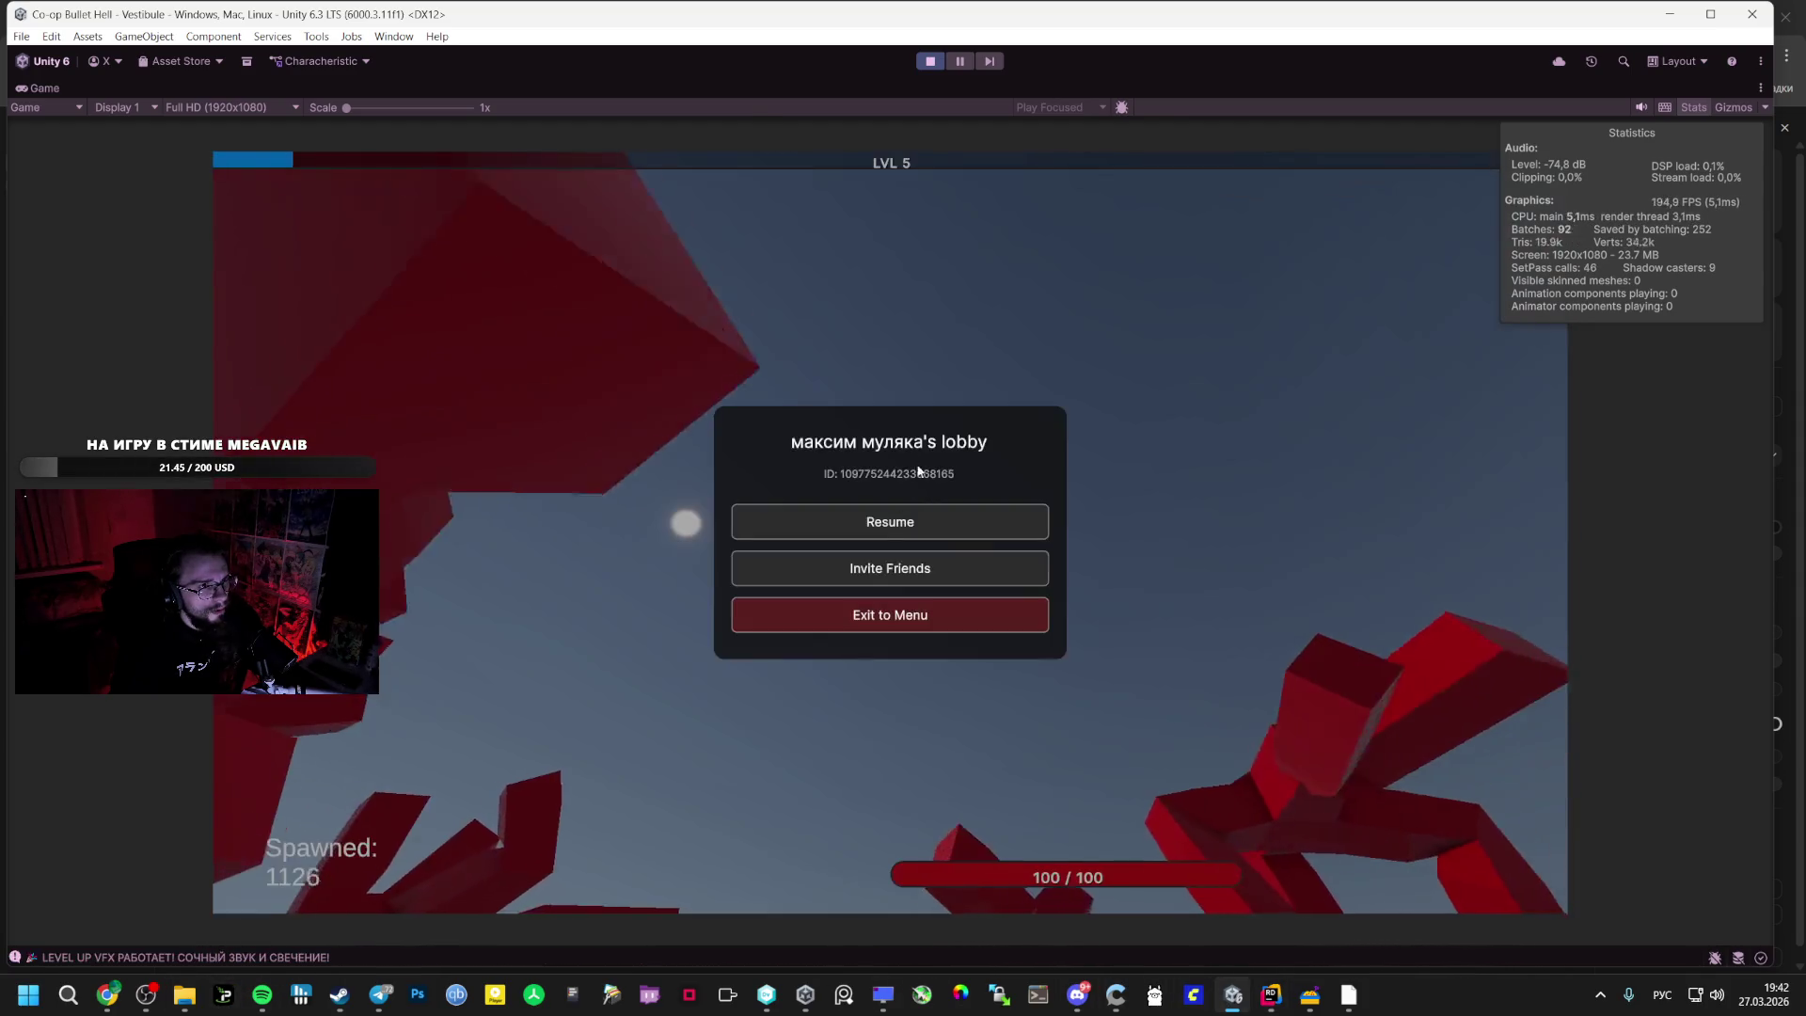
key("ctrl+p")
left_click(21, 36)
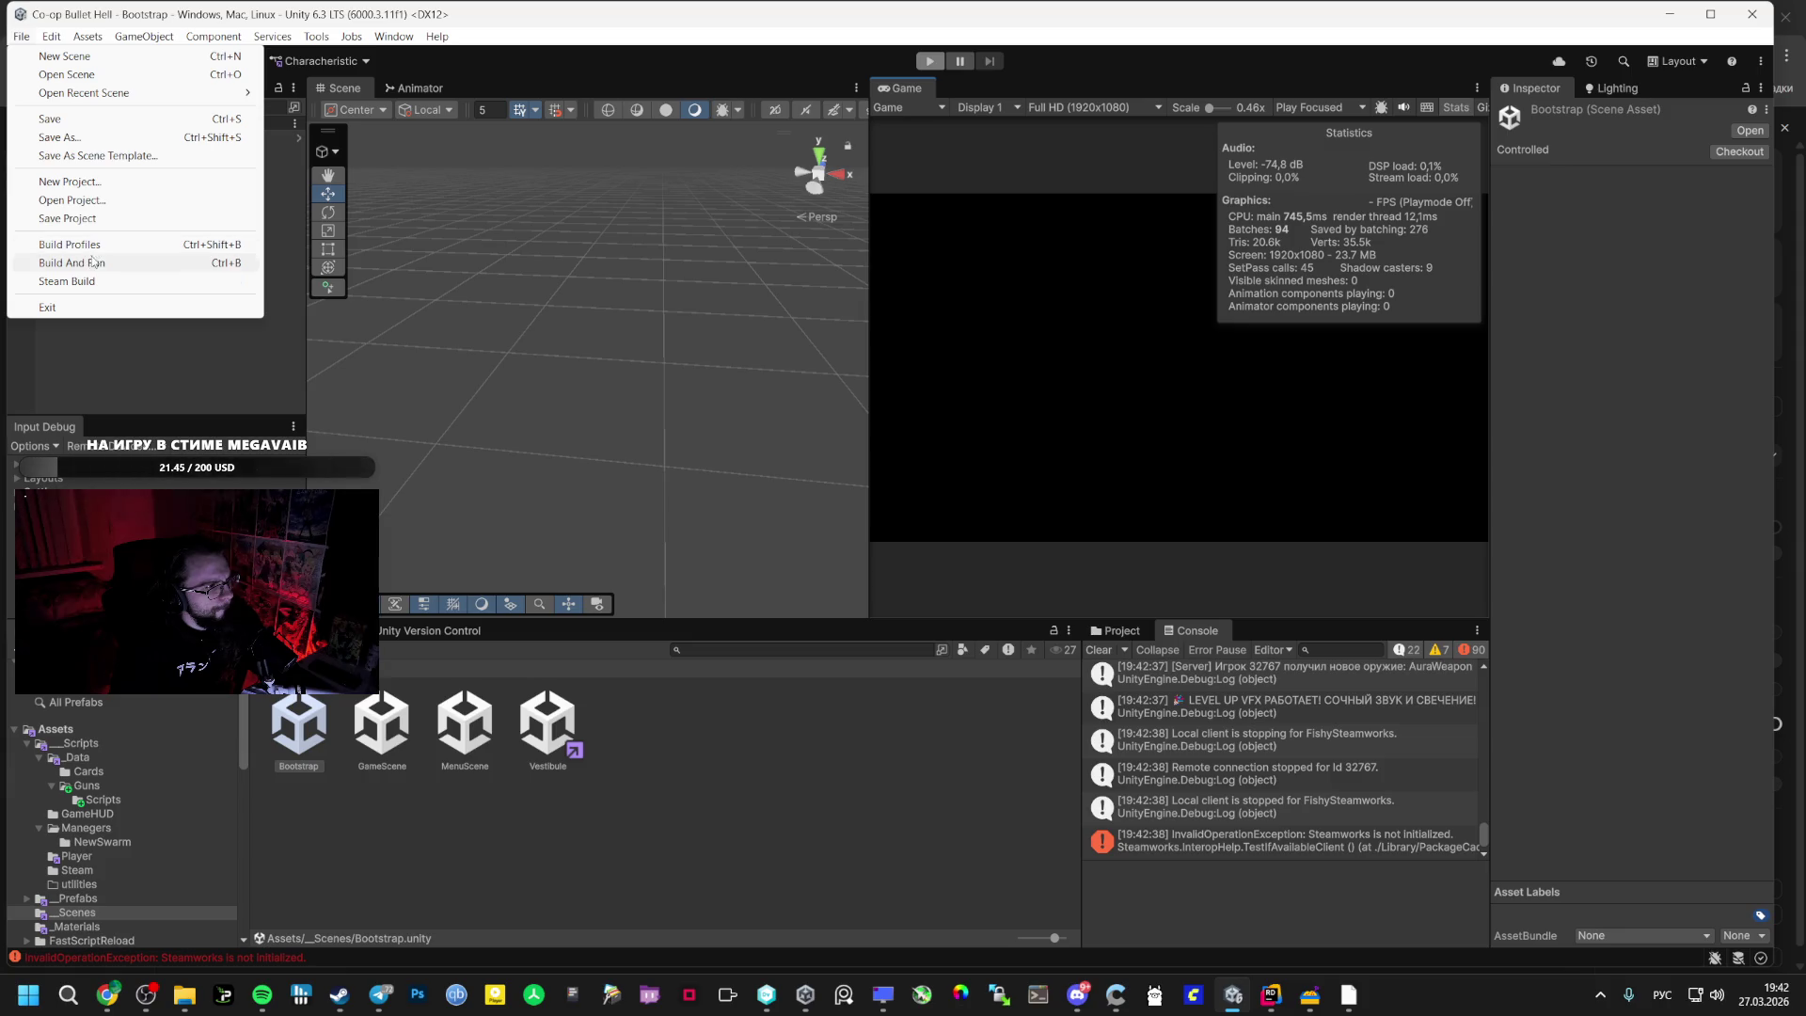
- Run Build And Run to compile the player and launch the standalone build
left_click(93, 263)
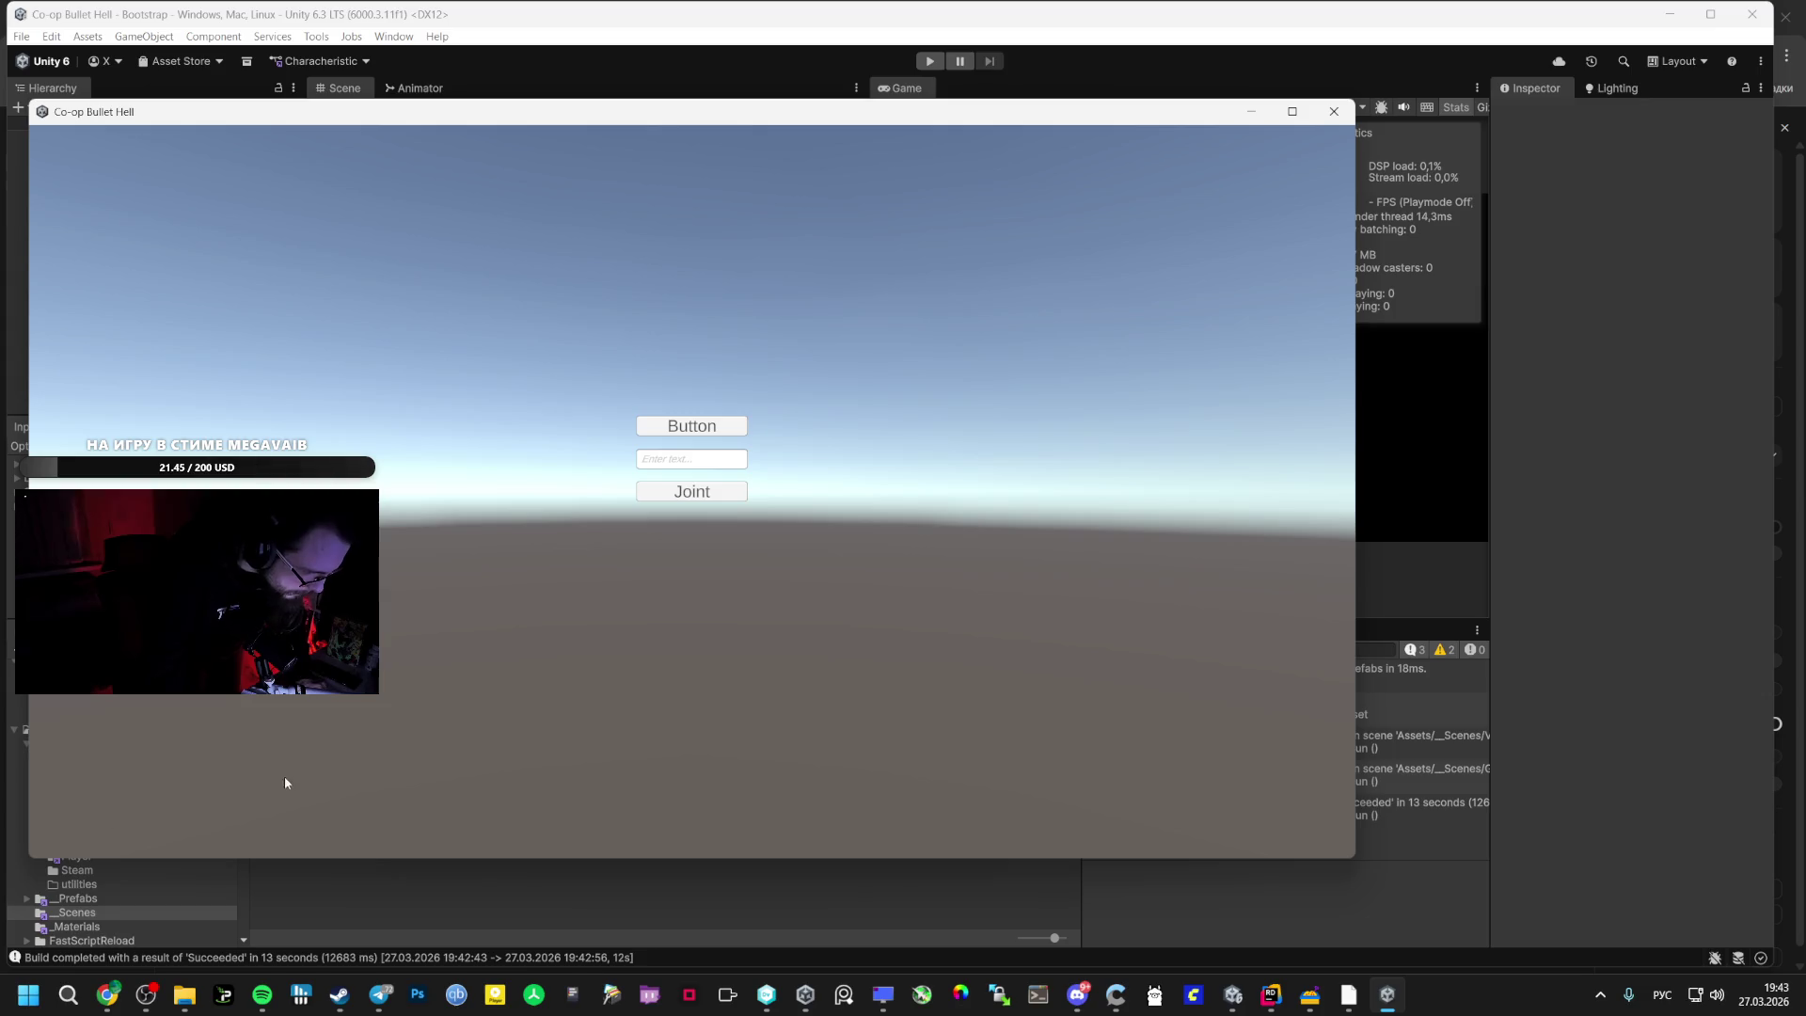
- Archive all build files in the GAME folder into GAME.rar with WinRAR
mouse_move(185, 997)
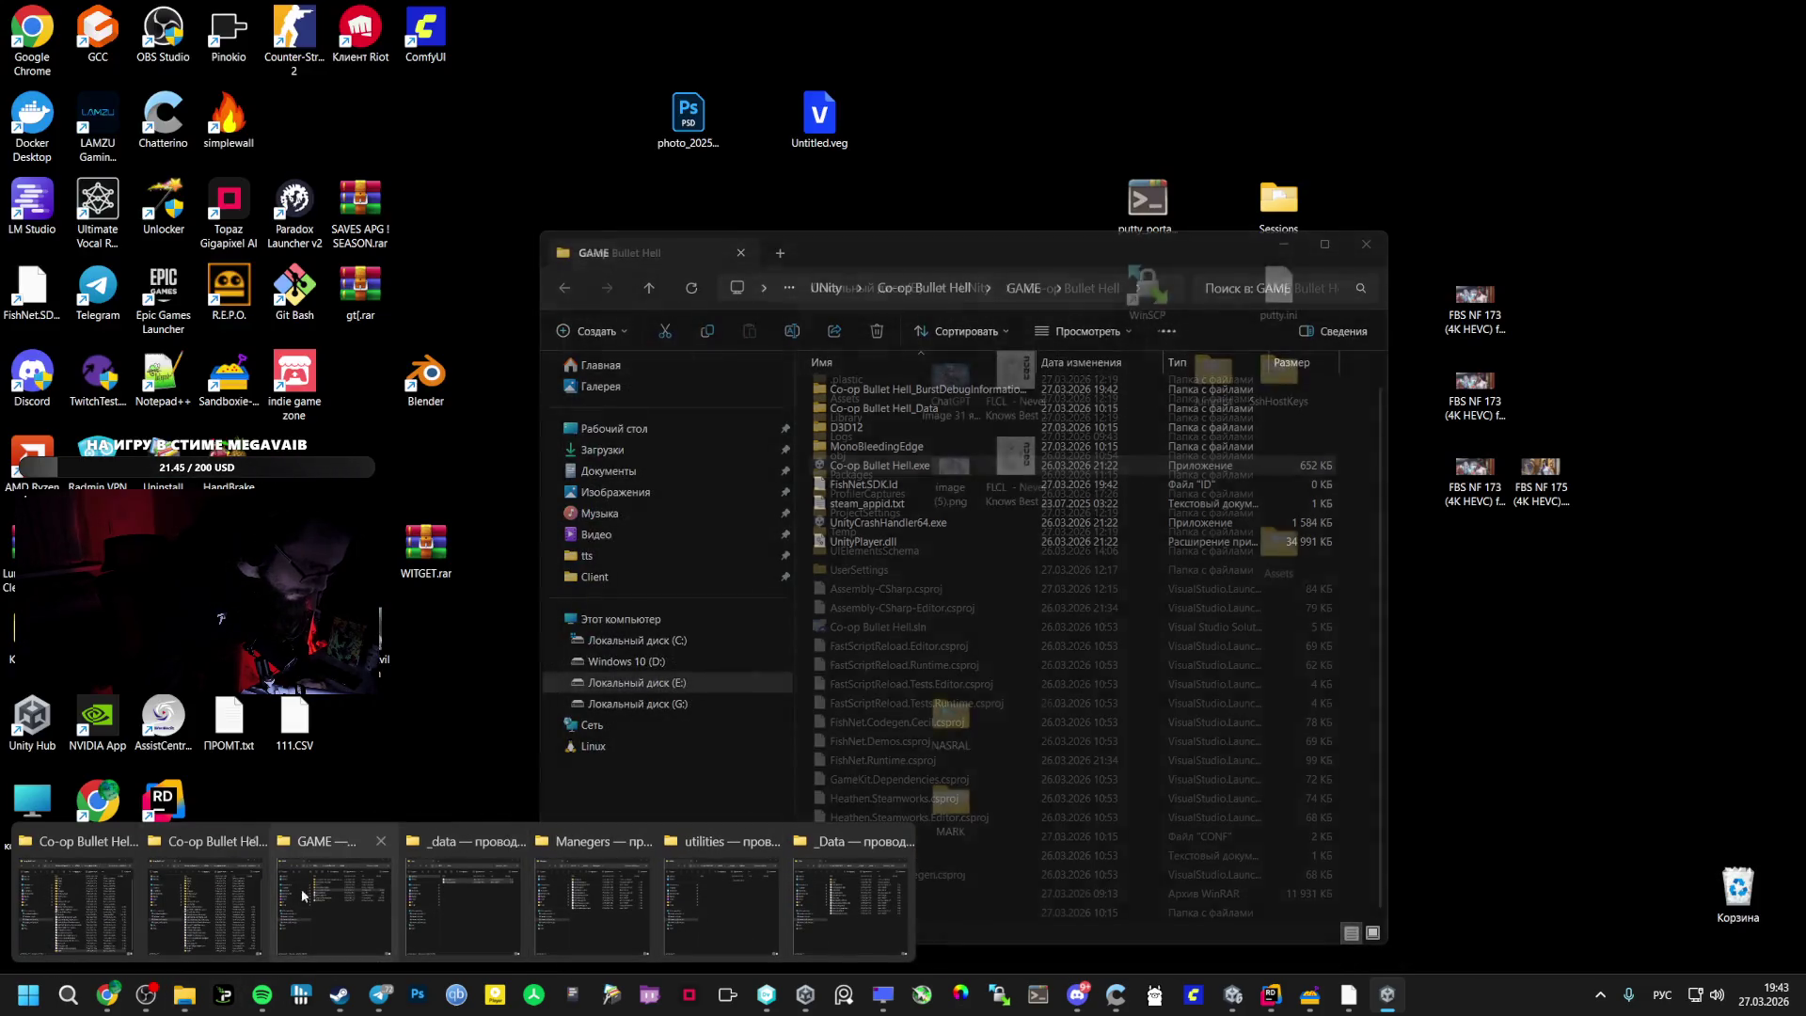
left_click(336, 894)
mouse_move(1028, 623)
left_mouse_down()
mouse_move(903, 383)
mouse_move(907, 403)
left_mouse_up()
right_click(884, 489)
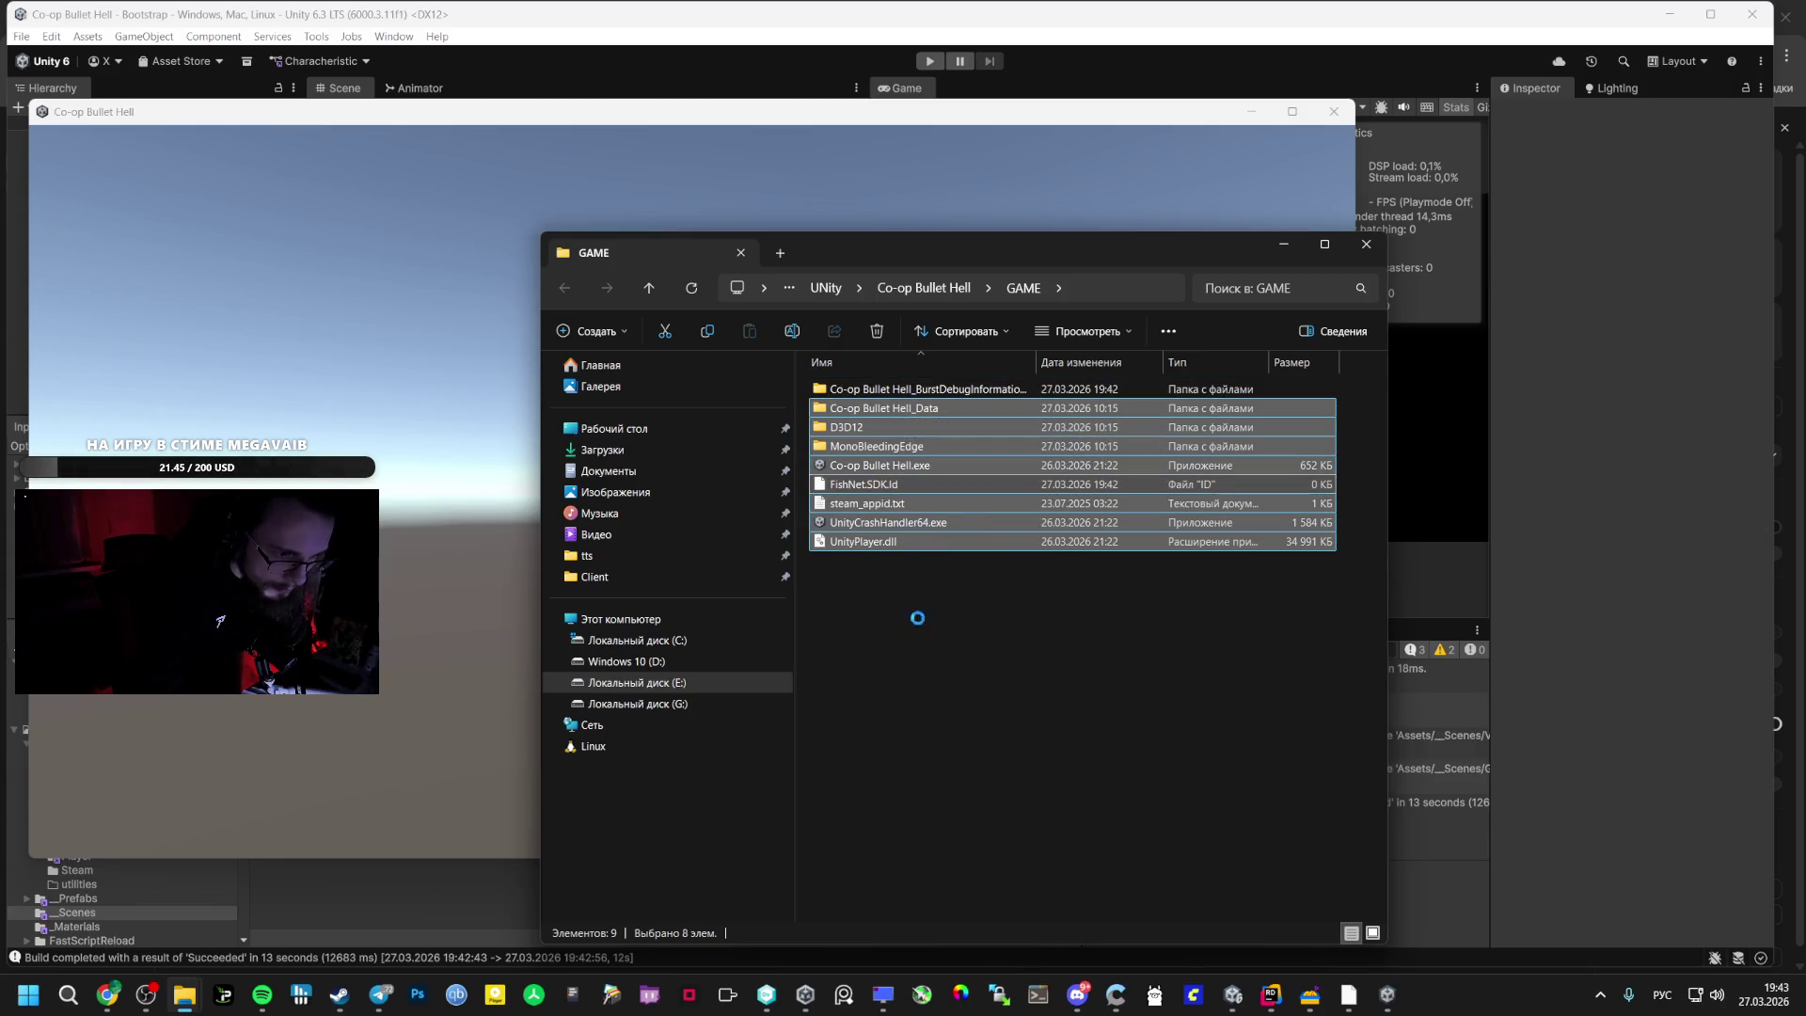
mouse_move(988, 502)
left_click(1317, 522)
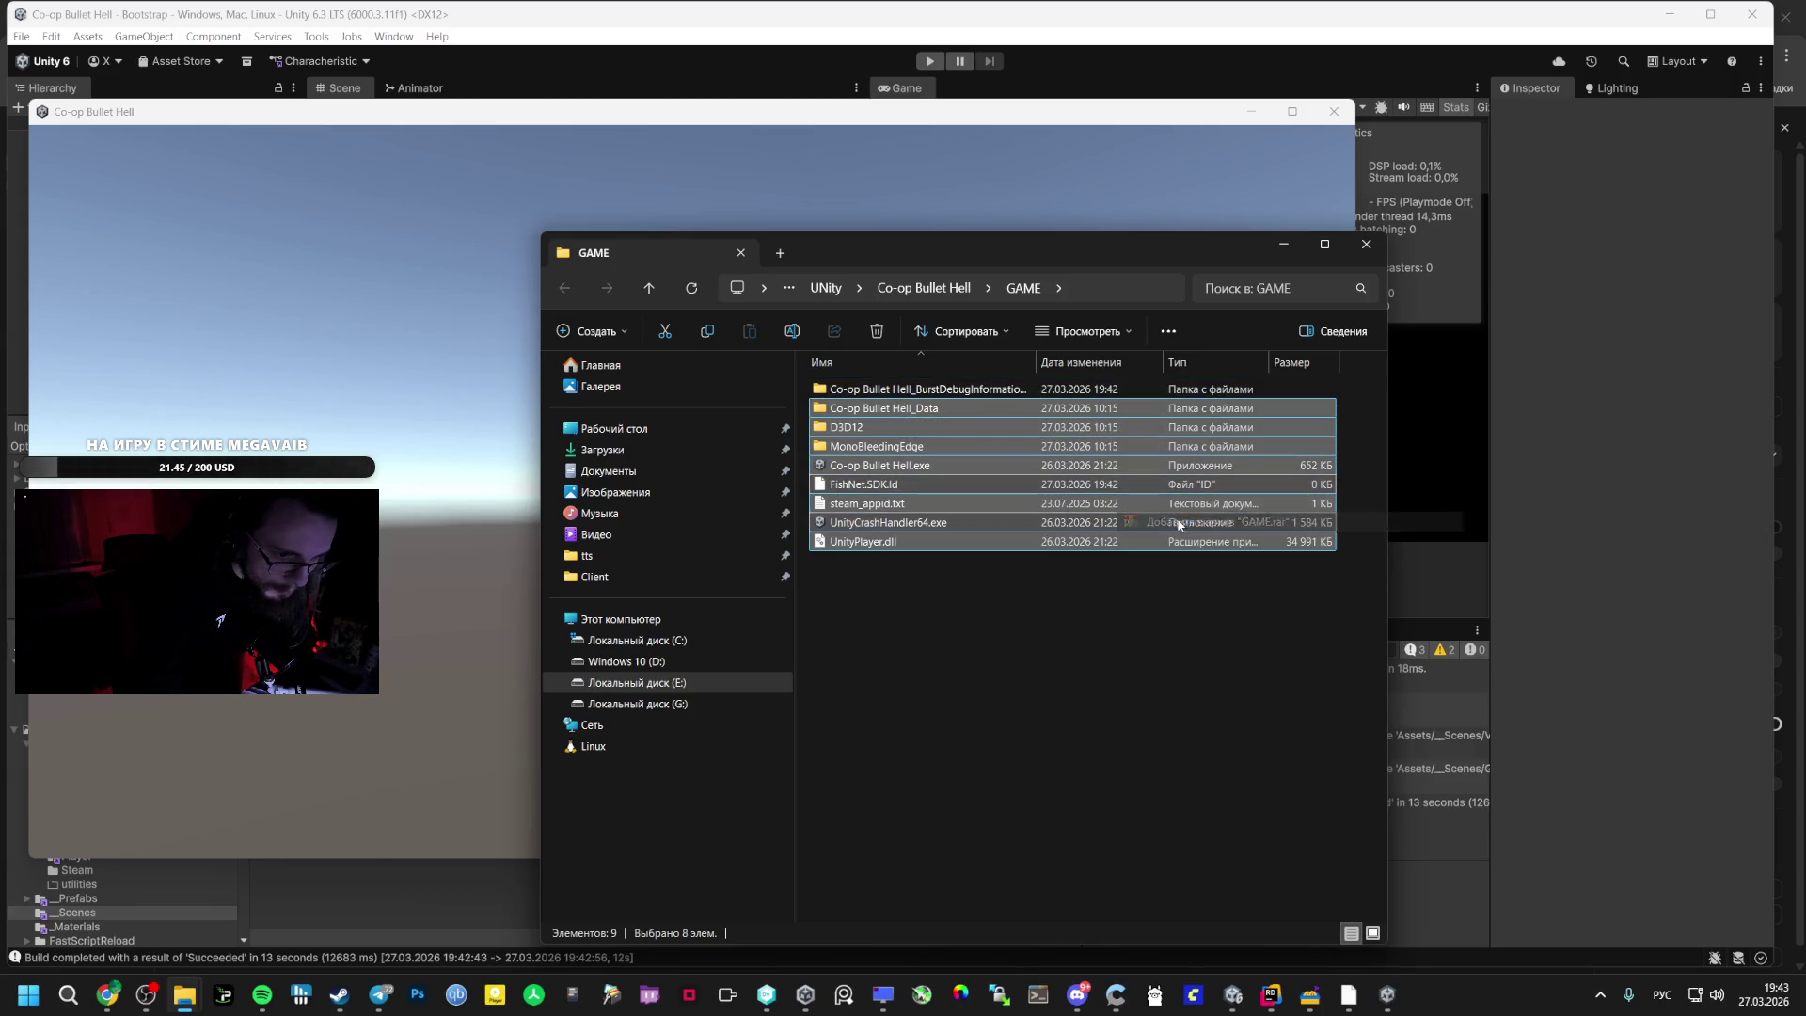
left_click(761, 177)
- Select the new GAME.rar archive, then switch back to the other open windows
key("alt+Tab")
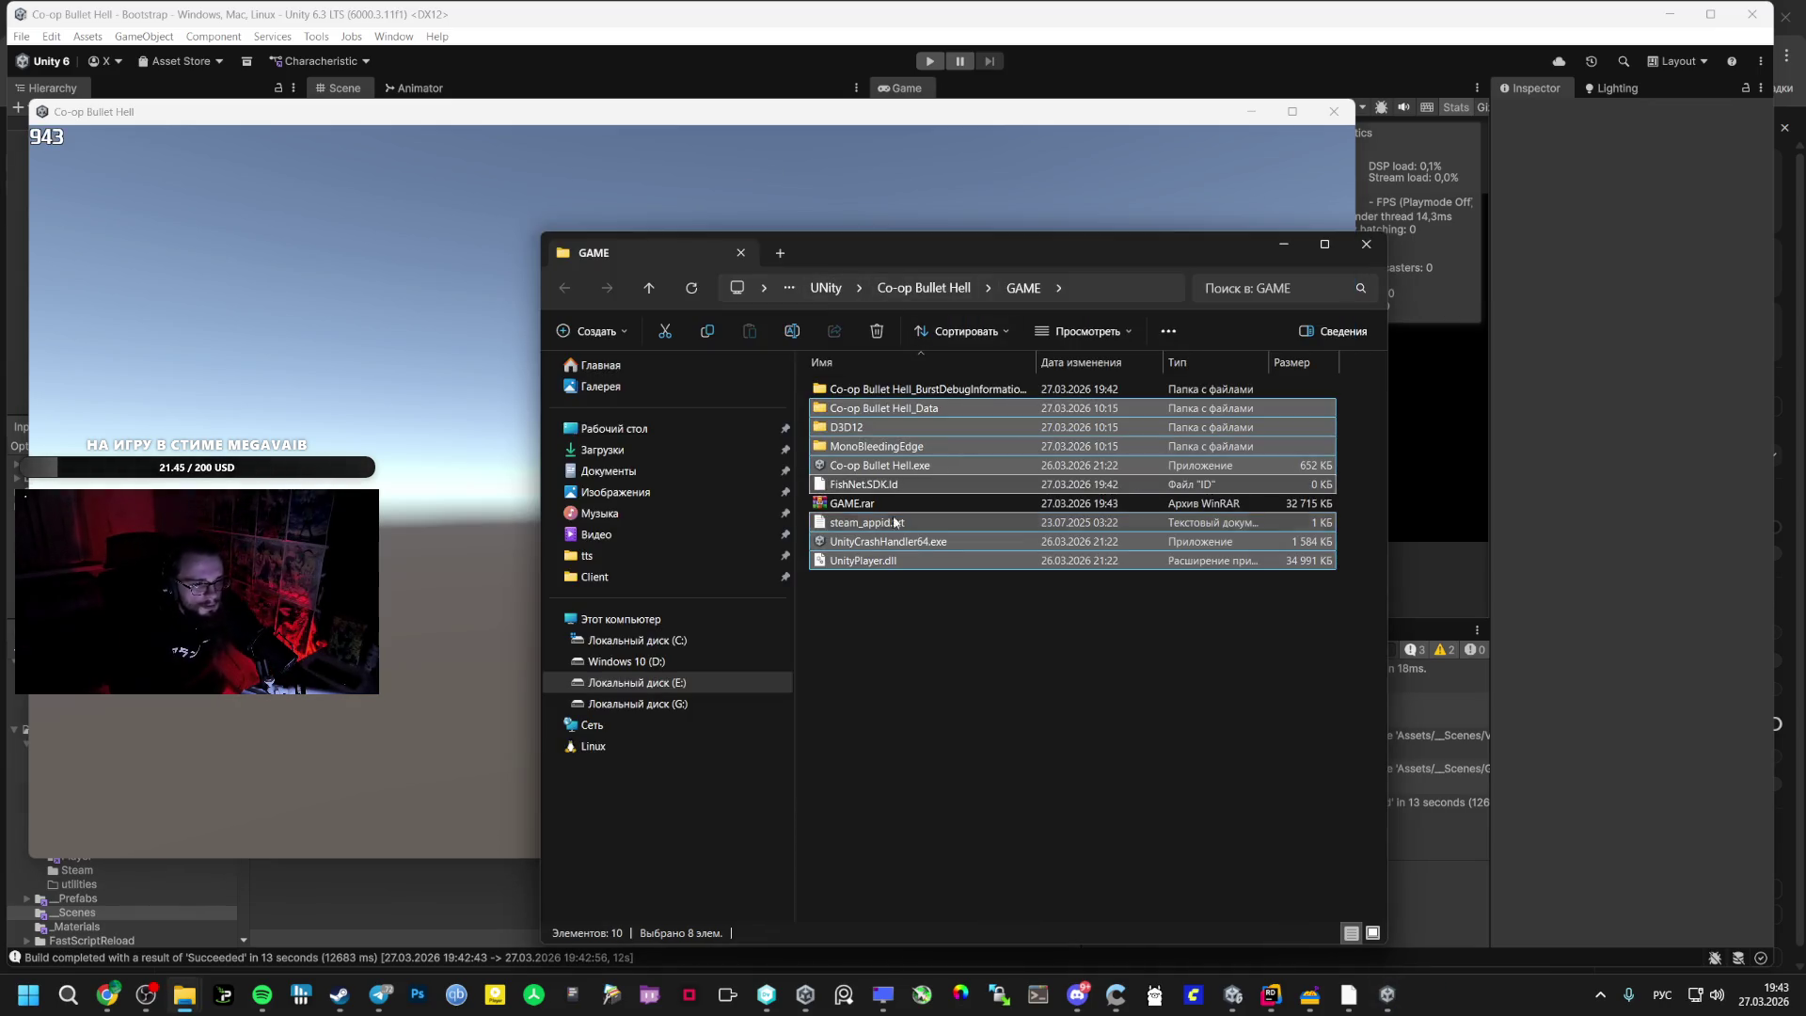
left_click(840, 506)
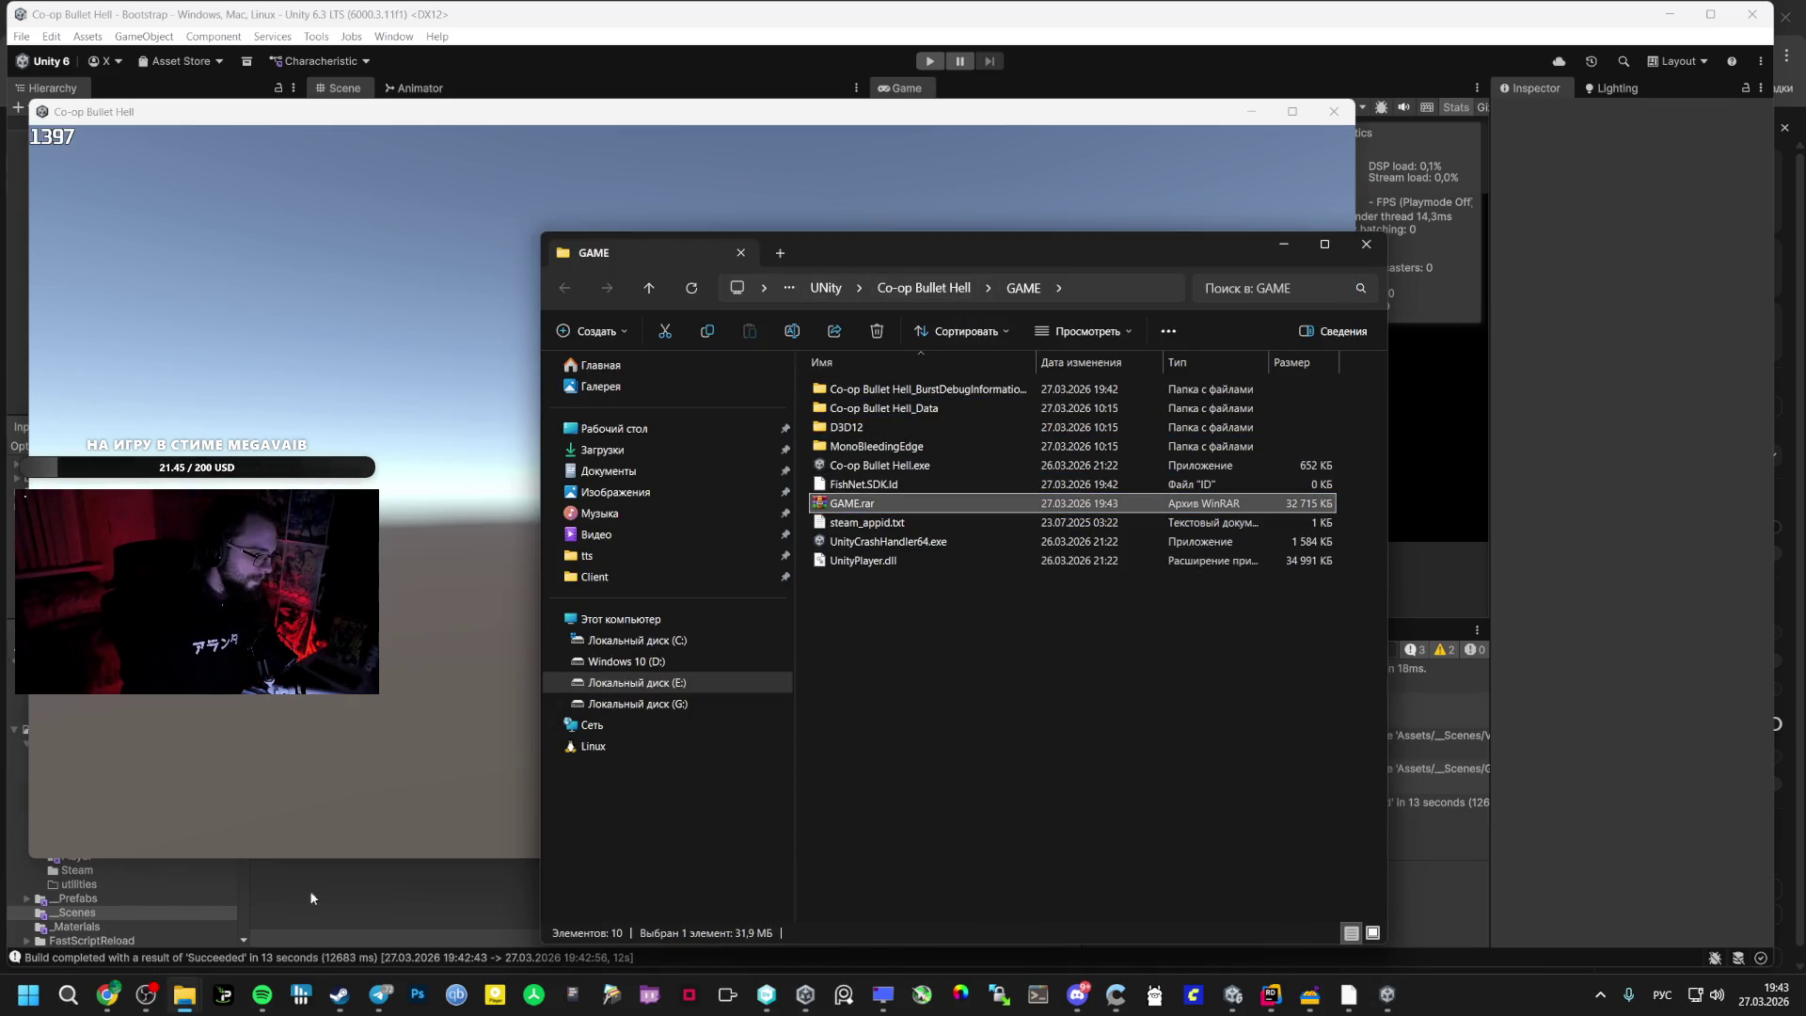
left_click(390, 997)
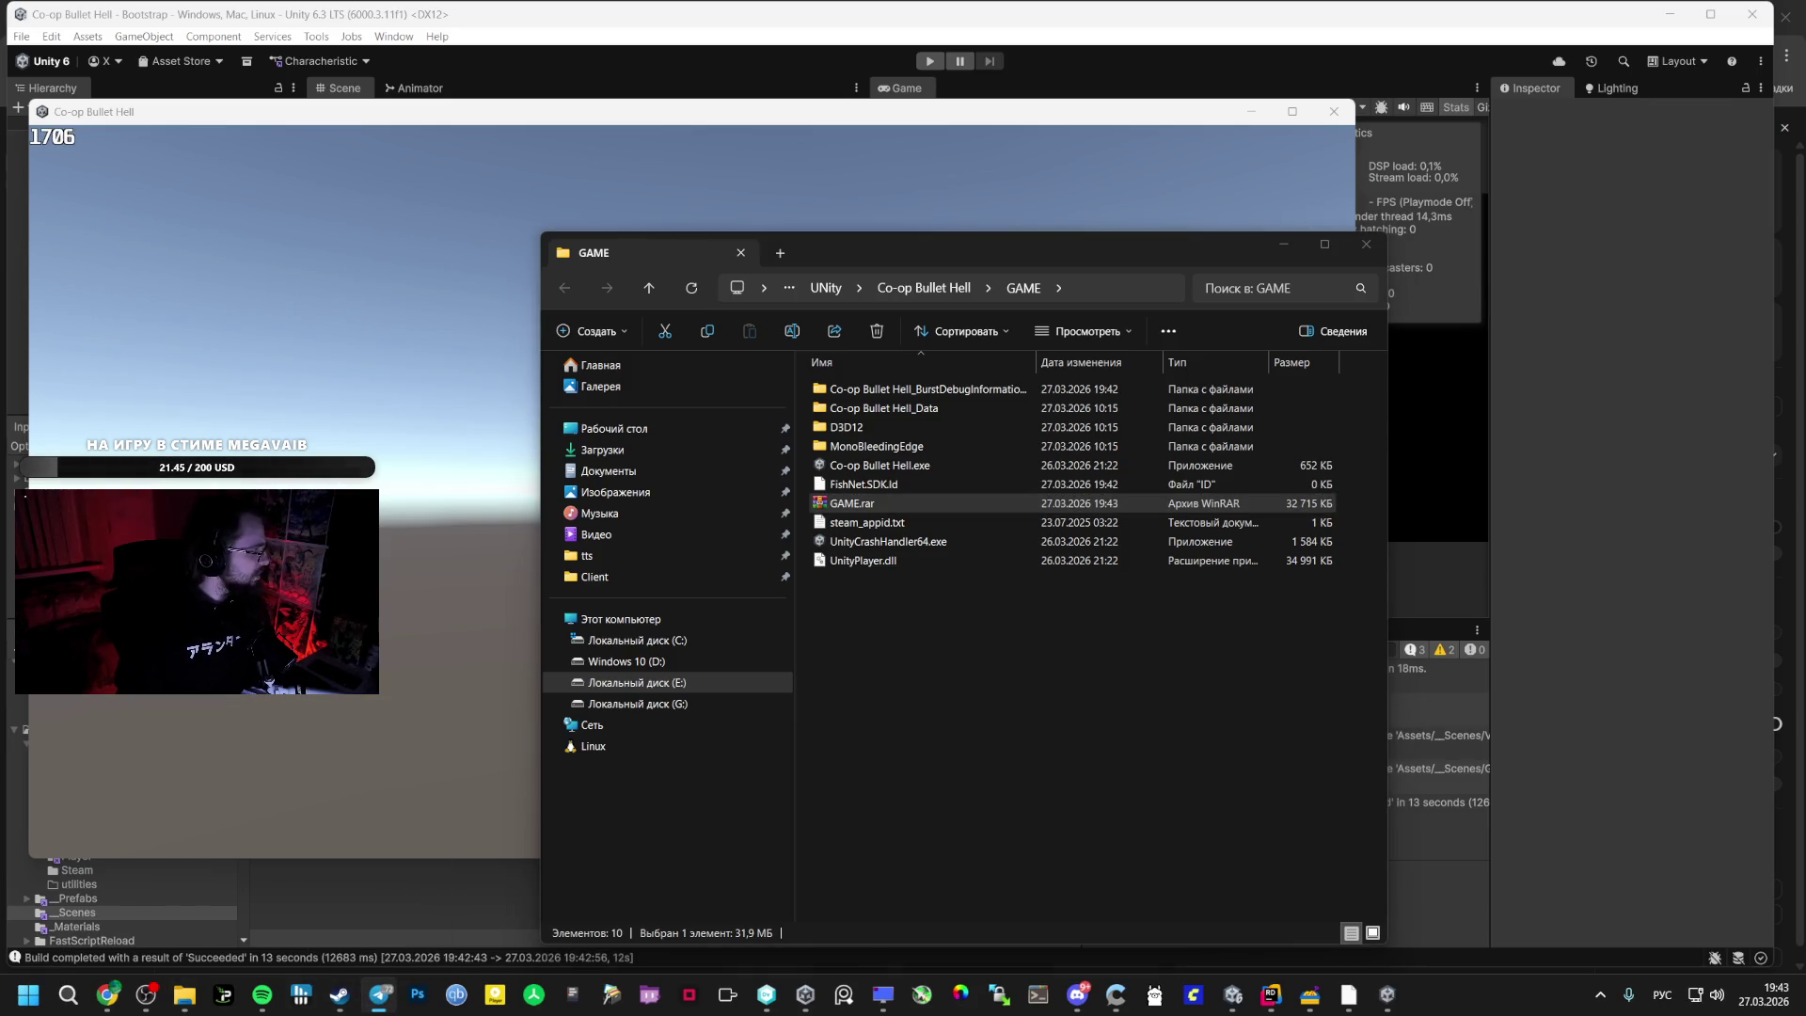
key("alt+Tab")
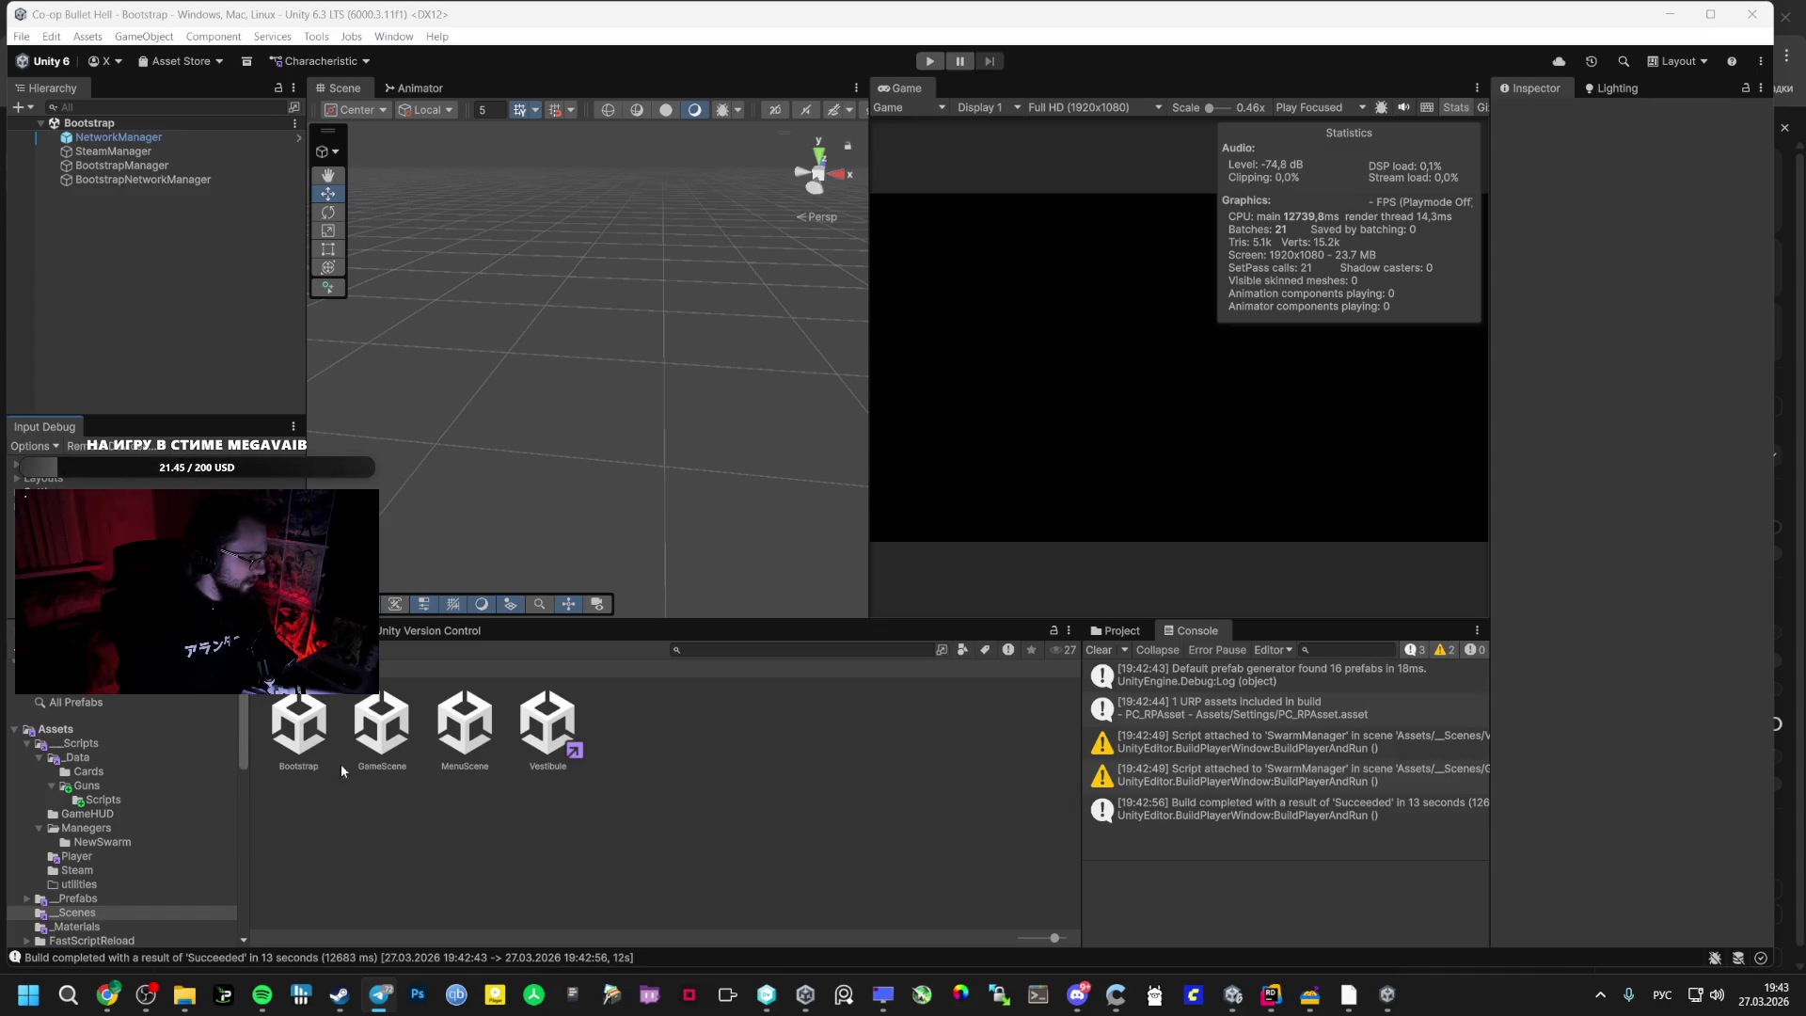
- Open a new Google tab in Chrome, view the Google apps panel, then return to the GAME folder
mouse_move(107, 995)
left_click(104, 894)
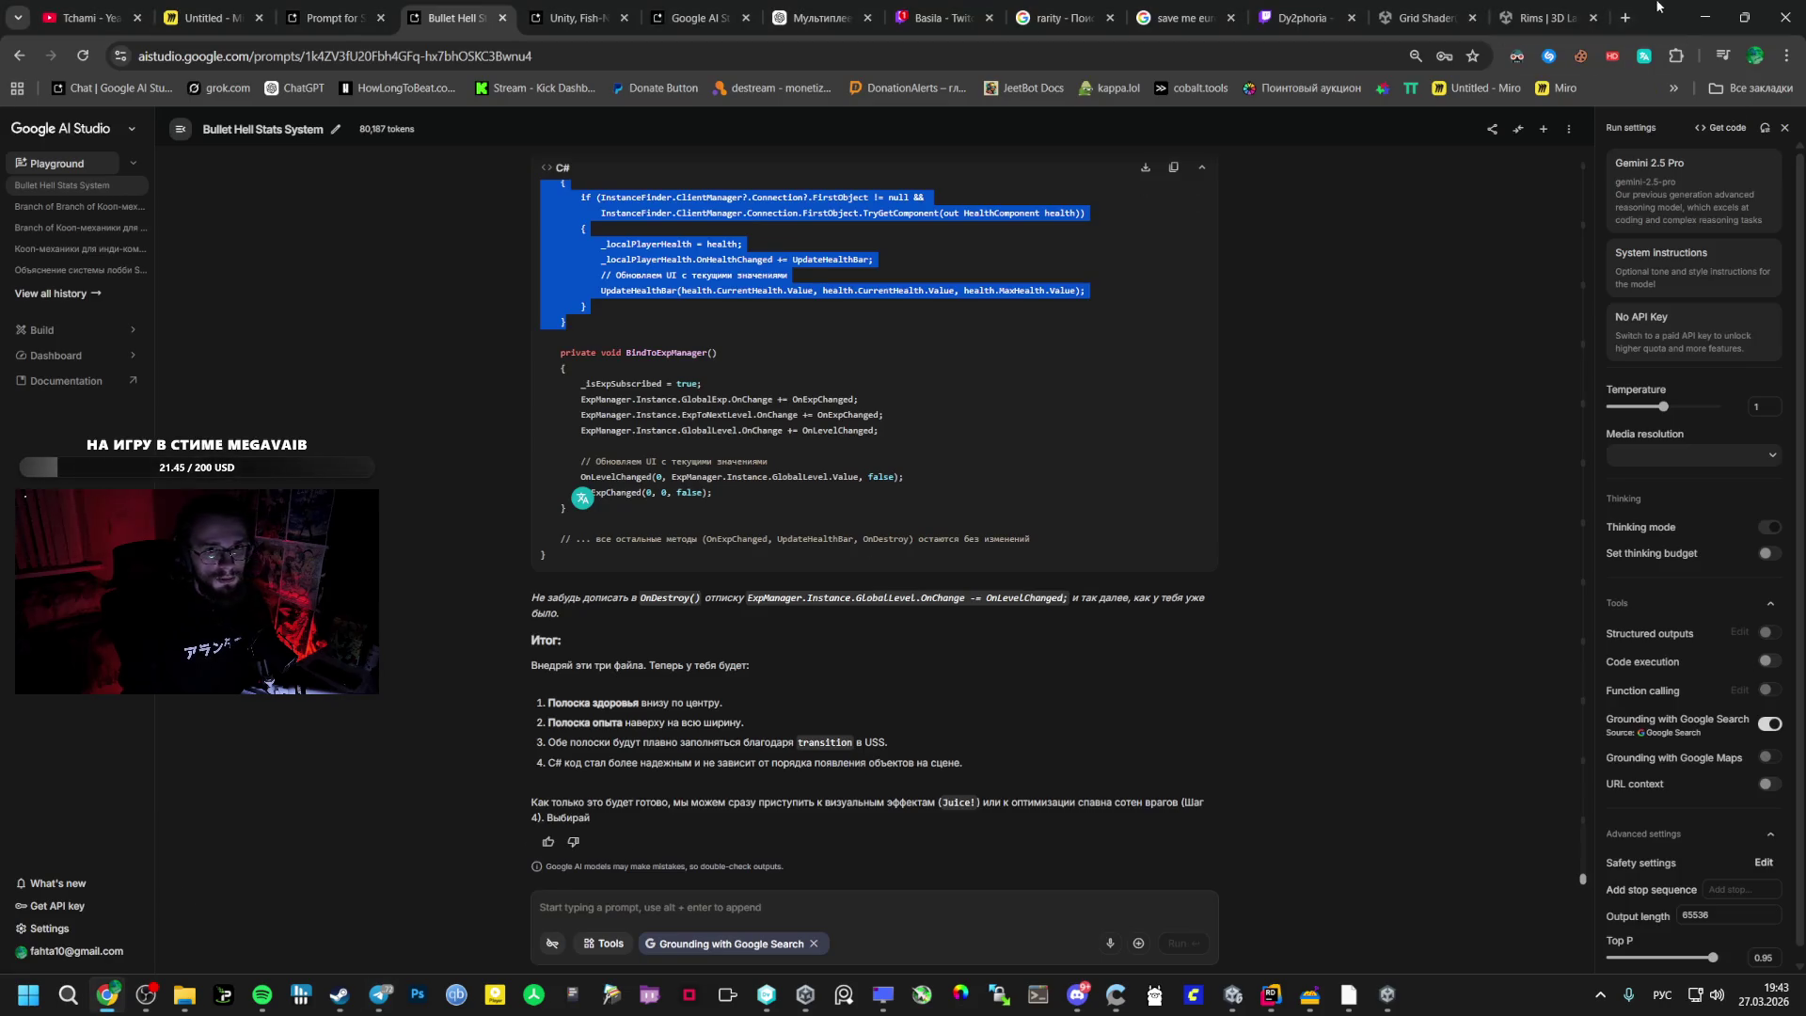
left_click(1626, 18)
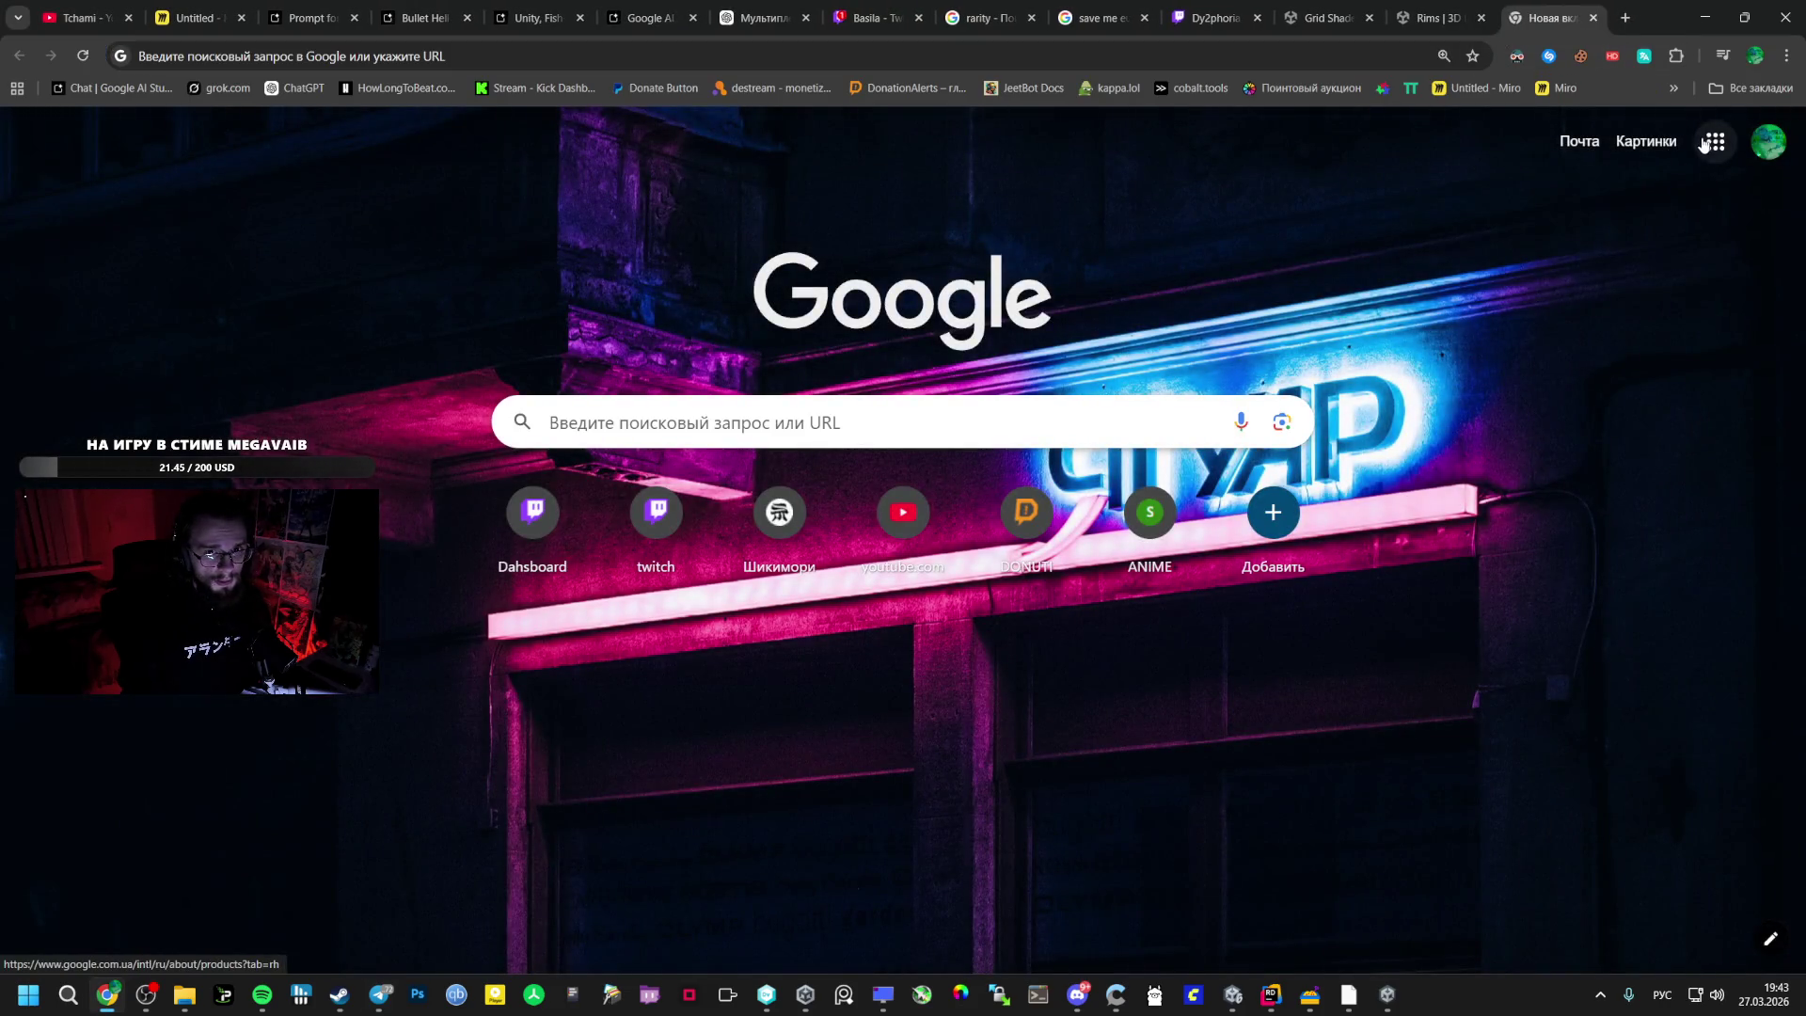
left_click(1705, 143)
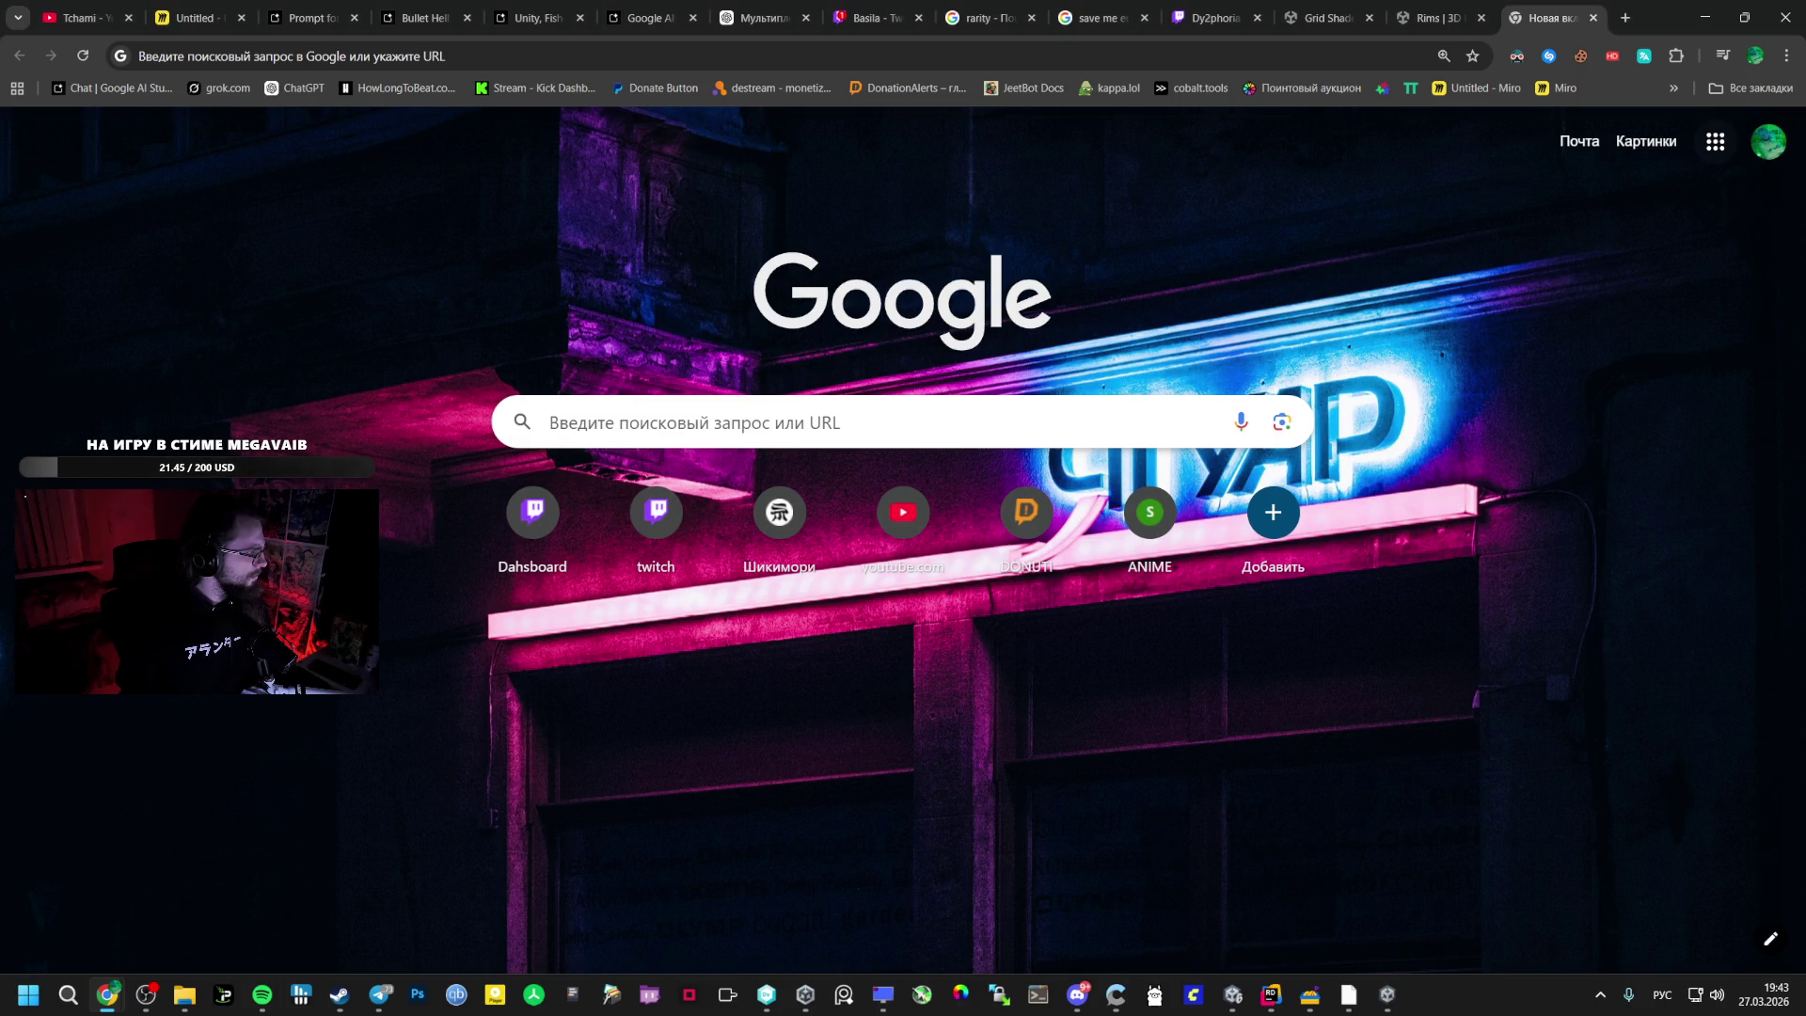
key("alt+Tab")
key("alt+Tab")
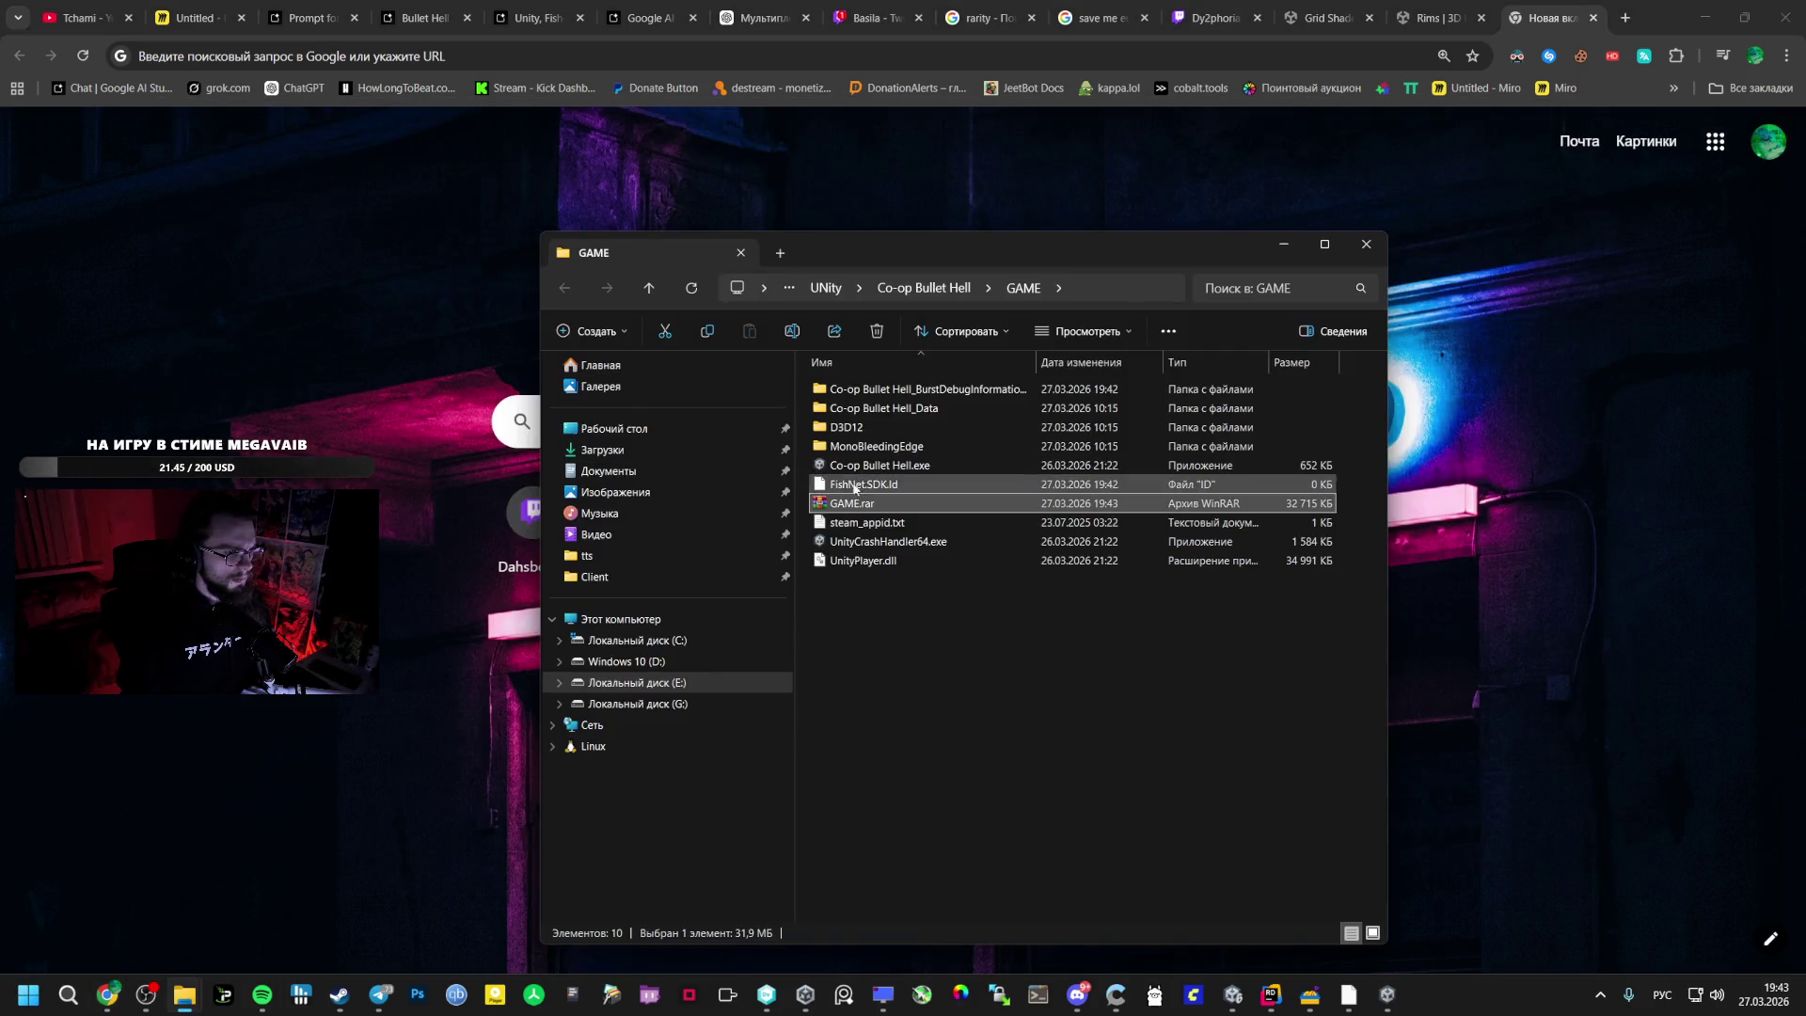
- Bring the running Co-op Bullet Hell build window to the front from the taskbar
key("alt+Tab")
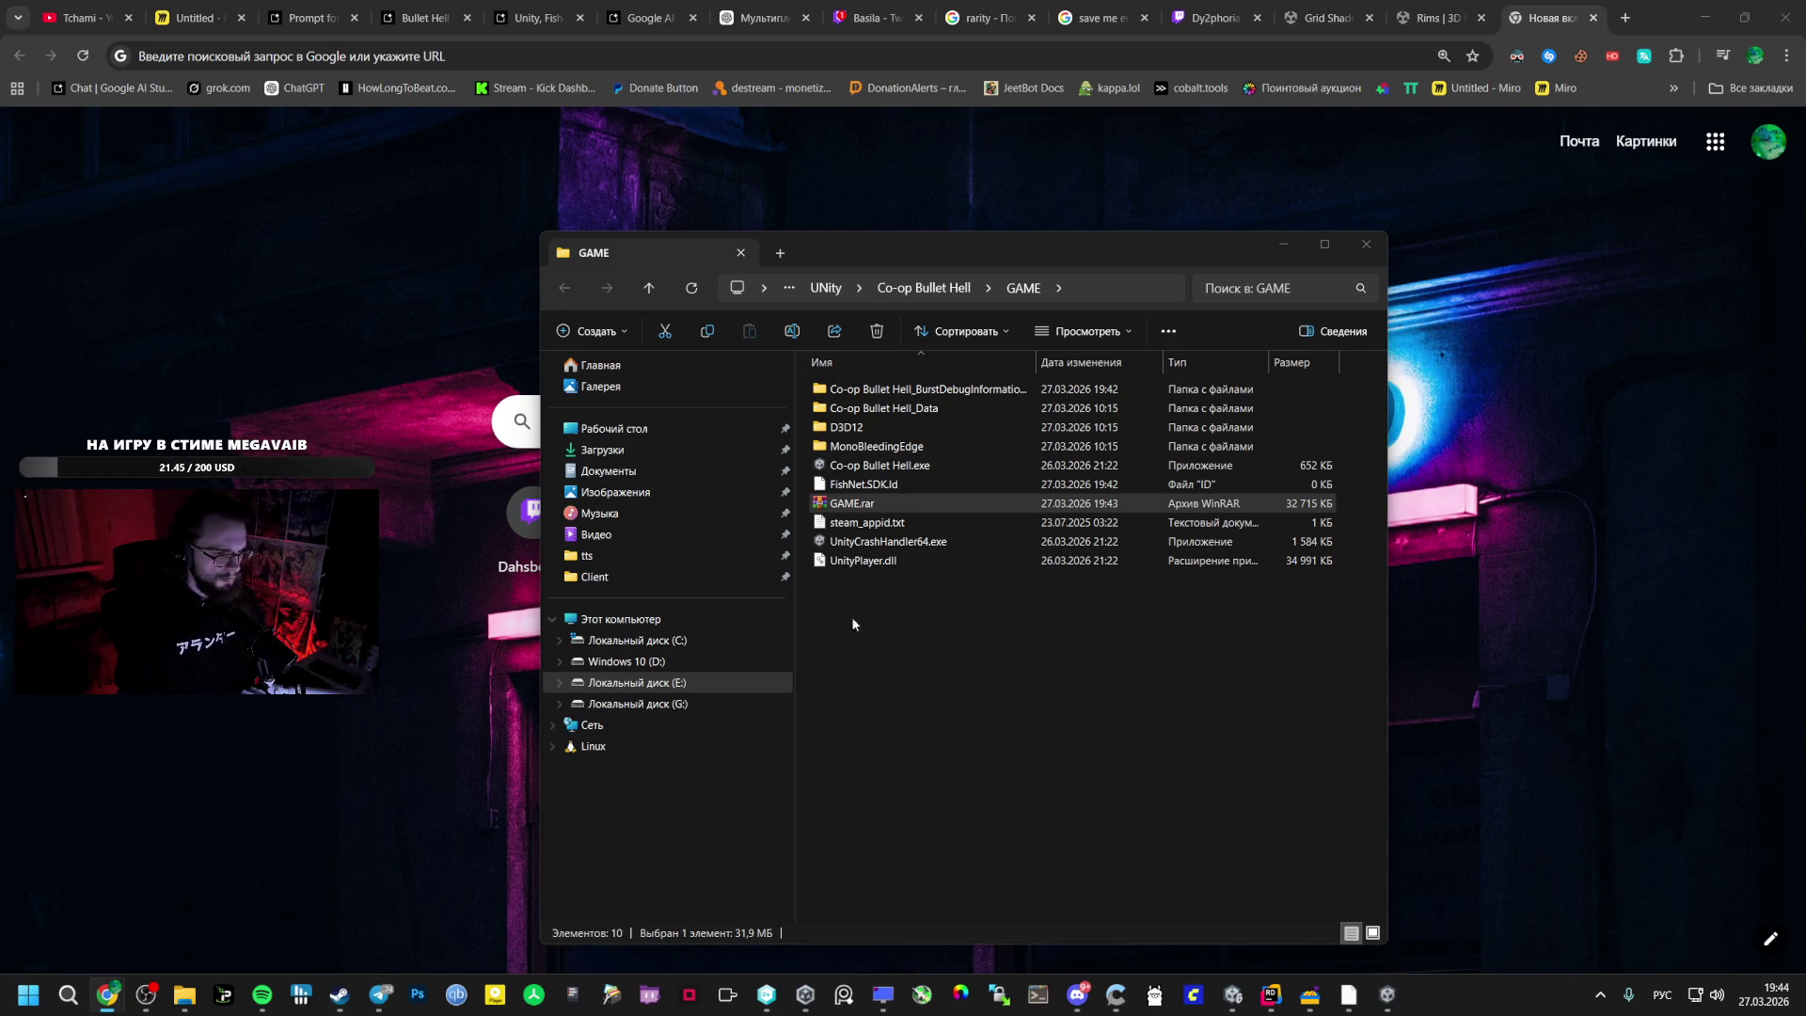
mouse_move(1387, 995)
left_click(1319, 956)
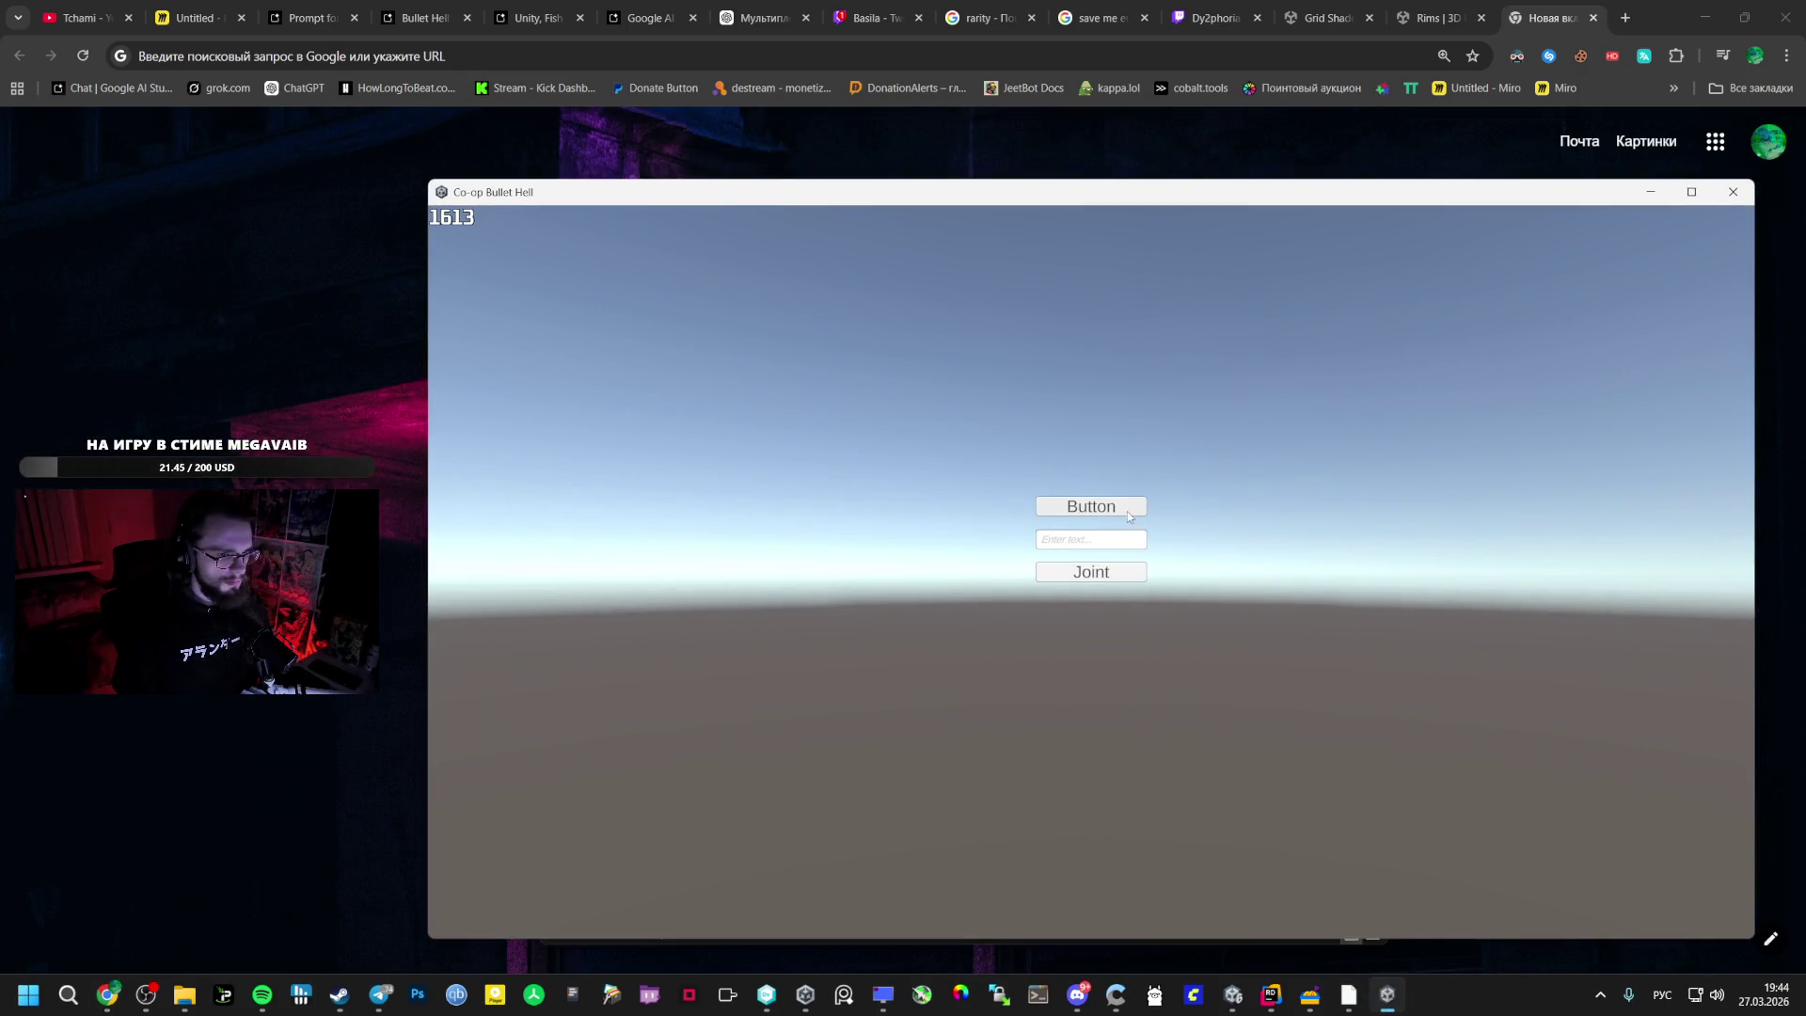
- Start a match, take Orbital Weapon twice, toggle the stats panel, then switch to the Miro board
left_click(1127, 511)
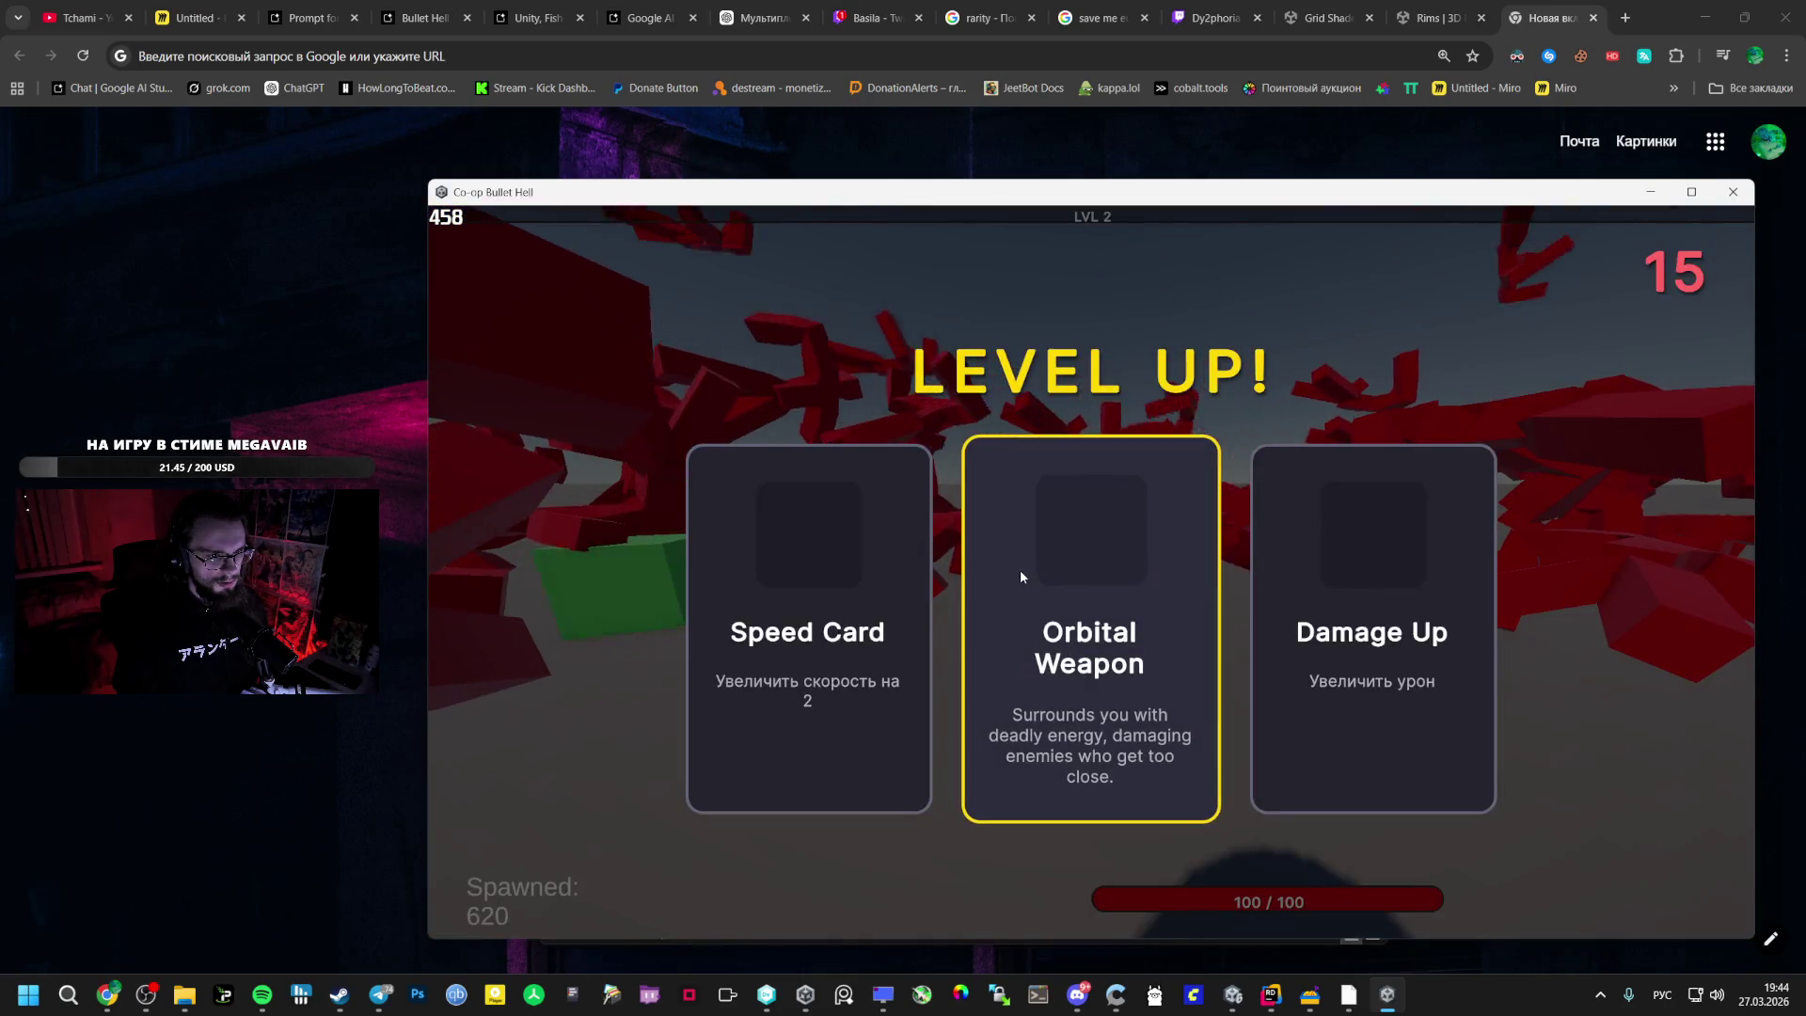
left_click(1089, 584)
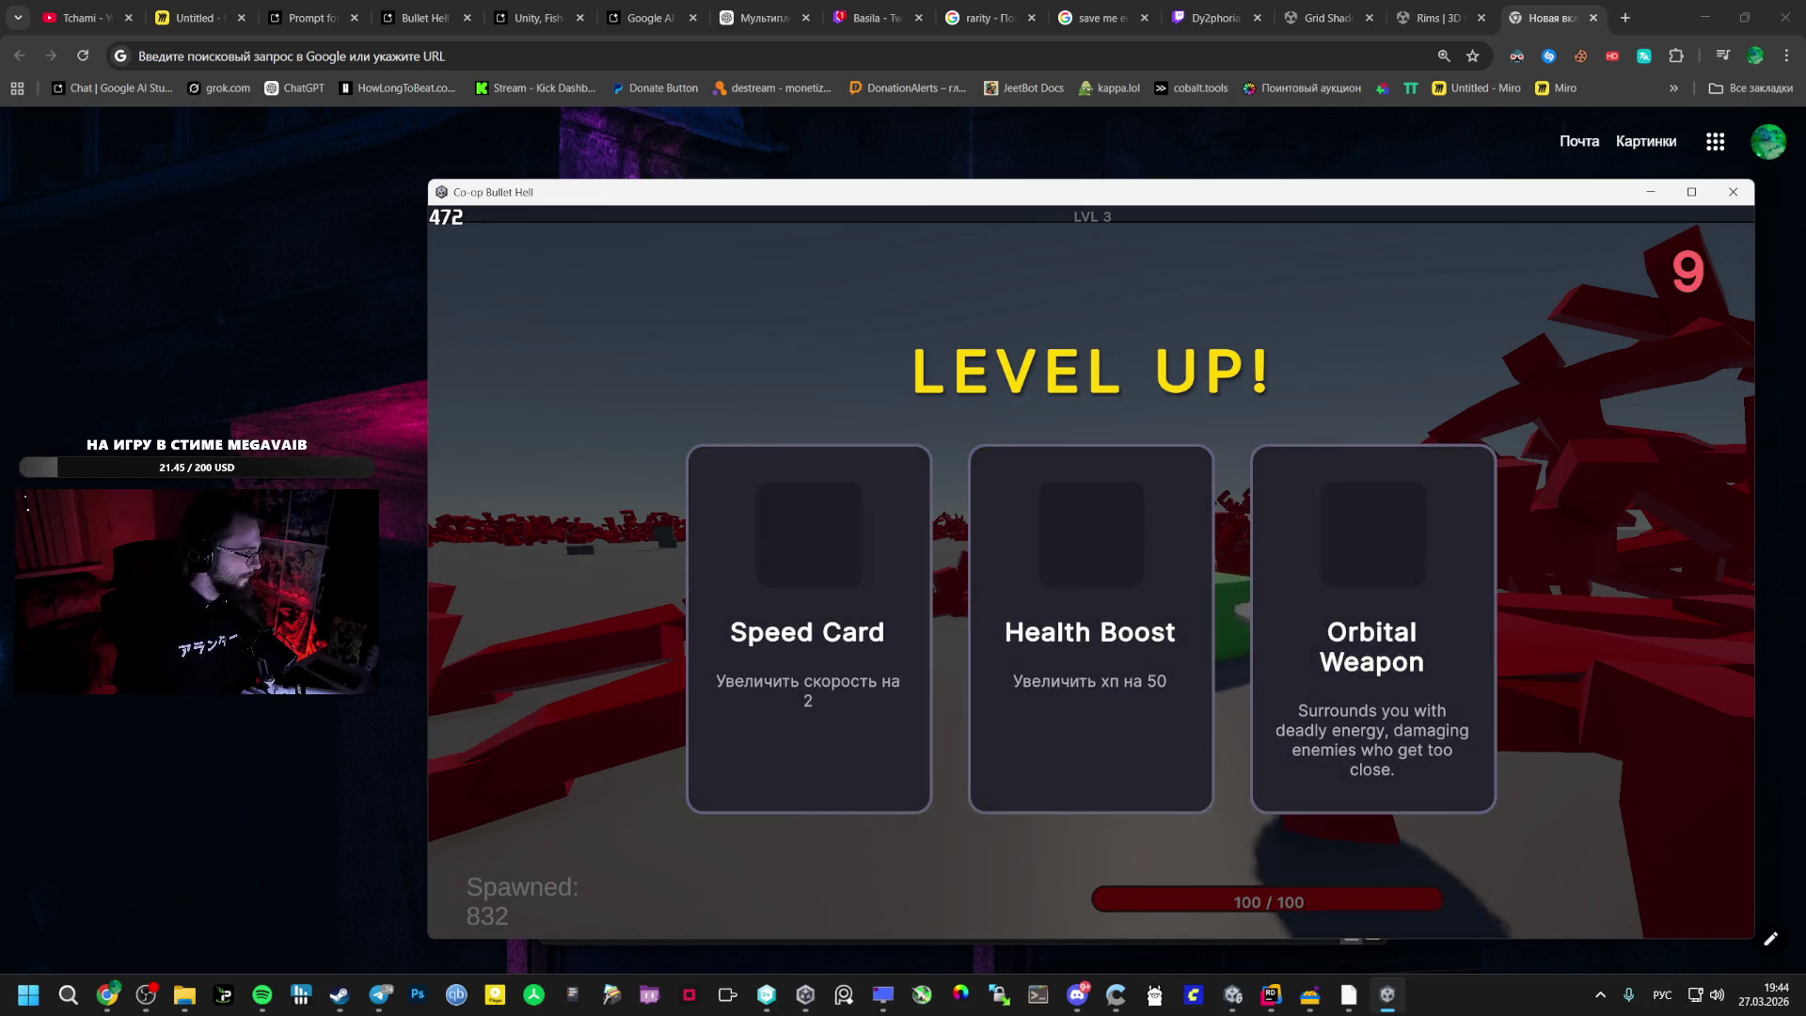
left_click(1375, 563)
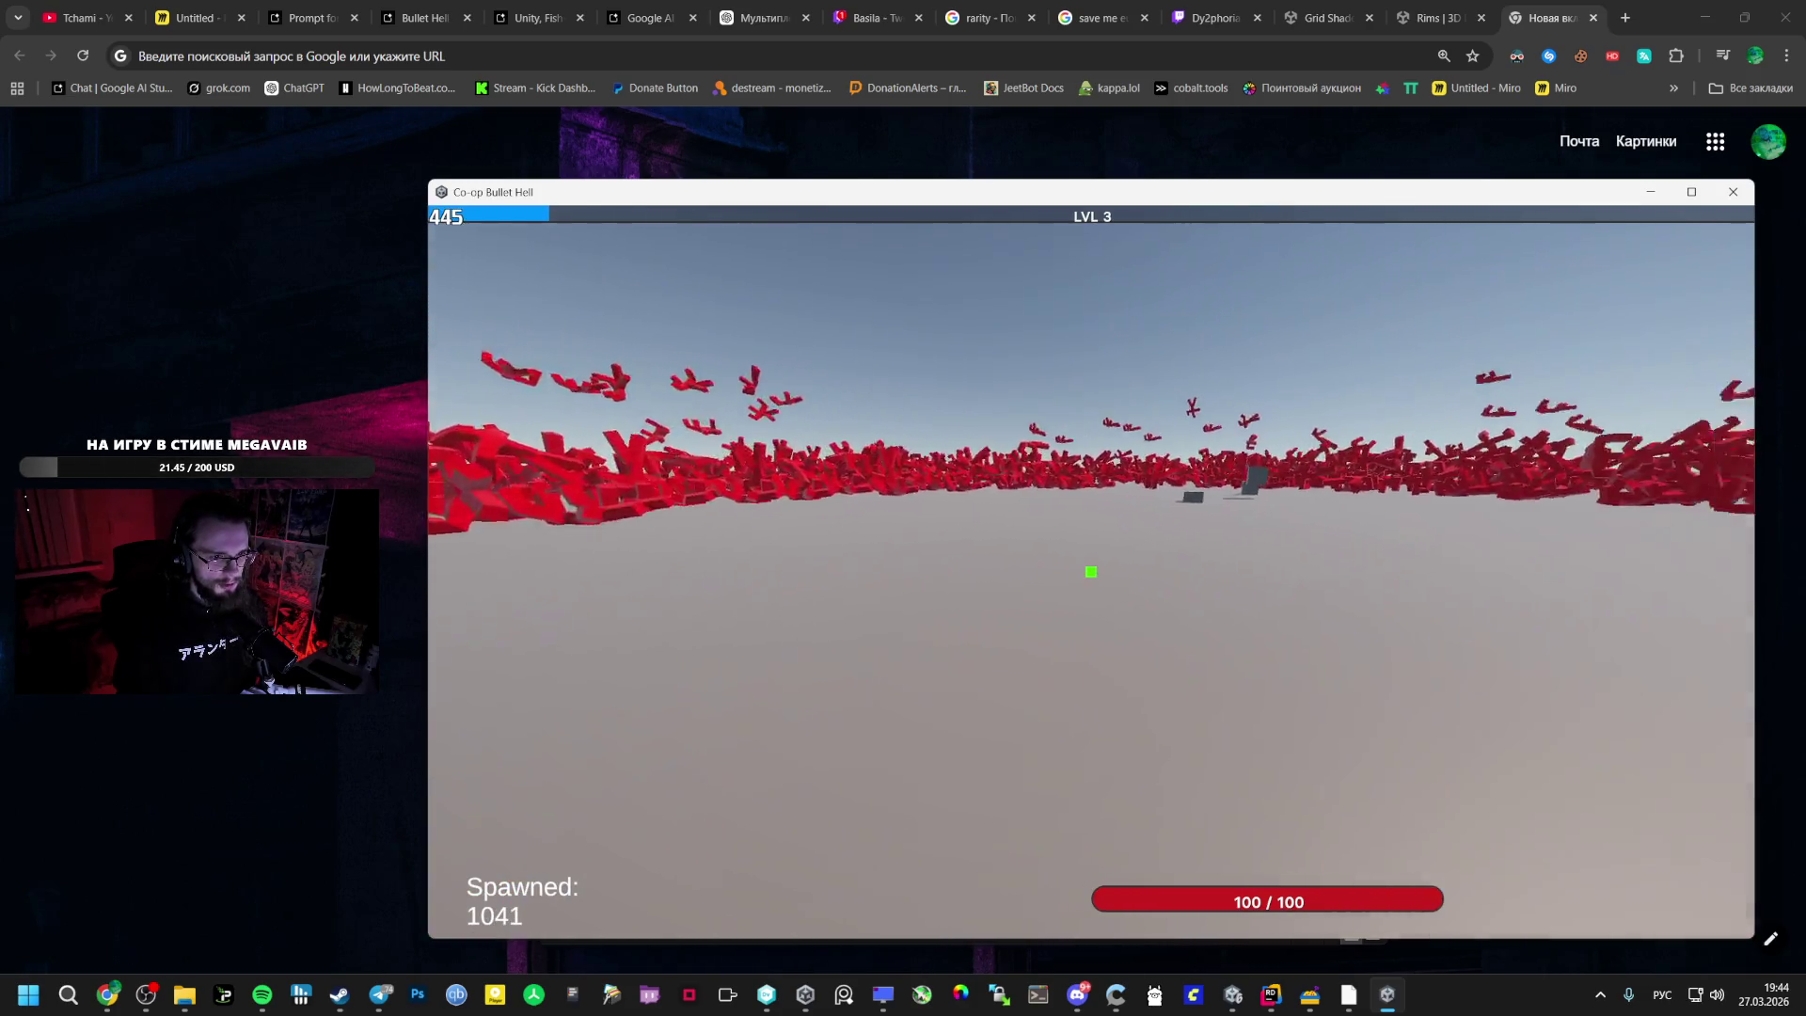
key("Tab")
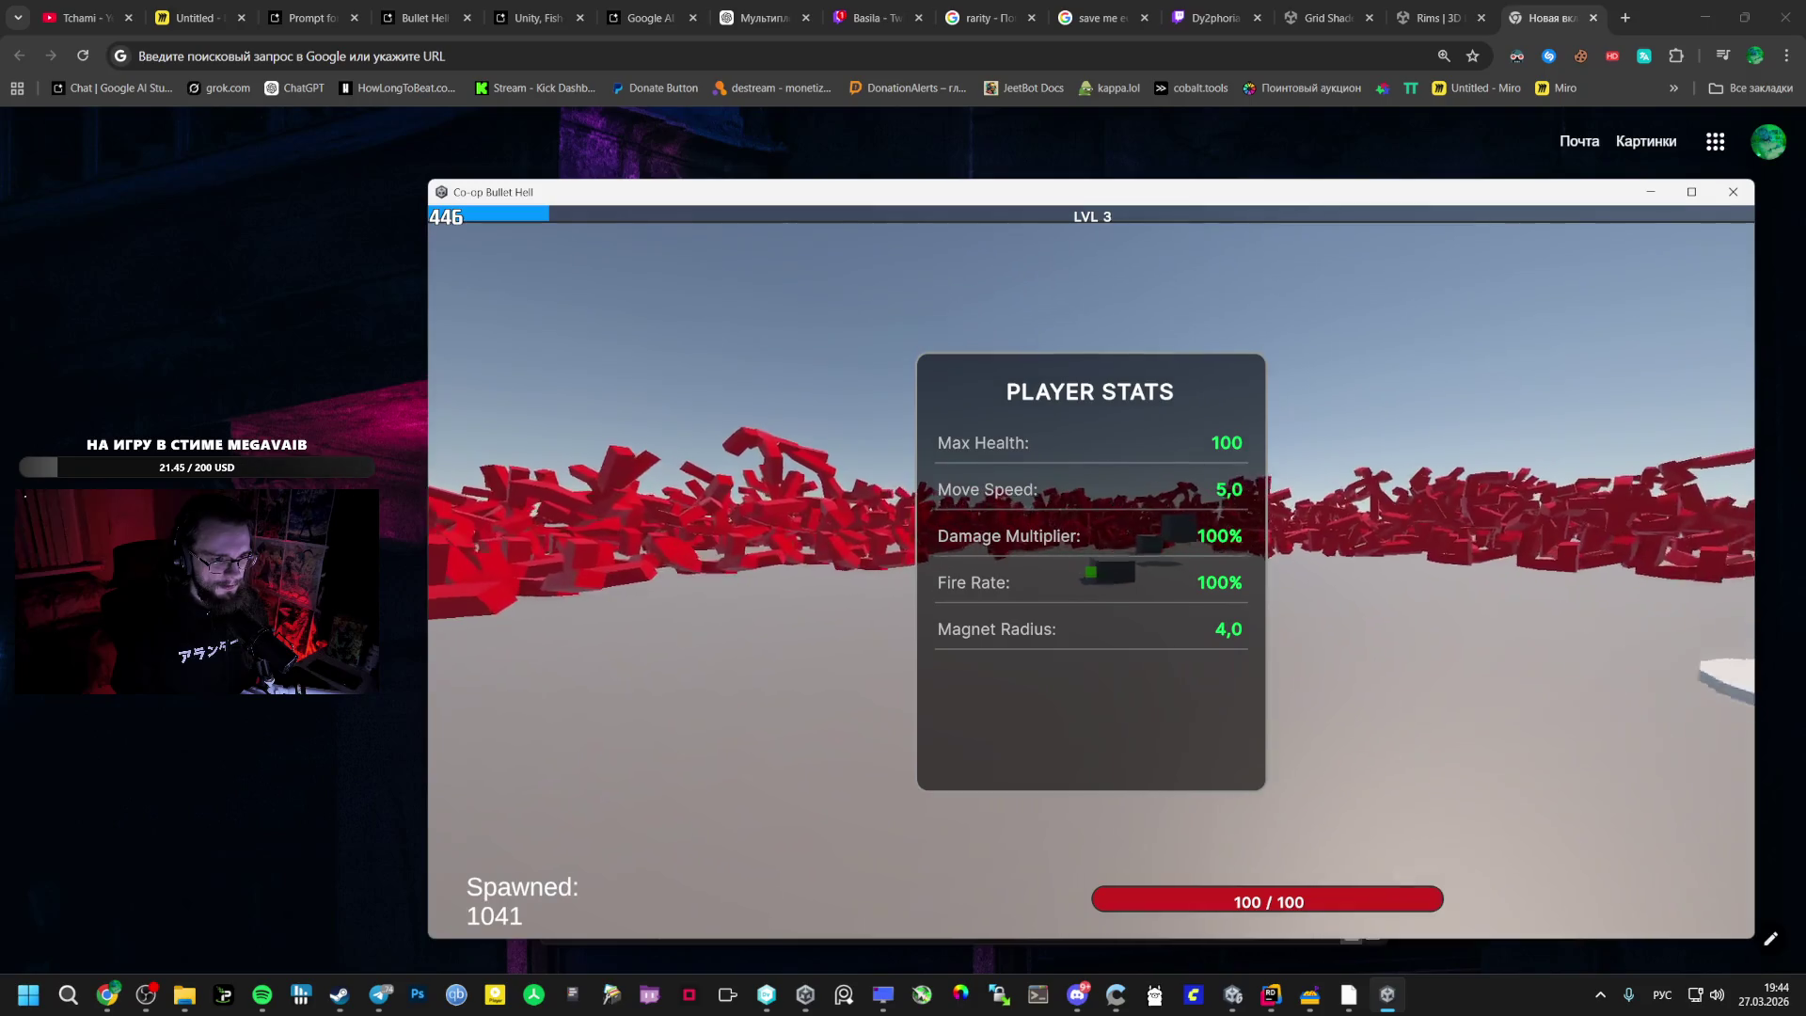
key("Tab")
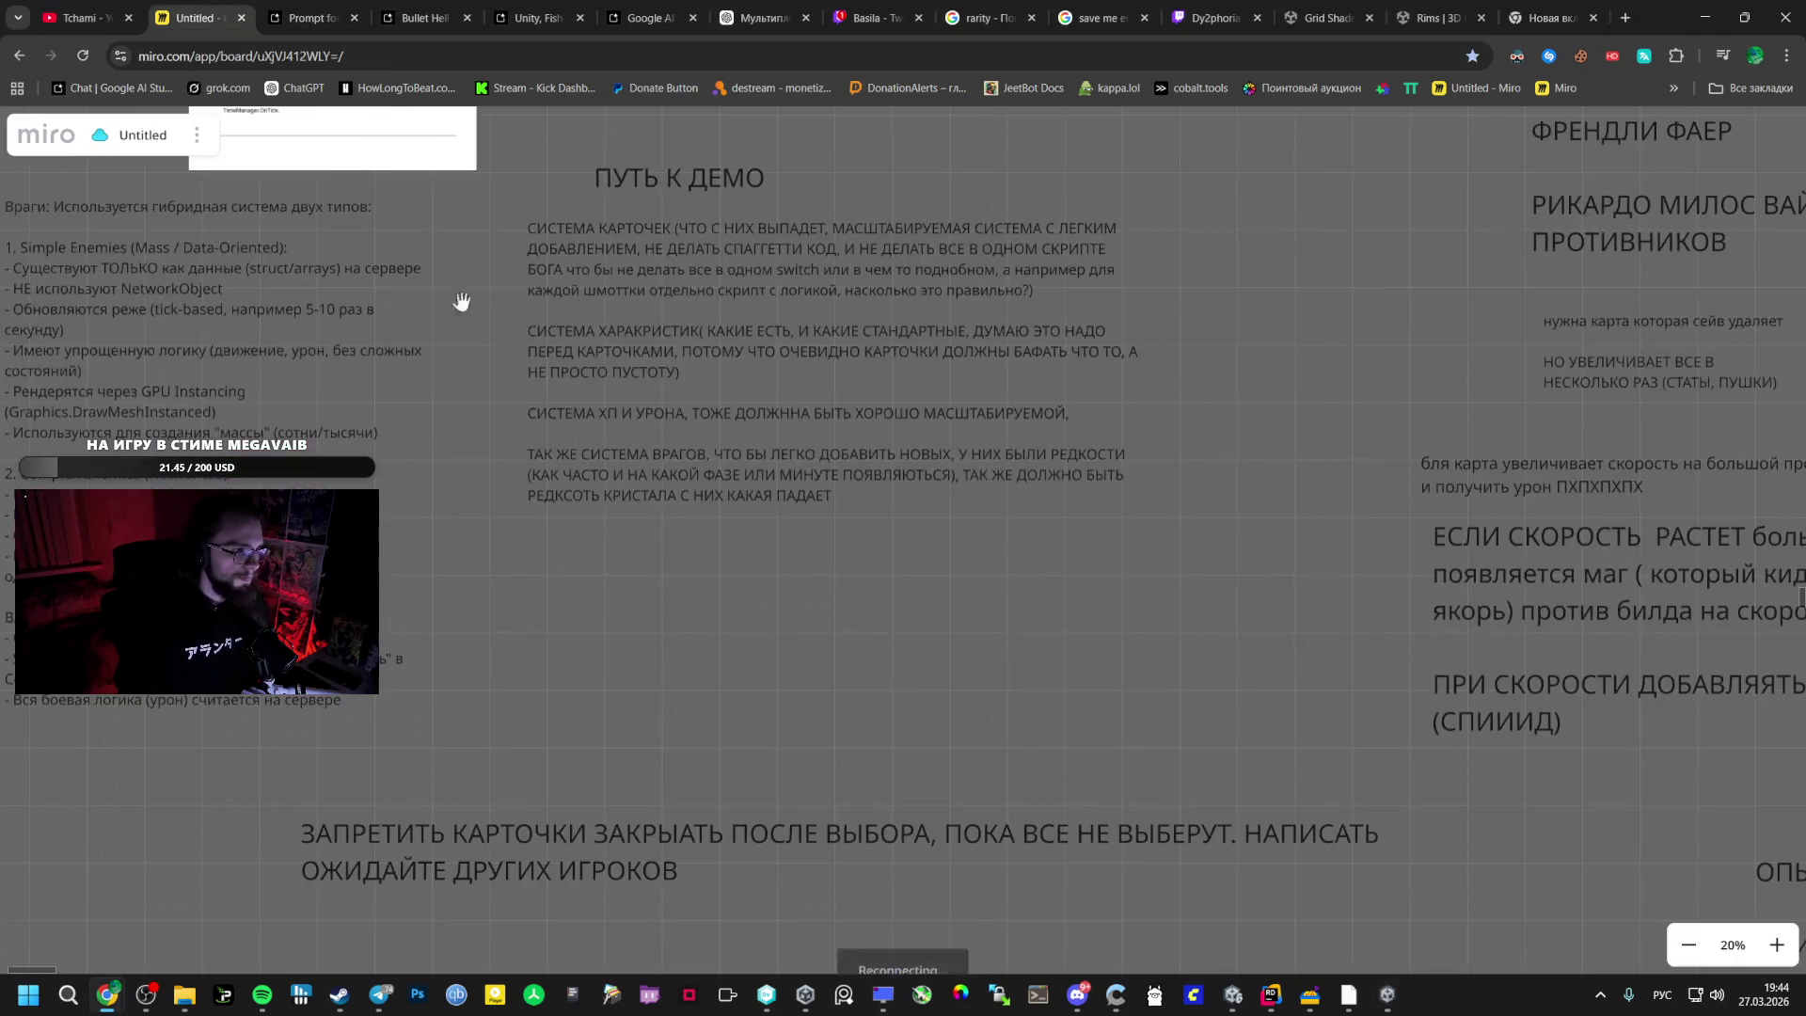
left_click(197, 18)
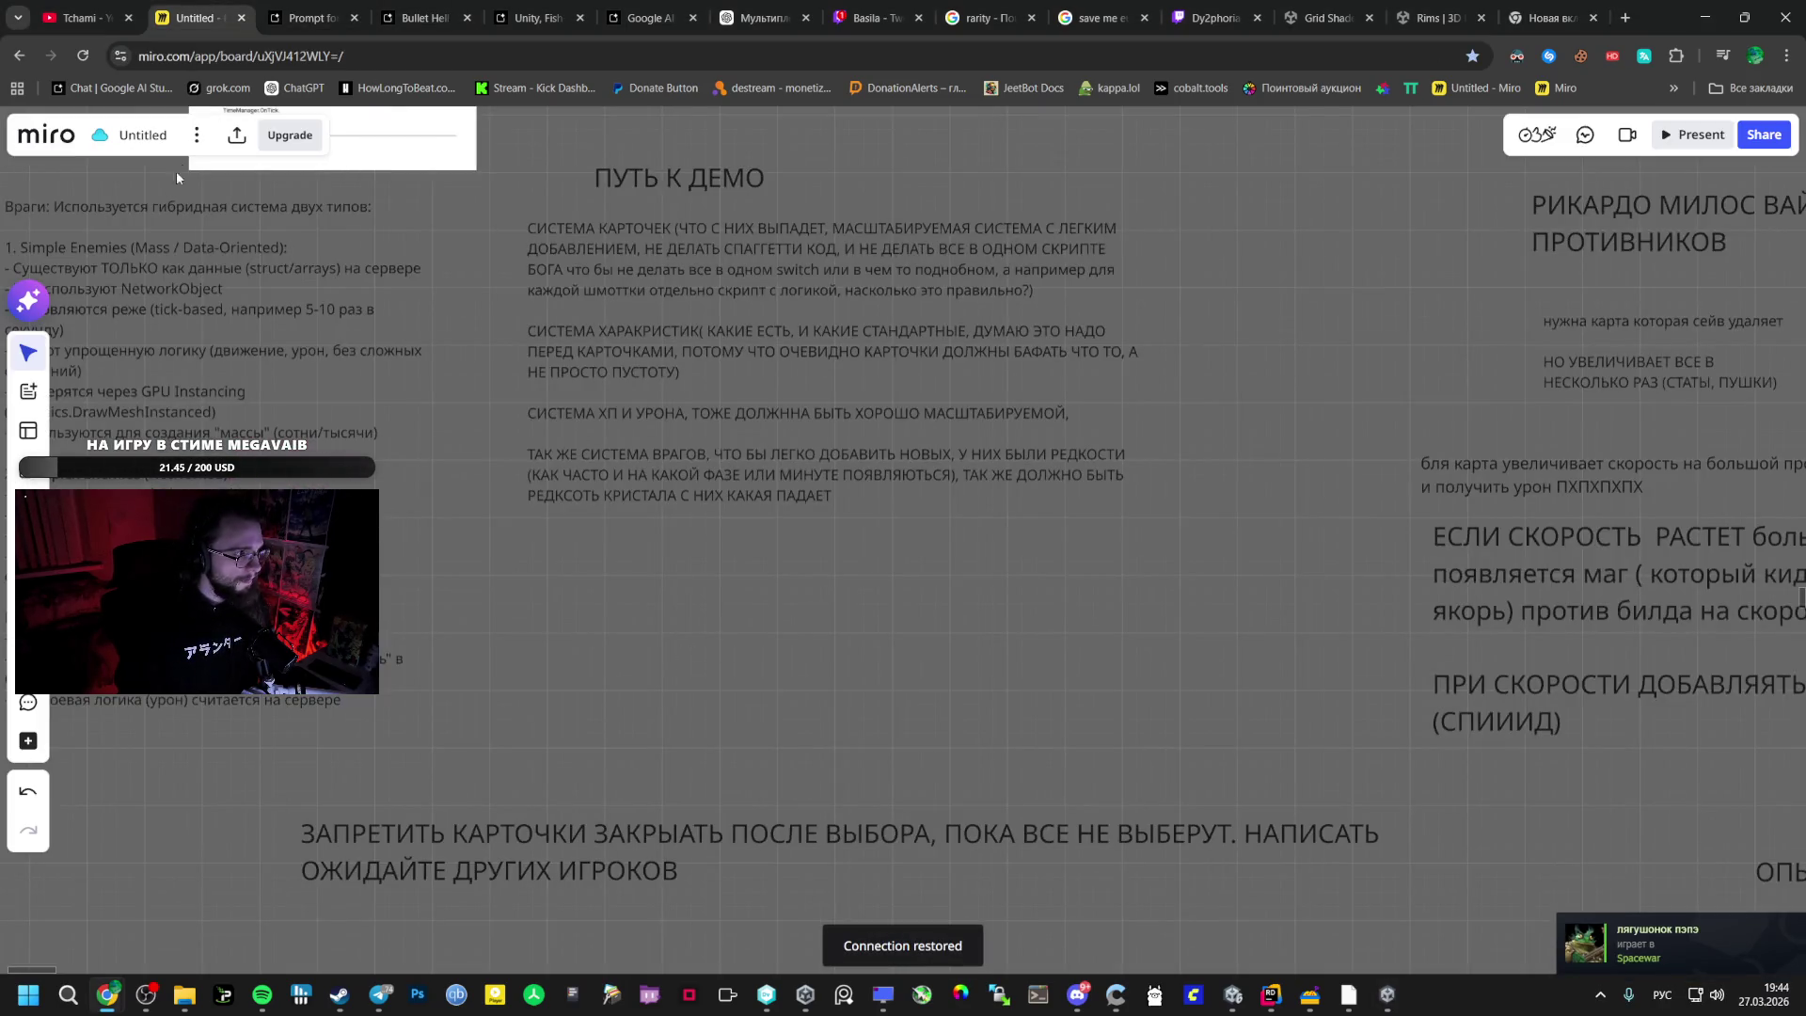
- Turn off specular highlights and environment reflections on the Exp material
left_click(1233, 994)
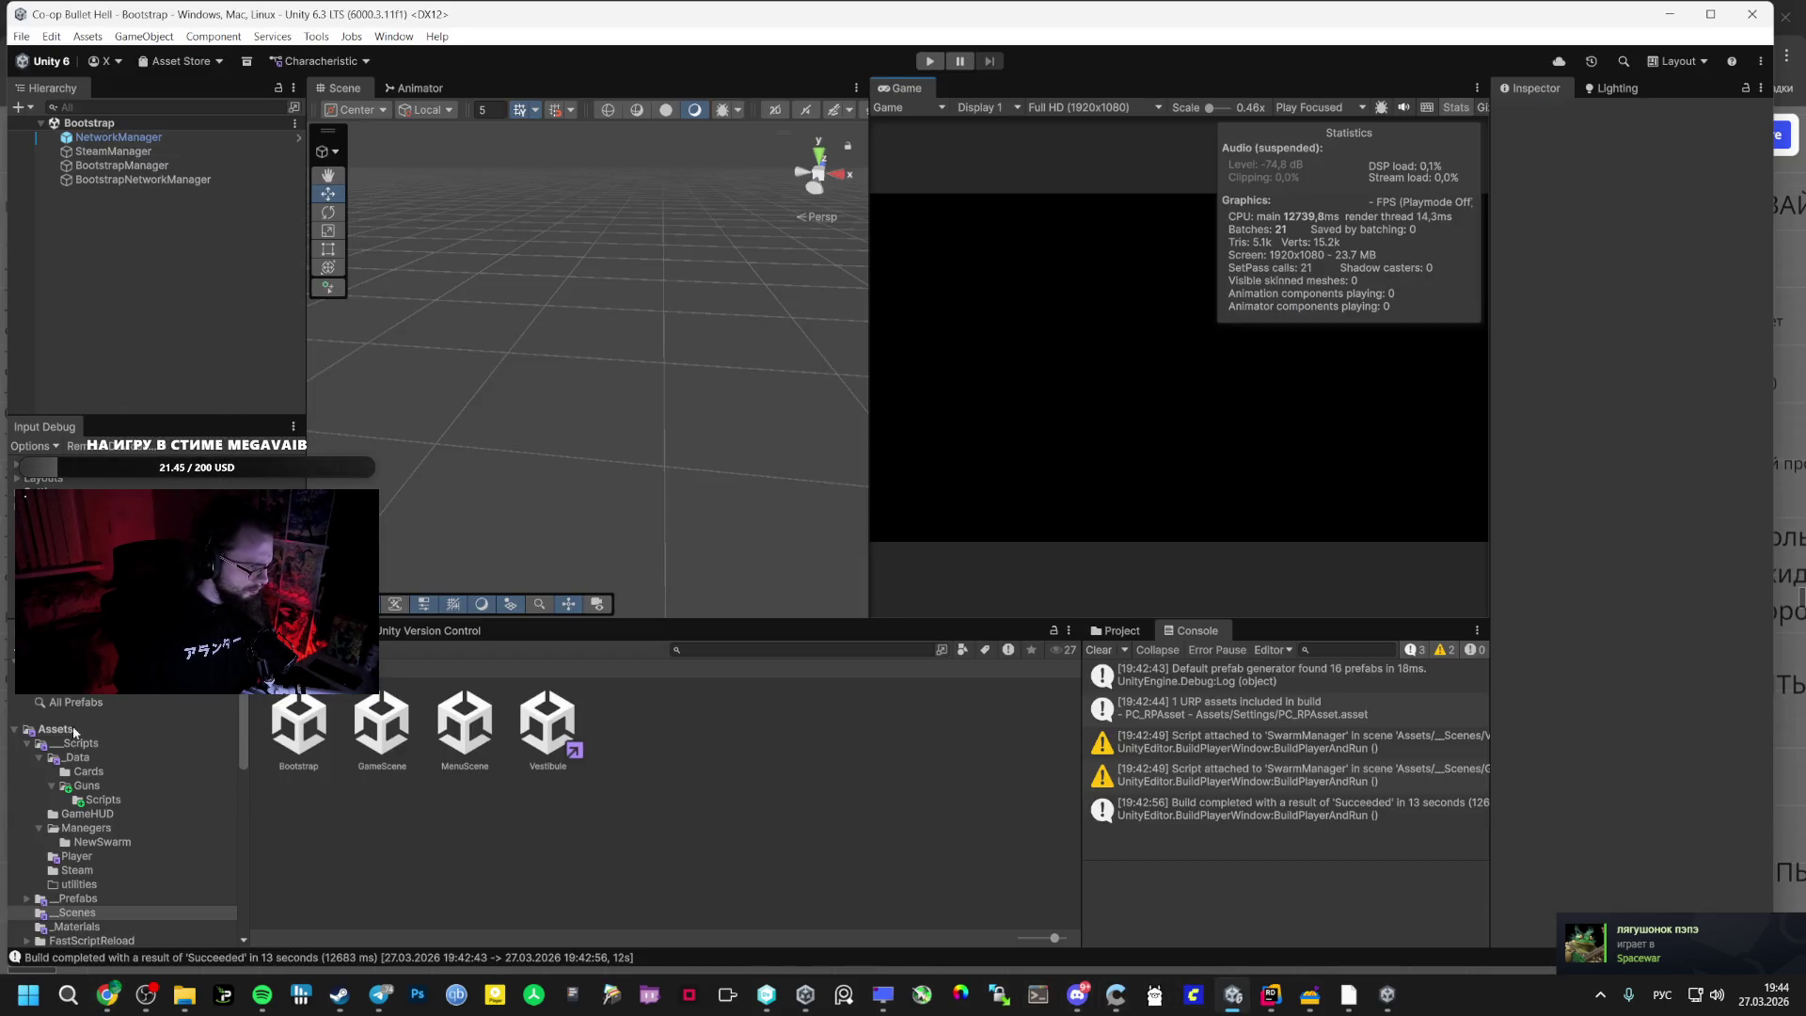
left_click(83, 926)
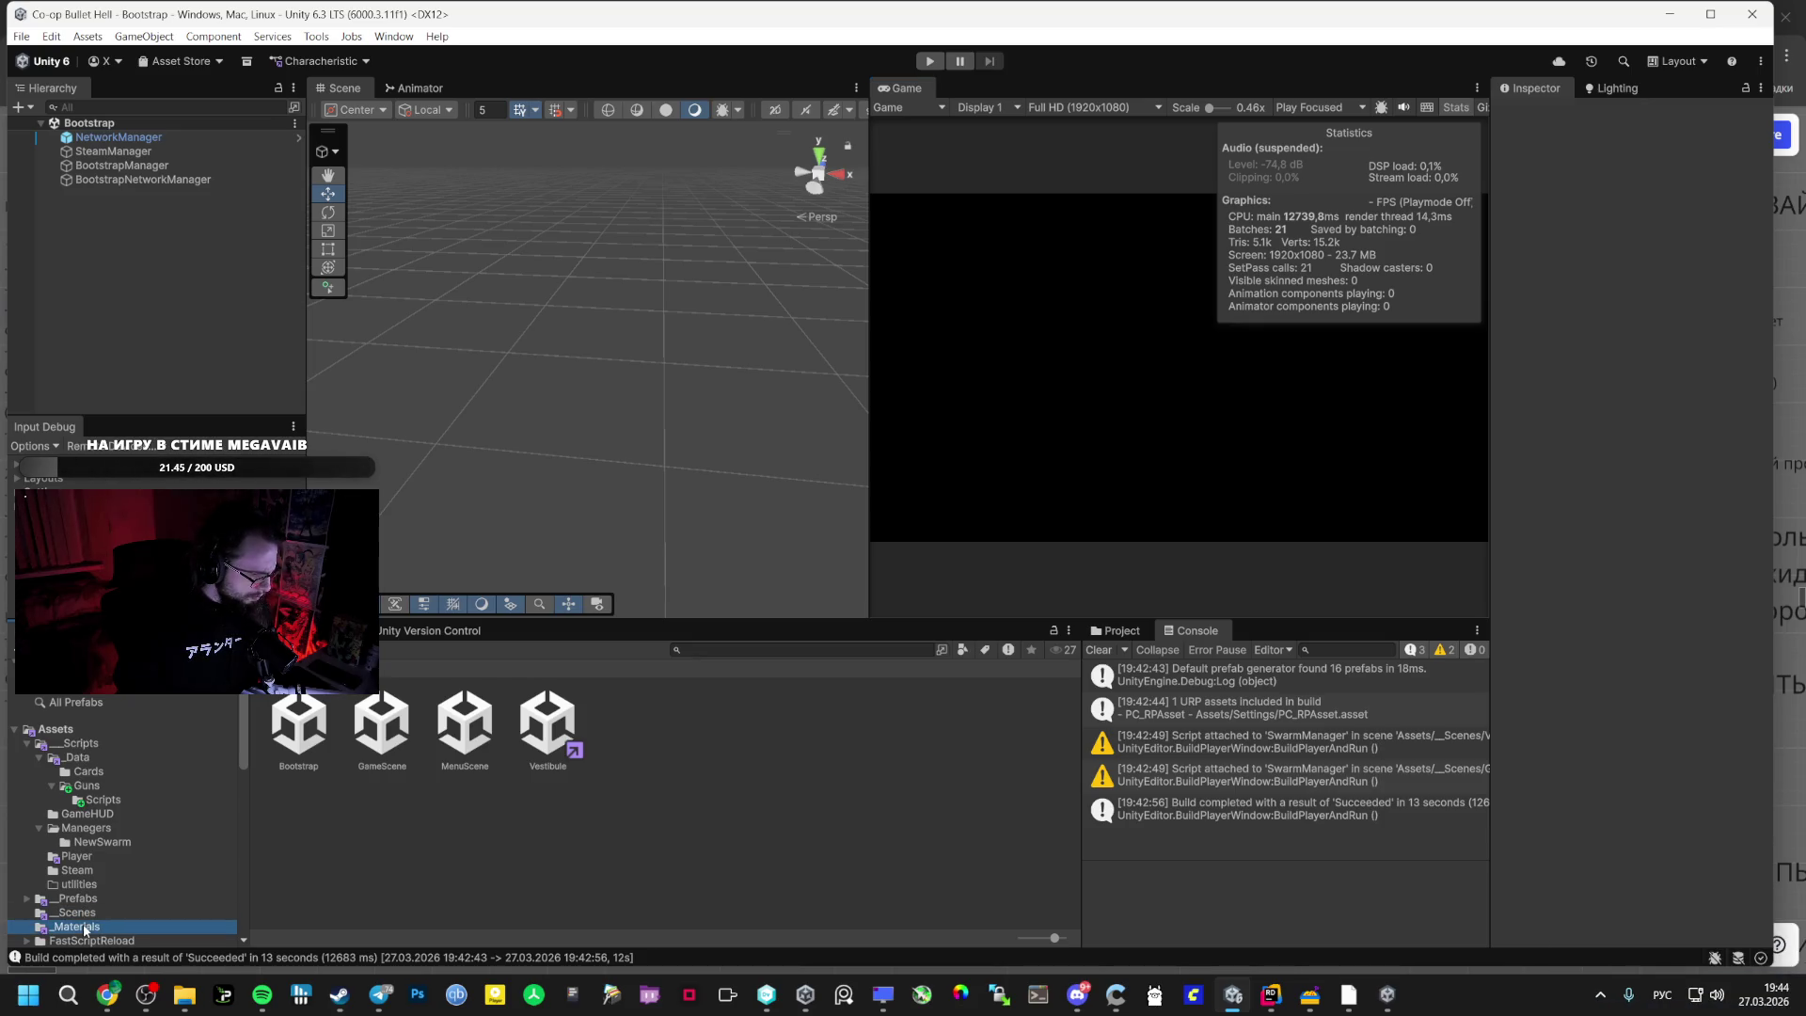
left_click(456, 716)
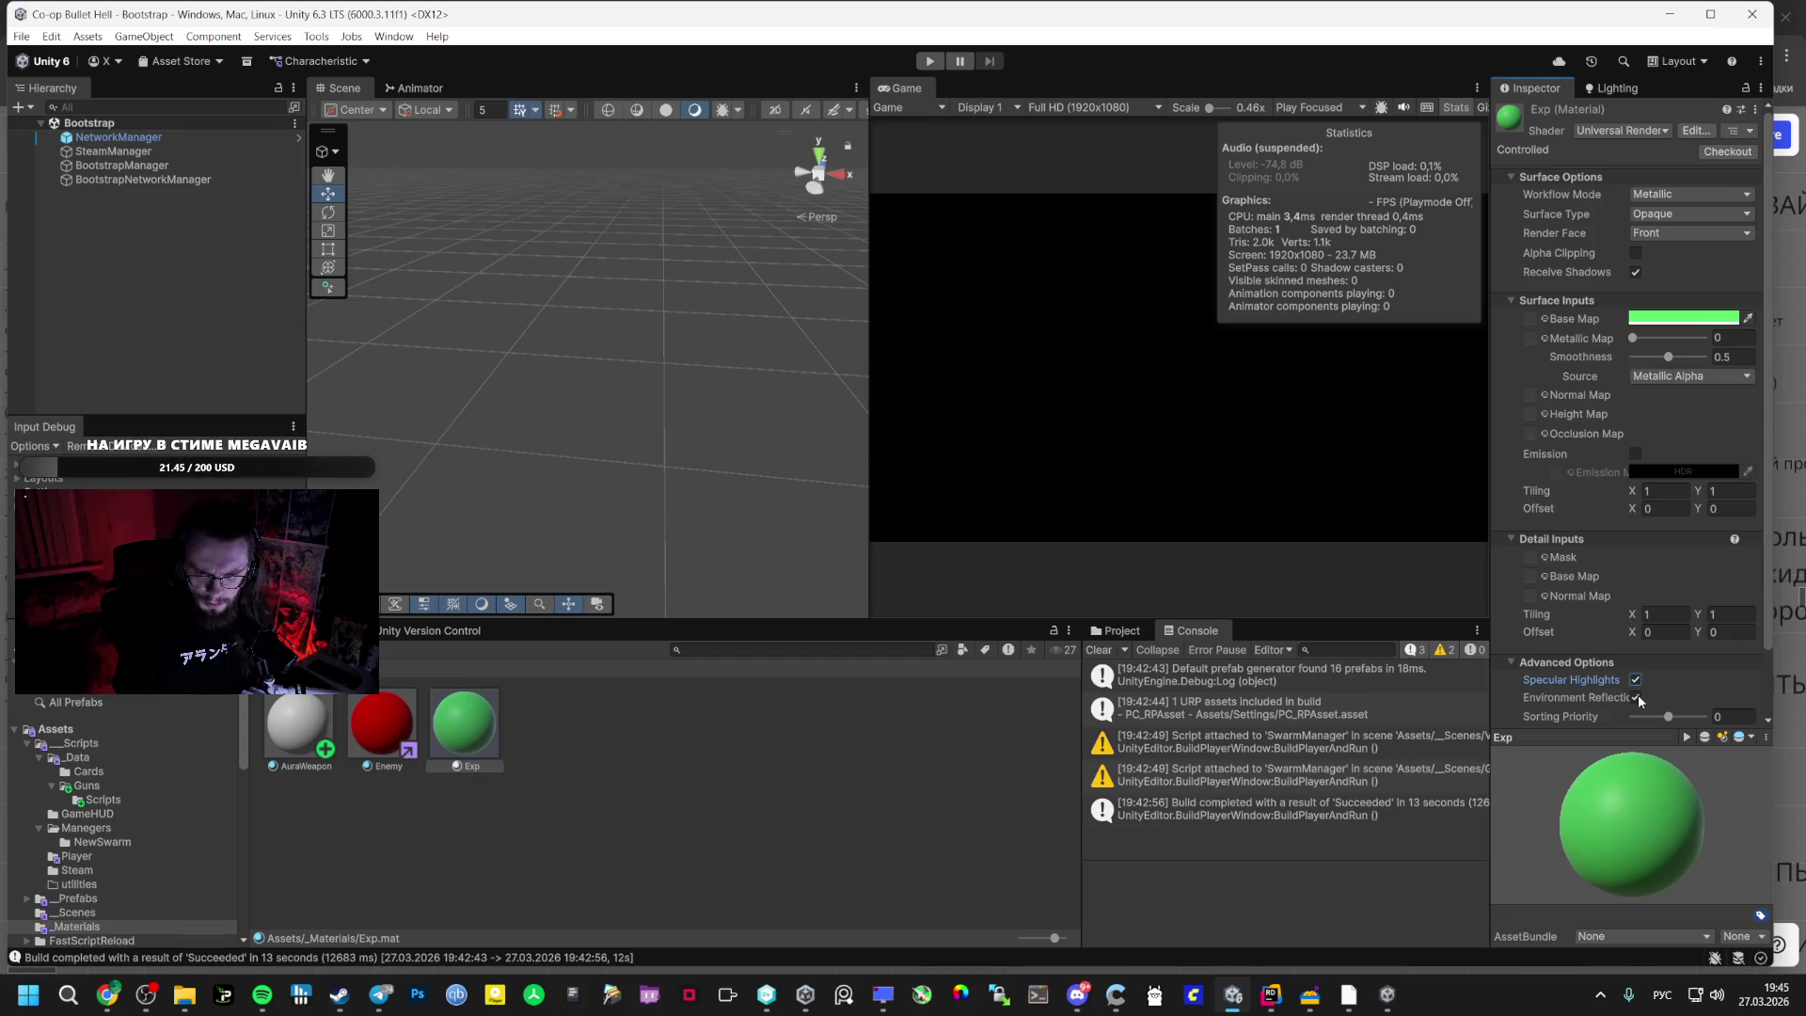
left_click(1637, 697)
scroll(1639, 696, "down", 1)
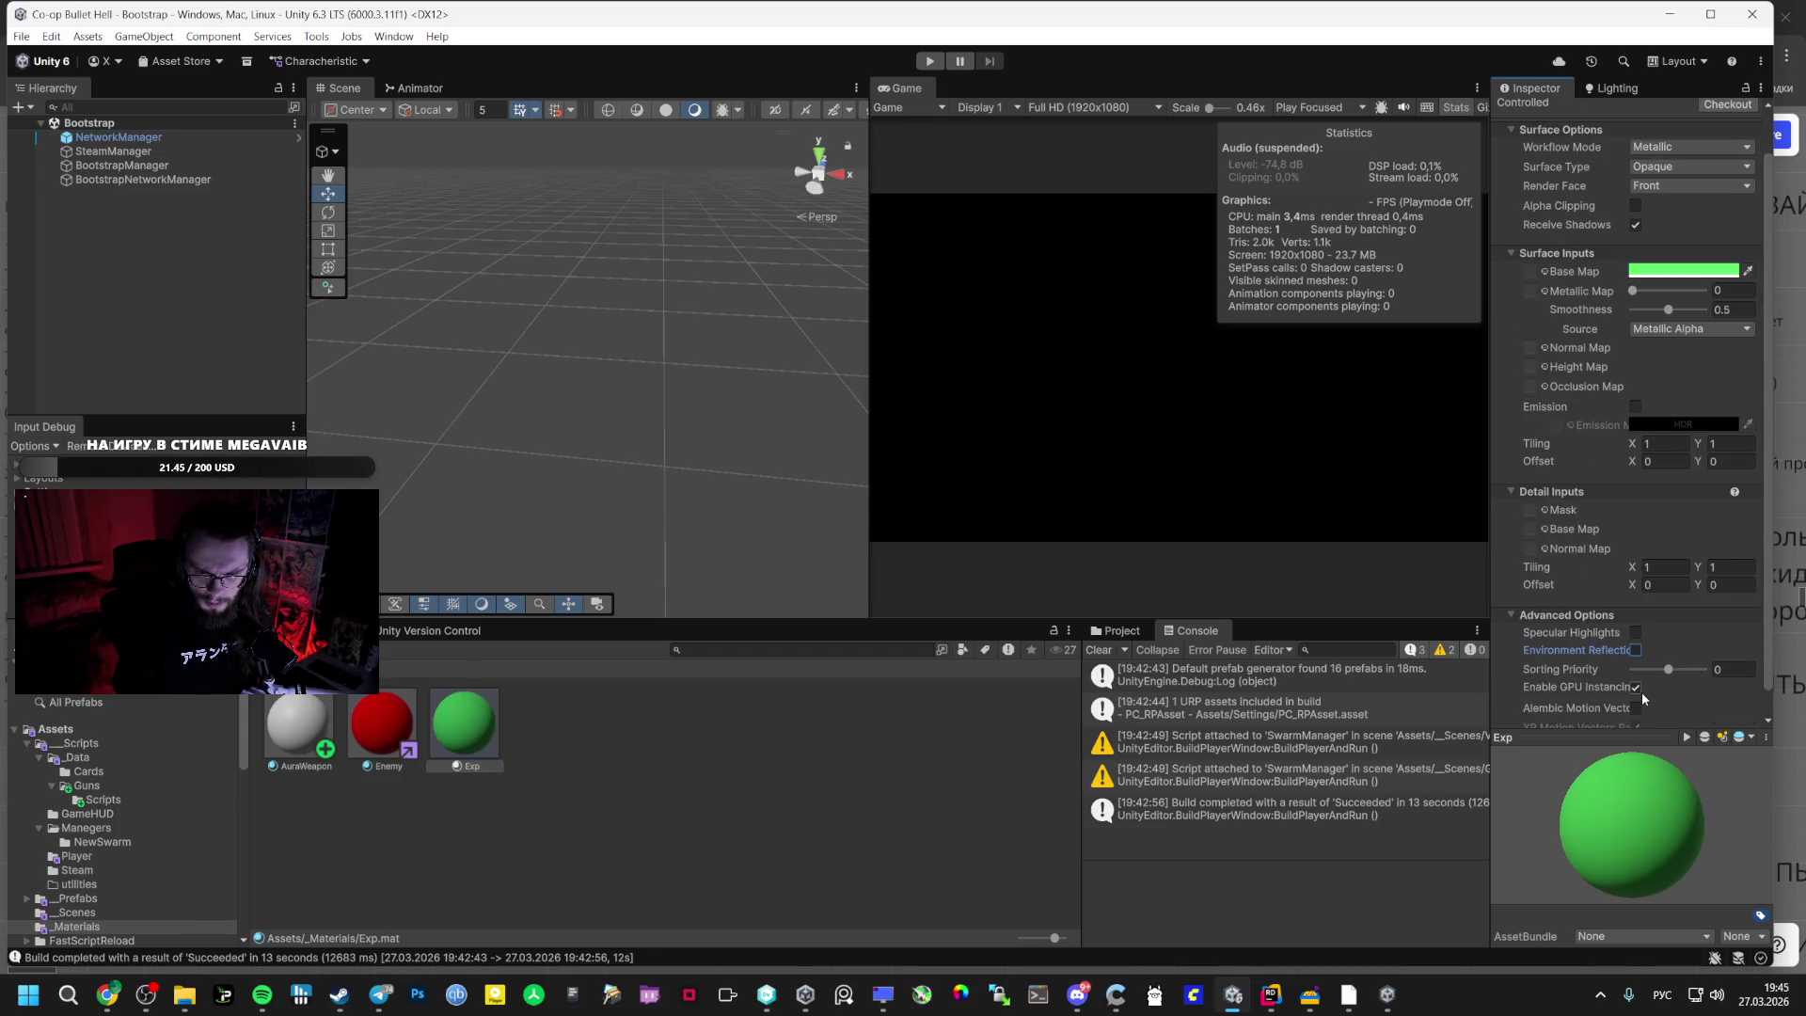
scroll(1639, 691, "down", 1)
scroll(1631, 373, "up", 3)
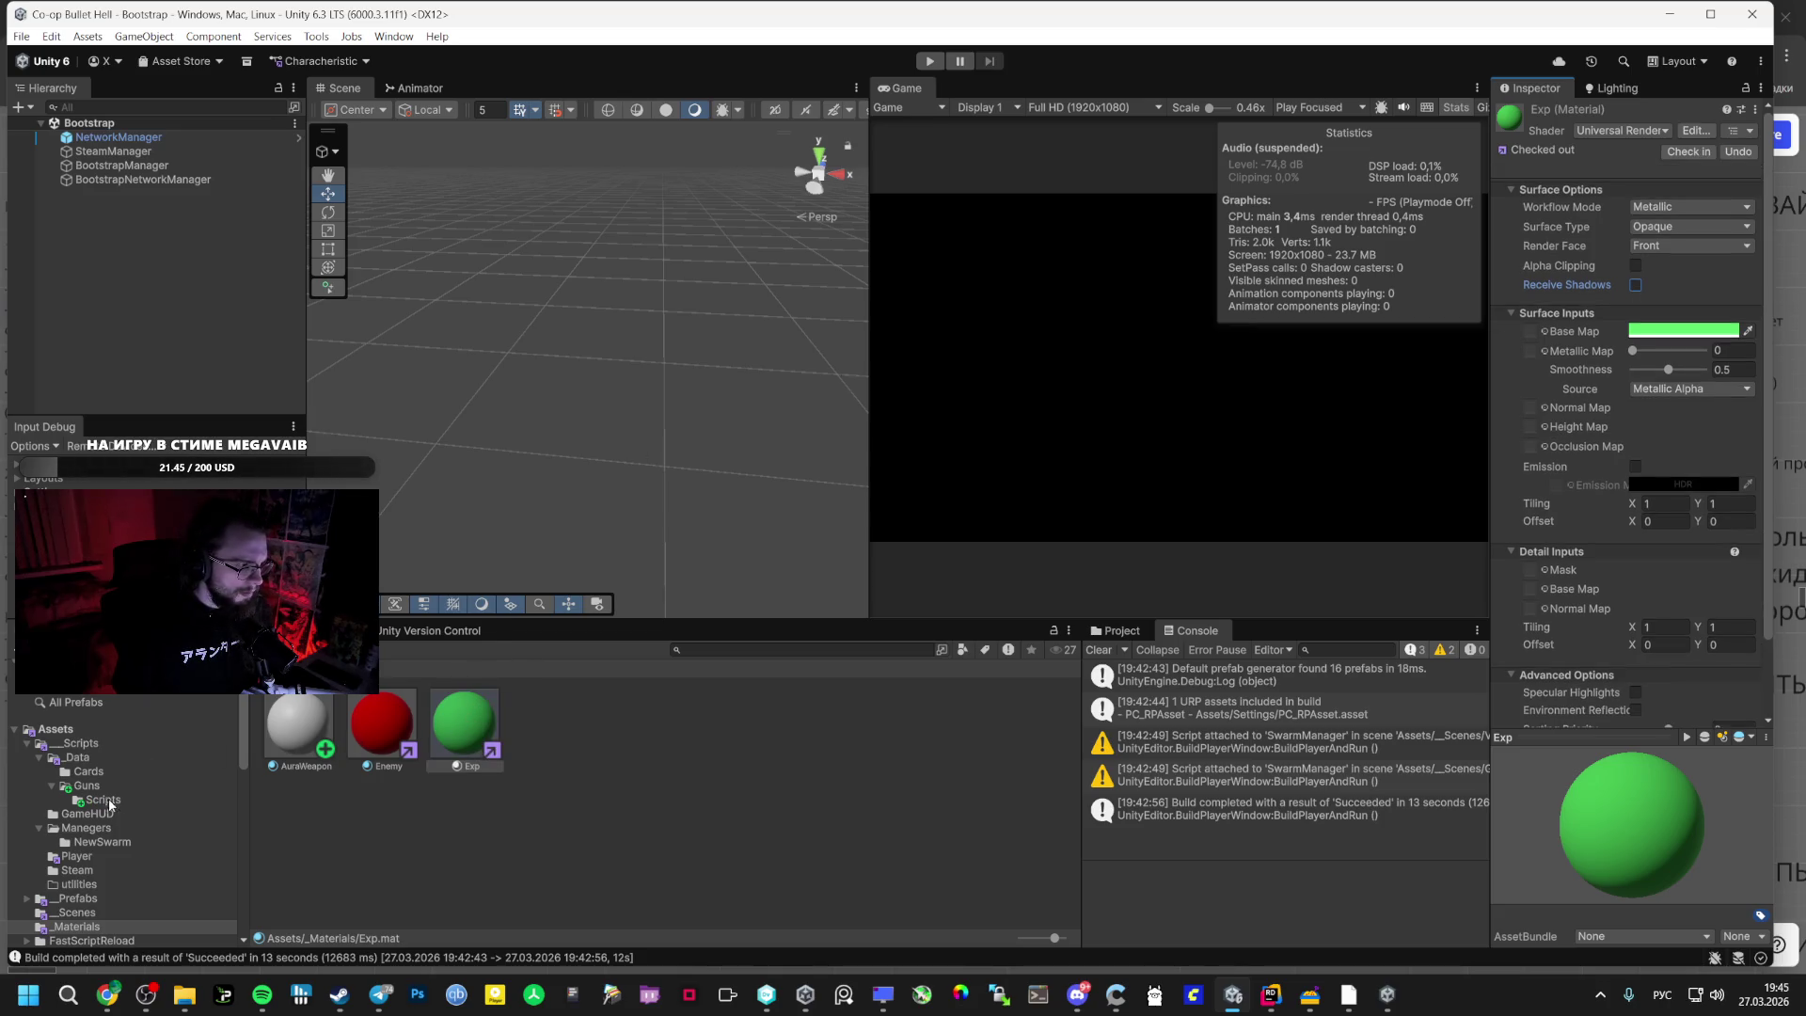
- Open the Vestibule scene and check ExpManager's Exp Mesh list without changing it
left_click(77, 913)
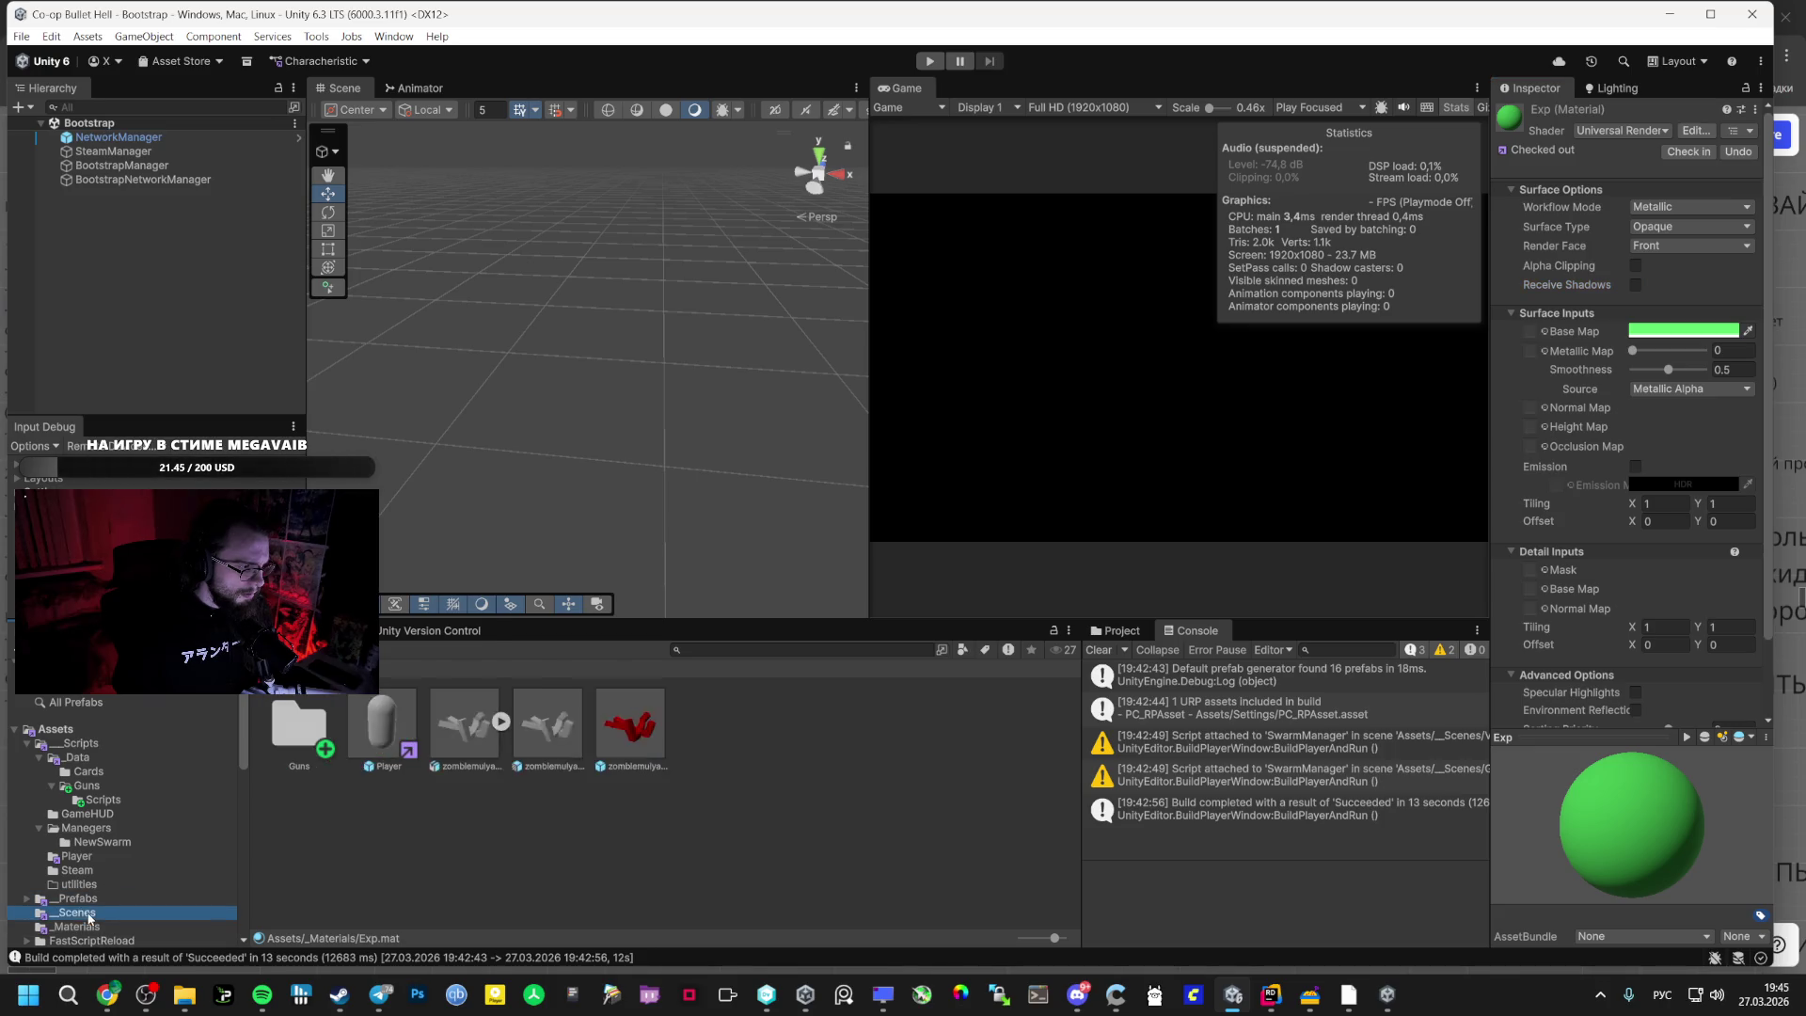
double_click(547, 724)
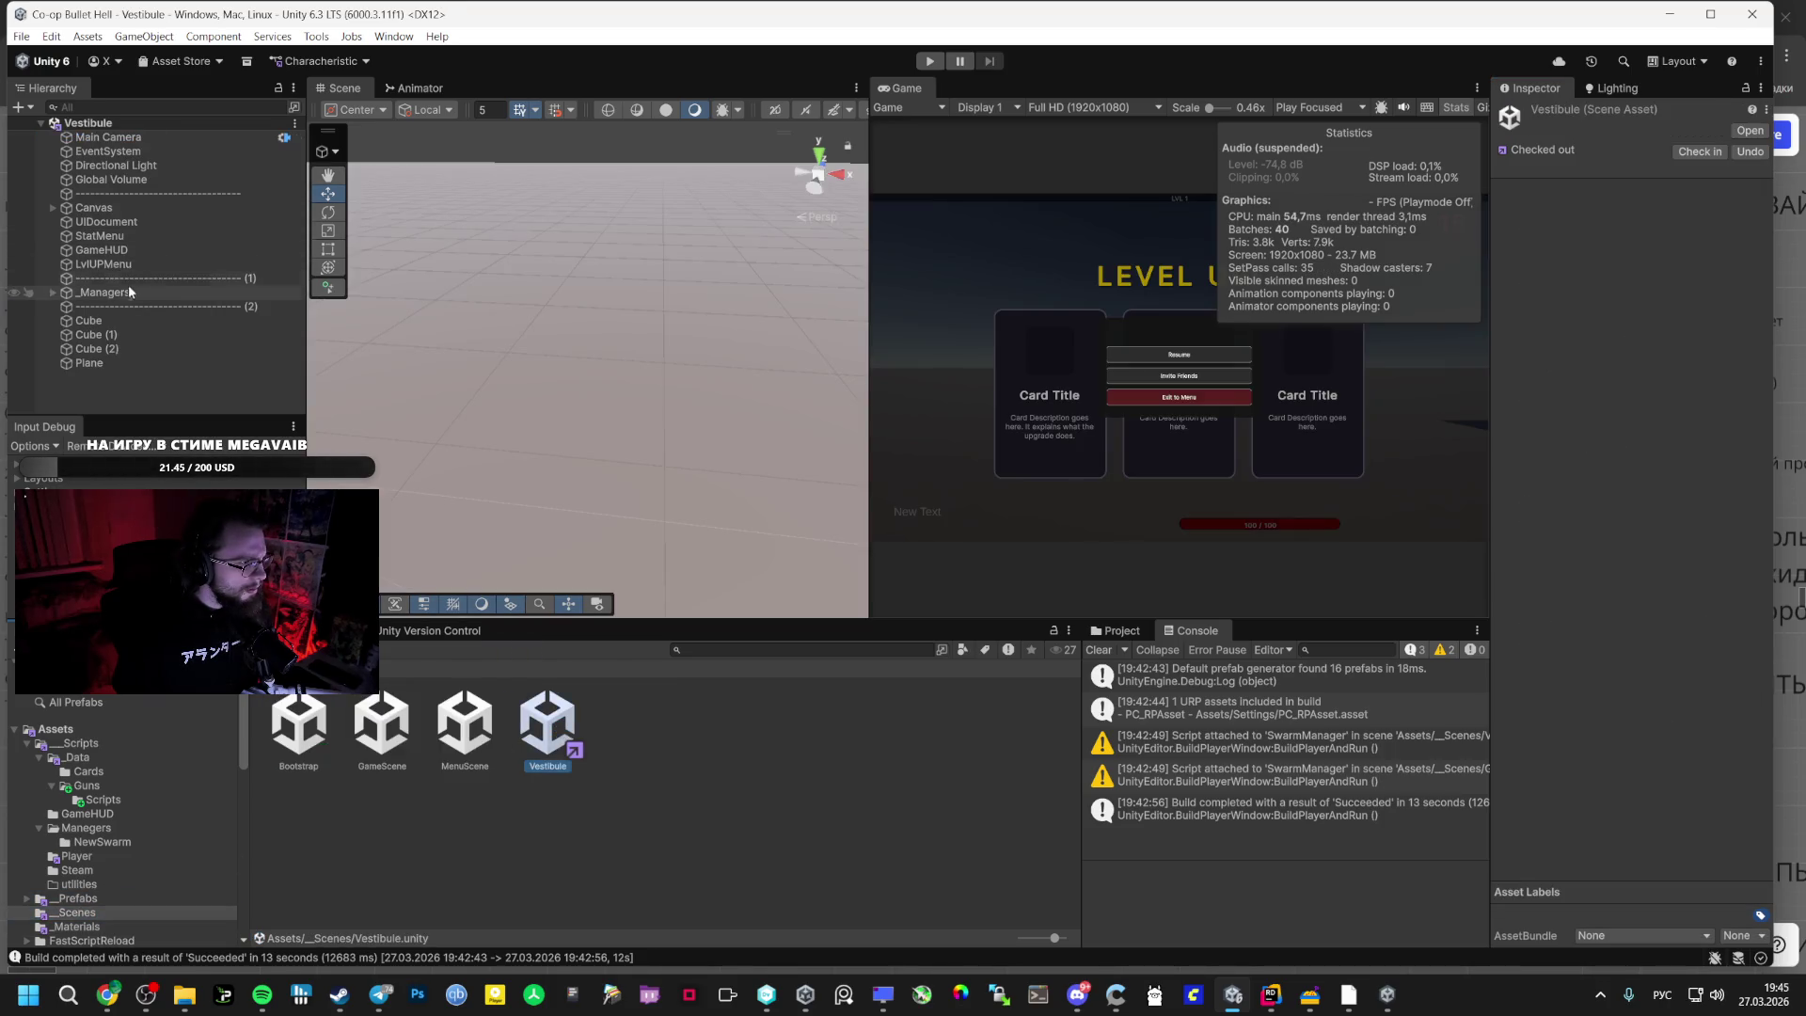
left_click(52, 293)
scroll(170, 282, "down", 1)
left_click(254, 310)
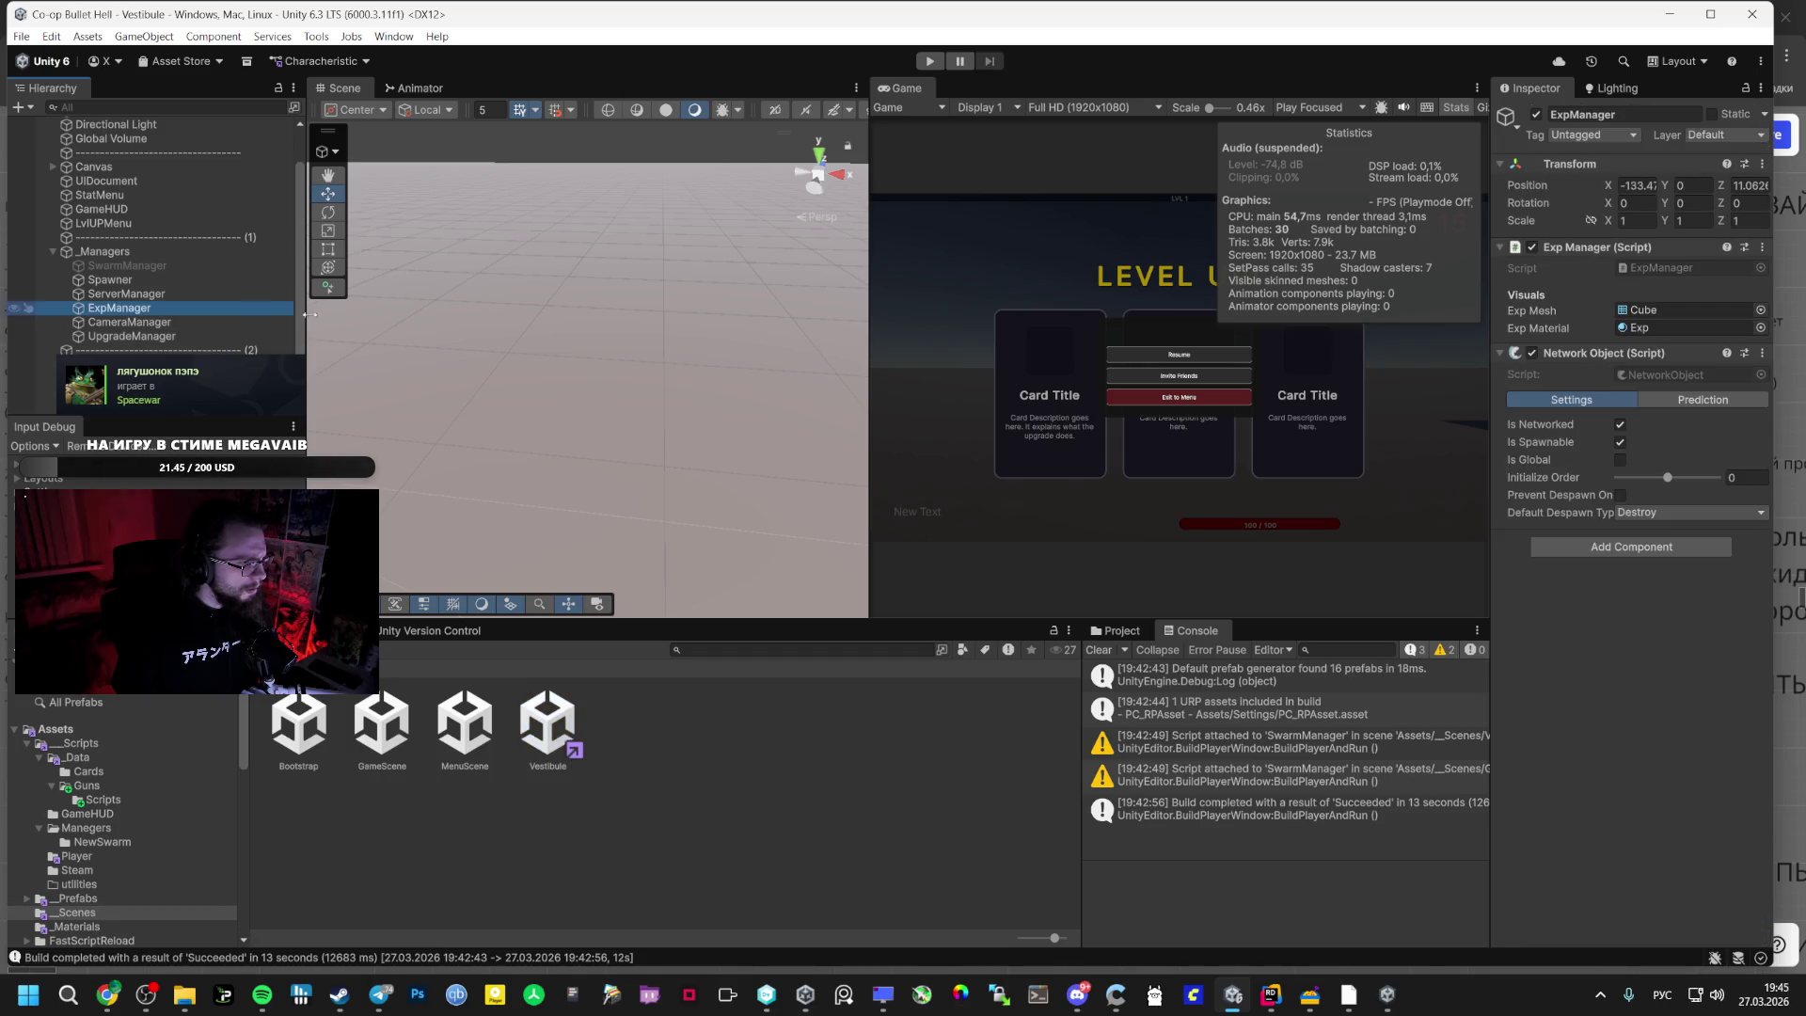
left_click(1648, 314)
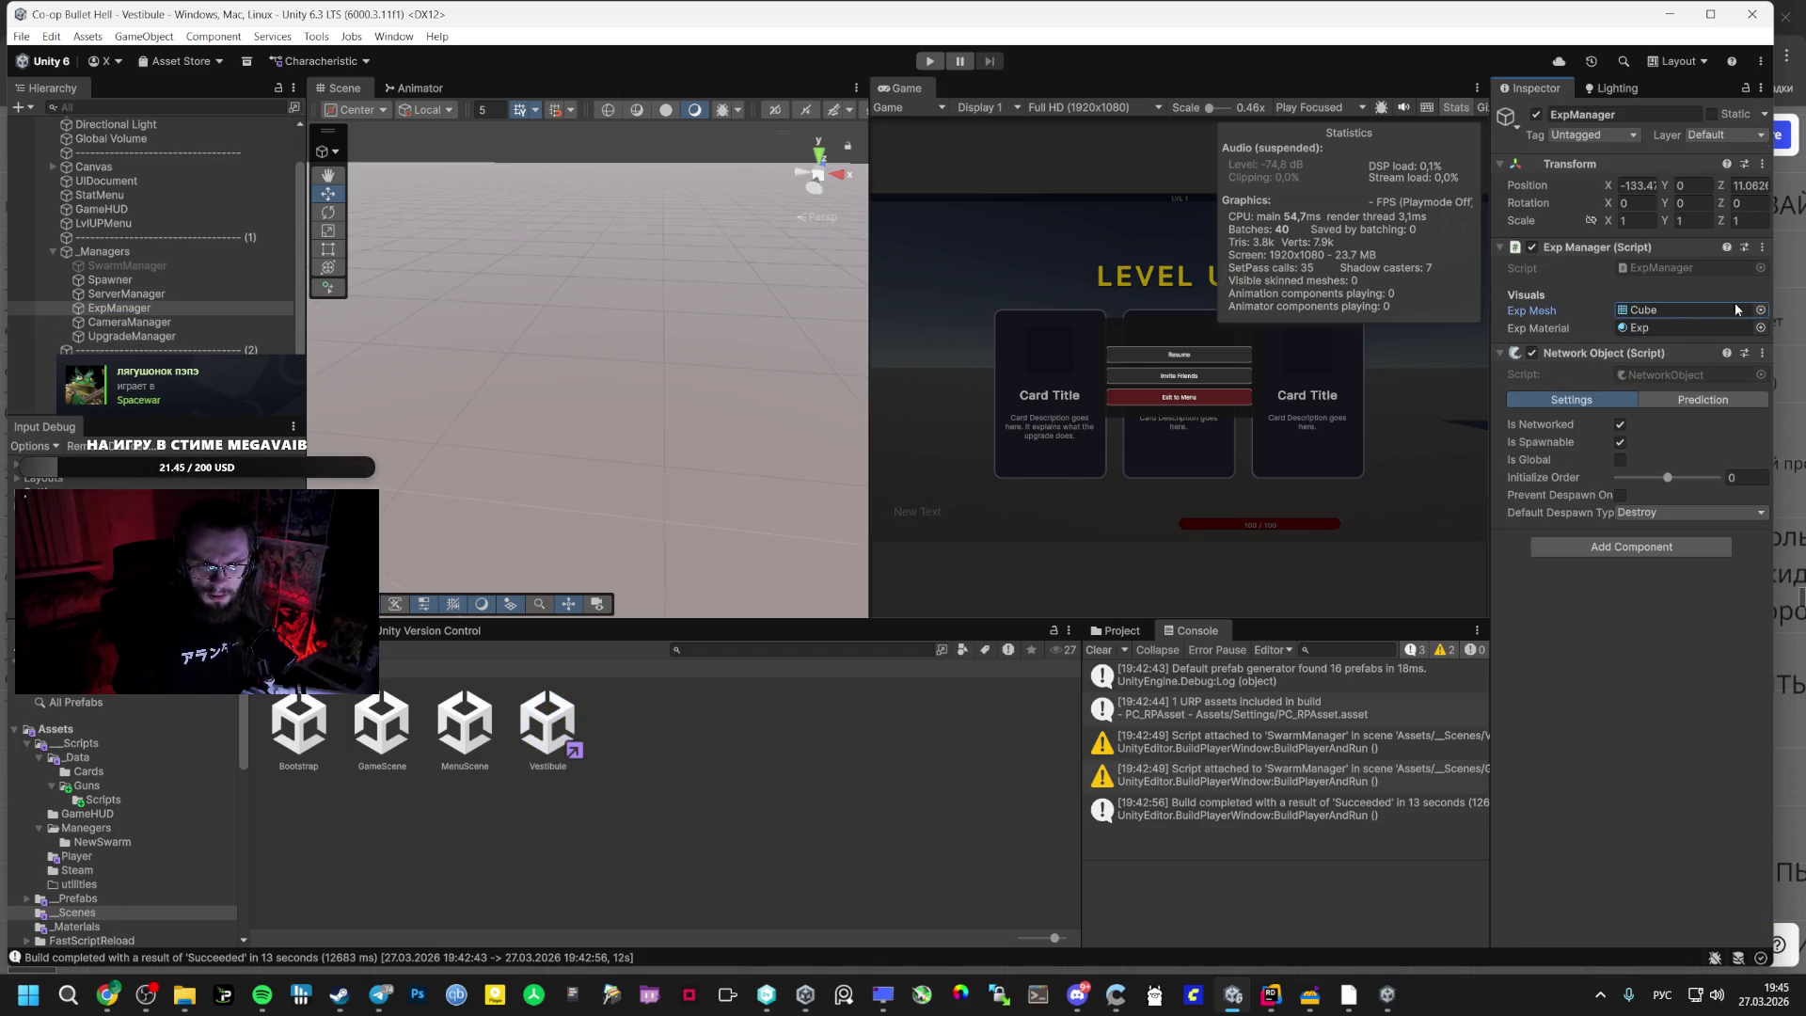
left_click(1760, 310)
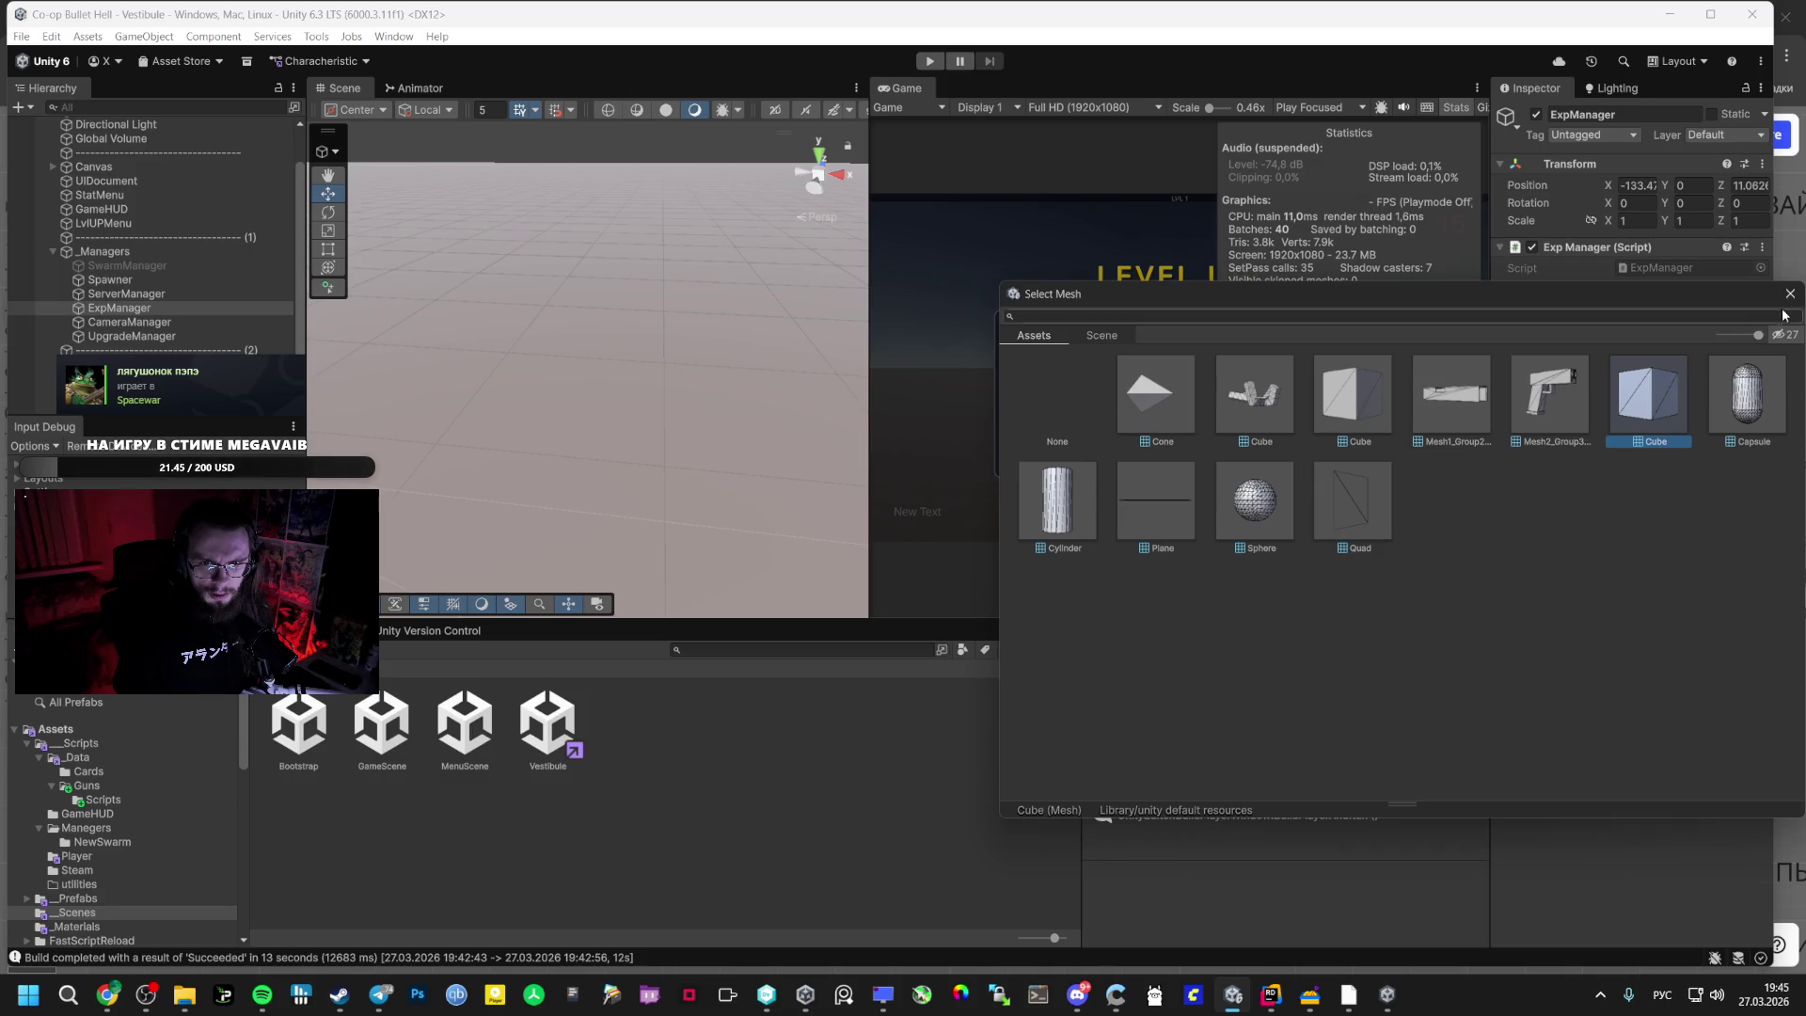
key("Escape")
- Compare the green Exp material with the red Enemy material, then bring the game window forward
left_click(77, 927)
left_click(463, 723)
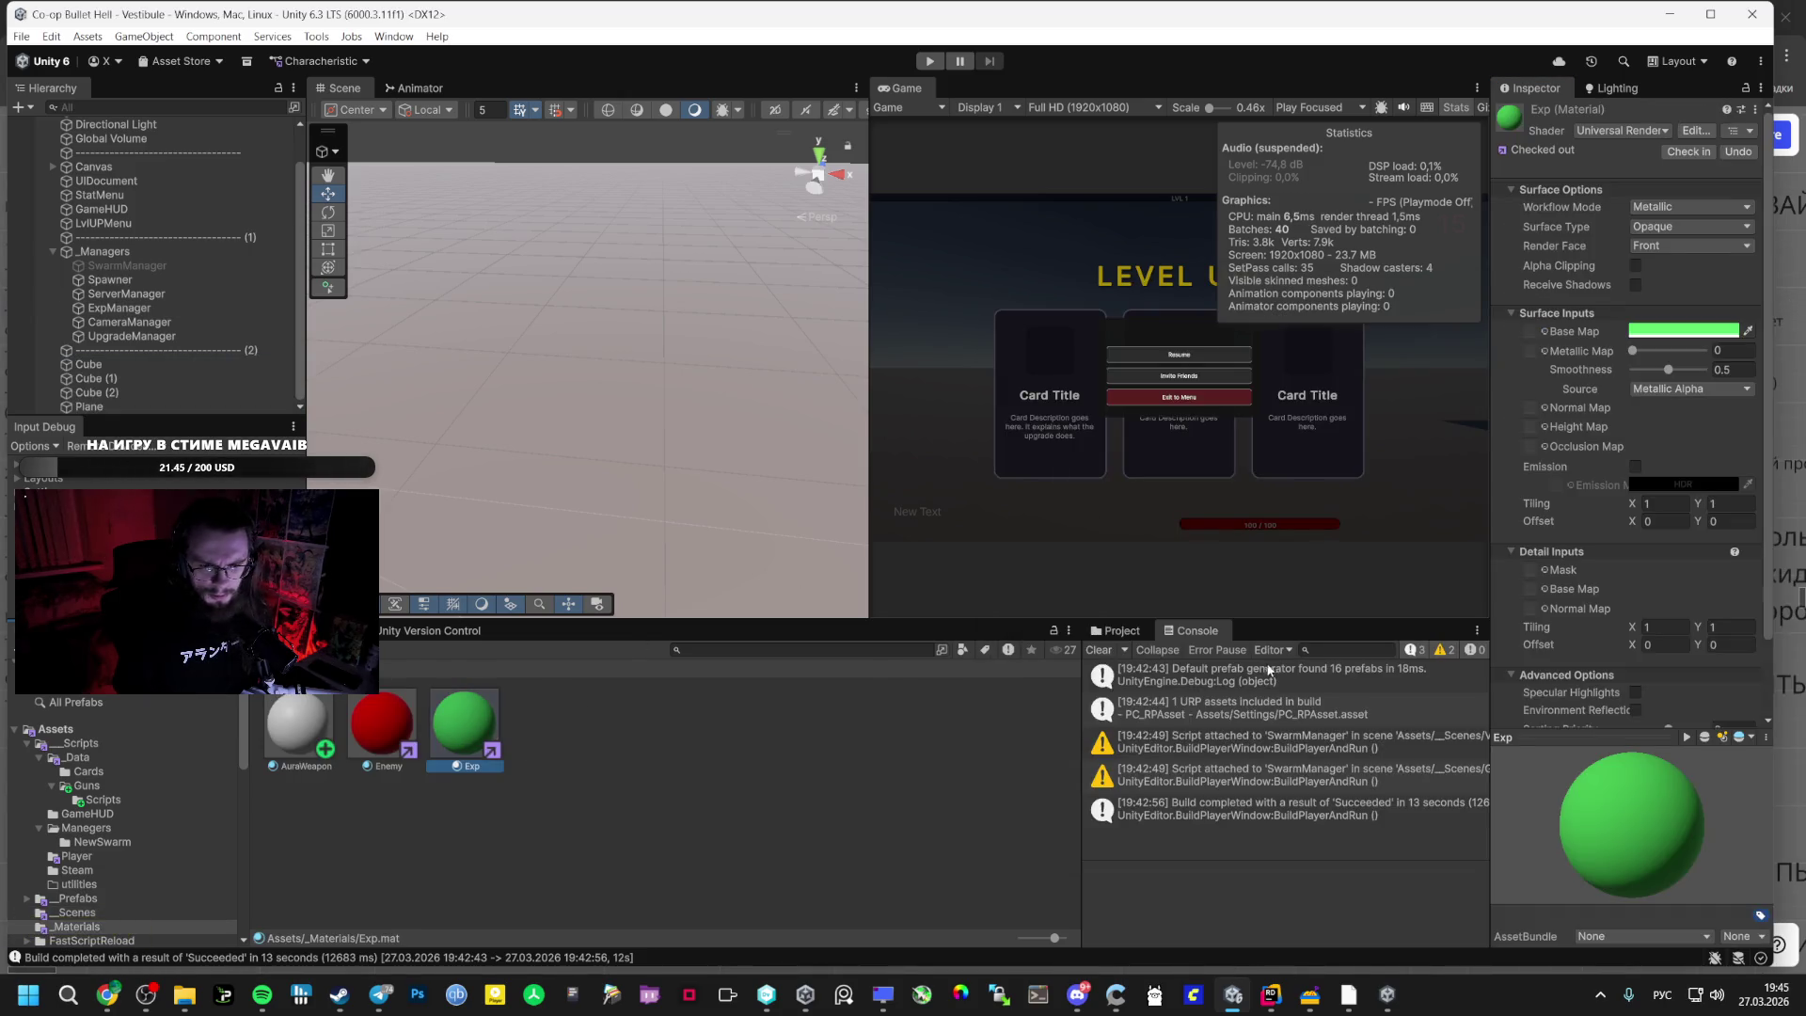
left_click(380, 753)
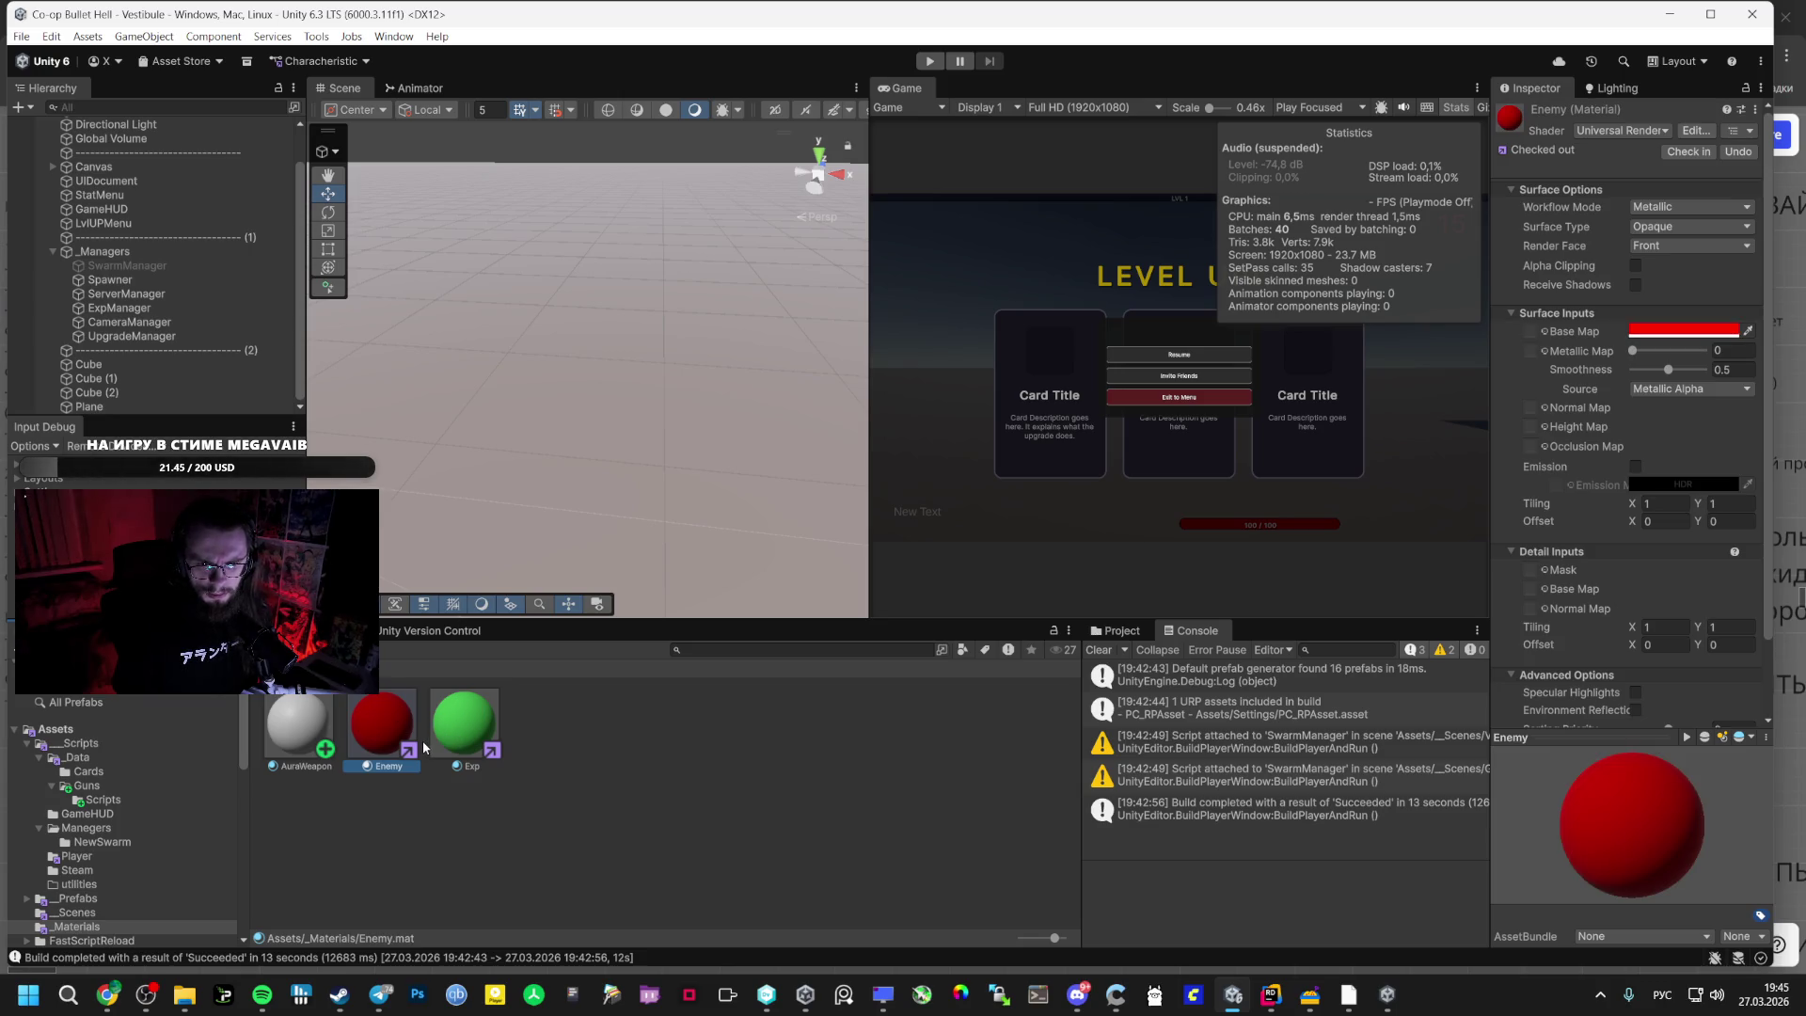
left_click(423, 746)
left_click(475, 723)
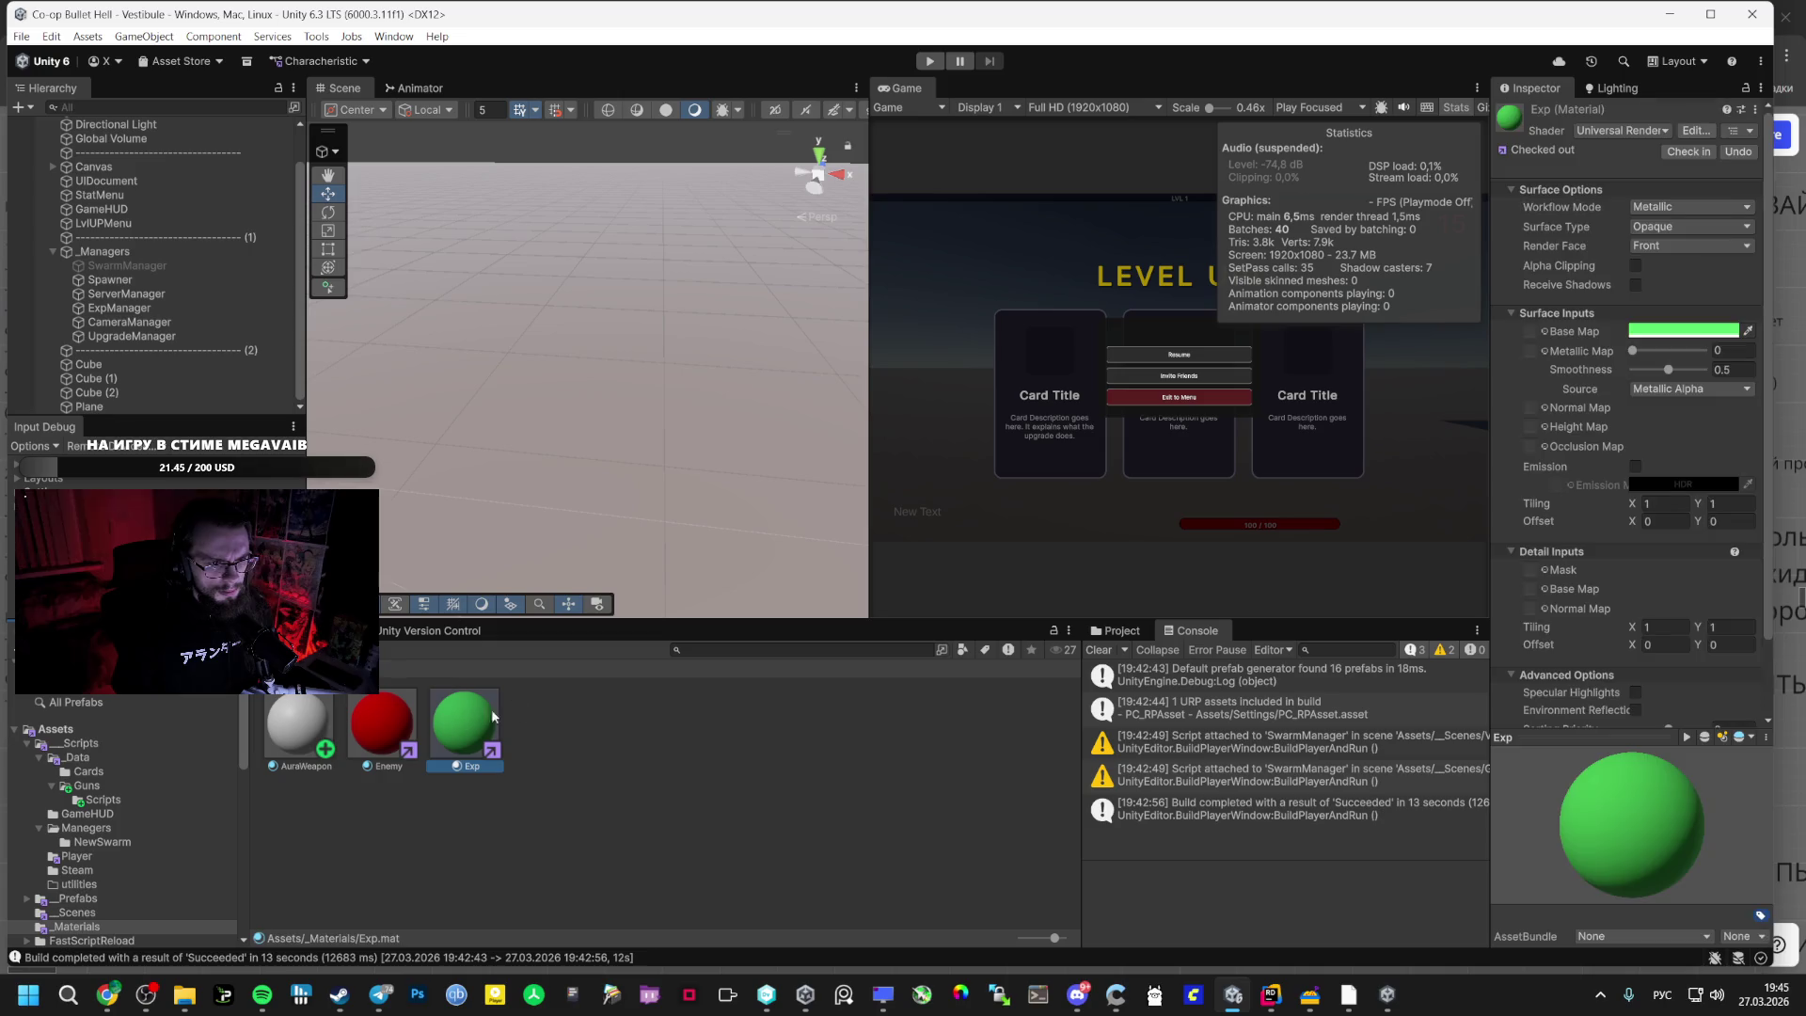
mouse_move(1387, 995)
left_click(1382, 903)
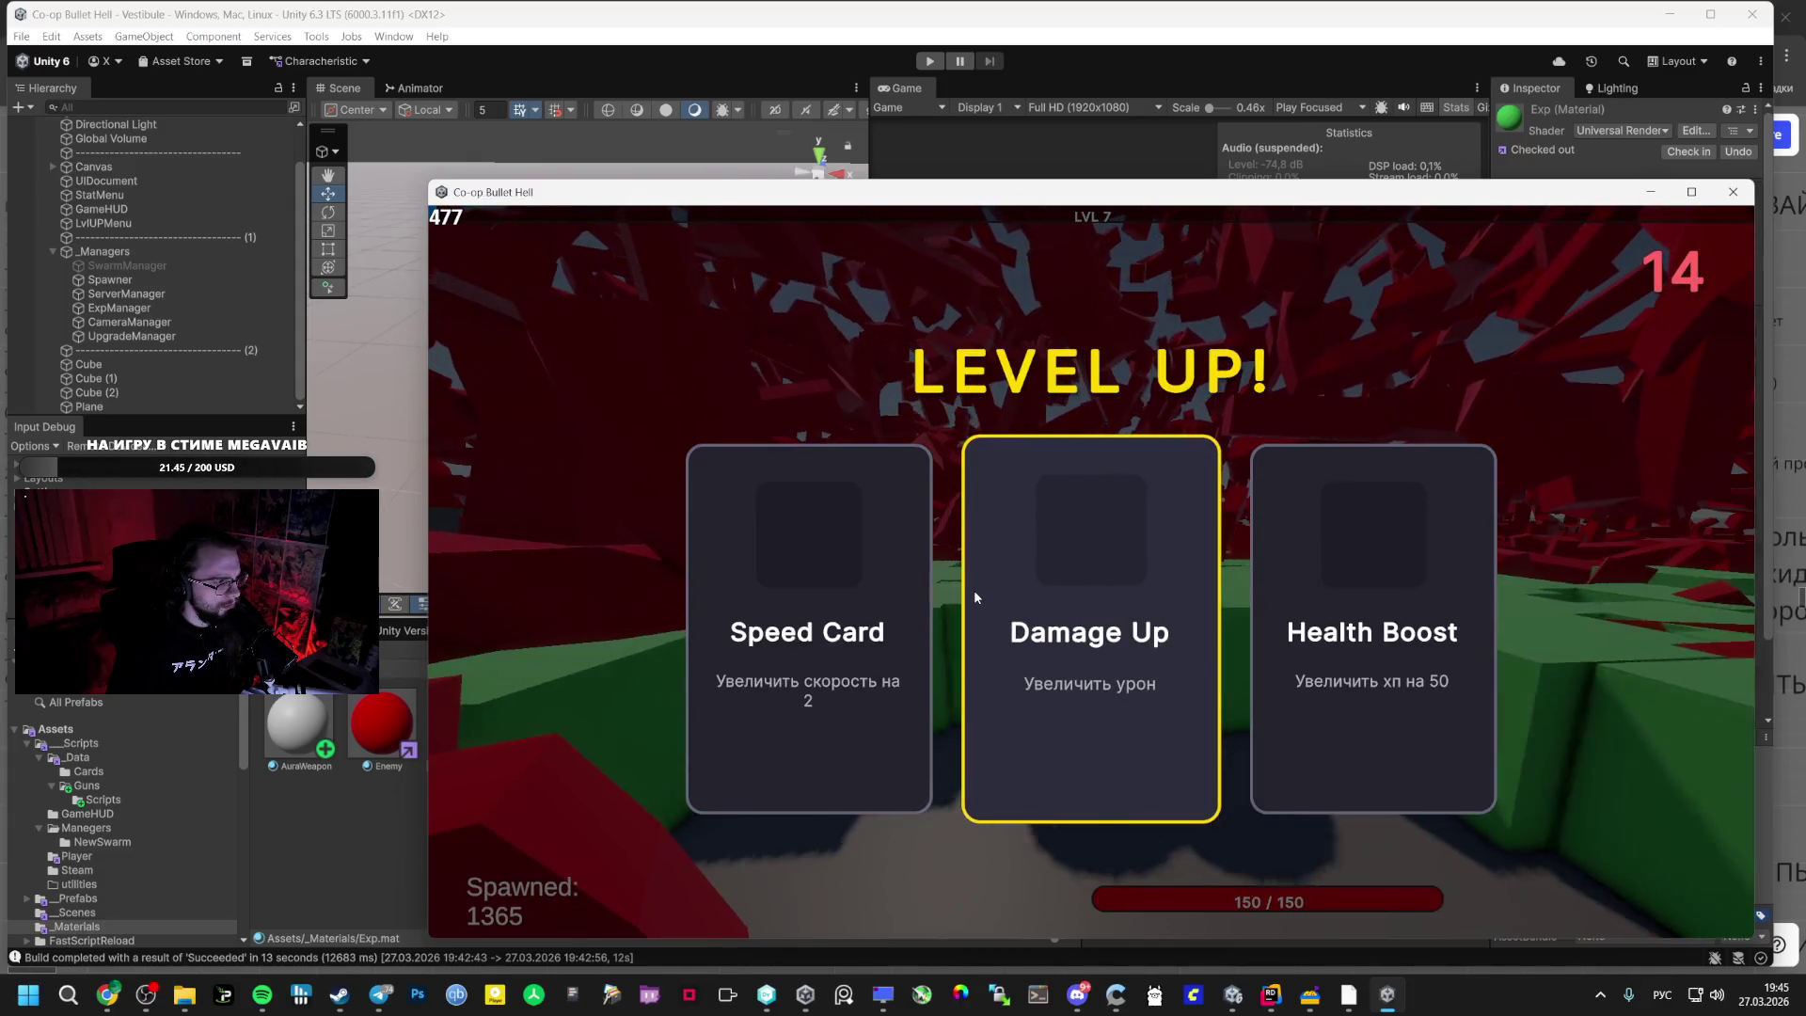
- Take Damage Up twice and then Orbital Weapon on the successive Level Up screens
left_click(1069, 600)
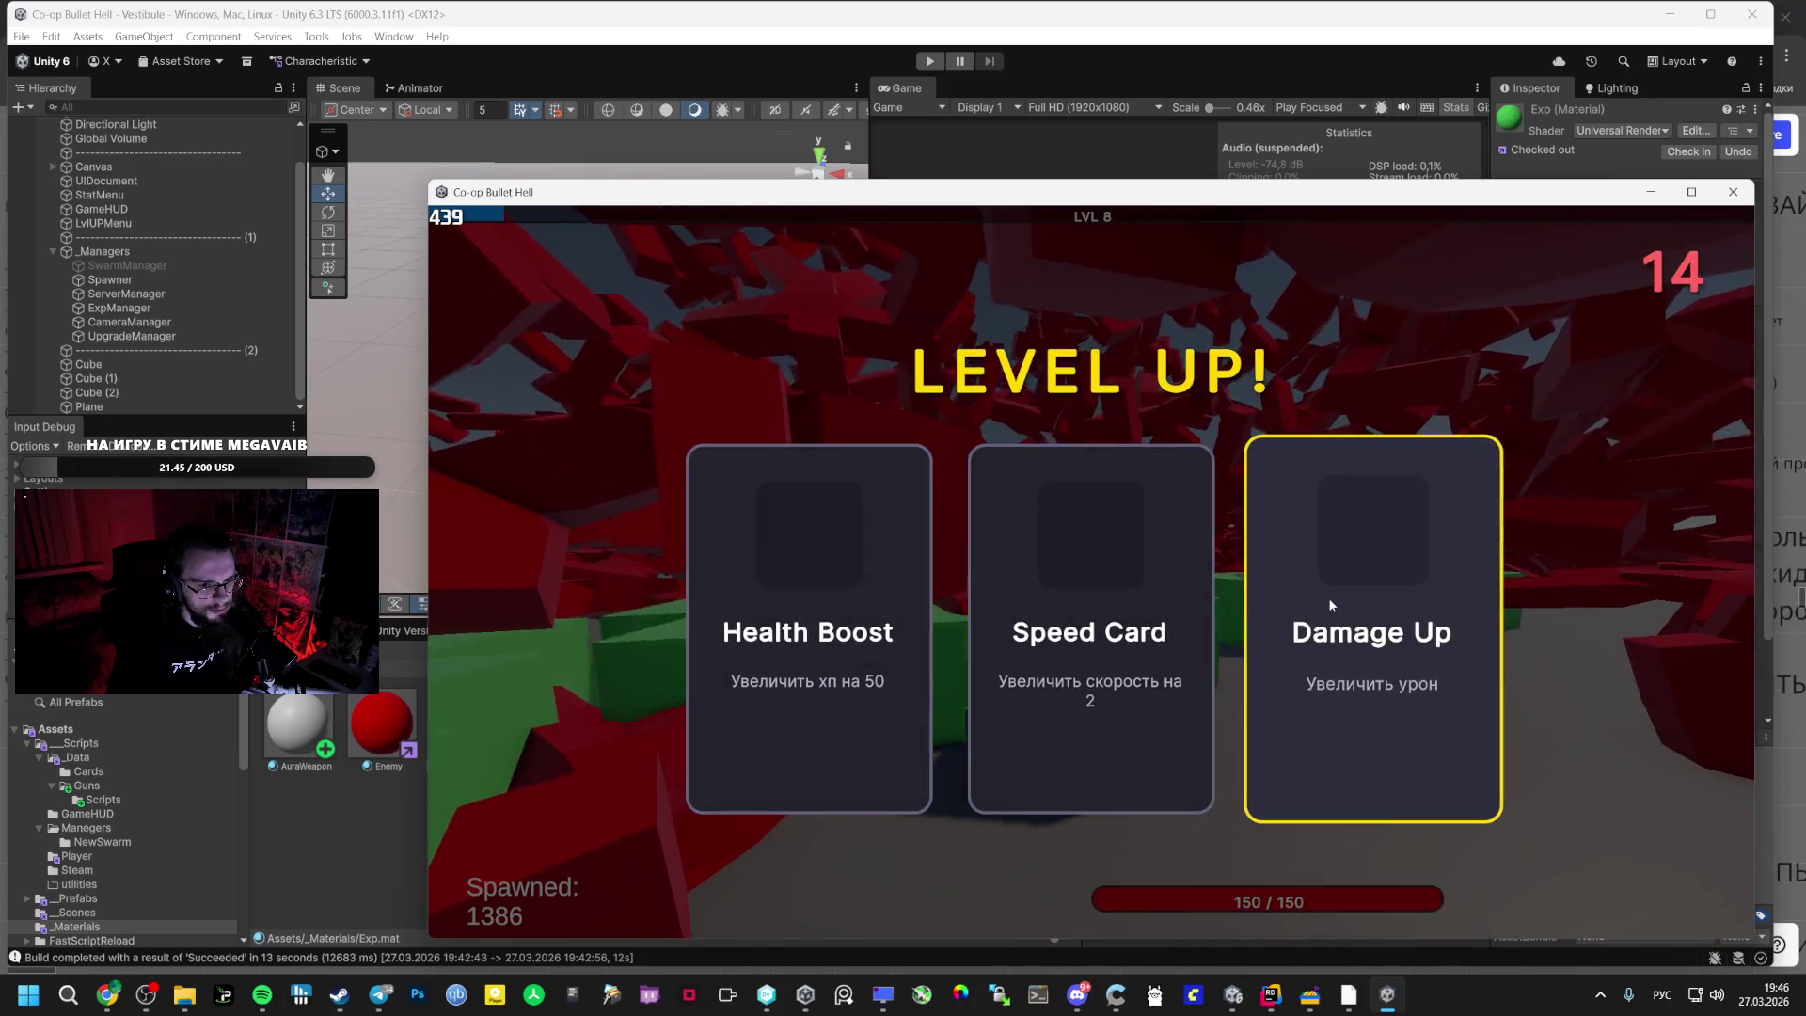
left_click(1334, 605)
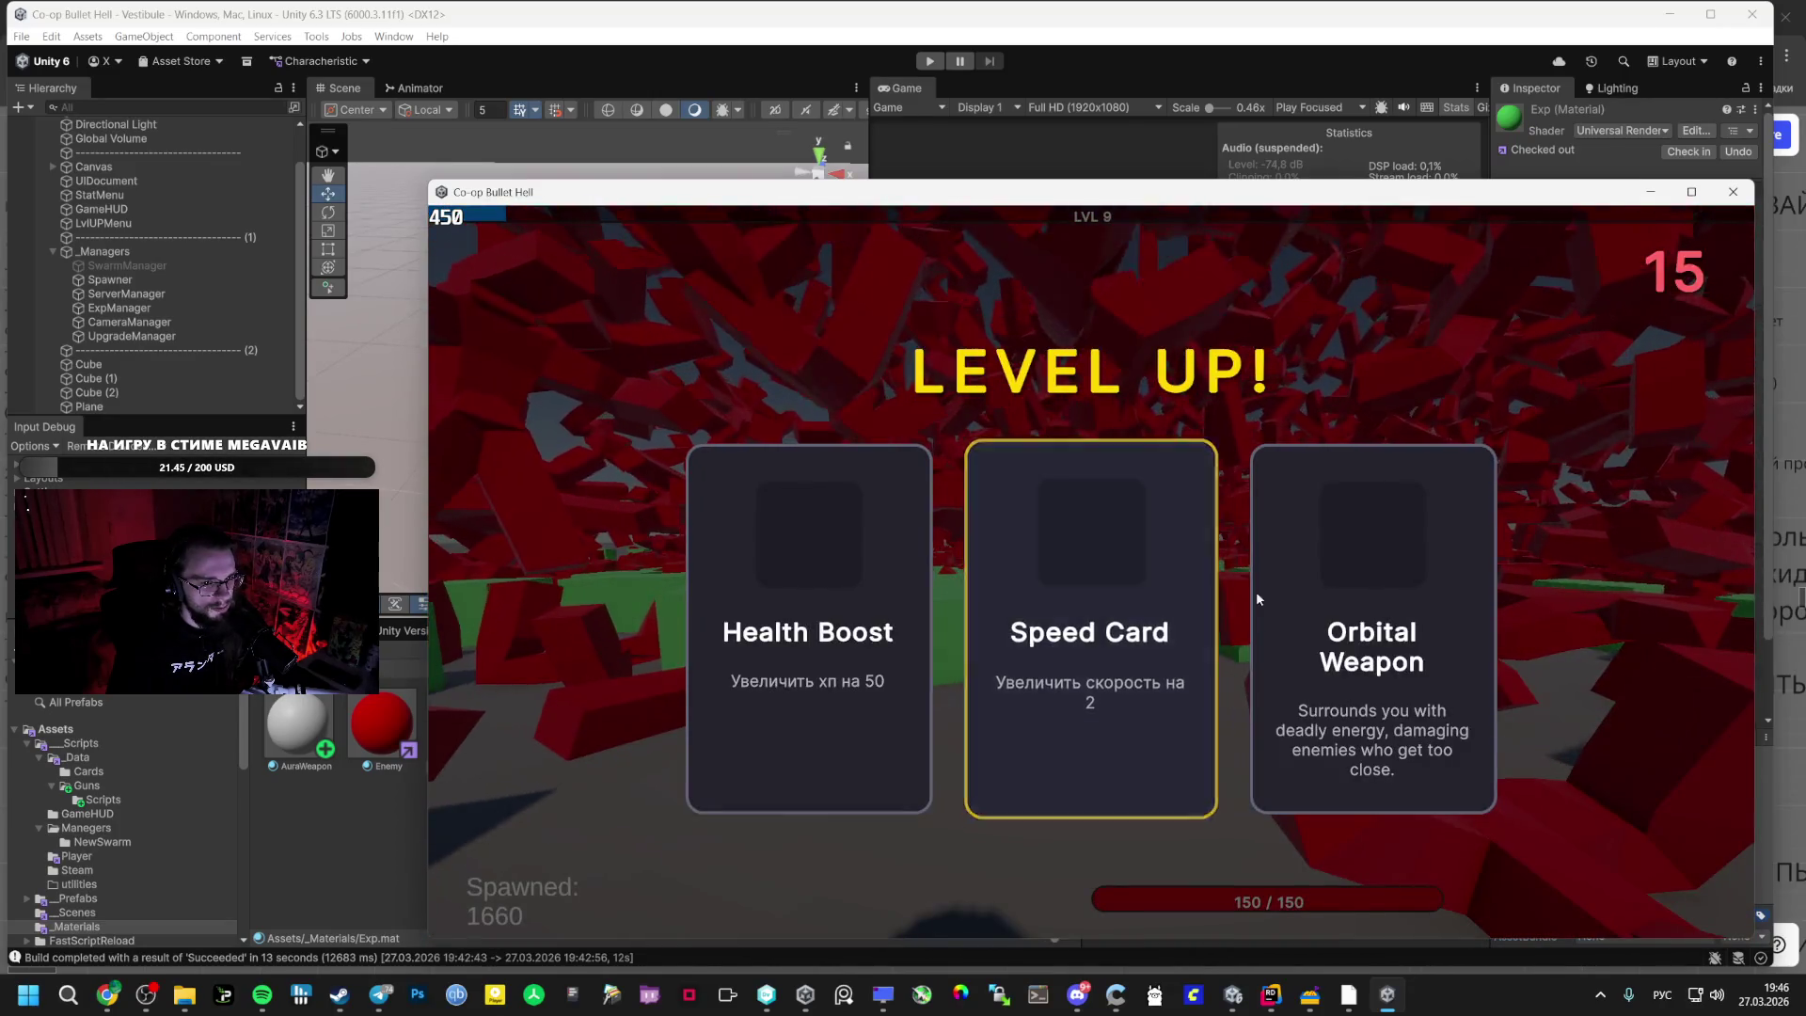
left_click(1345, 606)
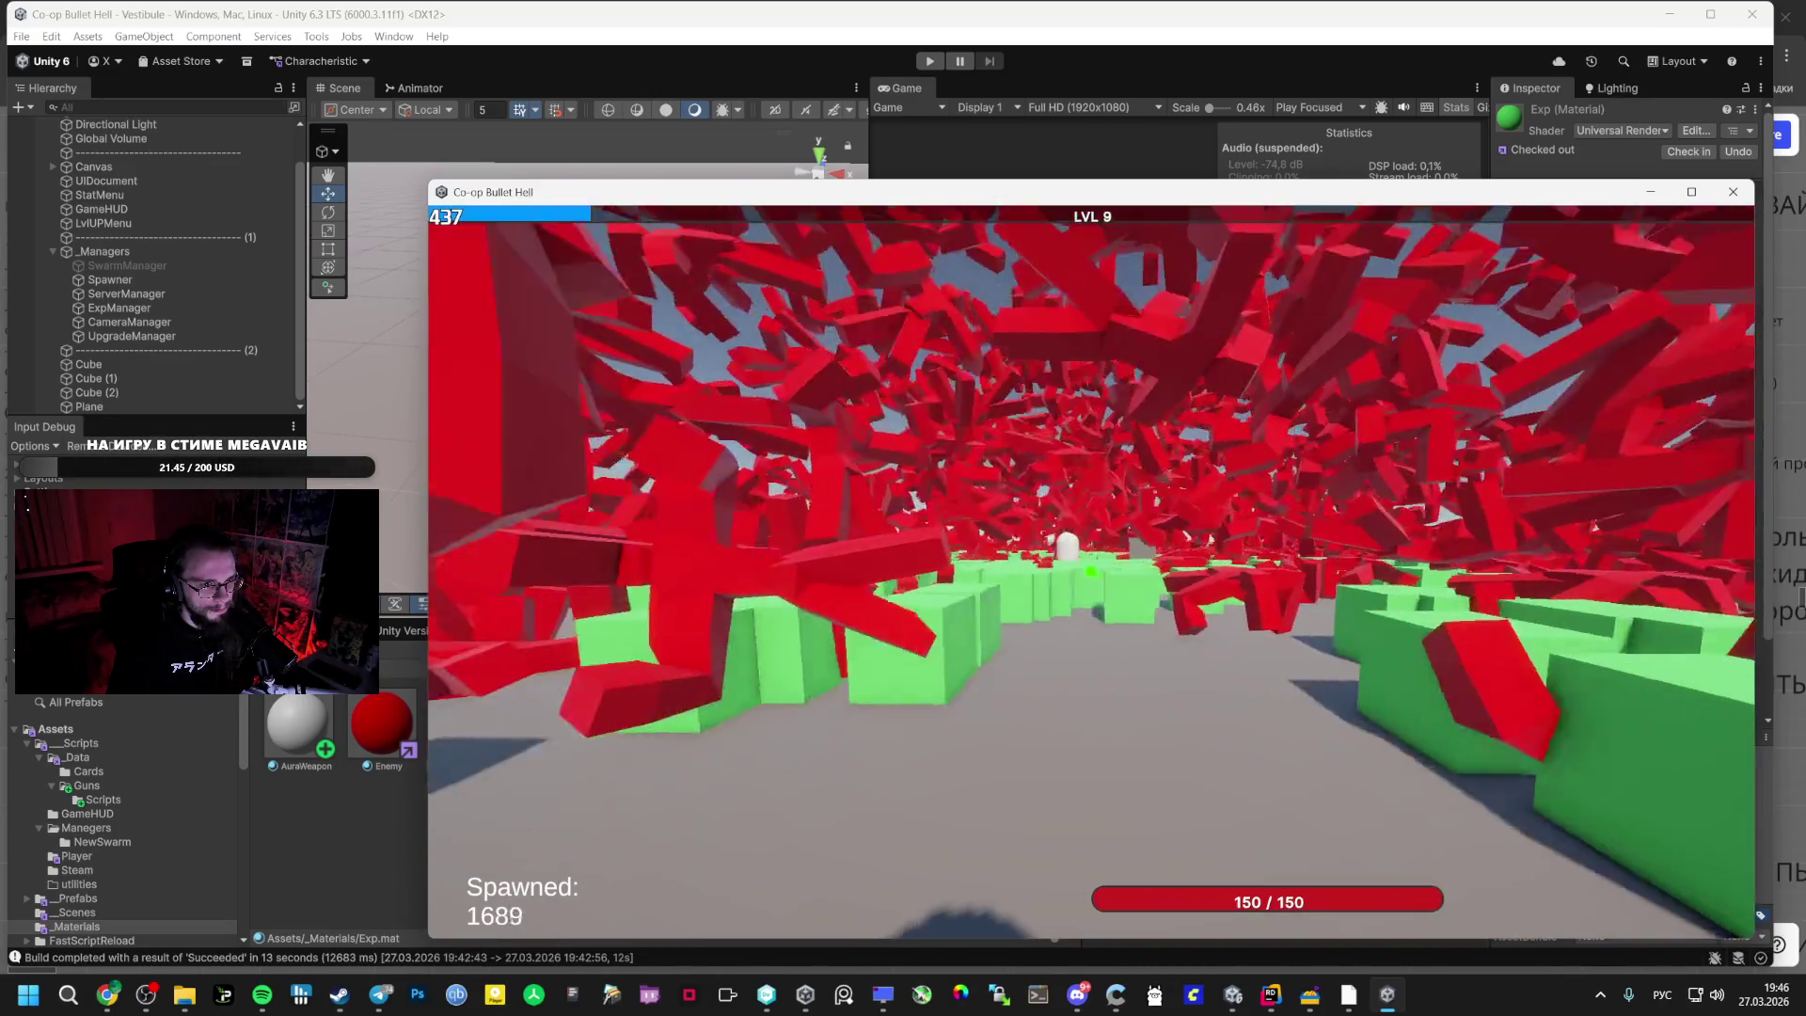
- Move the player forward through the enemy and block field, briefly switching to Miro and back
key("w")
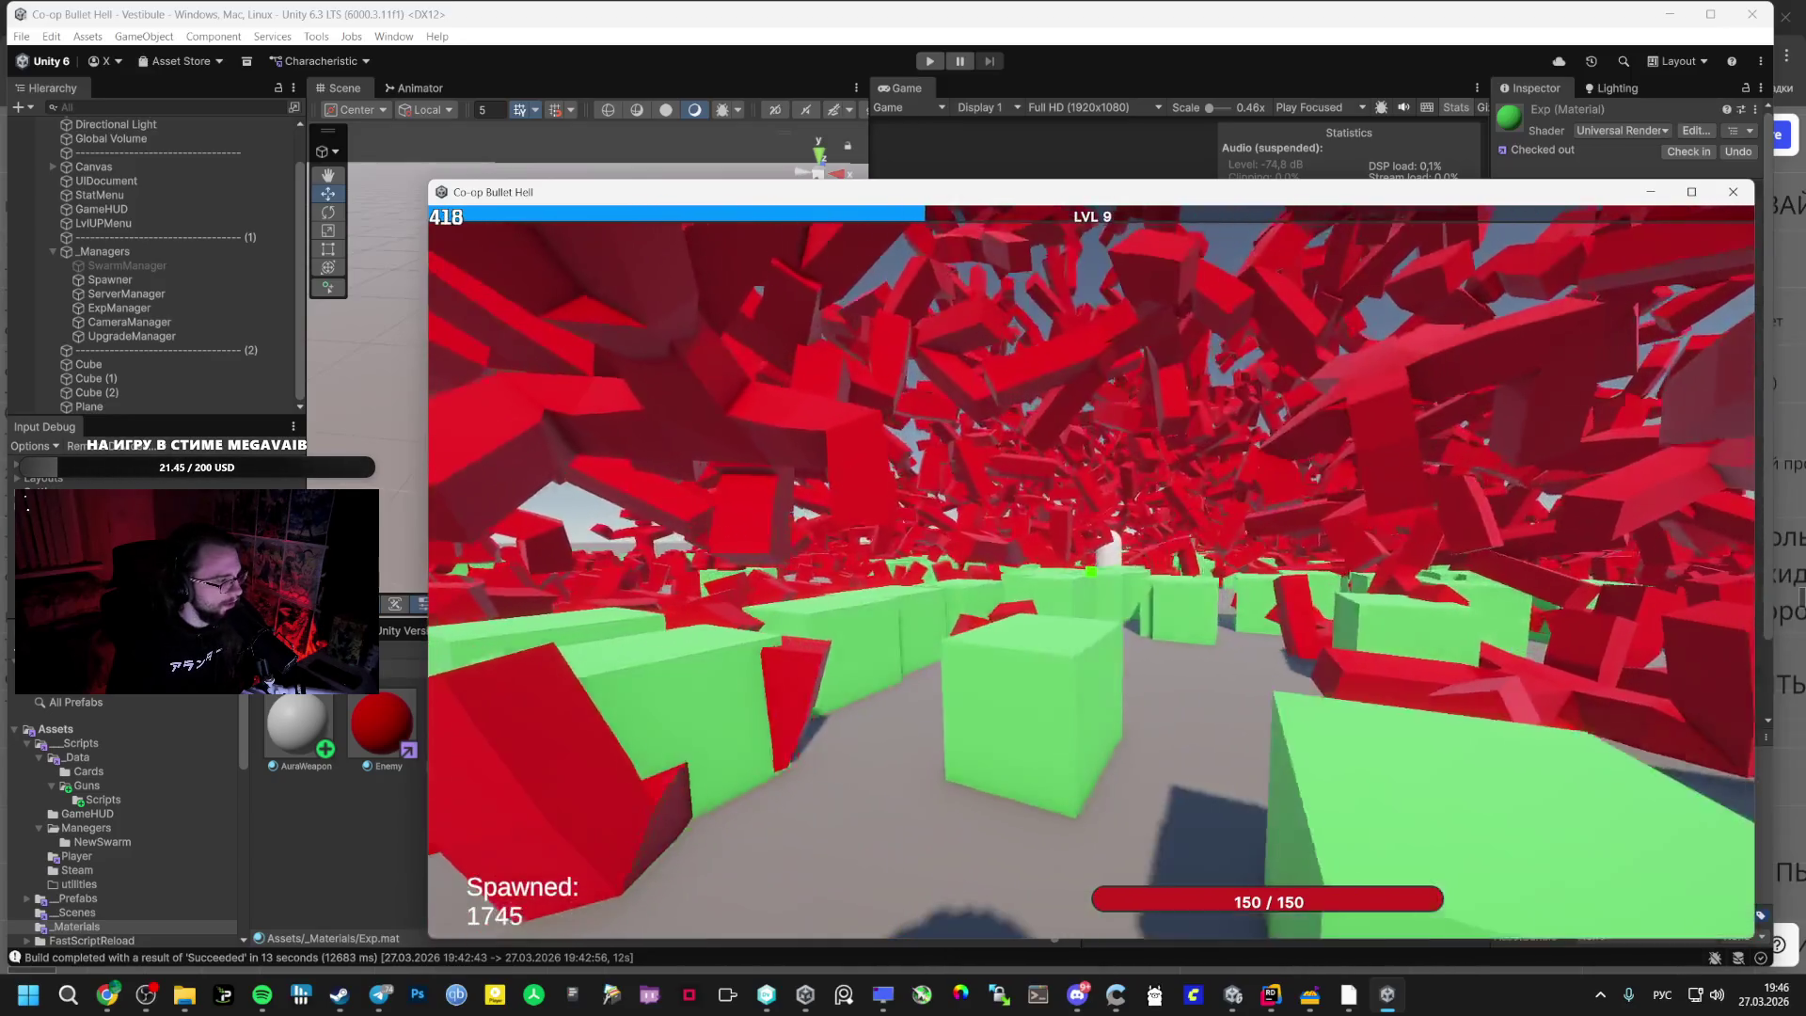
key("w")
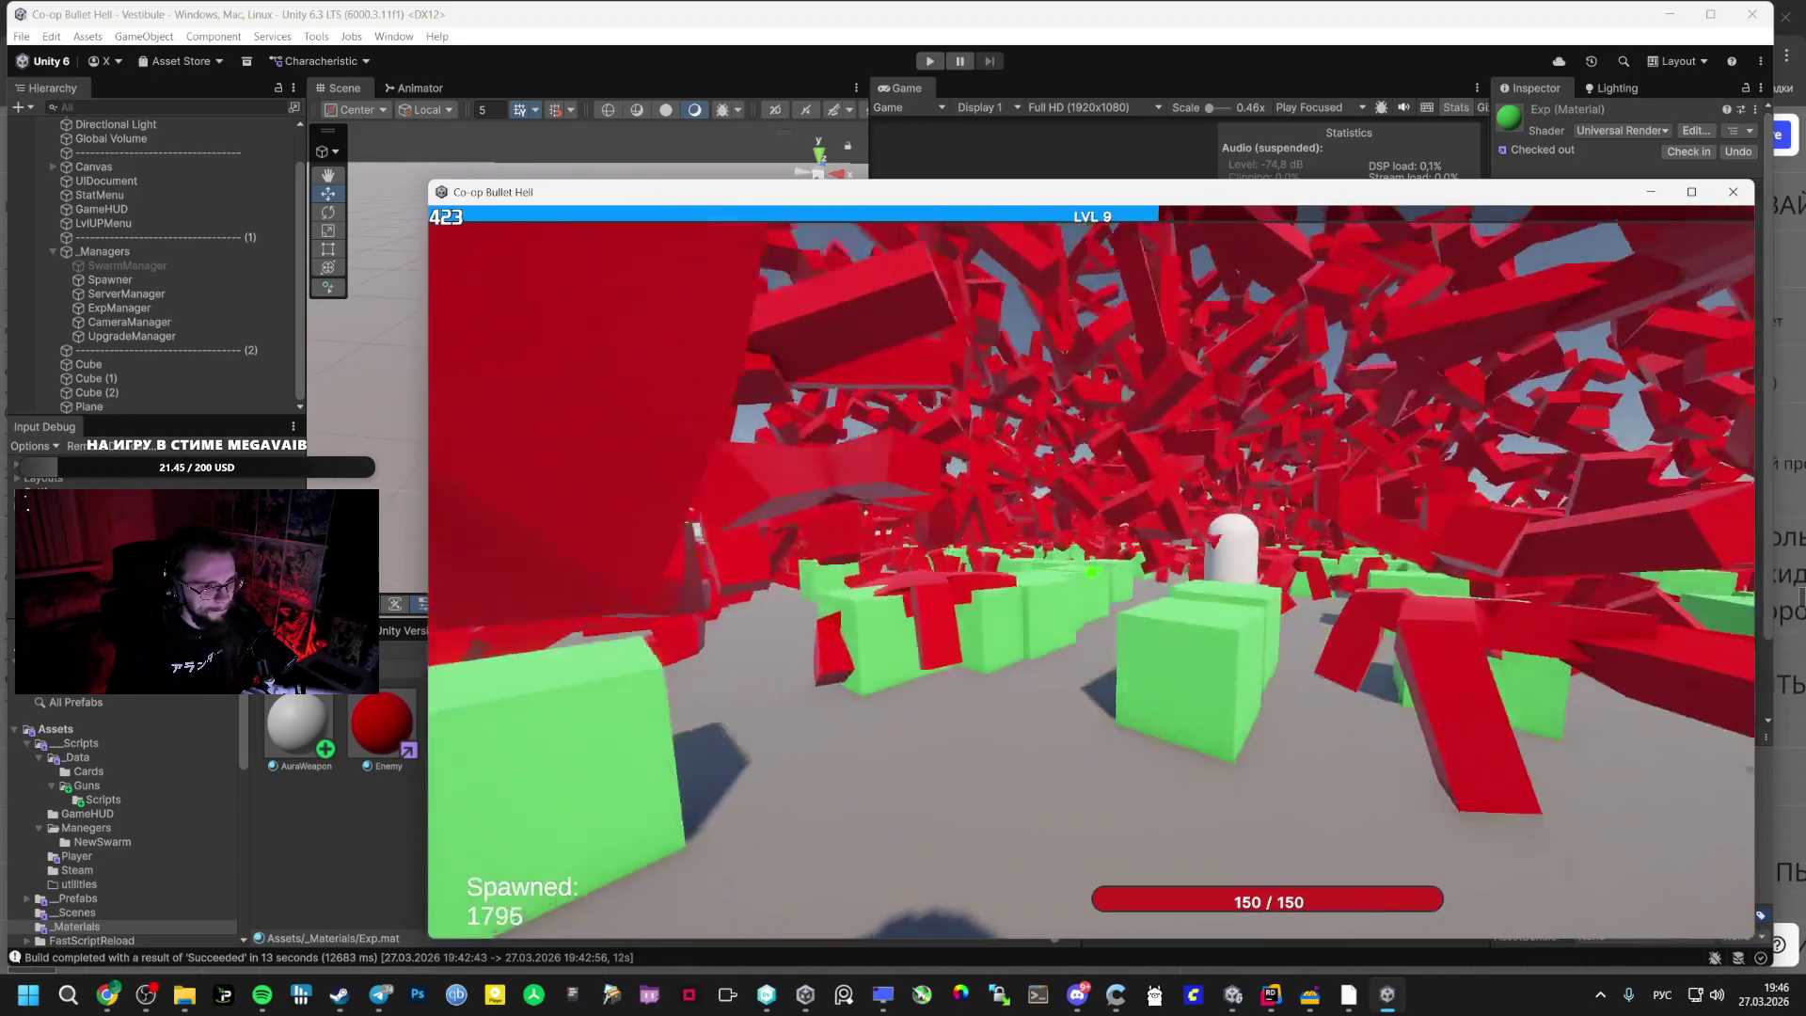
key("w")
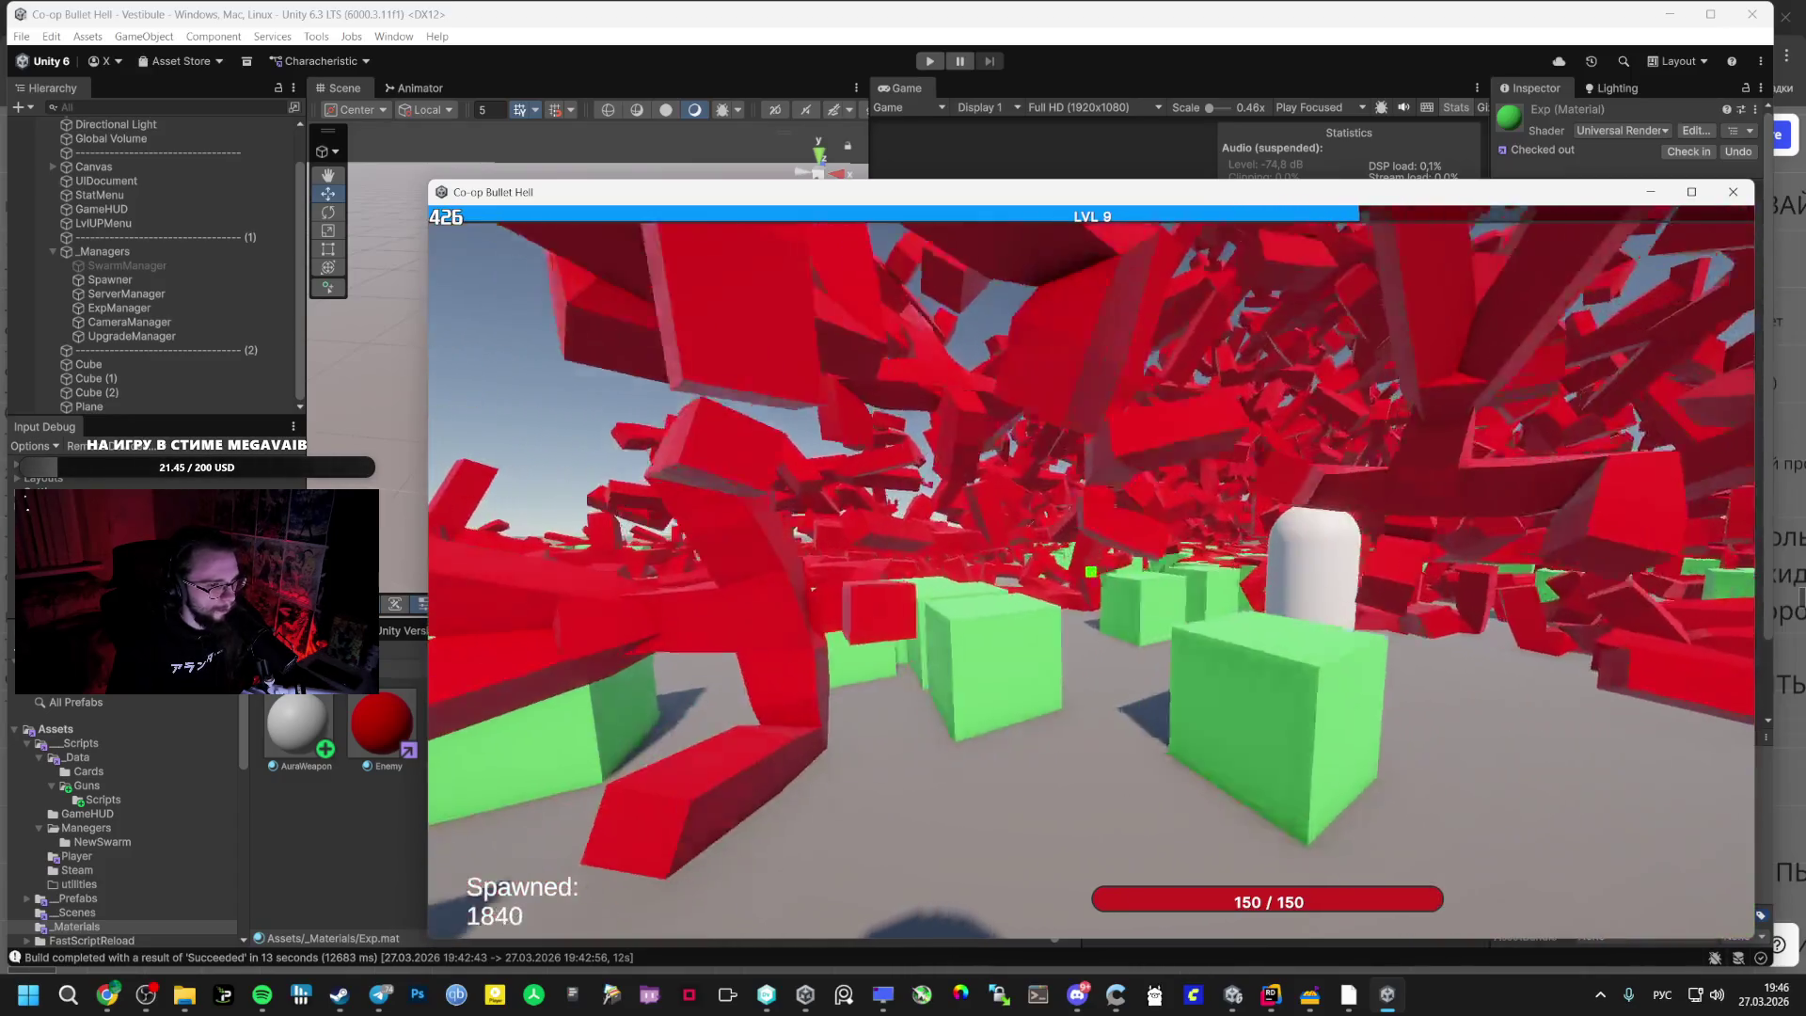
key("w")
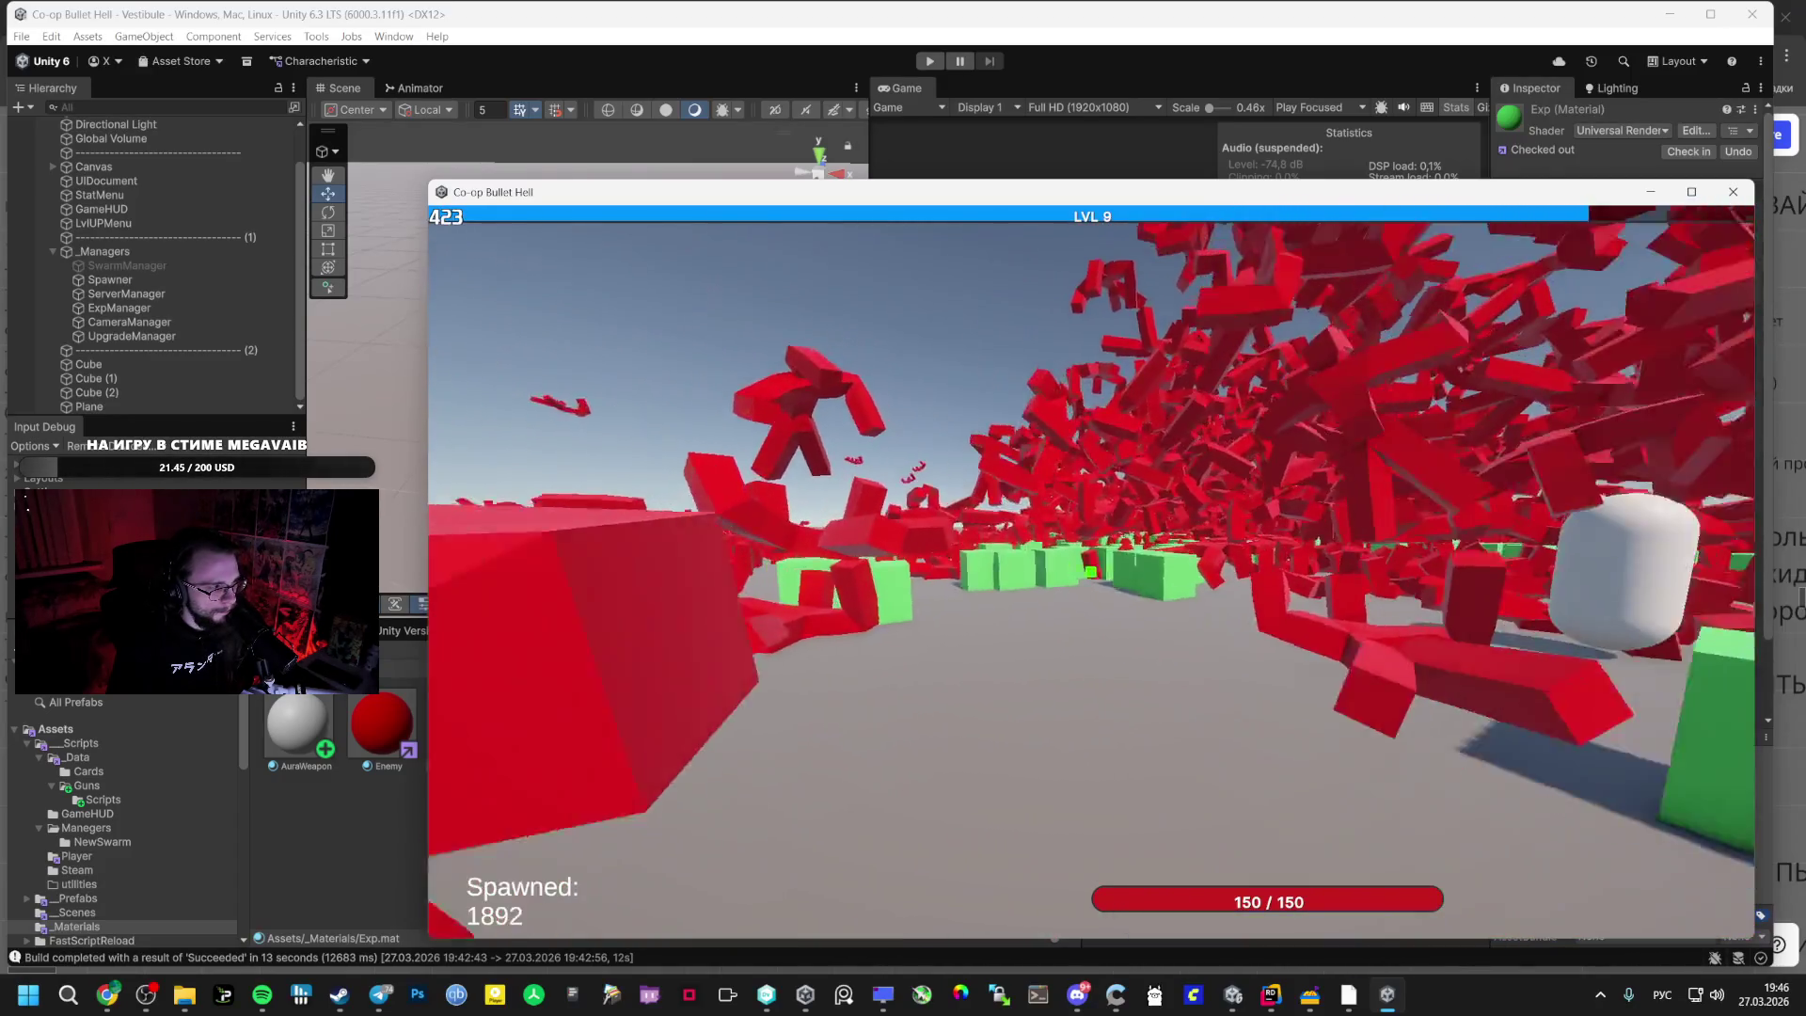
key("w")
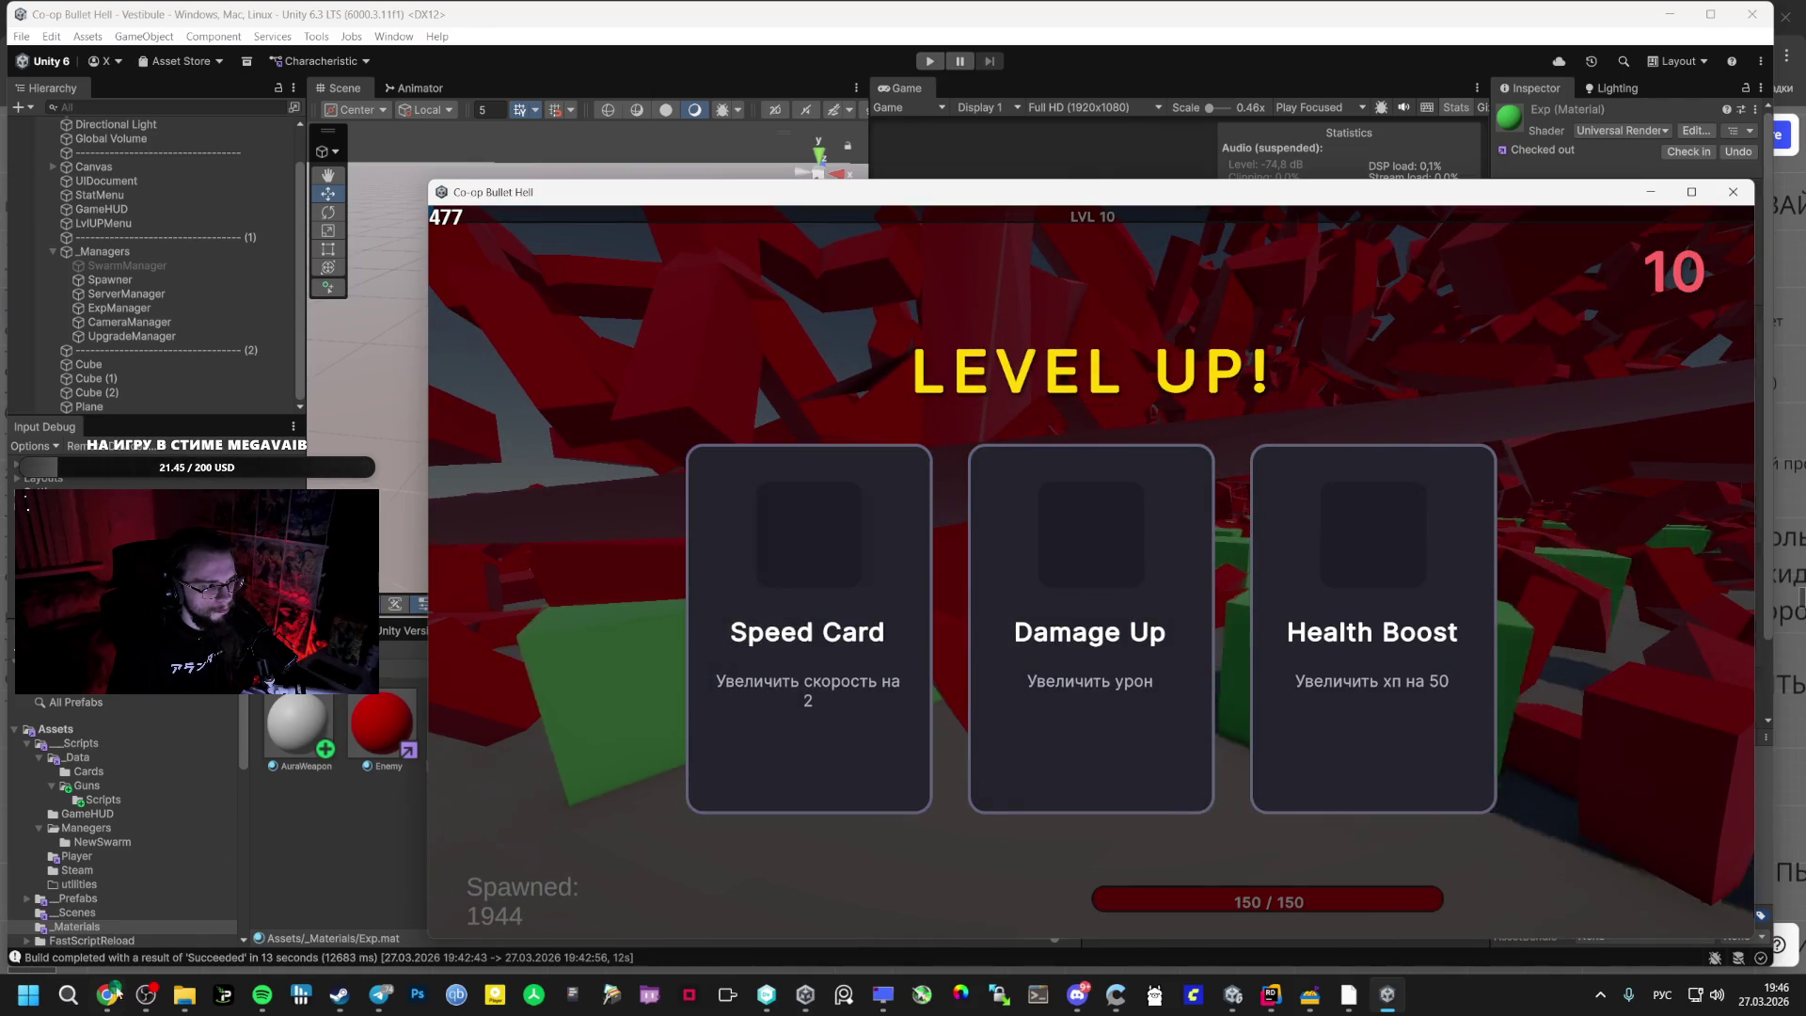
left_click(126, 951)
key("alt+Tab")
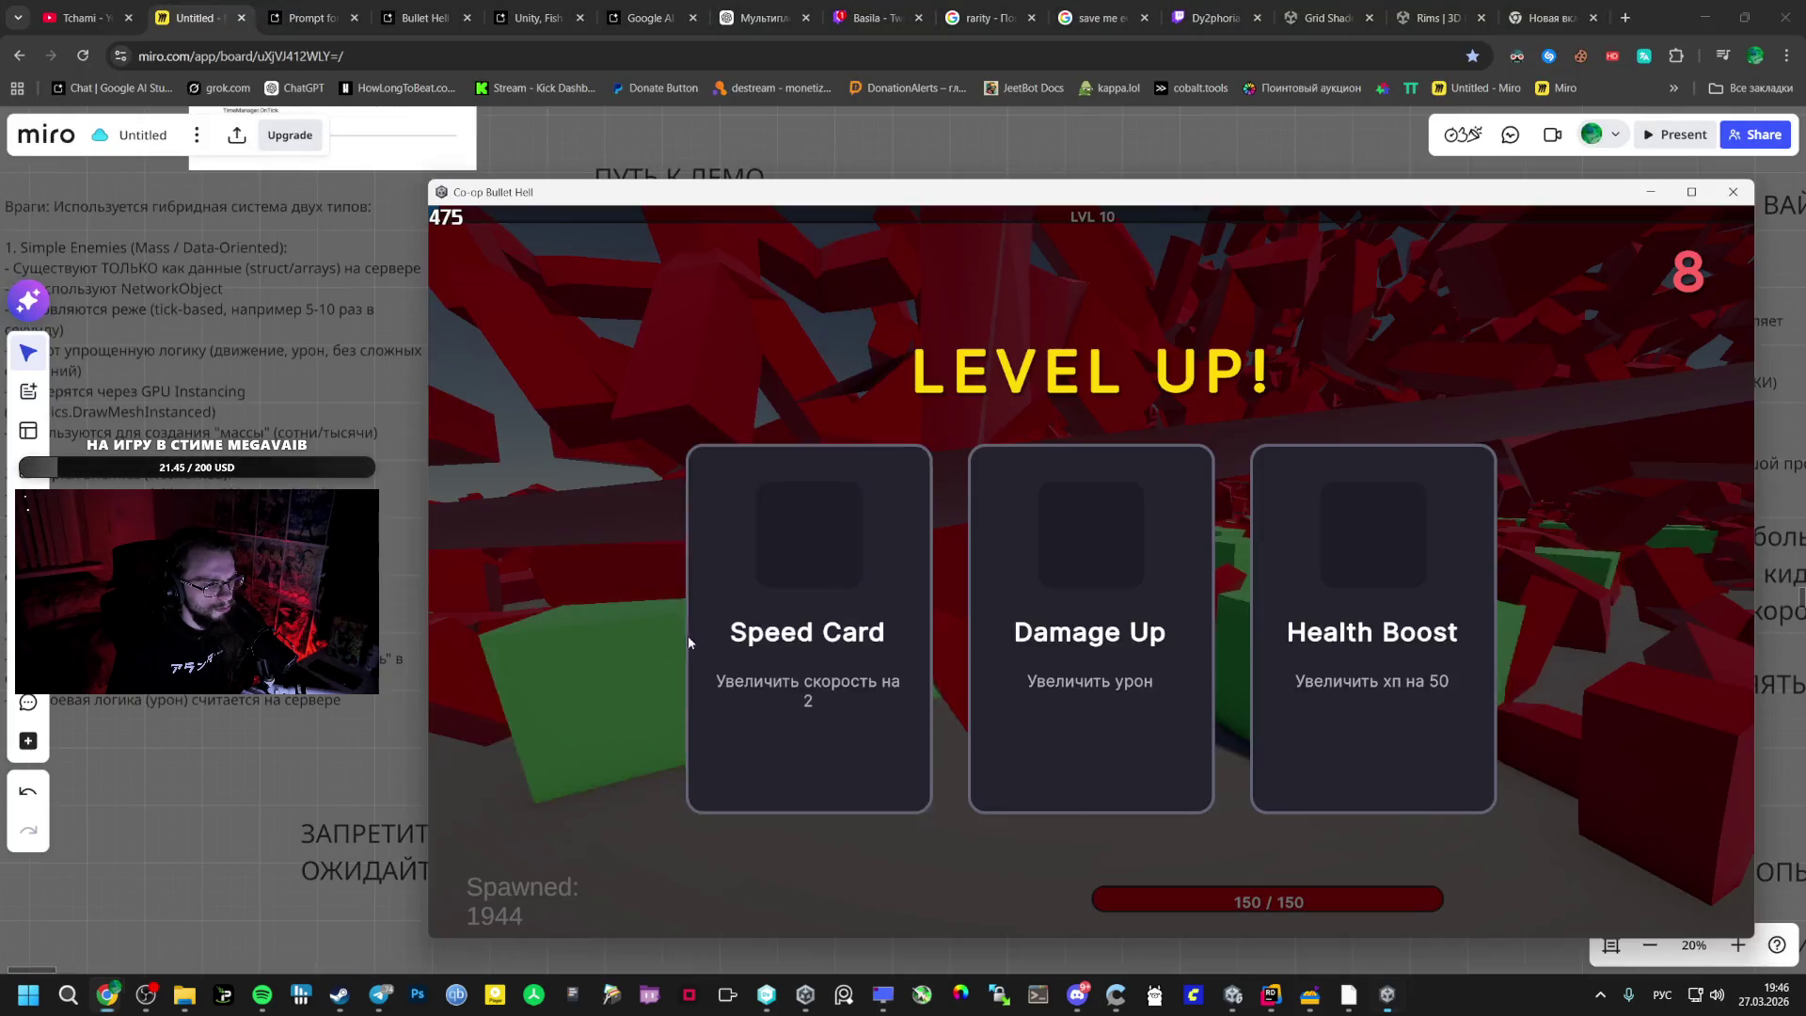
- Pick Damage Up, Damage Up, Orbital Weapon, Damage Up through LVL 13, then pause and return to Miro
left_click(1102, 609)
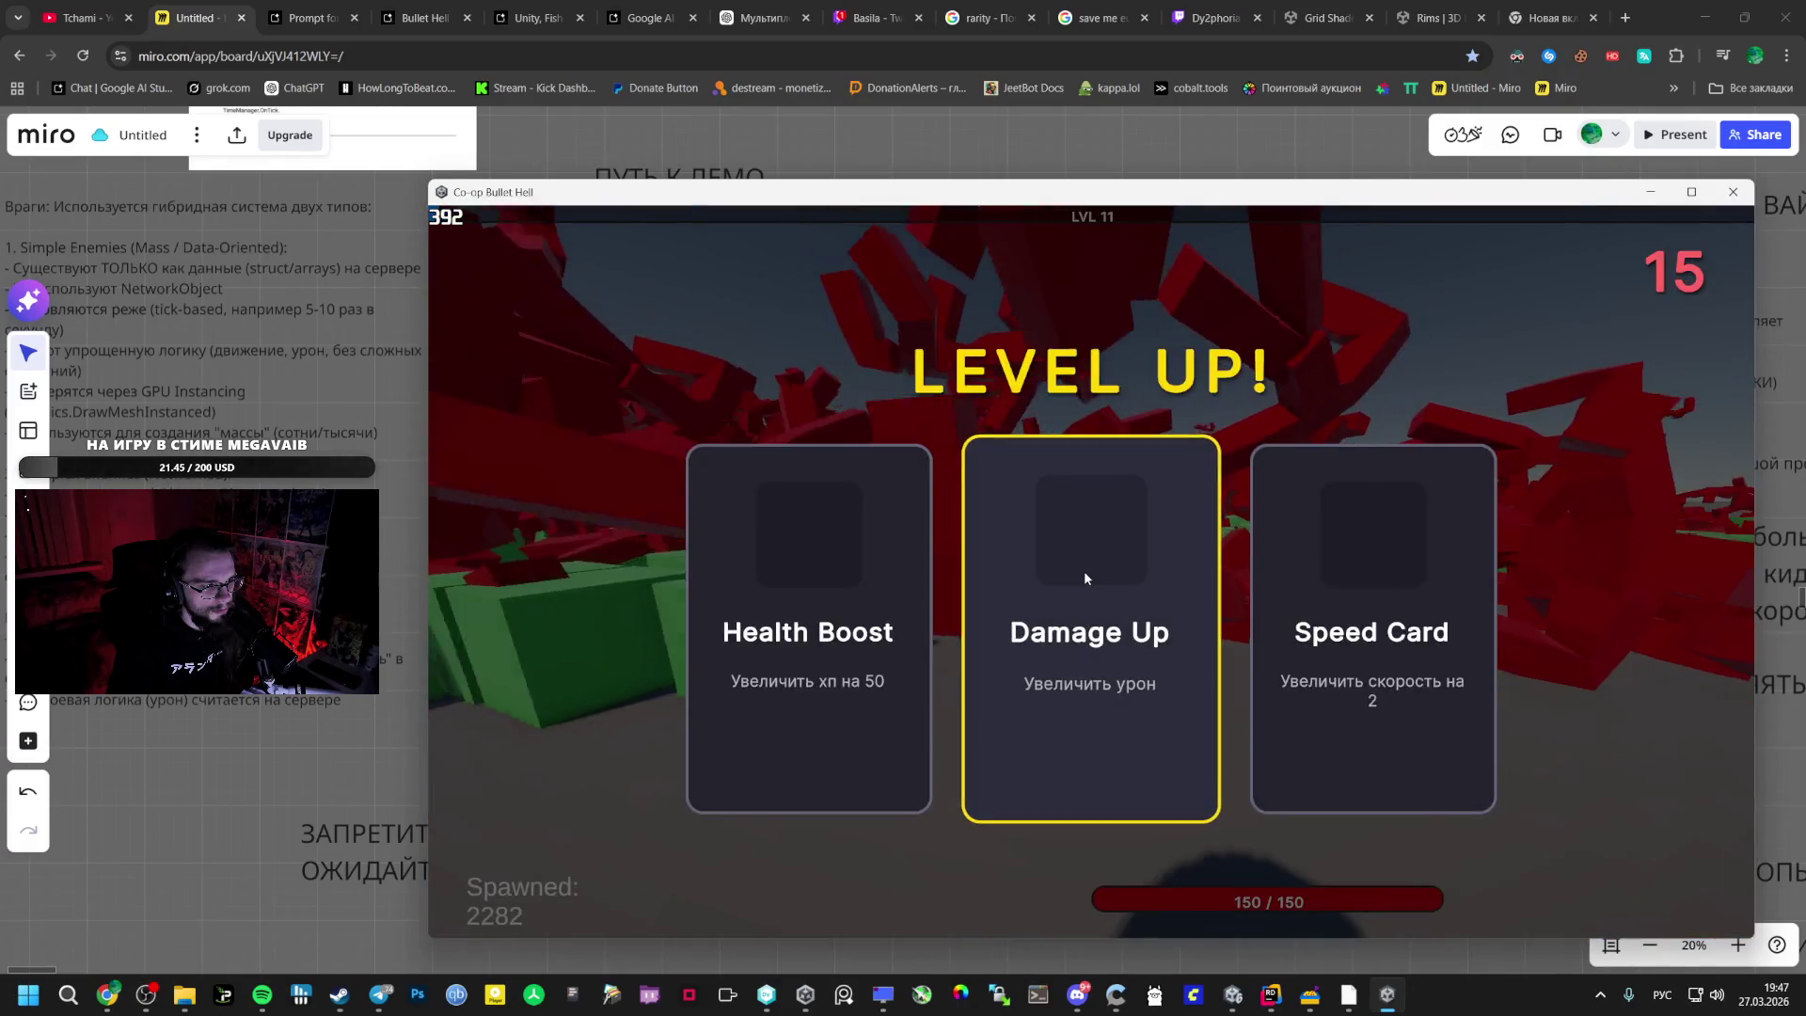
left_click(1114, 587)
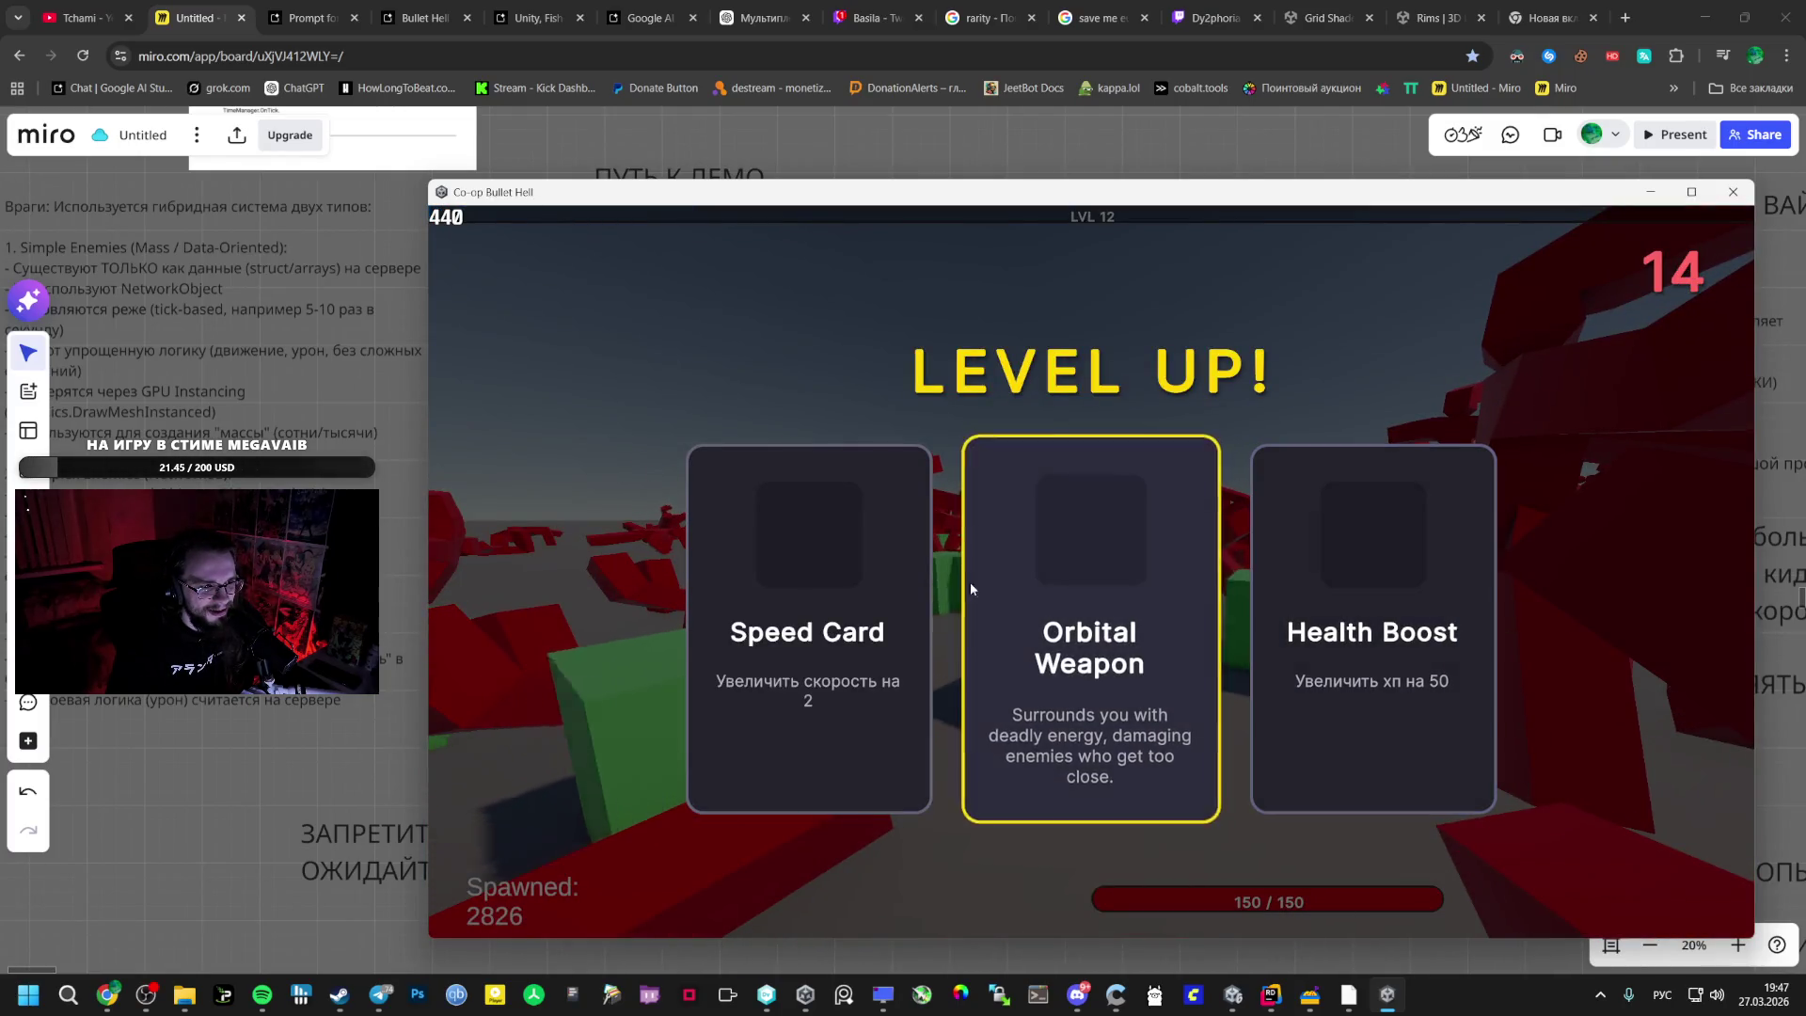
left_click(1043, 582)
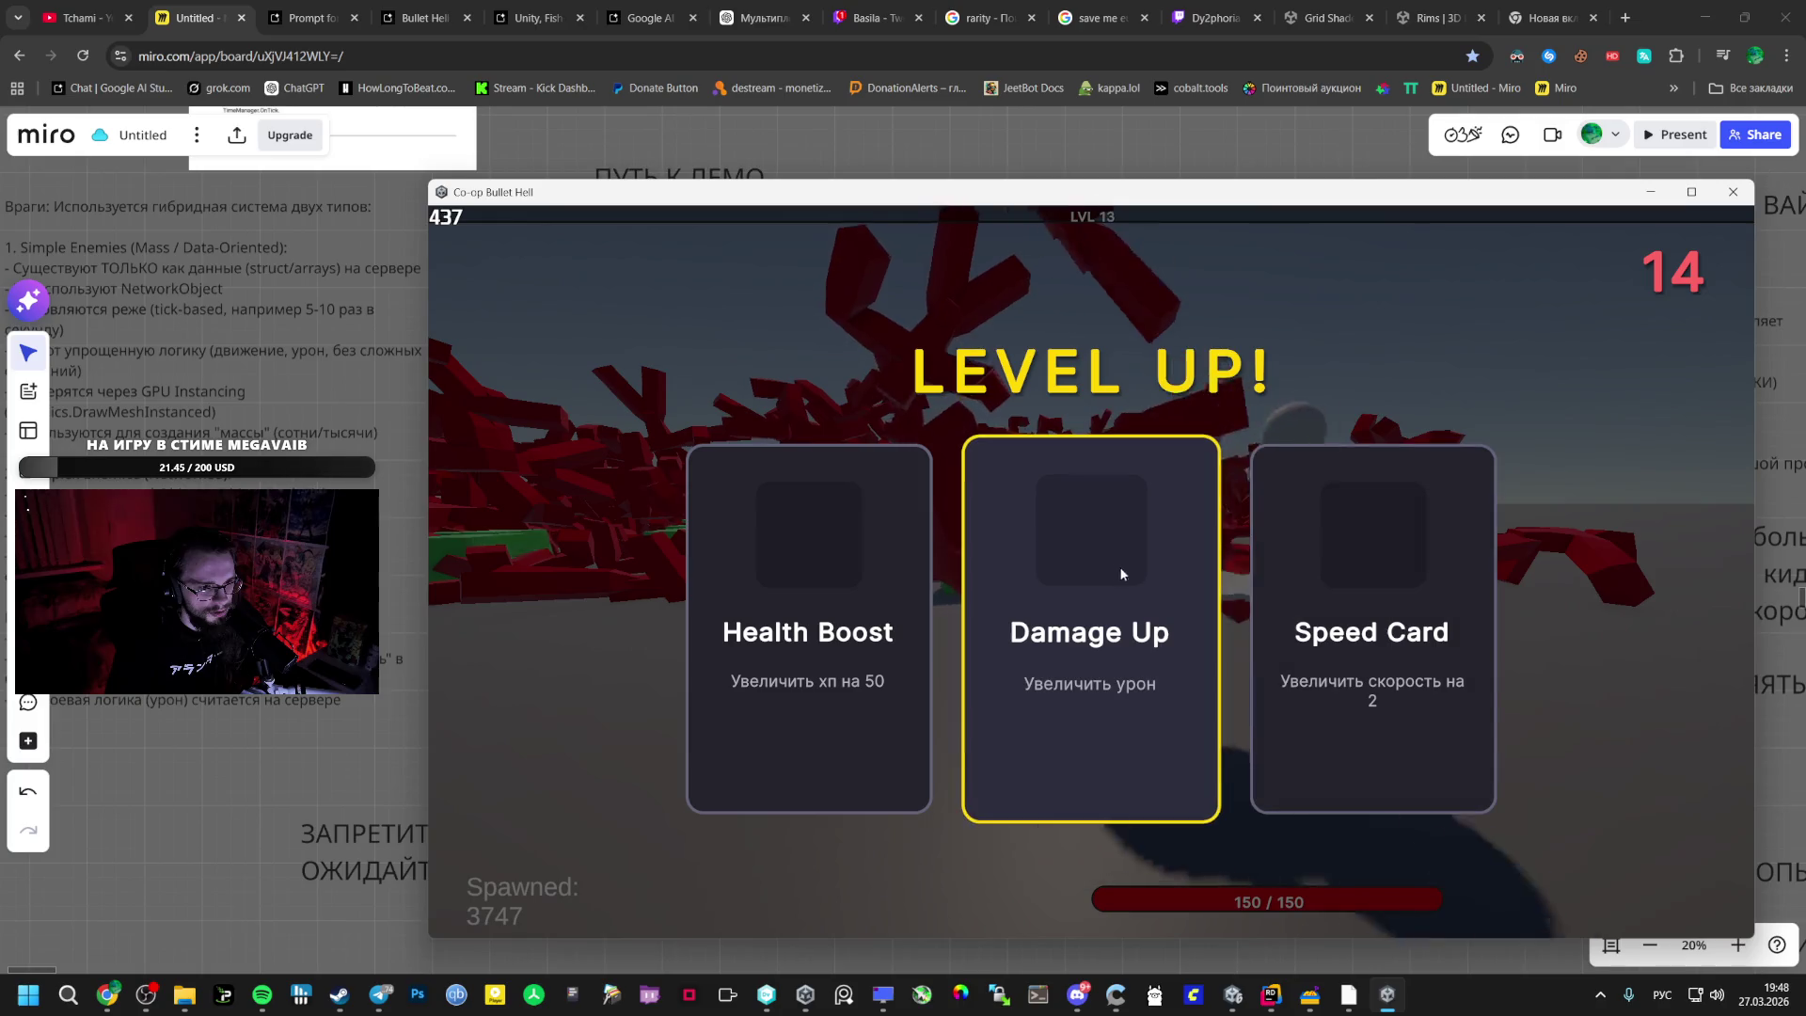
left_click(1116, 572)
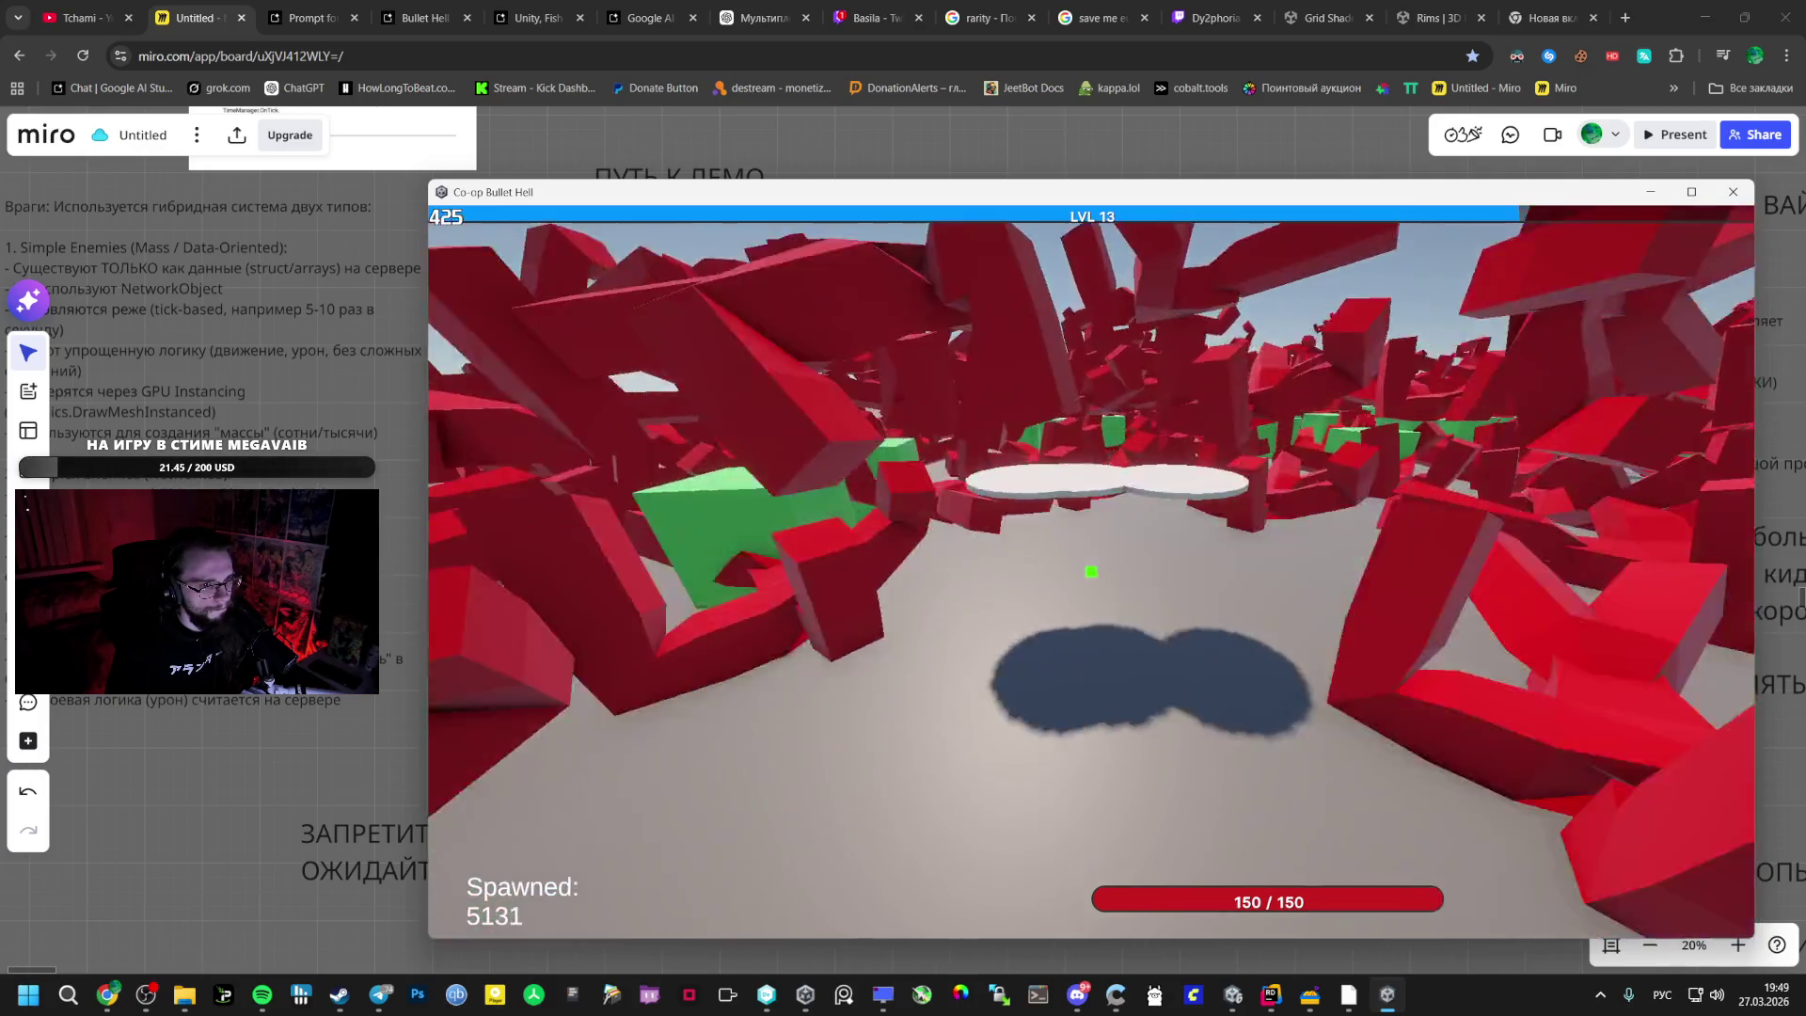
key("Escape")
key("alt+Tab")
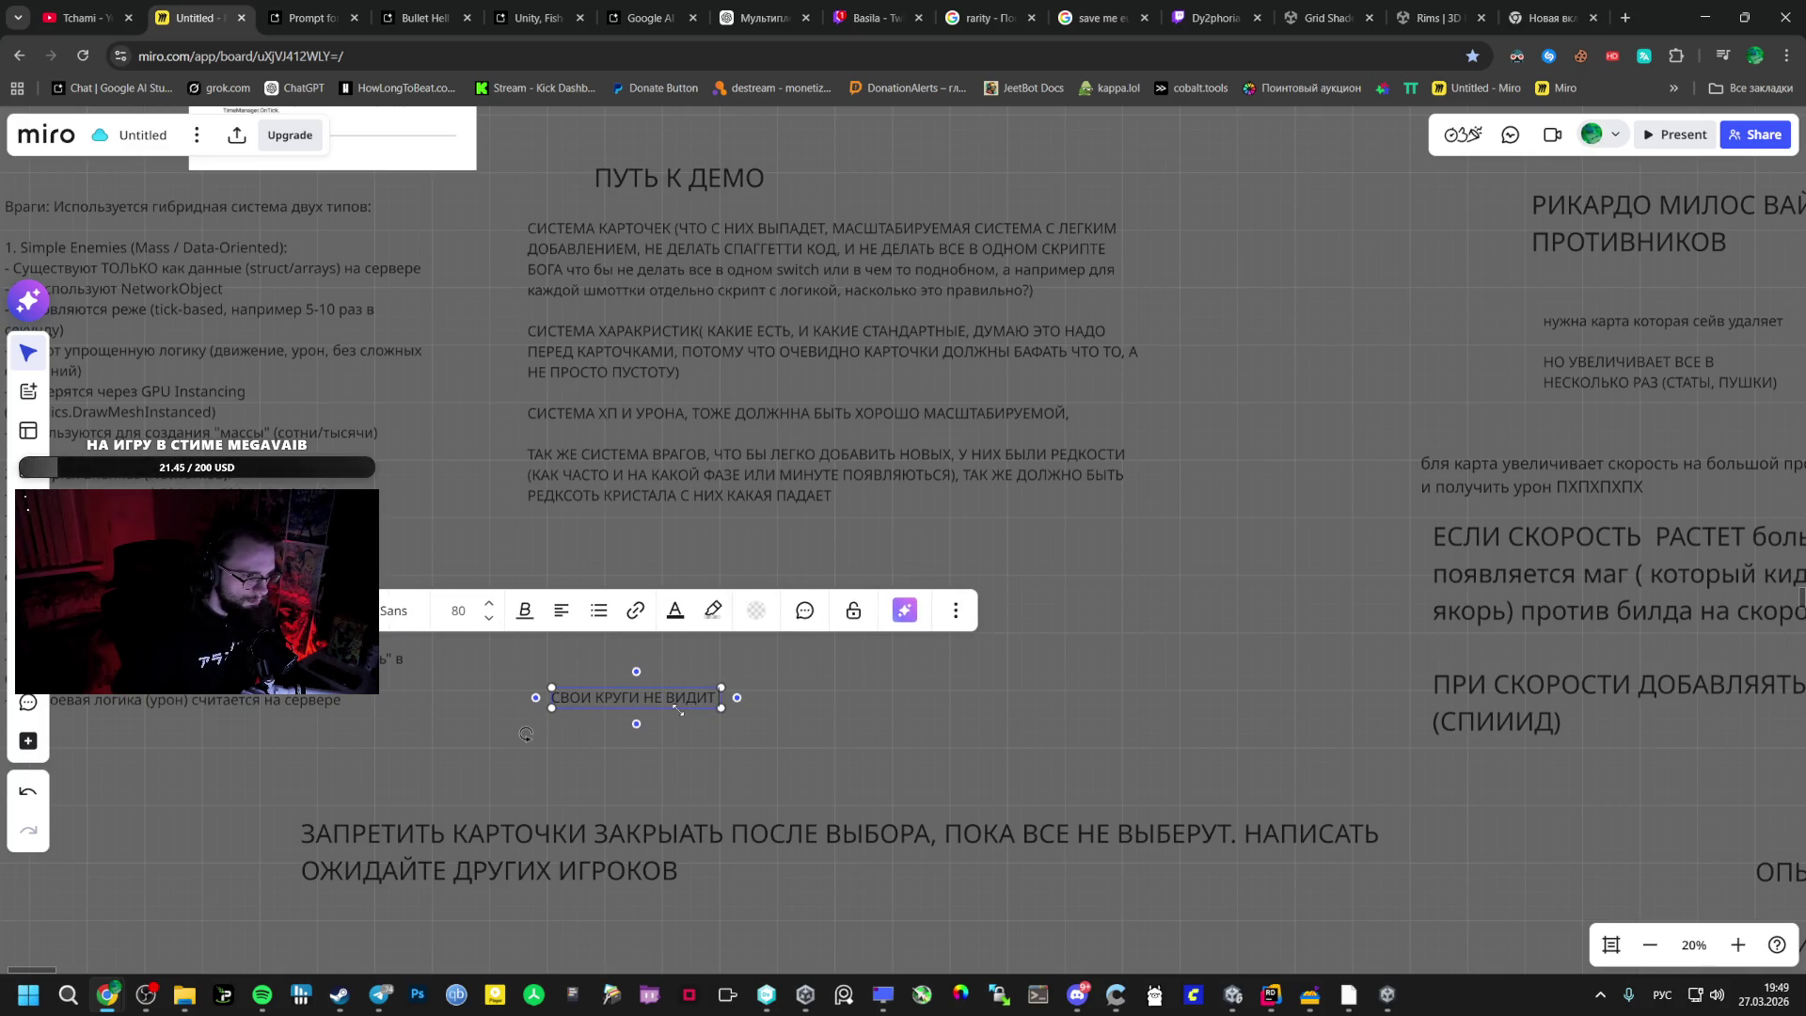
- Finish typing the Miro note ('ЮЧАЕТСЯ'), then switch back and resume the paused game
type("ЮЧАЕТСЯ")
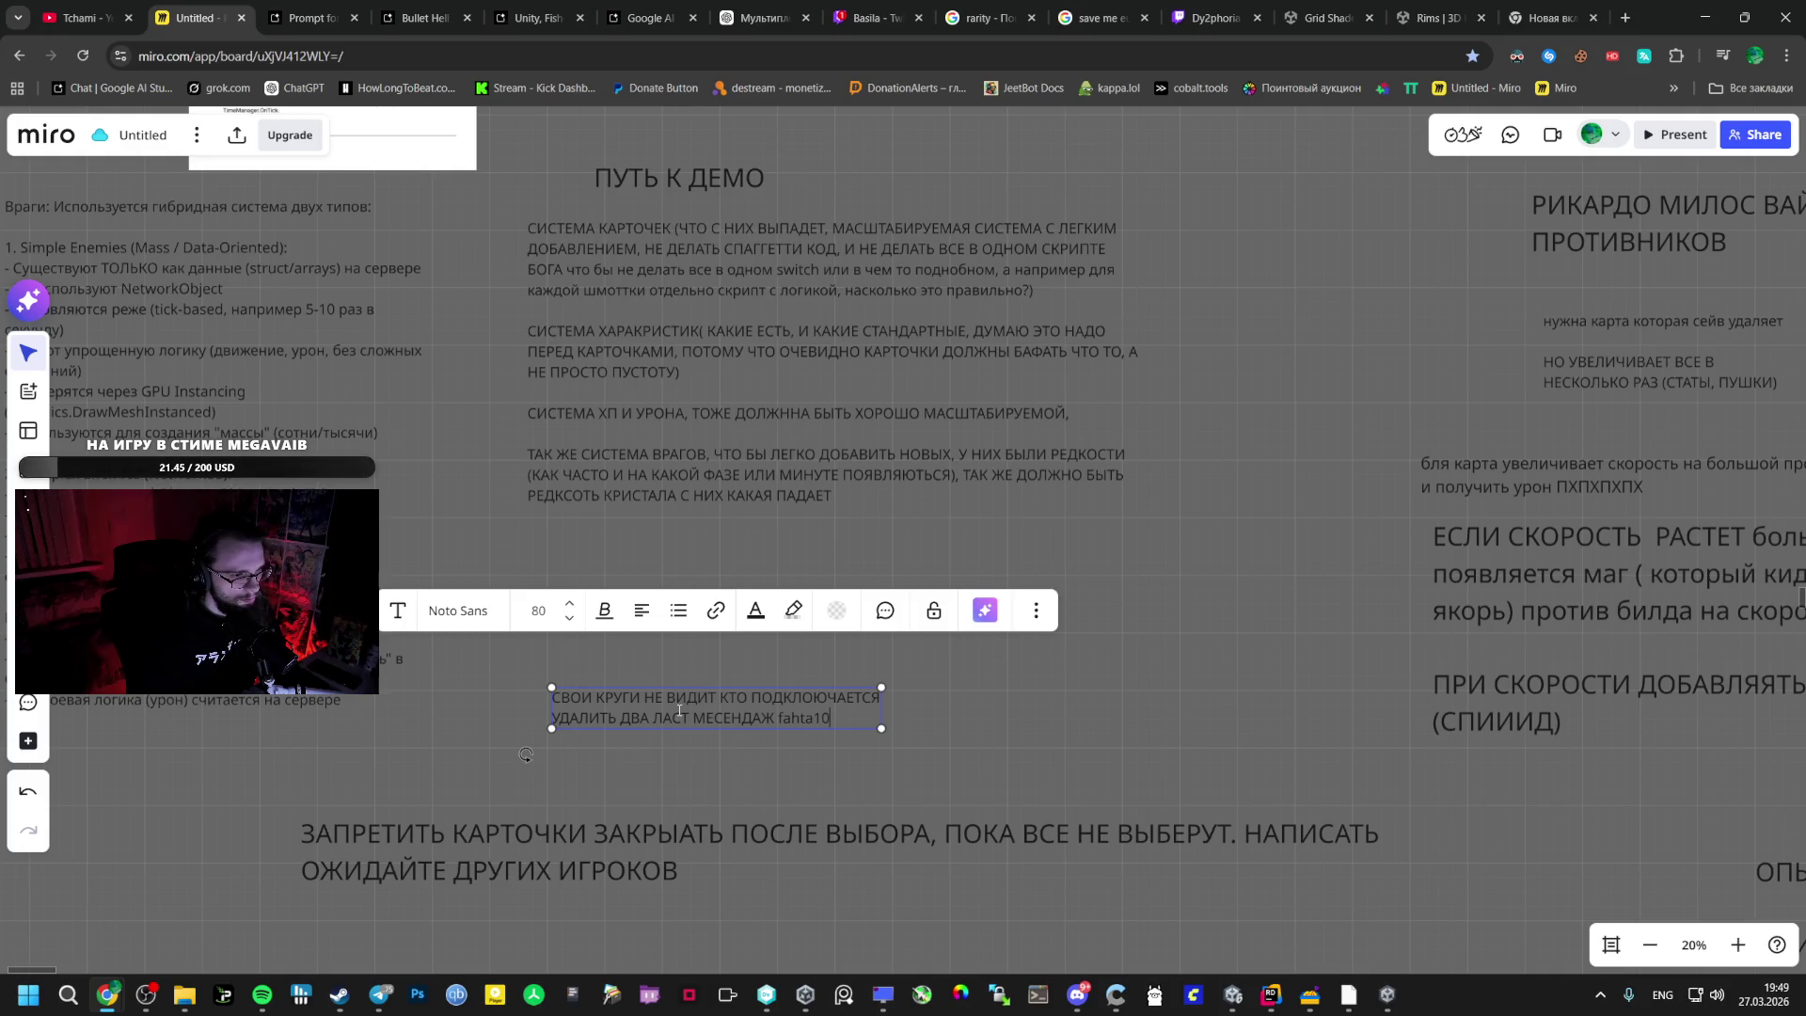
key("alt+Tab")
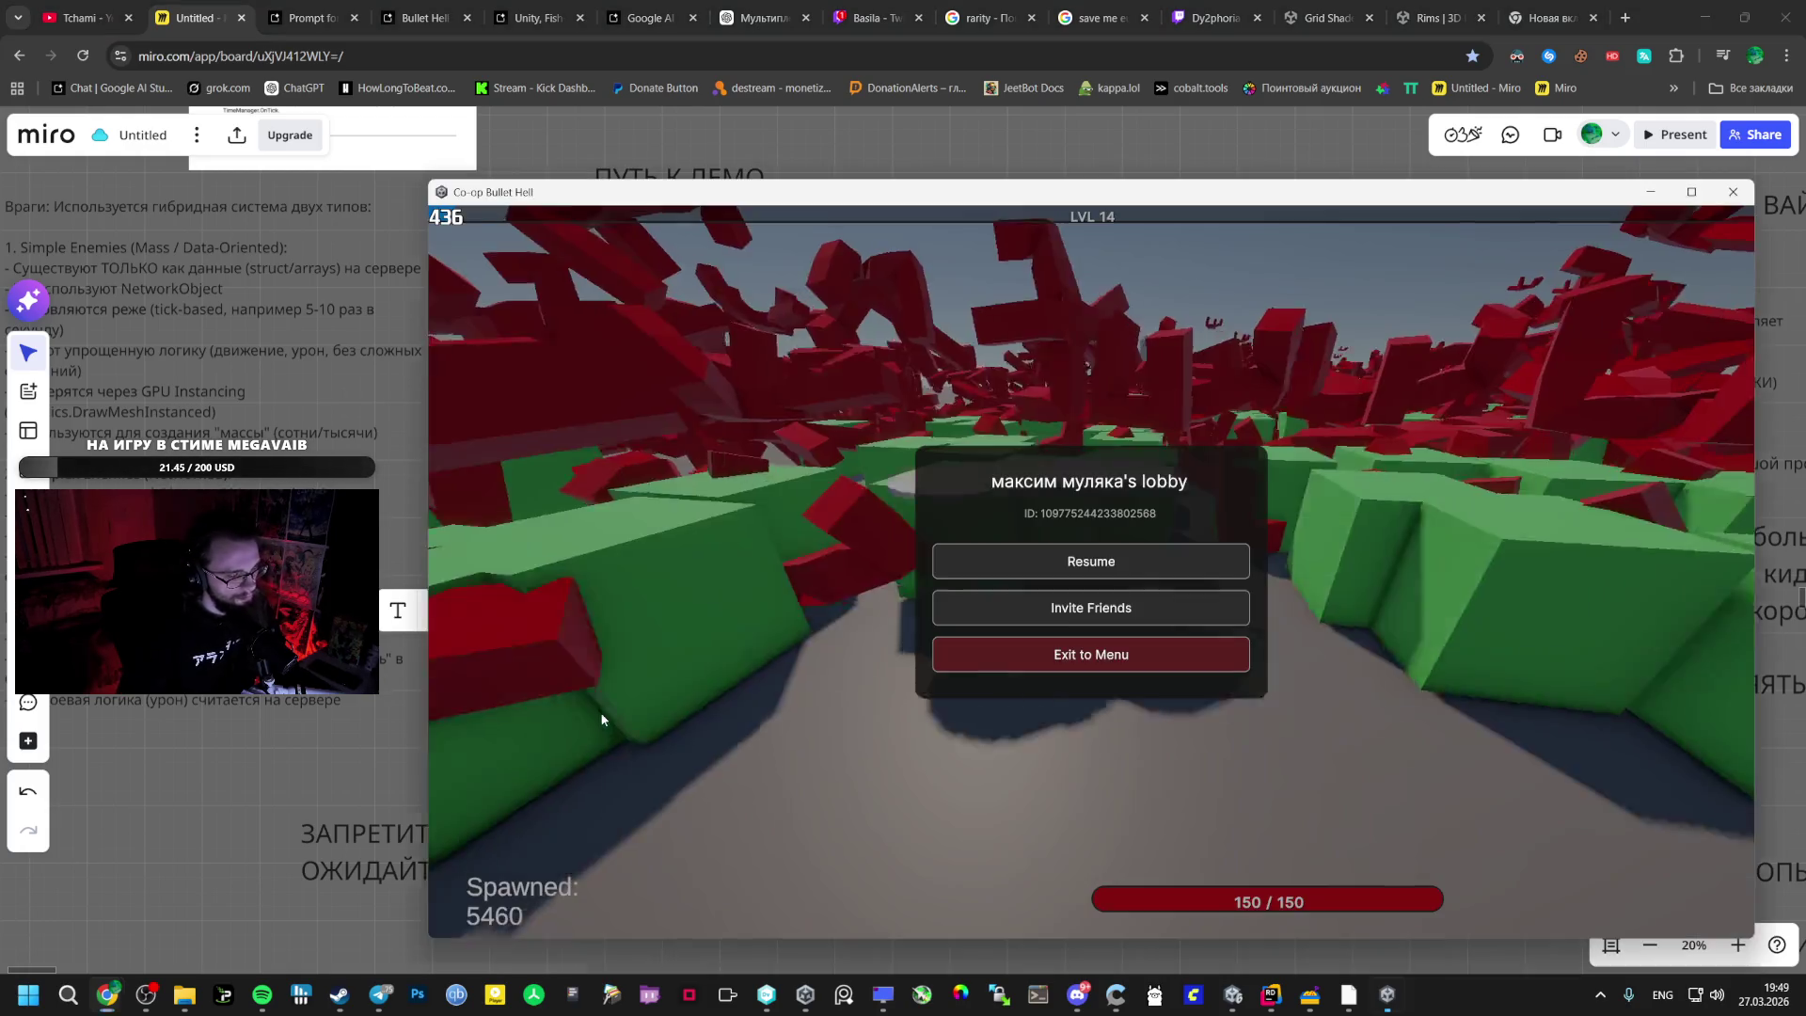
left_click(1035, 555)
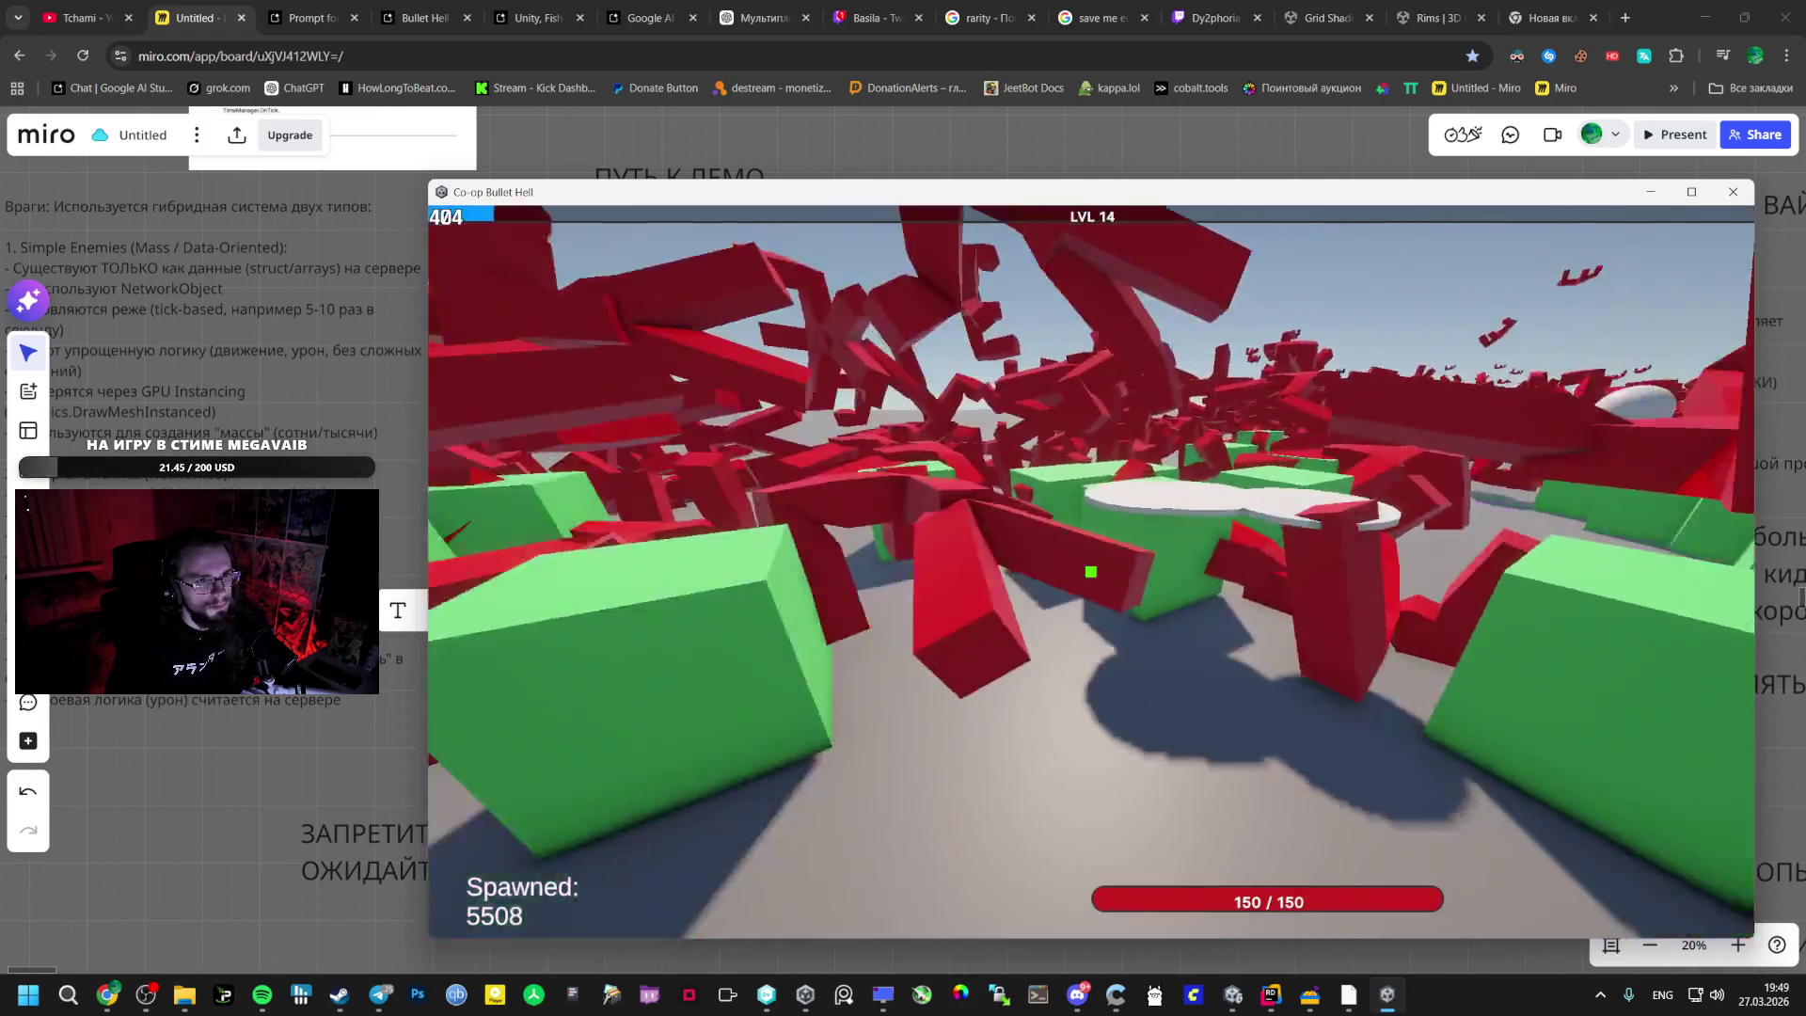
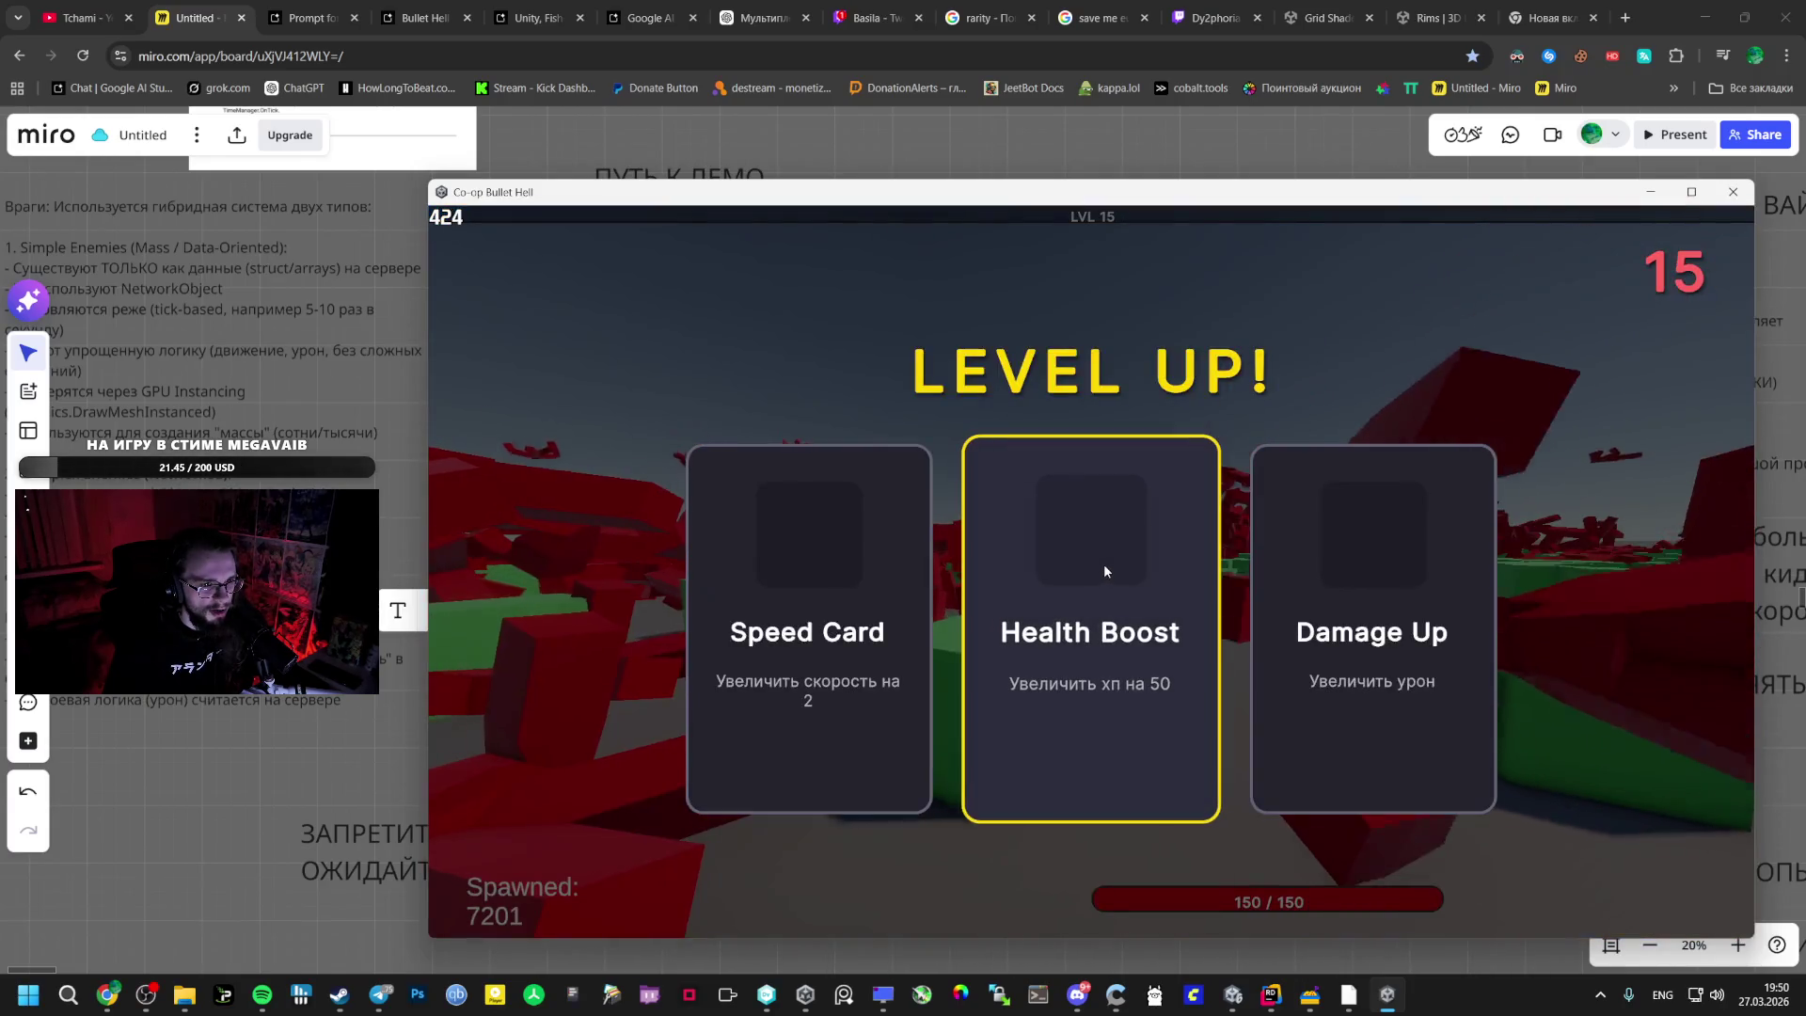
- Take the Damage Up upgrade at level 15, pause the game and switch to Chrome
left_click(1324, 583)
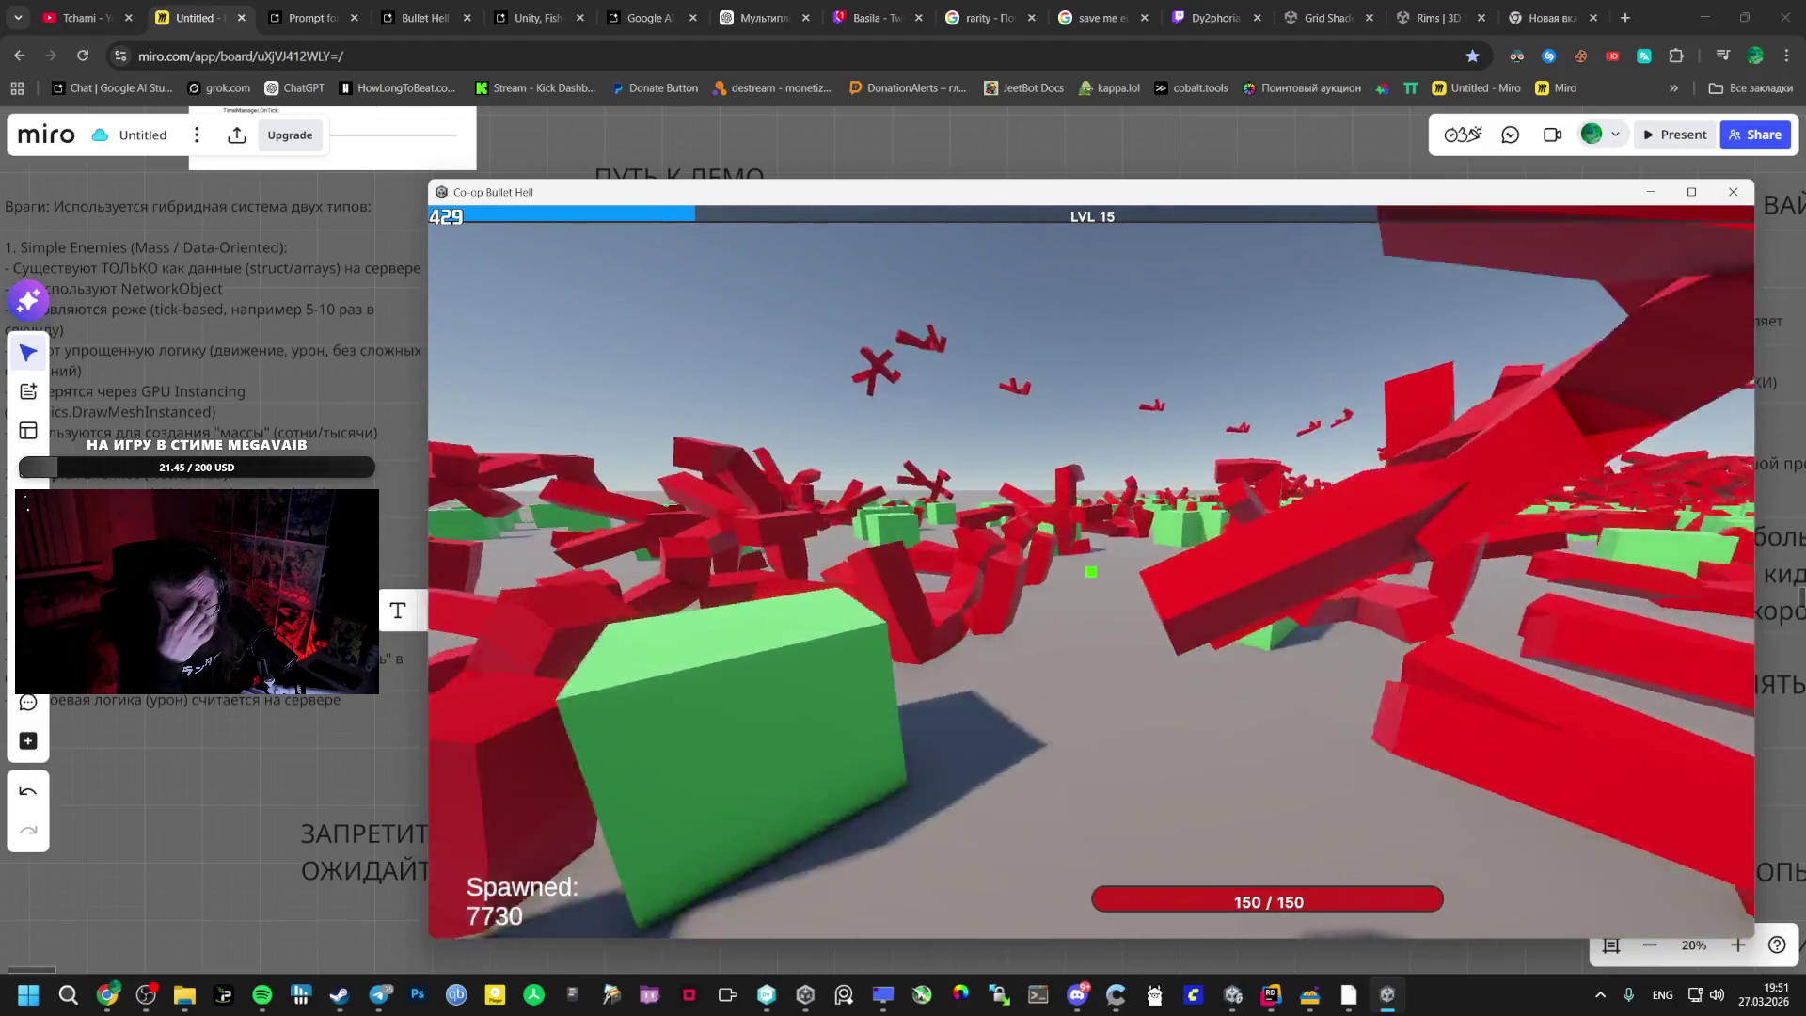
key("Escape")
left_click(341, 11)
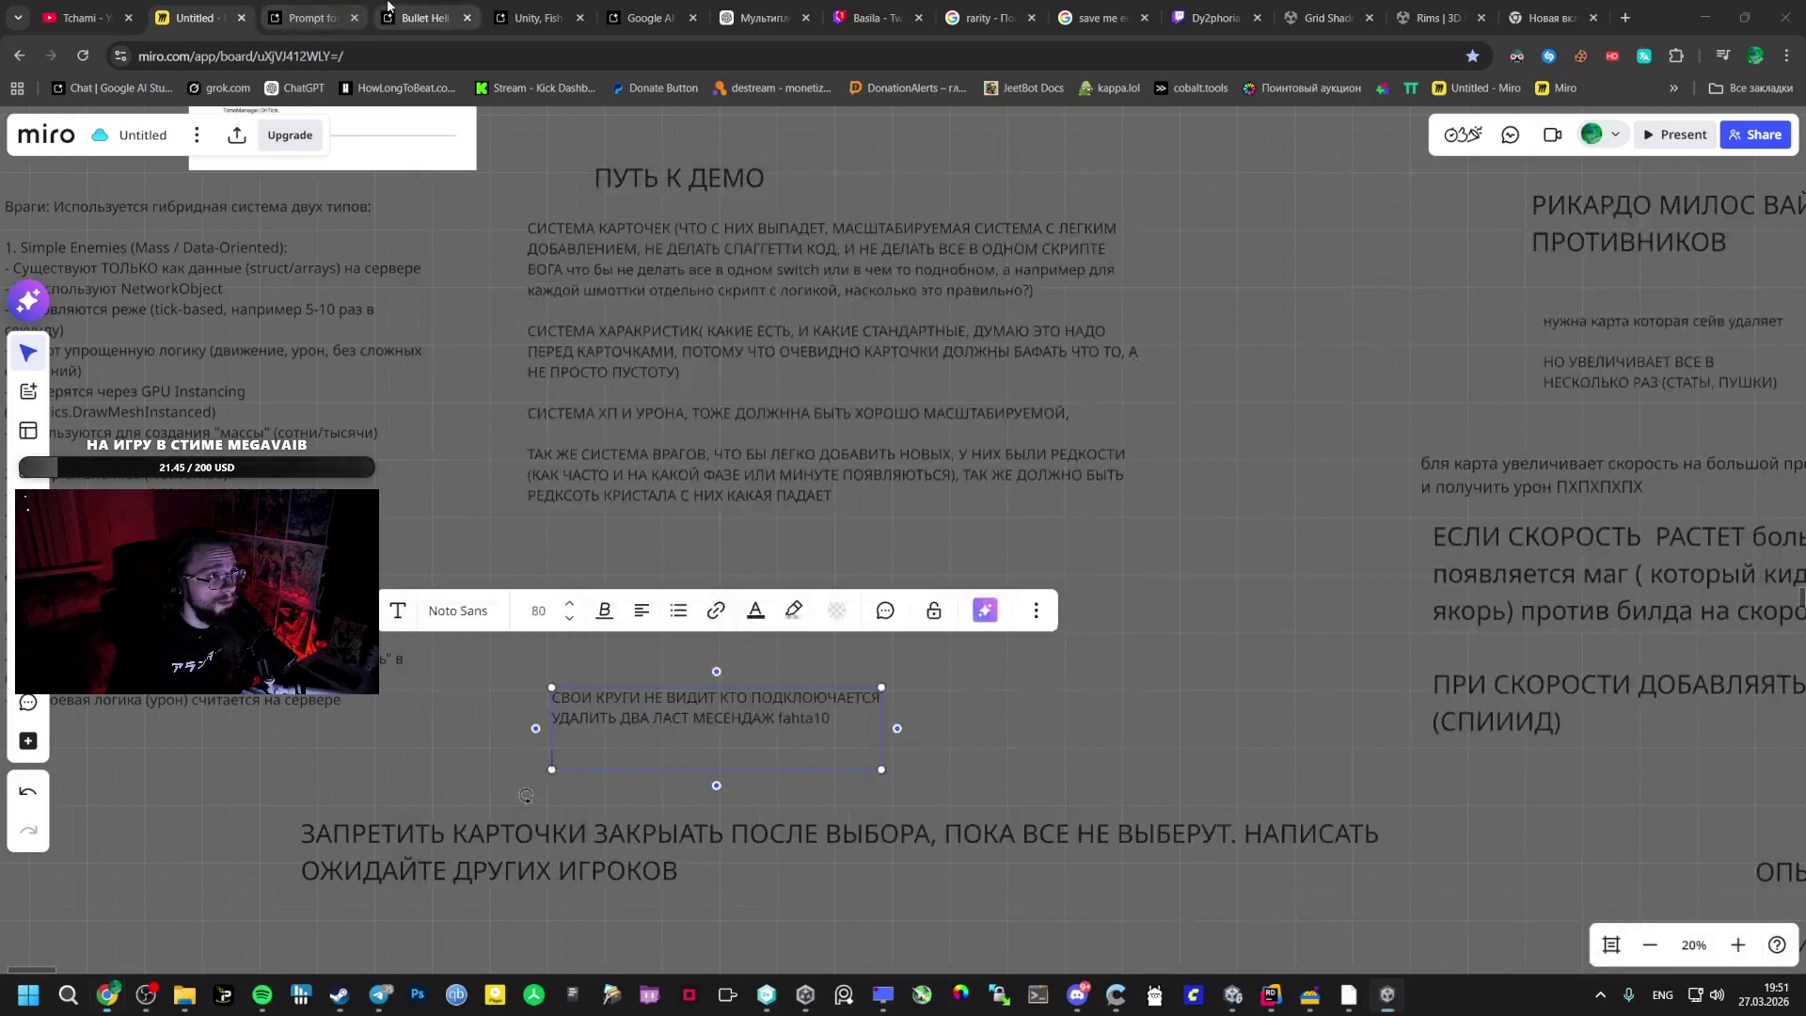
- Return to the Bullet Hell Stats System chat and scroll up toward the balance answer
left_click(425, 16)
left_click(311, 17)
left_click(425, 17)
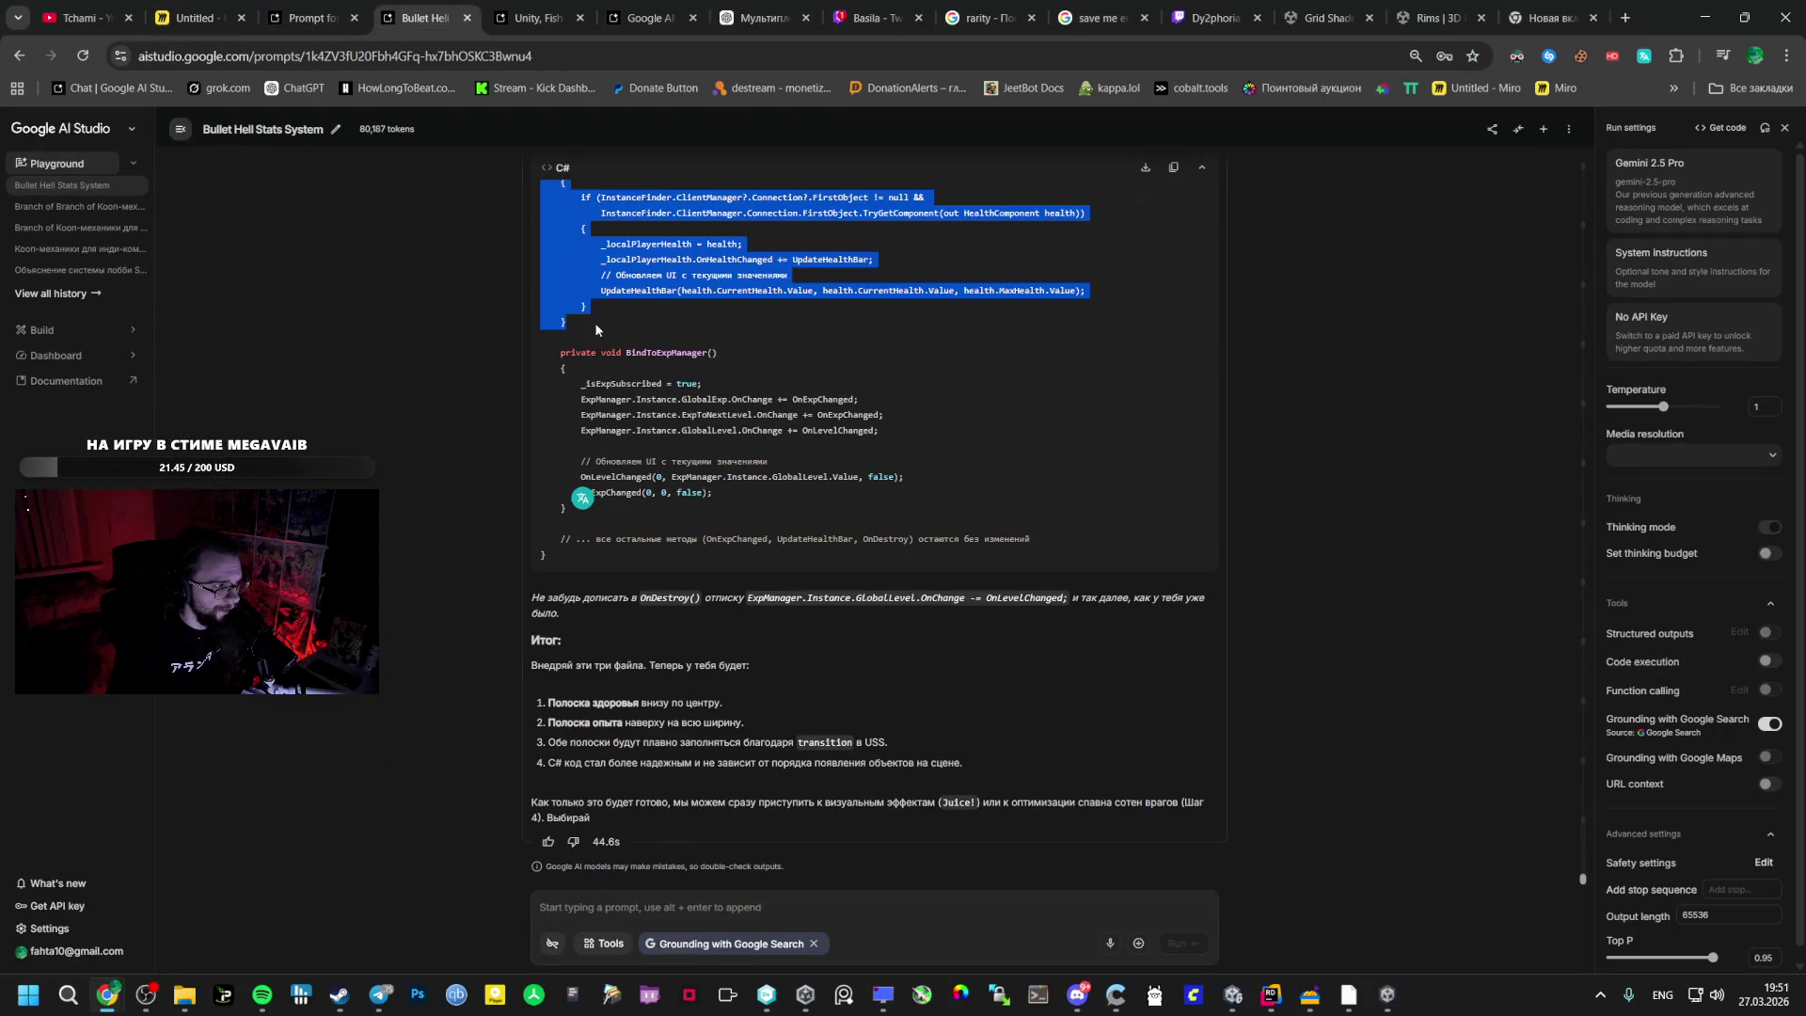
scroll(684, 475, "up", 15)
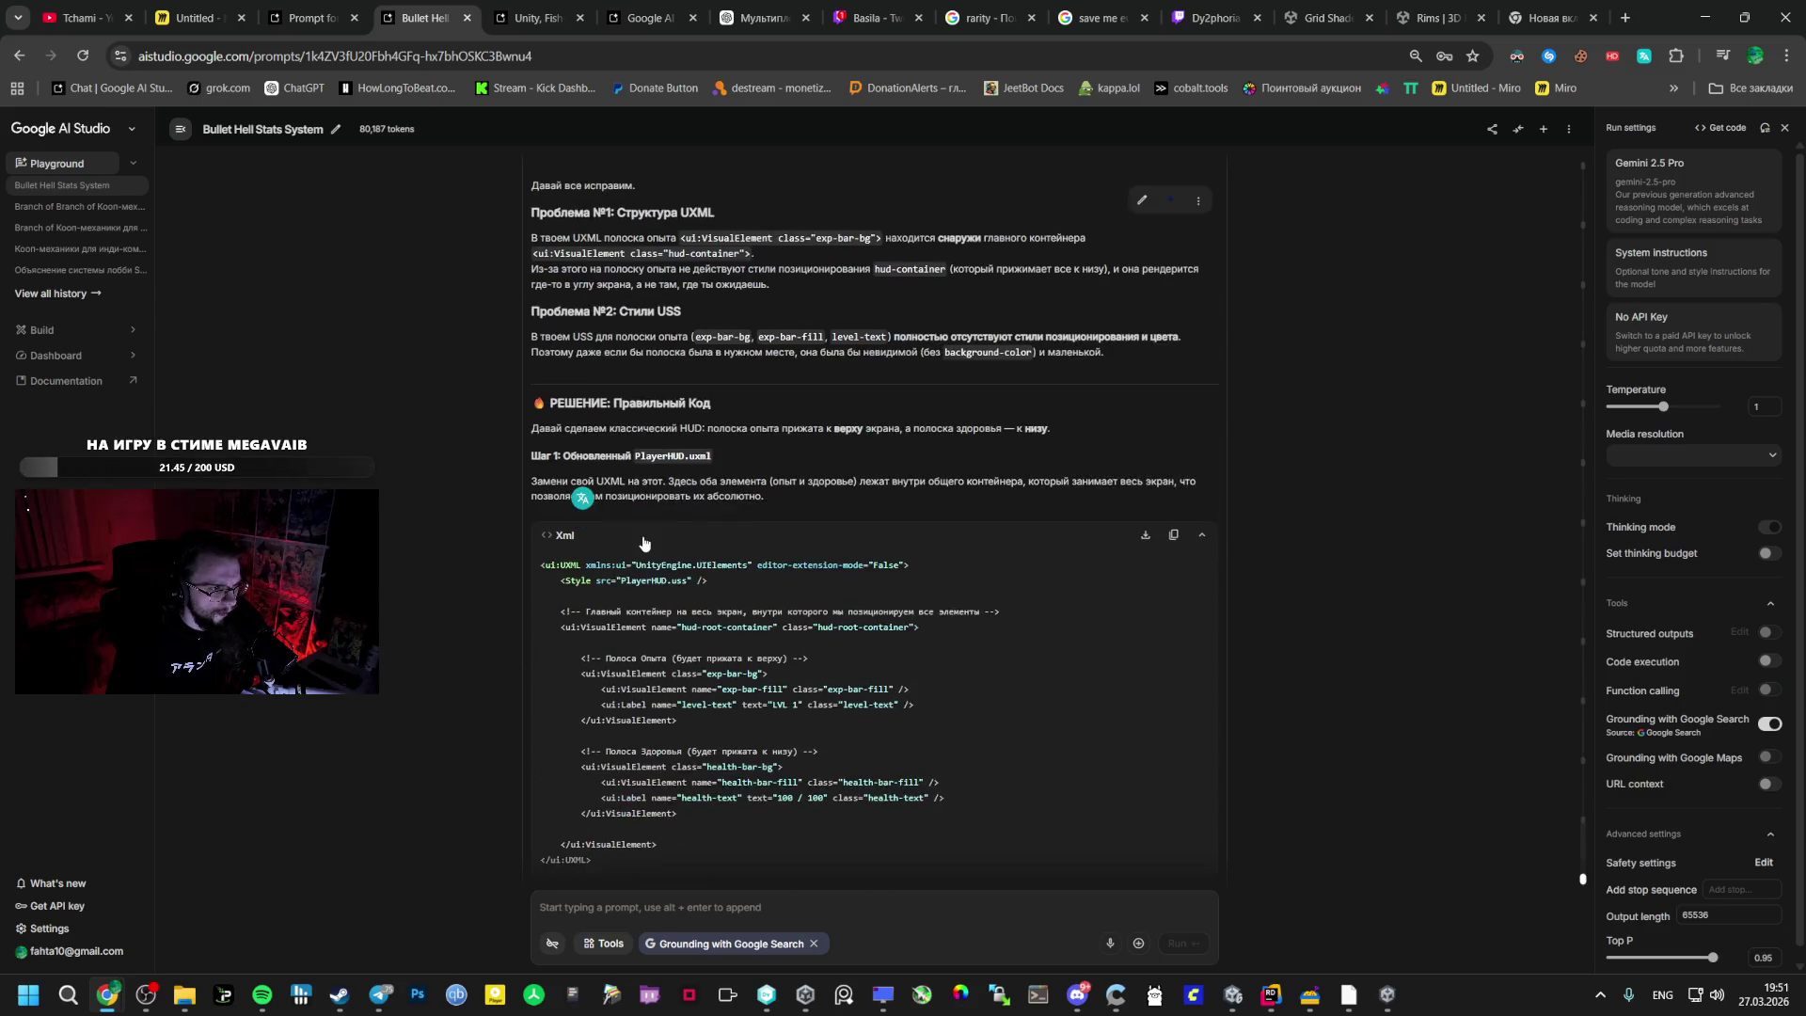
scroll(663, 536, "up", 15)
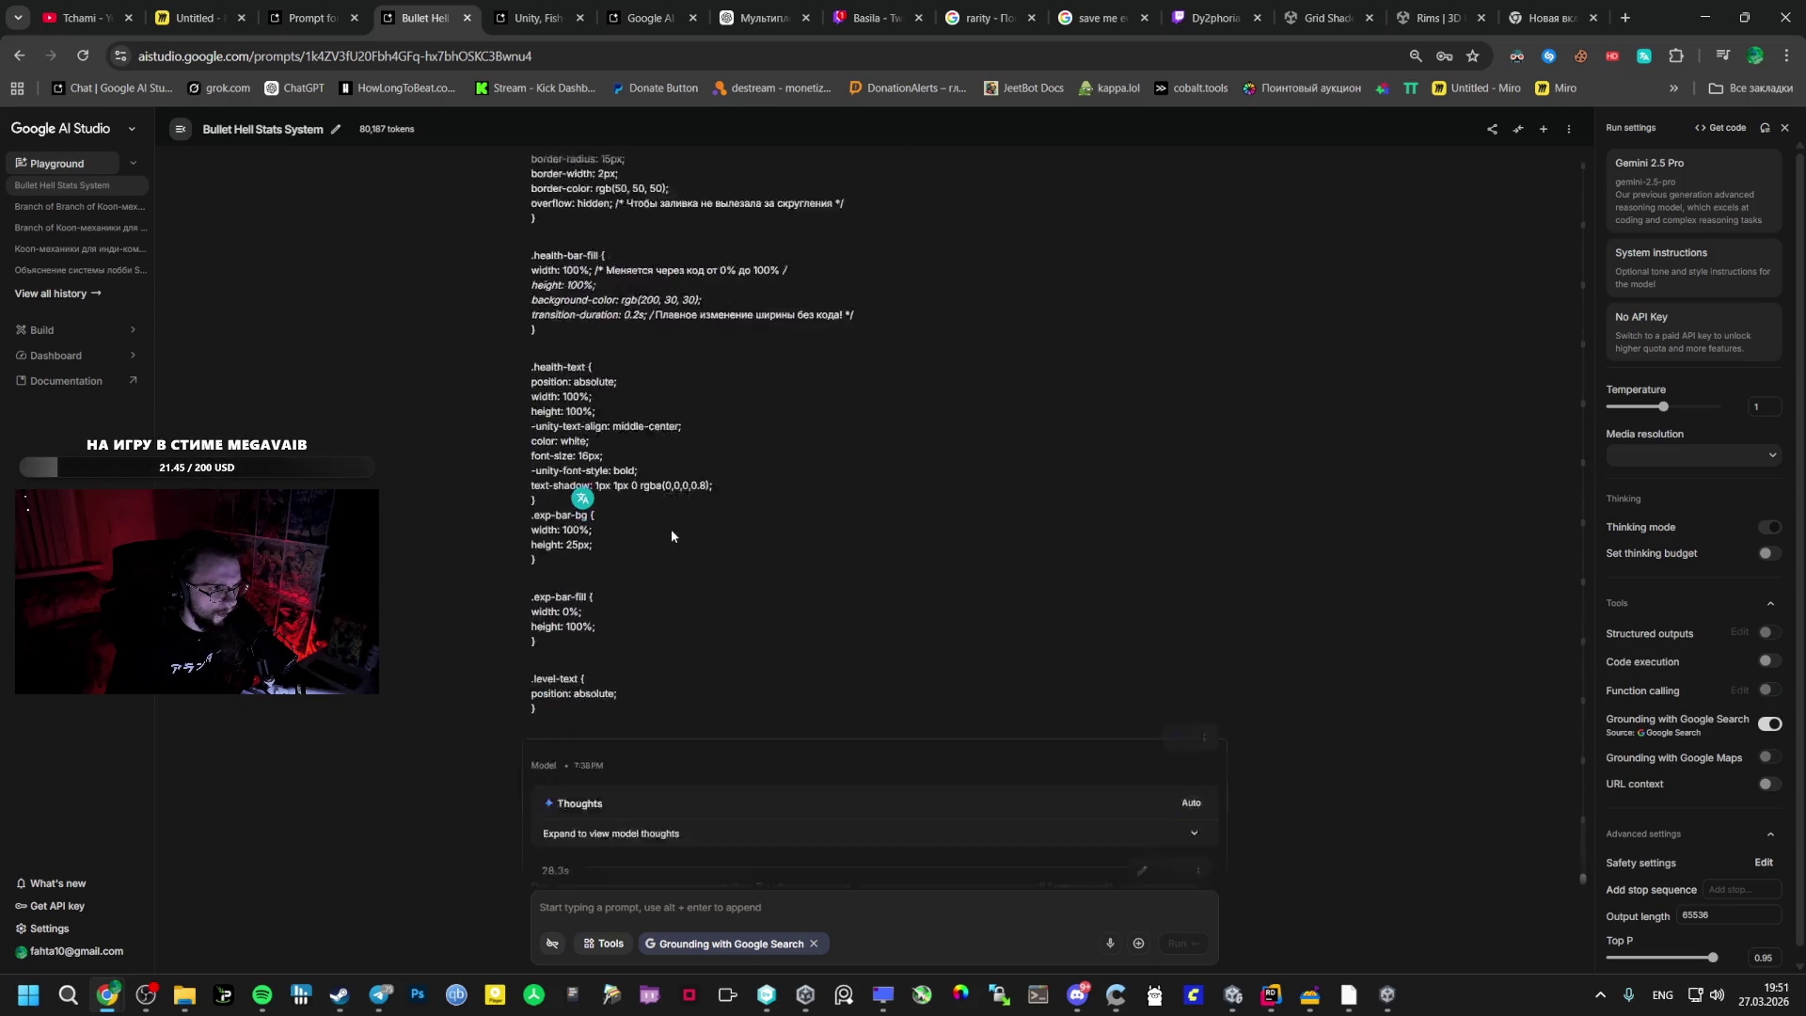
scroll(676, 543, "up", 10)
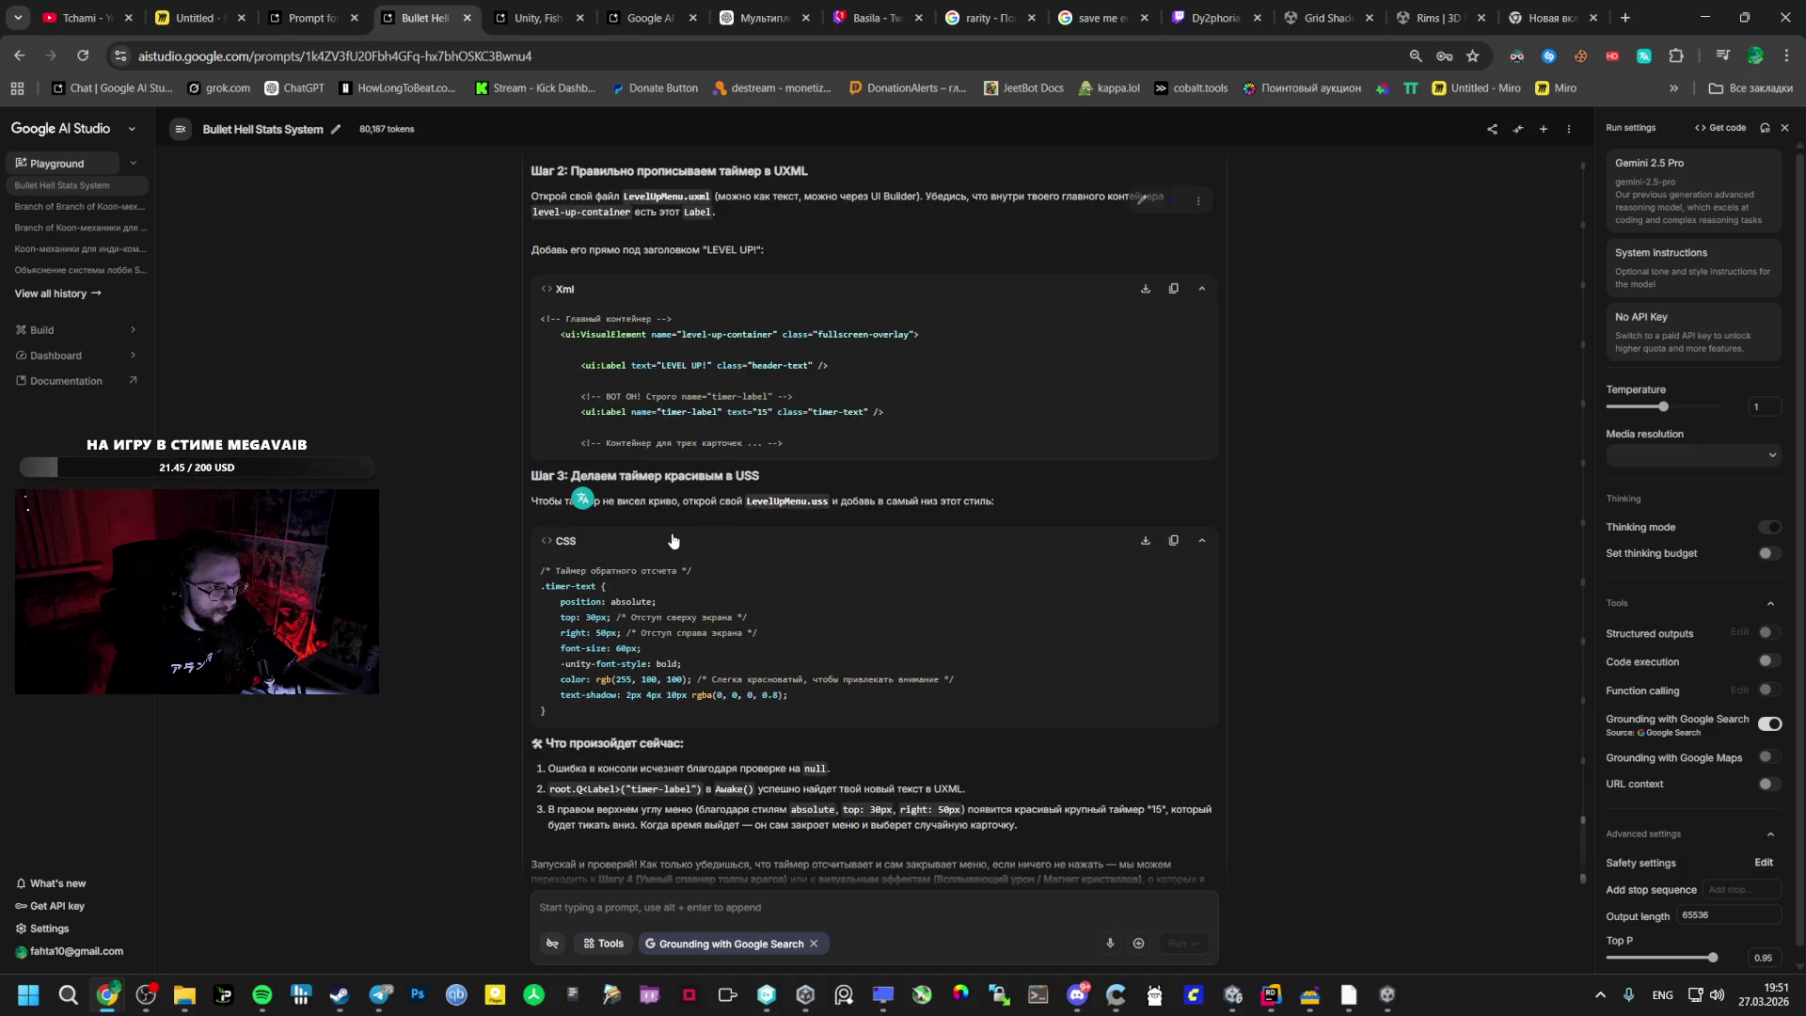
scroll(670, 532, "up", 5)
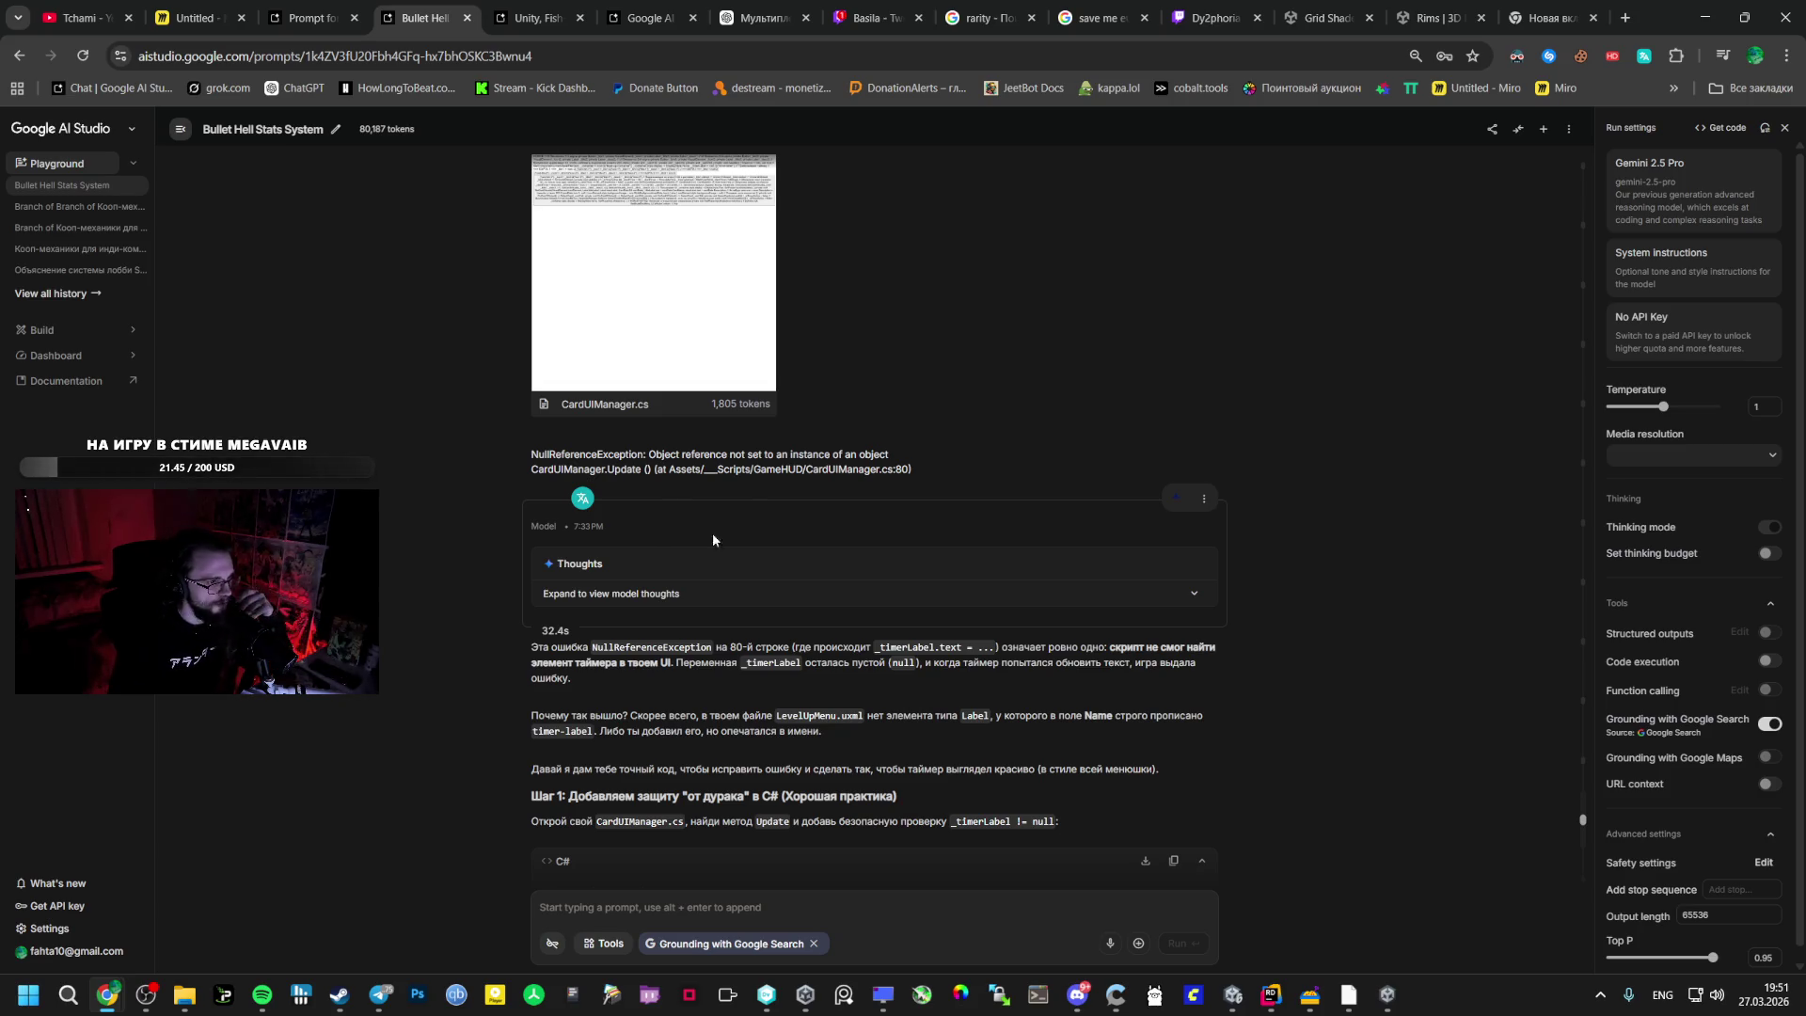
scroll(666, 532, "up", 4)
scroll(664, 529, "up", 10)
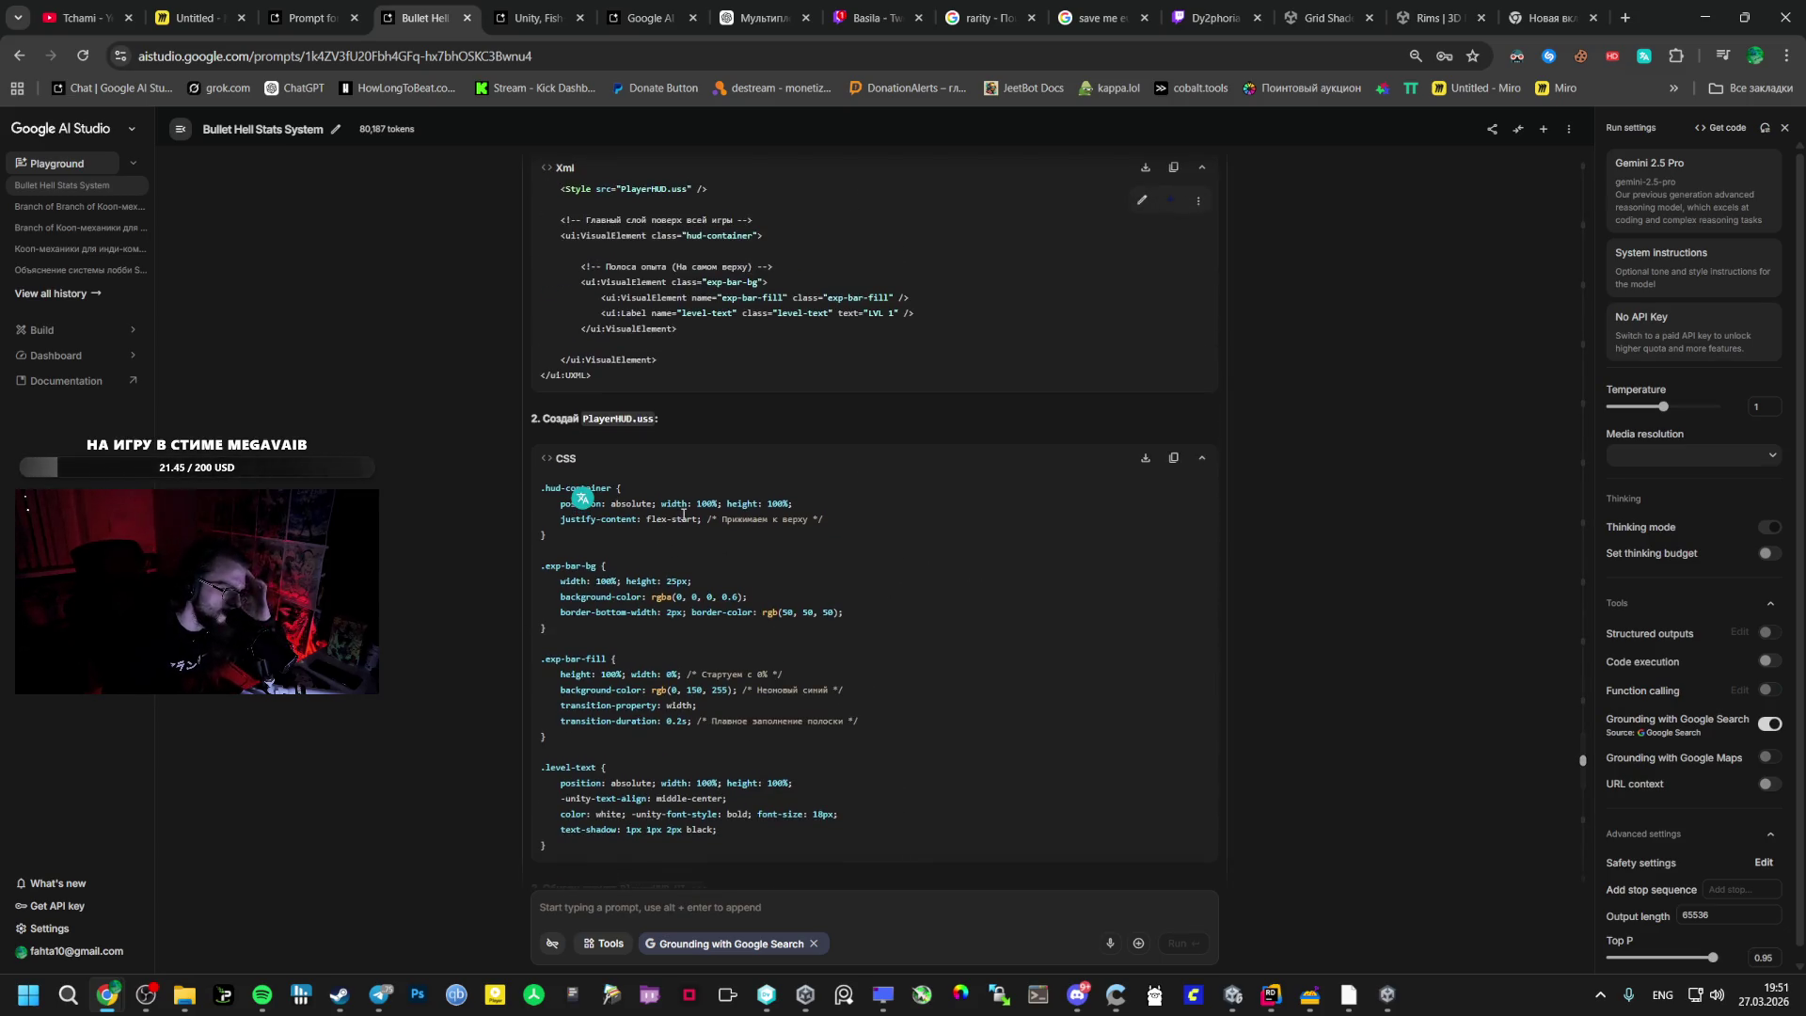
scroll(776, 535, "up", 12)
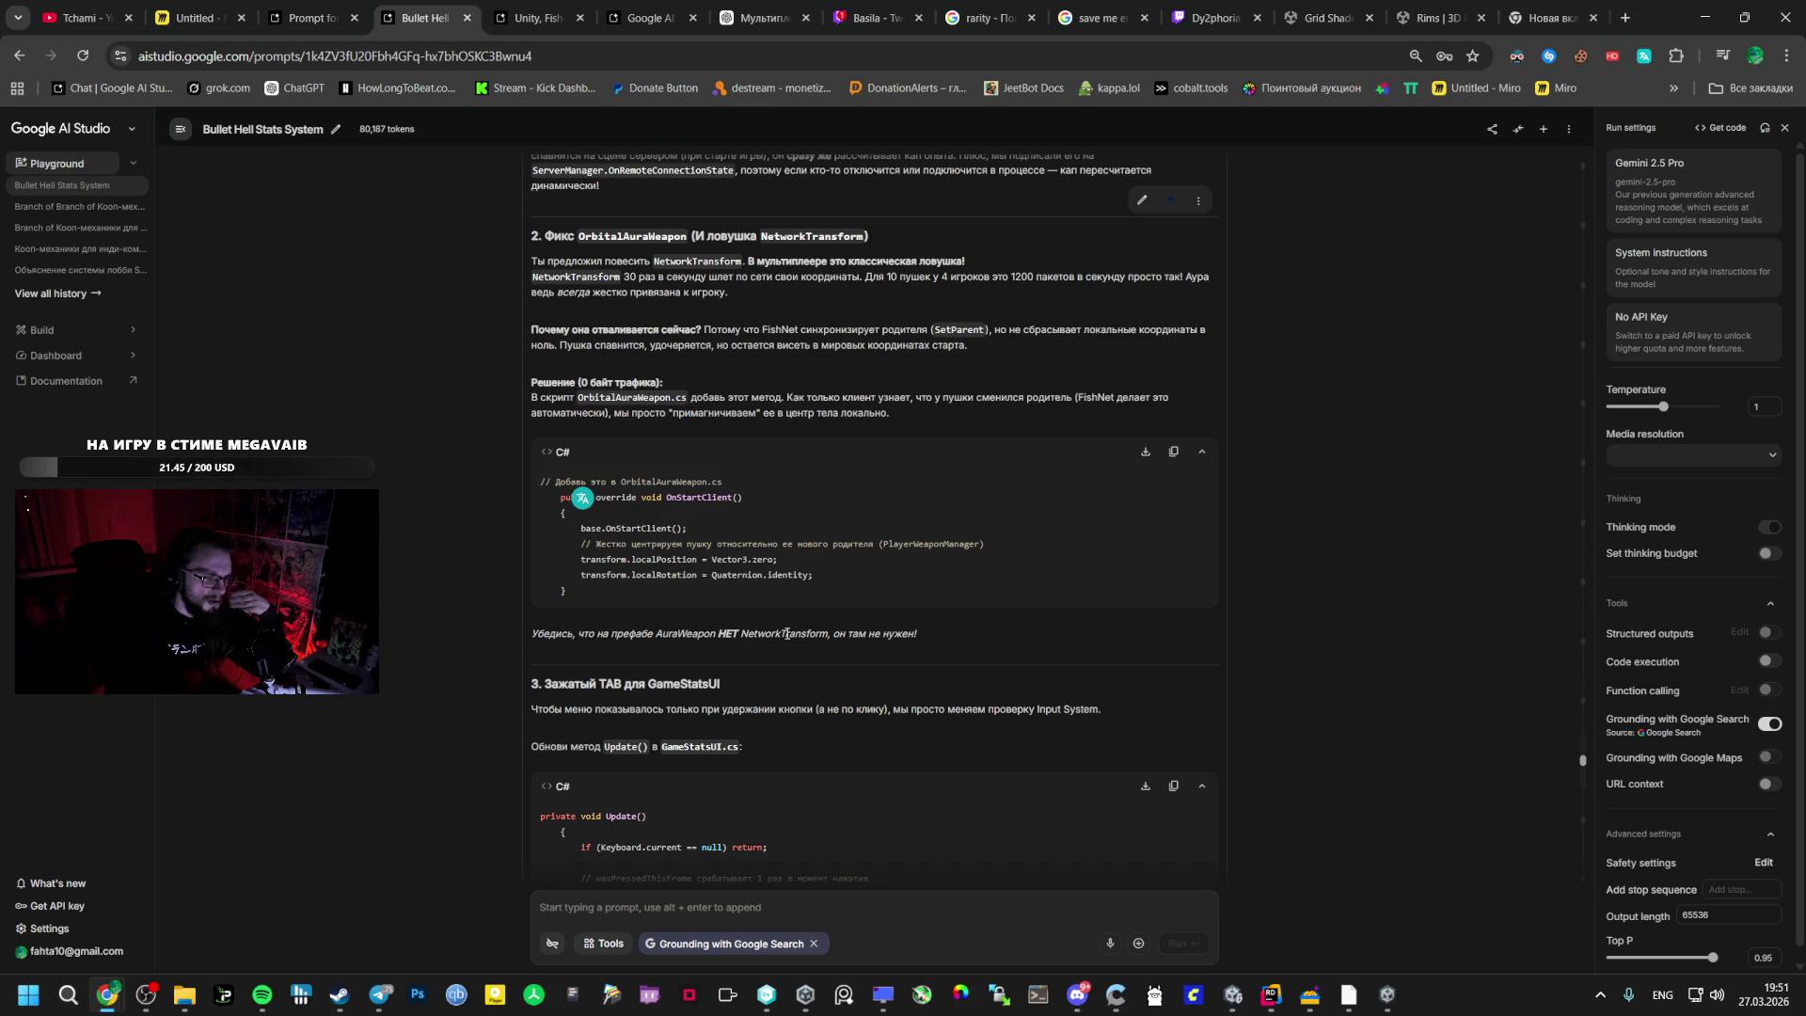
scroll(785, 621, "up", 10)
scroll(758, 570, "up", 10)
scroll(724, 576, "up", 15)
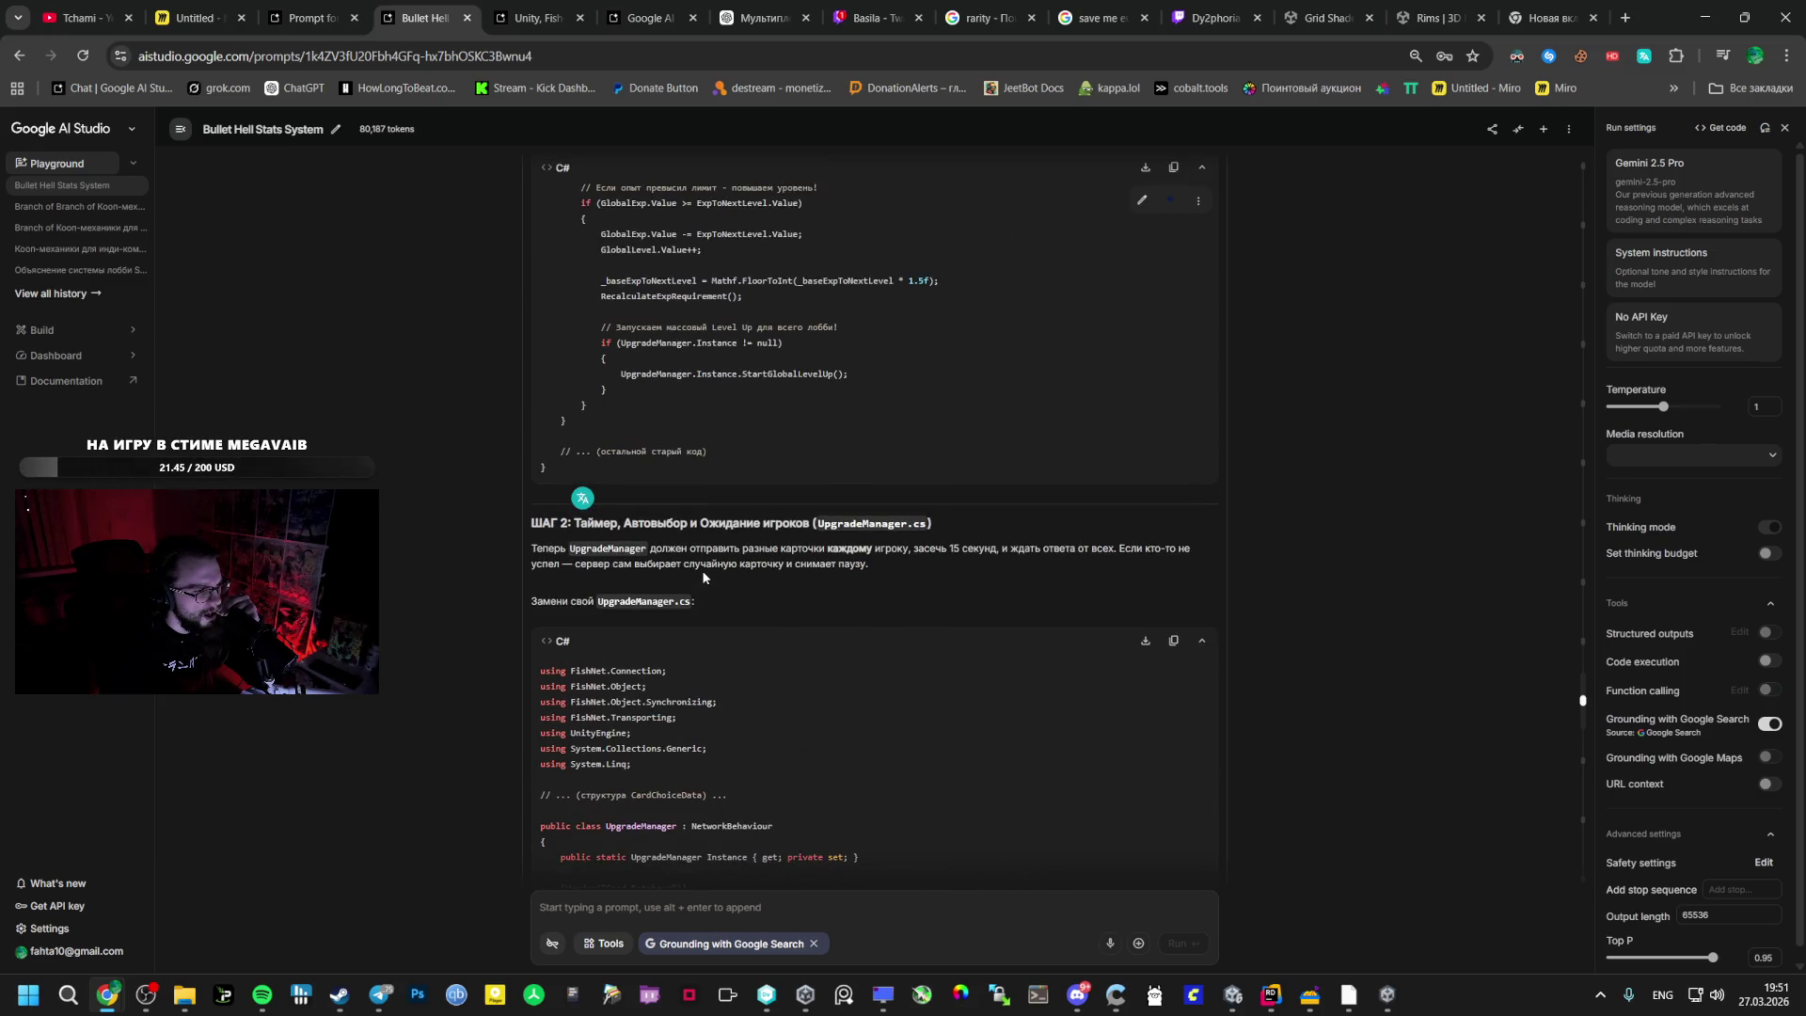
scroll(690, 572, "up", 4)
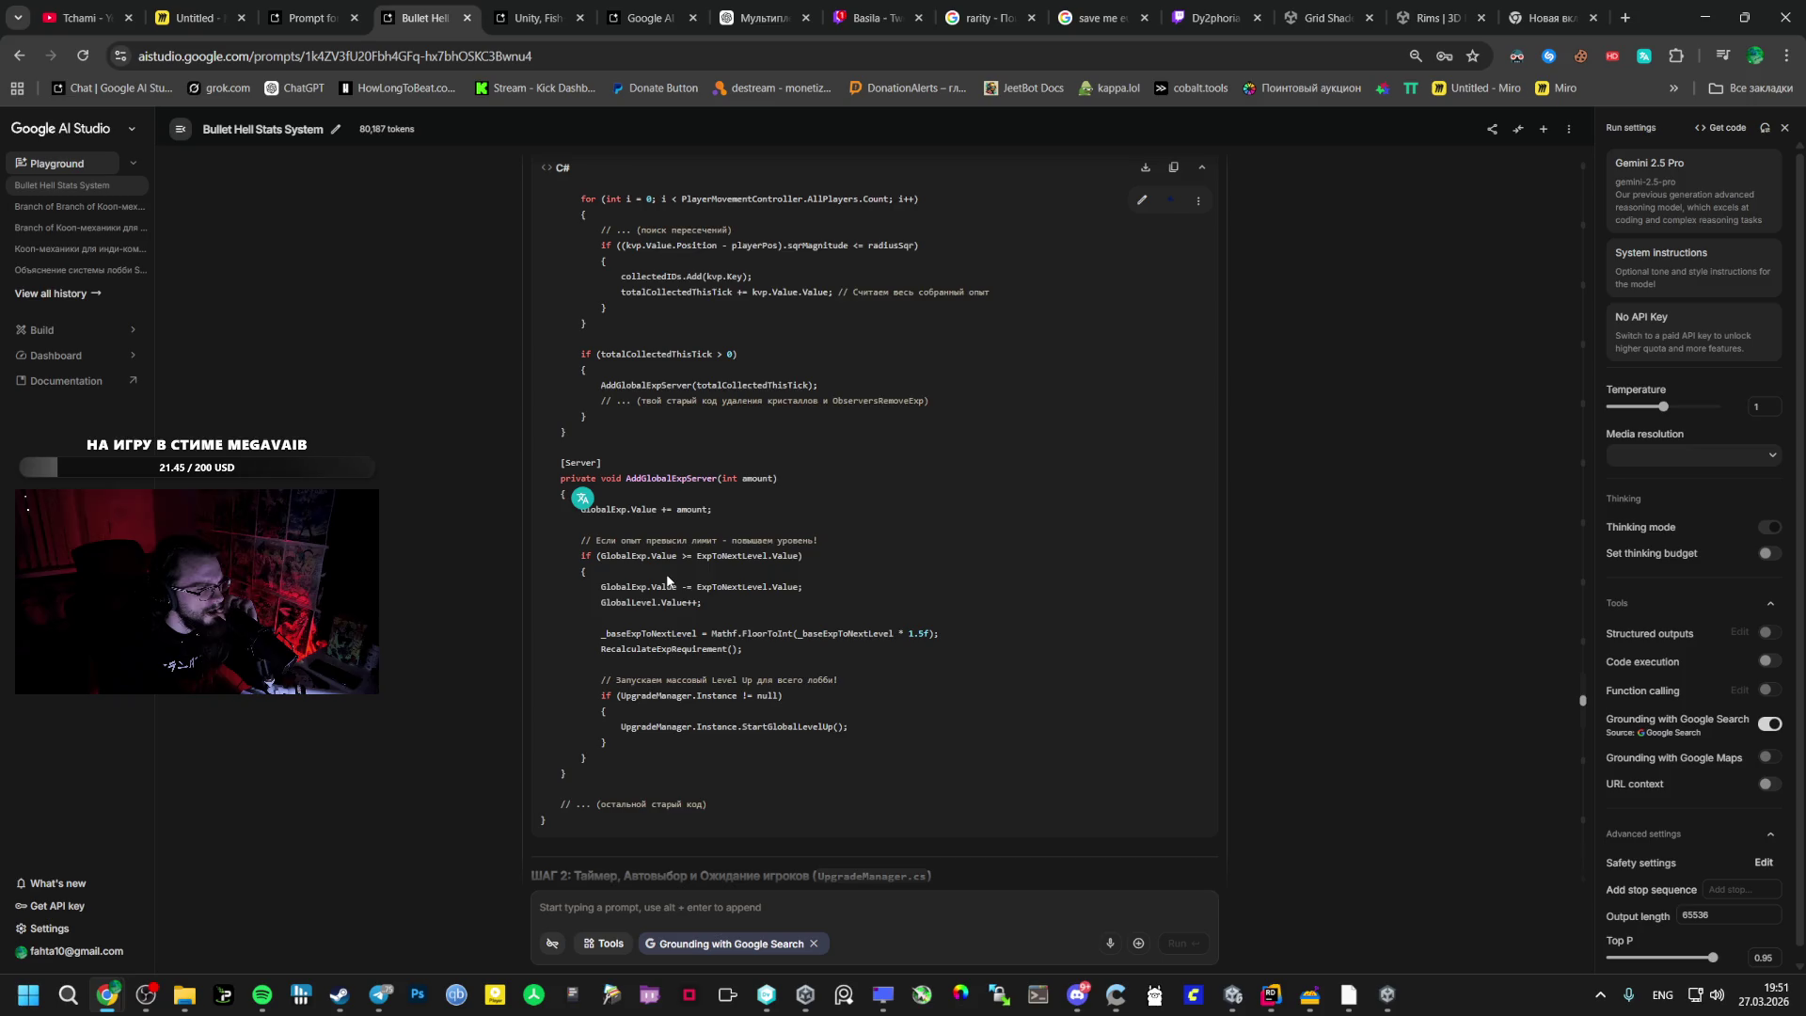
scroll(667, 580, "up", 20)
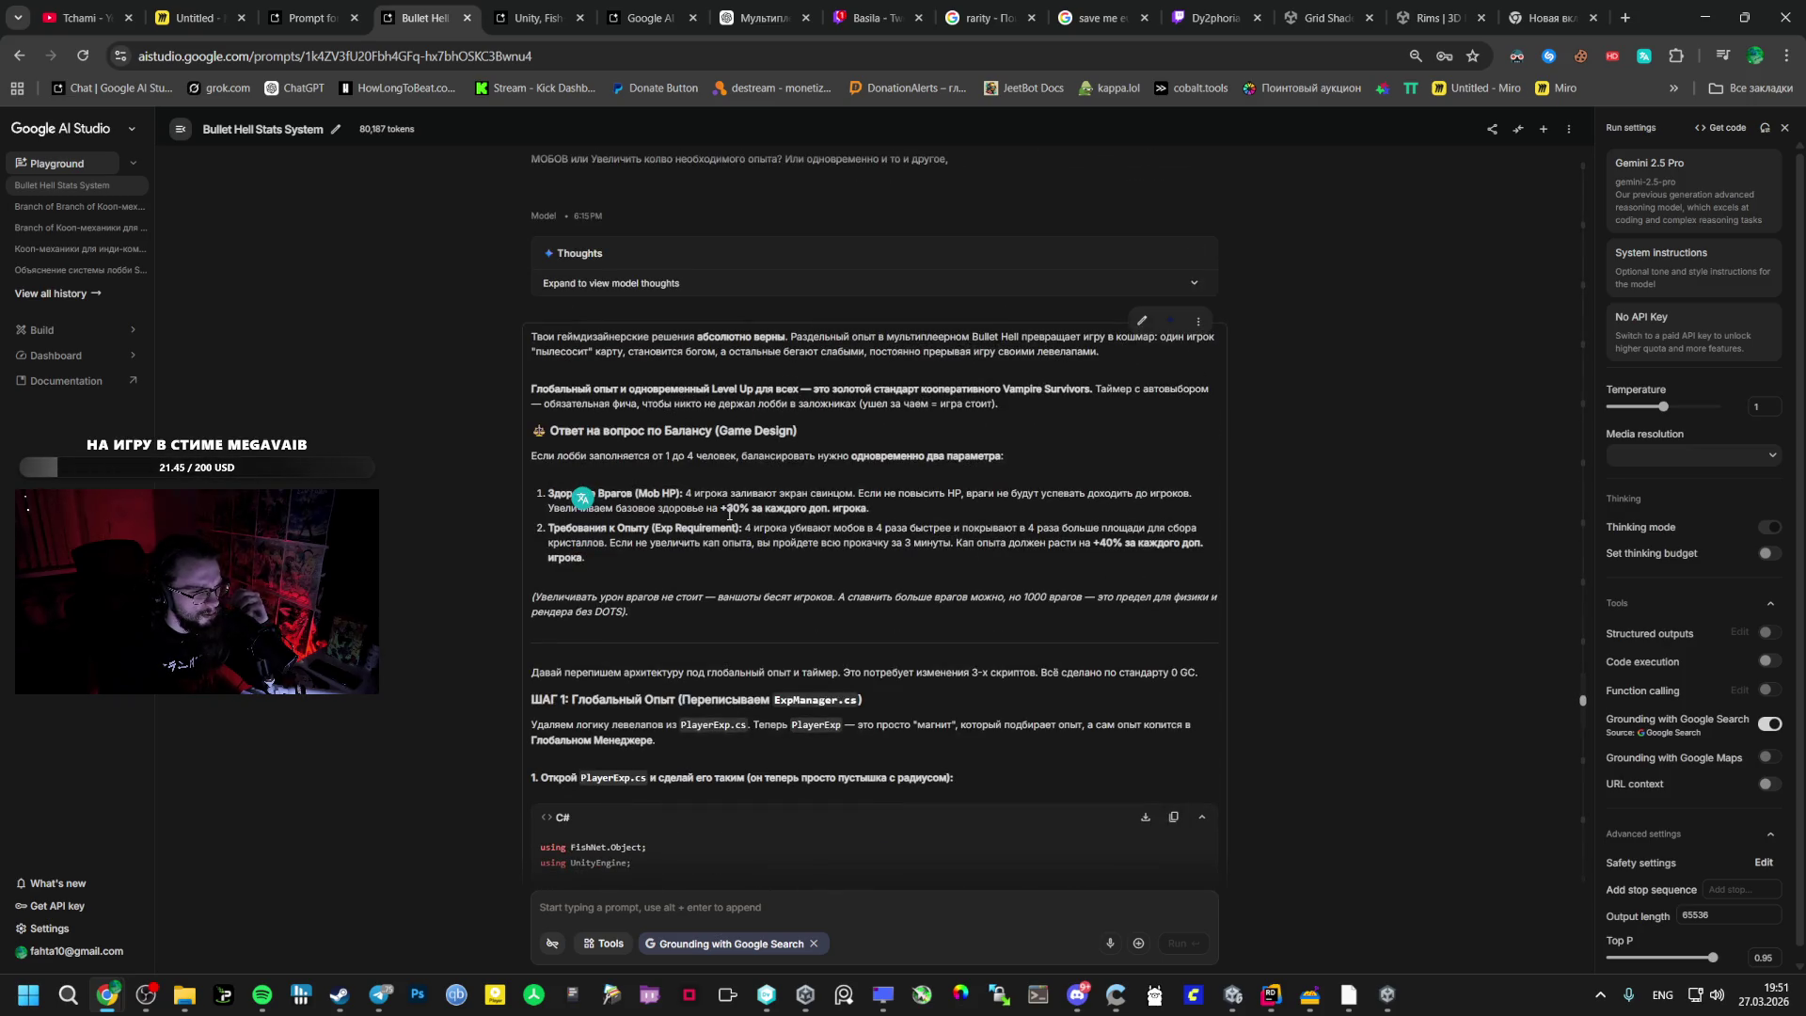
- Select the Mob HP point: raise enemy base health 30% per extra player
scroll(644, 566, "down", 4)
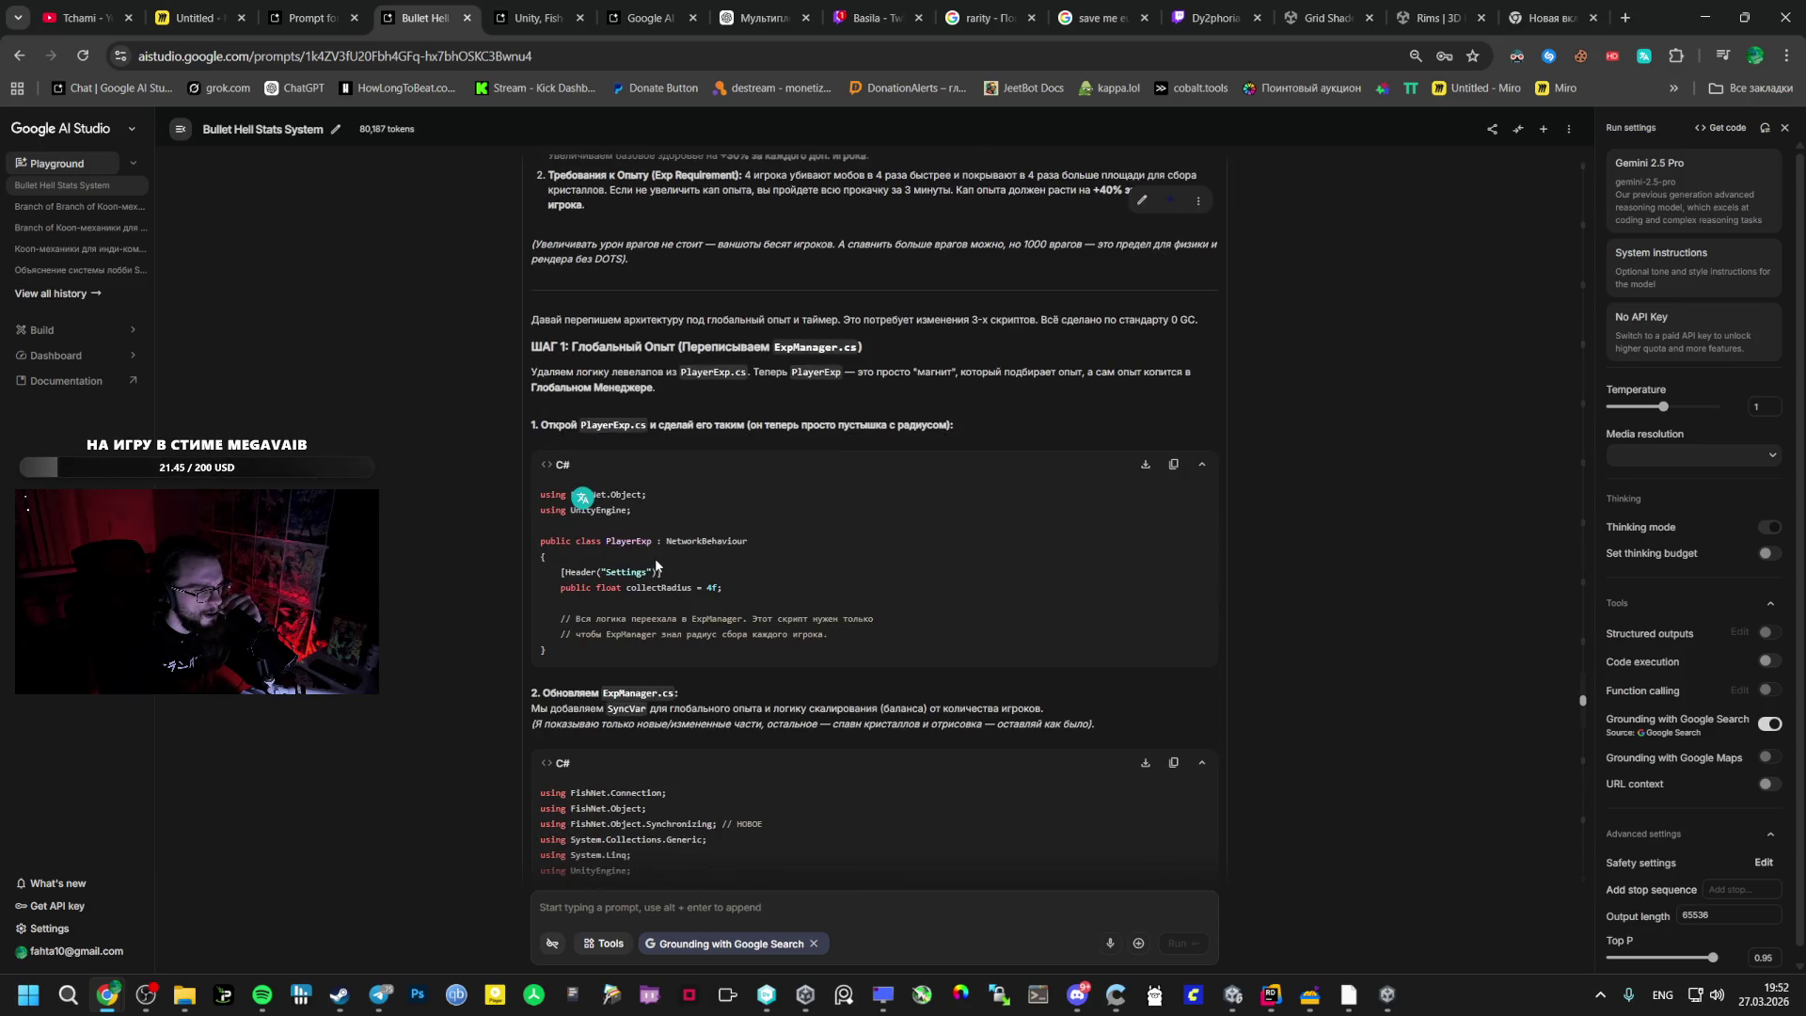
scroll(656, 566, "down", 20)
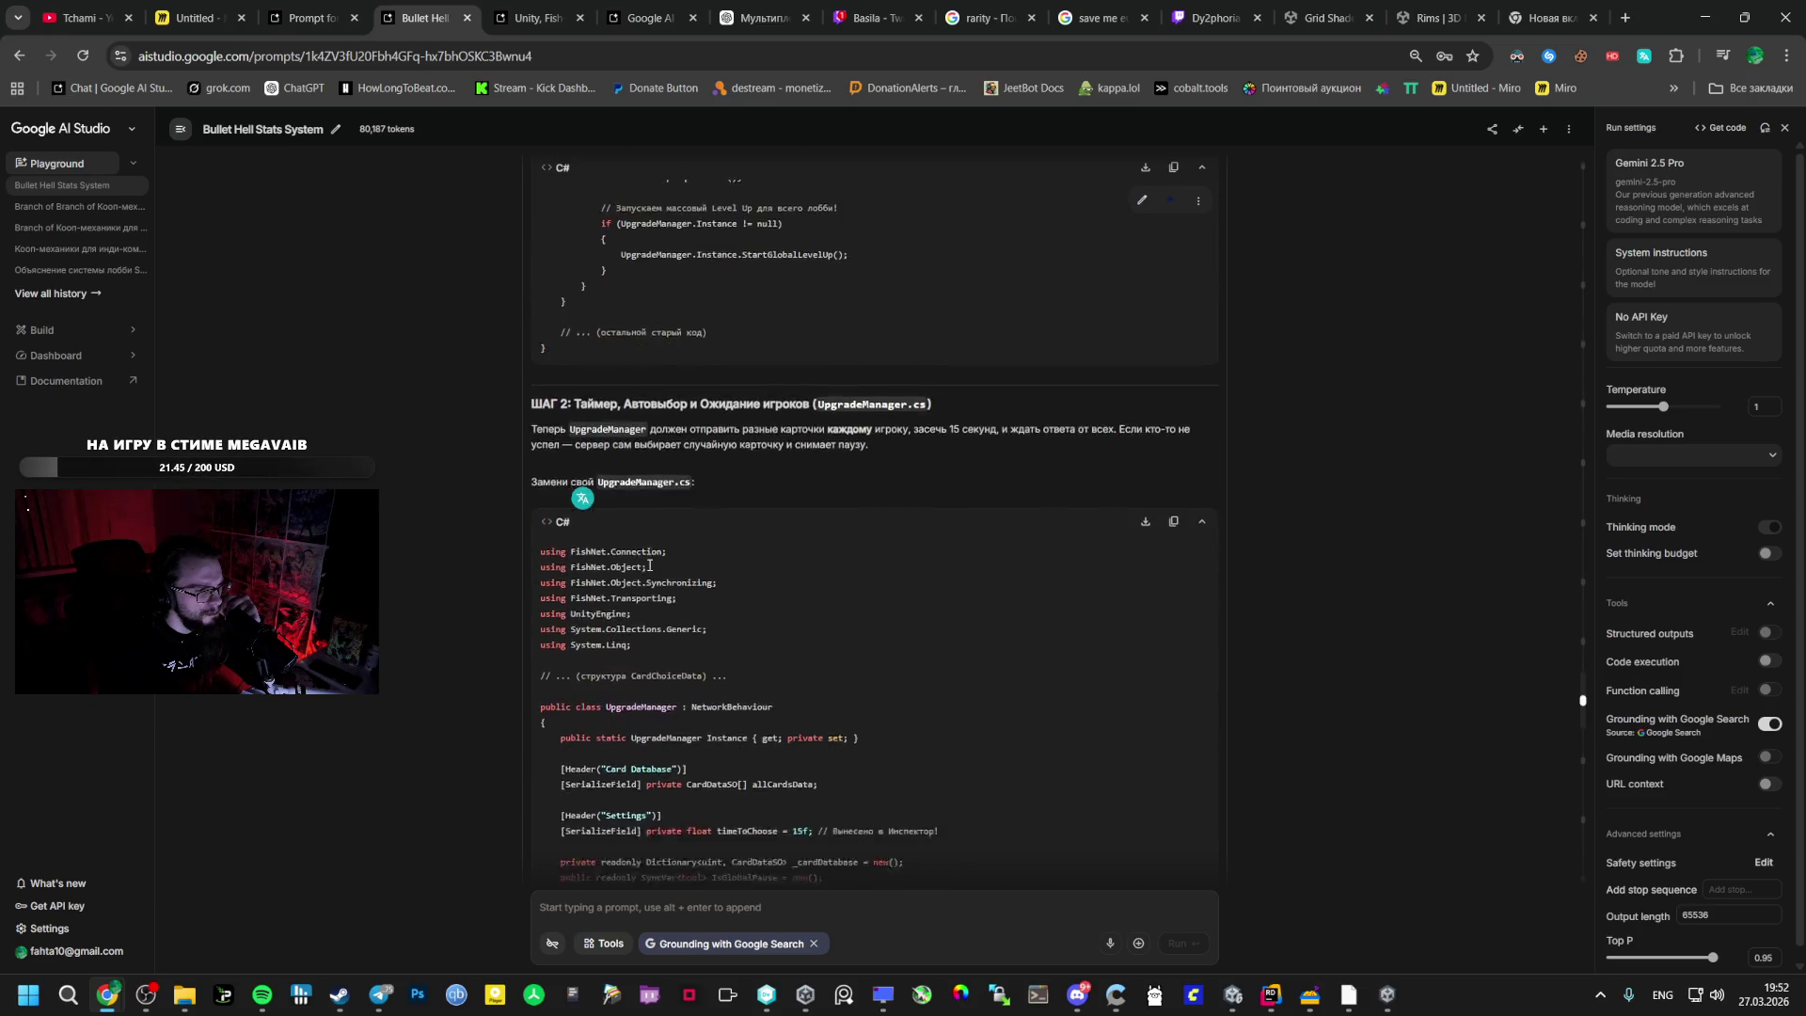
scroll(647, 562, "down", 20)
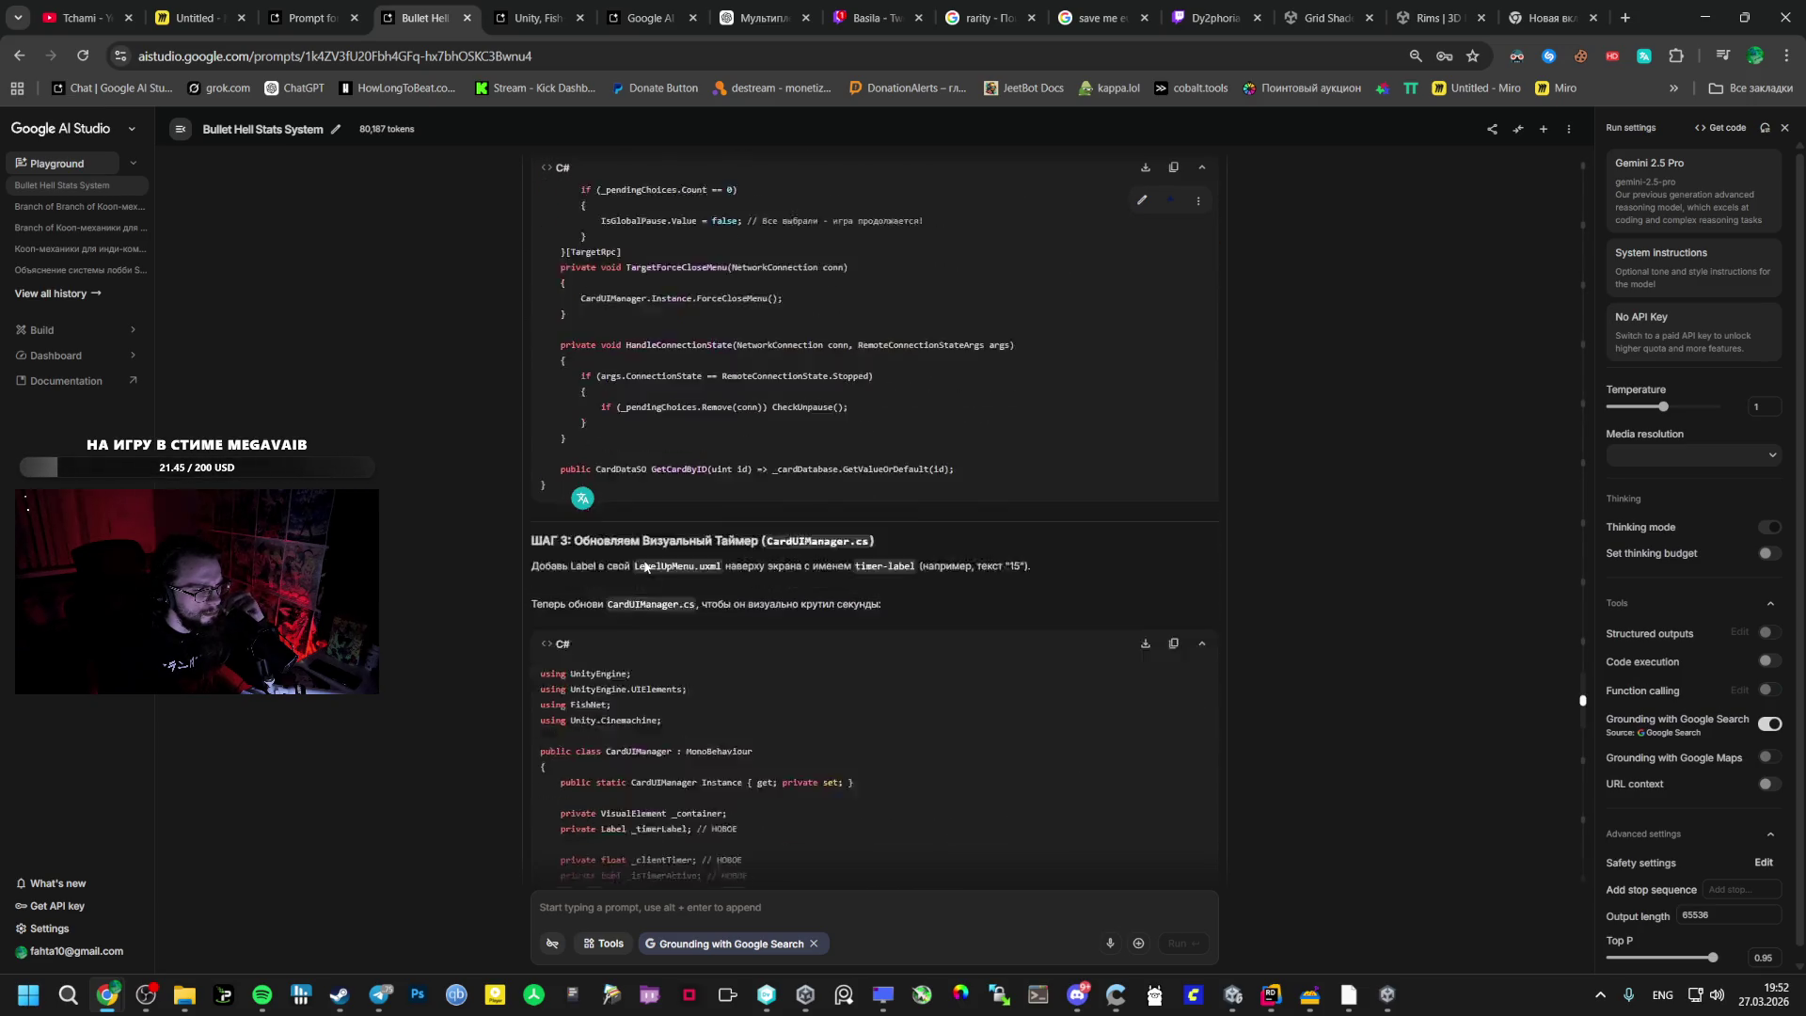
scroll(645, 561, "down", 6)
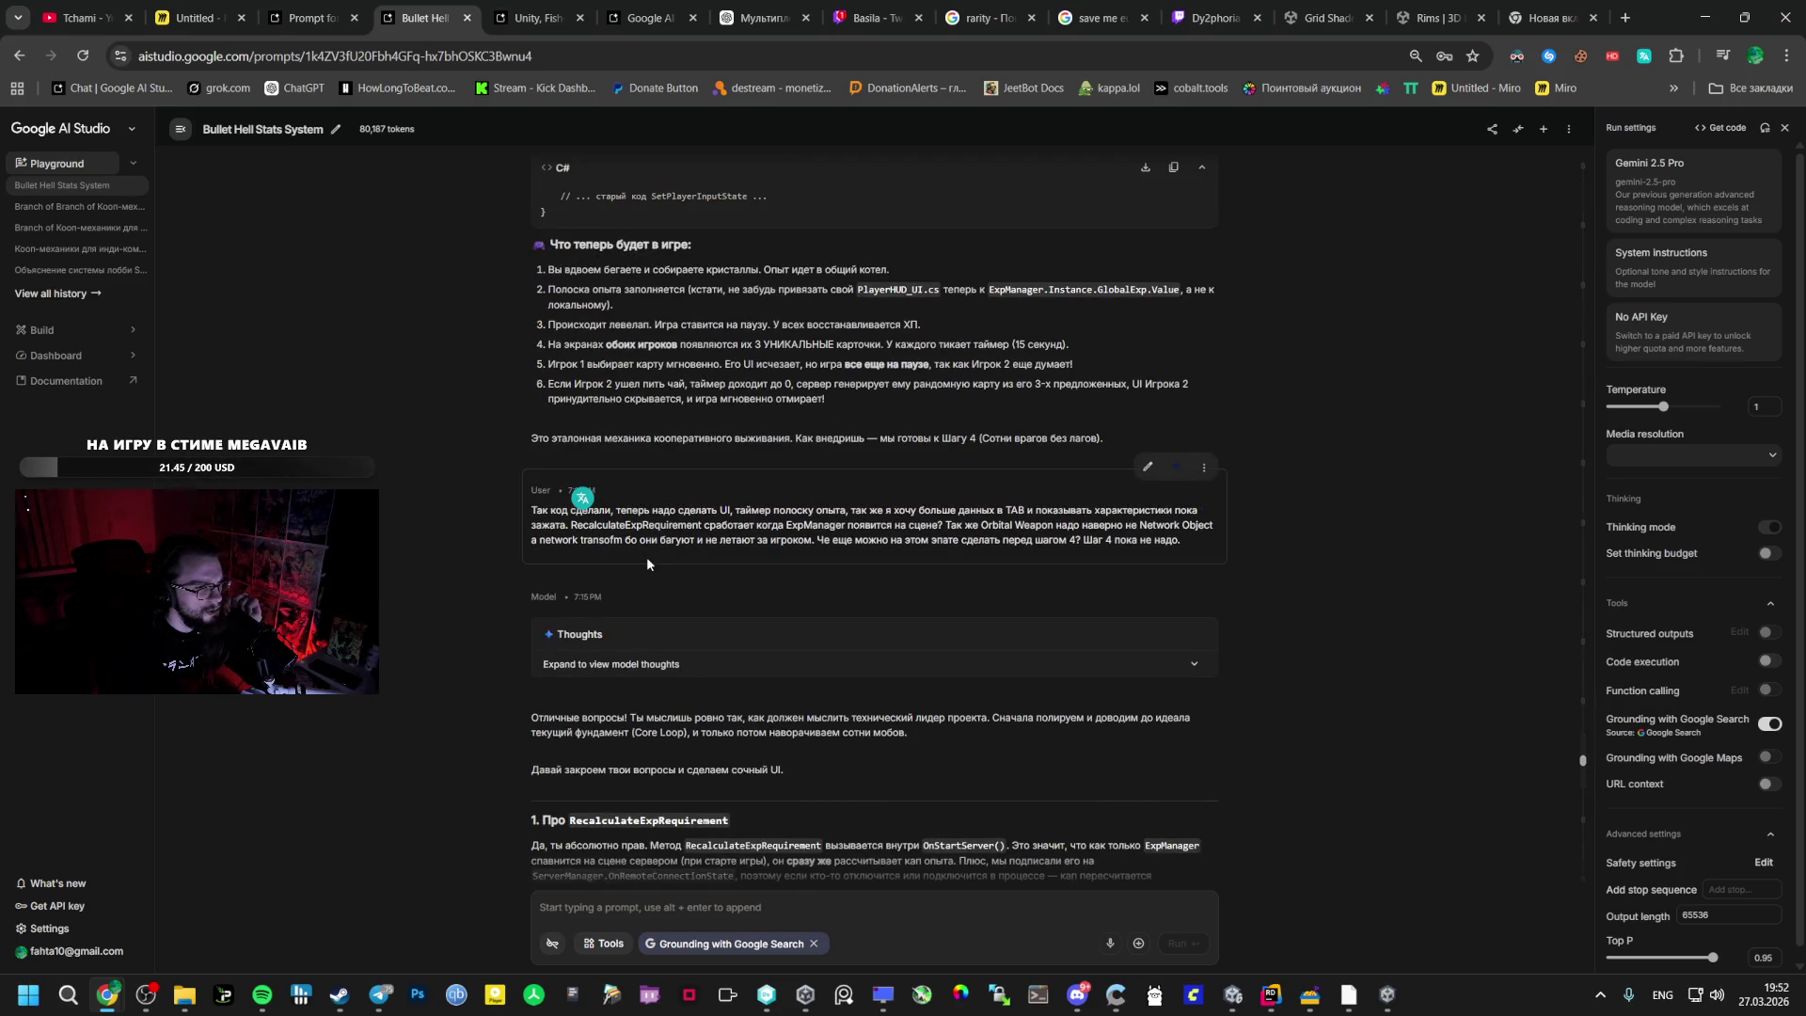
scroll(645, 562, "up", 15)
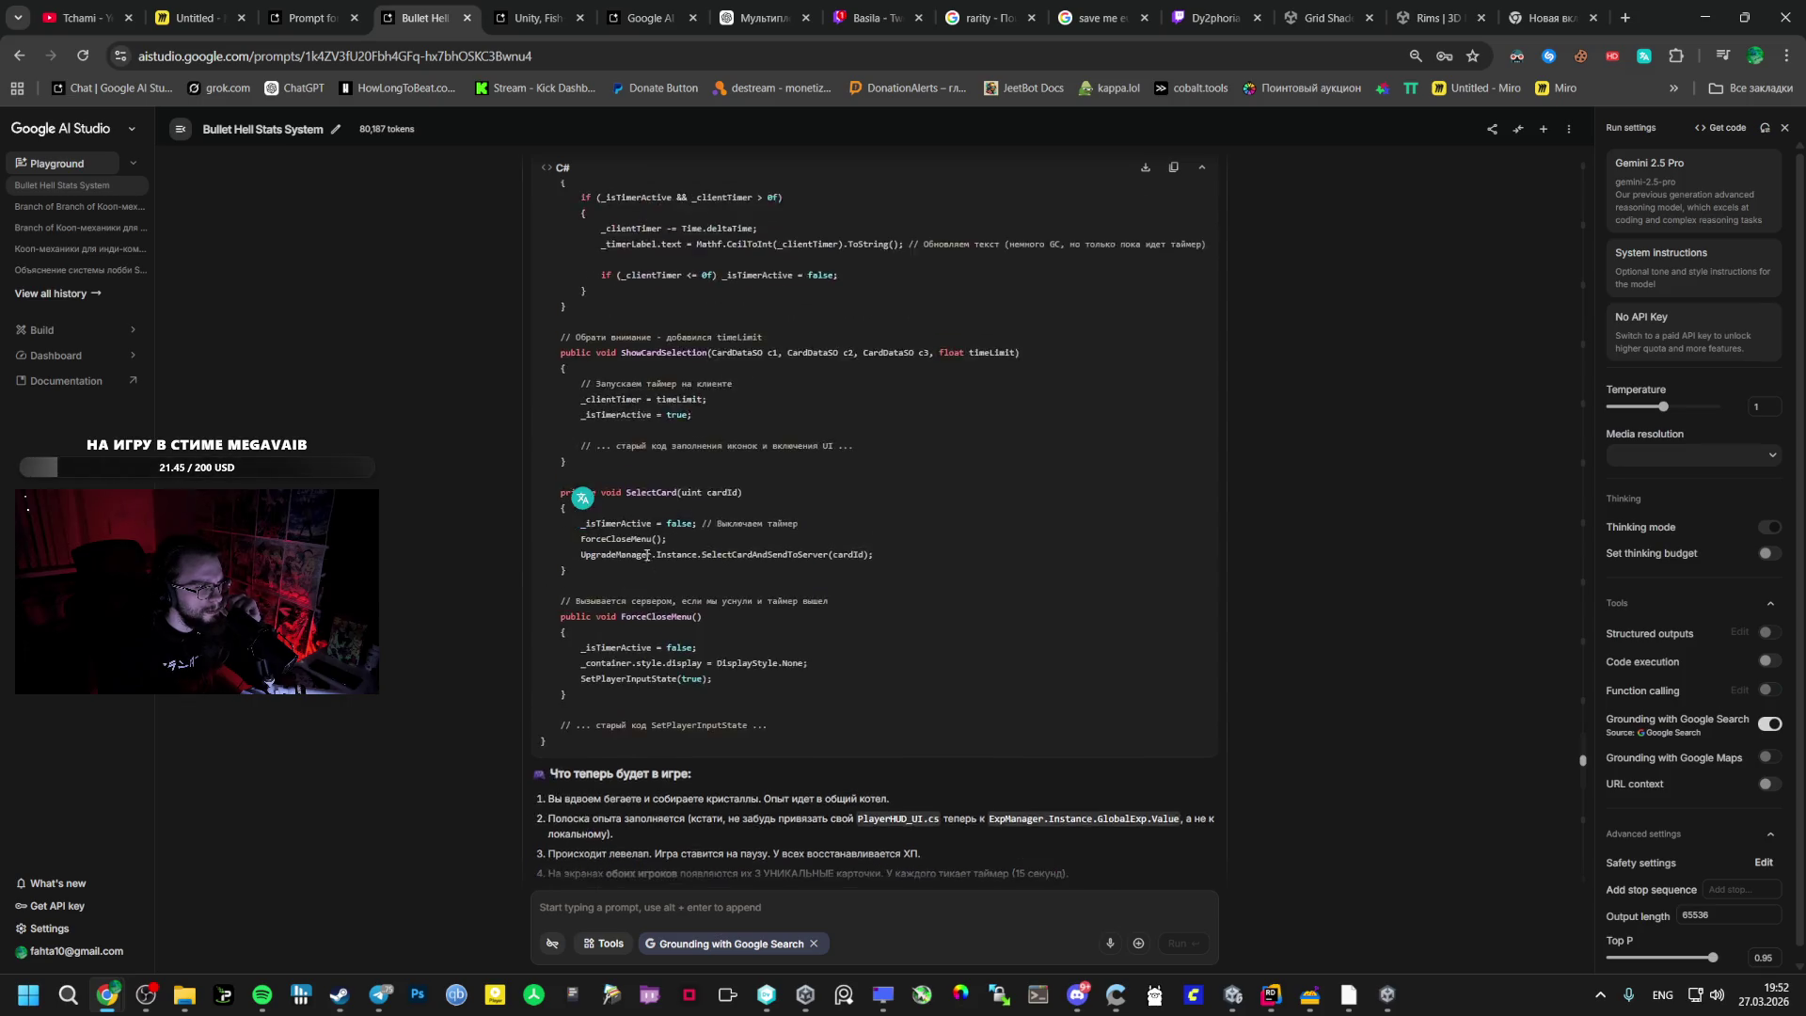
scroll(677, 501, "up", 15)
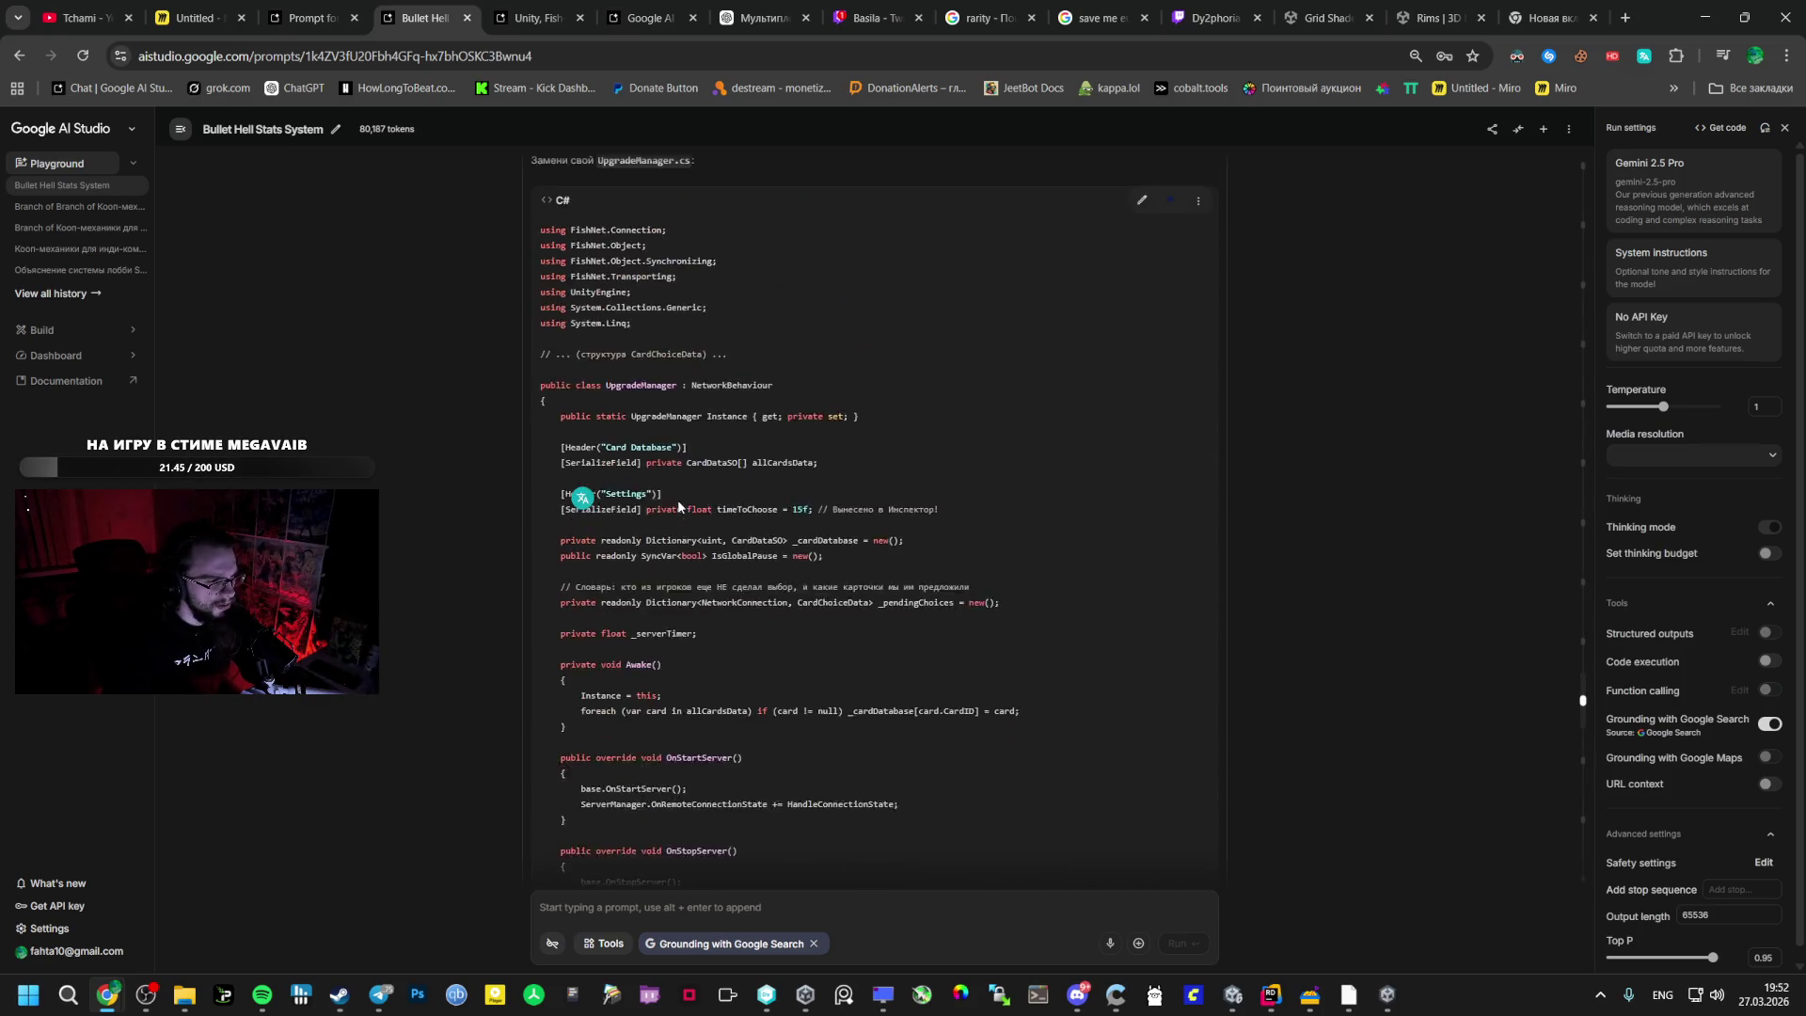
scroll(658, 508, "up", 15)
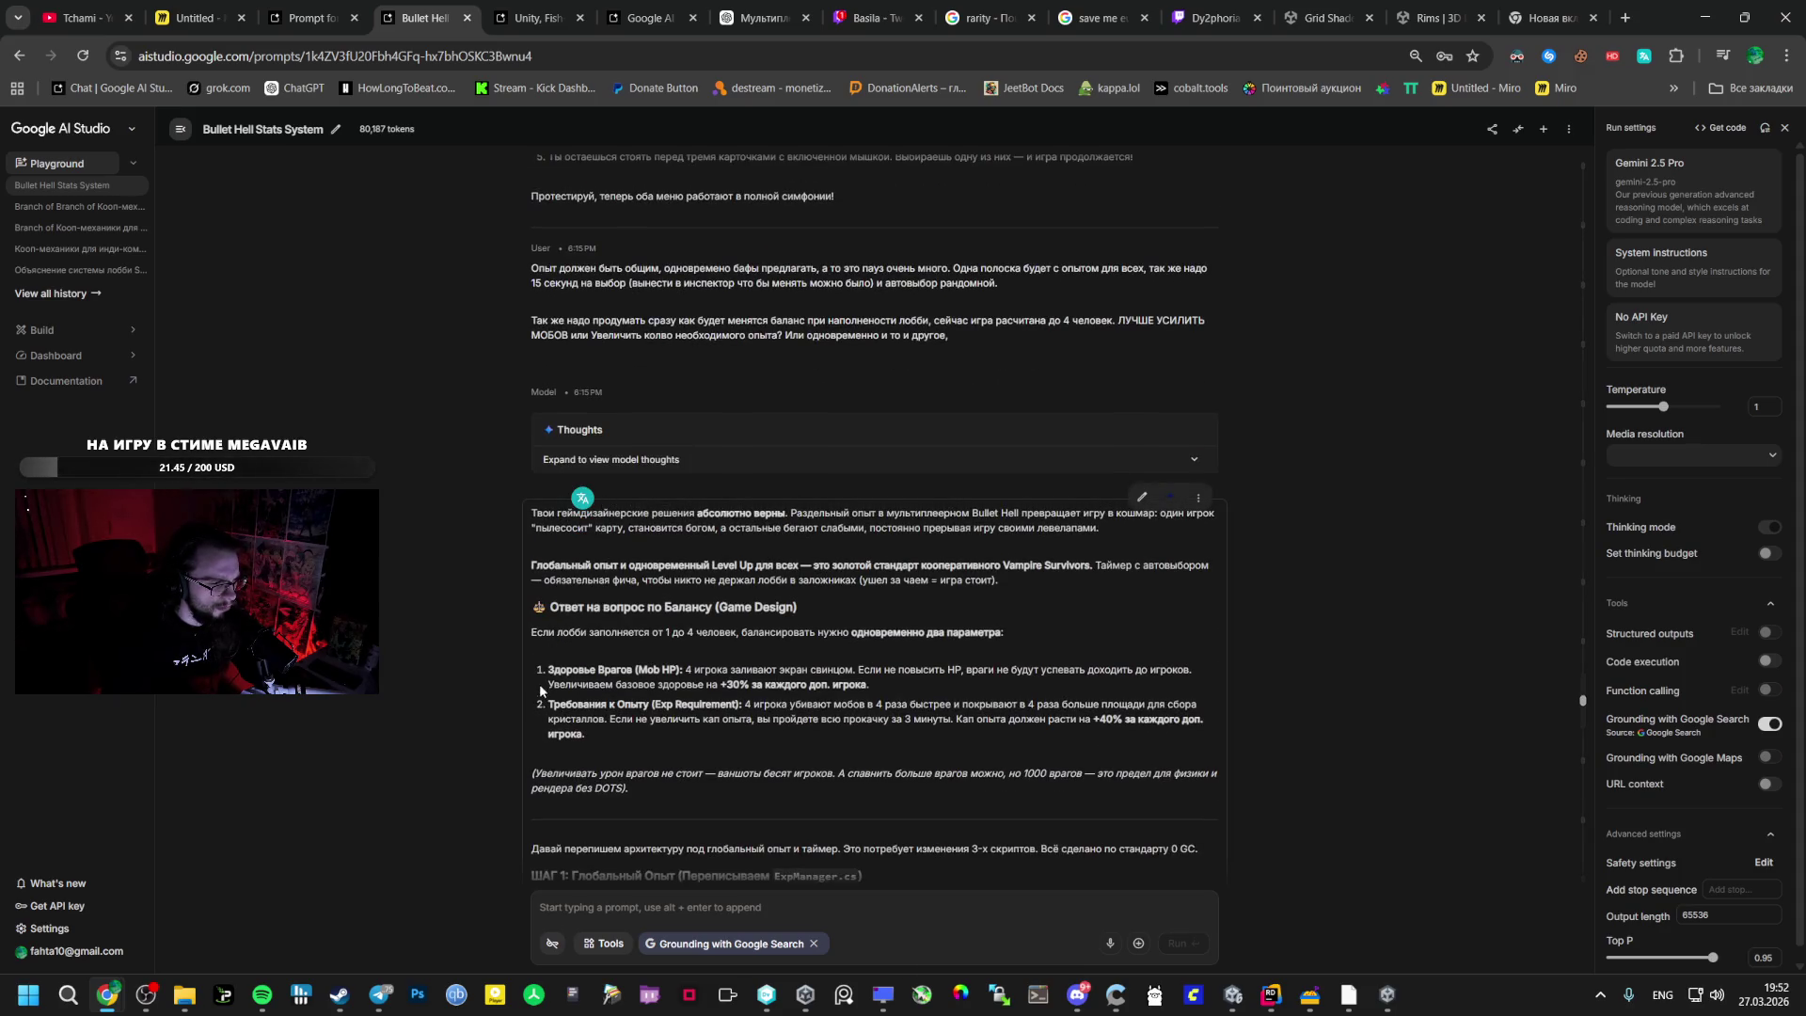
left_click_drag(540, 666, 913, 694)
key("ctrl+c")
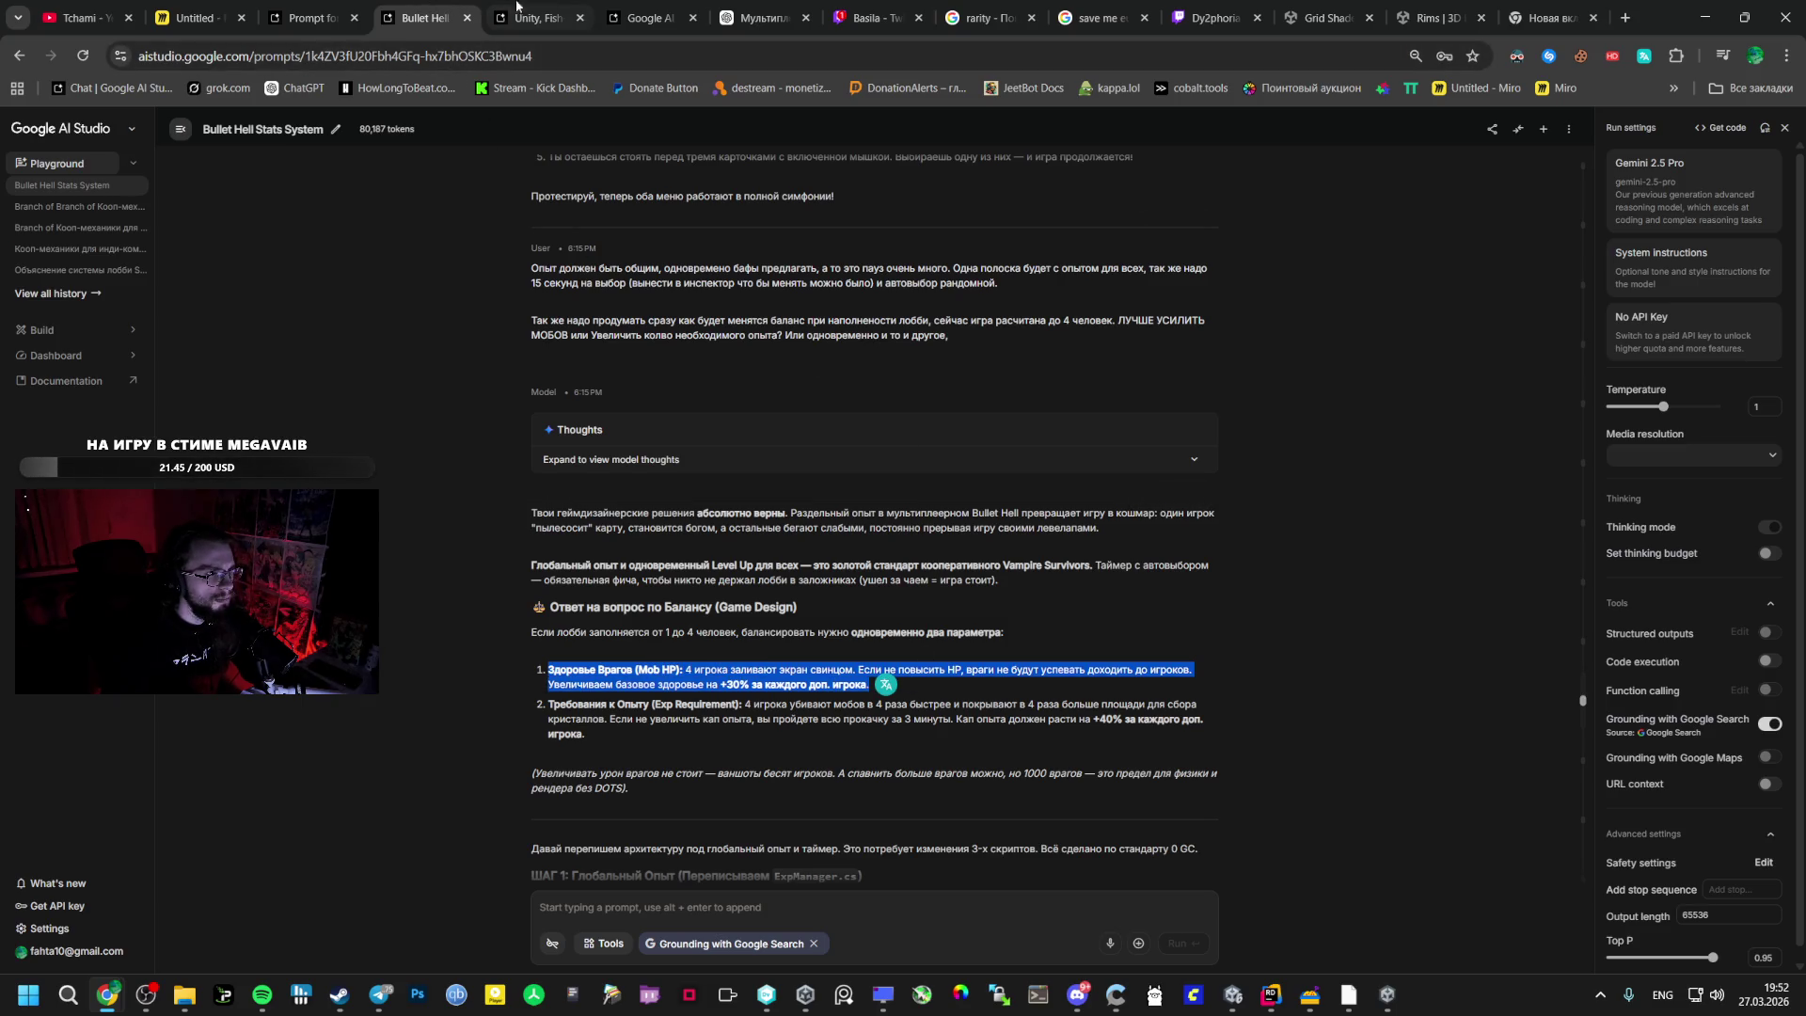
left_click(198, 17)
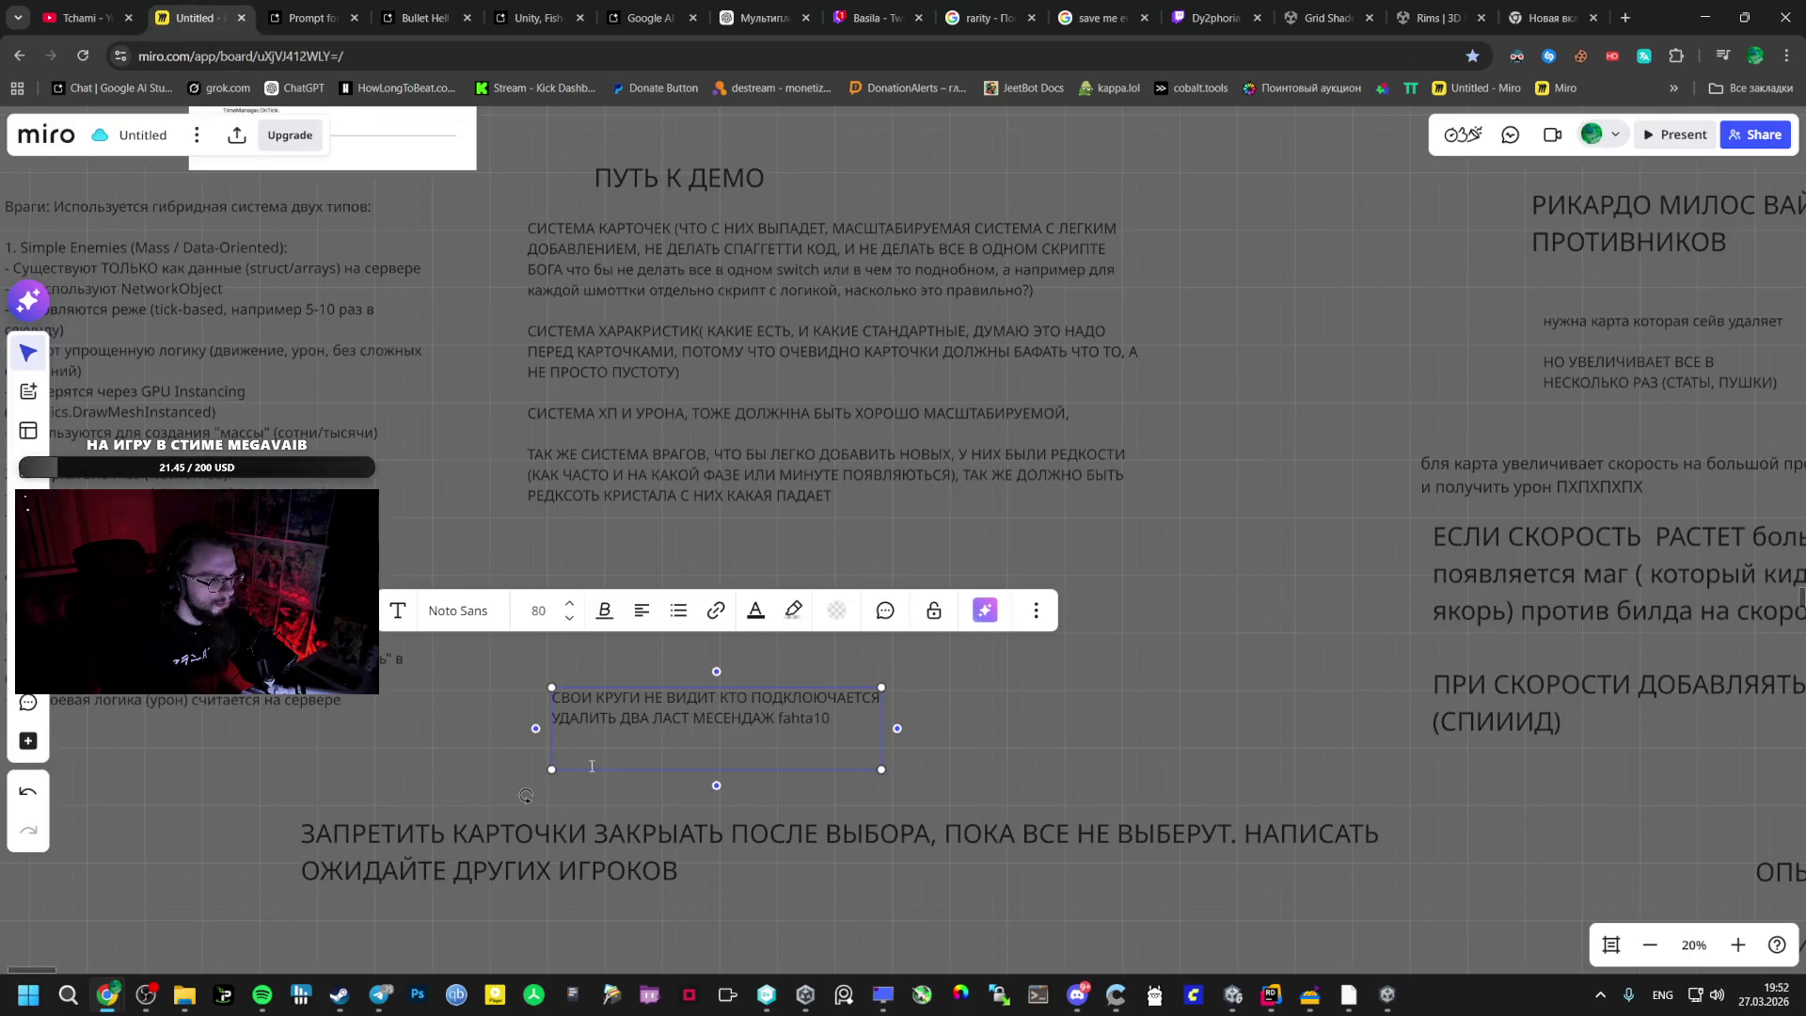
- Paste the Mob HP note into Miro, widen its box, and add a line after bug item 1
key("ctrl+v")
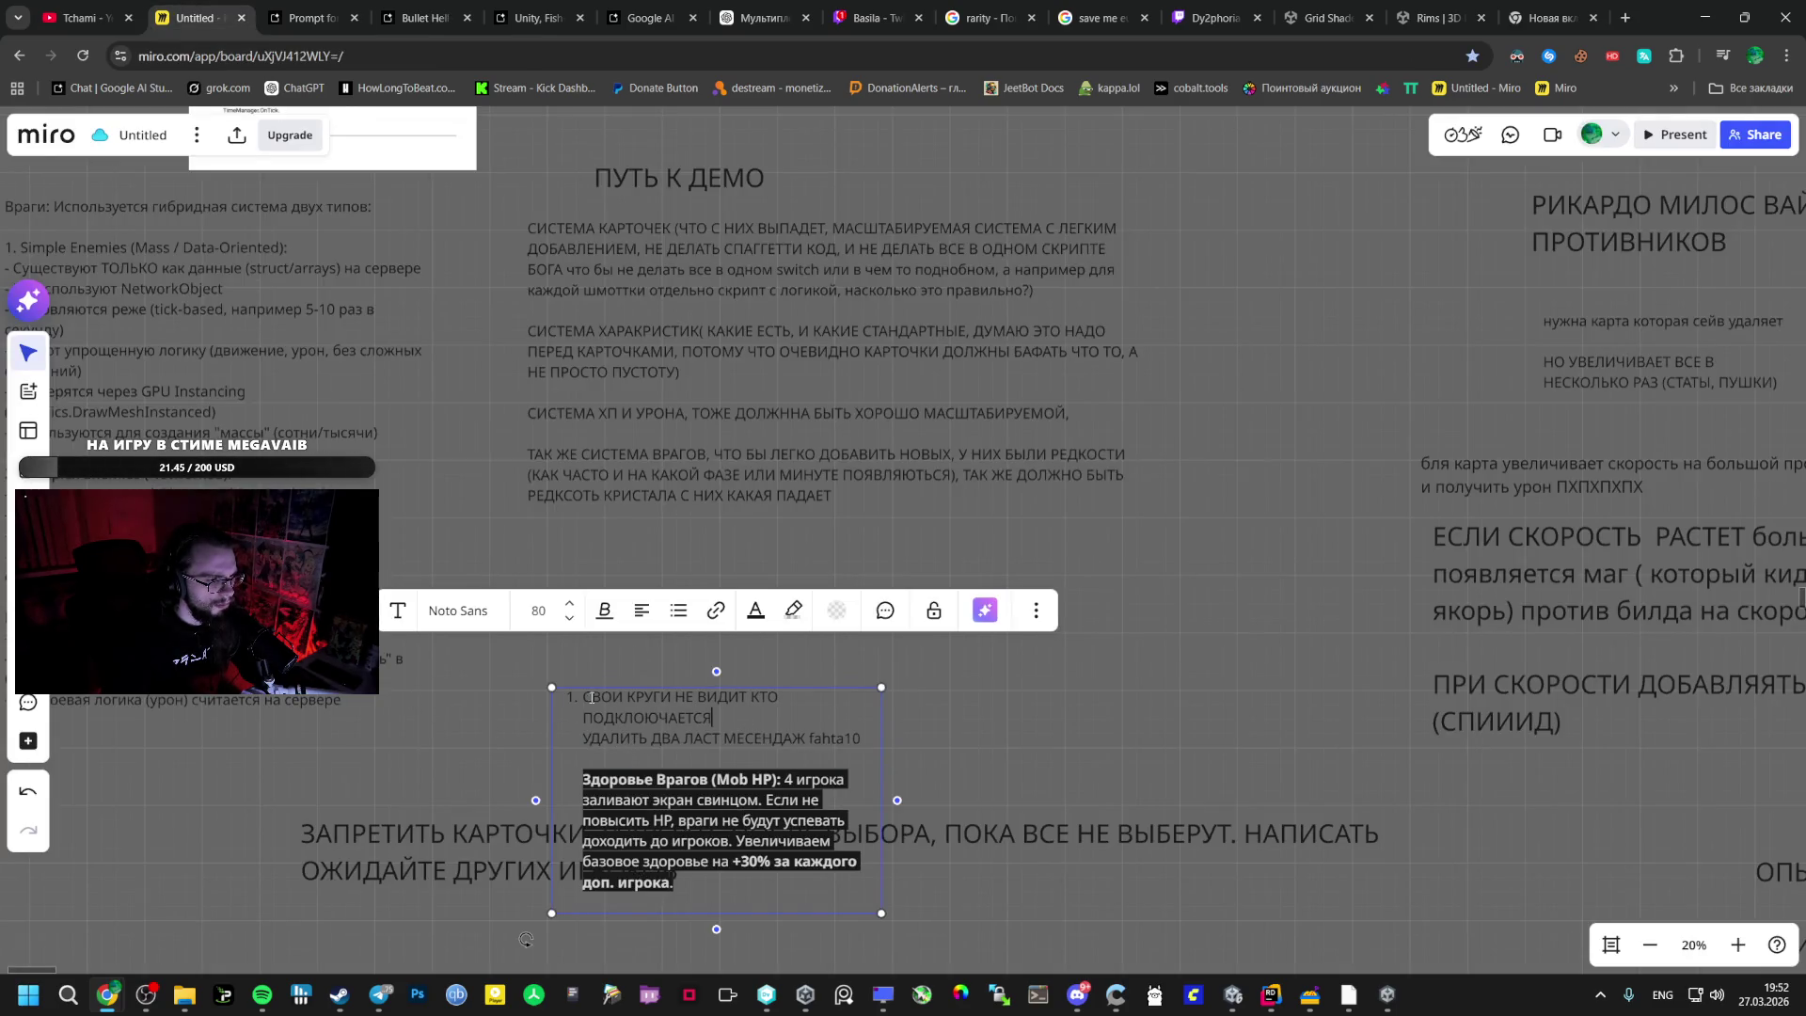
left_click_drag(526, 939, 337, 858)
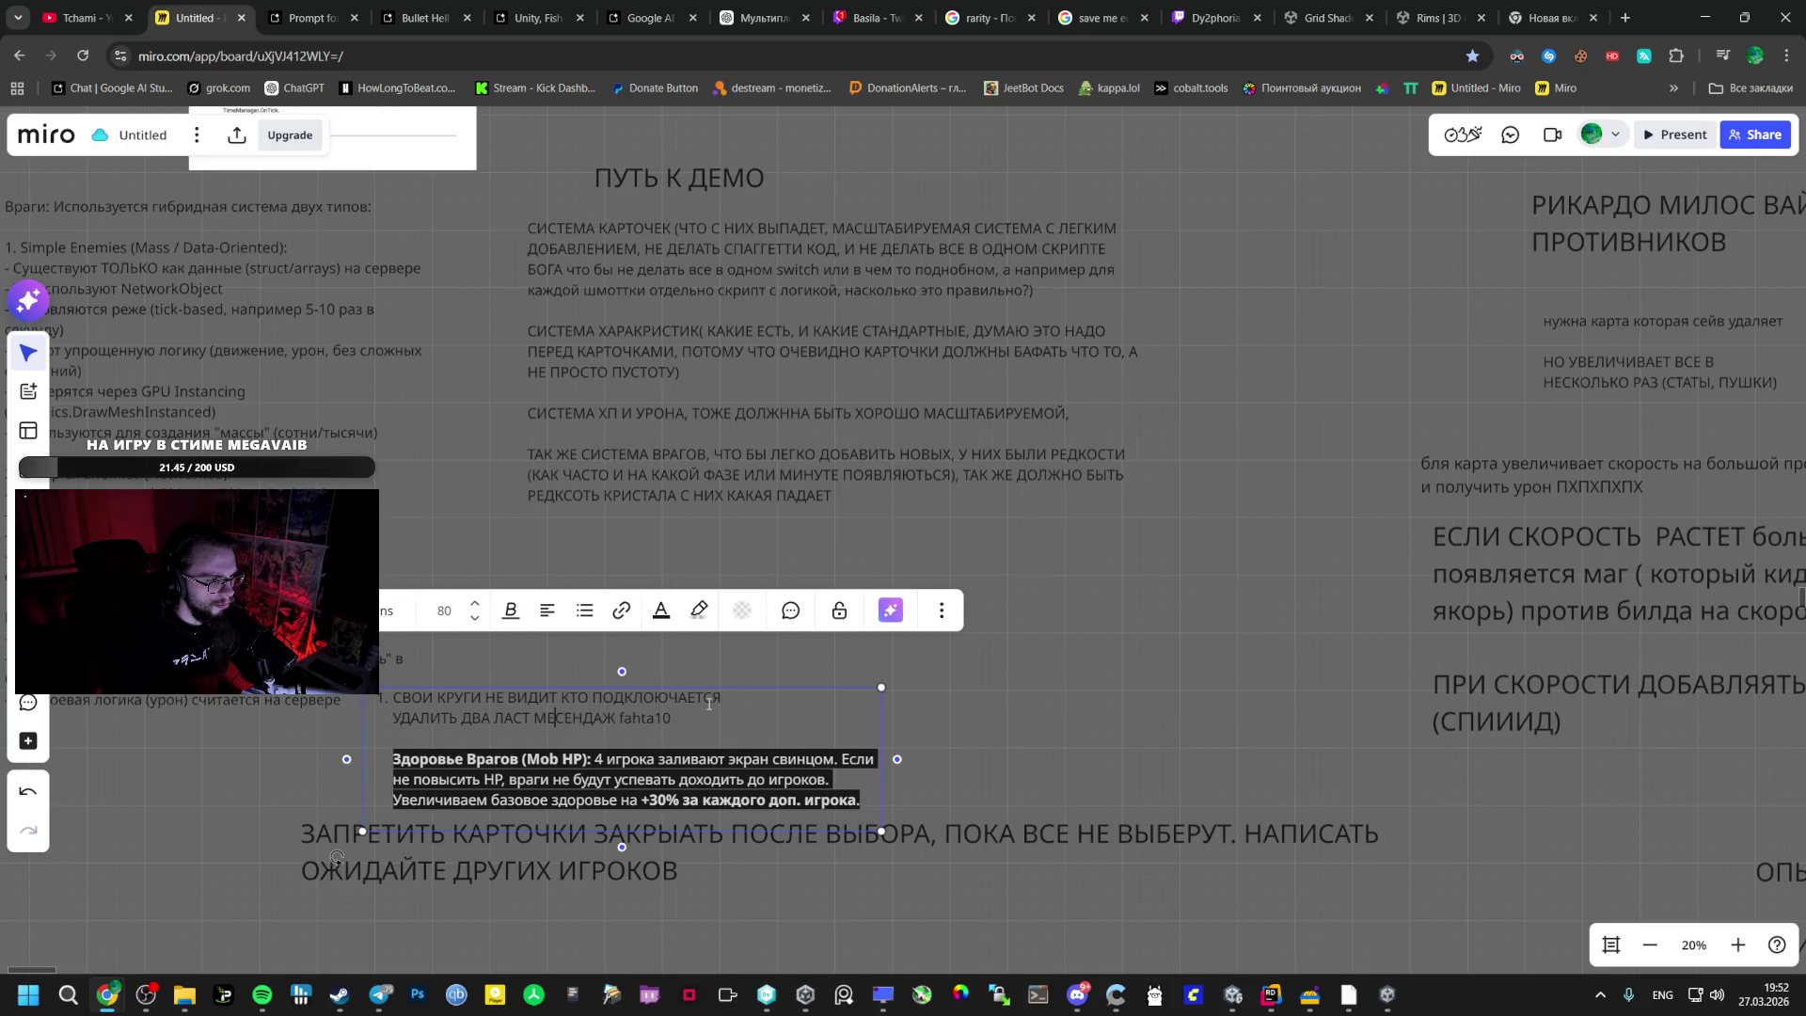
left_click(717, 697)
key("Return")
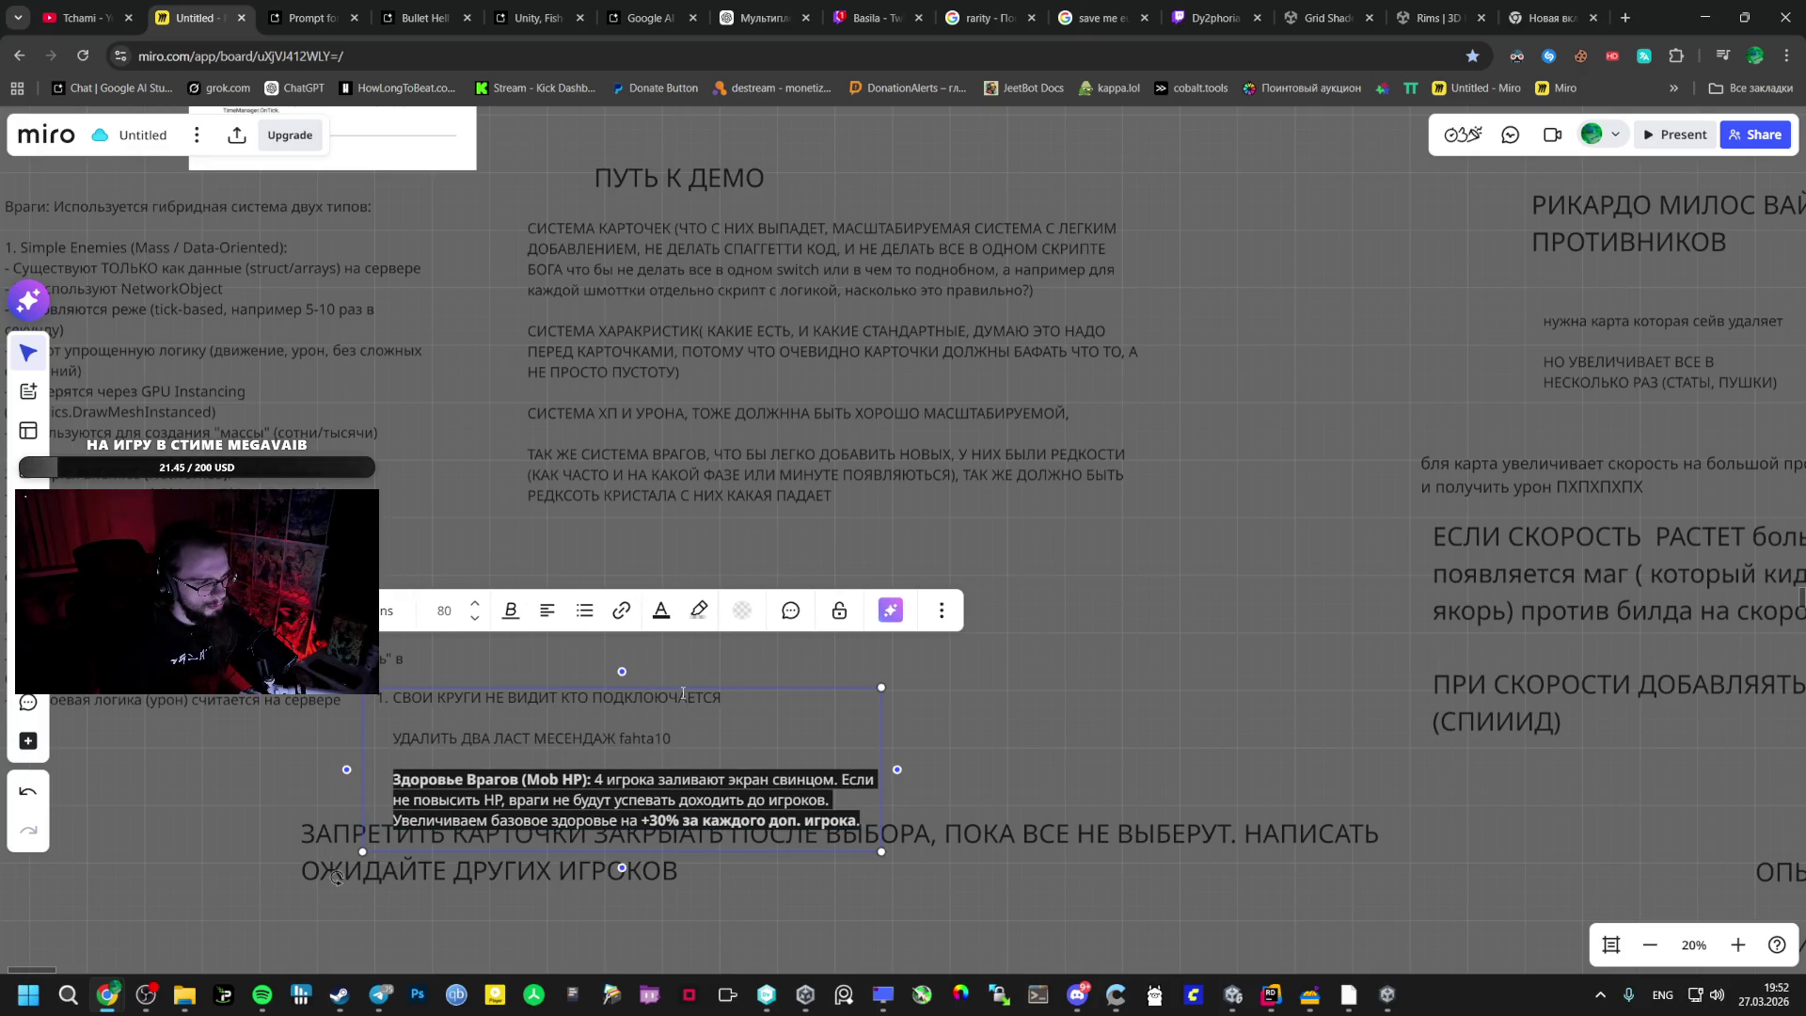
left_click(1233, 996)
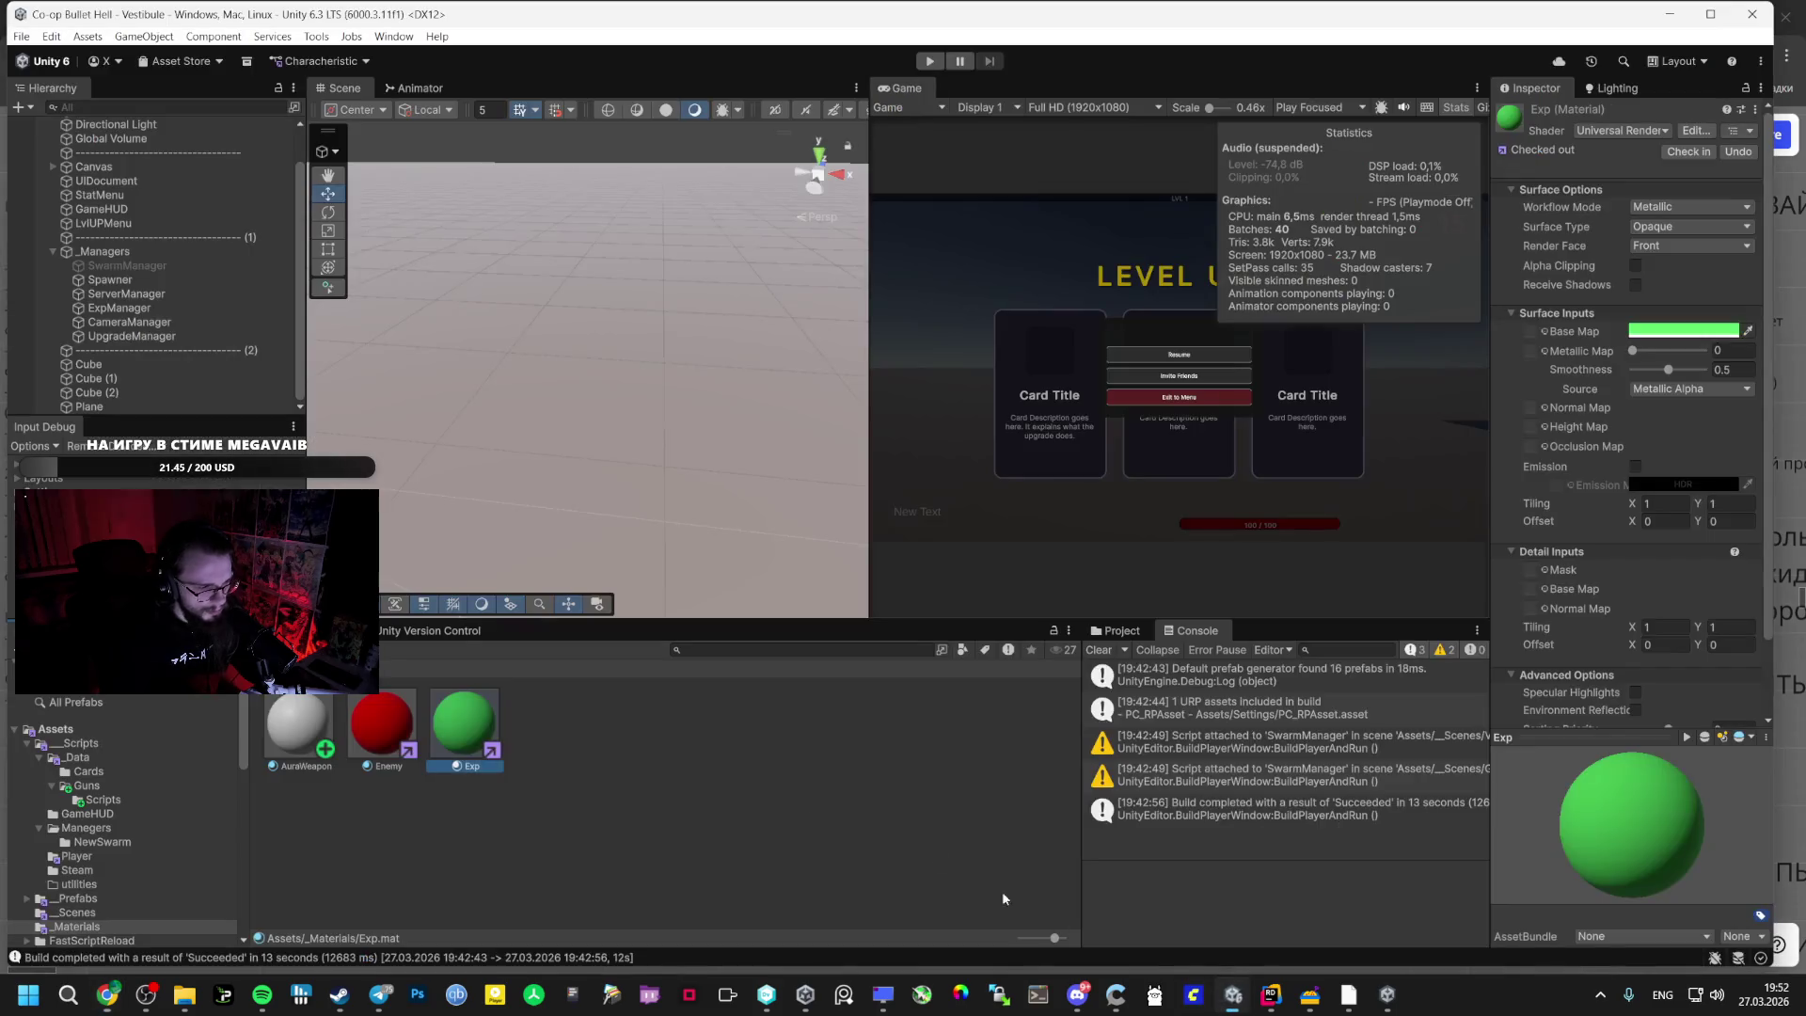
- Show the pending changes and review the previous changeset's comment in the version control app
left_click(397, 635)
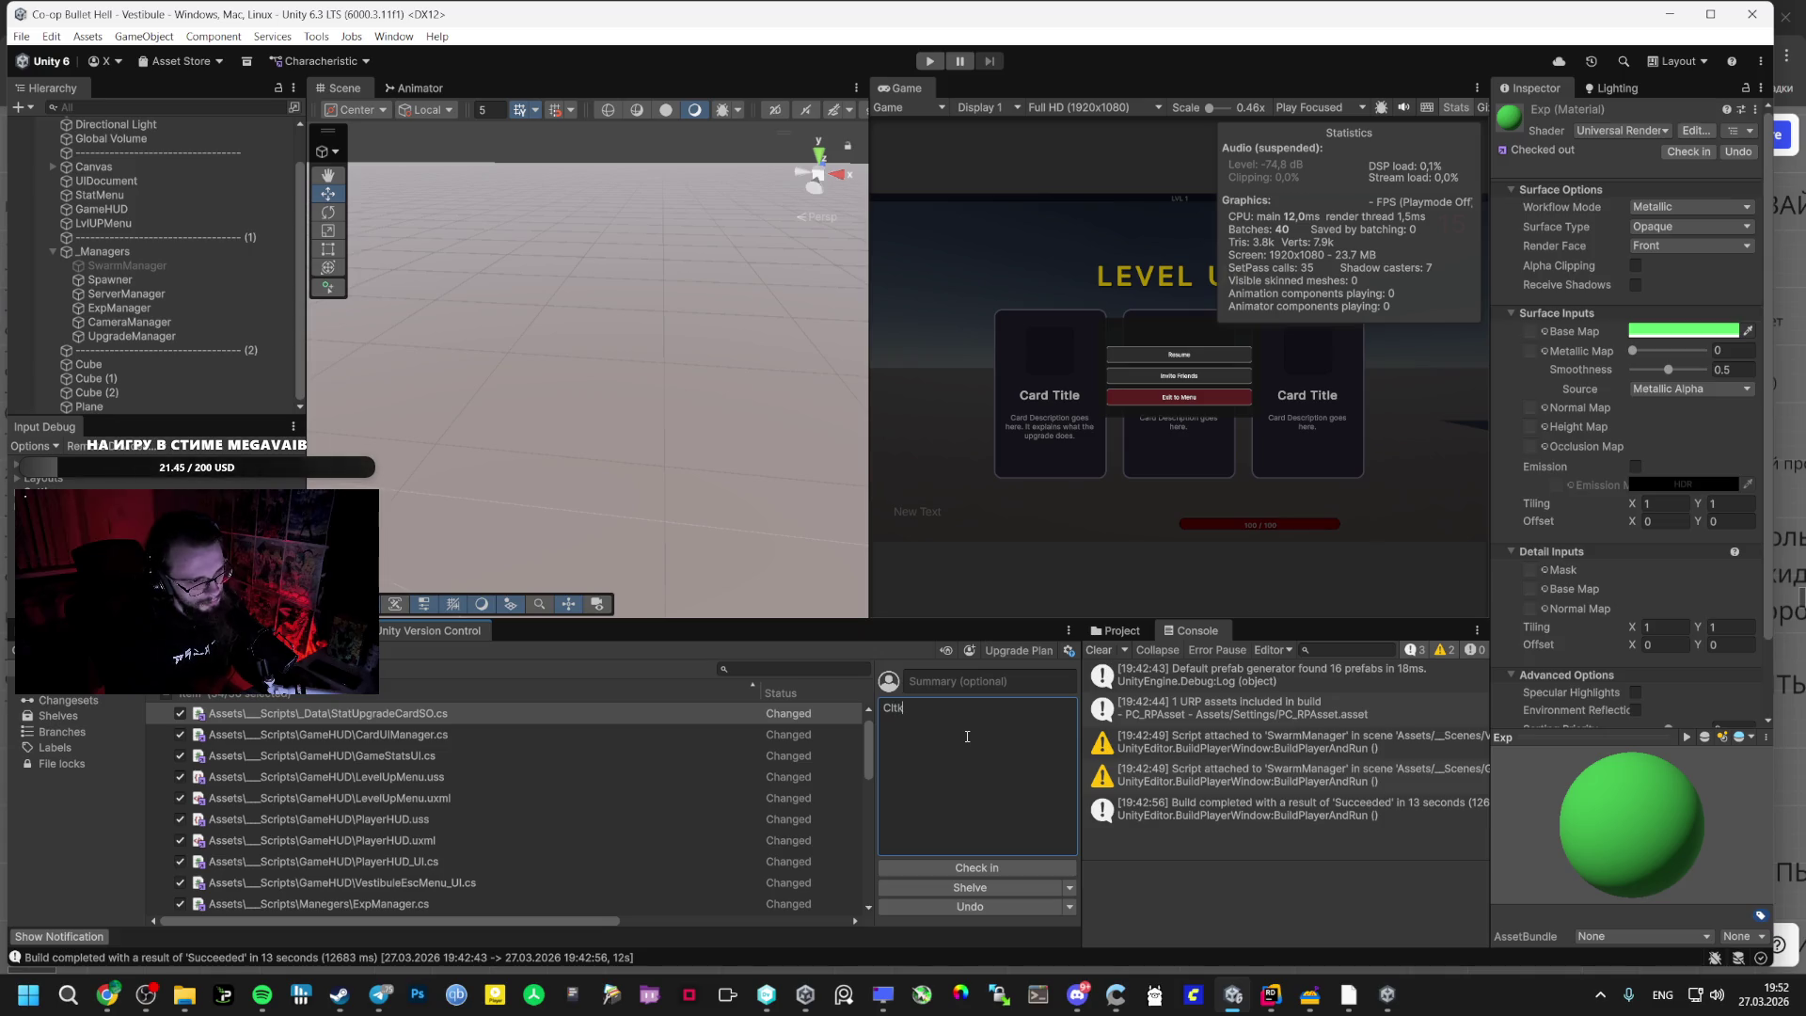
type("q")
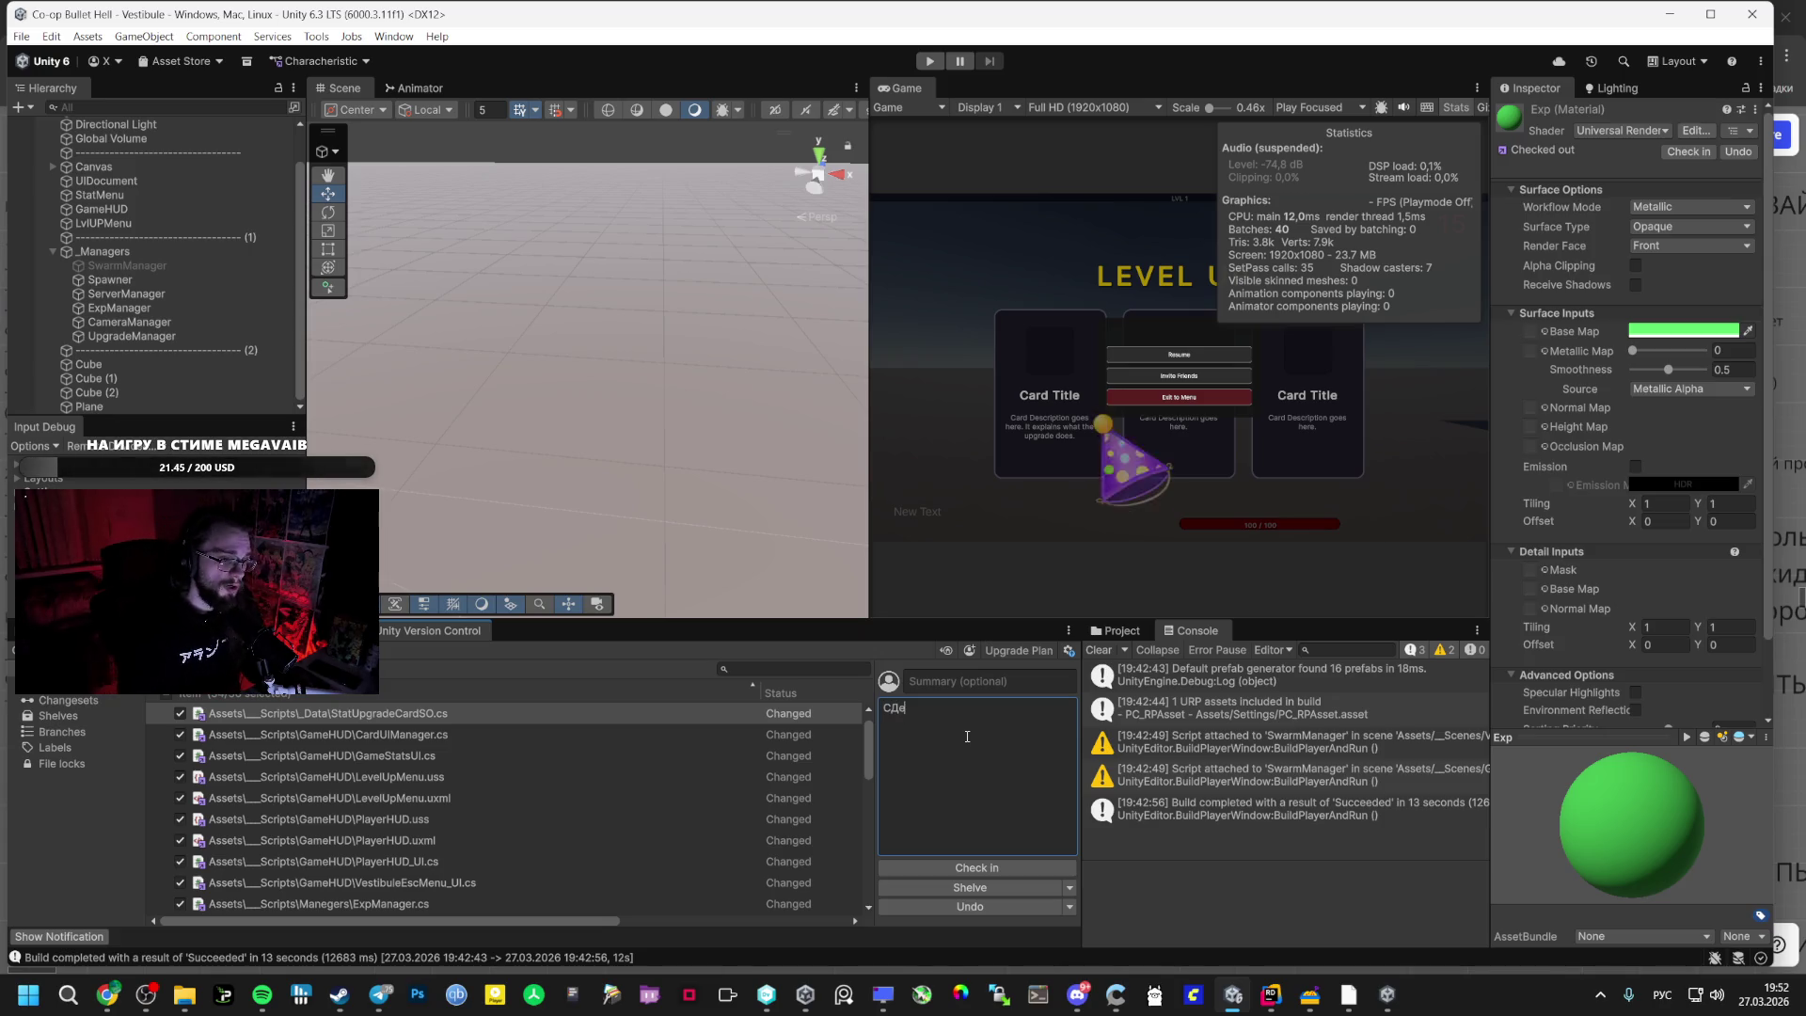
left_click(767, 995)
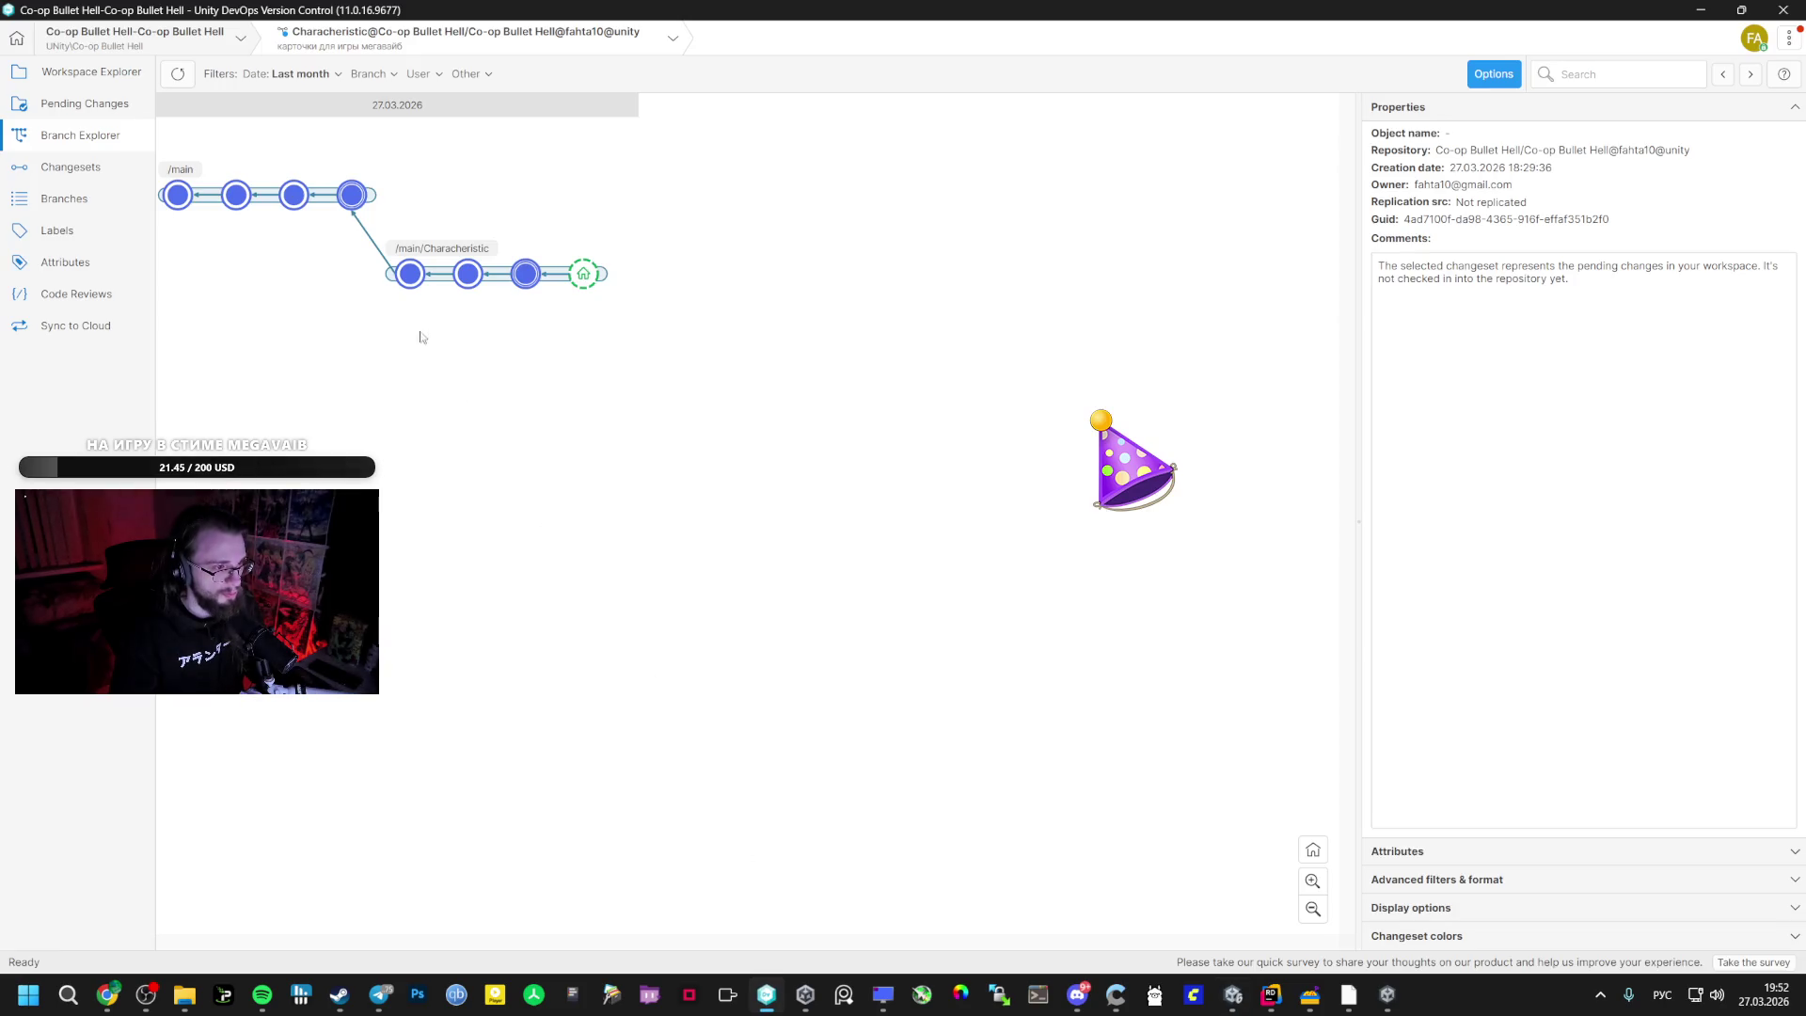
left_click(581, 279)
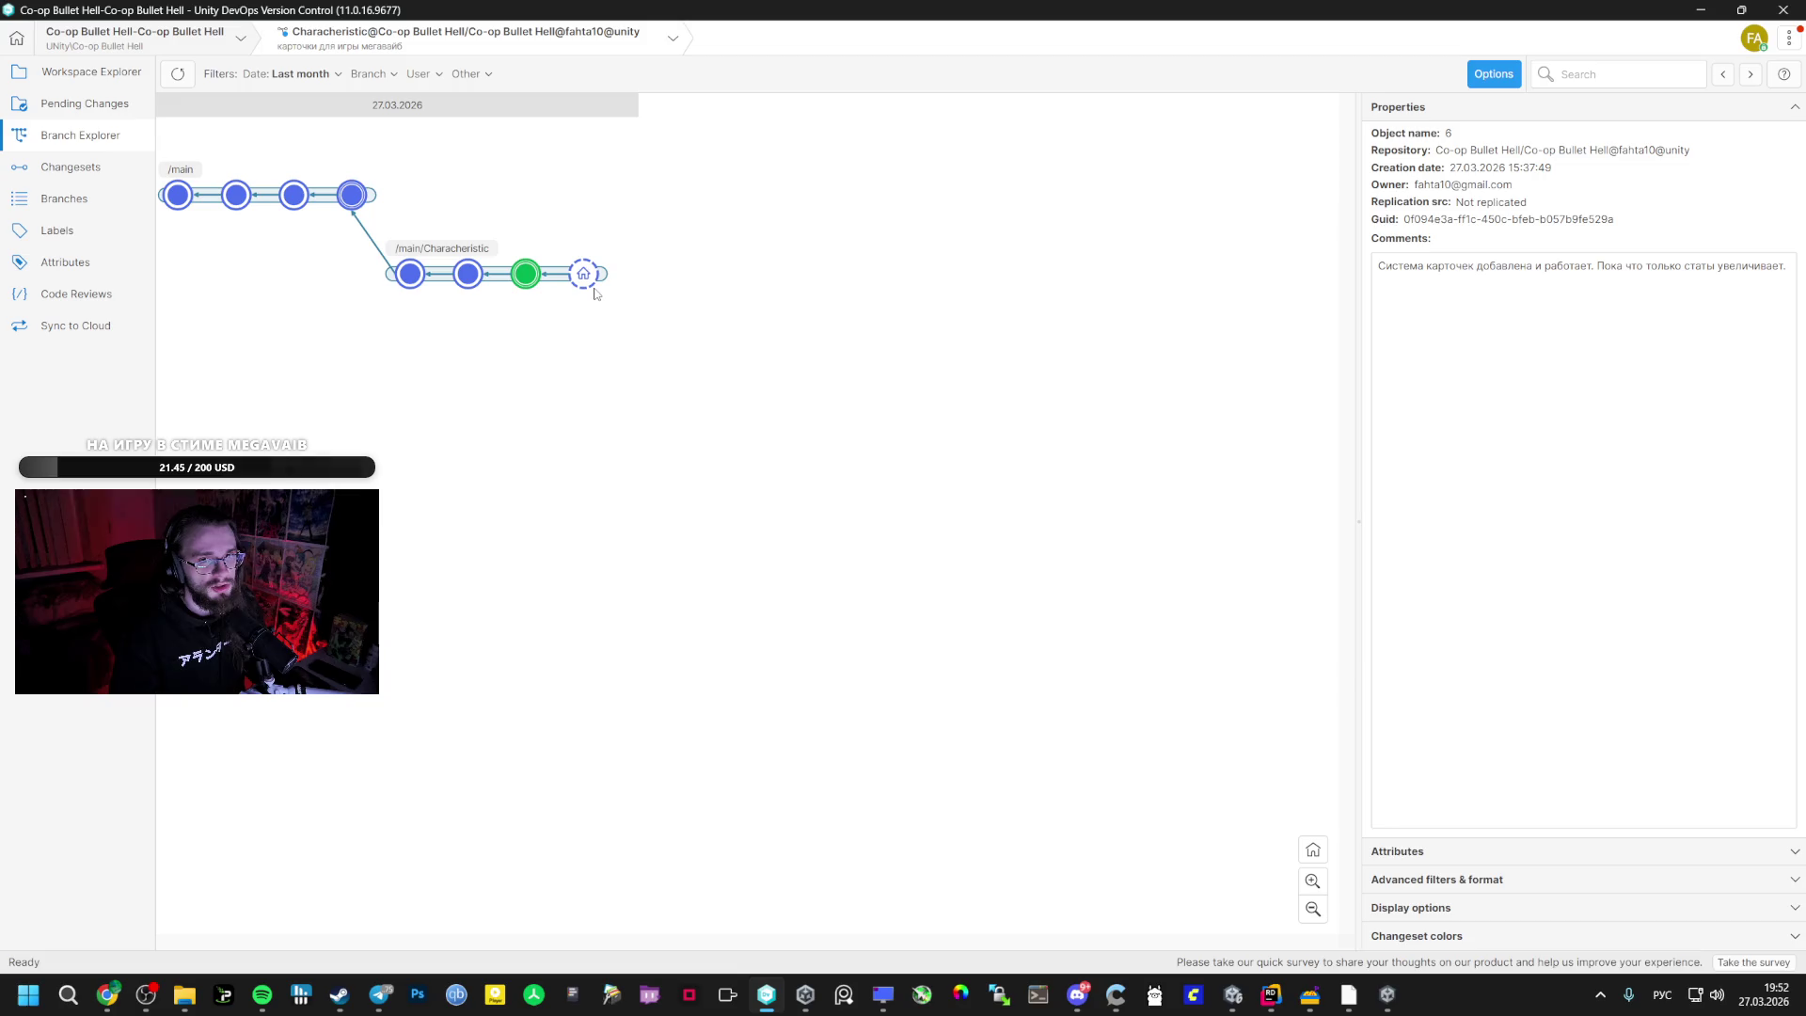
- Type 'СТЕМА КАРТОЧЕК' into the Unity check-in comment
key("alt+Tab")
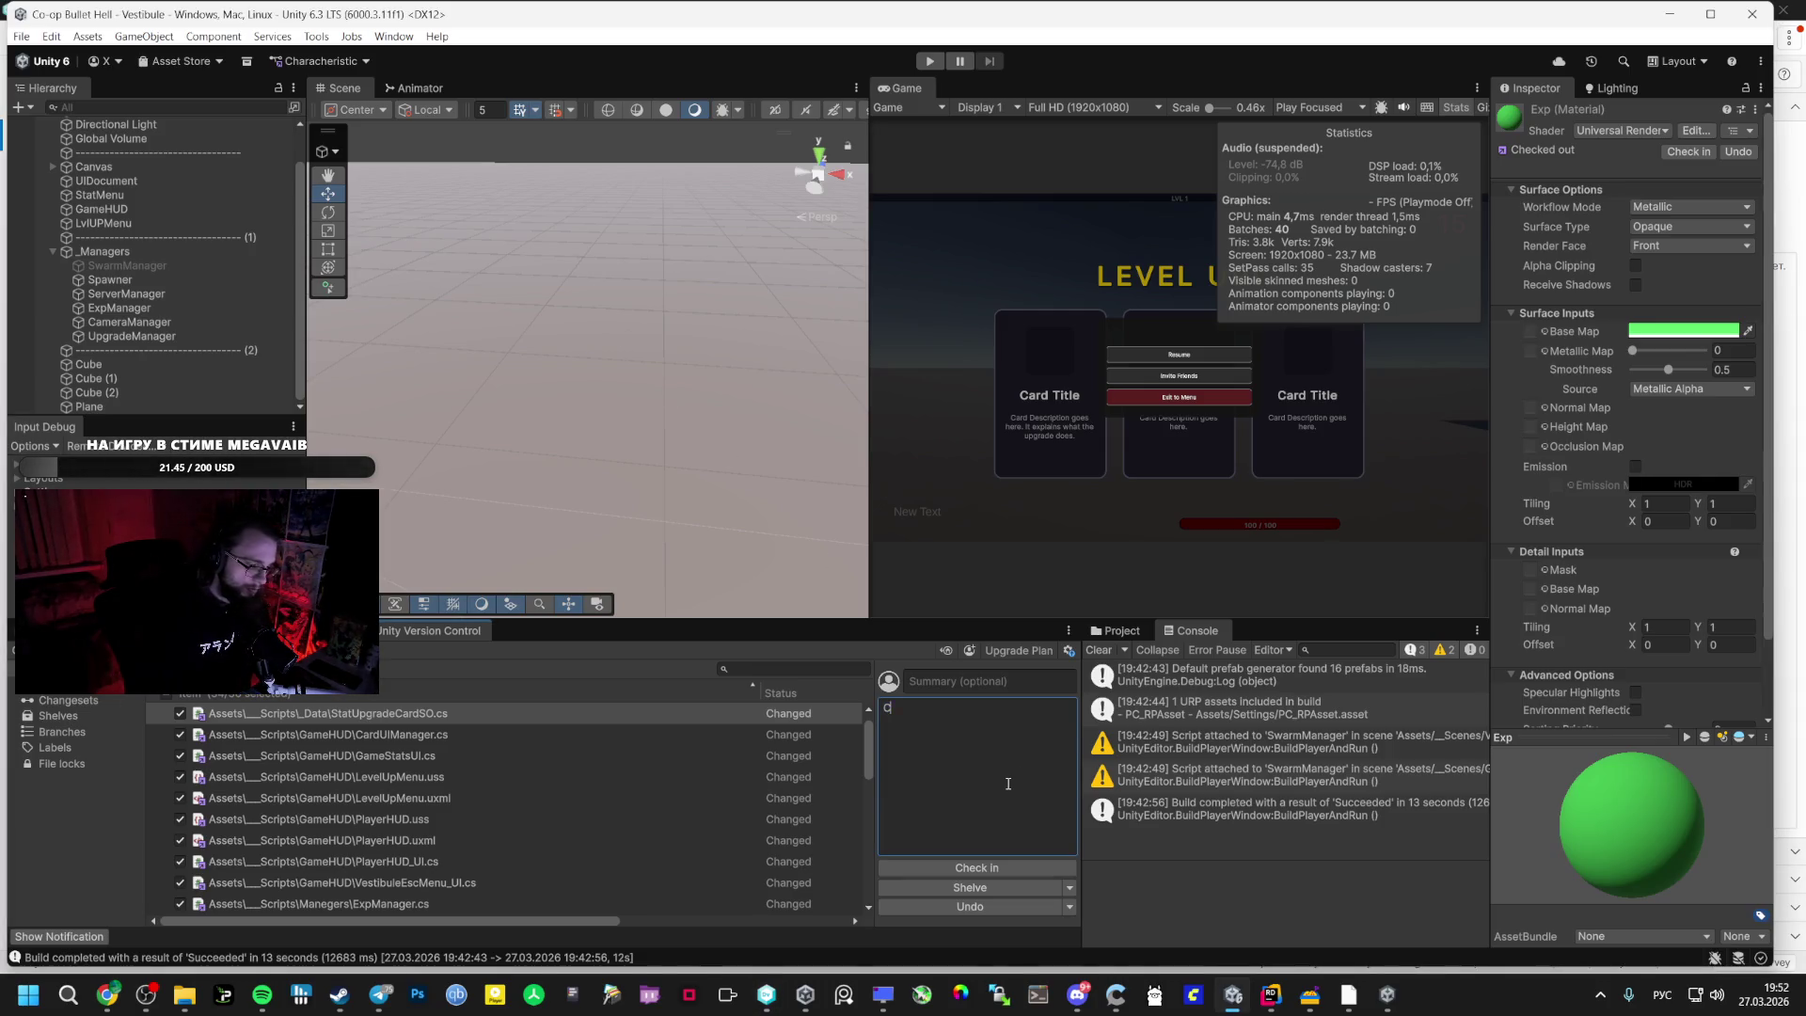
type("ИСТЕМА К")
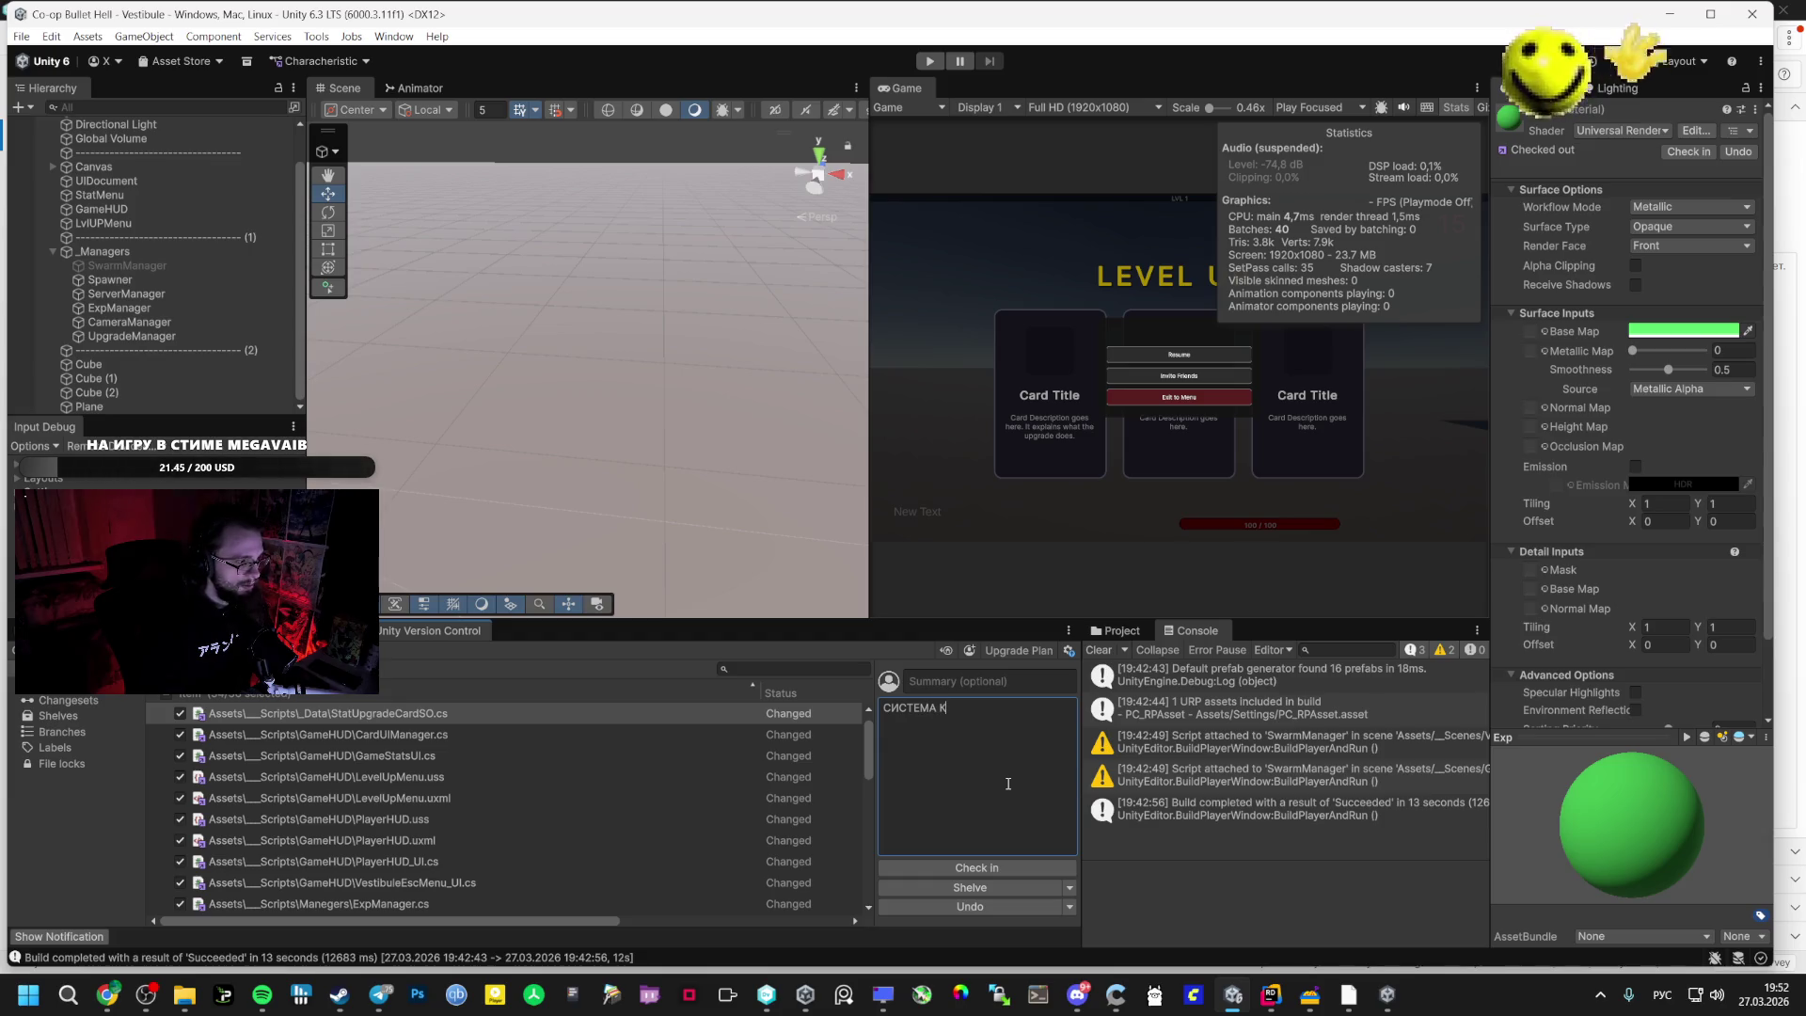
type("АРТОЧЕК")
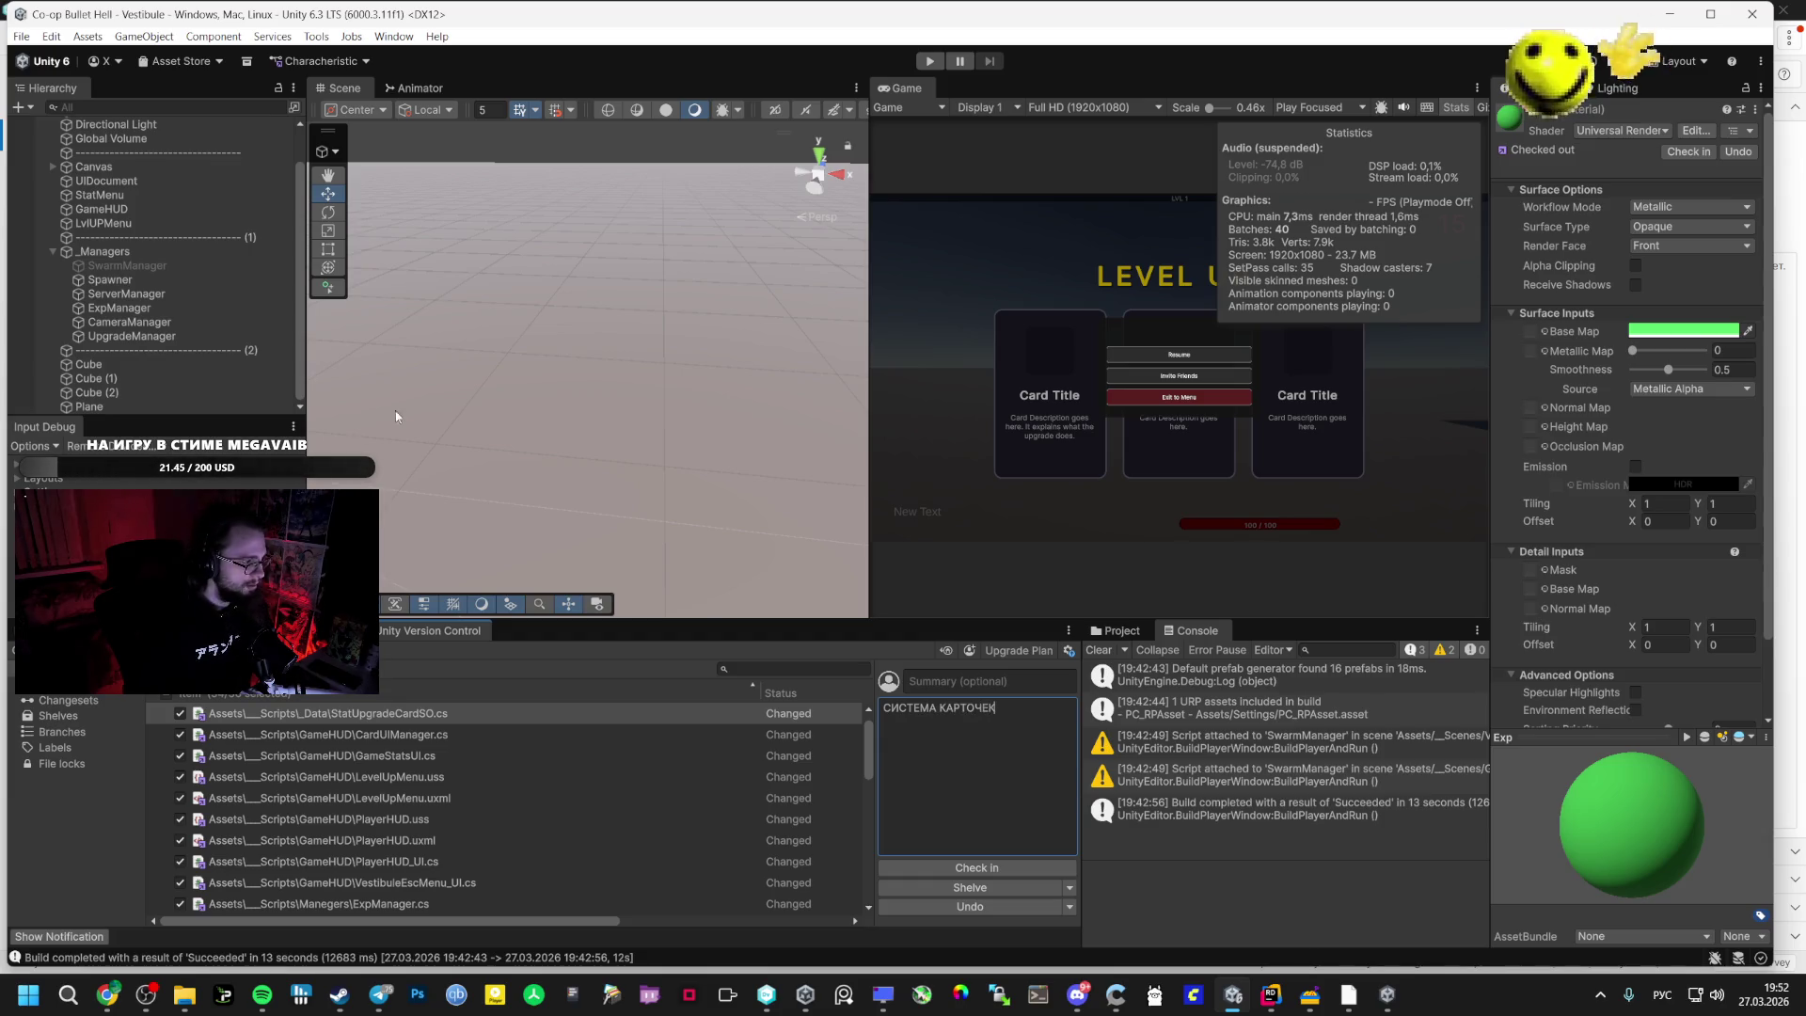
key("alt+Tab")
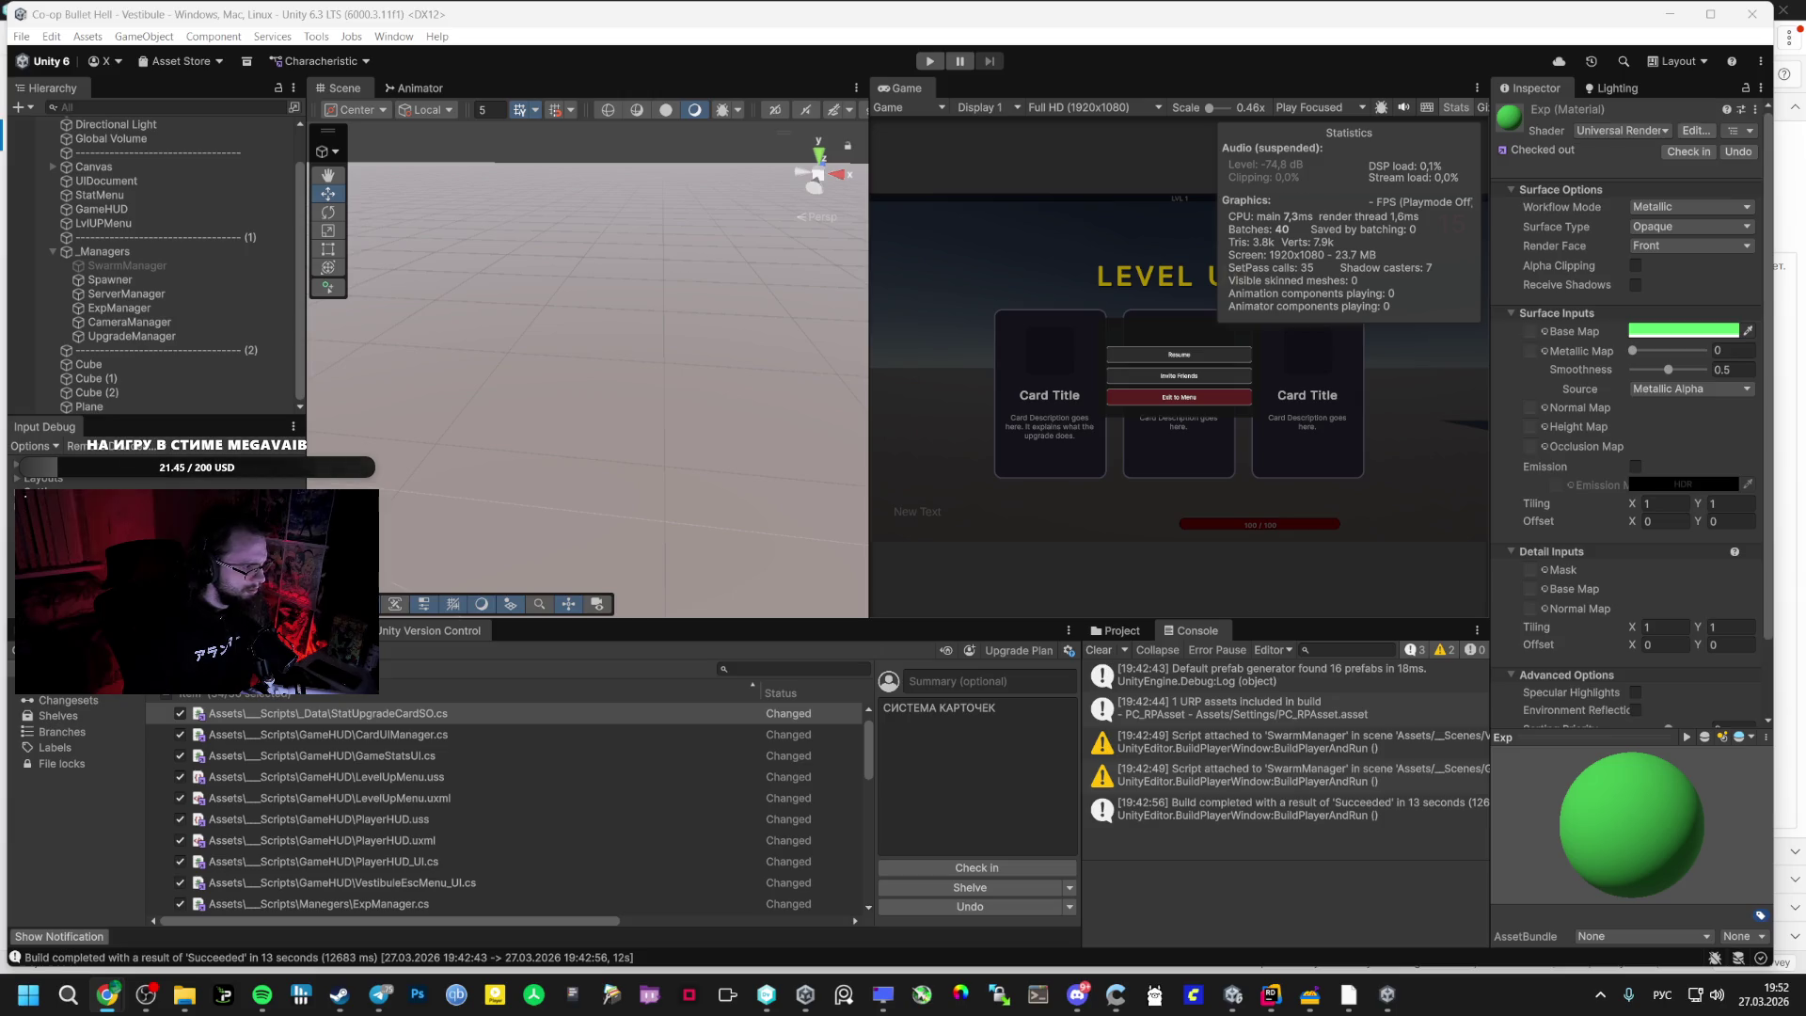
left_click(1030, 732)
type("РАБОТАЕТ, ДОБИВЛ ВОЗМОСТЬ ПУШКИ ДОБАВЛЯТЬ, ДОБЛАВИЛ ТАЙМЕР 15 СЕК, СДЕЛАЛ ОПЫТ ОБЩИЙ, ПАУЗА ПОКА  НЕ ВЗЯЛ КАРТУ")
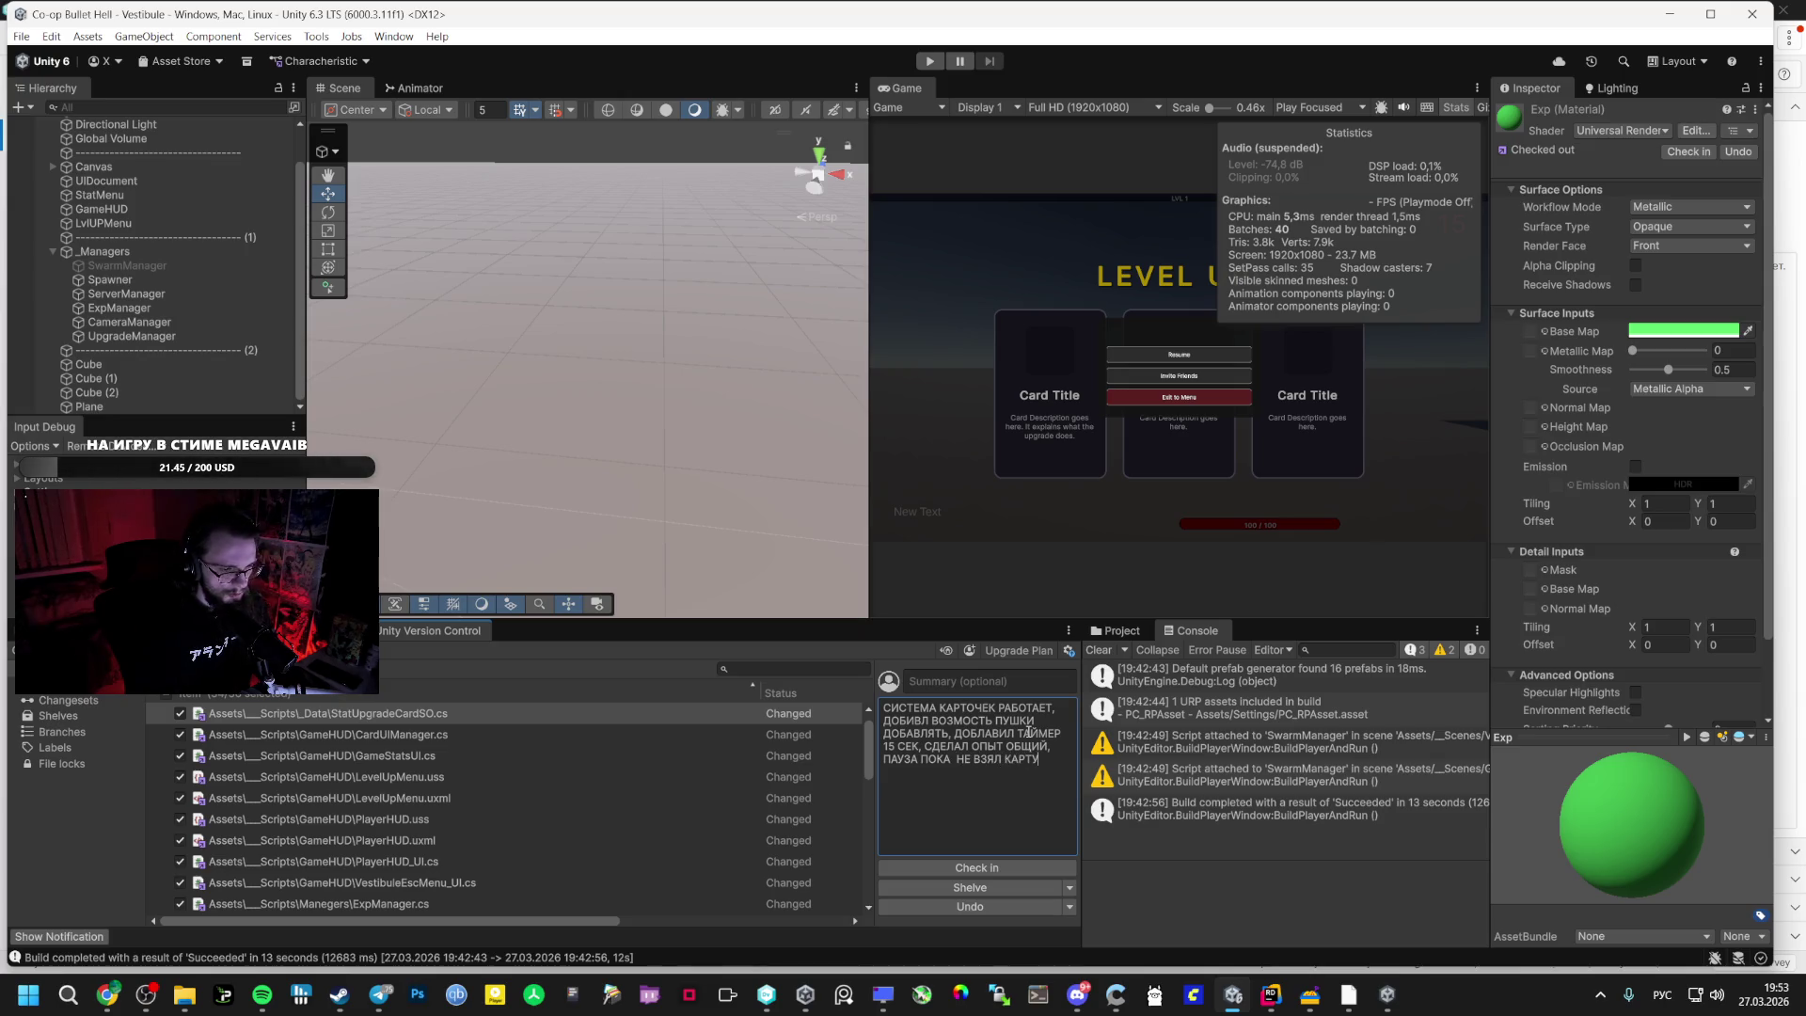
- Move the Miro bug-list text block up and to the right, then return to Unity
mouse_move(107, 995)
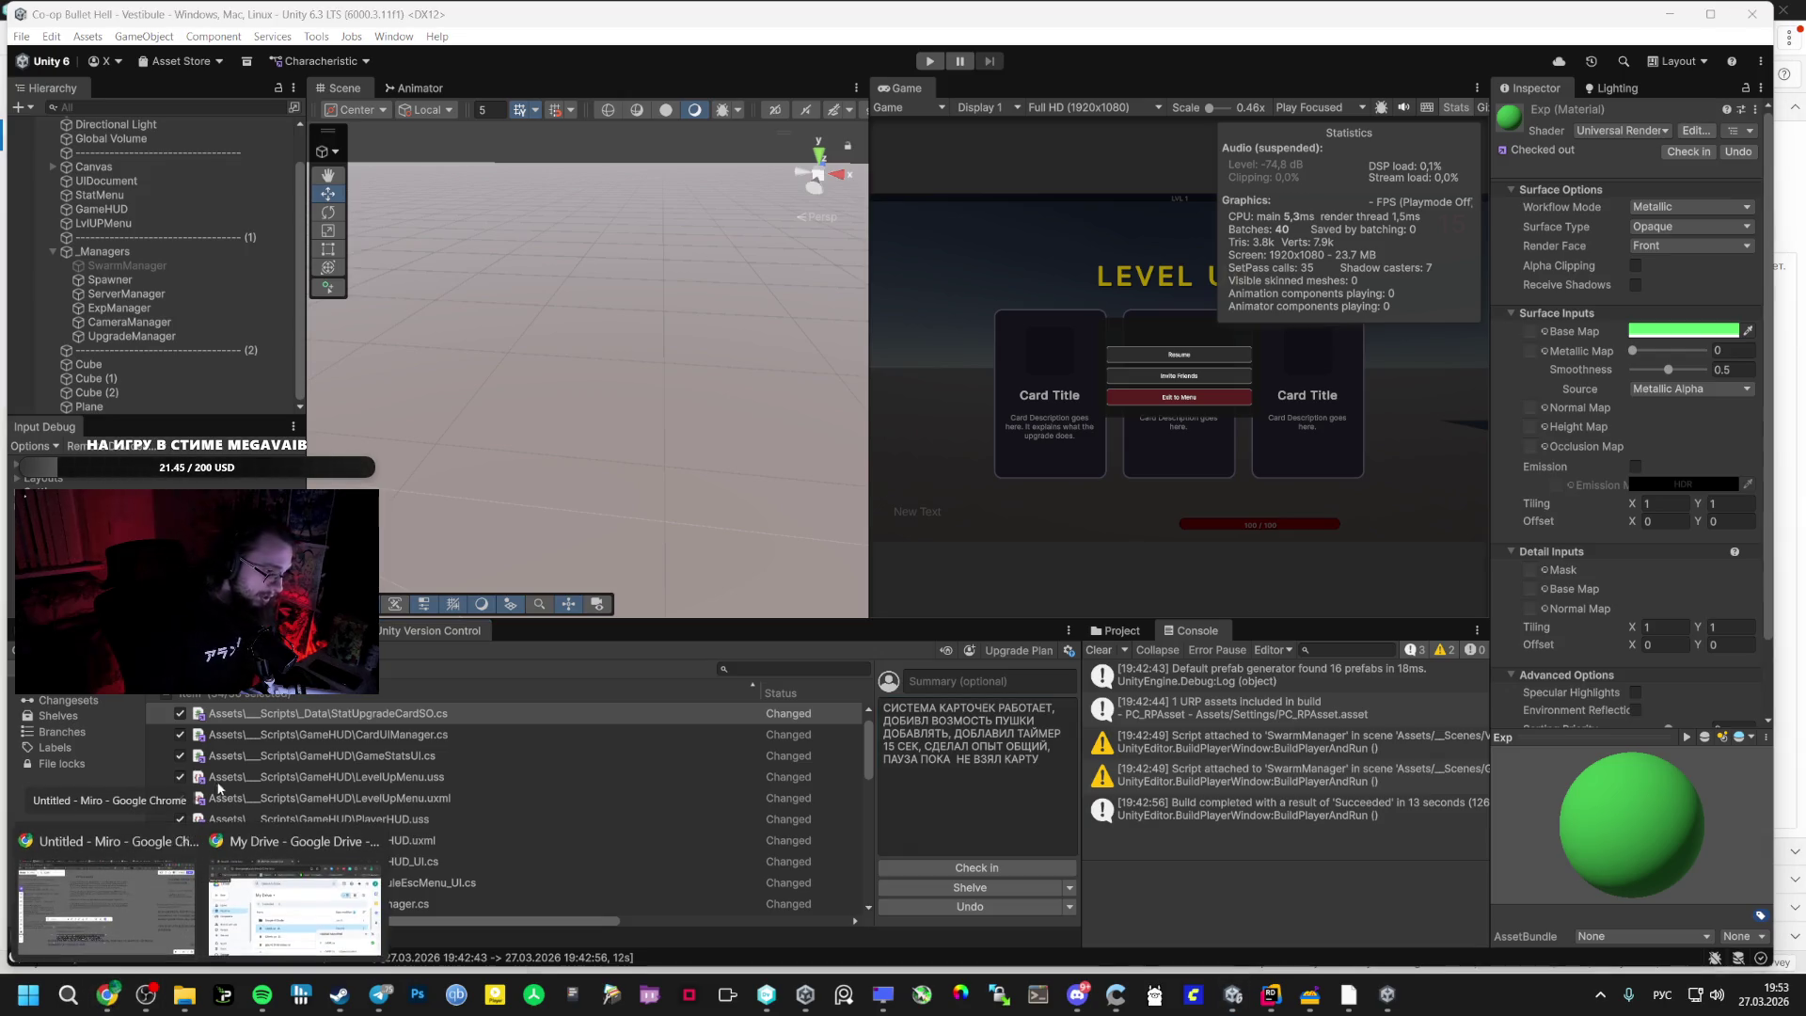
left_click(82, 865)
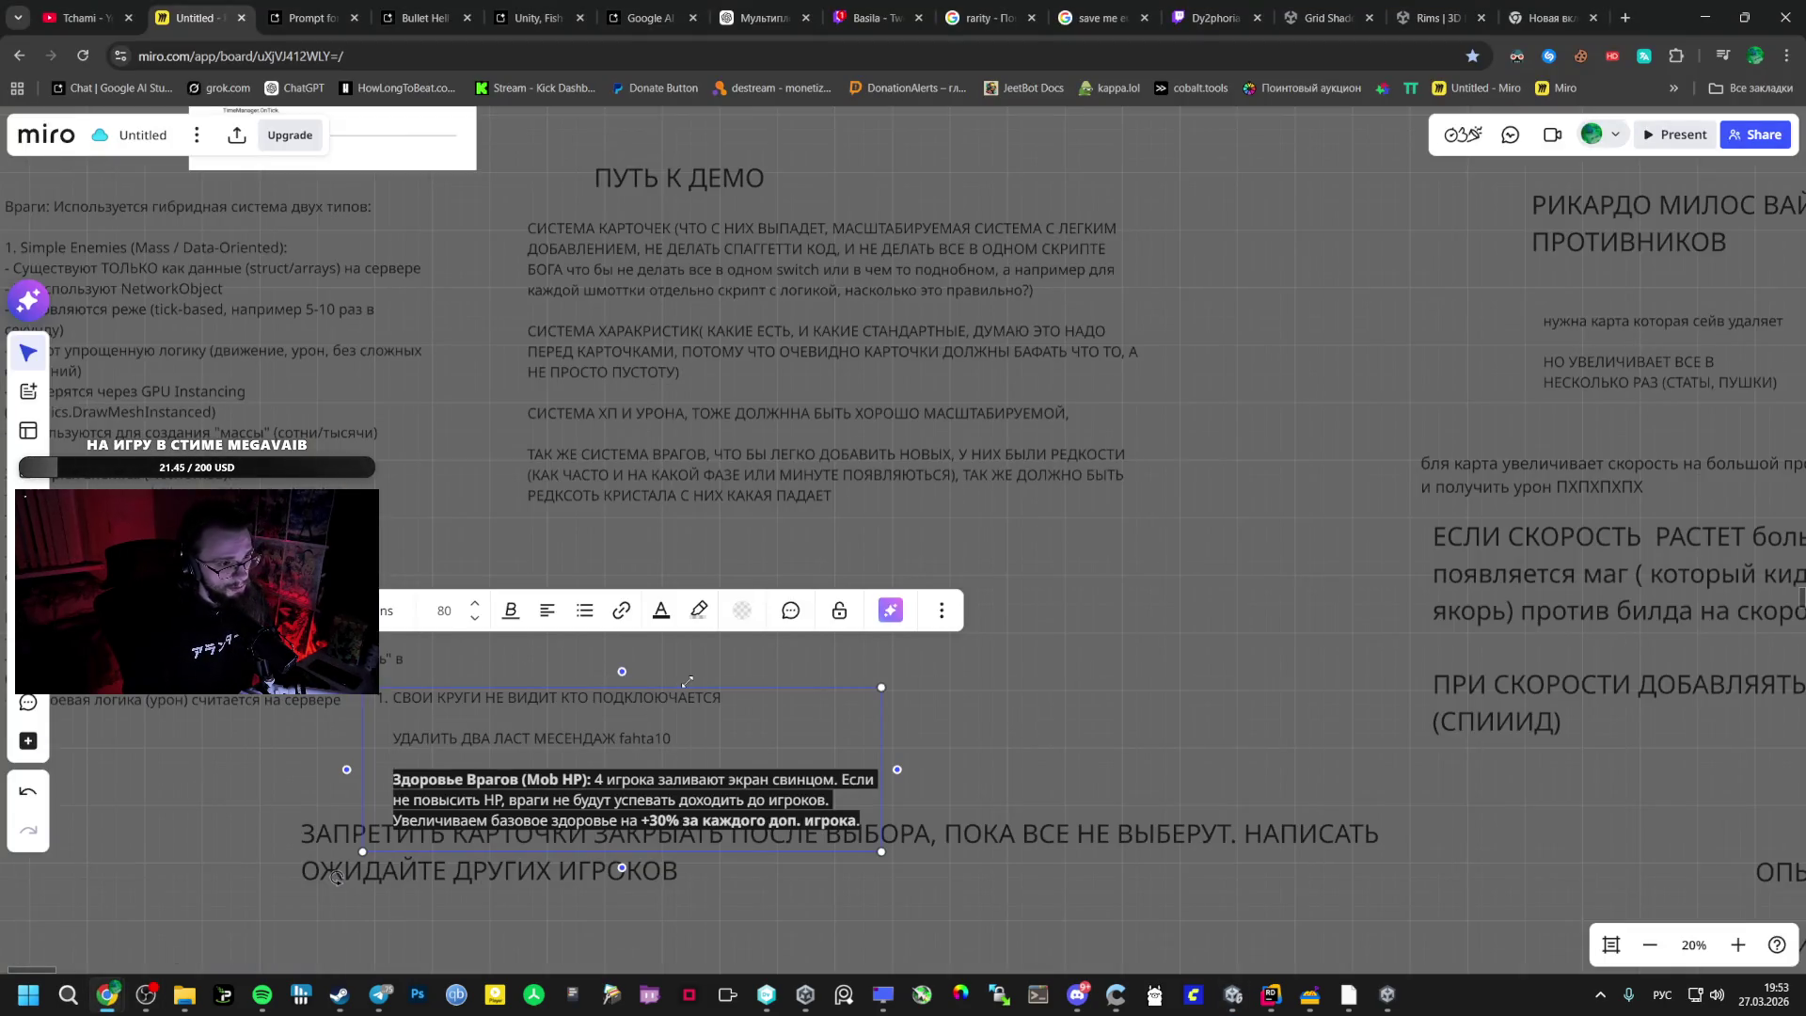
mouse_move(592, 784)
left_mouse_down()
mouse_move(746, 720)
mouse_move(746, 693)
left_mouse_up()
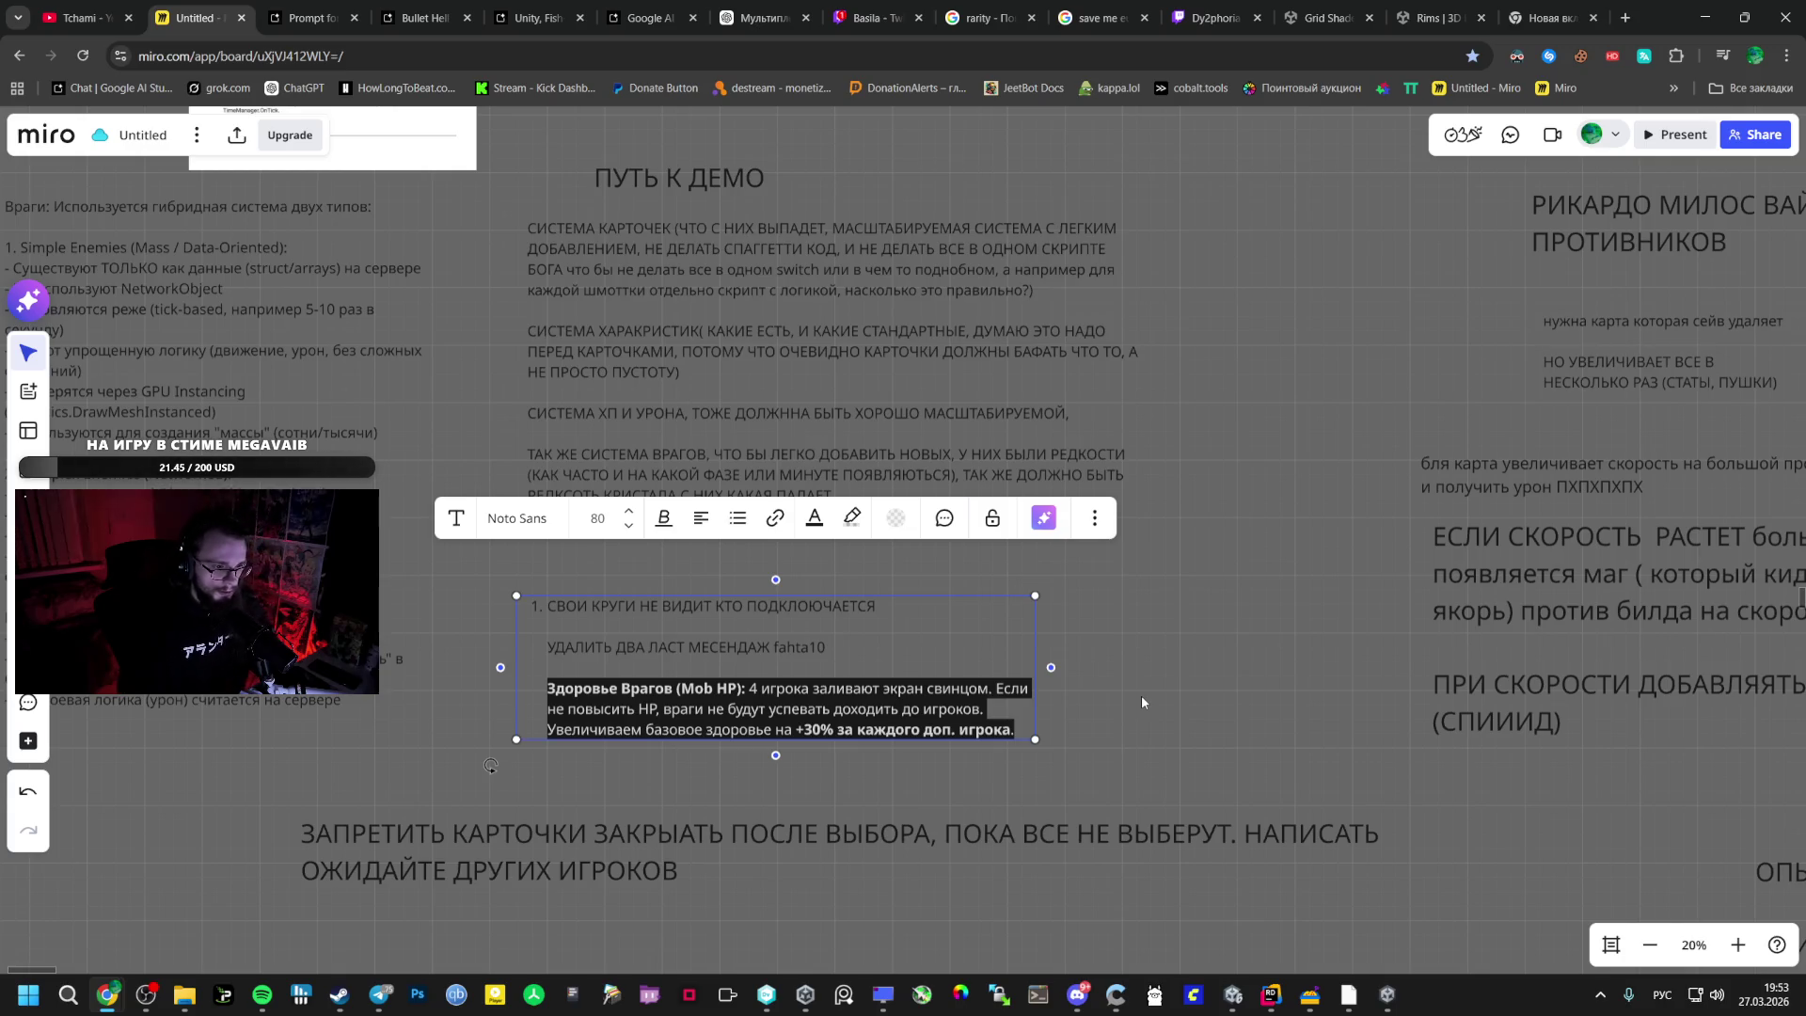
key("alt+Tab")
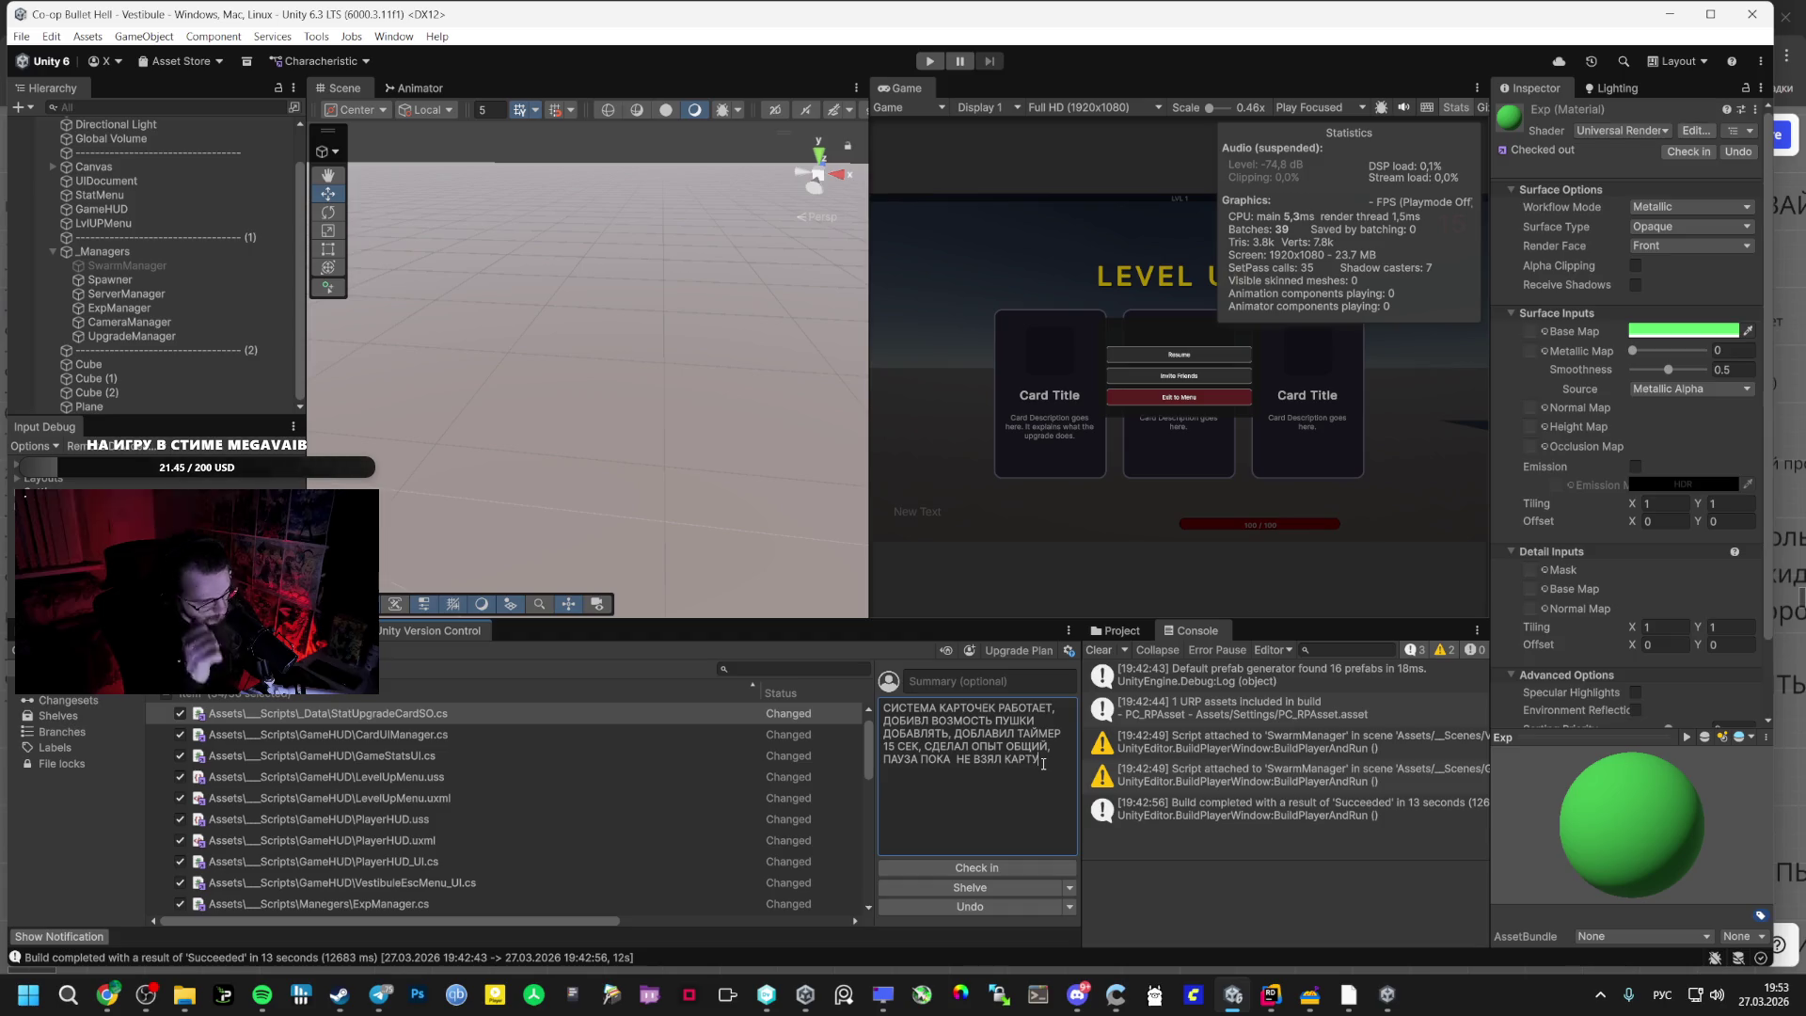
- Review the changed files and append '. СДЕЛАЛ ЮИ' to the check-in comment
scroll(383, 771, "down", 2)
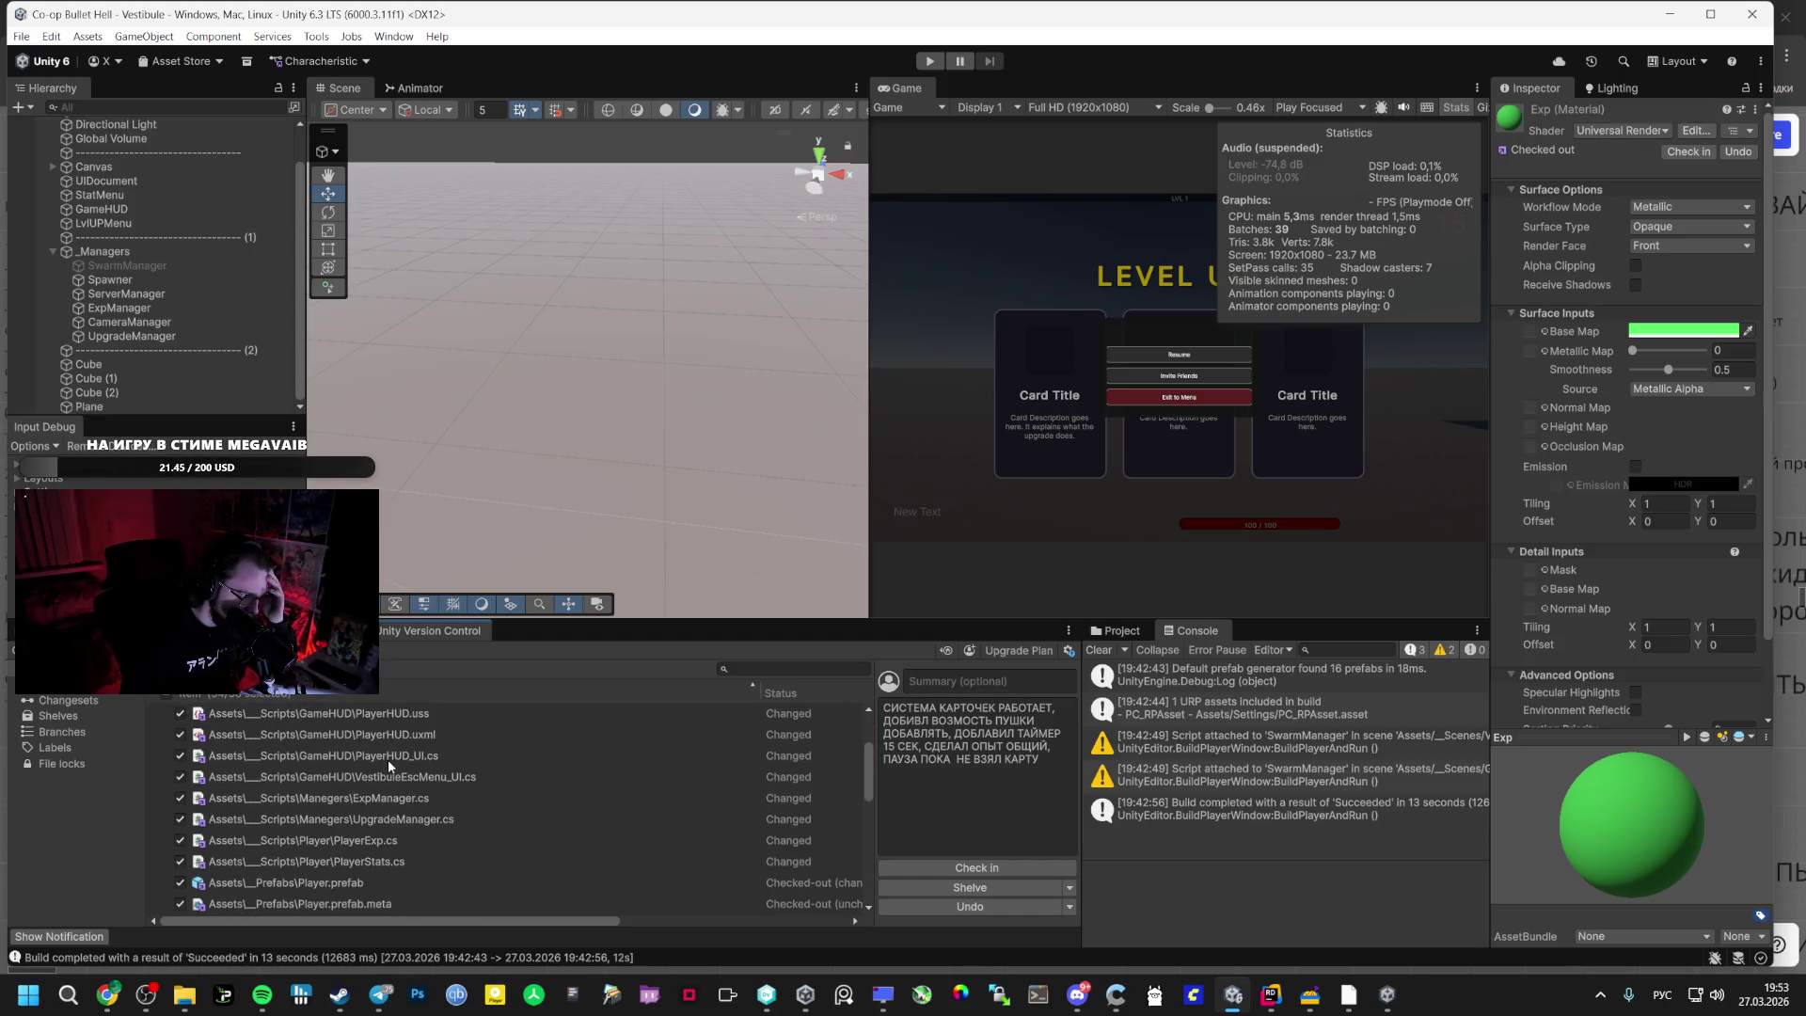
scroll(385, 767, "down", 2)
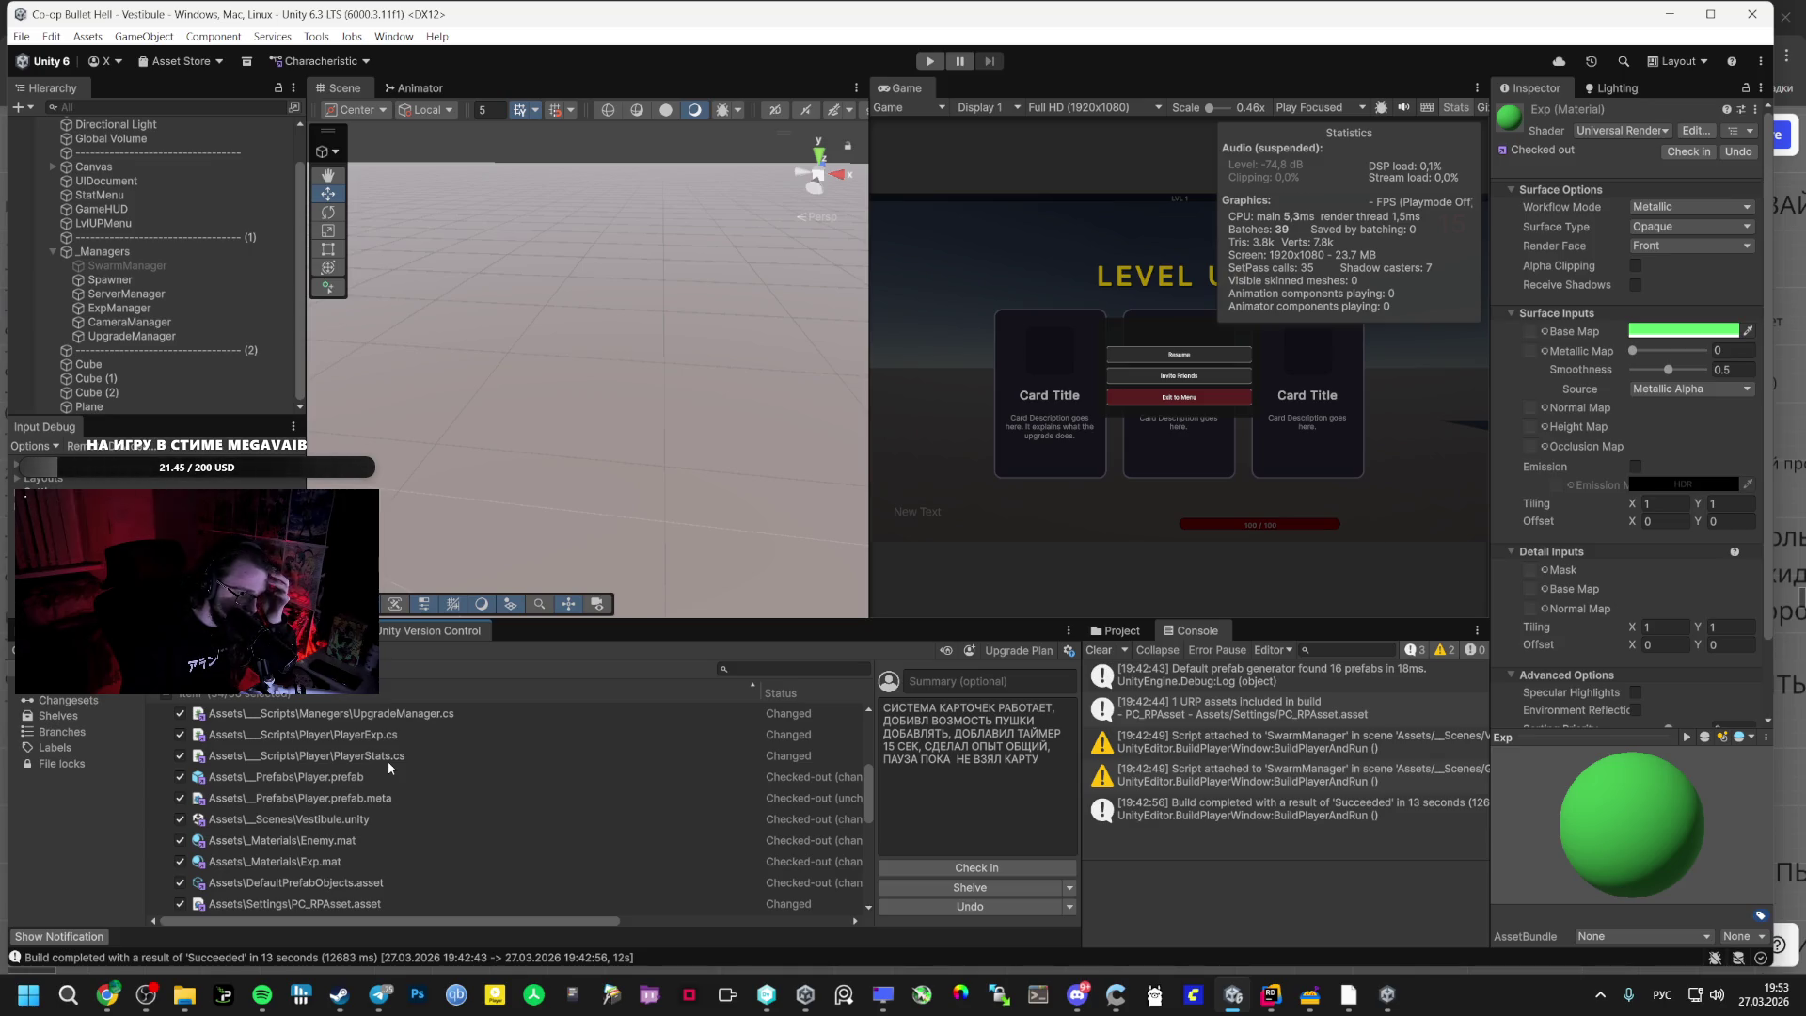
scroll(387, 760, "down", 1)
scroll(387, 762, "down", 1)
left_click(1040, 764)
left_click(1040, 763)
type(". СДЕЛАЛ ЮИ")
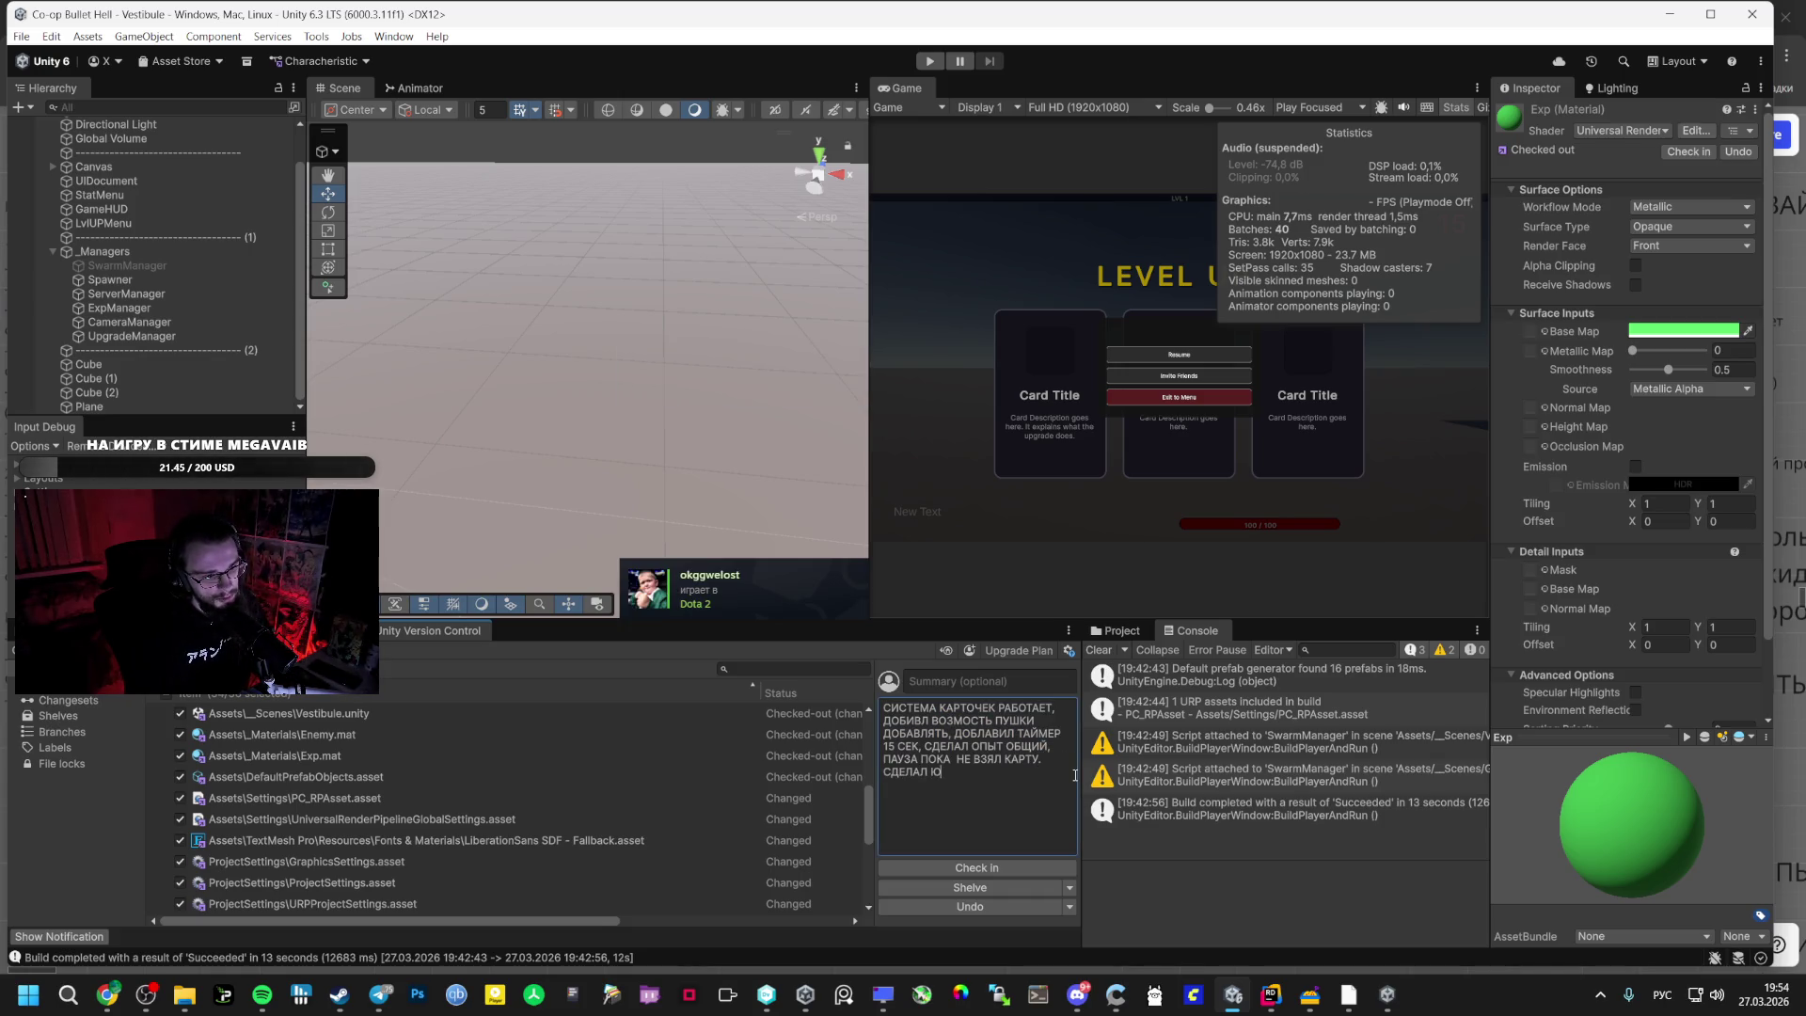
- Bring the game build forward and resume play from the pause menu
left_click(1387, 994)
left_click(1041, 557)
key("Tab")
key("Tab")
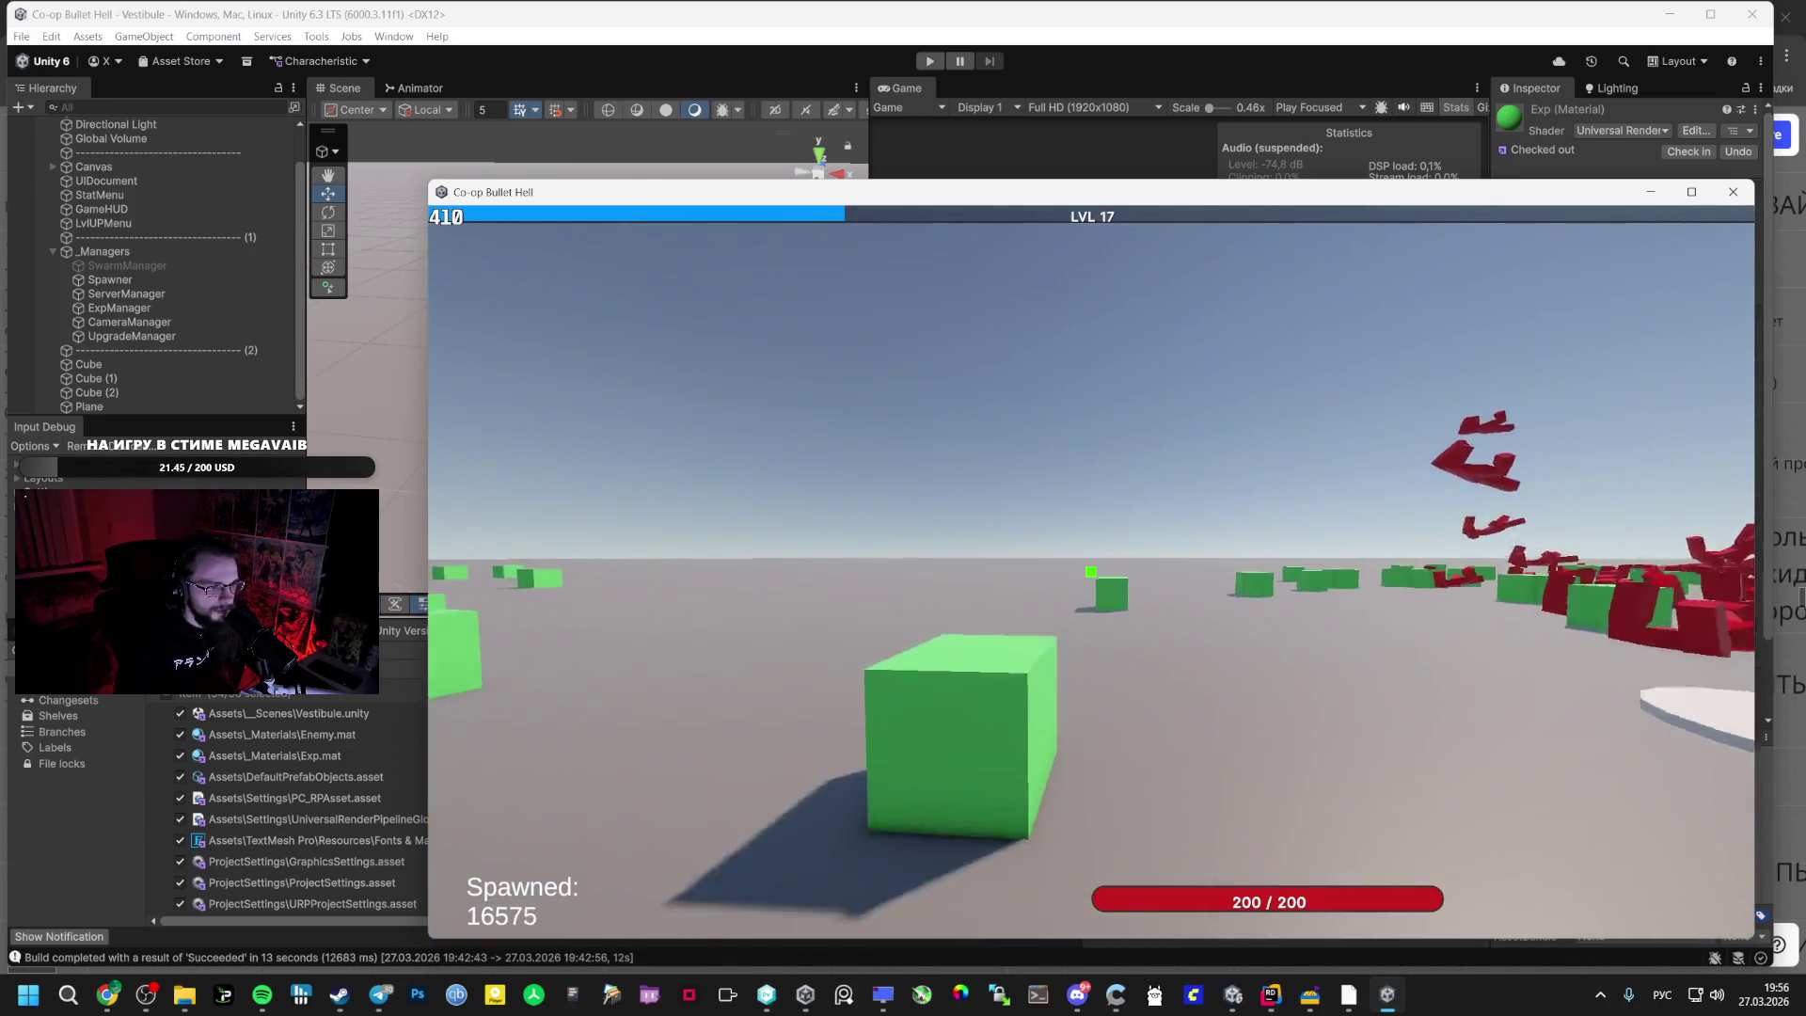
- Steer the player through the red swarm toward the experience cubes, then switch to Miro
key("w")
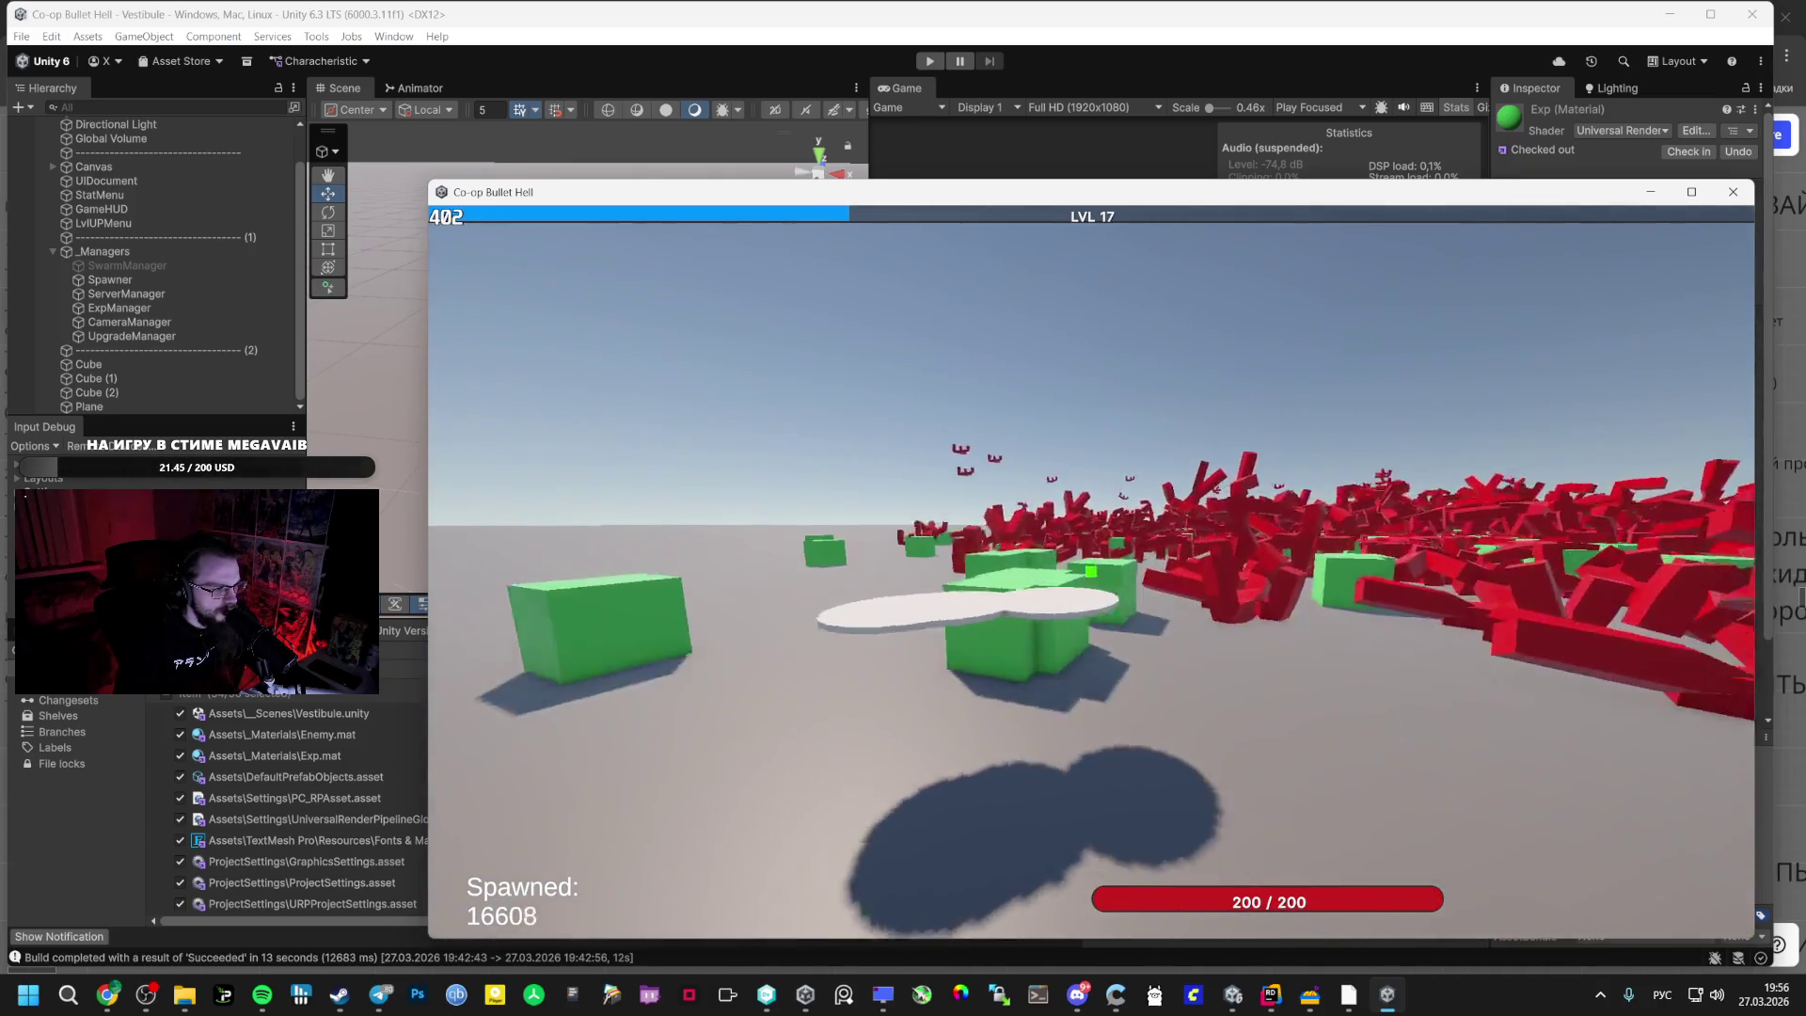
key("w")
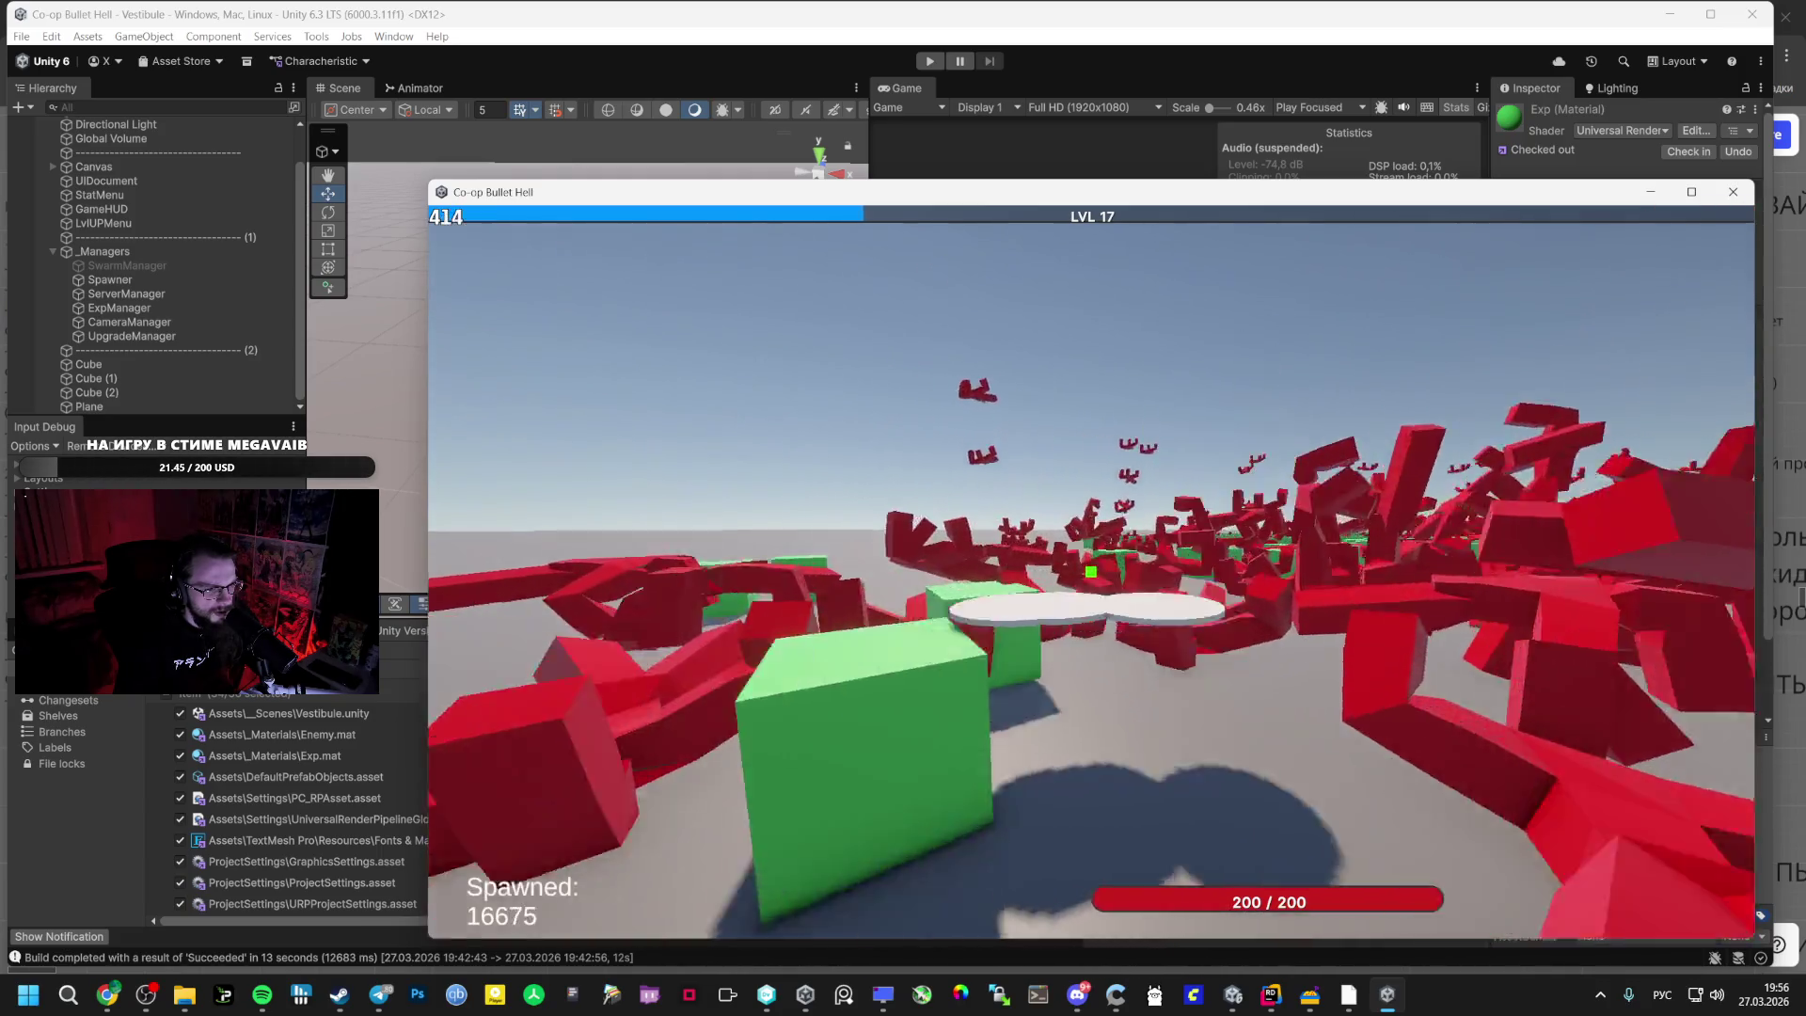
key("w")
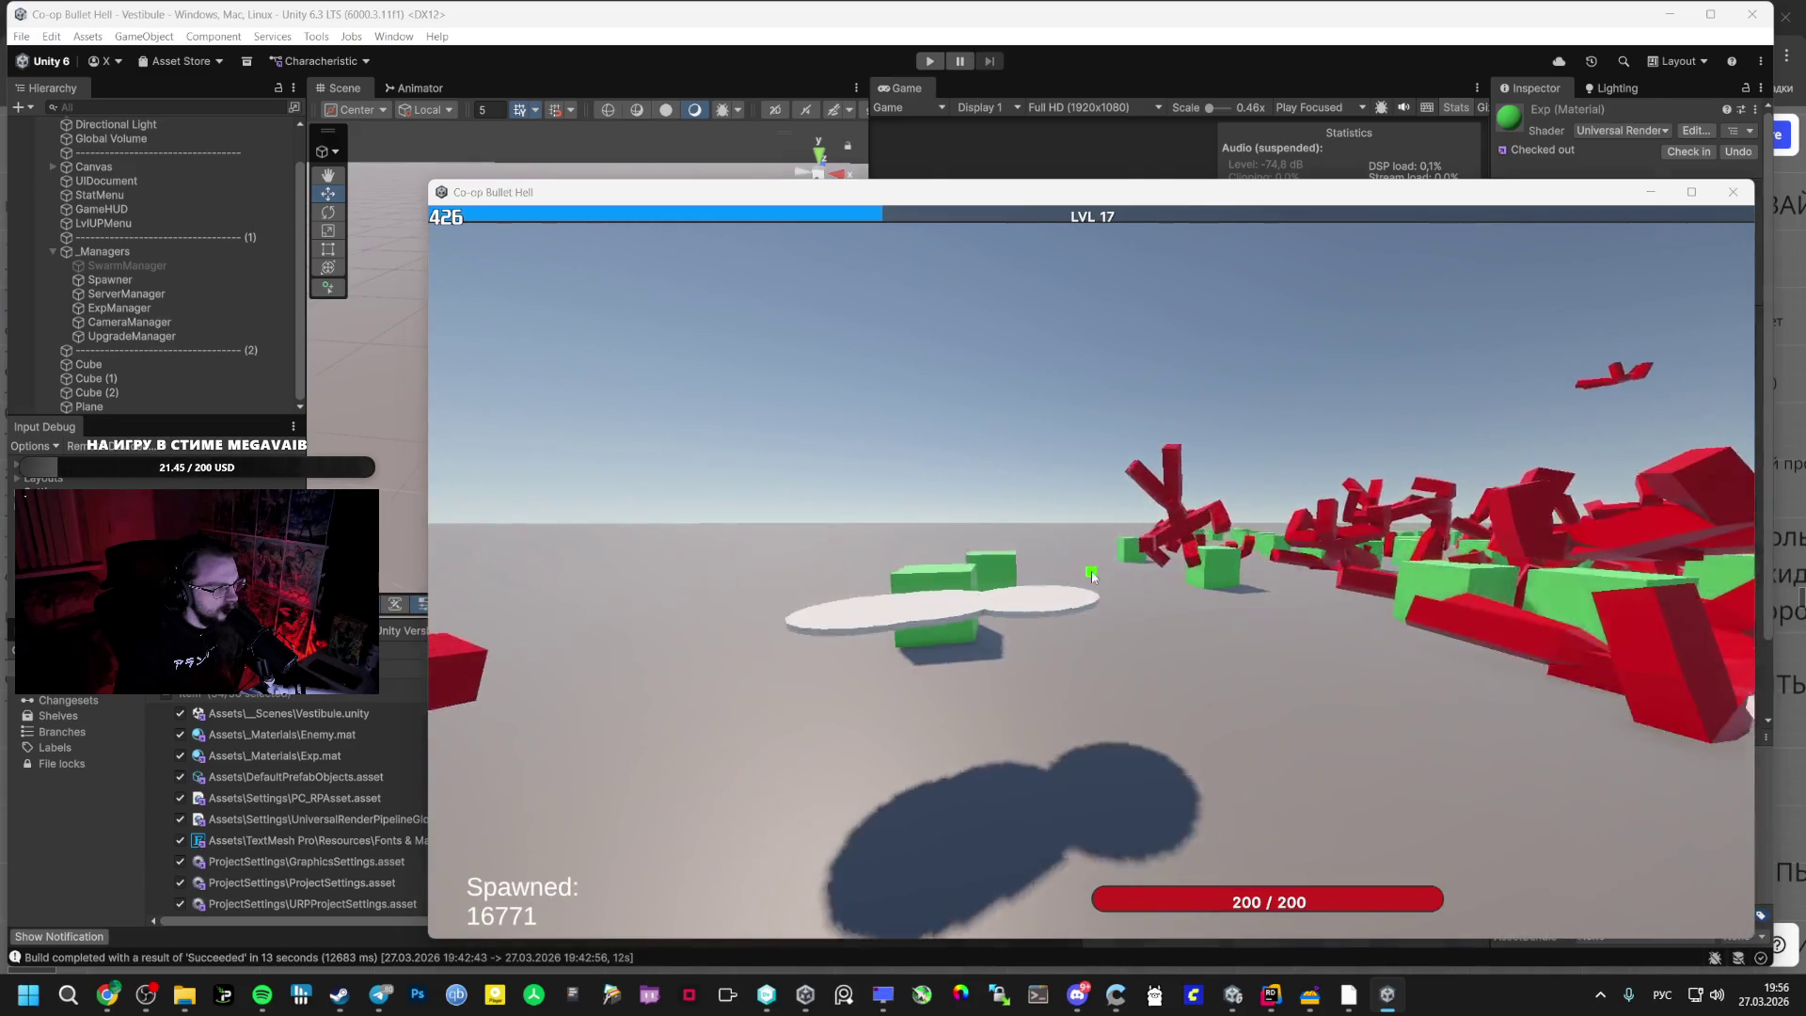
key("alt+Tab")
left_click(840, 335)
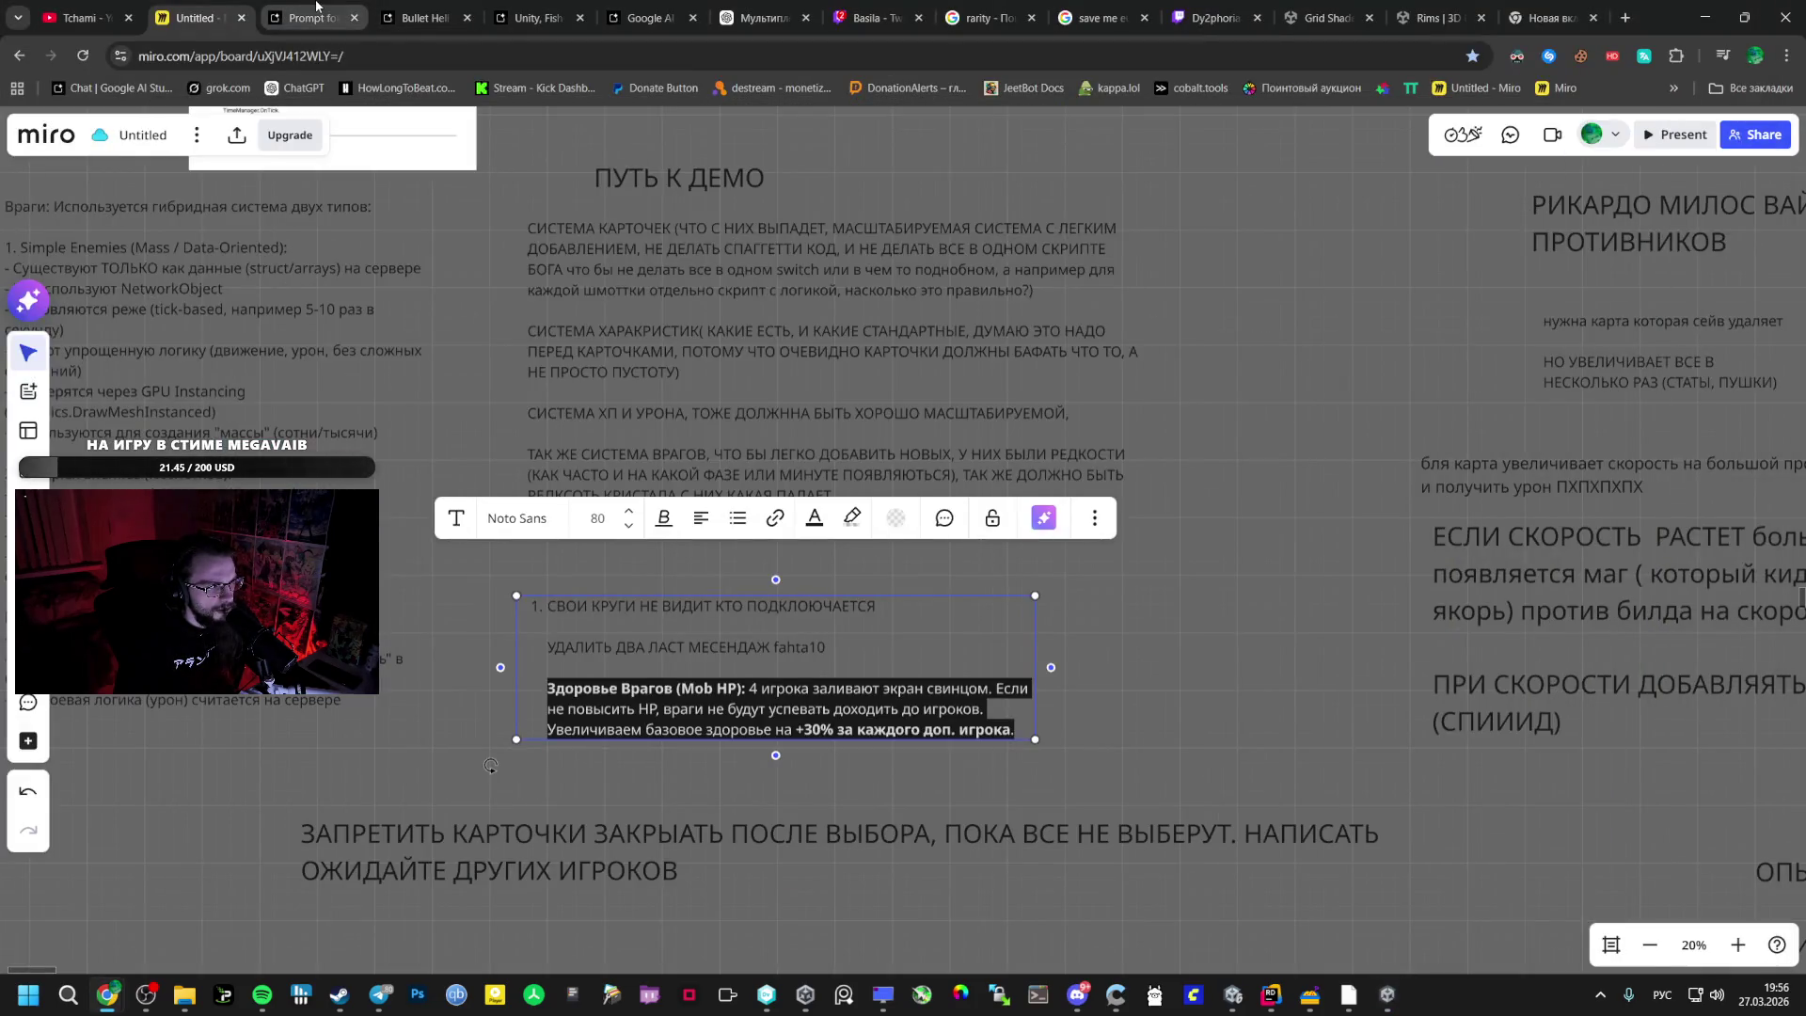
- View the live Twitch channel, return to the game, then pause it and switch to Miro
left_click(1245, 8)
key("alt+Tab")
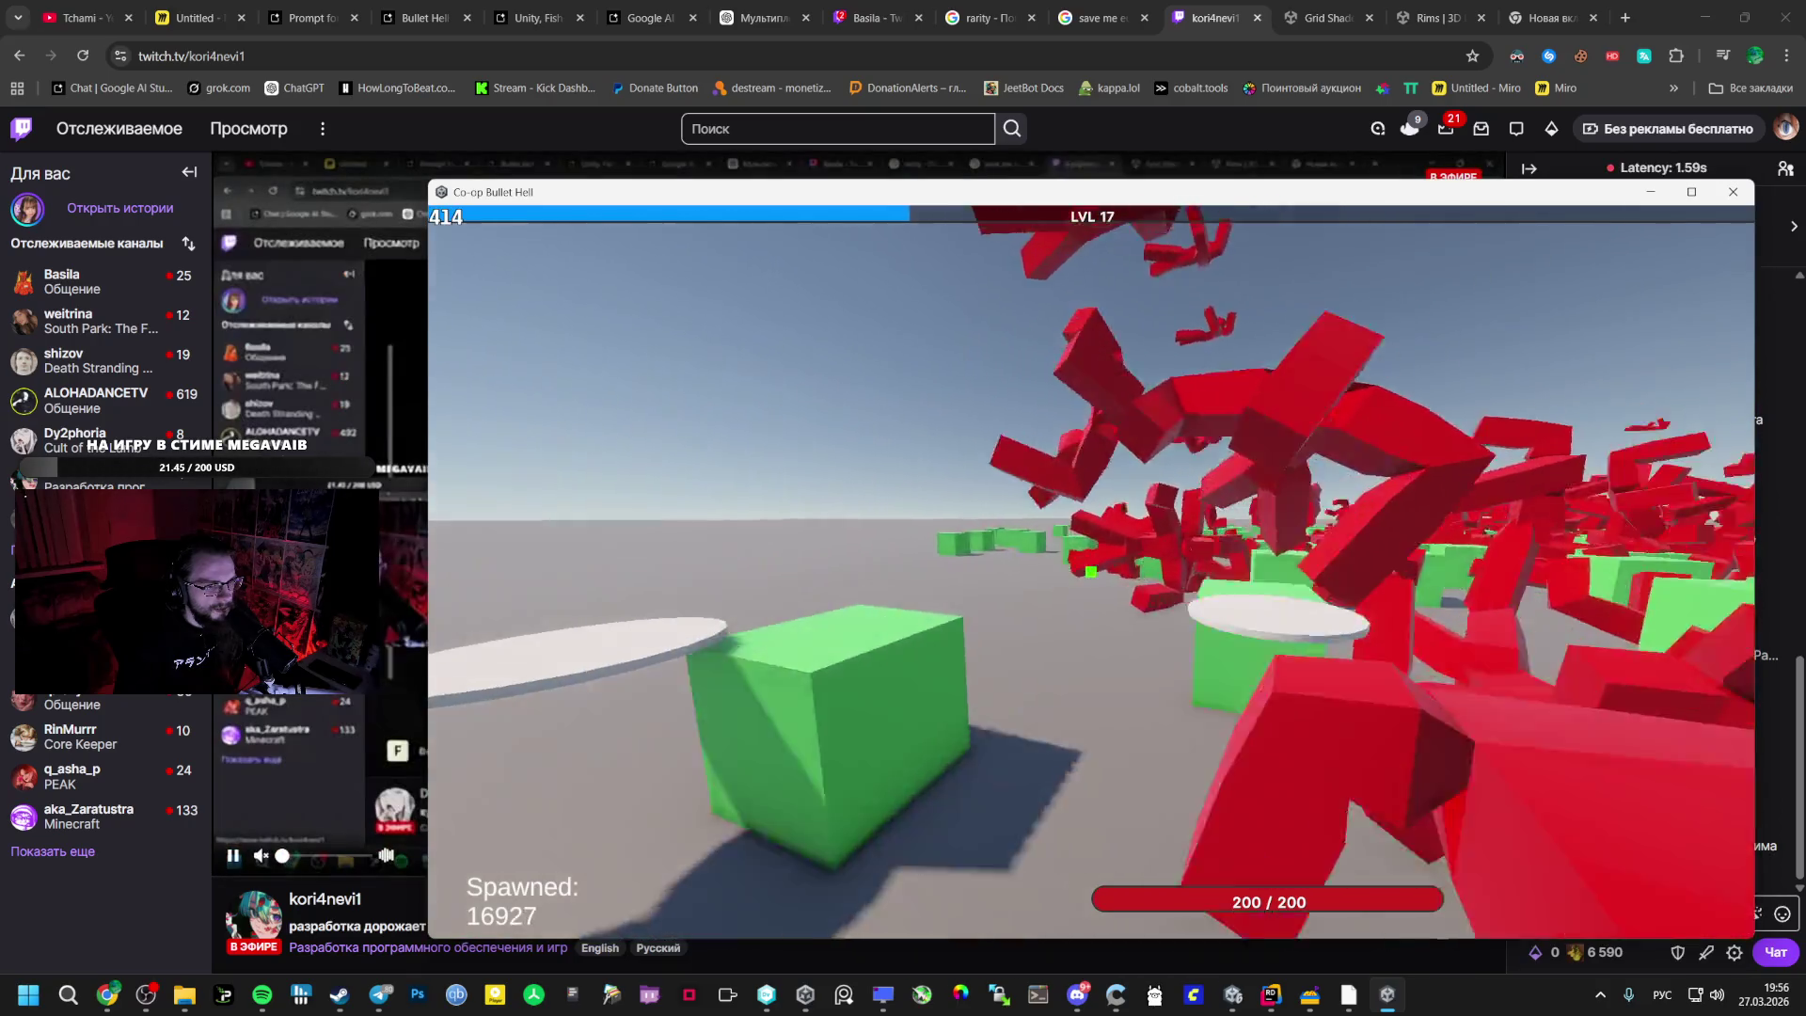
key("Escape")
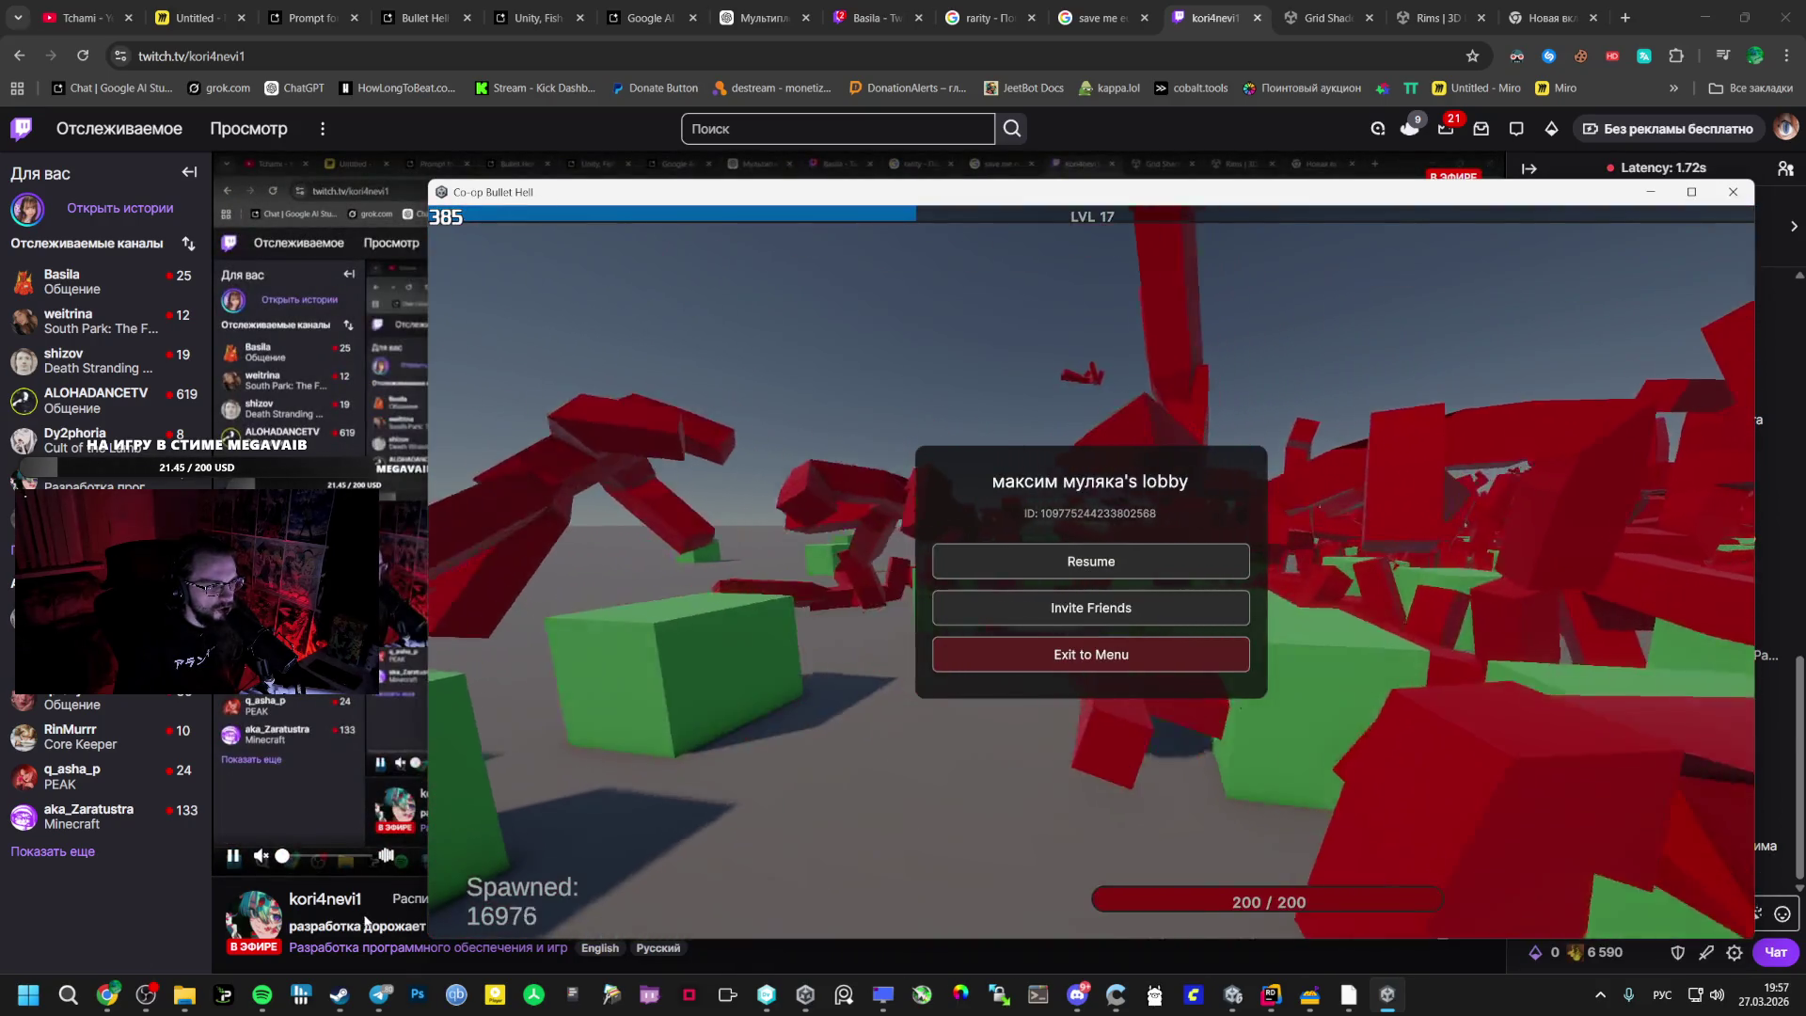
left_click(367, 924)
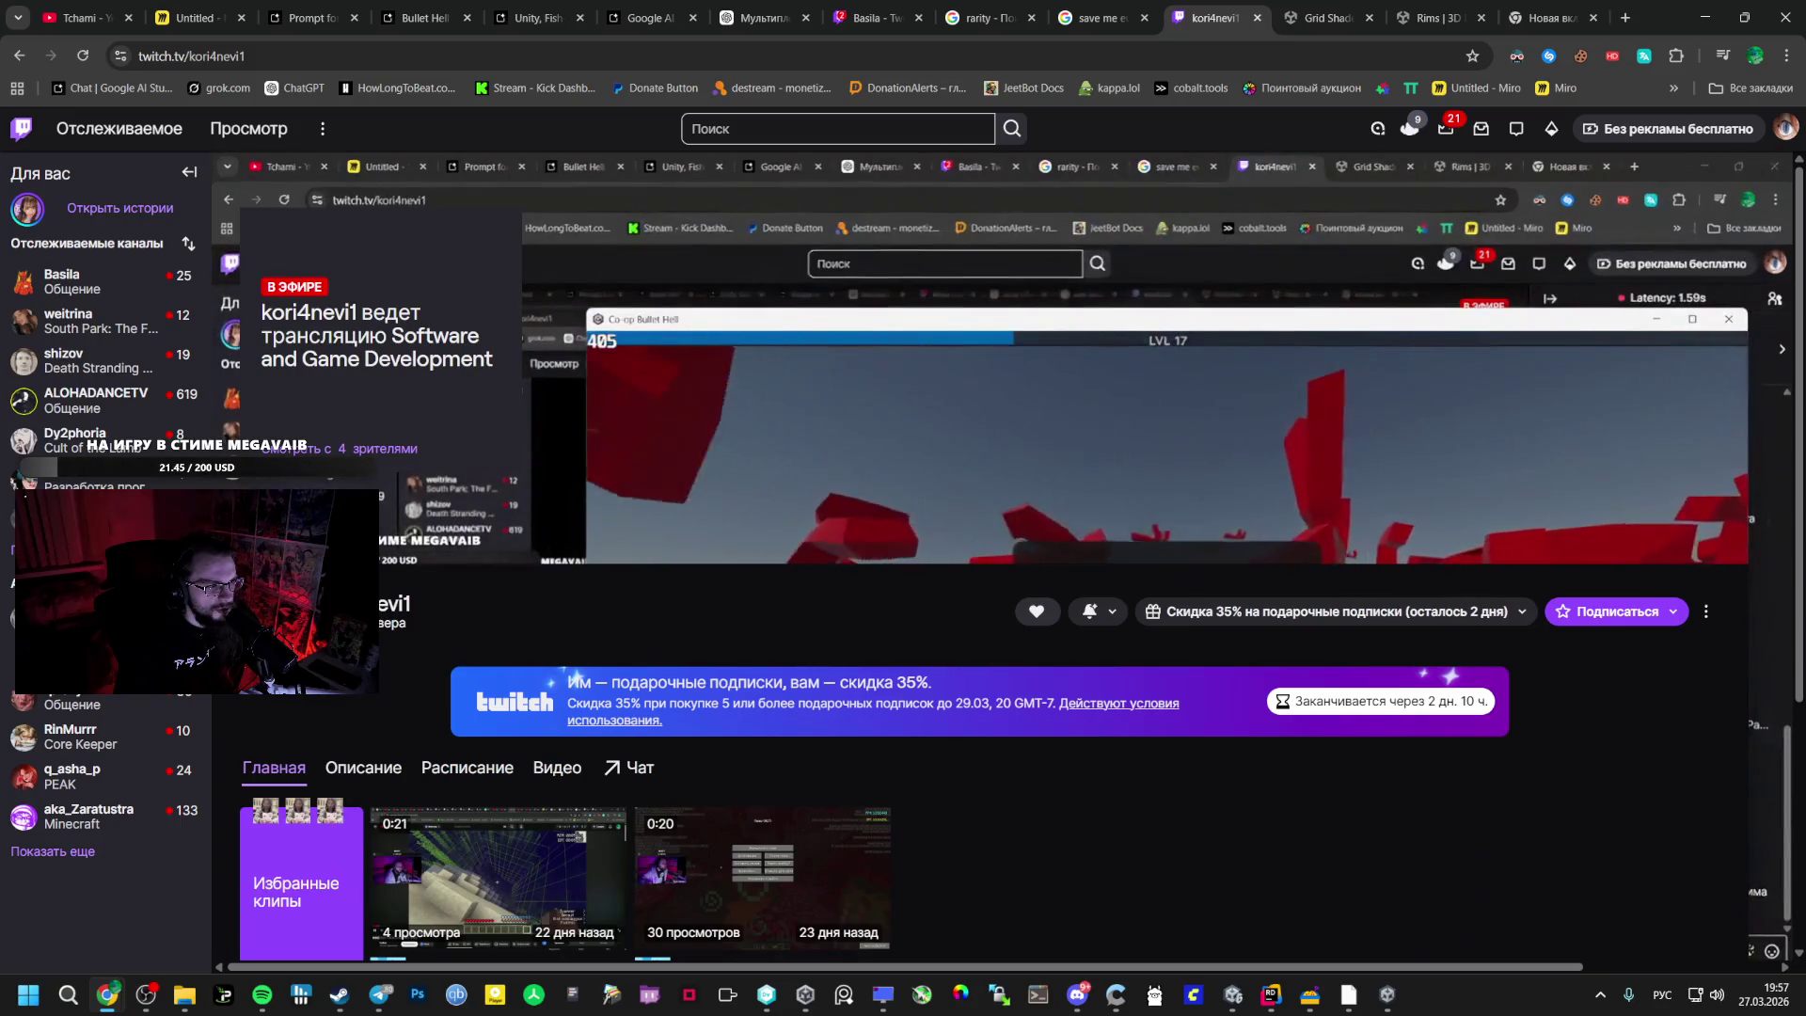
key("alt+Tab")
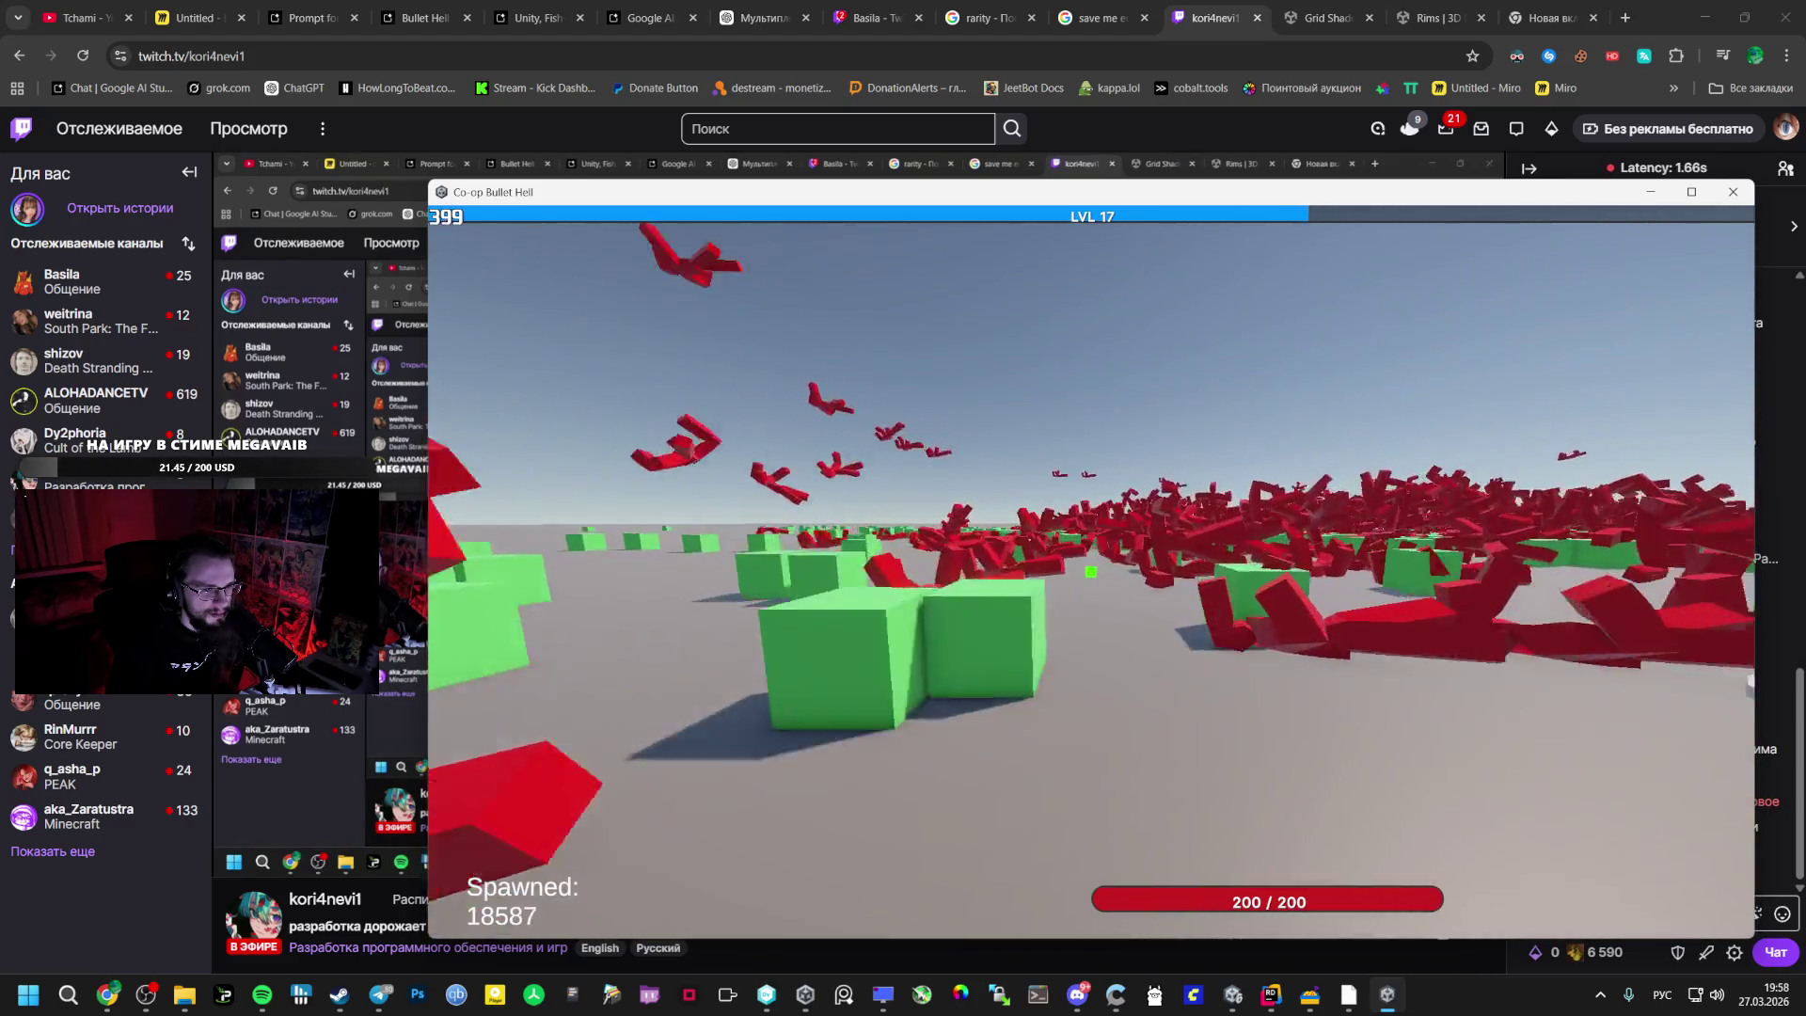
key("Escape")
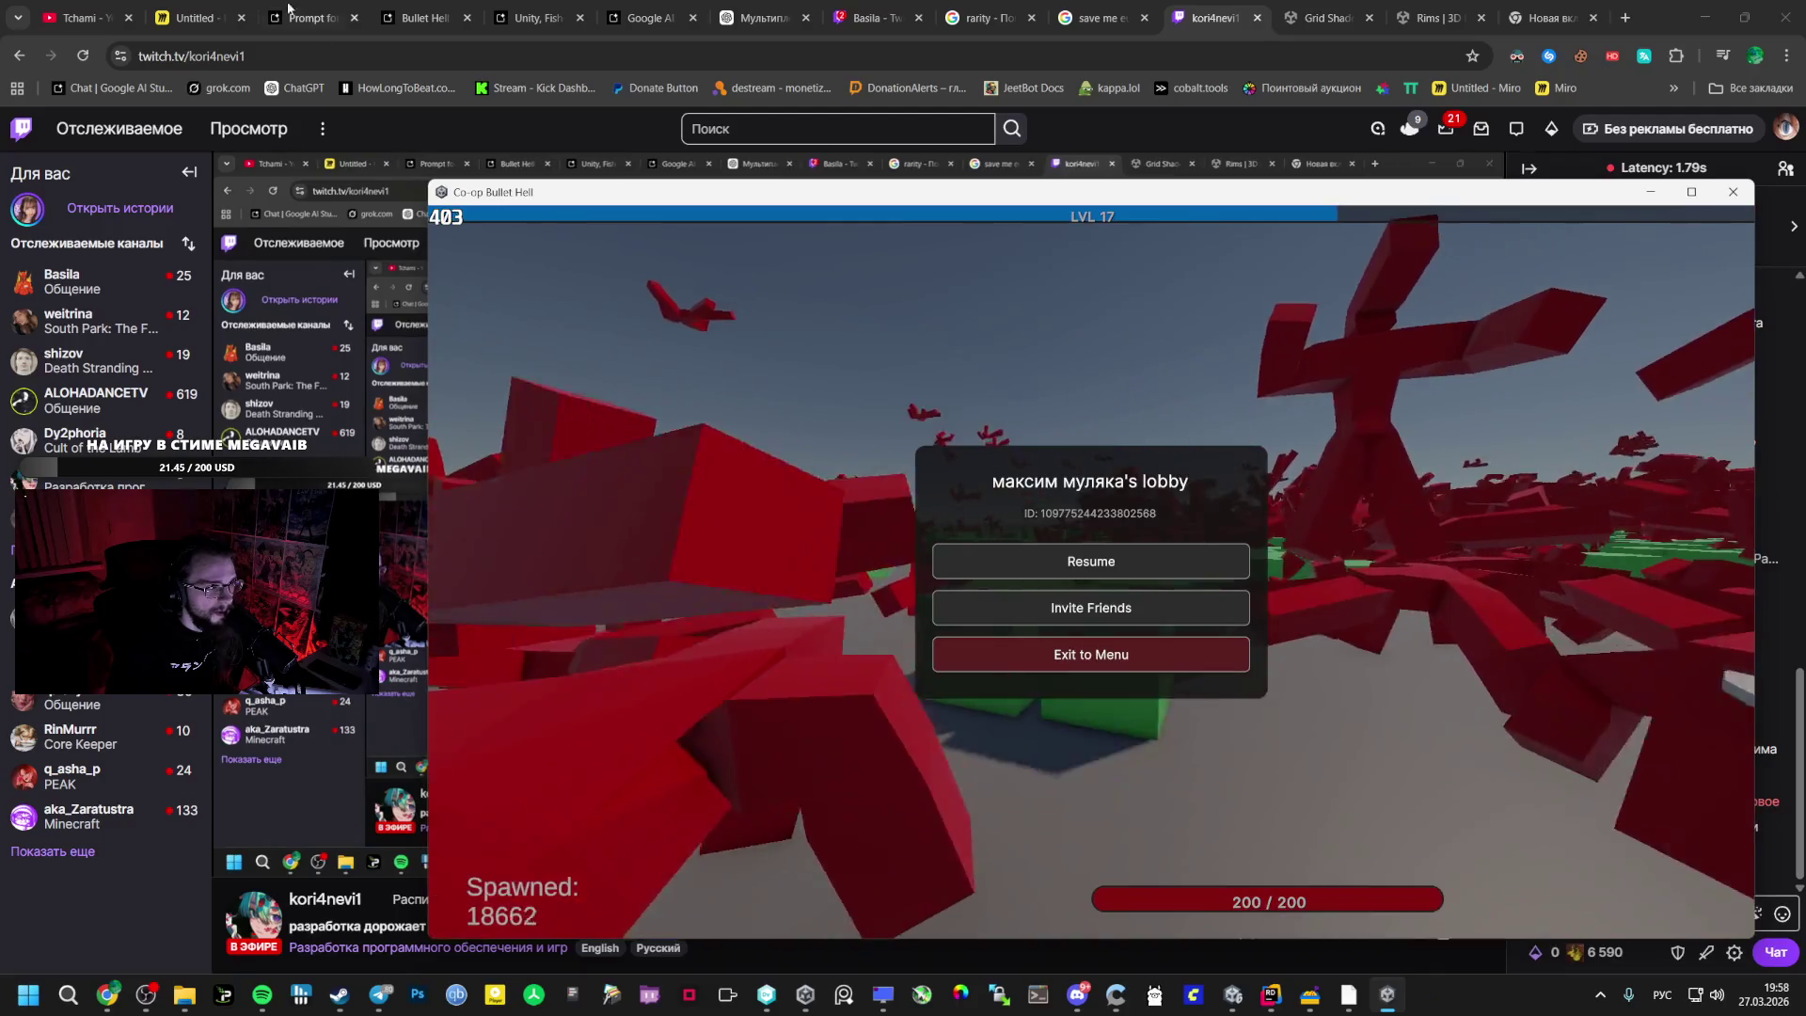
key("alt+Tab")
key("ctrl+2")
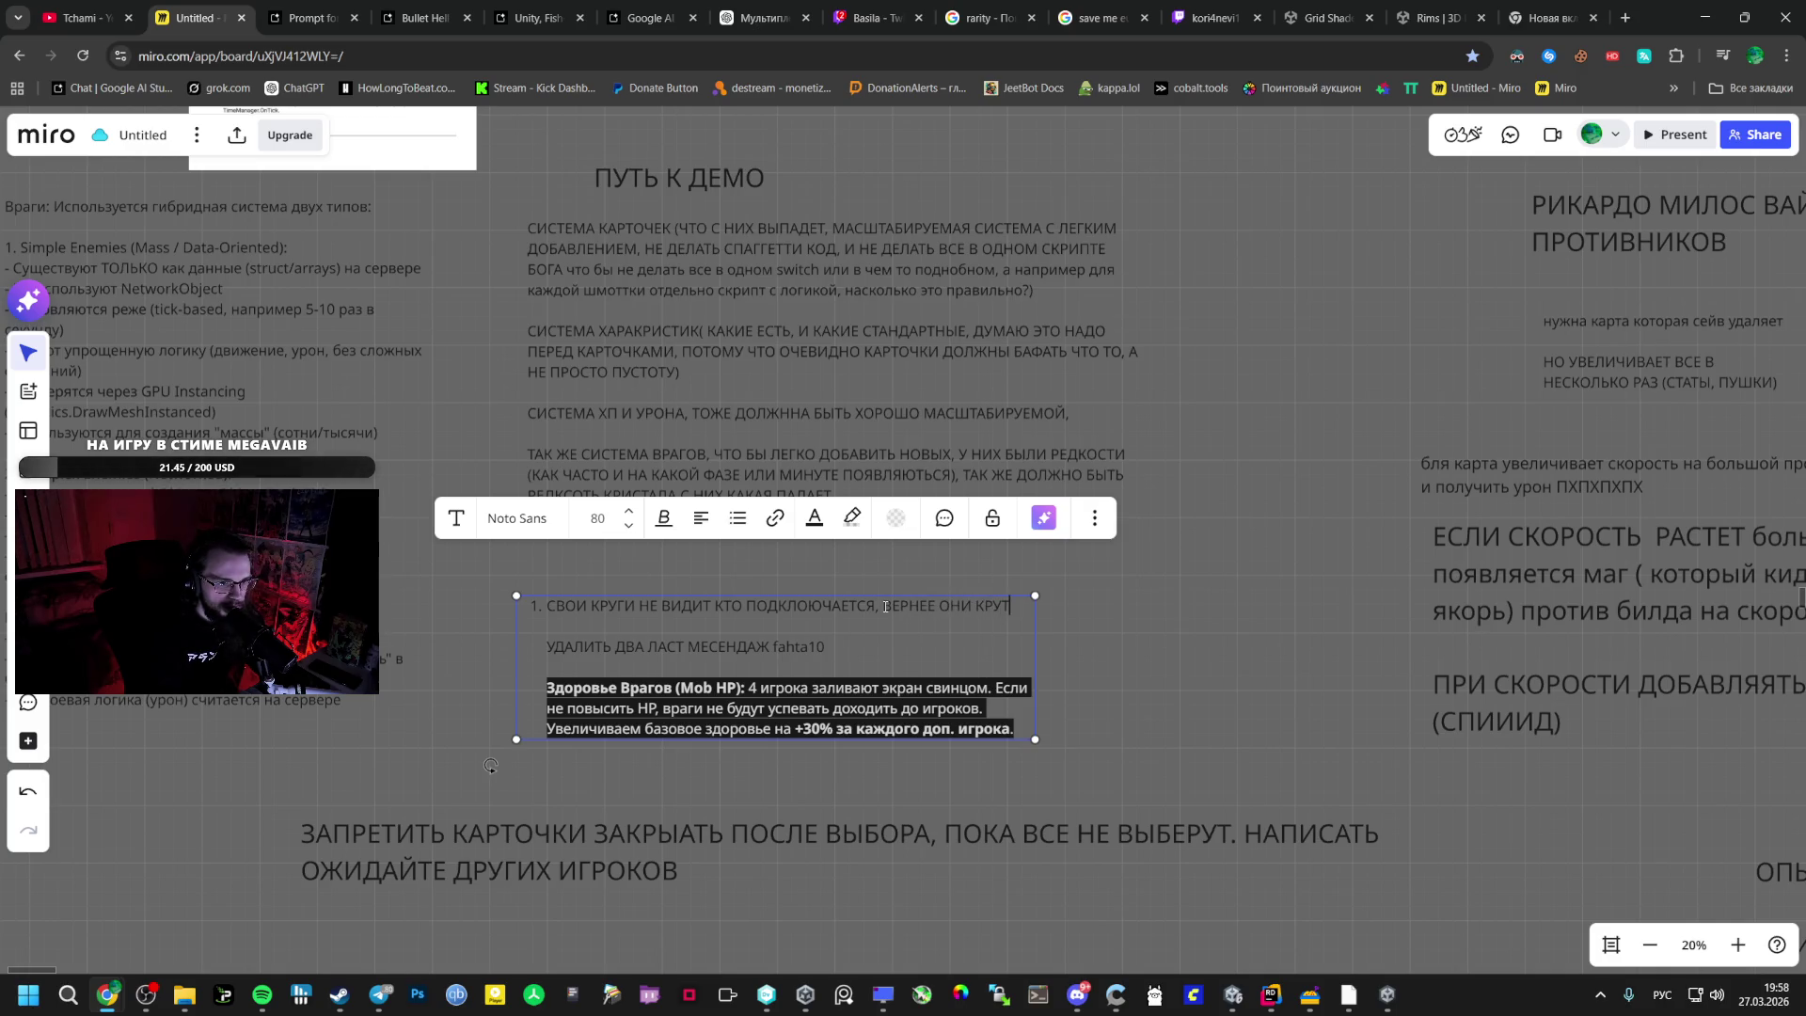
- Finish bug note 1: players see the host's orbiting circles, but their own only at spawn
type("СЯ НА СПАВНЕ")
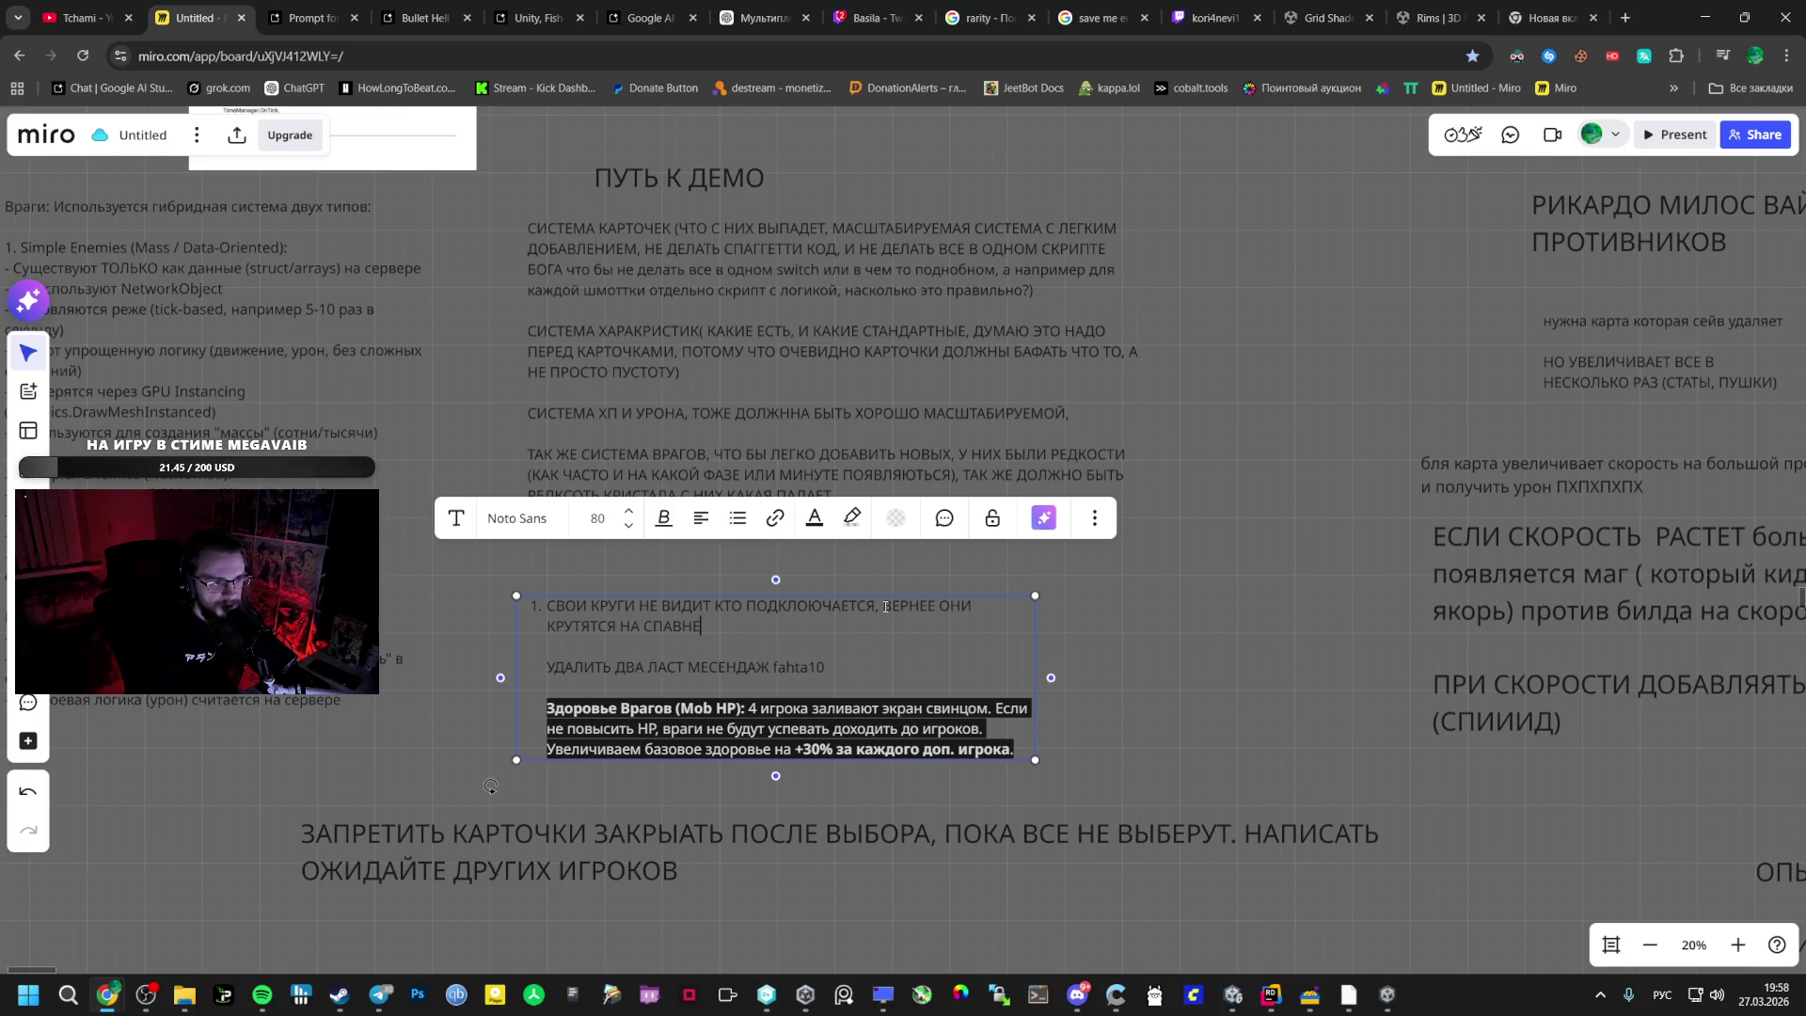
key("alt+Tab")
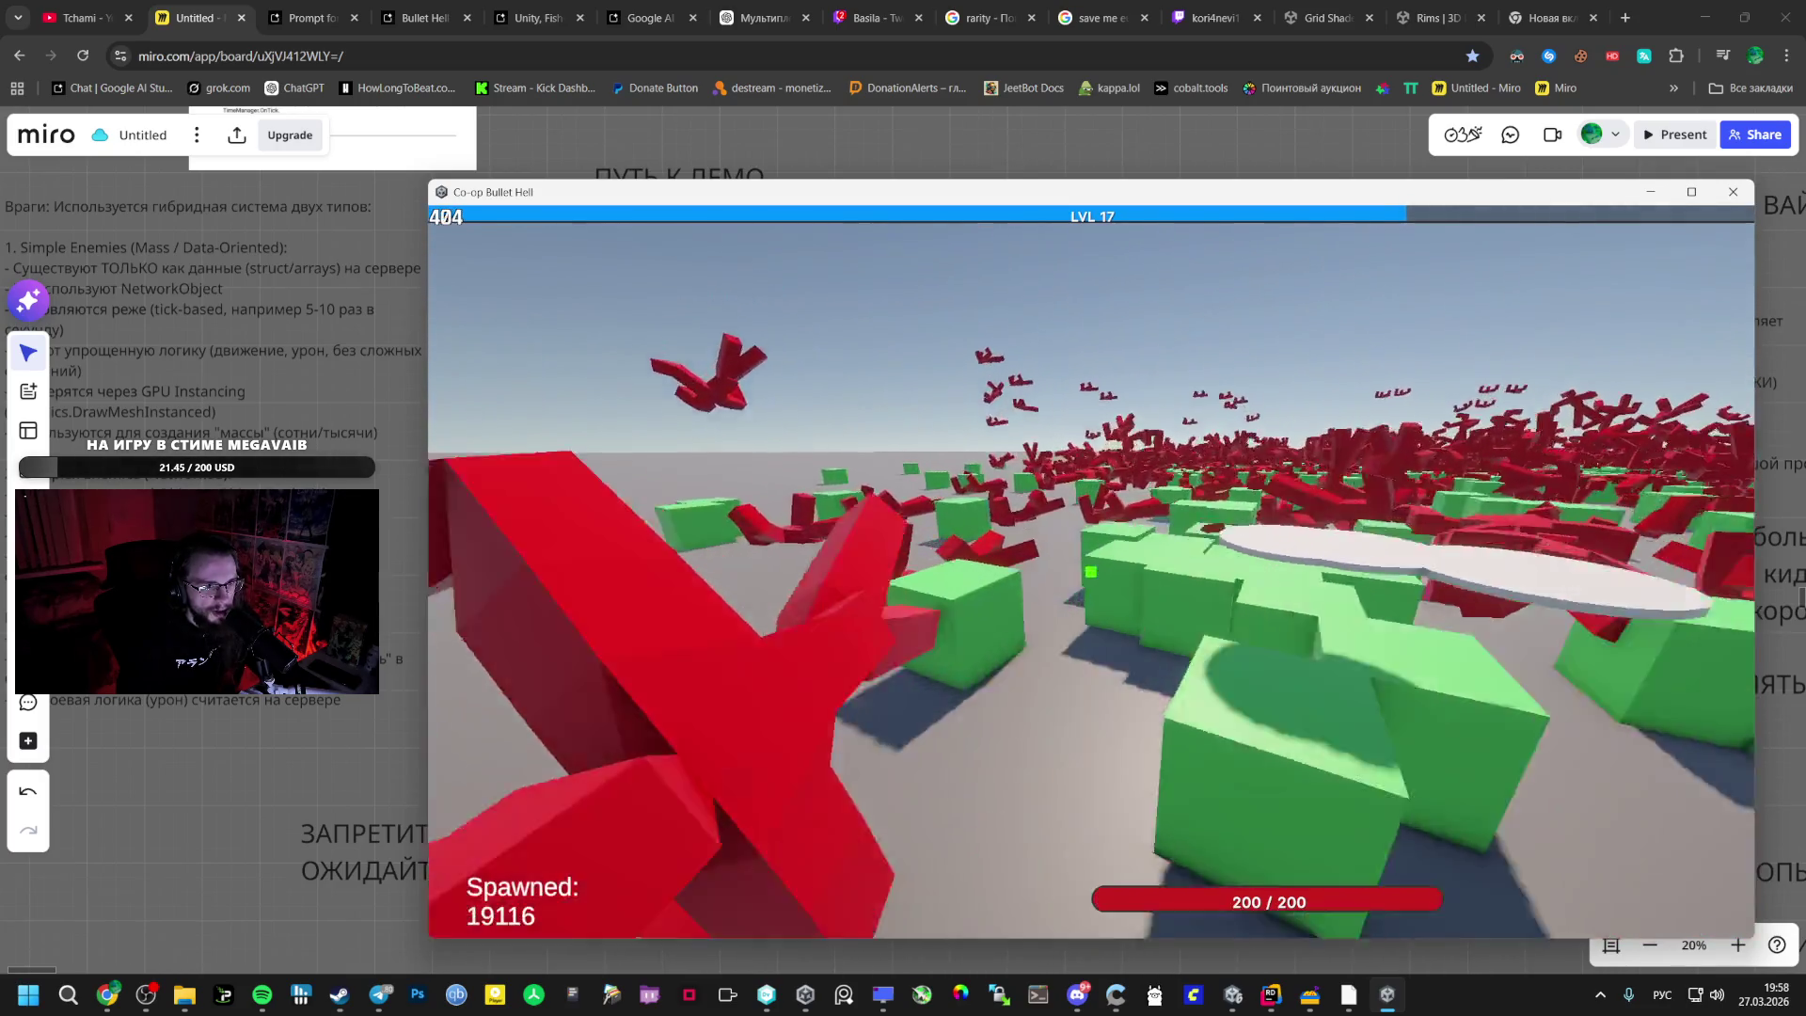
key("alt+Tab")
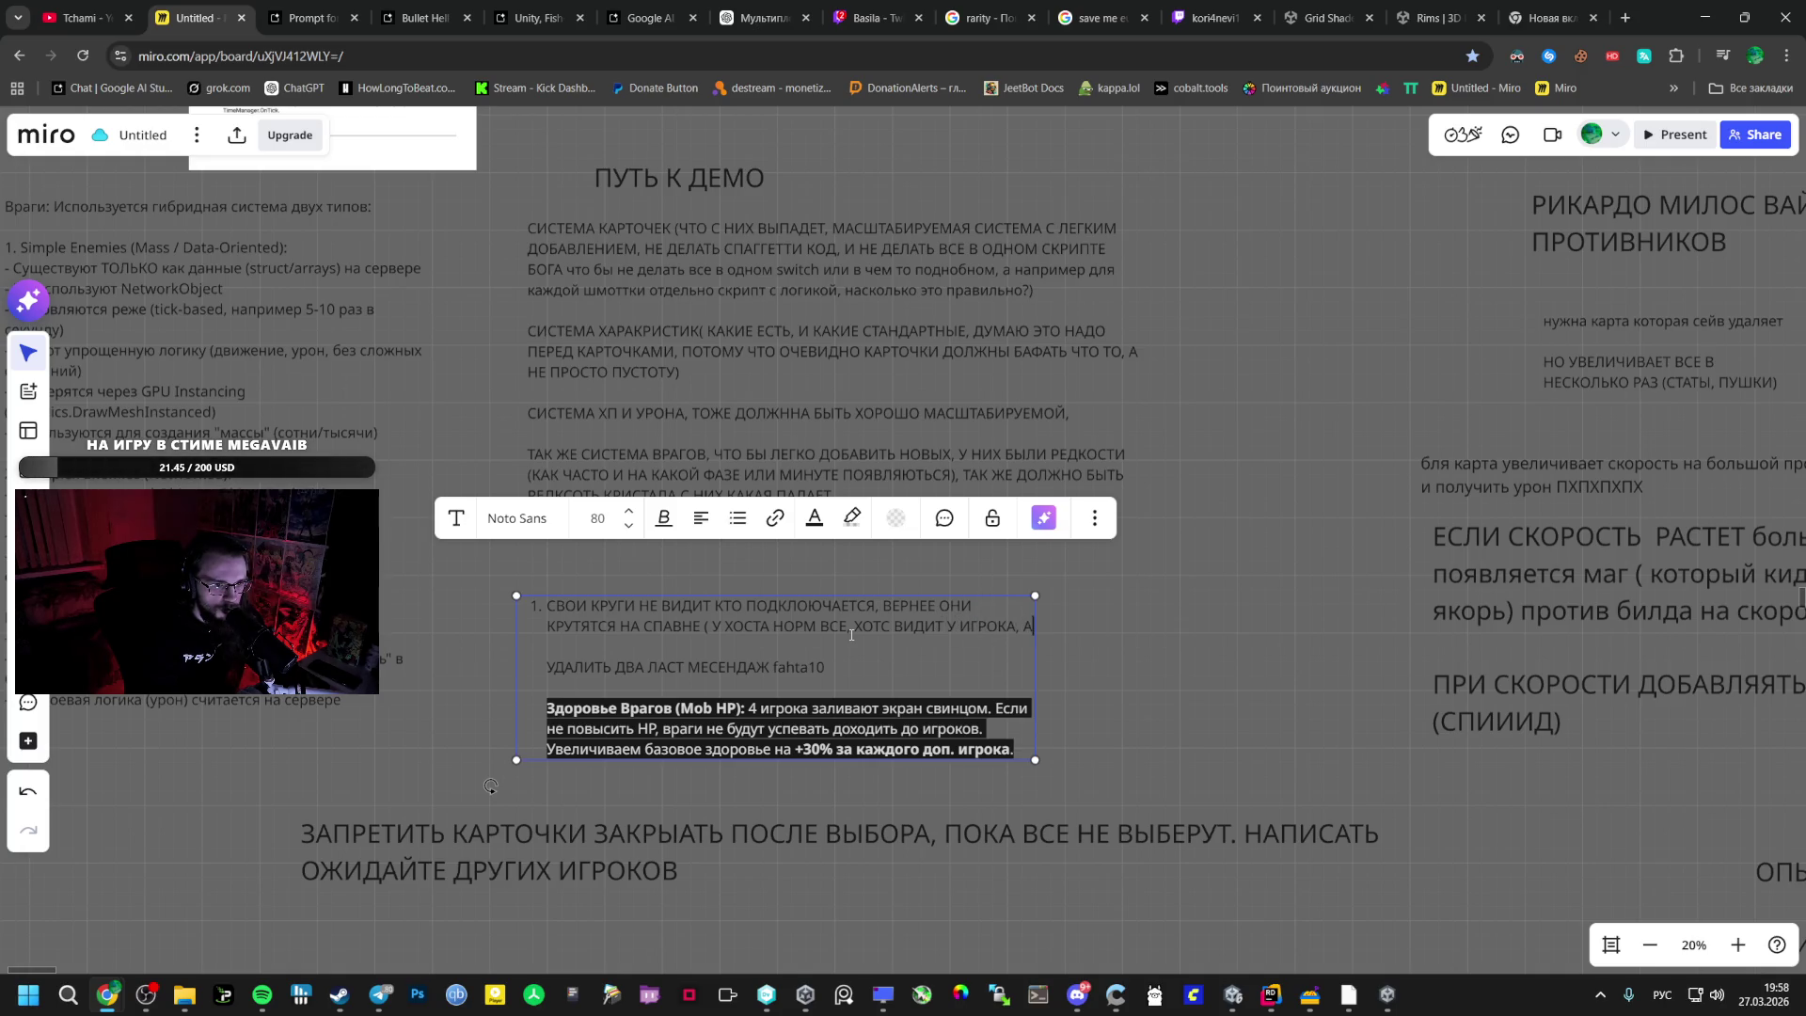
type("В")
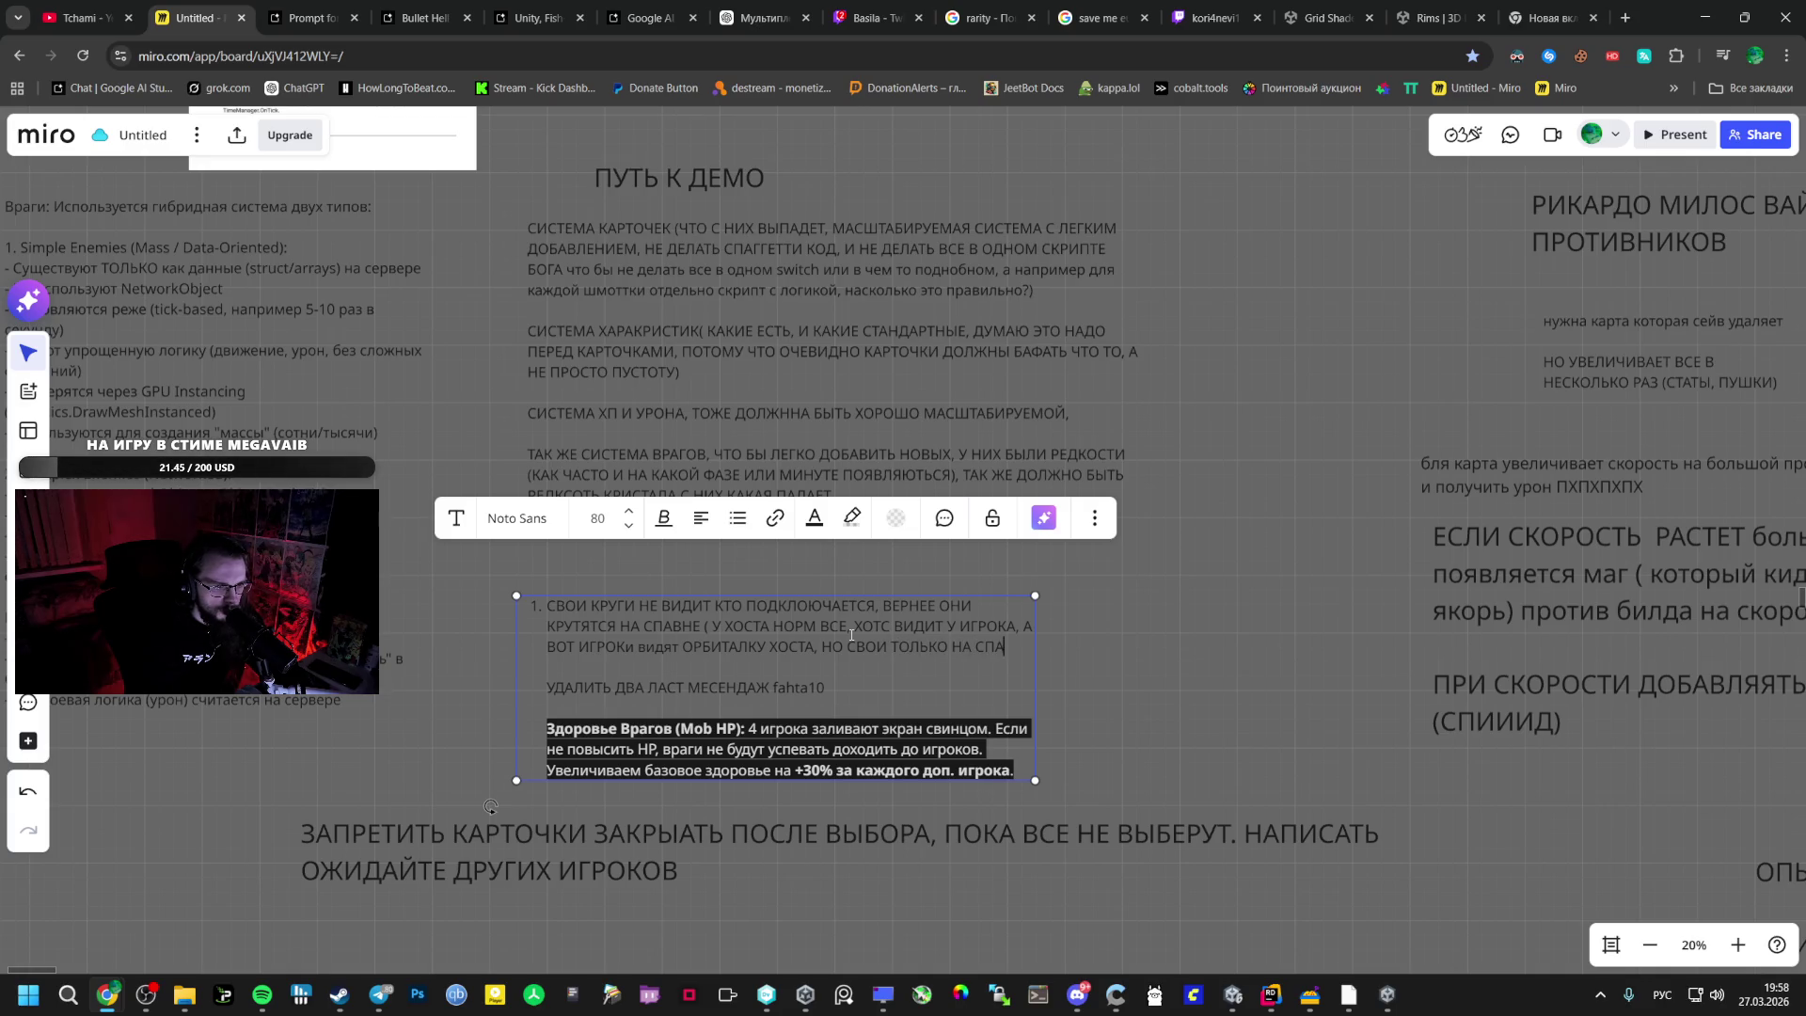
type("НЕ.")
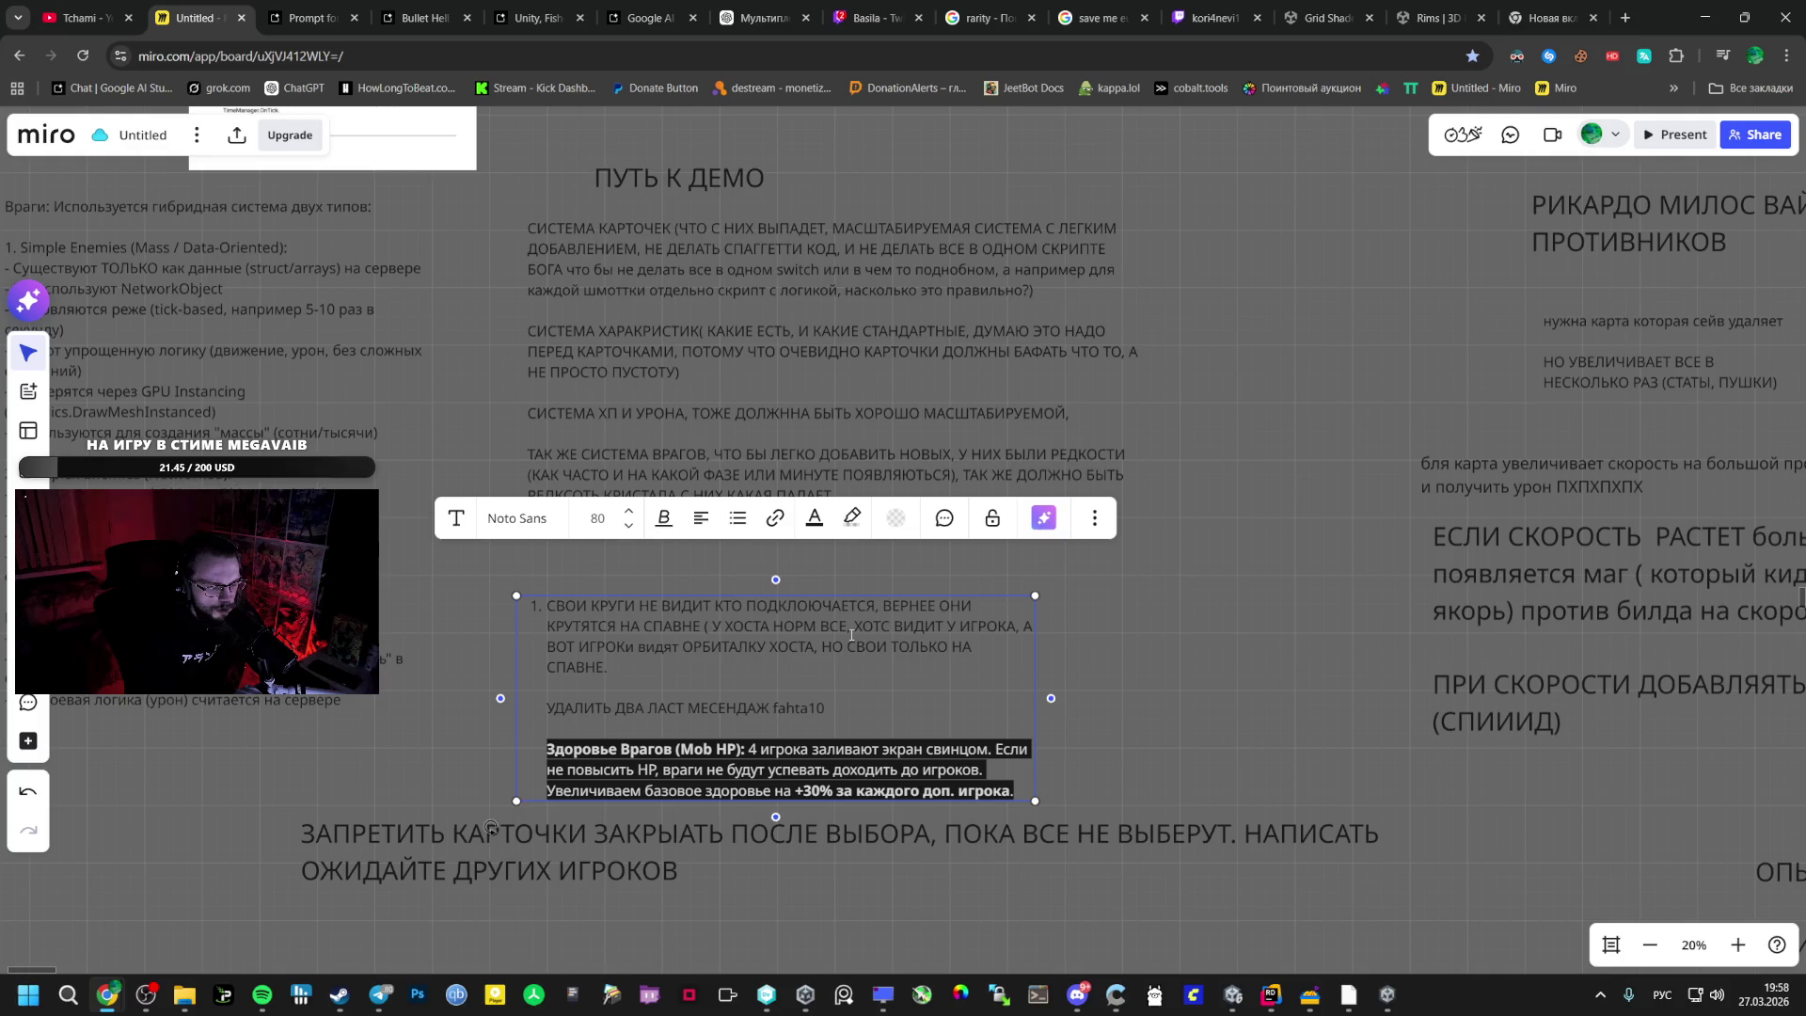
left_click(1271, 713)
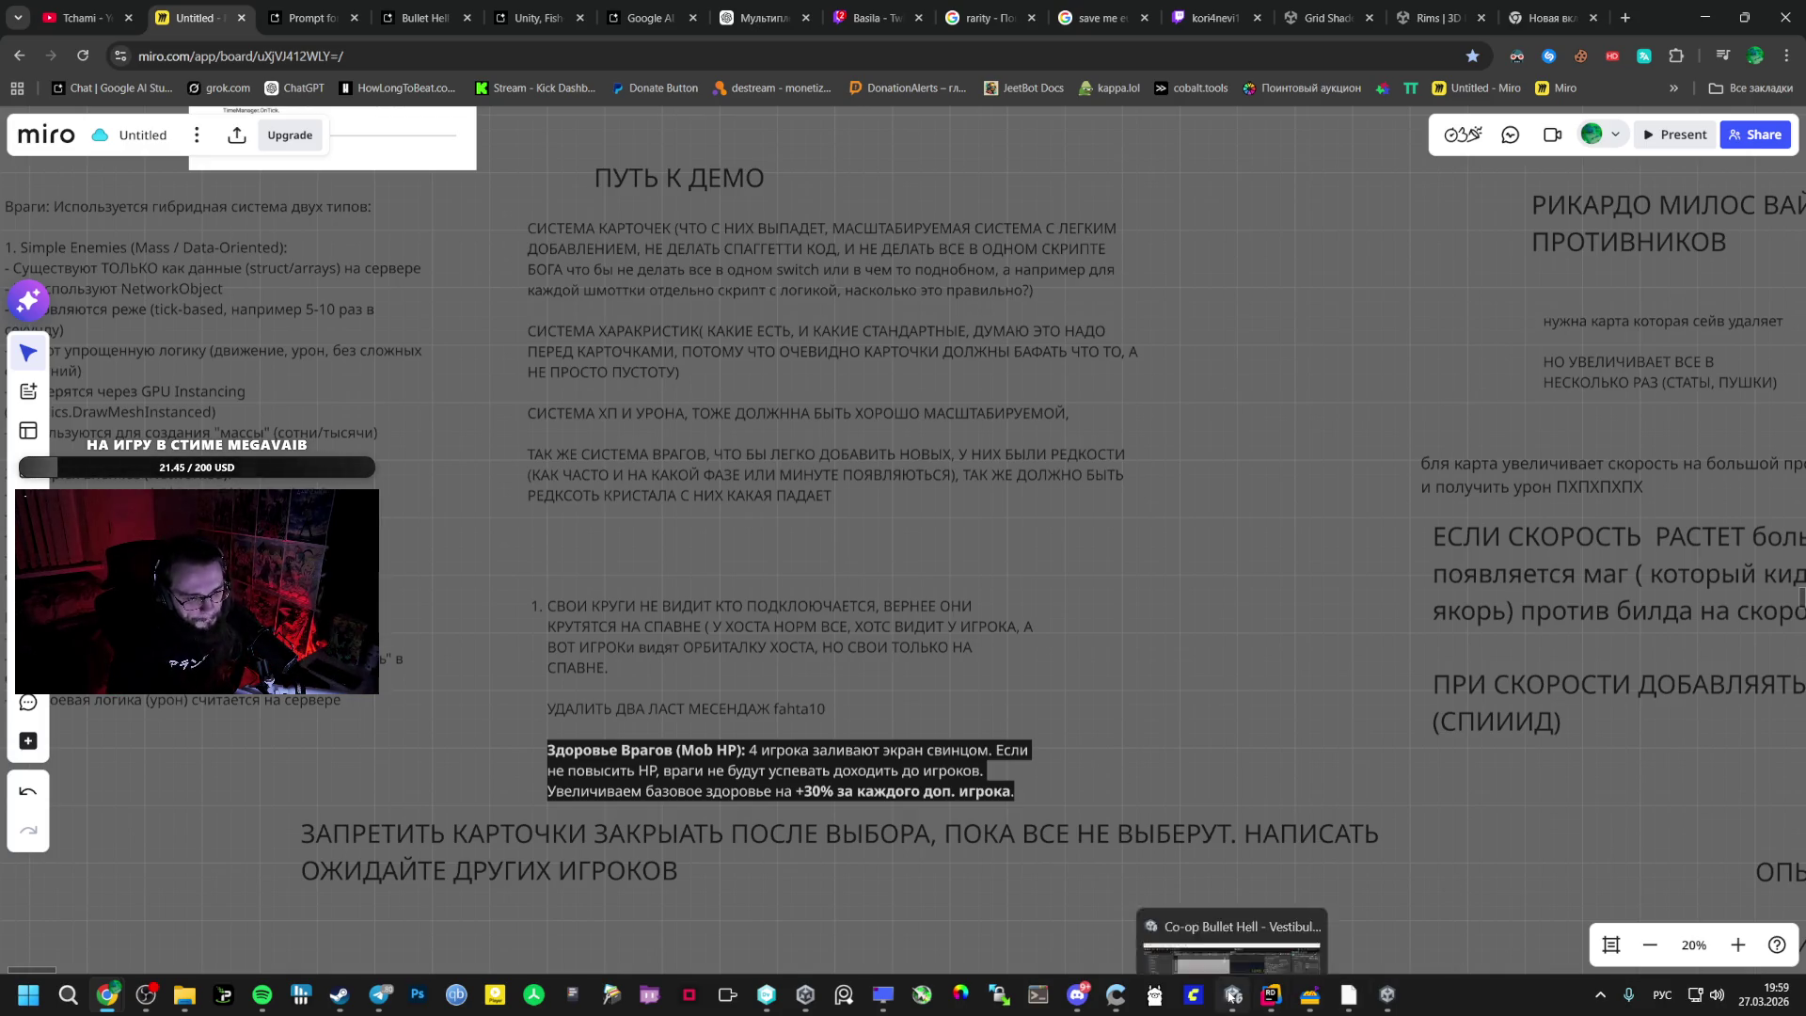
left_click(1386, 994)
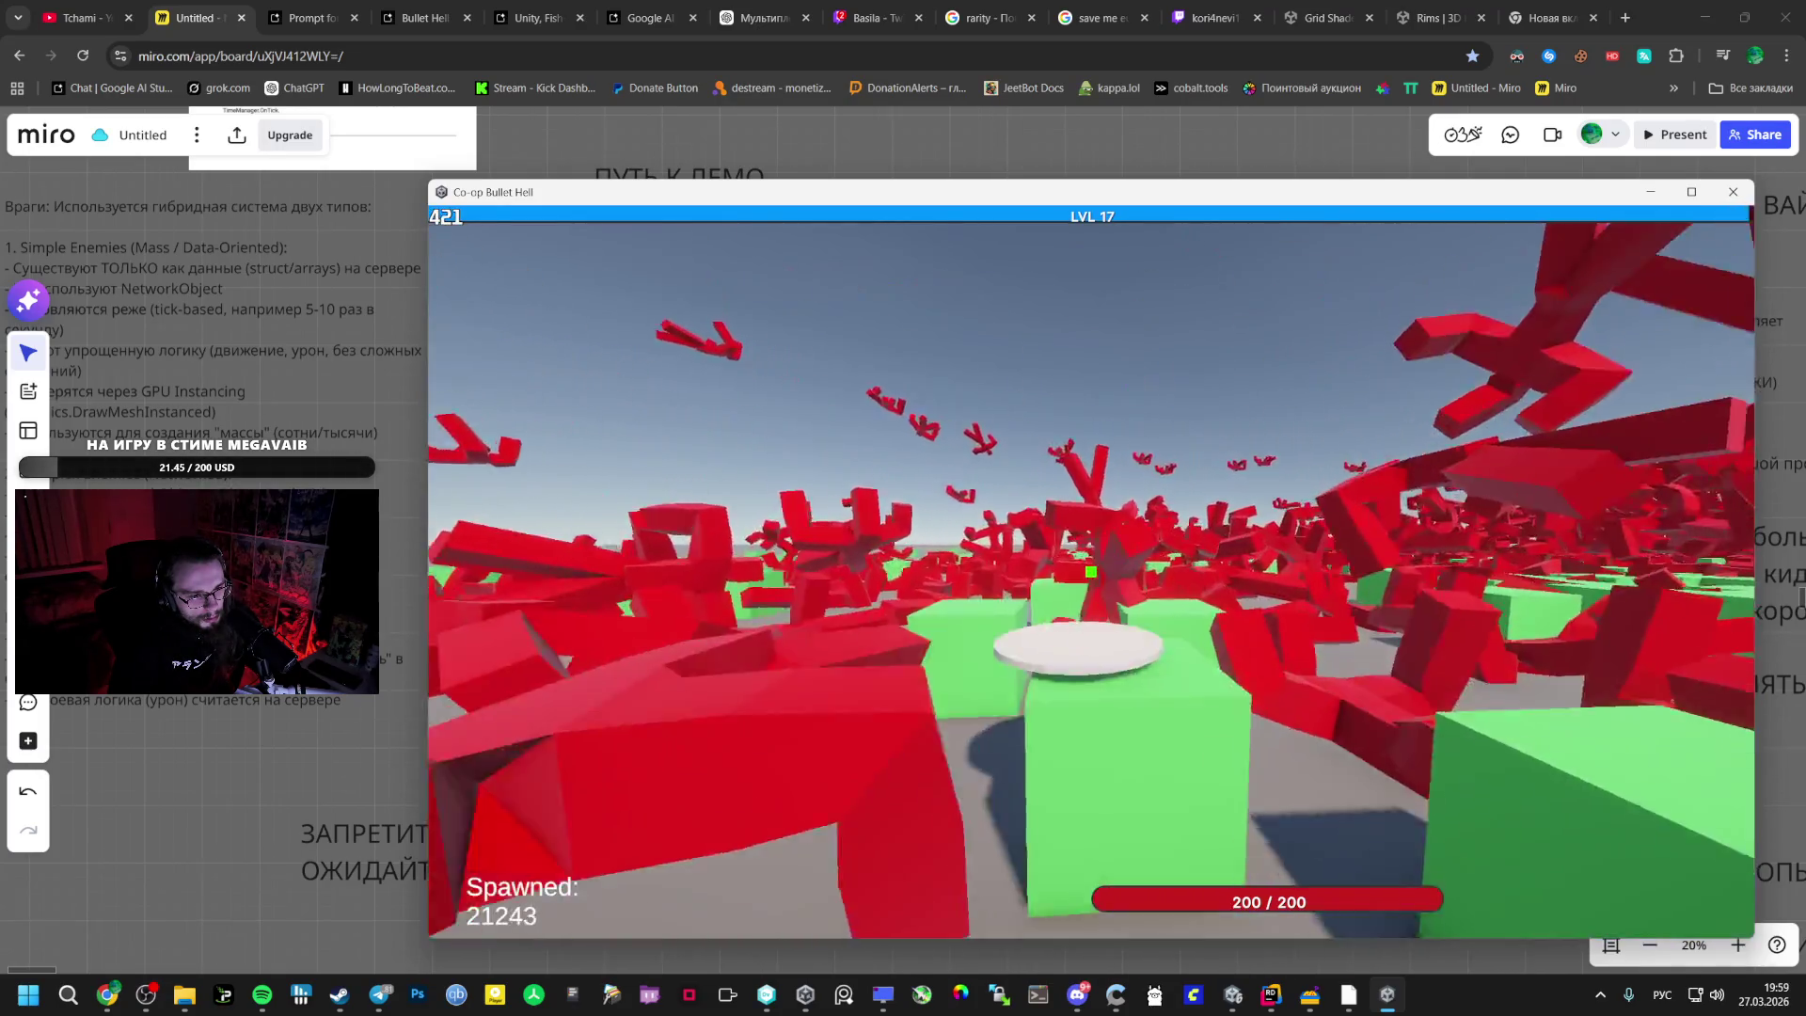
- Resume the game and take the Damage Up card at level 18
key("Escape")
left_click(1086, 575)
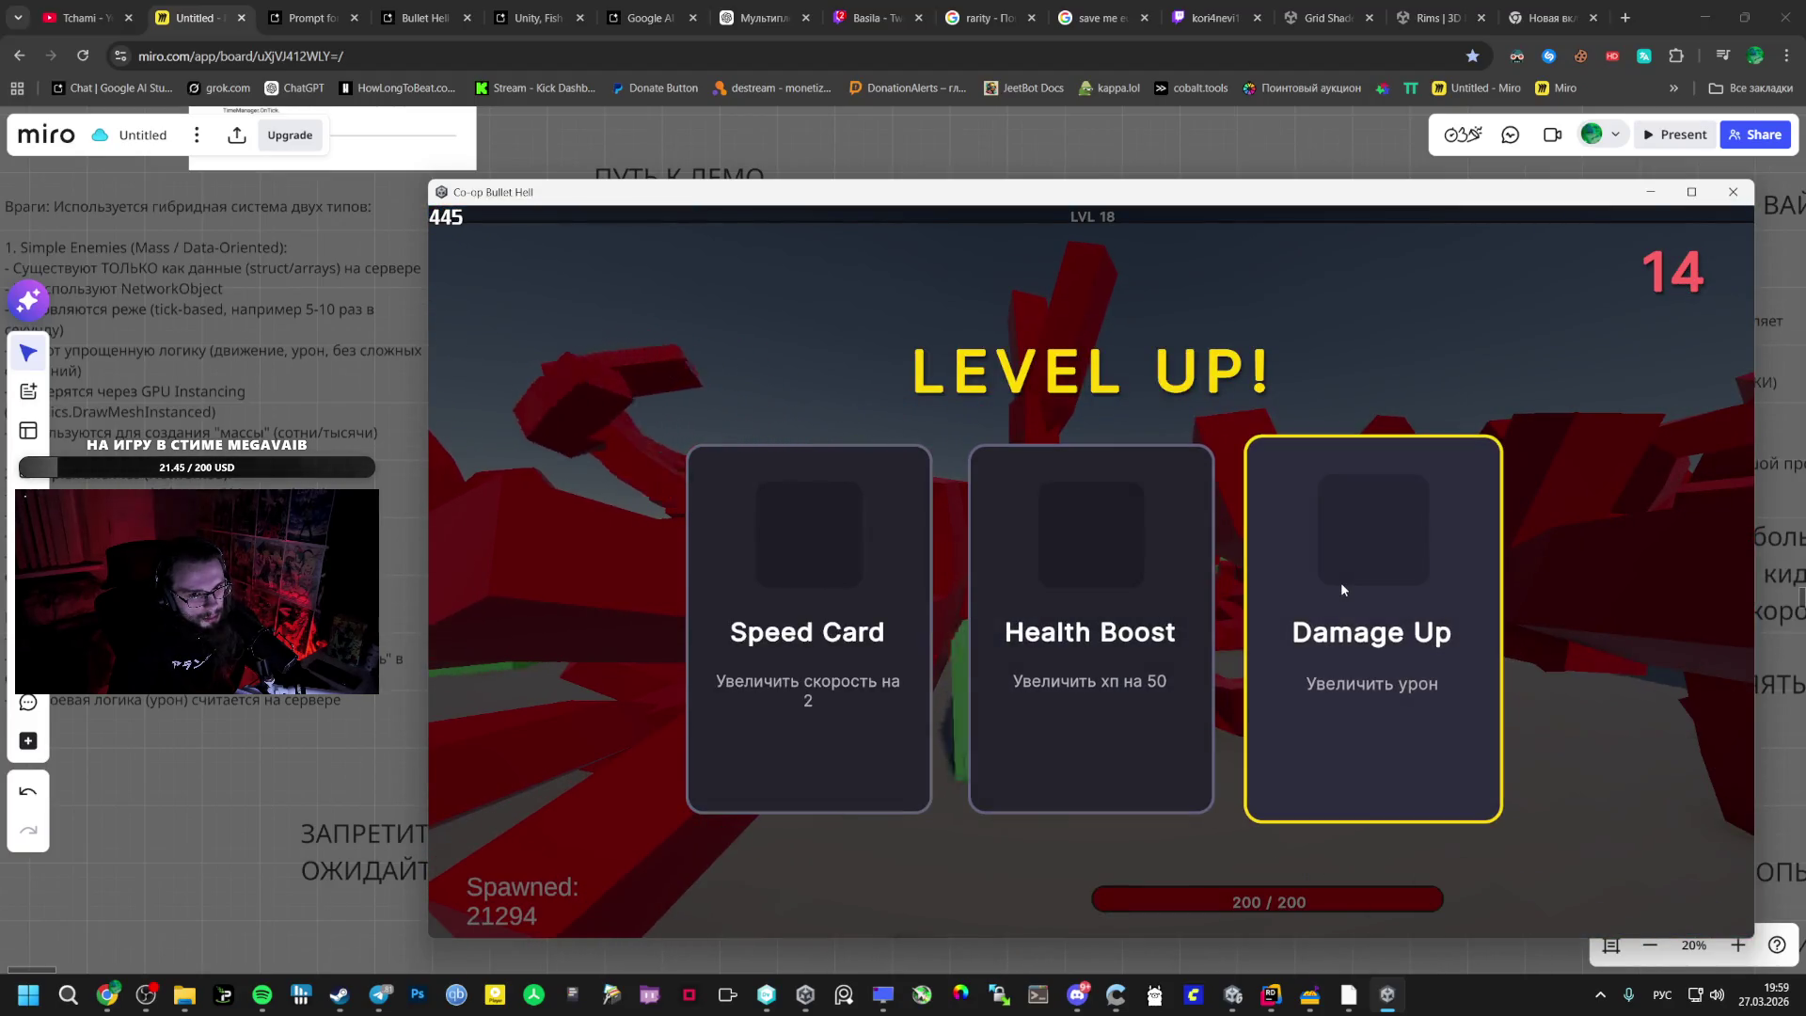
left_click(1342, 589)
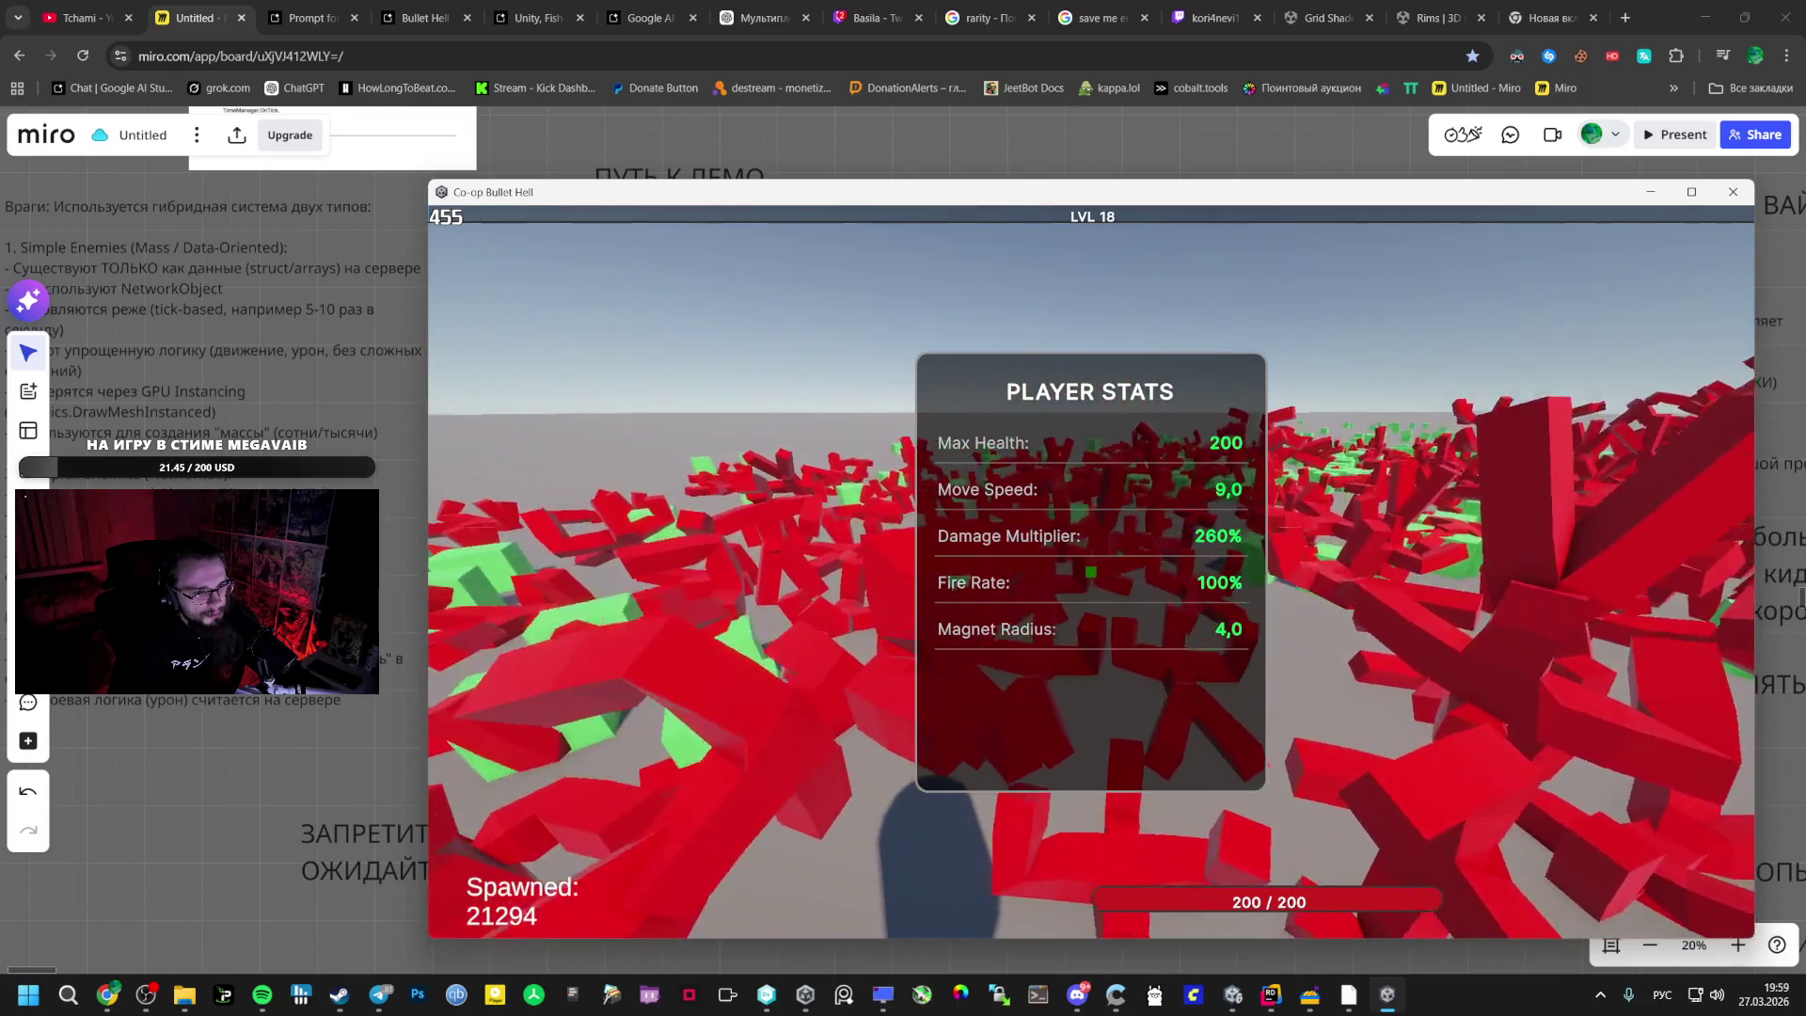
- Toggle the Player Stats panel to check the stats, then pause the game
key("Tab")
key("Tab")
key("Tab")
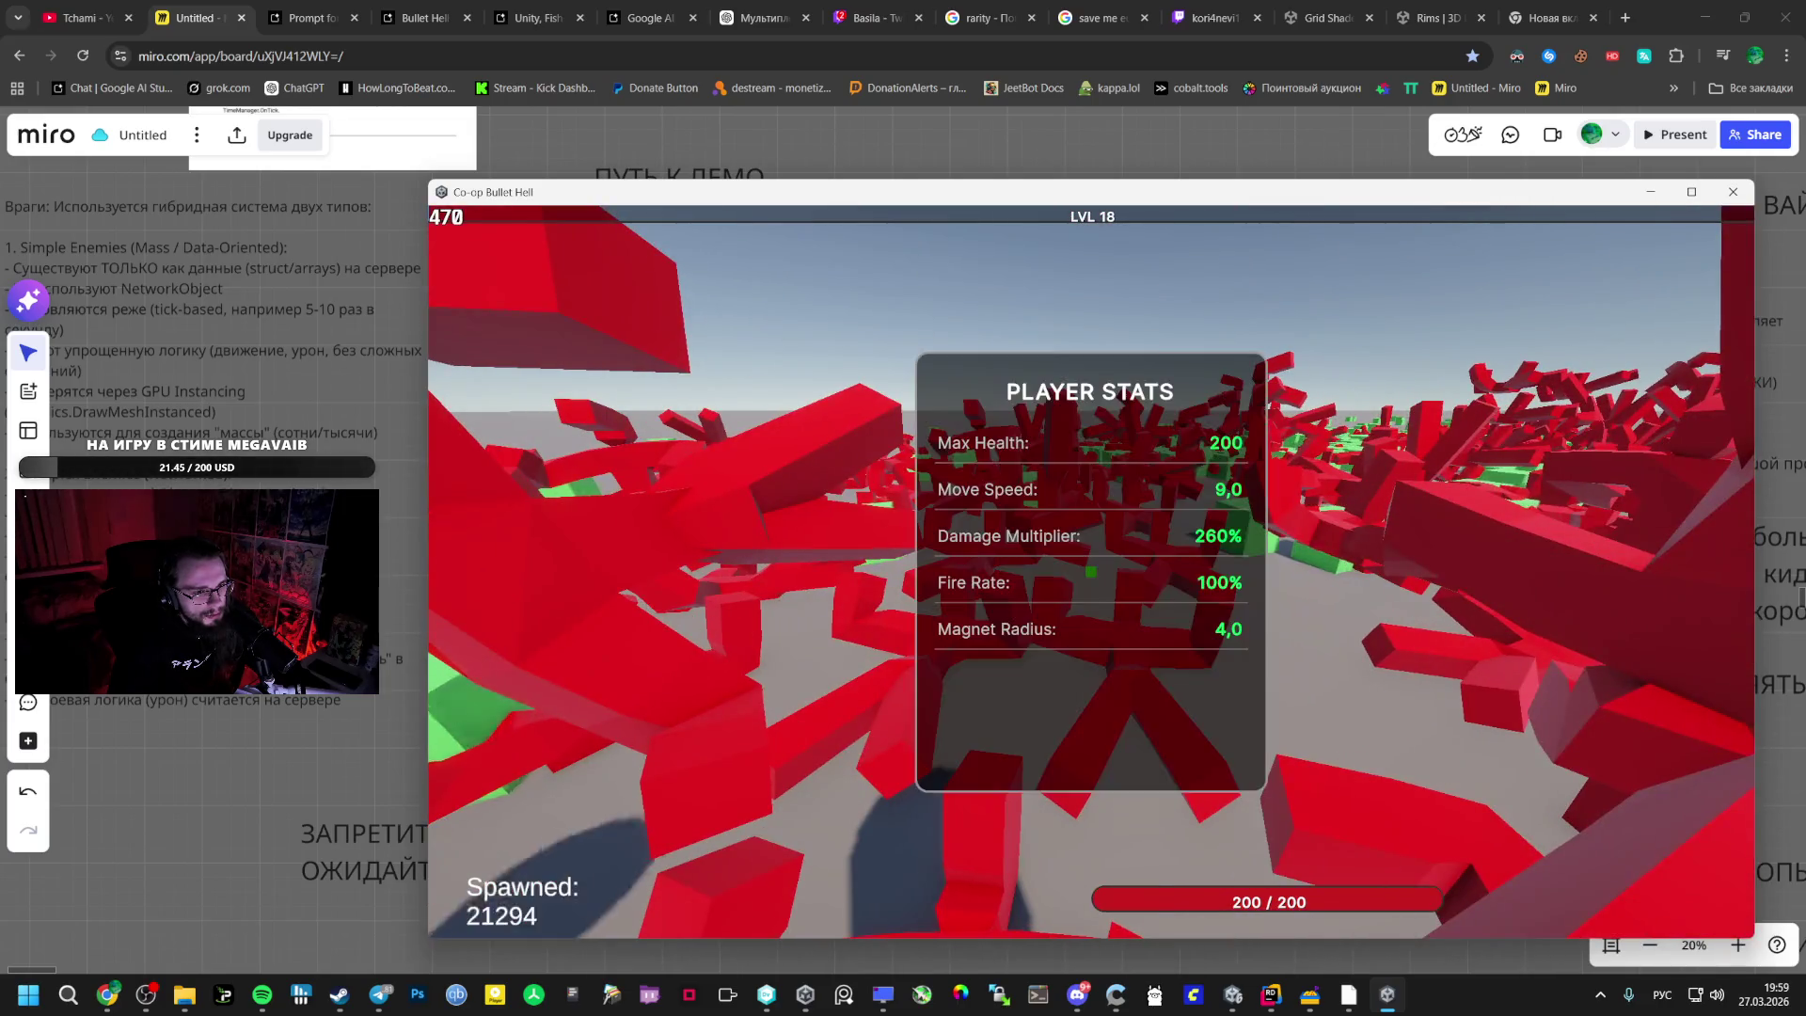
key("Tab")
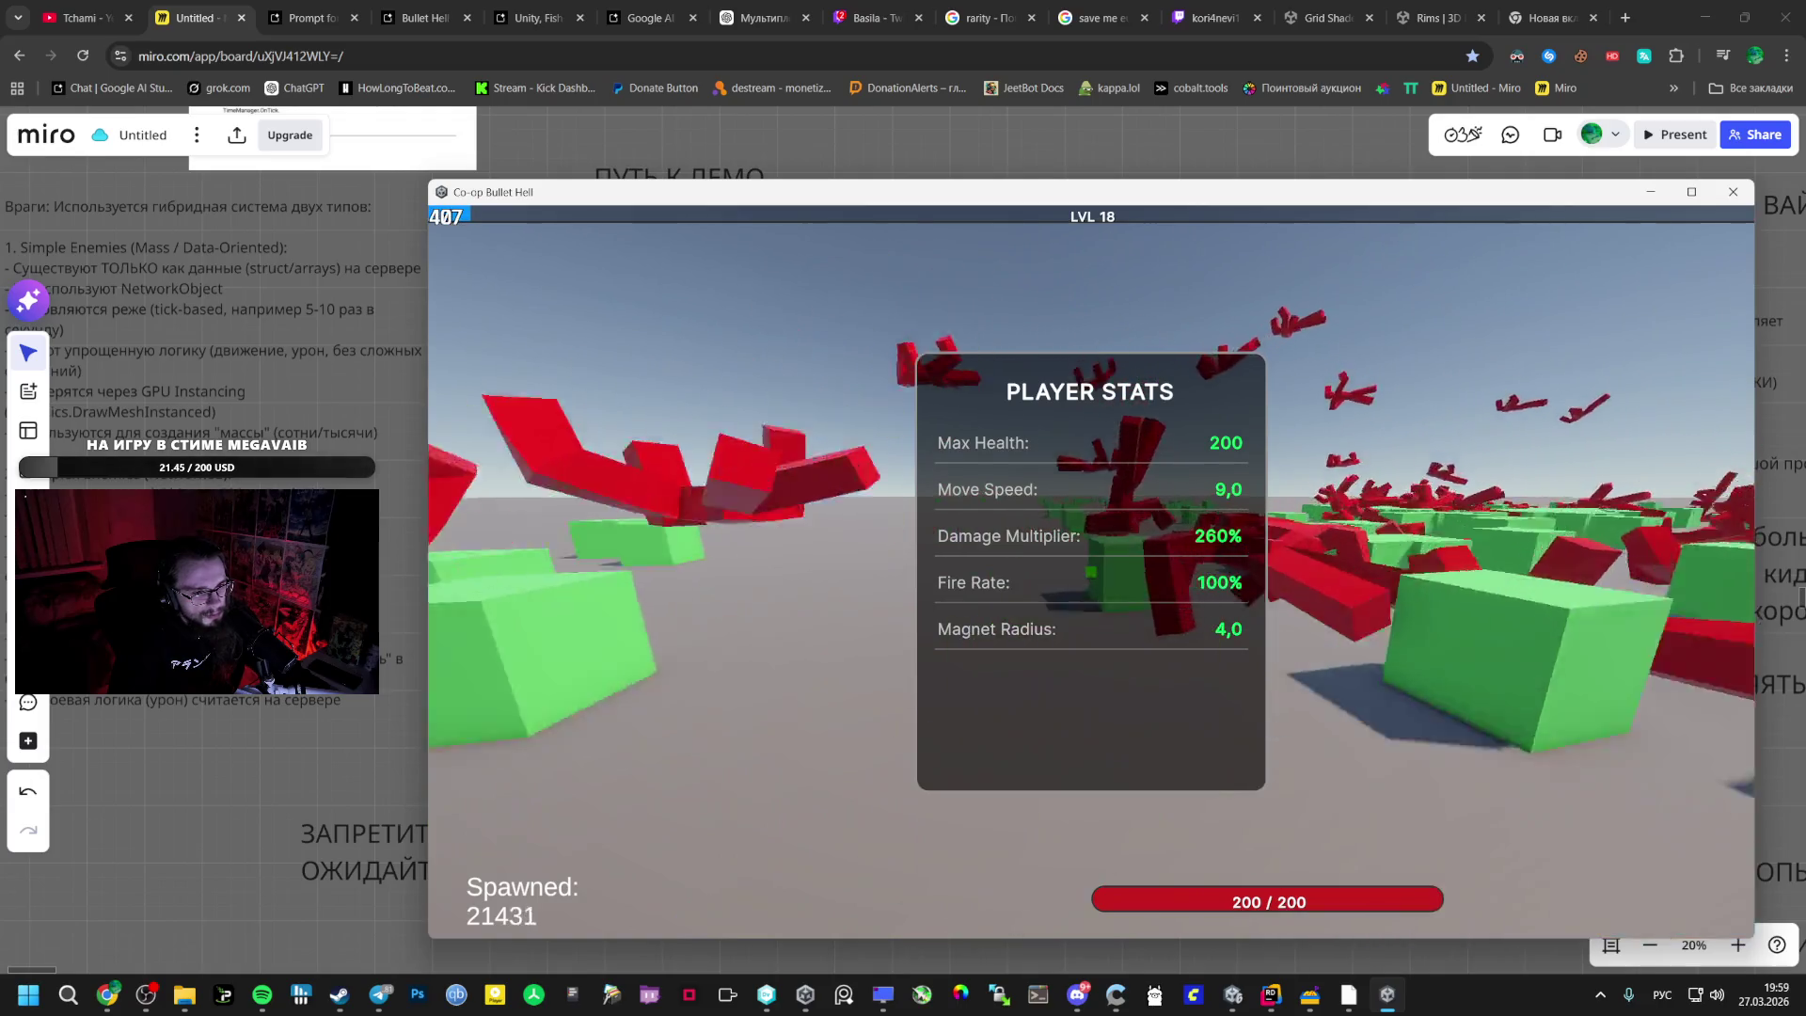
key("Tab")
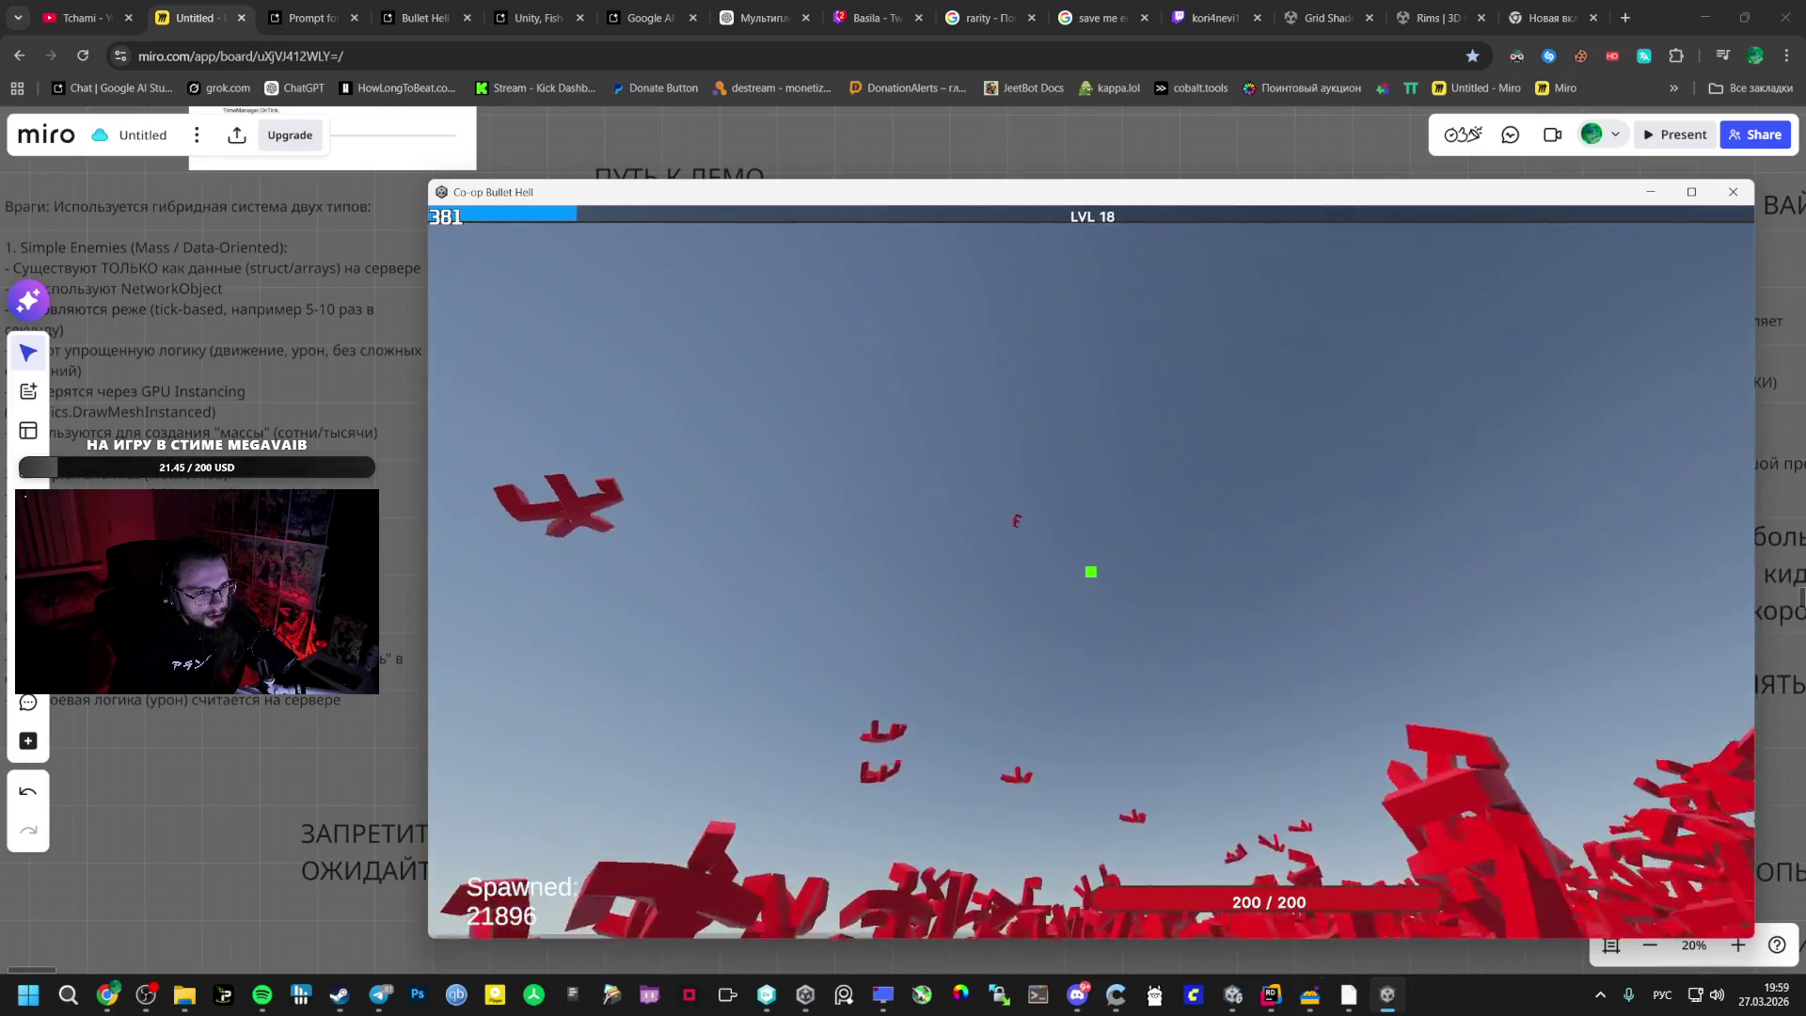
key("Tab")
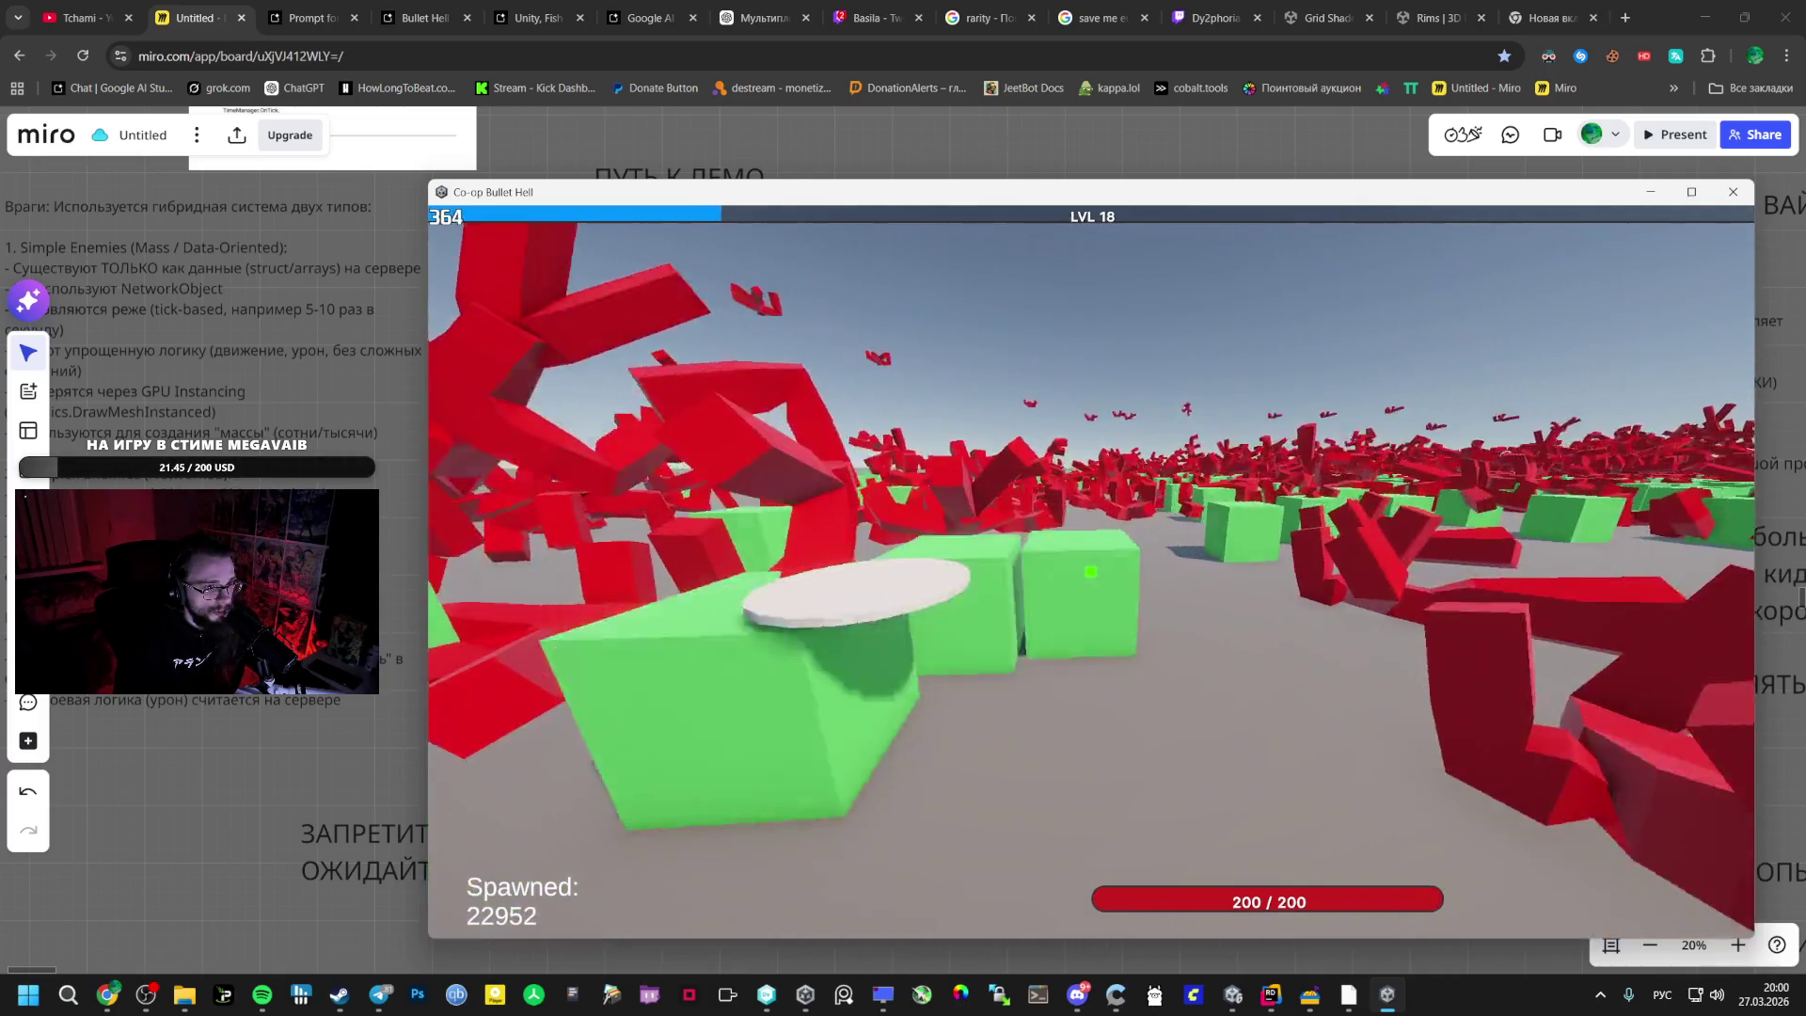
key("Escape")
- Launch Task Manager from the taskbar, move it to the left, and resume the game
right_click(1505, 995)
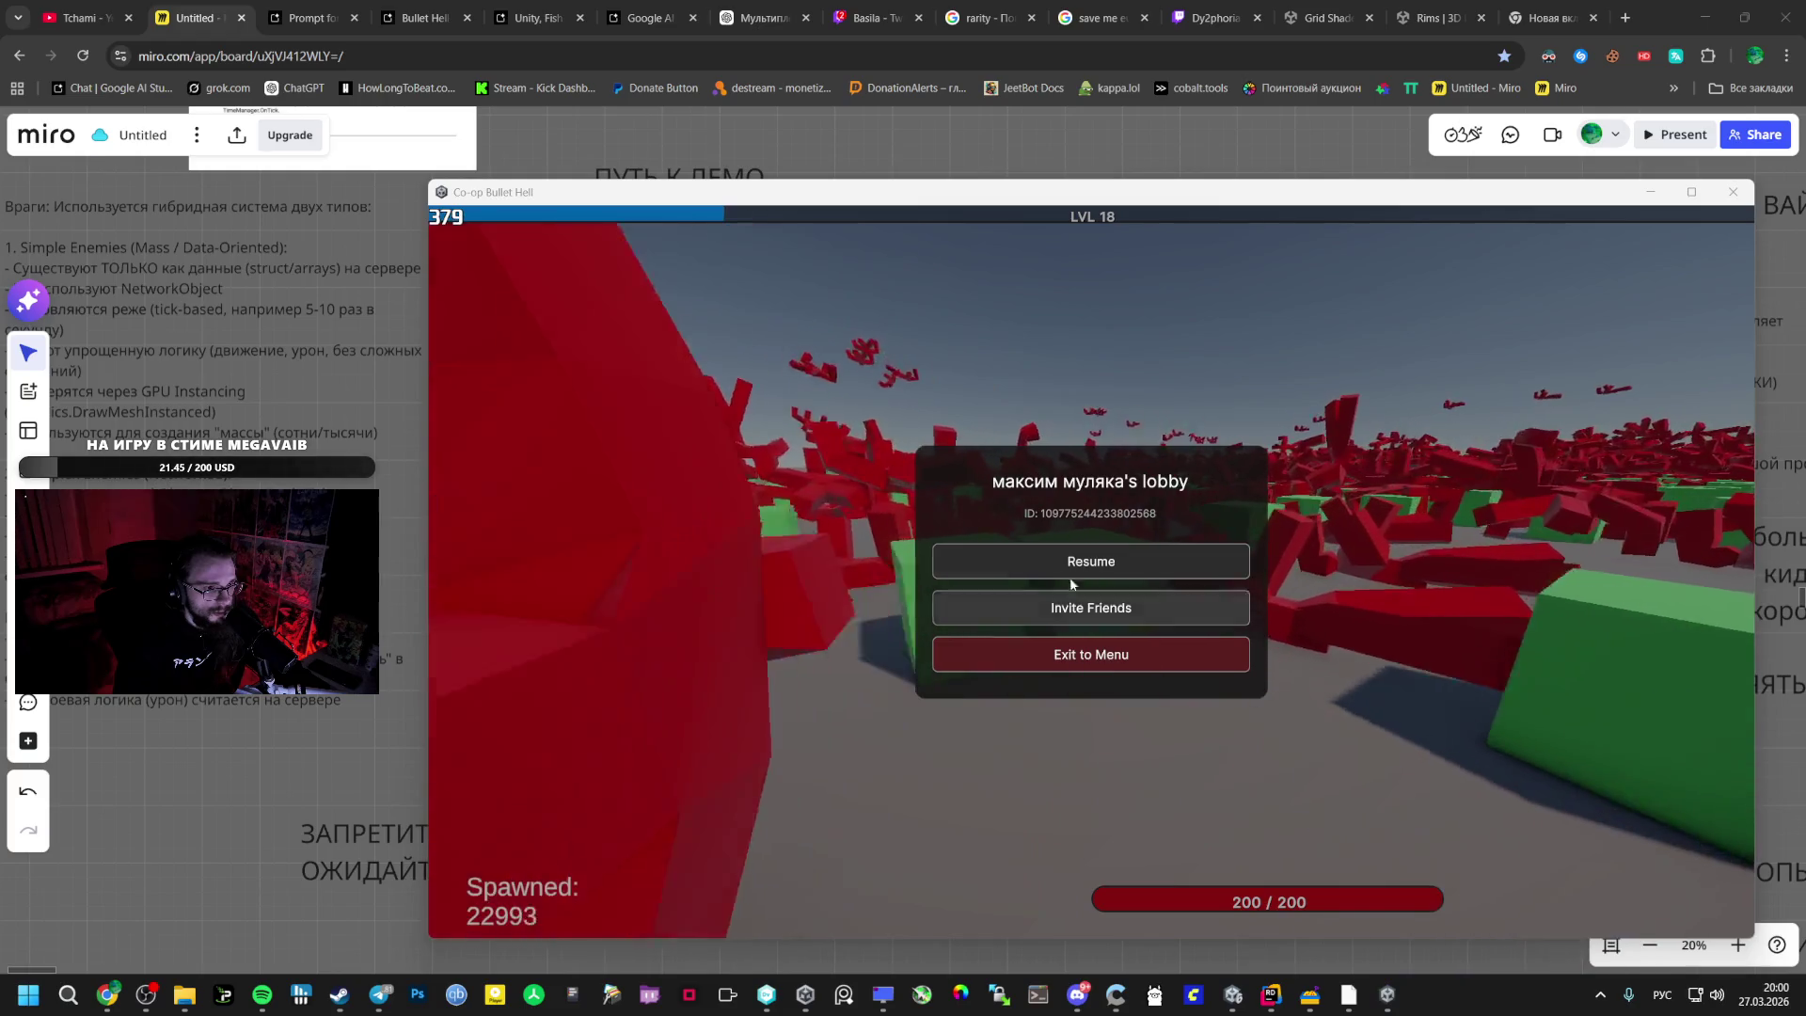
left_click(1543, 936)
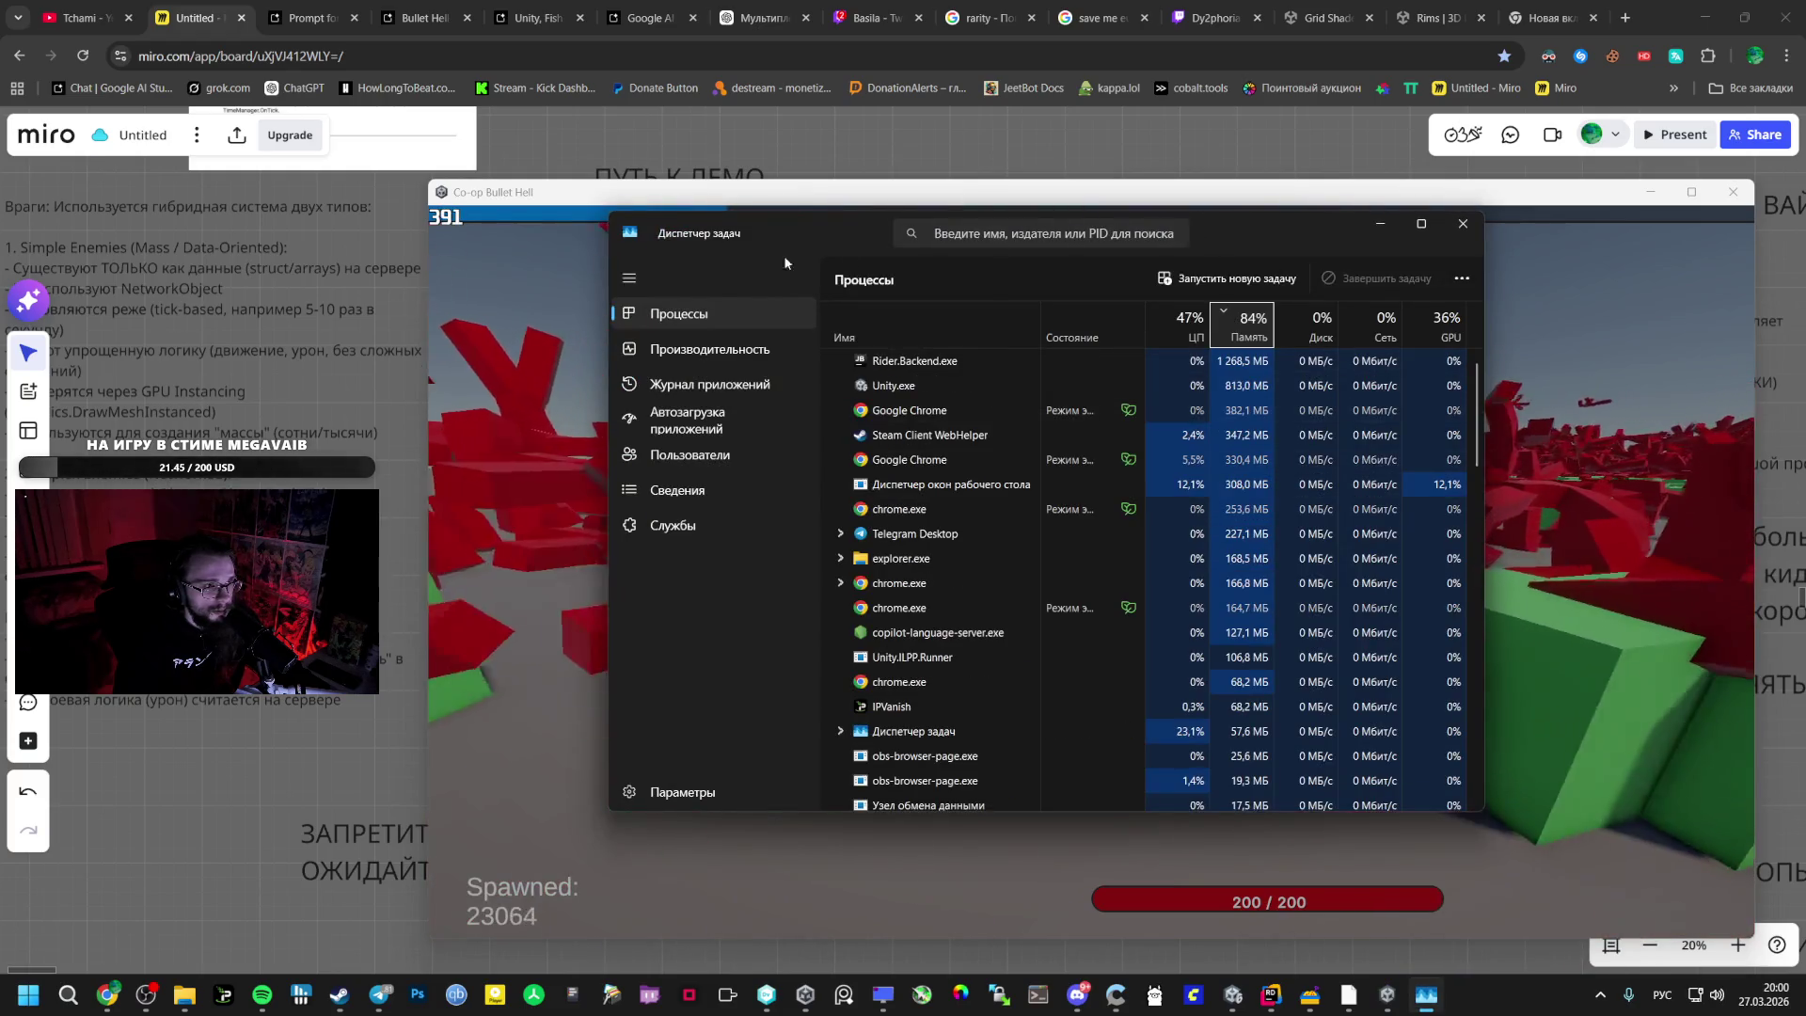
left_click_drag(1401, 214, 827, 206)
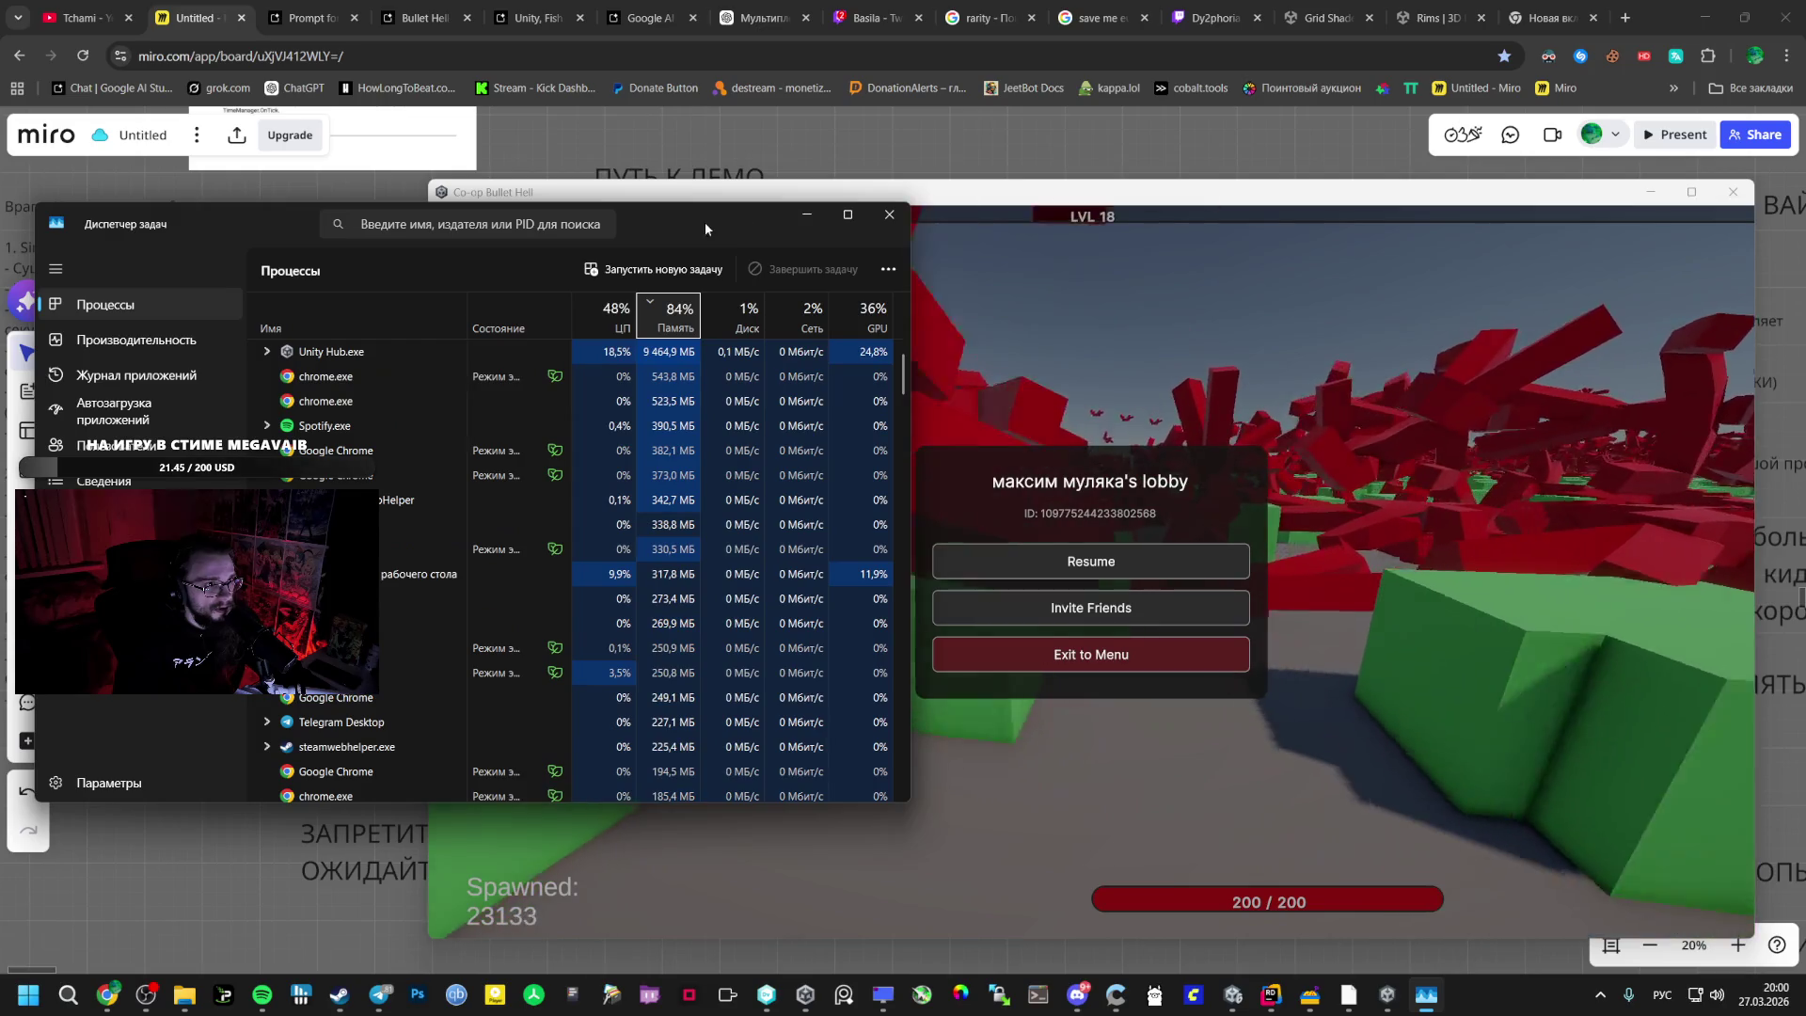
left_click_drag(715, 222, 652, 220)
left_click(1091, 561)
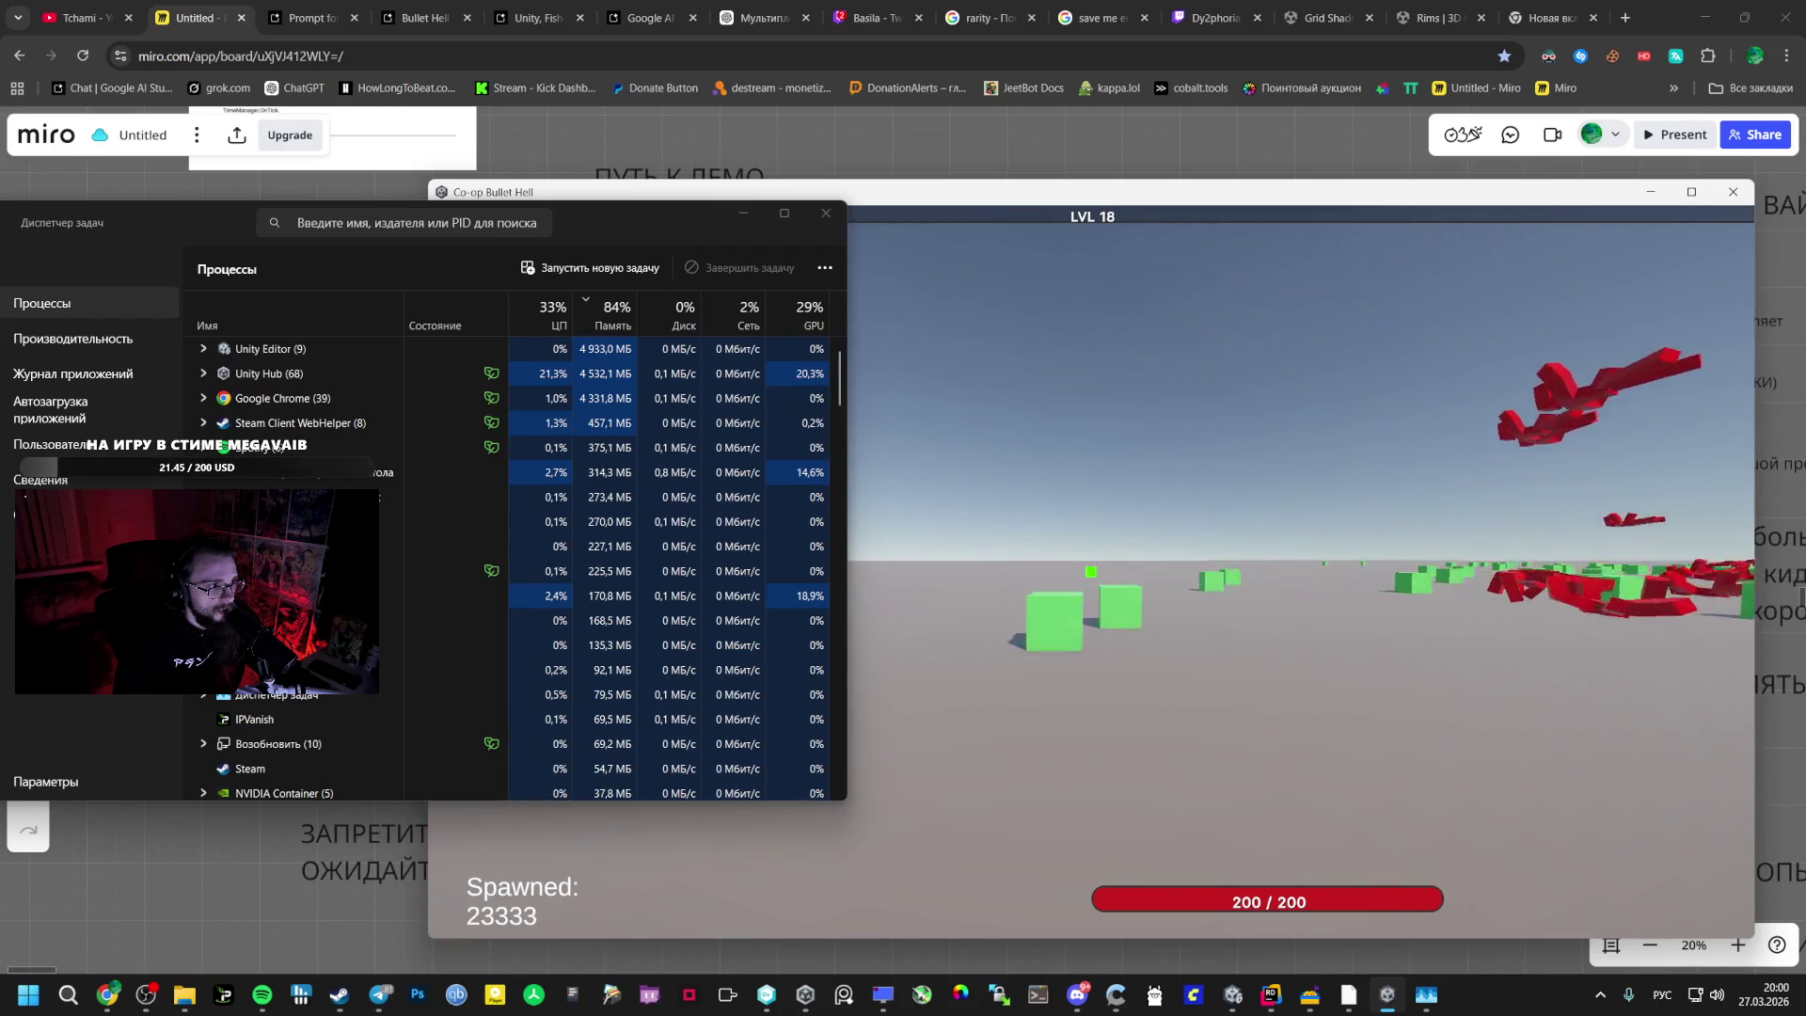
- Expand and then collapse the Unity Hub process group in Task Manager, then resume playing
key("Escape")
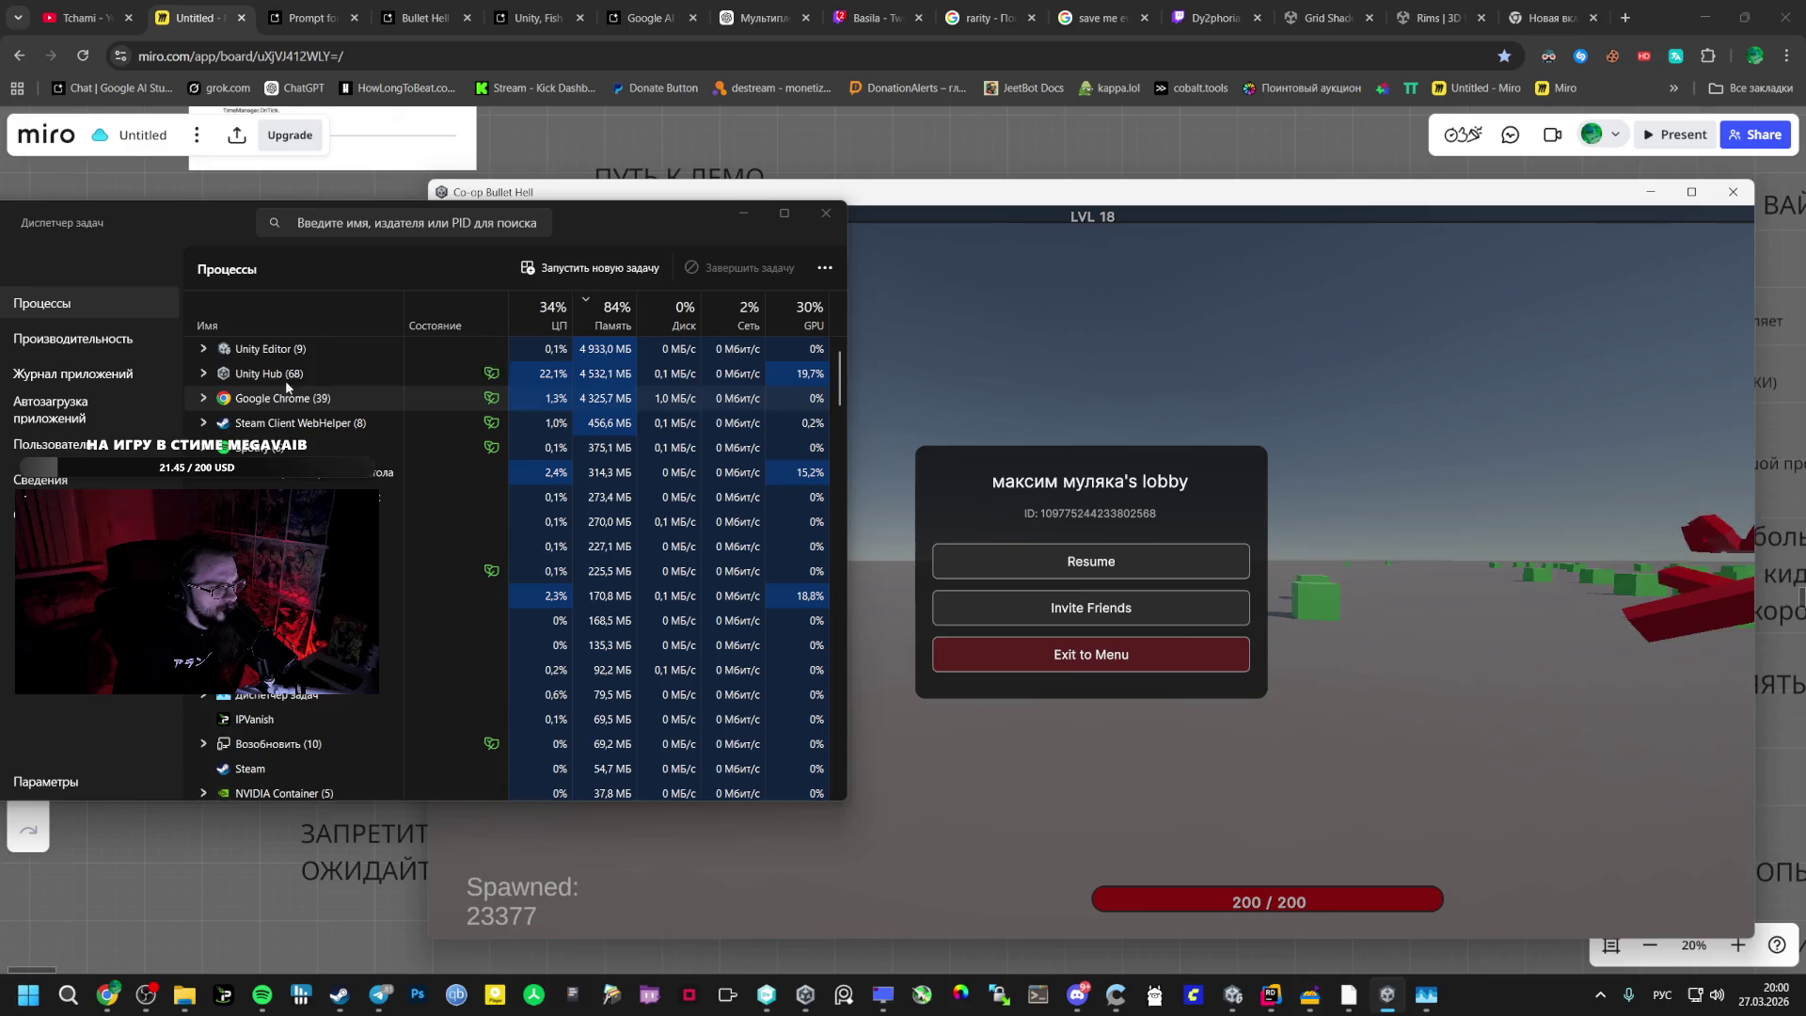
left_click(205, 374)
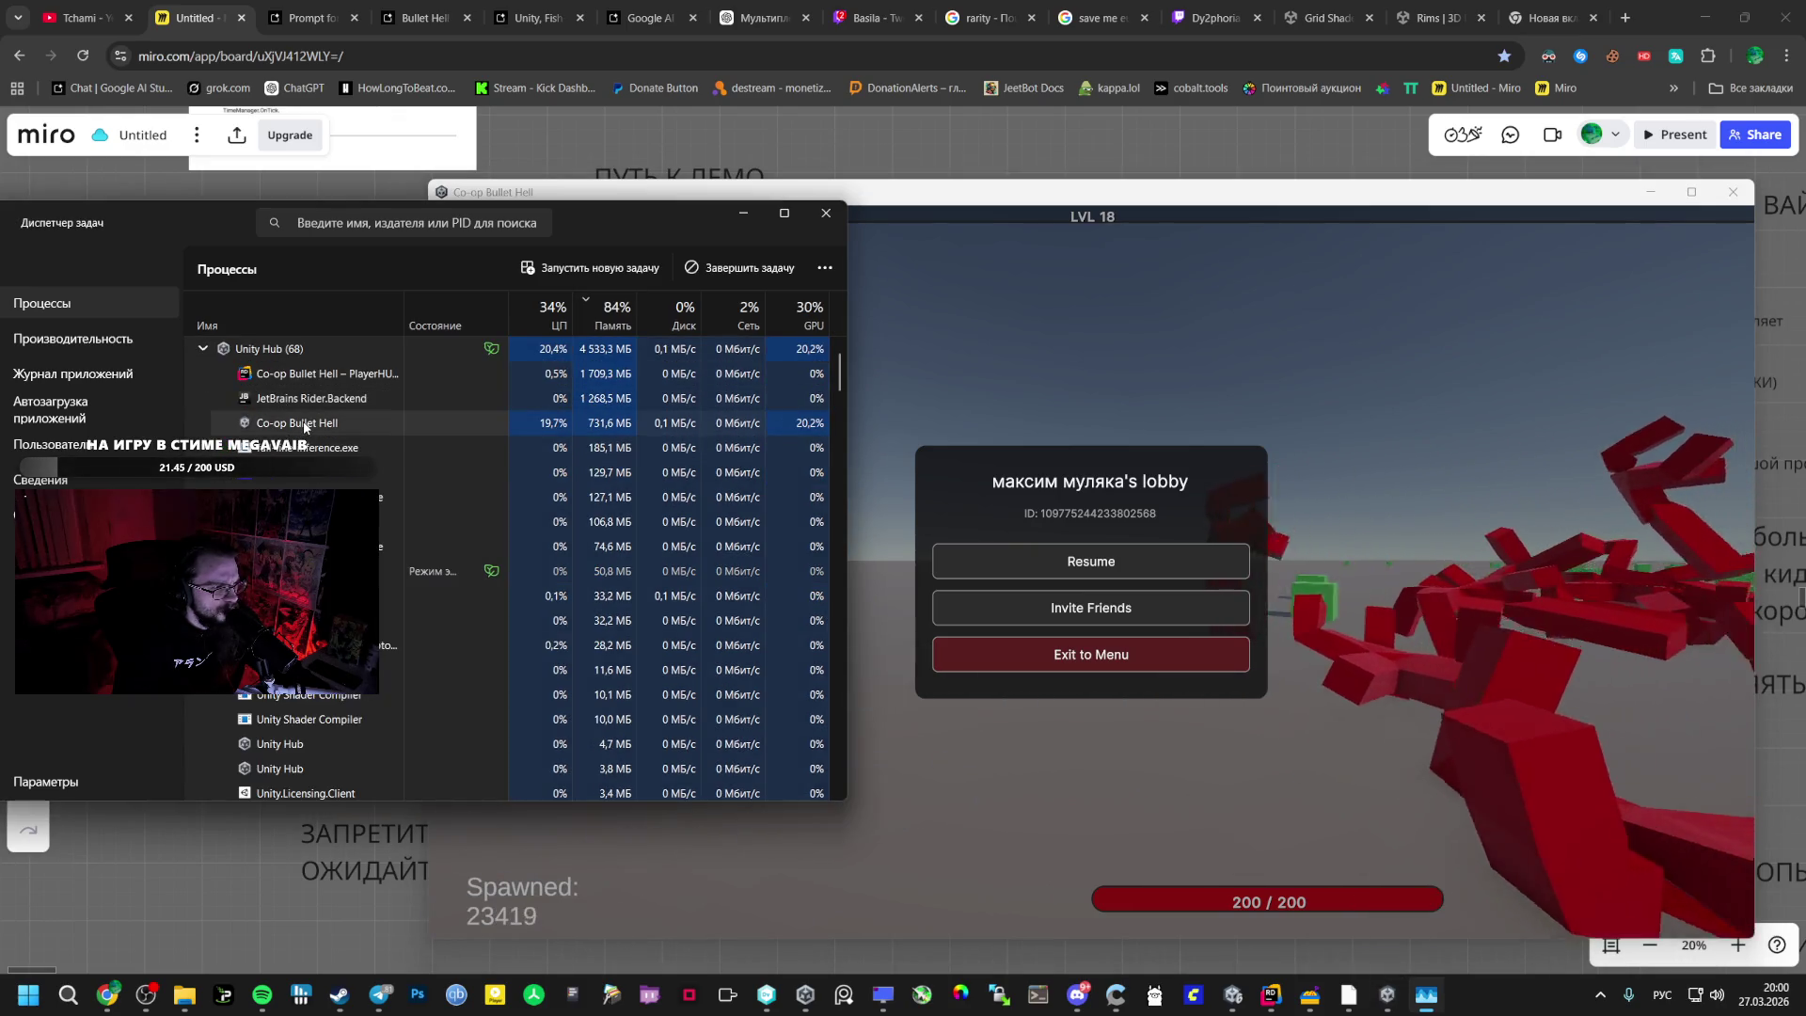
left_click(204, 348)
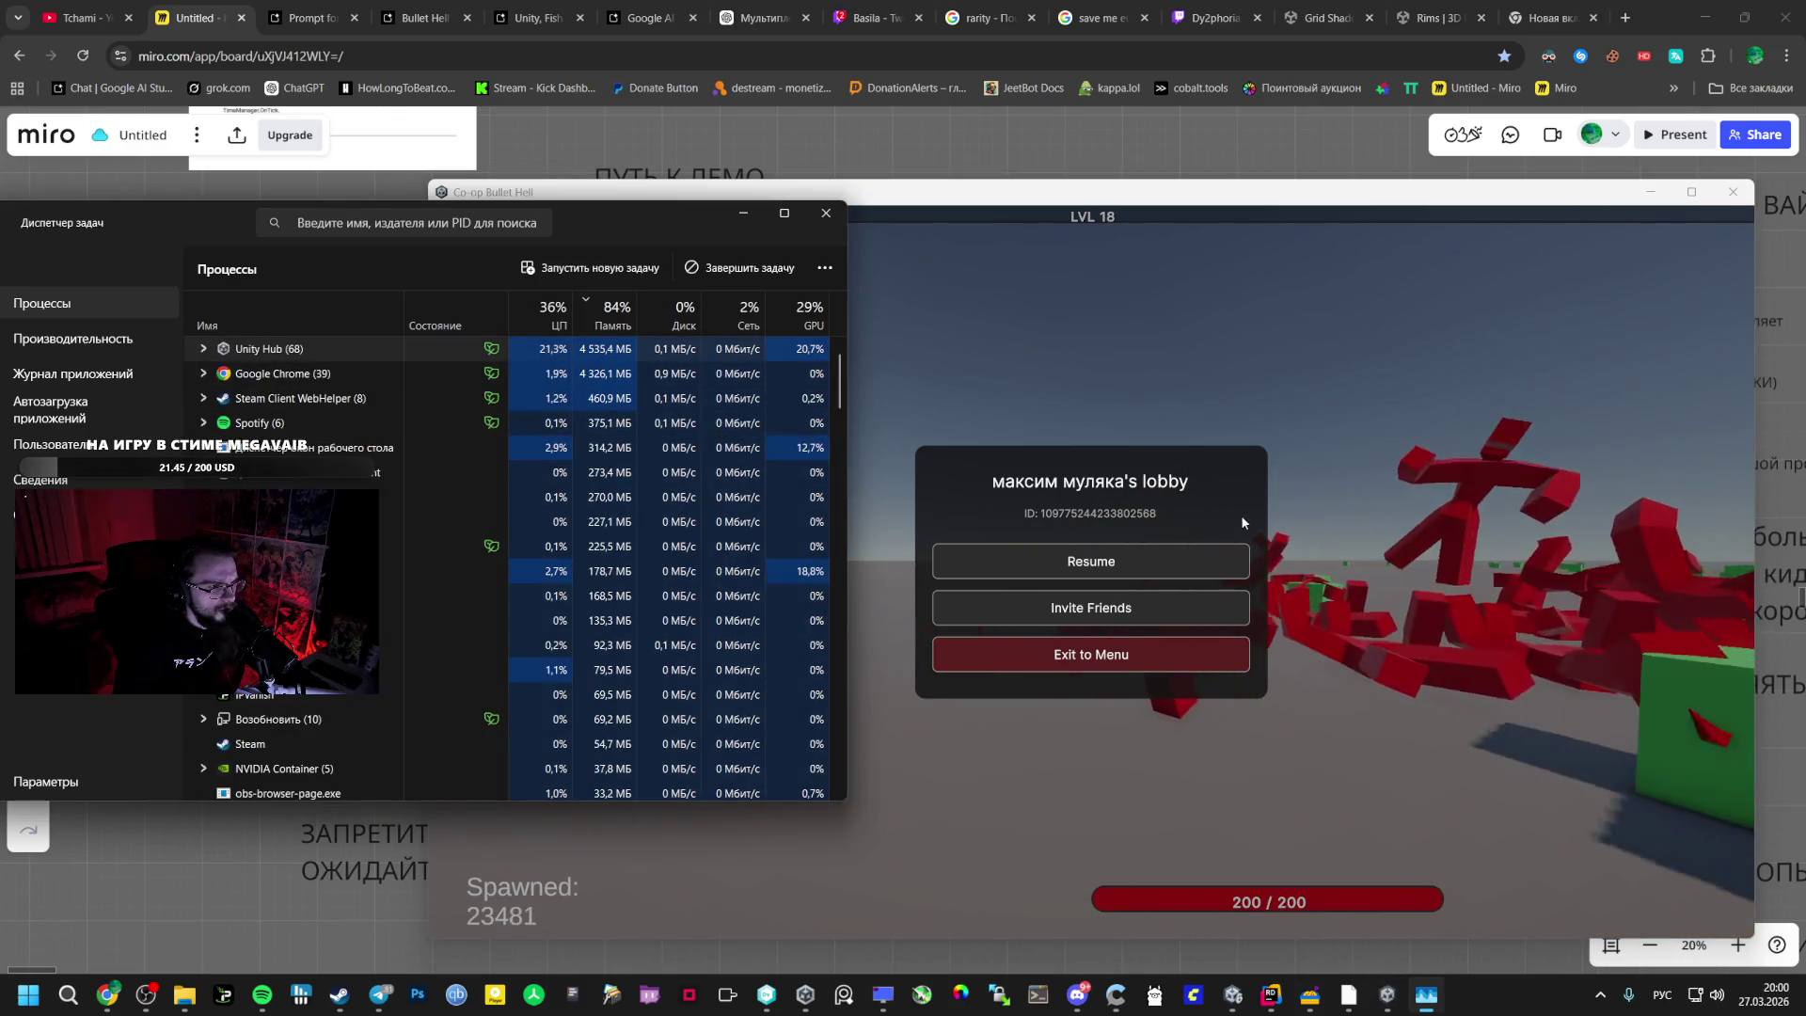
left_click(1091, 561)
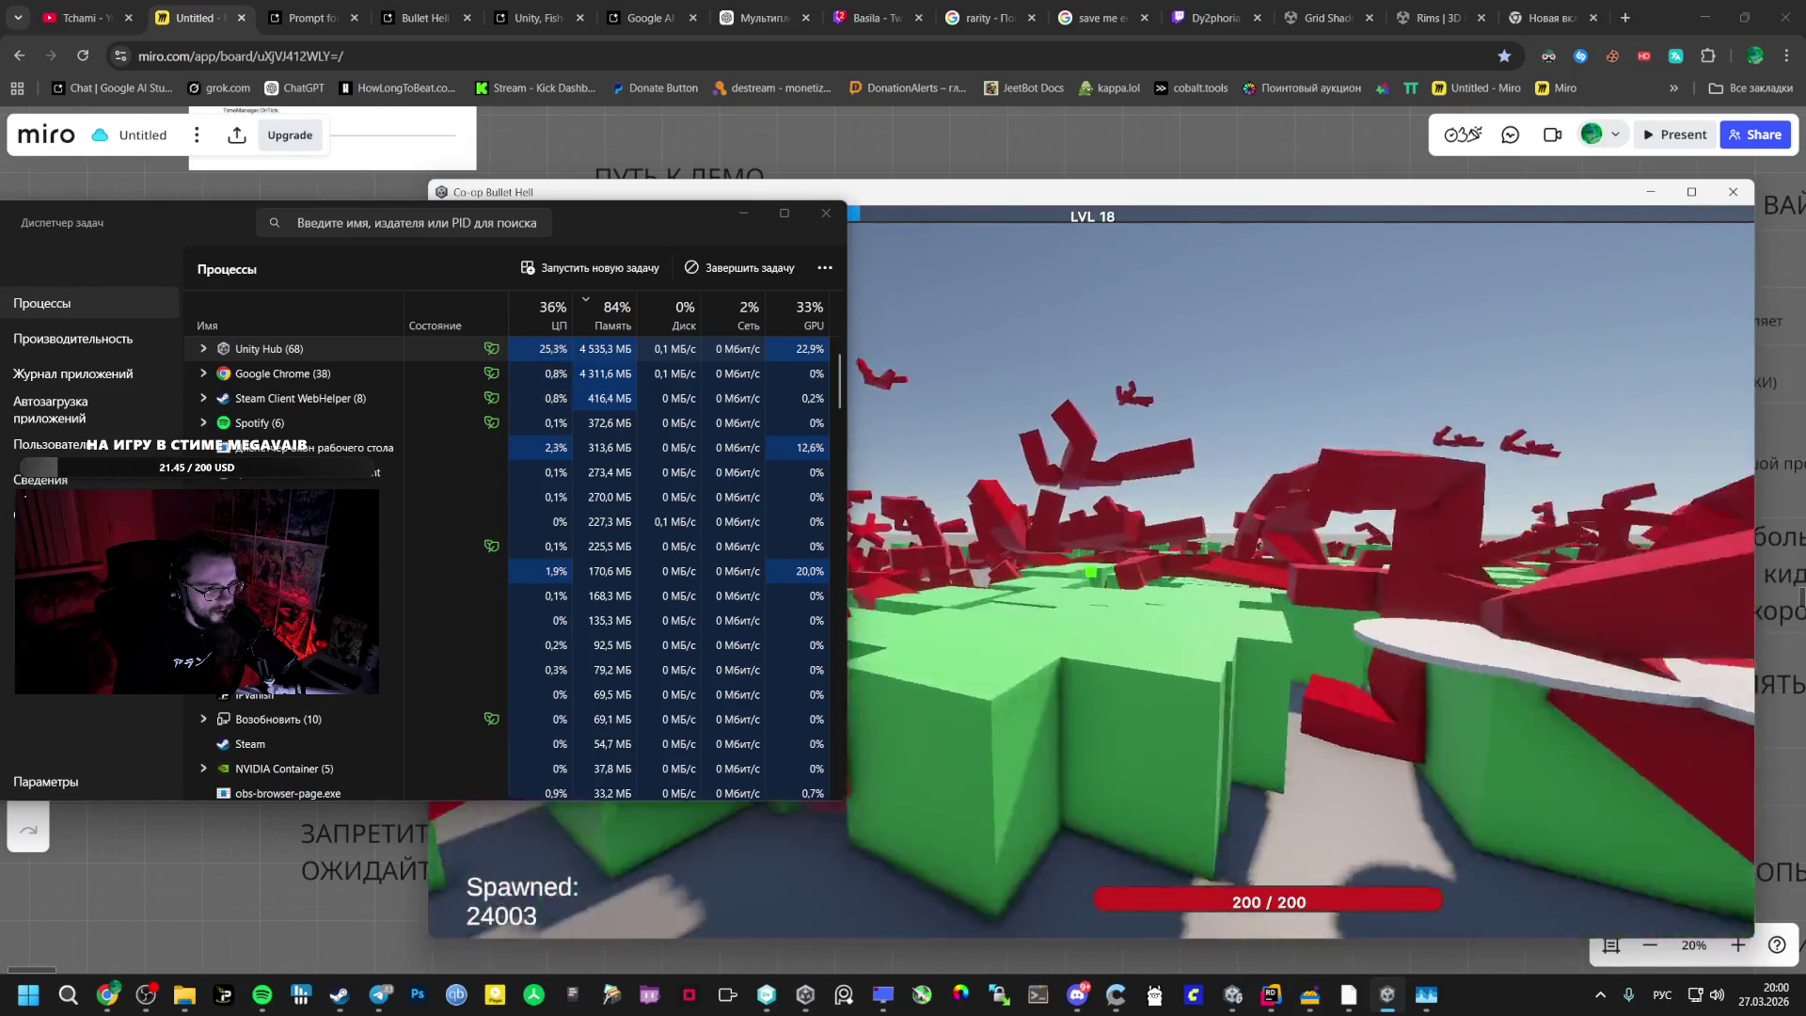
- Narrow and reposition Task Manager, and collapse its section list to save width
key("Escape")
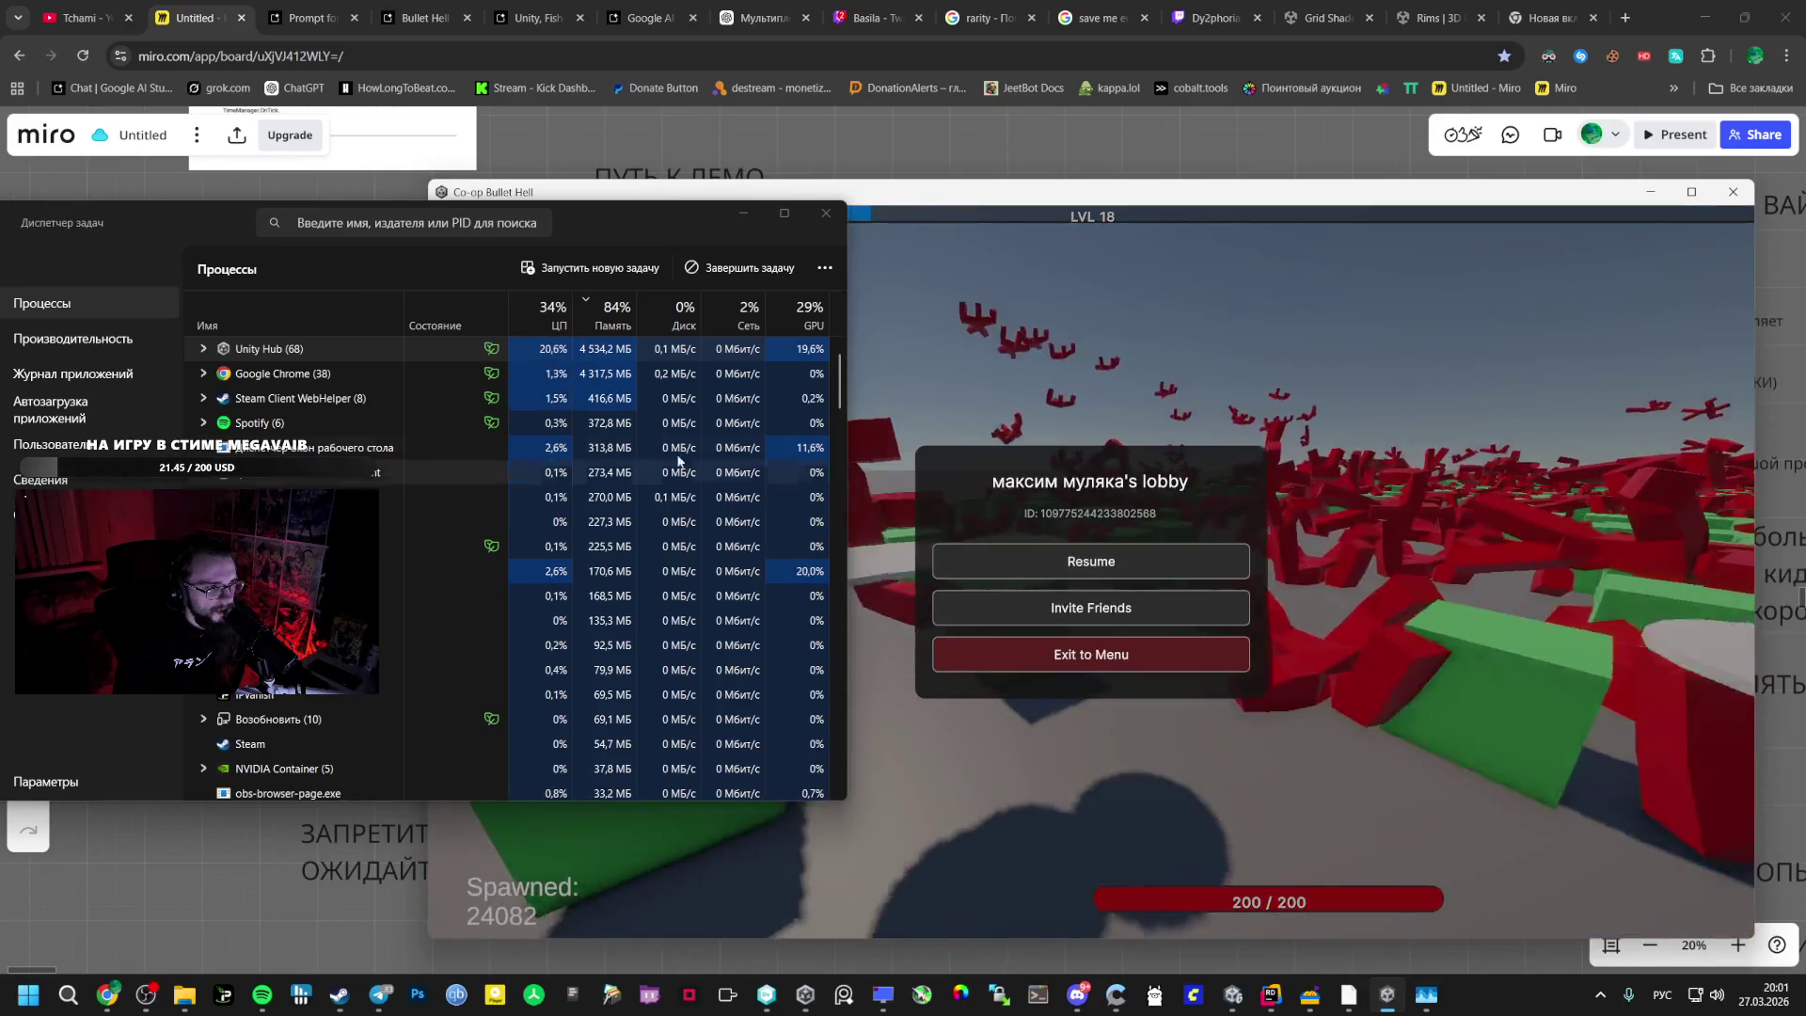
key("alt+Tab")
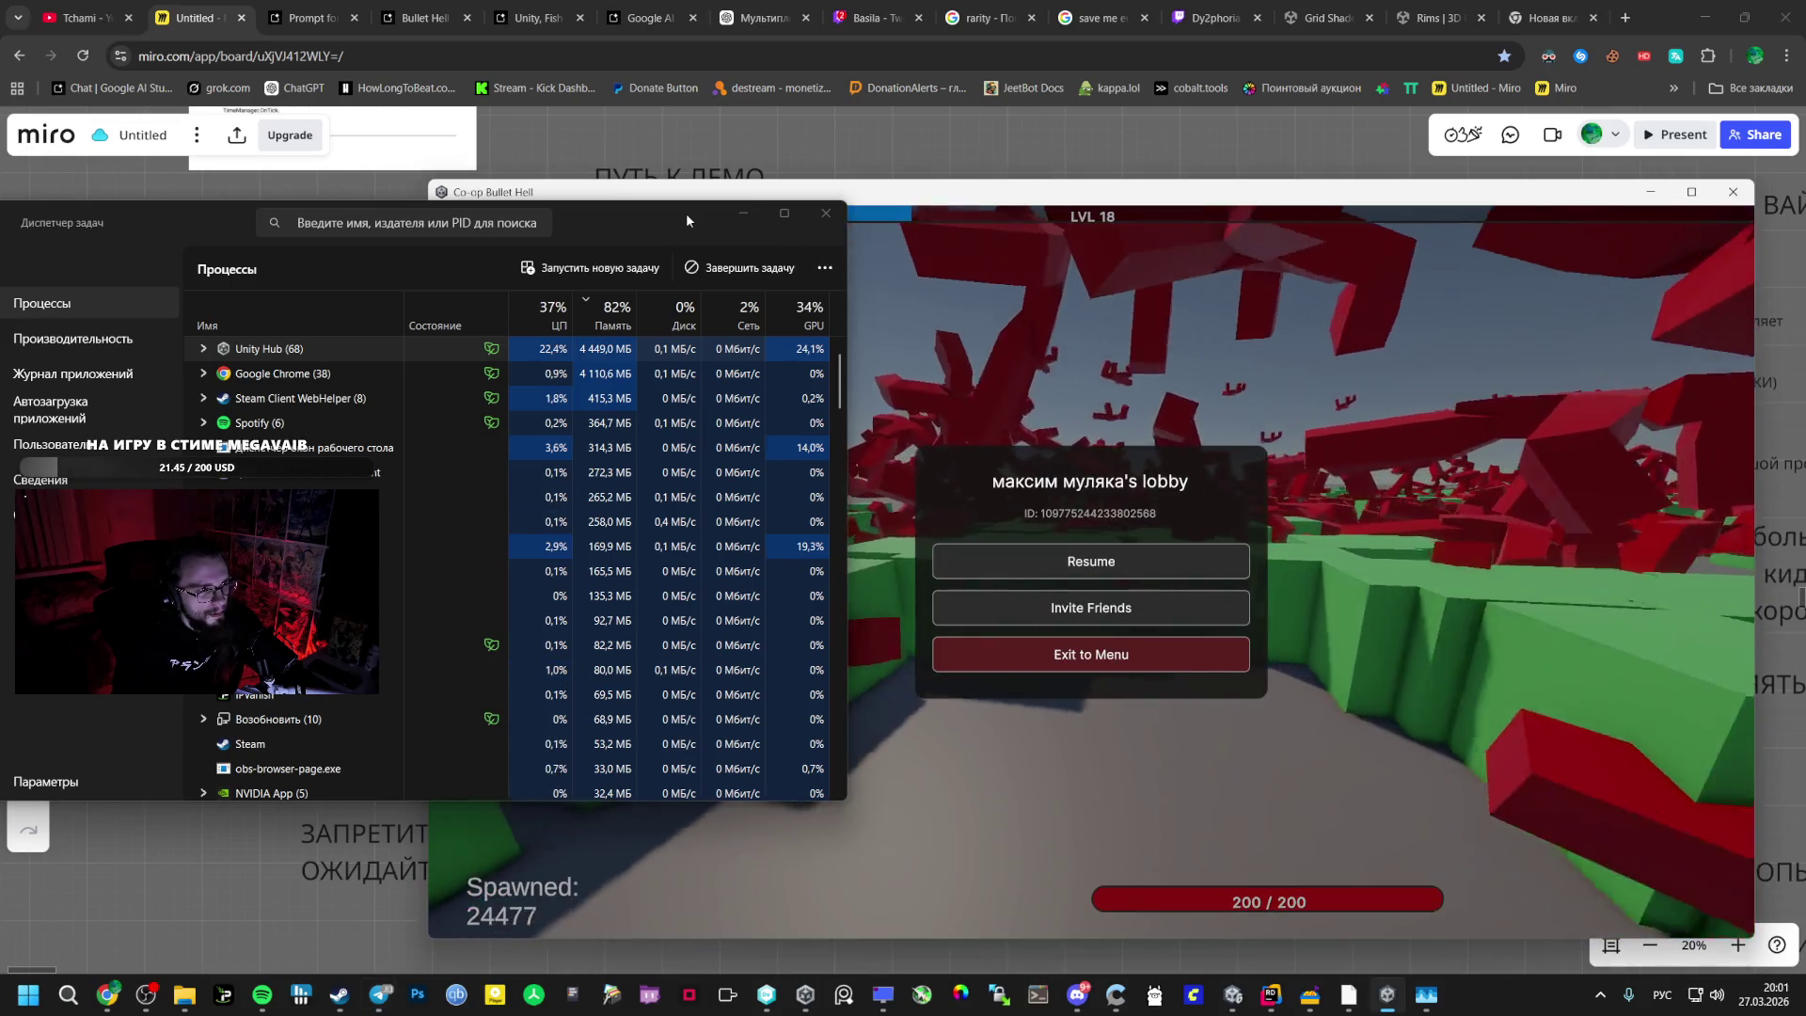
left_click_drag(686, 220, 597, 218)
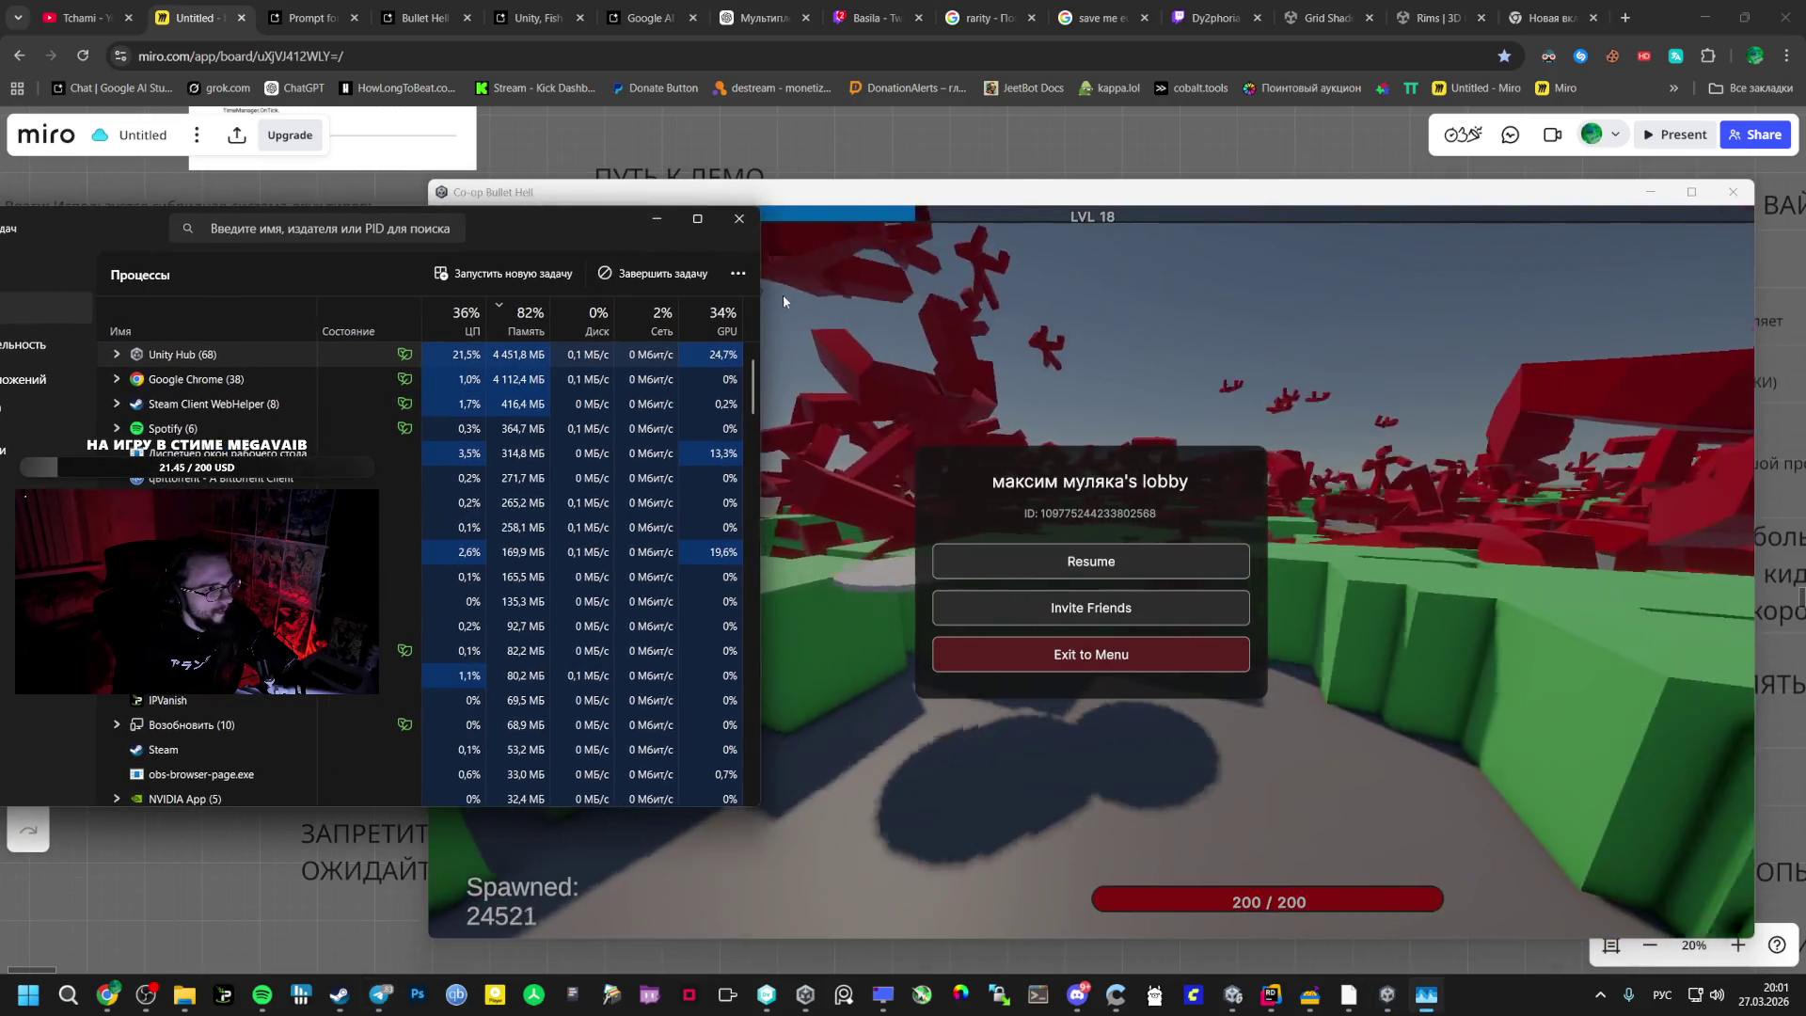
mouse_move(758, 301)
left_mouse_down()
mouse_move(673, 313)
mouse_move(758, 313)
left_mouse_up()
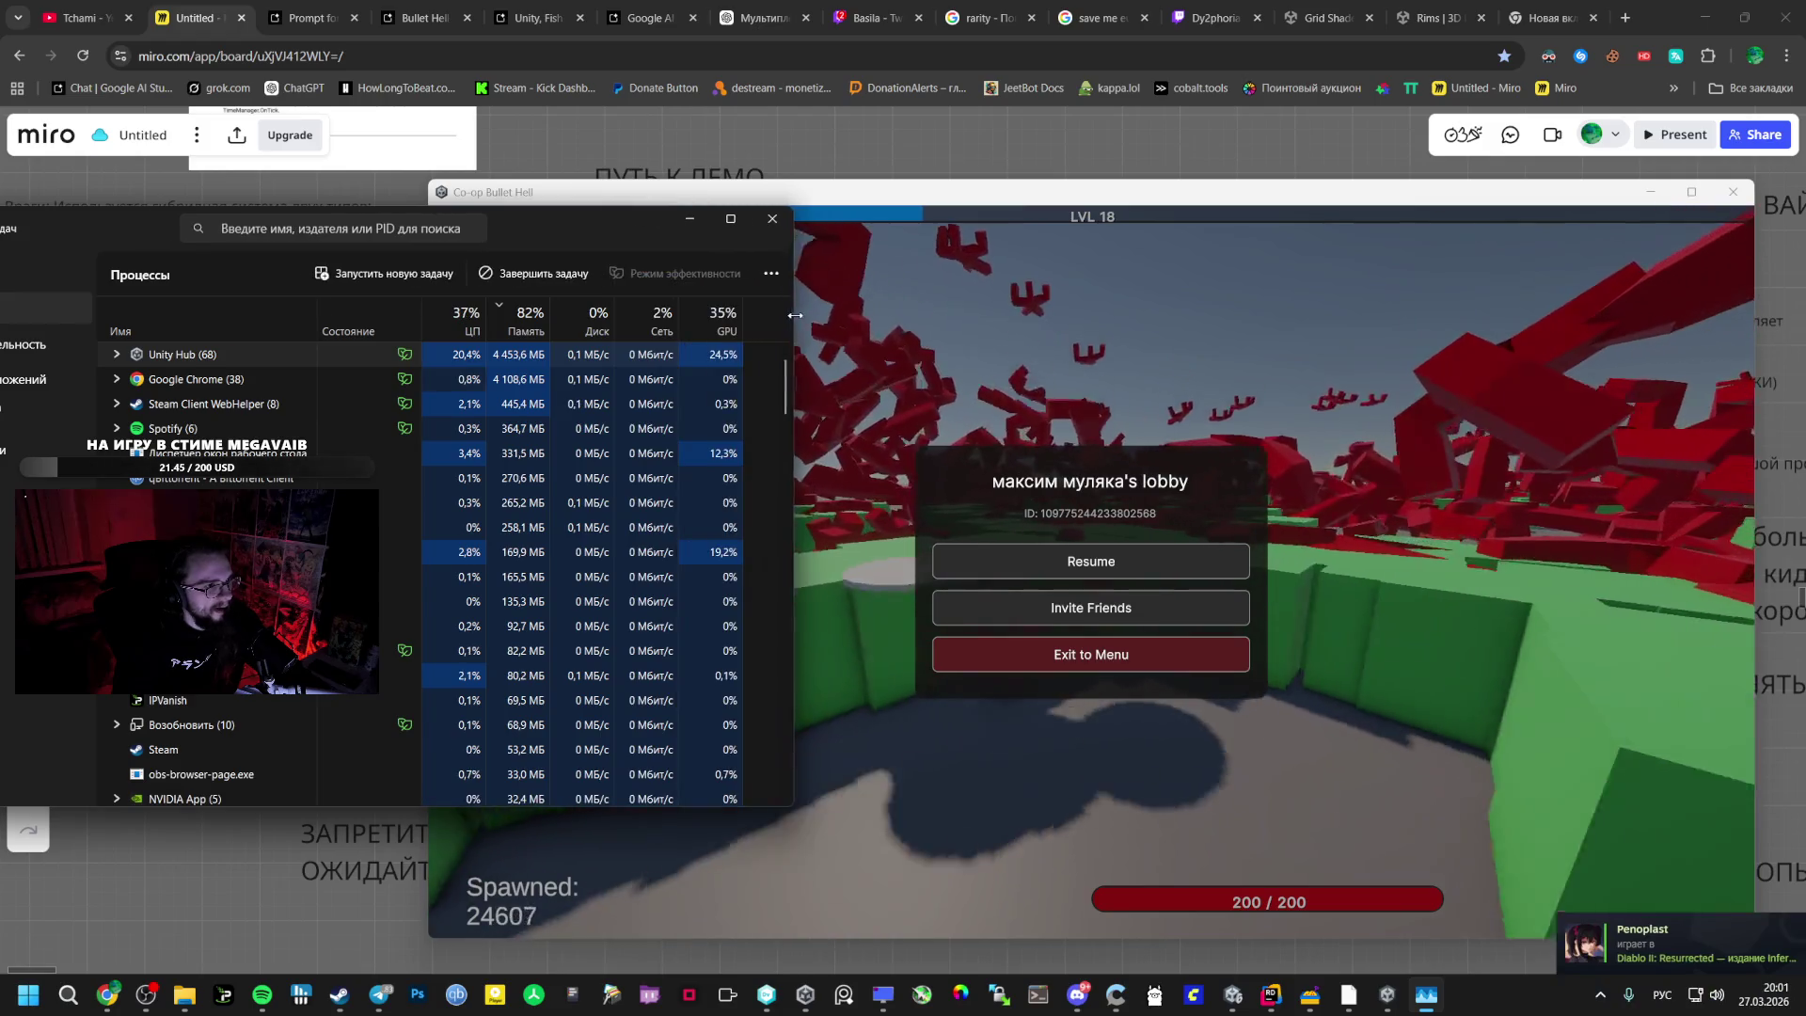
left_click_drag(110, 216, 339, 226)
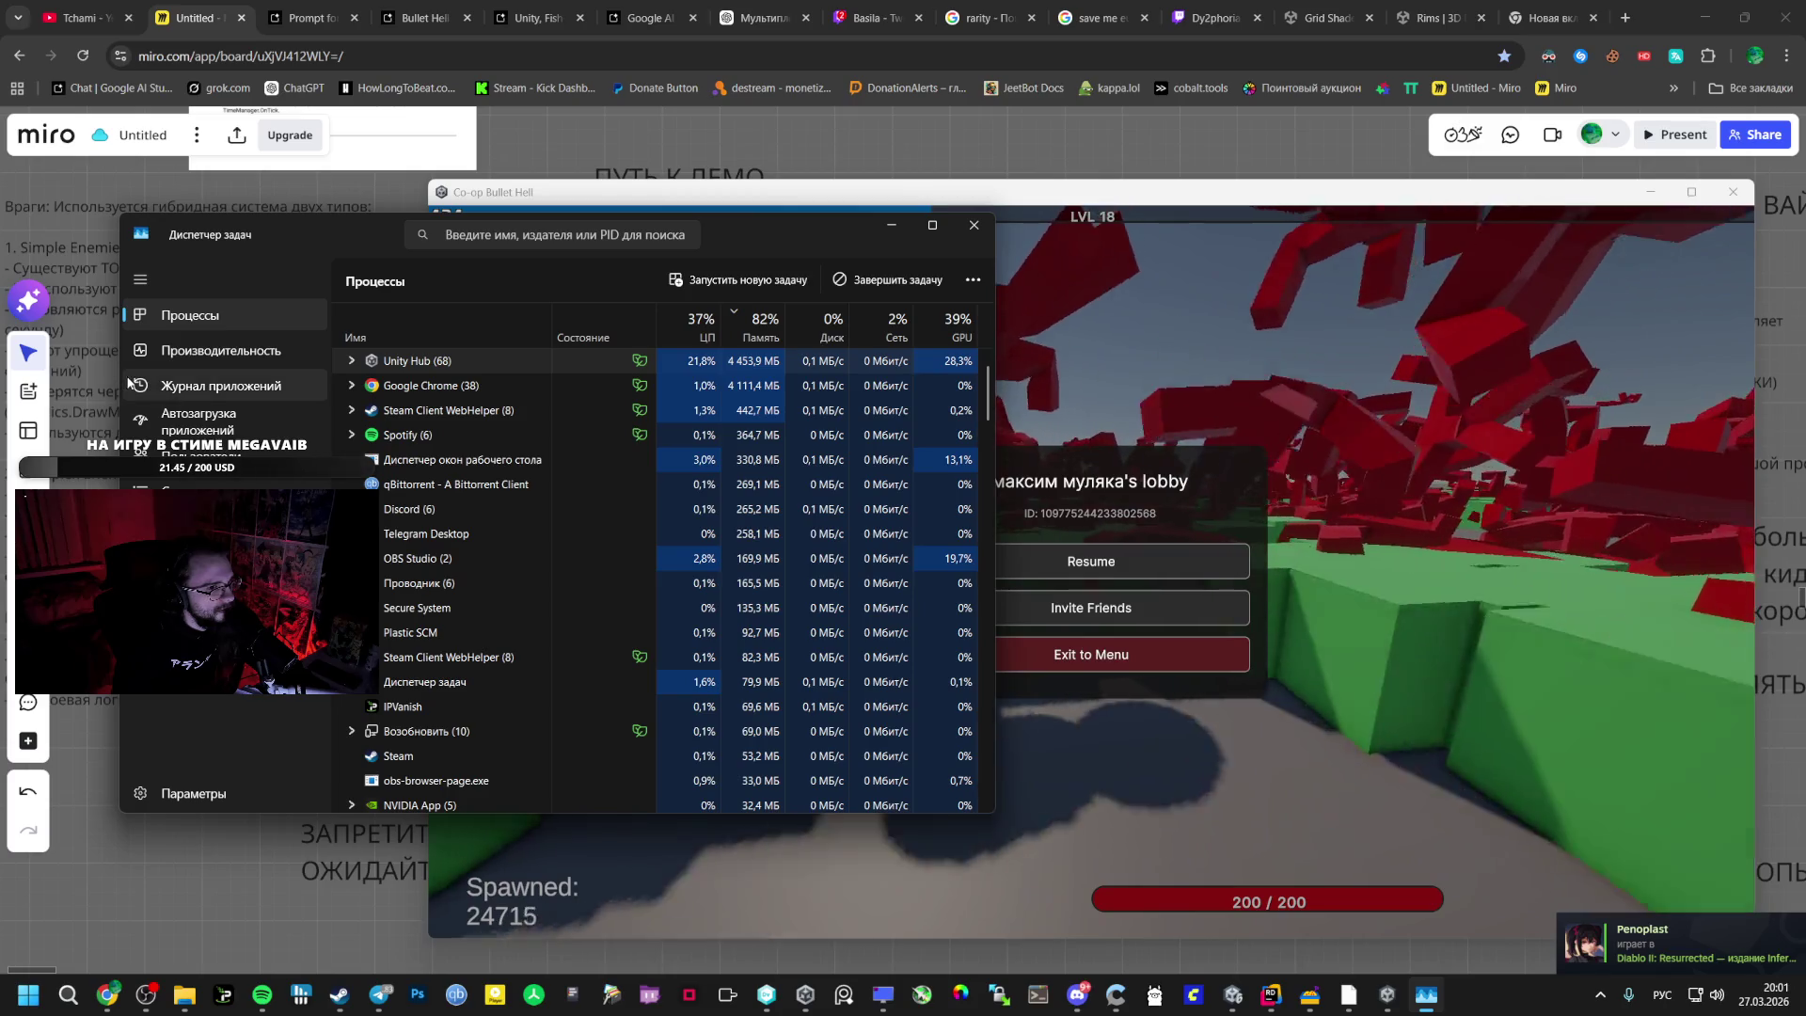
left_click(141, 281)
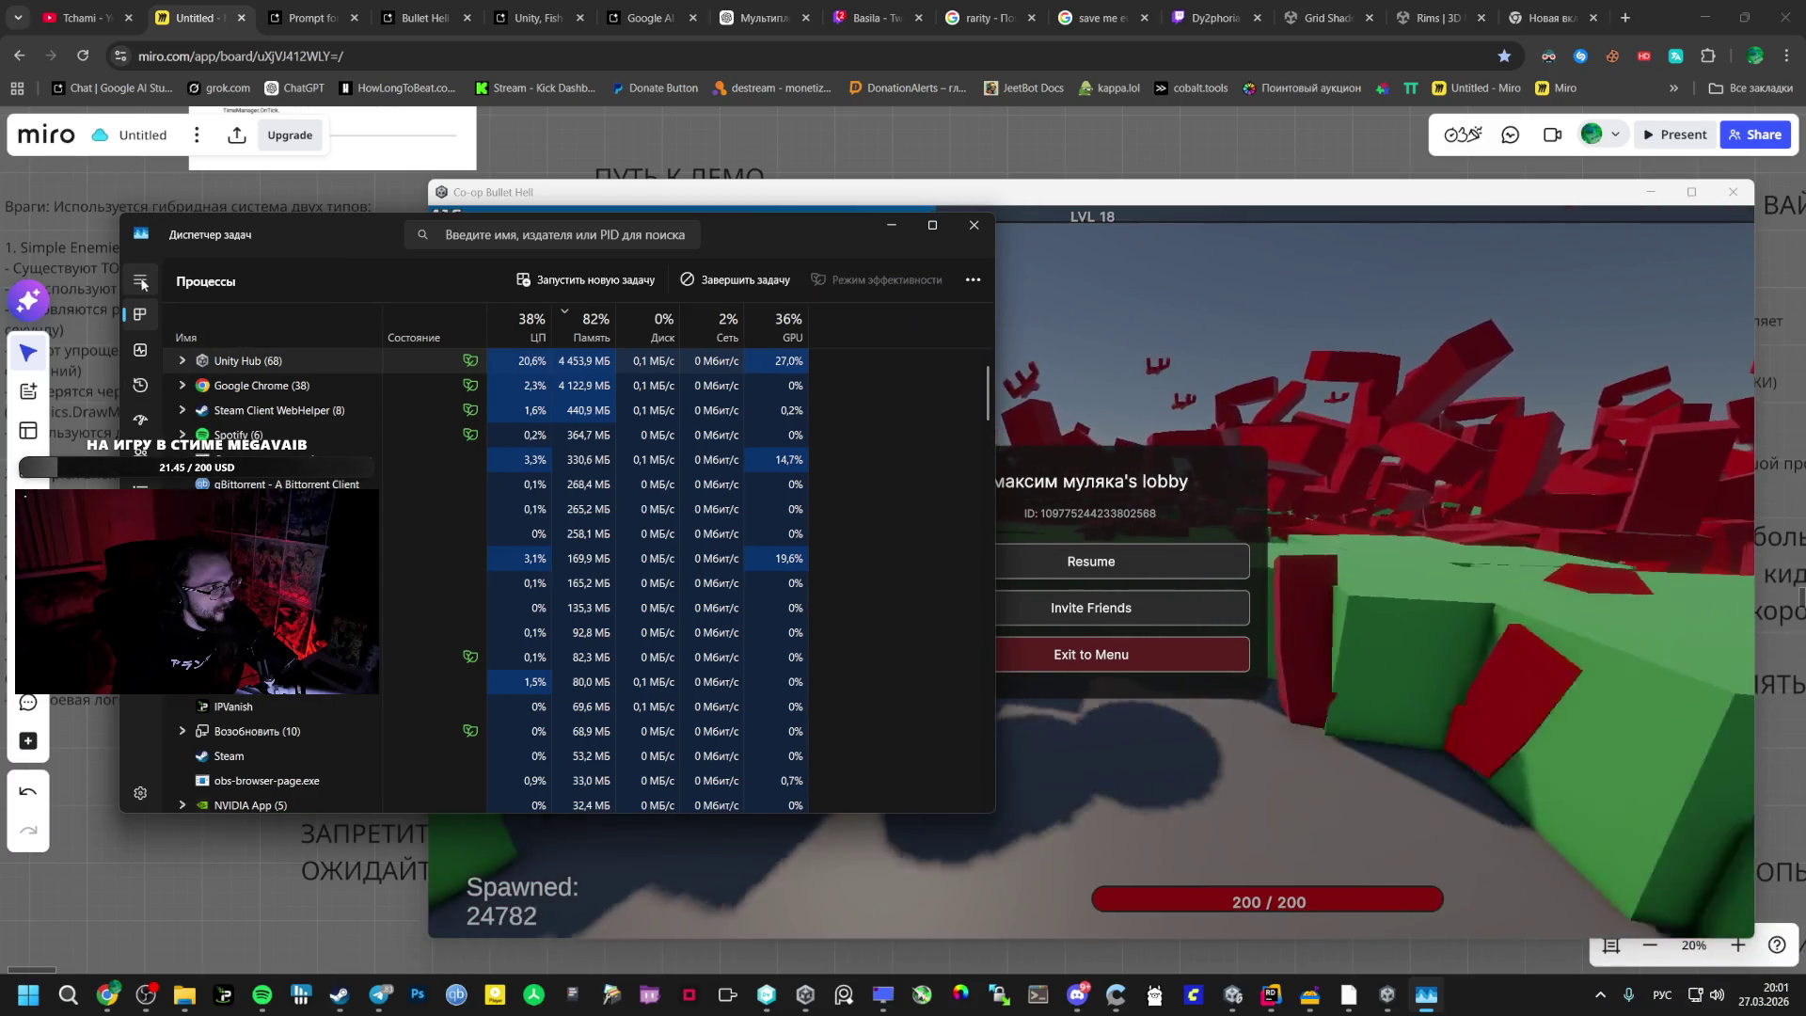
- Shrink Task Manager further at the left, shift the game window right, and resume
left_click_drag(996, 338, 818, 336)
mouse_move(316, 242)
left_mouse_down()
mouse_move(173, 260)
mouse_move(203, 259)
left_mouse_up()
left_click(1231, 518)
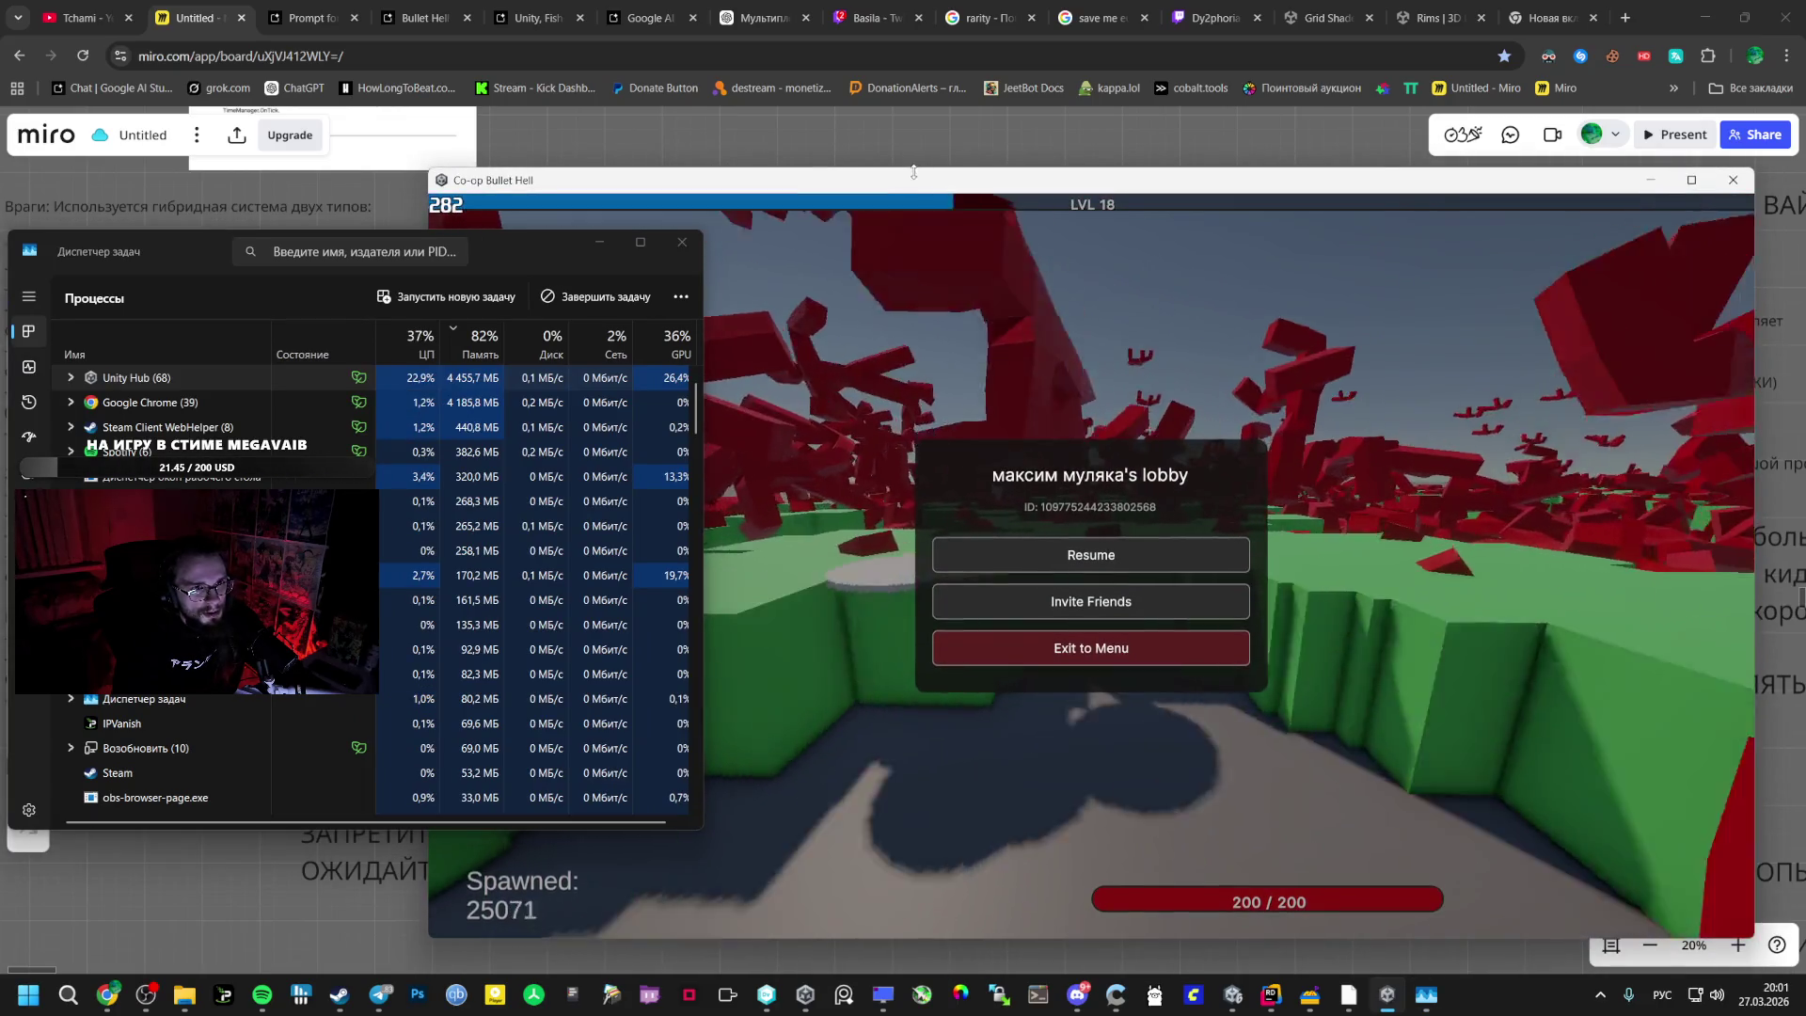
left_click_drag(521, 192, 706, 179)
left_click(1243, 548)
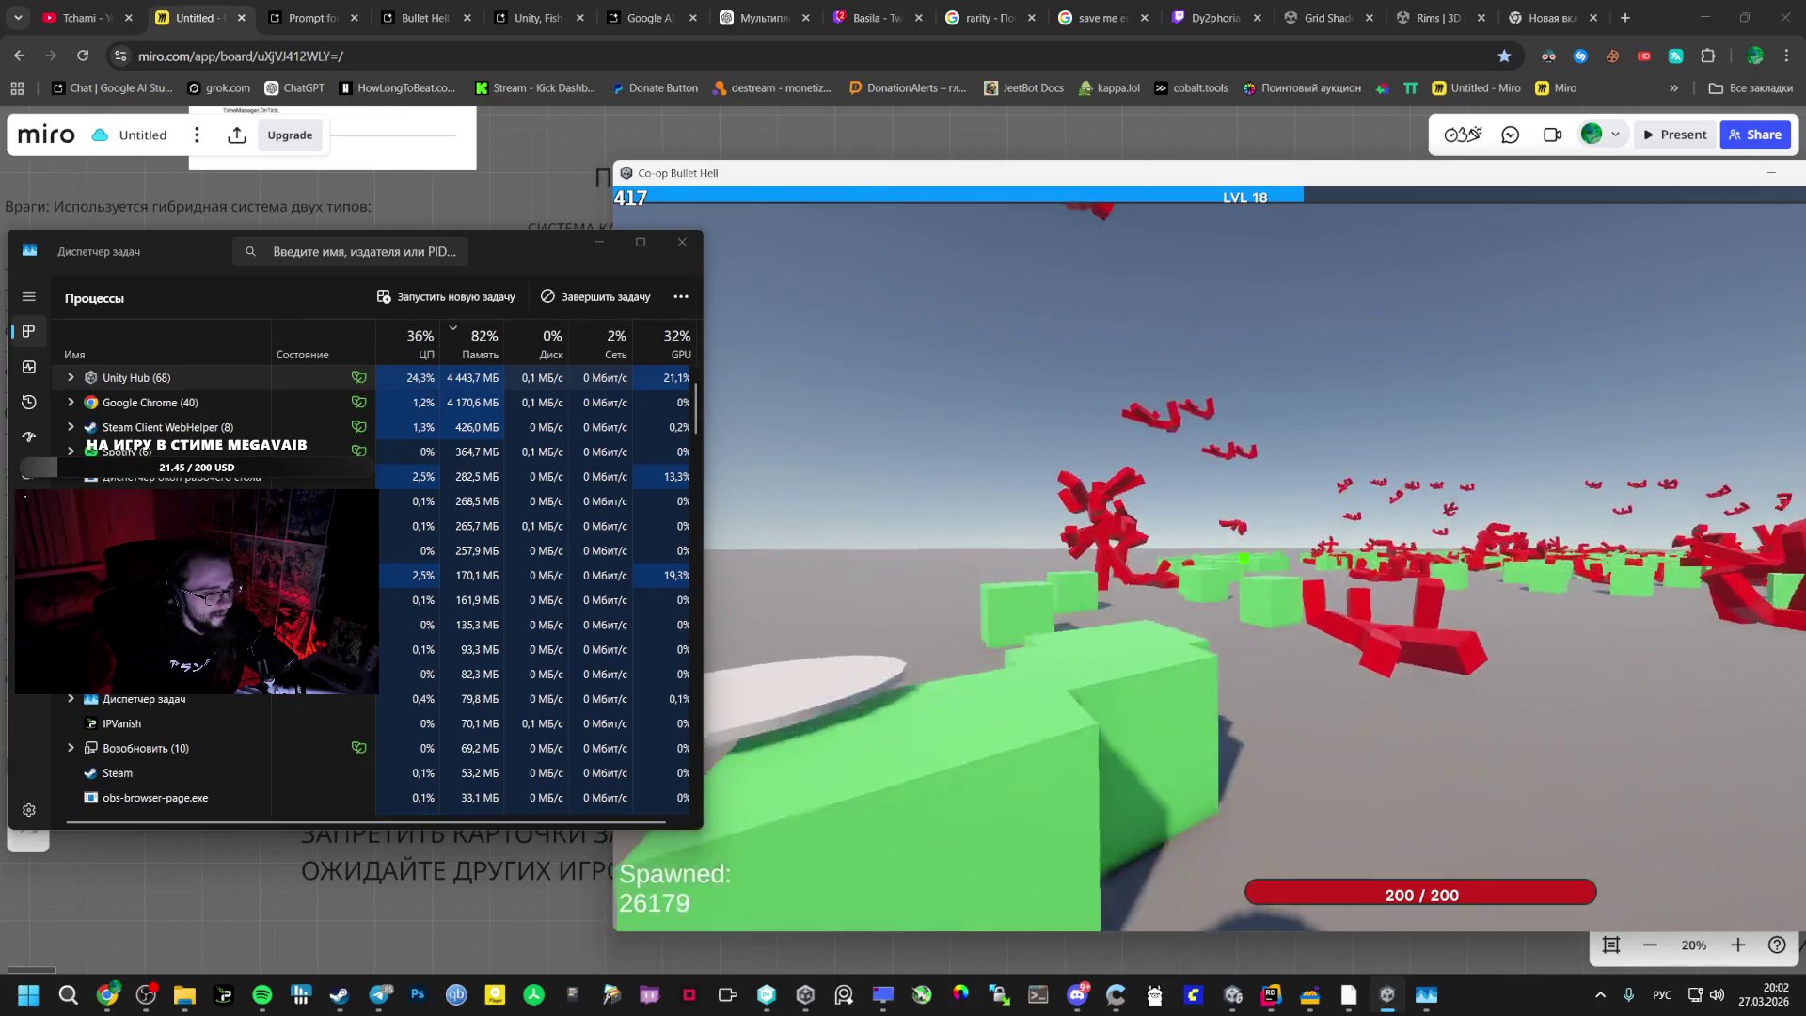
- Pause the level 18 run into the lobby menu with over 26,000 enemies spawned
key("Escape")
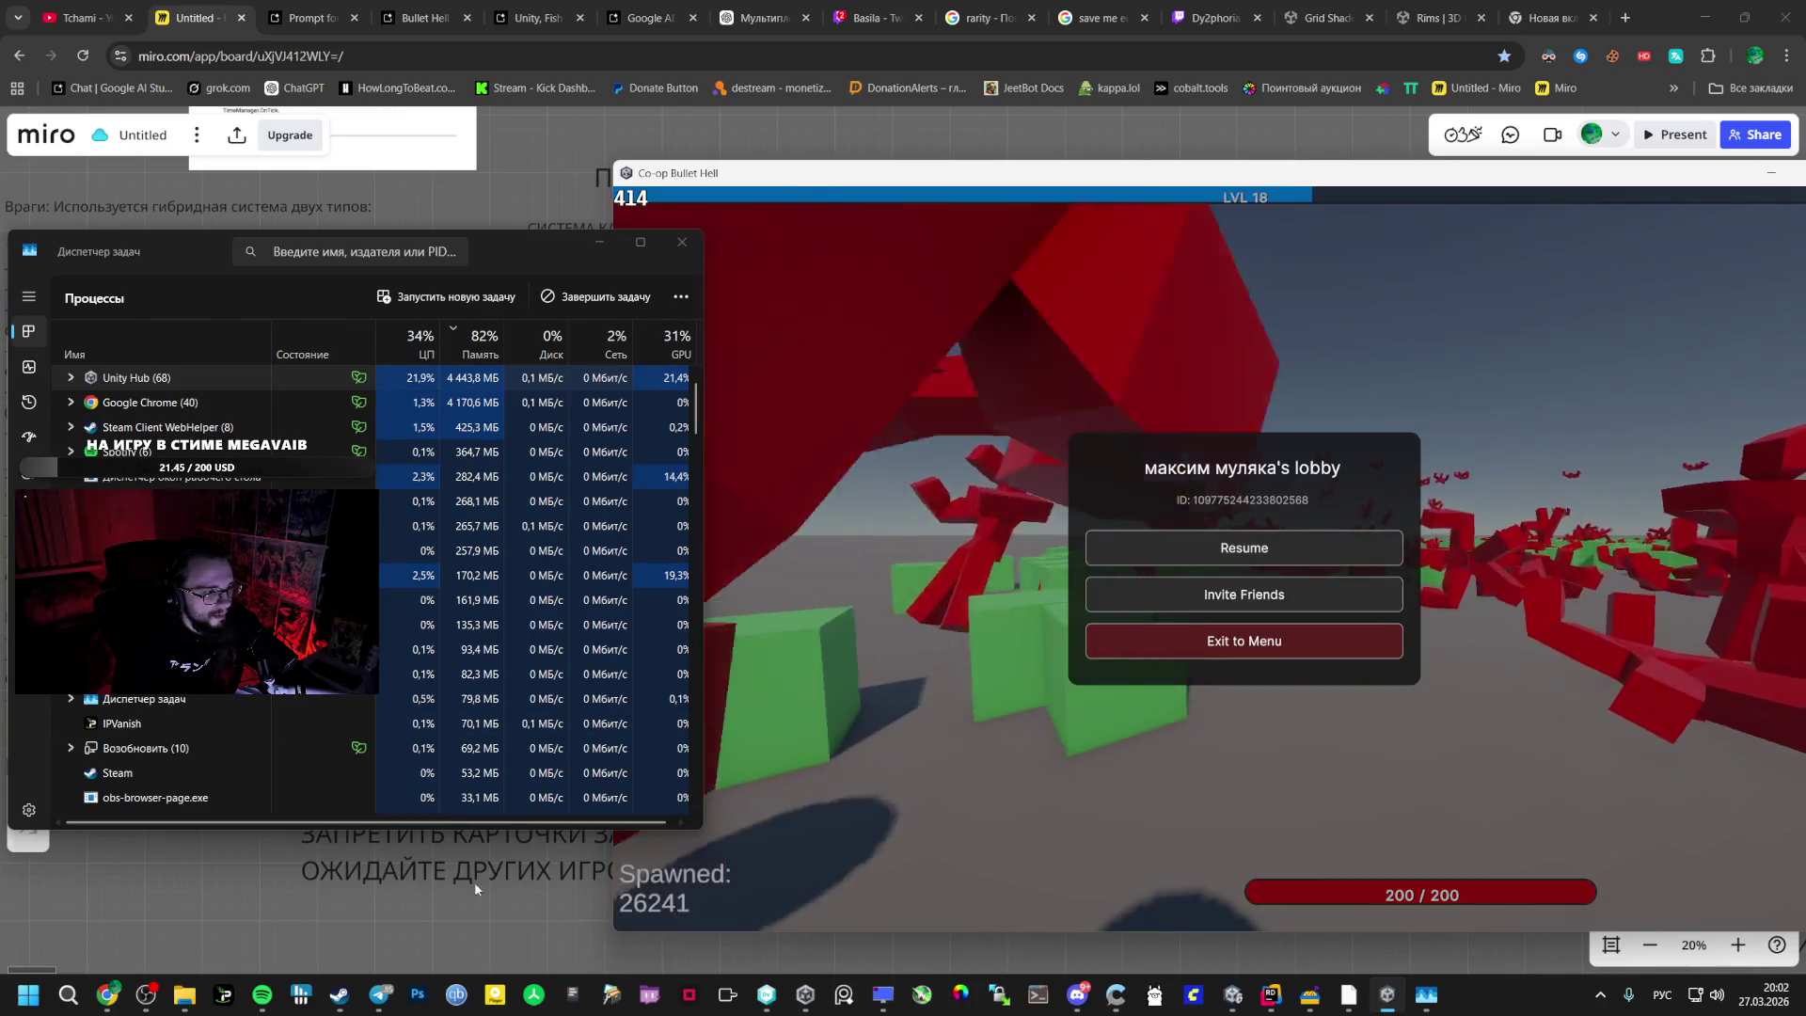
- Add the Miro note 'ПЕРСОНАЖ ККАБАН ( МИФОЛОГИЯ МИНОТАВР_)' beside the speed-build ideas, then resume the game
key("alt+Tab")
left_click(598, 245)
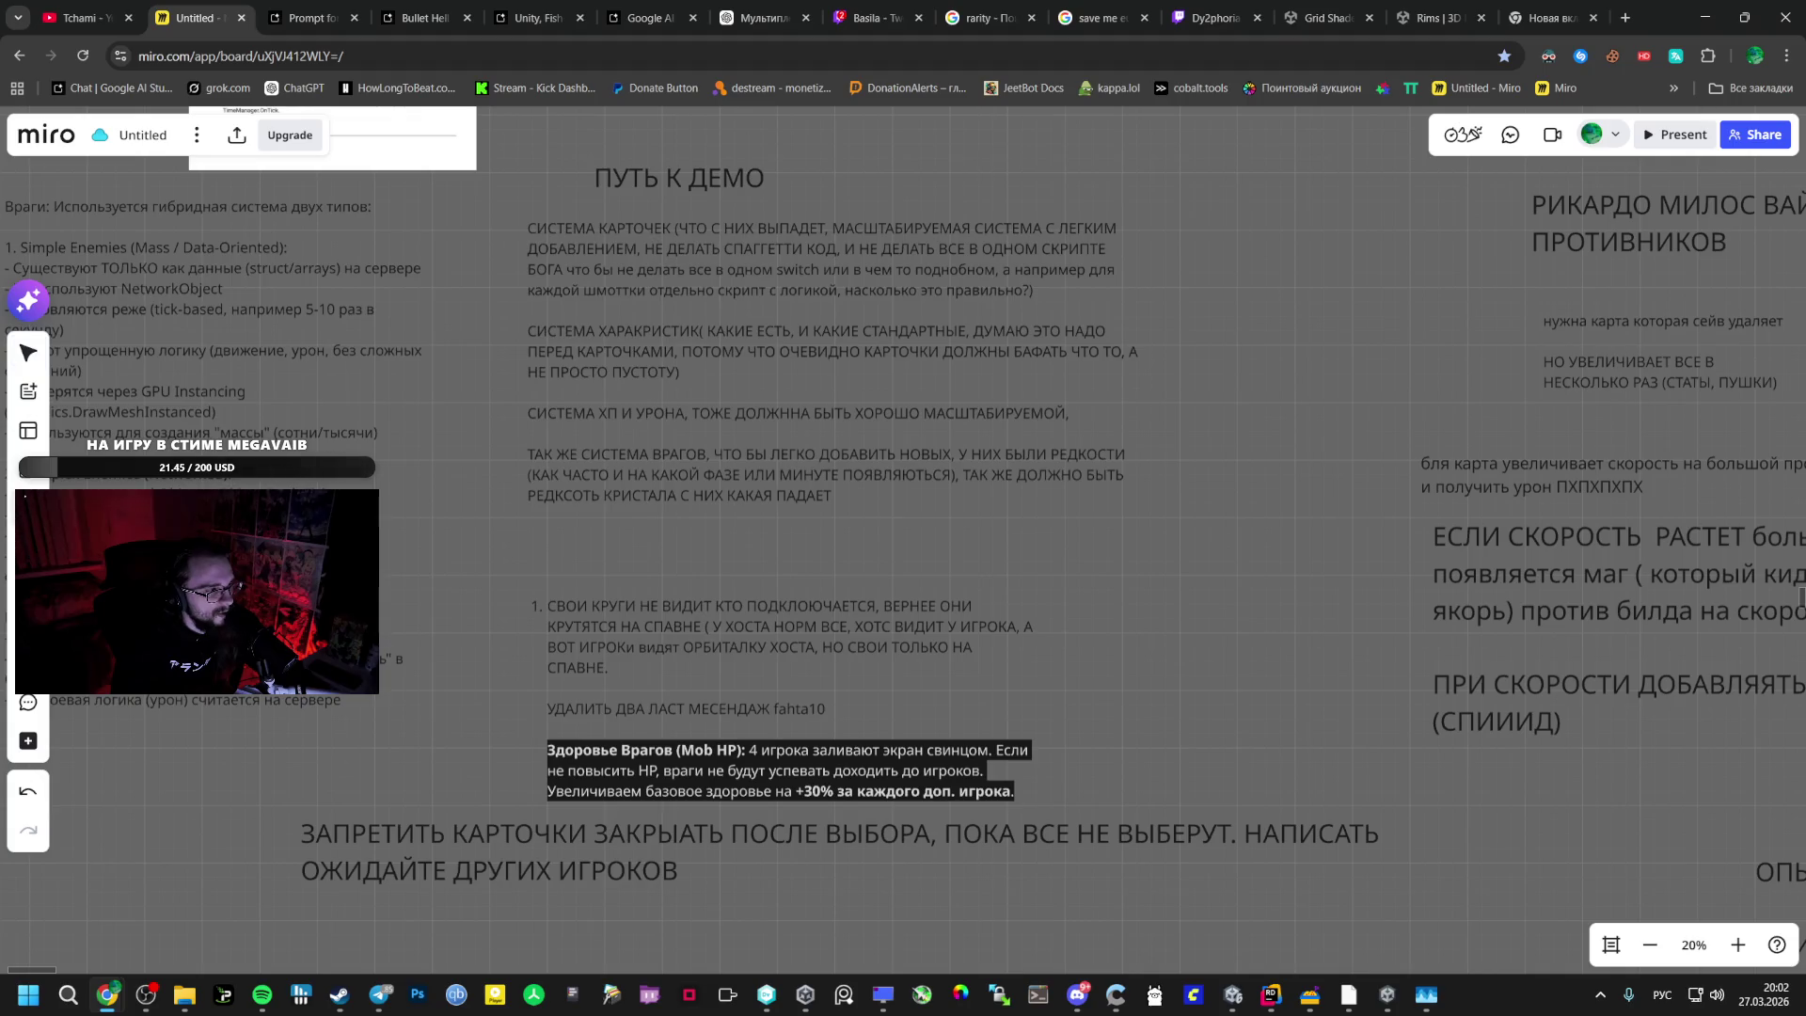
left_click(1225, 616)
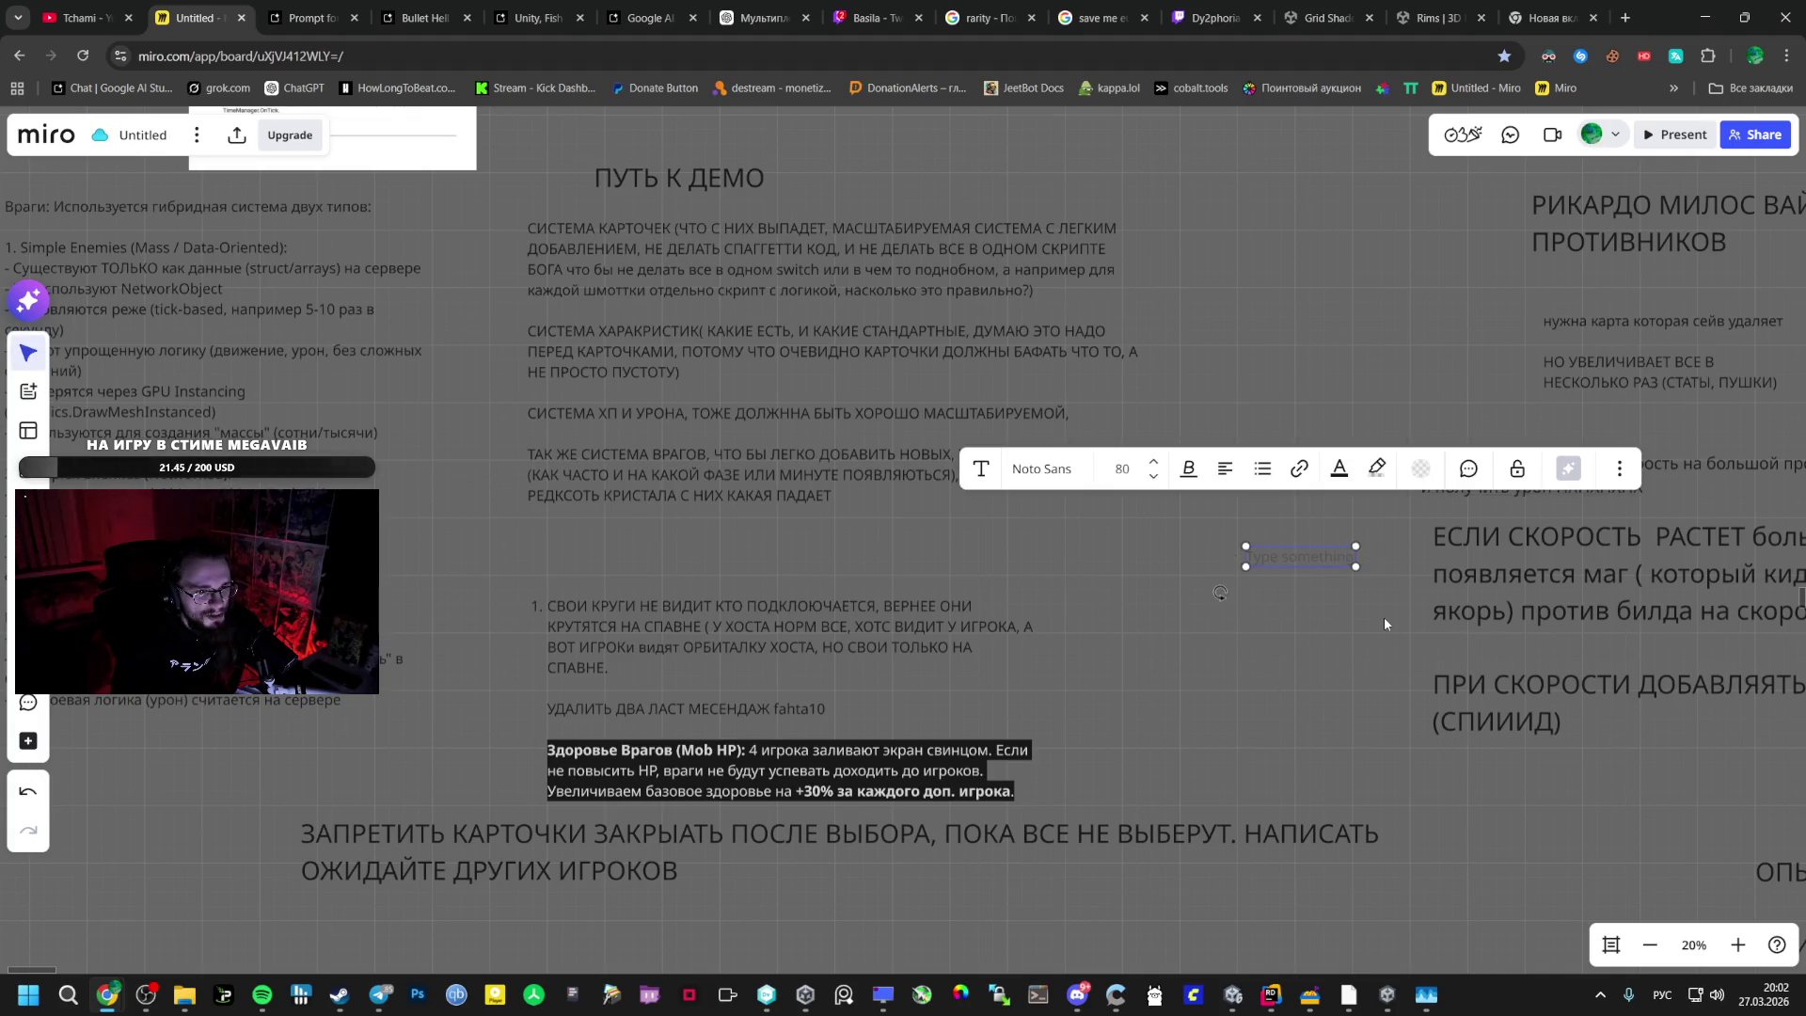
type("ПЕРСОНАЖ ККАБАН ( МИФОЛОГИЯ")
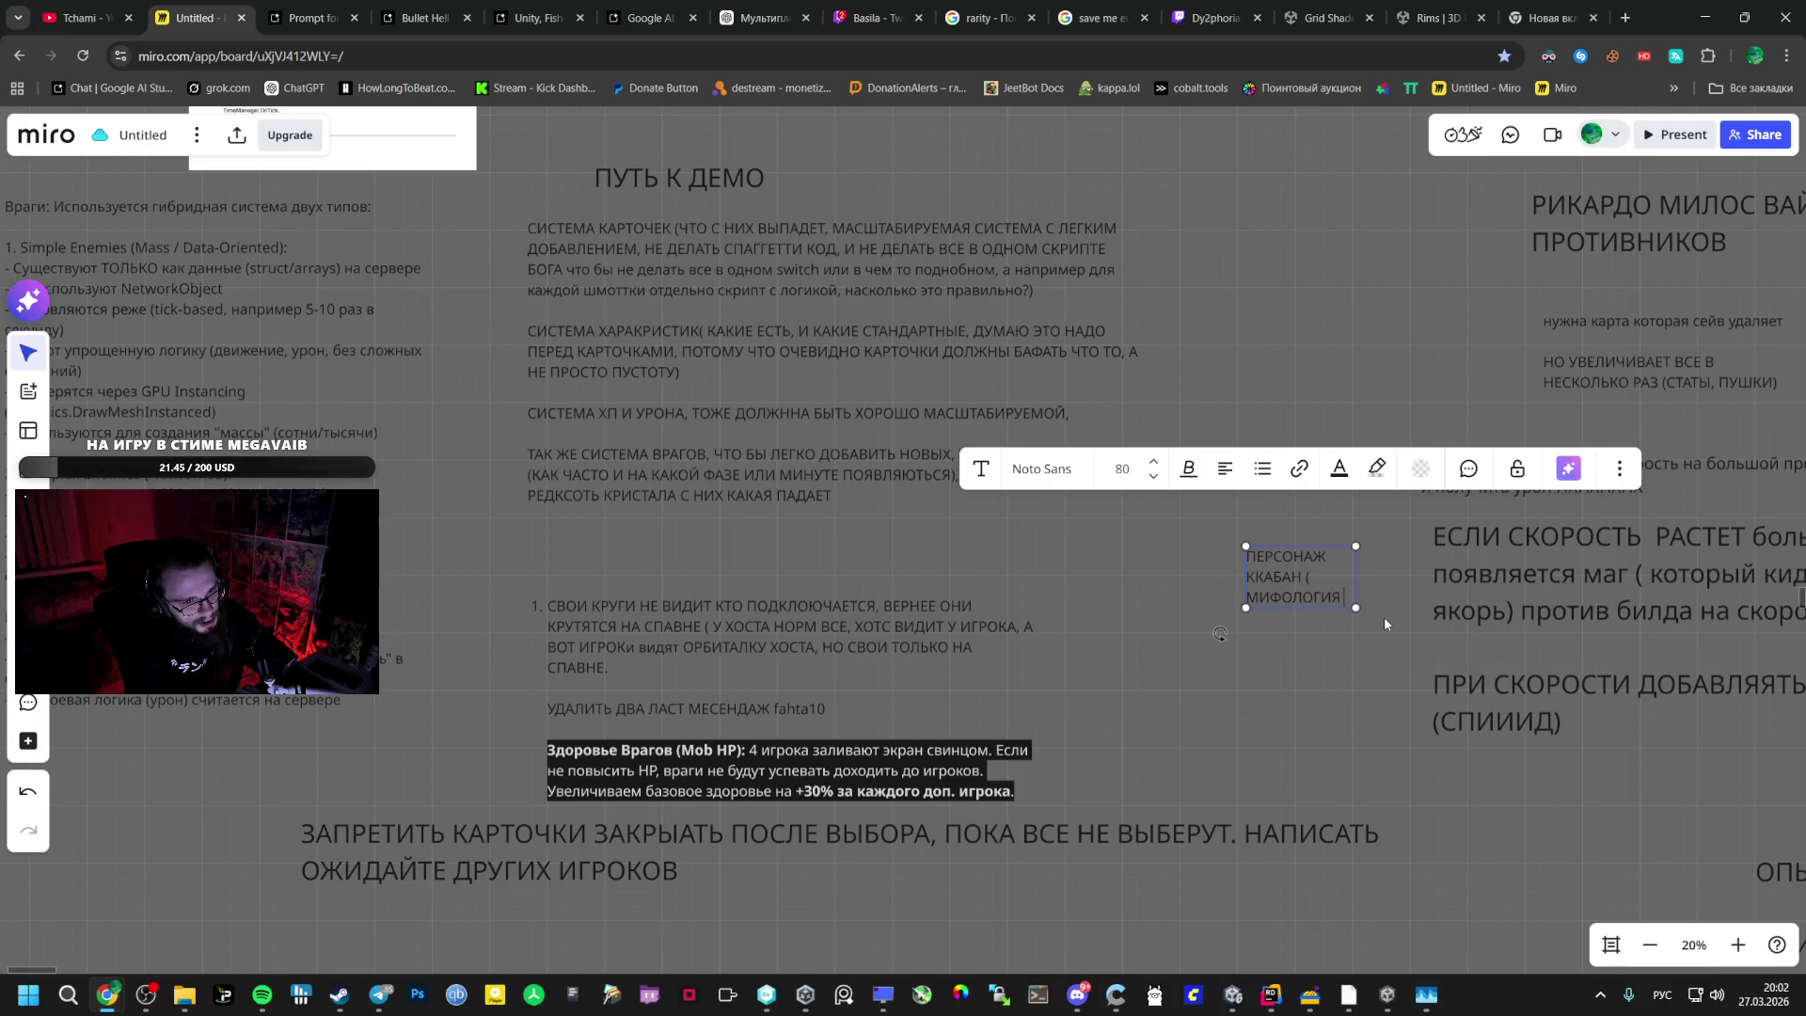
type(" МИН")
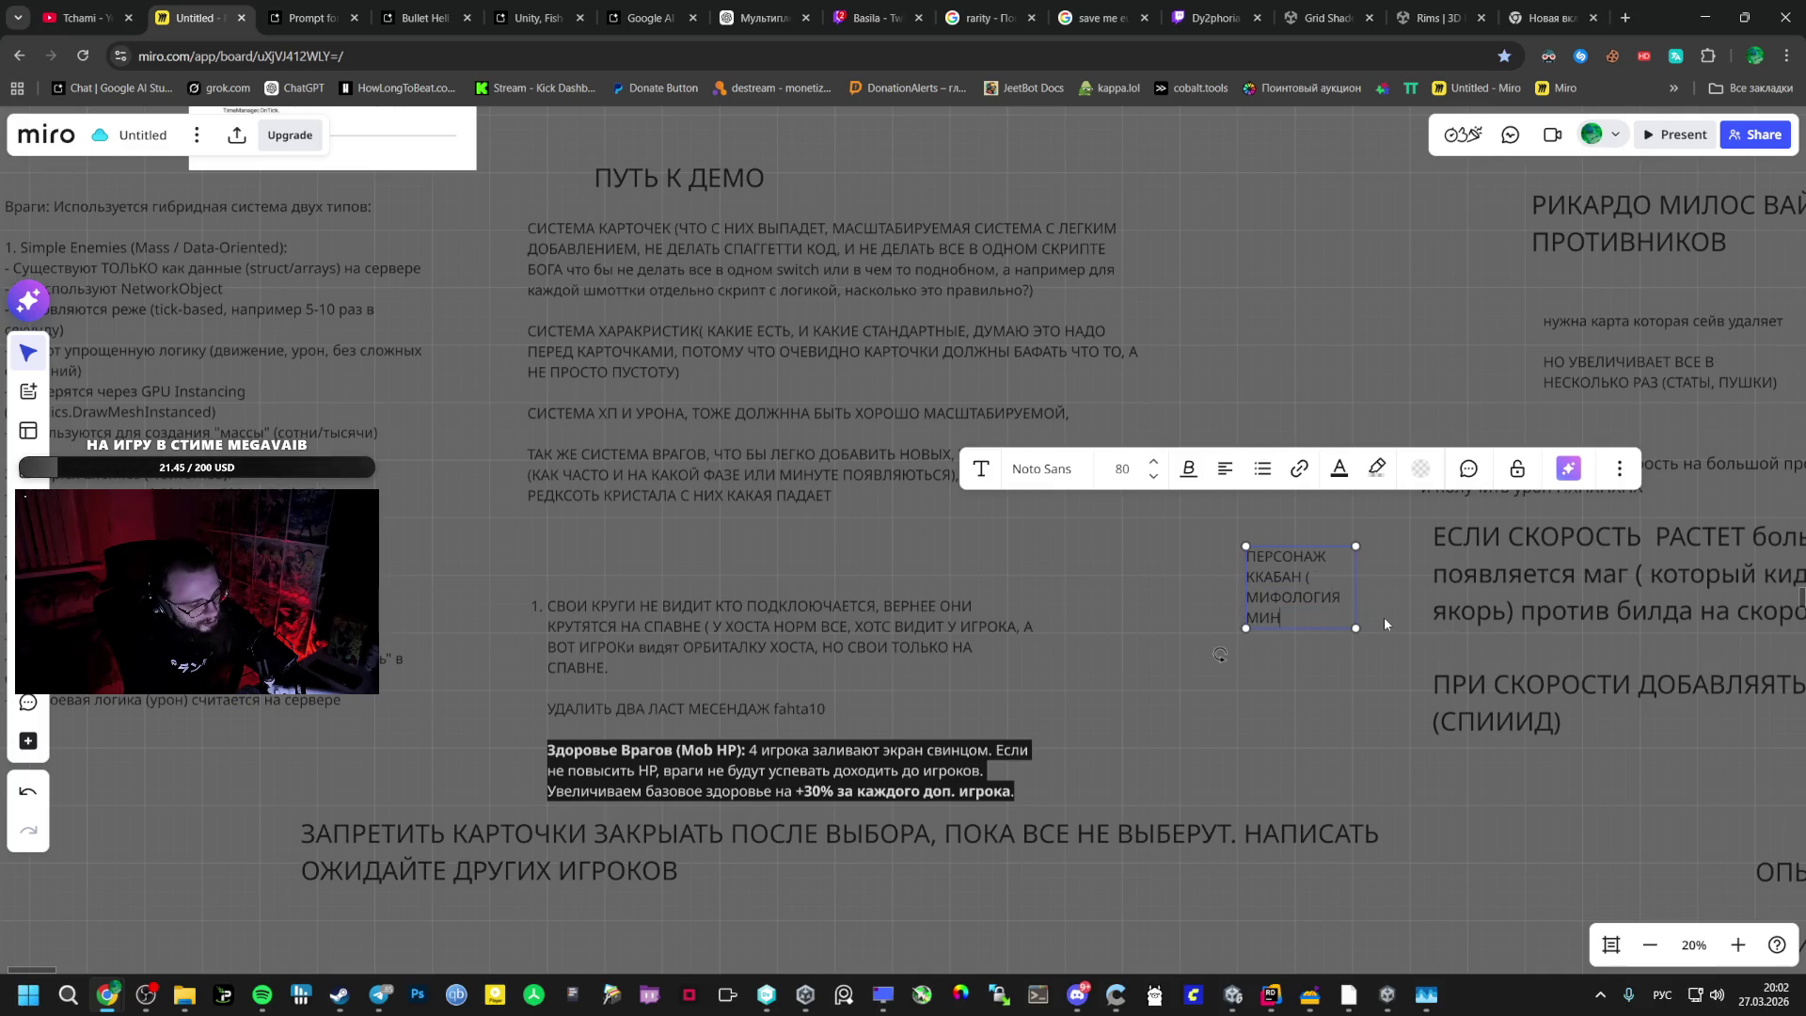
type("ОТАВР_) БЬЕТ РОГАМИ БИЛД НА СКОРОСТЬ")
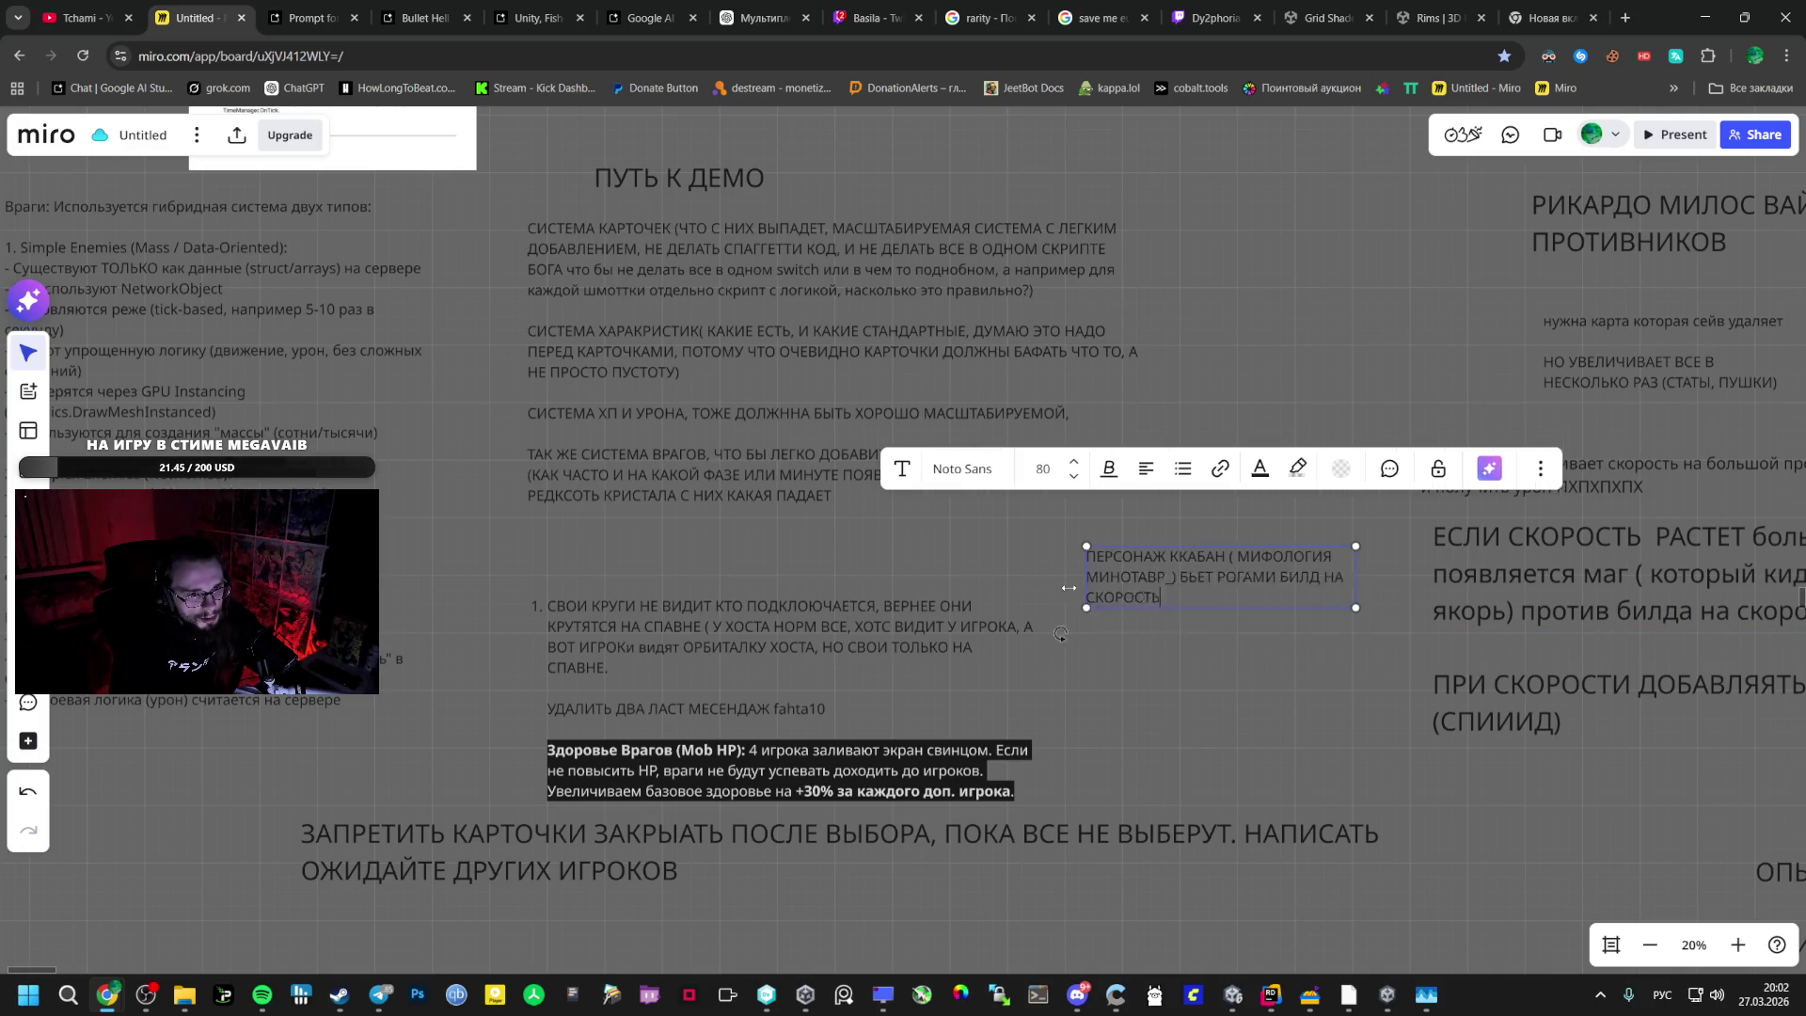
left_click(1388, 993)
left_click(1159, 547)
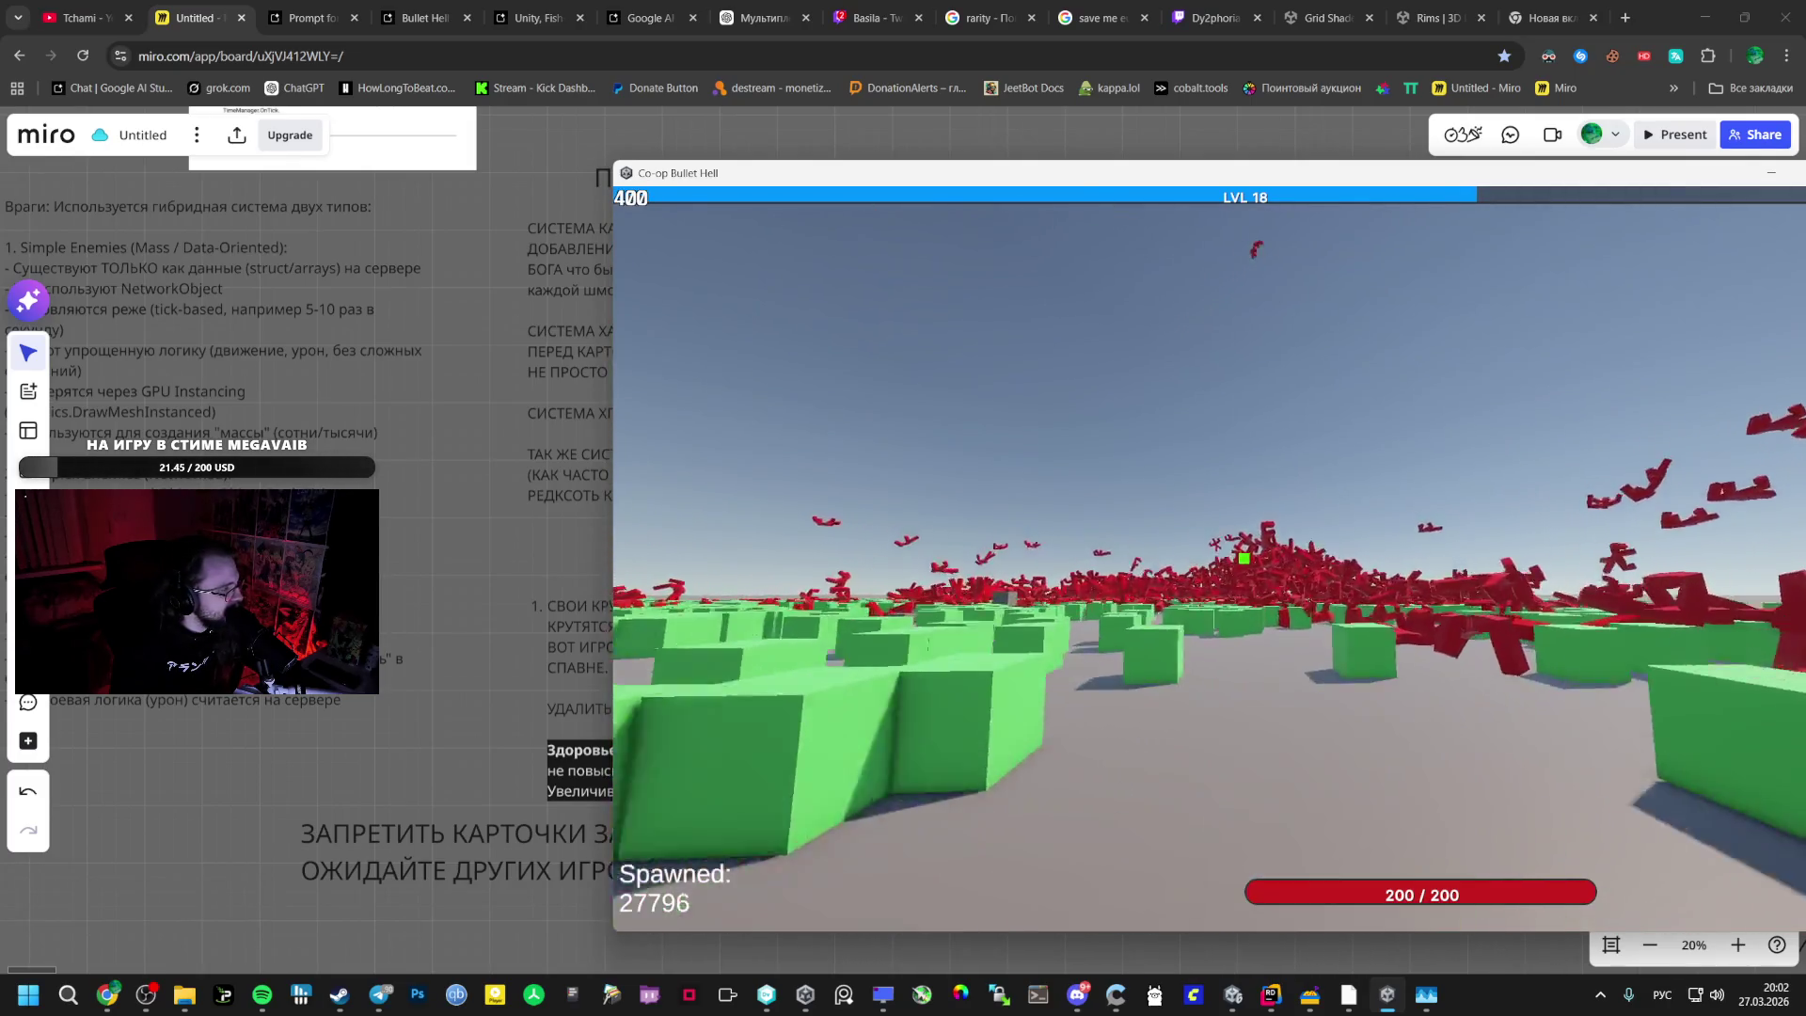
- Pause and resume the level 18 run, playing on until spawned enemies pass 31,000
key("Escape")
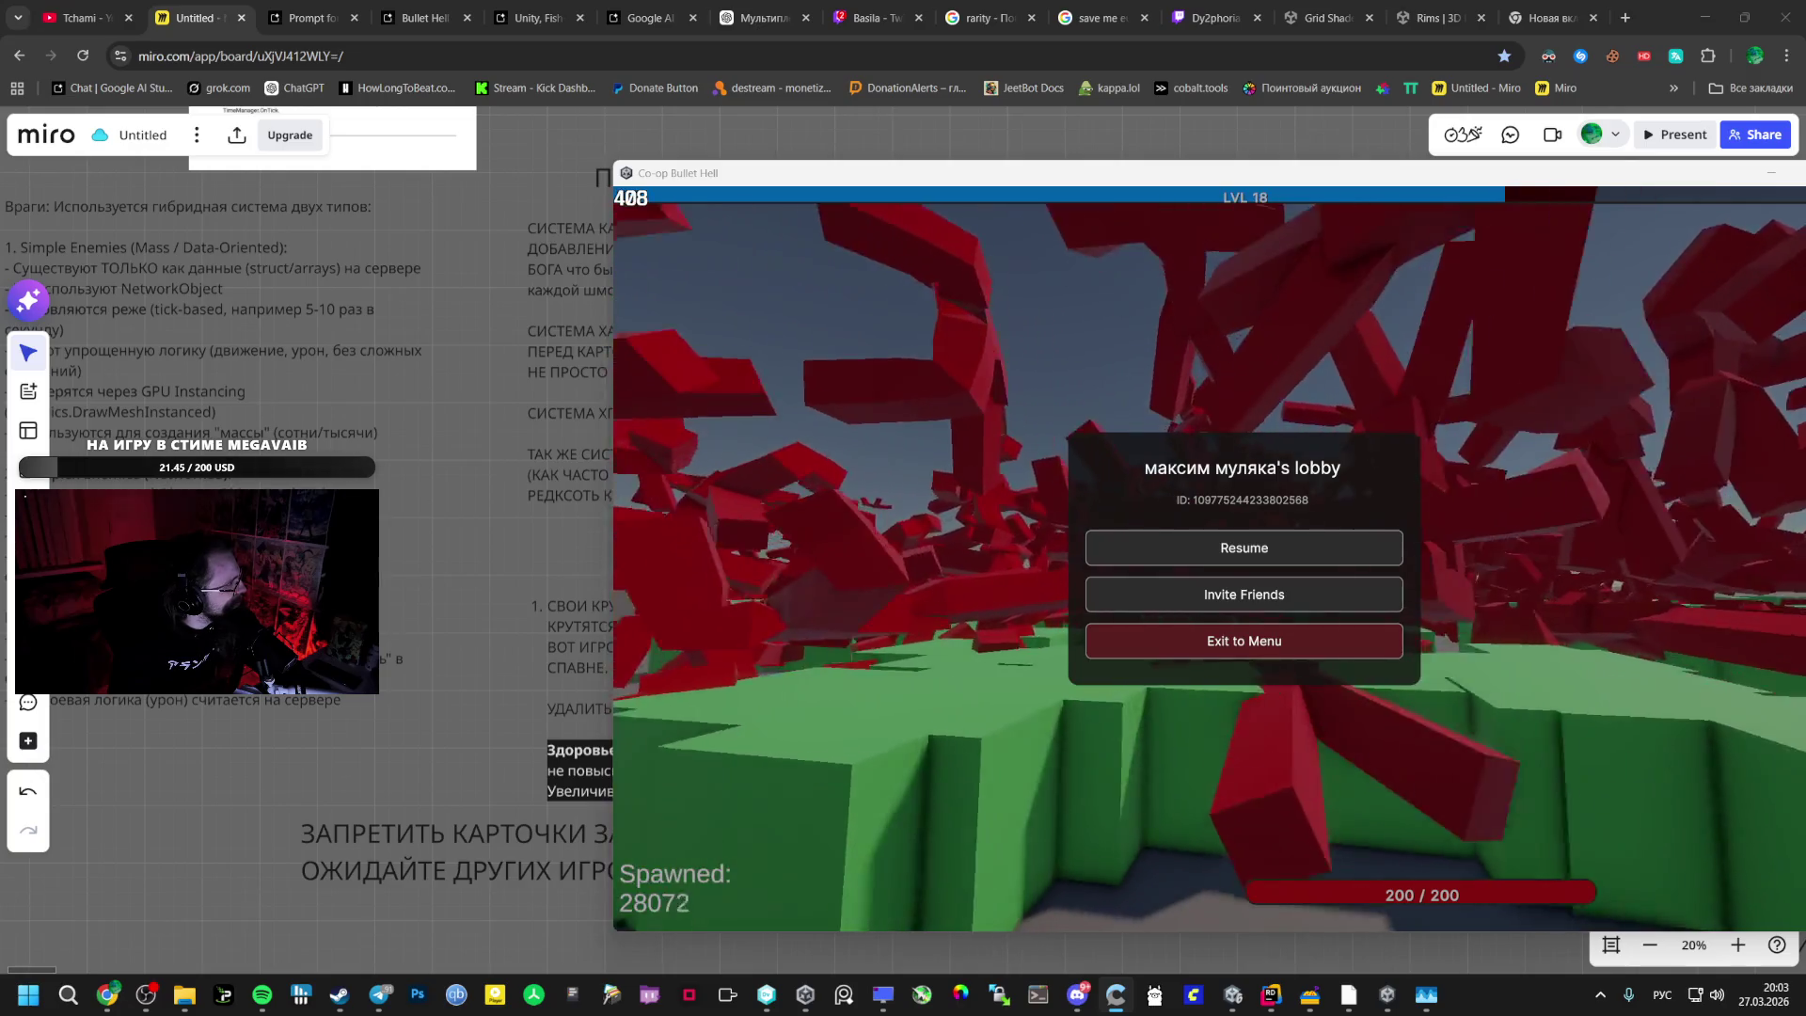
left_click(1129, 546)
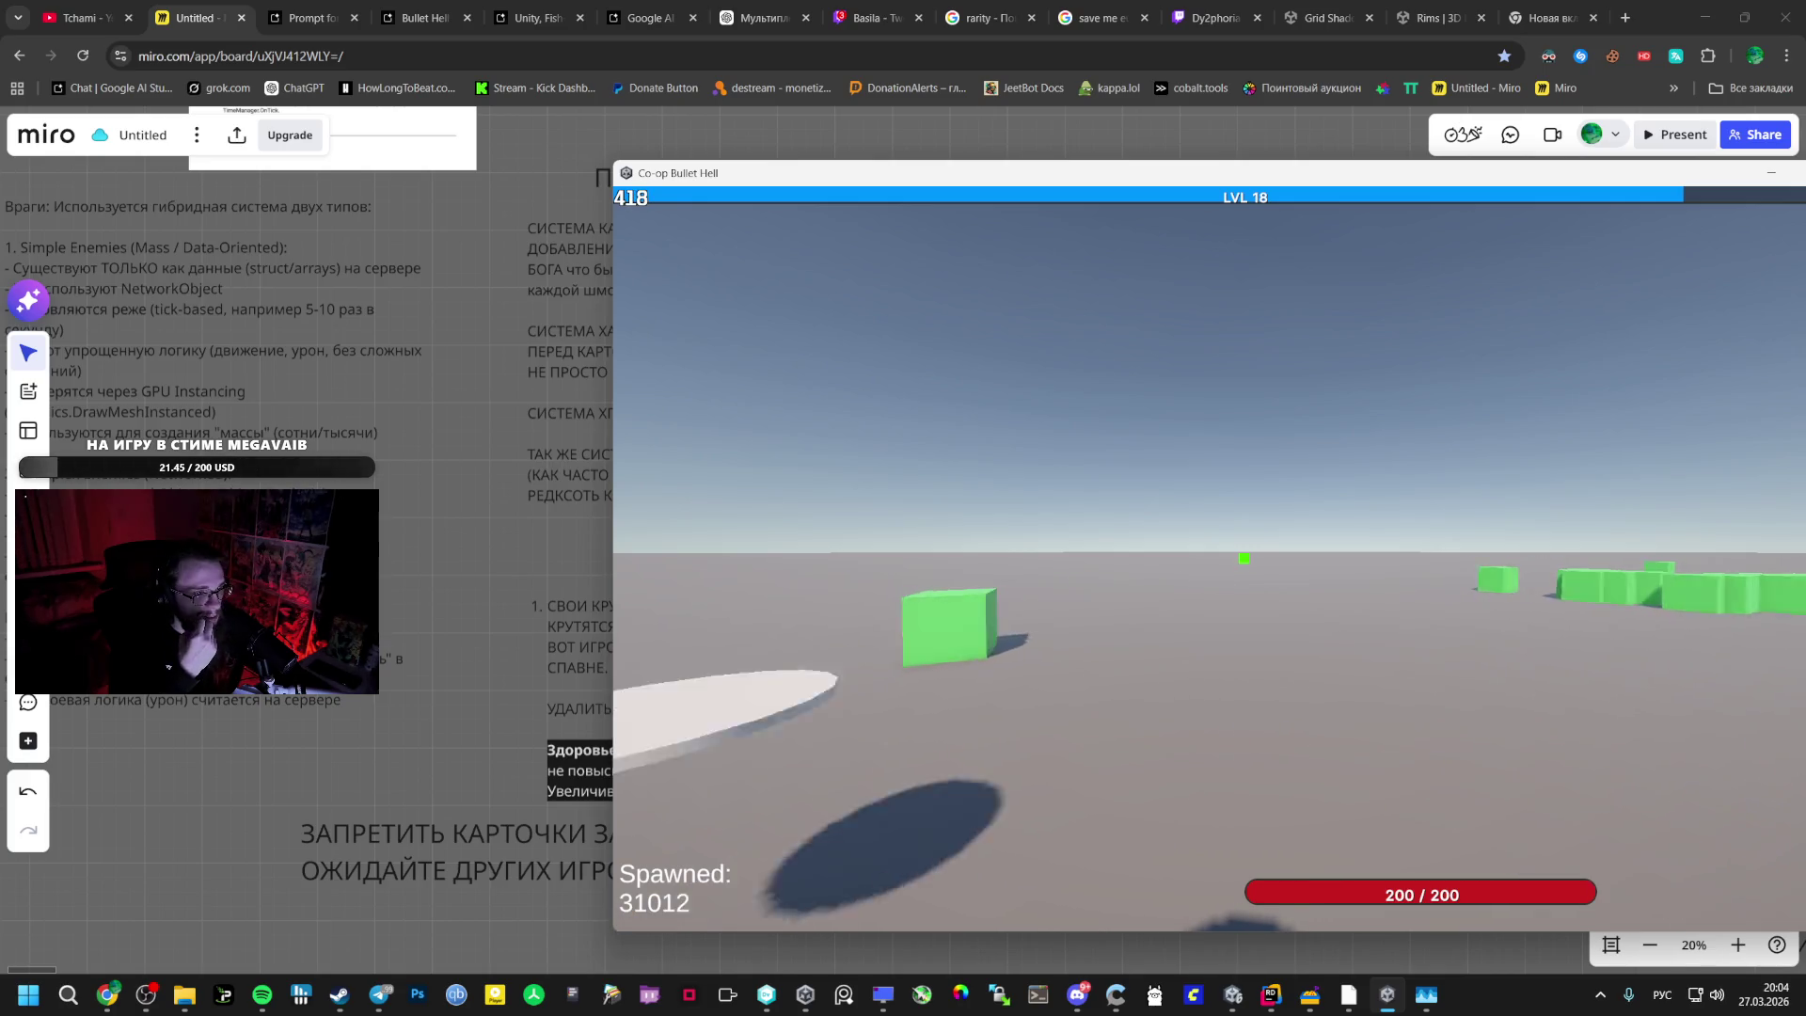
key("alt+Tab")
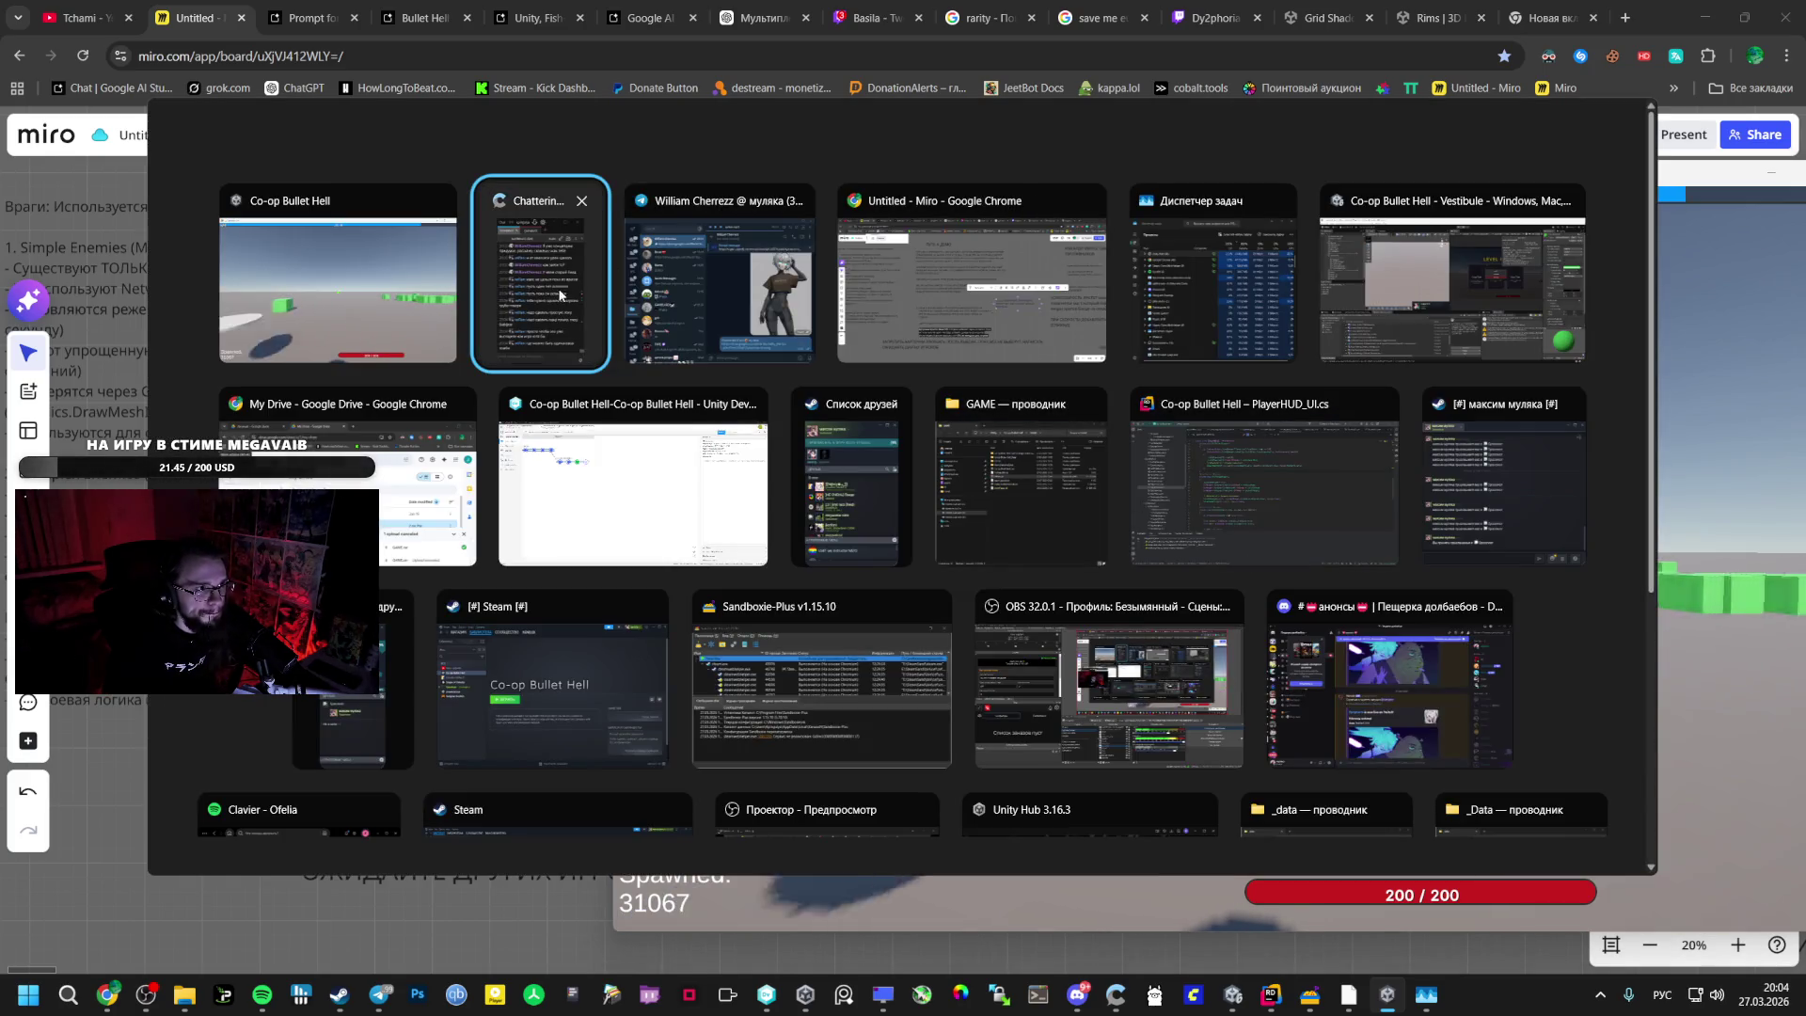
left_click(353, 1003)
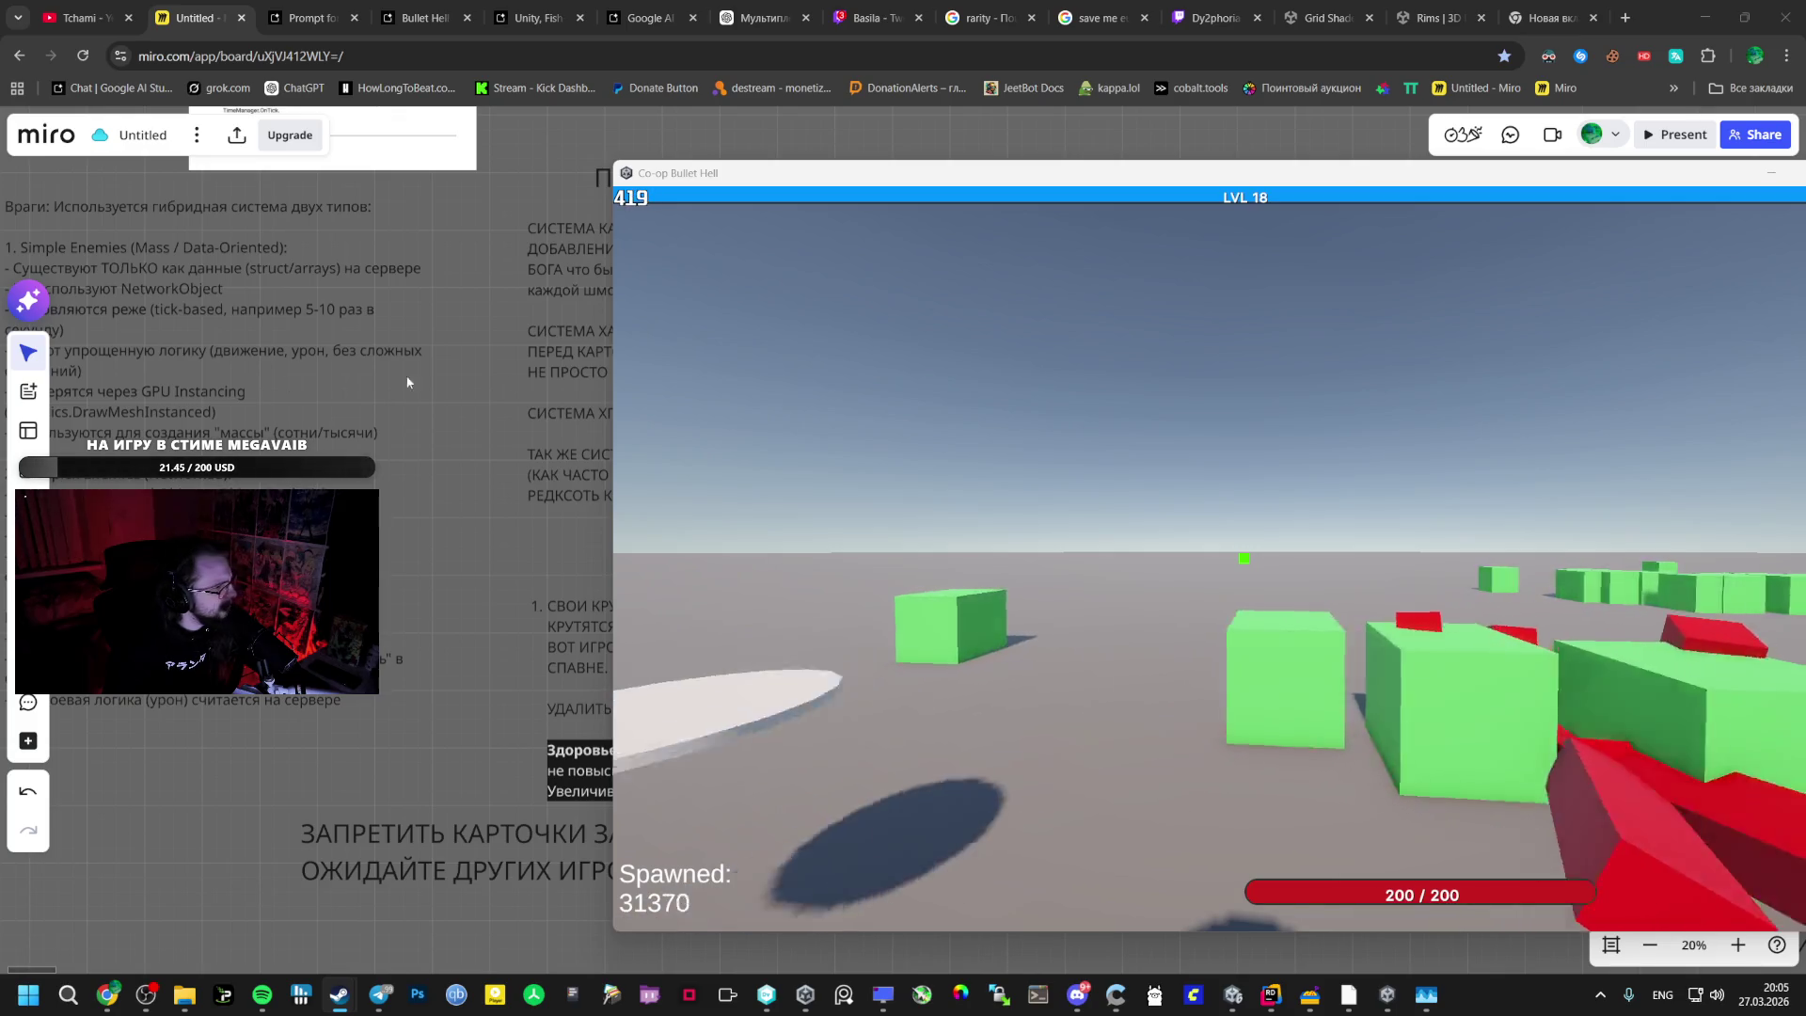
key("Escape")
key("Escape")
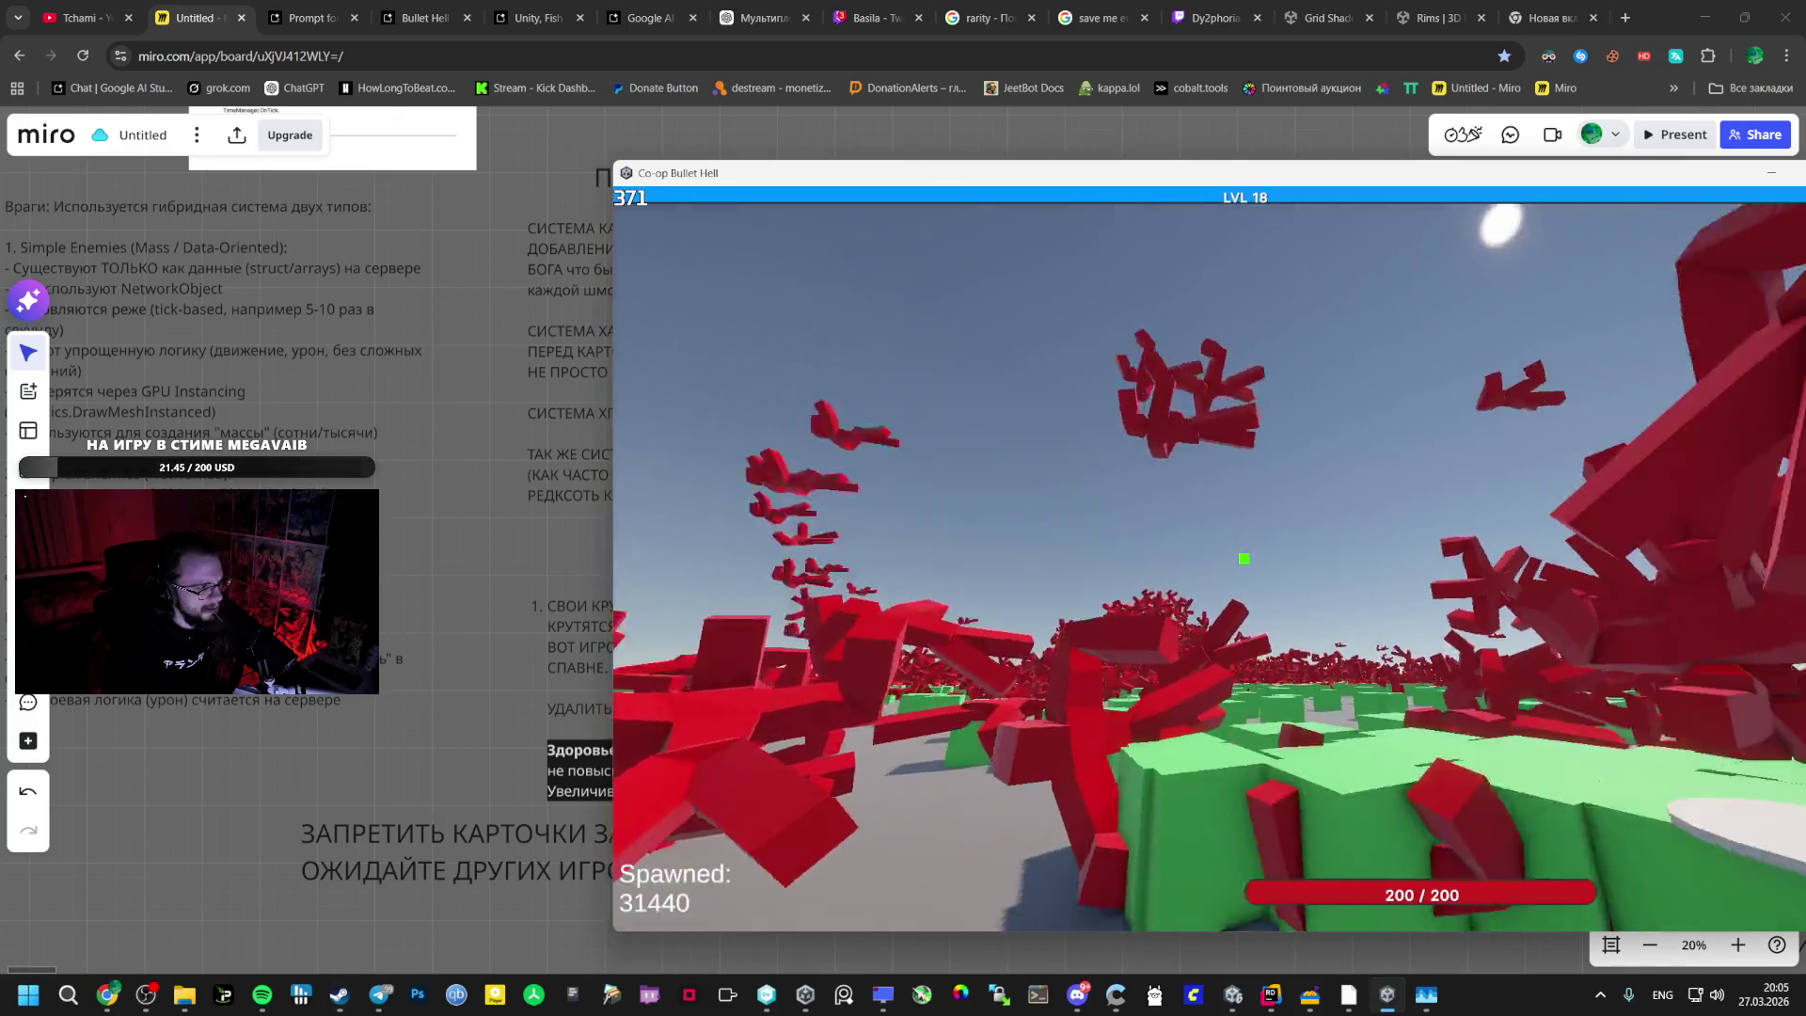